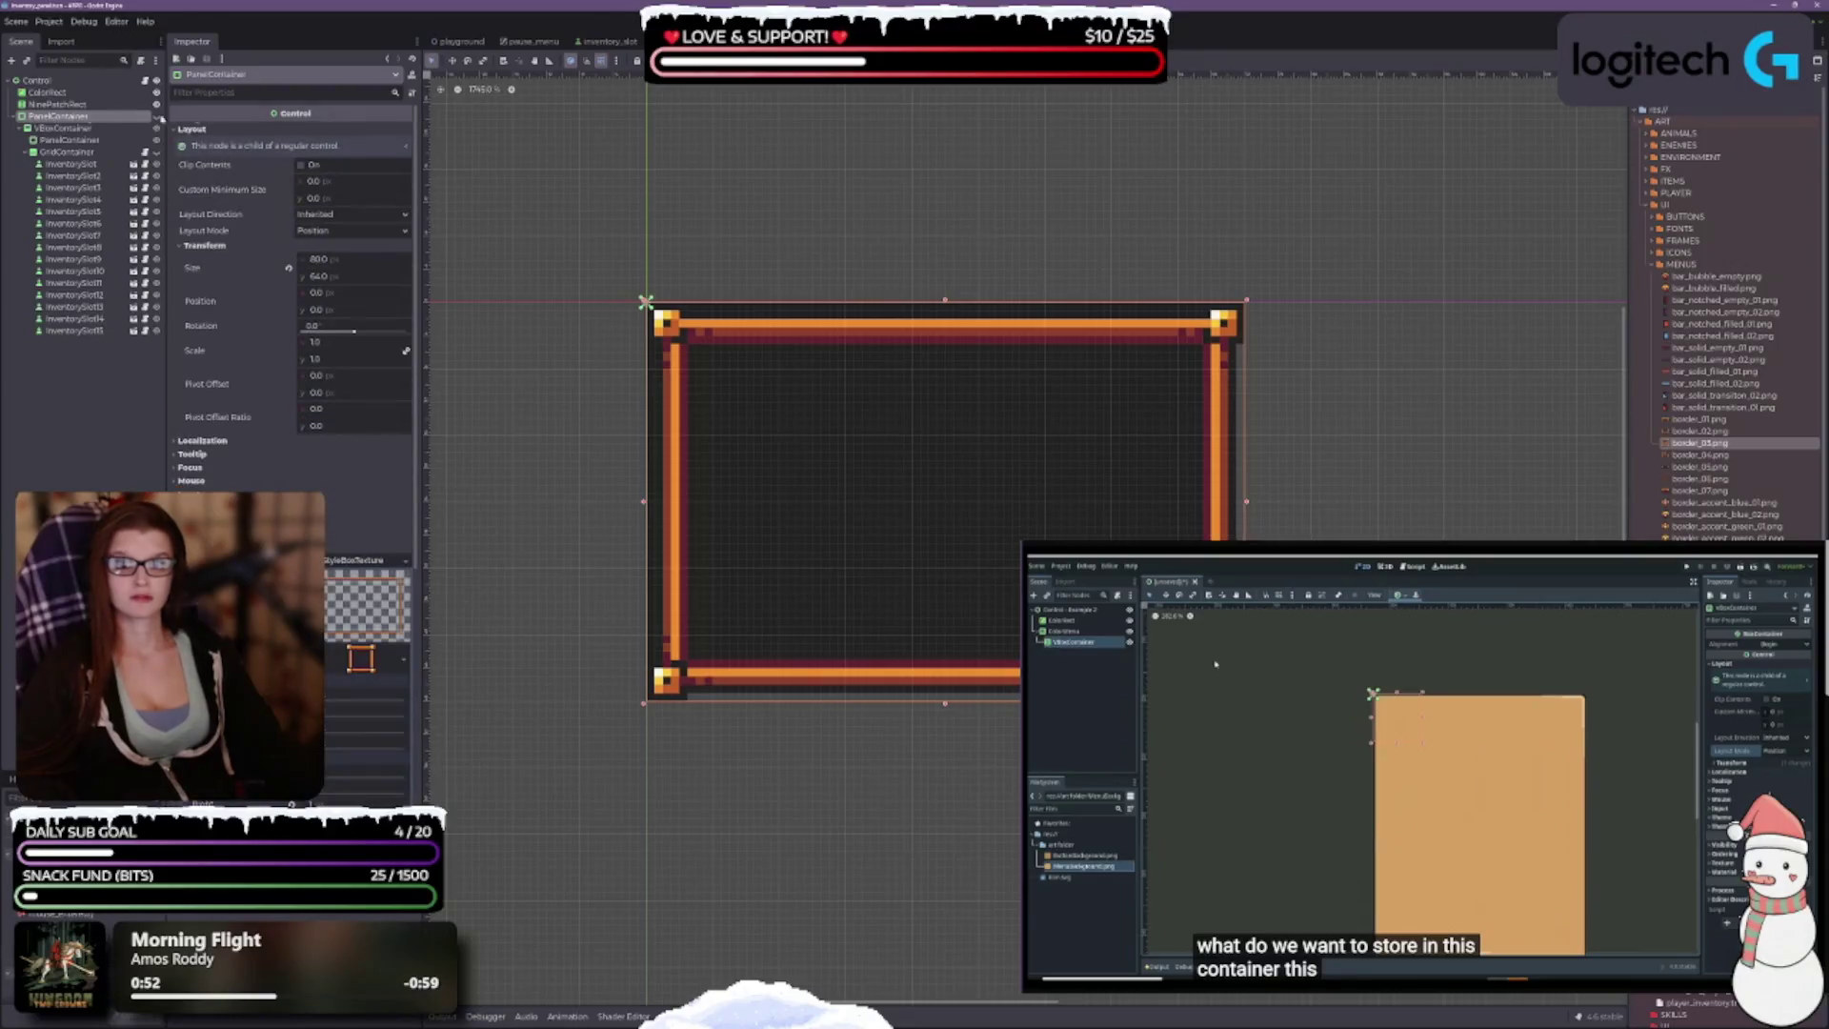
Step: Glance at the pause_menu scene, then return to the inventory scene
{"action": "mouse_move", "coordinate": [294, 115]}
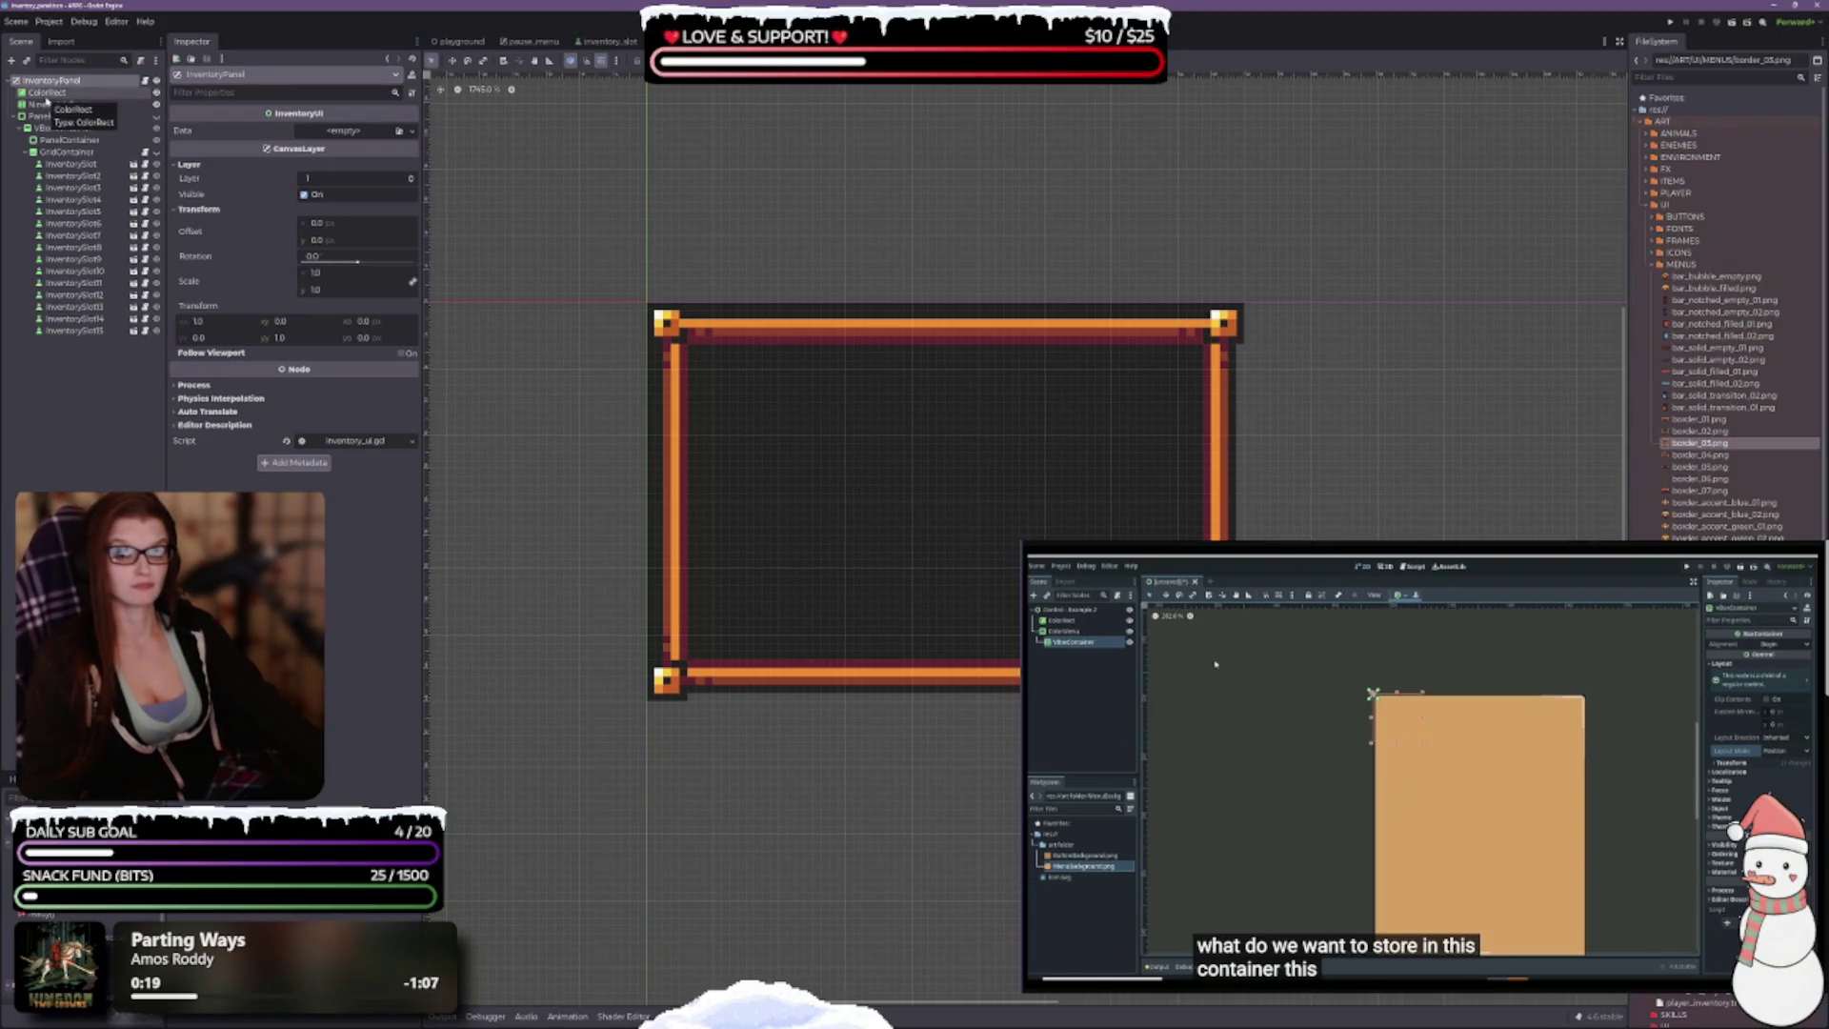
{"action": "left_click", "coordinate": [529, 41]}
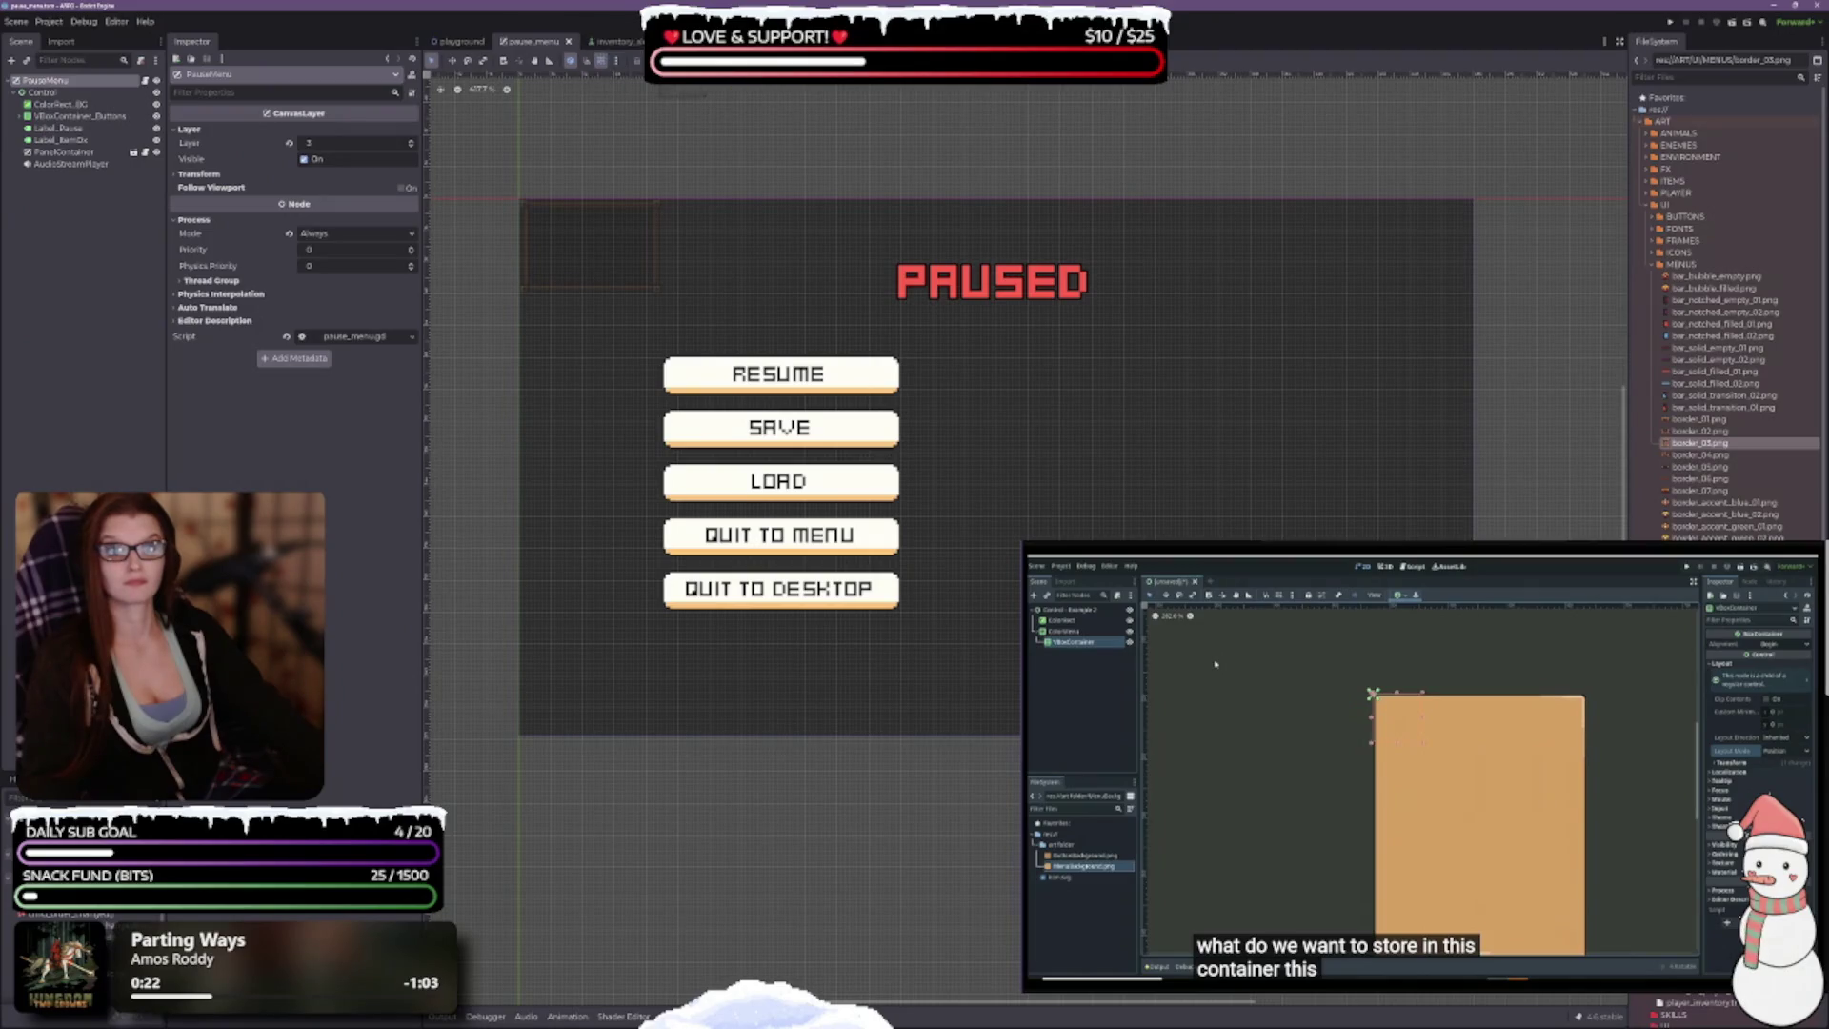
{"action": "left_click", "coordinate": [614, 41]}
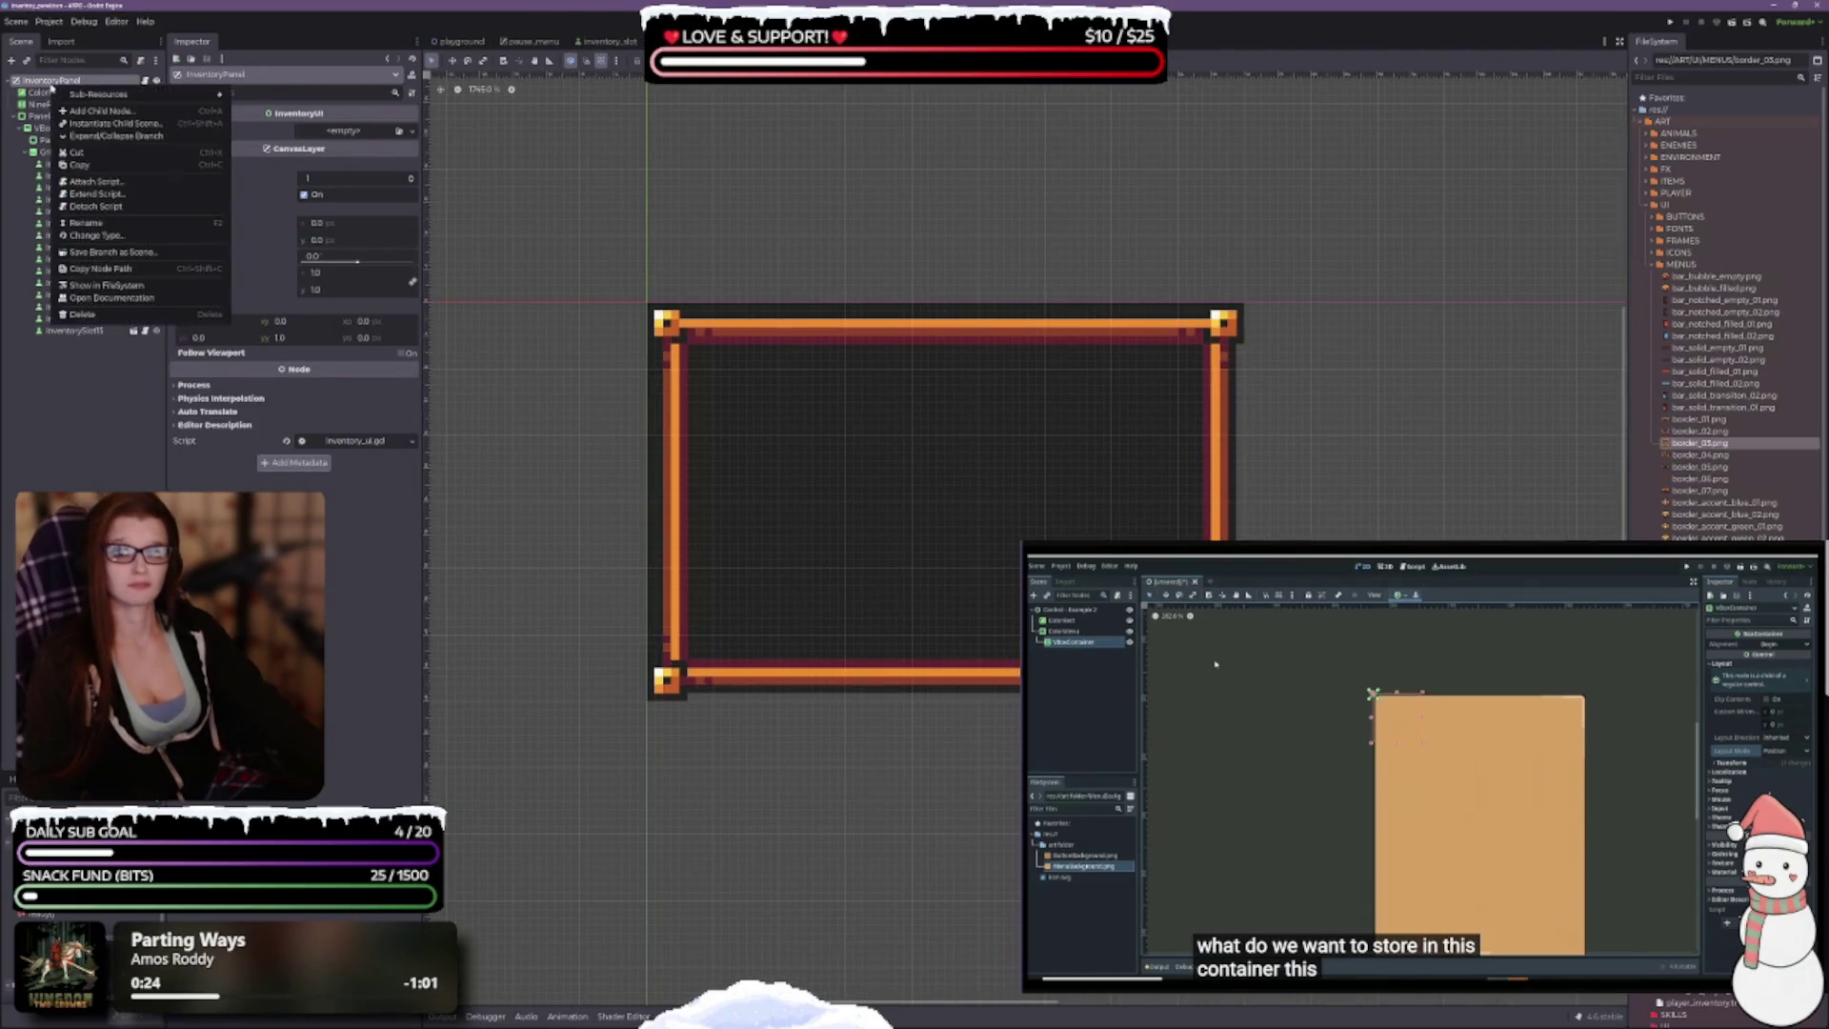
Step: Add a Control child node to InventoryPanel, found by searching 'contr'
{"action": "key", "text": "ctrl+a"}
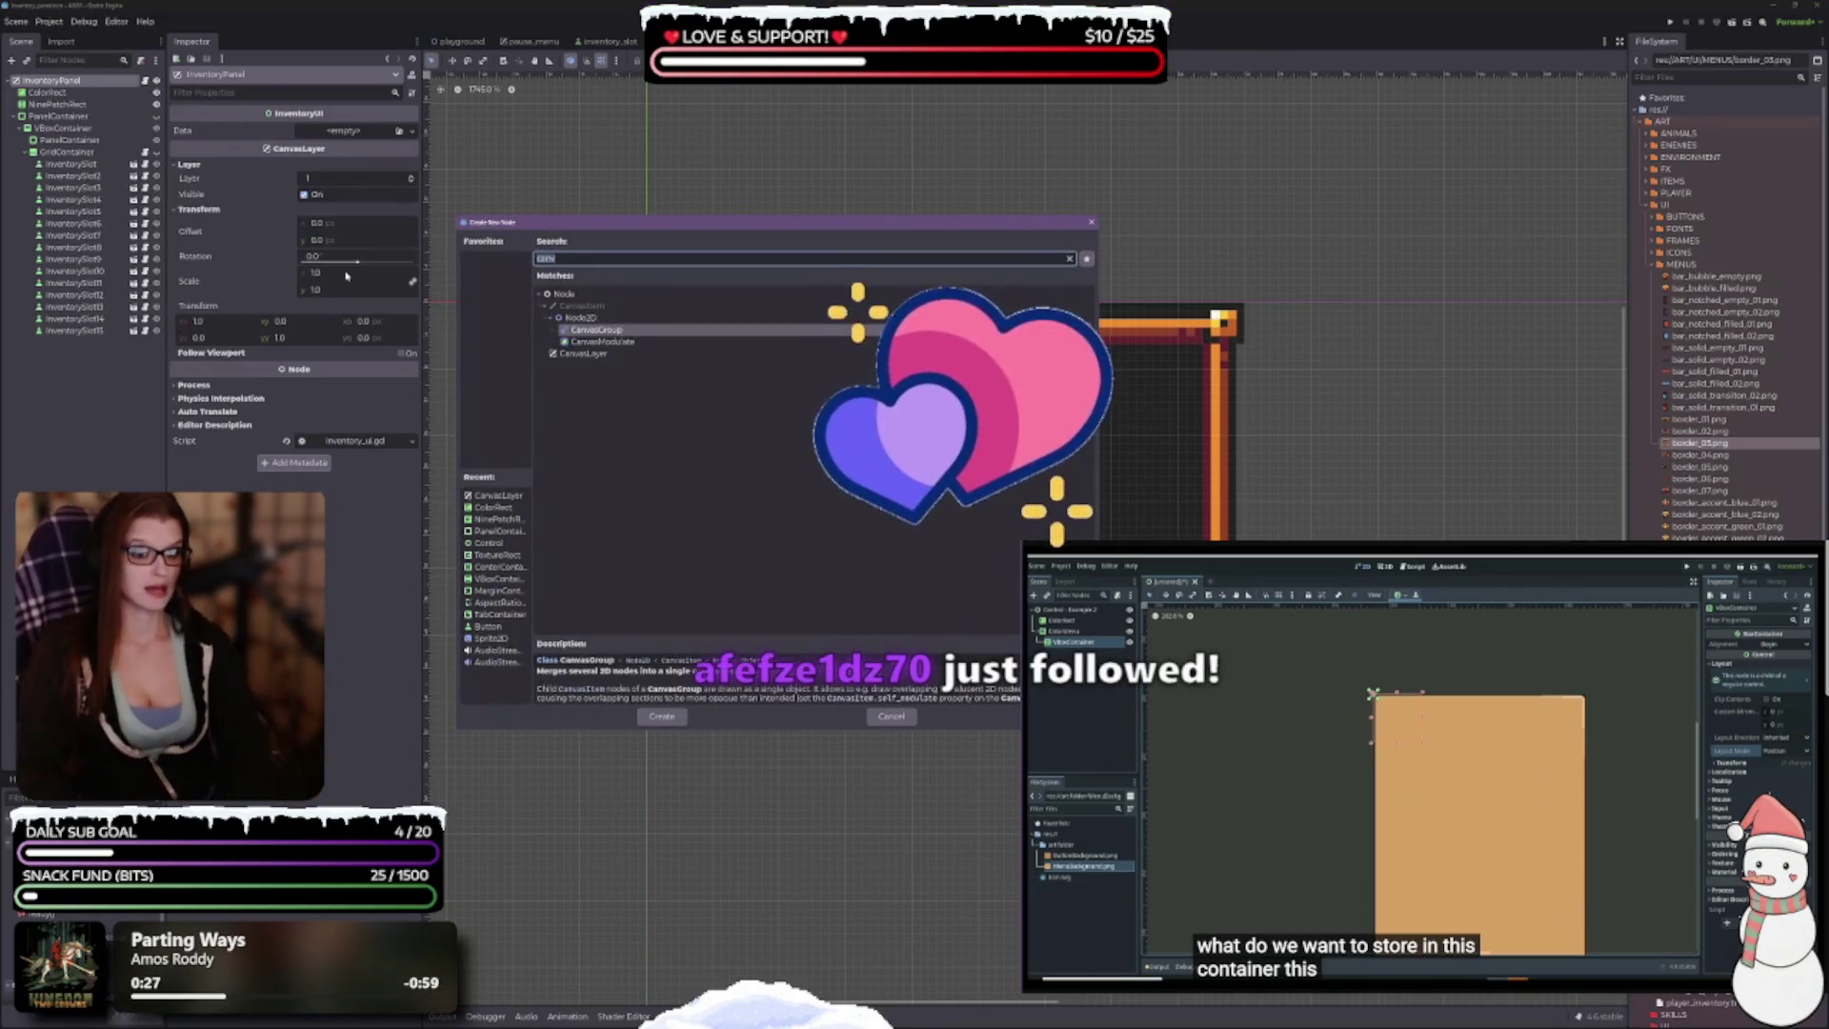
{"action": "type", "text": "contr"}
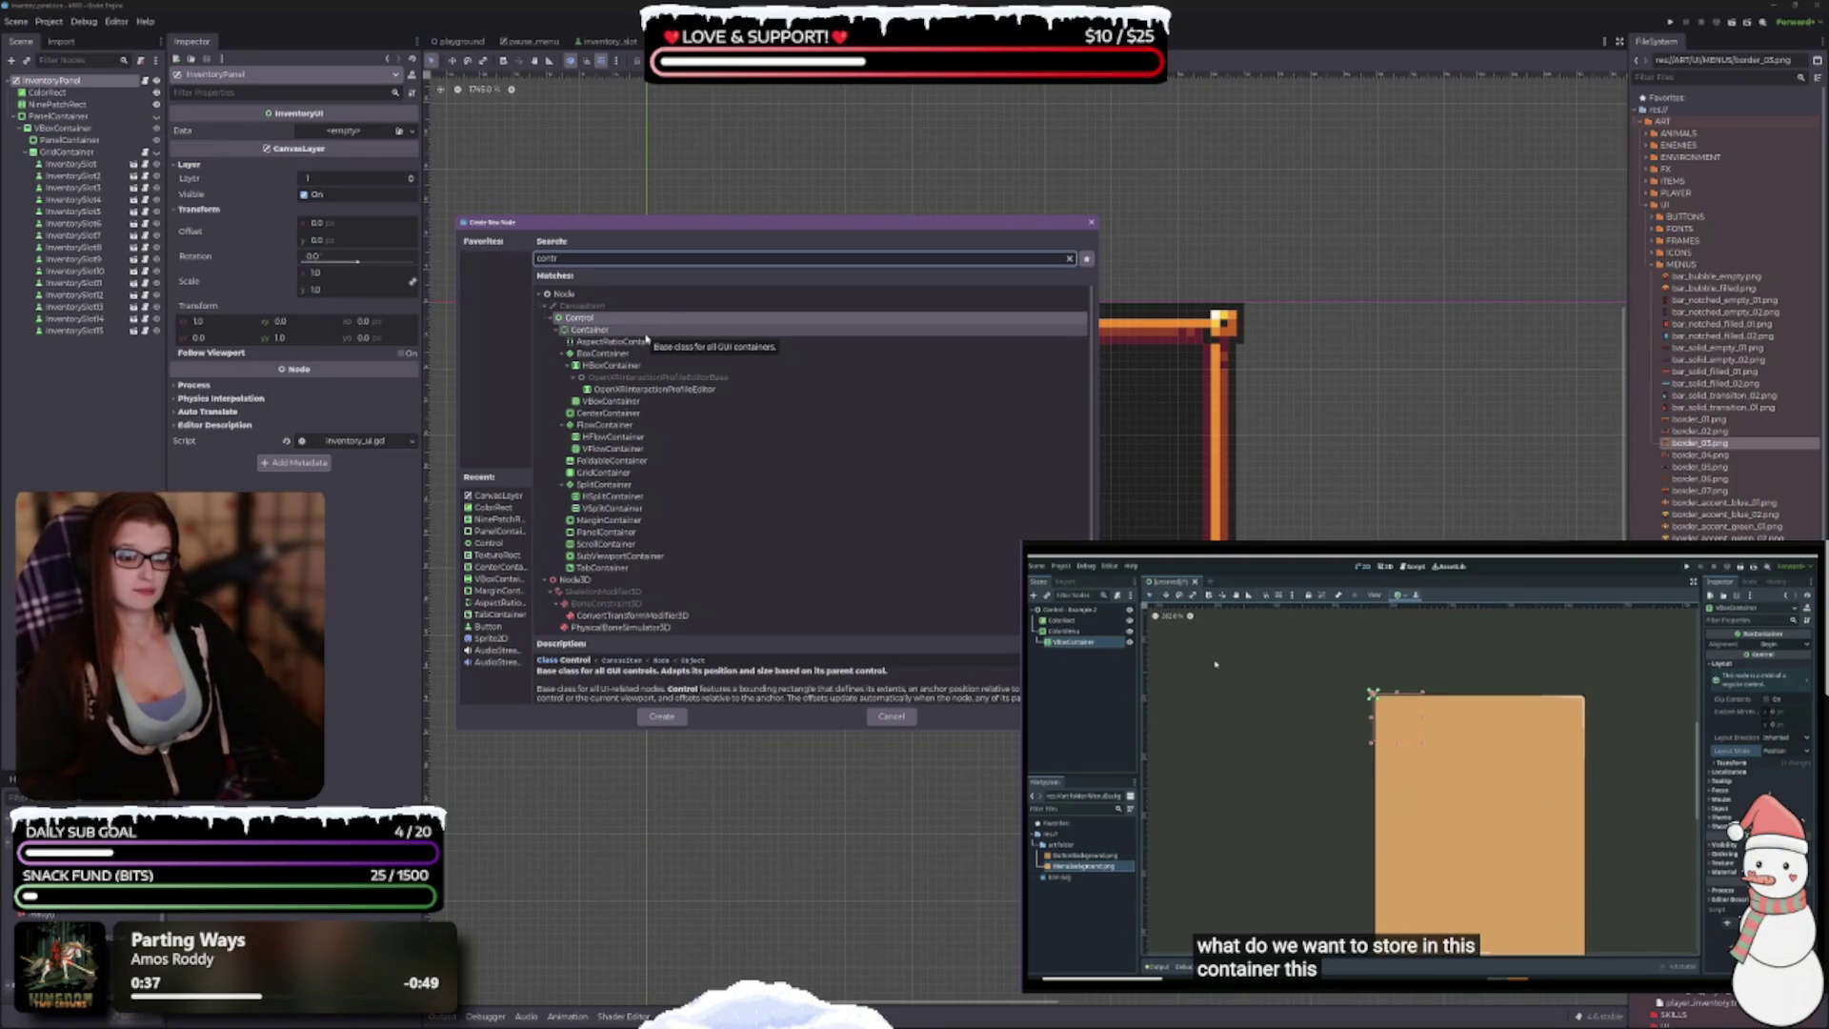
{"action": "left_click", "coordinate": [593, 318]}
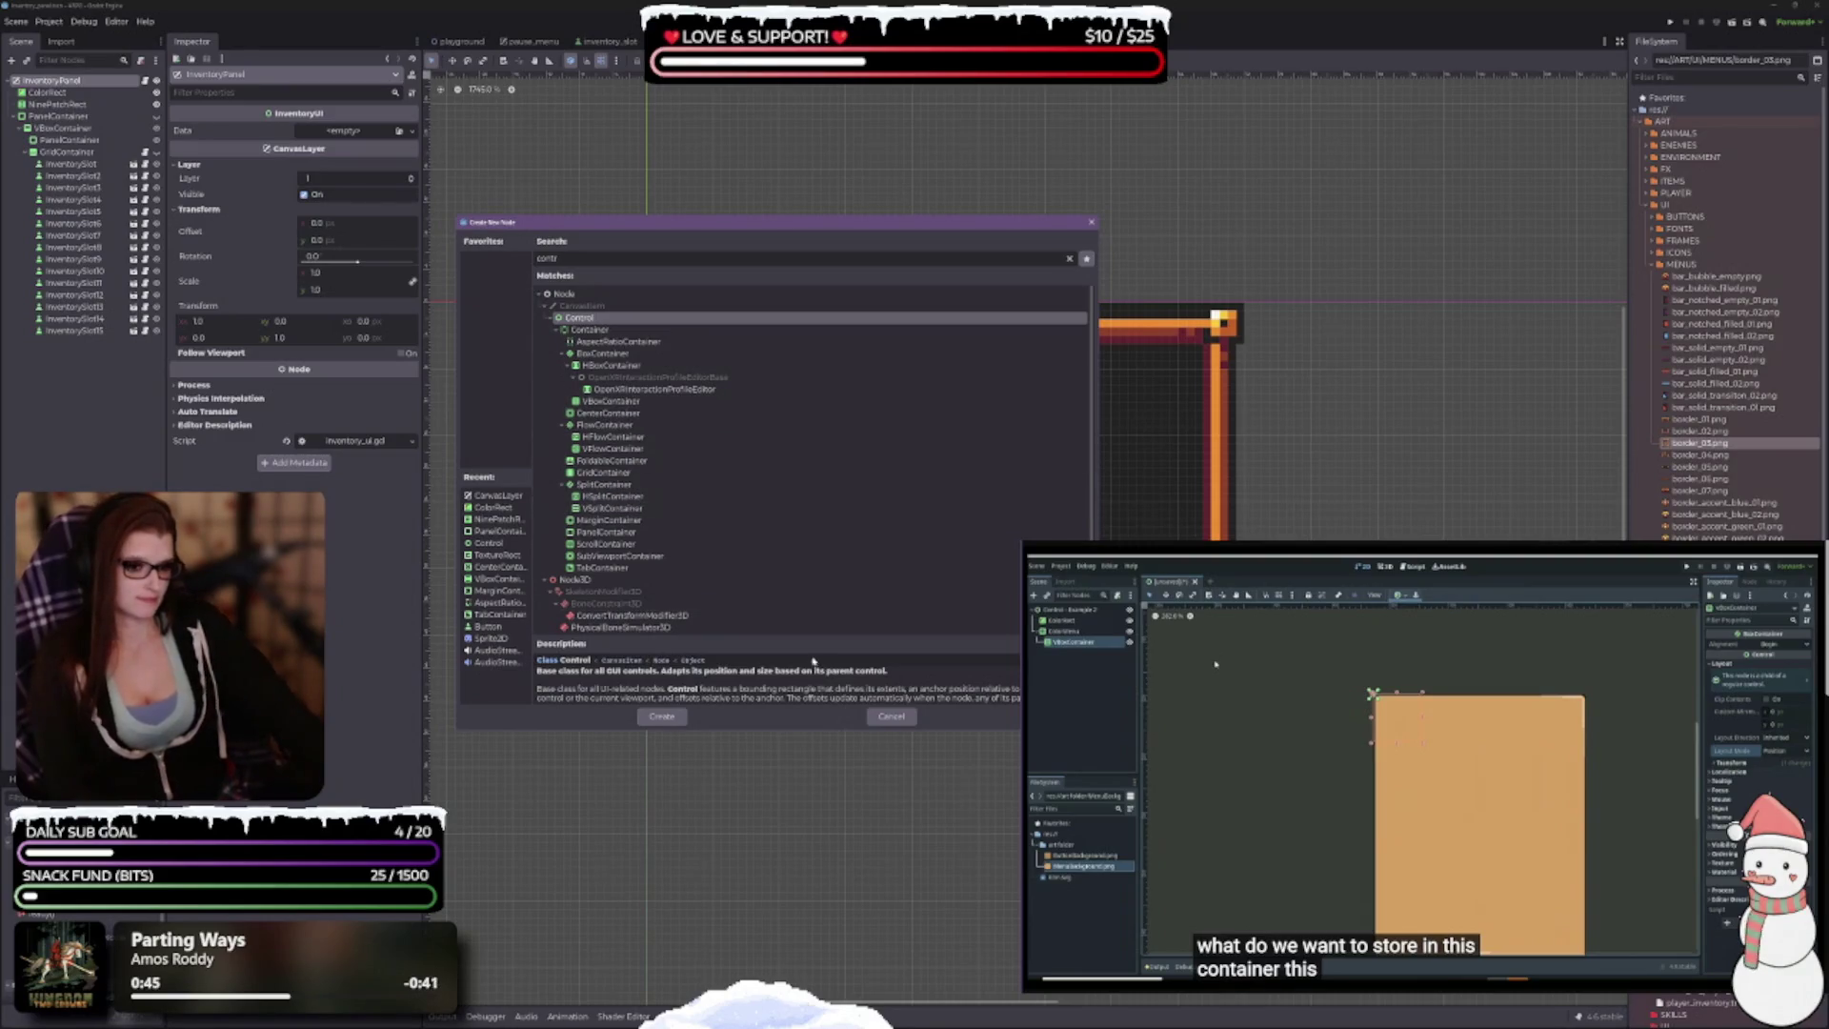
{"action": "scroll", "coordinate": [844, 683], "scroll_direction": "down", "scroll_amount": 2}
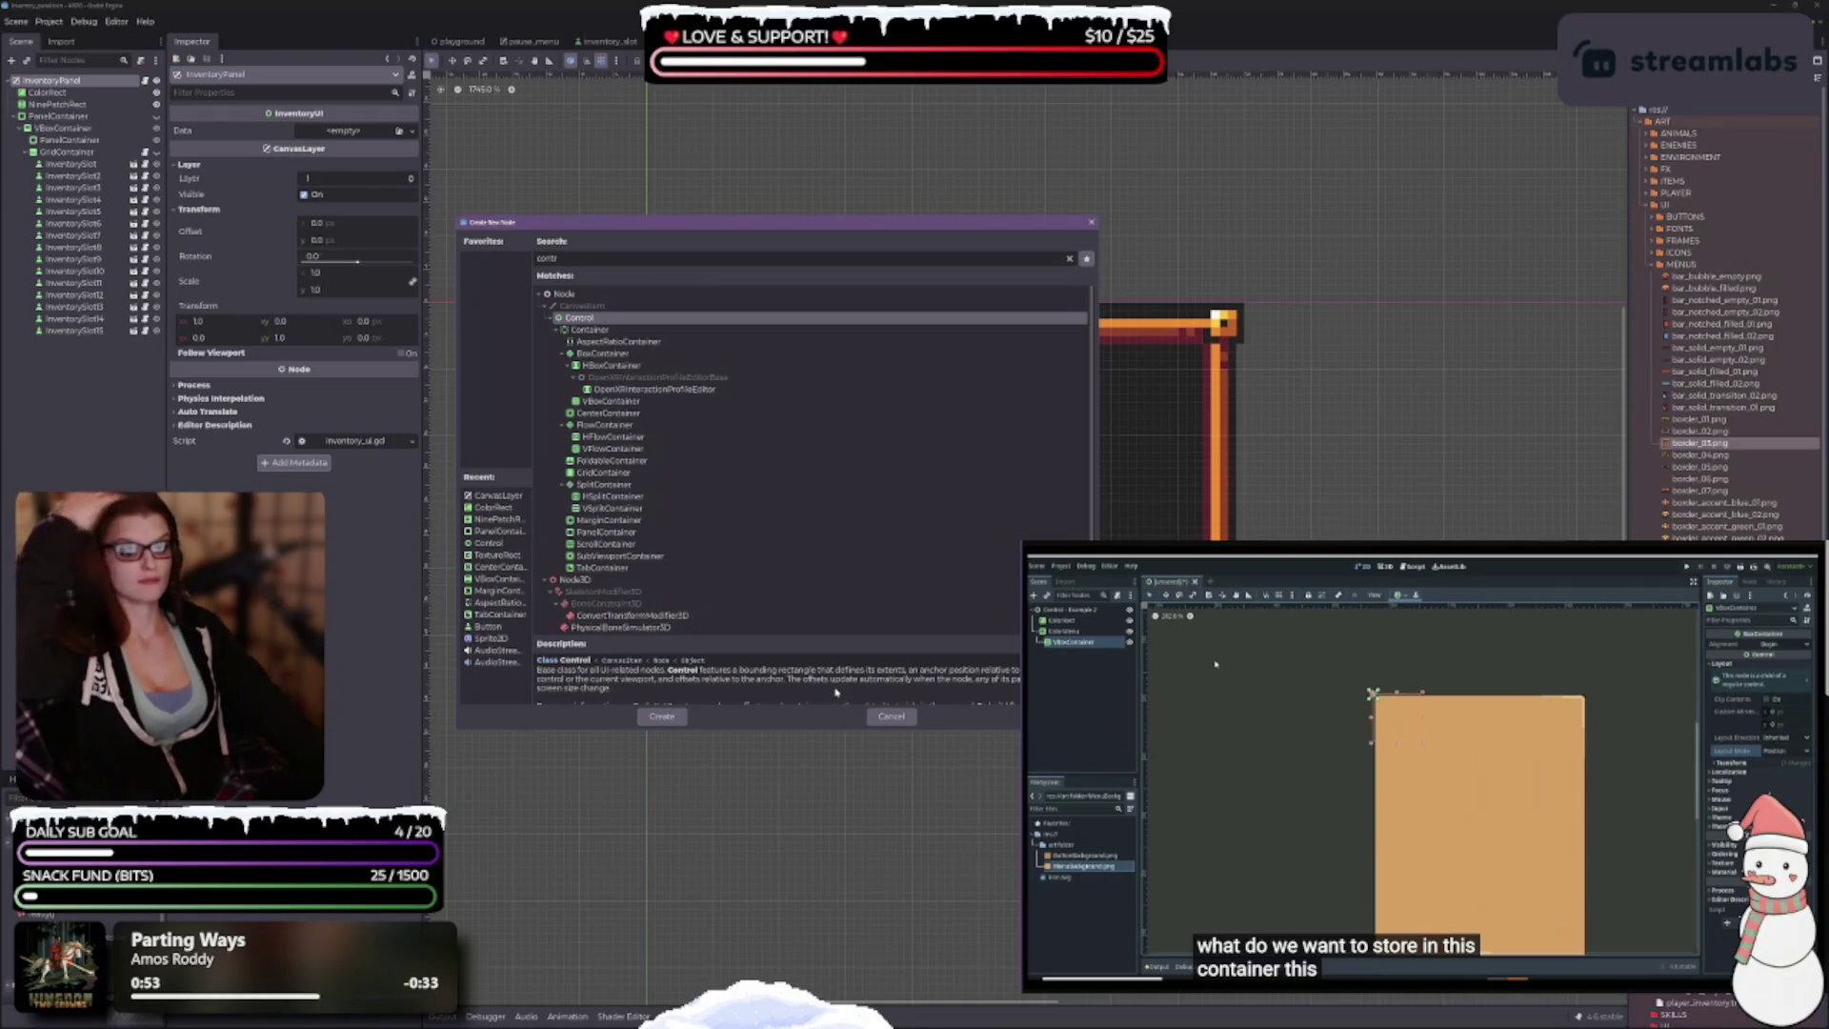
{"action": "scroll", "coordinate": [806, 689], "scroll_direction": "down", "scroll_amount": 3}
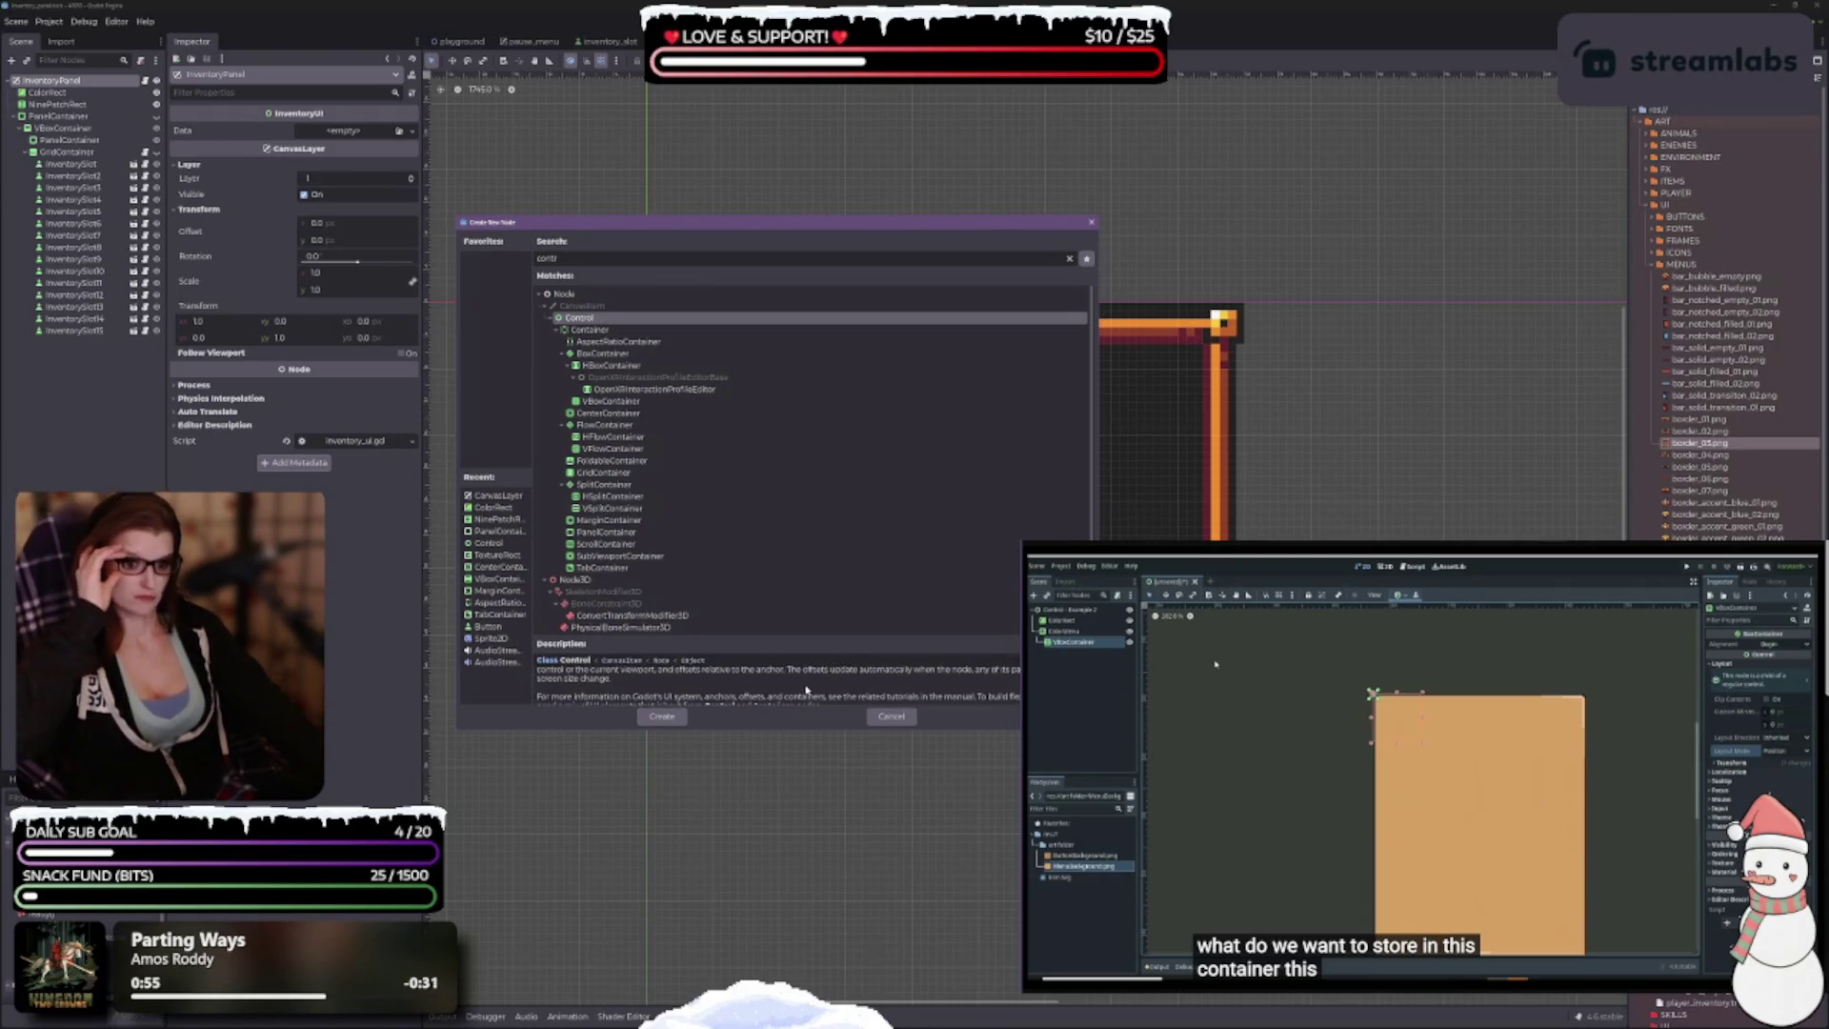
{"action": "key", "text": "Down"}
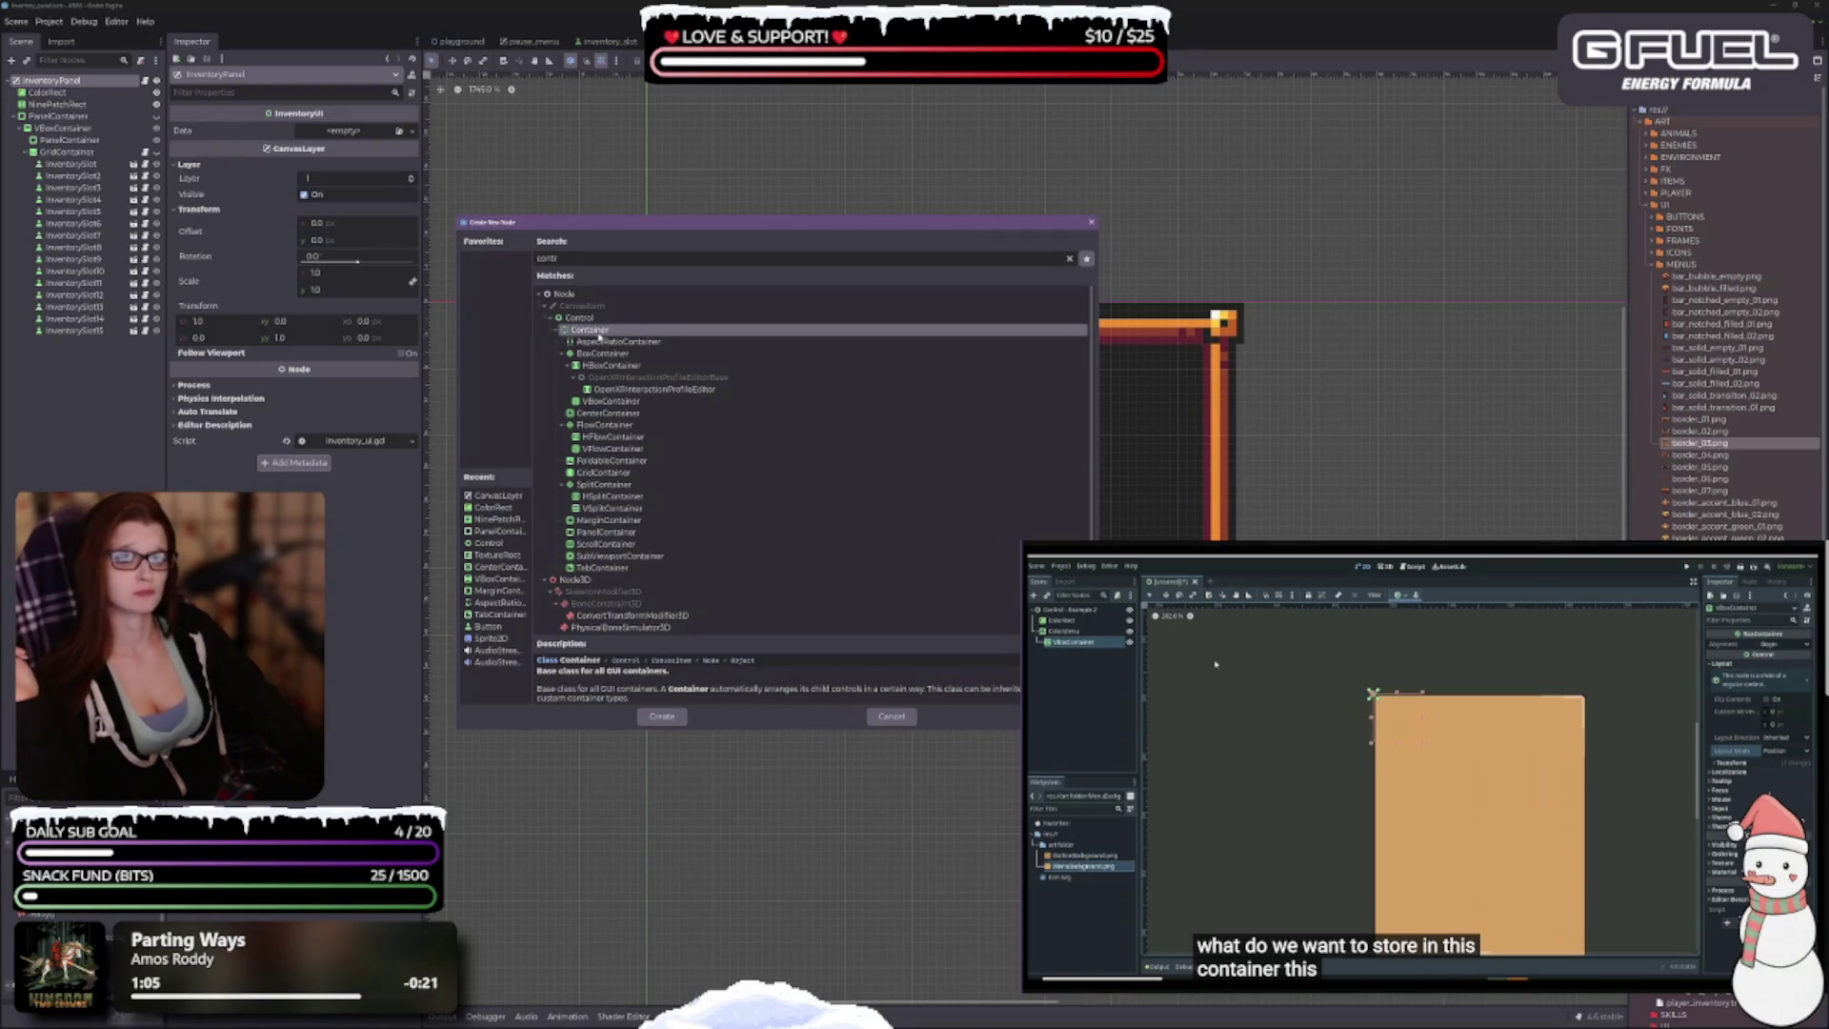
{"action": "left_click", "coordinate": [583, 318]}
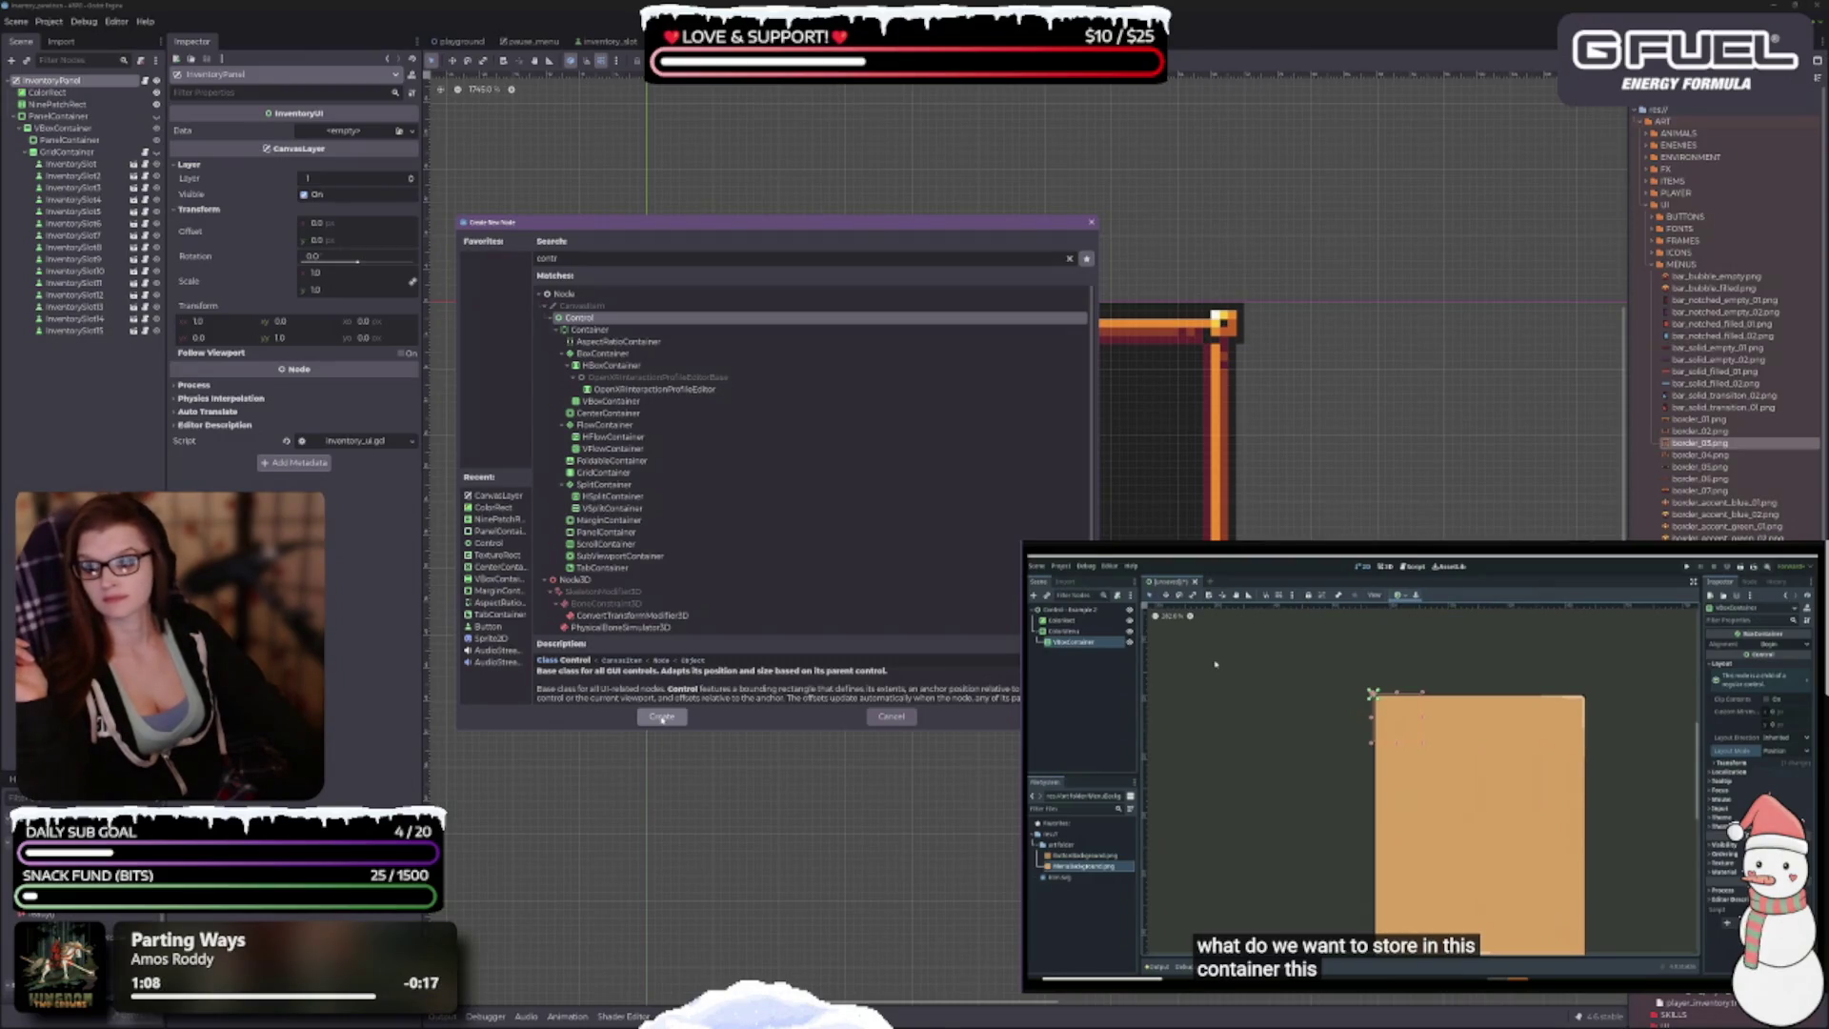
{"action": "left_click", "coordinate": [662, 717]}
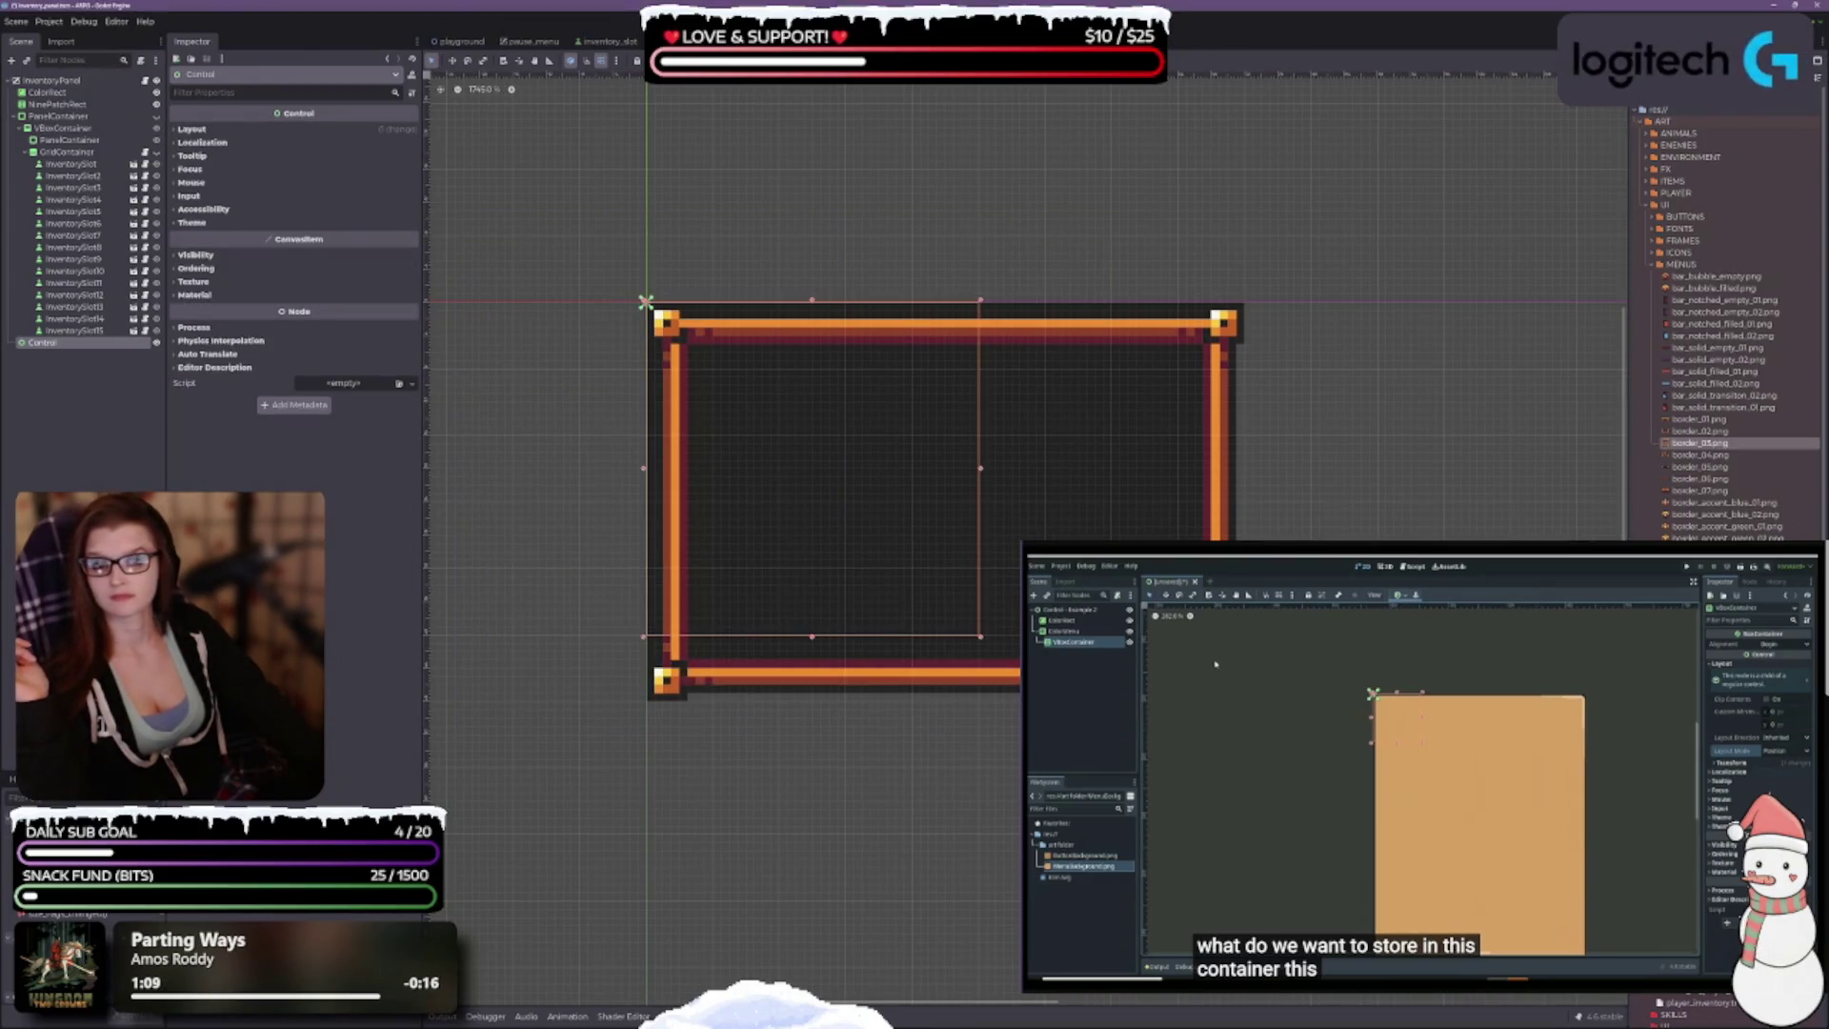
Step: Move Control directly under InventoryPanel and expand its Layout, Transform and Container Sizing sections
{"action": "left_click_drag", "start_coordinate": [38, 344], "coordinate": [36, 103]}
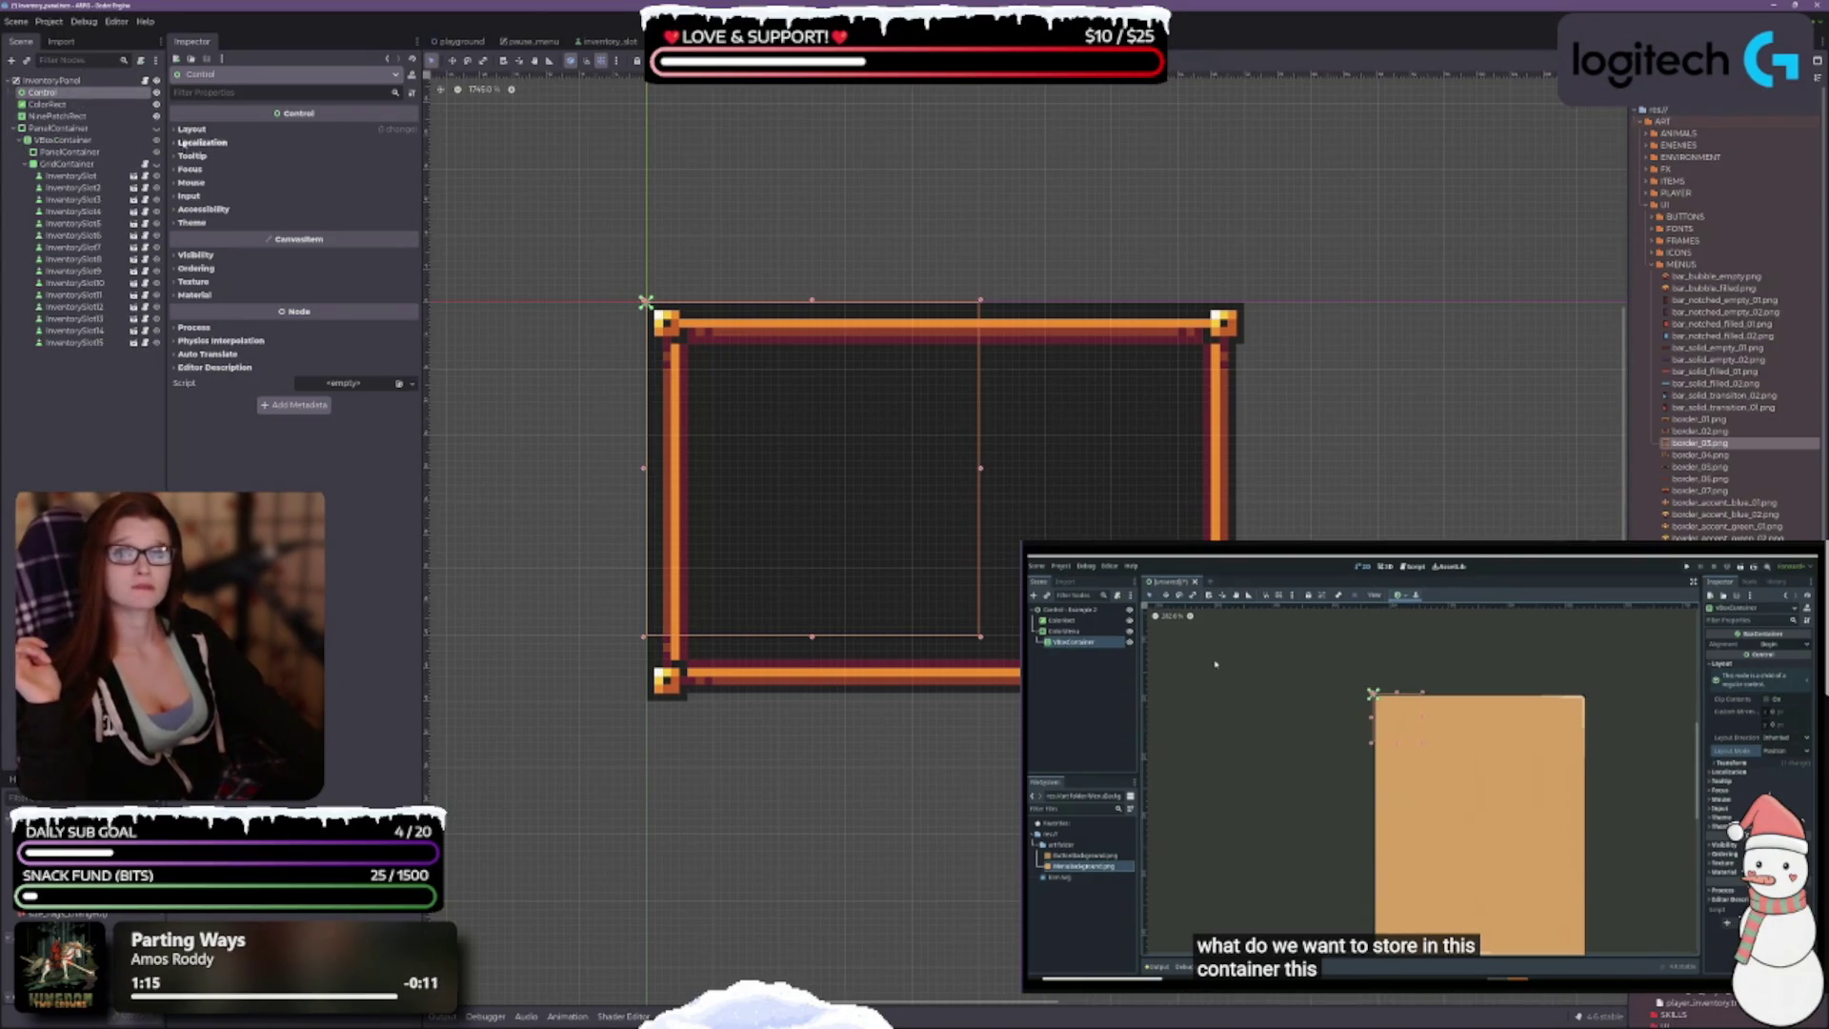
{"action": "left_click", "coordinate": [193, 130]}
{"action": "left_click", "coordinate": [228, 262]}
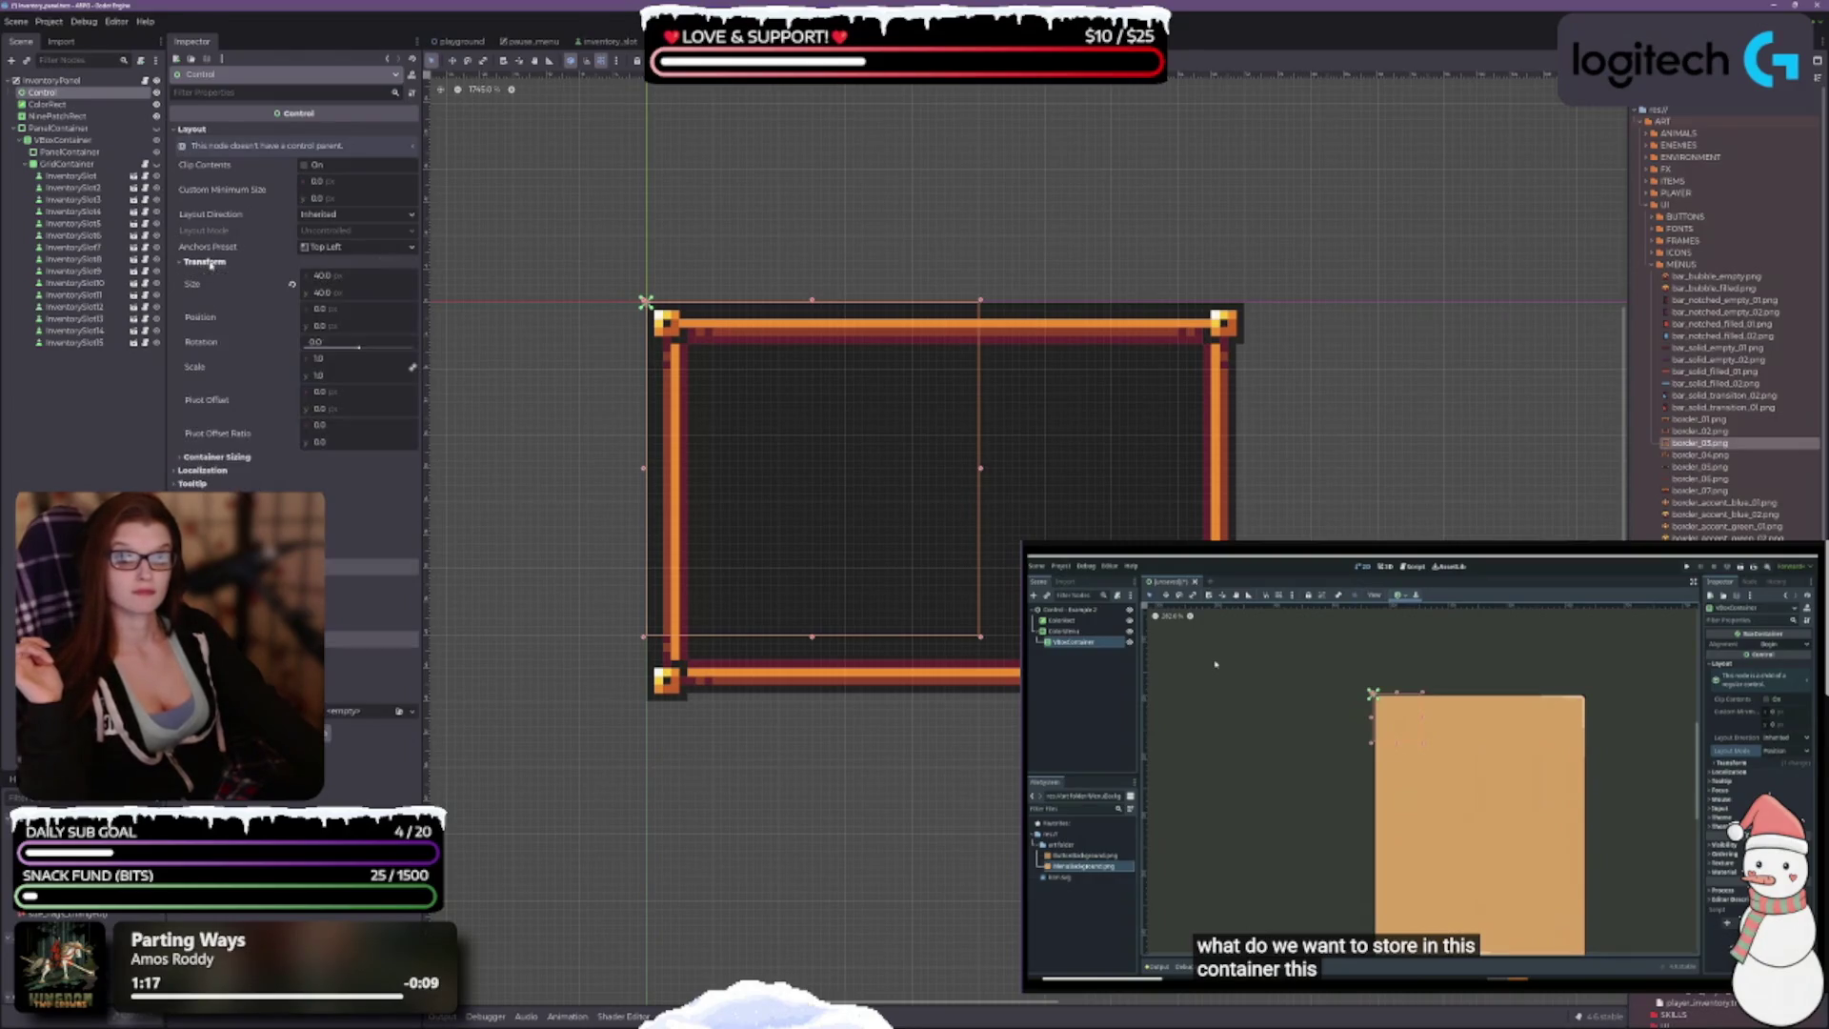
{"action": "left_click", "coordinate": [244, 458]}
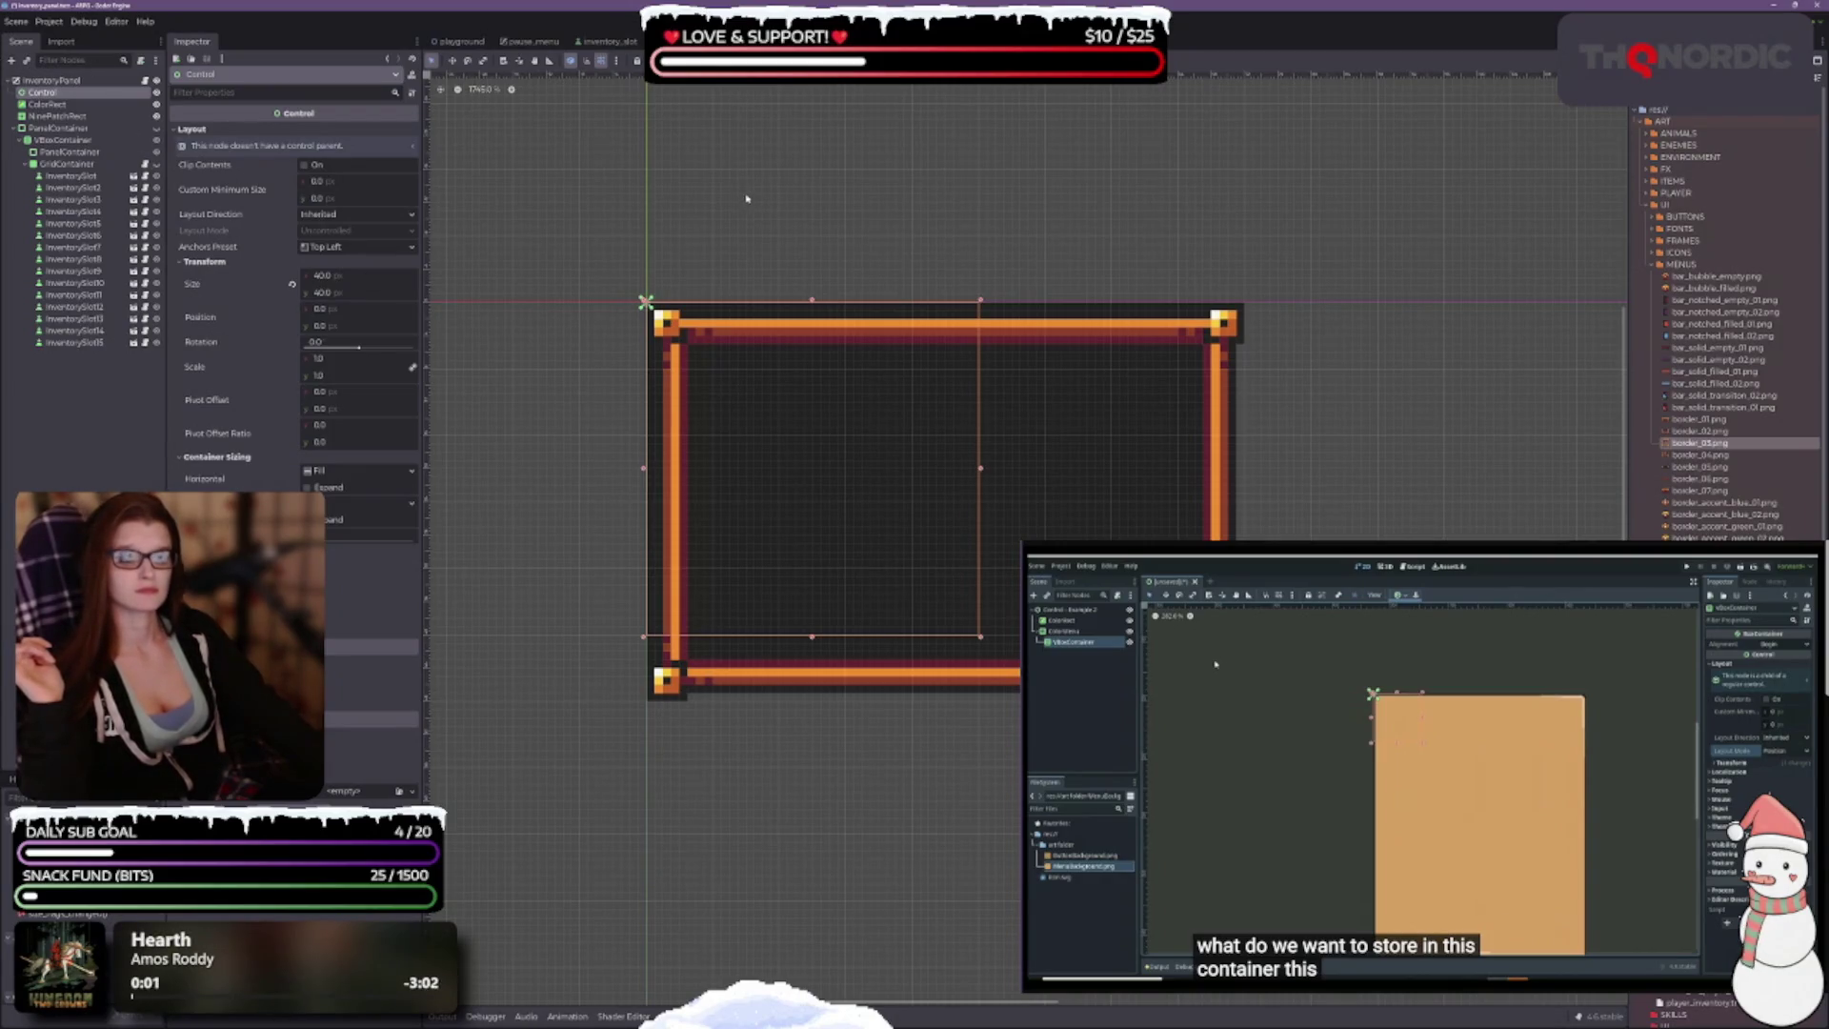
{"action": "scroll", "coordinate": [767, 495], "scroll_direction": "down", "scroll_amount": 2}
{"action": "scroll", "coordinate": [785, 496], "scroll_direction": "up", "scroll_amount": 2}
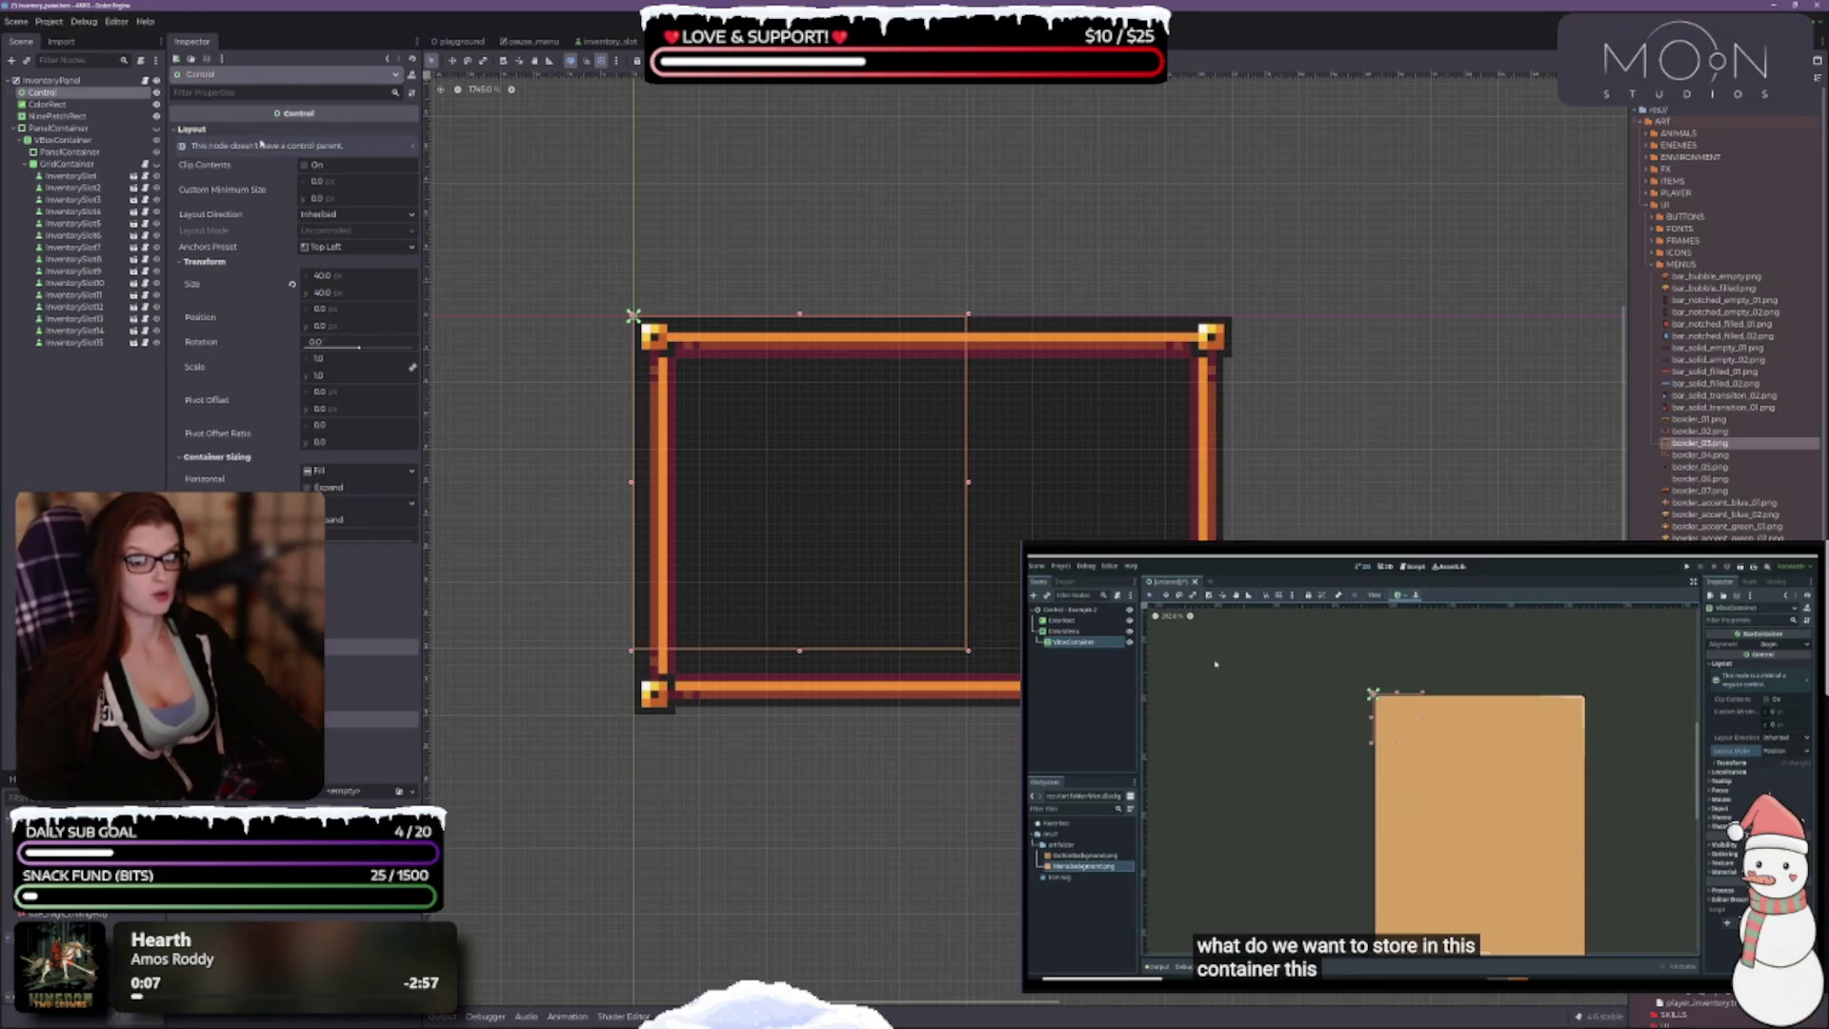
Step: Check the anchors of the pause_menu scene's Control node, then return to inventory
{"action": "left_click", "coordinate": [530, 42]}
{"action": "left_click", "coordinate": [48, 92]}
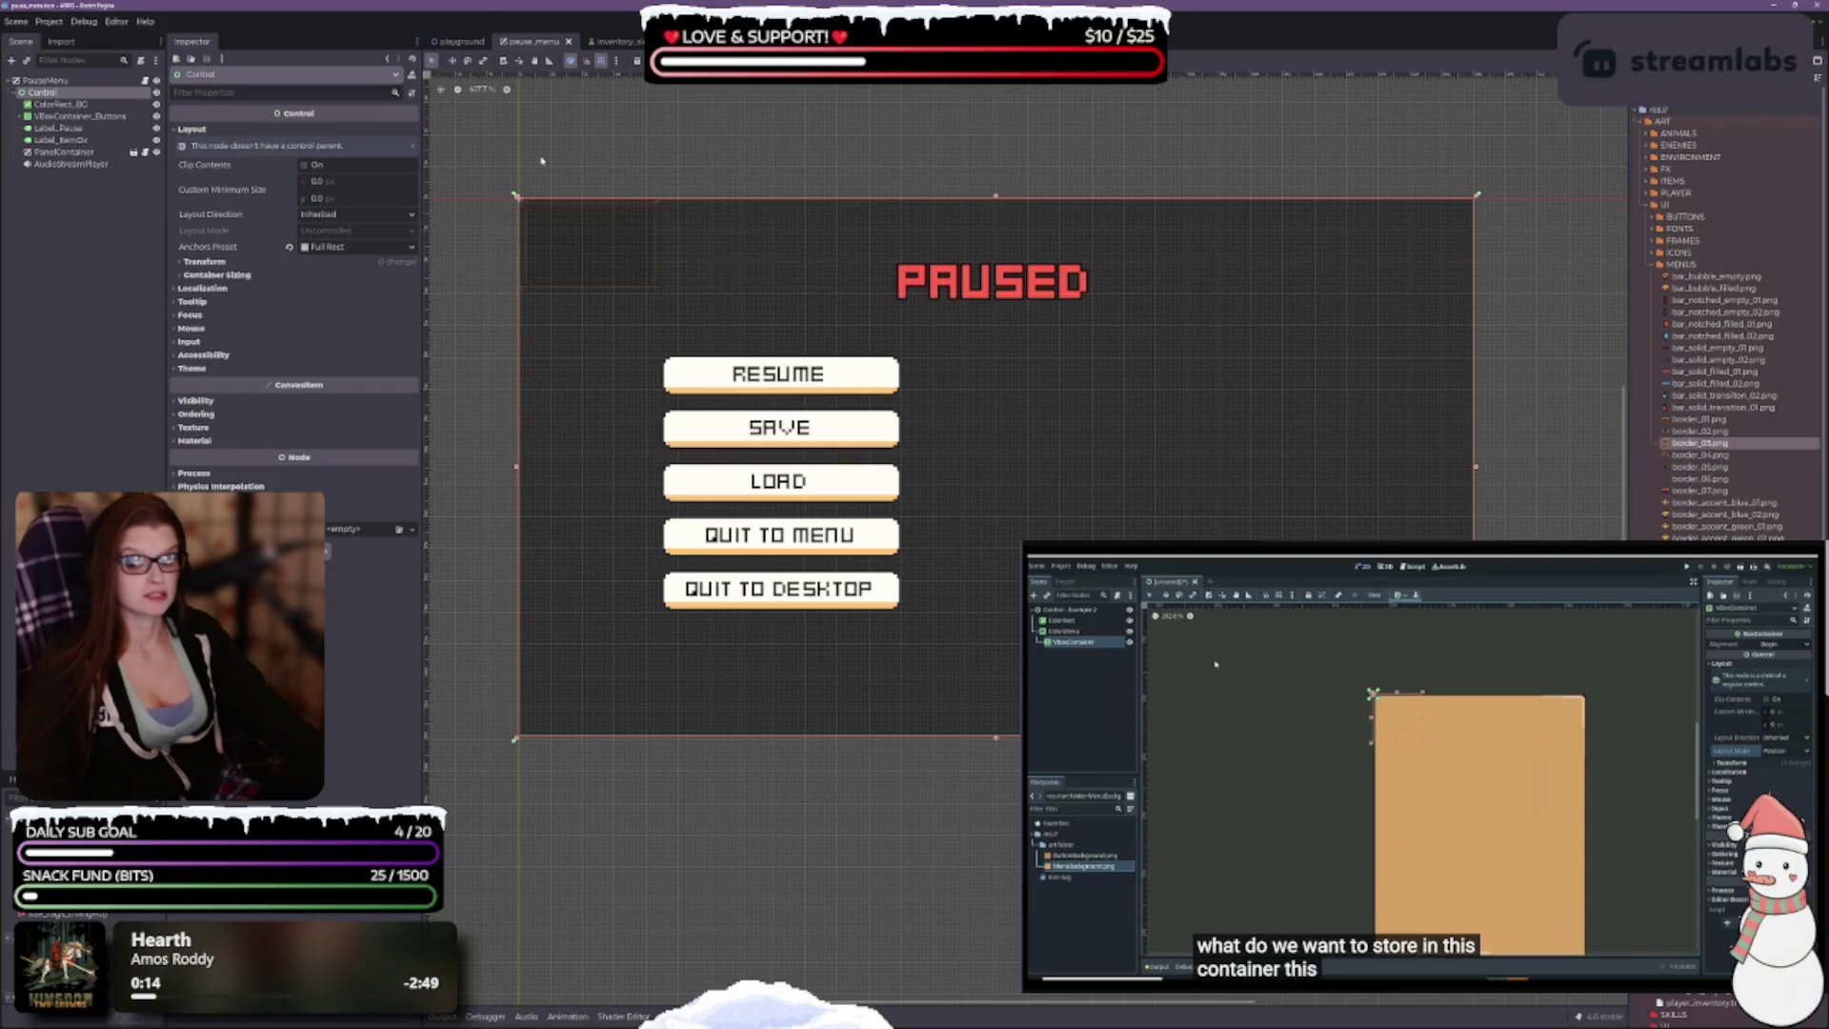
{"action": "left_click", "coordinate": [610, 41]}
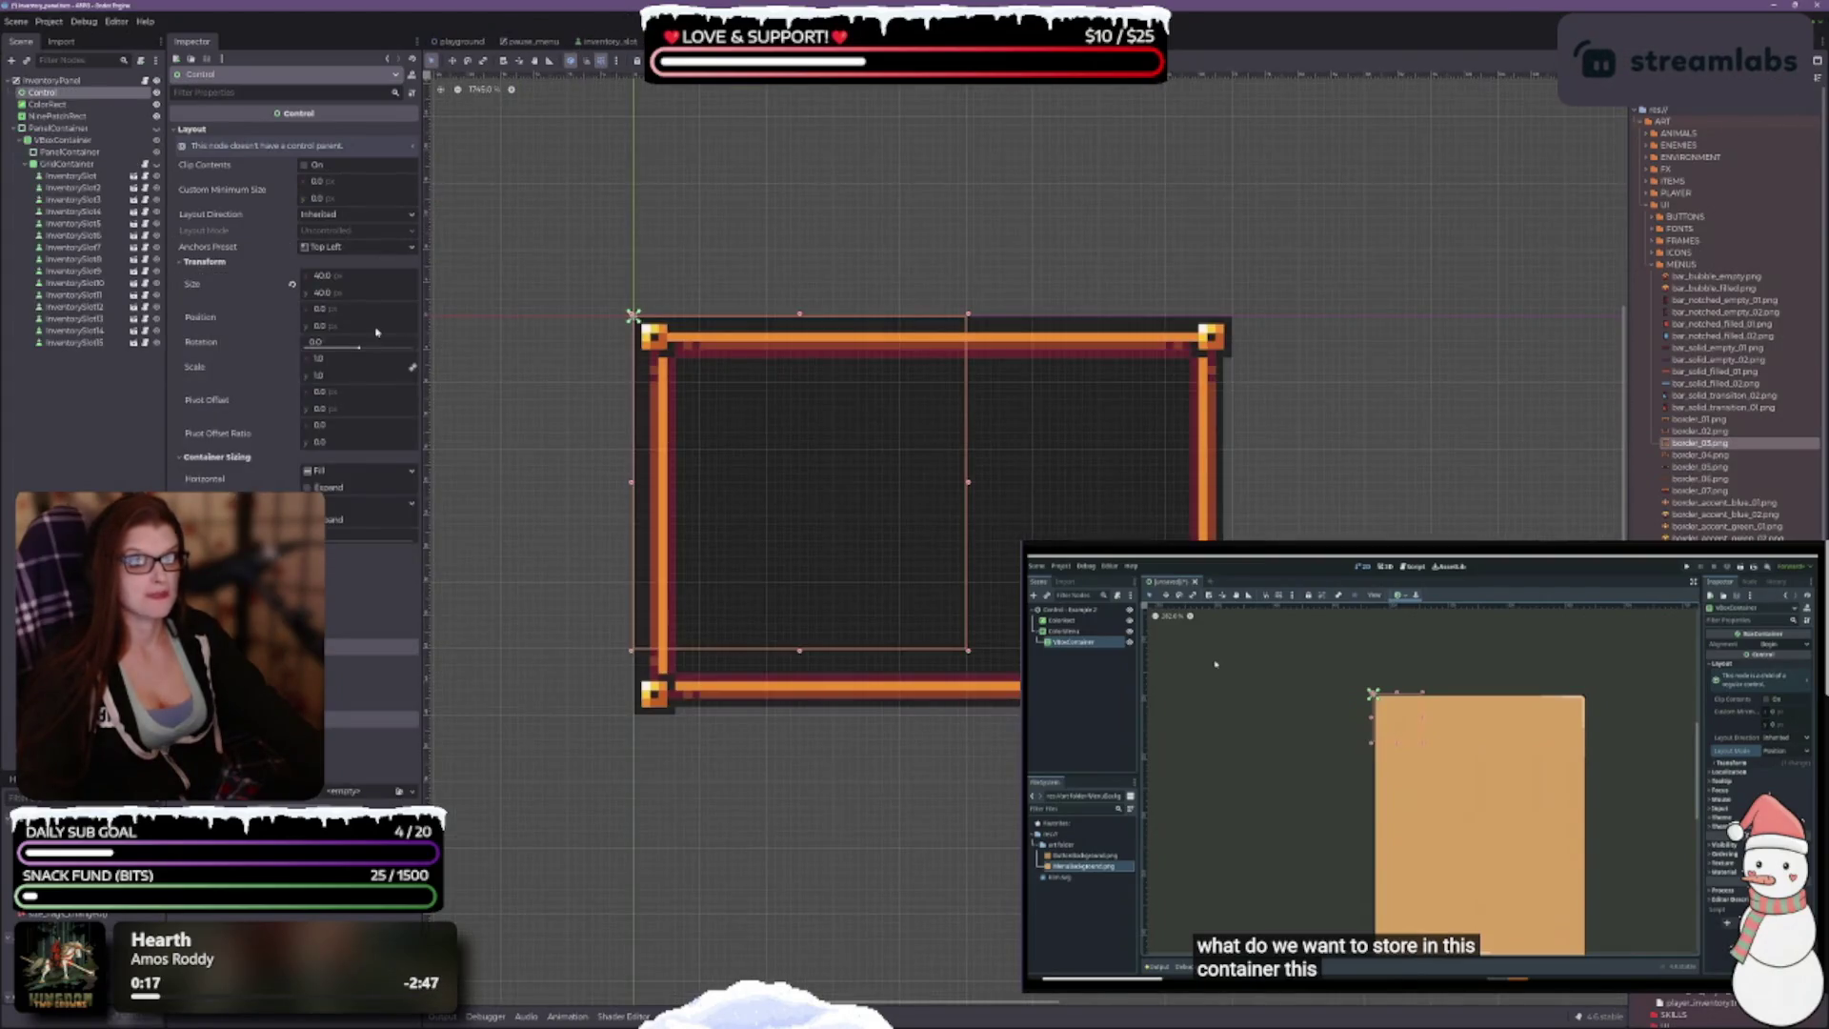
Step: Set the Control's Anchors Preset to Full Rect, spanning 480 × 270
{"action": "left_click", "coordinate": [327, 247]}
{"action": "left_click", "coordinate": [344, 281]}
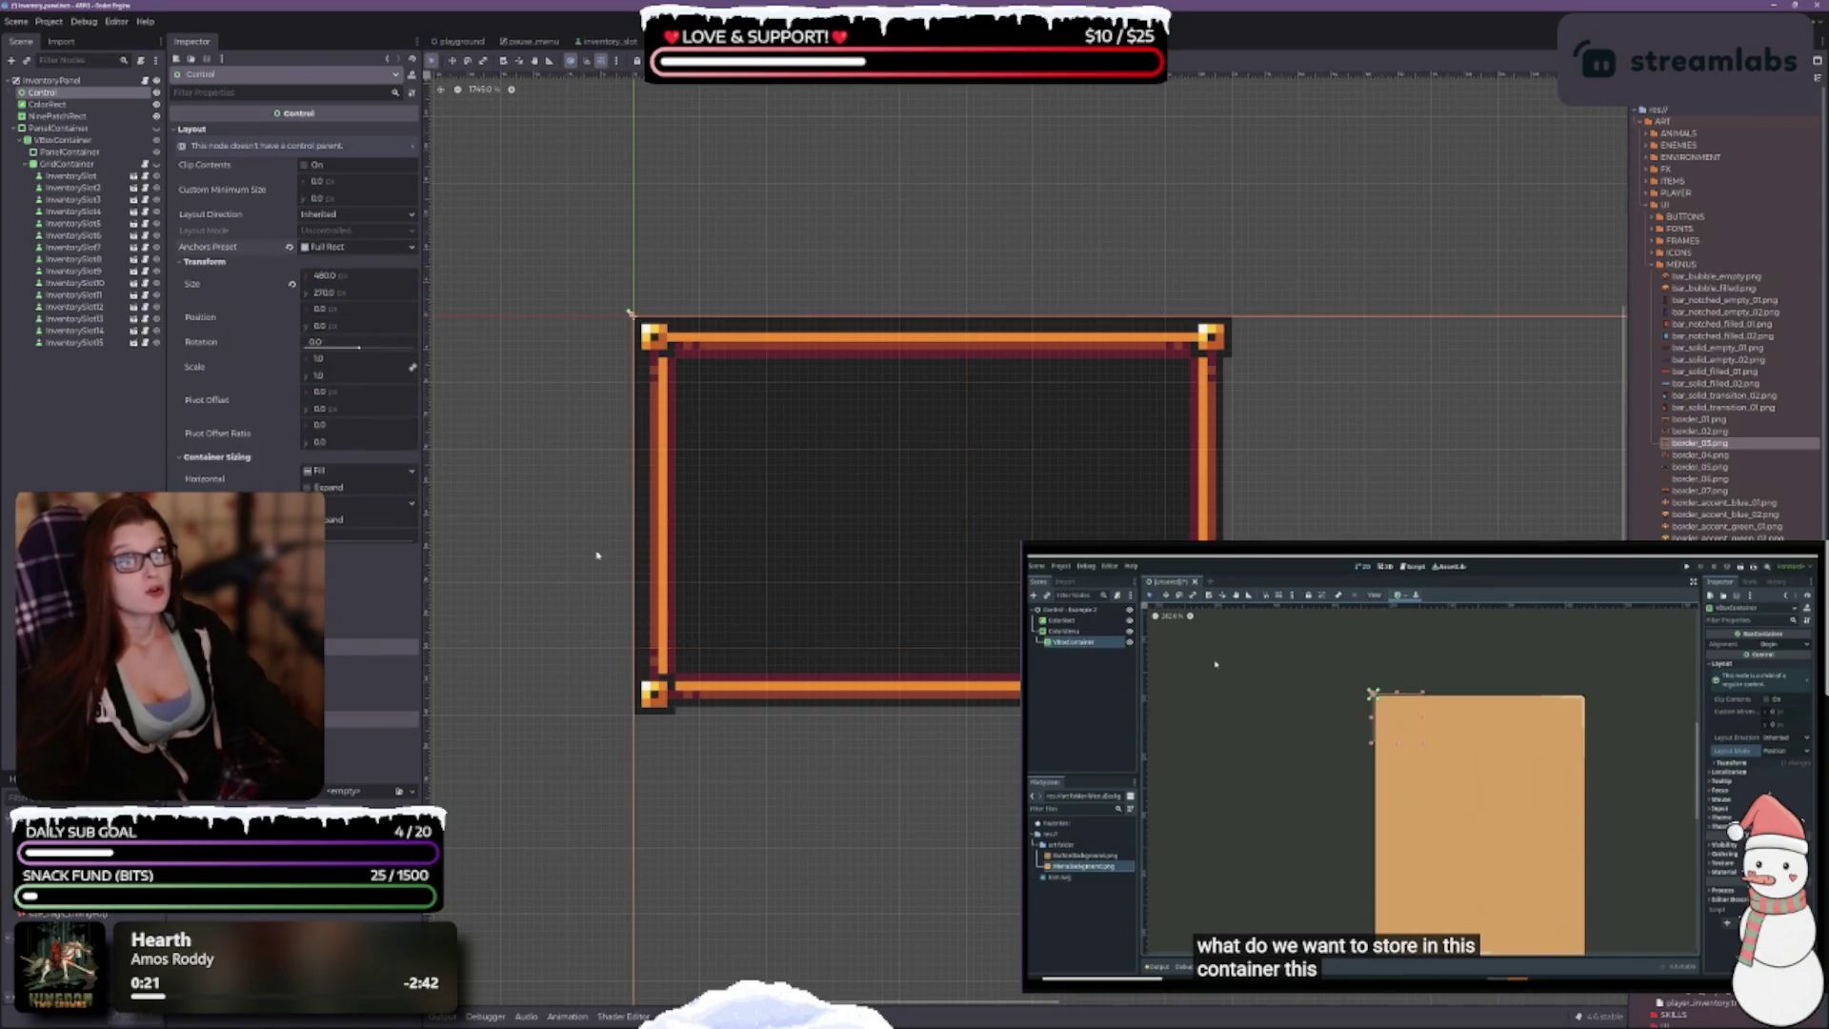
{"action": "scroll", "coordinate": [973, 522], "scroll_direction": "down", "scroll_amount": 5}
{"action": "scroll", "coordinate": [971, 522], "scroll_direction": "right", "scroll_amount": 5}
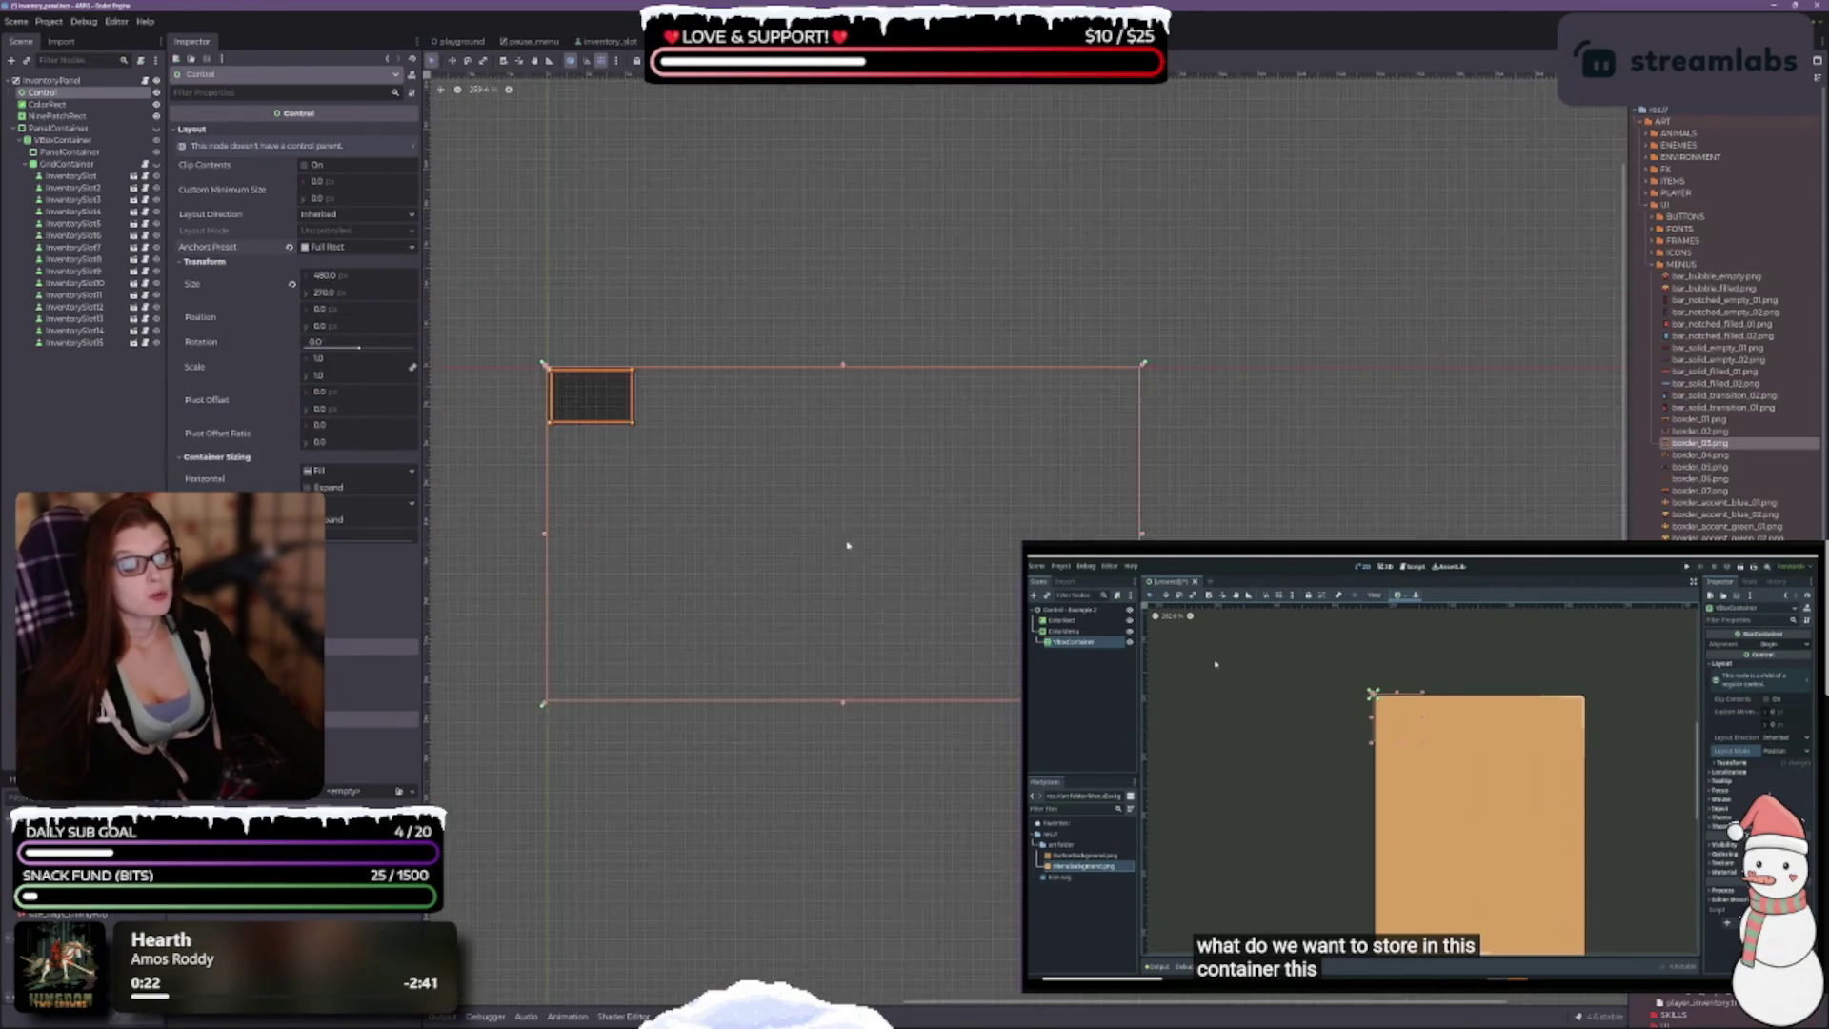
{"action": "scroll", "coordinate": [1084, 531], "scroll_direction": "down", "scroll_amount": 2}
{"action": "scroll", "coordinate": [1028, 515], "scroll_direction": "up", "scroll_amount": 2}
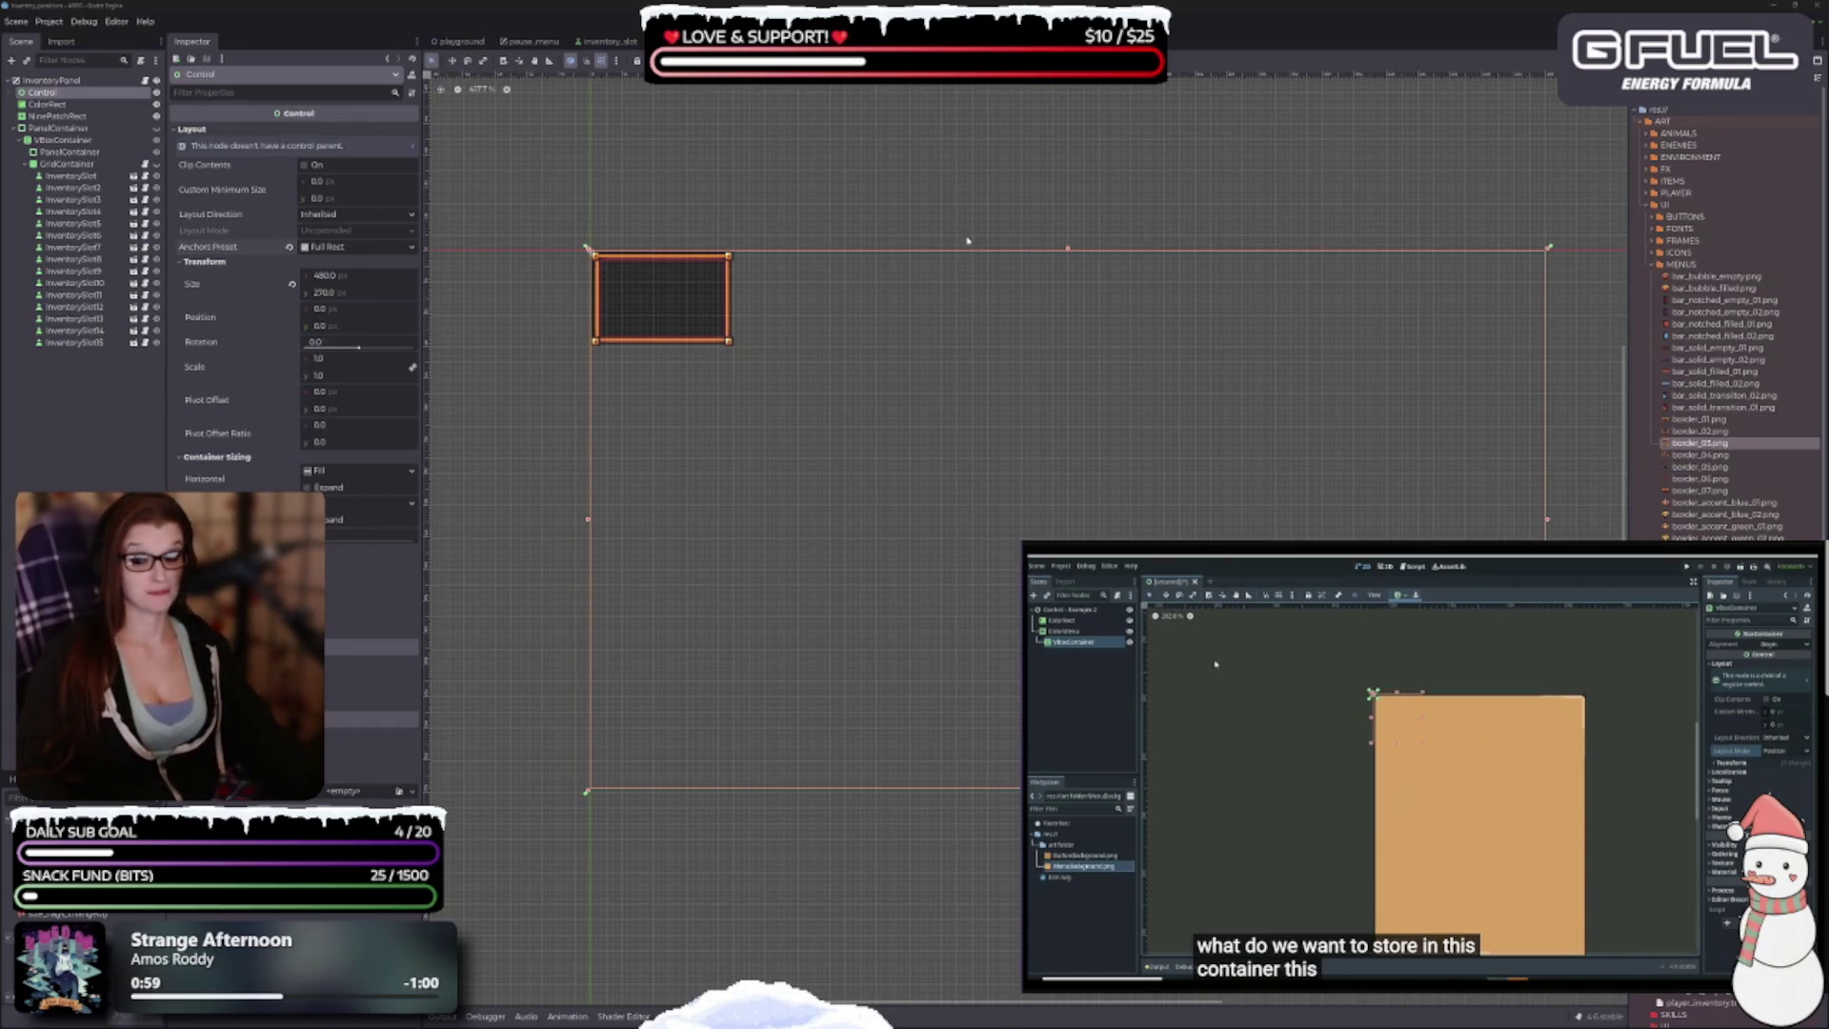
Step: Pan the canvas view to reposition the bordered inventory panel
{"action": "left_click_drag", "start_coordinate": [833, 236], "coordinate": [862, 284]}
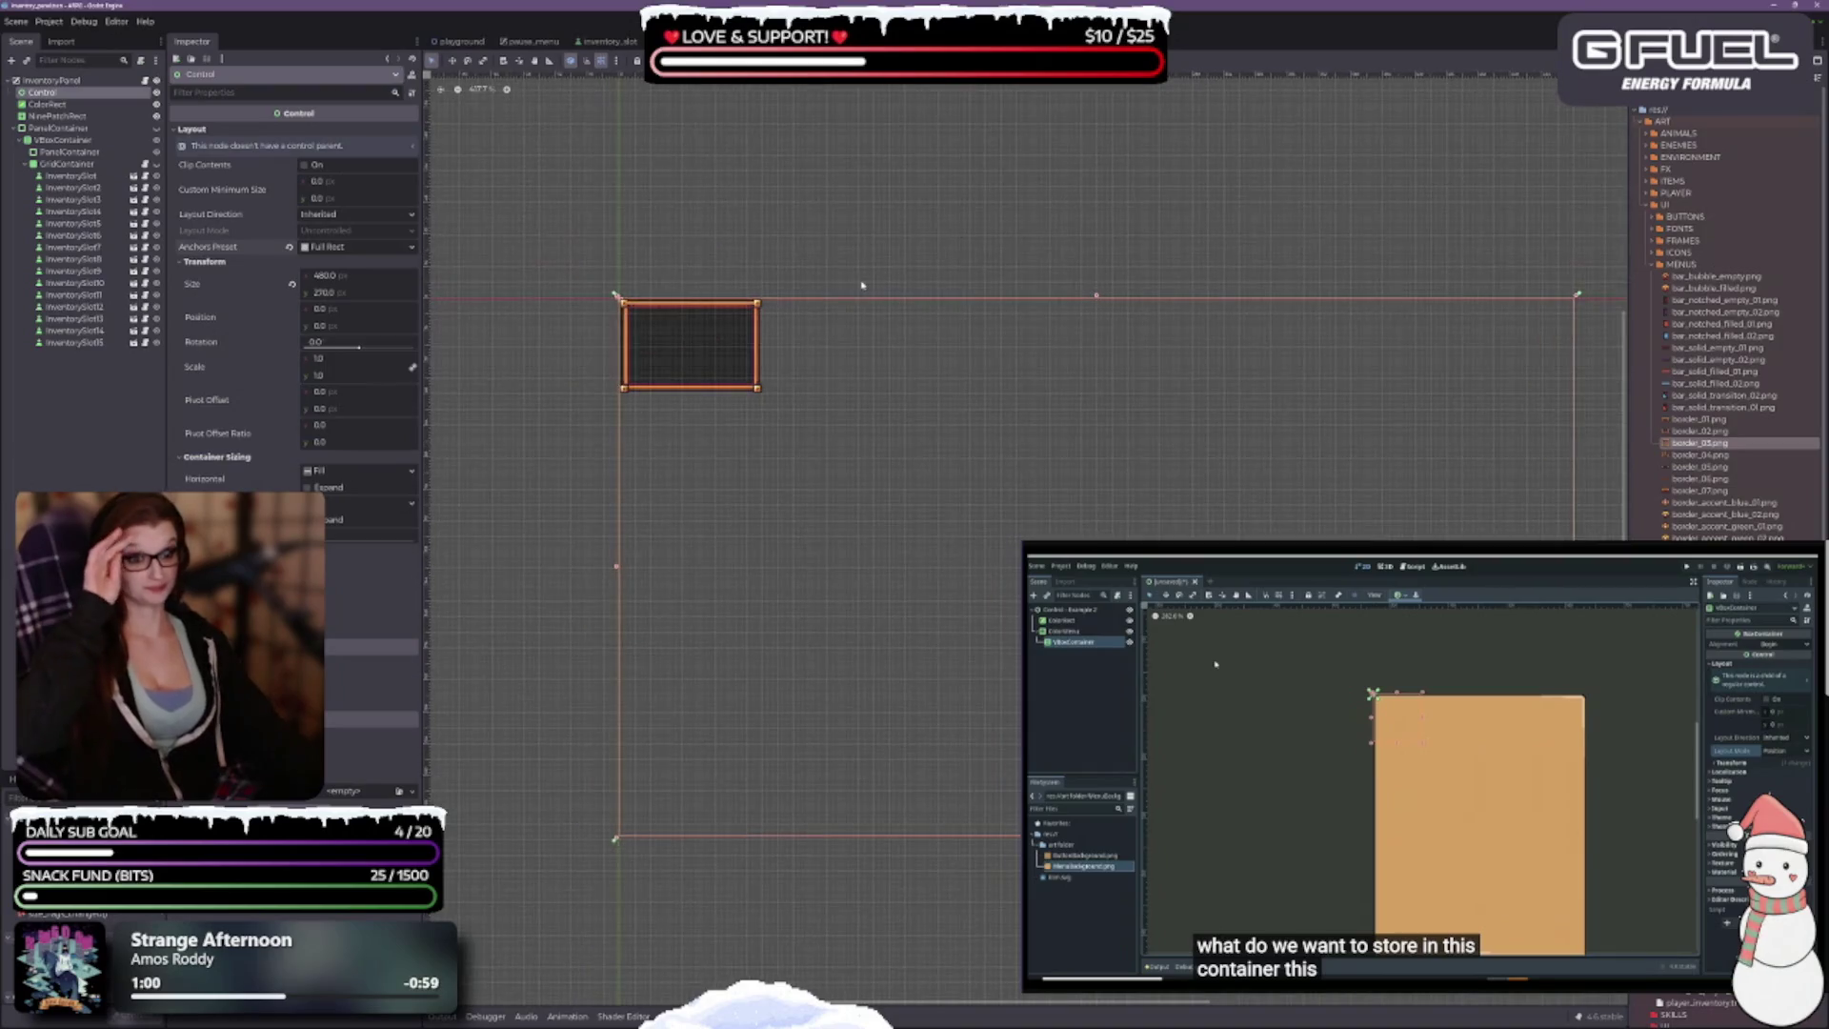
Step: Inspect InventoryPanel and Control, then undo Control's anchors back to Top Left at 0 × 0
{"action": "left_click", "coordinate": [57, 80]}
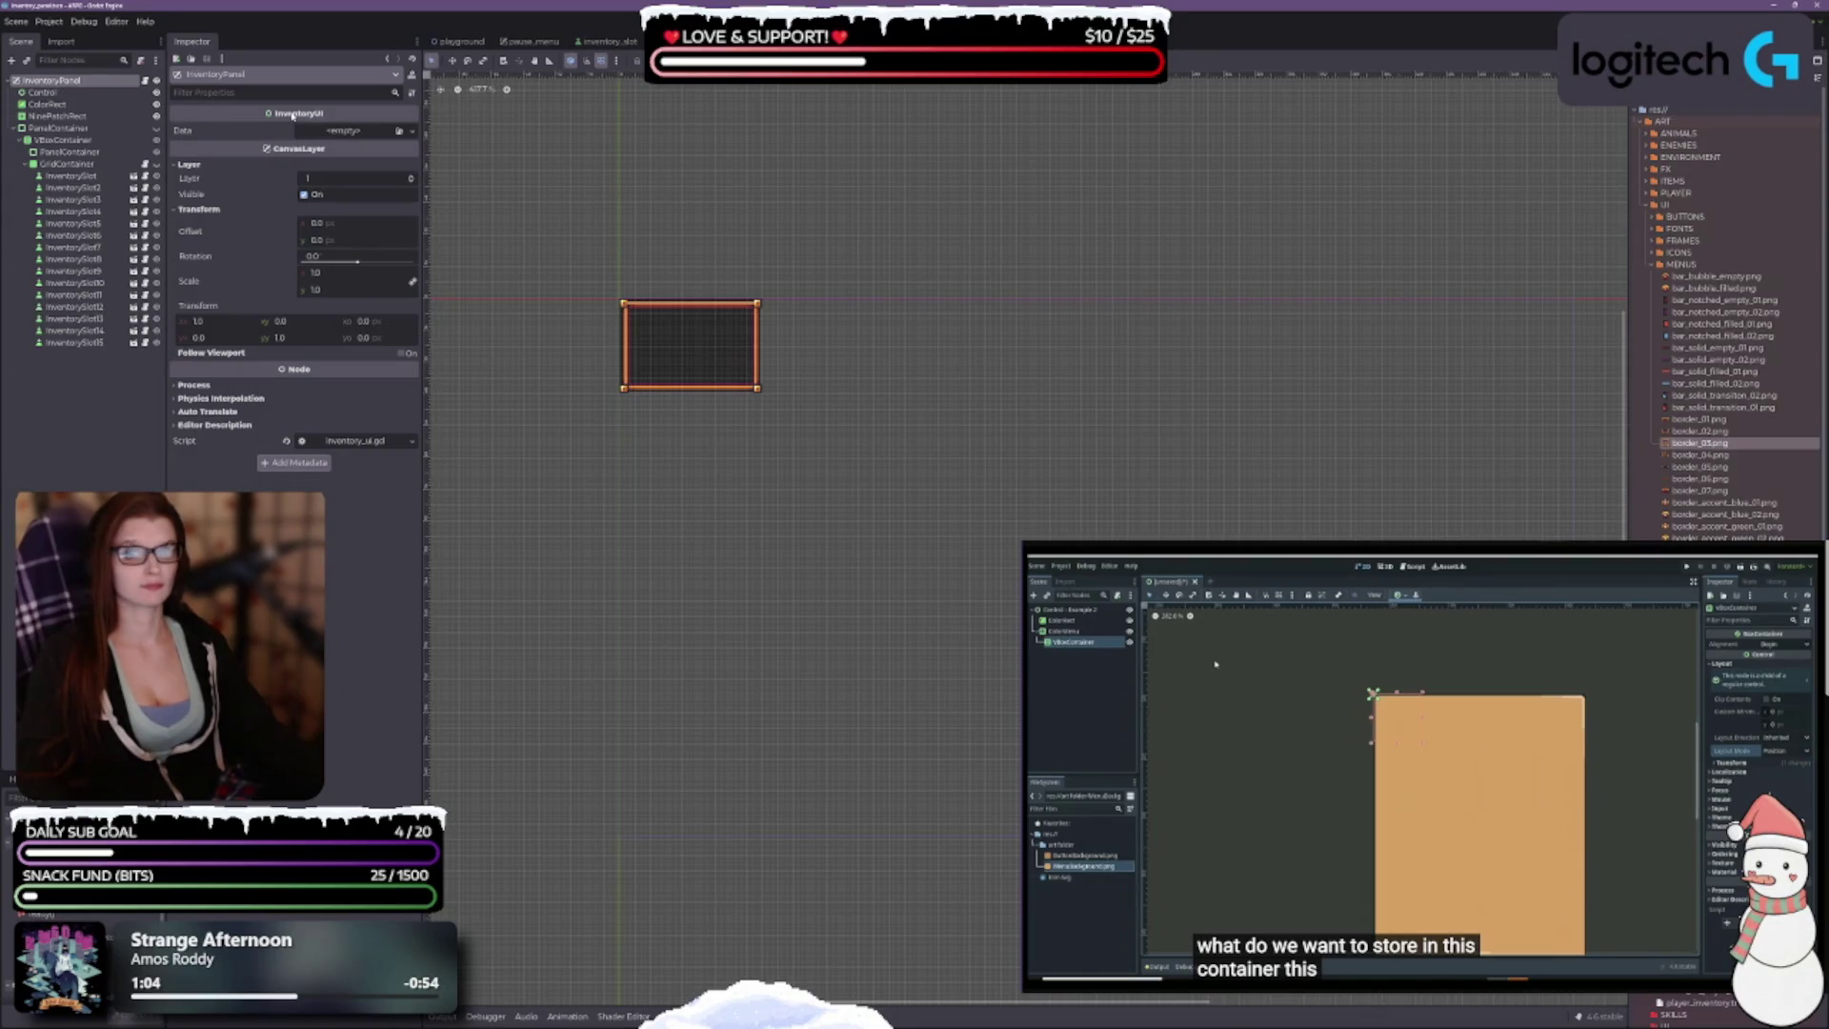
{"action": "mouse_move", "coordinate": [293, 116]}
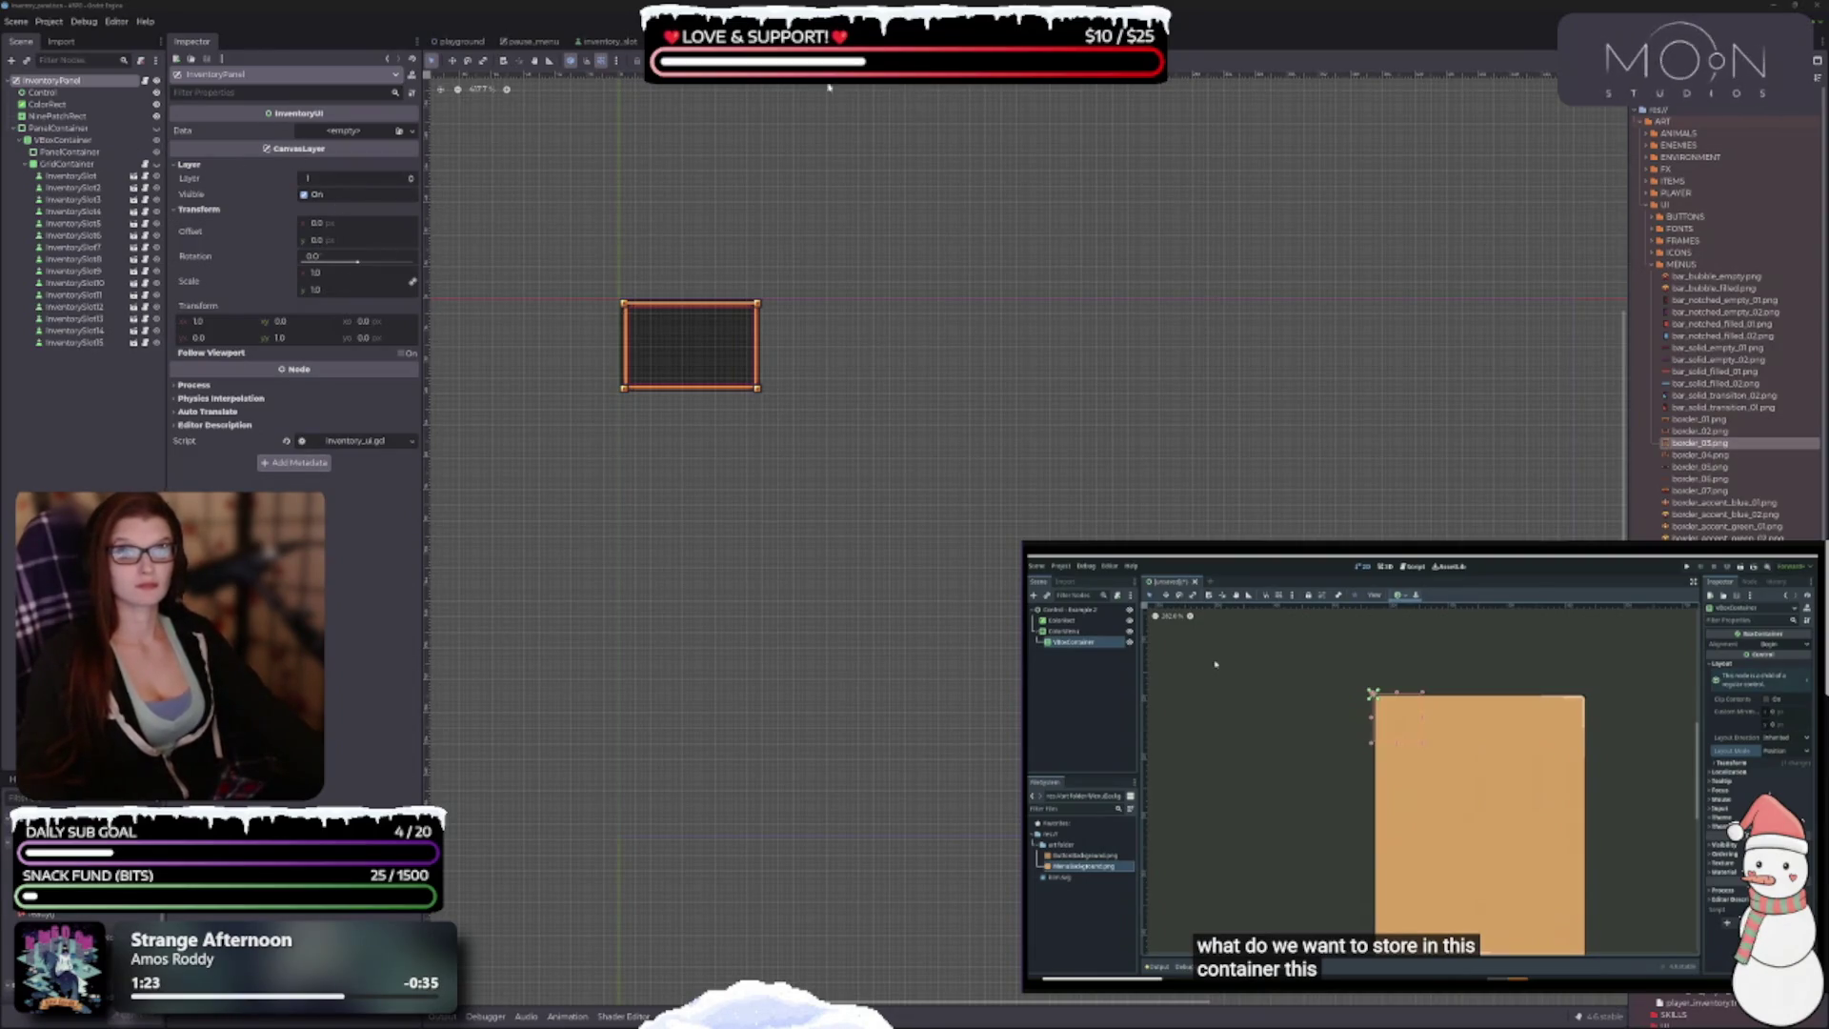
{"action": "scroll", "coordinate": [814, 200], "scroll_direction": "down", "scroll_amount": 1}
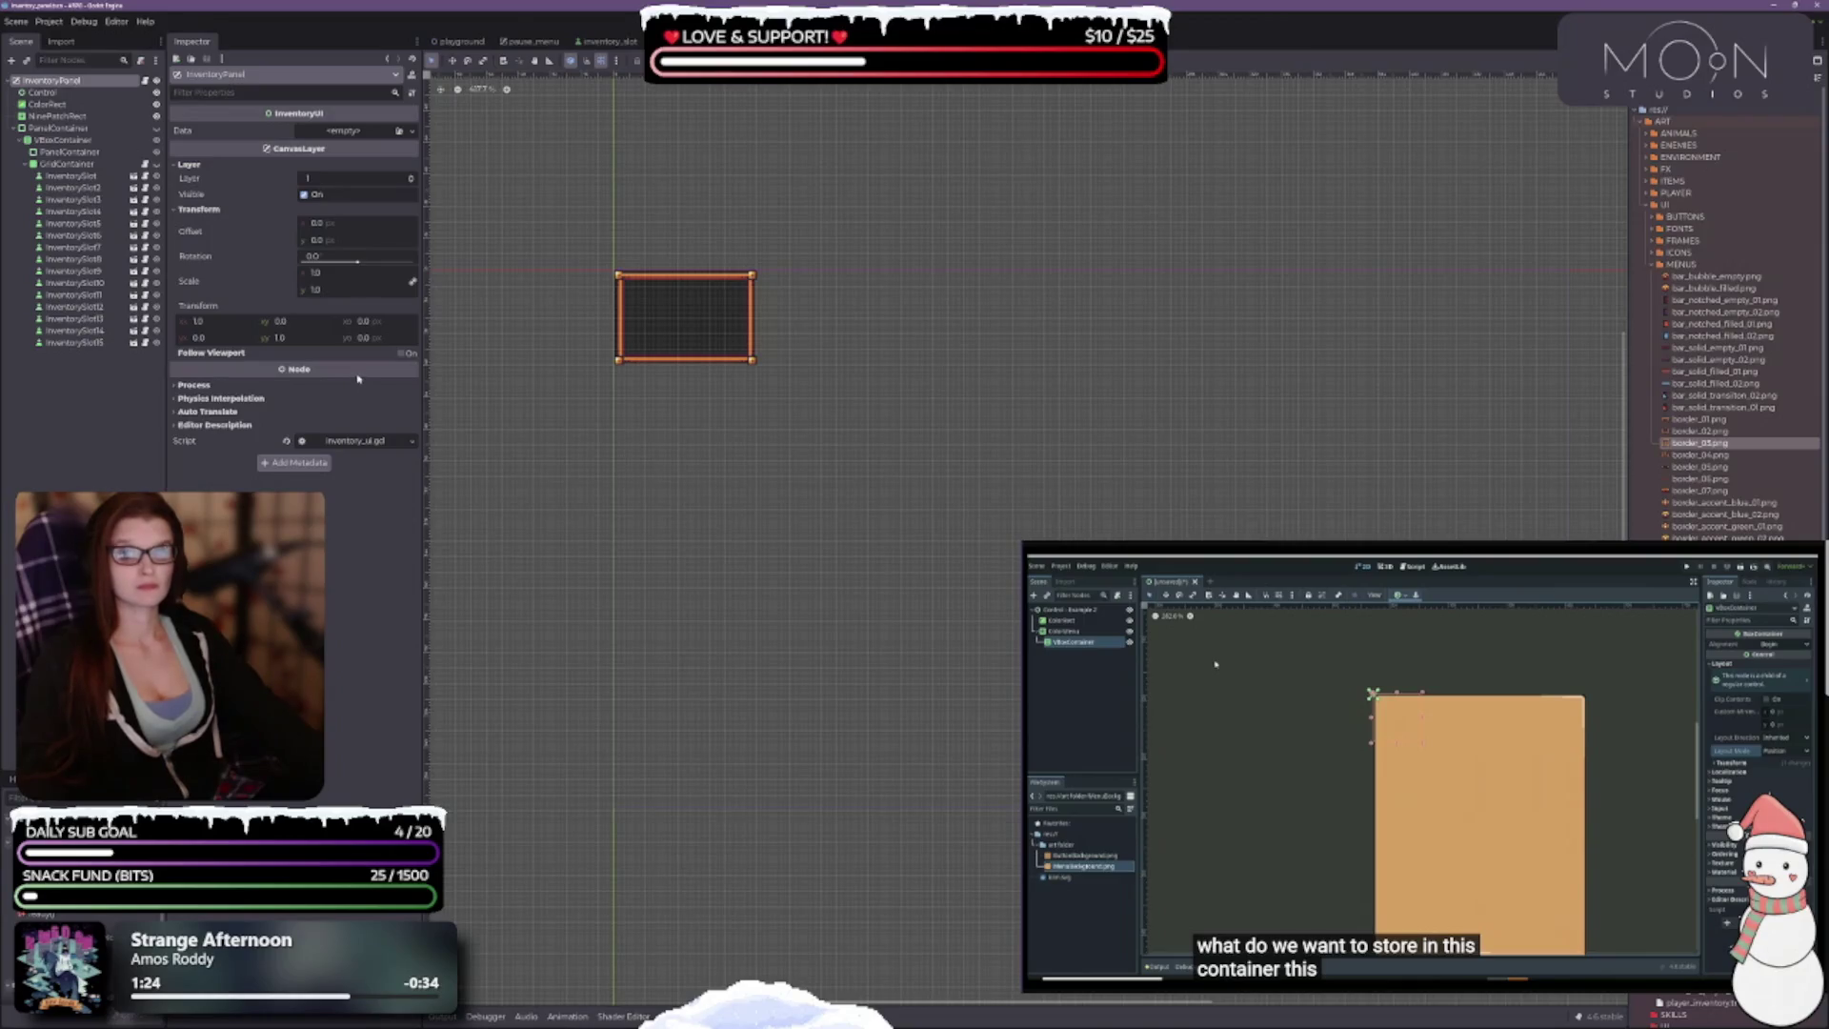
{"action": "left_click", "coordinate": [43, 92]}
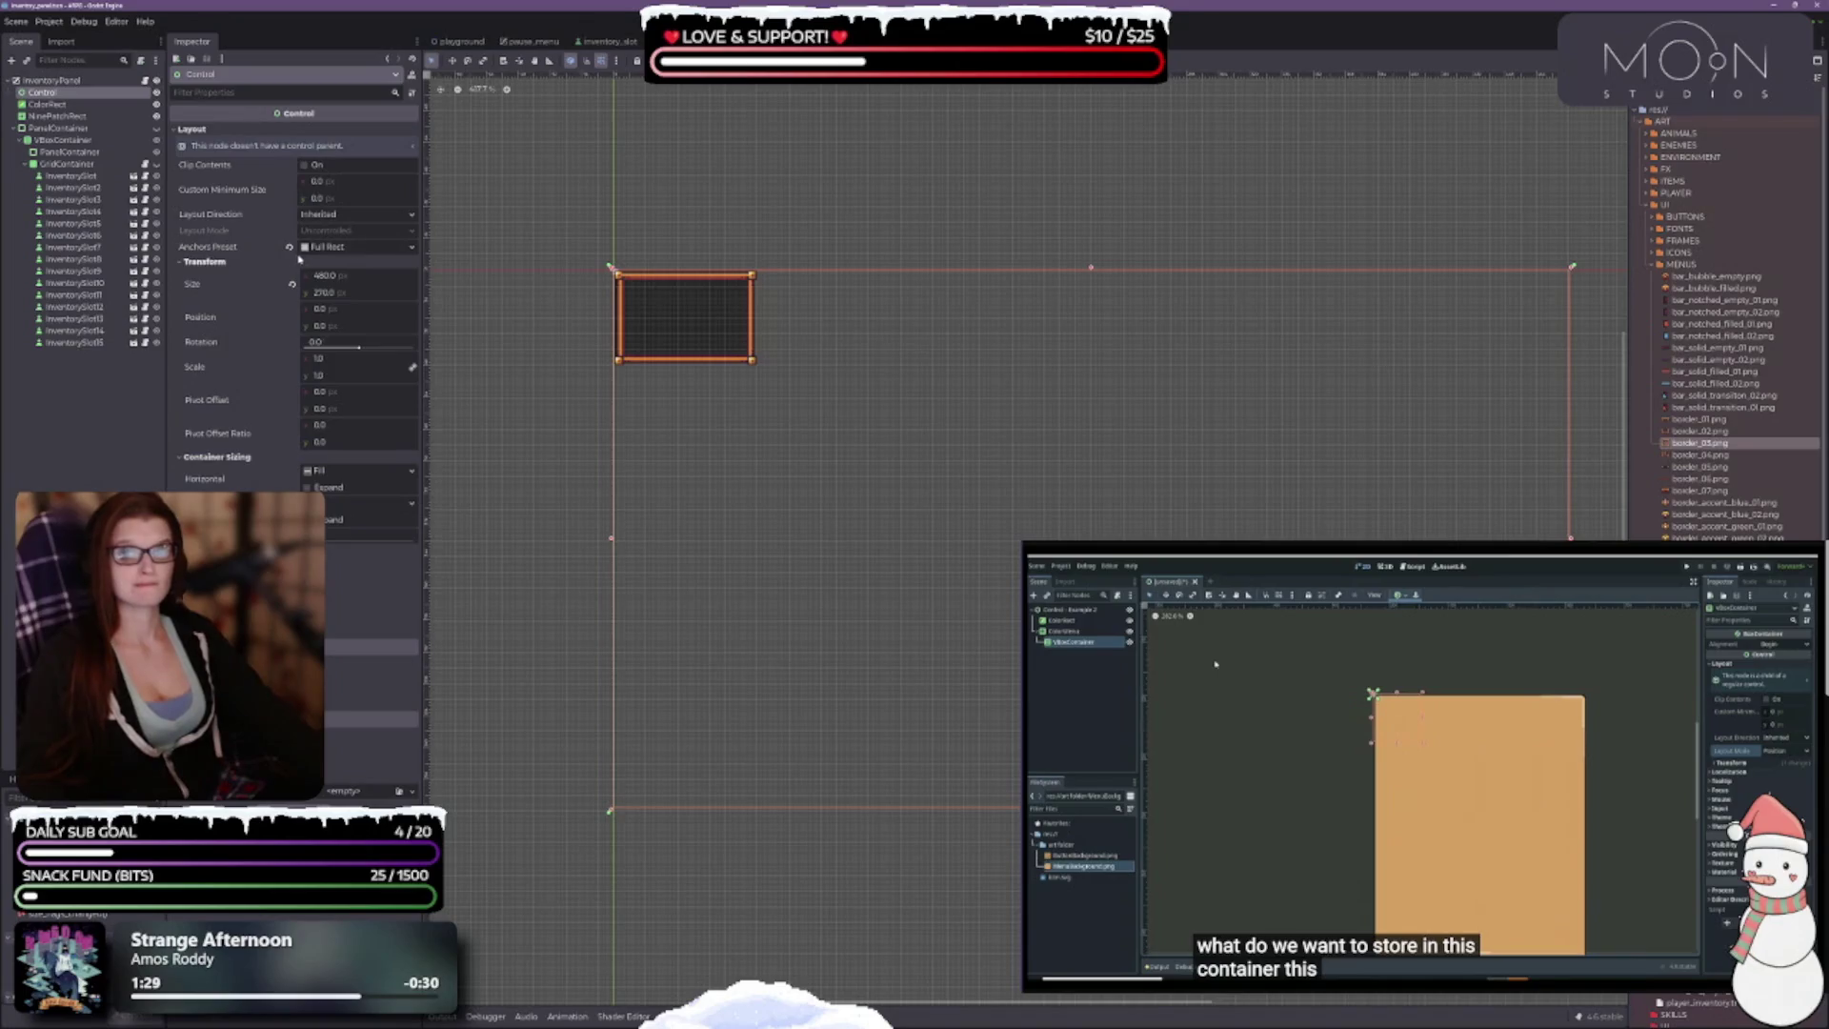
{"action": "key", "text": "ctrl+z"}
{"action": "scroll", "coordinate": [591, 290], "scroll_direction": "up", "scroll_amount": 2}
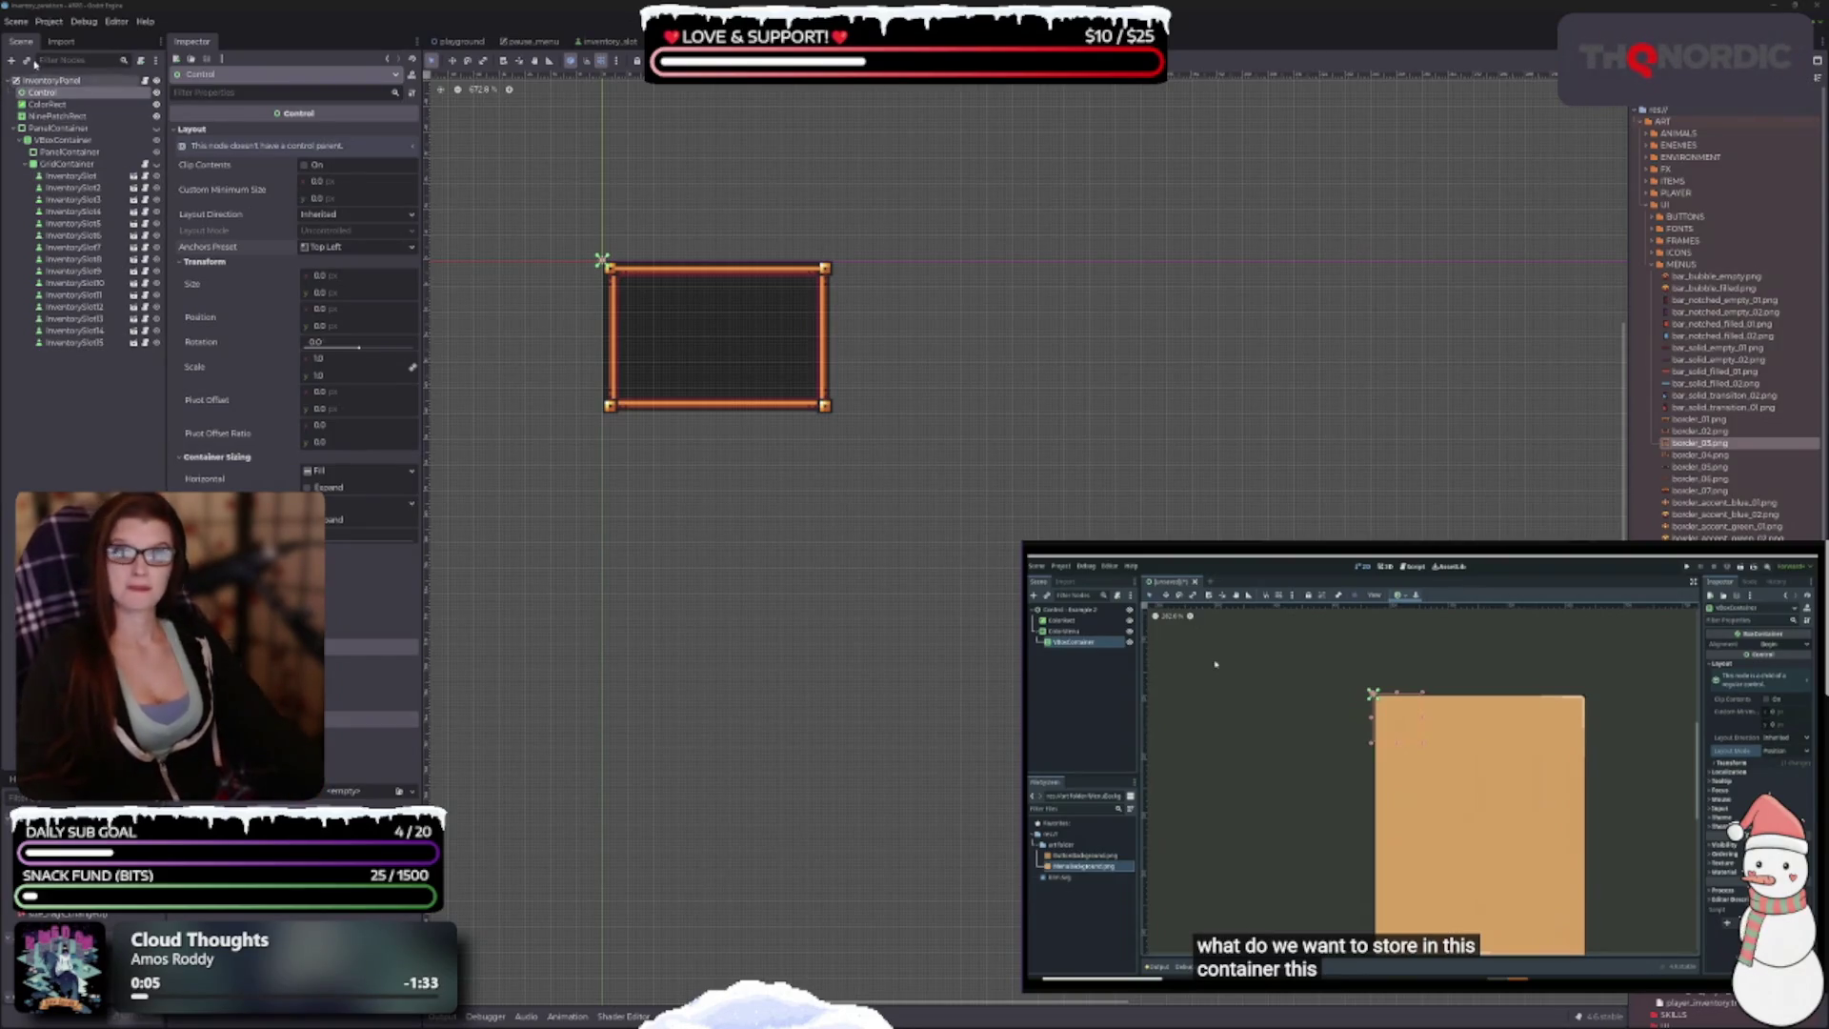
Step: Change the InventoryPanel root from CanvasLayer to a plain Node and save the scene
{"action": "left_click", "coordinate": [44, 82]}
{"action": "right_click", "coordinate": [44, 84]}
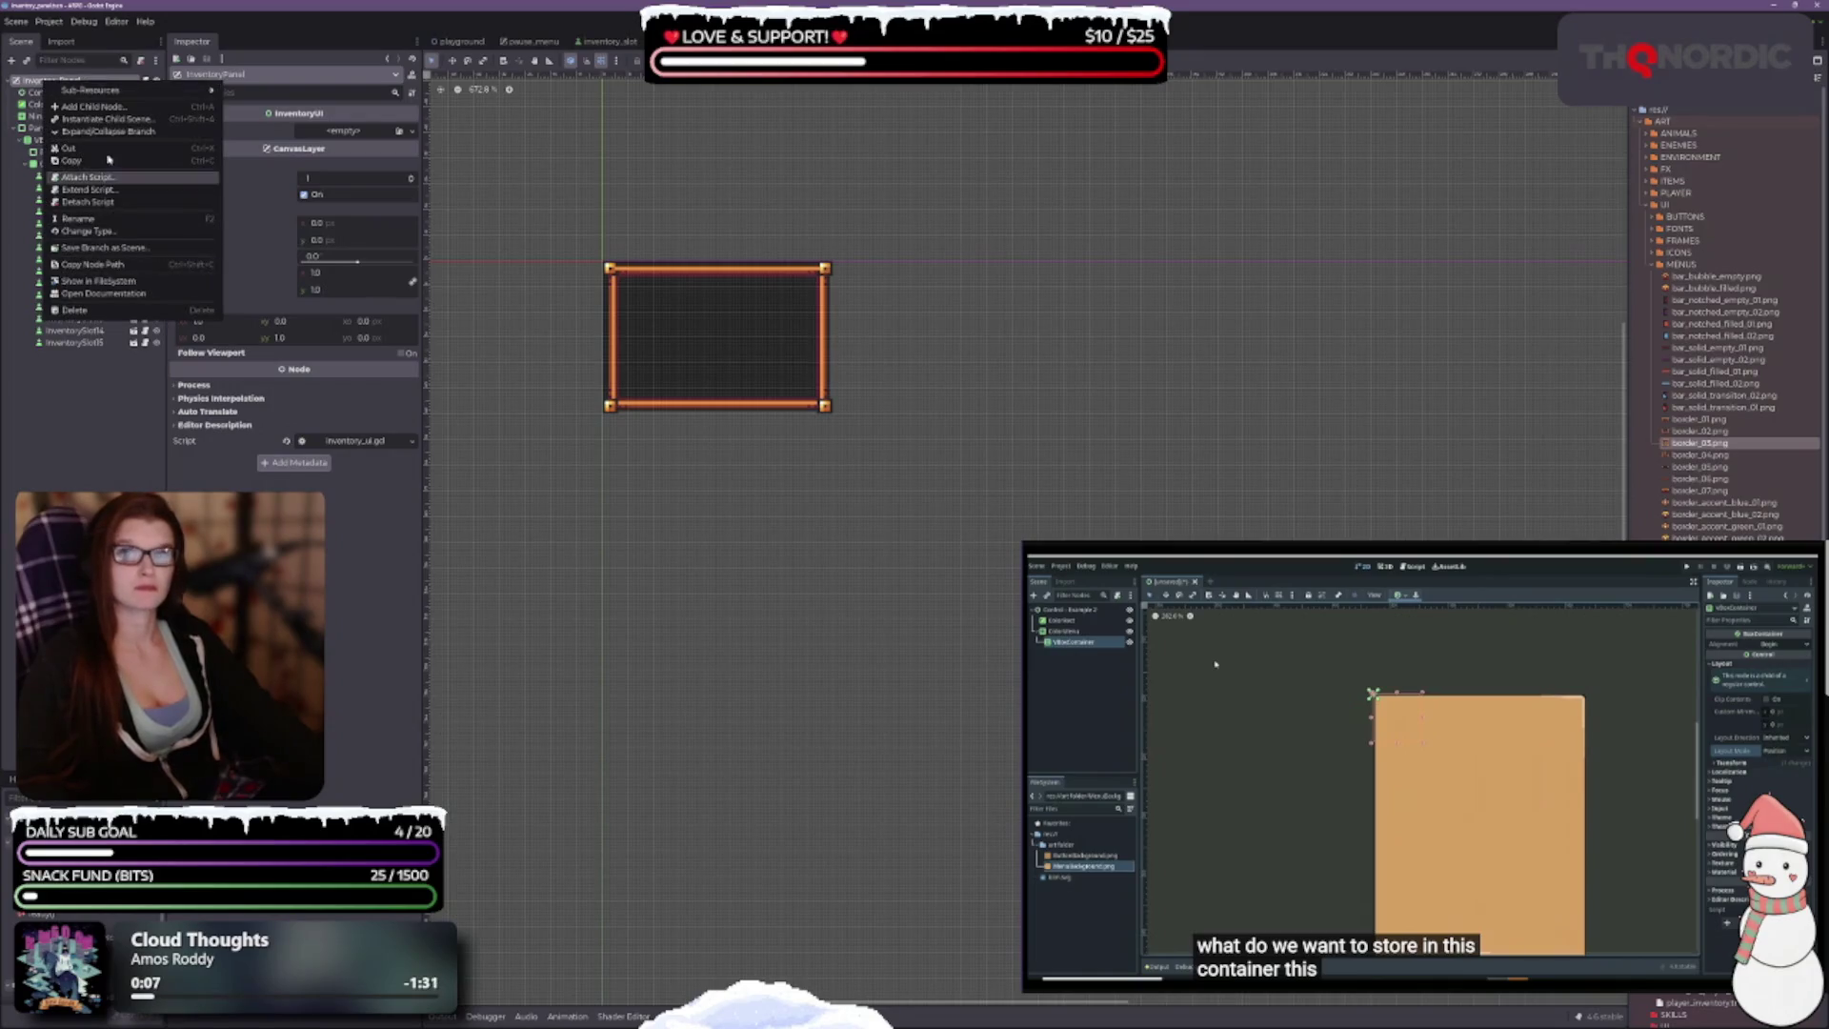
{"action": "left_click", "coordinate": [89, 232]}
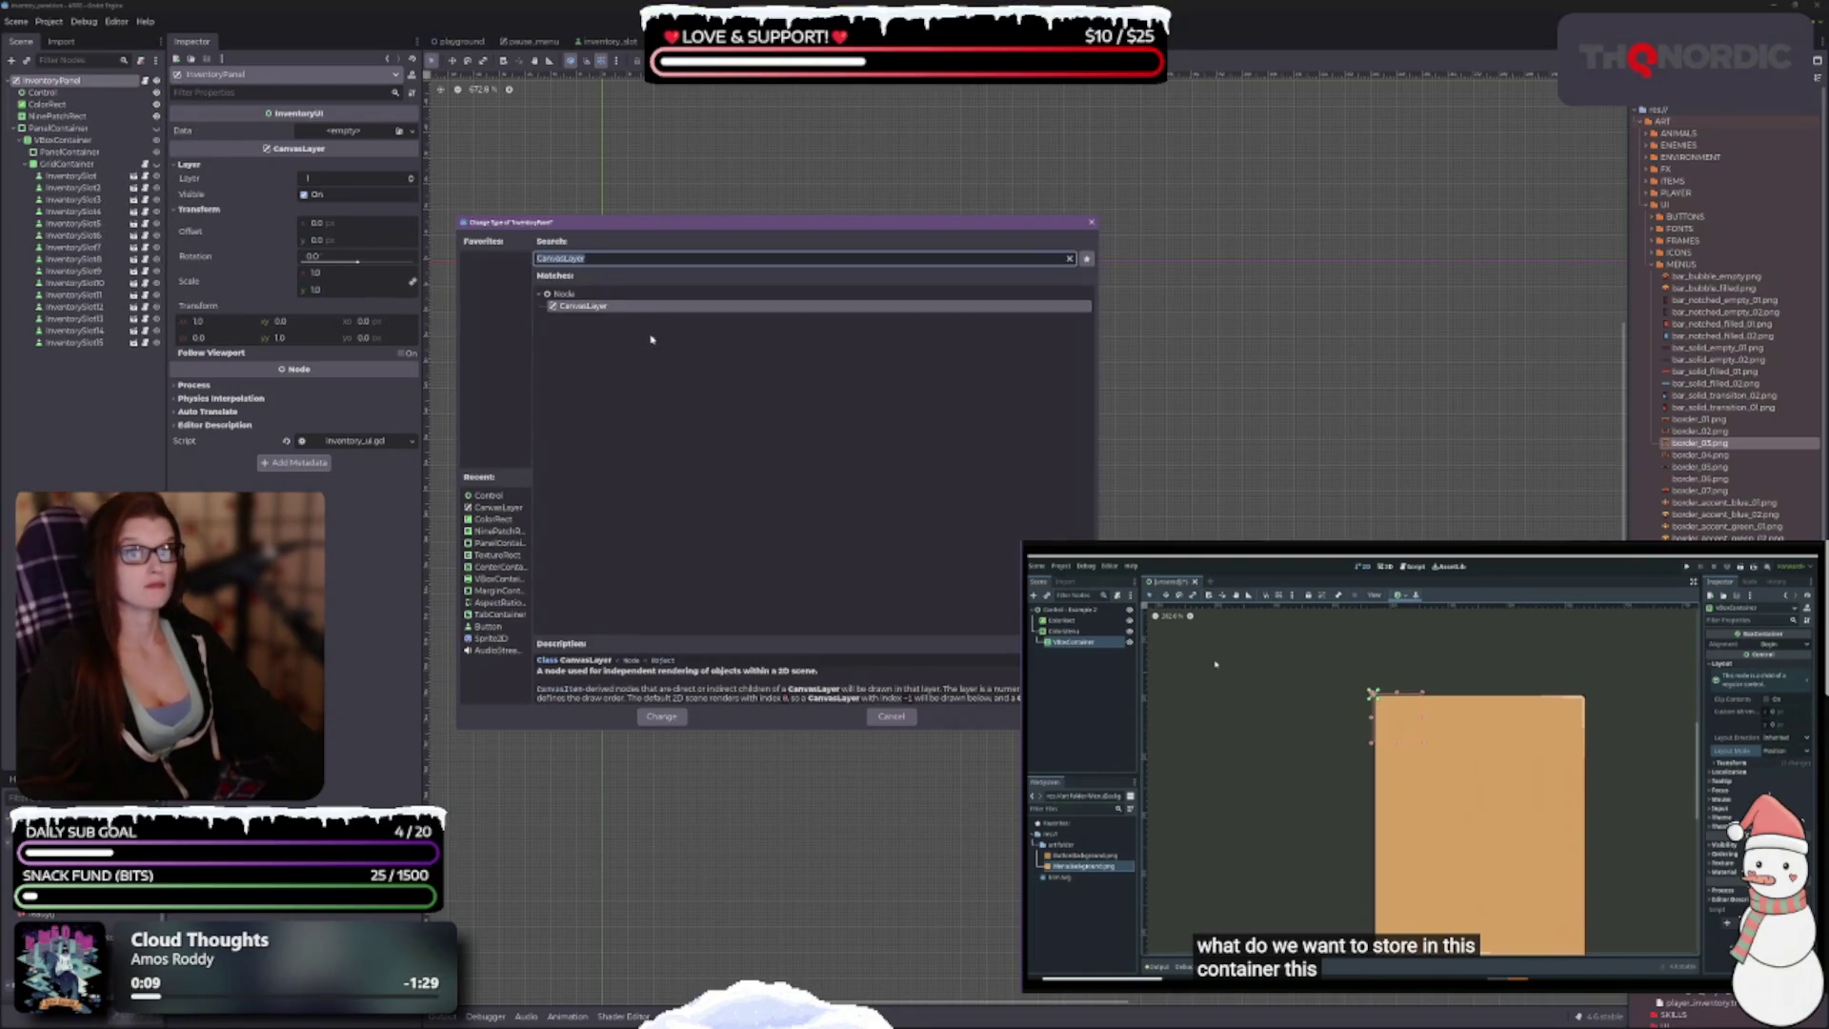
{"action": "type", "text": "node"}
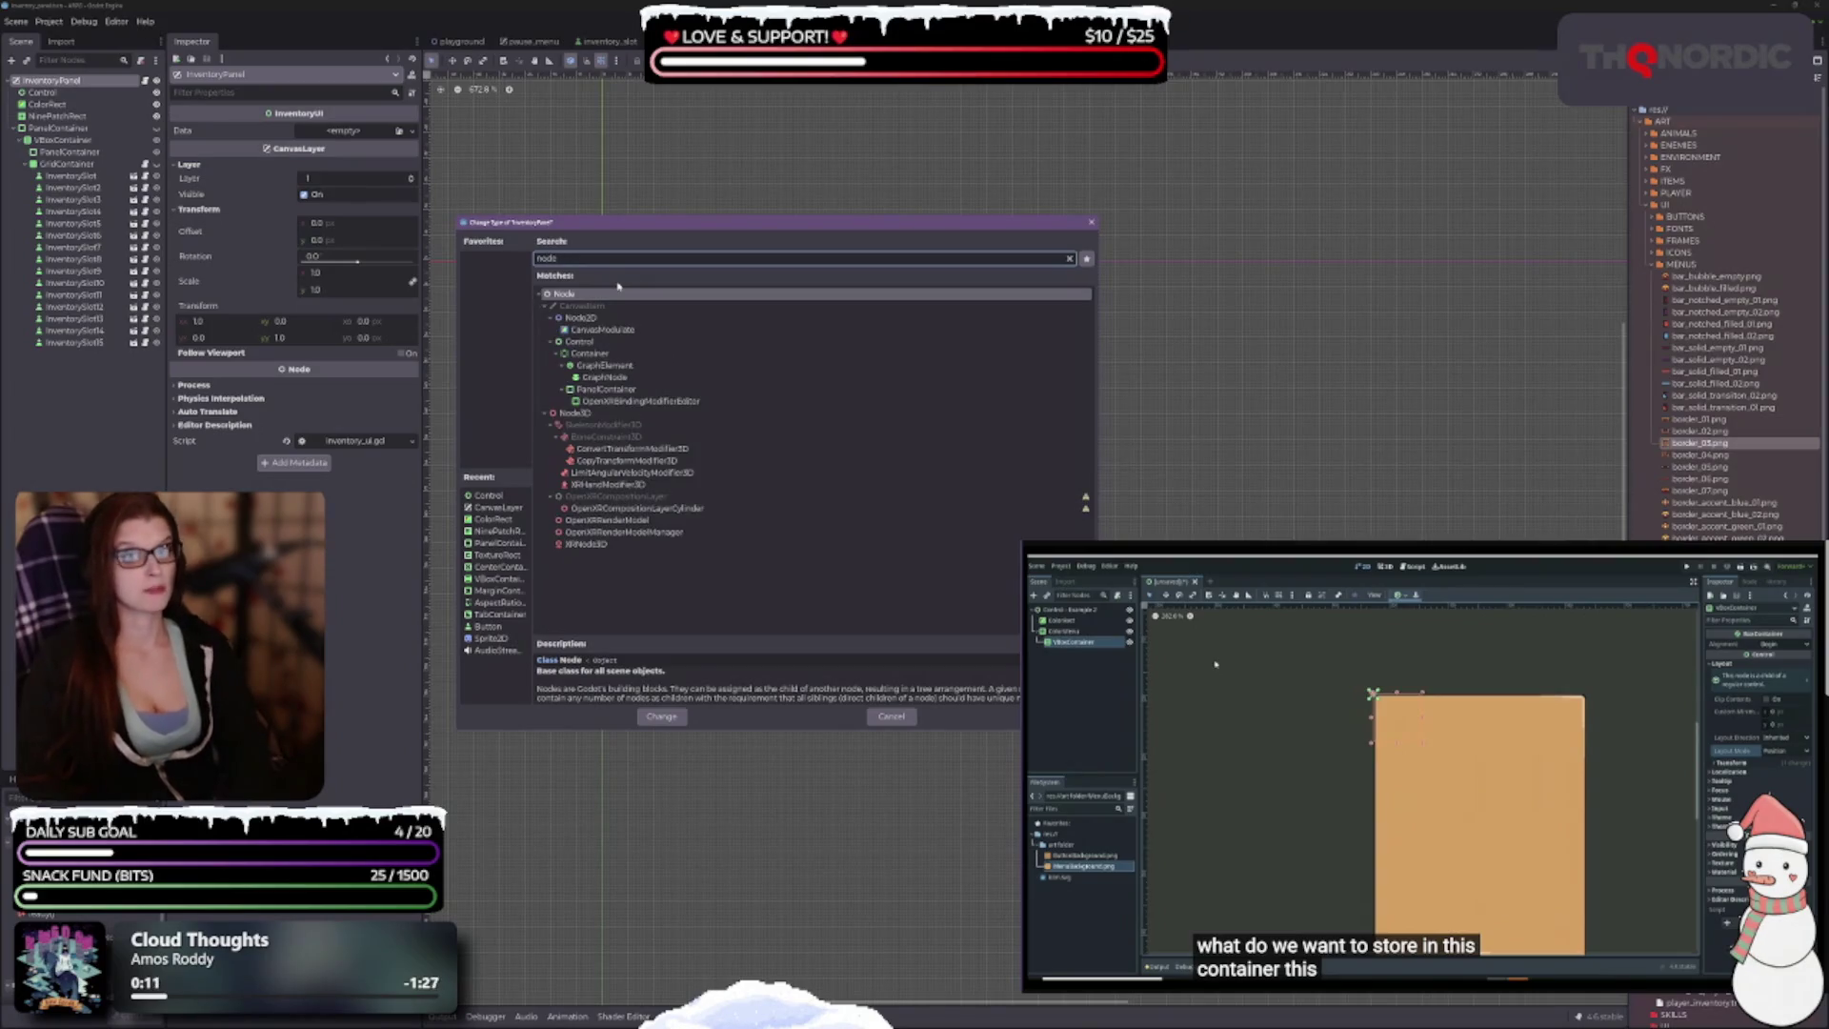
{"action": "key", "text": "Down"}
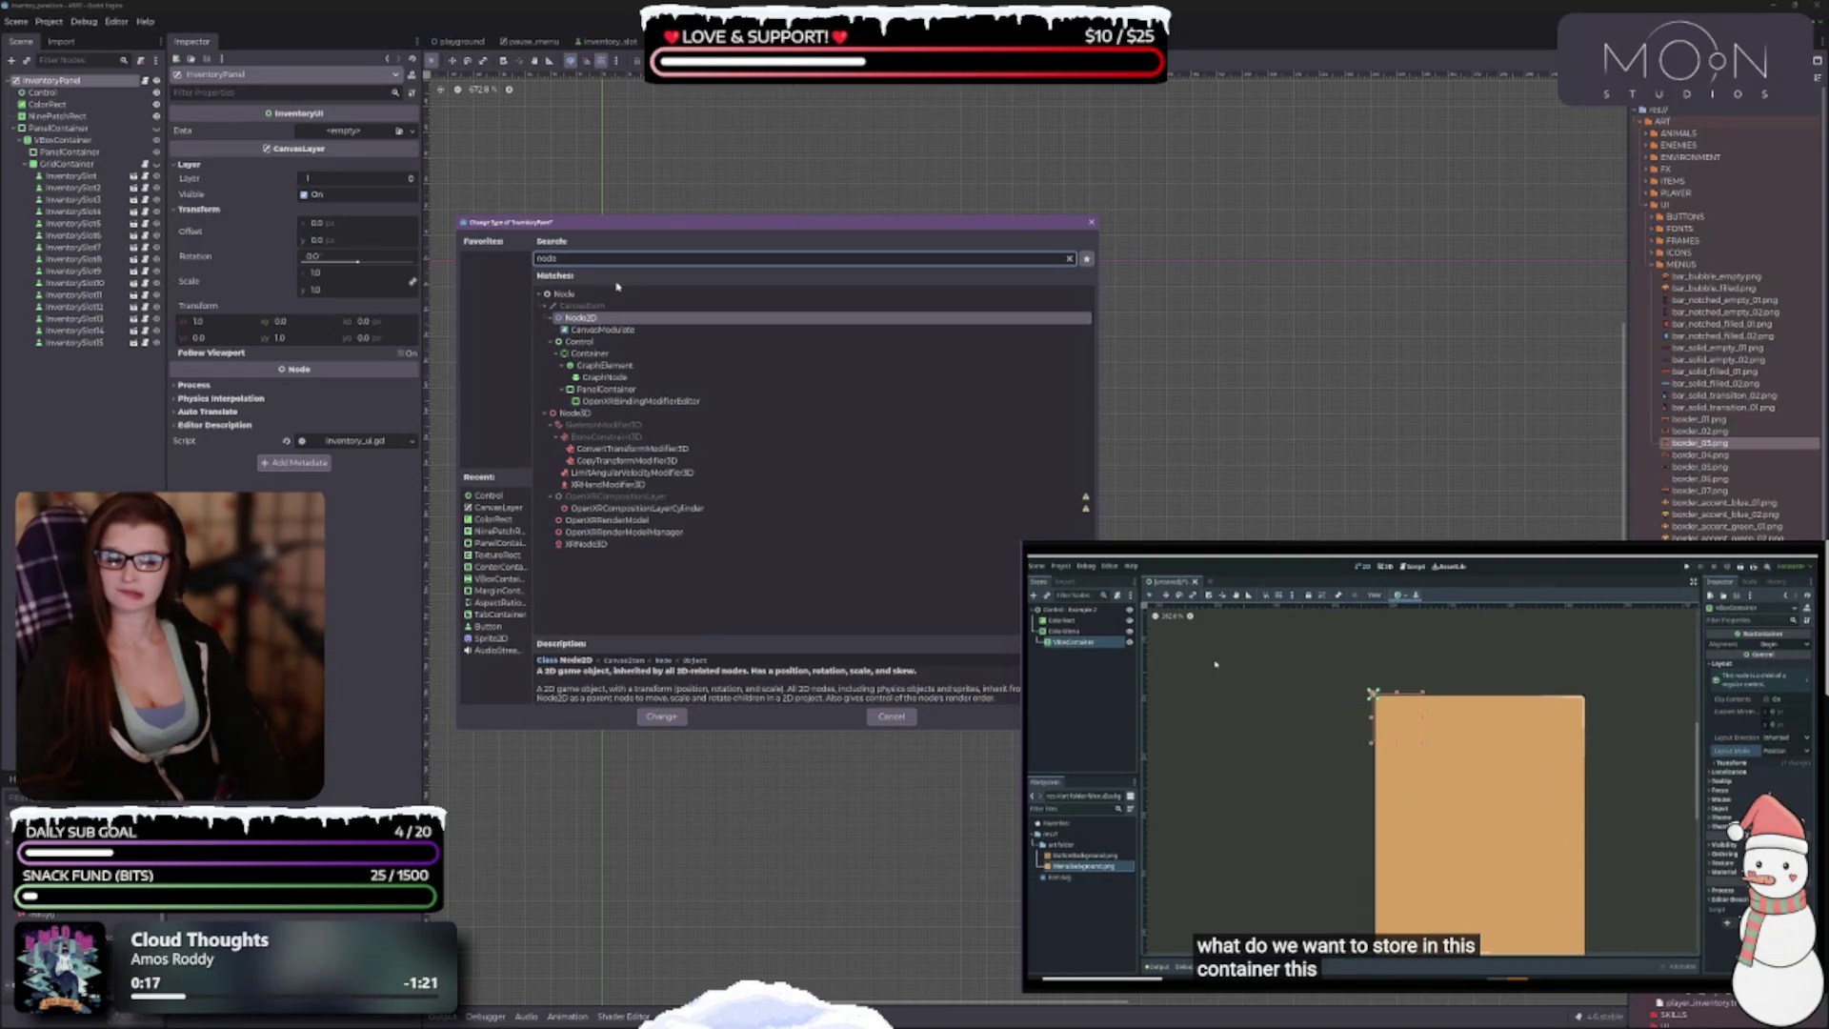
{"action": "left_click", "coordinate": [616, 286]}
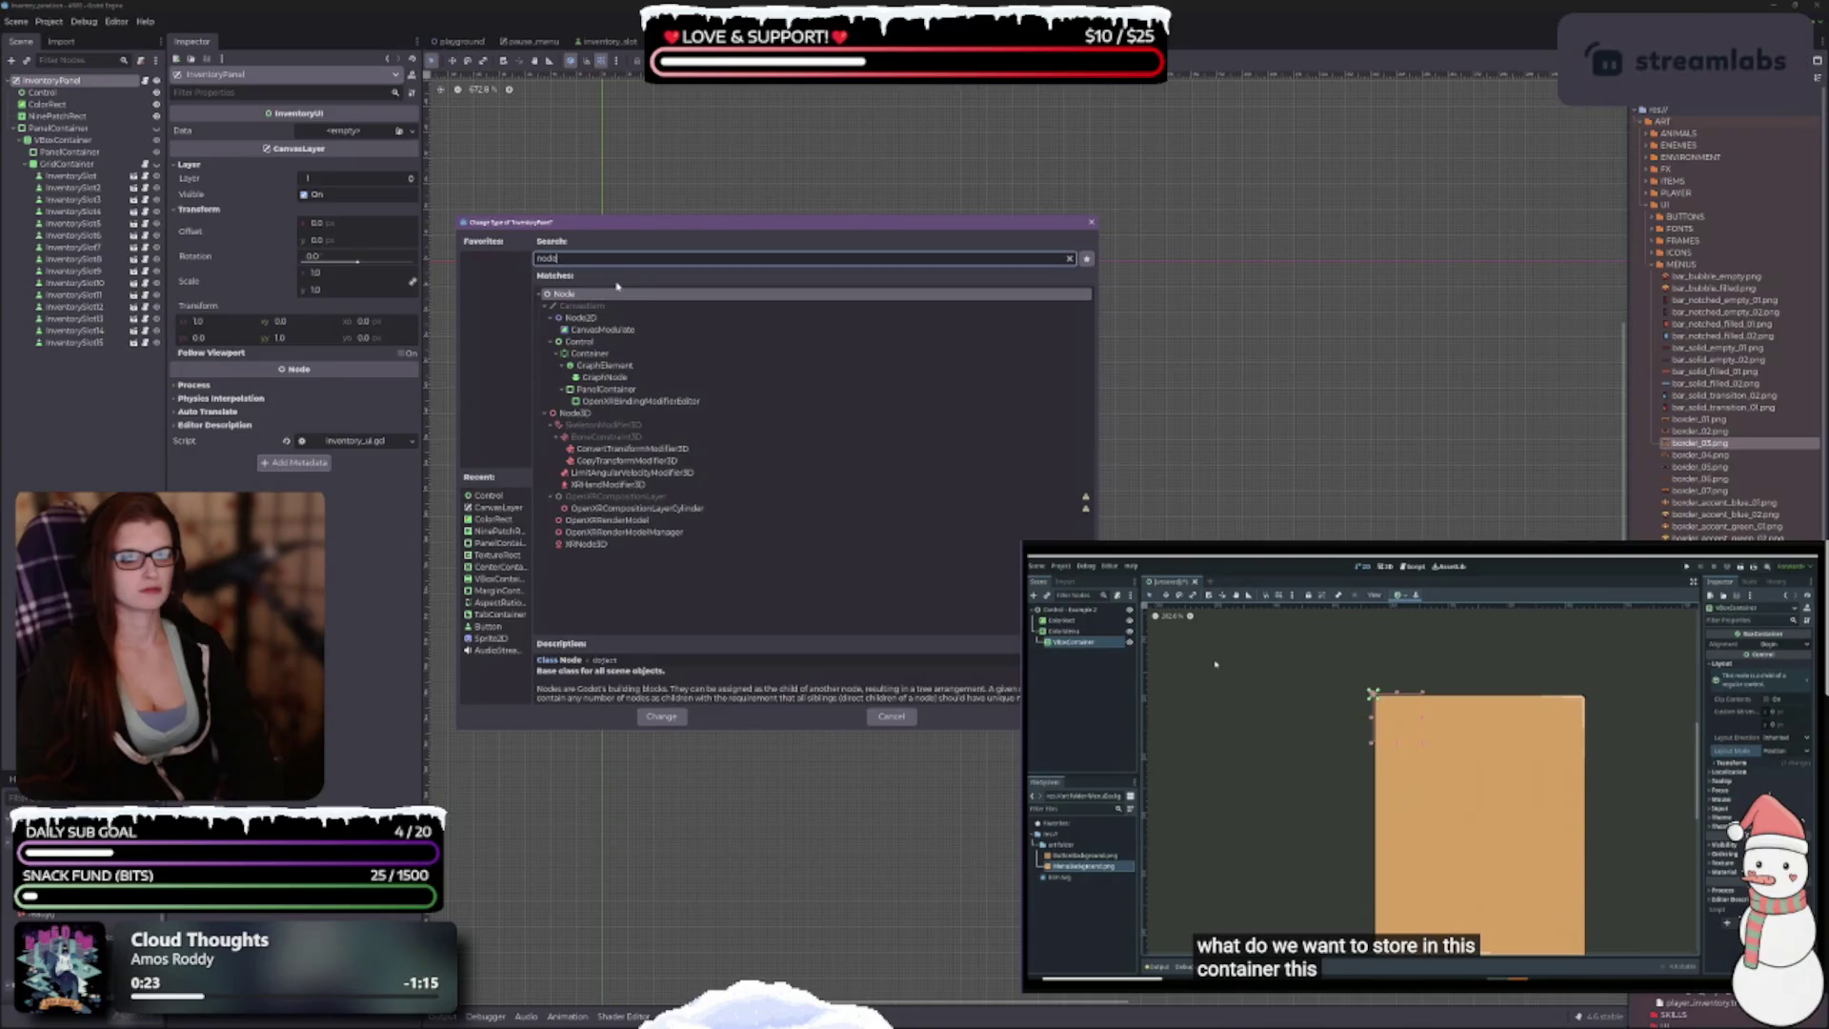
{"action": "double_click", "coordinate": [616, 285]}
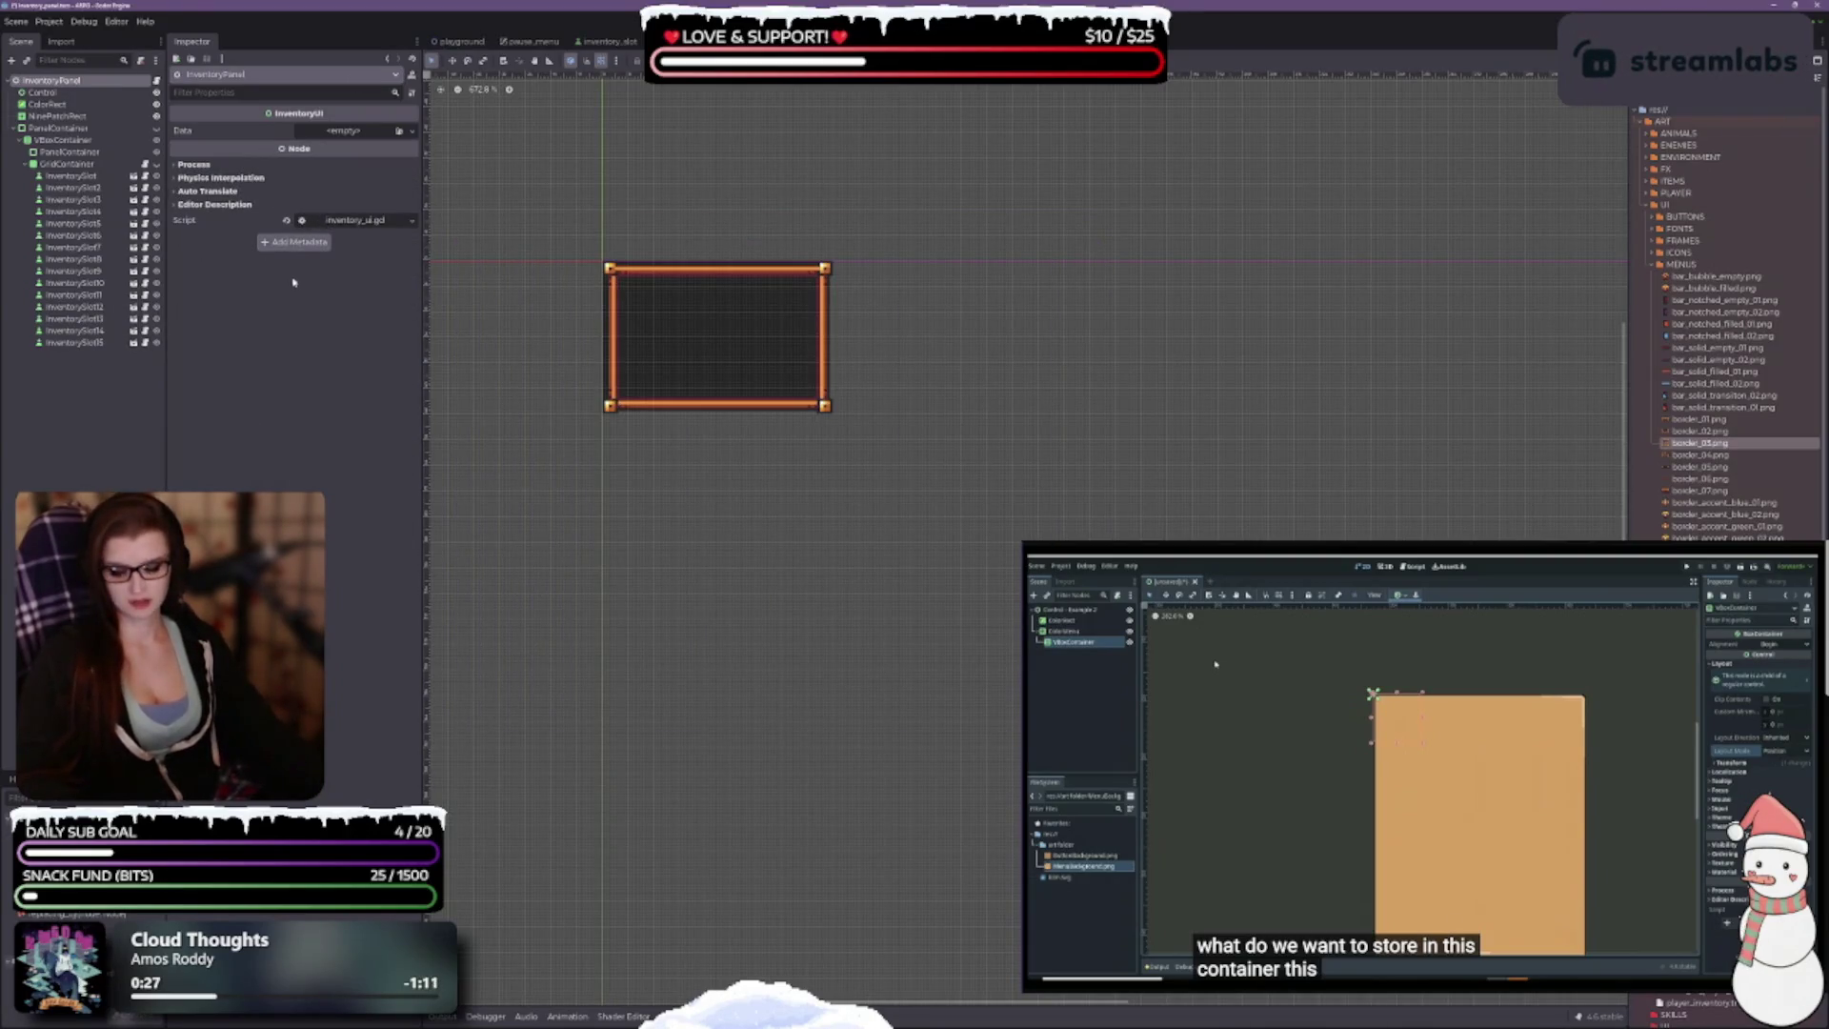
{"action": "key", "text": "ctrl+s"}
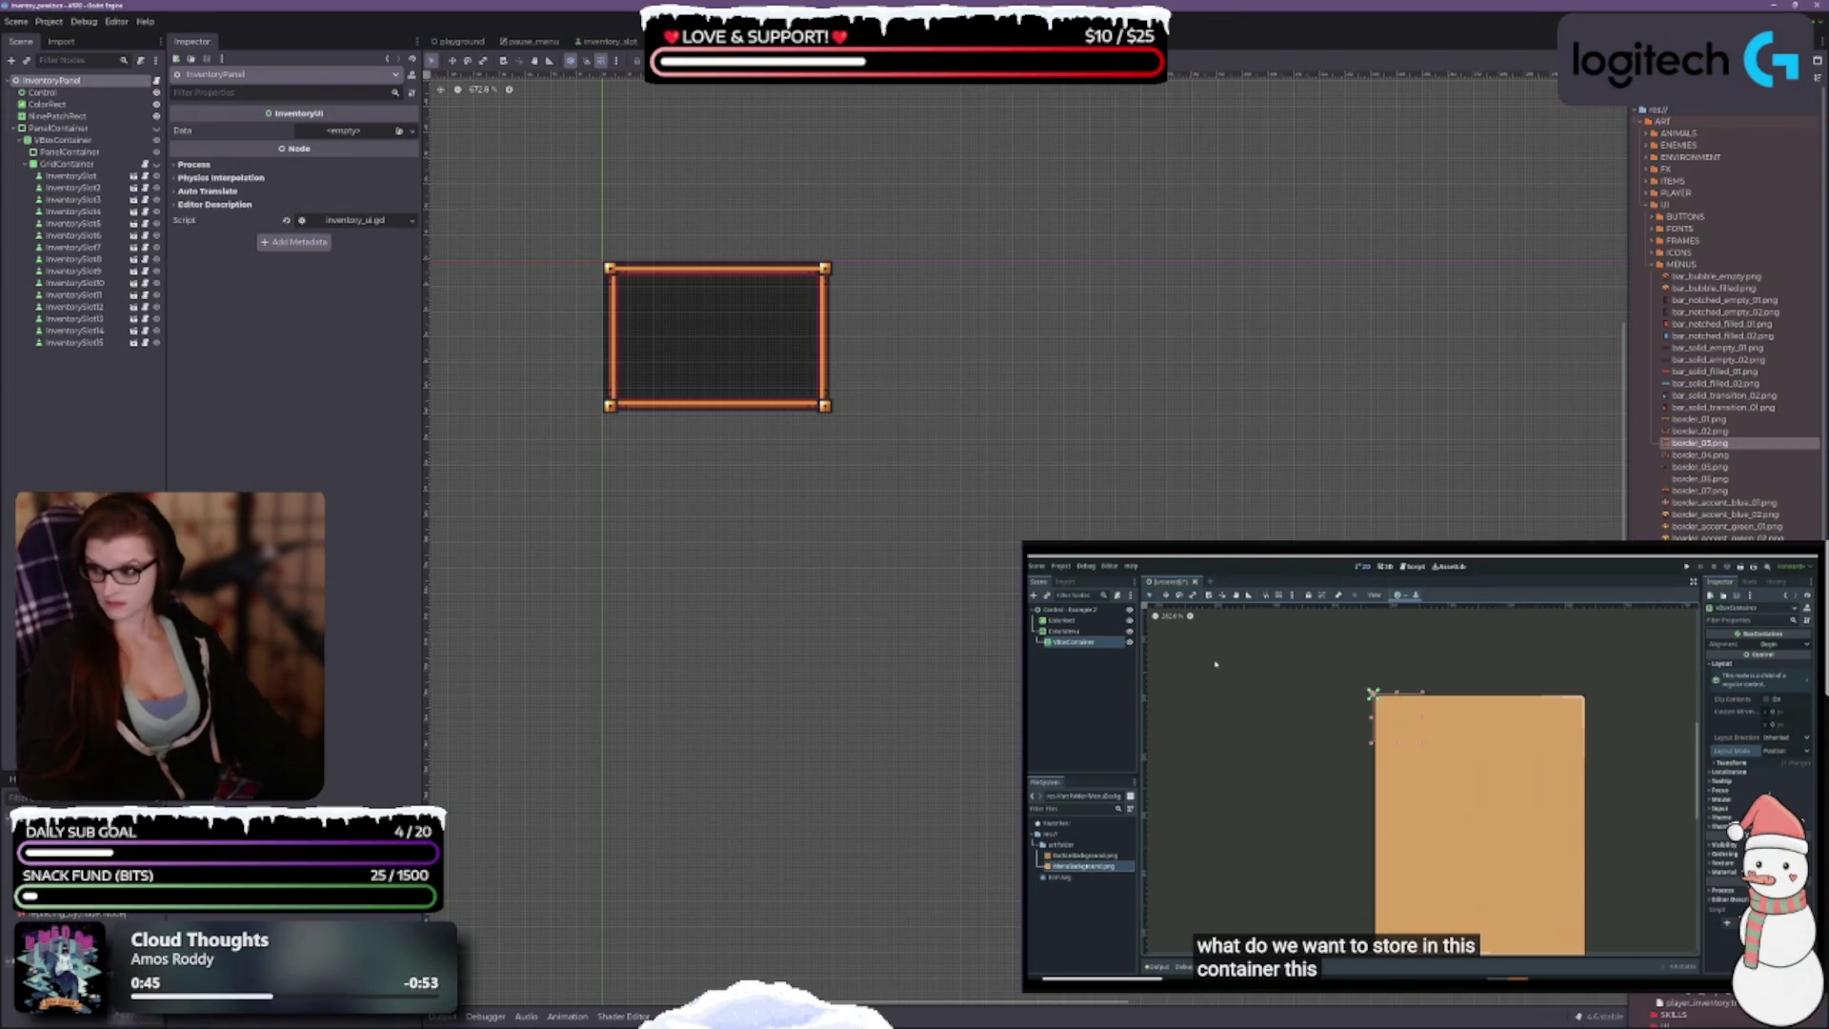
{"action": "left_click", "coordinate": [42, 92]}
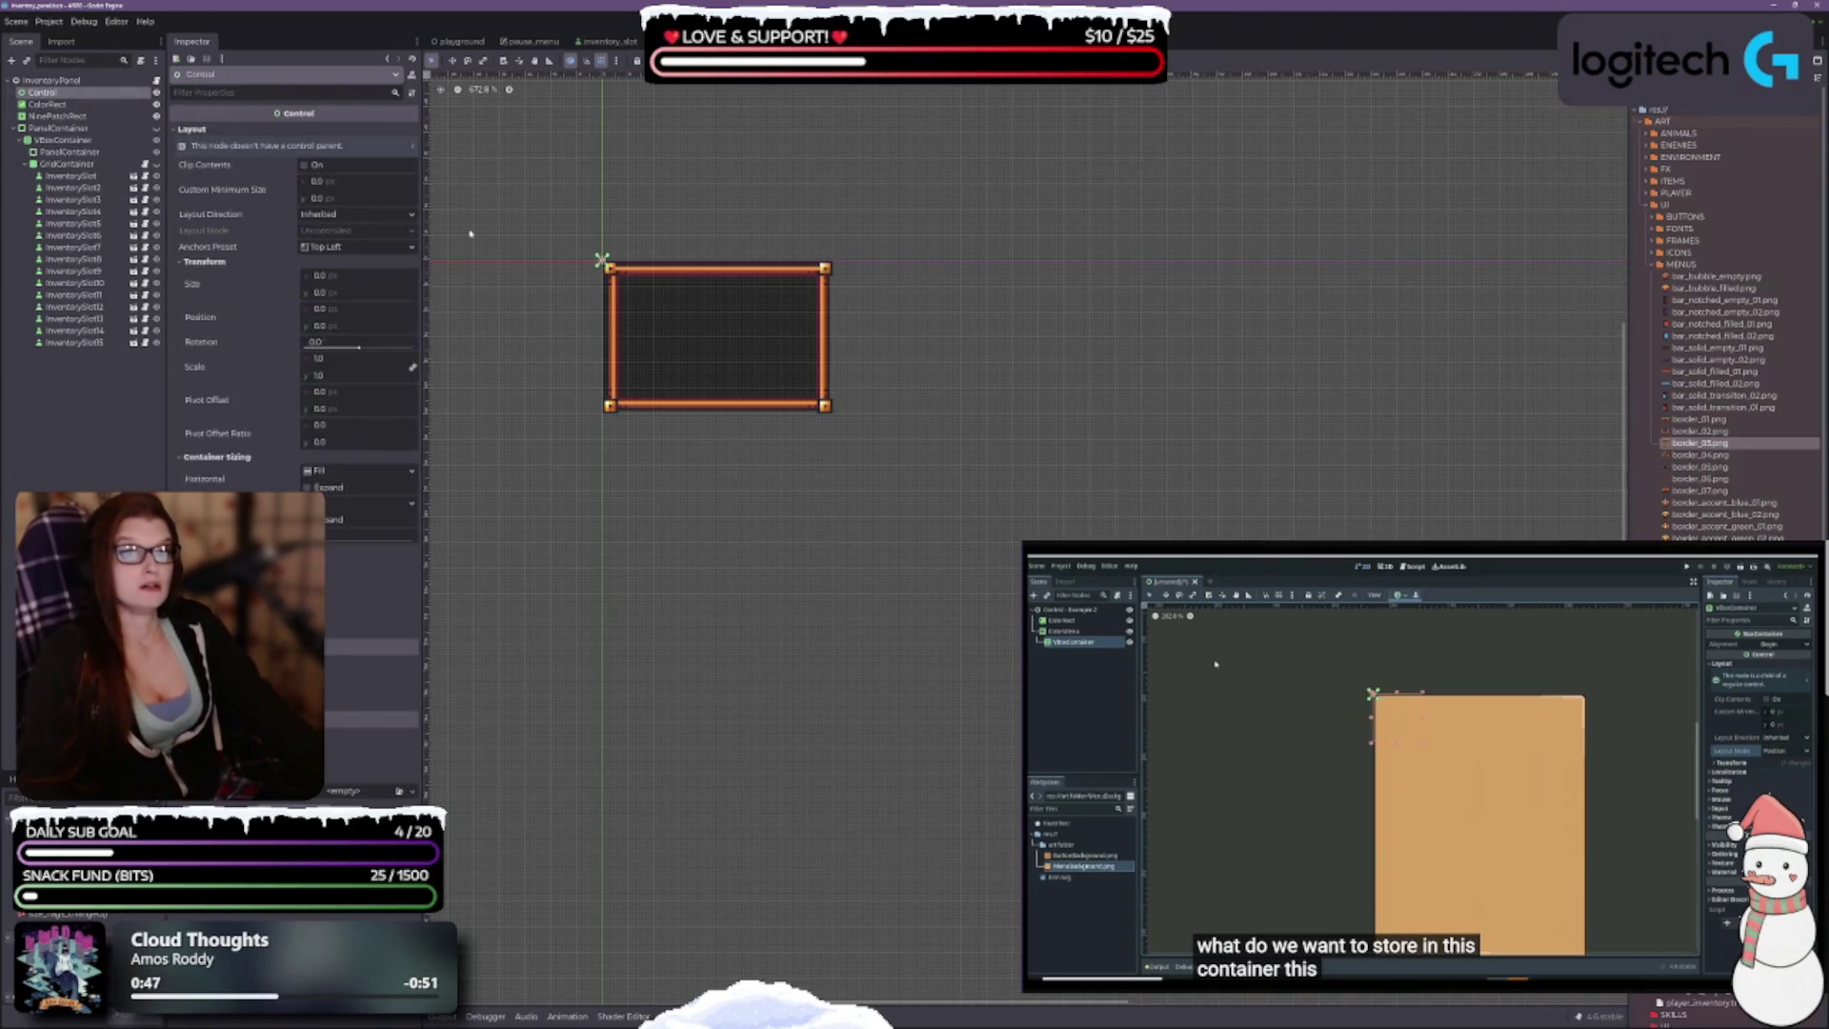
{"action": "scroll", "coordinate": [617, 320], "scroll_direction": "up", "scroll_amount": 3}
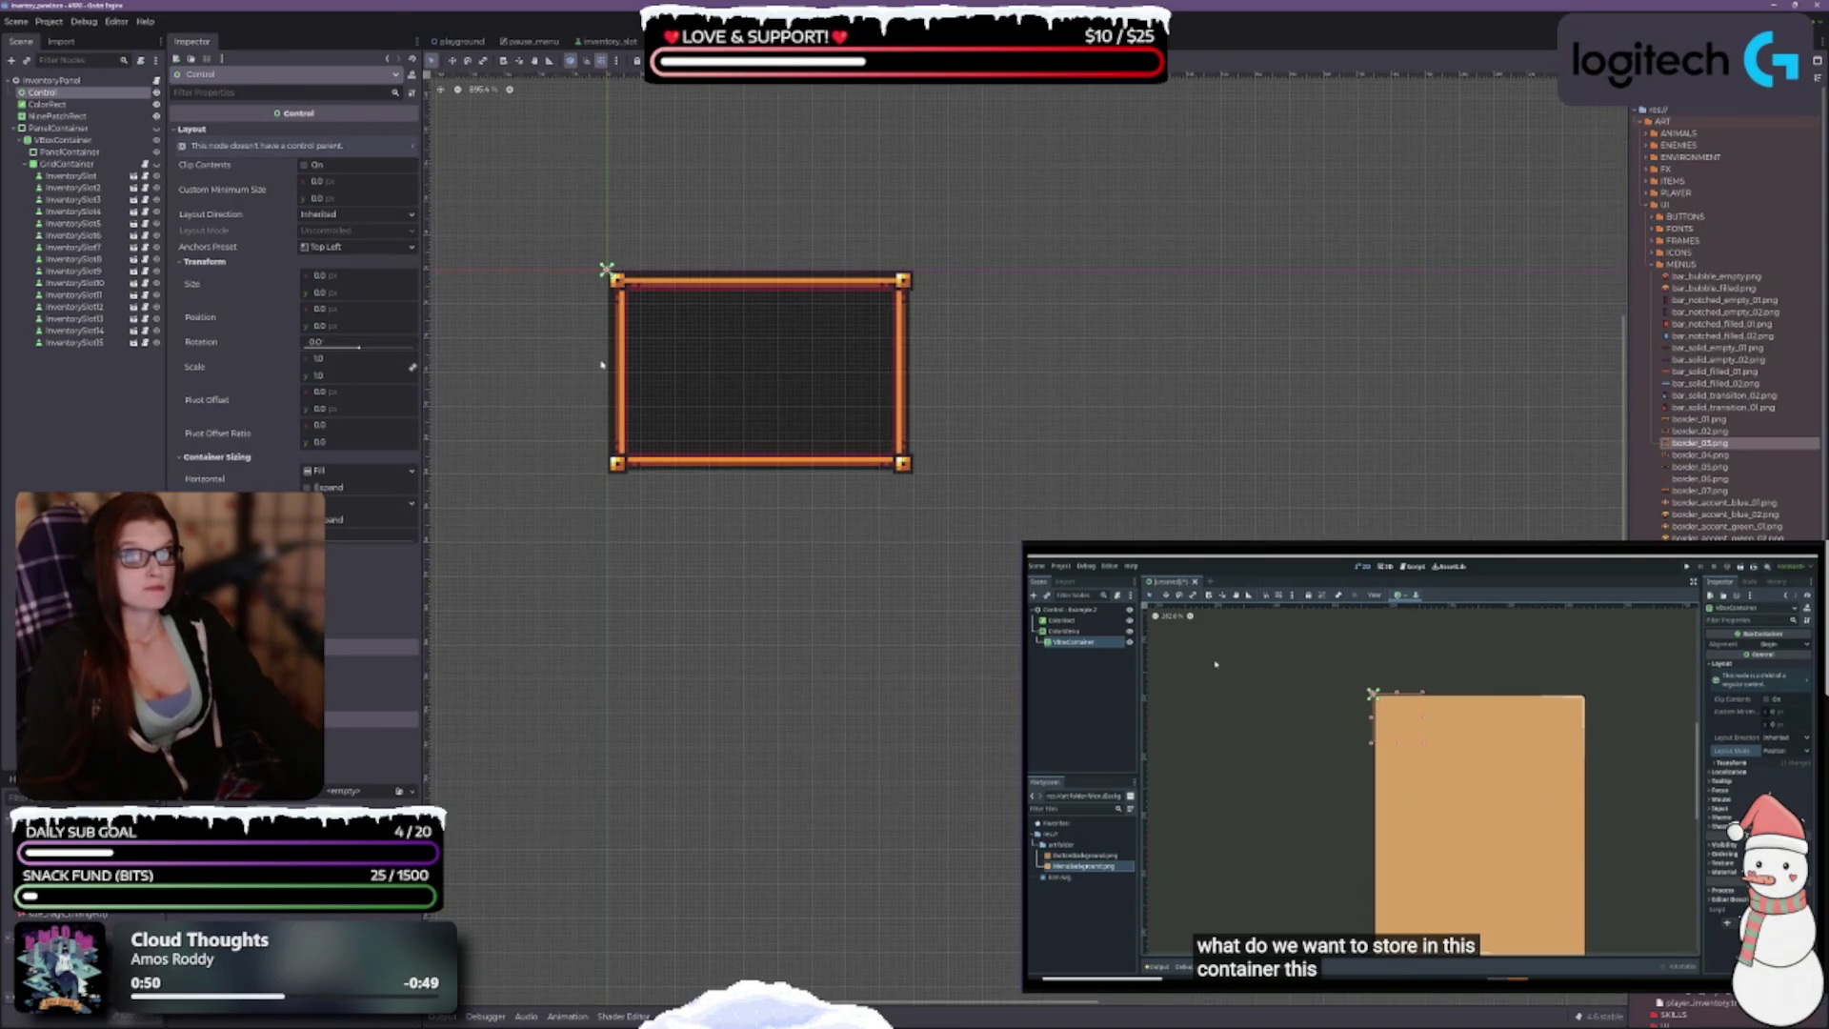
{"action": "left_click", "coordinate": [83, 83]}
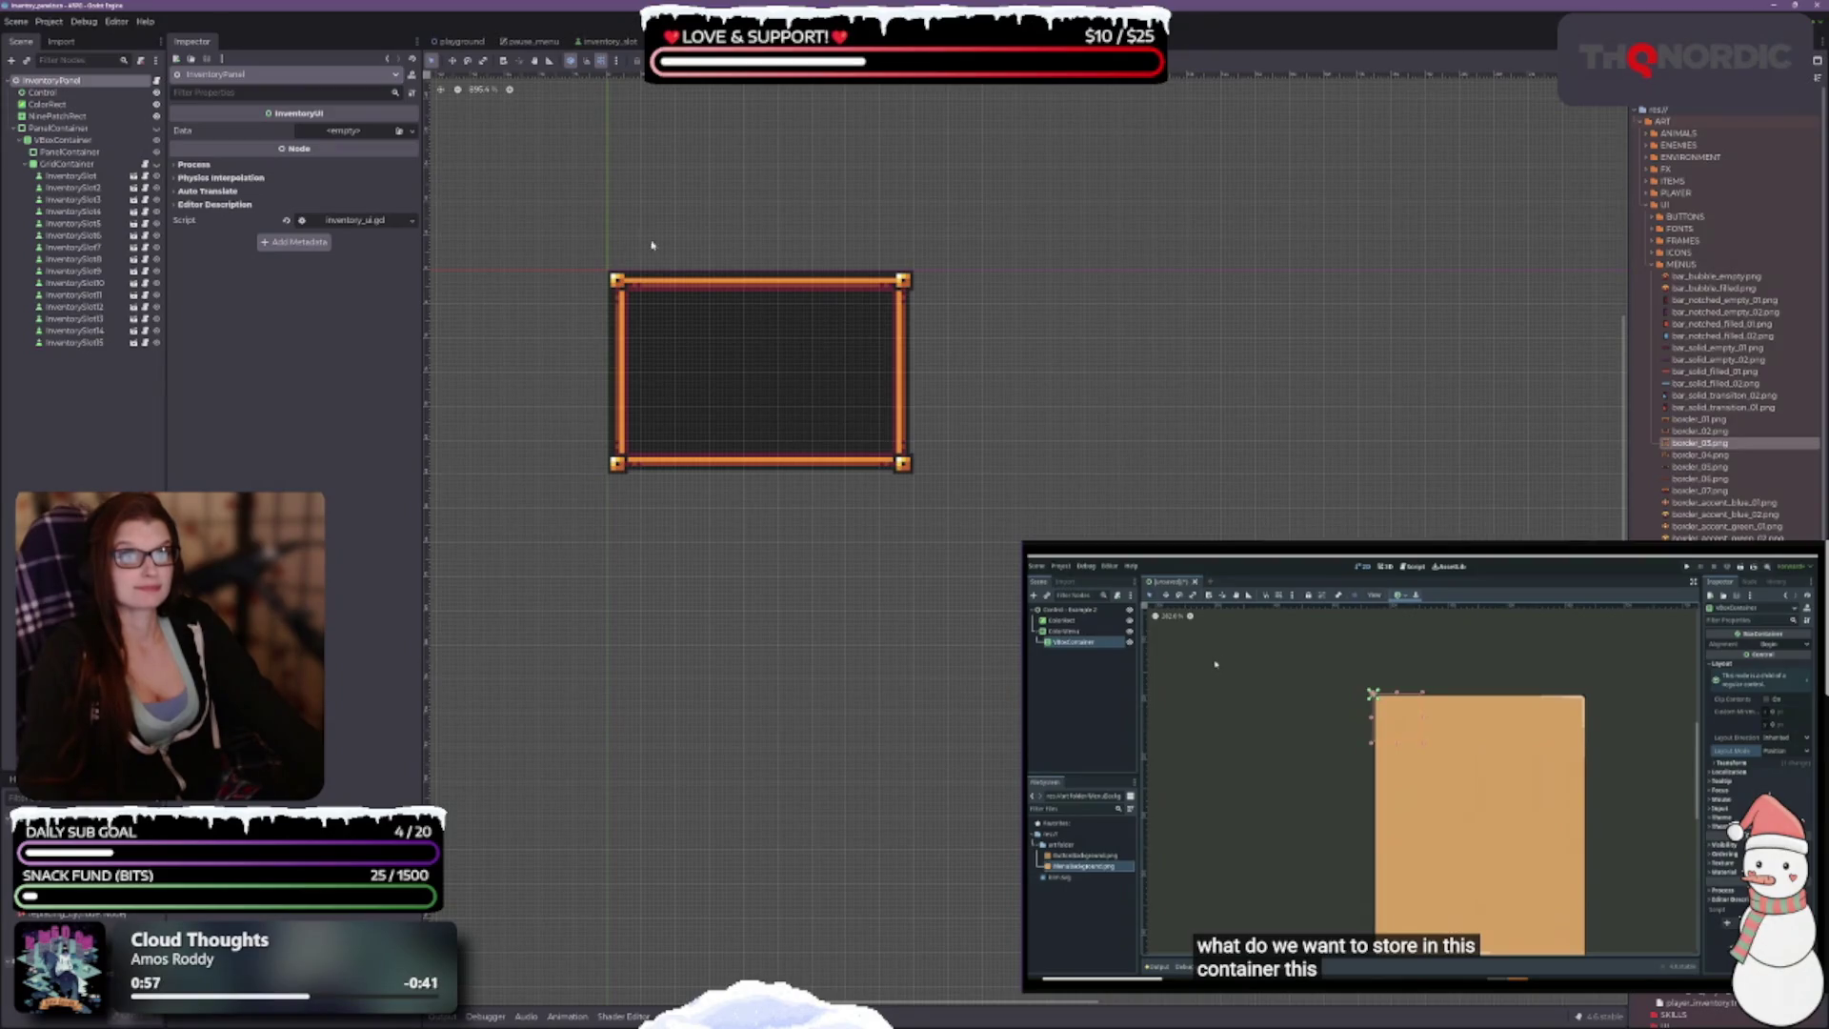
{"action": "scroll", "coordinate": [748, 281], "scroll_direction": "up", "scroll_amount": 4}
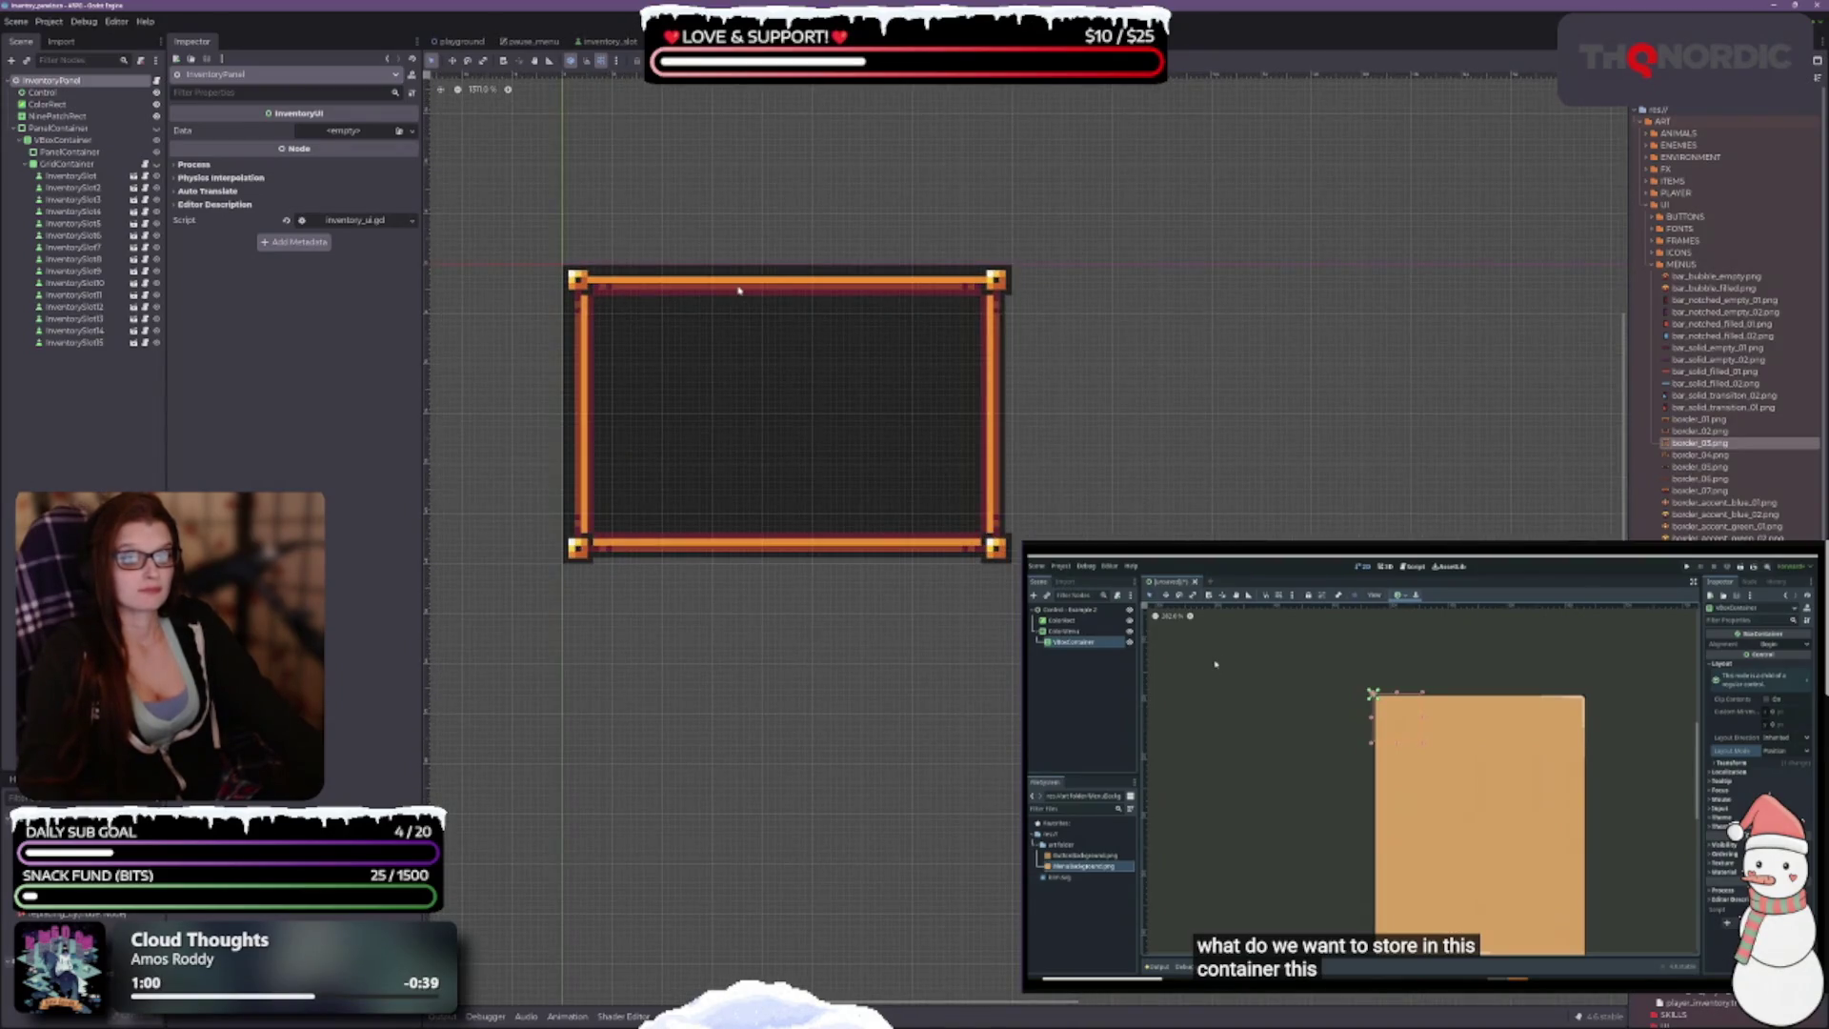
Step: Browse the InventoryPanel, ColorRect and Control properties, ending with Control selected
{"action": "key", "text": "Down"}
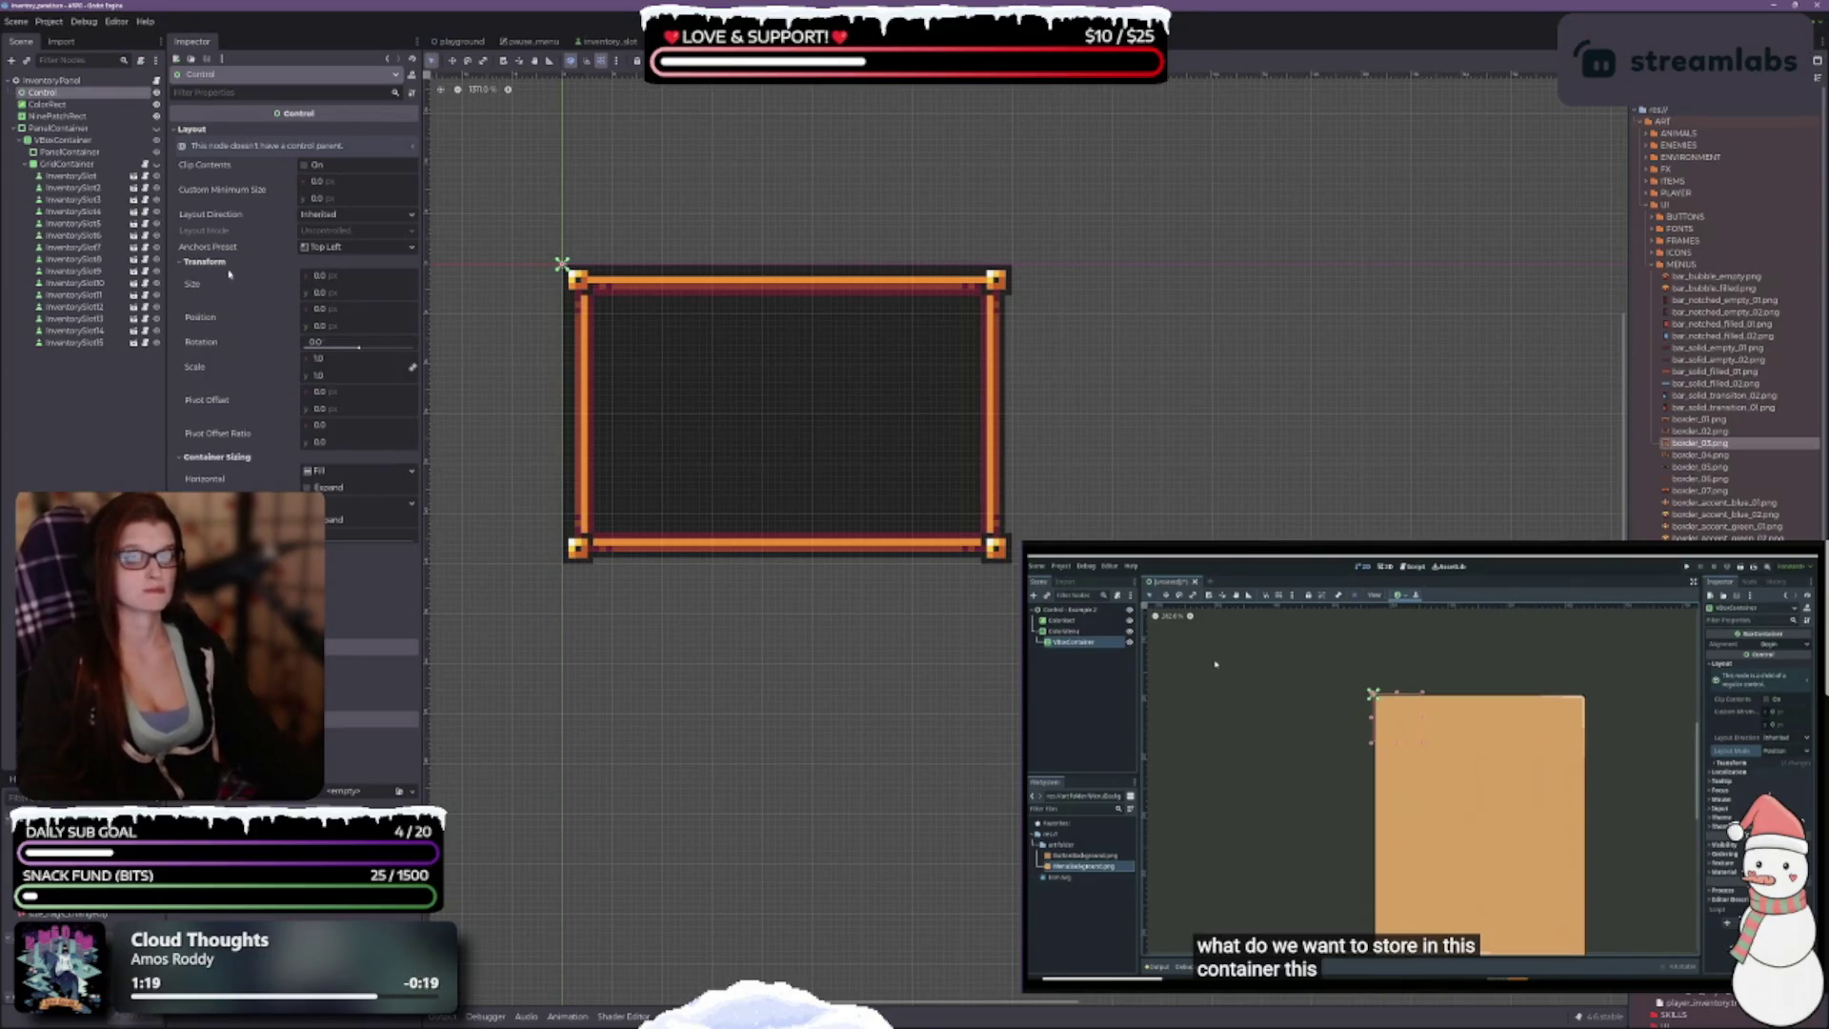
{"action": "left_click", "coordinate": [59, 82]}
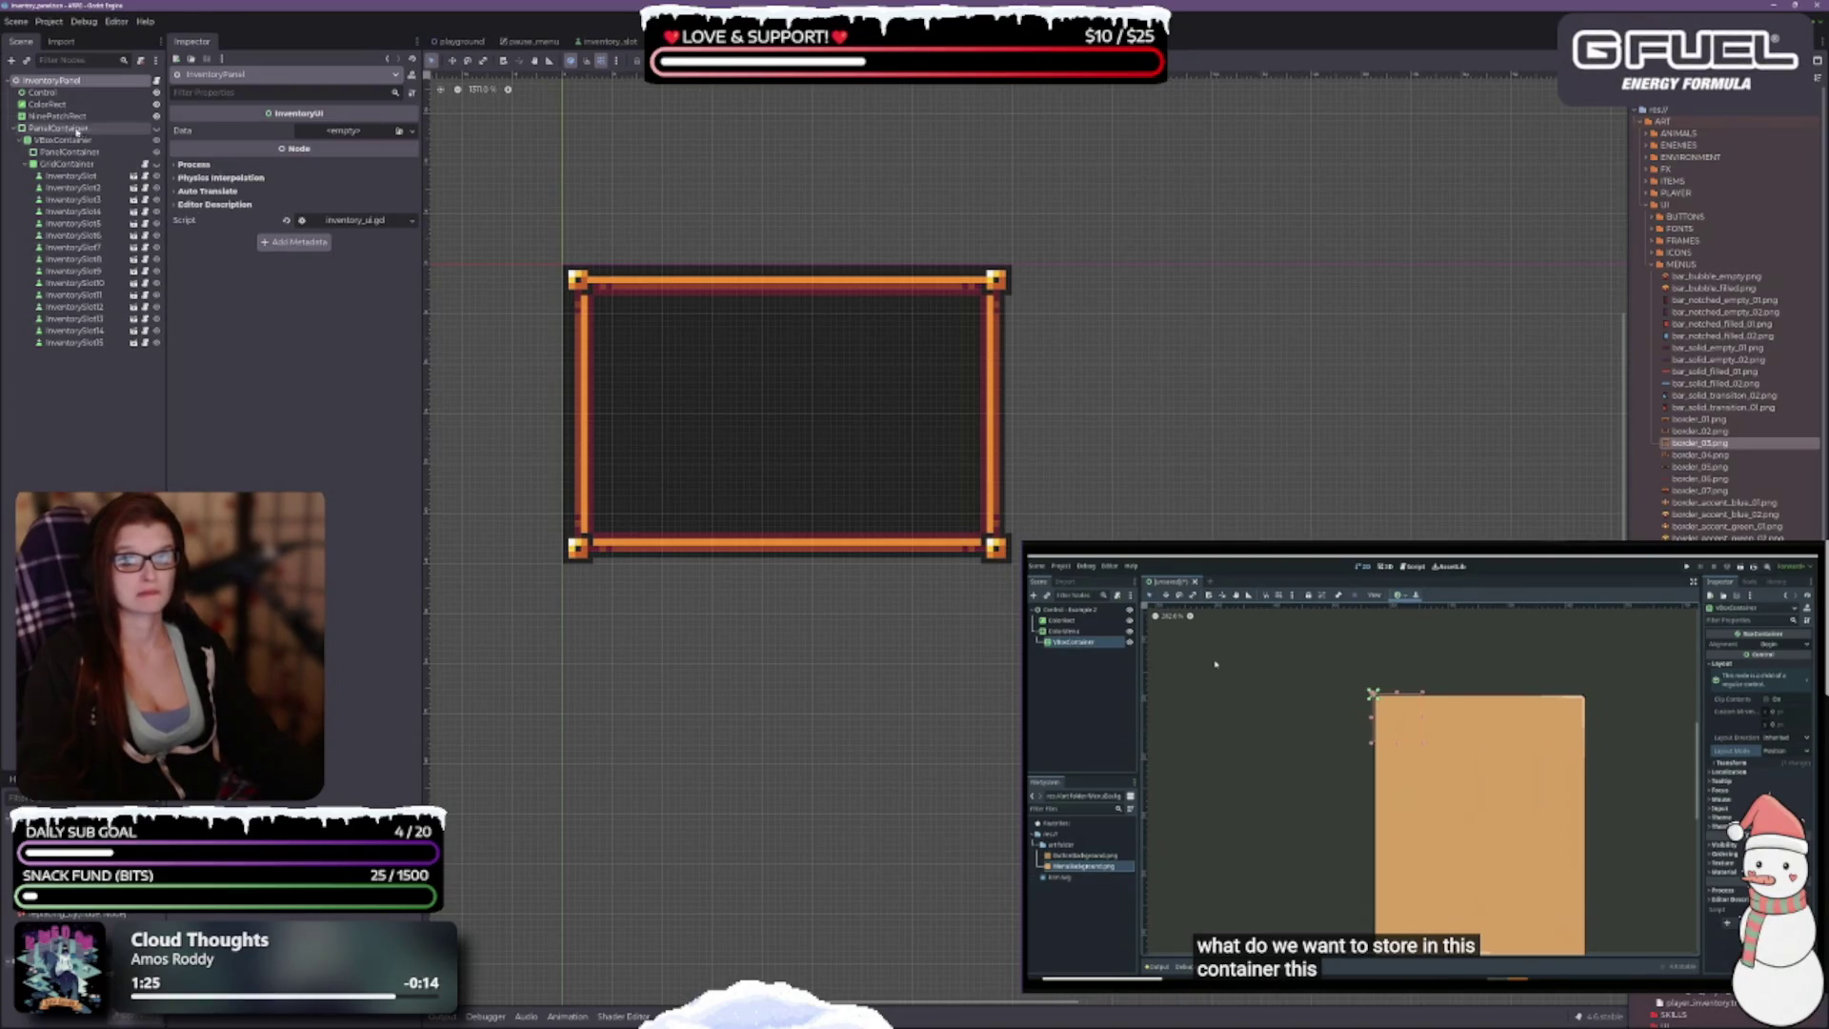
{"action": "left_click", "coordinate": [48, 104]}
{"action": "left_click", "coordinate": [46, 94]}
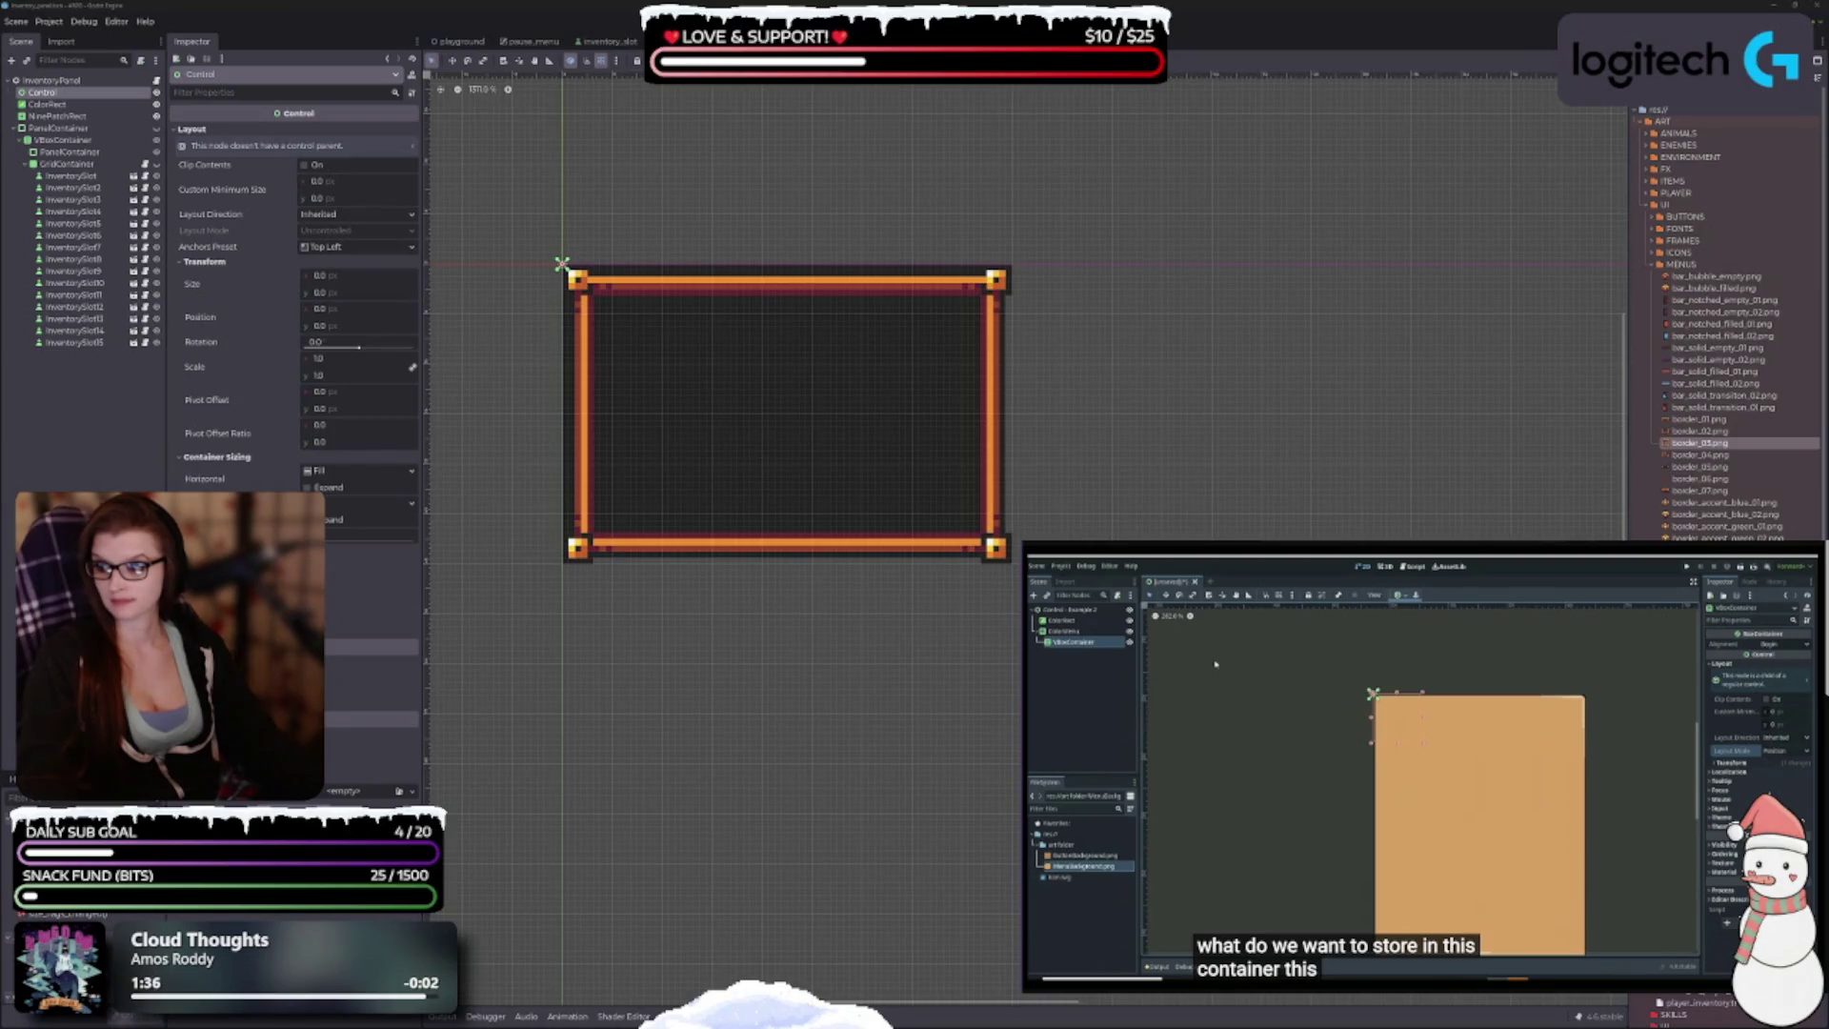
{"action": "scroll", "coordinate": [1030, 630], "scroll_direction": "down", "scroll_amount": 5}
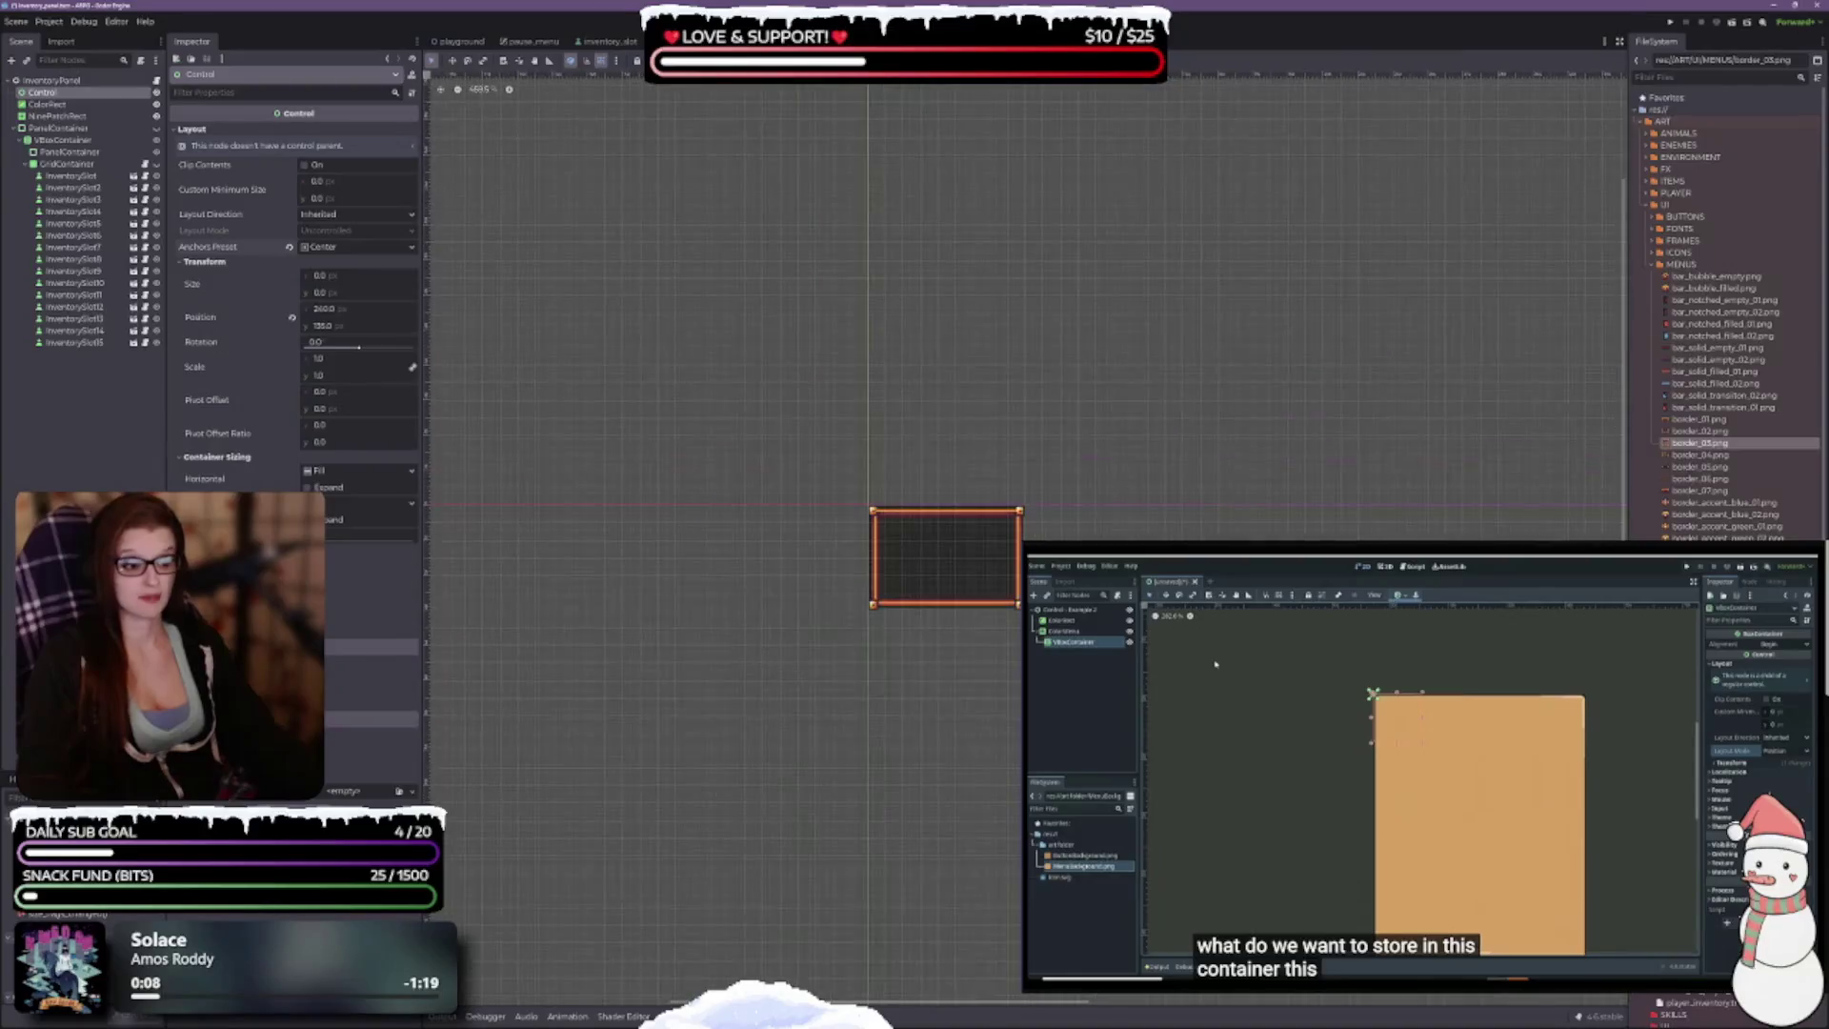
Step: Keep layout direction Inherited, reset Control's anchors to Top Left, and center the panel in view
{"action": "scroll", "coordinate": [1064, 511], "scroll_direction": "down", "scroll_amount": 2}
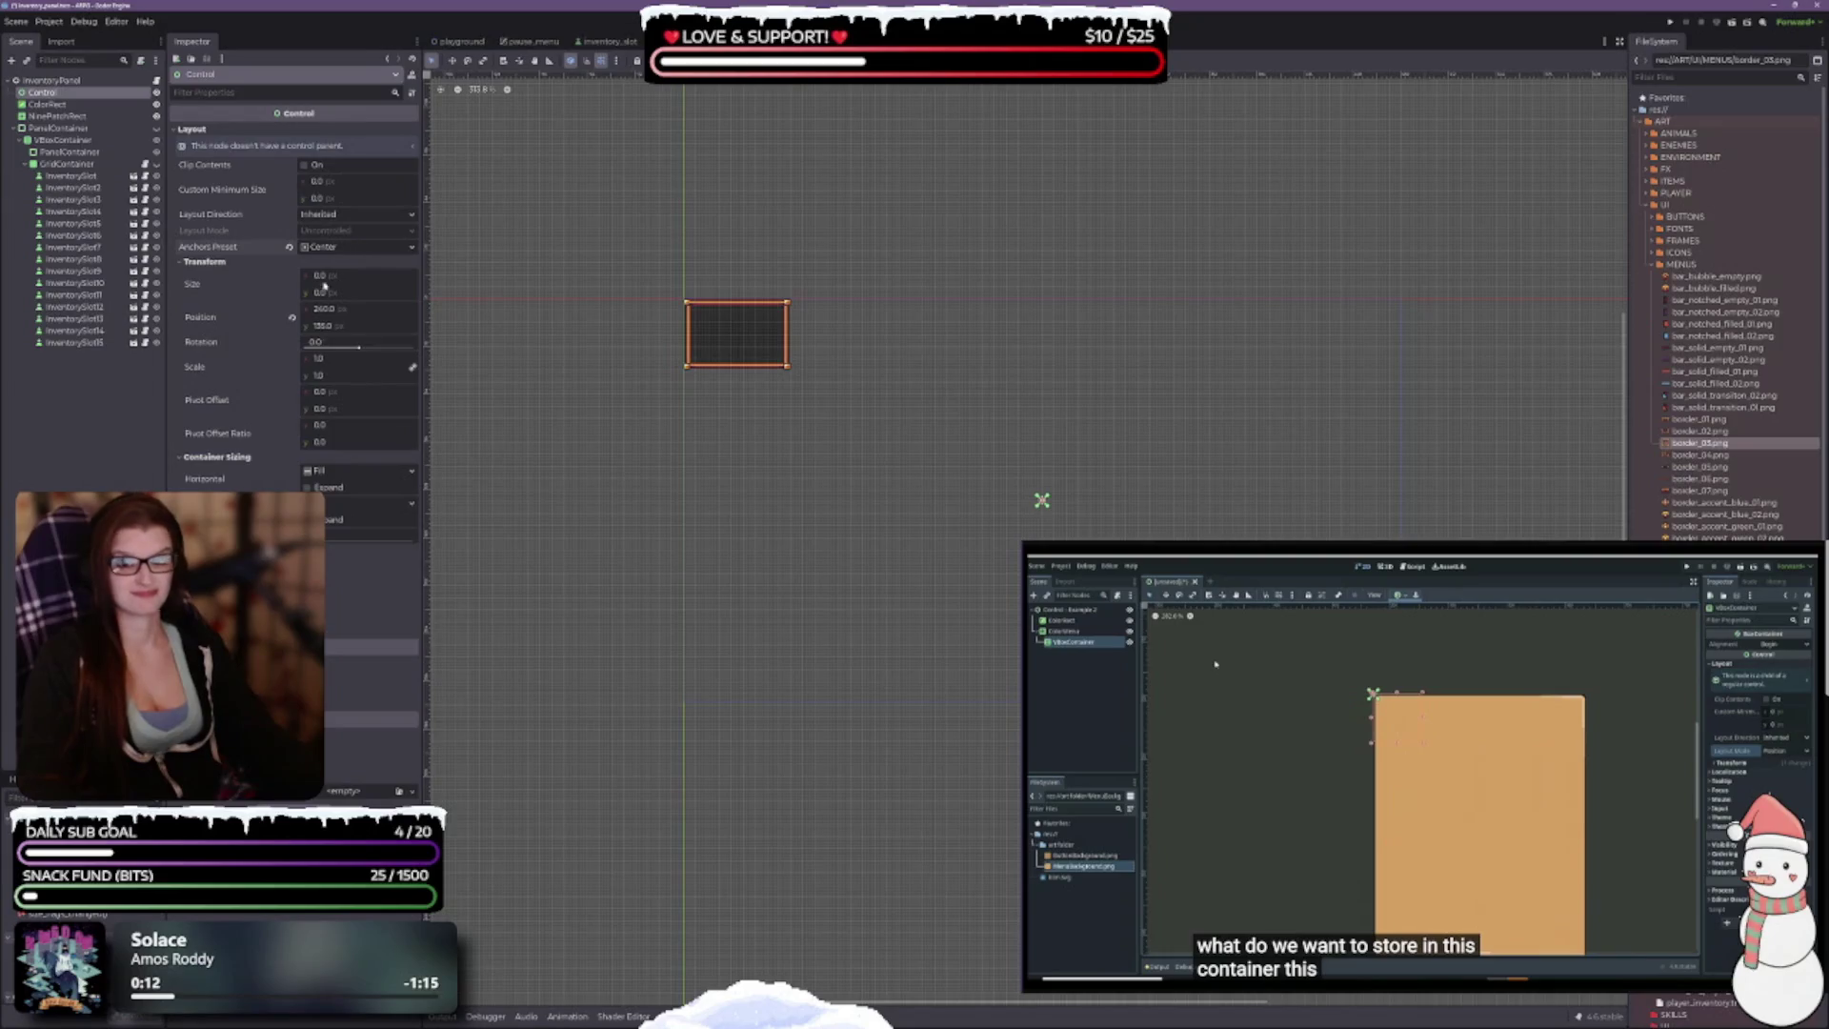
{"action": "left_click", "coordinate": [333, 216]}
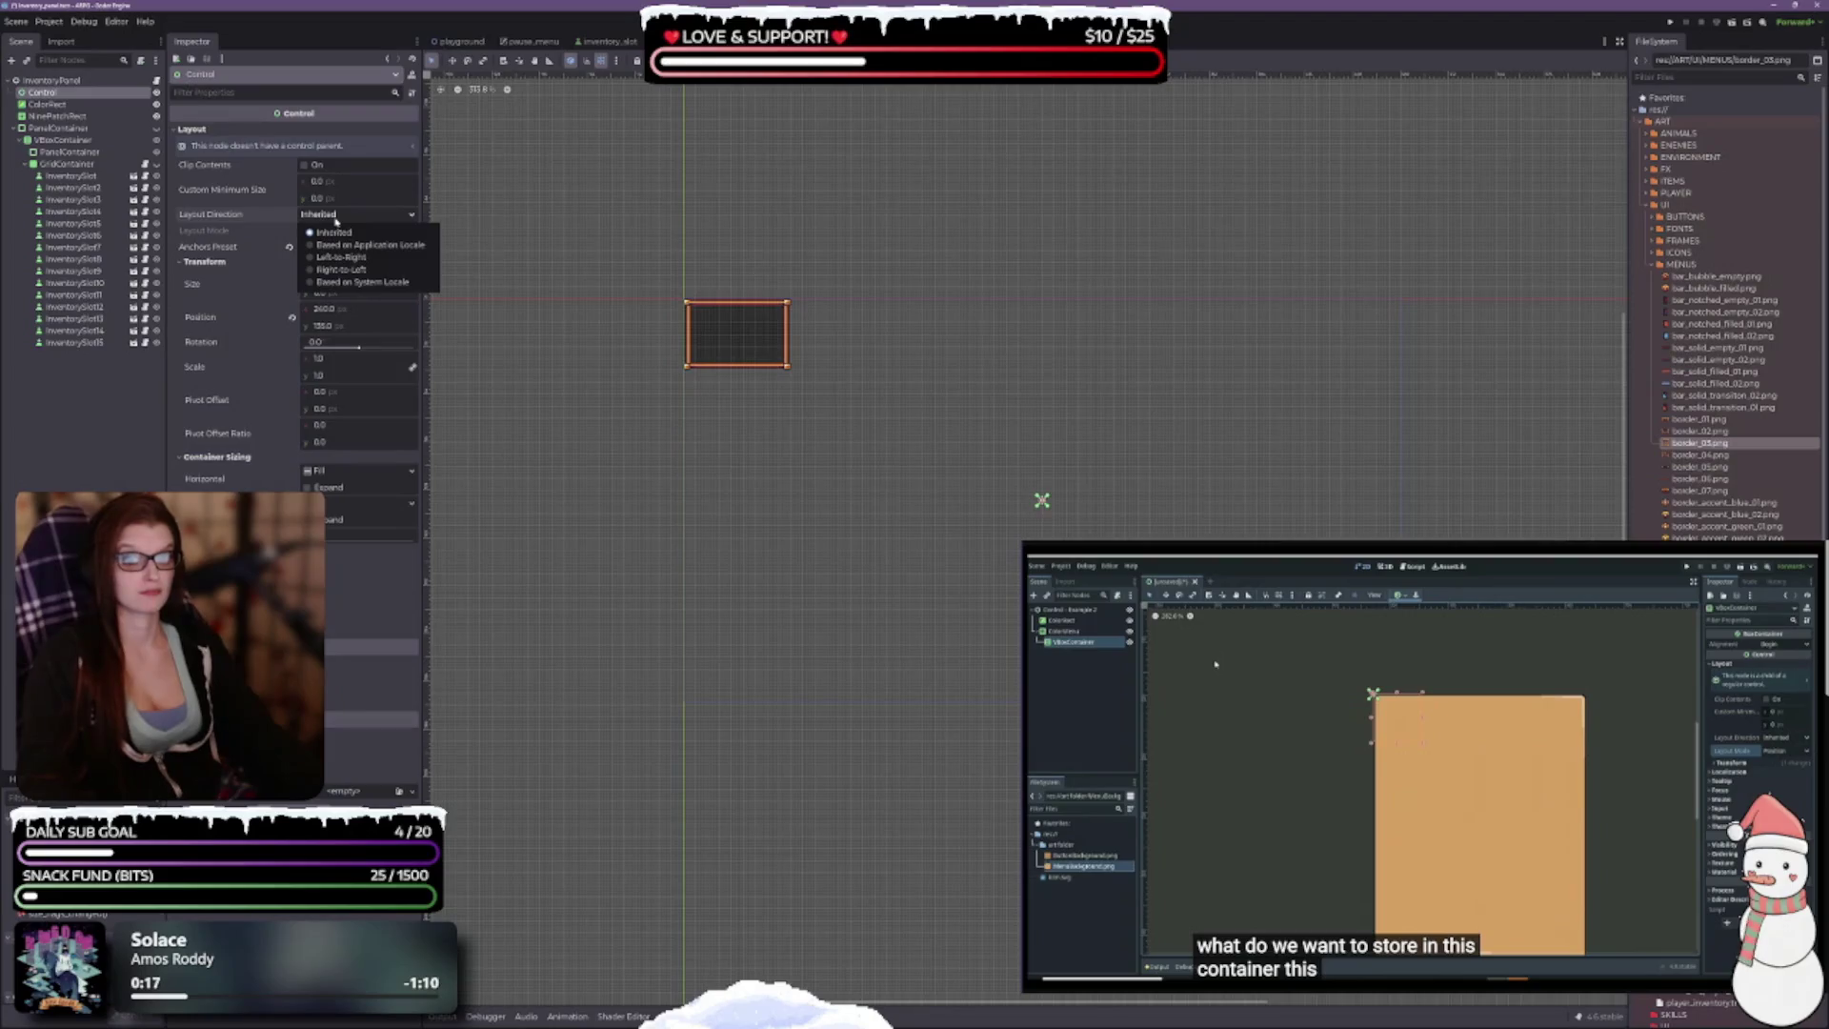
{"action": "left_click", "coordinate": [333, 231]}
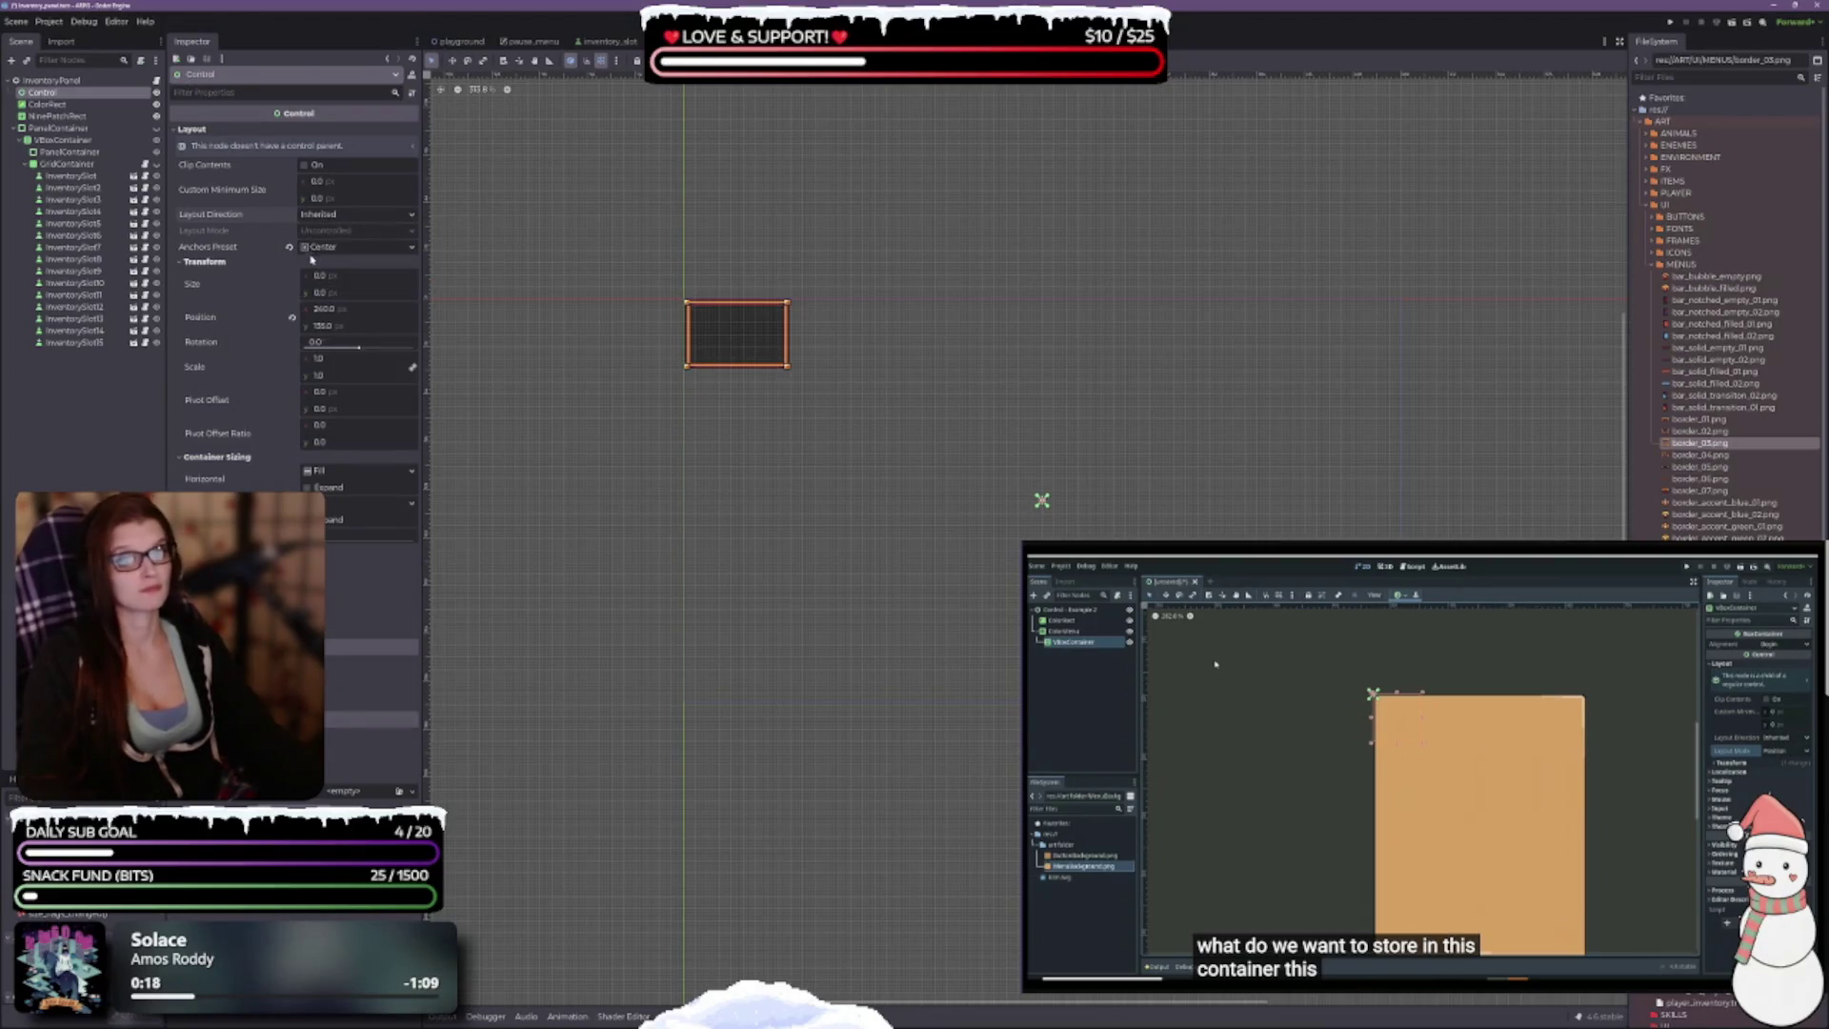
{"action": "left_click", "coordinate": [290, 247]}
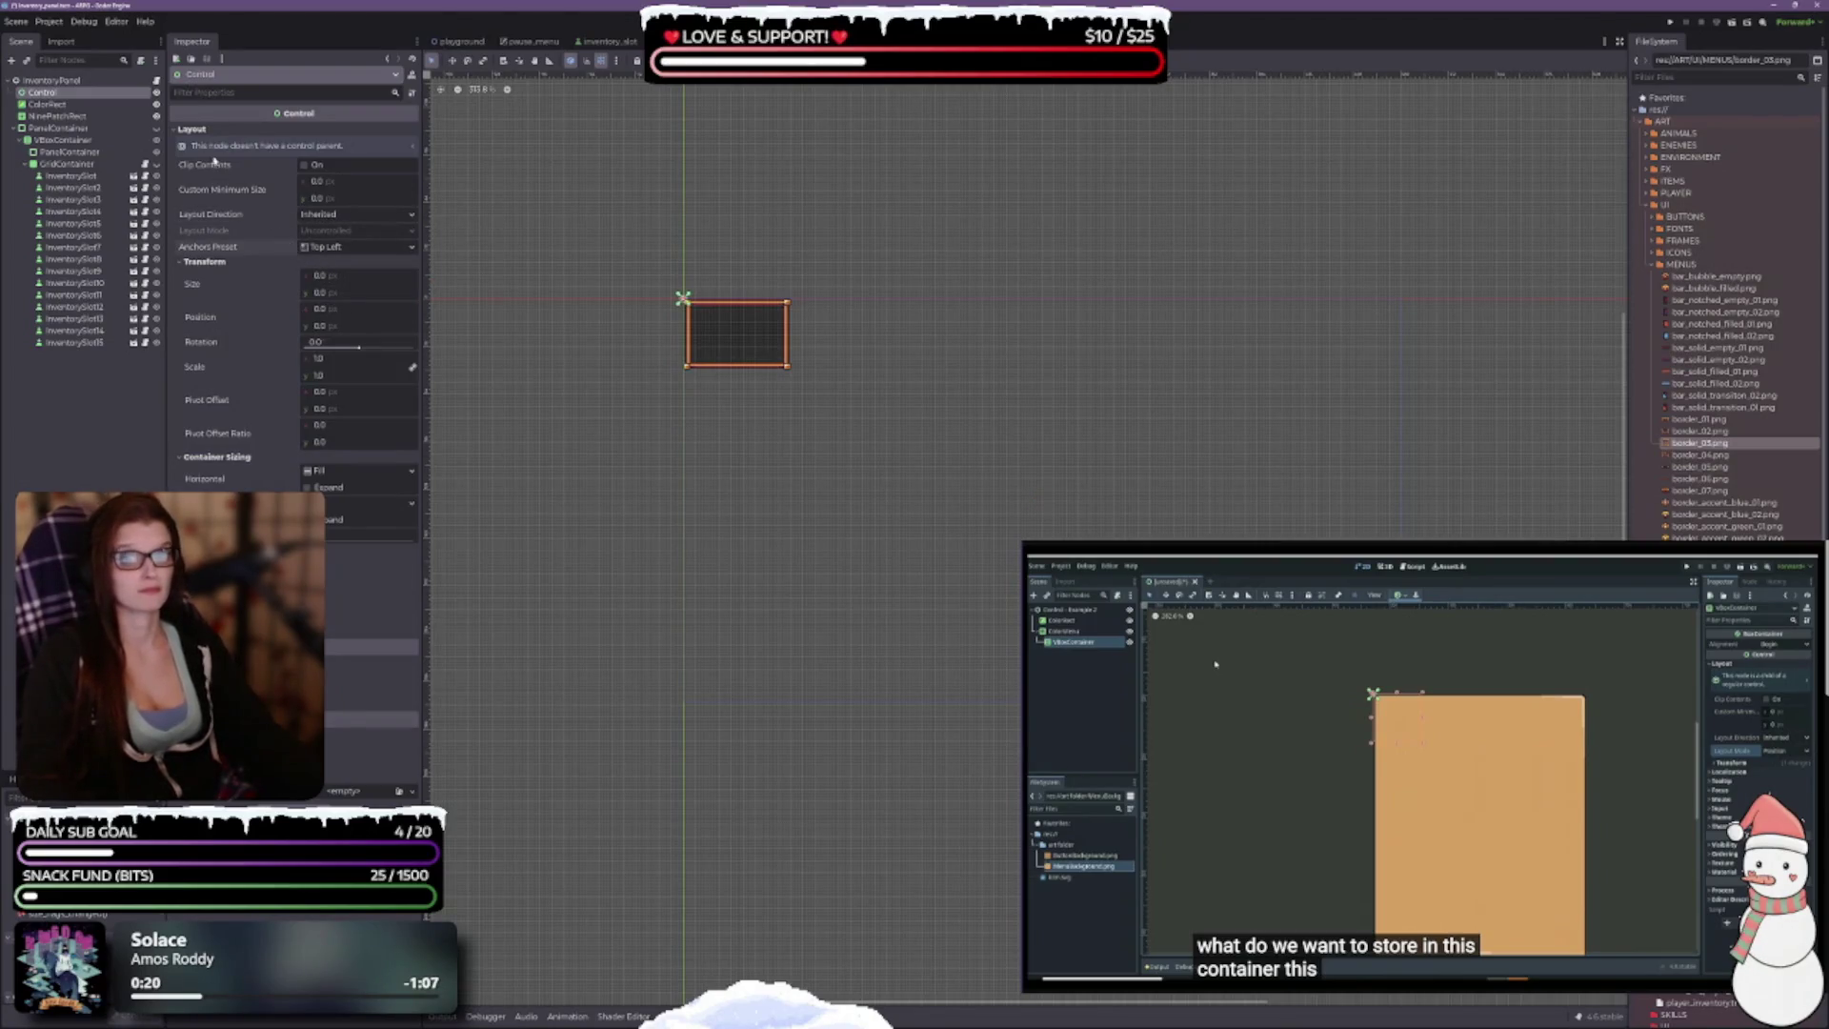
{"action": "left_click", "coordinate": [287, 148]}
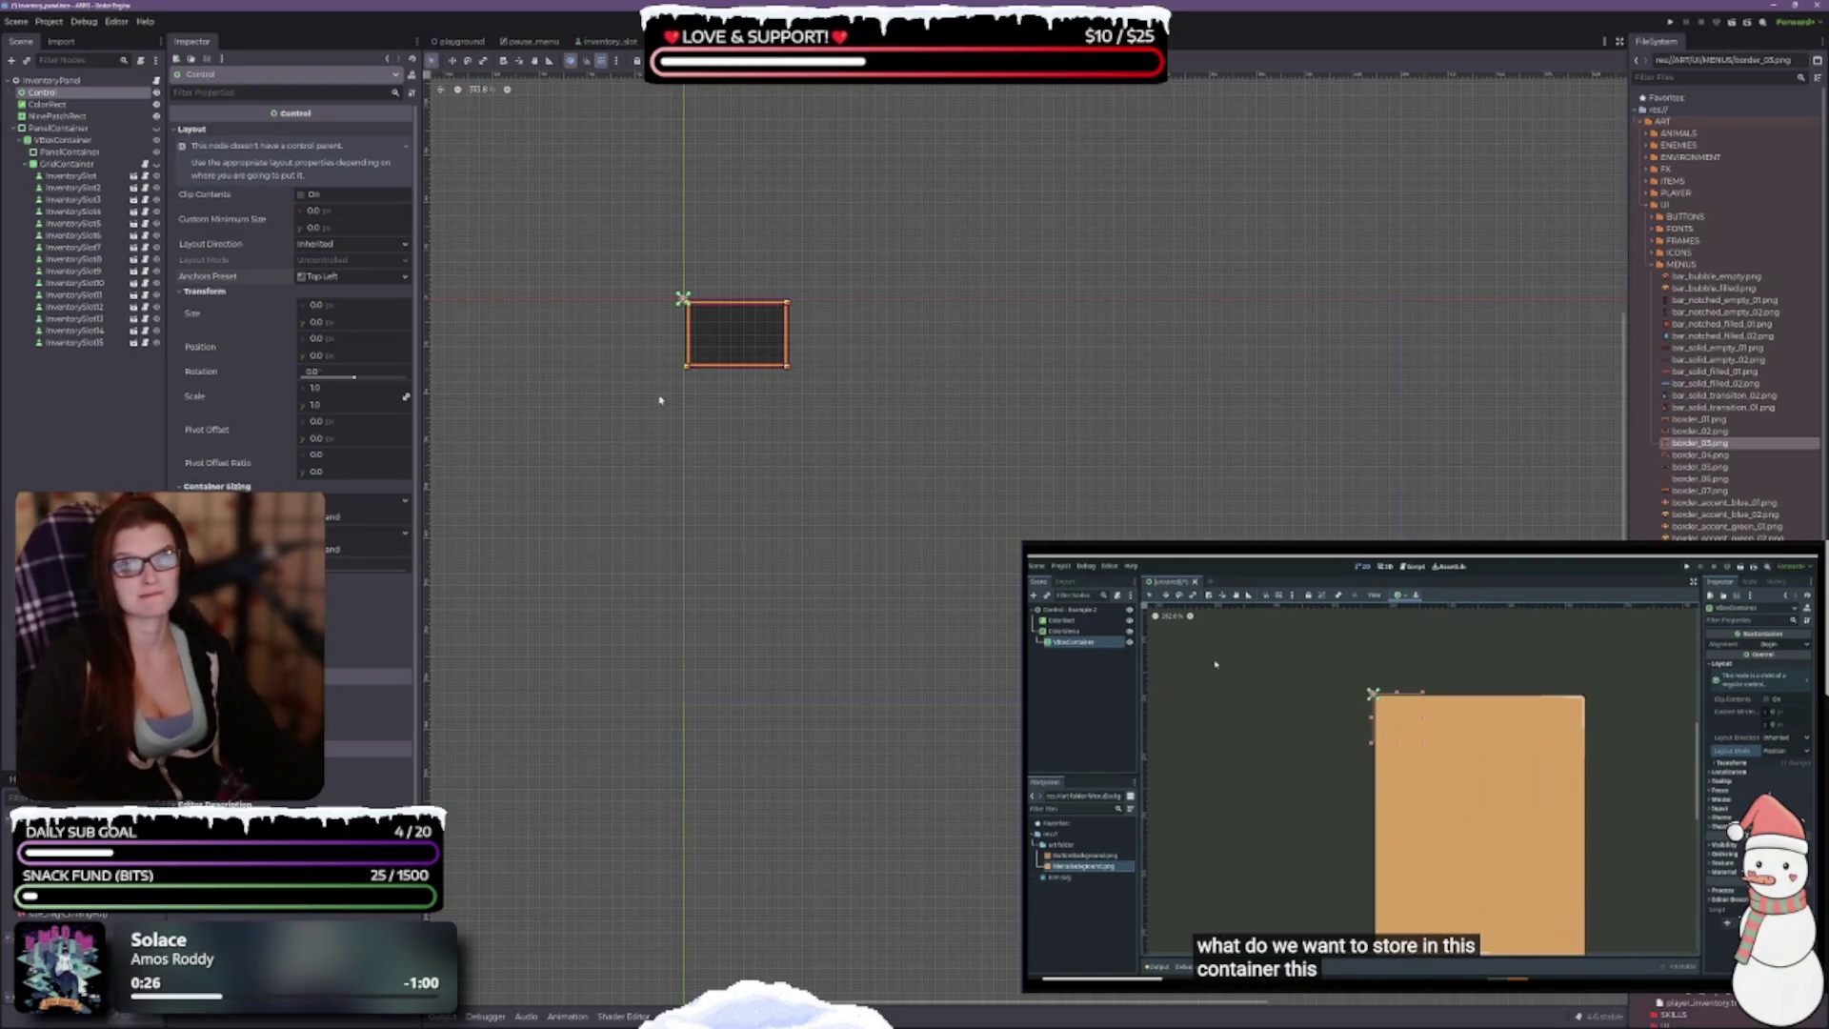
{"action": "scroll", "coordinate": [647, 369], "scroll_direction": "up", "scroll_amount": 5}
{"action": "scroll", "coordinate": [816, 461], "scroll_direction": "up", "scroll_amount": 3}
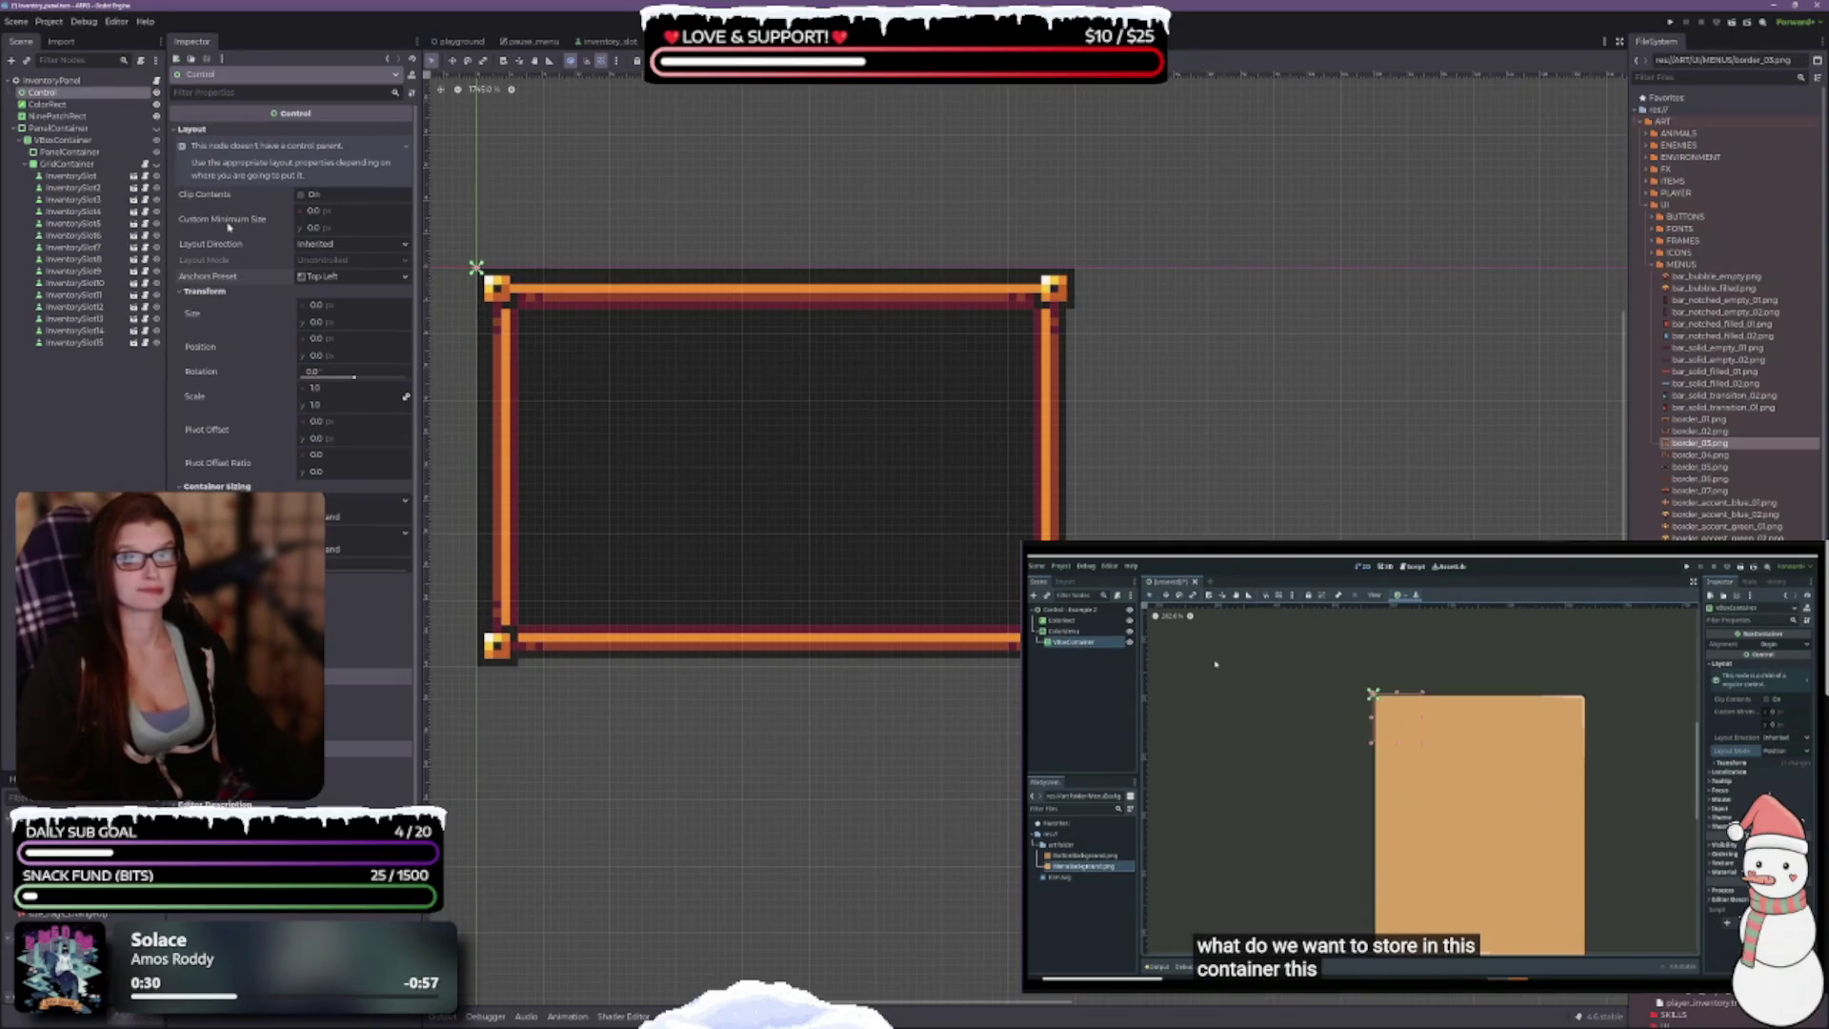
{"action": "left_click_drag", "start_coordinate": [799, 464], "coordinate": [877, 453]}
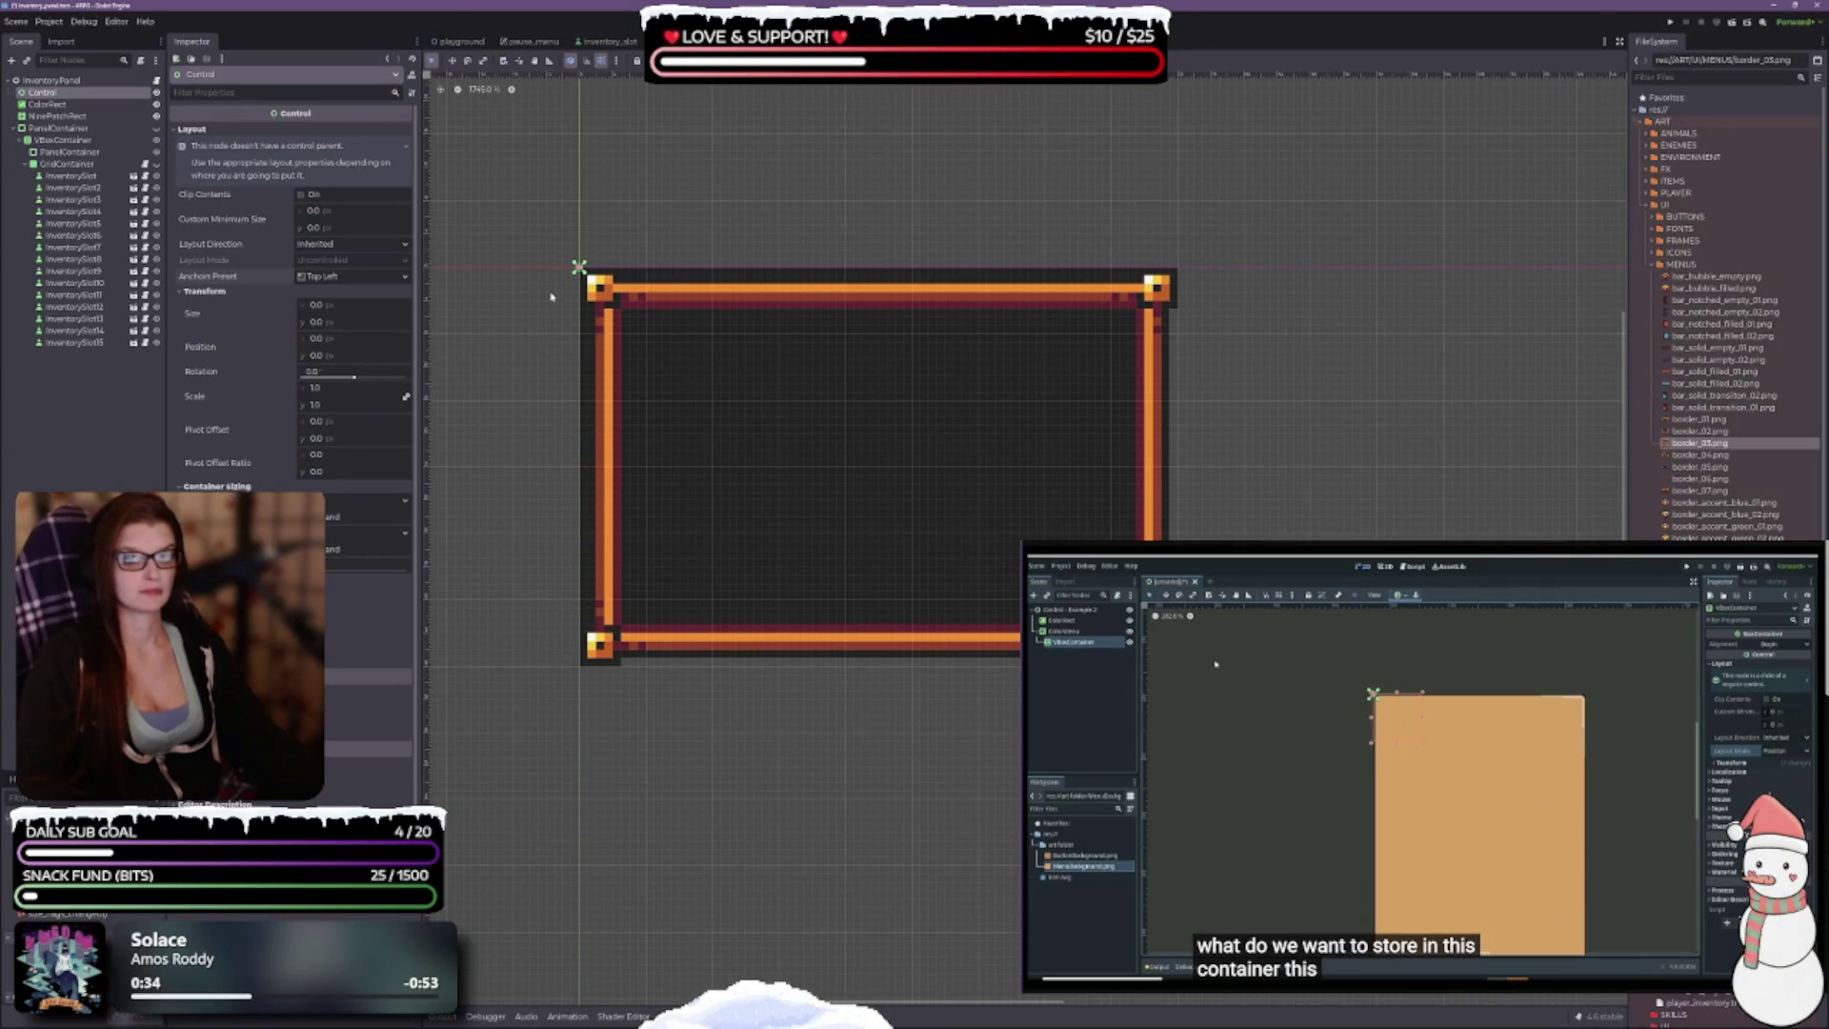
Step: Size the Control to 50 × 50, resize it to 72 × 48 over the frame, and pin its anchors to the corners
{"action": "left_click", "coordinate": [346, 306]}
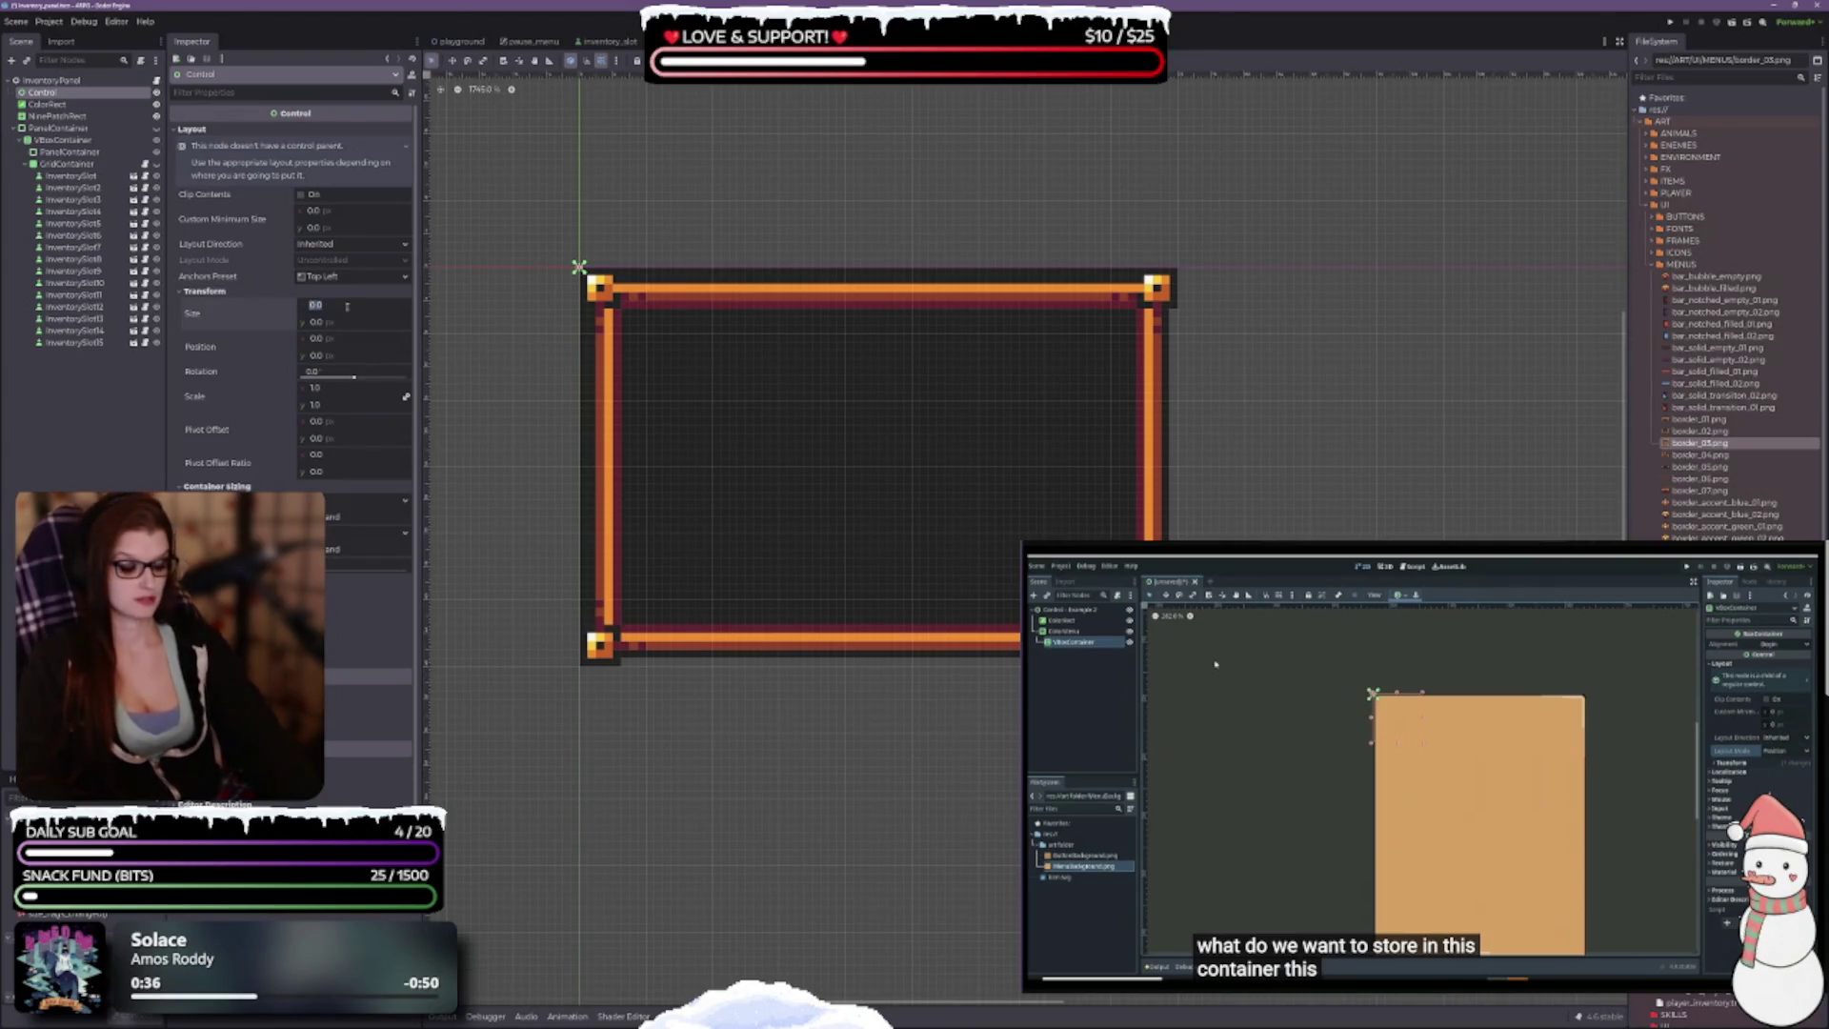
{"action": "type", "text": "50"}
{"action": "key", "text": "Tab"}
{"action": "type", "text": "50"}
{"action": "key", "text": "Return"}
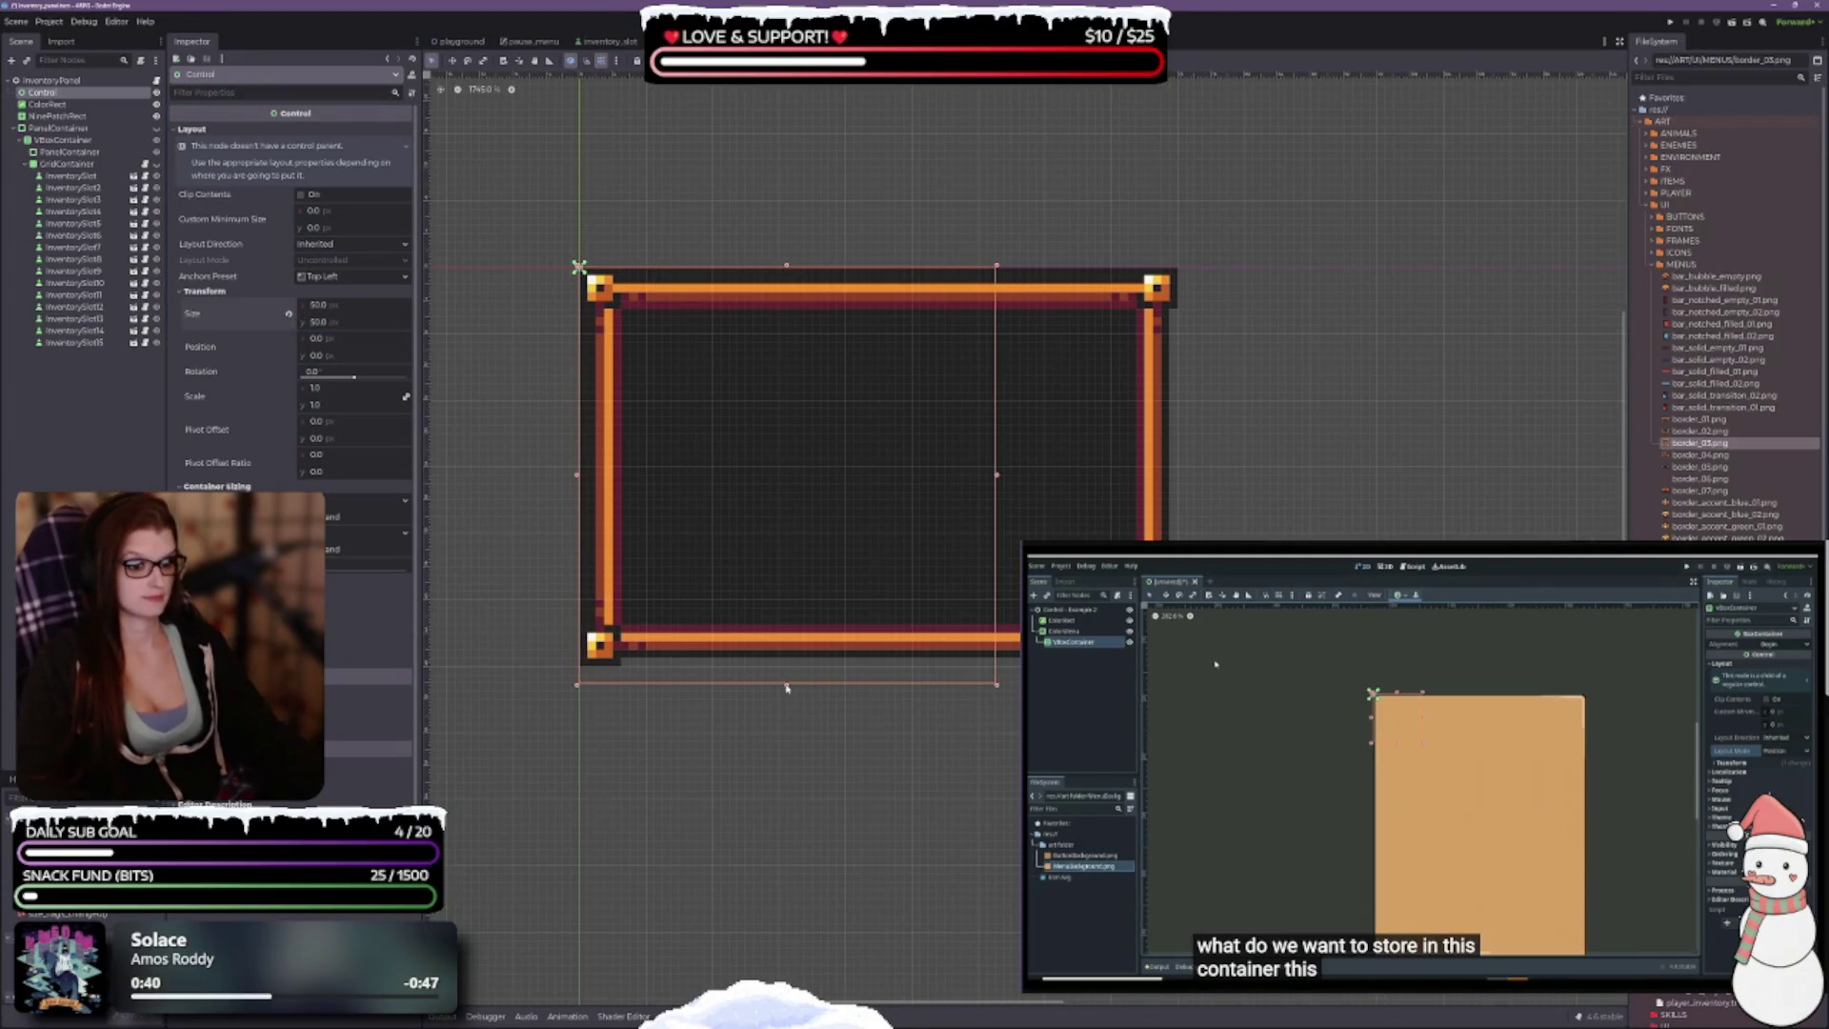
{"action": "left_click_drag", "start_coordinate": [786, 686], "coordinate": [785, 666]}
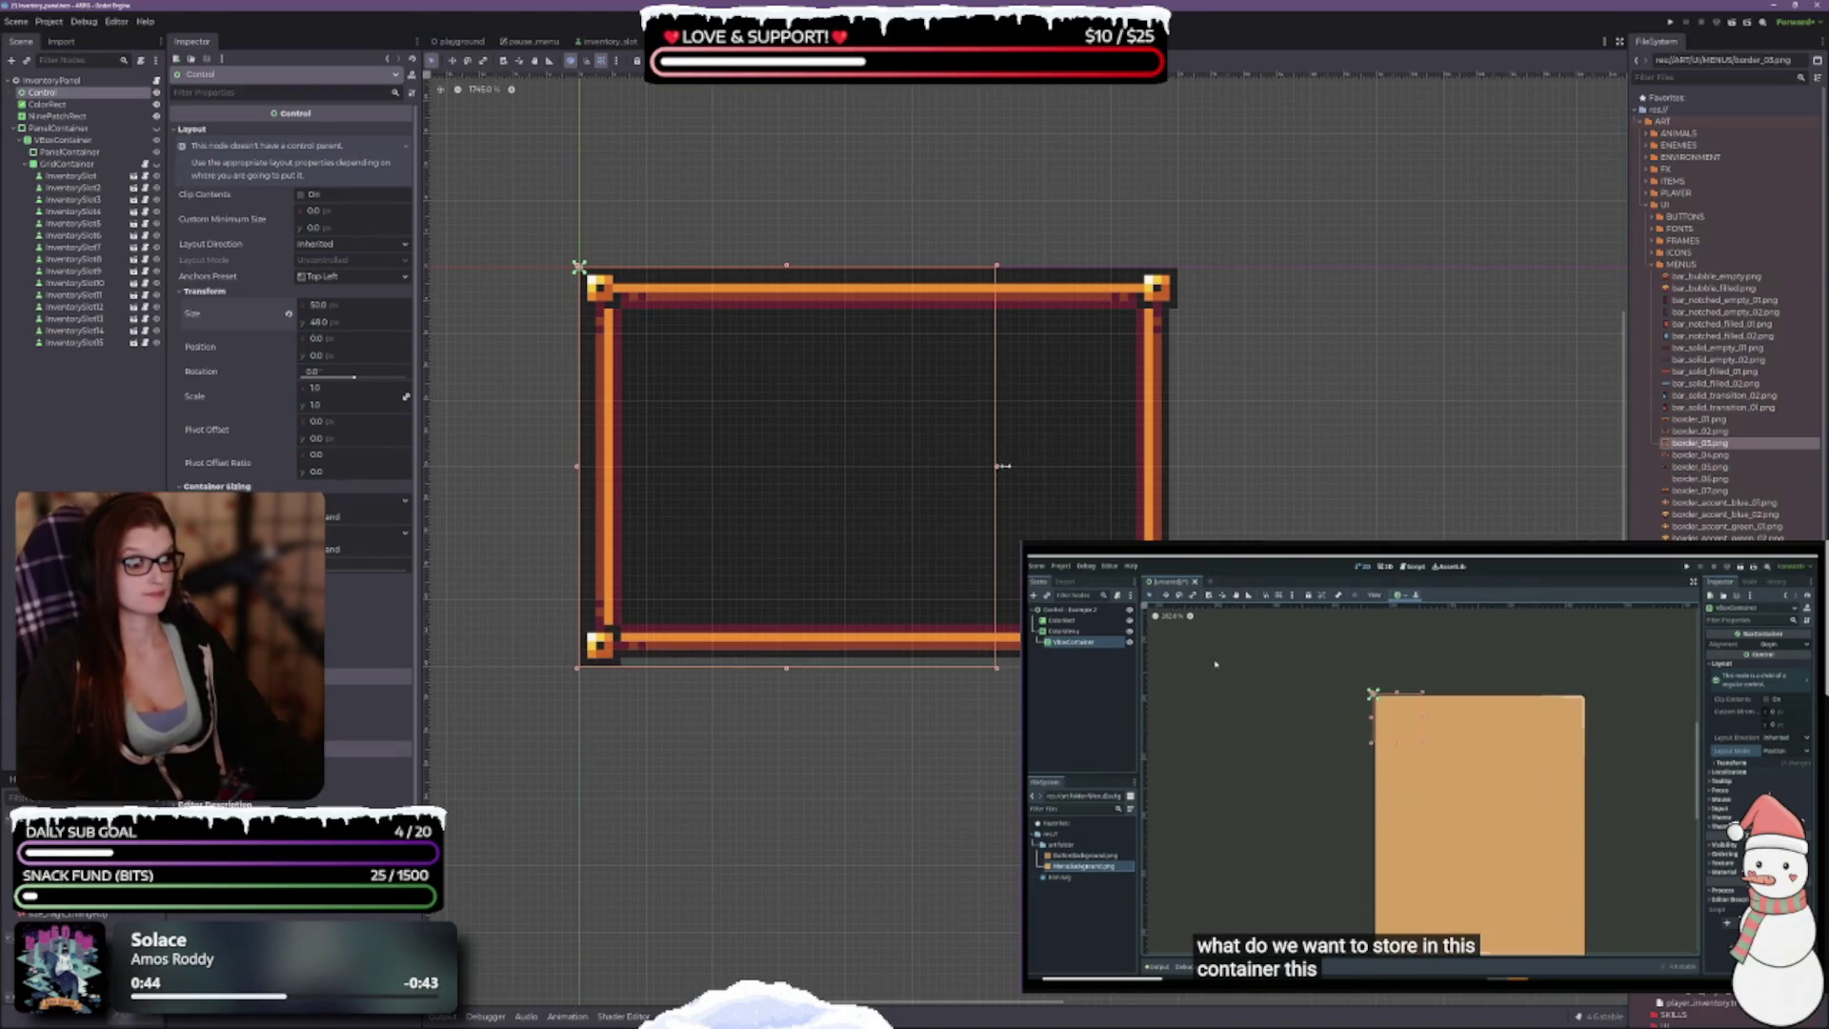
{"action": "left_click_drag", "start_coordinate": [998, 469], "coordinate": [1183, 475]}
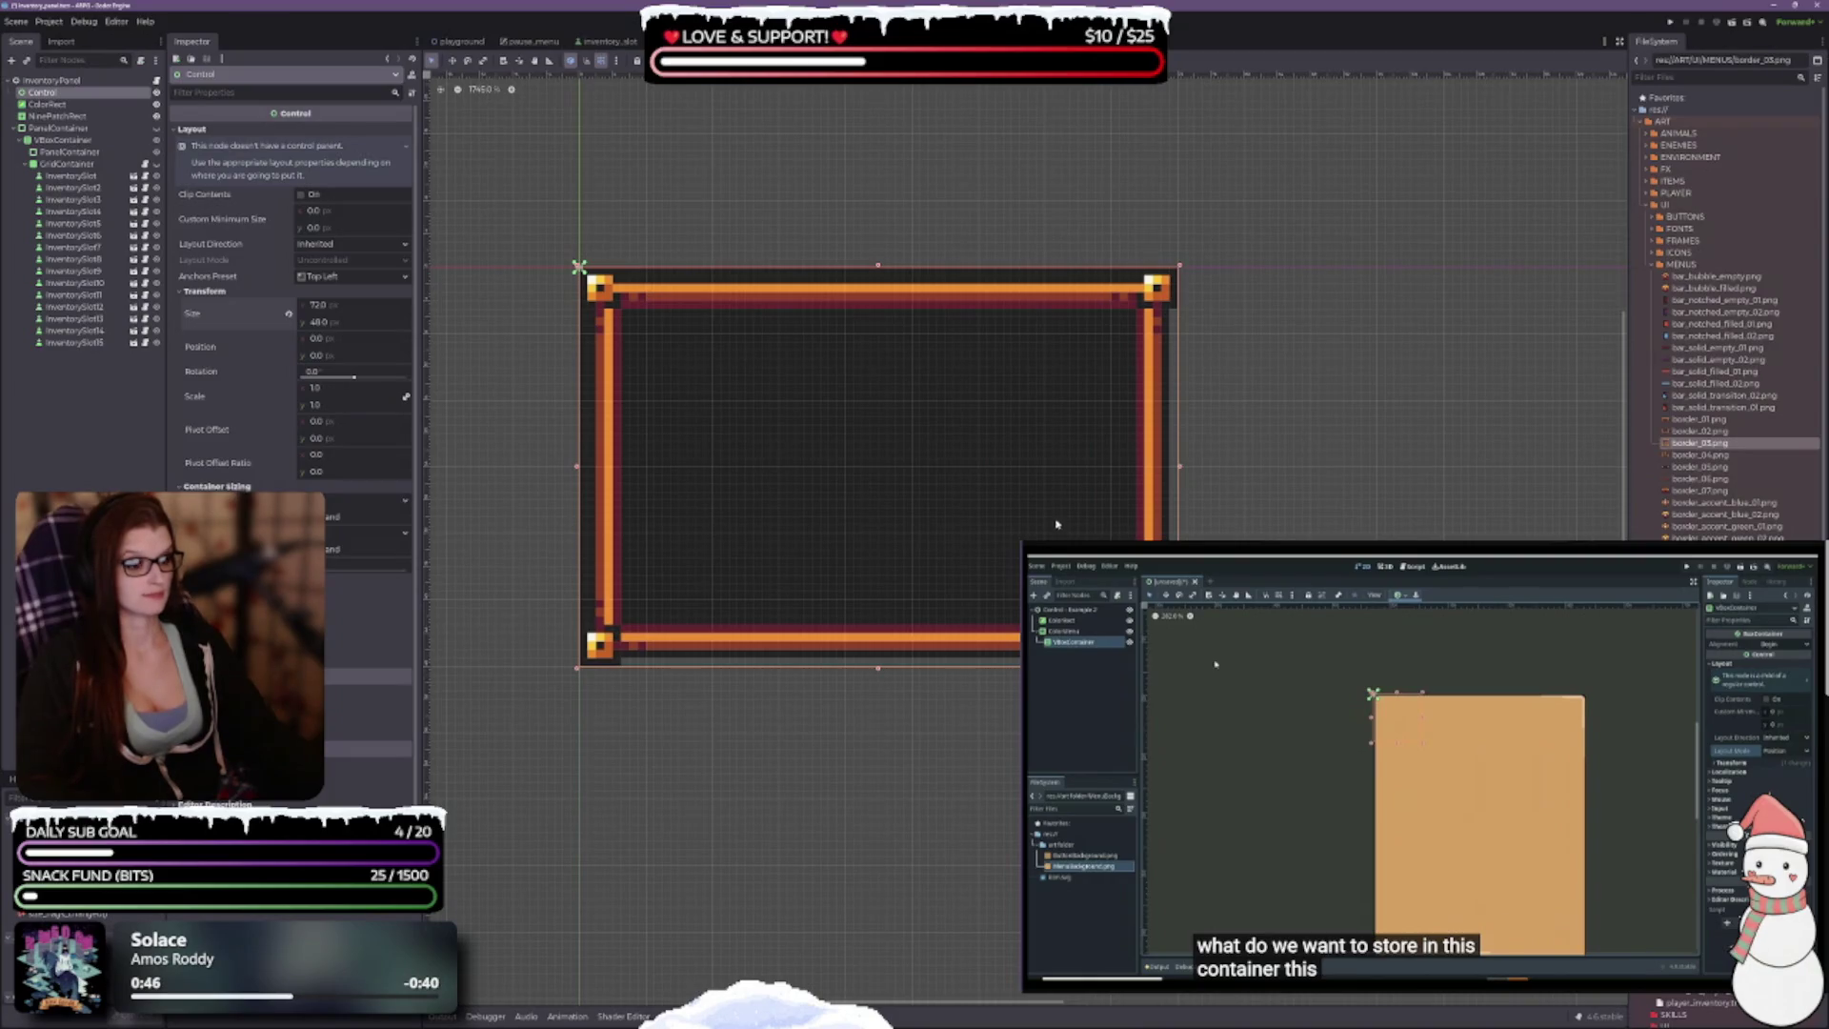
{"action": "scroll", "coordinate": [1055, 667], "scroll_direction": "up", "scroll_amount": 1}
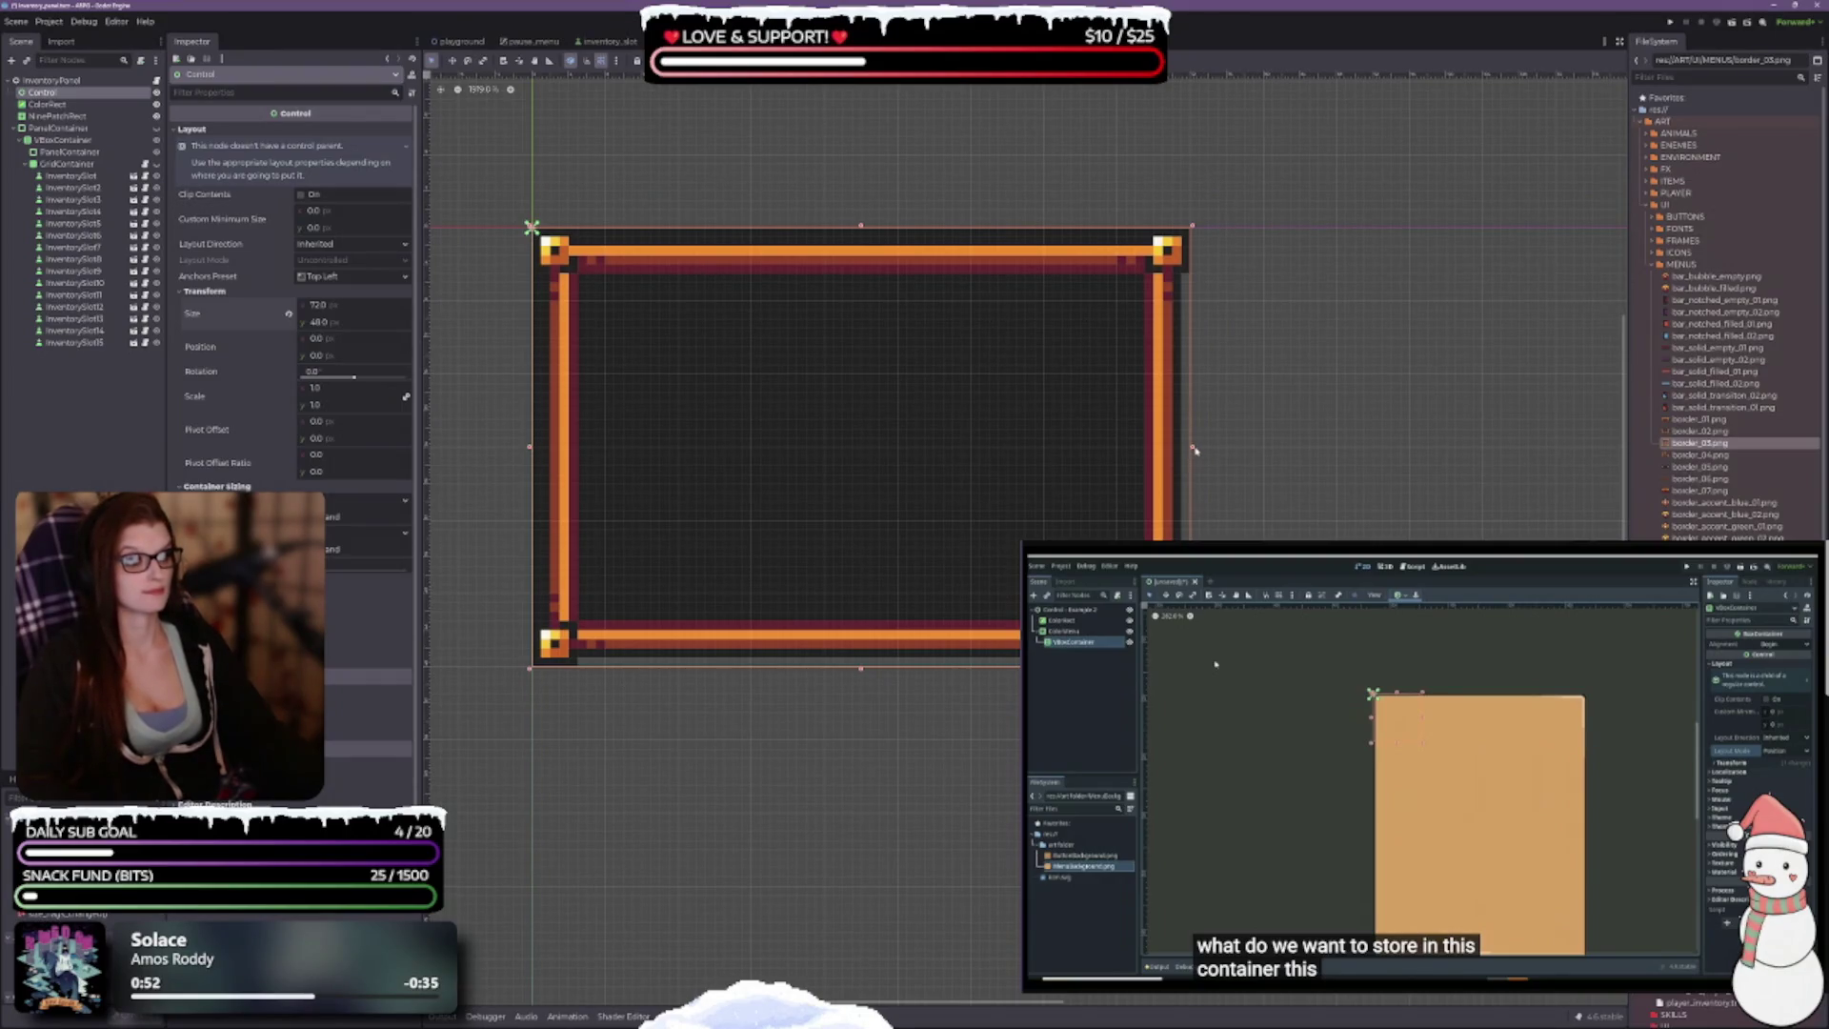
{"action": "mouse_move", "coordinate": [1191, 446]}
{"action": "left_mouse_down"}
{"action": "mouse_move", "coordinate": [1095, 445]}
{"action": "mouse_move", "coordinate": [1189, 445]}
{"action": "left_mouse_up"}
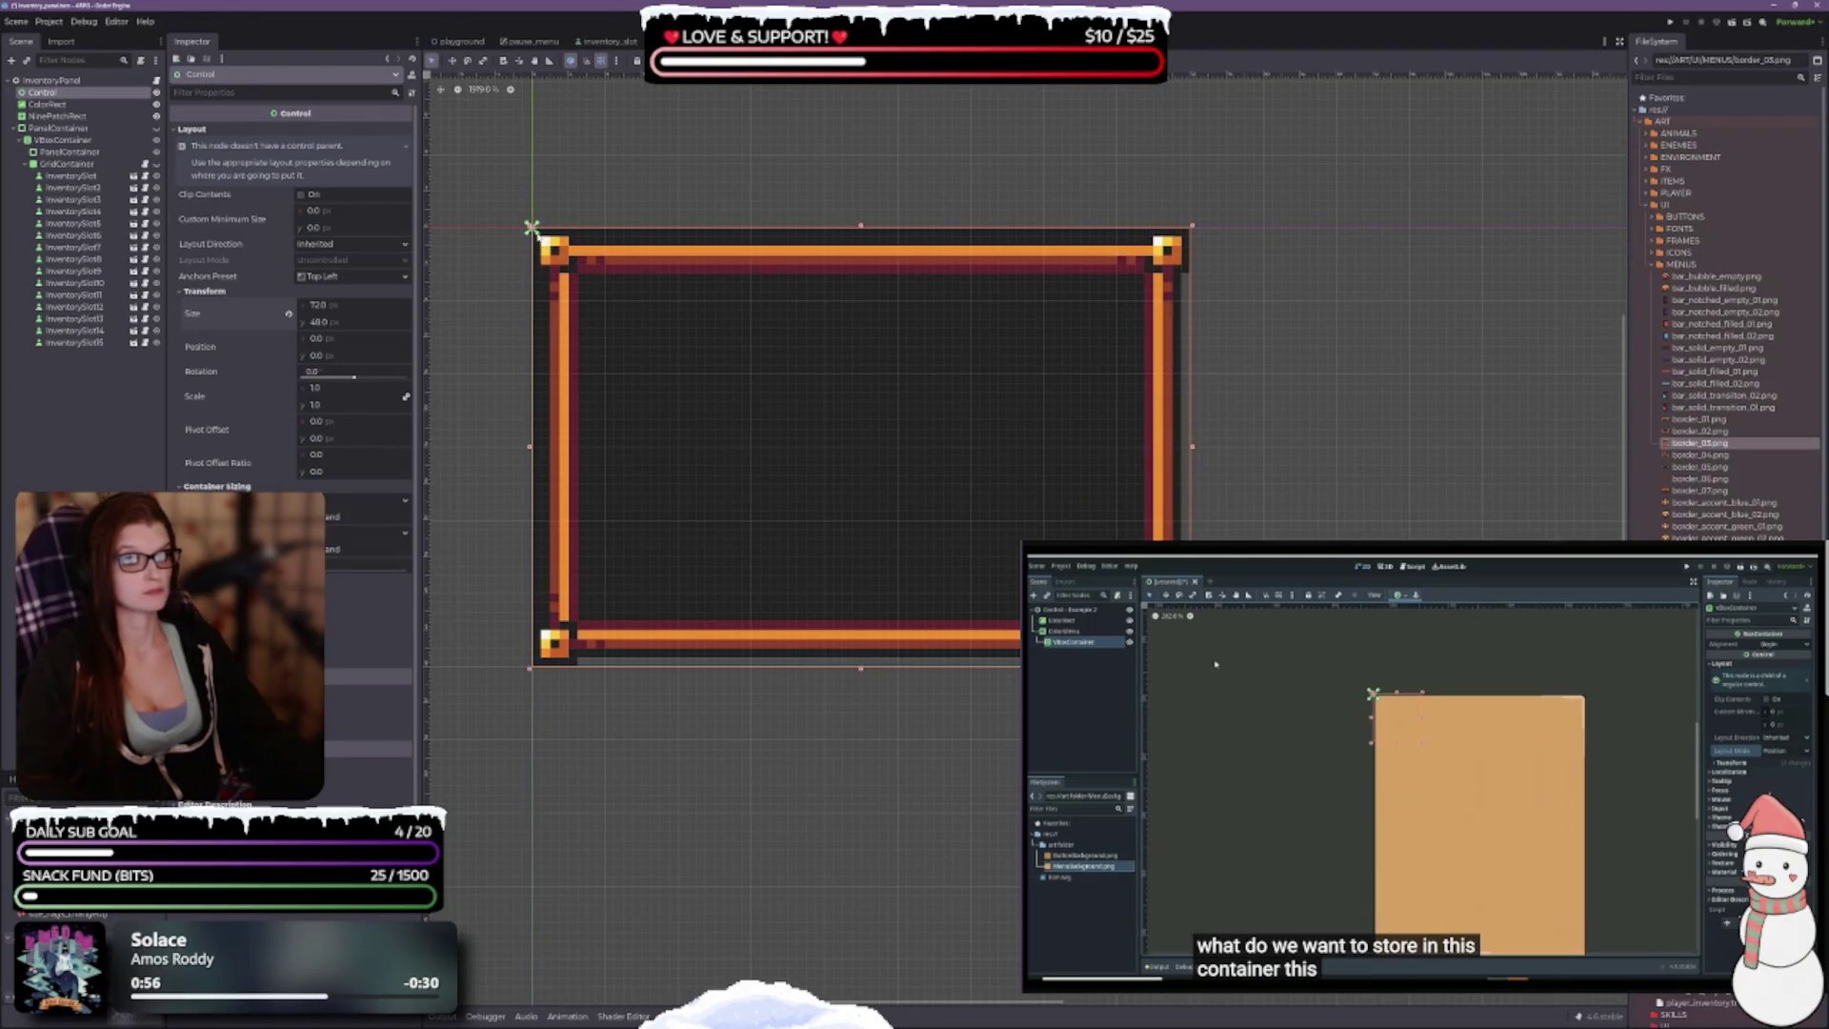
{"action": "left_click_drag", "start_coordinate": [531, 229], "coordinate": [527, 670]}
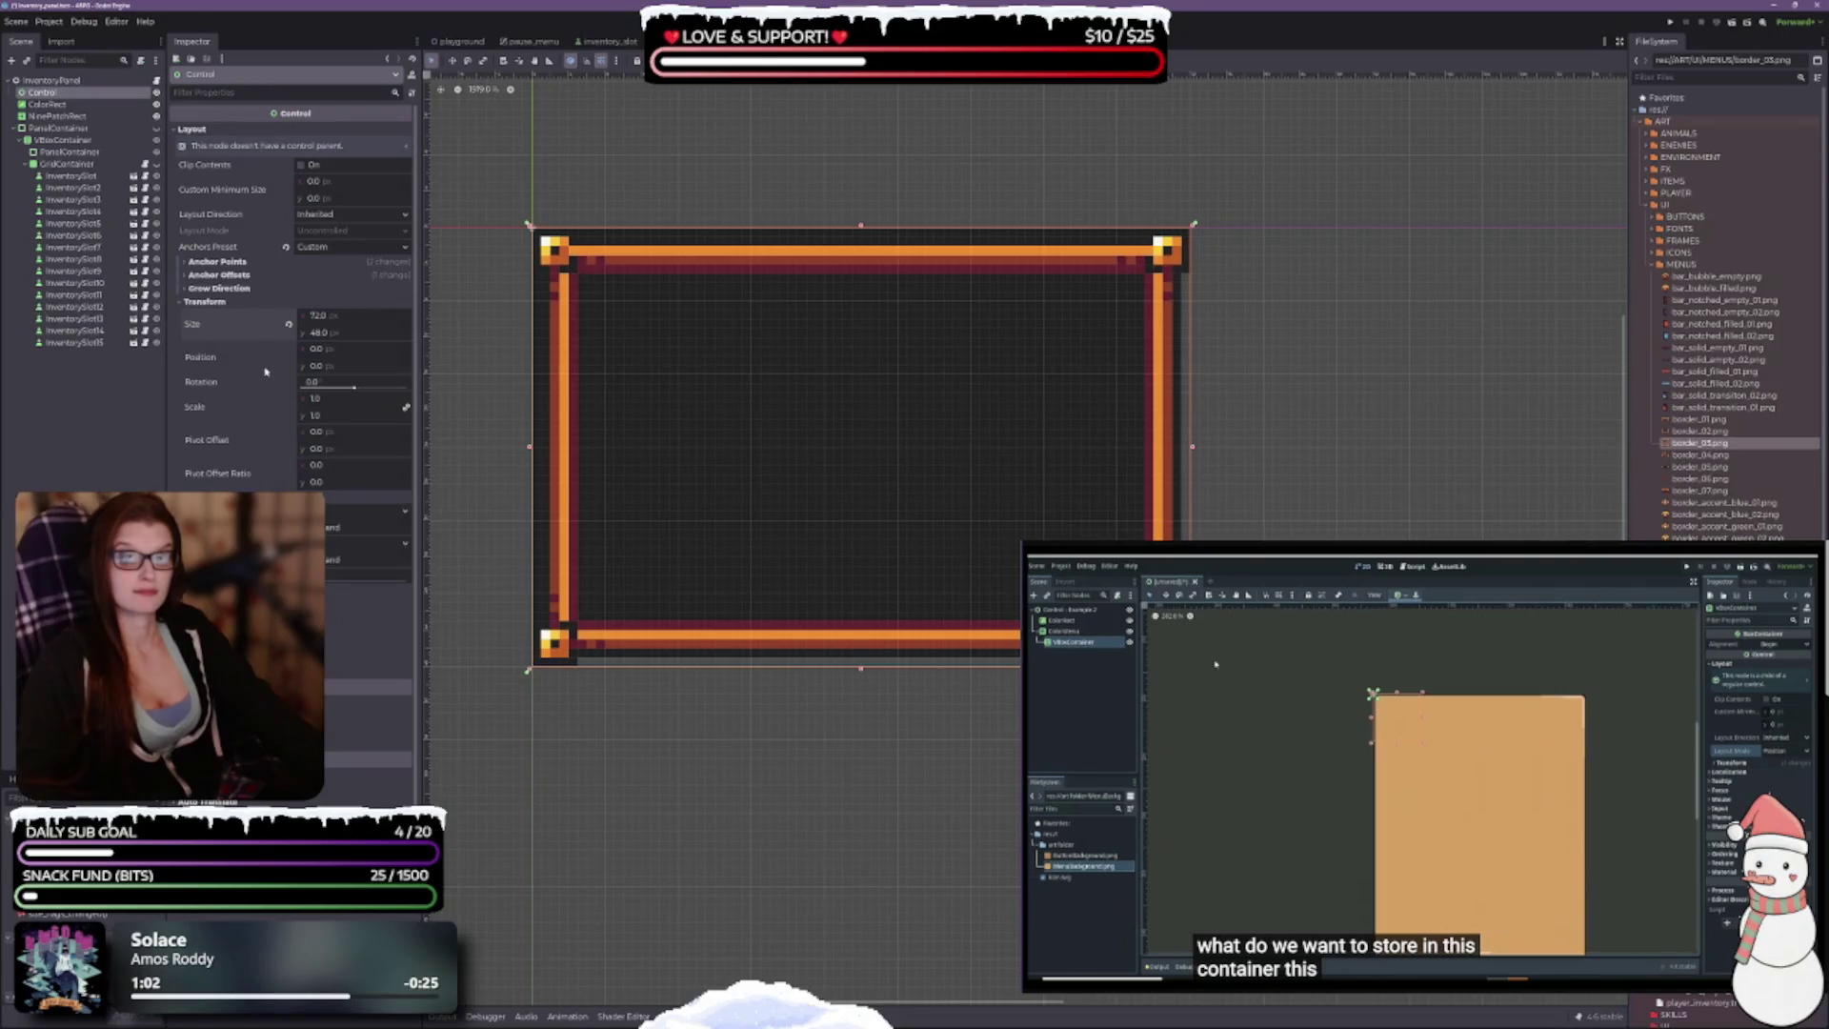
Step: Review the Control's Anchor Points, Anchor Offsets and Grow Direction values
{"action": "left_click", "coordinate": [215, 262]}
{"action": "left_click", "coordinate": [219, 339]}
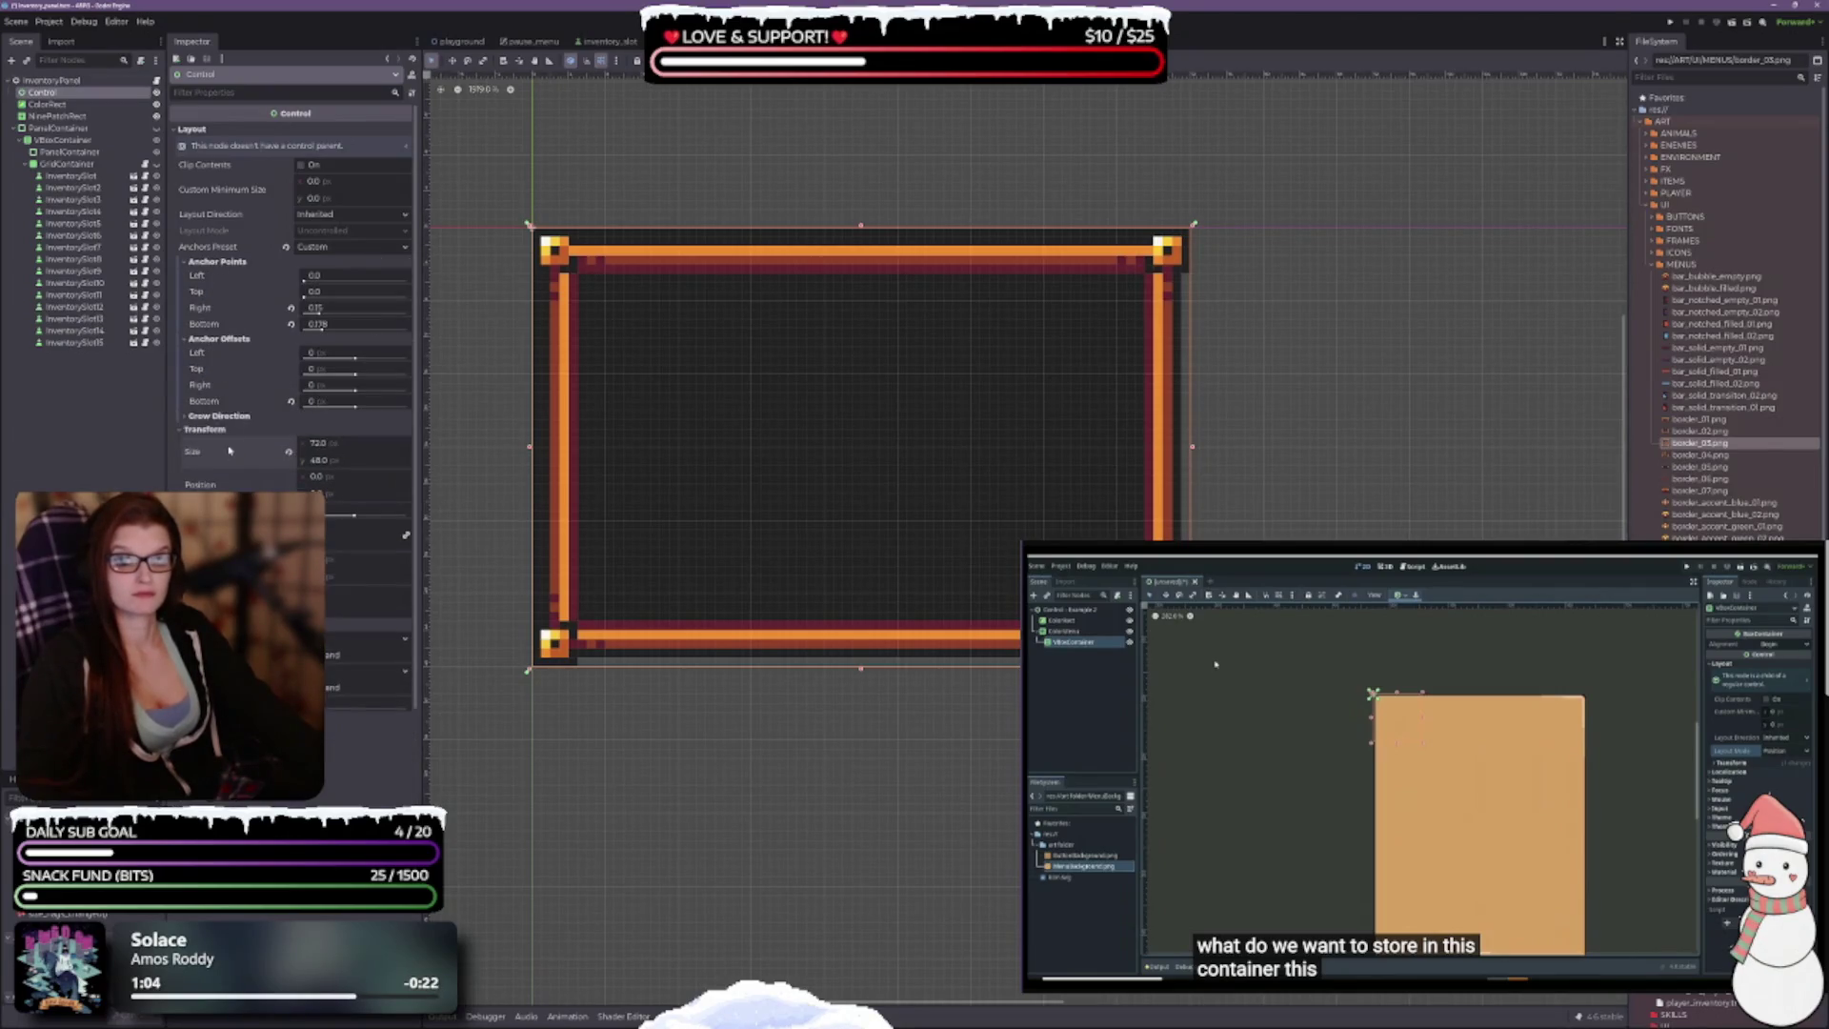
{"action": "left_click", "coordinate": [220, 418]}
{"action": "left_click", "coordinate": [220, 417]}
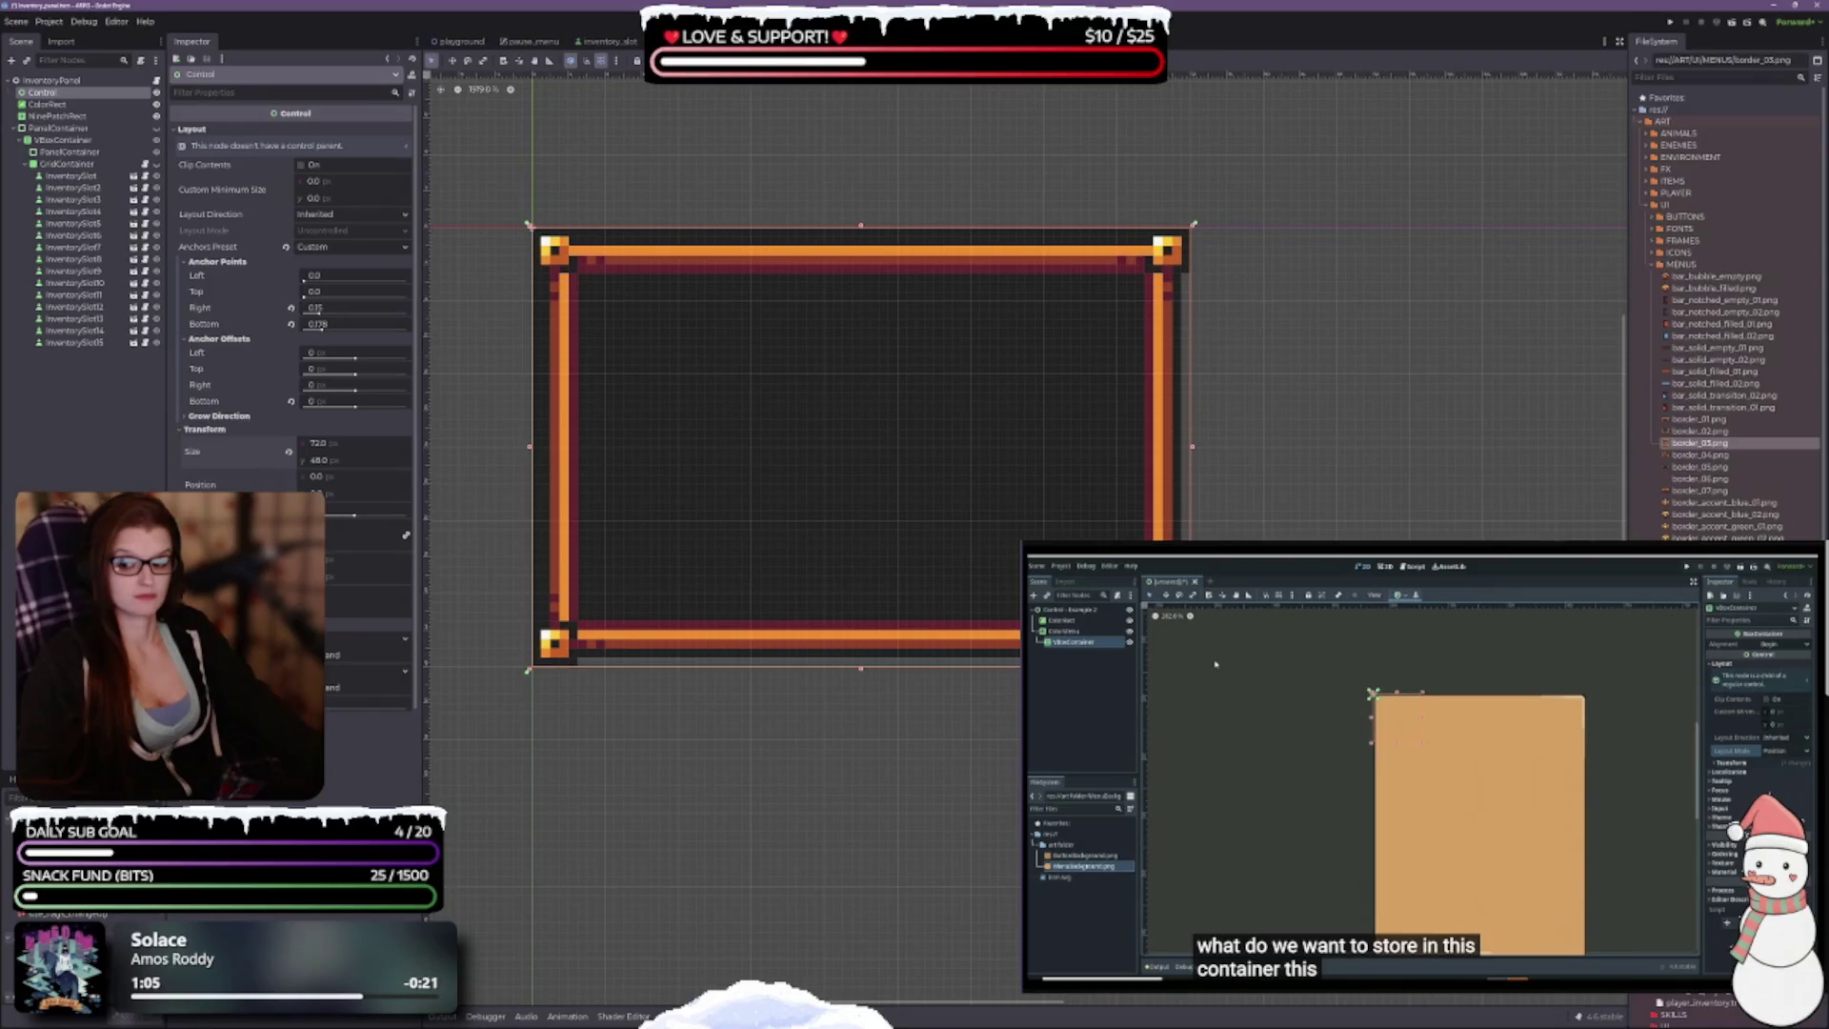
{"action": "scroll", "coordinate": [857, 802], "scroll_direction": "up", "scroll_amount": 2}
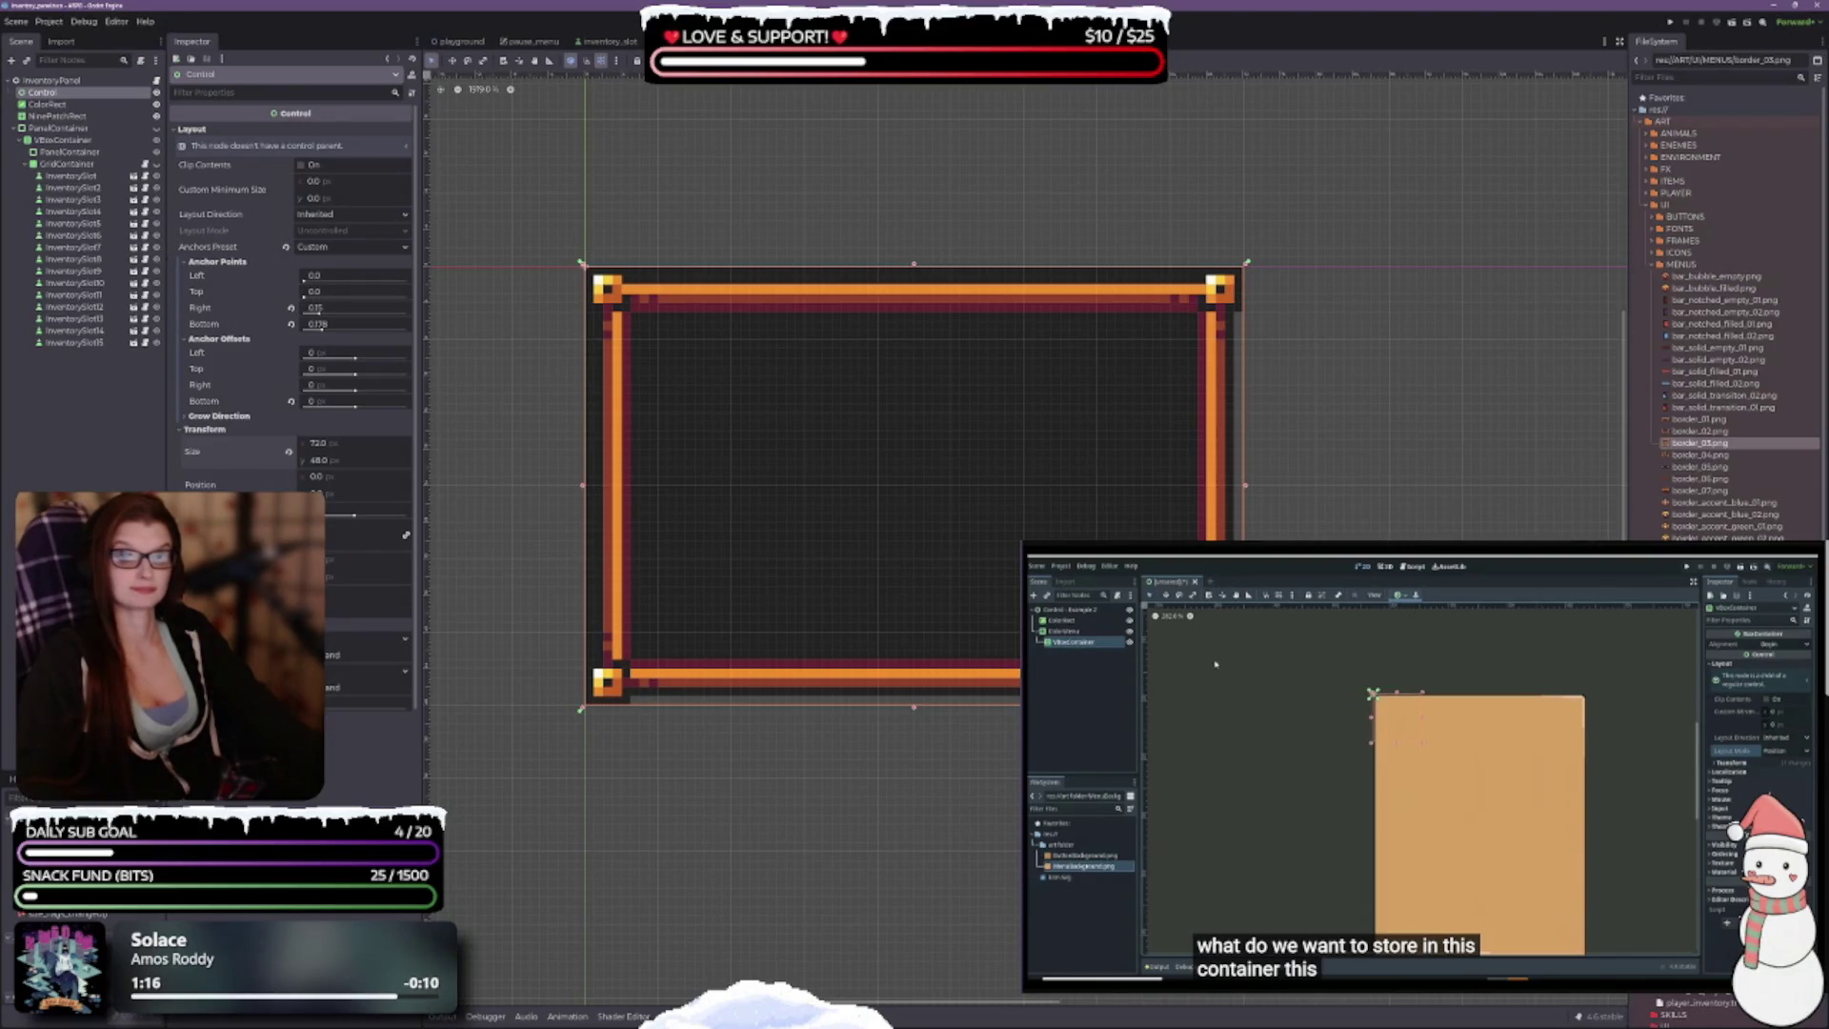
{"action": "scroll", "coordinate": [667, 477], "scroll_direction": "down", "scroll_amount": 4}
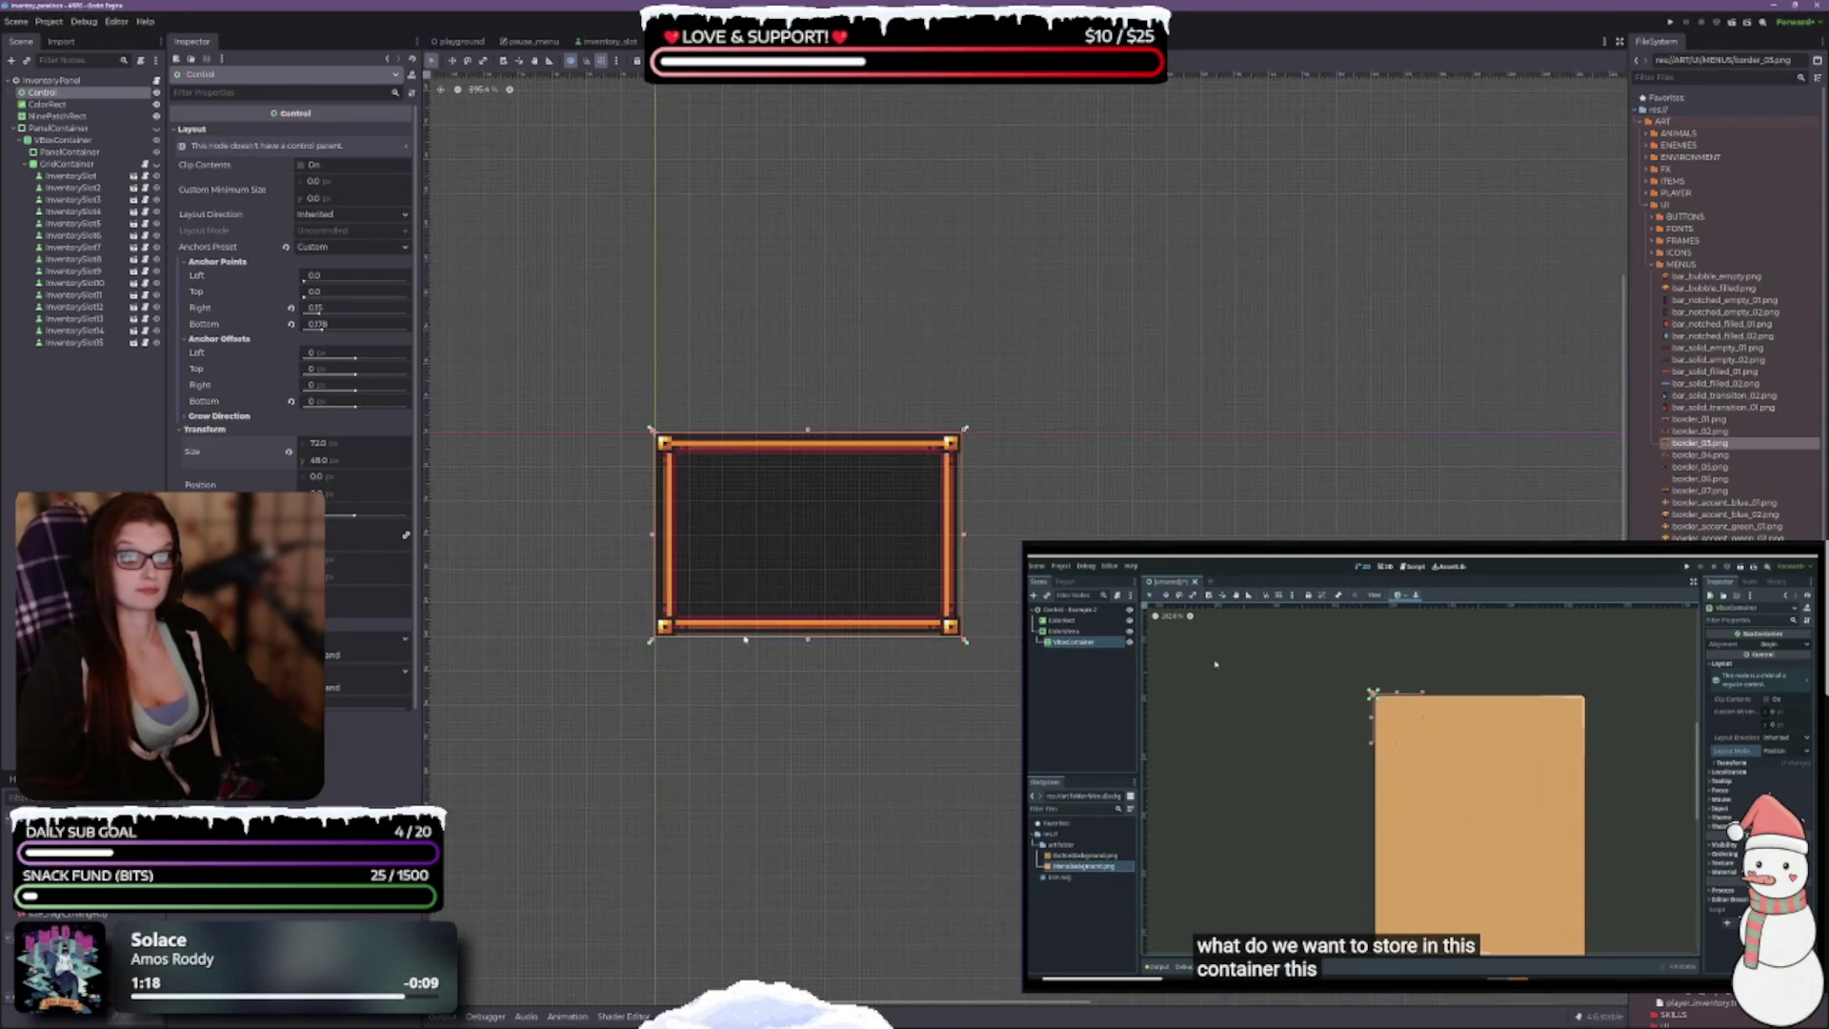
{"action": "scroll", "coordinate": [724, 495], "scroll_direction": "up", "scroll_amount": 5}
Step: Recenter the canvas on the frame and select the ColorRect background
{"action": "left_click_drag", "start_coordinate": [762, 507], "coordinate": [731, 548]}
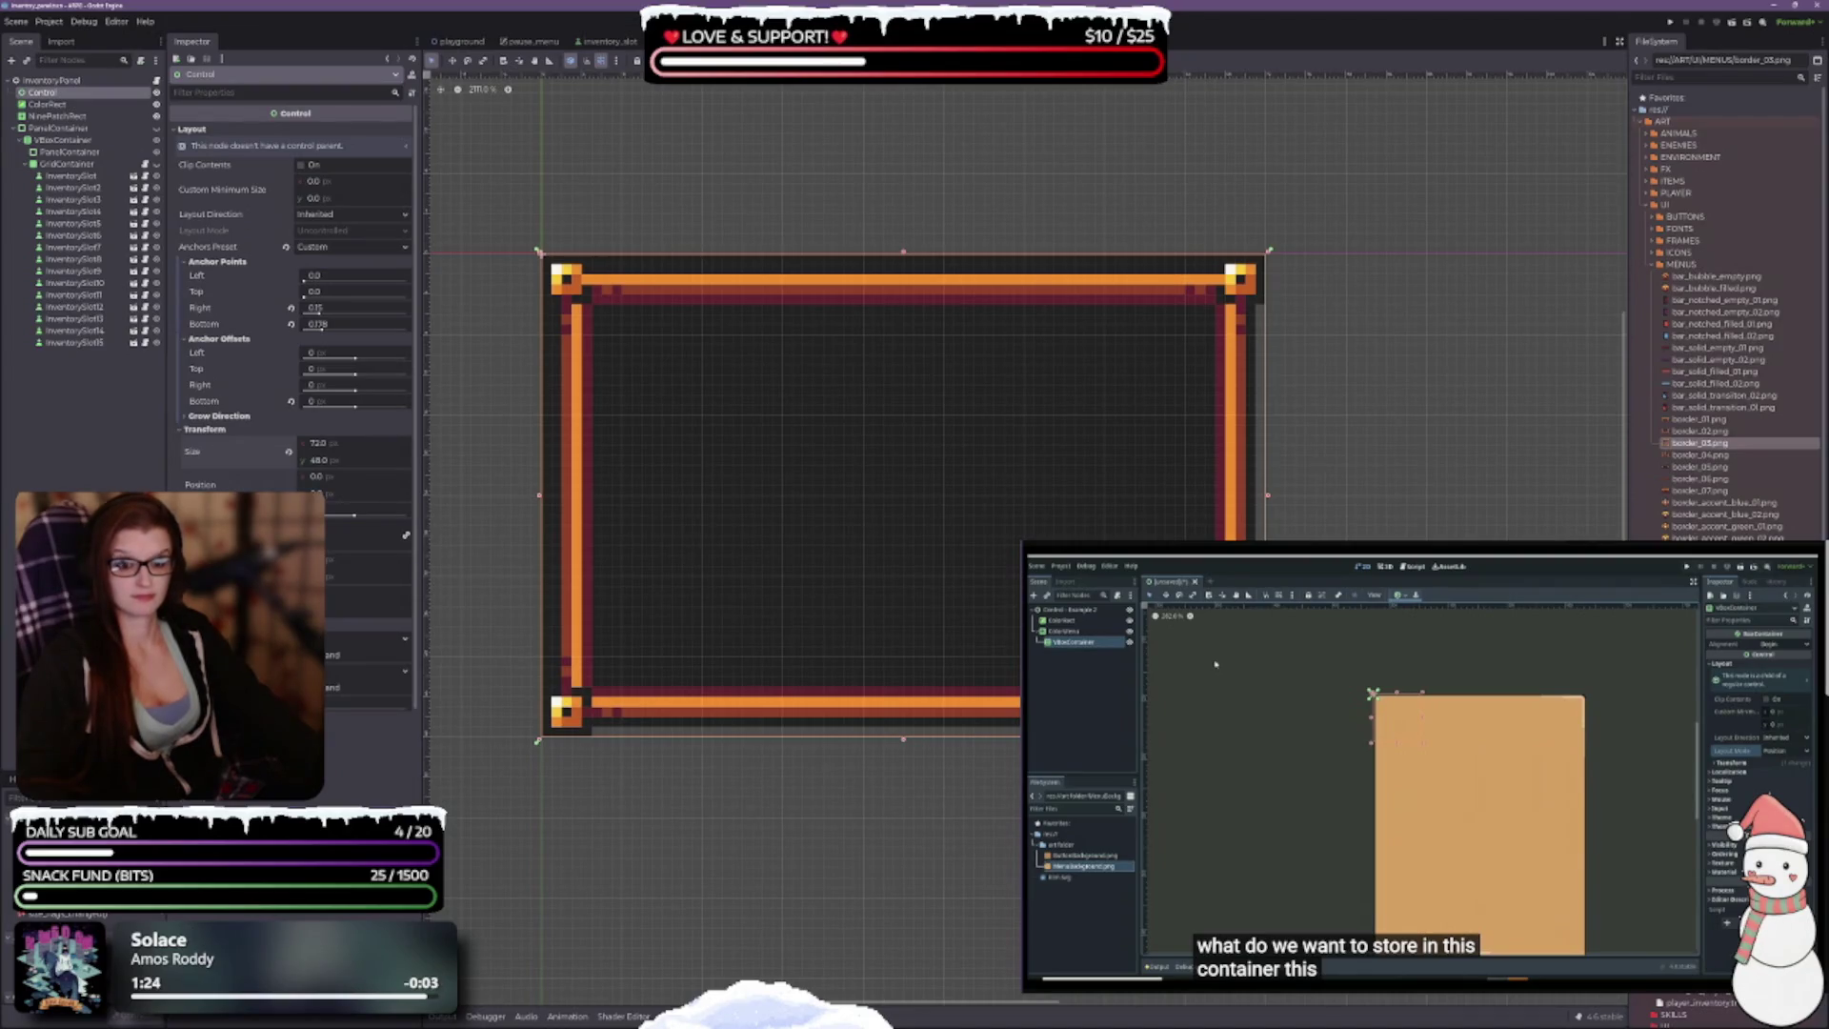
{"action": "scroll", "coordinate": [290, 286], "scroll_direction": "down", "scroll_amount": 3}
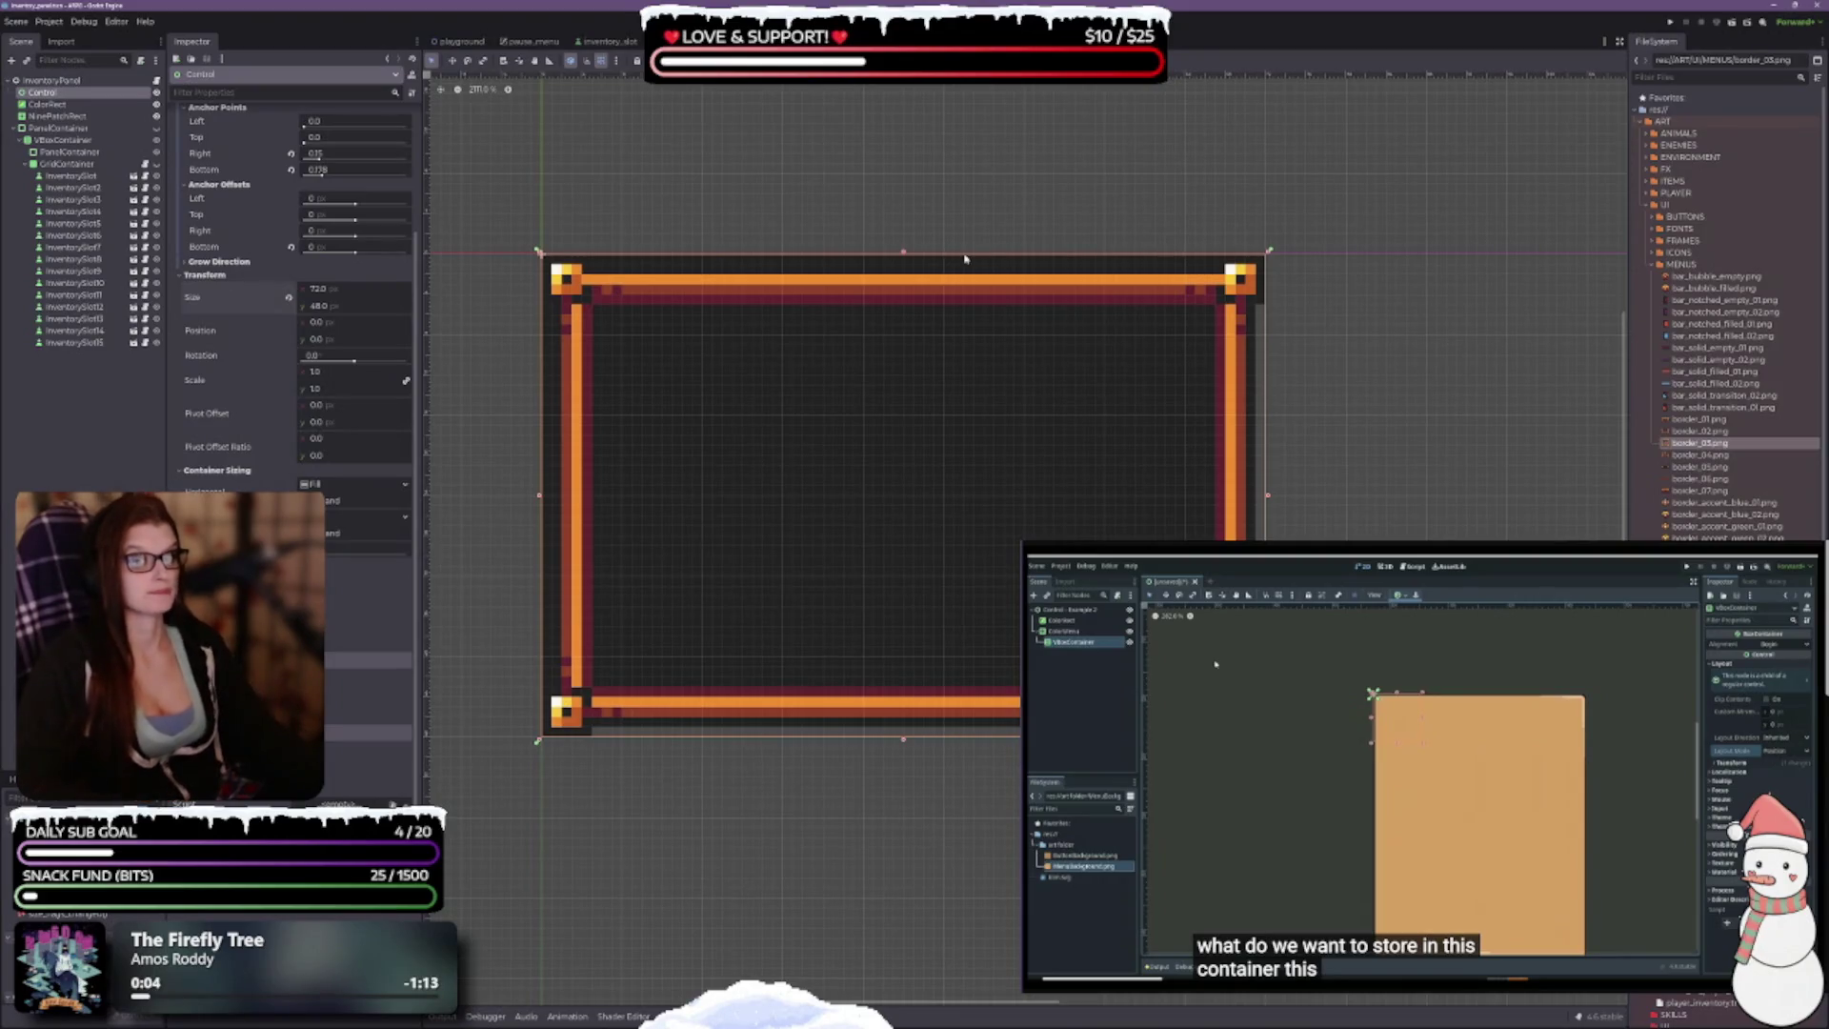
{"action": "scroll", "coordinate": [290, 286], "scroll_direction": "up", "scroll_amount": 3}
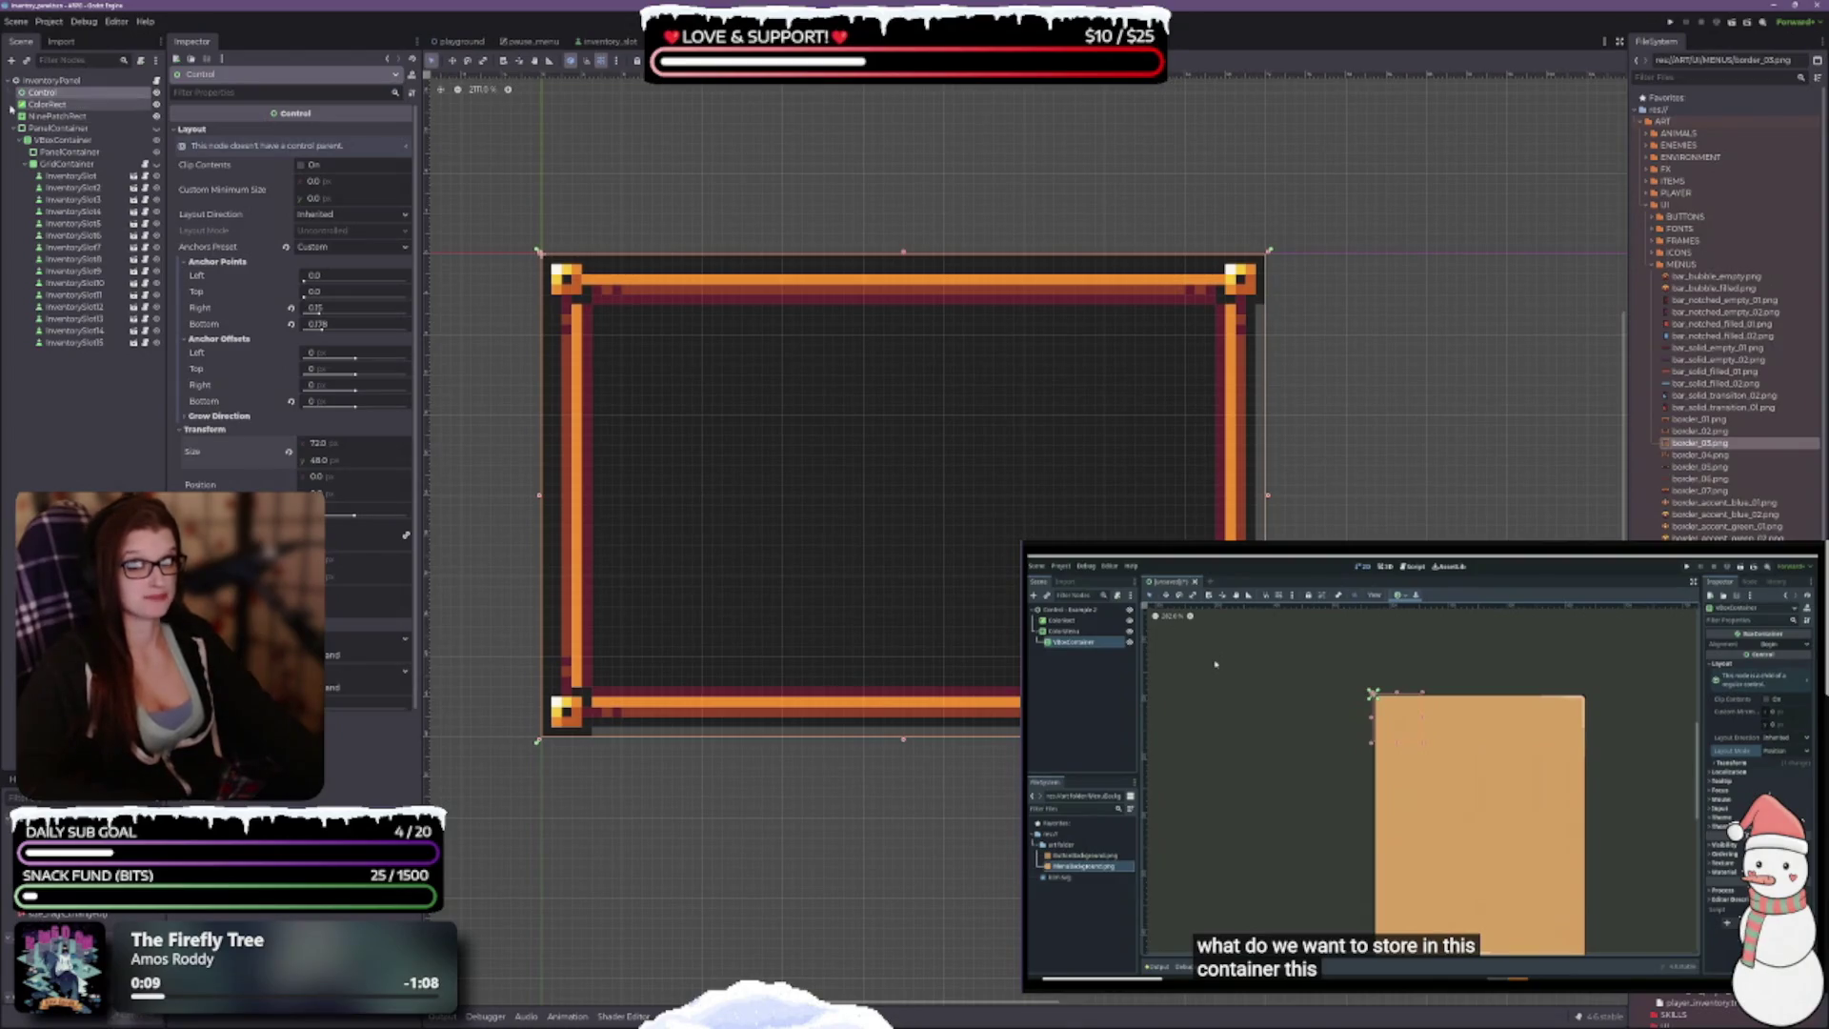
{"action": "left_click", "coordinate": [43, 105]}
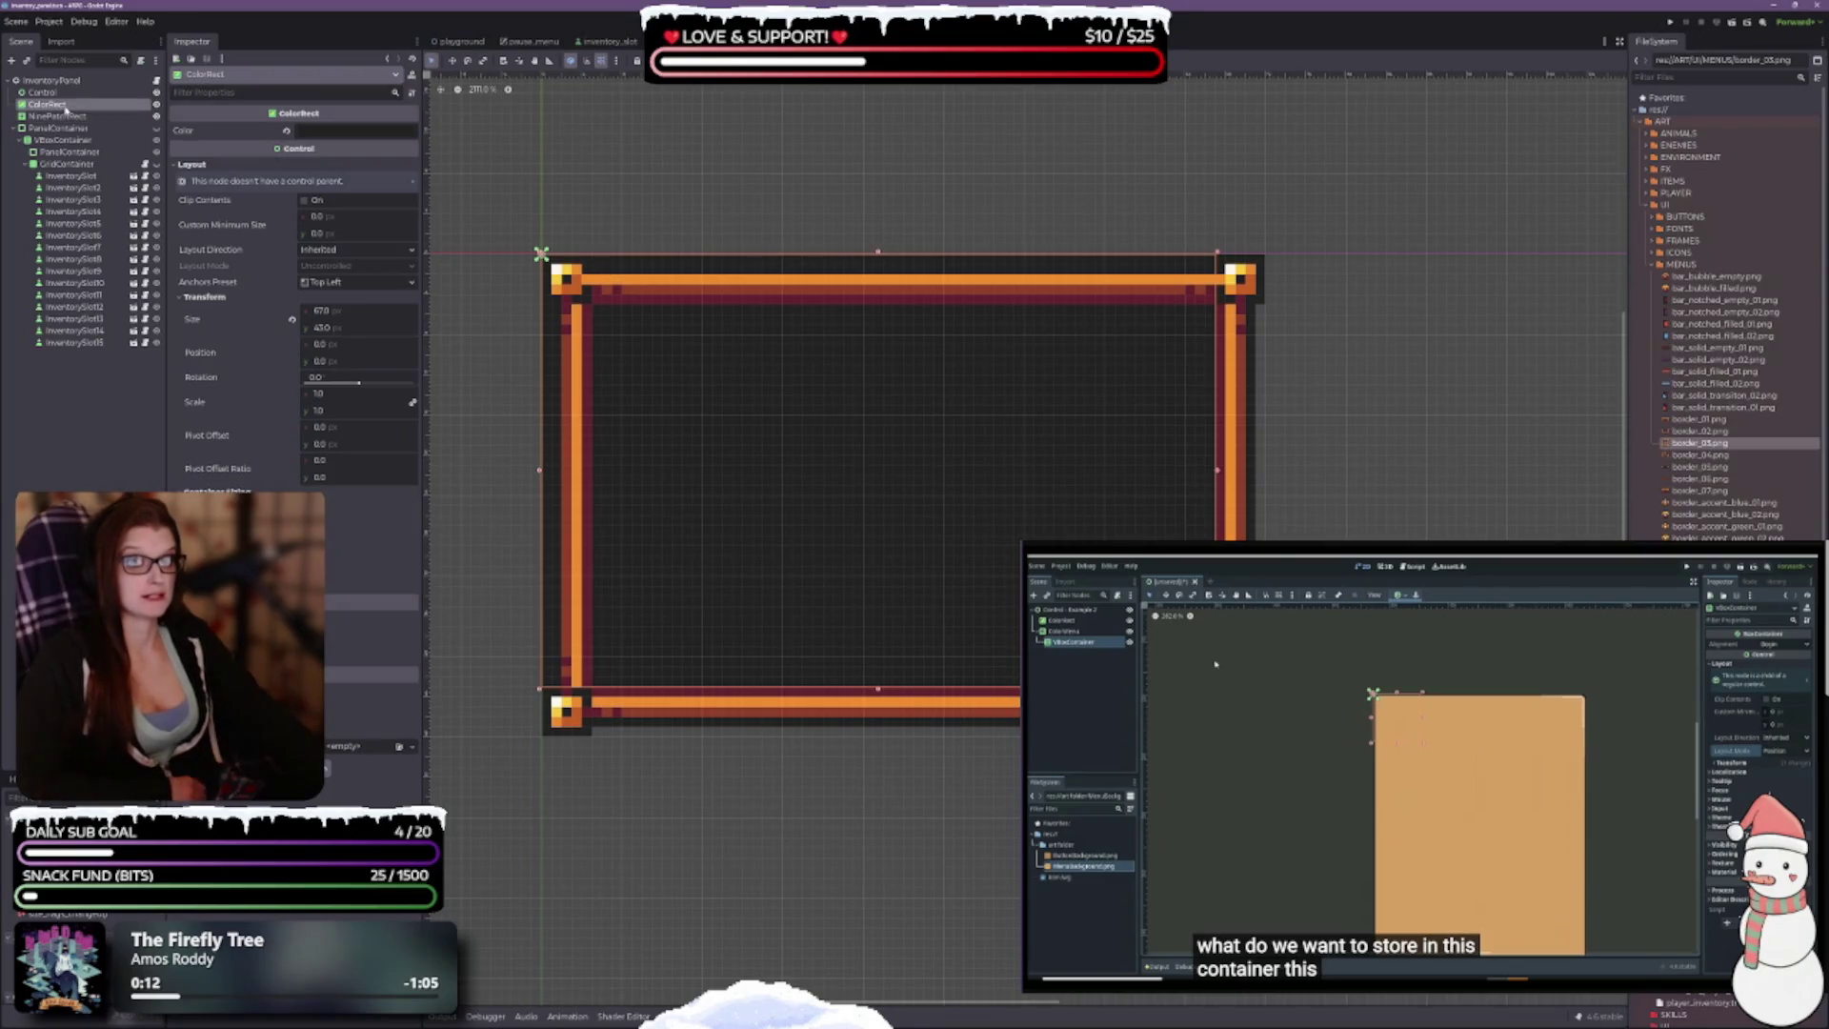
Step: Move NinePatchRect above ColorRect in the scene tree and undo its last resize
{"action": "left_click", "coordinate": [59, 117]}
{"action": "left_click_drag", "start_coordinate": [59, 116], "coordinate": [59, 99]}
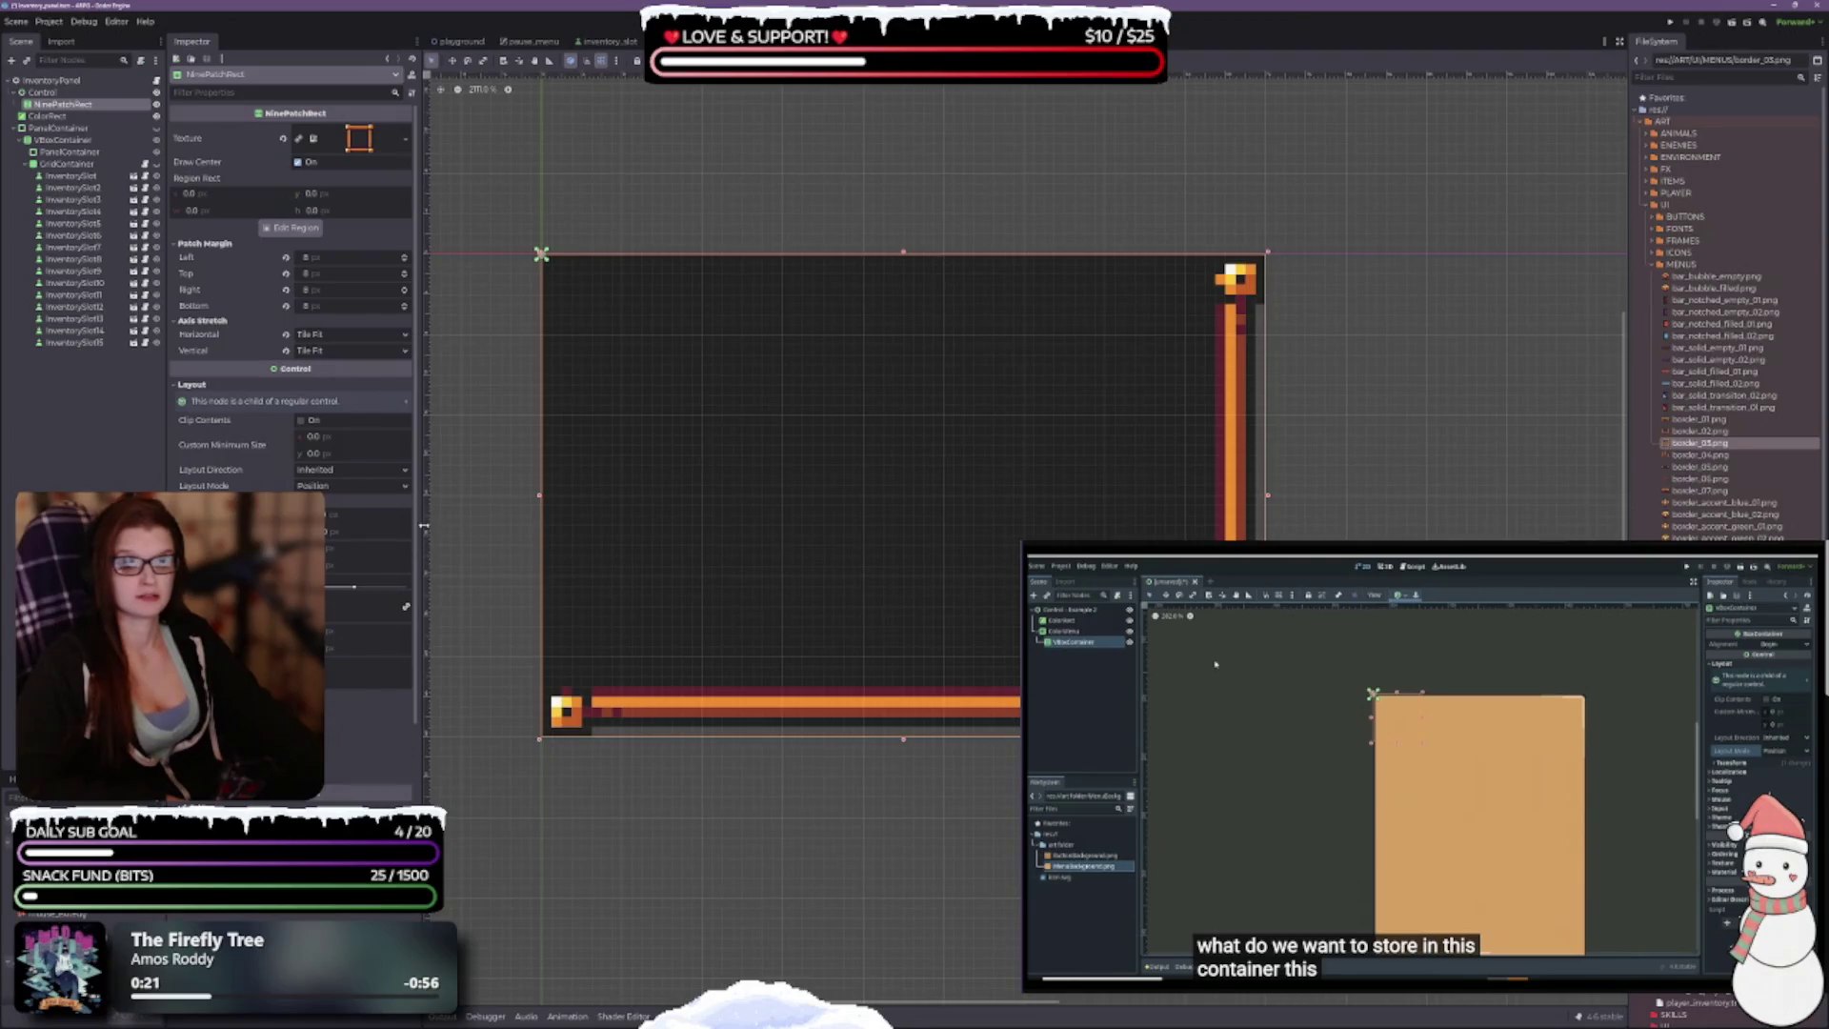
{"action": "scroll", "coordinate": [291, 286], "scroll_direction": "down", "scroll_amount": 3}
{"action": "scroll", "coordinate": [290, 286], "scroll_direction": "up", "scroll_amount": 3}
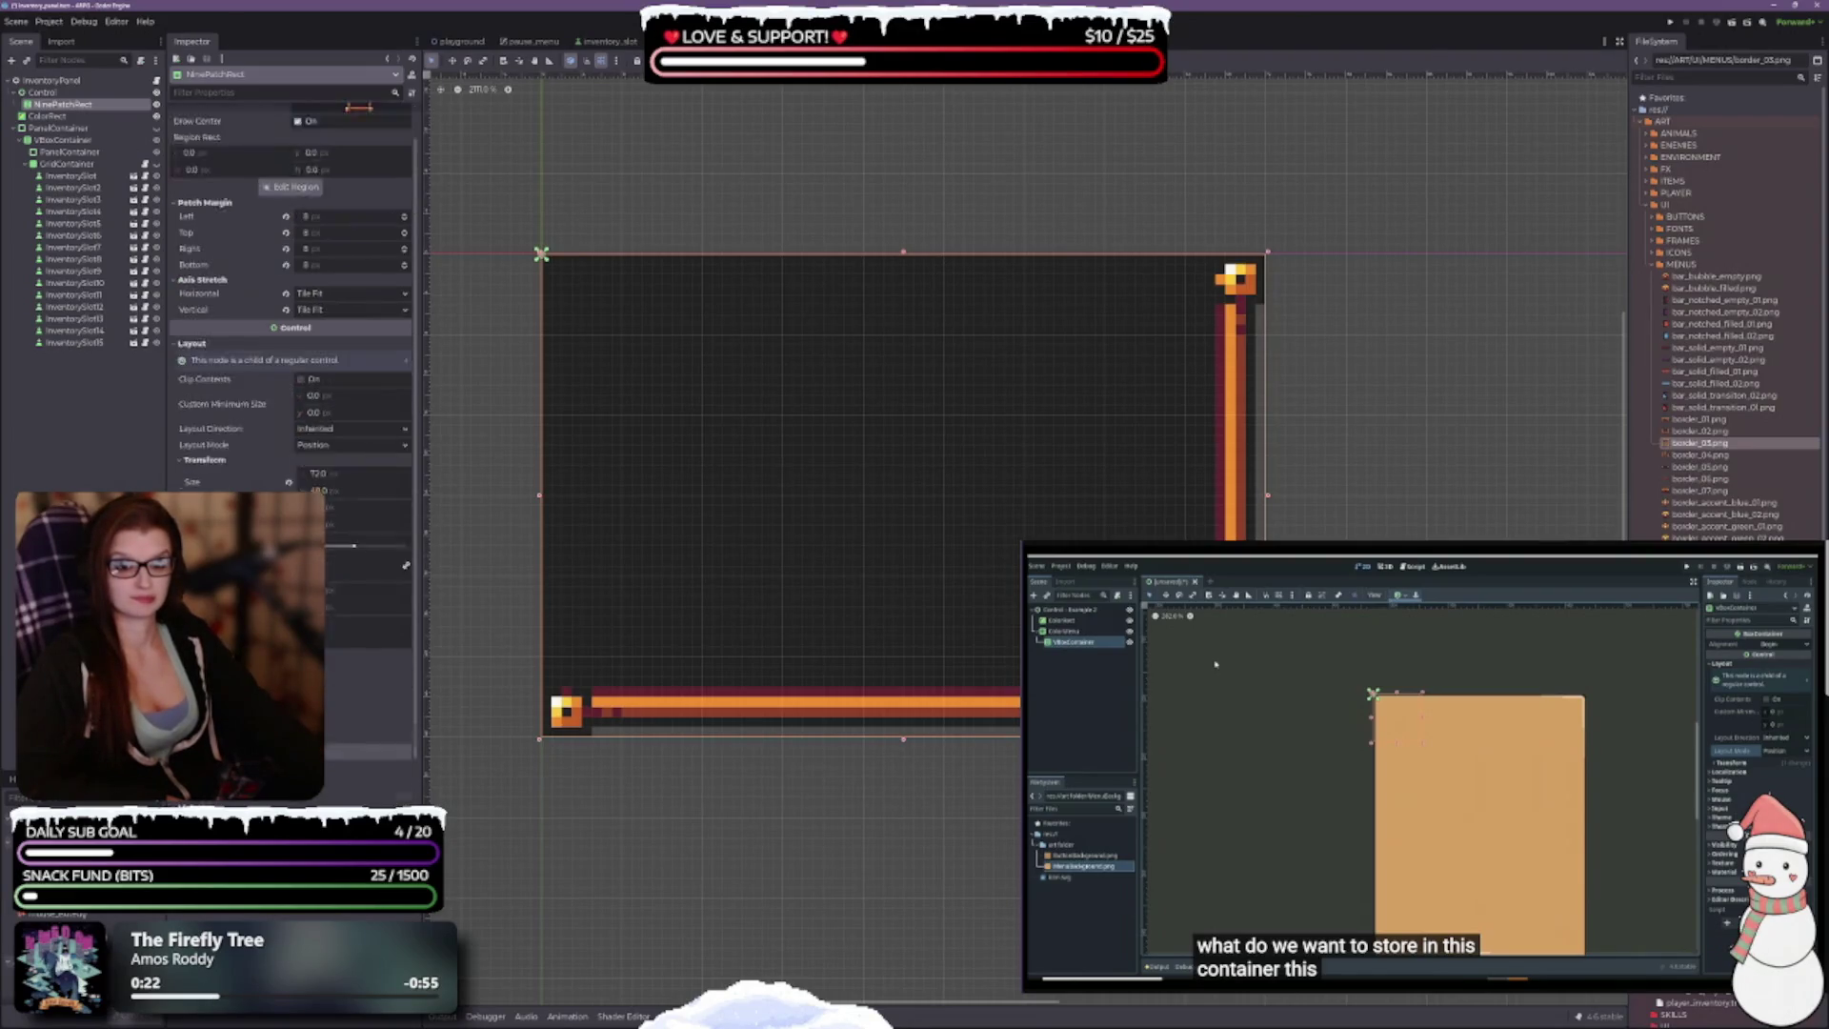
{"action": "key", "text": "ctrl+z"}
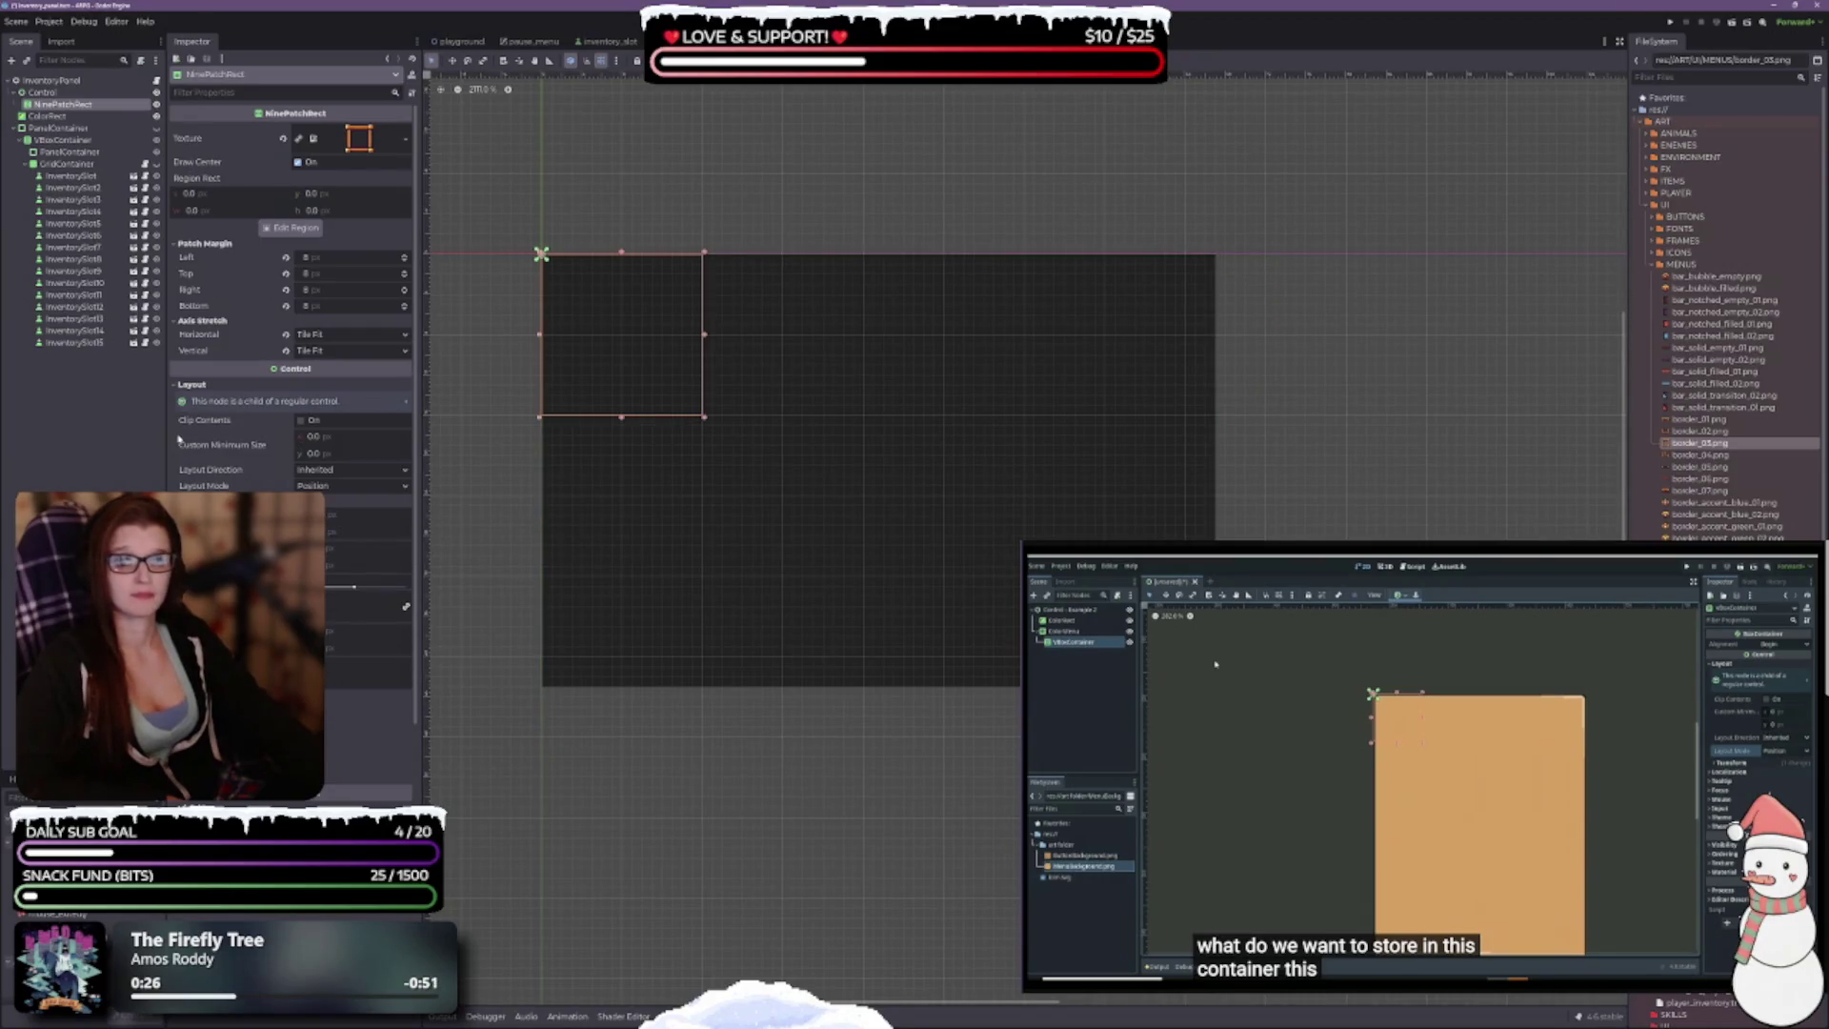
Step: Revert NinePatchRect's horizontal and vertical axis stretch and all four patch margins to 0
{"action": "left_click", "coordinate": [285, 351]}
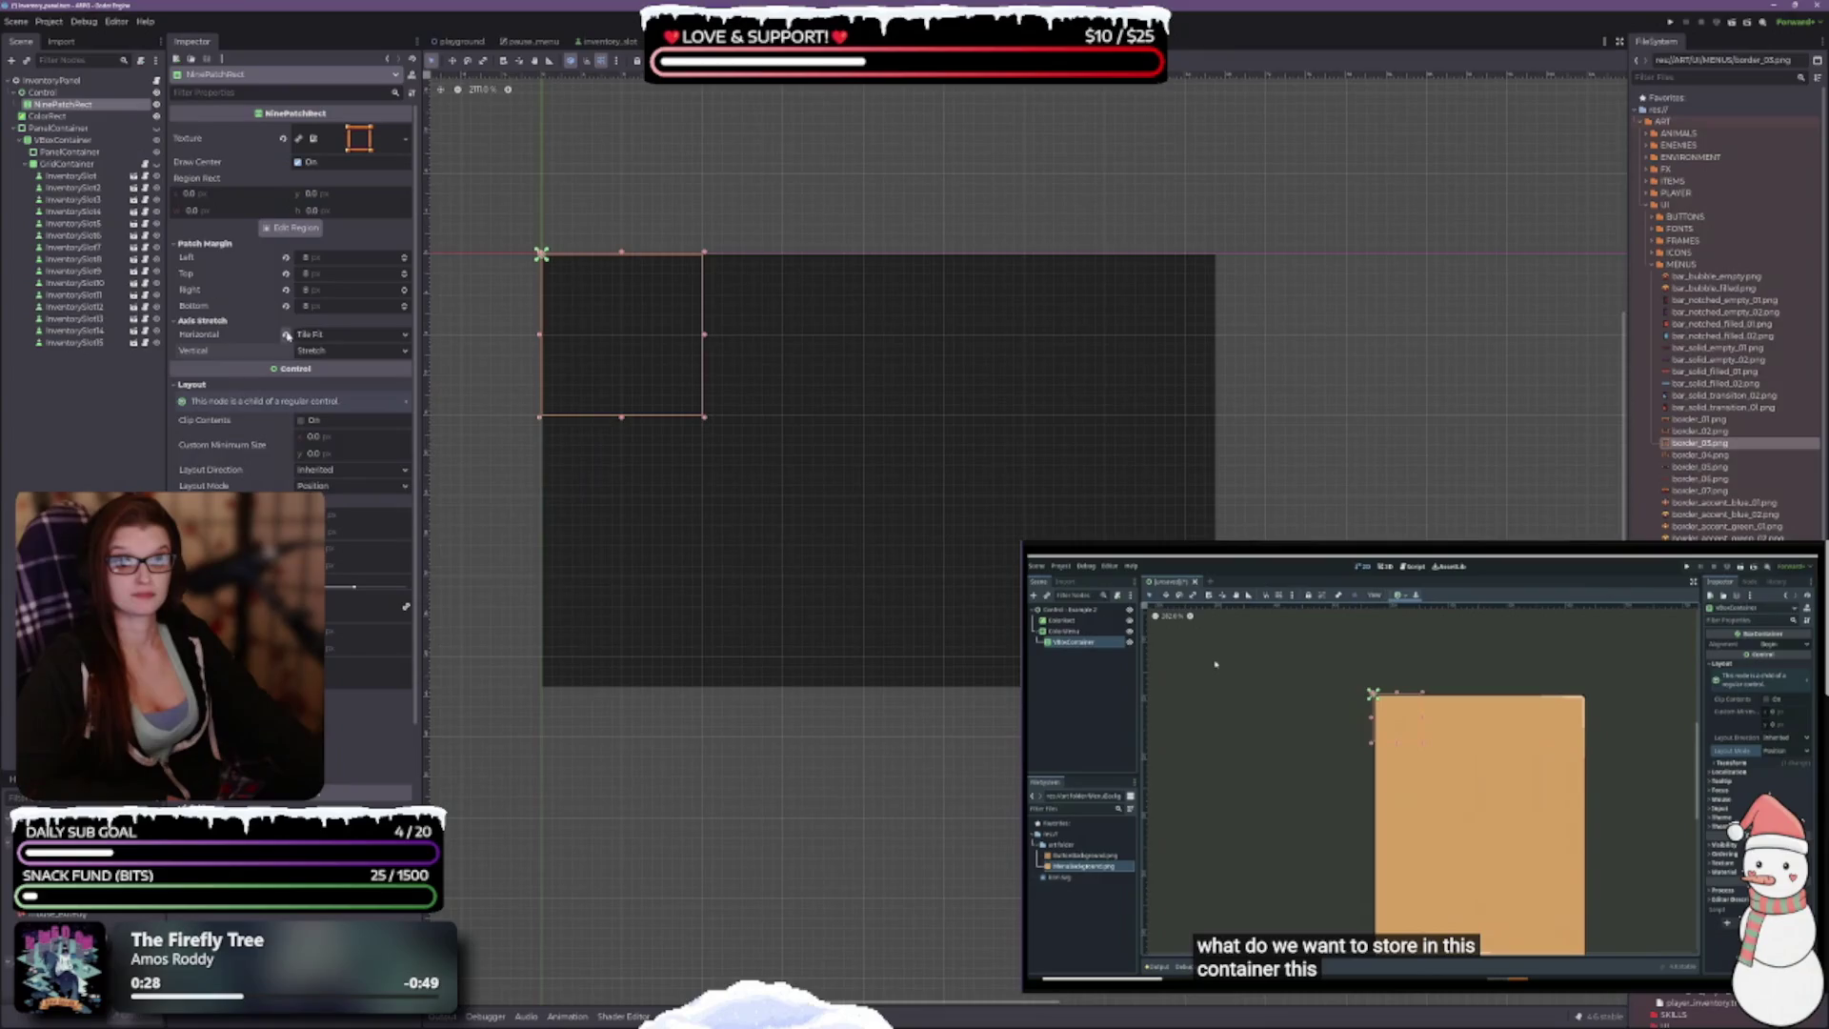
{"action": "left_click", "coordinate": [286, 334]}
{"action": "left_click", "coordinate": [285, 305]}
{"action": "left_click", "coordinate": [286, 290]}
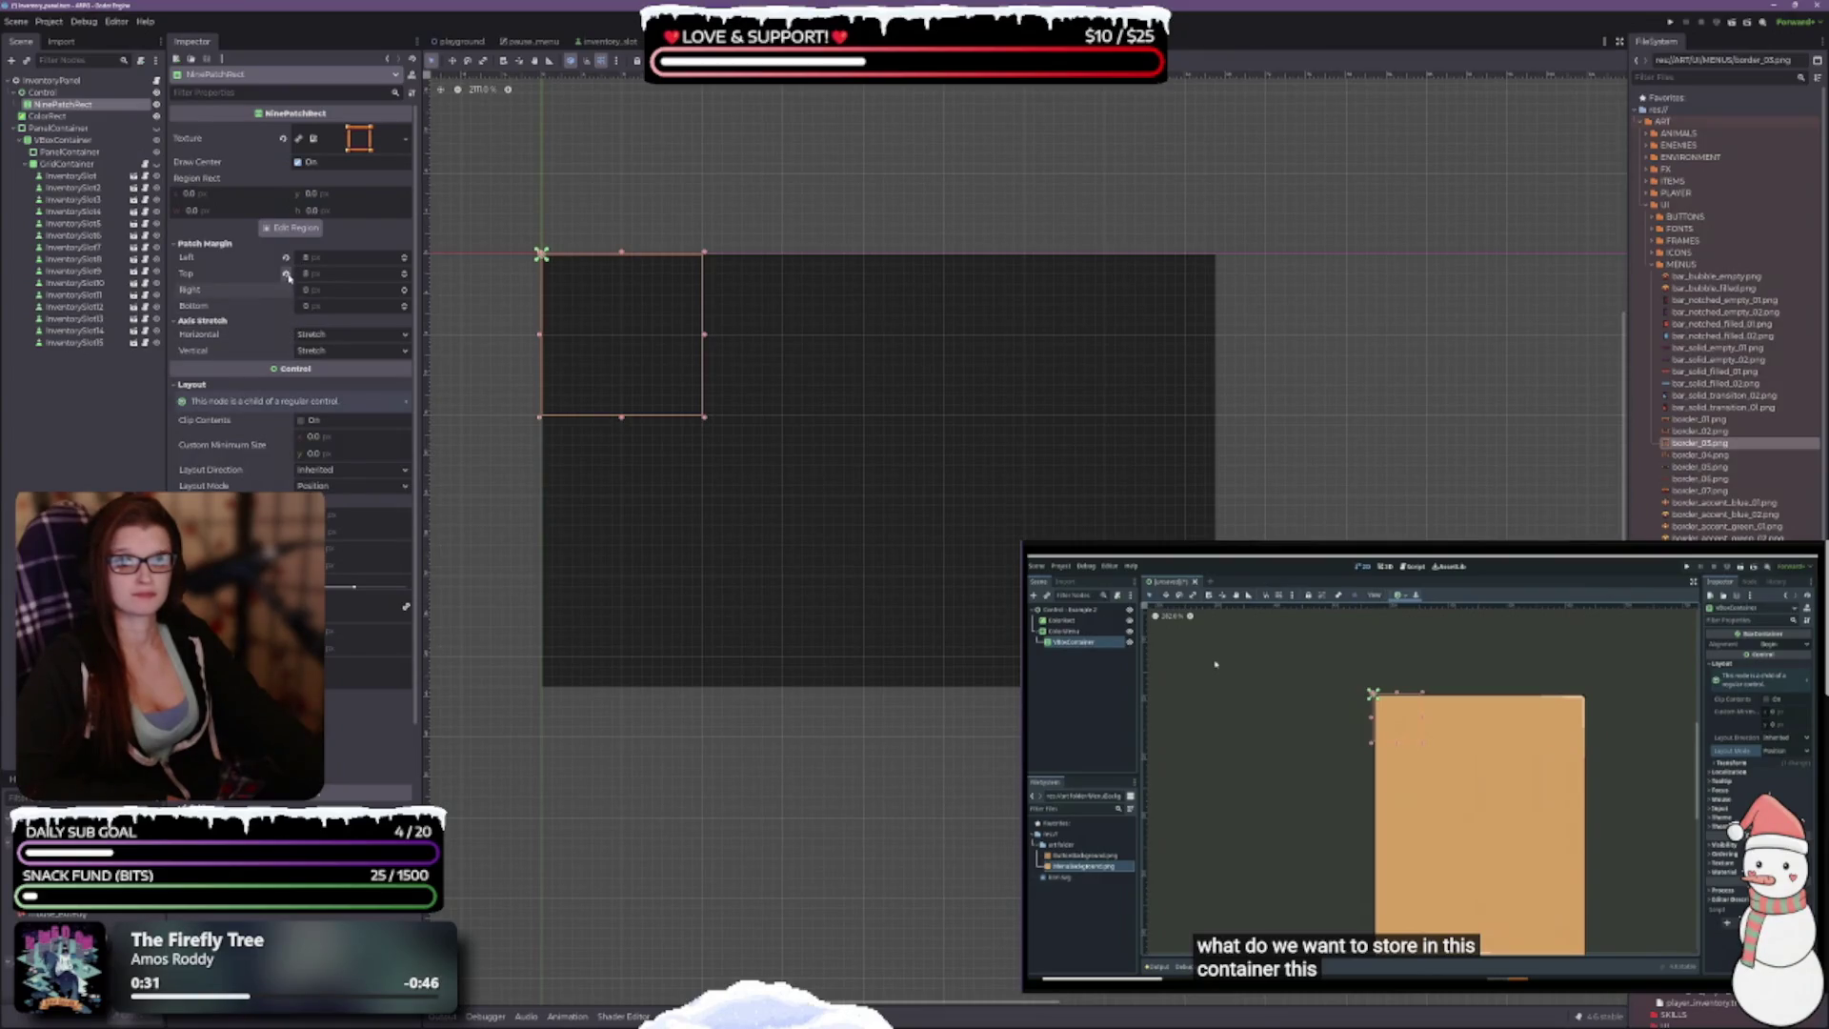
{"action": "left_click", "coordinate": [286, 273]}
{"action": "left_click", "coordinate": [286, 257]}
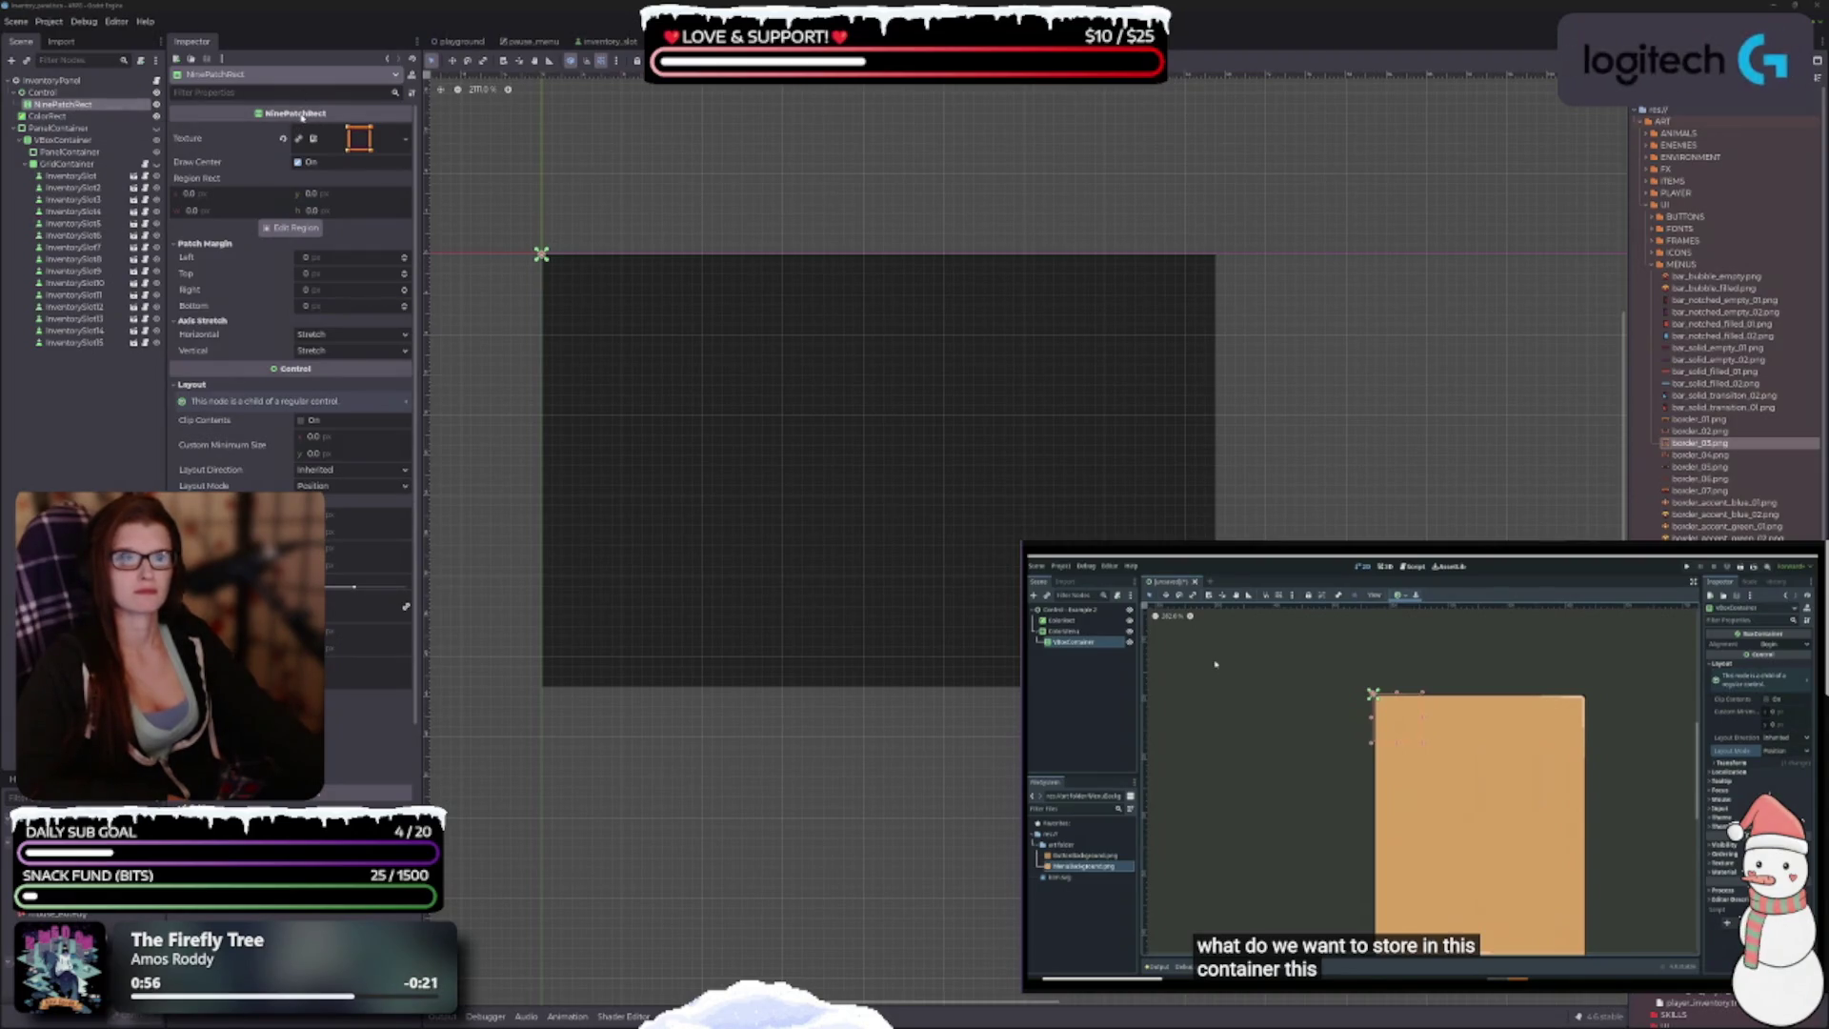
{"action": "mouse_move", "coordinate": [302, 116]}
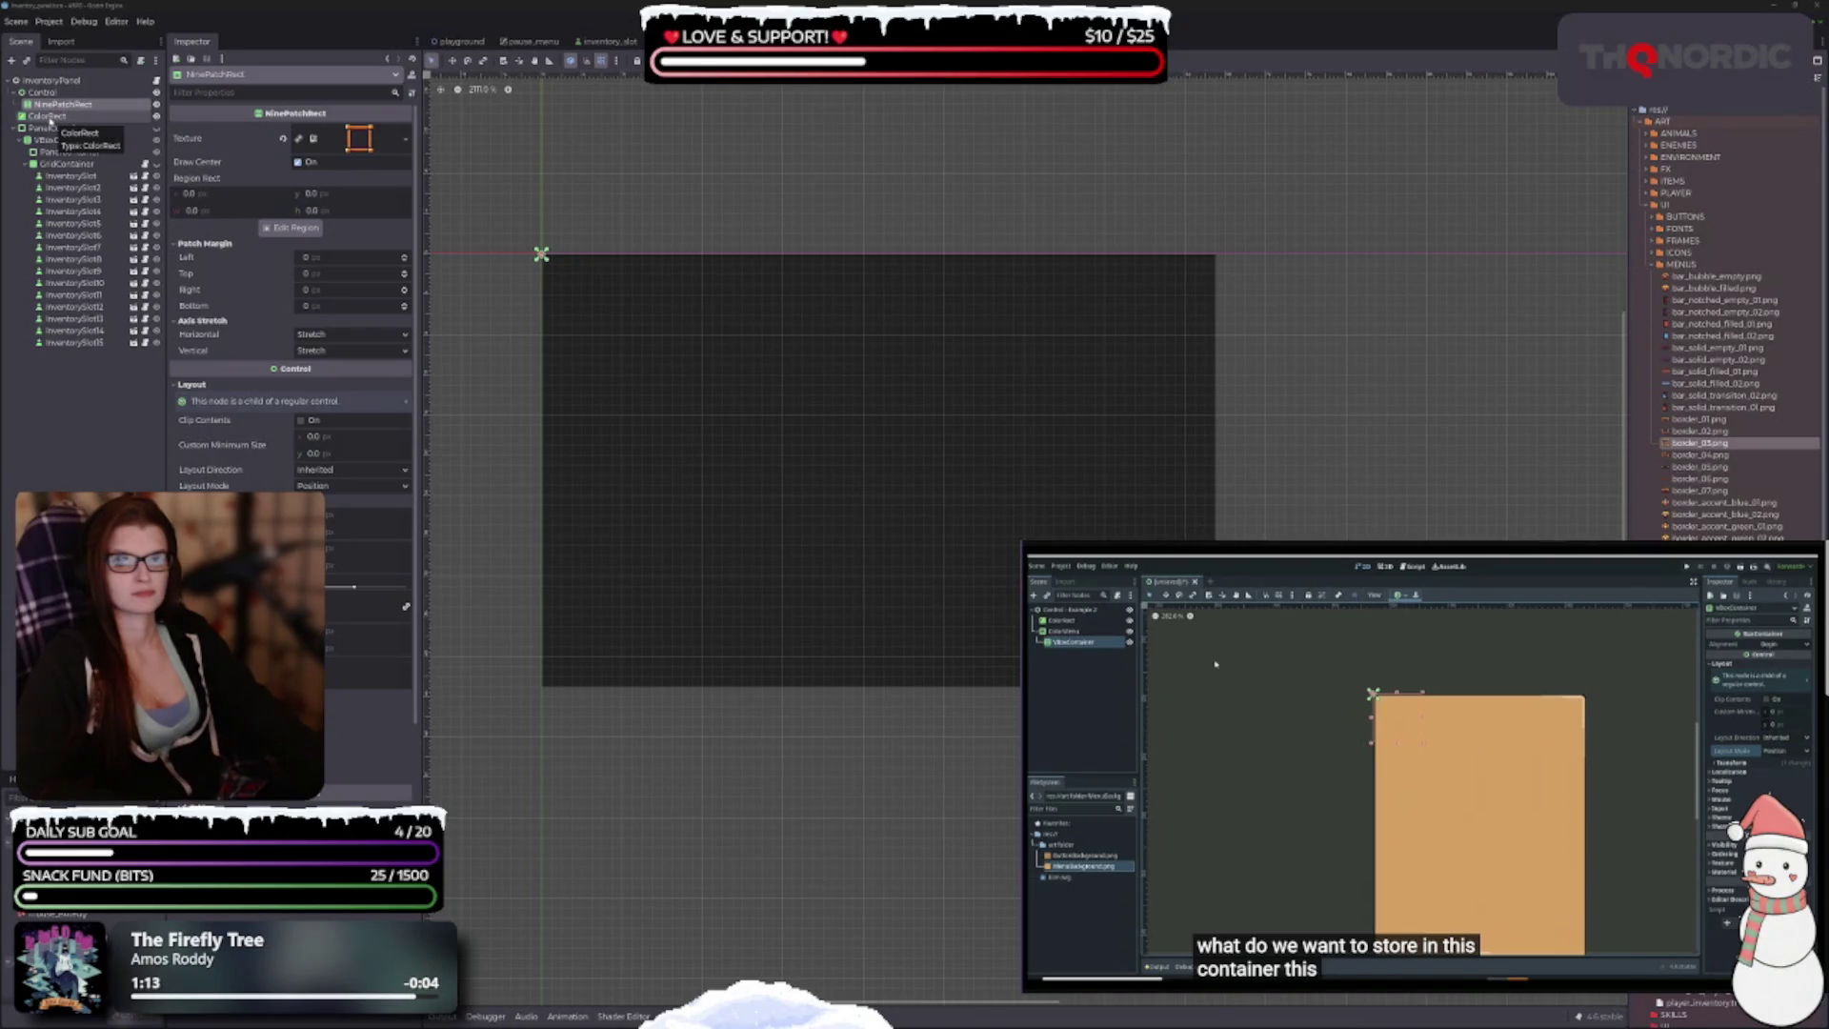
{"action": "left_click", "coordinate": [47, 116]}
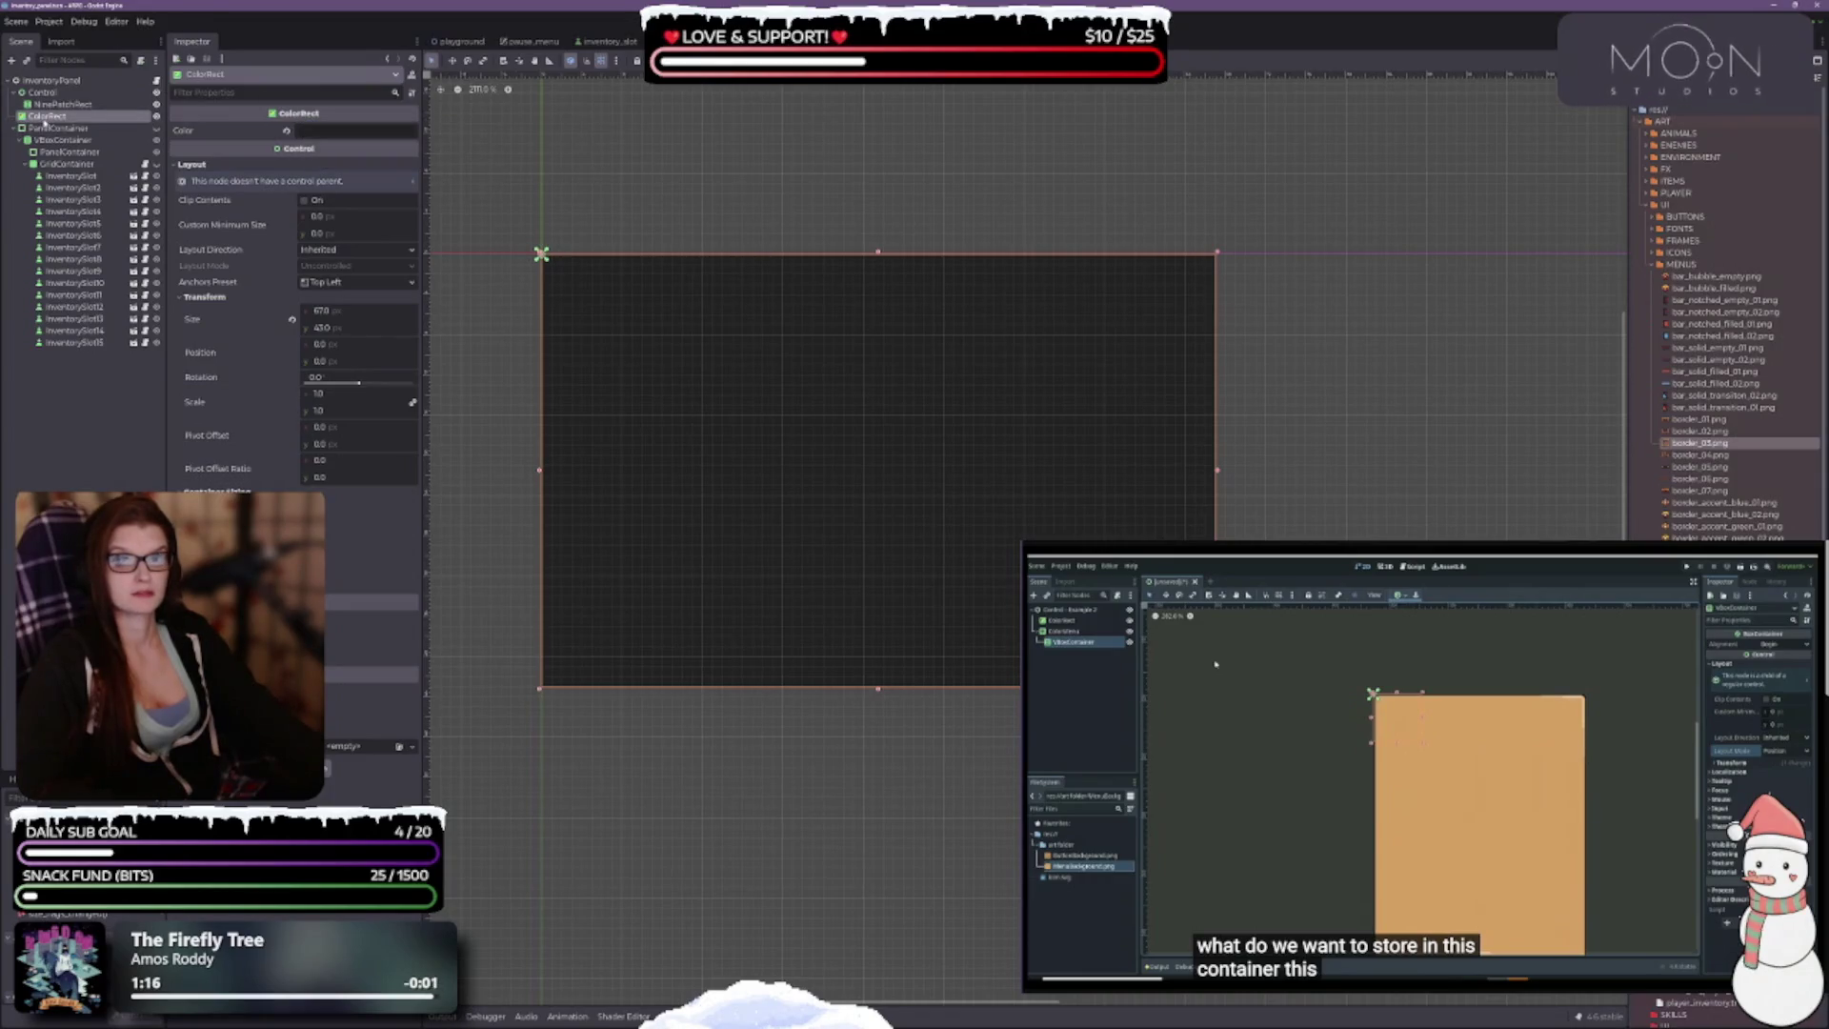
{"action": "mouse_move", "coordinate": [48, 117]}
{"action": "left_mouse_down"}
{"action": "mouse_move", "coordinate": [49, 95]}
{"action": "mouse_move", "coordinate": [66, 110]}
{"action": "left_mouse_up"}
{"action": "left_click", "coordinate": [67, 106]}
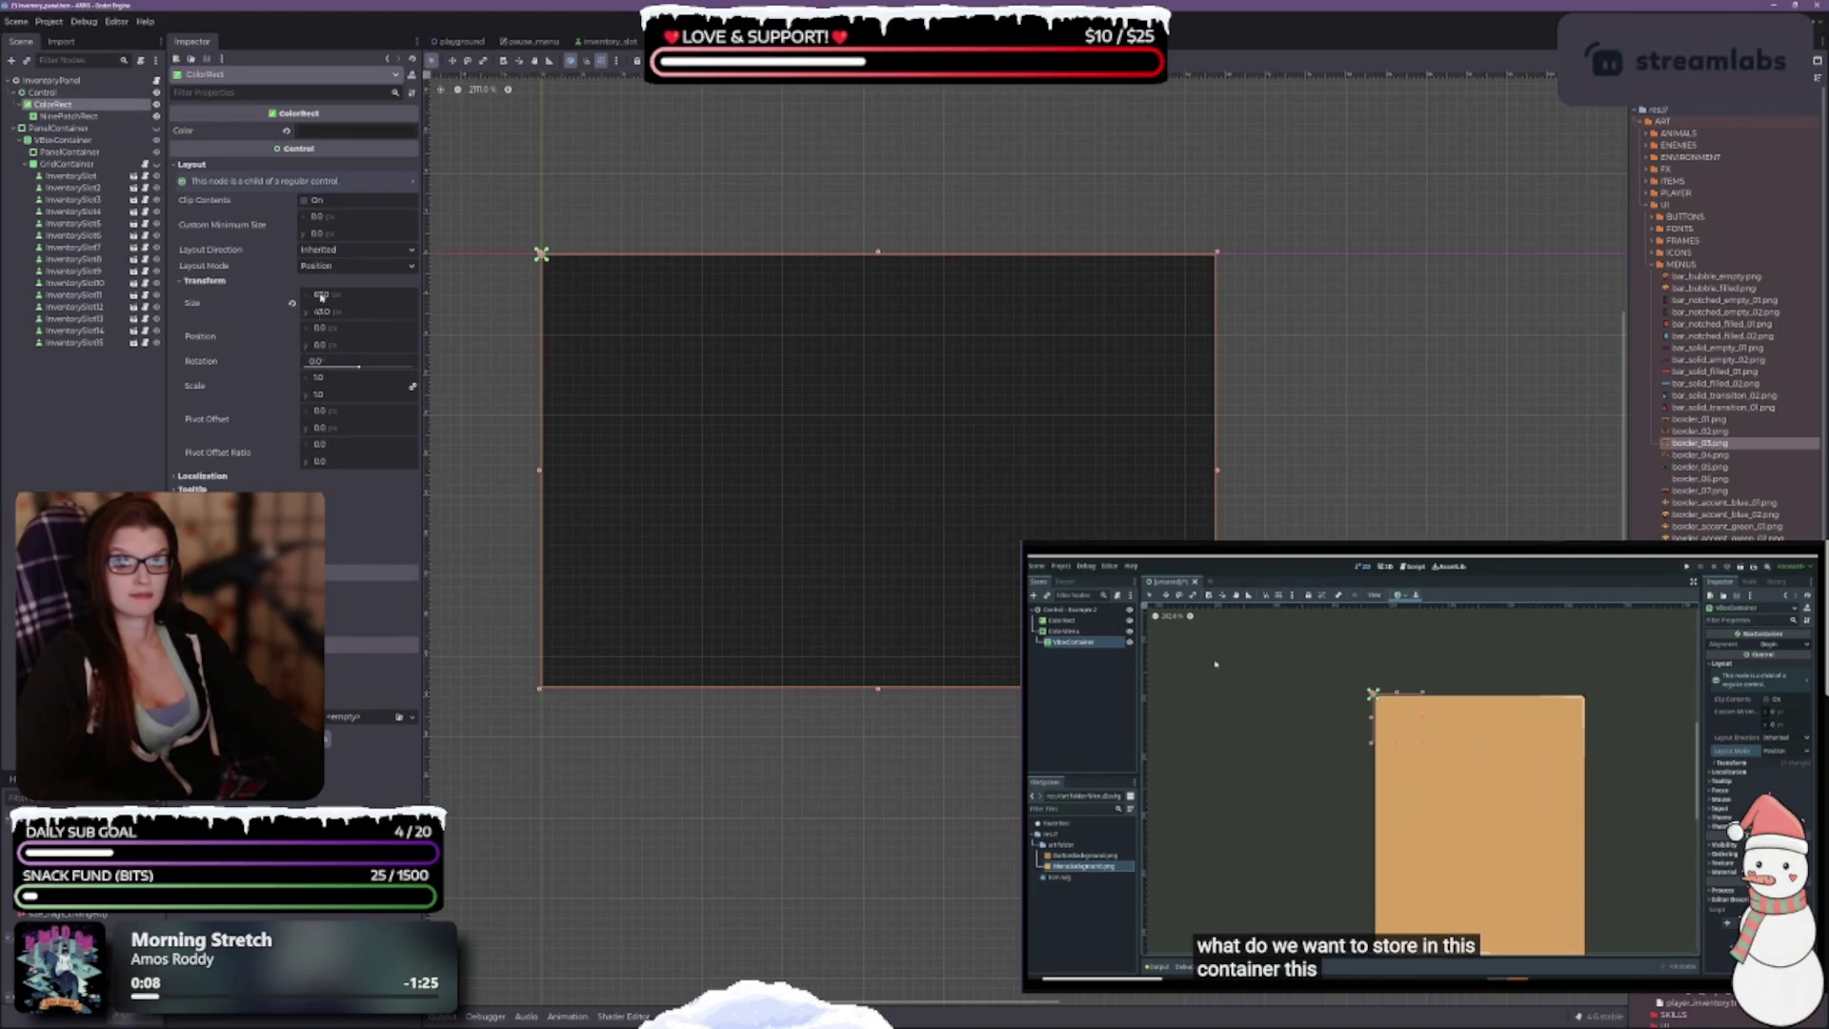
{"action": "left_click", "coordinate": [292, 305]}
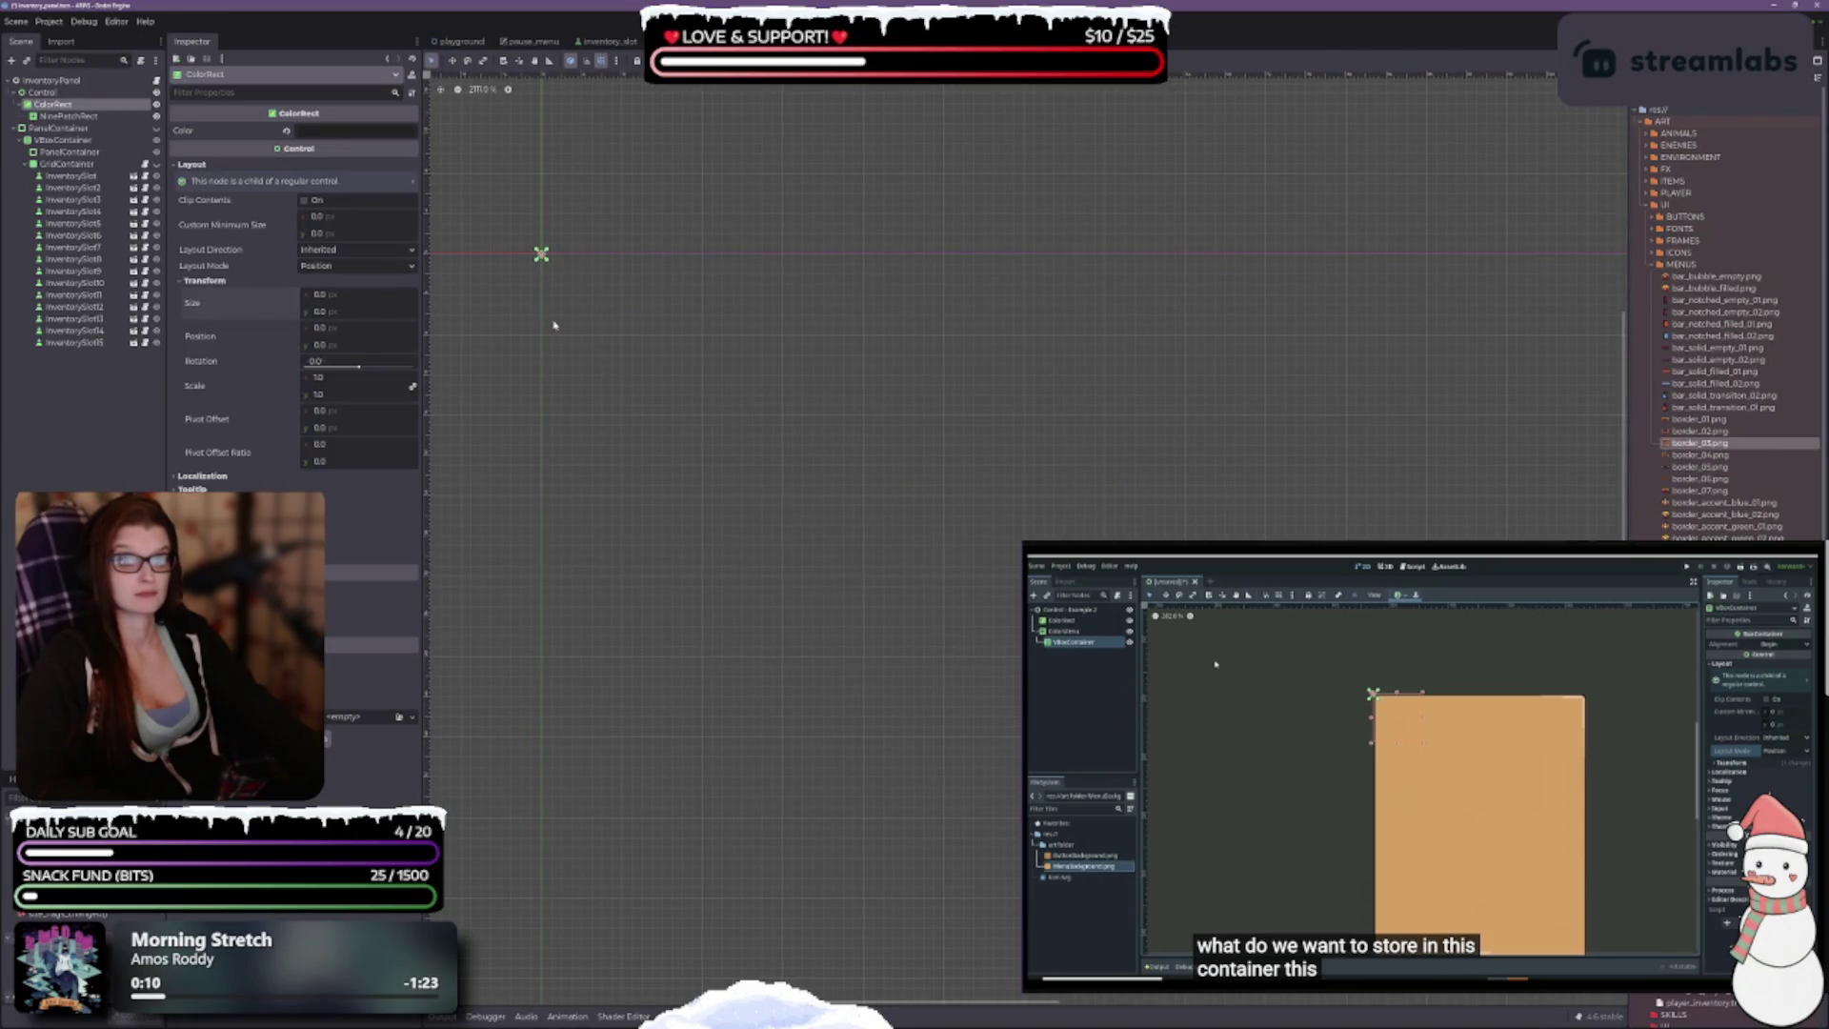
{"action": "left_click", "coordinate": [42, 92]}
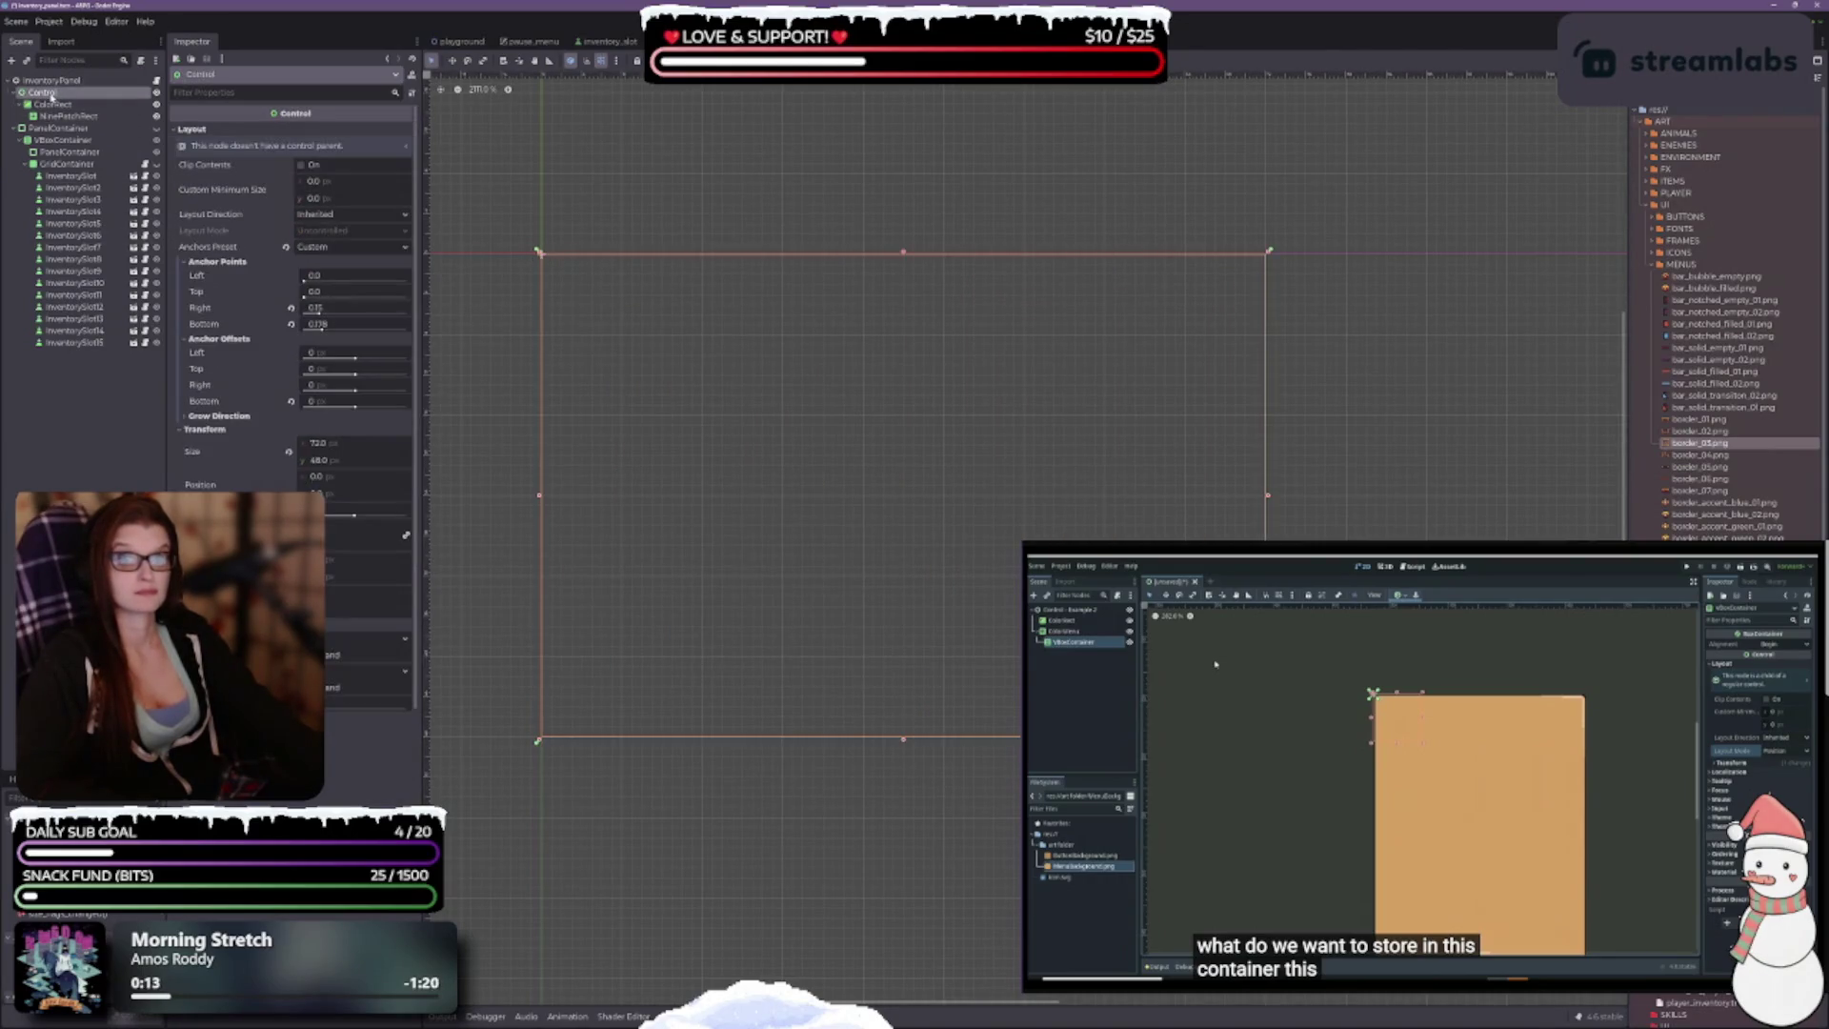
{"action": "left_click", "coordinate": [52, 103]}
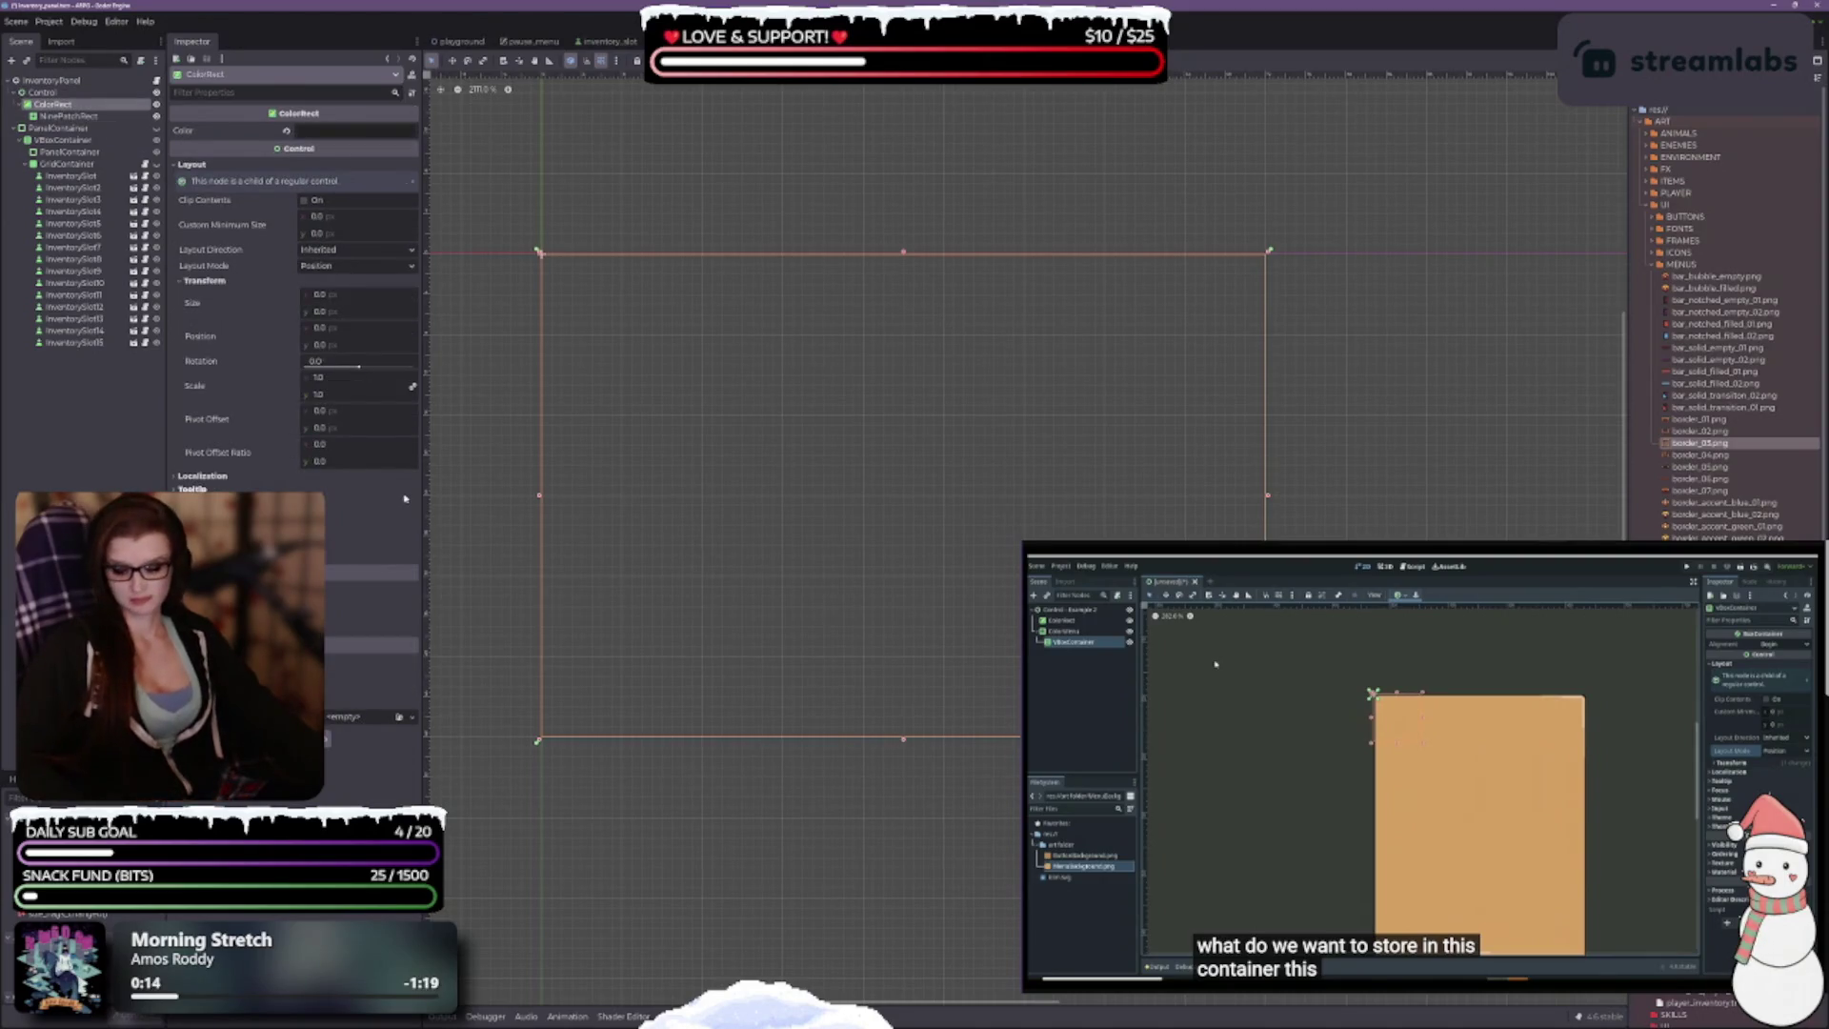
{"action": "left_click", "coordinate": [43, 93]}
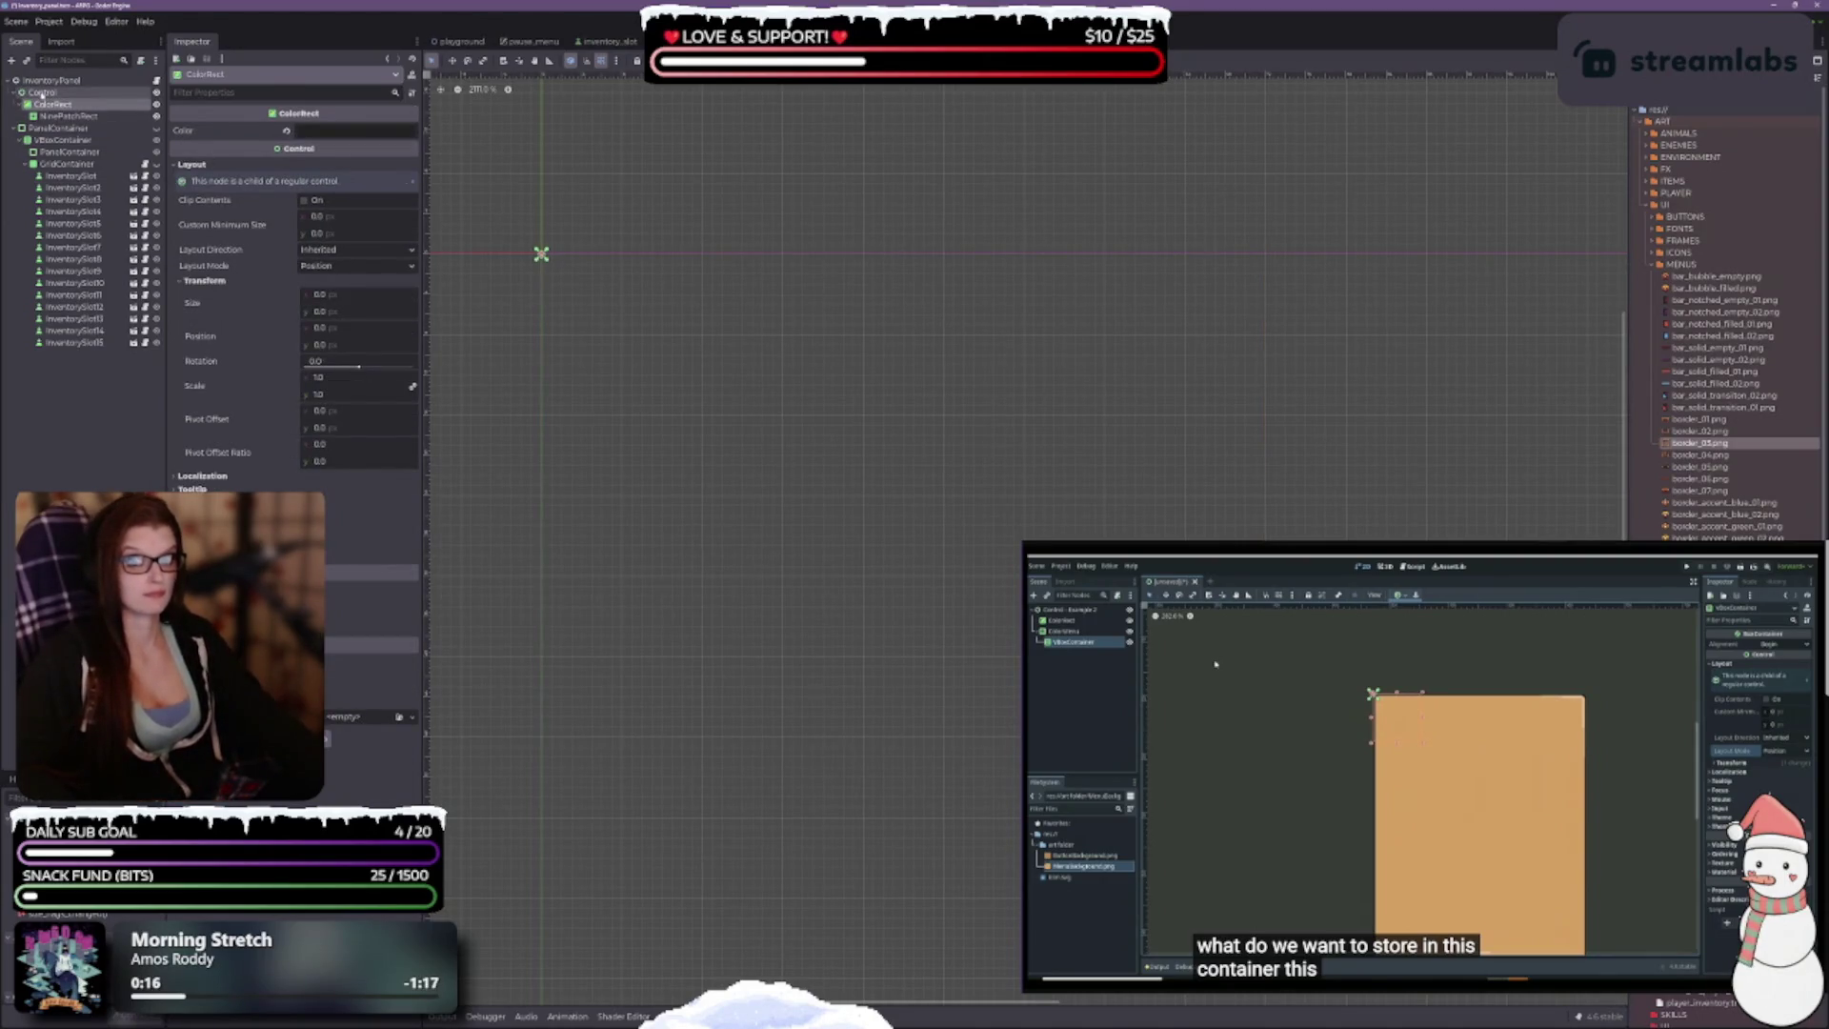
{"action": "left_click", "coordinate": [52, 103]}
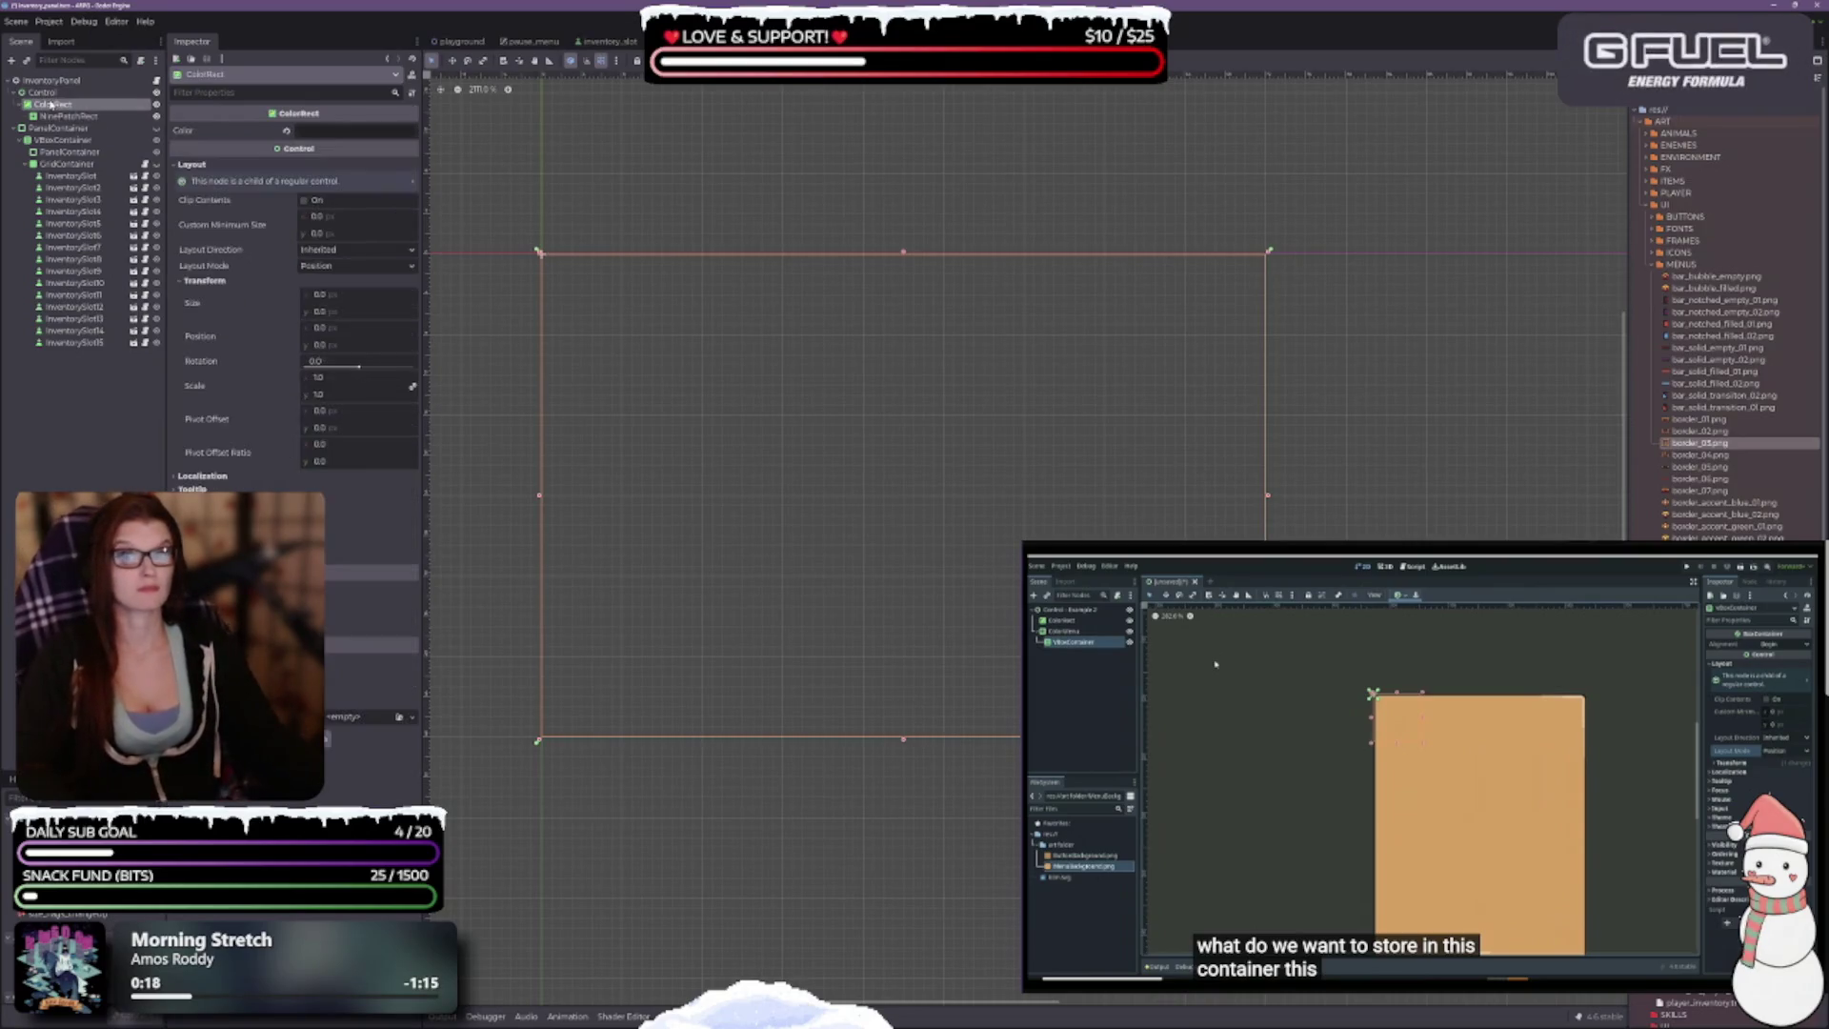
{"action": "left_click", "coordinate": [402, 266]}
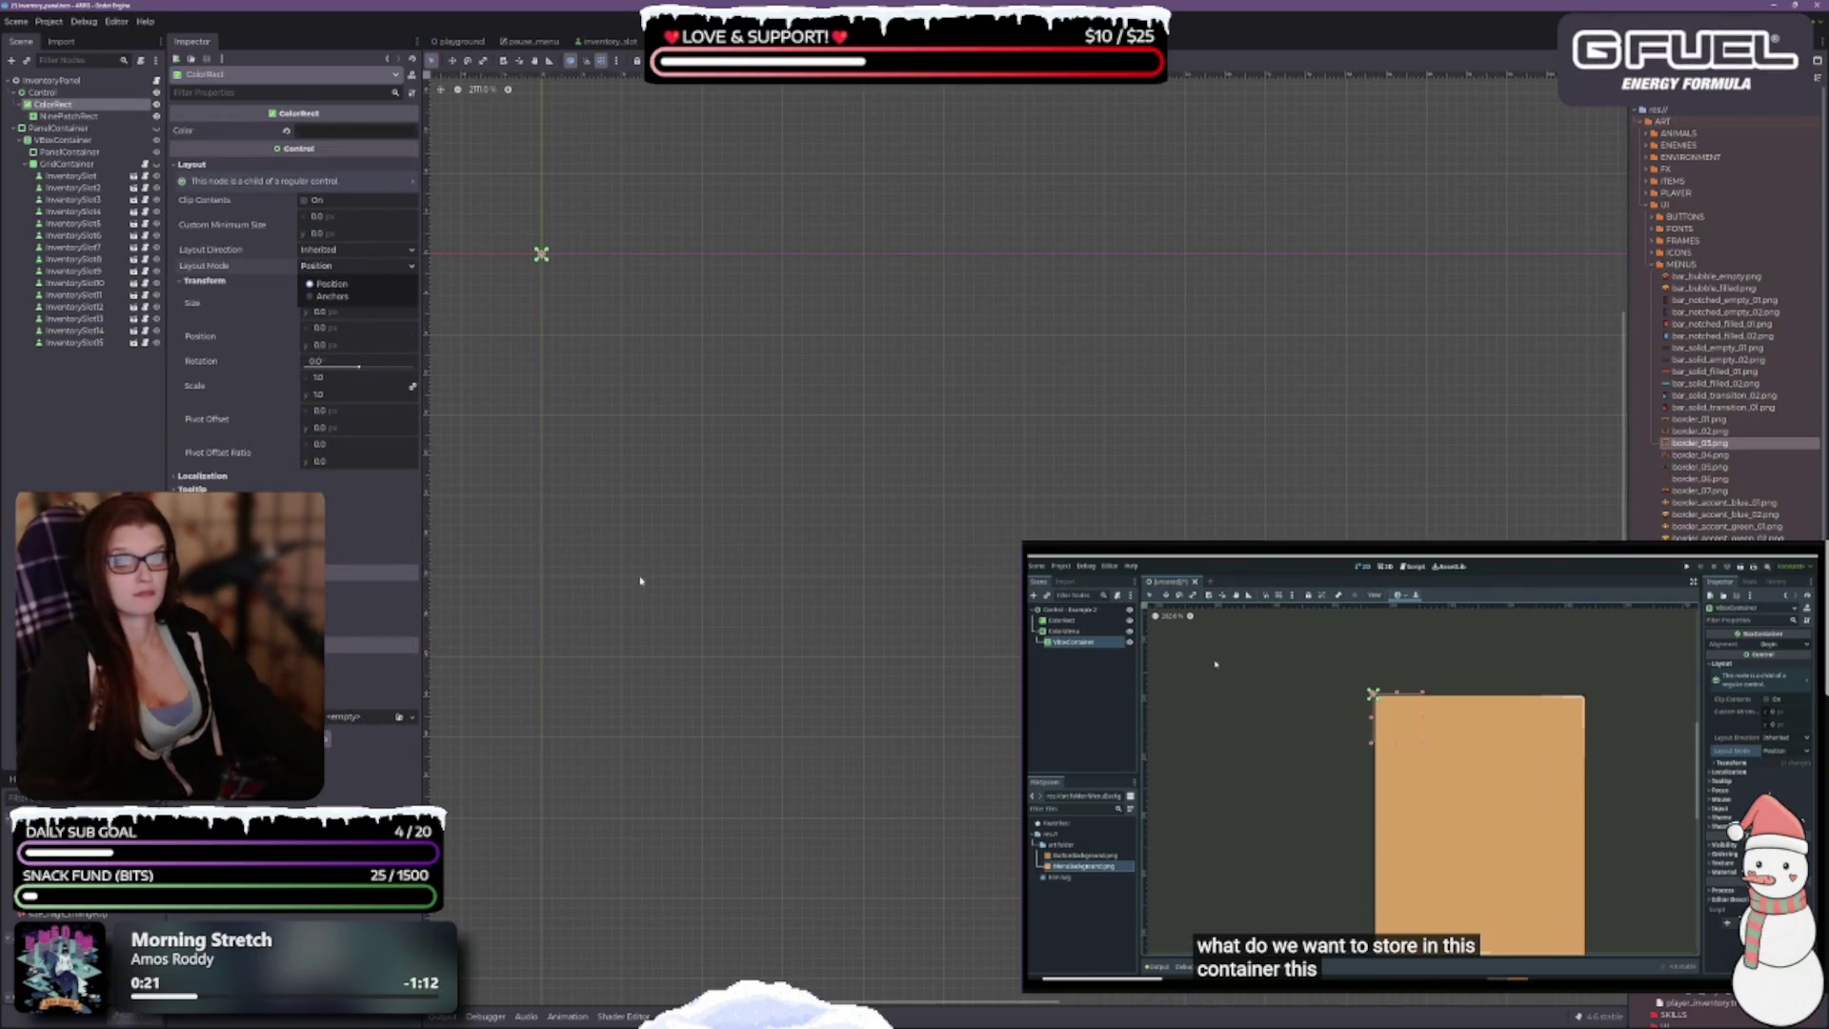
{"action": "left_click", "coordinate": [405, 287]}
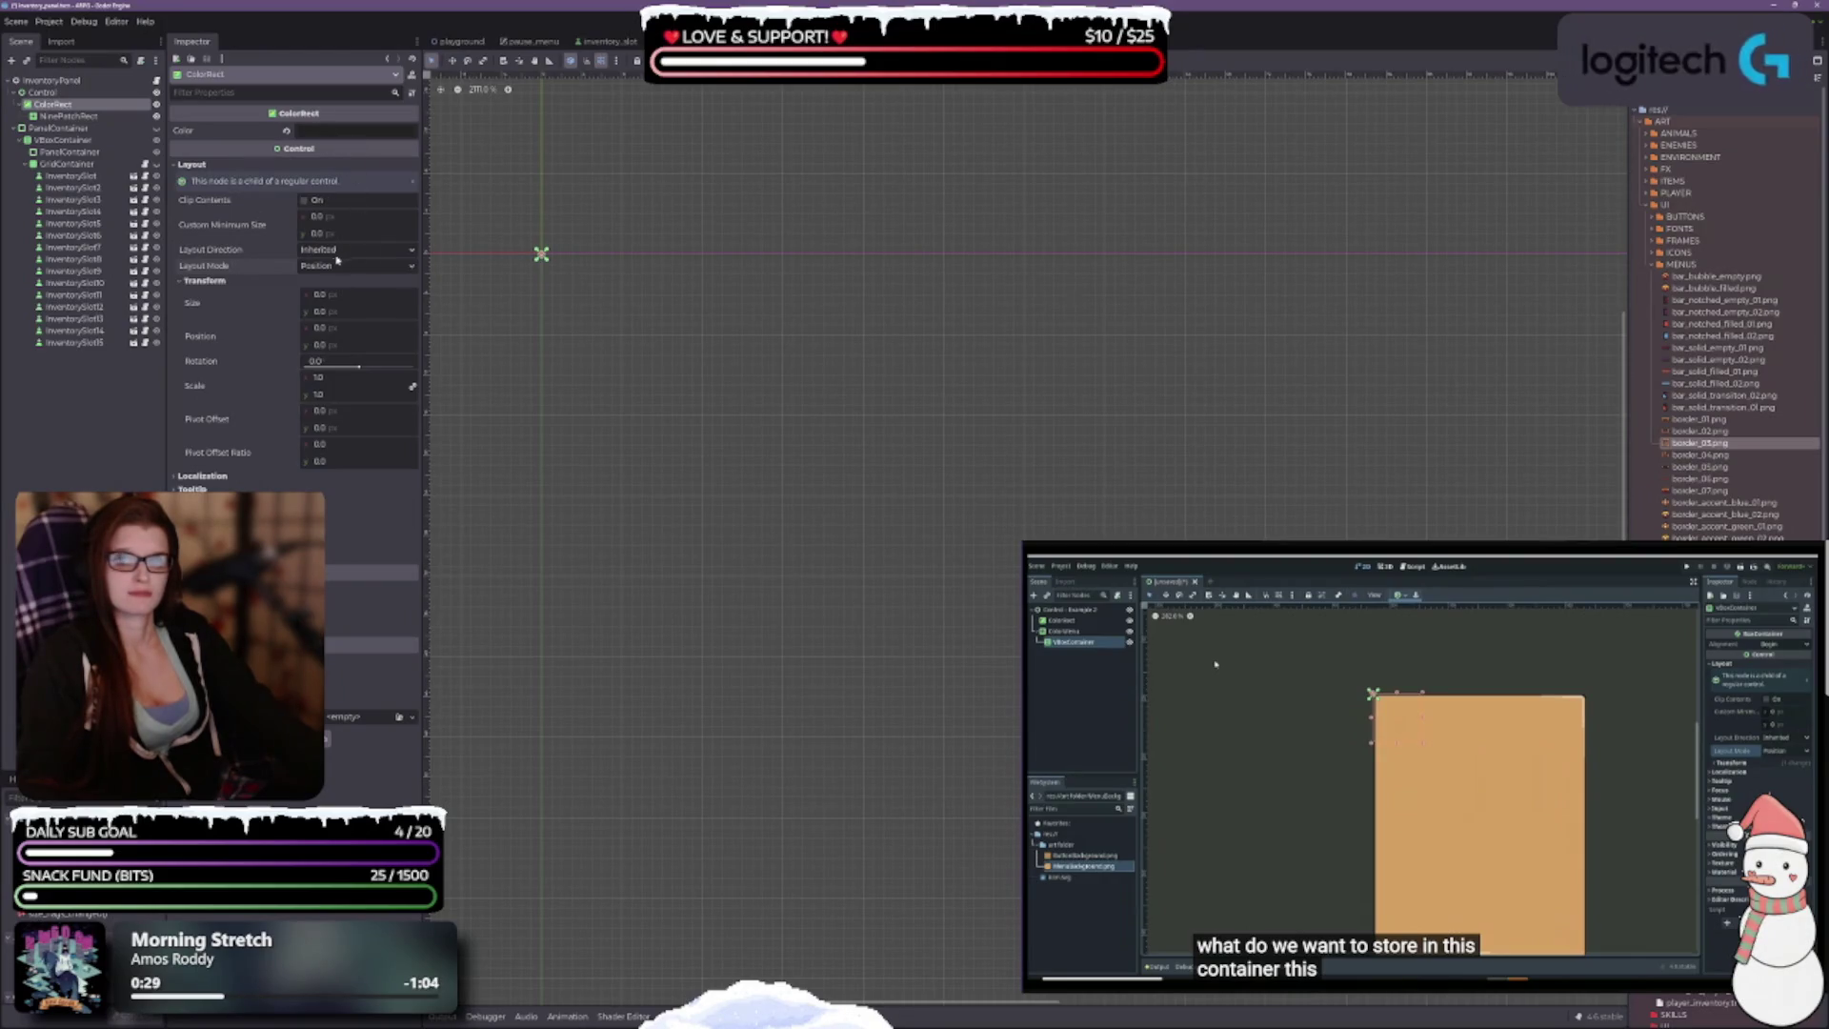
Step: Switch the ColorRect to Anchors layout and apply the Full Rect preset
{"action": "left_click", "coordinate": [319, 265]}
{"action": "left_click", "coordinate": [327, 299]}
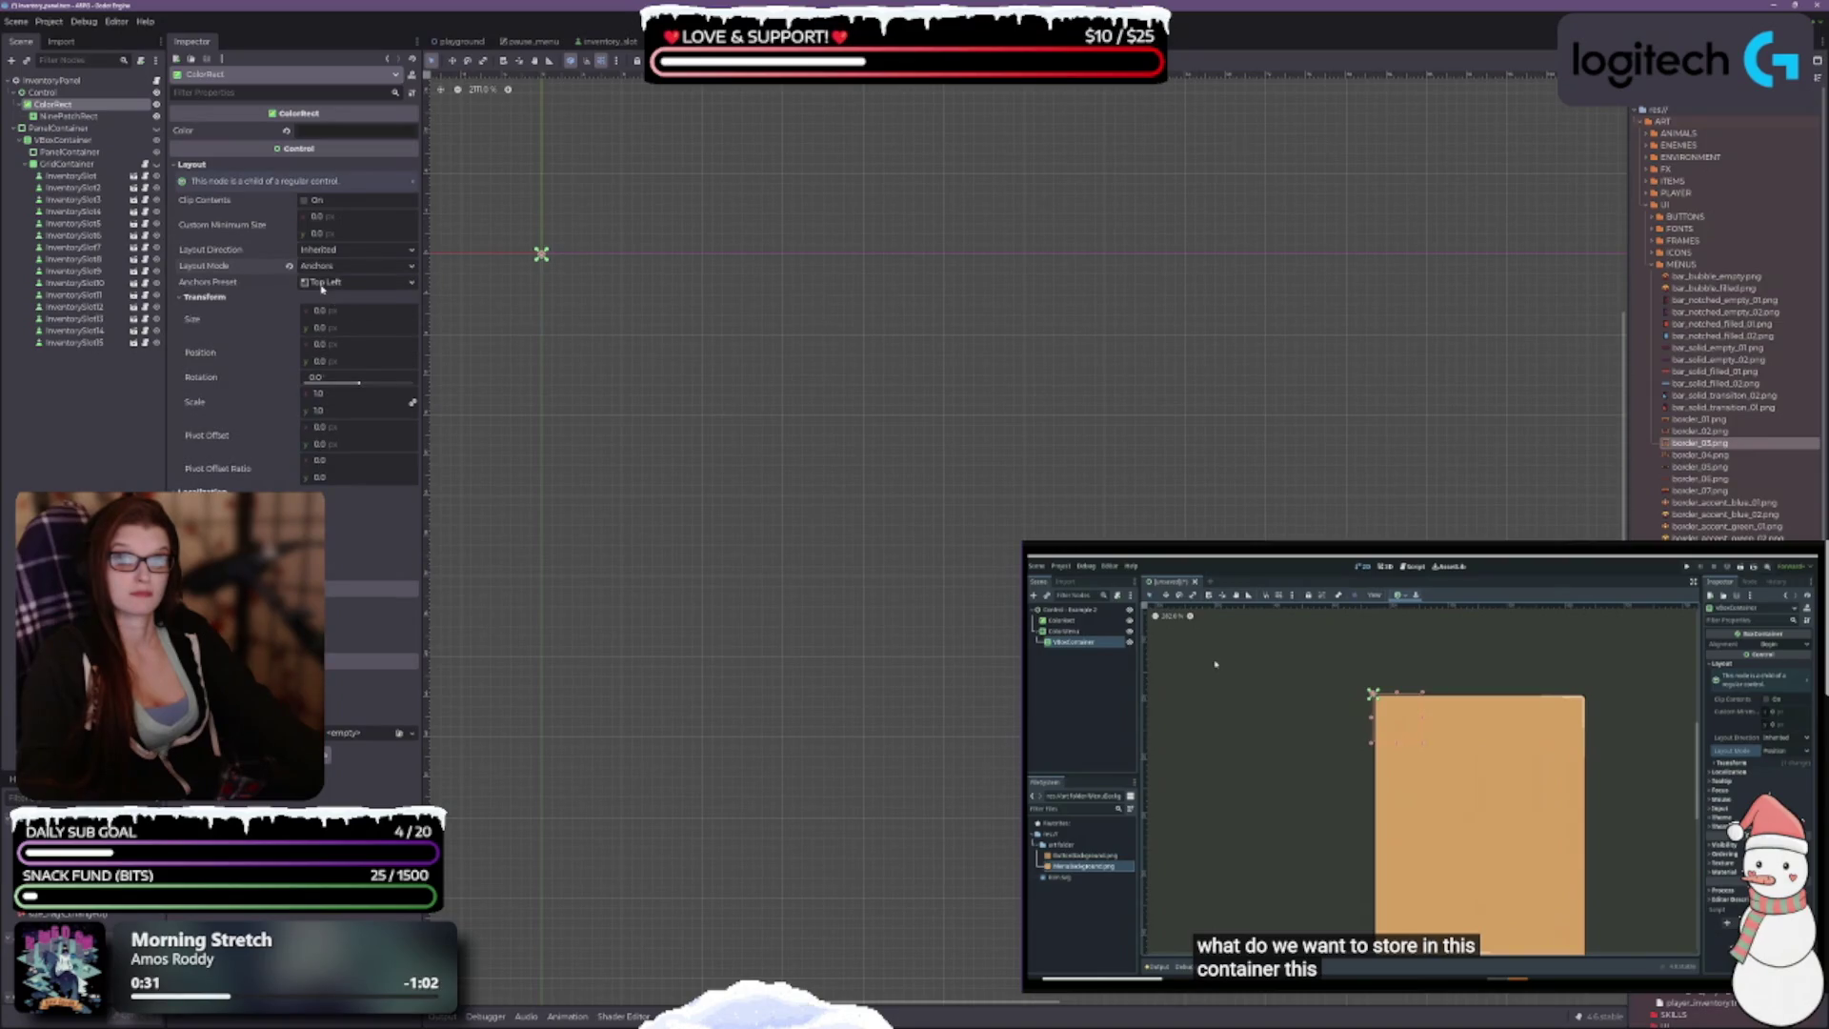
{"action": "left_click", "coordinate": [342, 282]}
{"action": "left_click", "coordinate": [334, 505]}
{"action": "scroll", "coordinate": [739, 391], "scroll_direction": "down", "scroll_amount": 3}
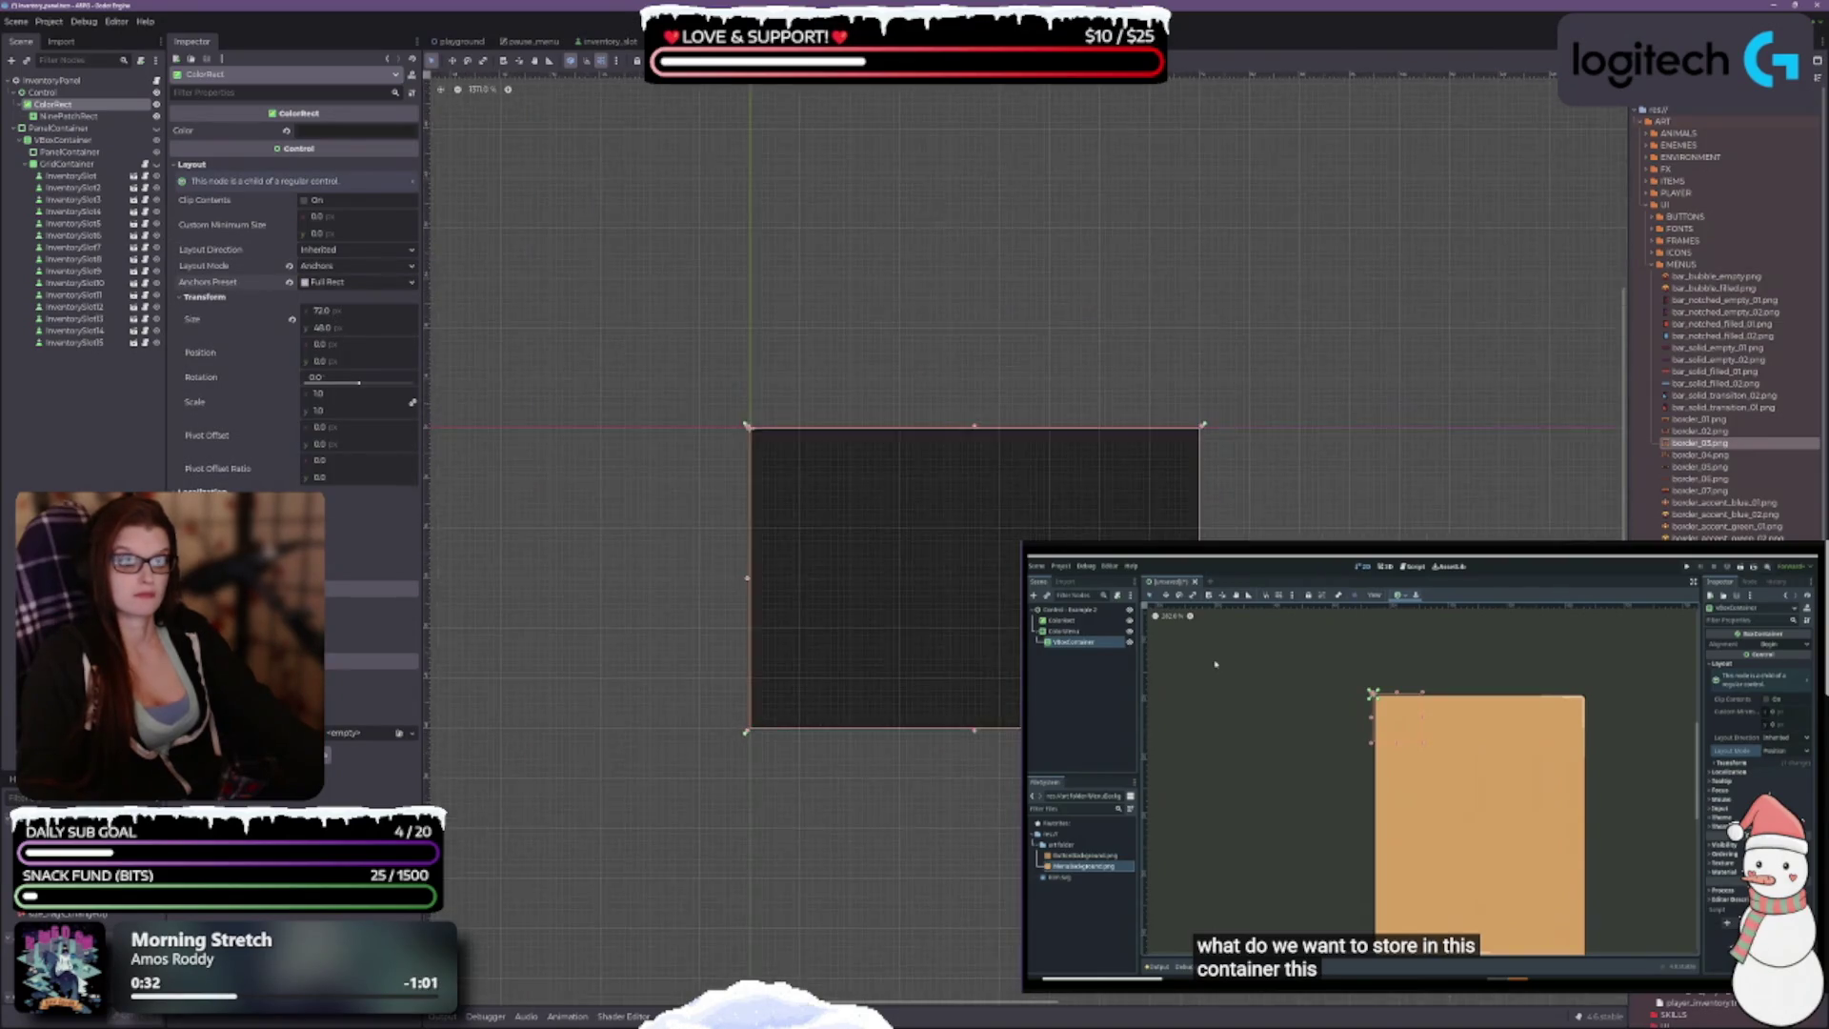
{"action": "scroll", "coordinate": [739, 391], "scroll_direction": "up", "scroll_amount": 5}
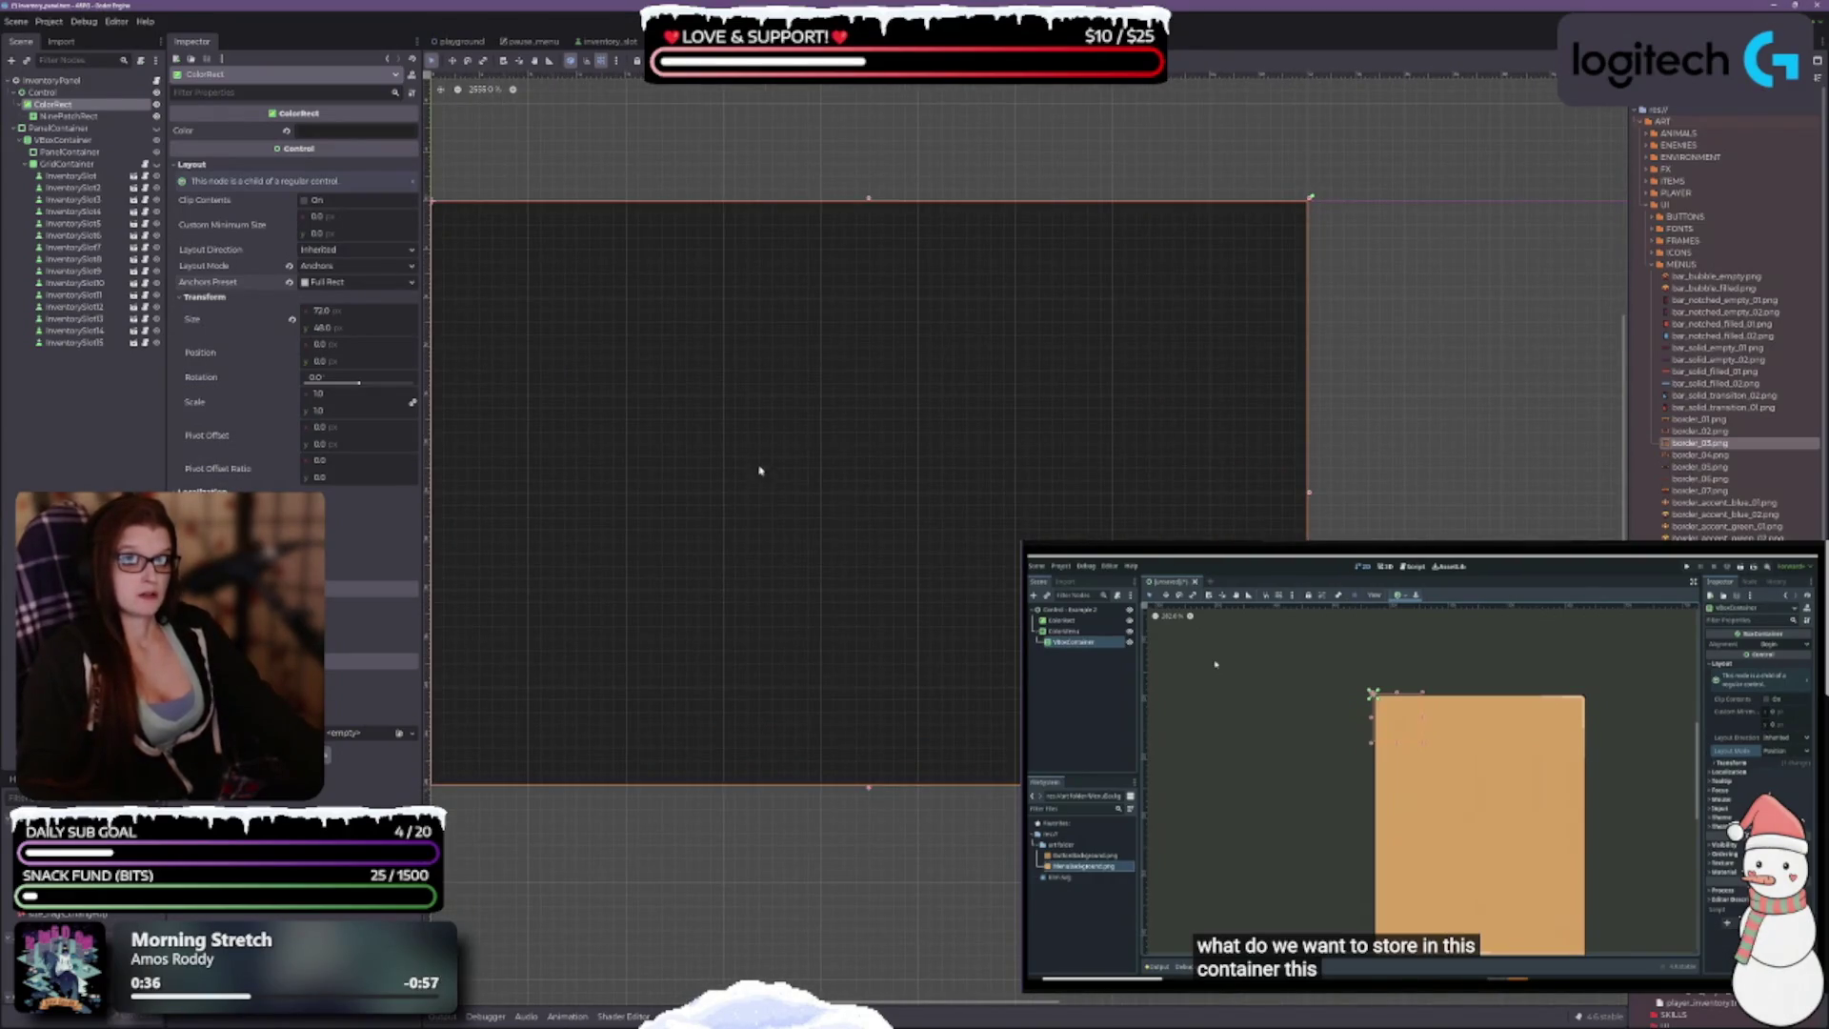
Step: Centre the view on the dark rectangle and save the scene
{"action": "left_click_drag", "start_coordinate": [760, 469], "coordinate": [861, 454]}
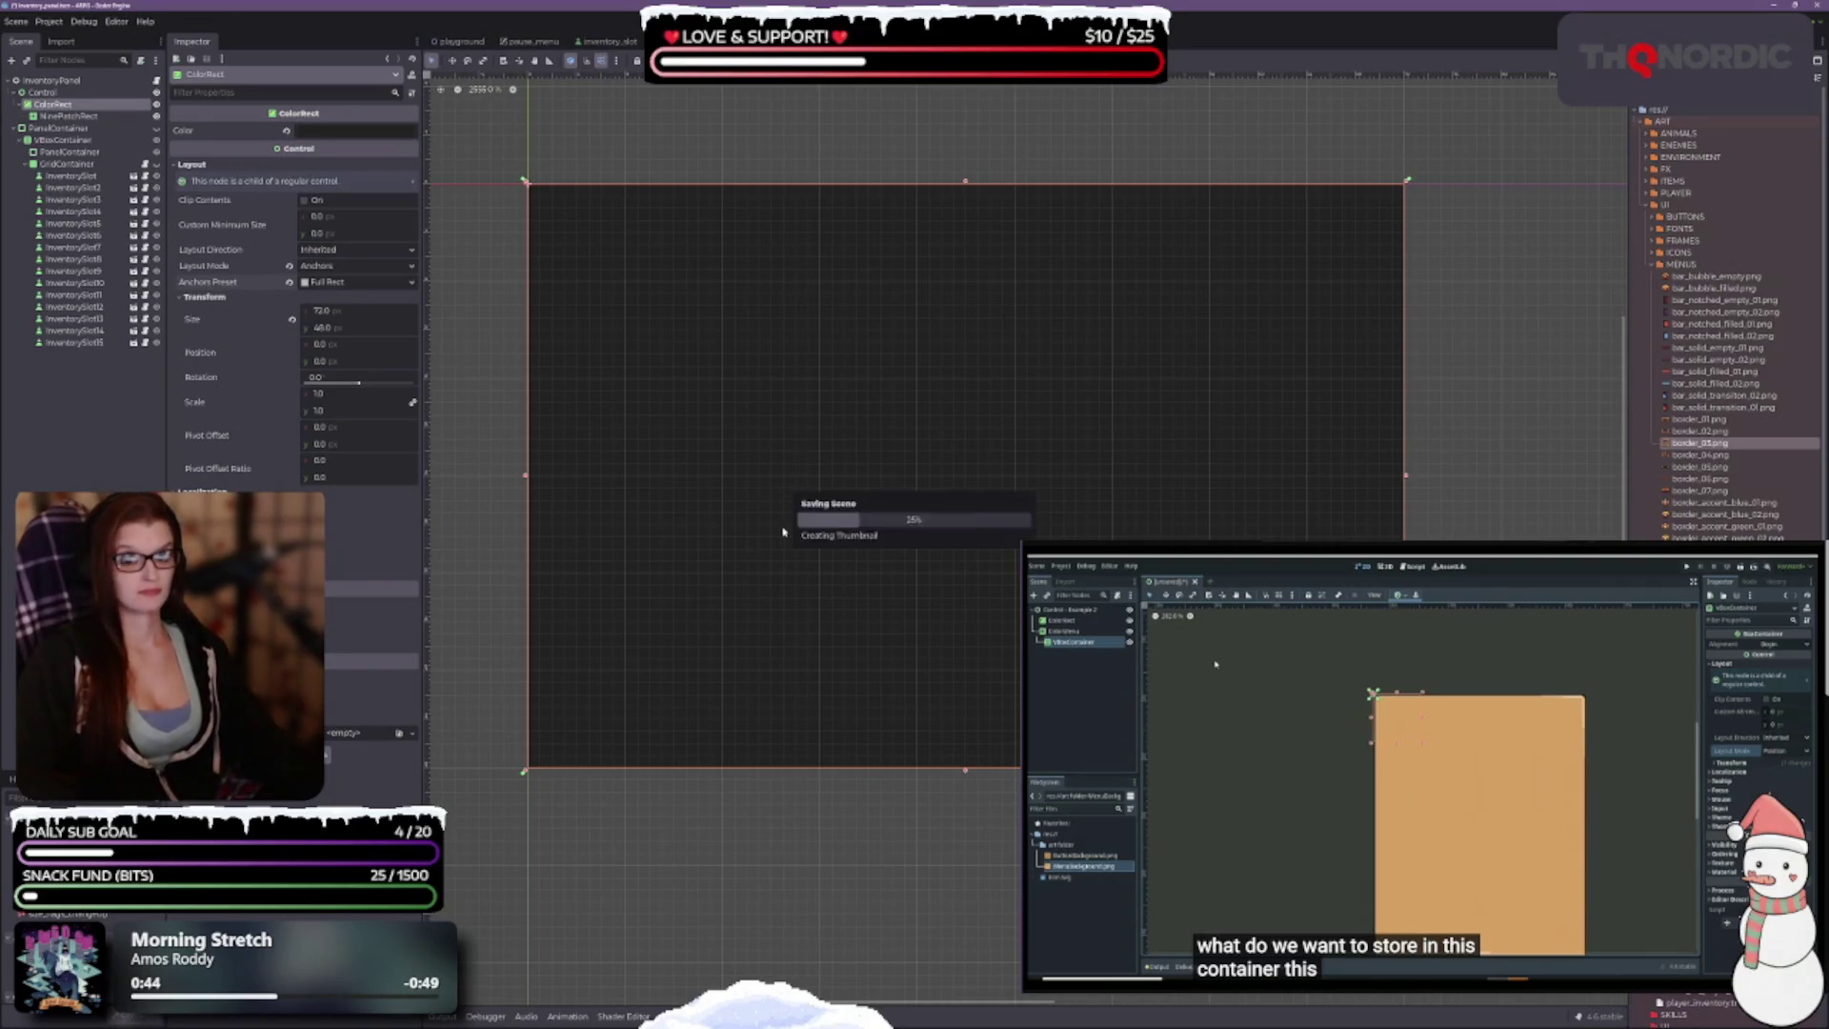
{"action": "key", "text": "ctrl+s"}
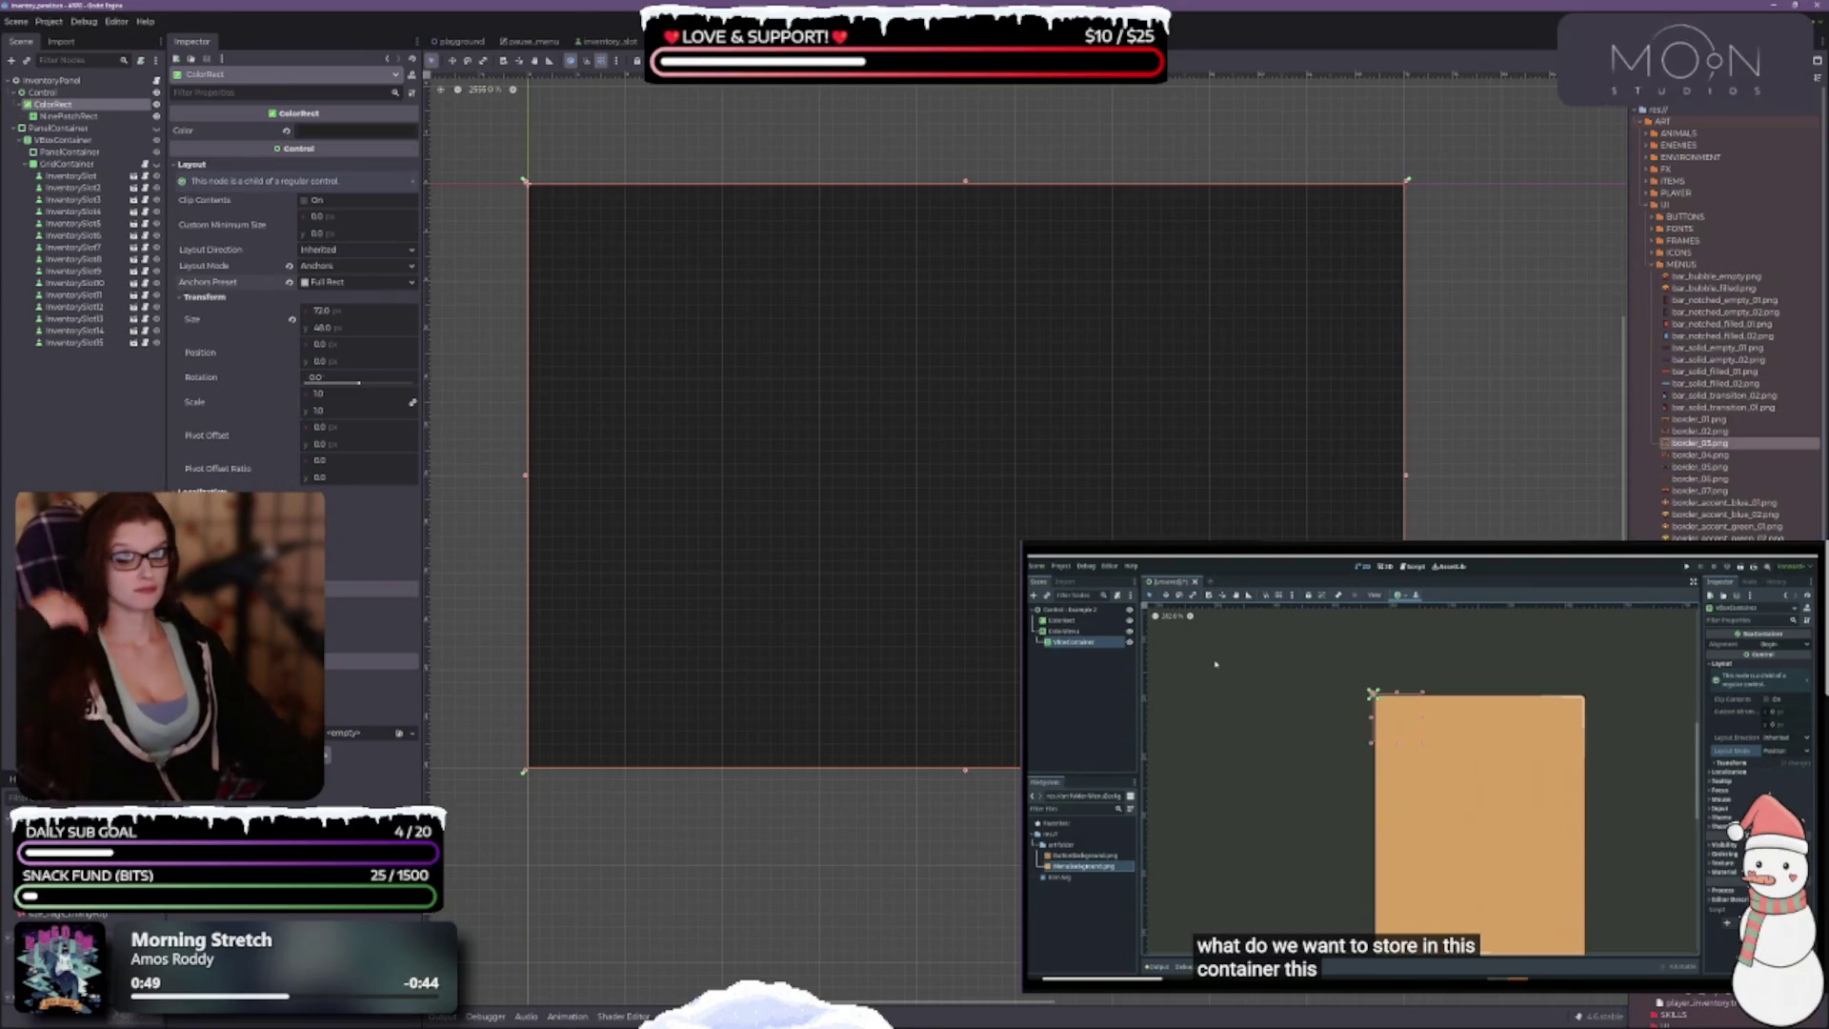
{"action": "left_click", "coordinate": [102, 116]}
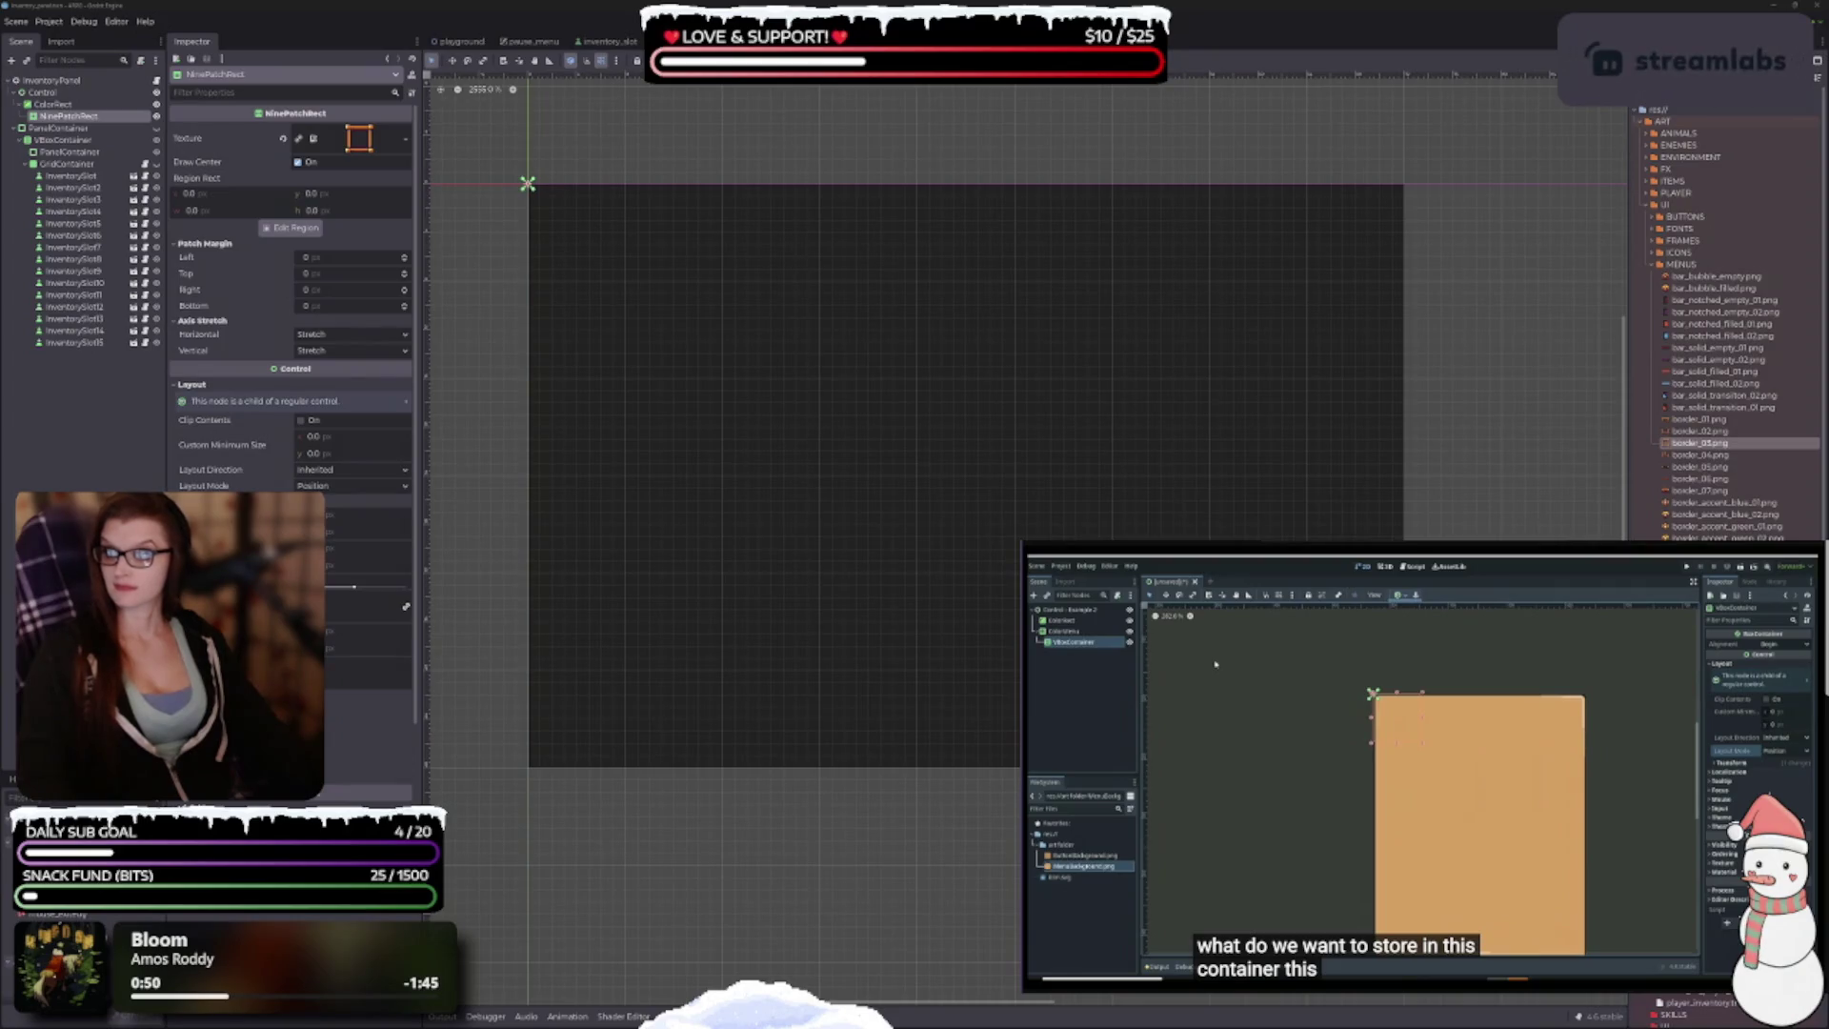
{"action": "scroll", "coordinate": [768, 457], "scroll_direction": "down", "scroll_amount": 3}
{"action": "scroll", "coordinate": [768, 457], "scroll_direction": "right", "scroll_amount": 2}
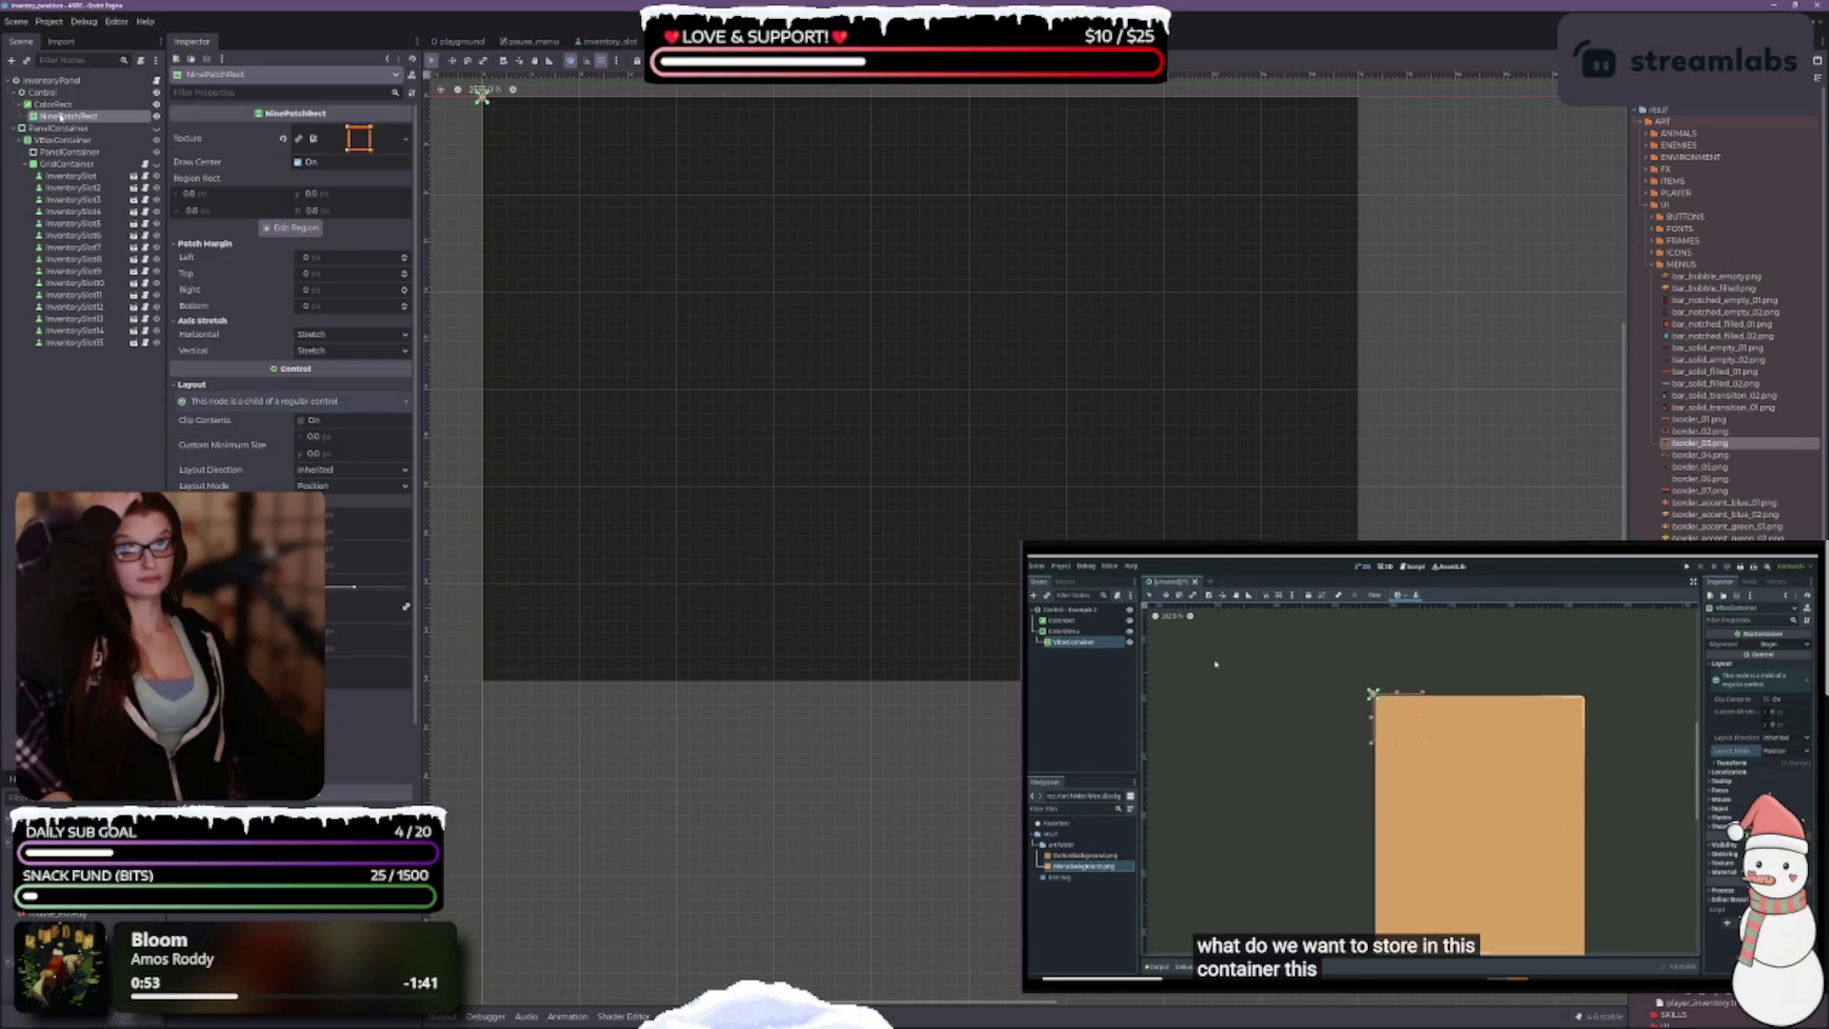
{"action": "left_click", "coordinate": [55, 104]}
{"action": "scroll", "coordinate": [762, 400], "scroll_direction": "up", "scroll_amount": 2}
{"action": "scroll", "coordinate": [762, 400], "scroll_direction": "left", "scroll_amount": 1}
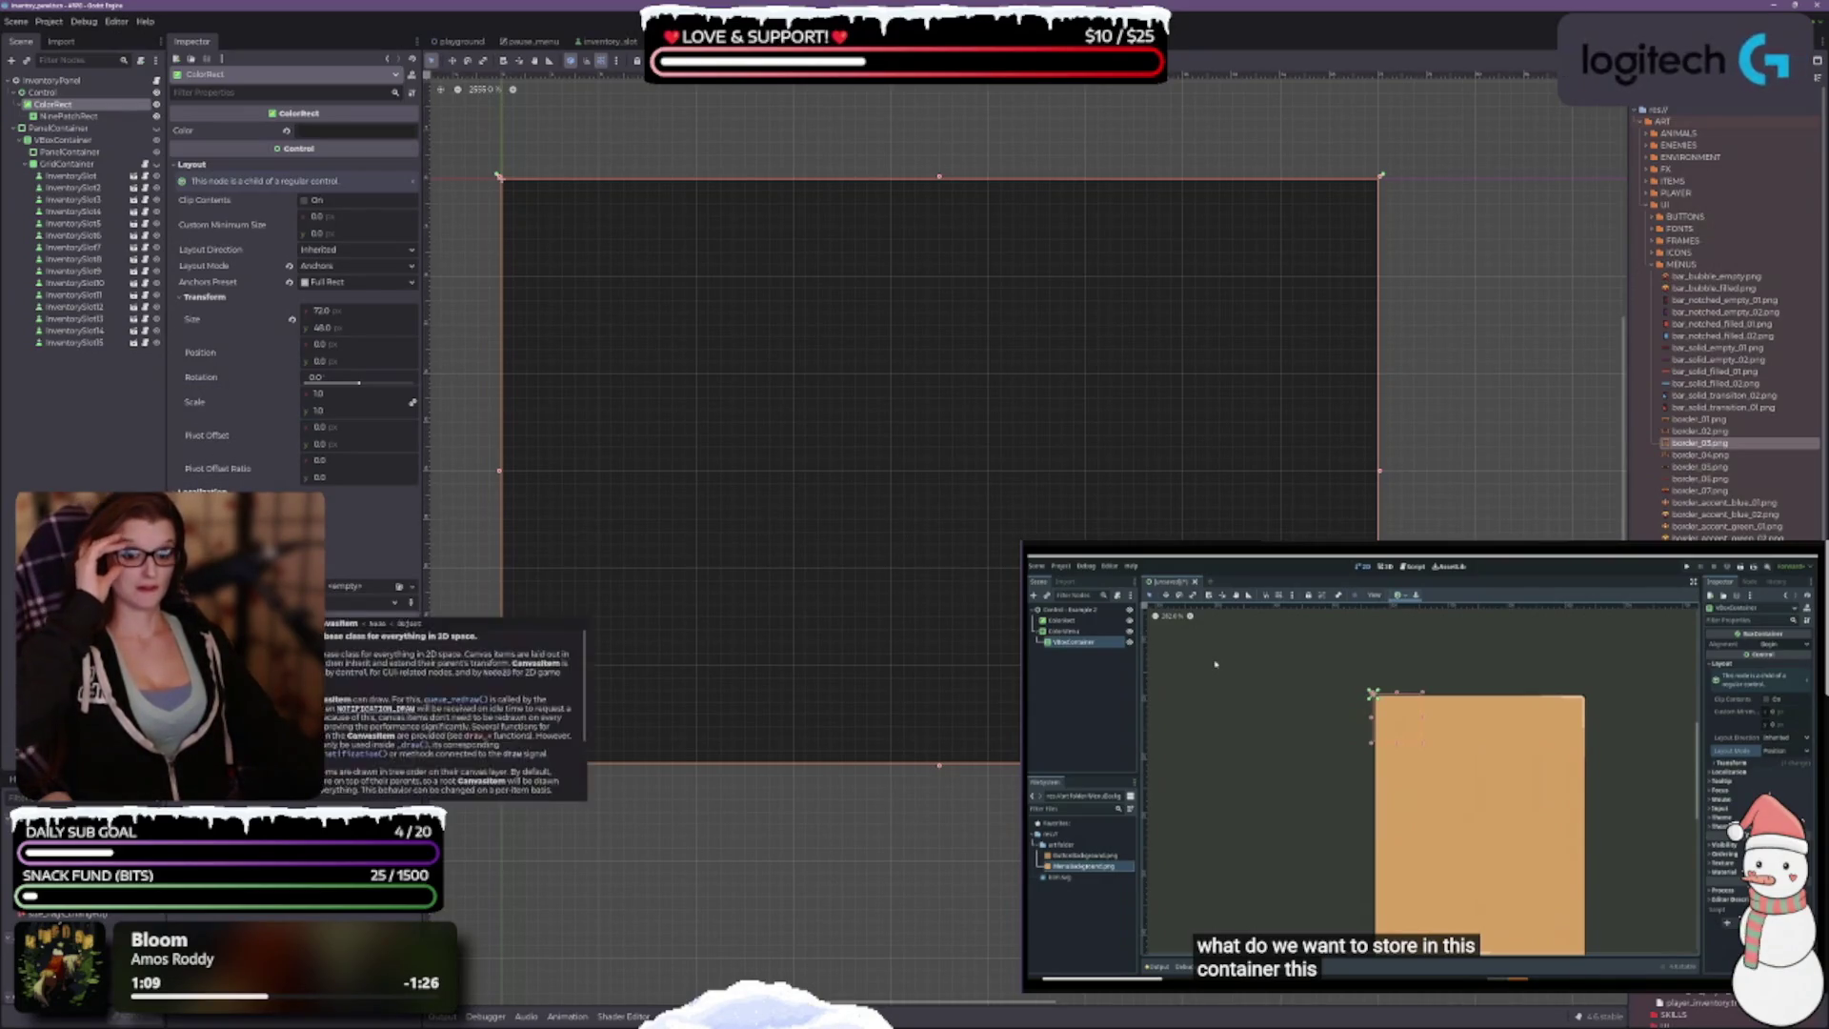
Step: Give the ColorRect a New Theme, then cancel the Add Item Type dialog
{"action": "left_click", "coordinate": [412, 587]}
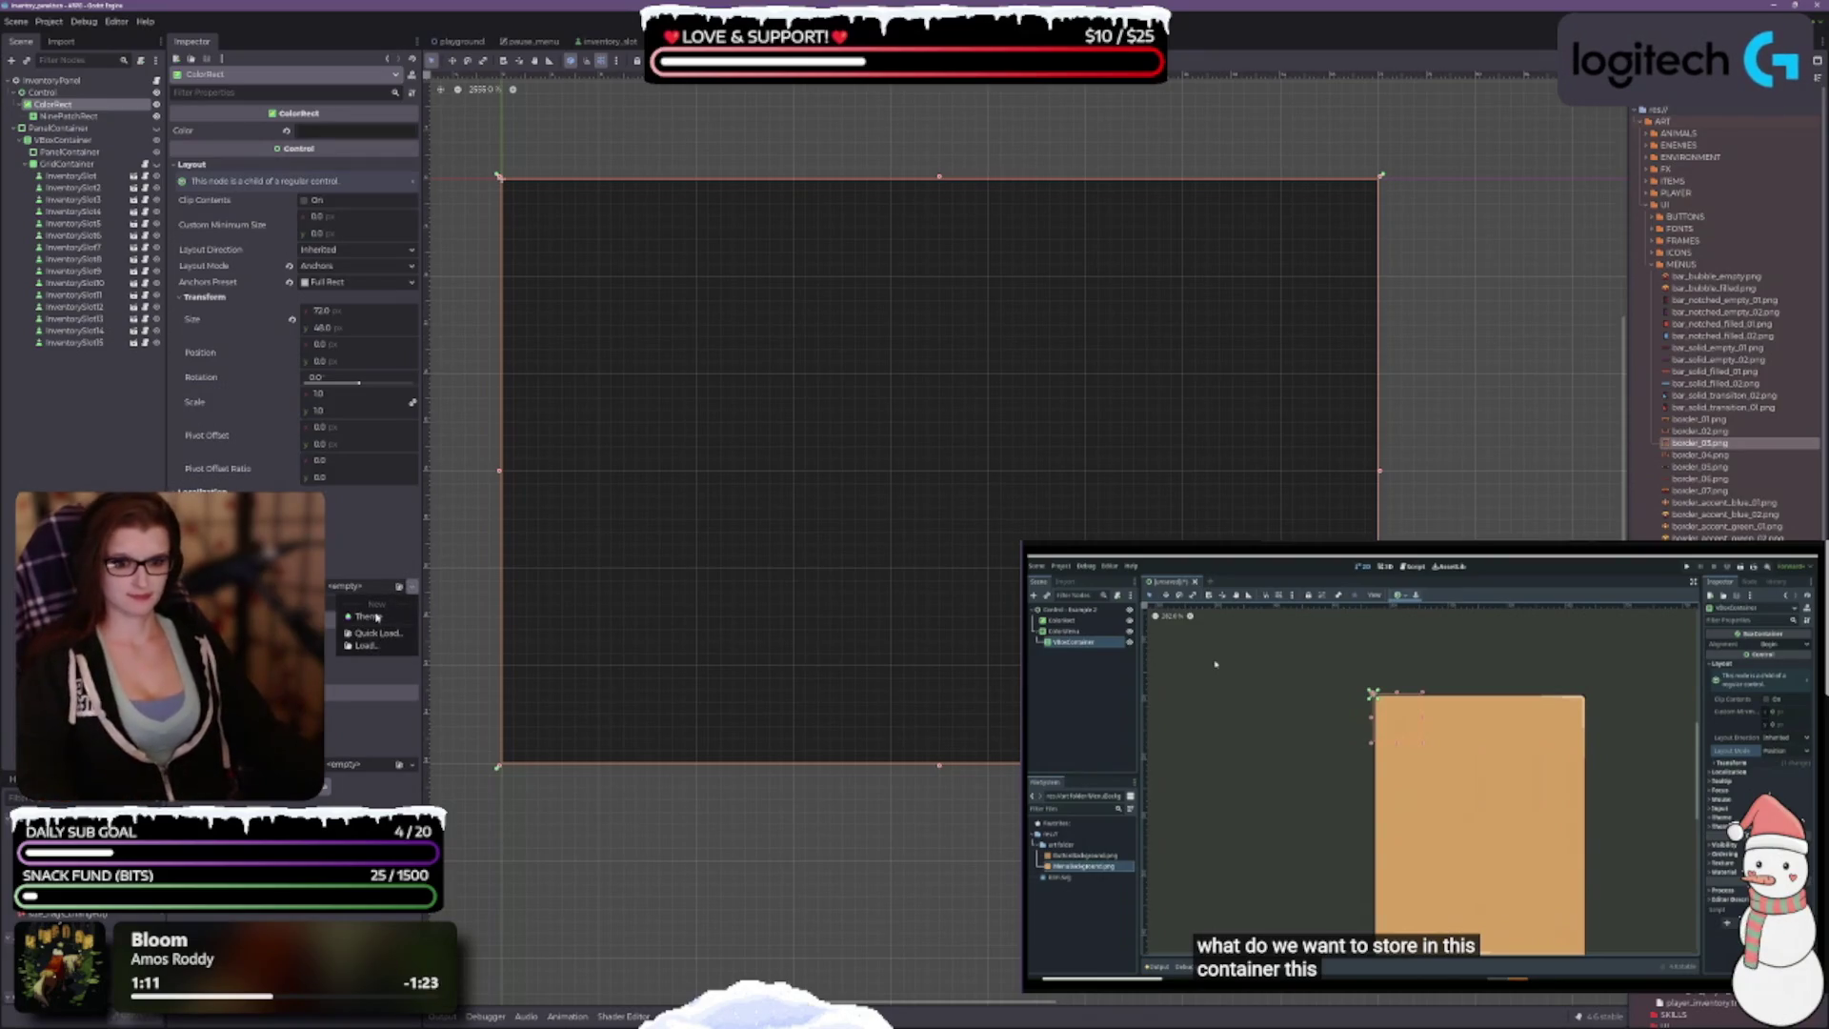
{"action": "left_click", "coordinate": [377, 617]}
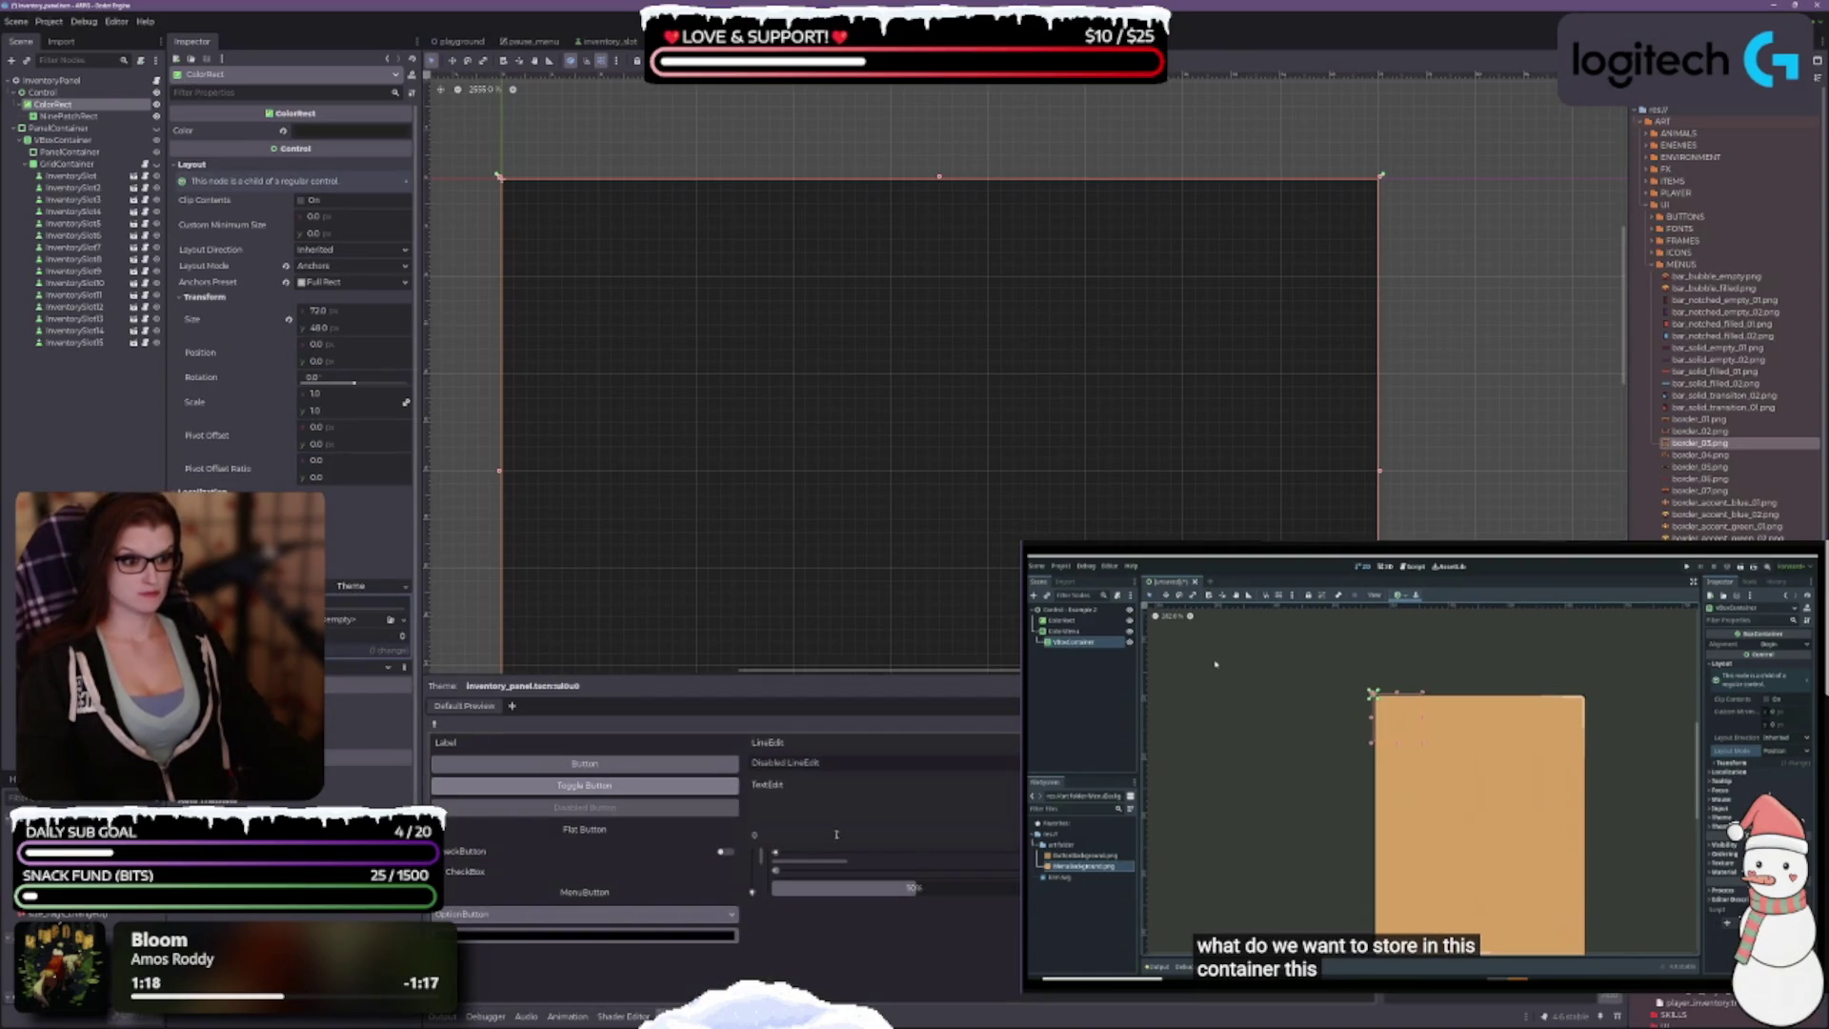
{"action": "scroll", "coordinate": [857, 477], "scroll_direction": "down", "scroll_amount": 2}
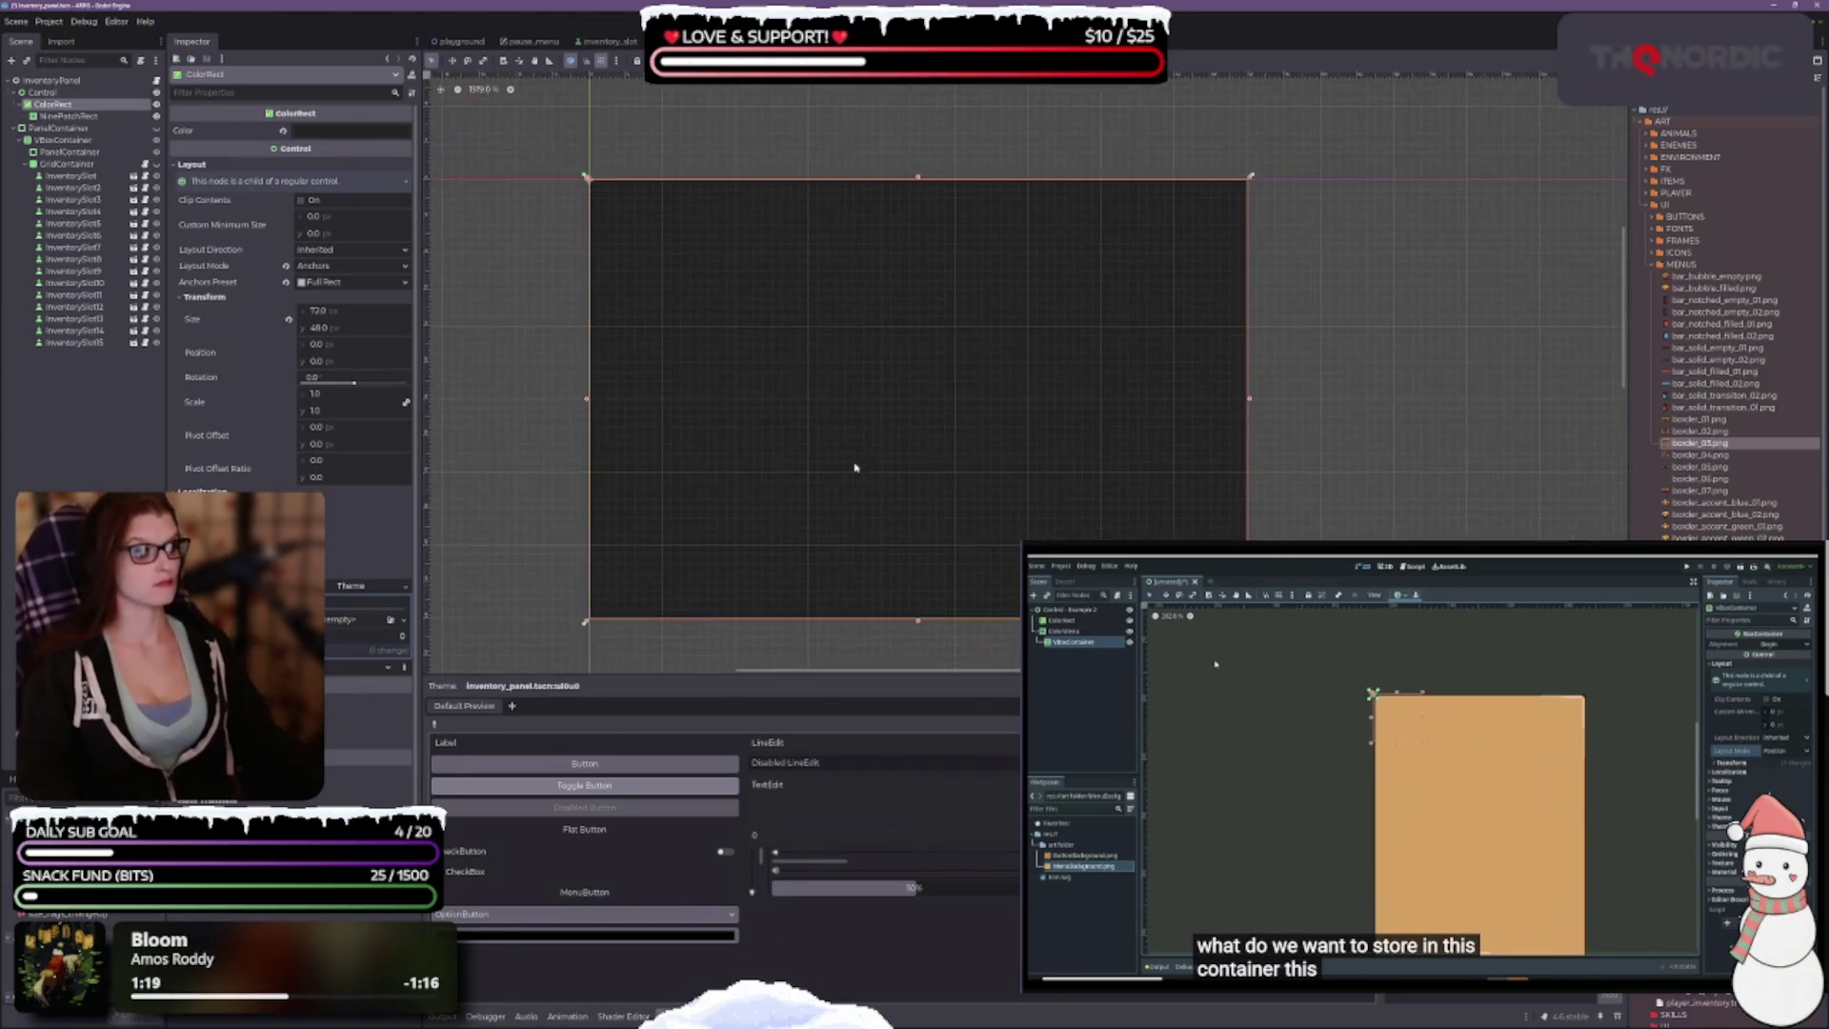
{"action": "scroll", "coordinate": [871, 481], "scroll_direction": "up", "scroll_amount": 1}
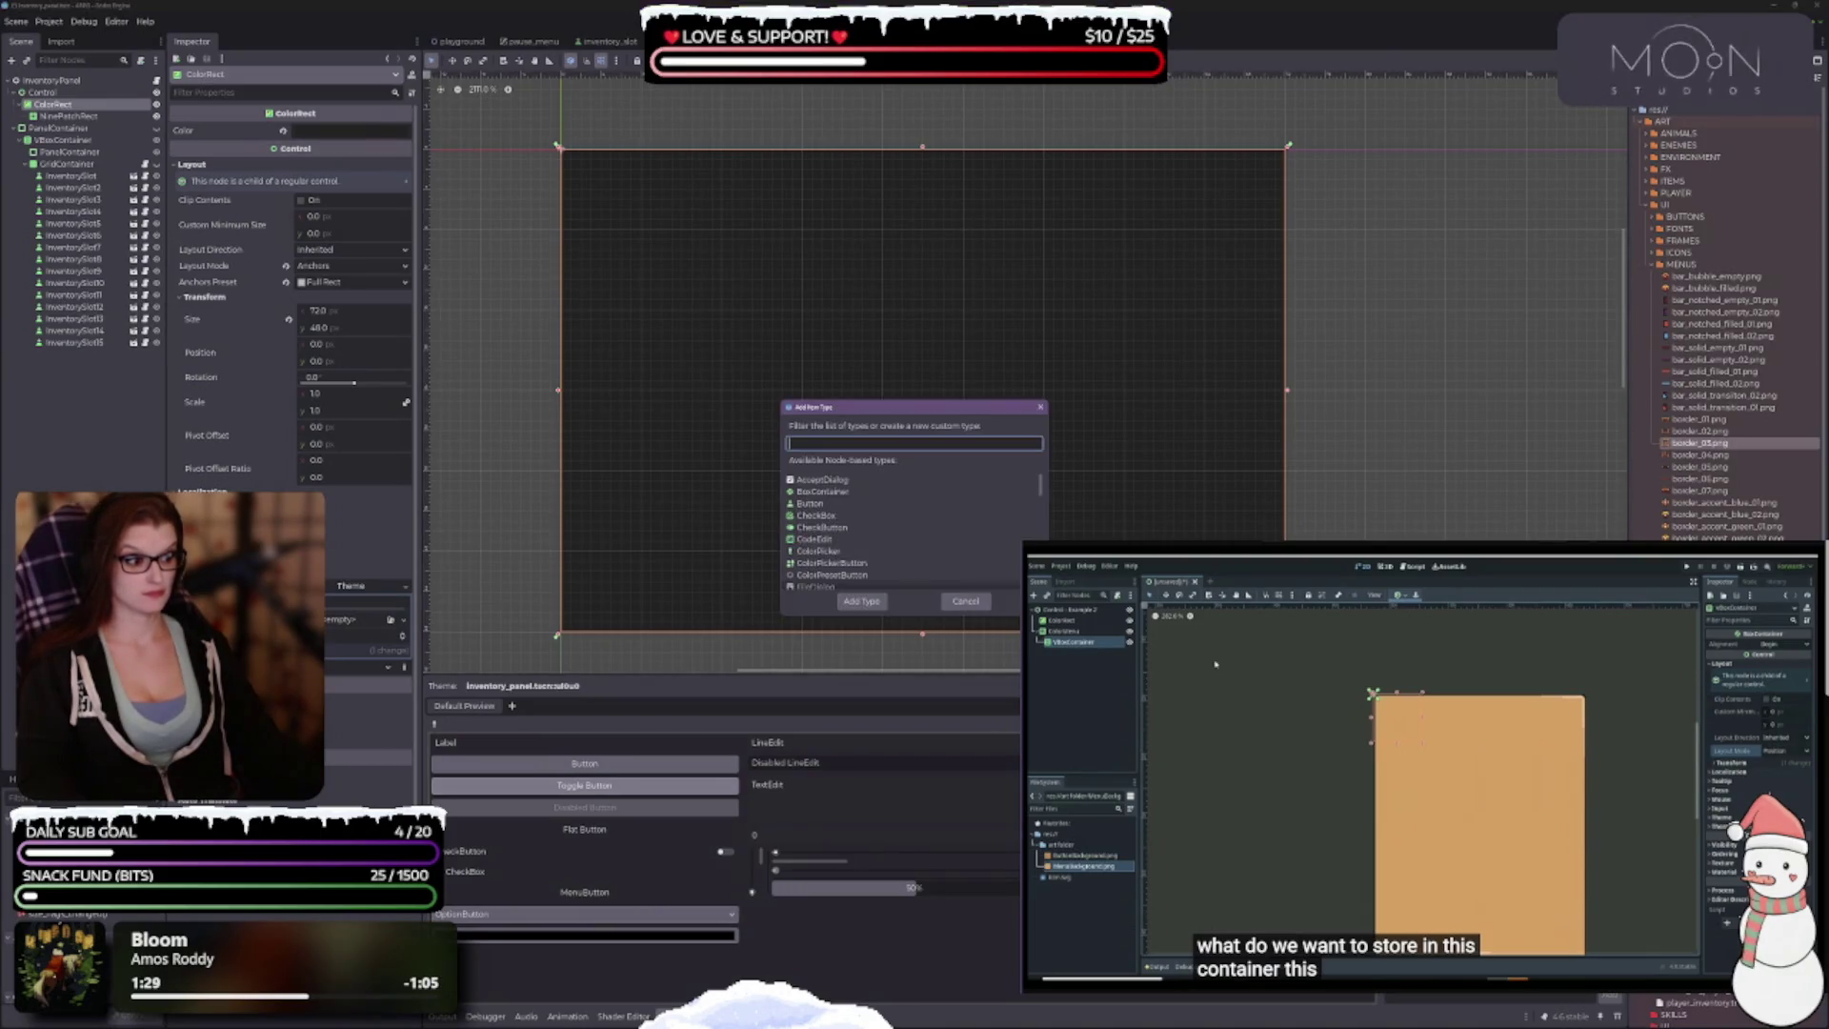
{"action": "left_click", "coordinate": [1724, 706]}
{"action": "scroll", "coordinate": [949, 562], "scroll_direction": "down", "scroll_amount": 3}
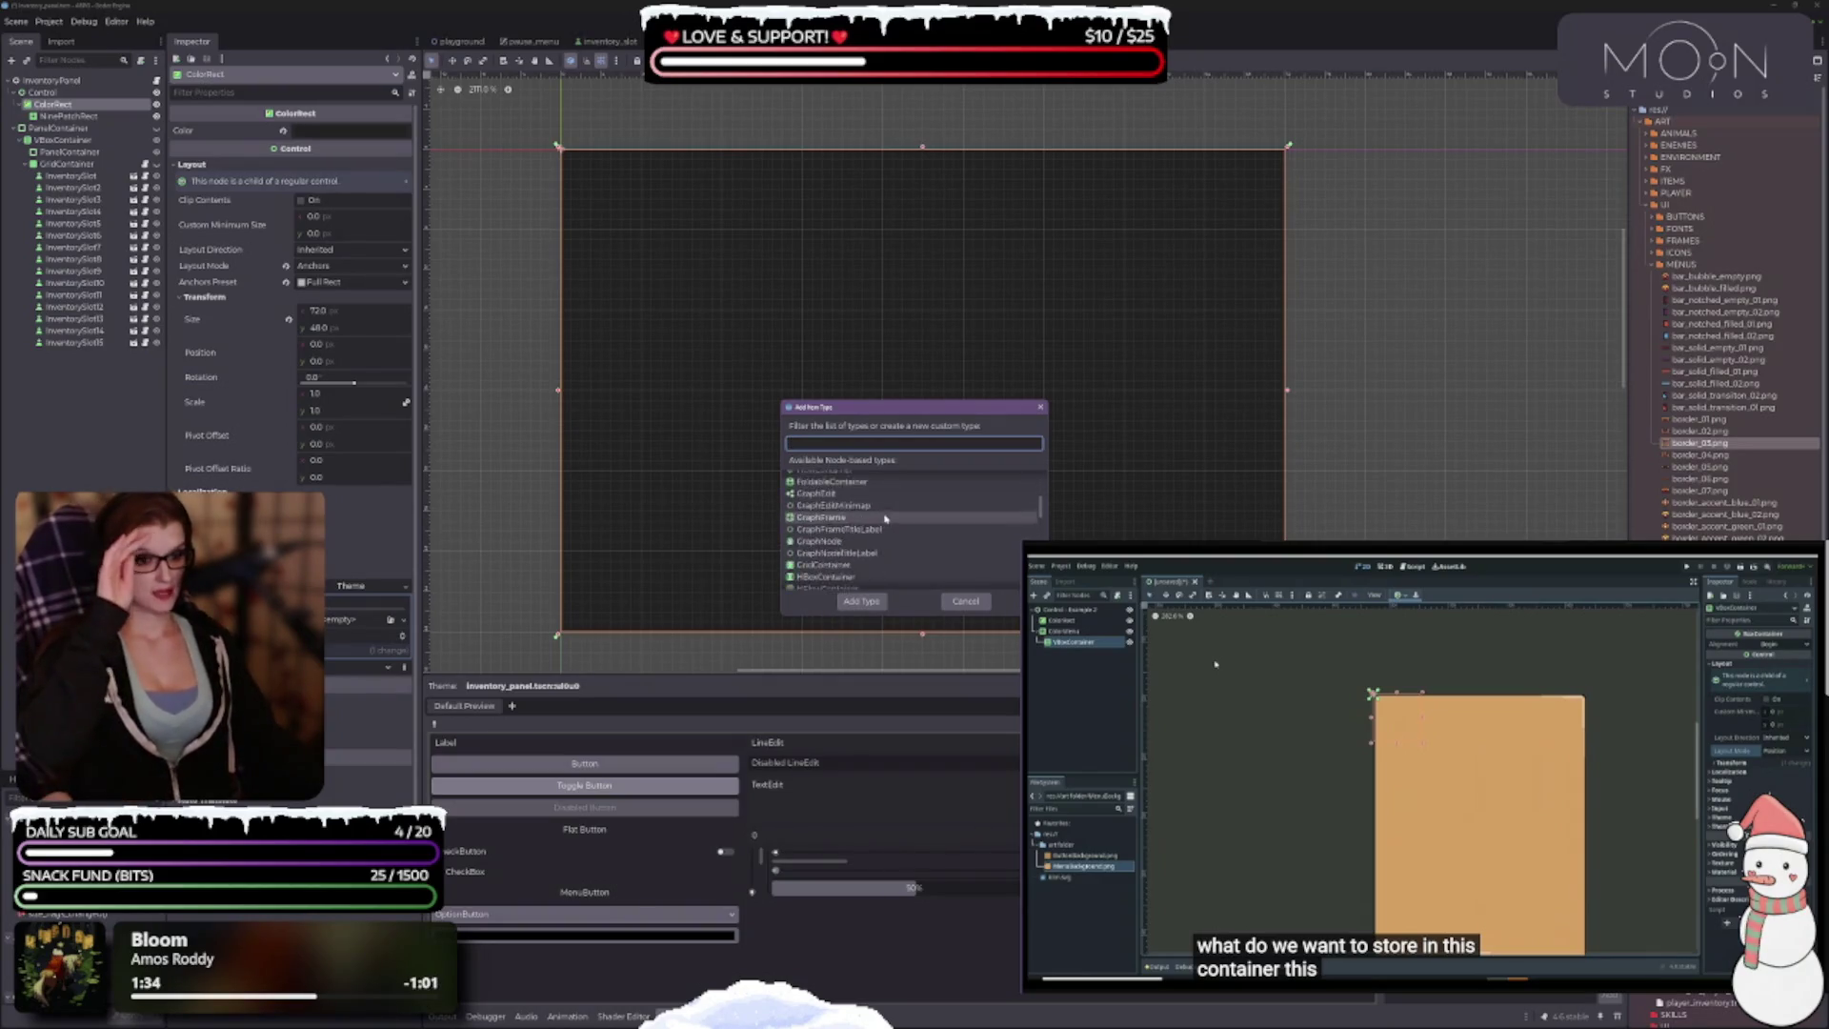
{"action": "left_click", "coordinate": [986, 604]}
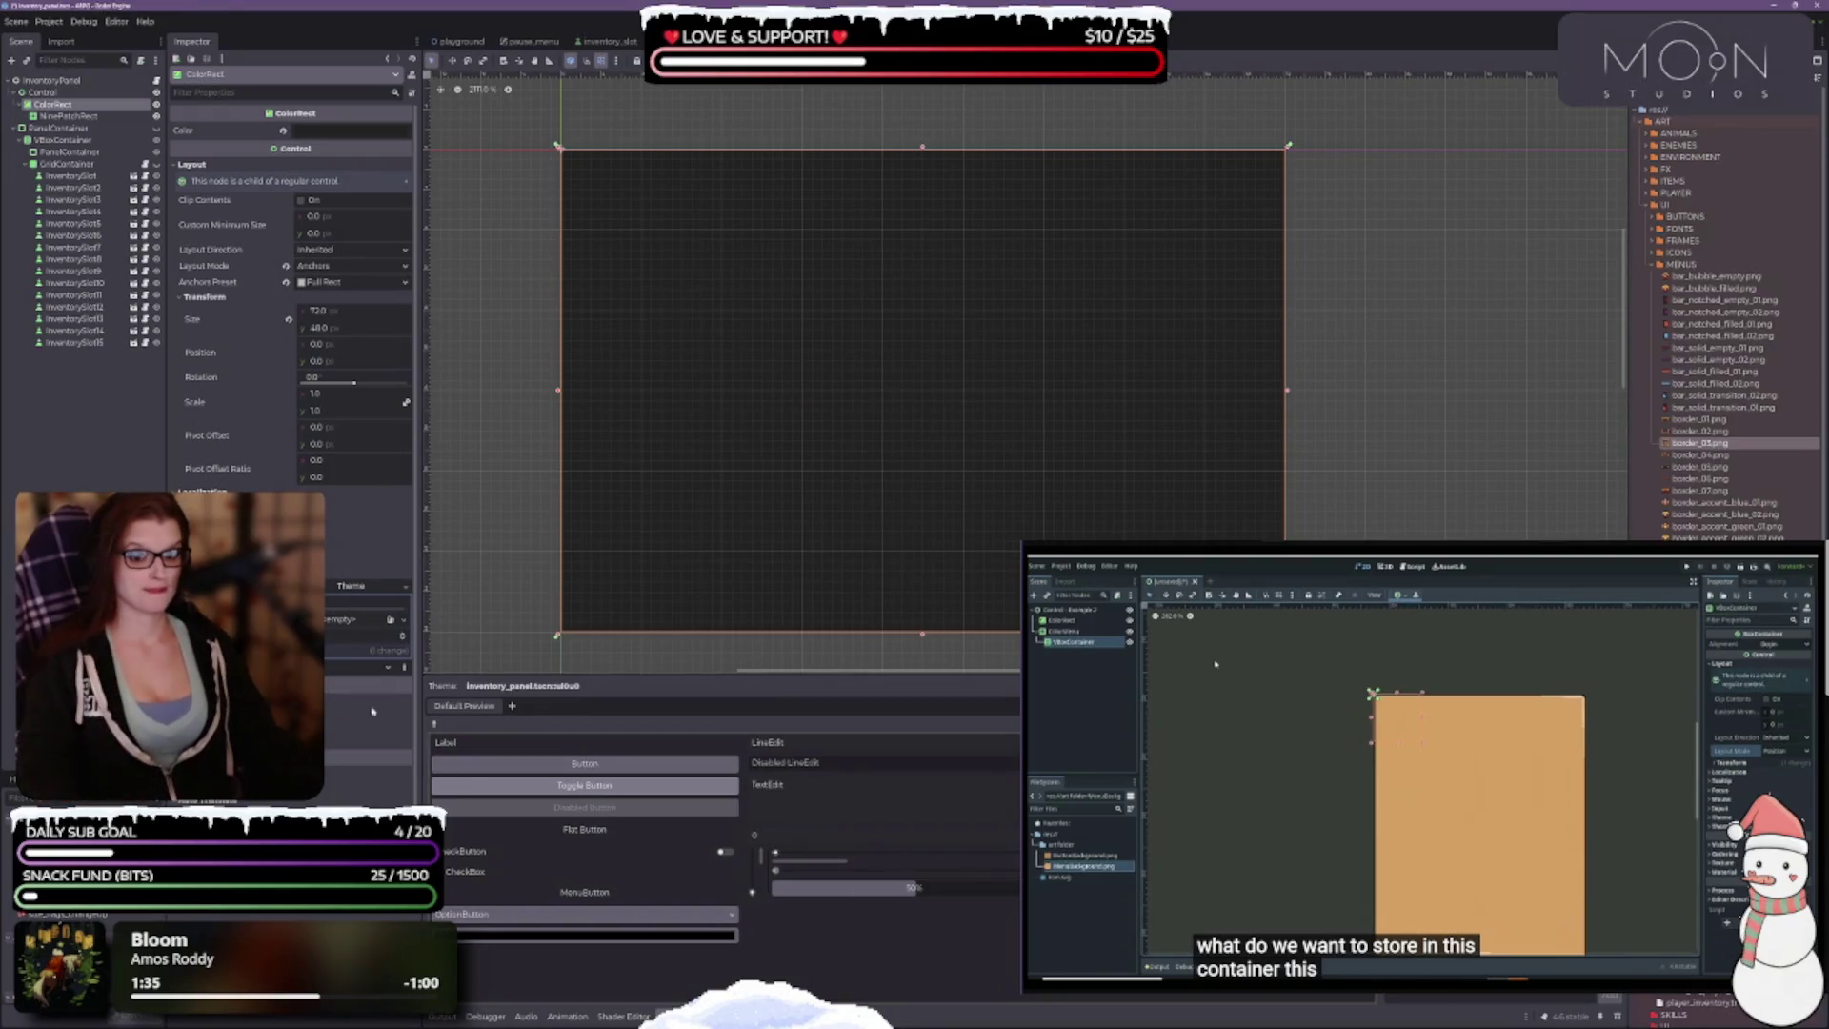
Step: Clear the ColorRect's theme and select the NinePatchRect node
{"action": "left_click", "coordinate": [404, 585]}
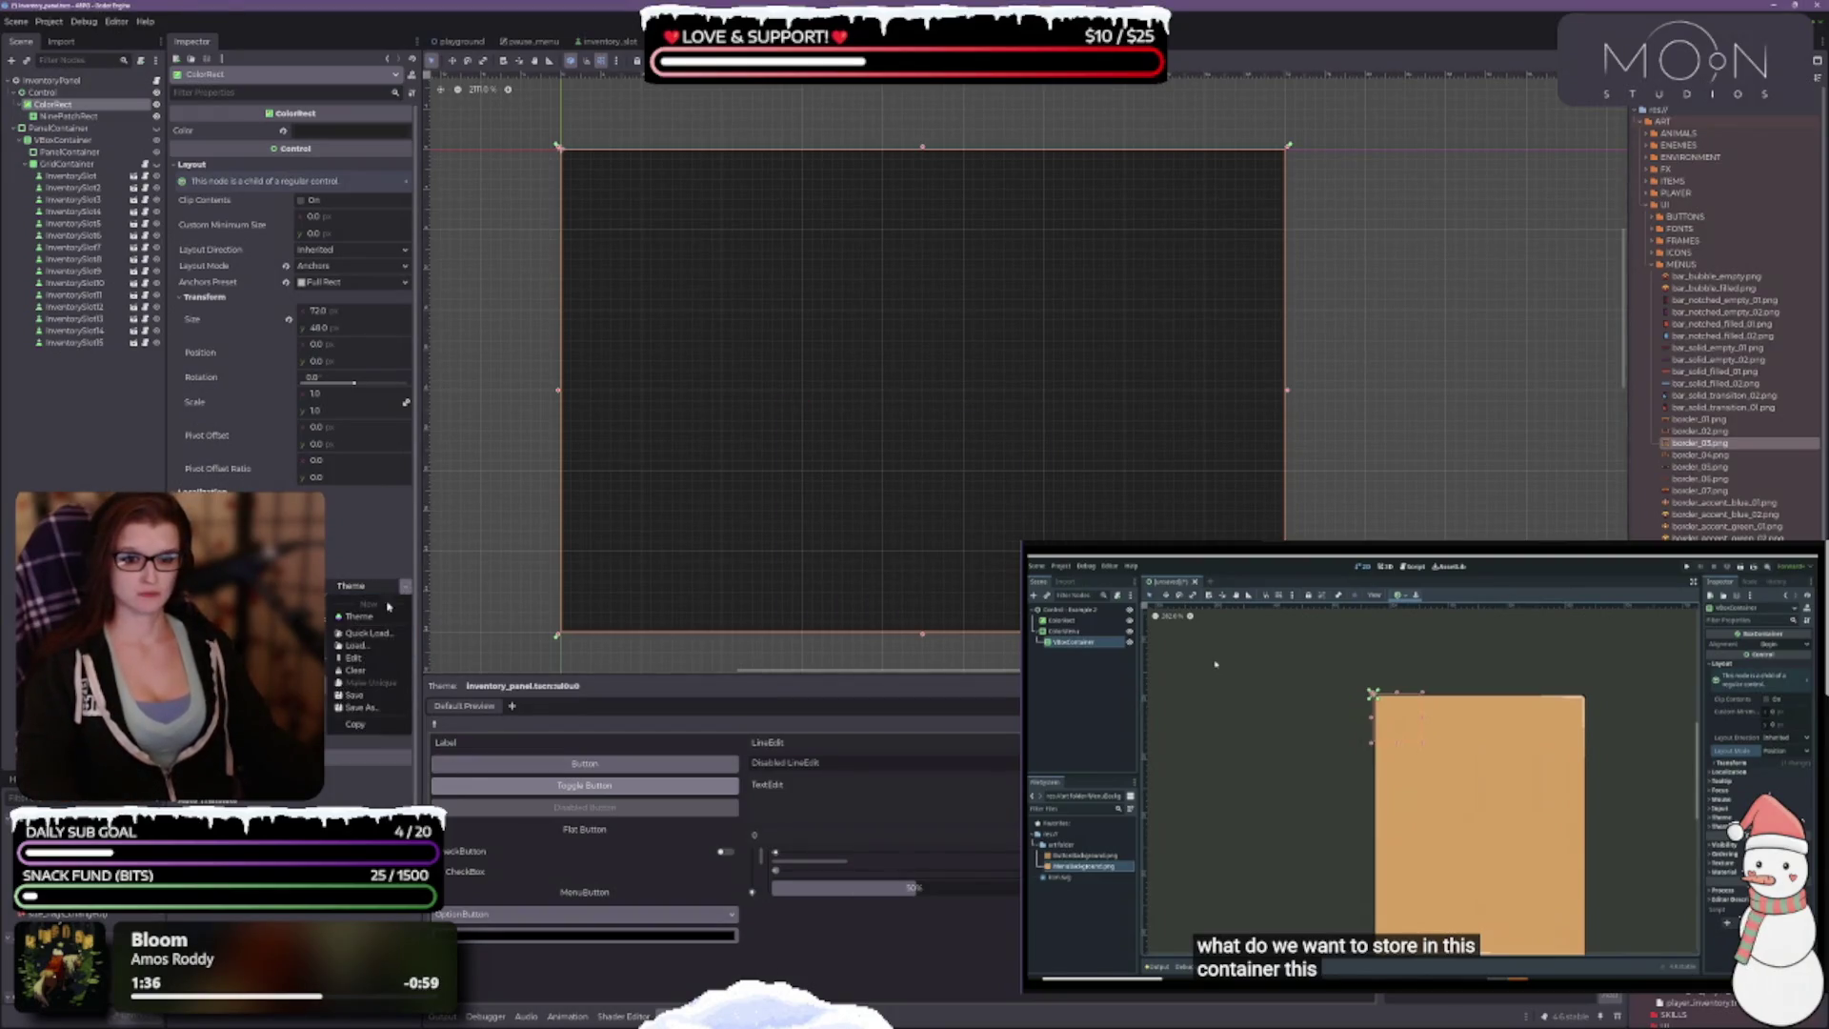
{"action": "left_click", "coordinate": [357, 671]}
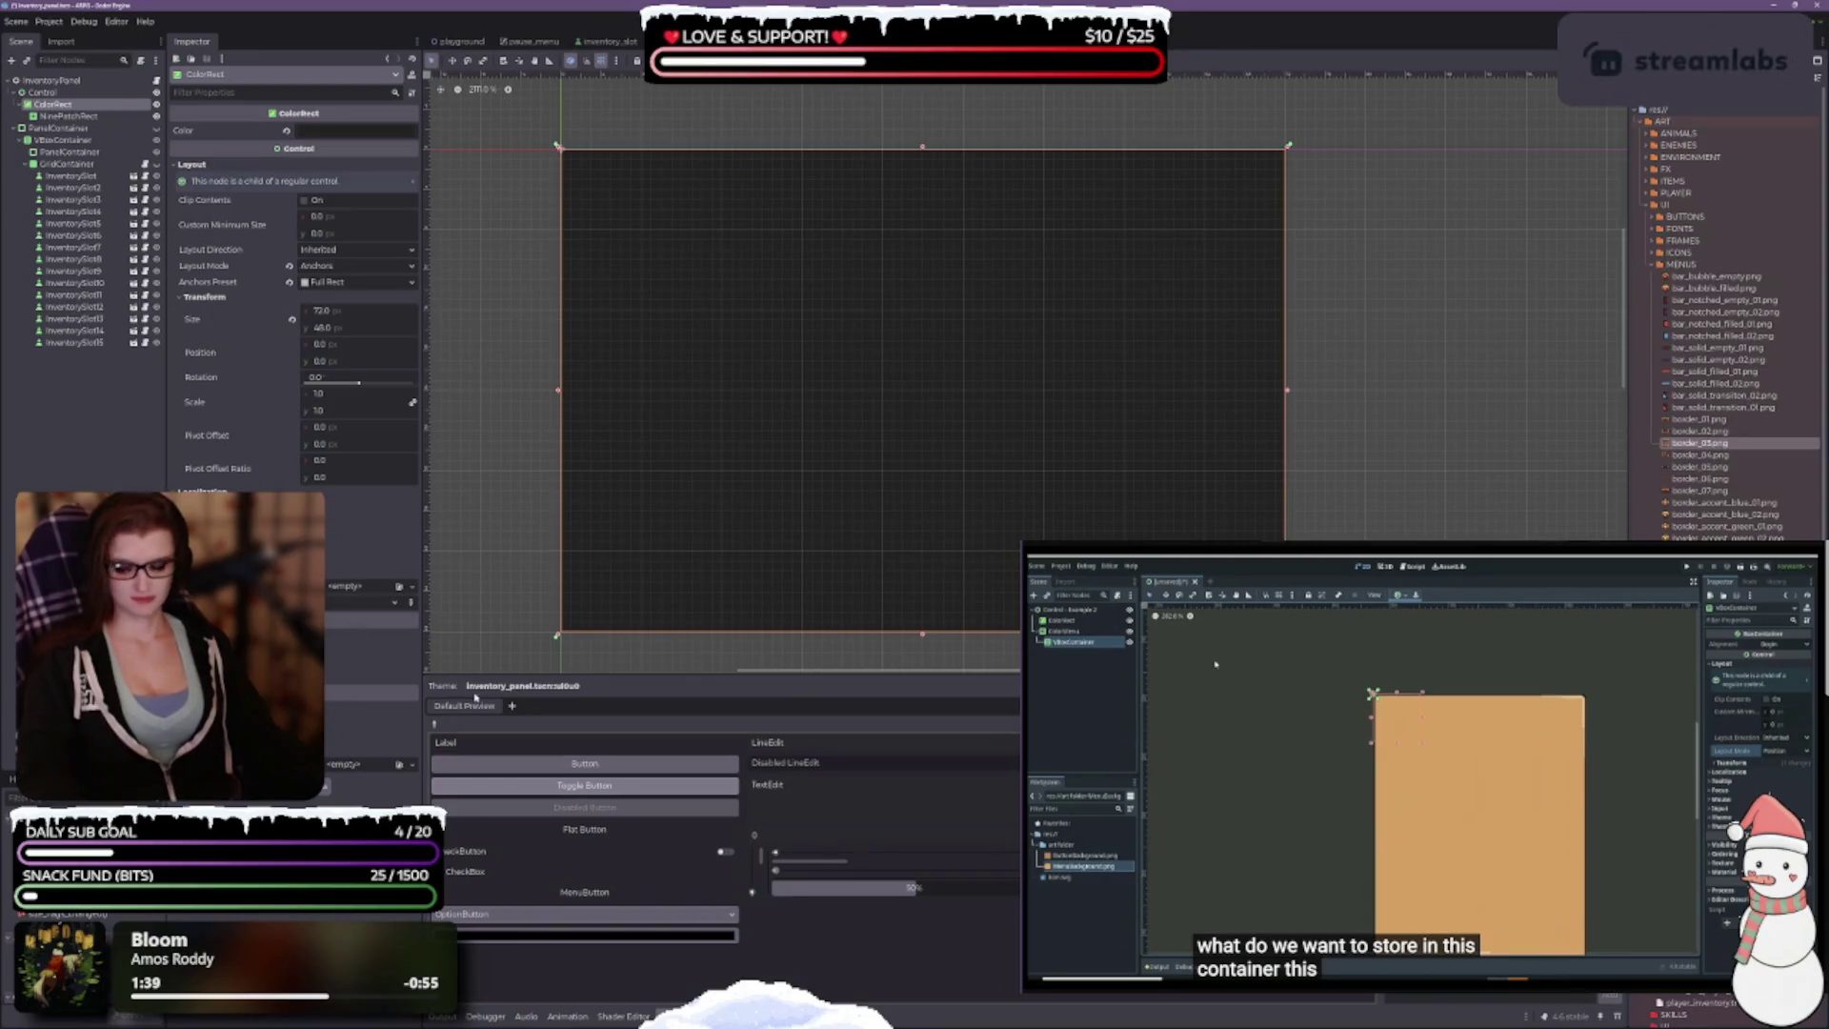
{"action": "scroll", "coordinate": [746, 375], "scroll_direction": "down", "scroll_amount": 2}
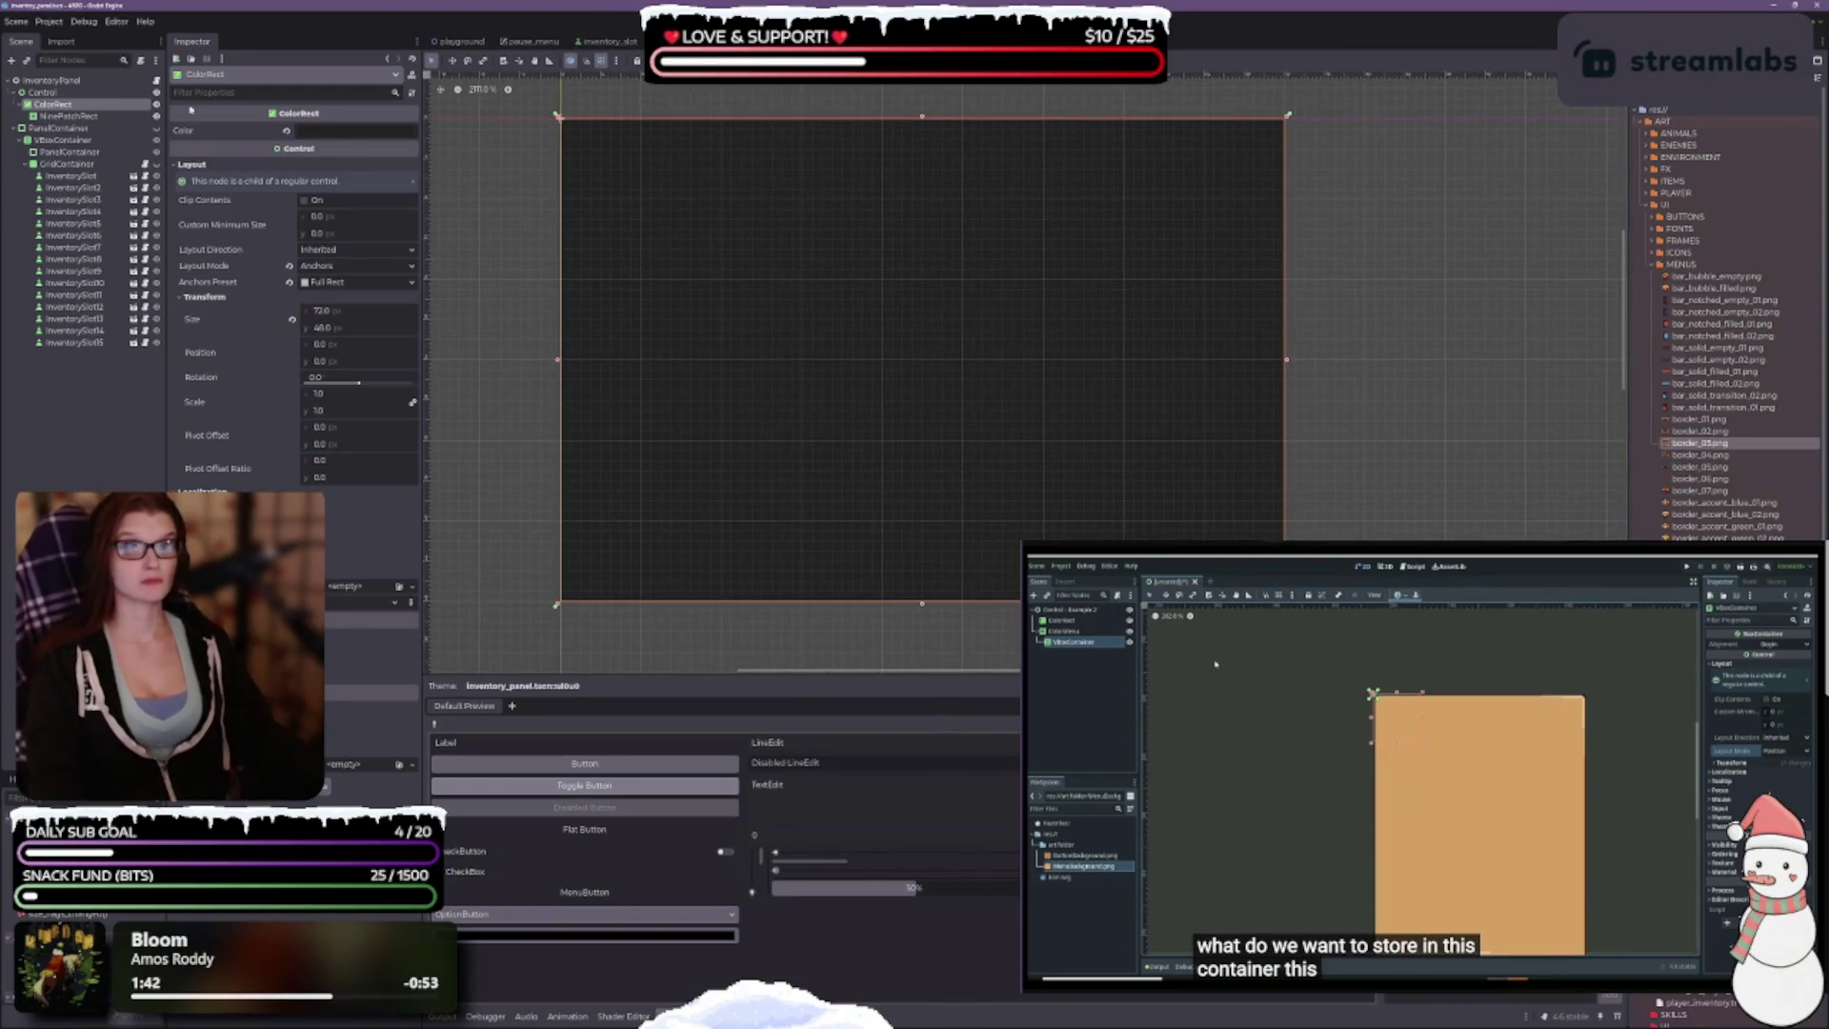
{"action": "left_click", "coordinate": [107, 118]}
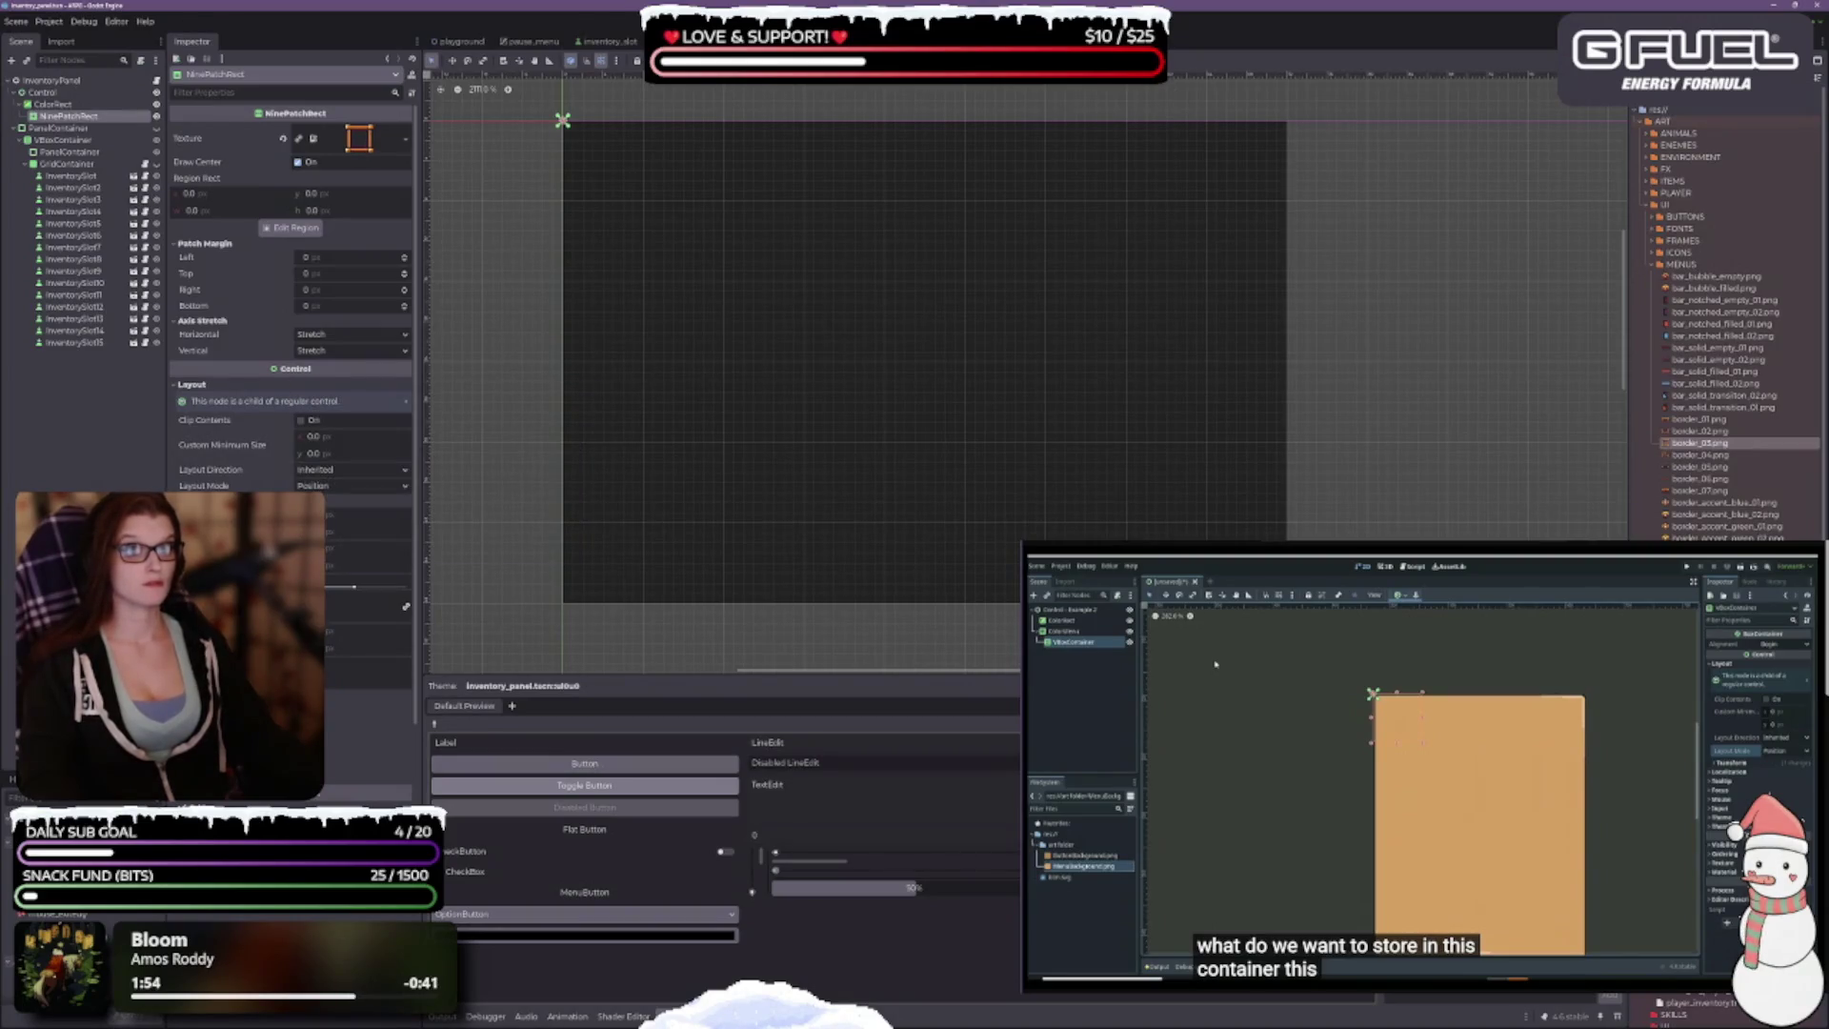
Step: Give the NinePatchRect Full Rect anchors and fill its patch margins with 8
{"action": "left_click", "coordinate": [735, 60]}
{"action": "left_click", "coordinate": [790, 151]}
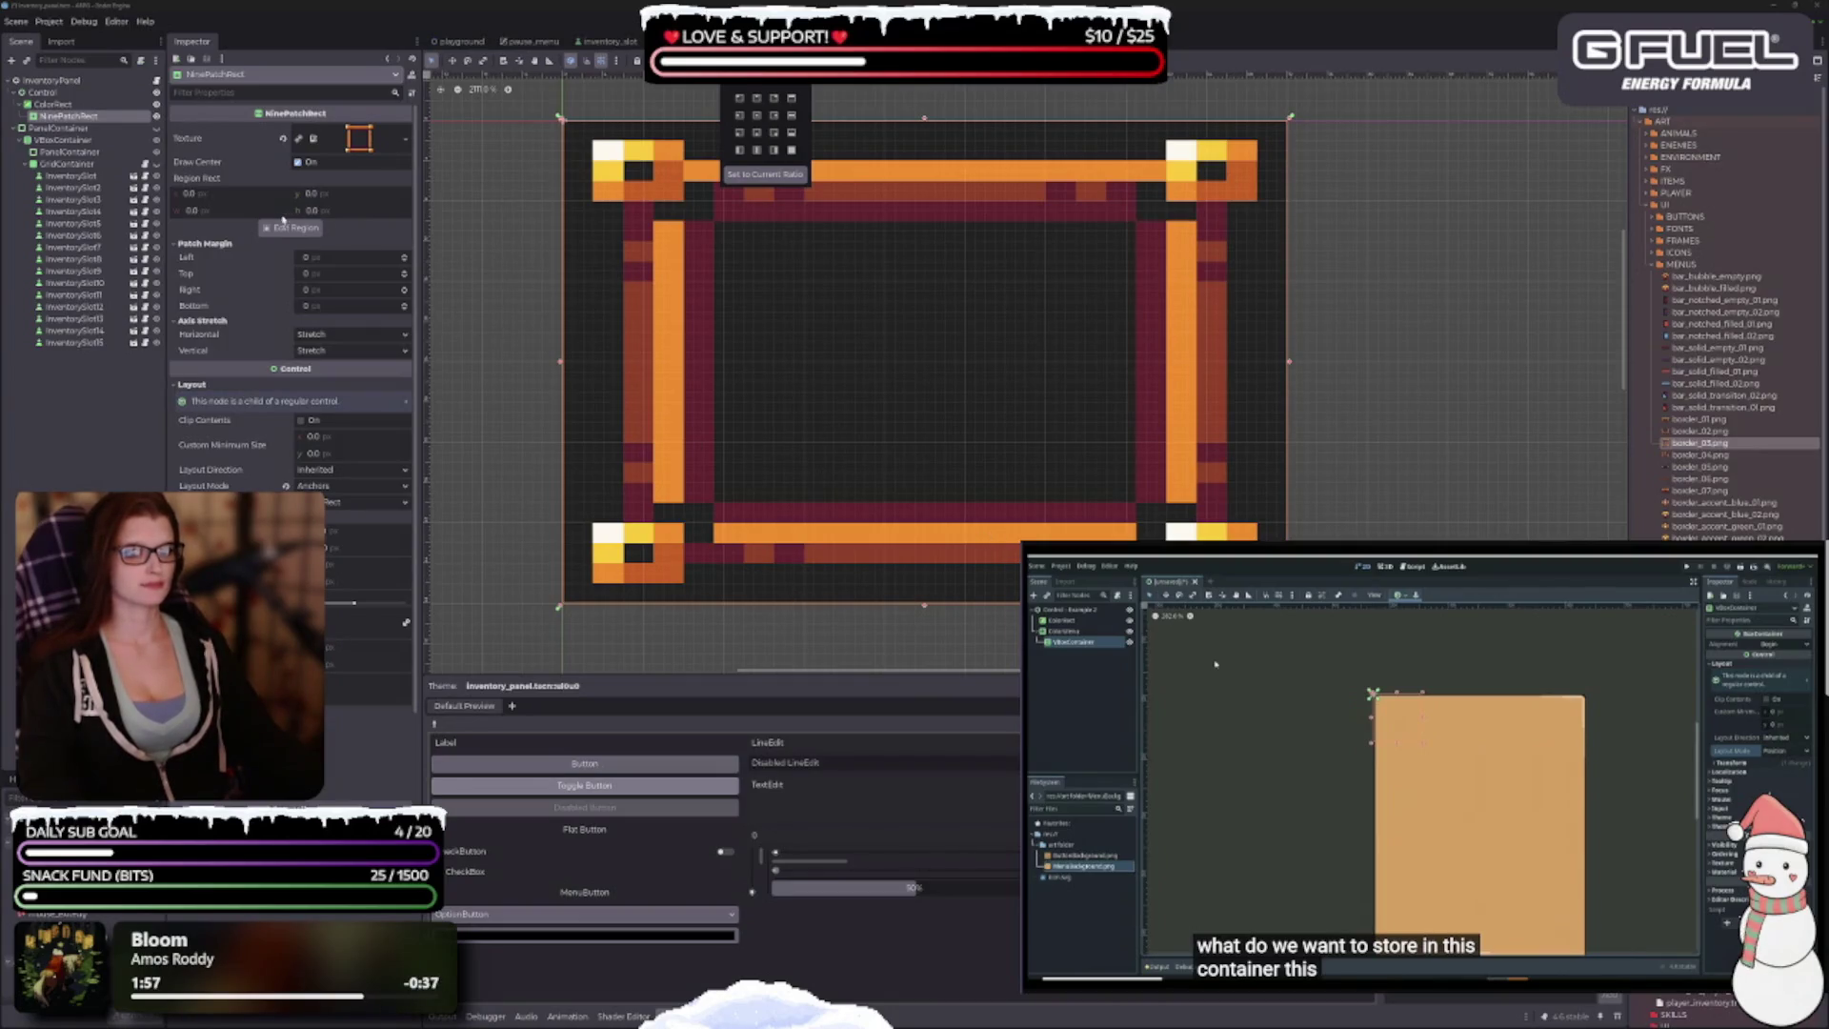
{"action": "left_click", "coordinate": [335, 261]}
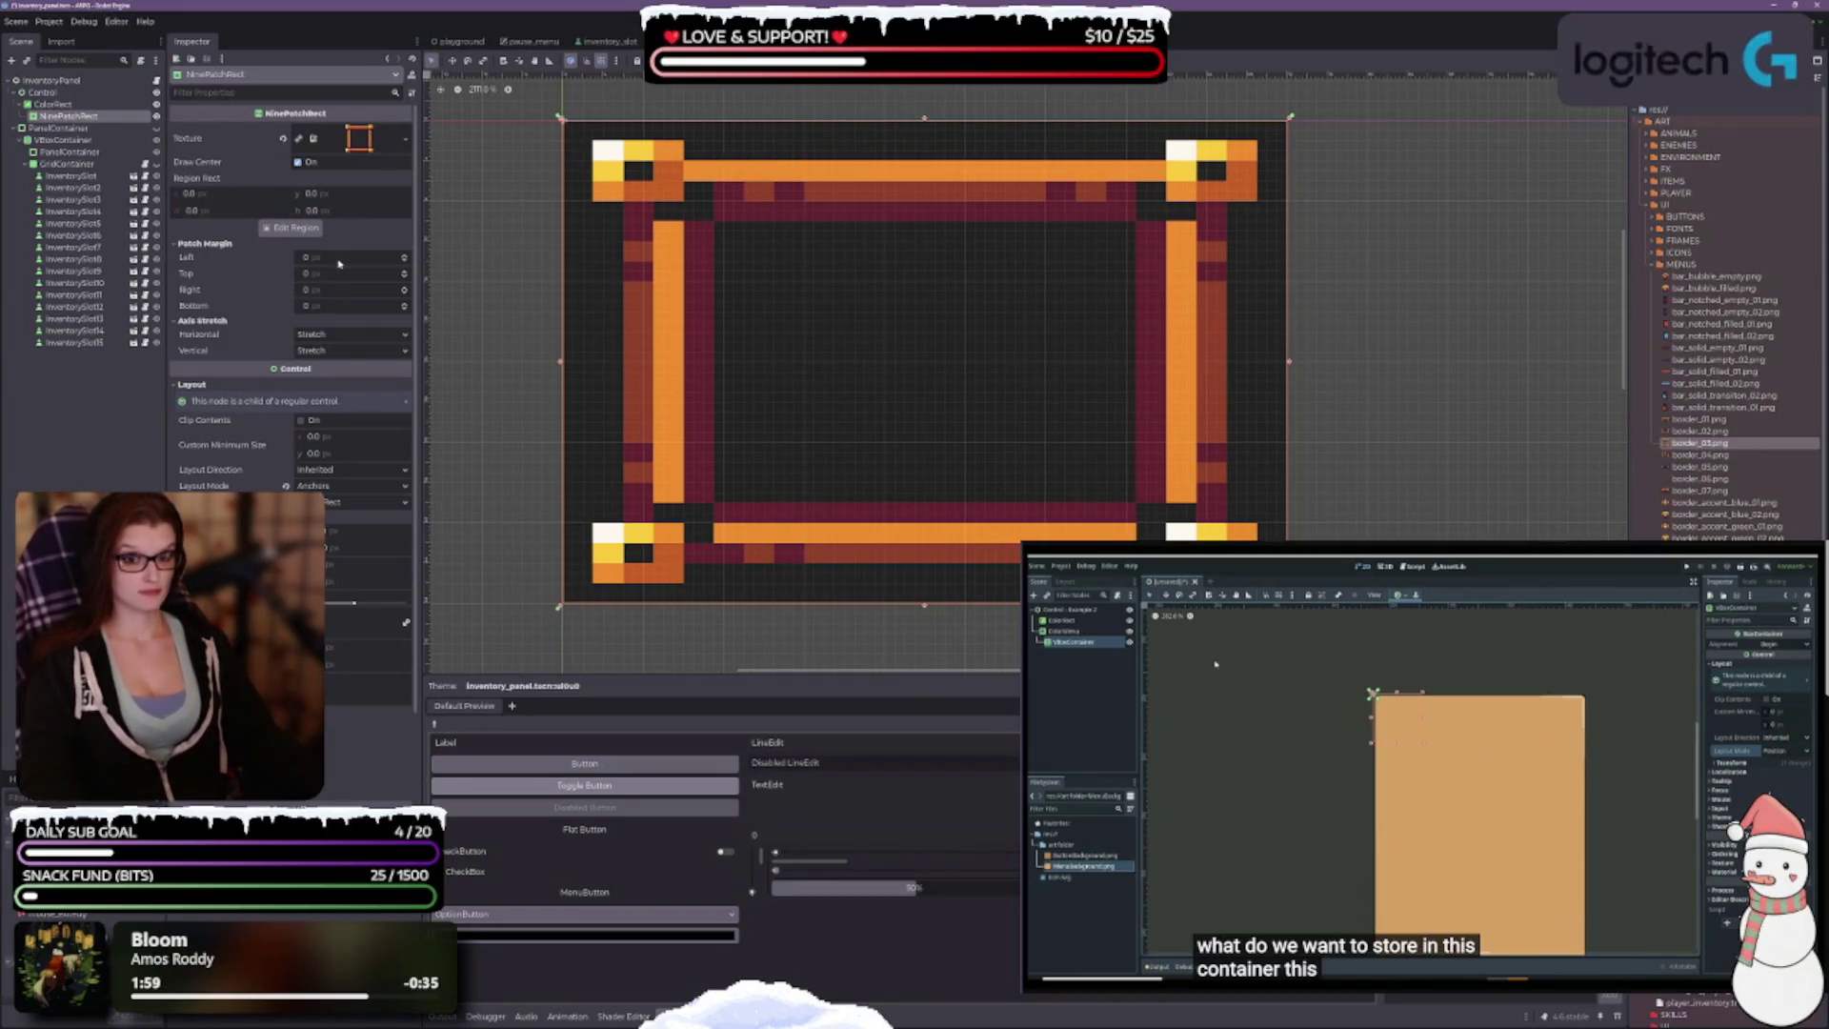
{"action": "left_click", "coordinate": [340, 257]}
{"action": "key", "text": "Tab"}
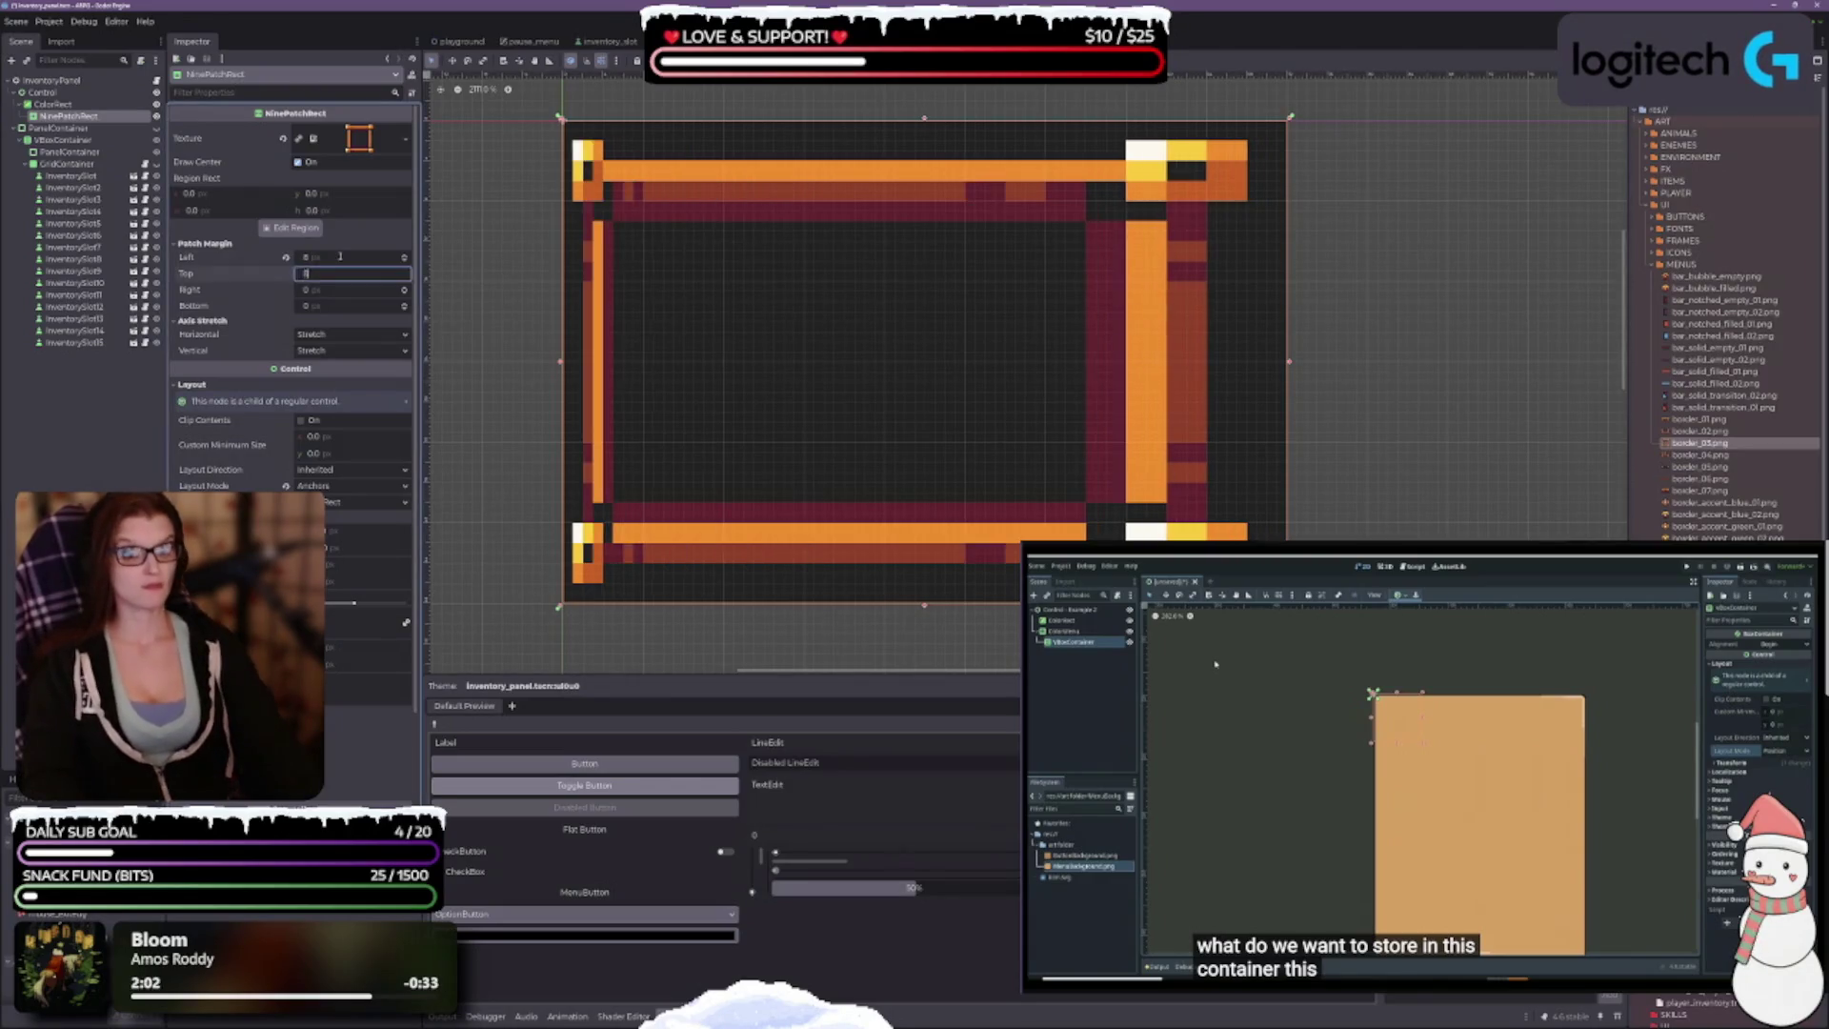
{"action": "type", "text": "8"}
{"action": "key", "text": "Tab"}
{"action": "type", "text": "8"}
{"action": "key", "text": "Tab"}
{"action": "type", "text": "8"}
{"action": "key", "text": "Return"}
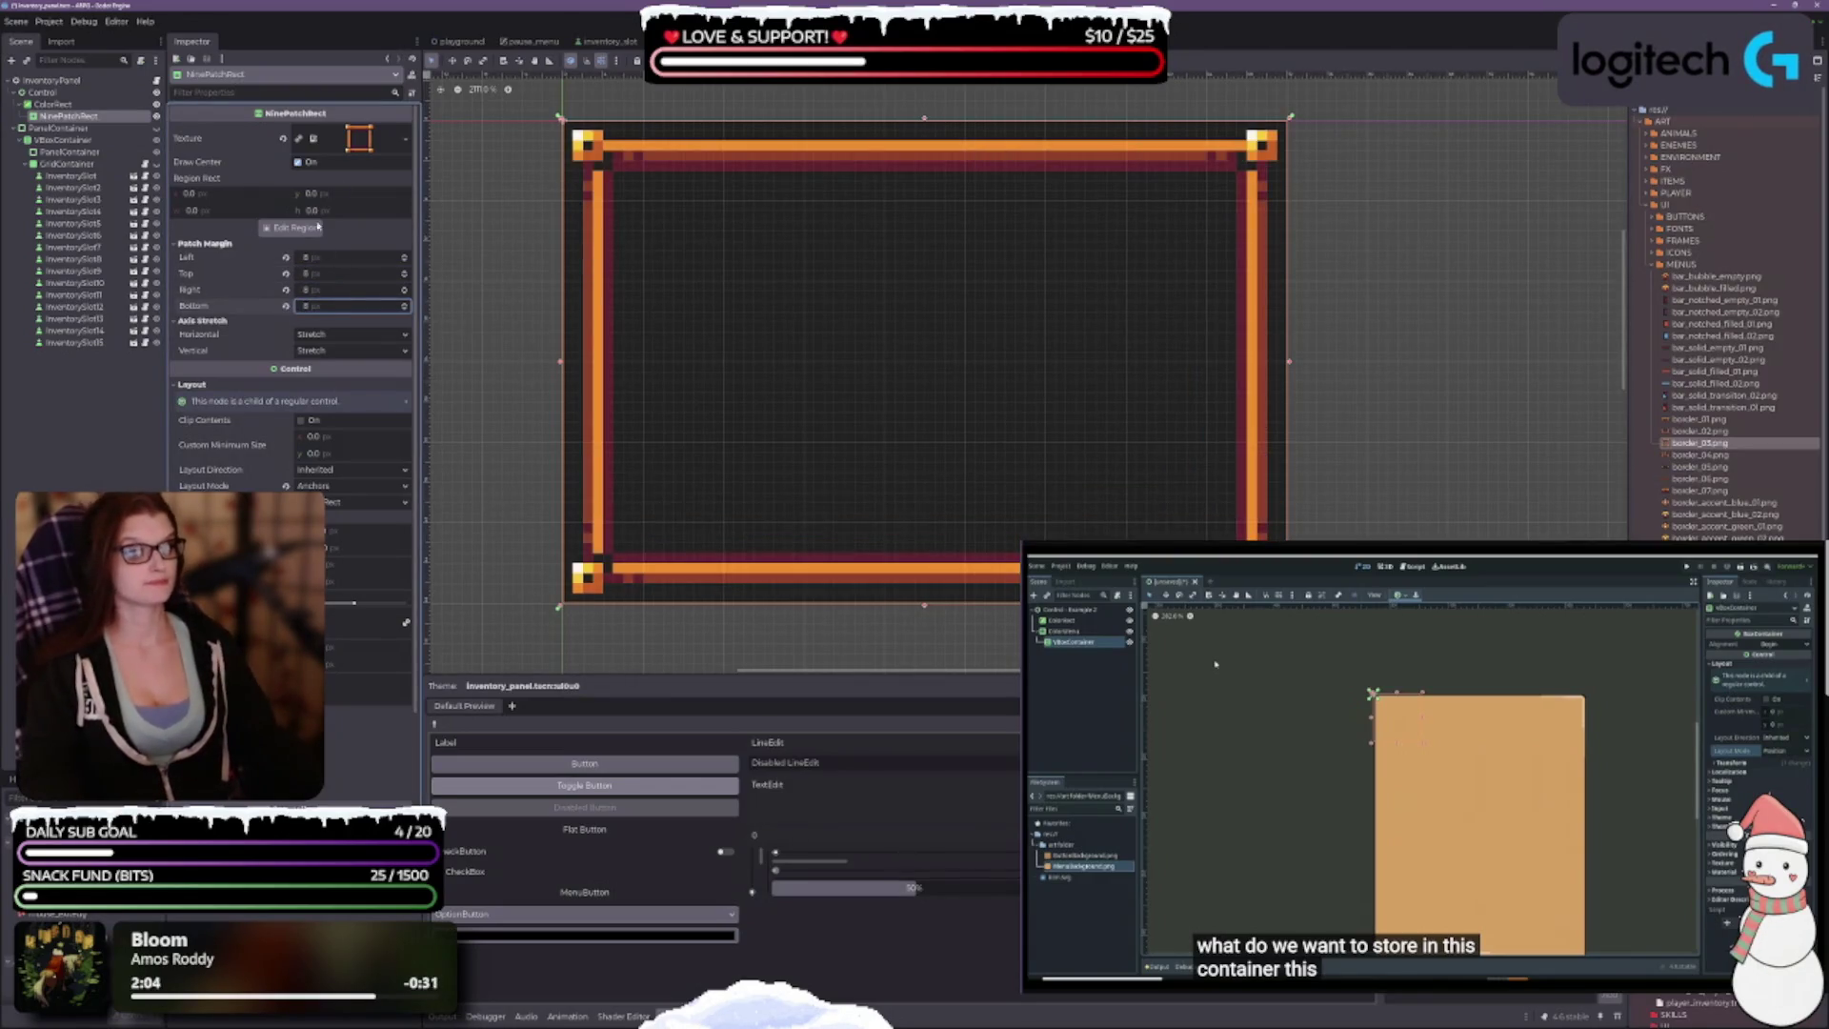
Step: Set the NinePatchRect's horizontal and vertical axis stretch to Tile Fit
{"action": "scroll", "coordinate": [787, 309], "scroll_direction": "up", "scroll_amount": 1}
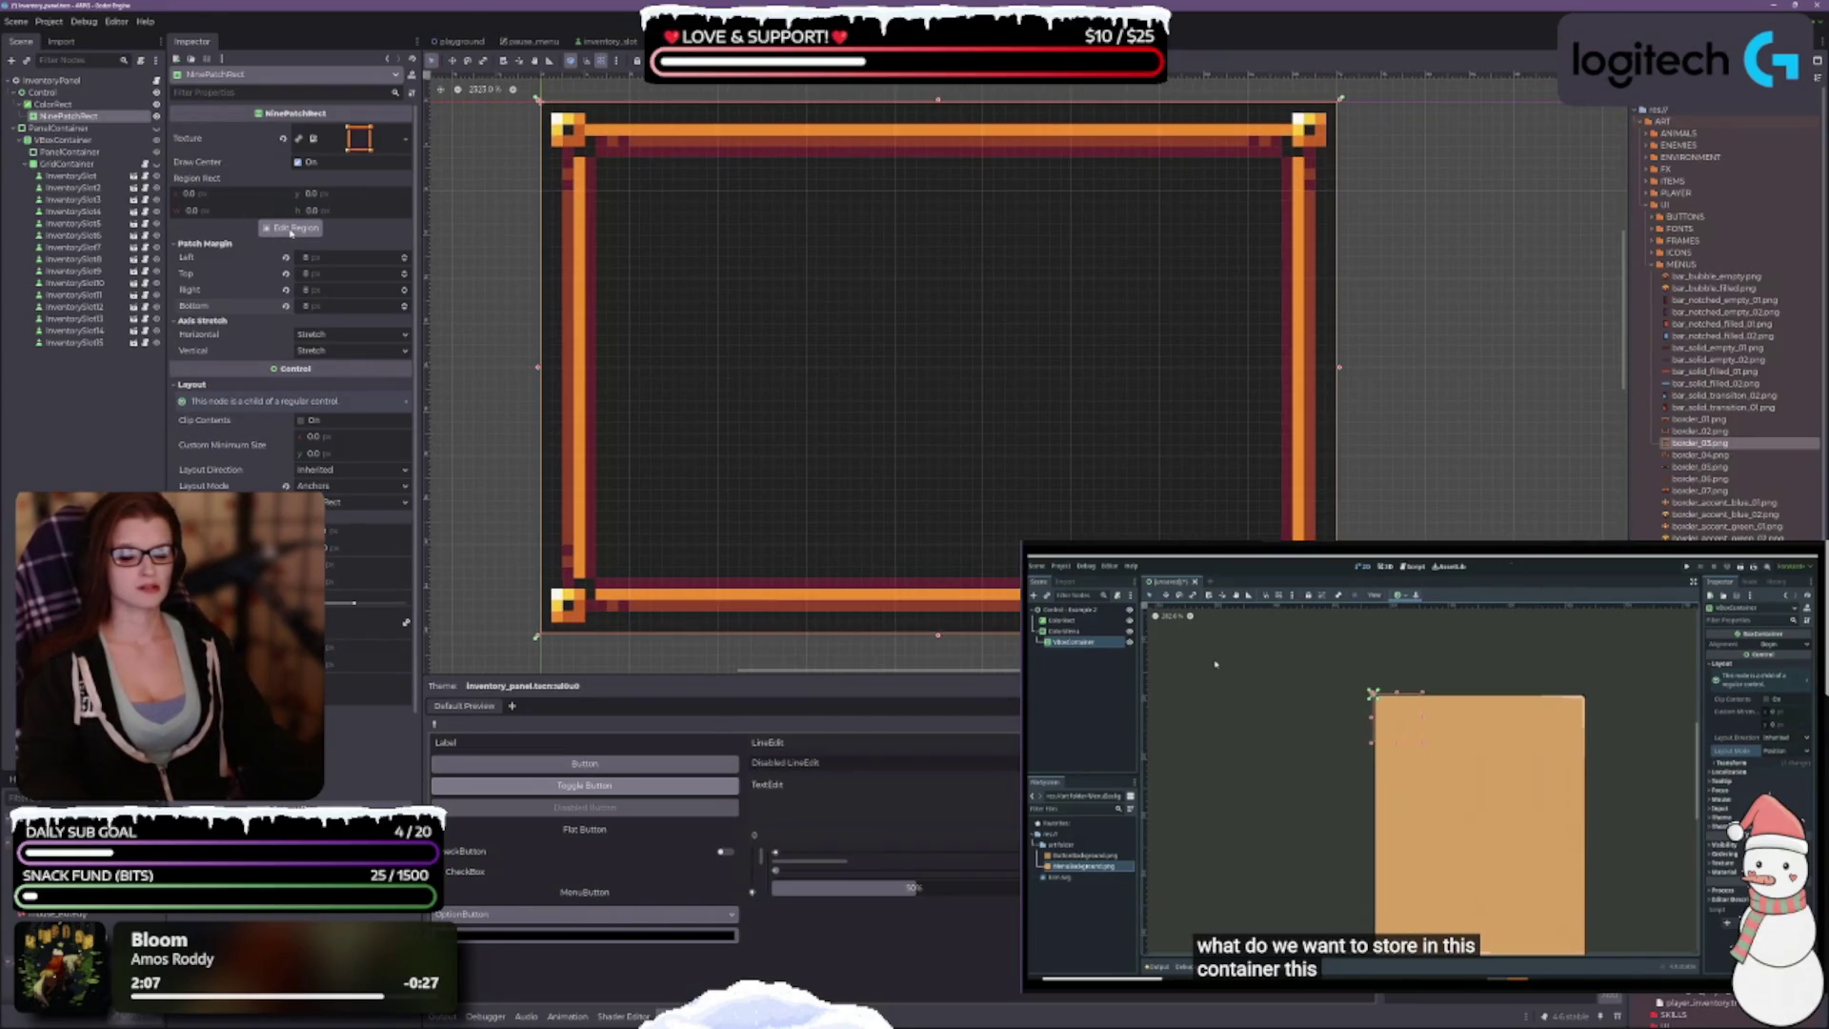
{"action": "left_click", "coordinate": [343, 334]}
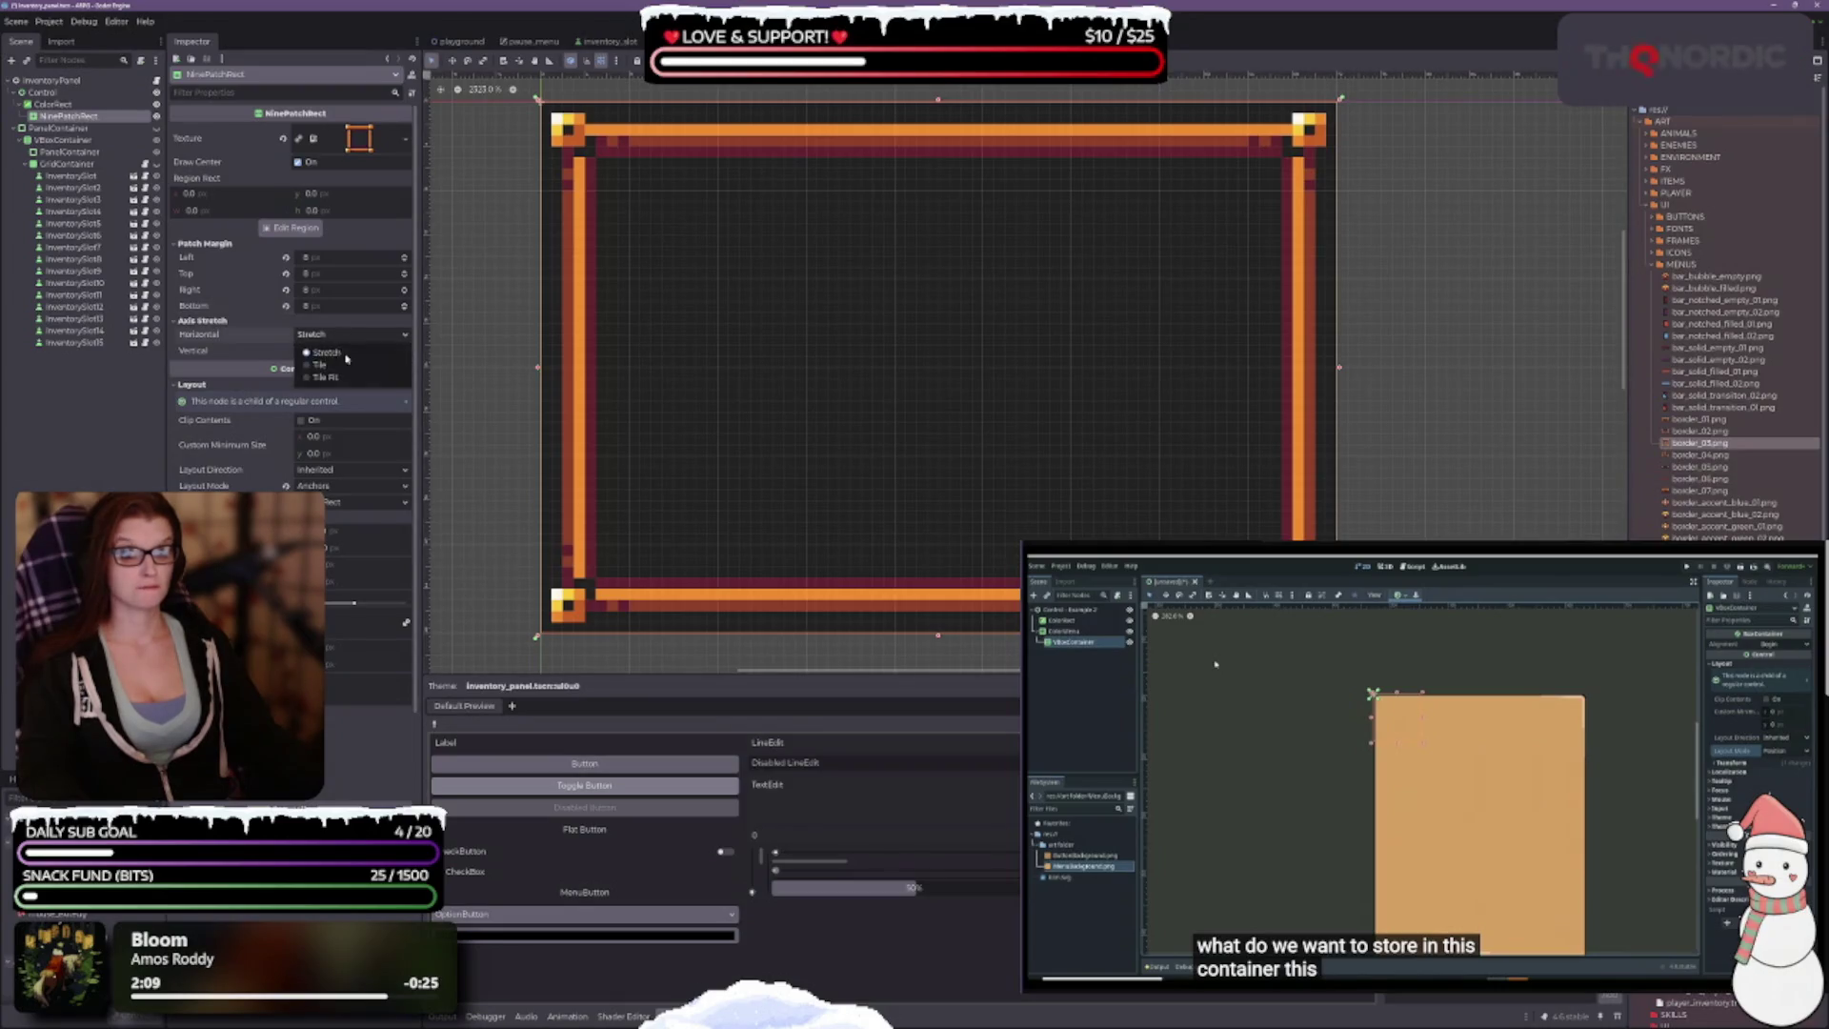
{"action": "left_click", "coordinate": [325, 377]}
{"action": "left_click", "coordinate": [343, 351]}
{"action": "left_click", "coordinate": [324, 394]}
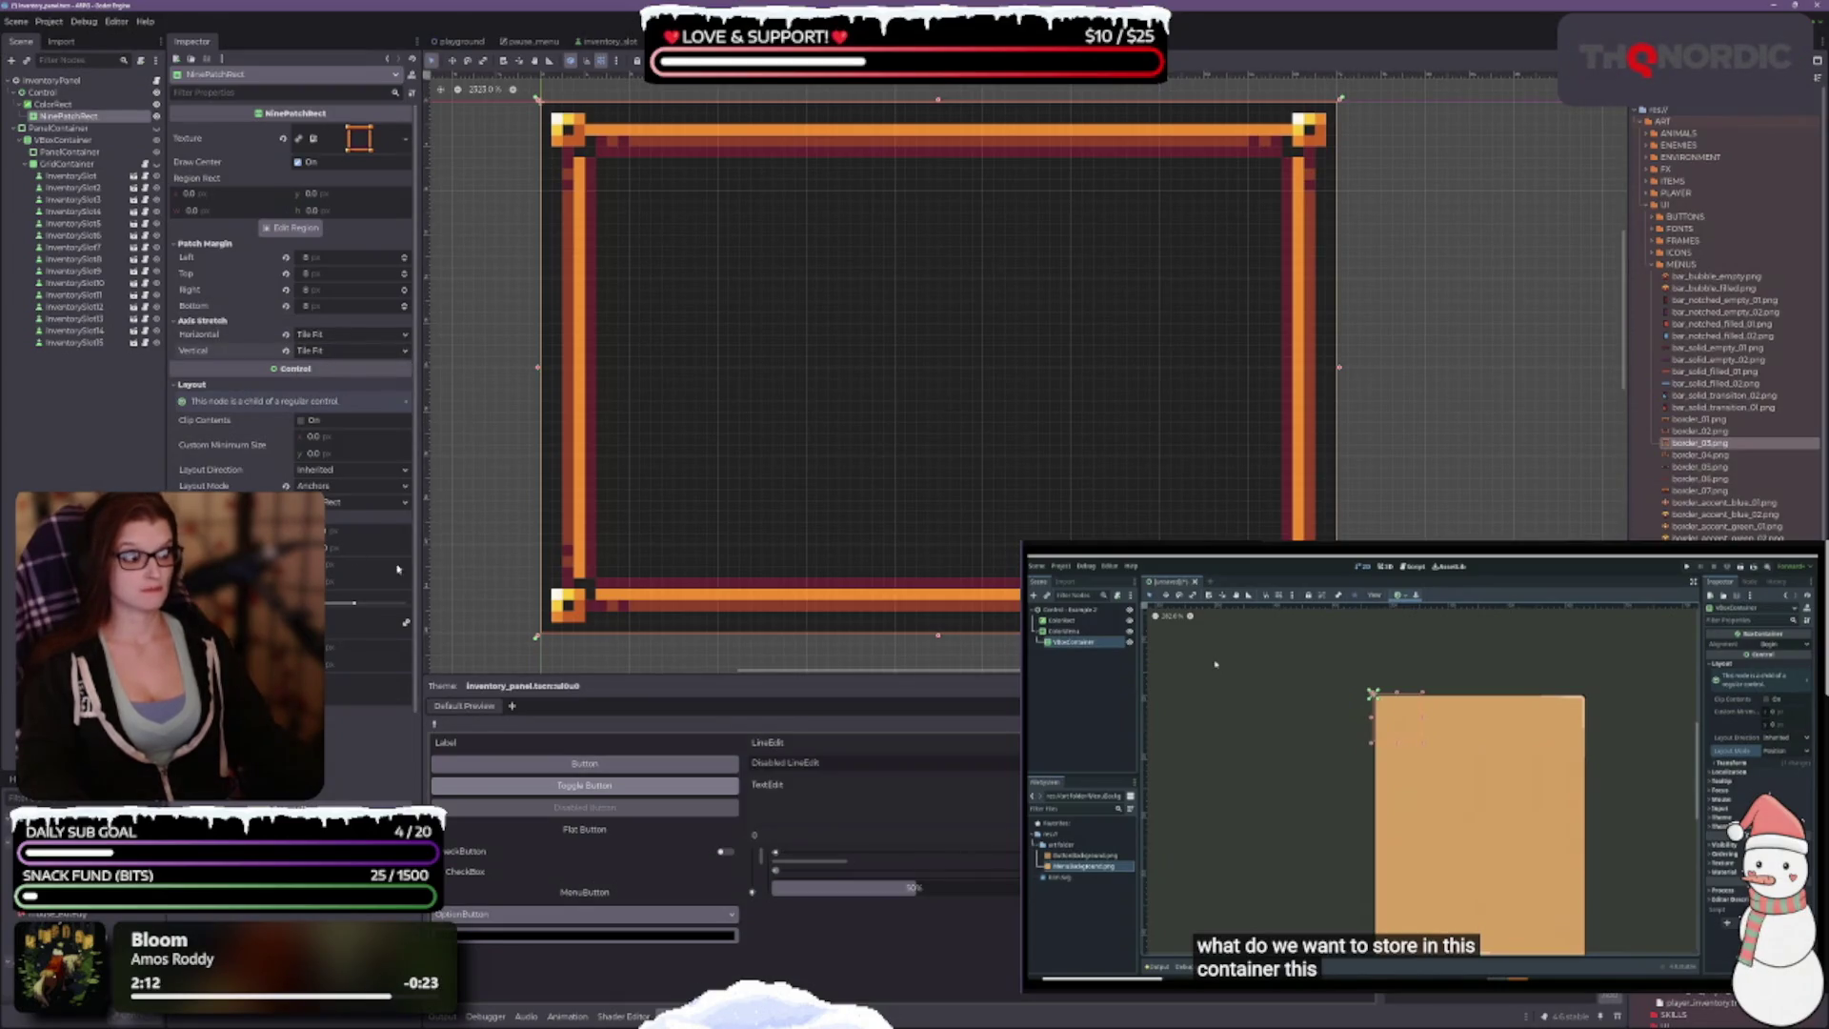
{"action": "scroll", "coordinate": [739, 392], "scroll_direction": "down", "scroll_amount": 3}
{"action": "scroll", "coordinate": [962, 395], "scroll_direction": "down", "scroll_amount": 2}
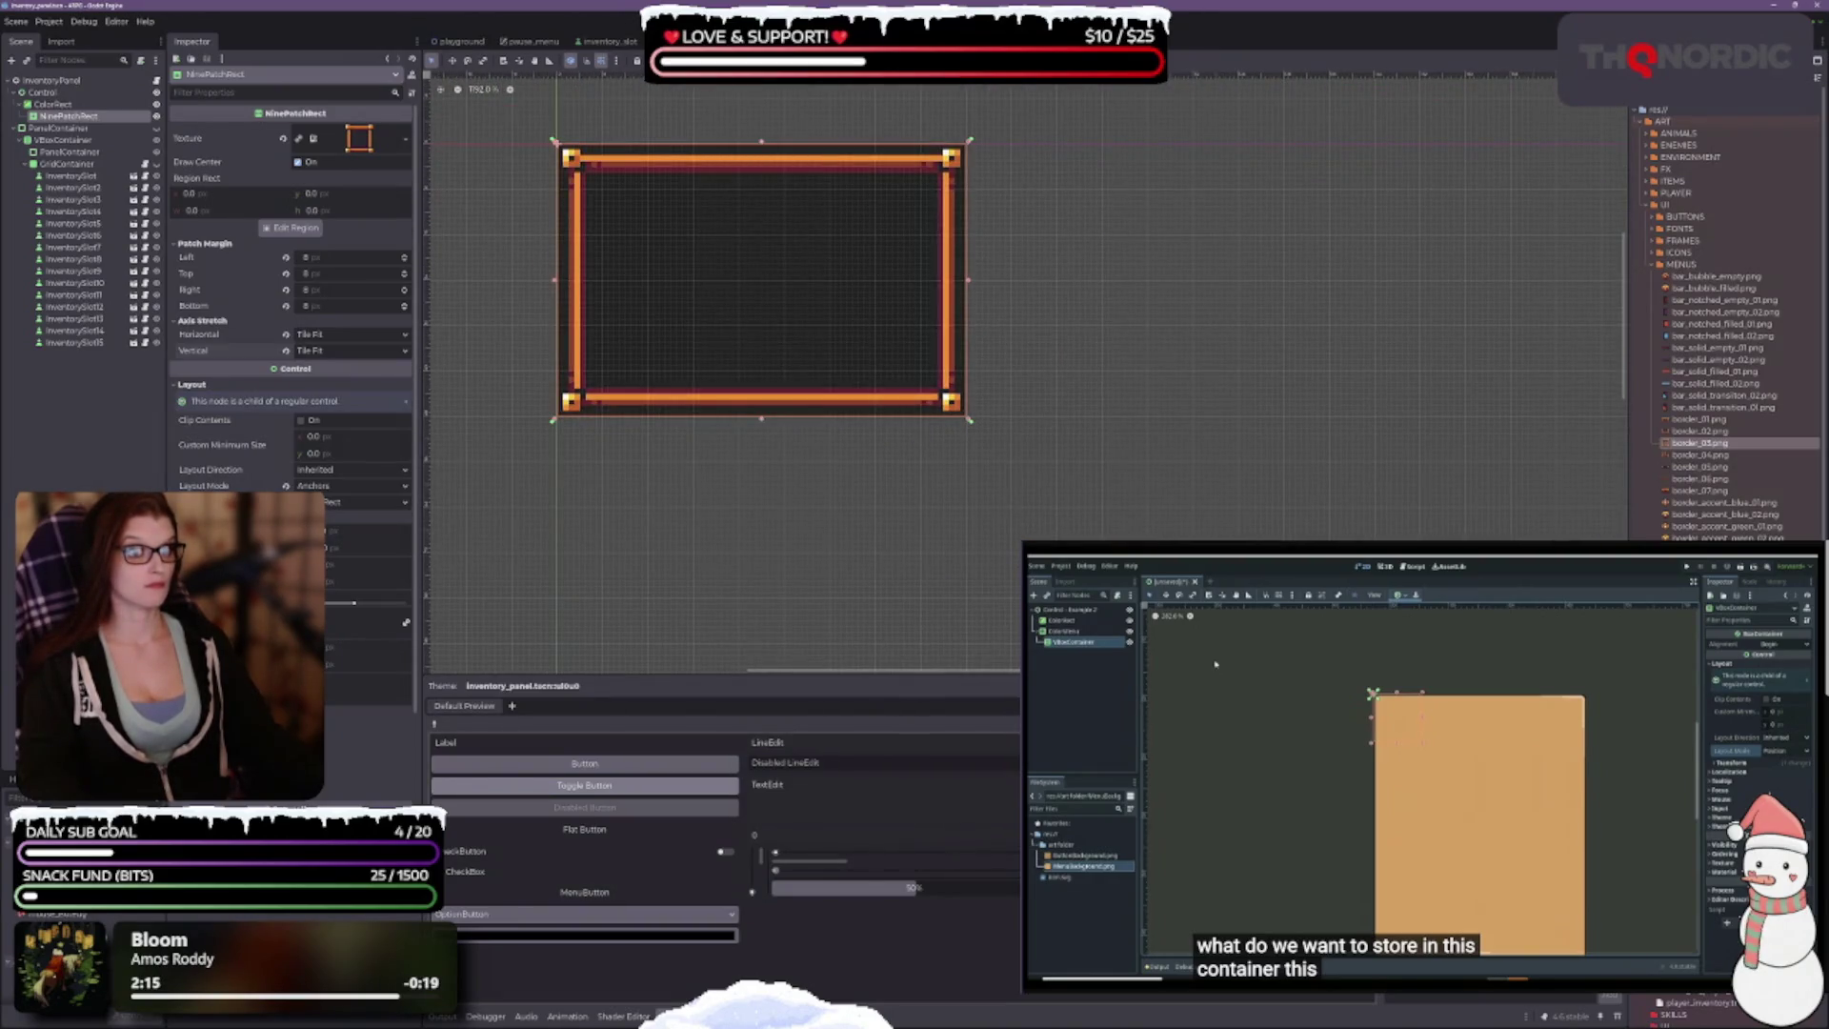
Step: Resize the ColorRect background to 64×40 on the canvas, undoing one oversized drag
{"action": "left_click", "coordinate": [811, 442]}
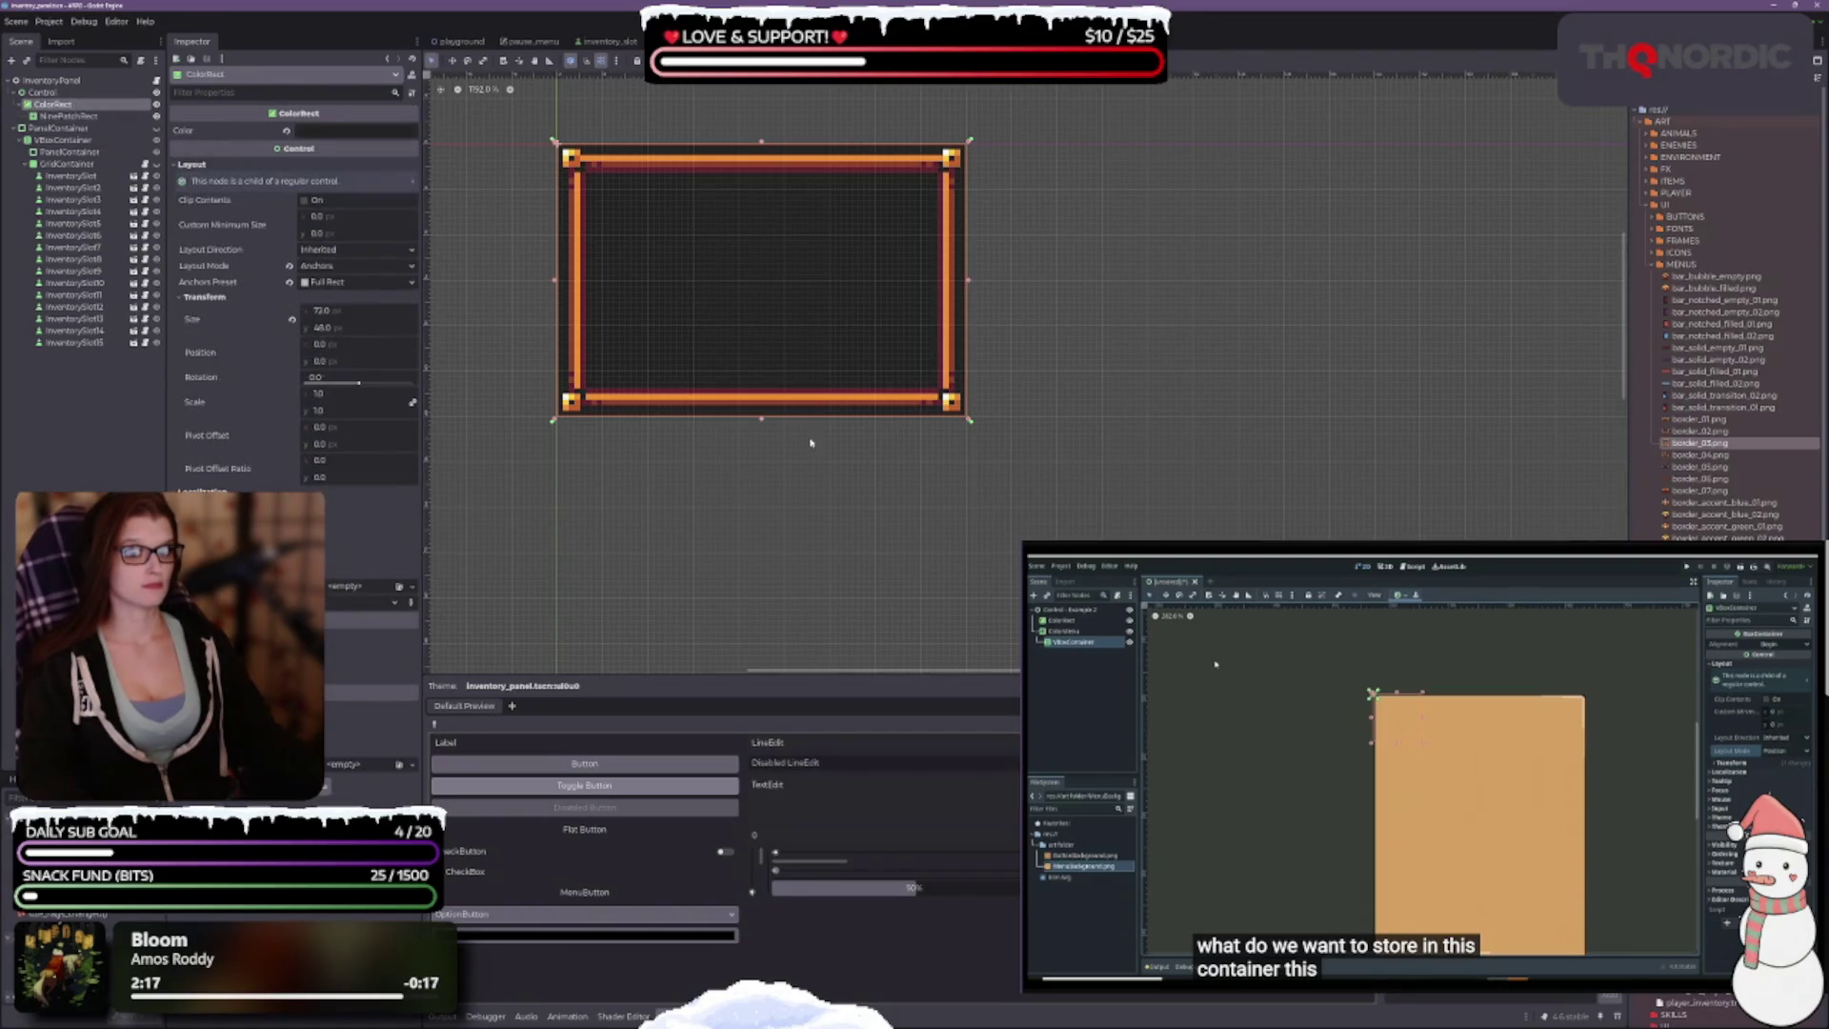
{"action": "left_click_drag", "start_coordinate": [968, 419], "coordinate": [1008, 474]}
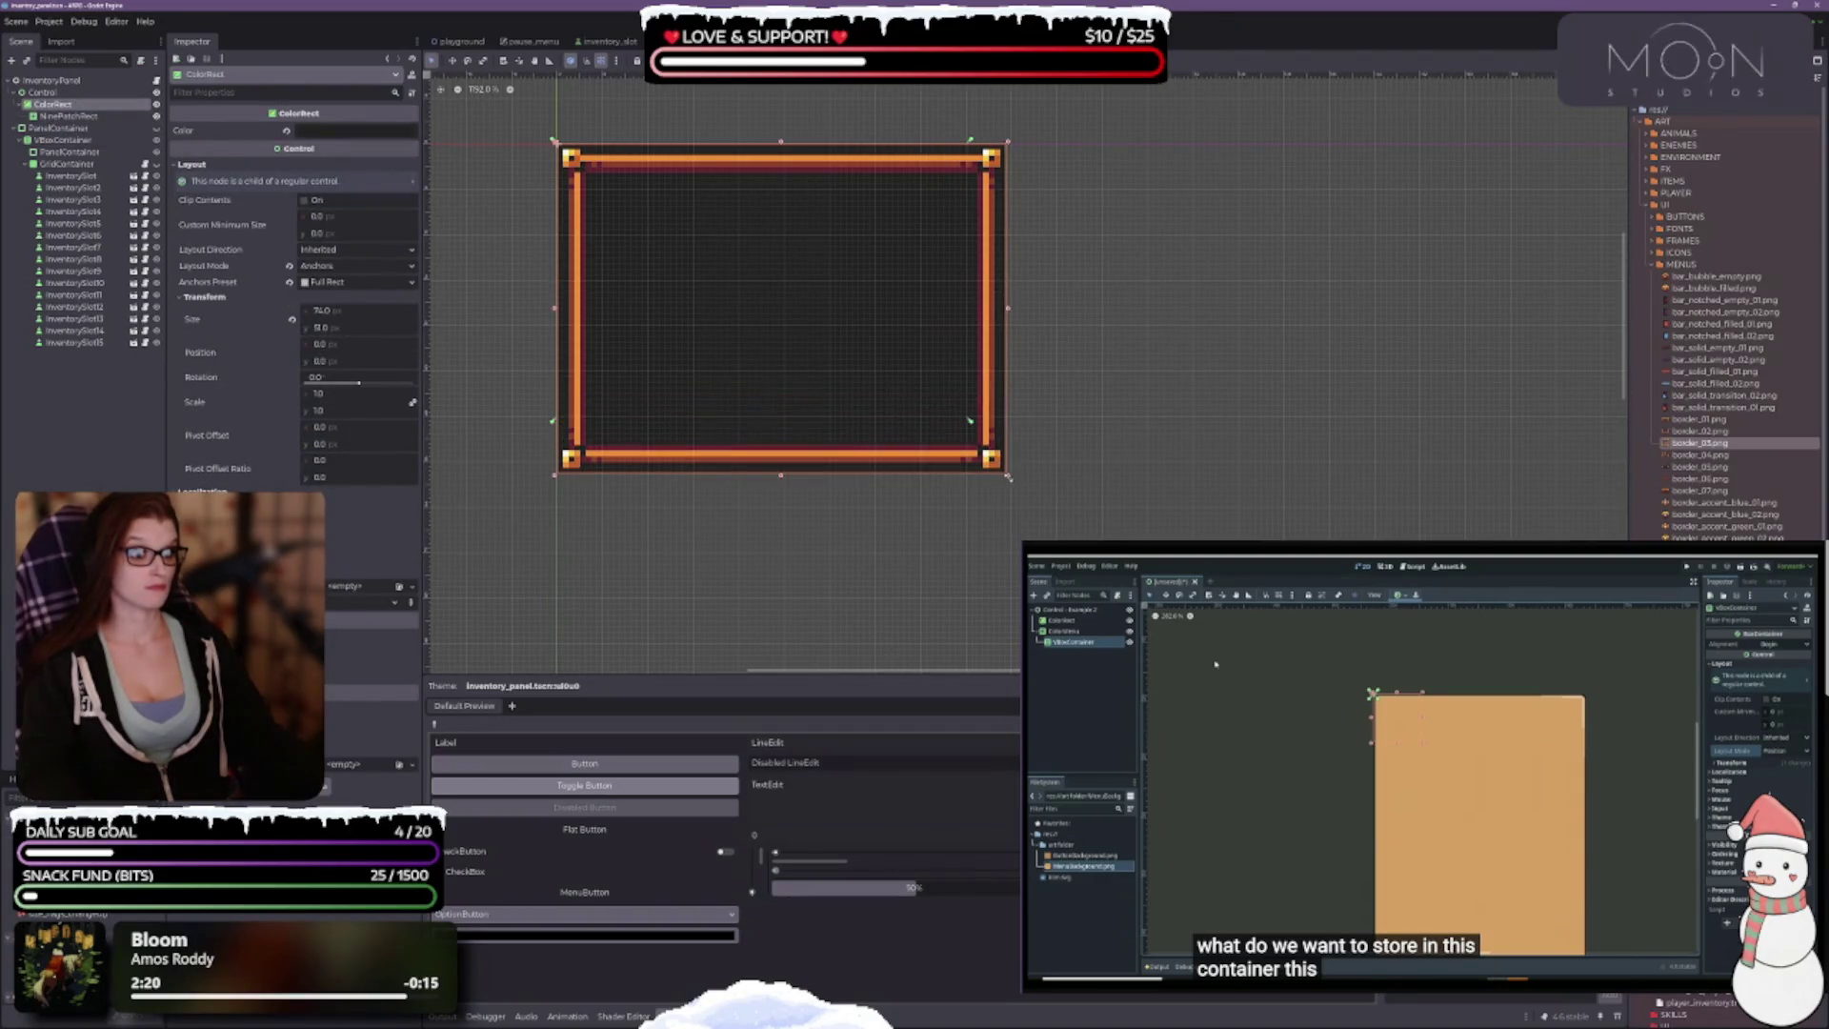
{"action": "key", "text": "ctrl+z"}
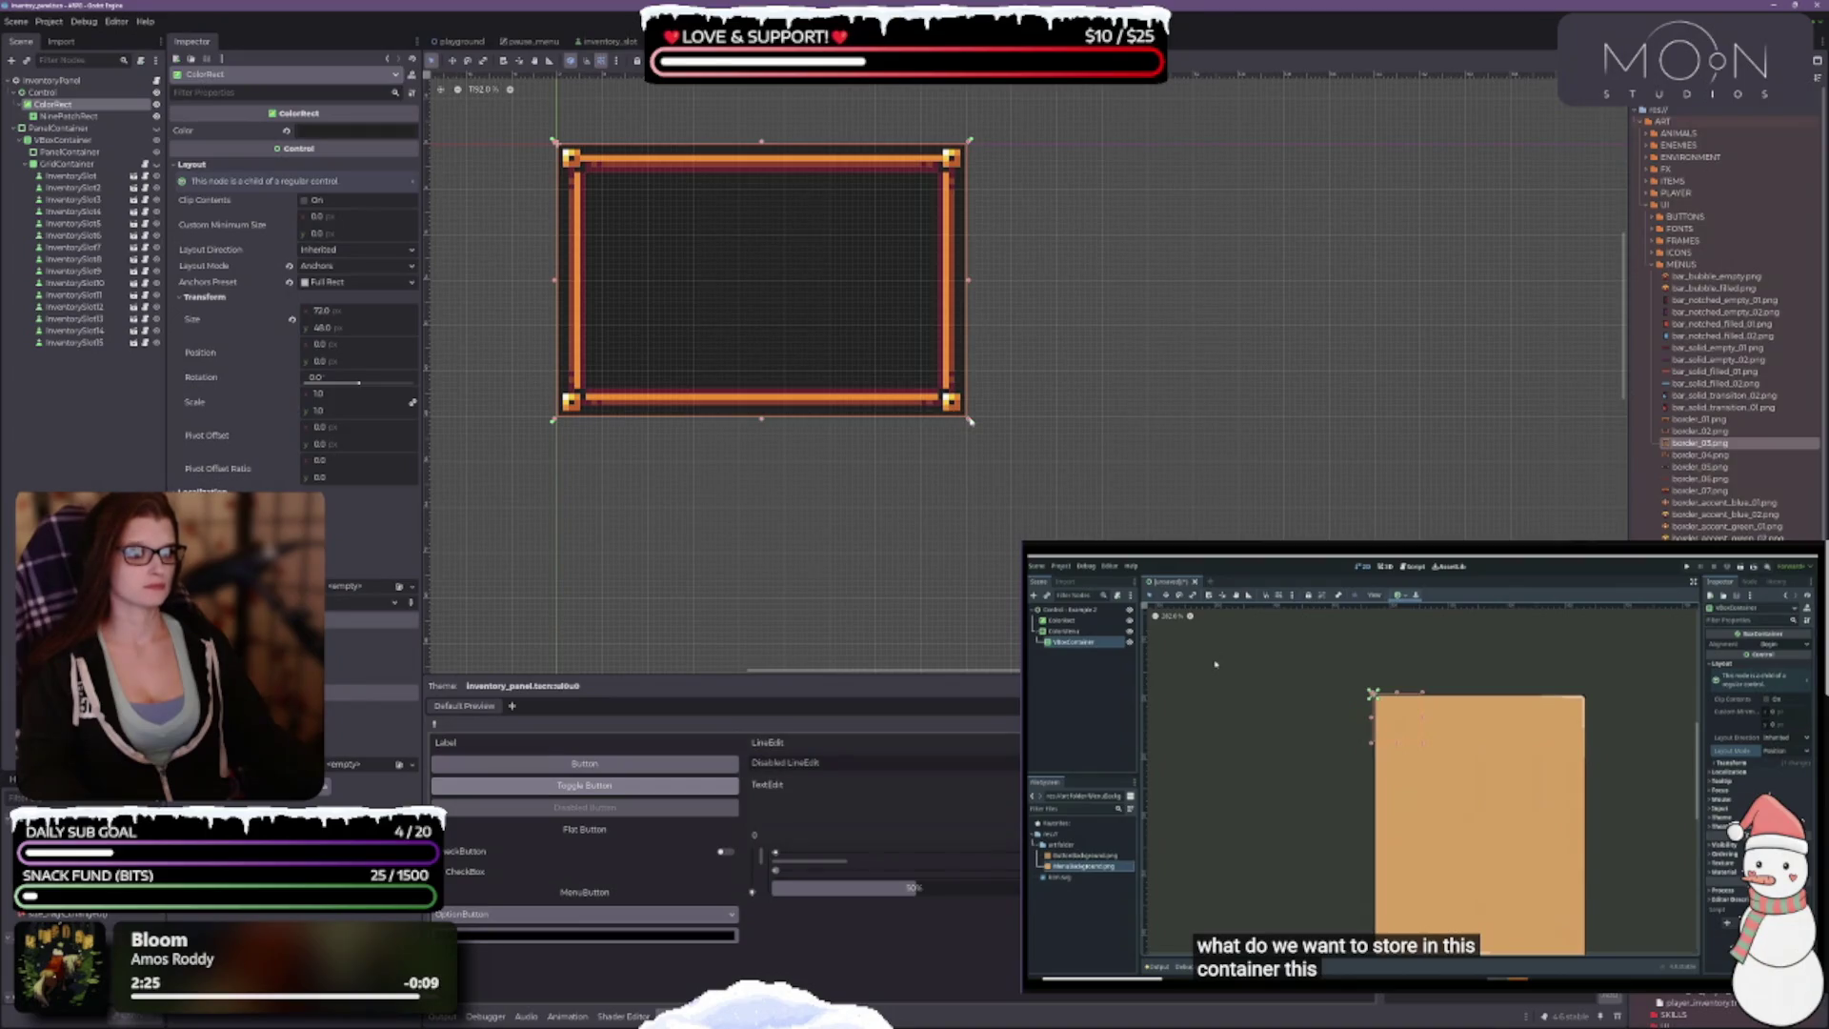
{"action": "mouse_move", "coordinate": [969, 420]}
{"action": "left_mouse_down"}
{"action": "mouse_move", "coordinate": [1148, 534]}
{"action": "mouse_move", "coordinate": [1171, 610]}
{"action": "mouse_move", "coordinate": [1371, 672]}
{"action": "mouse_move", "coordinate": [939, 457]}
{"action": "mouse_move", "coordinate": [877, 388]}
{"action": "mouse_move", "coordinate": [894, 363]}
{"action": "mouse_move", "coordinate": [924, 374]}
{"action": "left_mouse_up"}
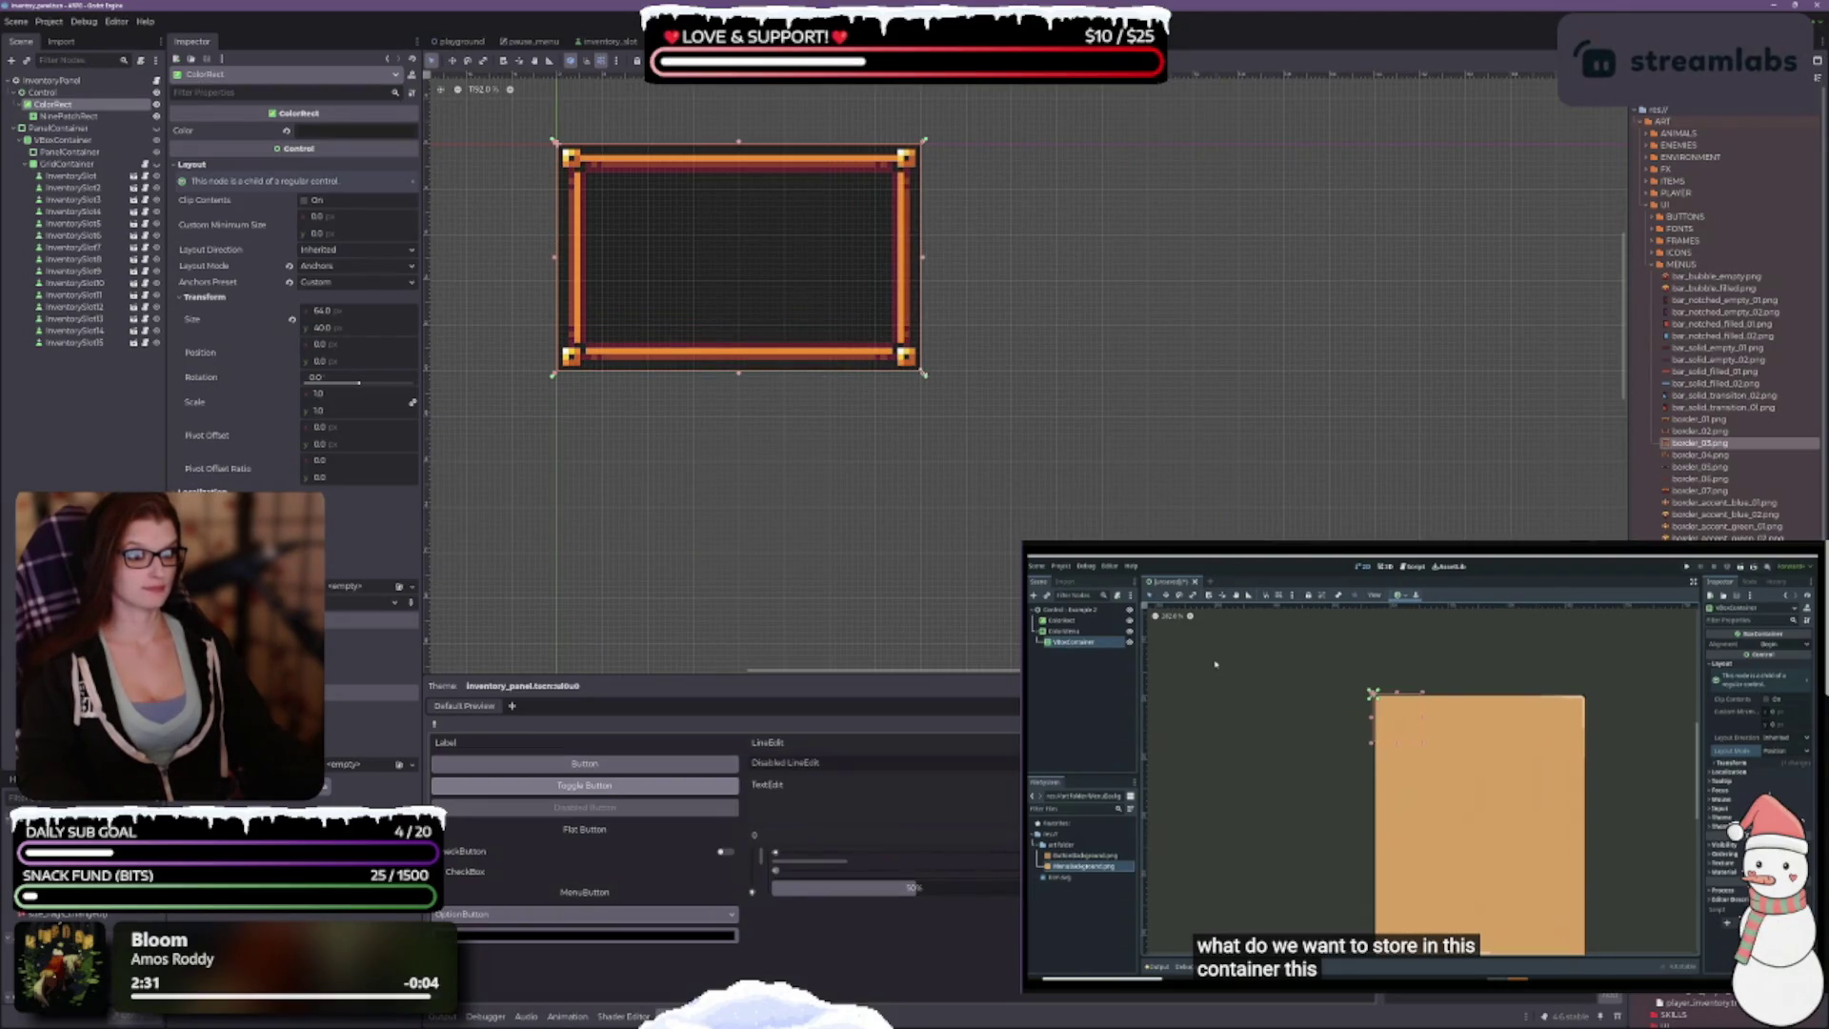
{"action": "scroll", "coordinate": [800, 286], "scroll_direction": "up", "scroll_amount": 5}
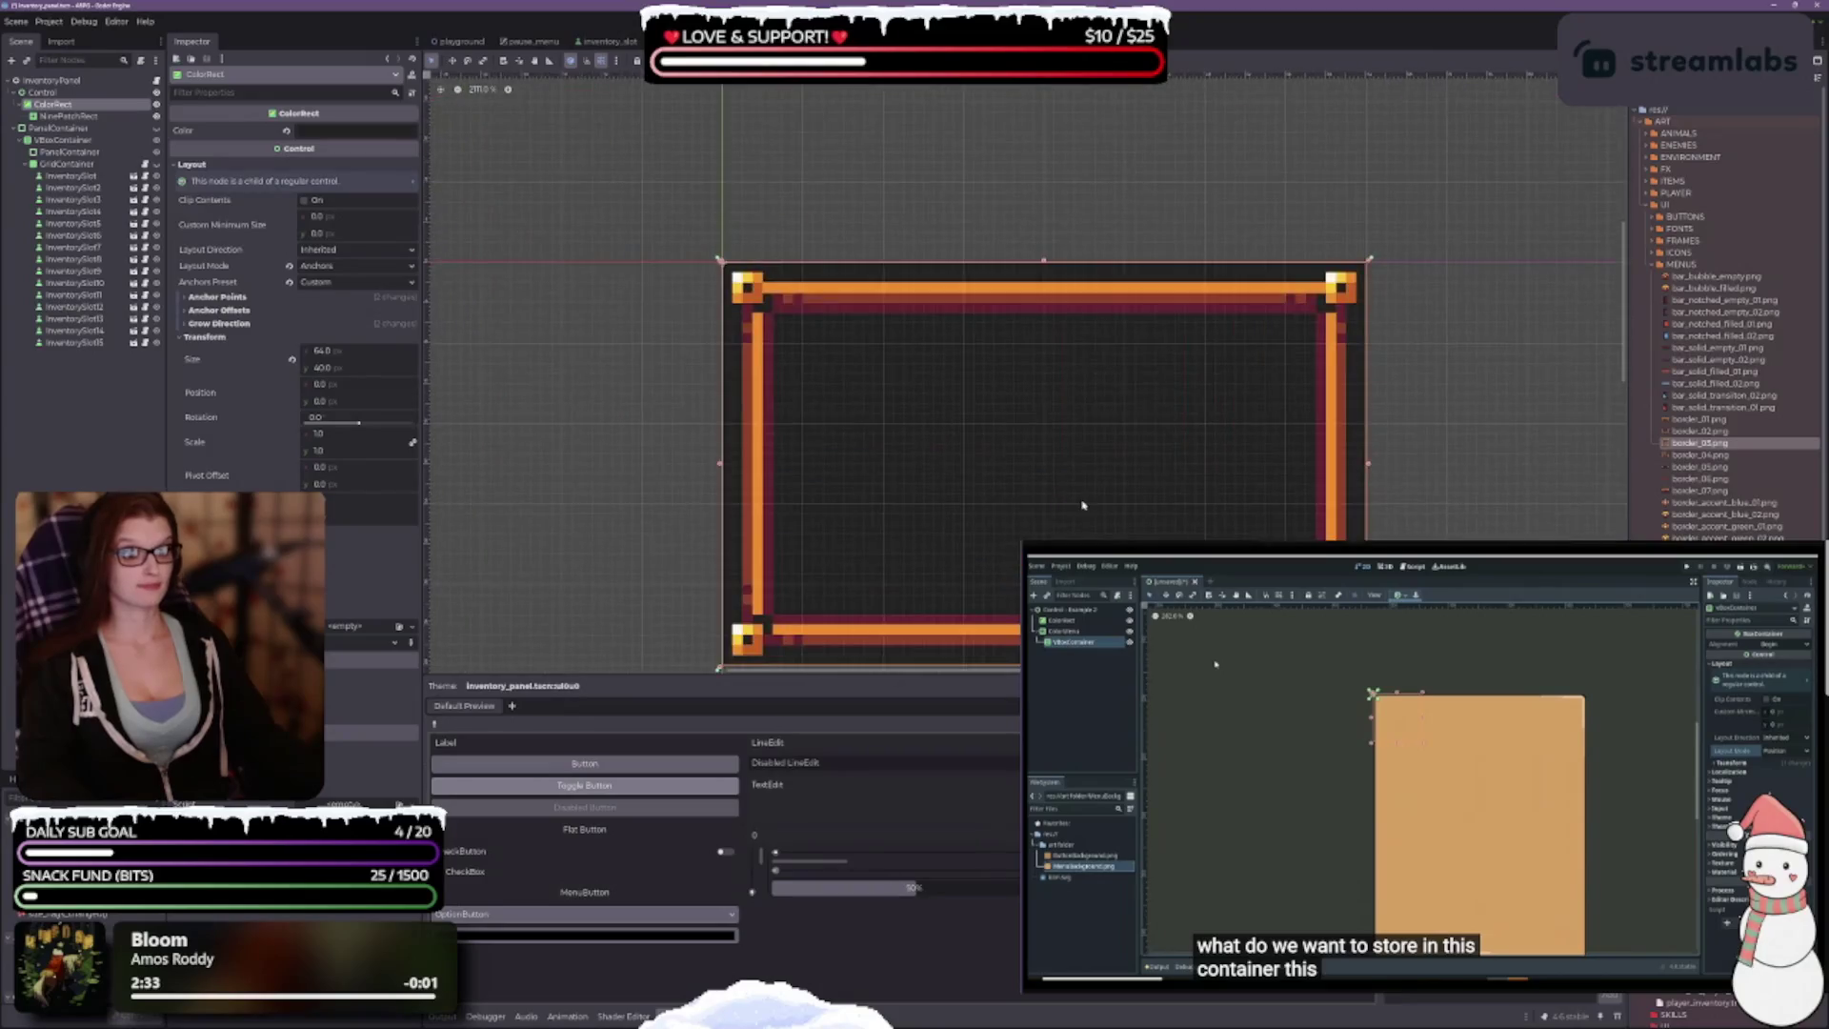
{"action": "left_click_drag", "start_coordinate": [1082, 504], "coordinate": [978, 424]}
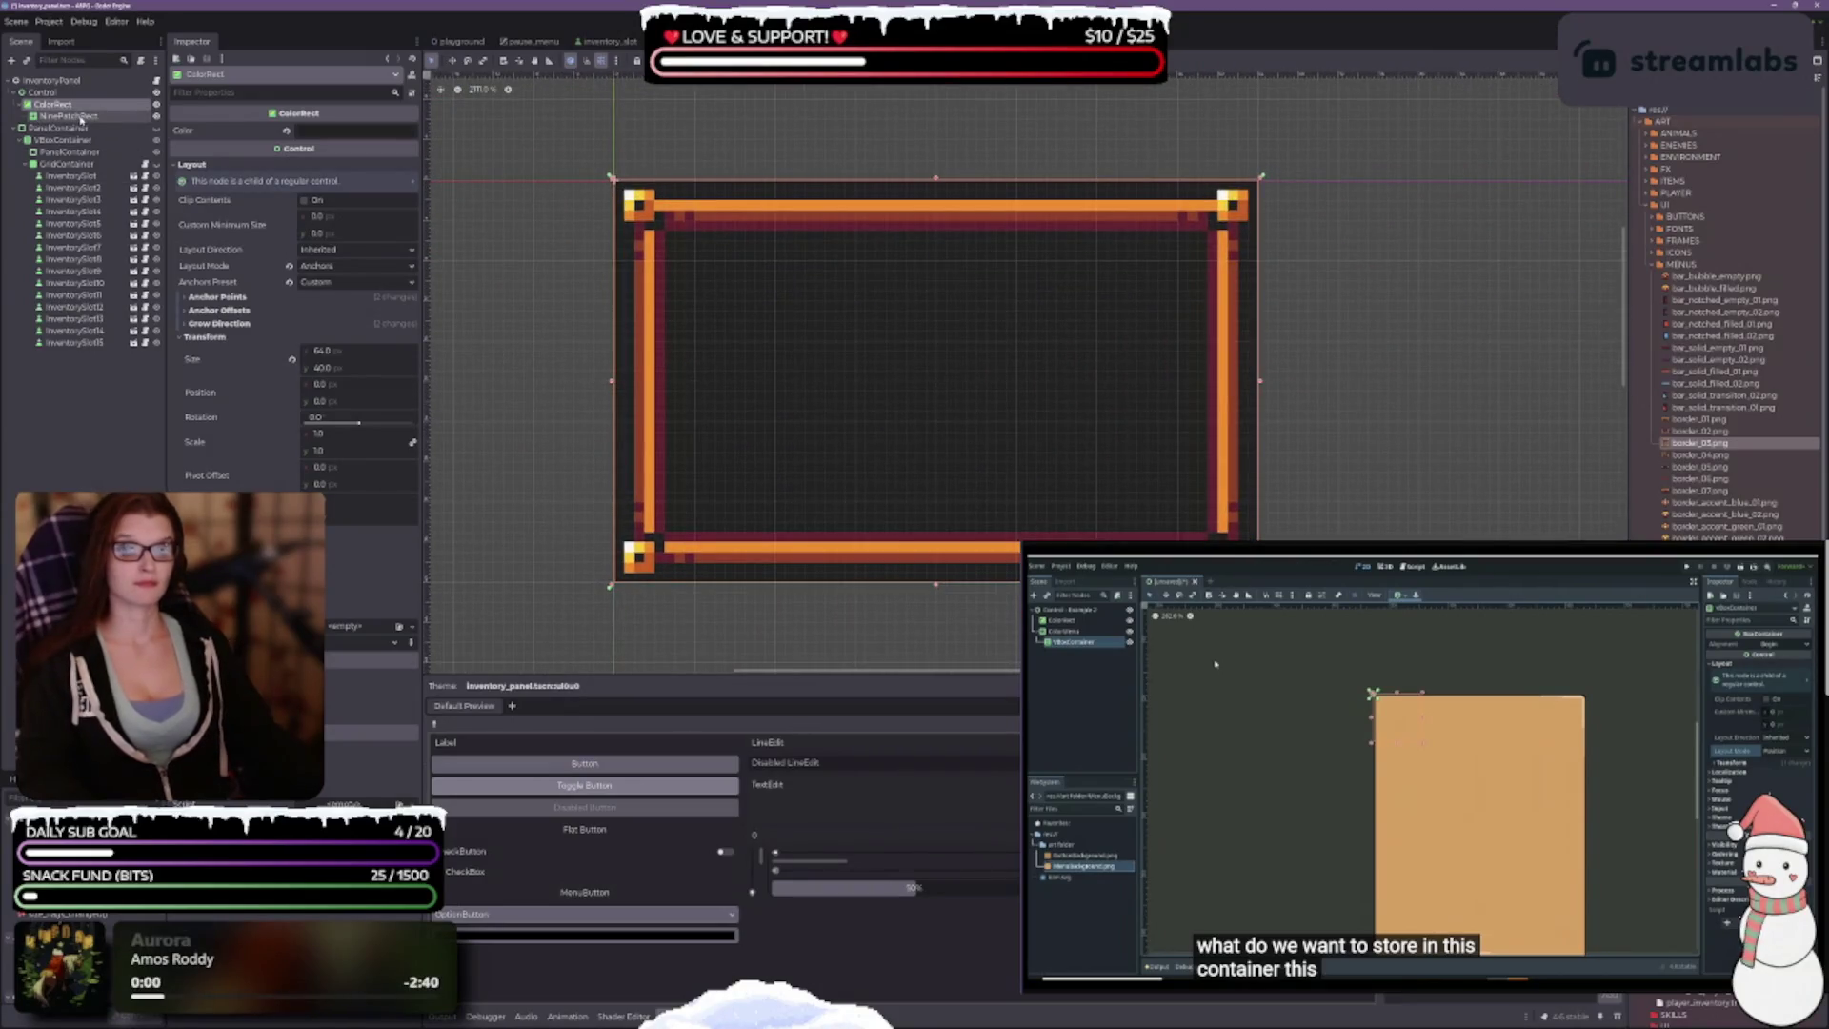
{"action": "left_click", "coordinate": [87, 116]}
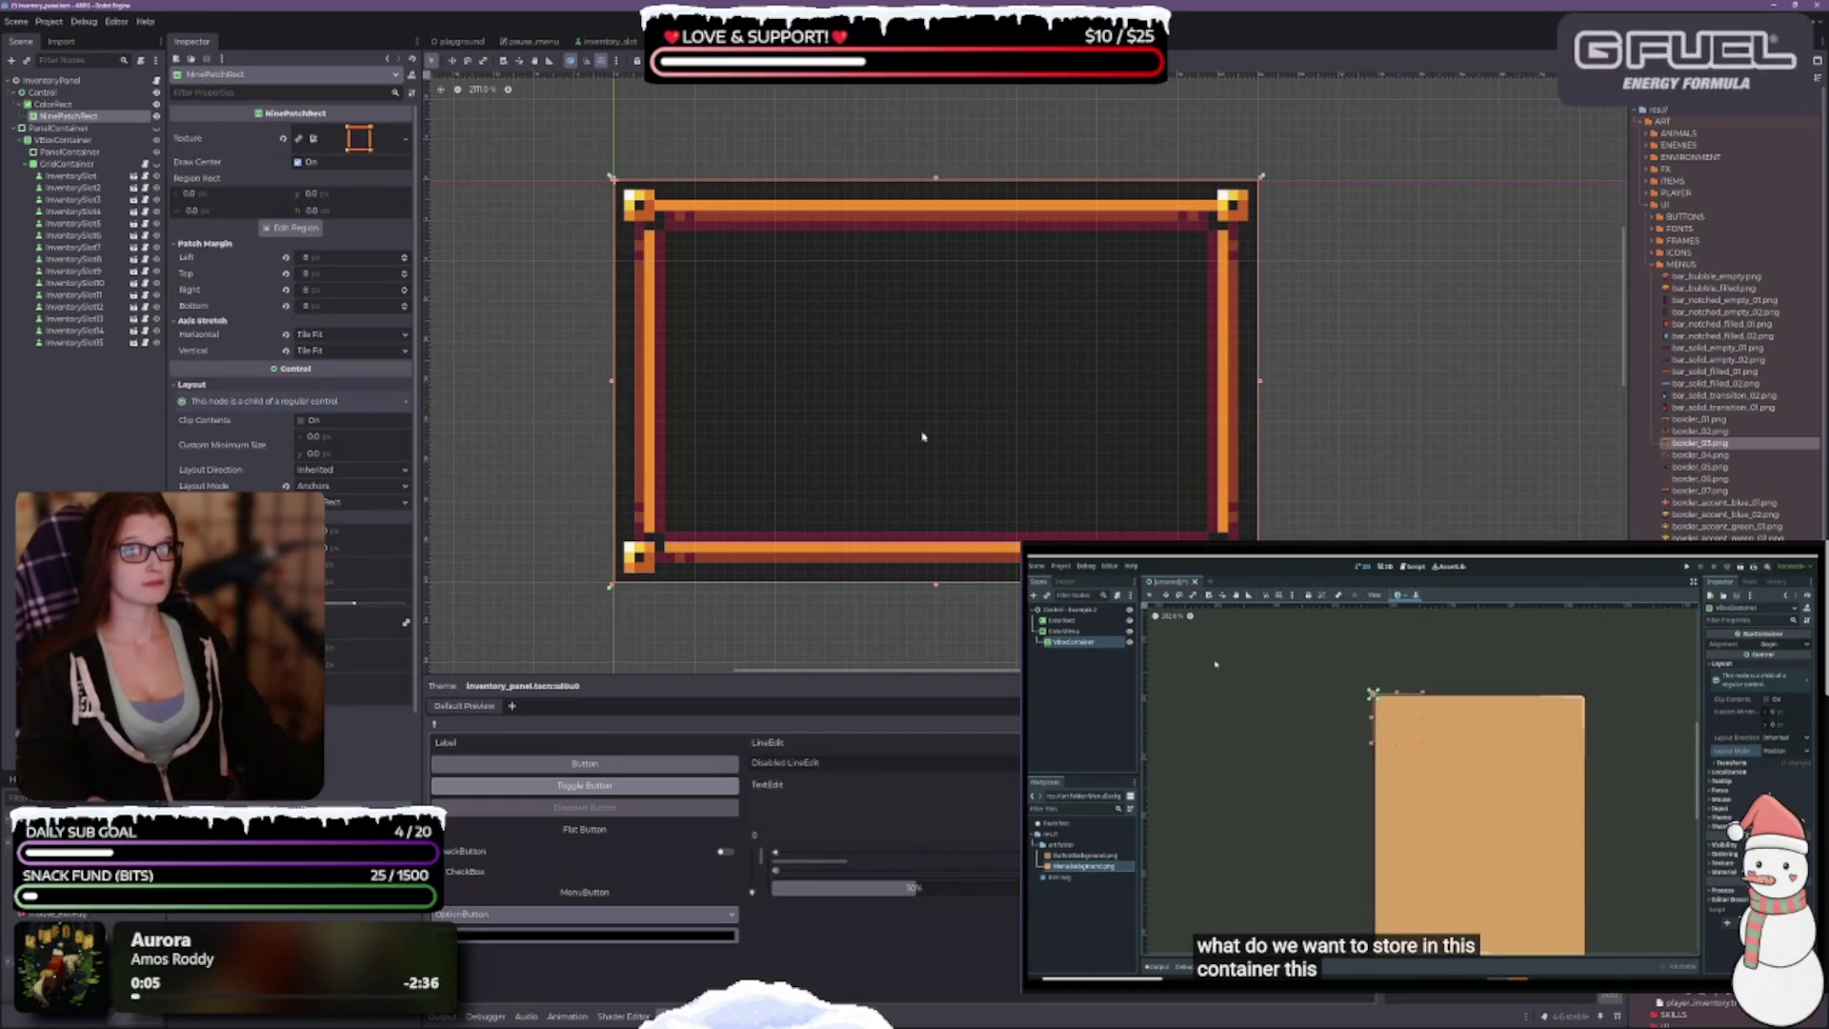
{"action": "left_click_drag", "start_coordinate": [934, 355], "coordinate": [885, 352]}
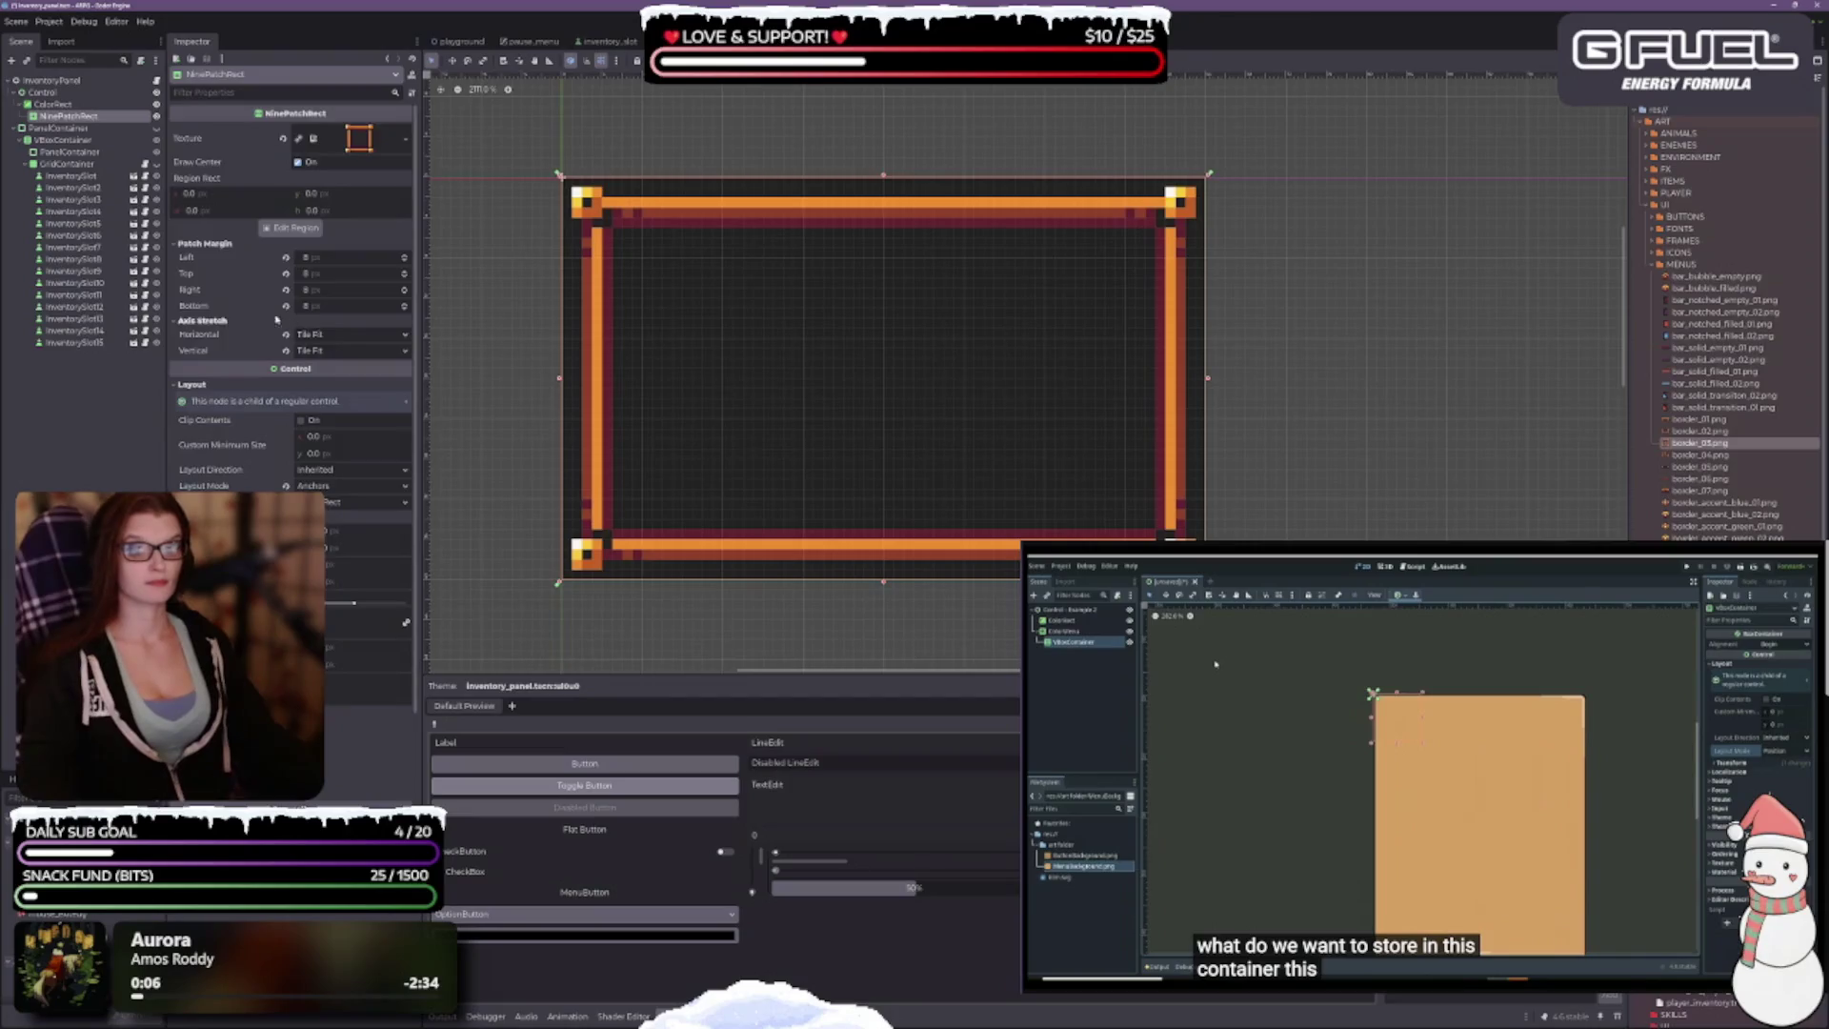
{"action": "scroll", "coordinate": [258, 279], "scroll_direction": "down", "scroll_amount": 3}
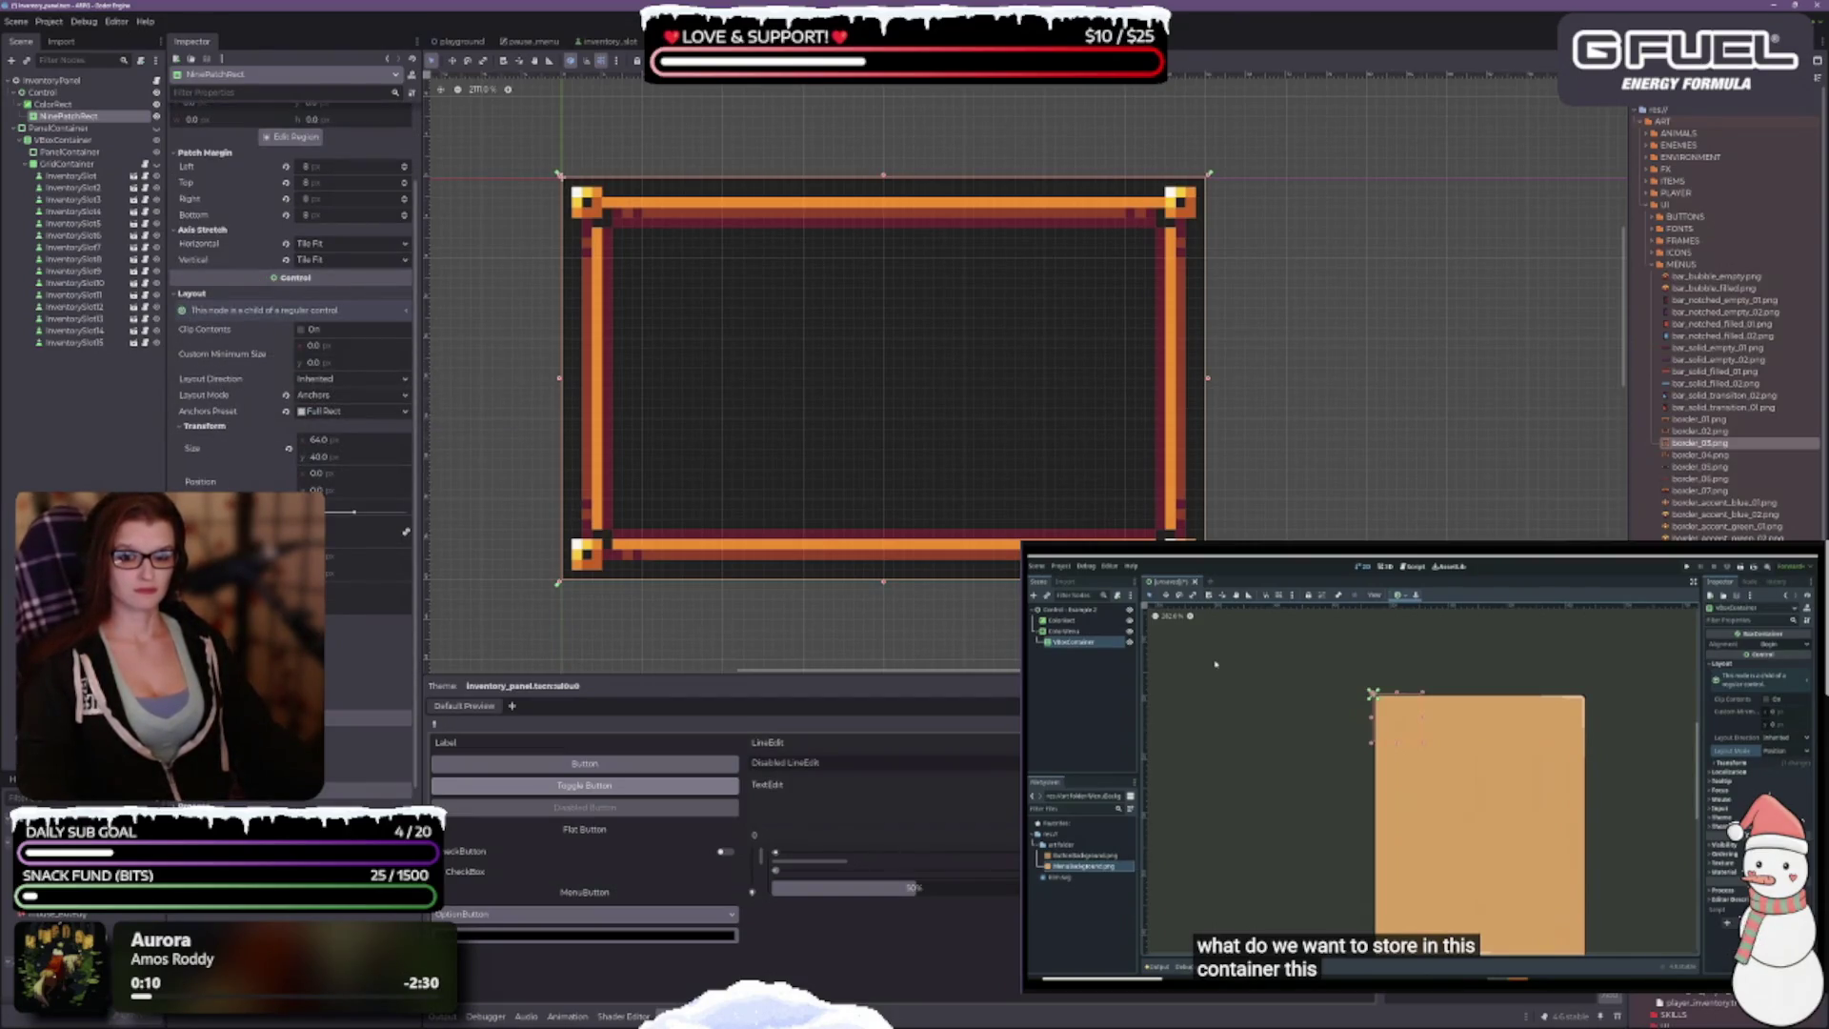
{"action": "scroll", "coordinate": [290, 381], "scroll_direction": "down", "scroll_amount": 2}
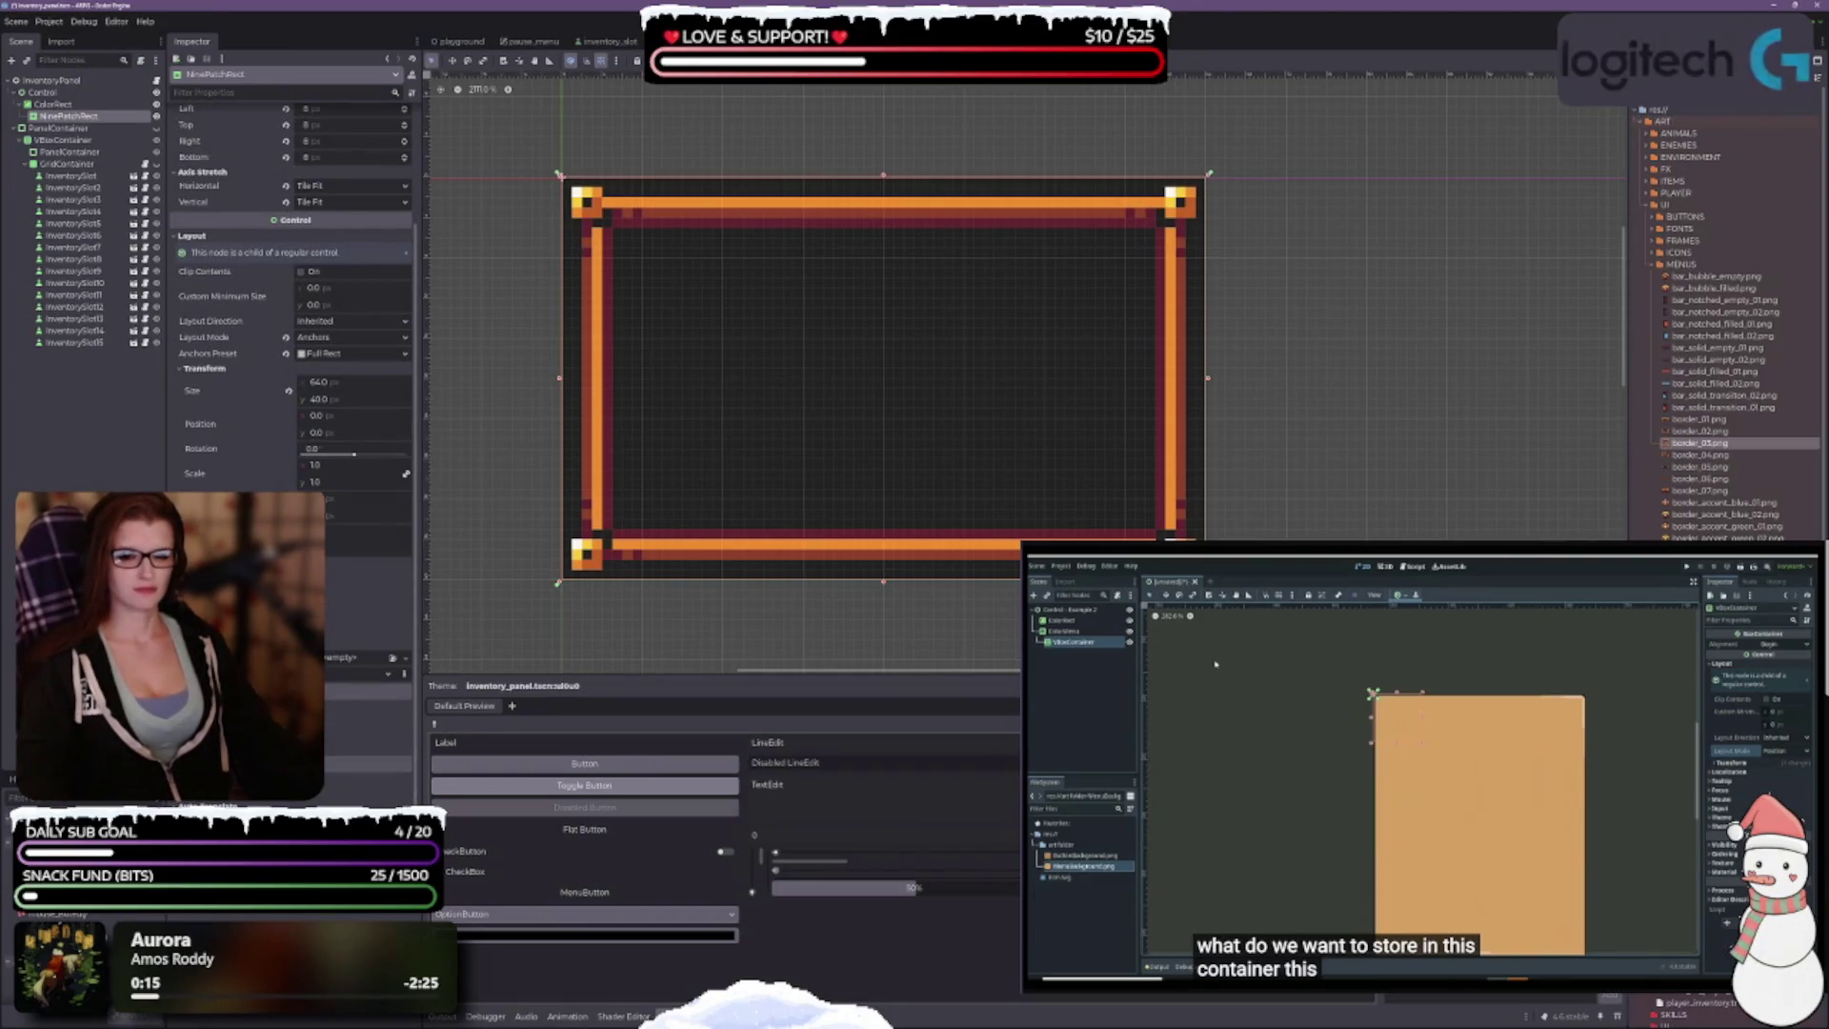
{"action": "scroll", "coordinate": [315, 596], "scroll_direction": "up", "scroll_amount": 4}
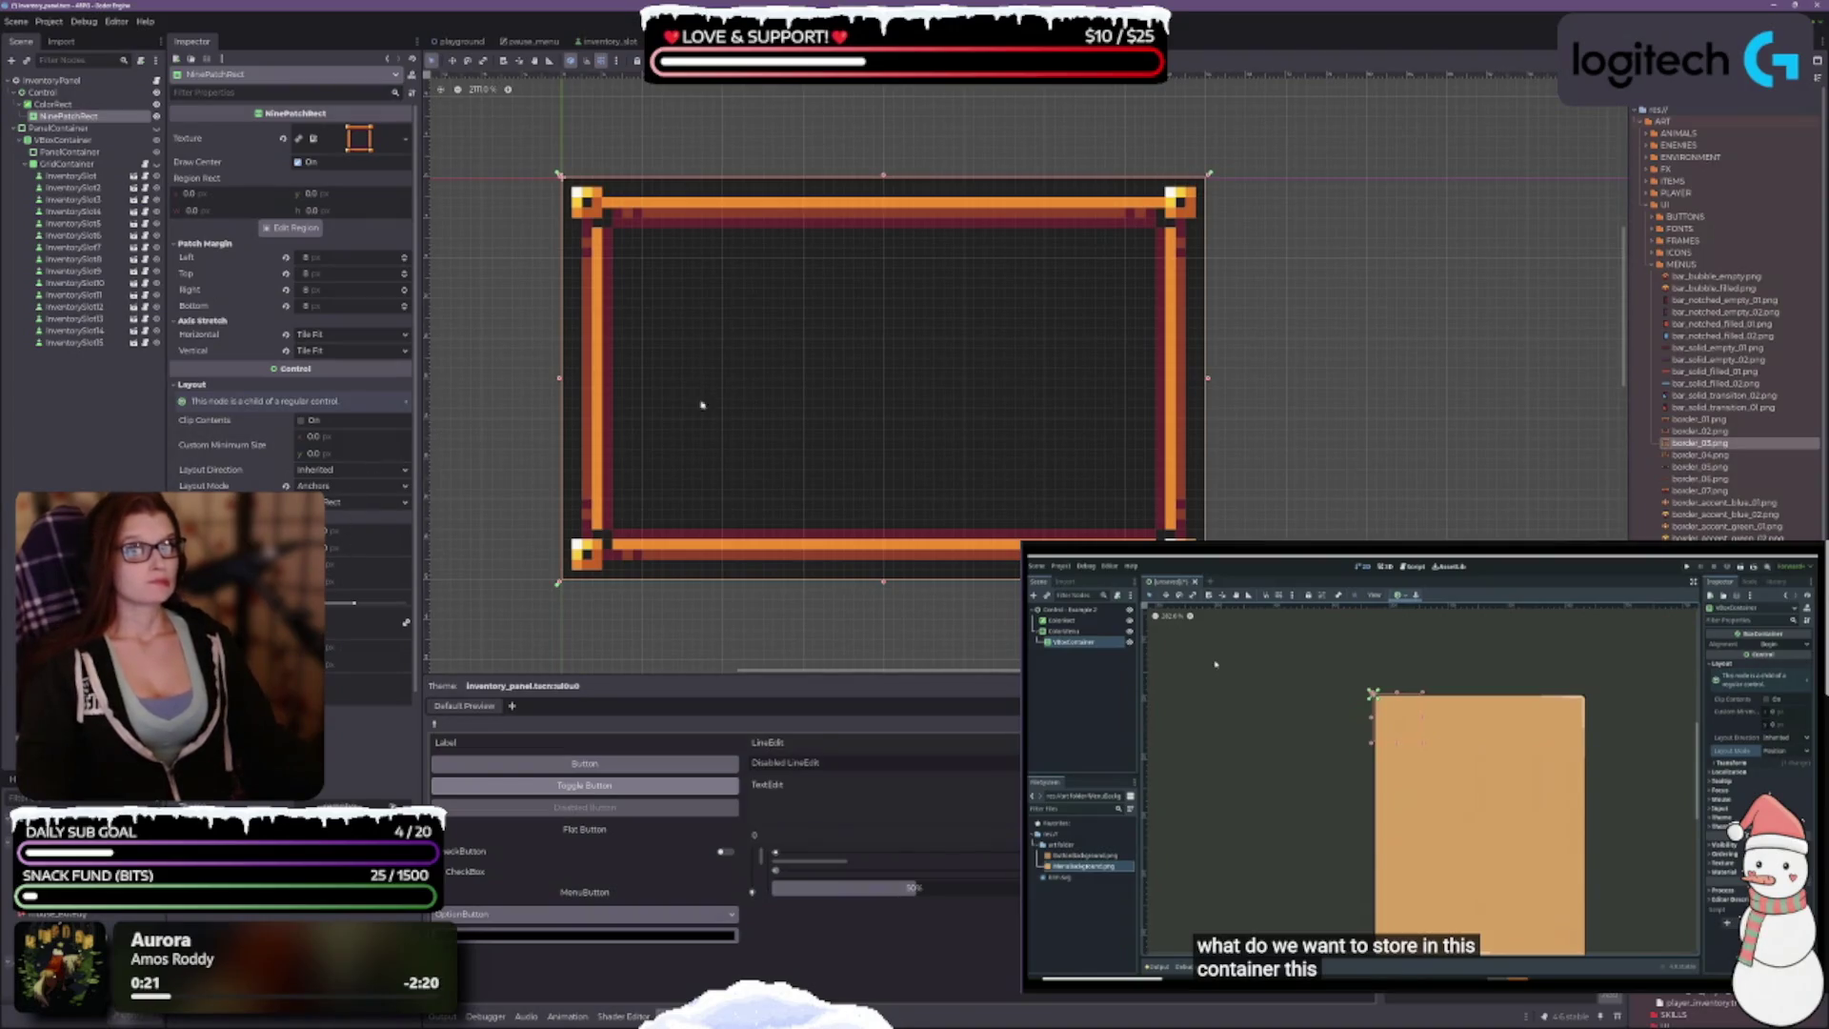
{"action": "mouse_move", "coordinate": [210, 359]}
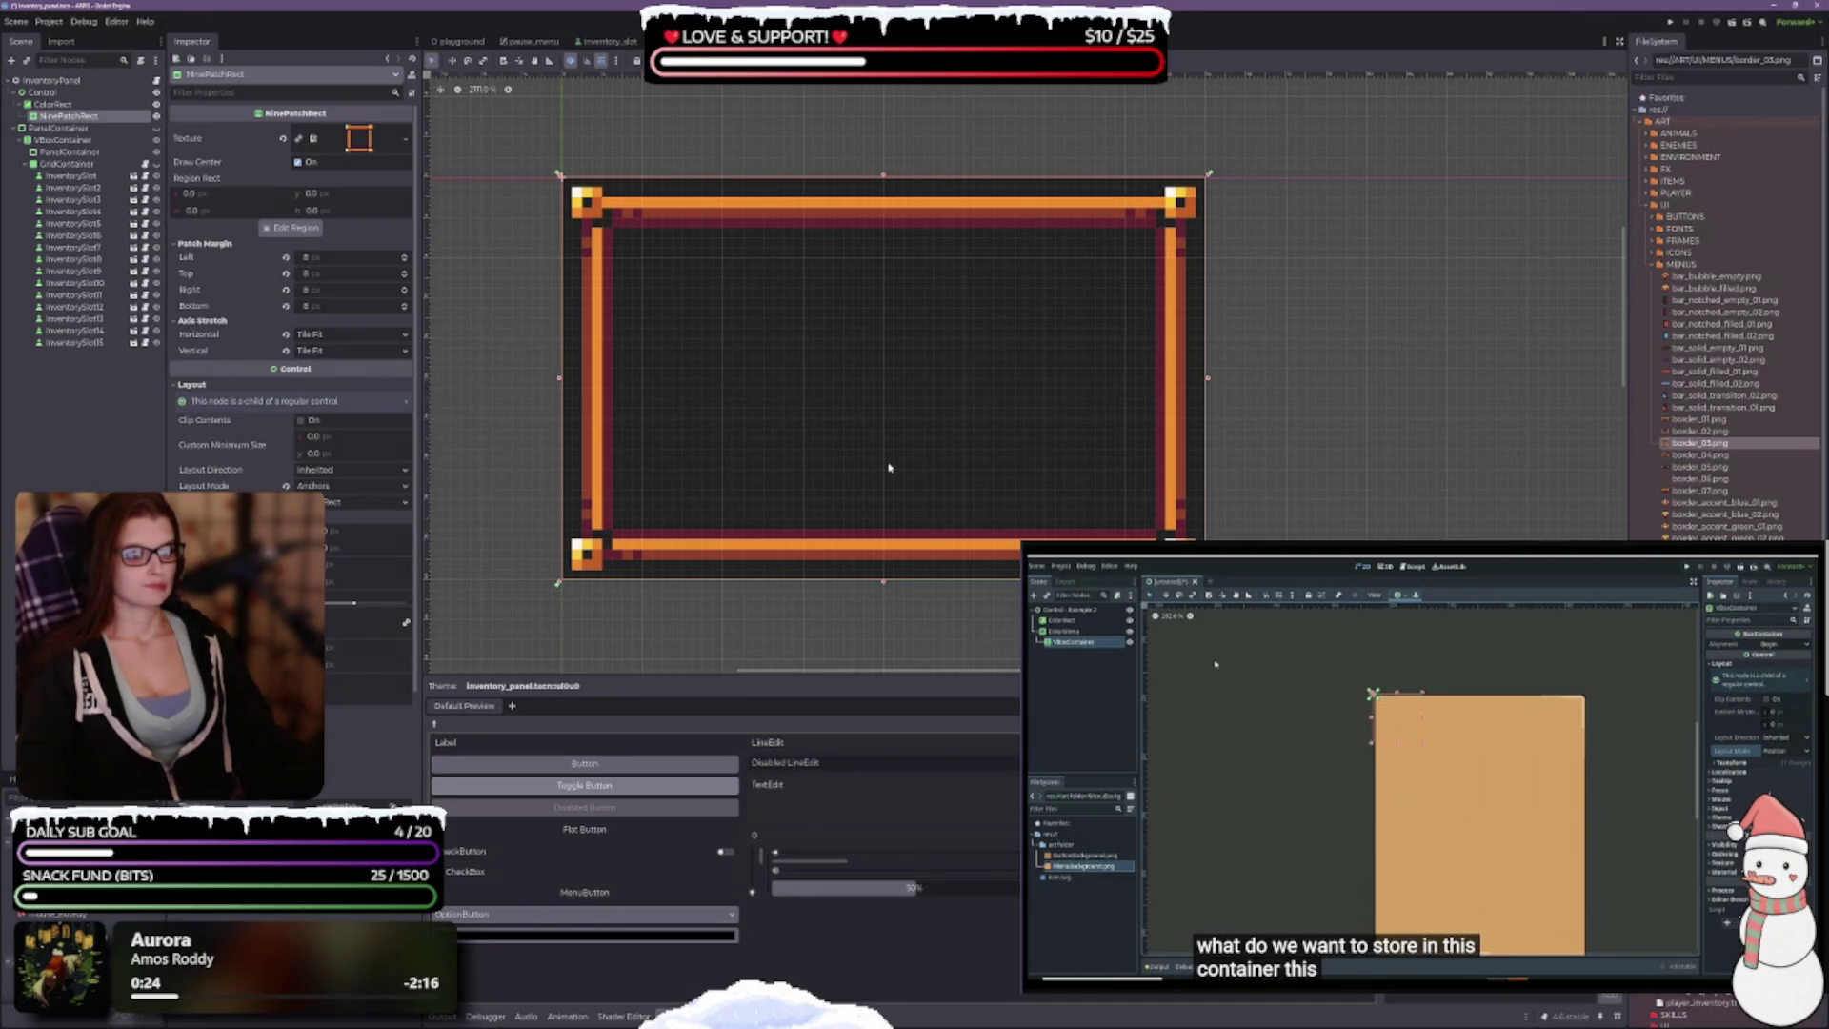
Step: Select the ColorRect and save the inventory panel scene
{"action": "left_click", "coordinate": [66, 105]}
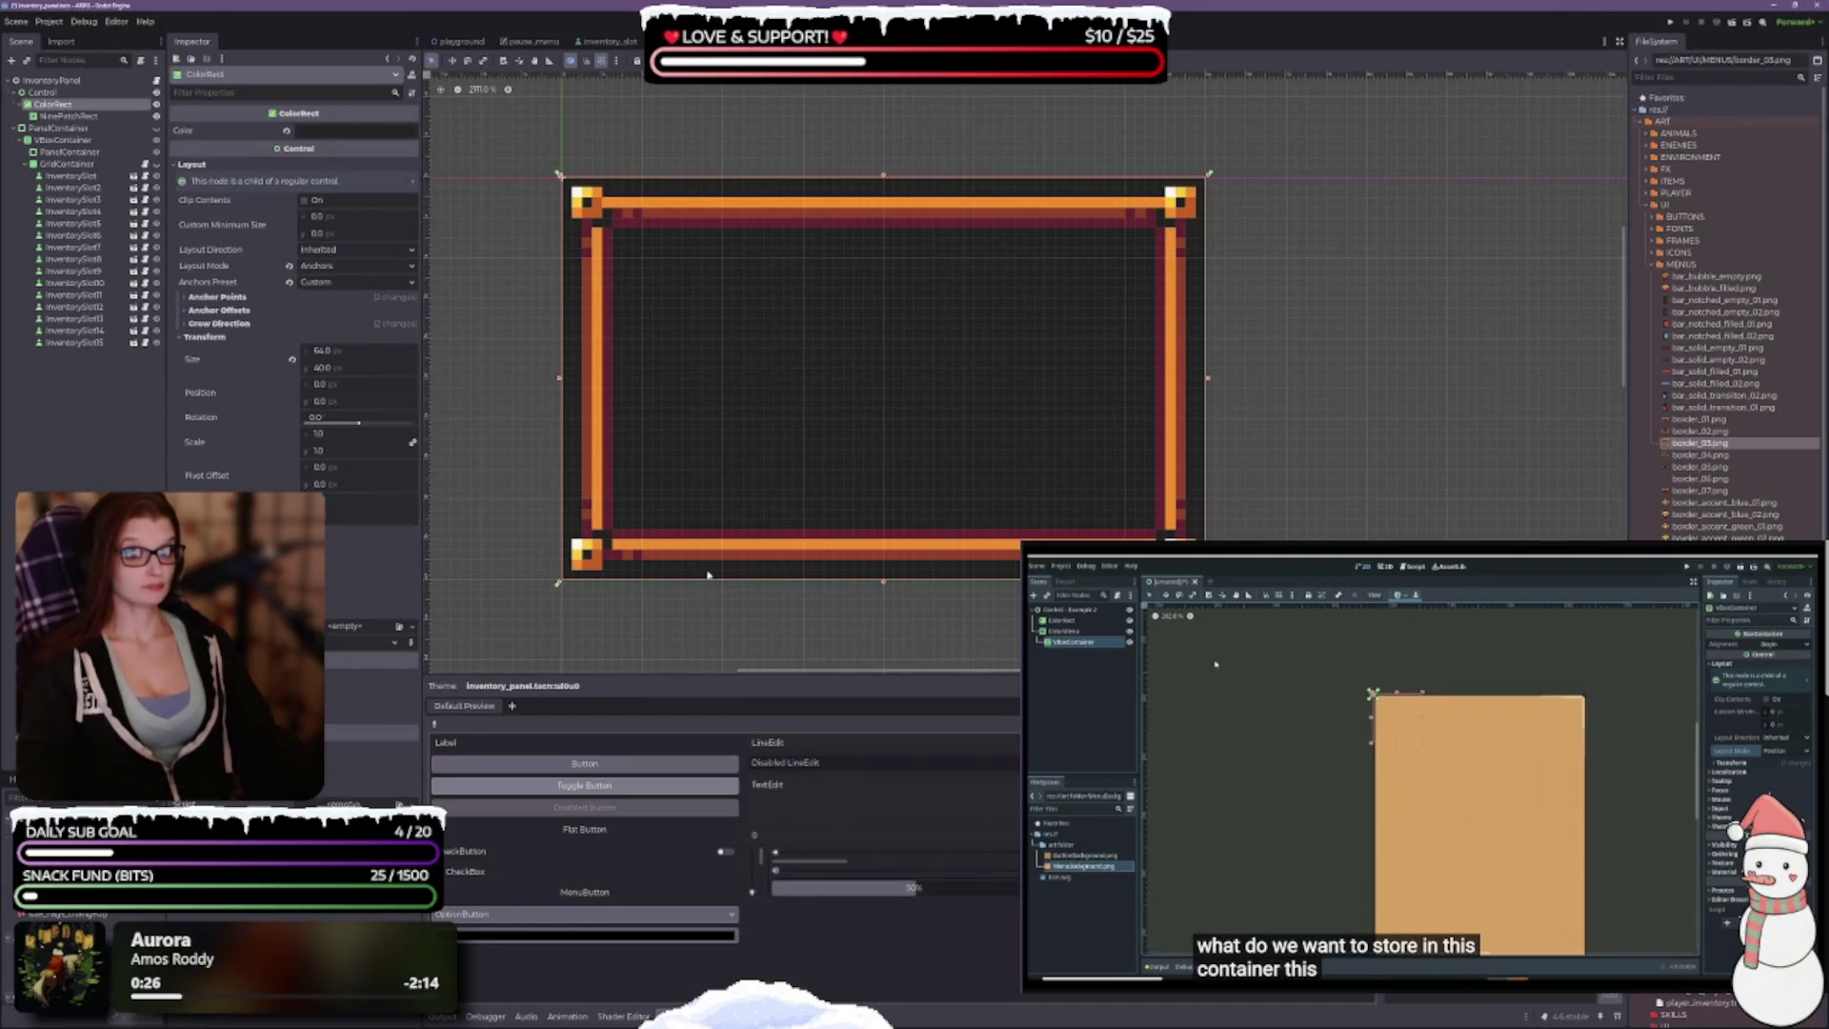
{"action": "scroll", "coordinate": [665, 244], "scroll_direction": "up", "scroll_amount": 4}
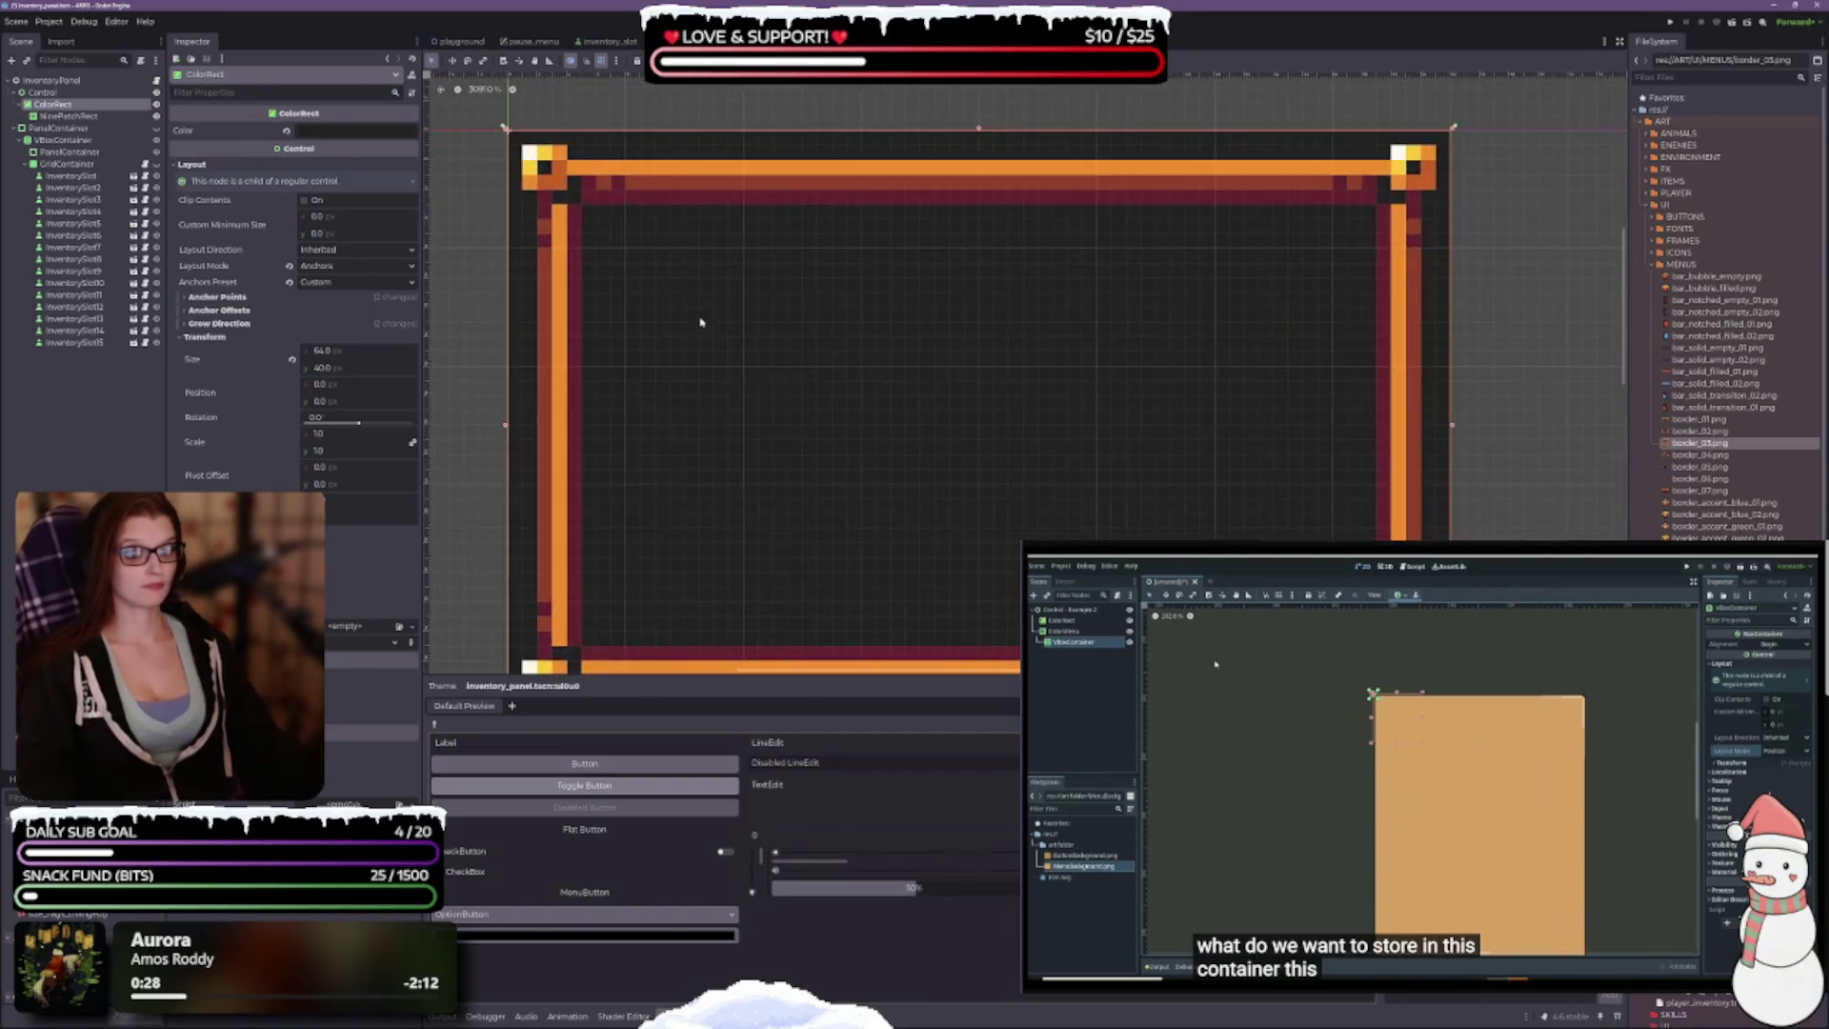
{"action": "scroll", "coordinate": [738, 282], "scroll_direction": "down", "scroll_amount": 3}
{"action": "scroll", "coordinate": [734, 250], "scroll_direction": "up", "scroll_amount": 1}
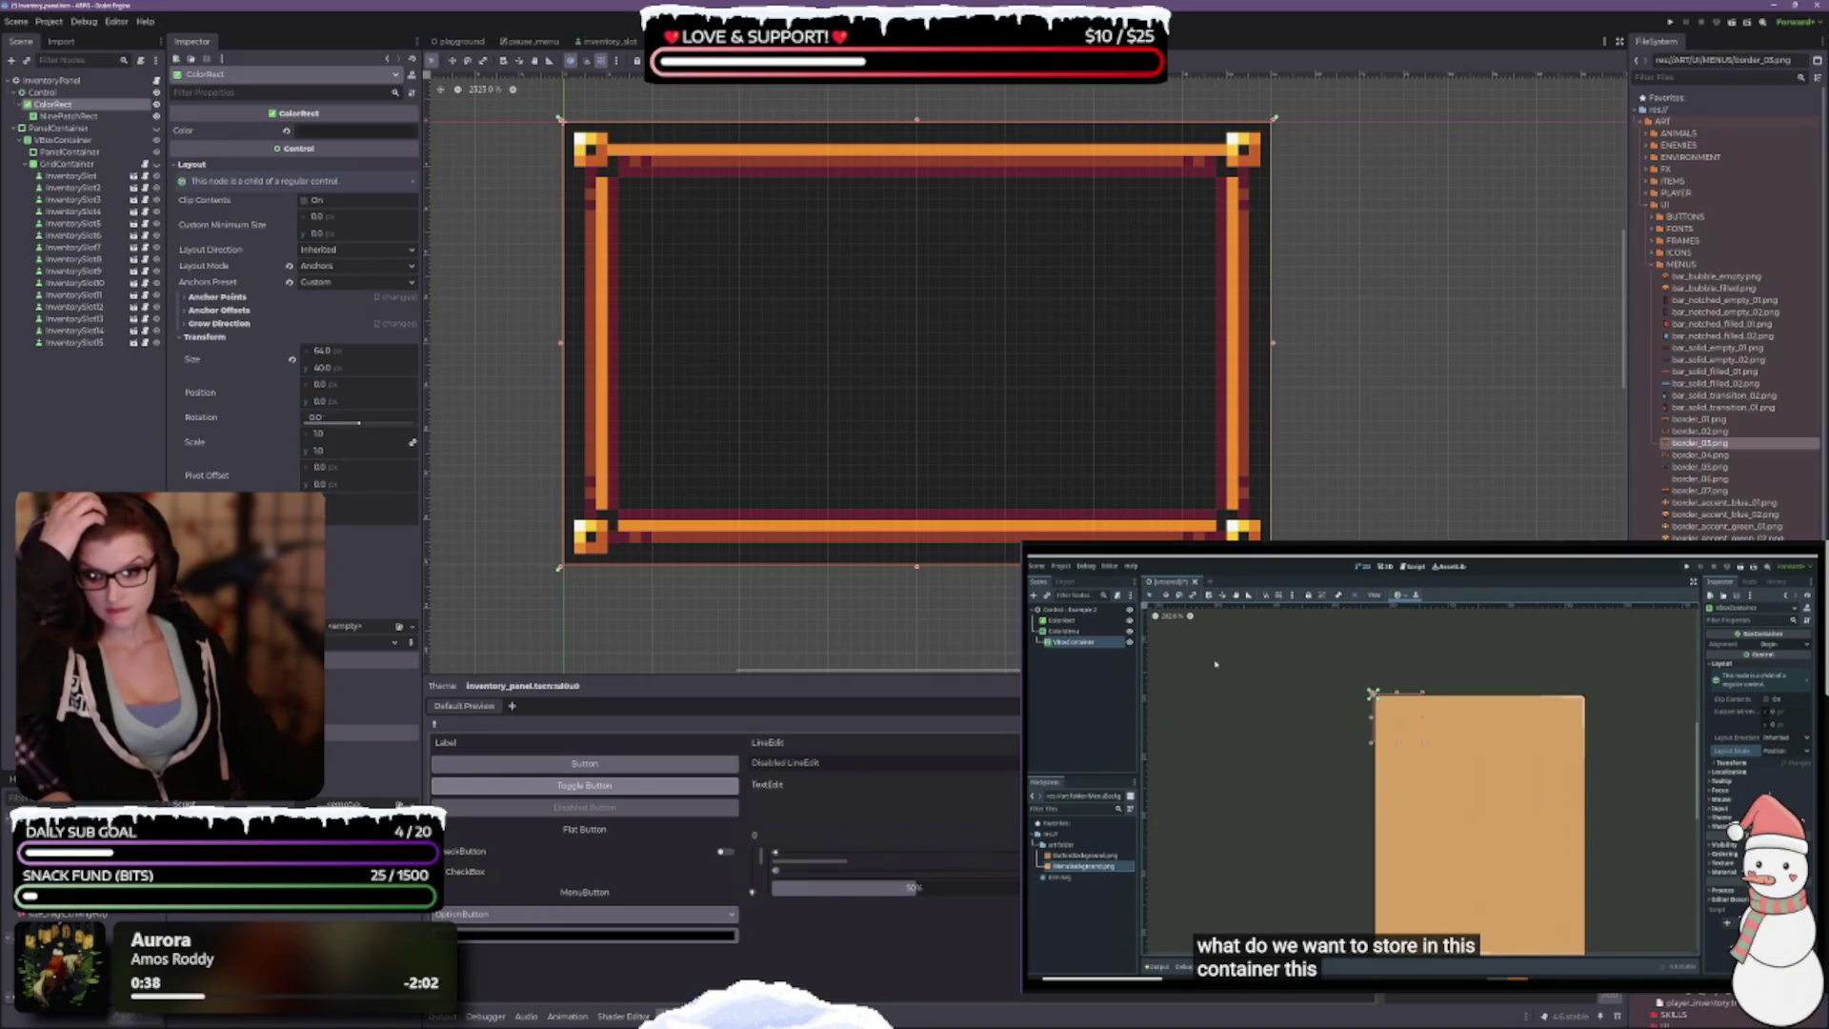
{"action": "key", "text": "ctrl+s"}
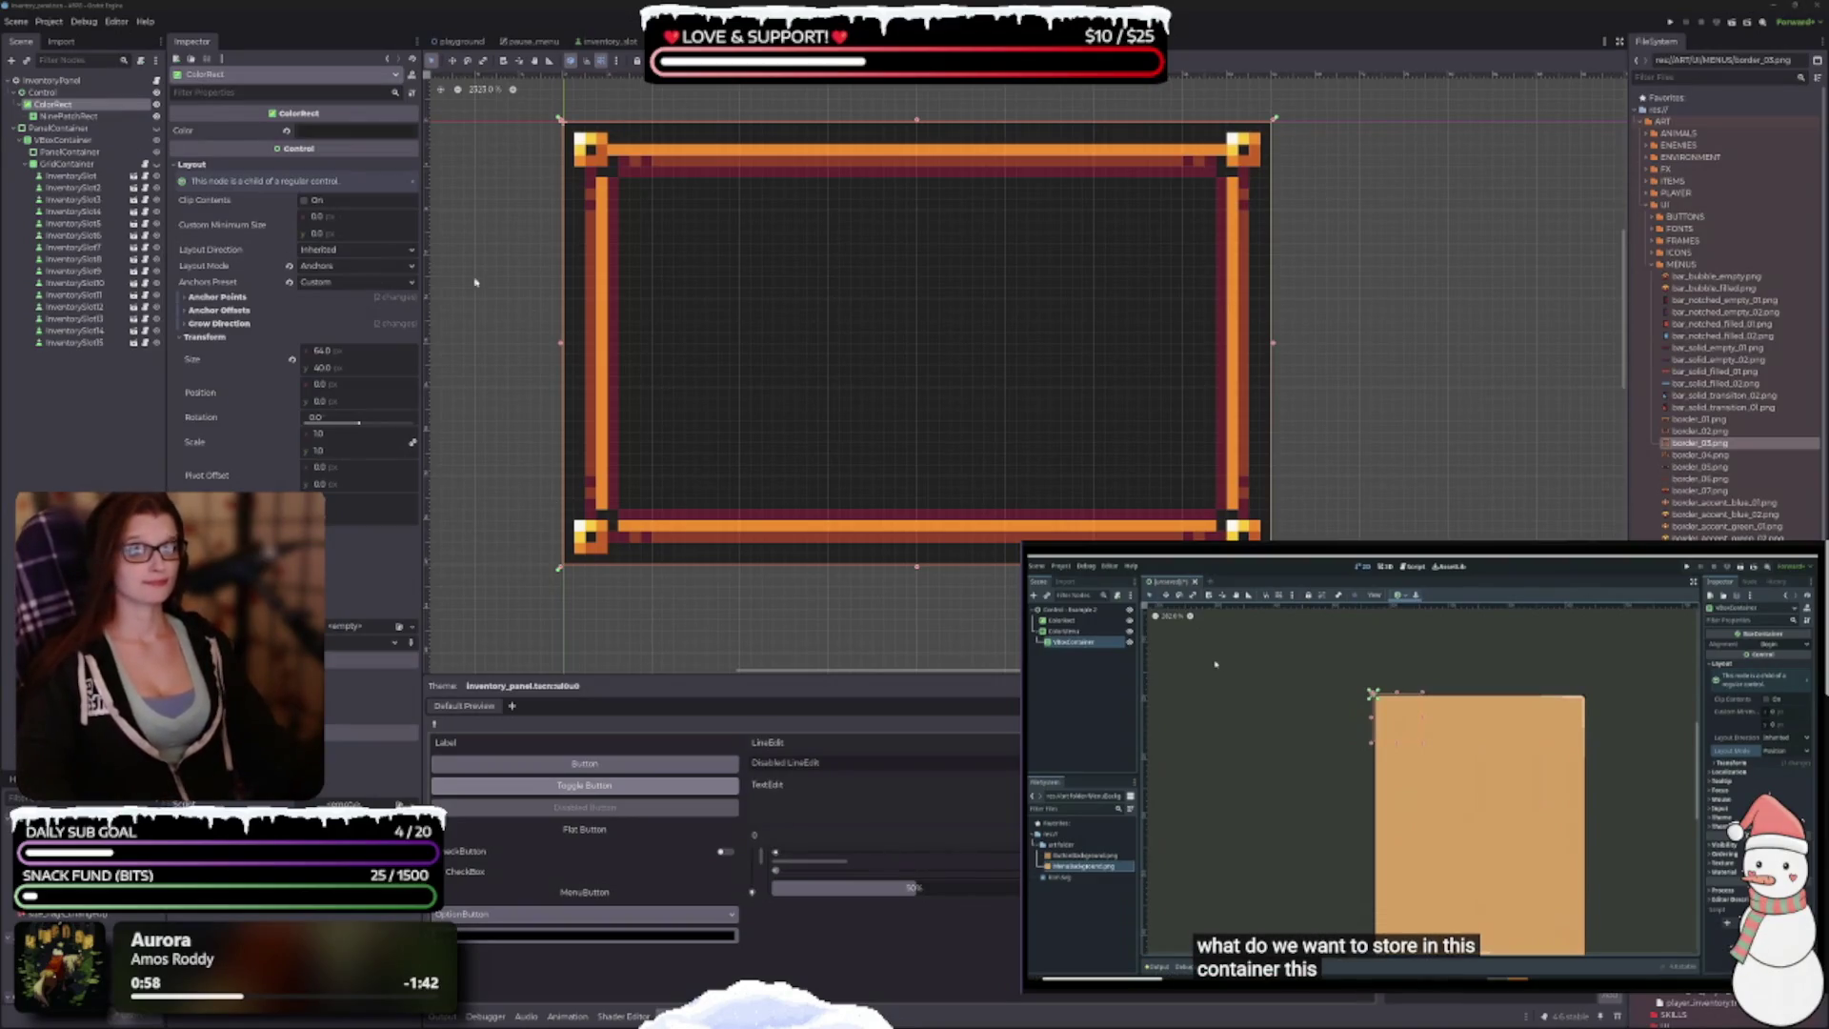
Step: Drag the background's top-left corner inward and back, keeping it at 64×40
{"action": "left_click_drag", "start_coordinate": [711, 219], "coordinate": [727, 195]}
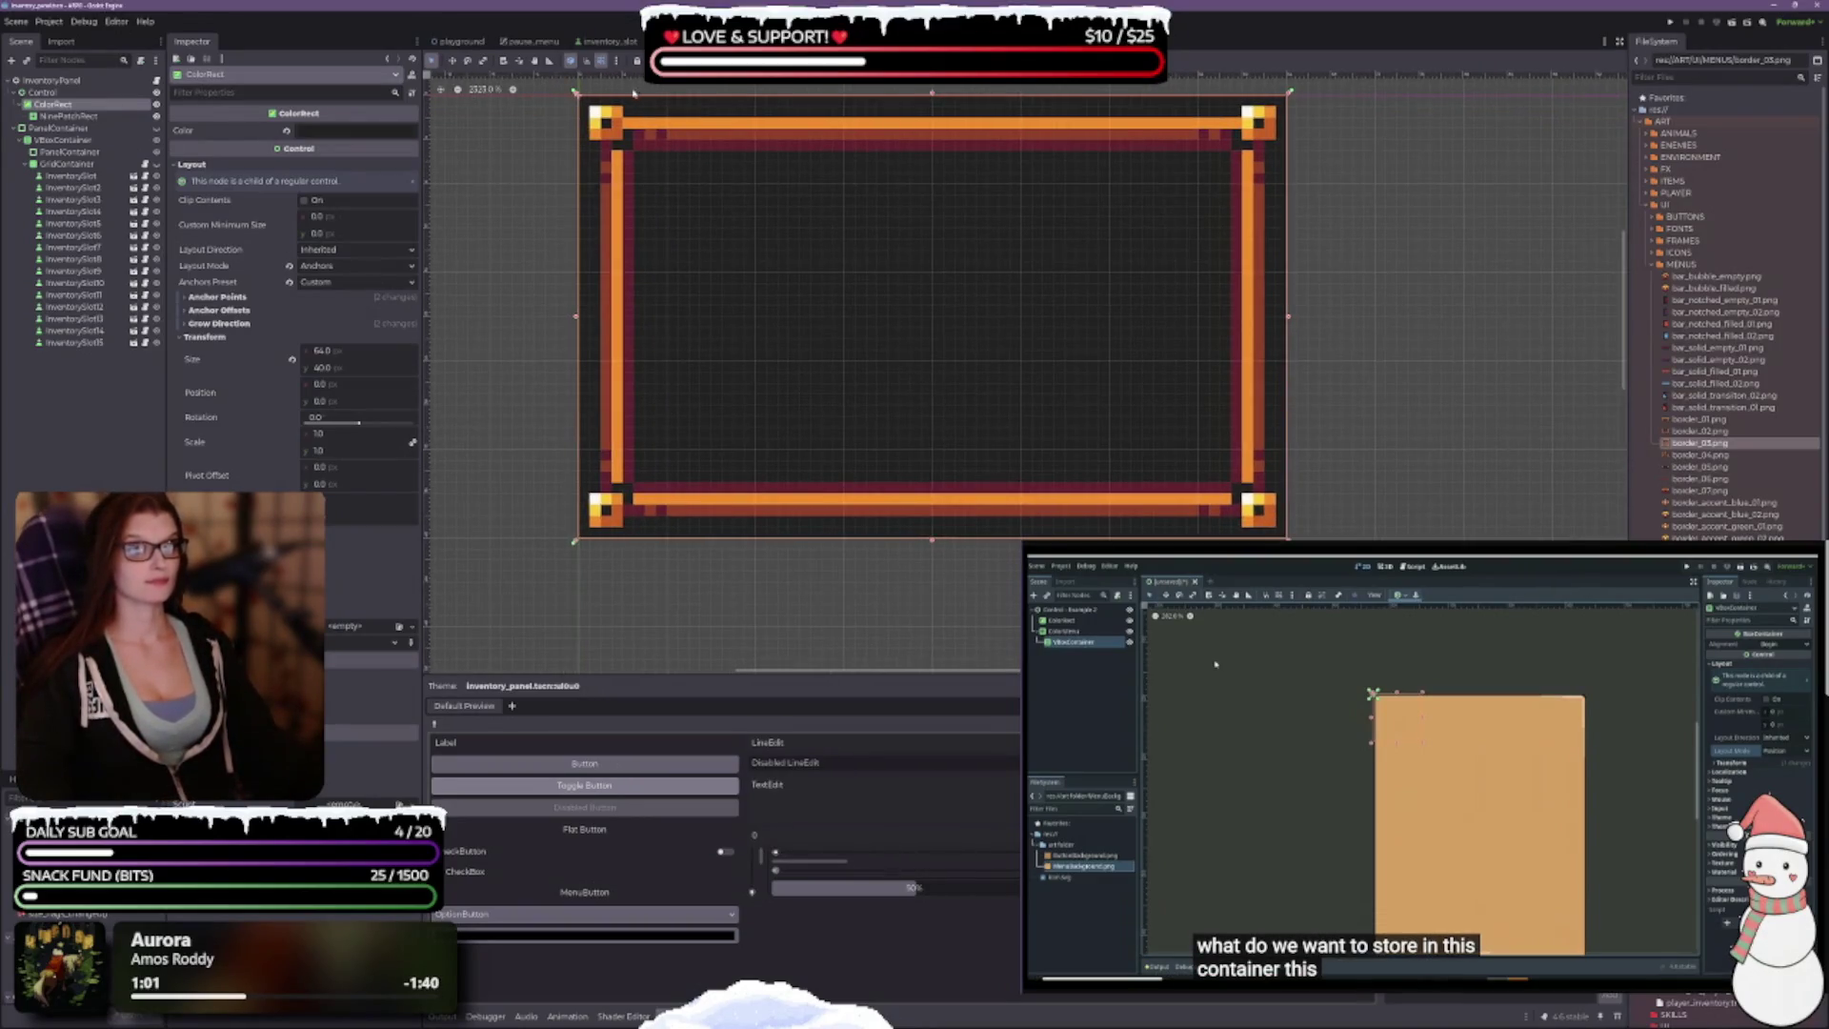
{"action": "scroll", "coordinate": [743, 294], "scroll_direction": "up", "scroll_amount": 2}
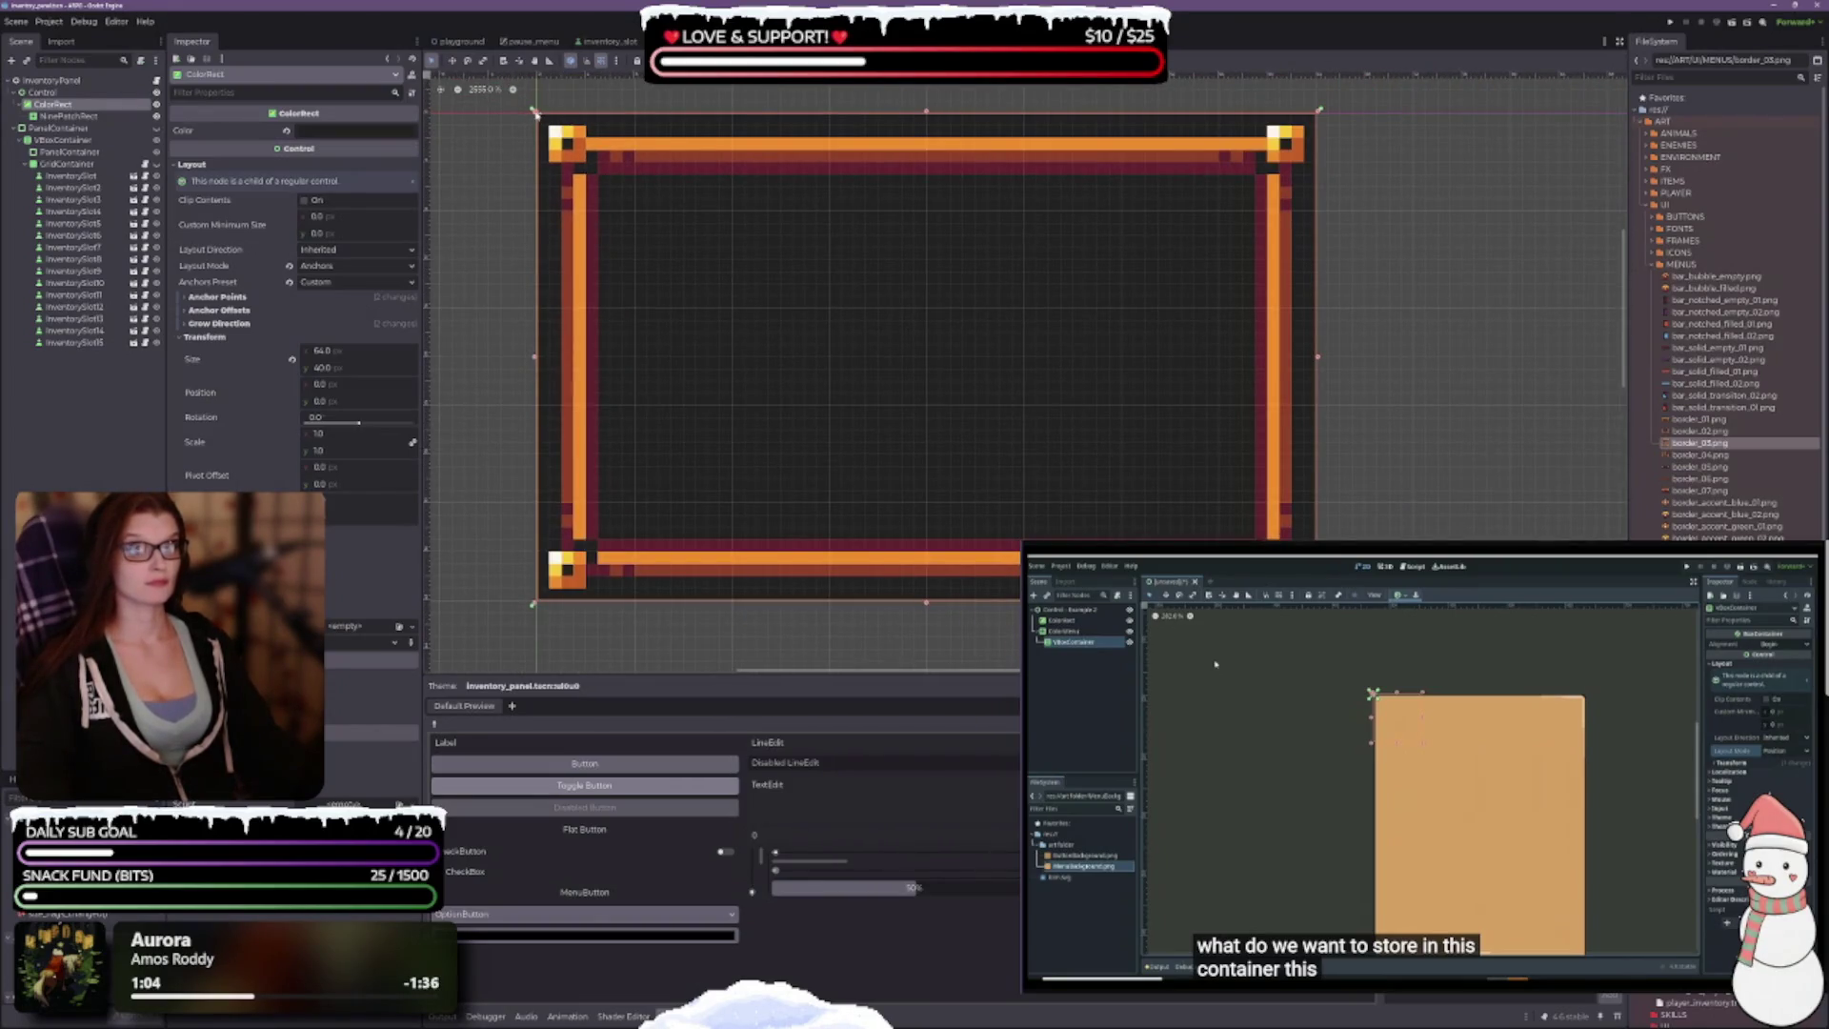
{"action": "left_click_drag", "start_coordinate": [535, 114], "coordinate": [557, 134]}
{"action": "left_click_drag", "start_coordinate": [546, 123], "coordinate": [535, 112]}
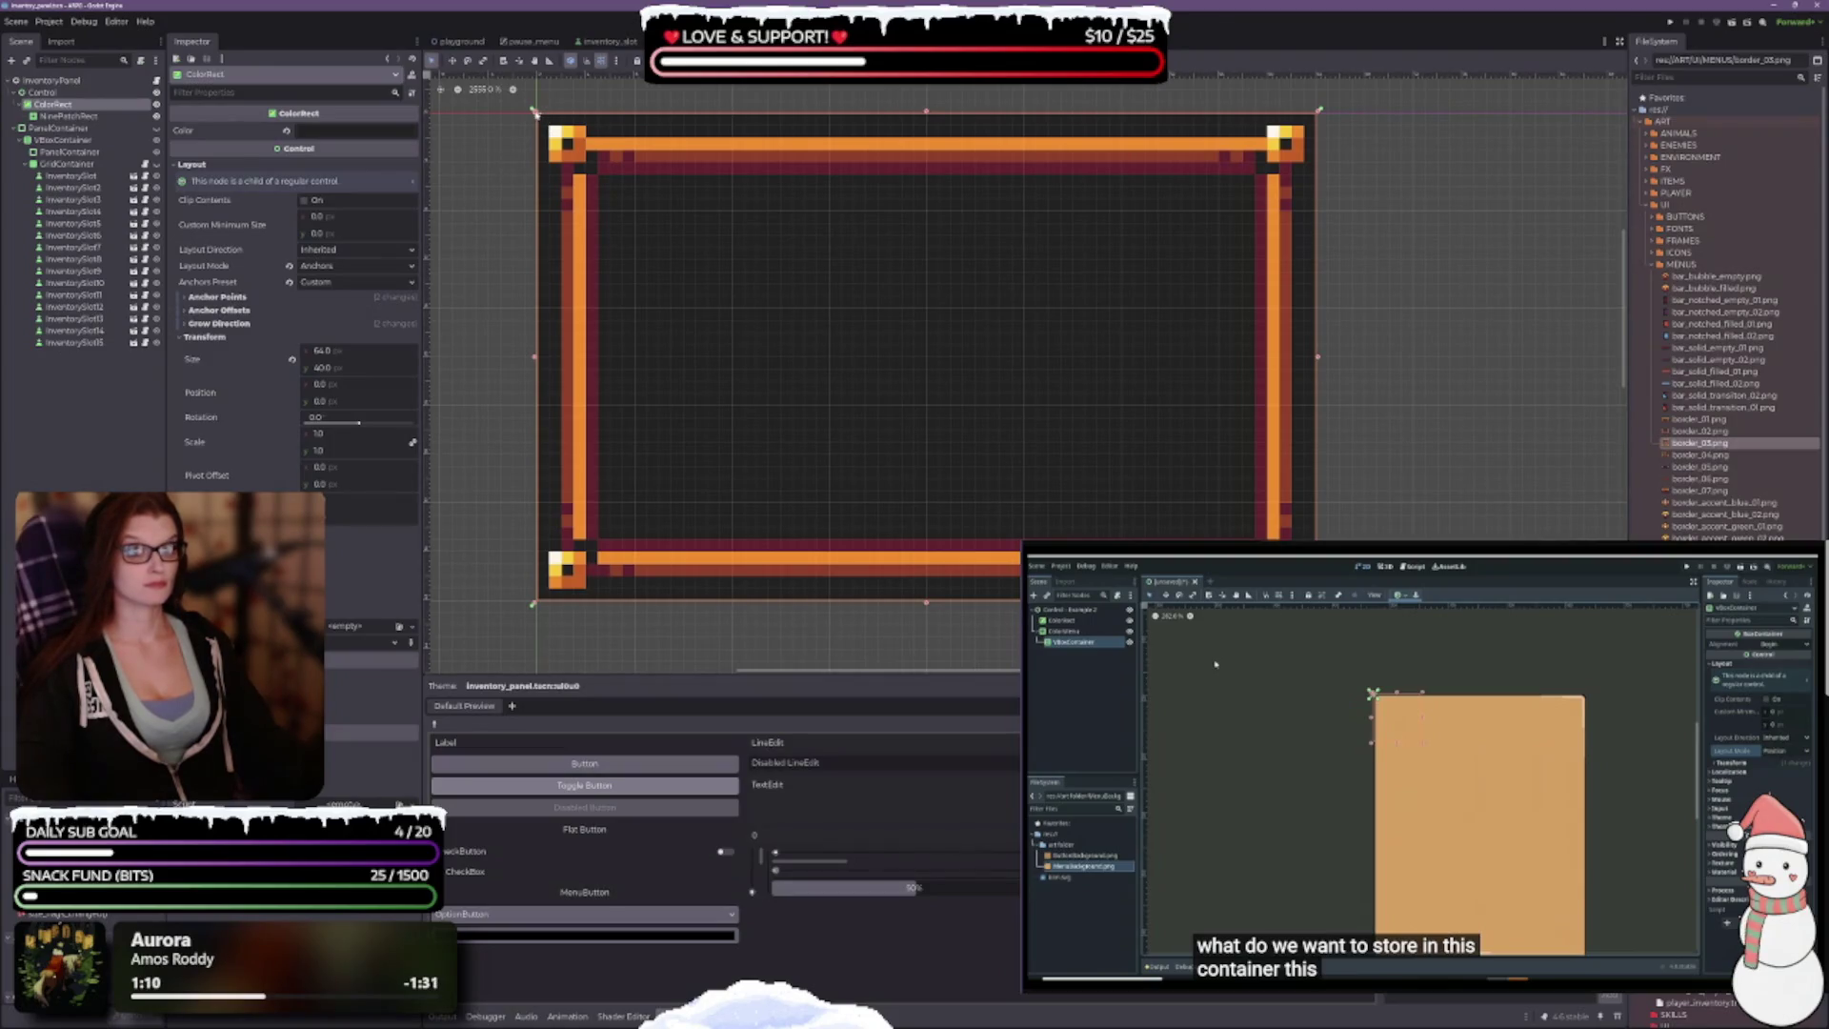
{"action": "mouse_move", "coordinate": [534, 112]}
{"action": "left_mouse_down"}
{"action": "mouse_move", "coordinate": [545, 122]}
{"action": "mouse_move", "coordinate": [533, 111]}
{"action": "left_mouse_up"}
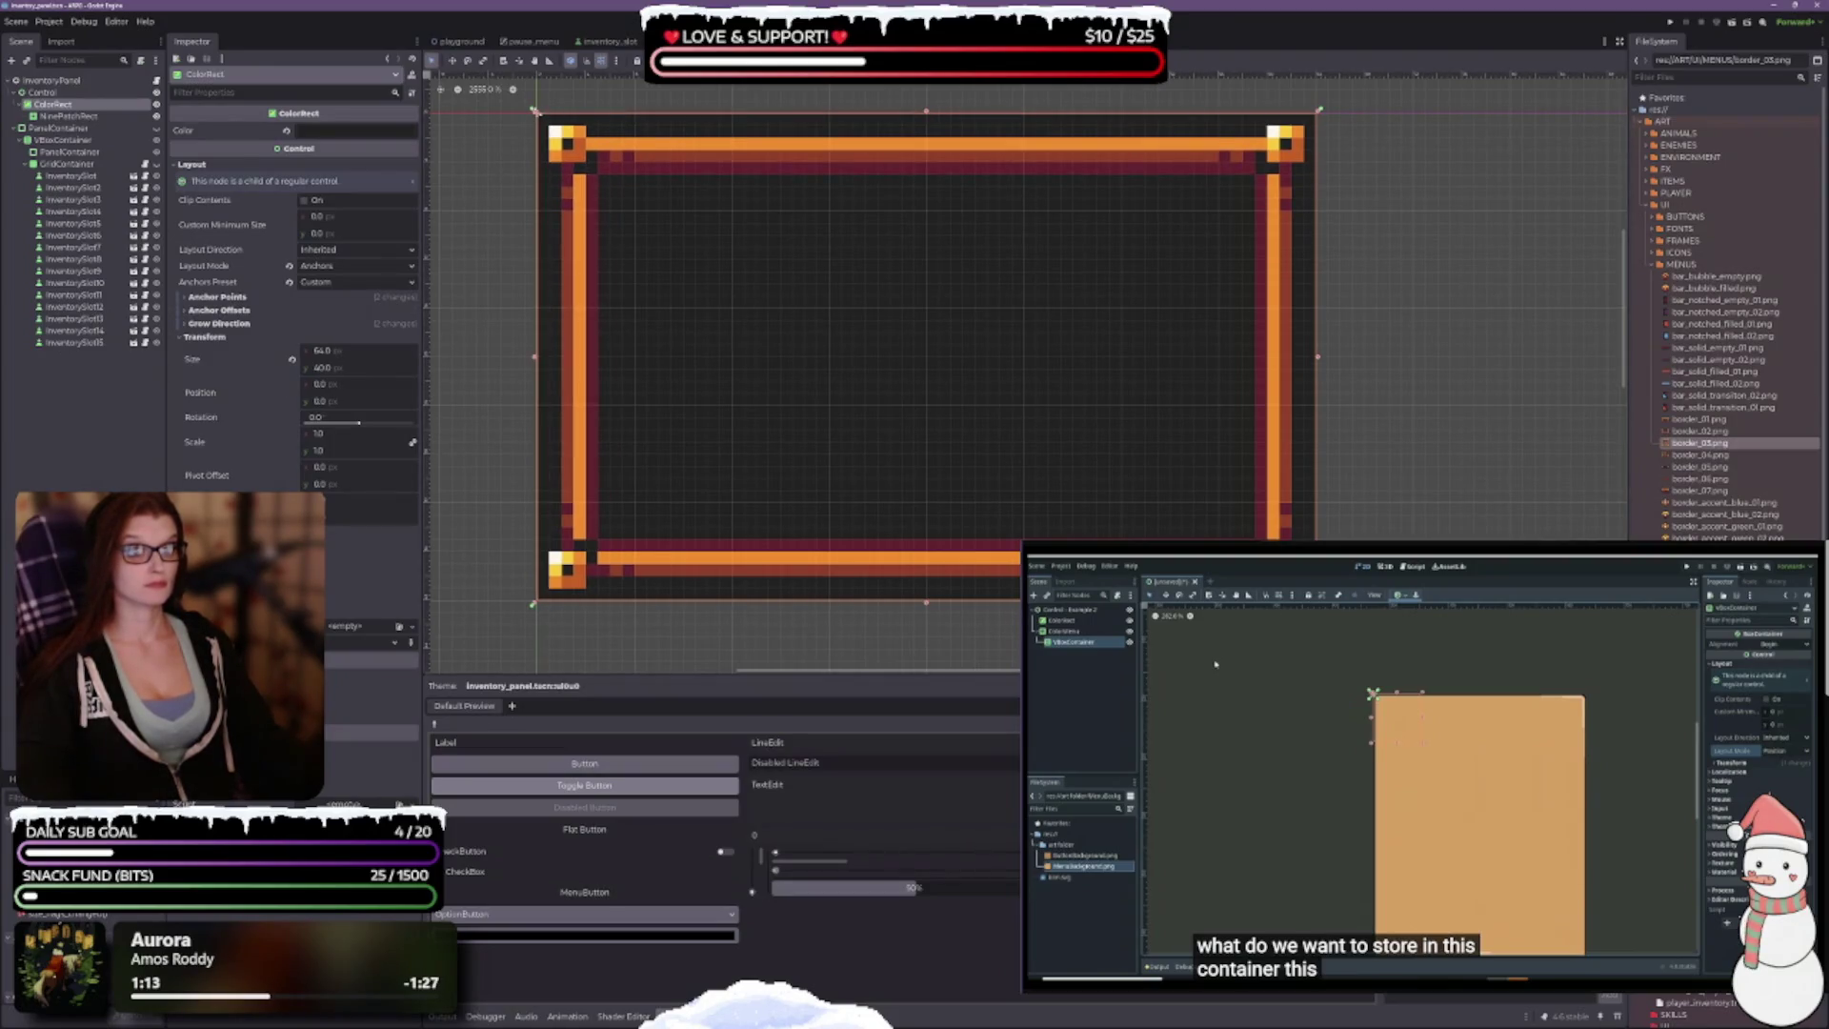
{"action": "left_click", "coordinate": [74, 114]}
Step: Expand the ColorRect's Anchor Points, Anchor Offsets and Grow Direction sections
{"action": "left_click", "coordinate": [75, 104]}
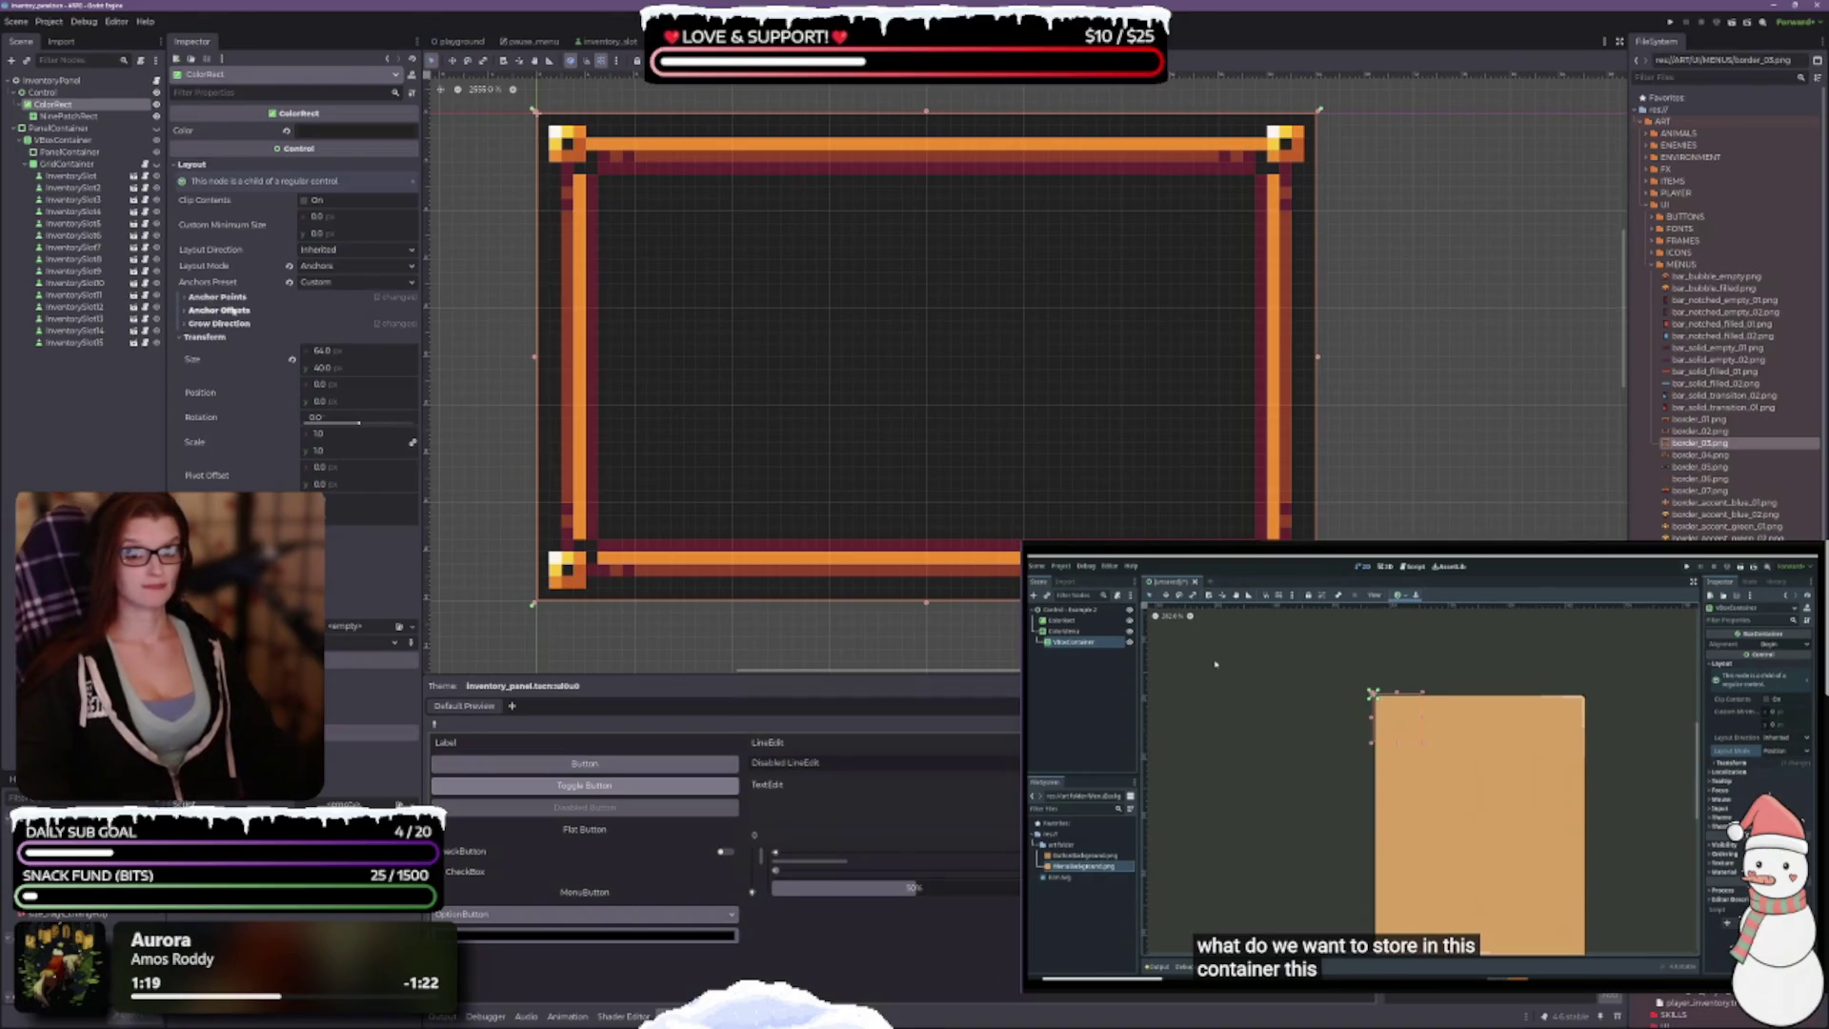
{"action": "left_click", "coordinate": [217, 297]}
{"action": "left_click", "coordinate": [222, 375]}
{"action": "left_click", "coordinate": [221, 451]}
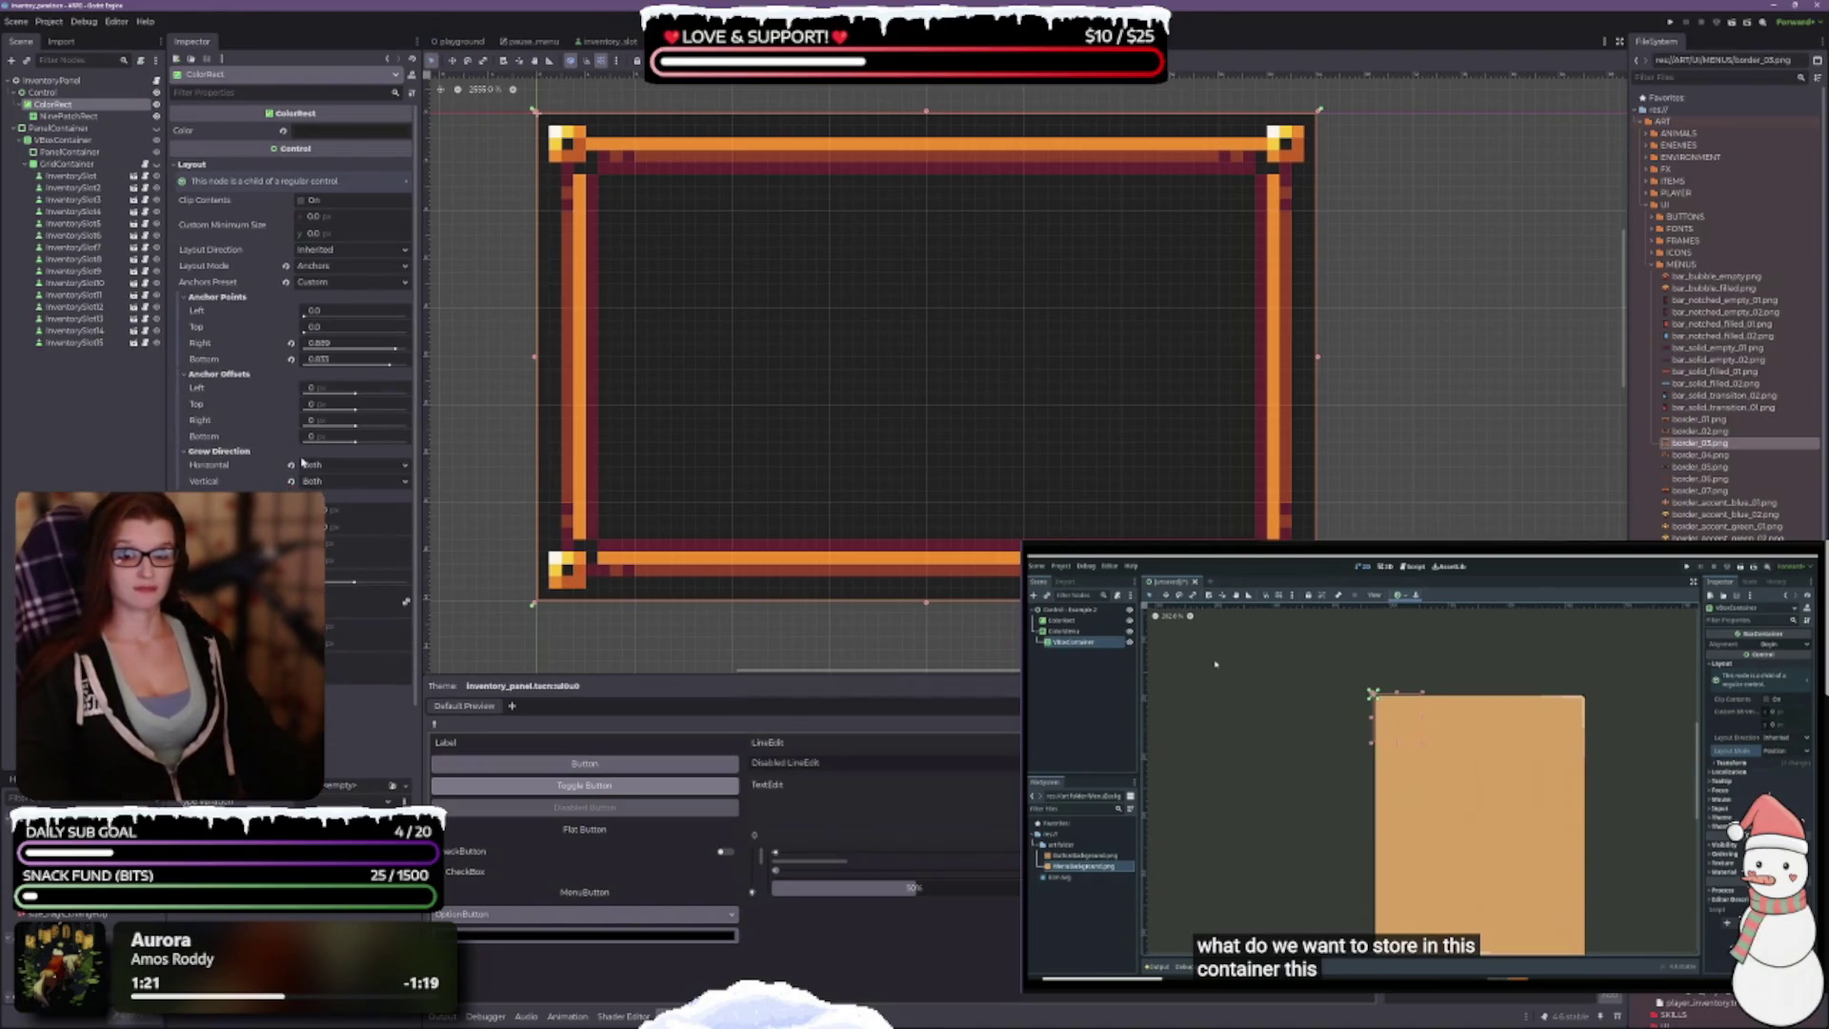
{"action": "scroll", "coordinate": [680, 369], "scroll_direction": "up", "scroll_amount": 1}
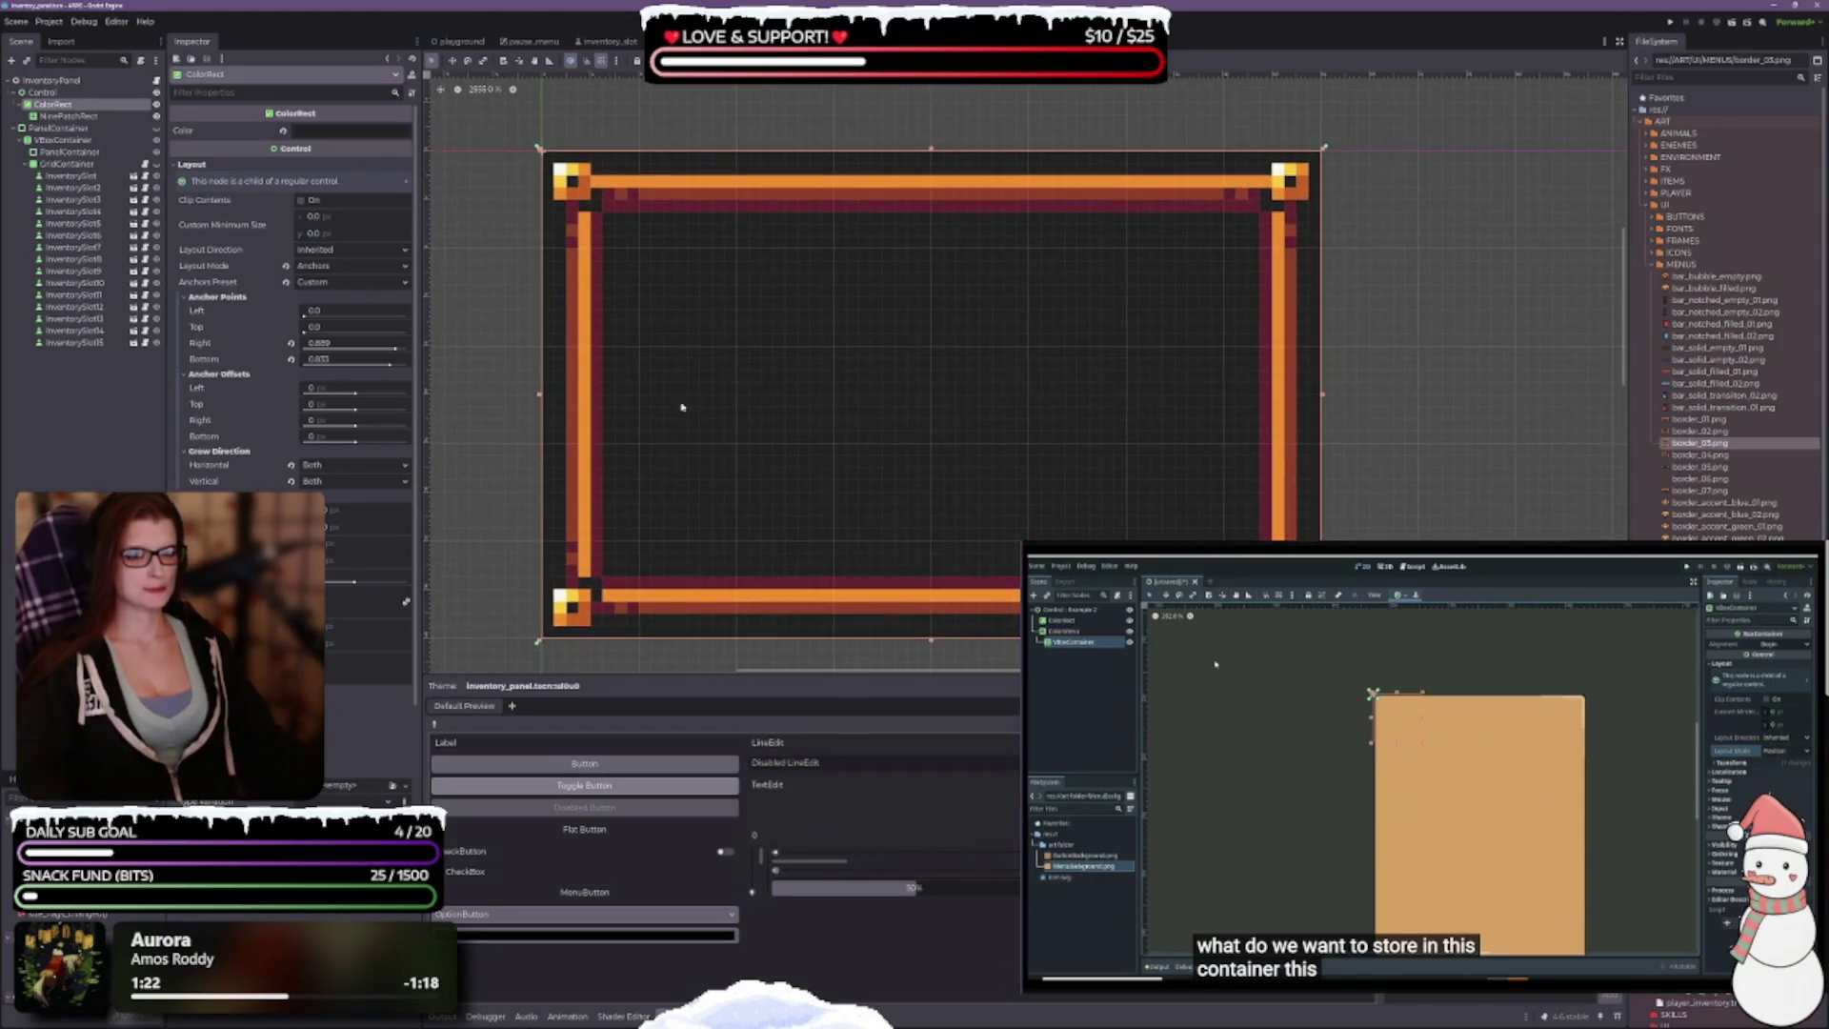
Step: Set the ColorRect's left anchor offset to 4, then to 0 px
{"action": "left_click", "coordinate": [331, 391]}
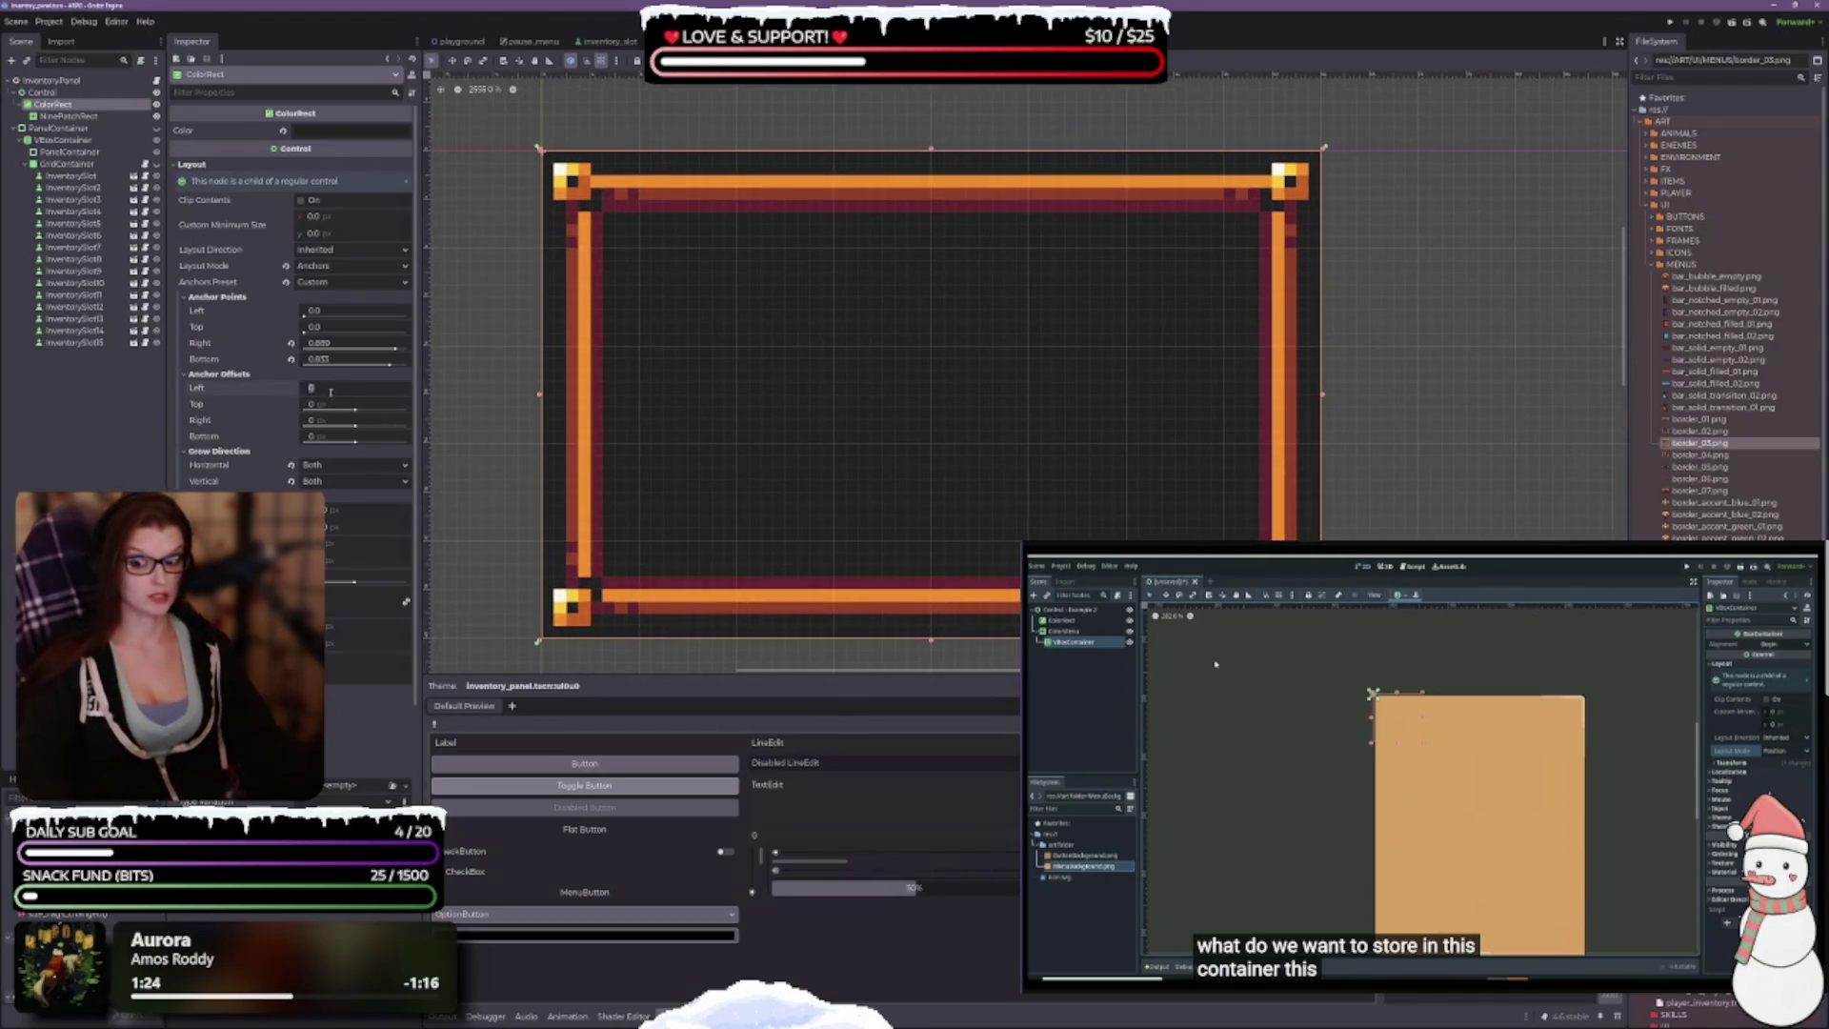
{"action": "type", "text": "4"}
{"action": "key", "text": "Return"}
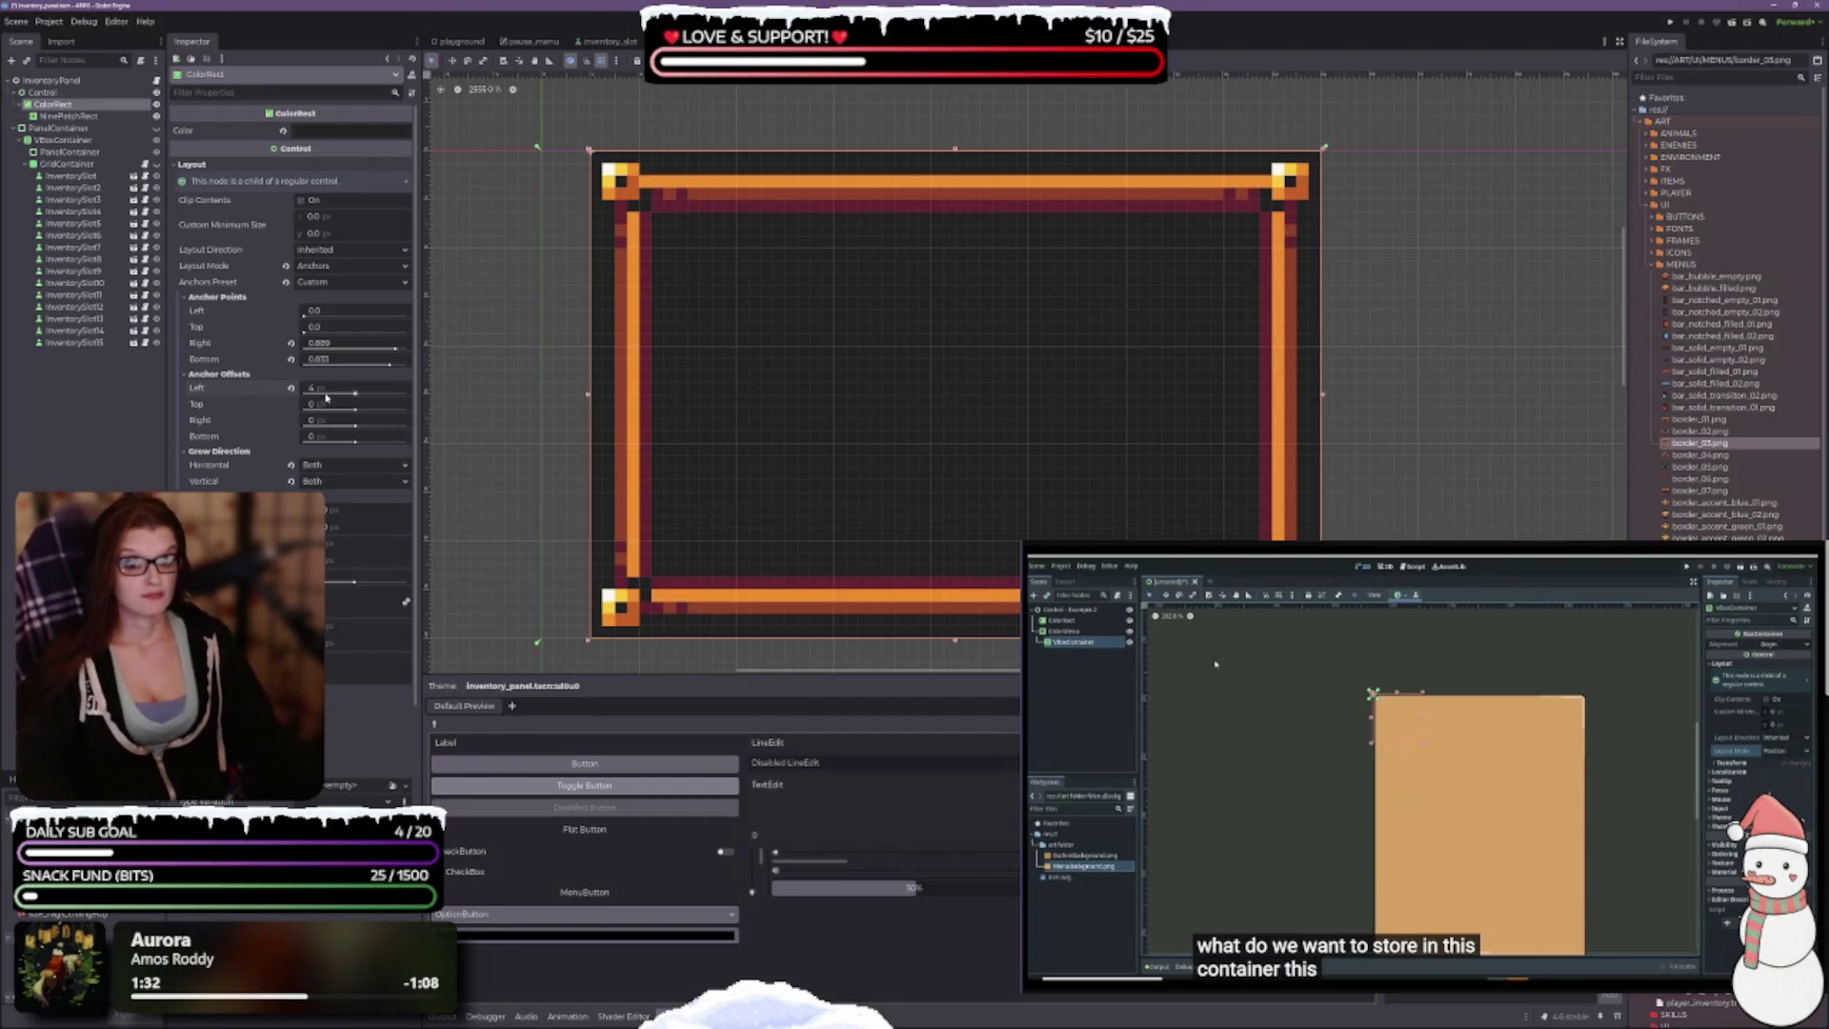
{"action": "left_click", "coordinate": [333, 392]}
{"action": "type", "text": "0"}
{"action": "key", "text": "Return"}
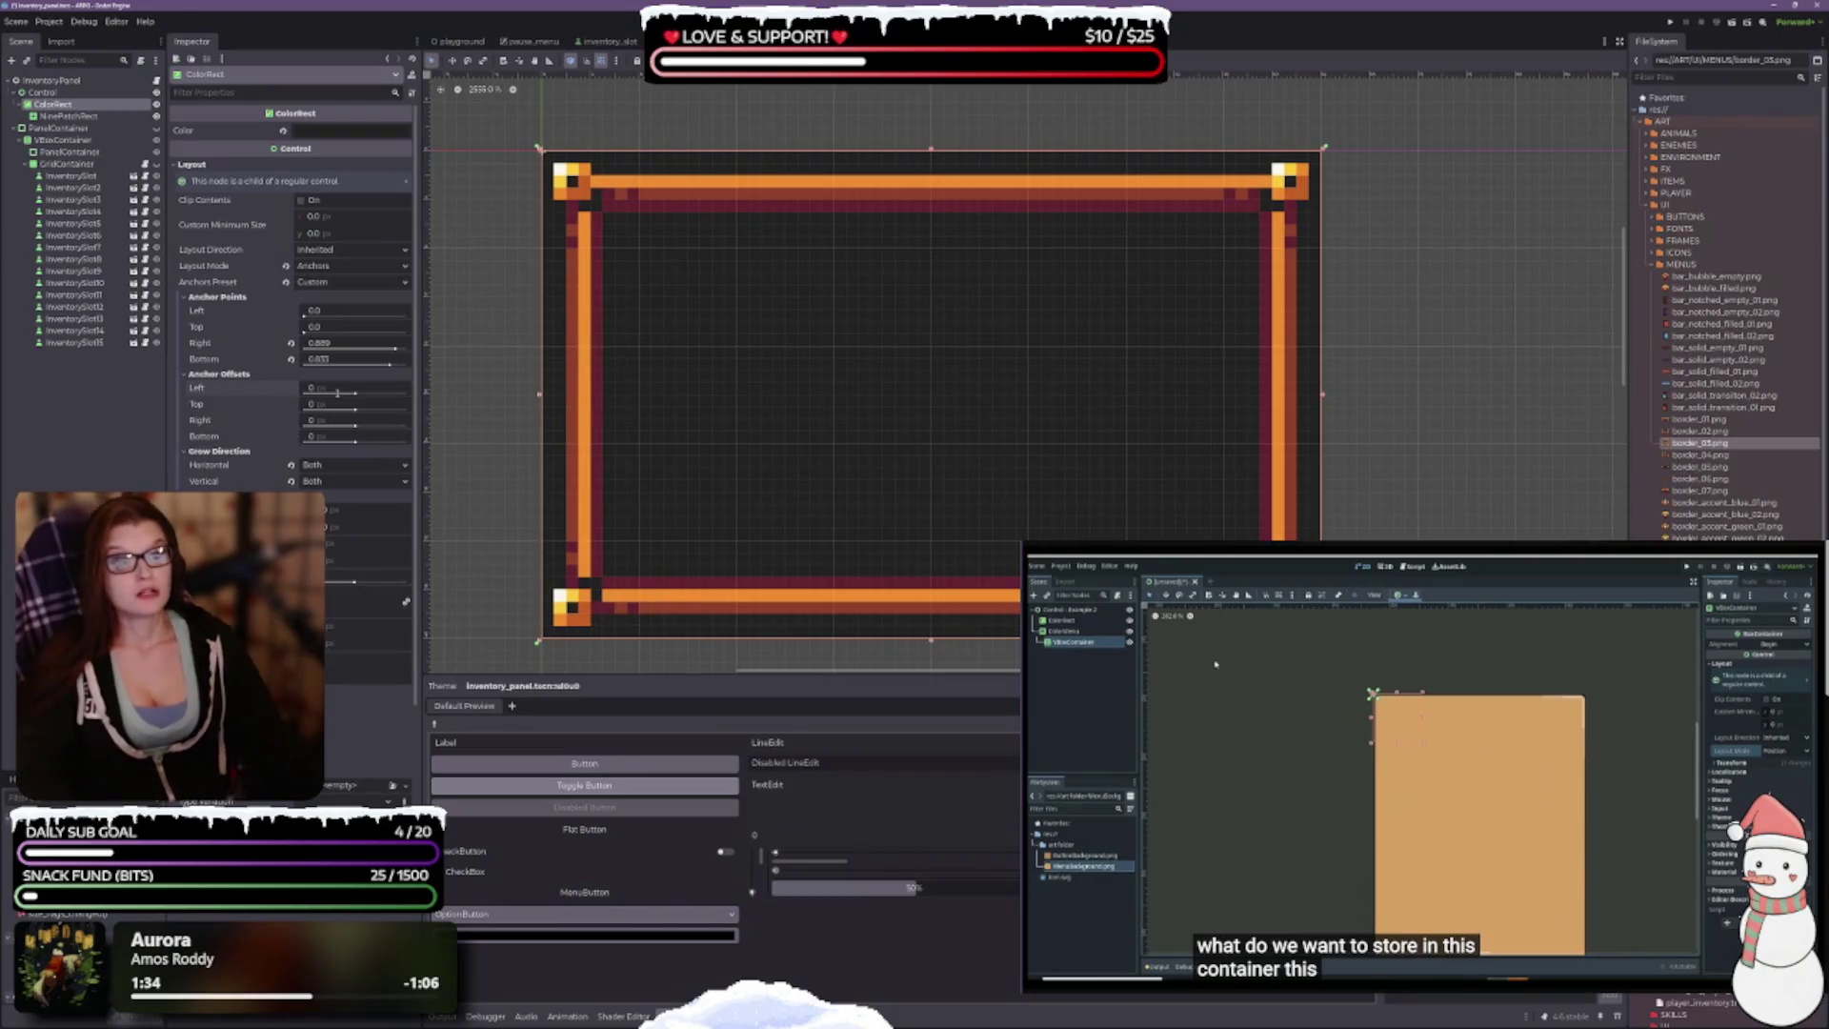
{"action": "left_click", "coordinate": [65, 116]}
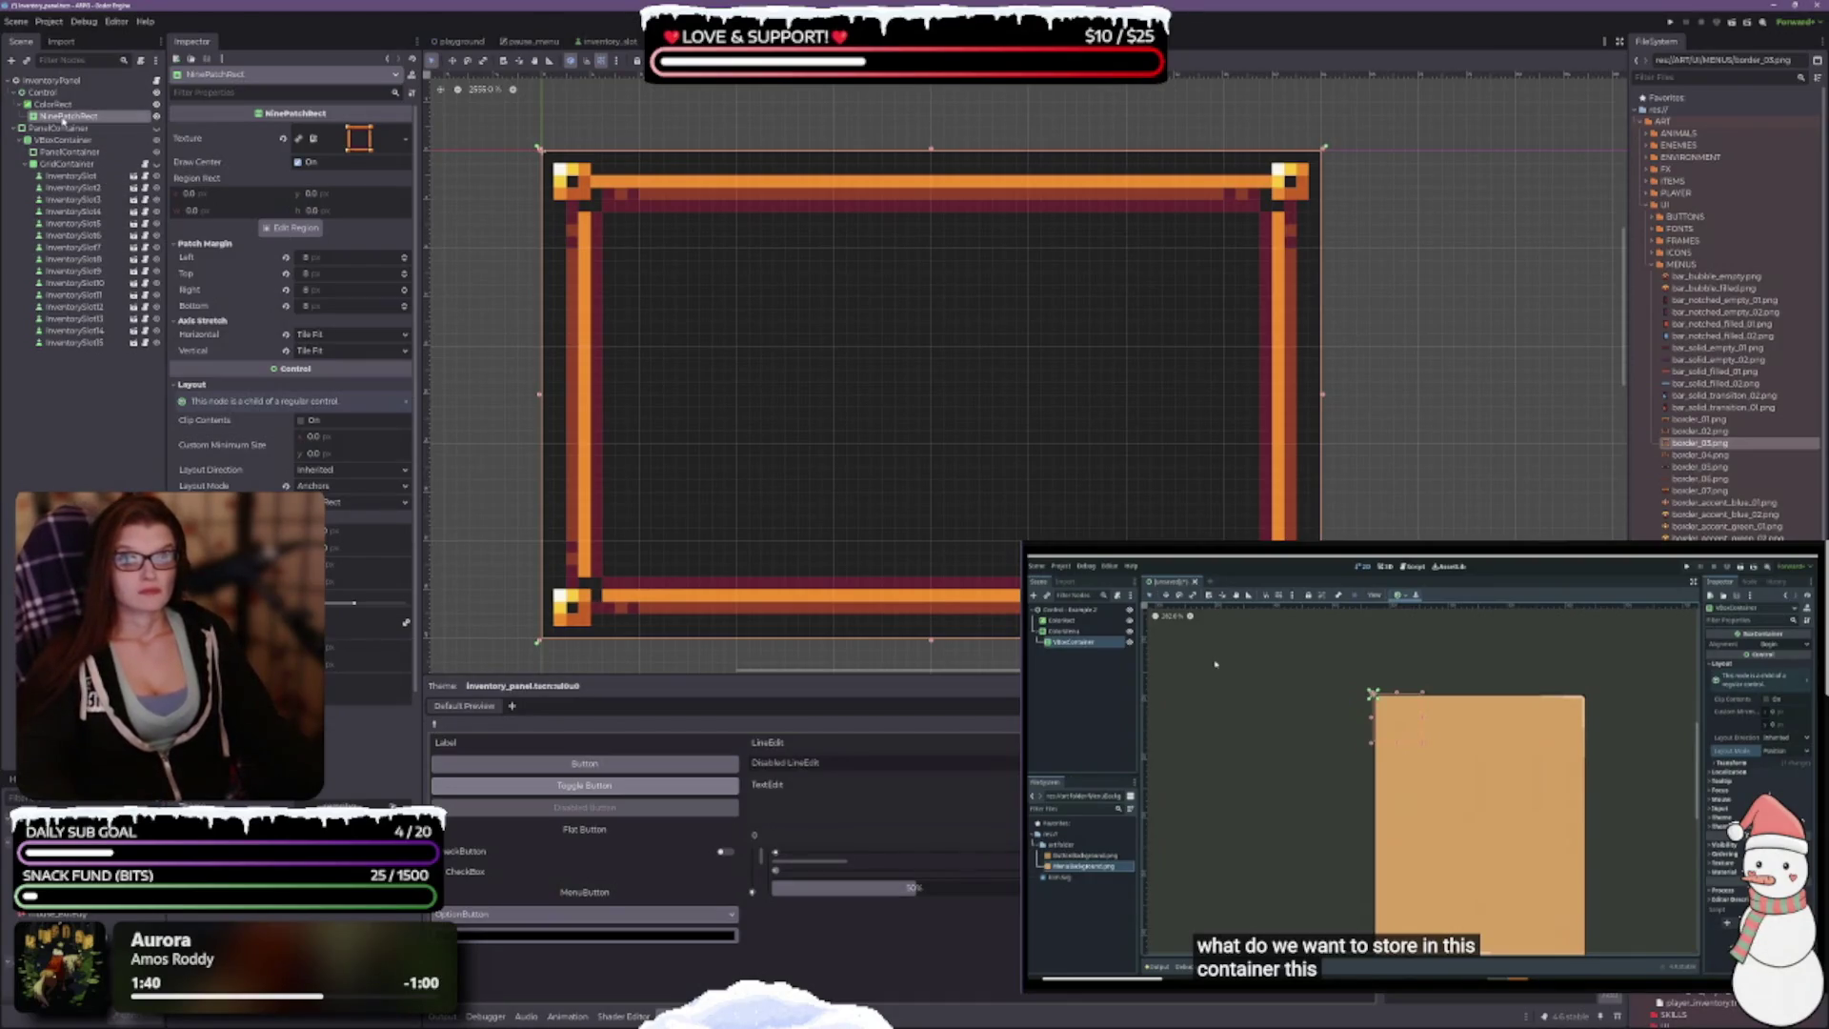
{"action": "left_click_drag", "start_coordinate": [57, 116], "coordinate": [57, 99]}
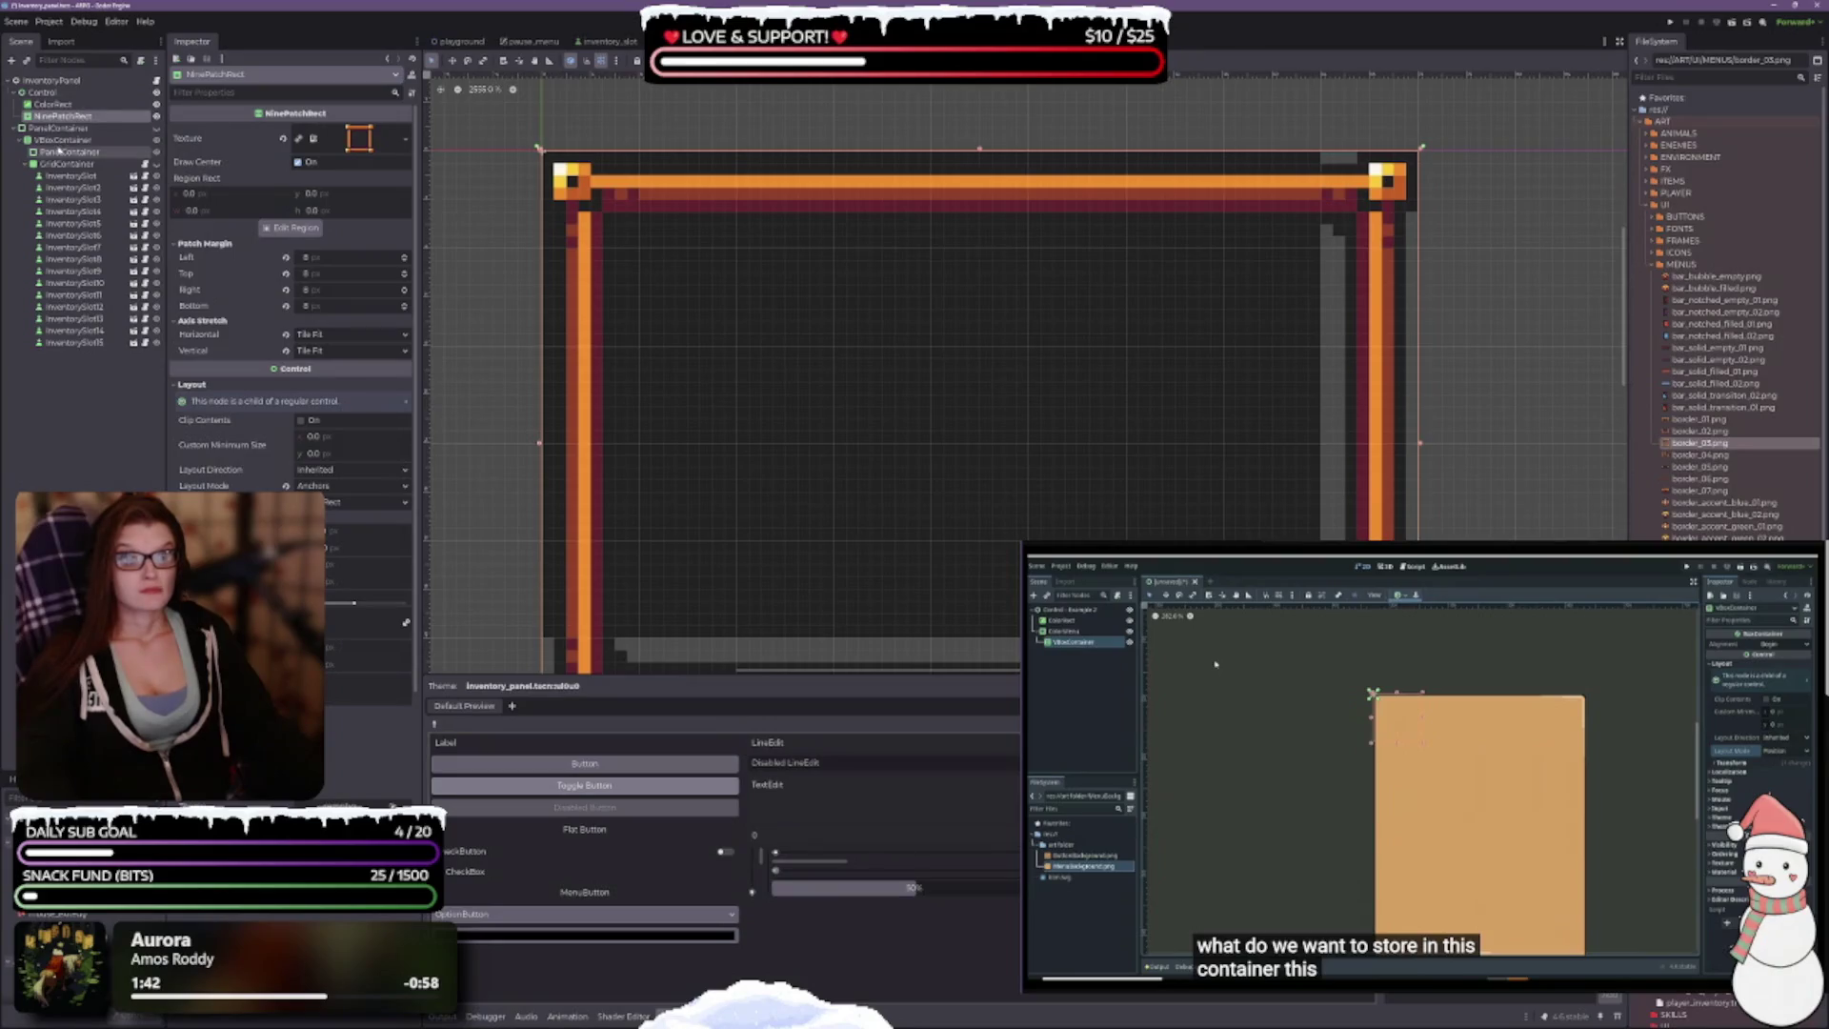
Step: Move the ColorRect under the NinePatchRect so the full border shows around it
{"action": "scroll", "coordinate": [667, 297], "scroll_direction": "down", "scroll_amount": 4}
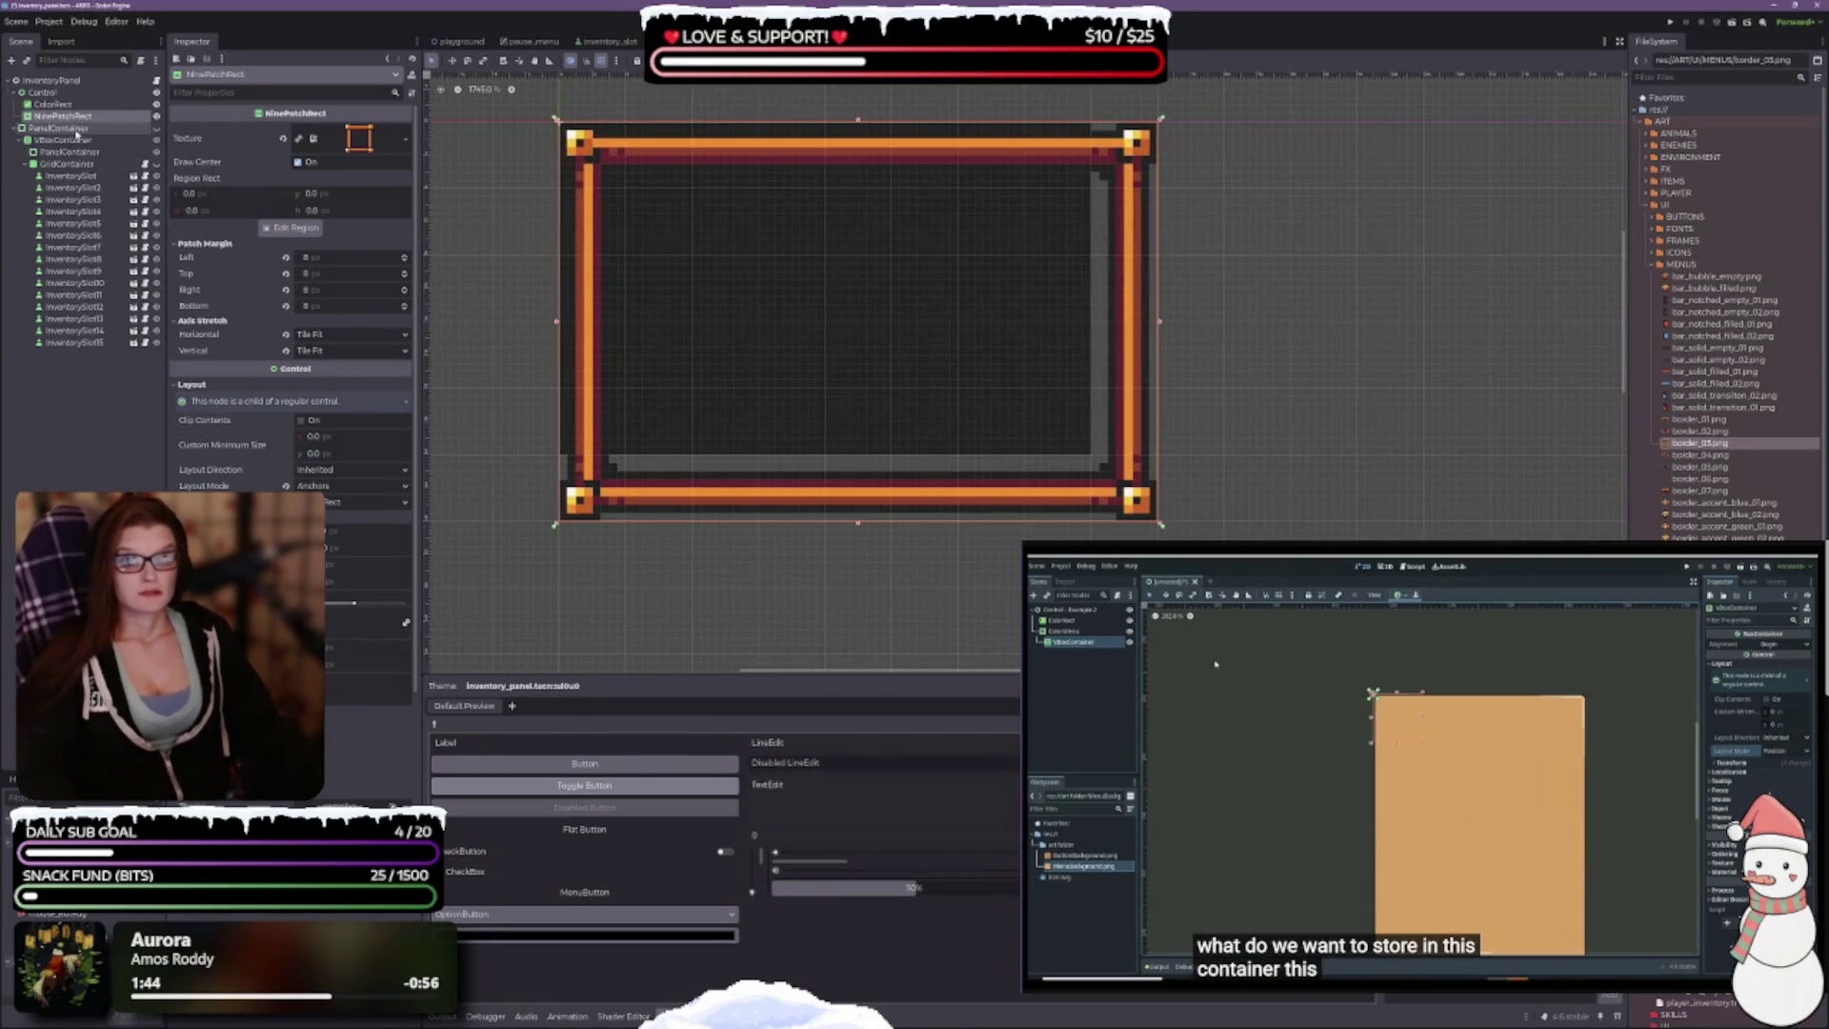
{"action": "left_click_drag", "start_coordinate": [57, 103], "coordinate": [60, 122]}
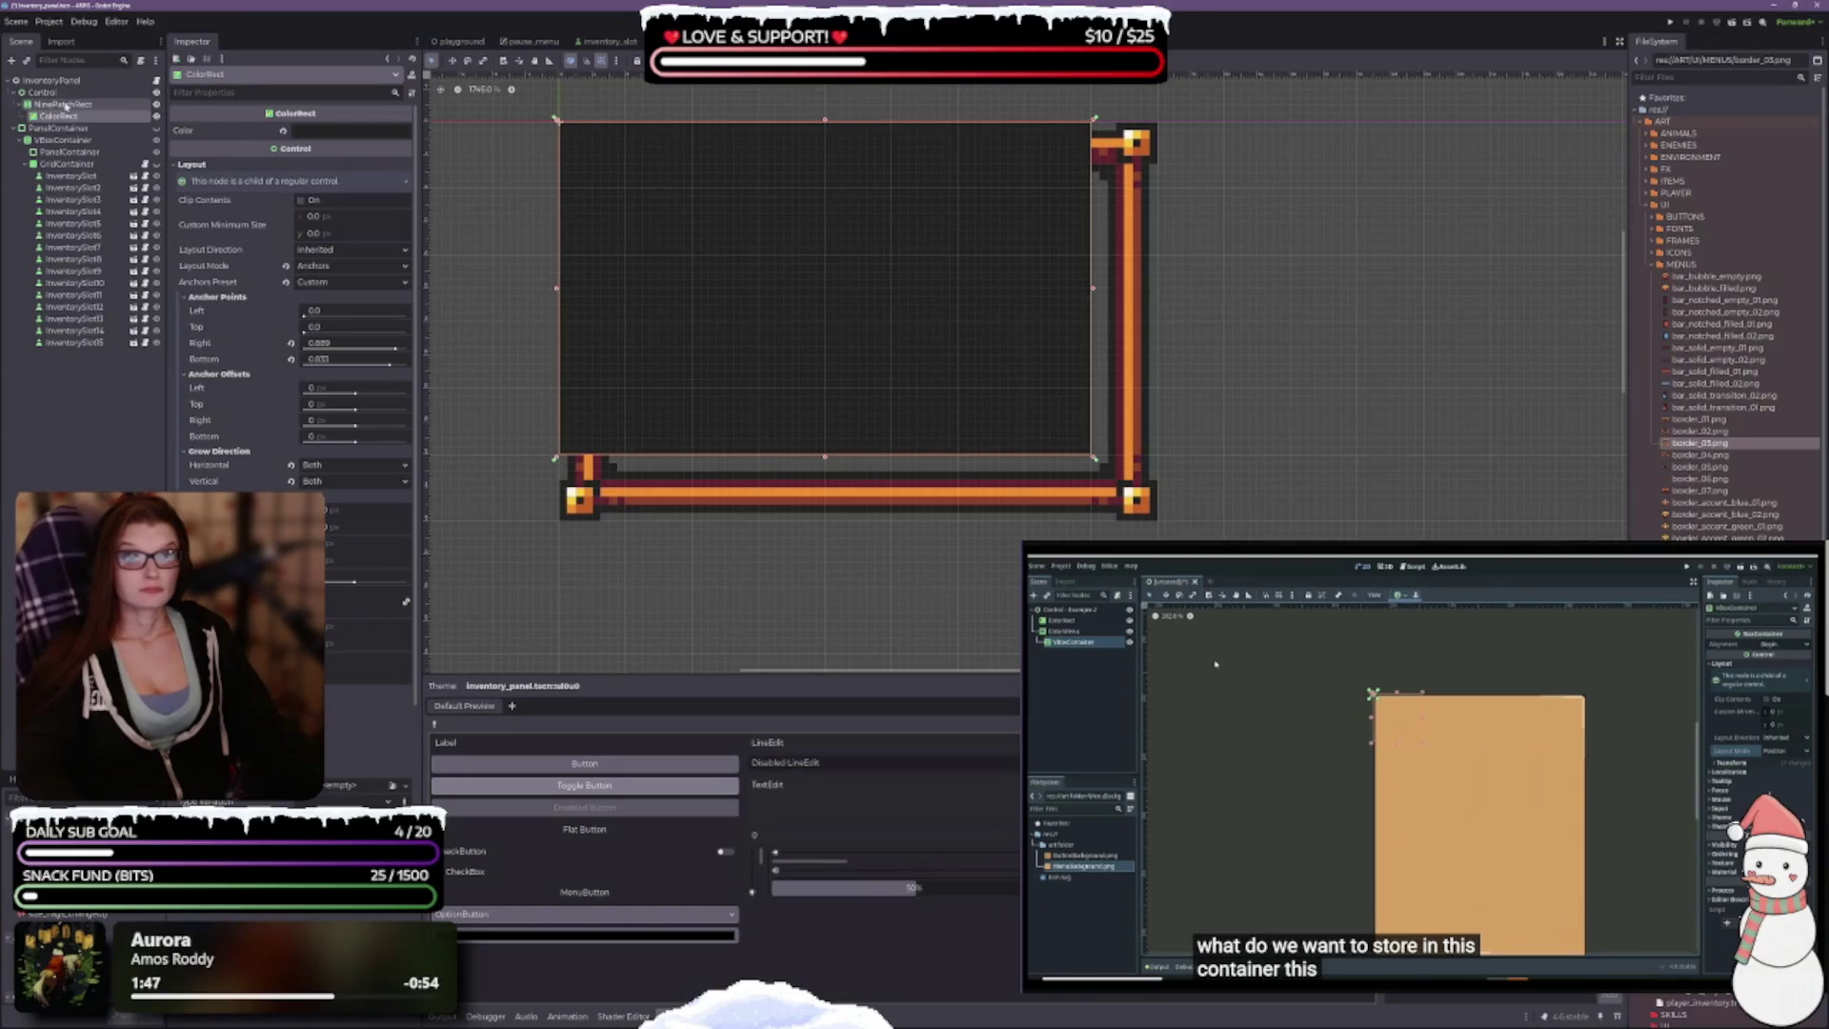
{"action": "left_click", "coordinate": [63, 104]}
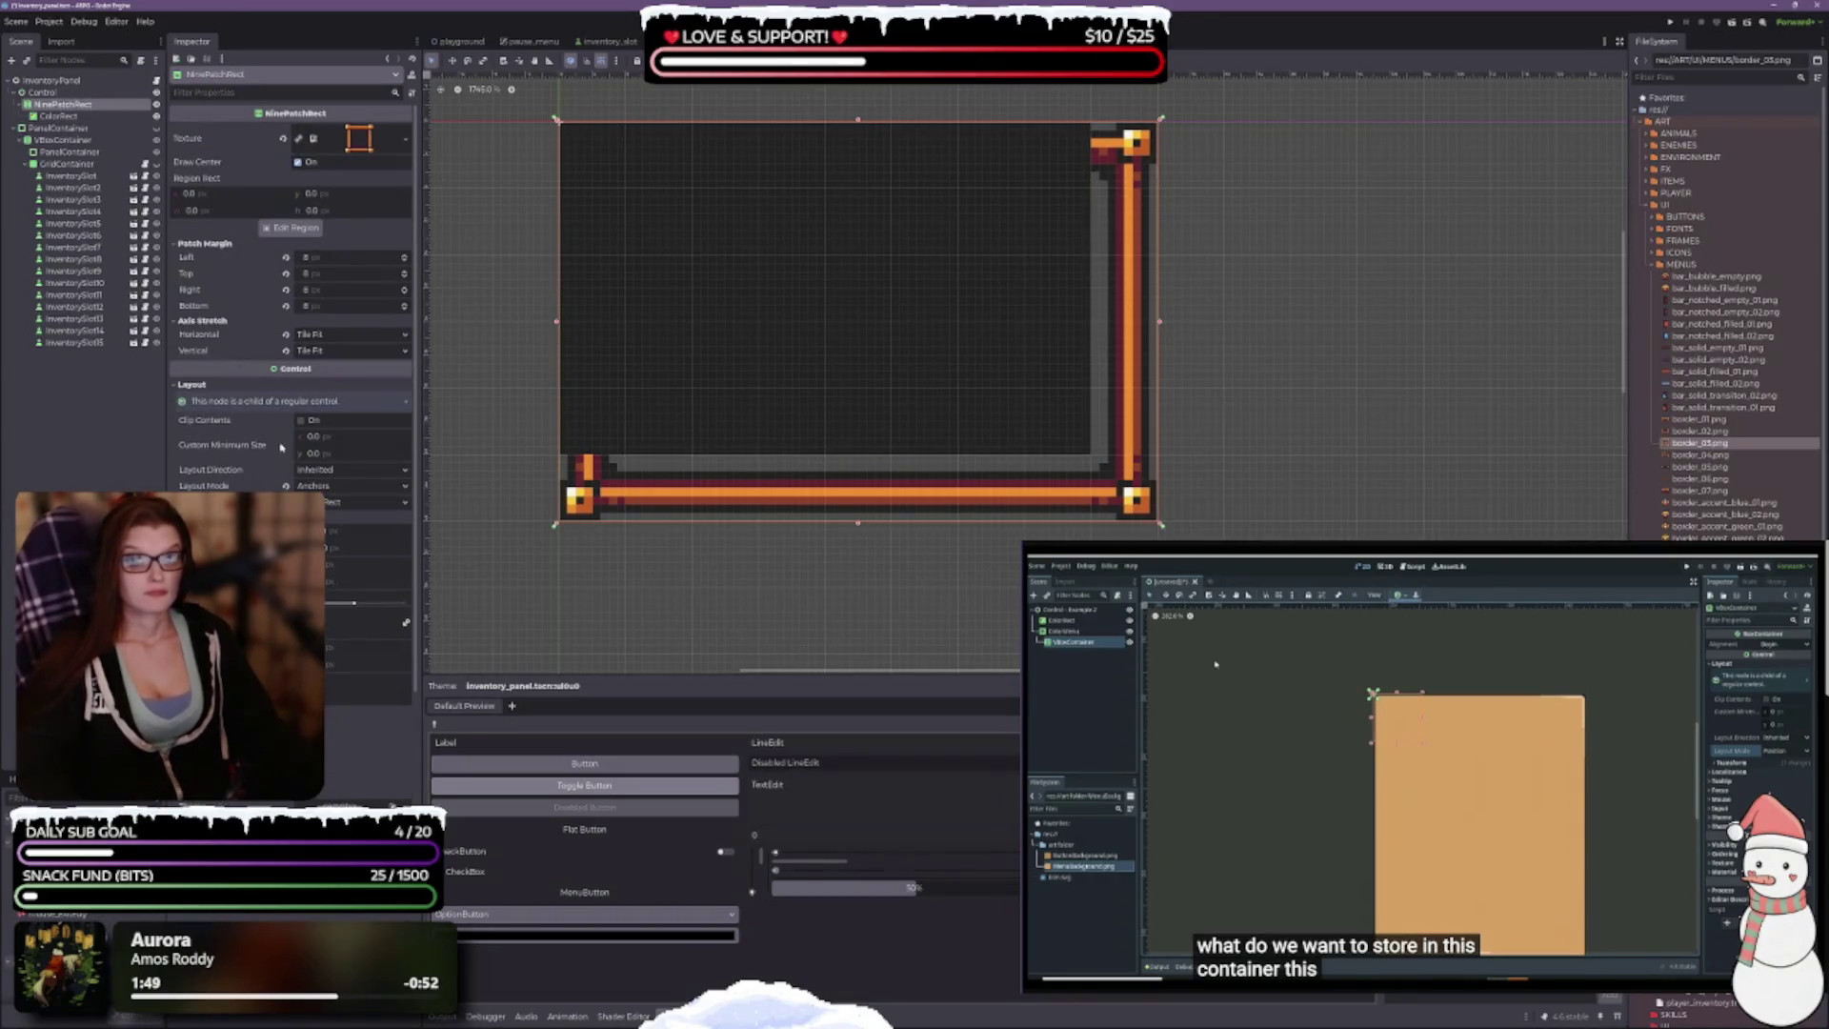
{"action": "scroll", "coordinate": [705, 404], "scroll_direction": "up", "scroll_amount": 1}
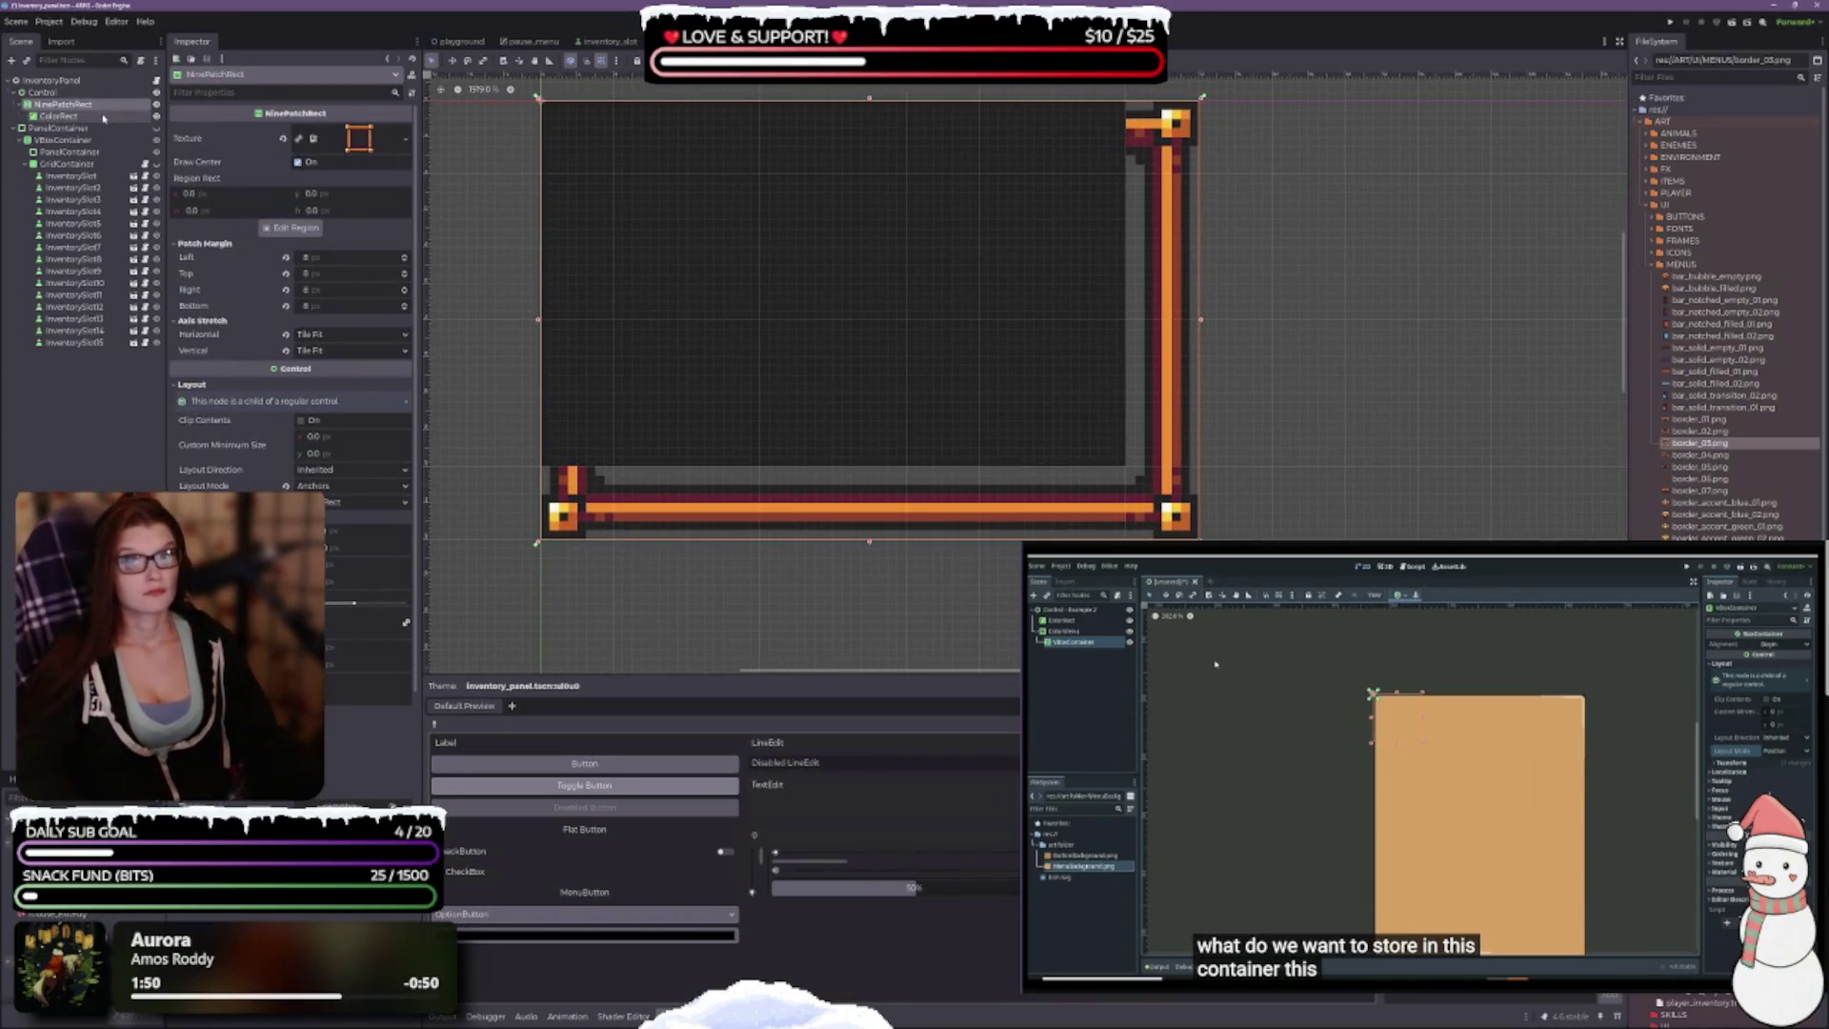
{"action": "left_click", "coordinate": [156, 115]}
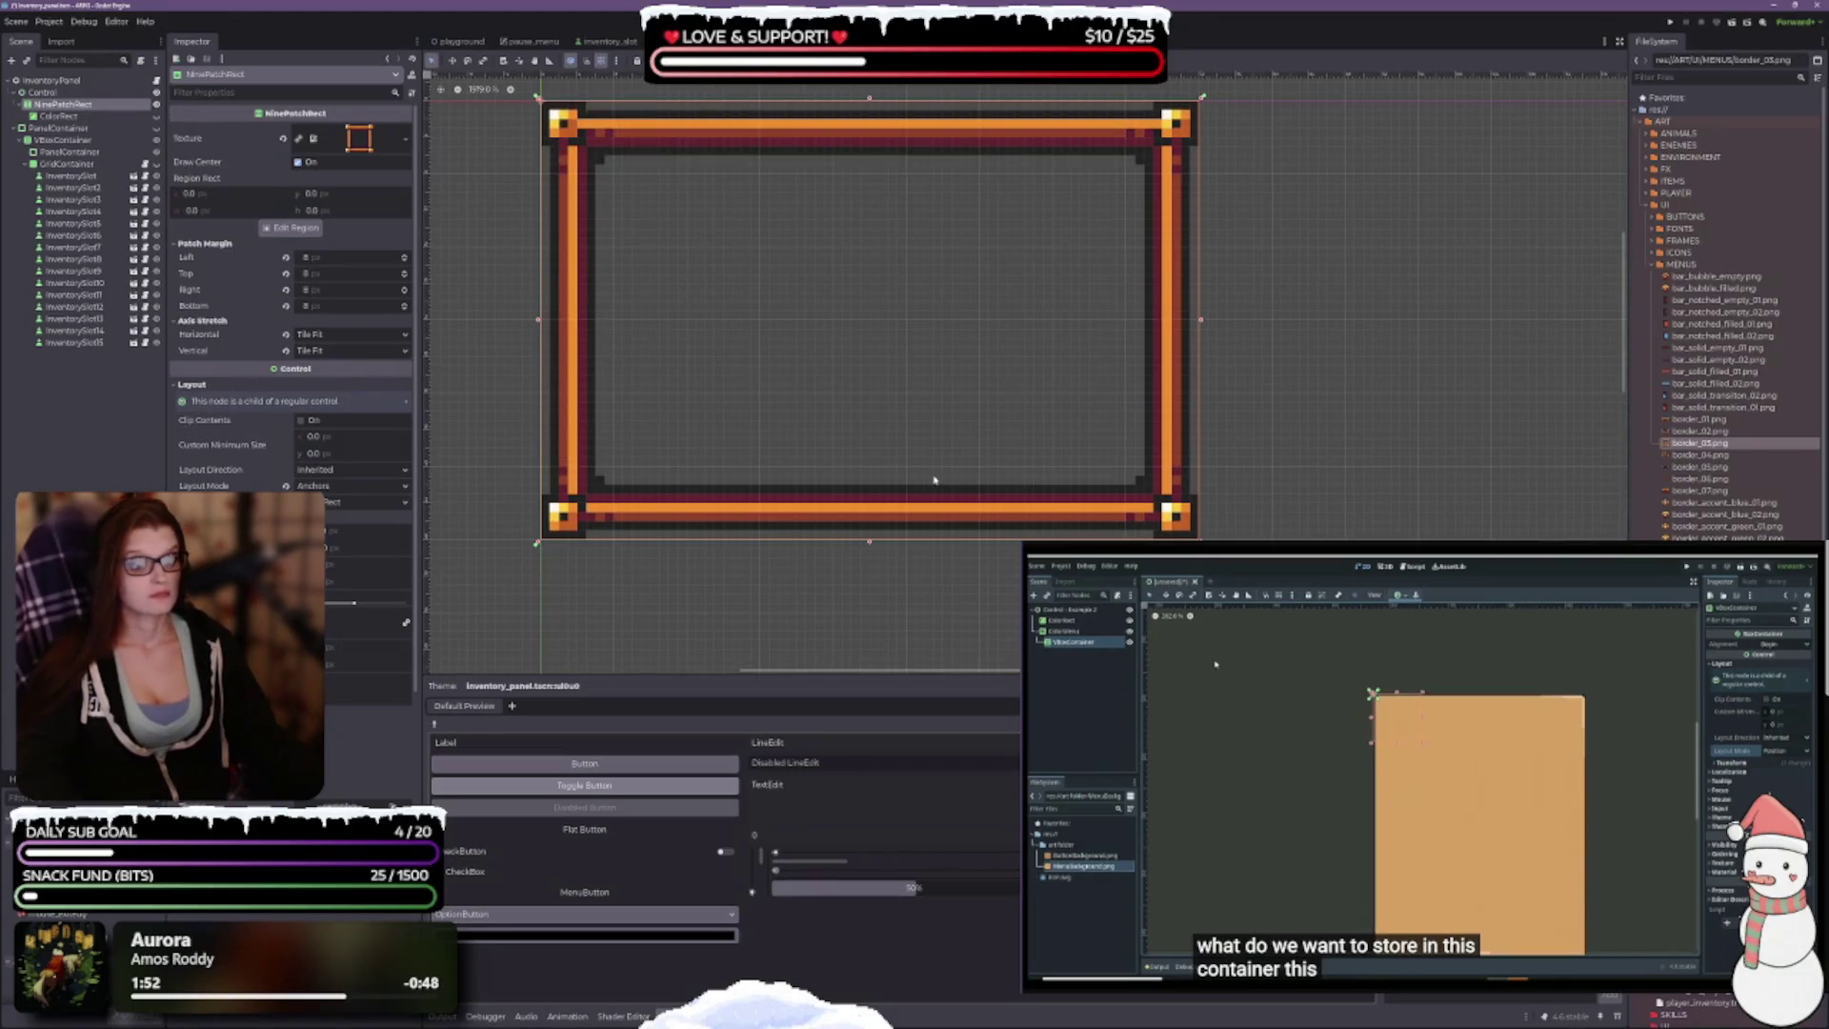
{"action": "scroll", "coordinate": [970, 569], "scroll_direction": "up", "scroll_amount": 2}
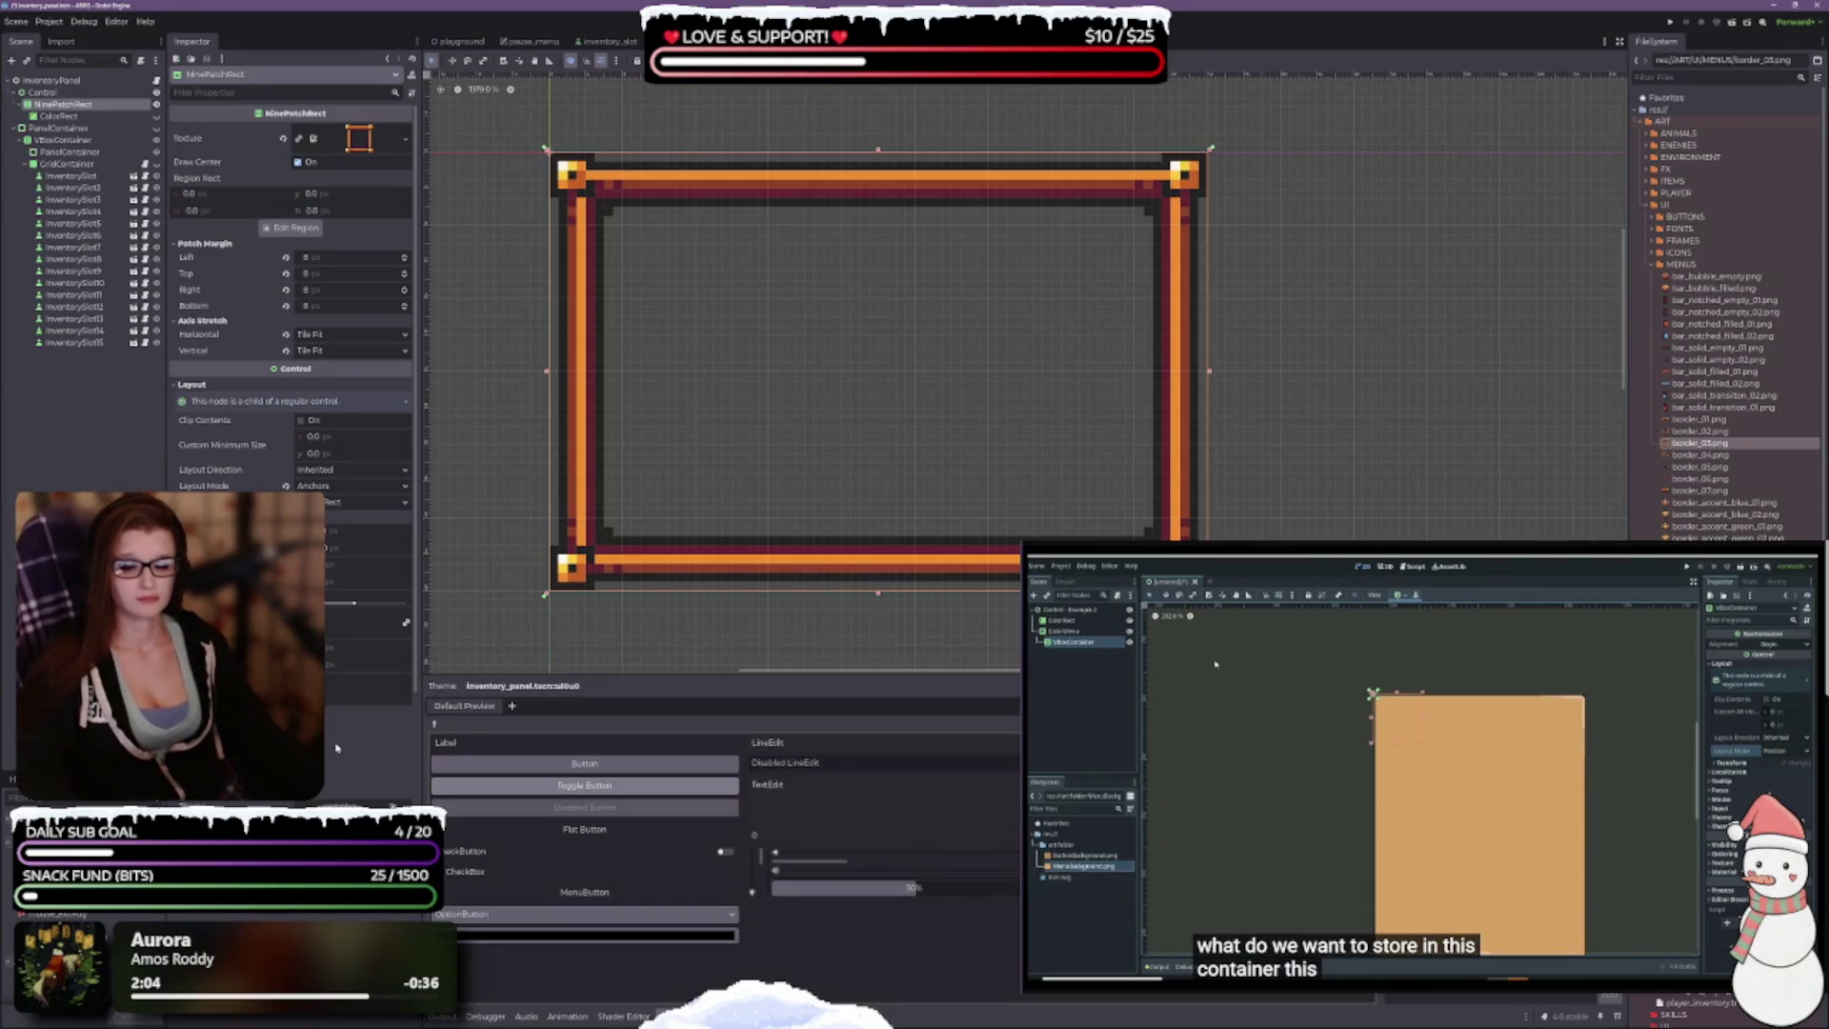
{"action": "scroll", "coordinate": [291, 286], "scroll_direction": "down", "scroll_amount": 4}
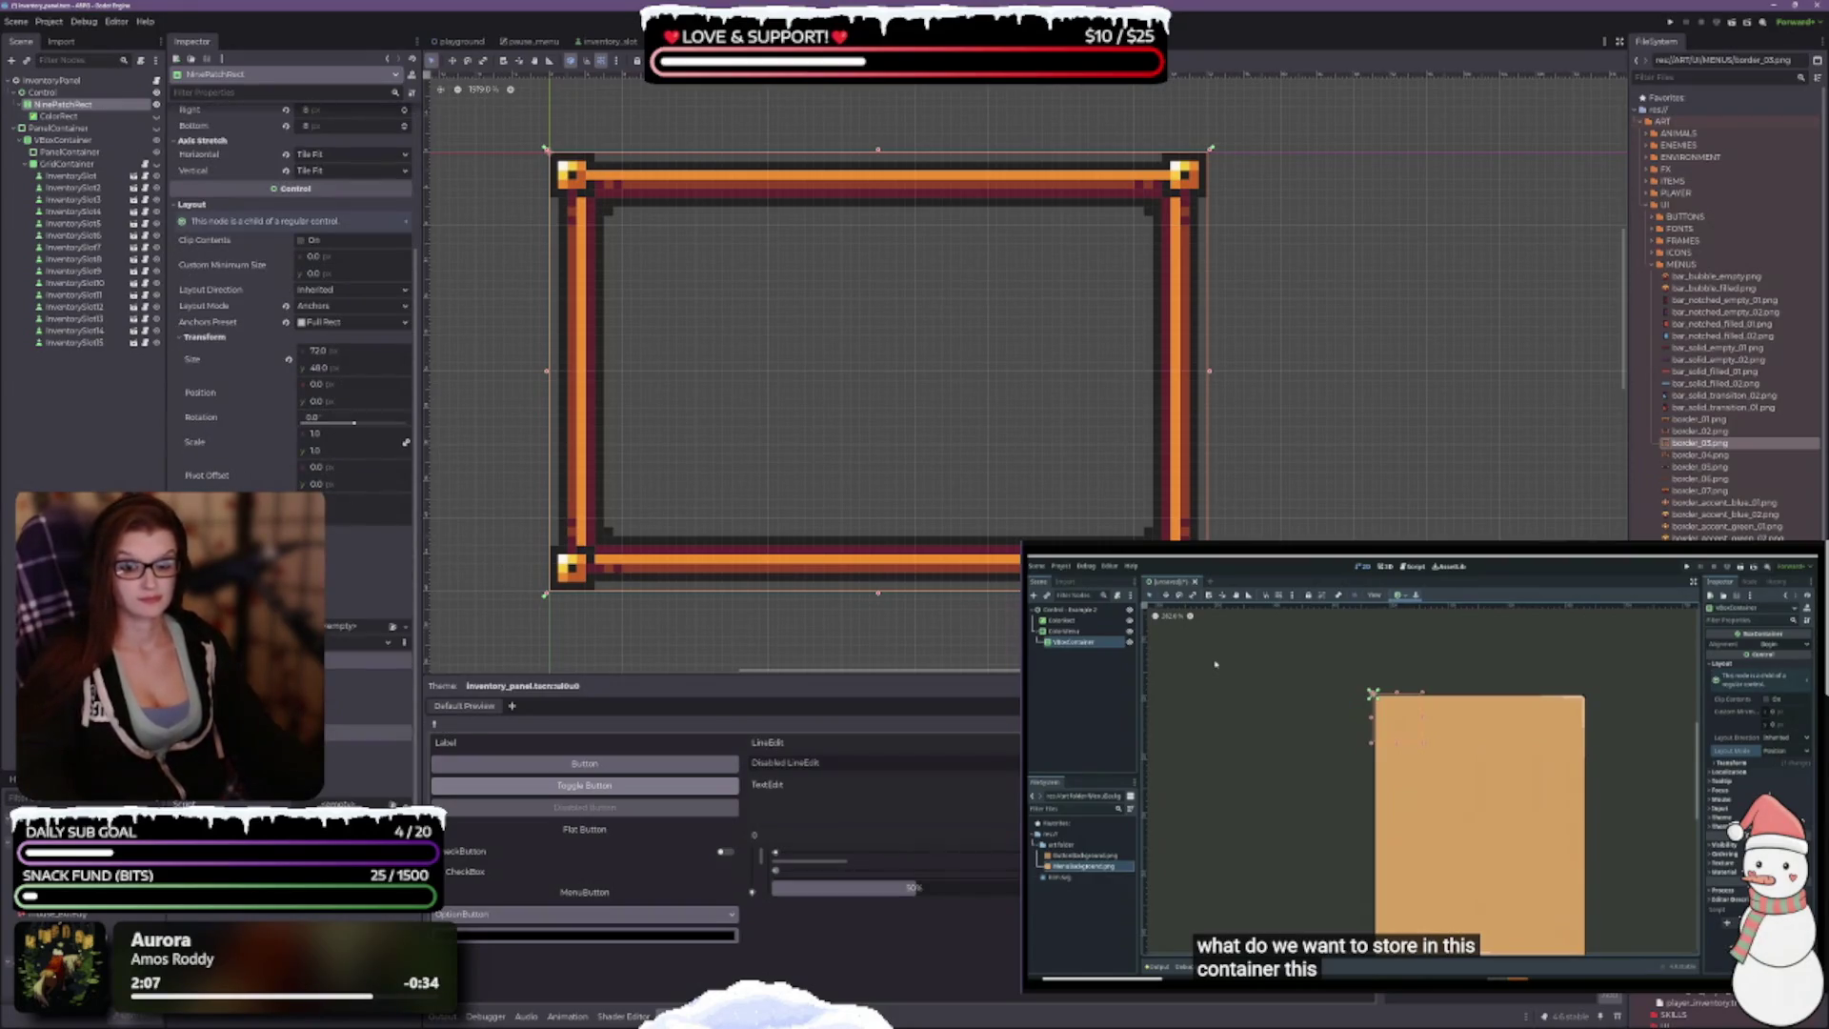
{"action": "scroll", "coordinate": [291, 286], "scroll_direction": "up", "scroll_amount": 1}
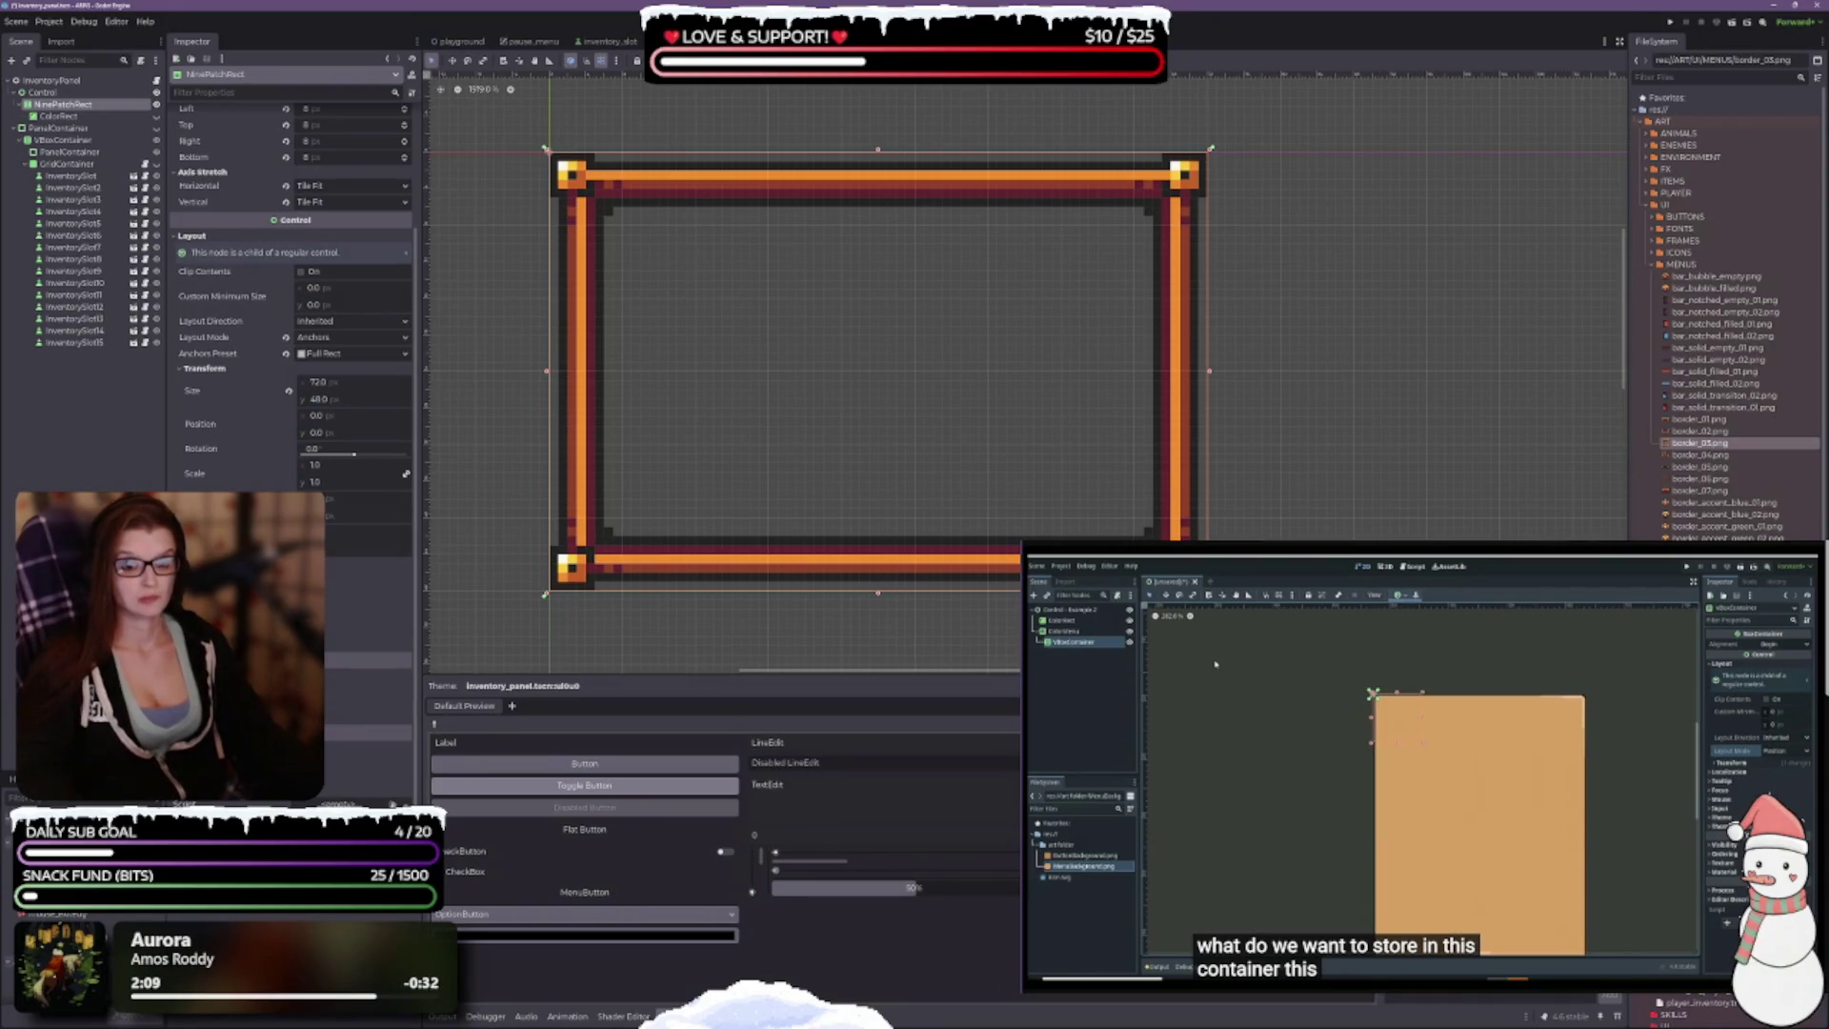
{"action": "scroll", "coordinate": [291, 286], "scroll_direction": "up", "scroll_amount": 3}
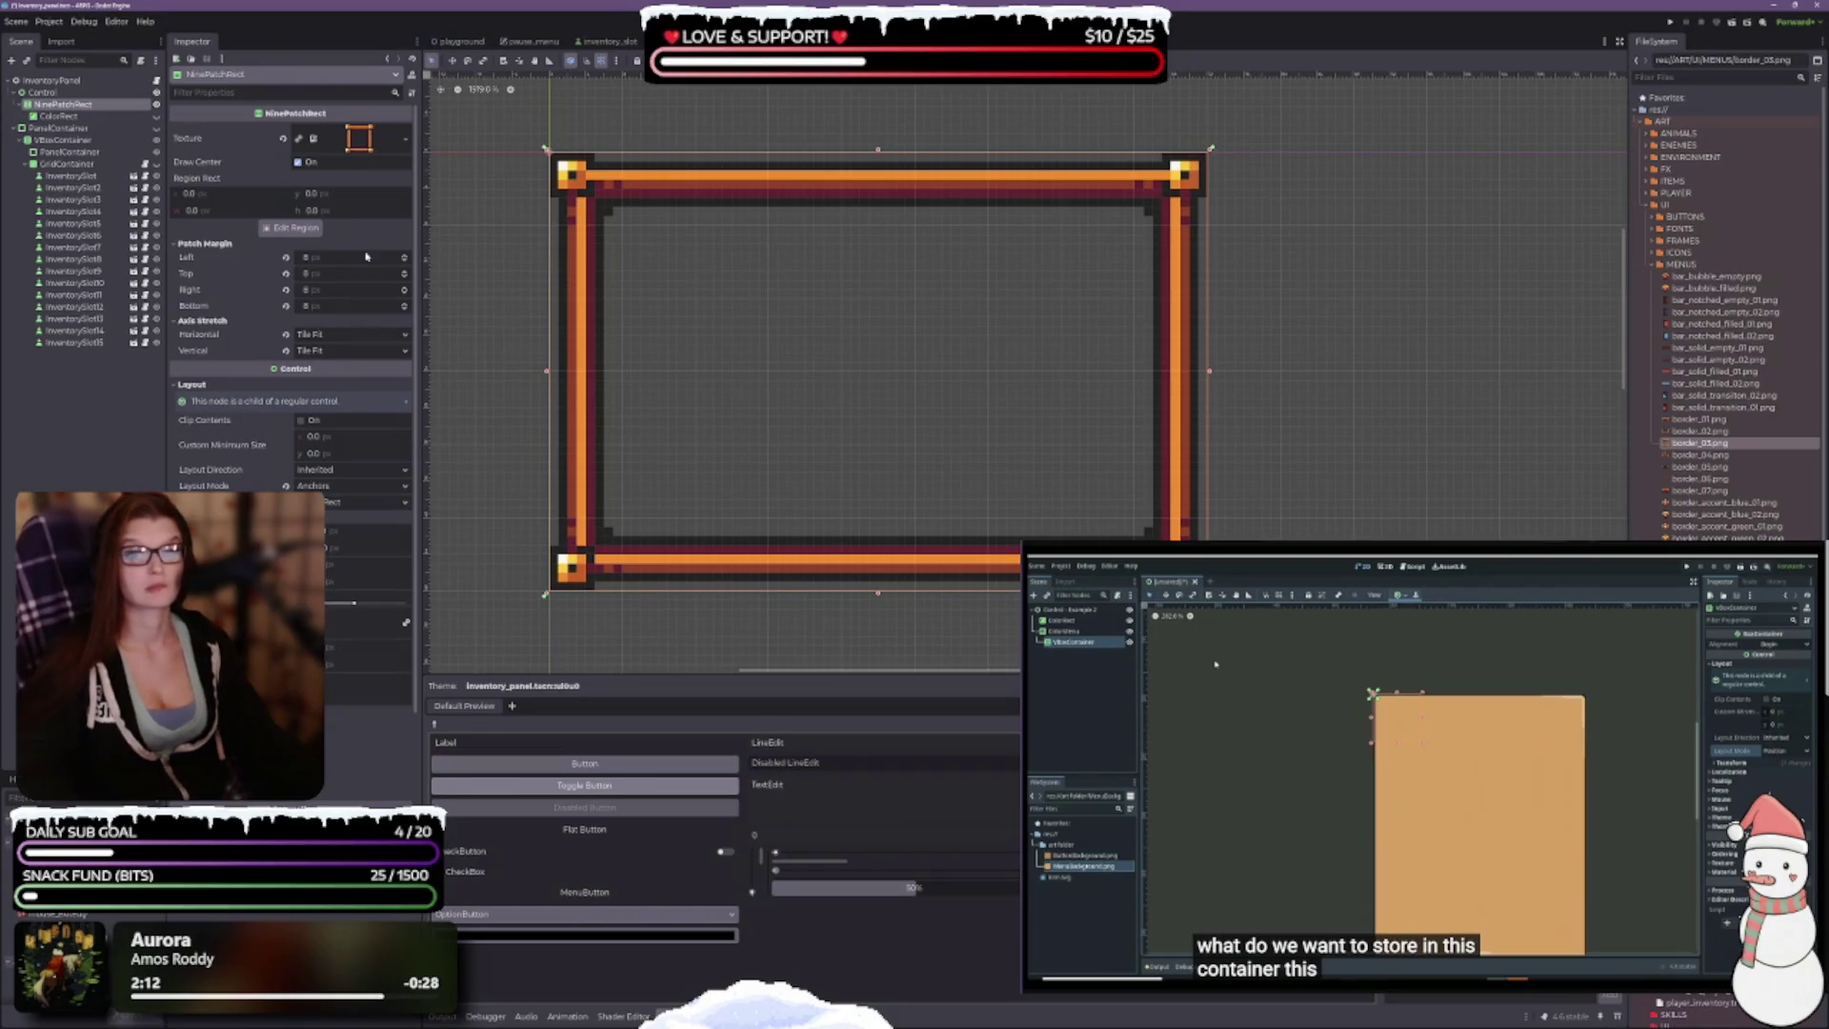
{"action": "left_click", "coordinate": [292, 228]}
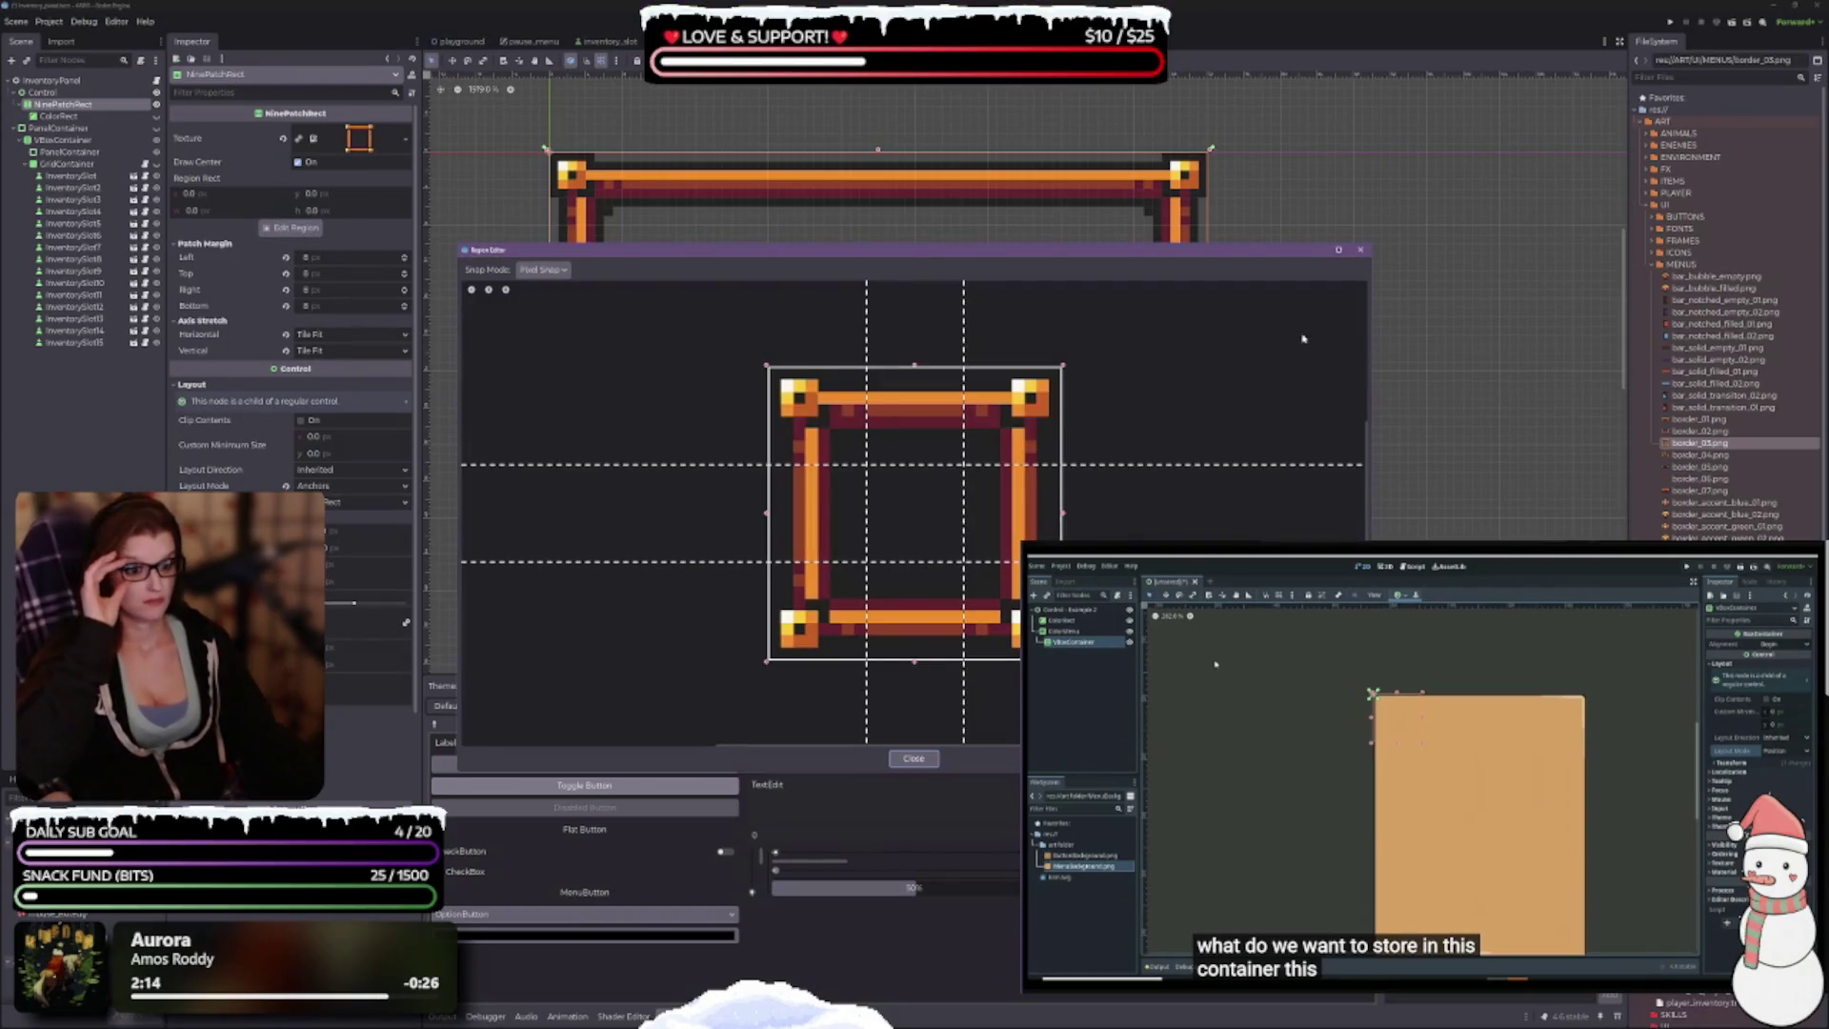
Step: Close the region editor, keep Layout Direction Inherited, and select the ColorRect
{"action": "left_click", "coordinate": [1360, 249]}
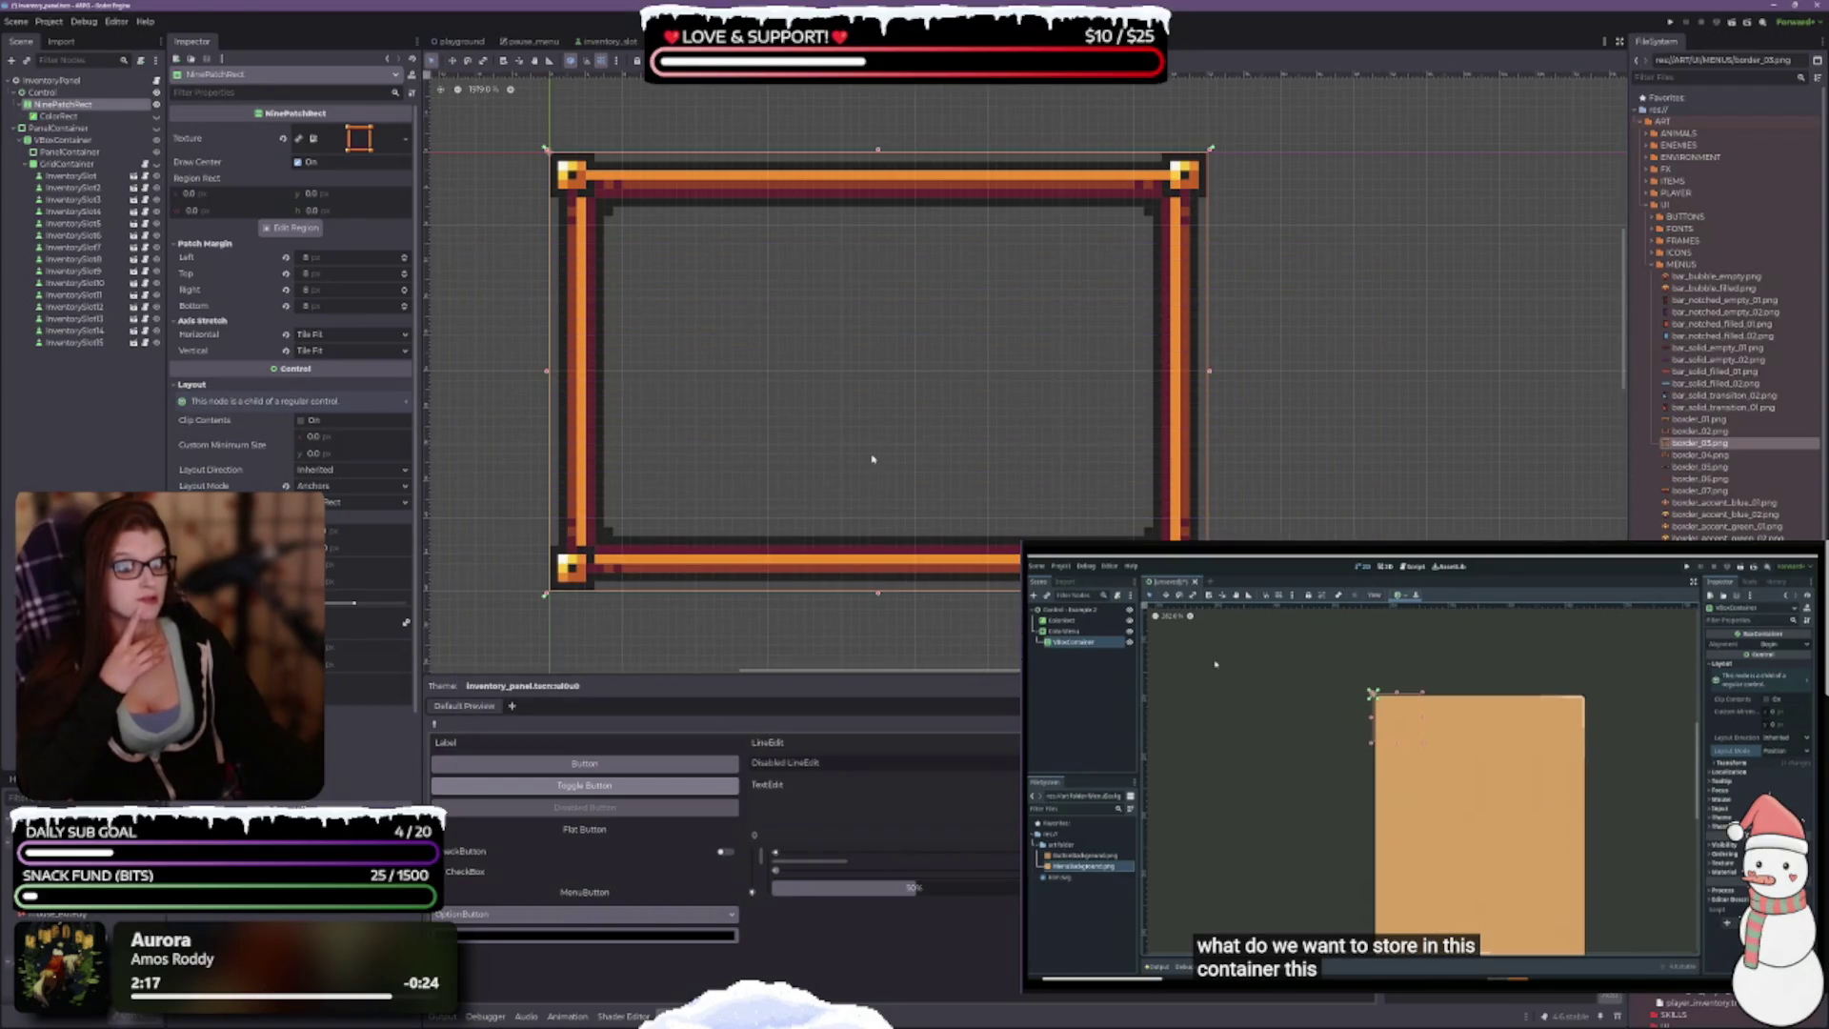
{"action": "mouse_move", "coordinate": [877, 429]}
{"action": "left_mouse_down"}
{"action": "mouse_move", "coordinate": [872, 404]}
{"action": "mouse_move", "coordinate": [866, 432]}
{"action": "left_mouse_up"}
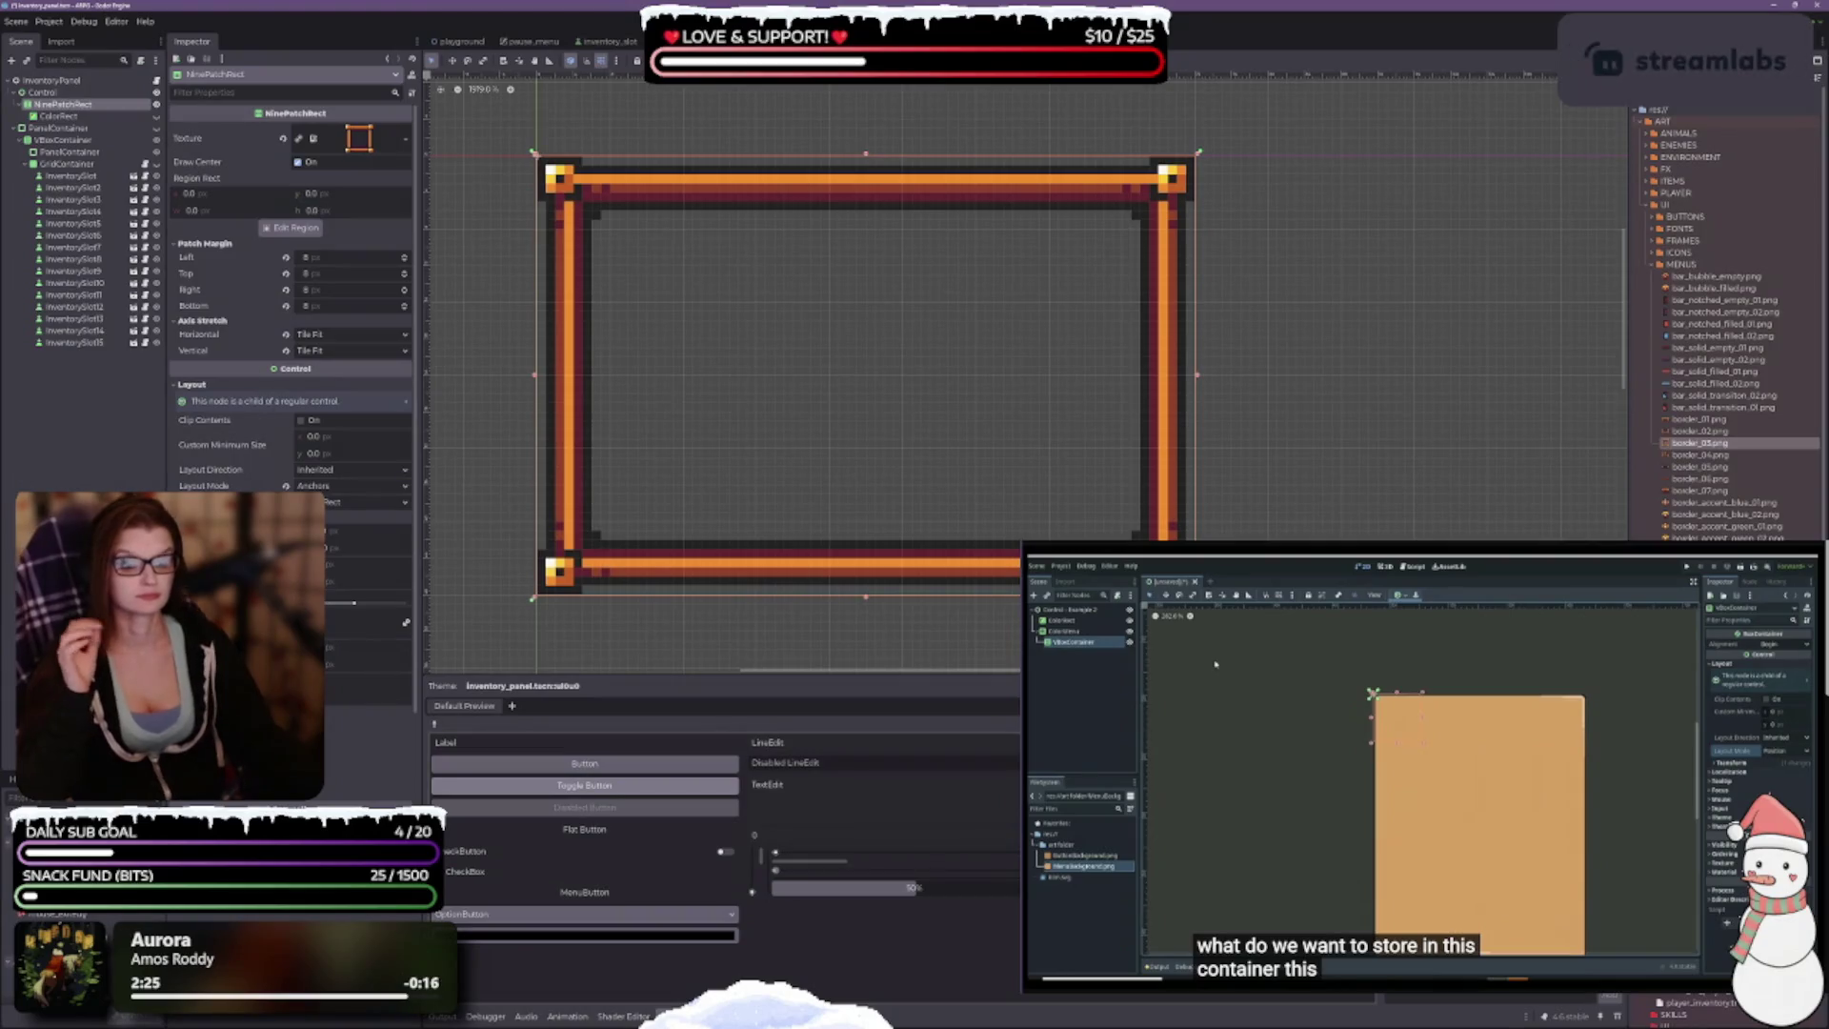
{"action": "left_click", "coordinate": [322, 474]}
{"action": "left_click", "coordinate": [322, 484]}
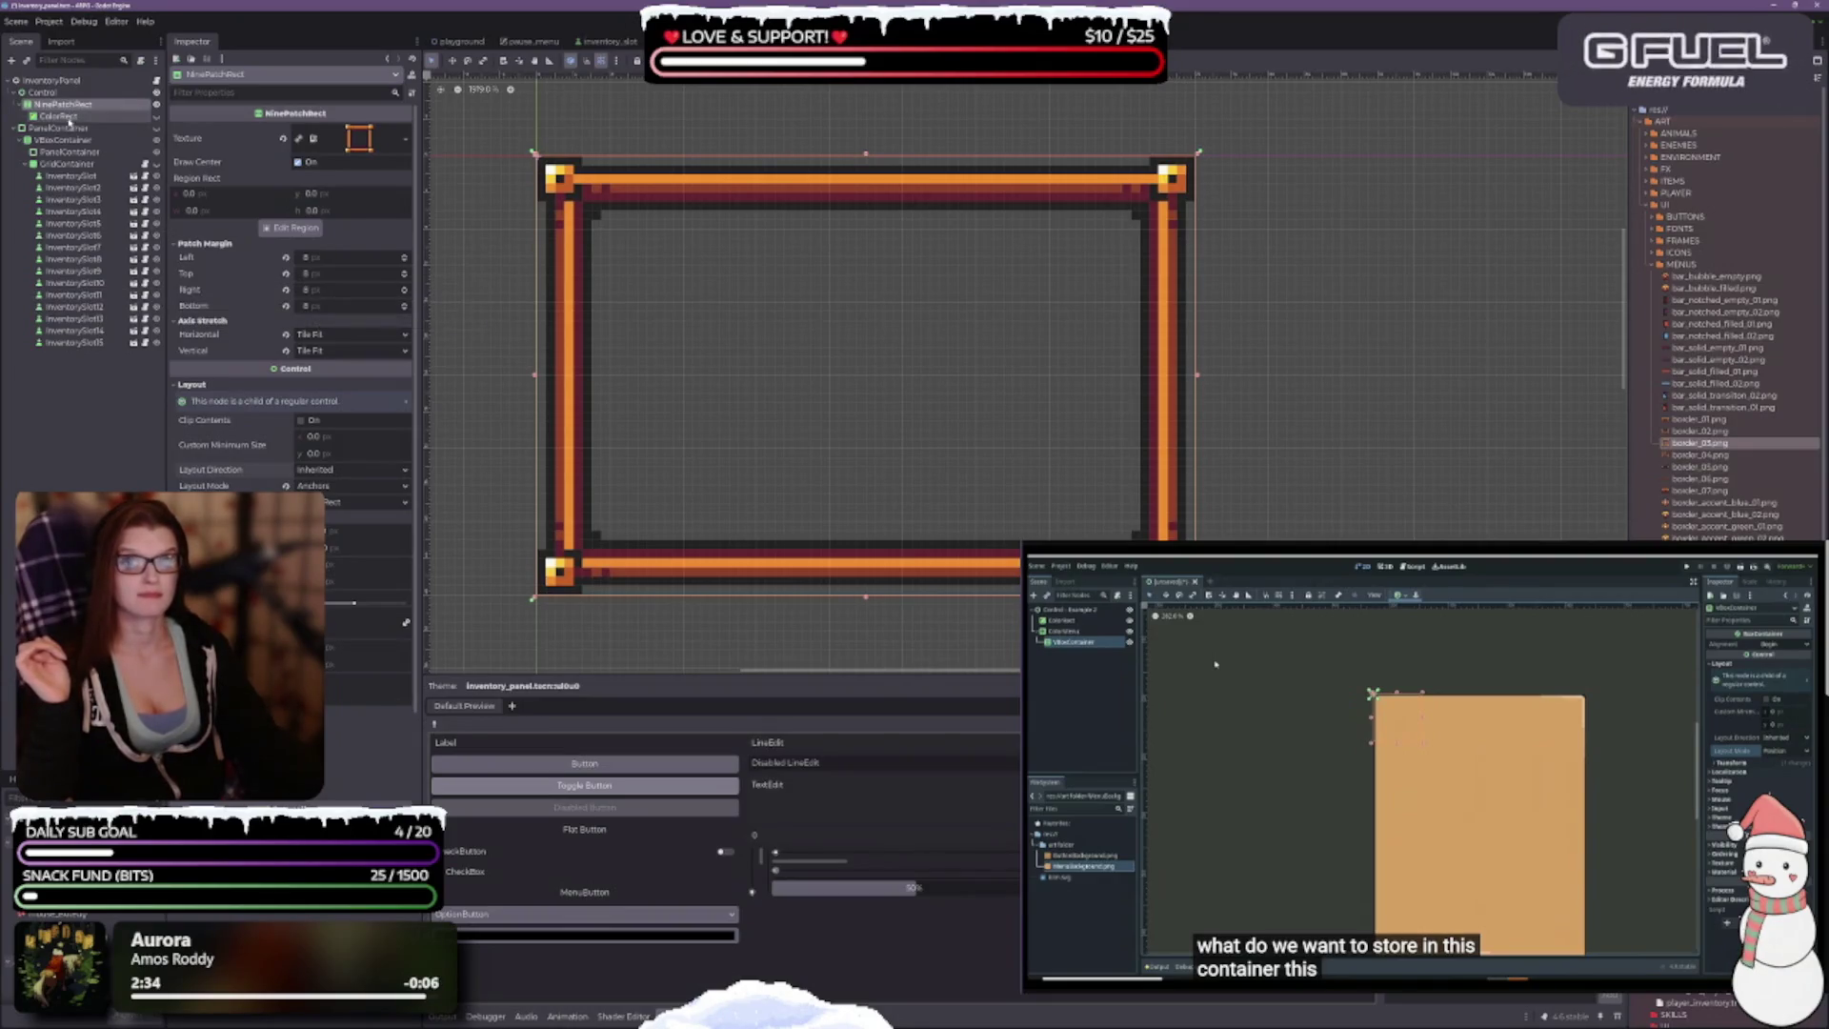
{"action": "left_click", "coordinate": [58, 115]}
{"action": "scroll", "coordinate": [951, 420], "scroll_direction": "down", "scroll_amount": 2}
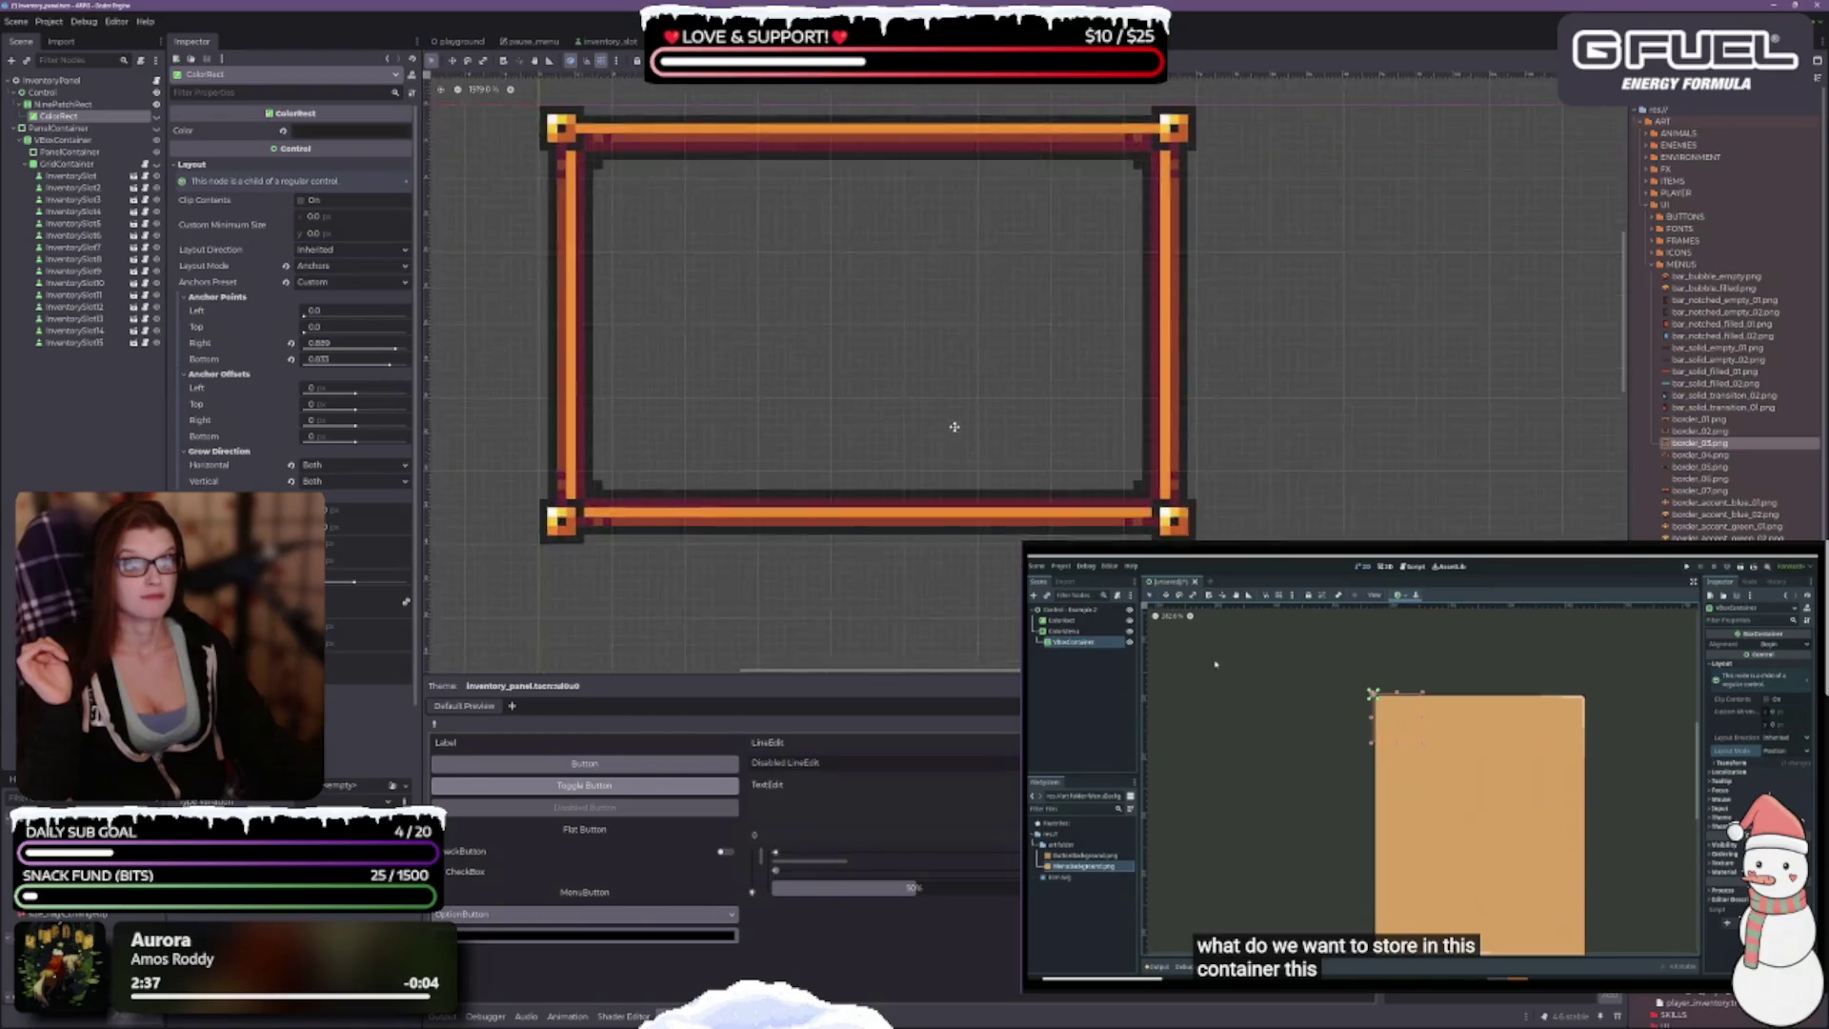
{"action": "scroll", "coordinate": [950, 420], "scroll_direction": "left", "scroll_amount": 2}
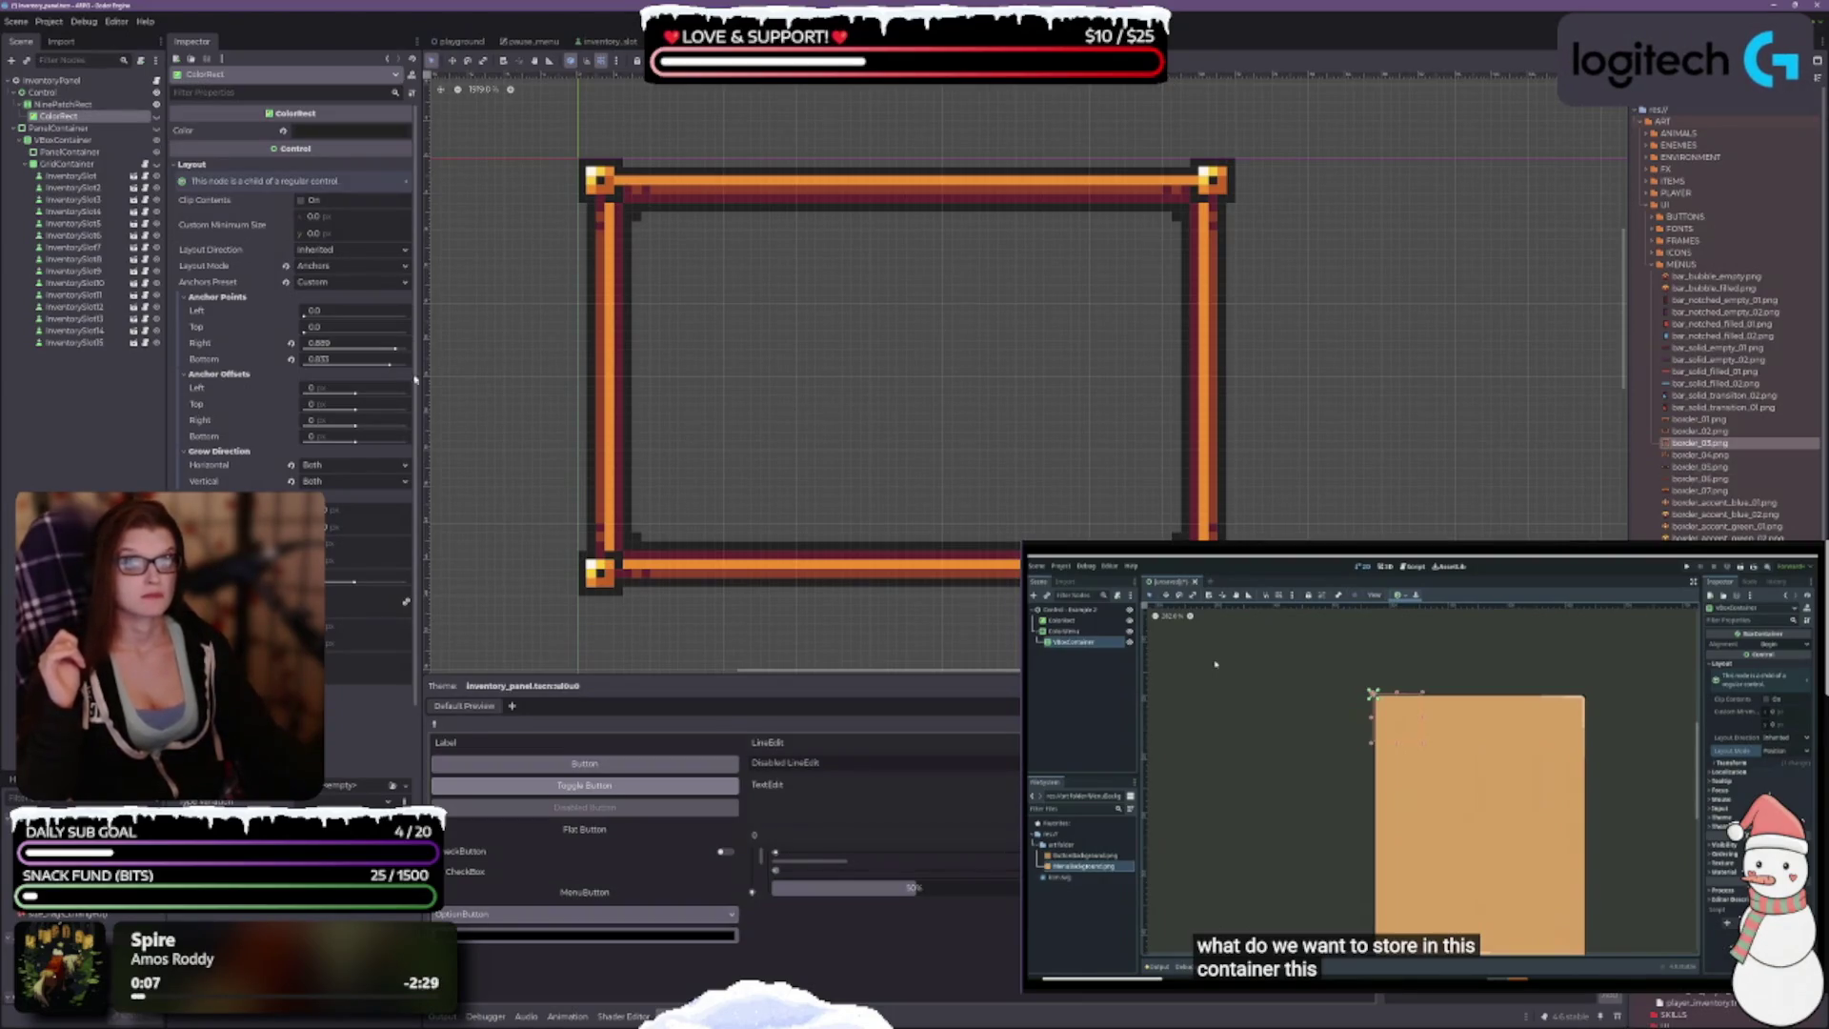
Step: Switch the ColorRect's layout mode to Position, then back to Anchors with Top Left preset
{"action": "left_click", "coordinate": [285, 273]}
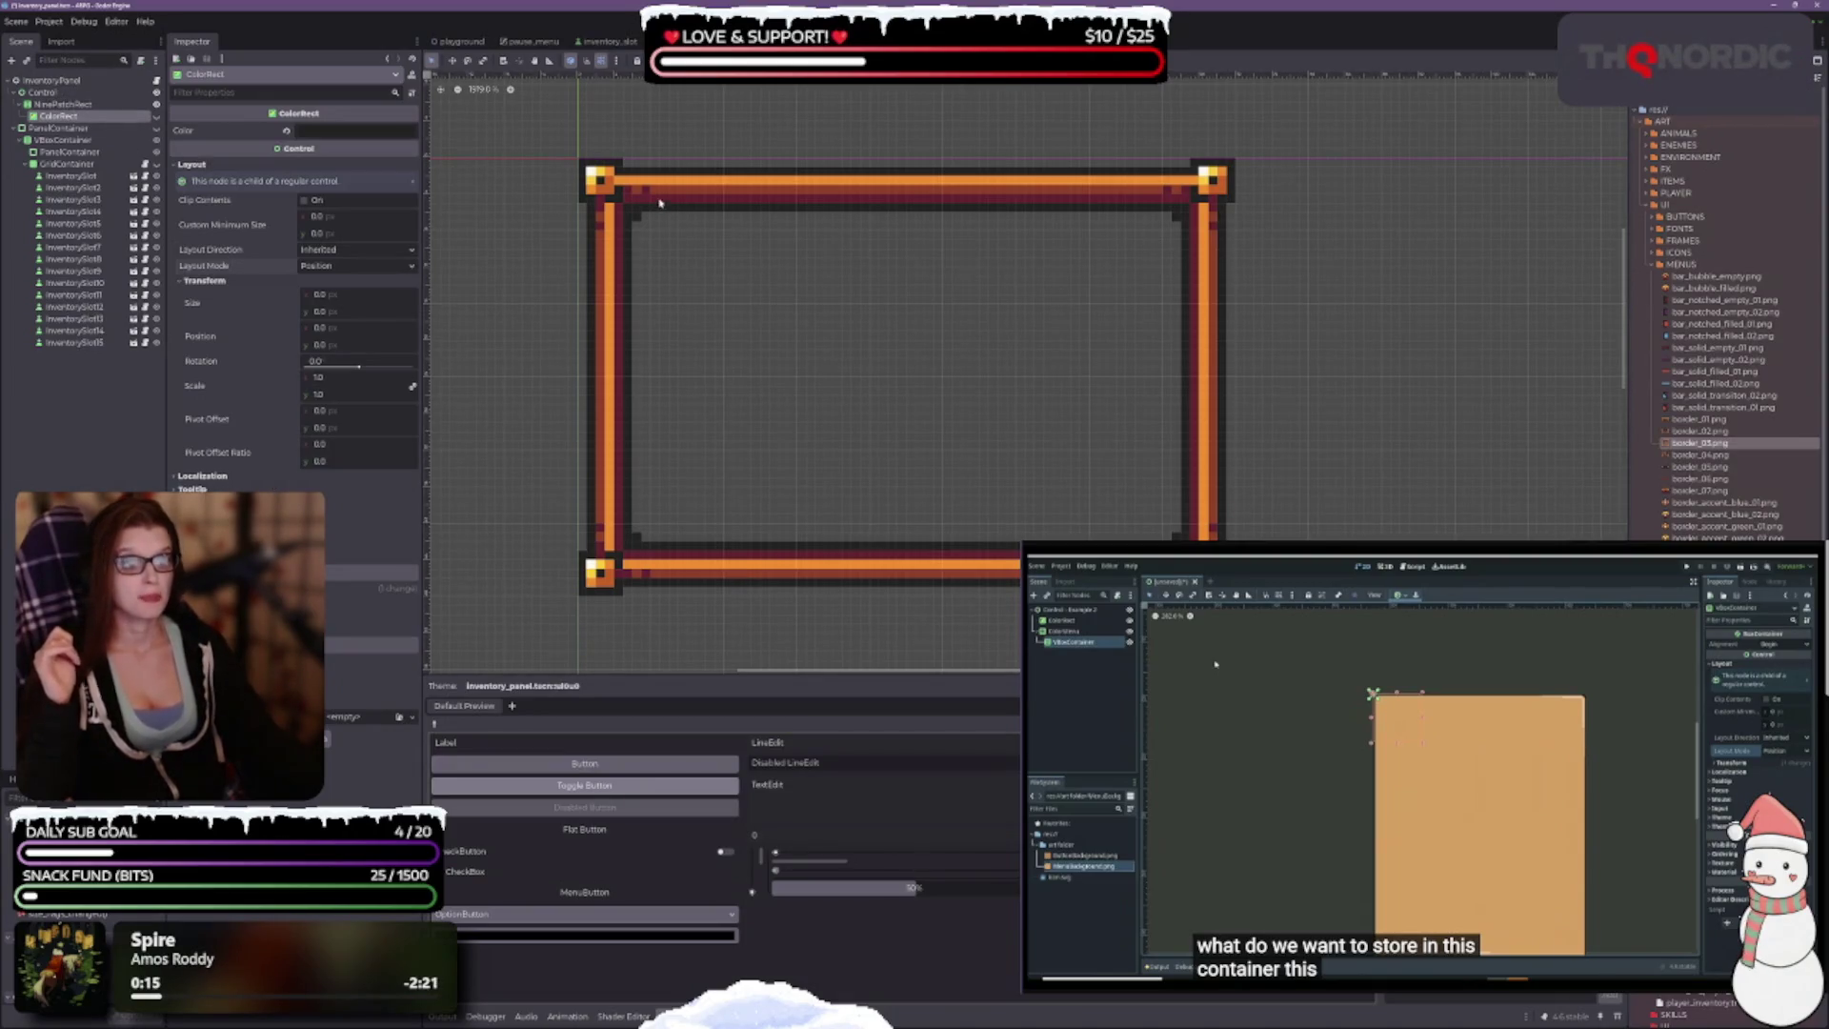
{"action": "left_click", "coordinate": [340, 280]}
{"action": "left_click", "coordinate": [333, 267]}
{"action": "left_click", "coordinate": [332, 280]}
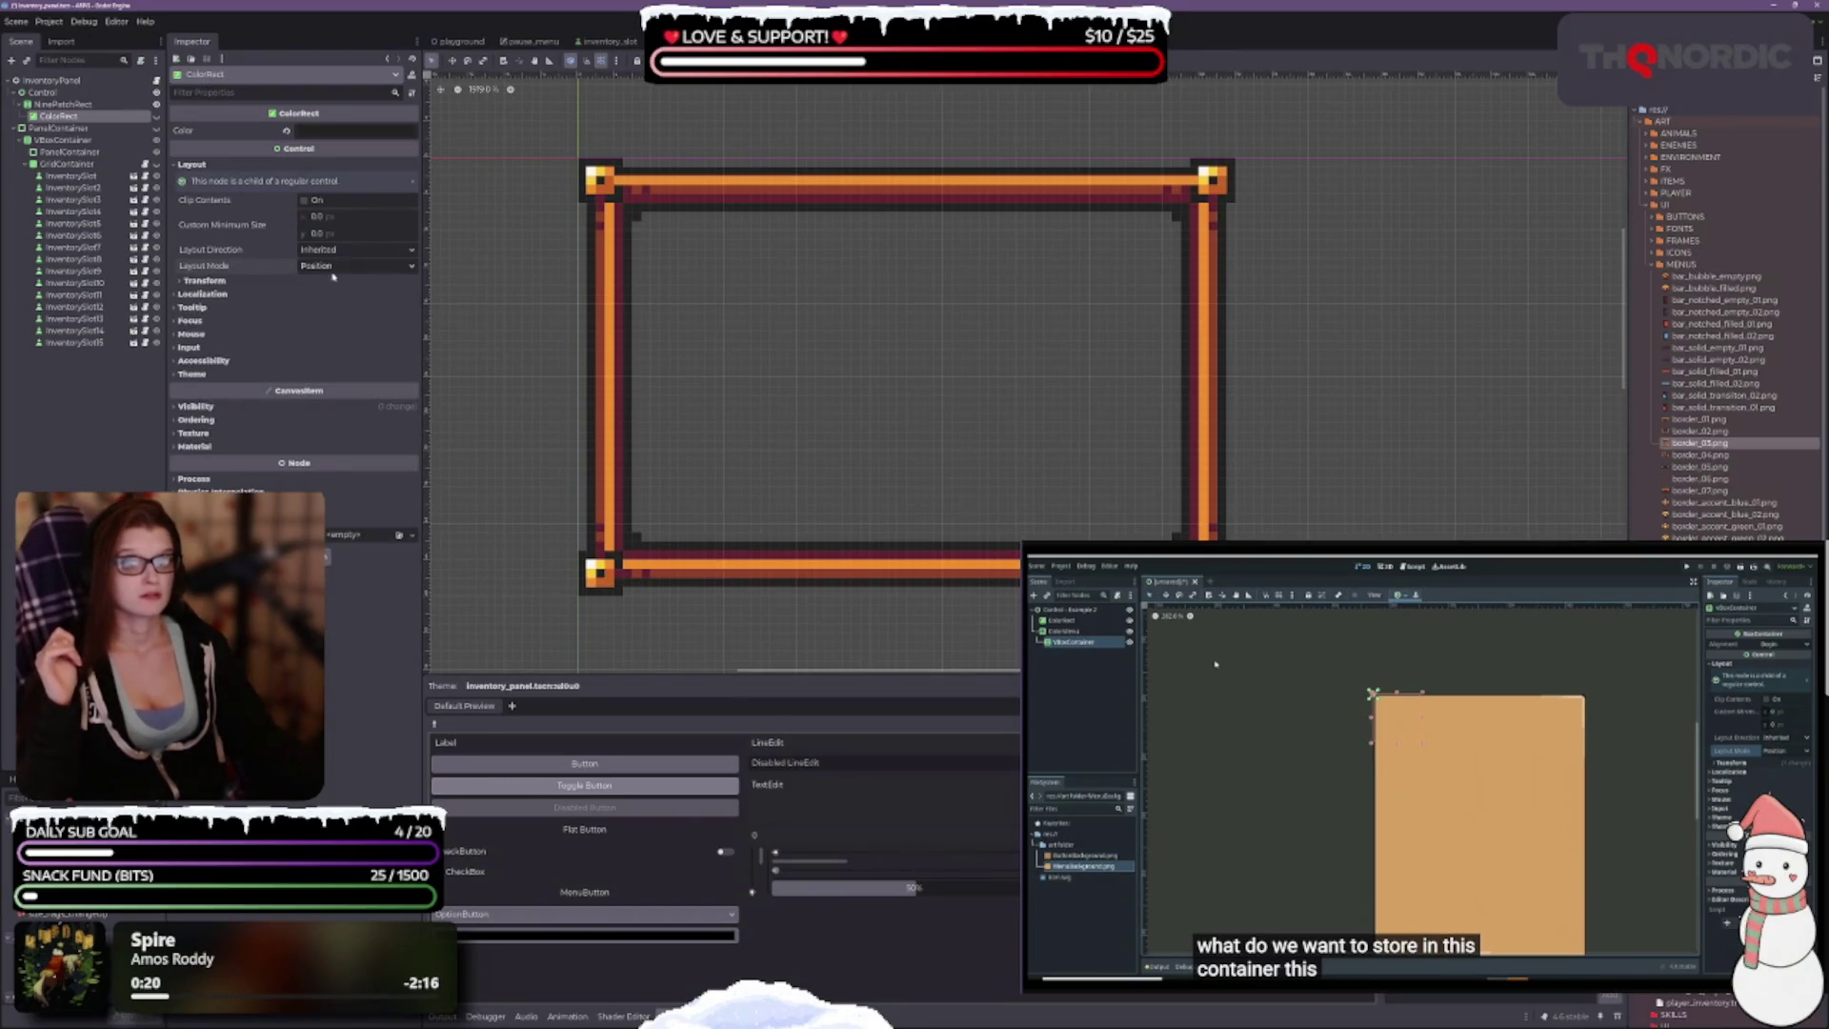
{"action": "left_click", "coordinate": [342, 280]}
{"action": "left_click", "coordinate": [343, 266]}
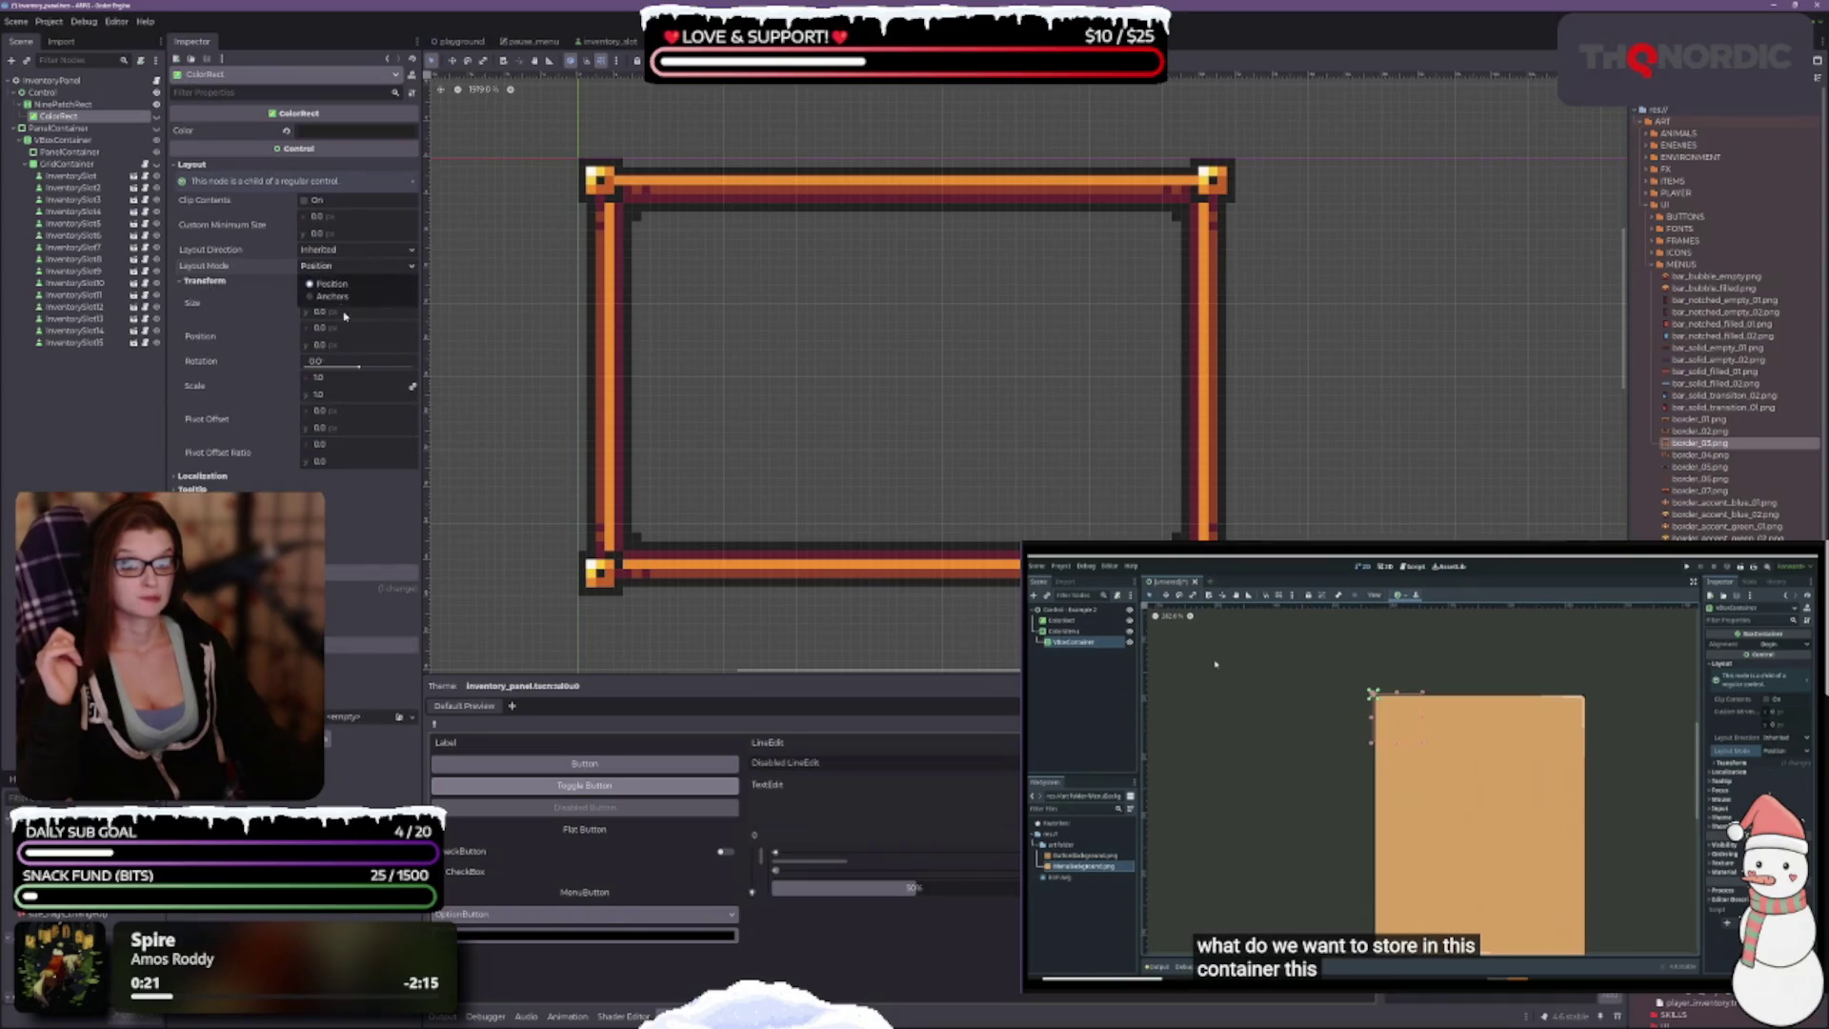
{"action": "left_click", "coordinate": [343, 297]}
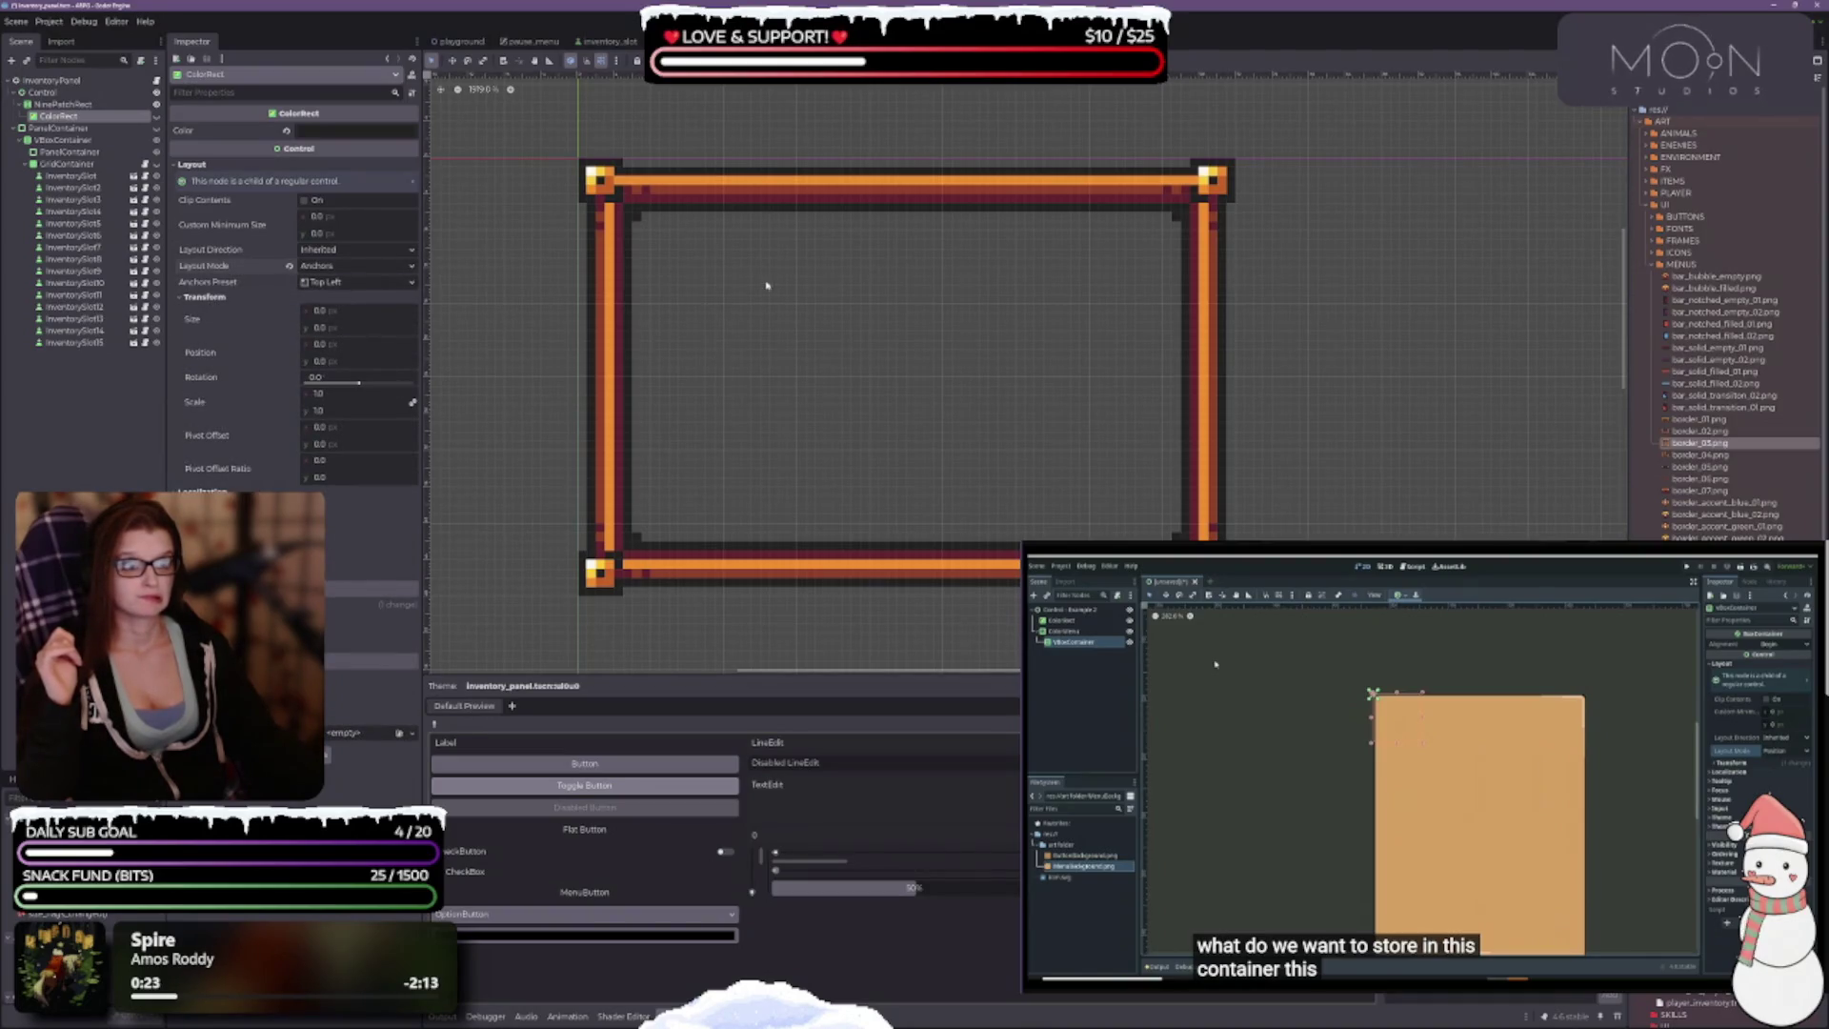
{"action": "scroll", "coordinate": [1164, 313], "scroll_direction": "down", "scroll_amount": 10}
{"action": "scroll", "coordinate": [959, 404], "scroll_direction": "down", "scroll_amount": 2}
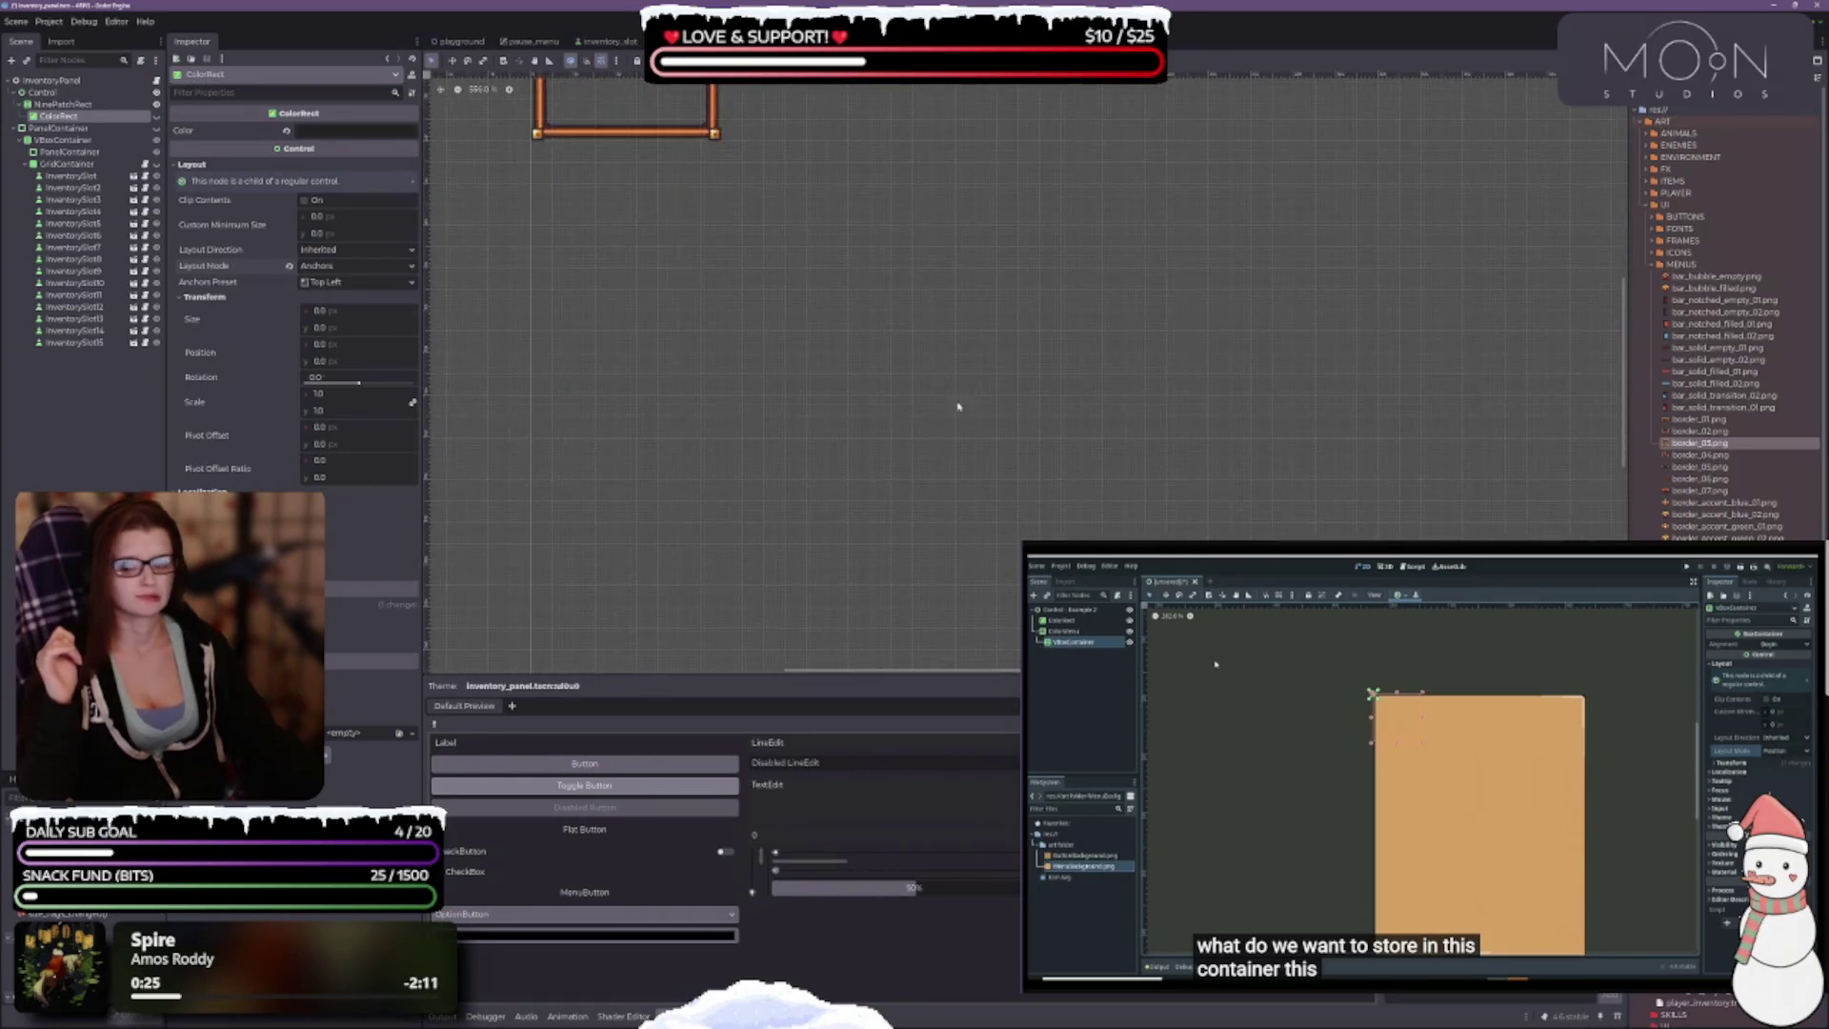
{"action": "scroll", "coordinate": [953, 400], "scroll_direction": "up", "scroll_amount": 12}
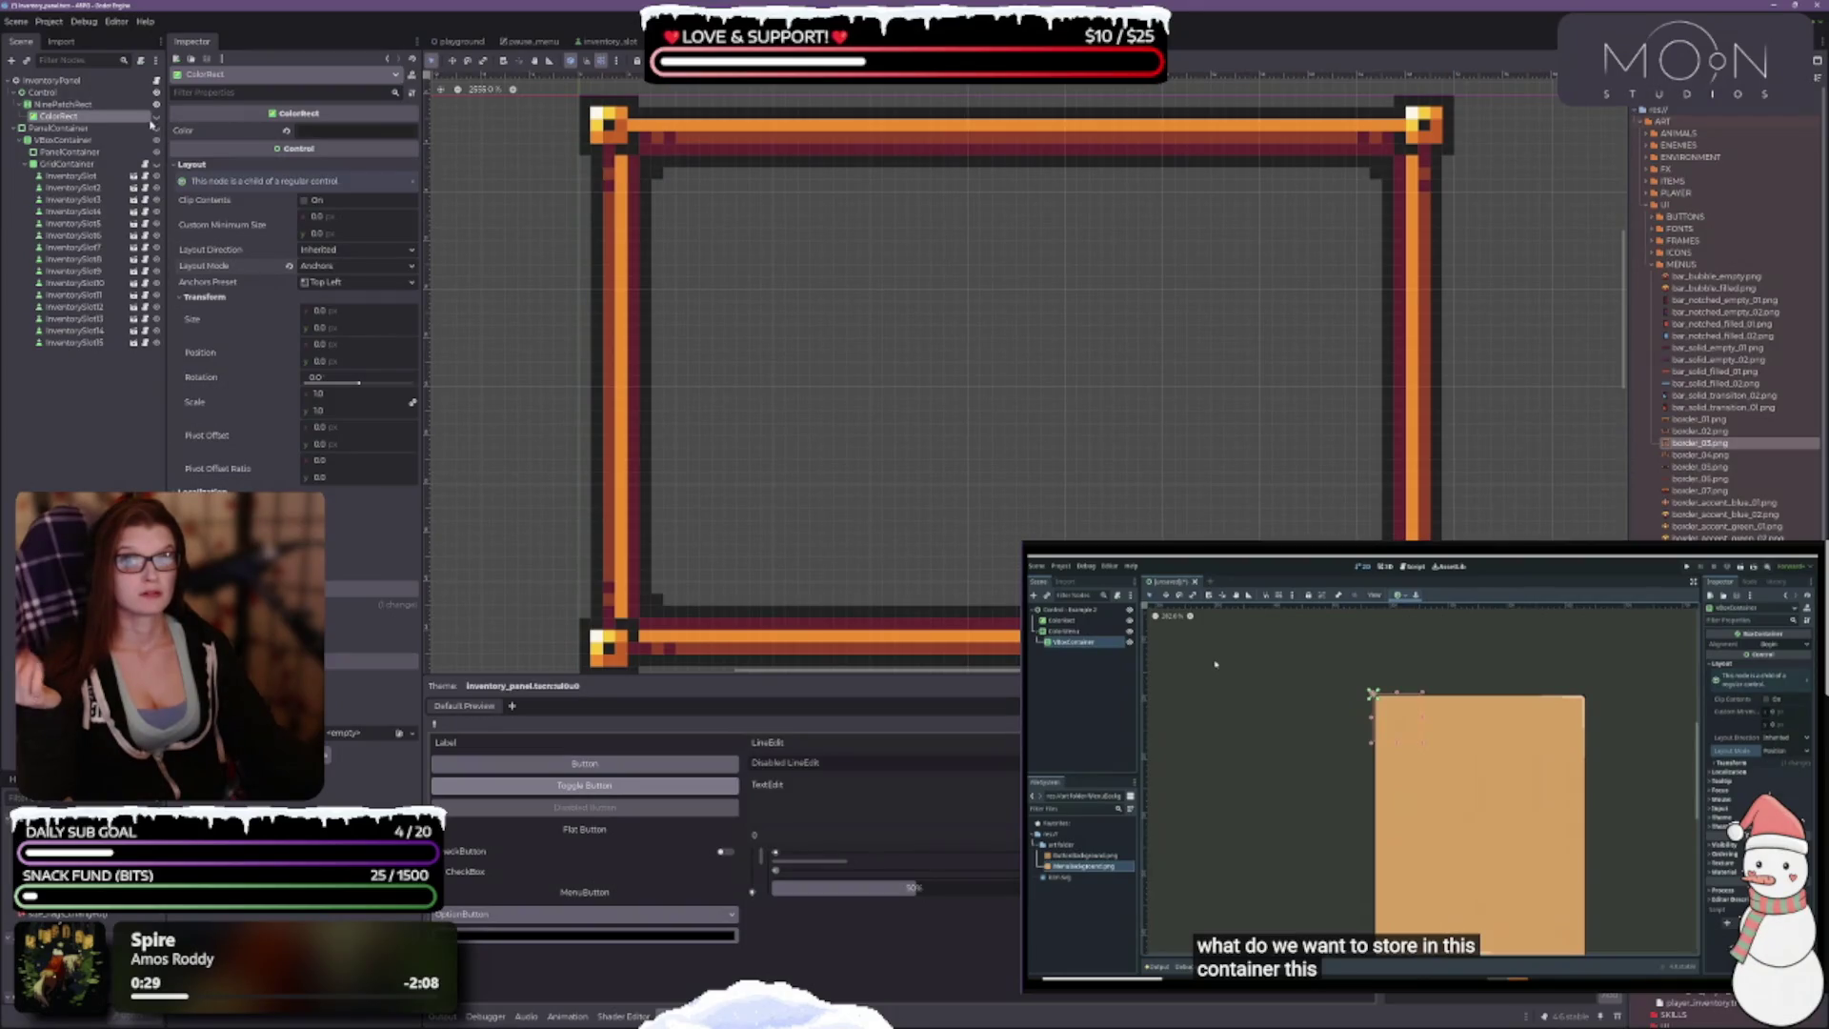
{"action": "scroll", "coordinate": [876, 333], "scroll_direction": "down", "scroll_amount": 1}
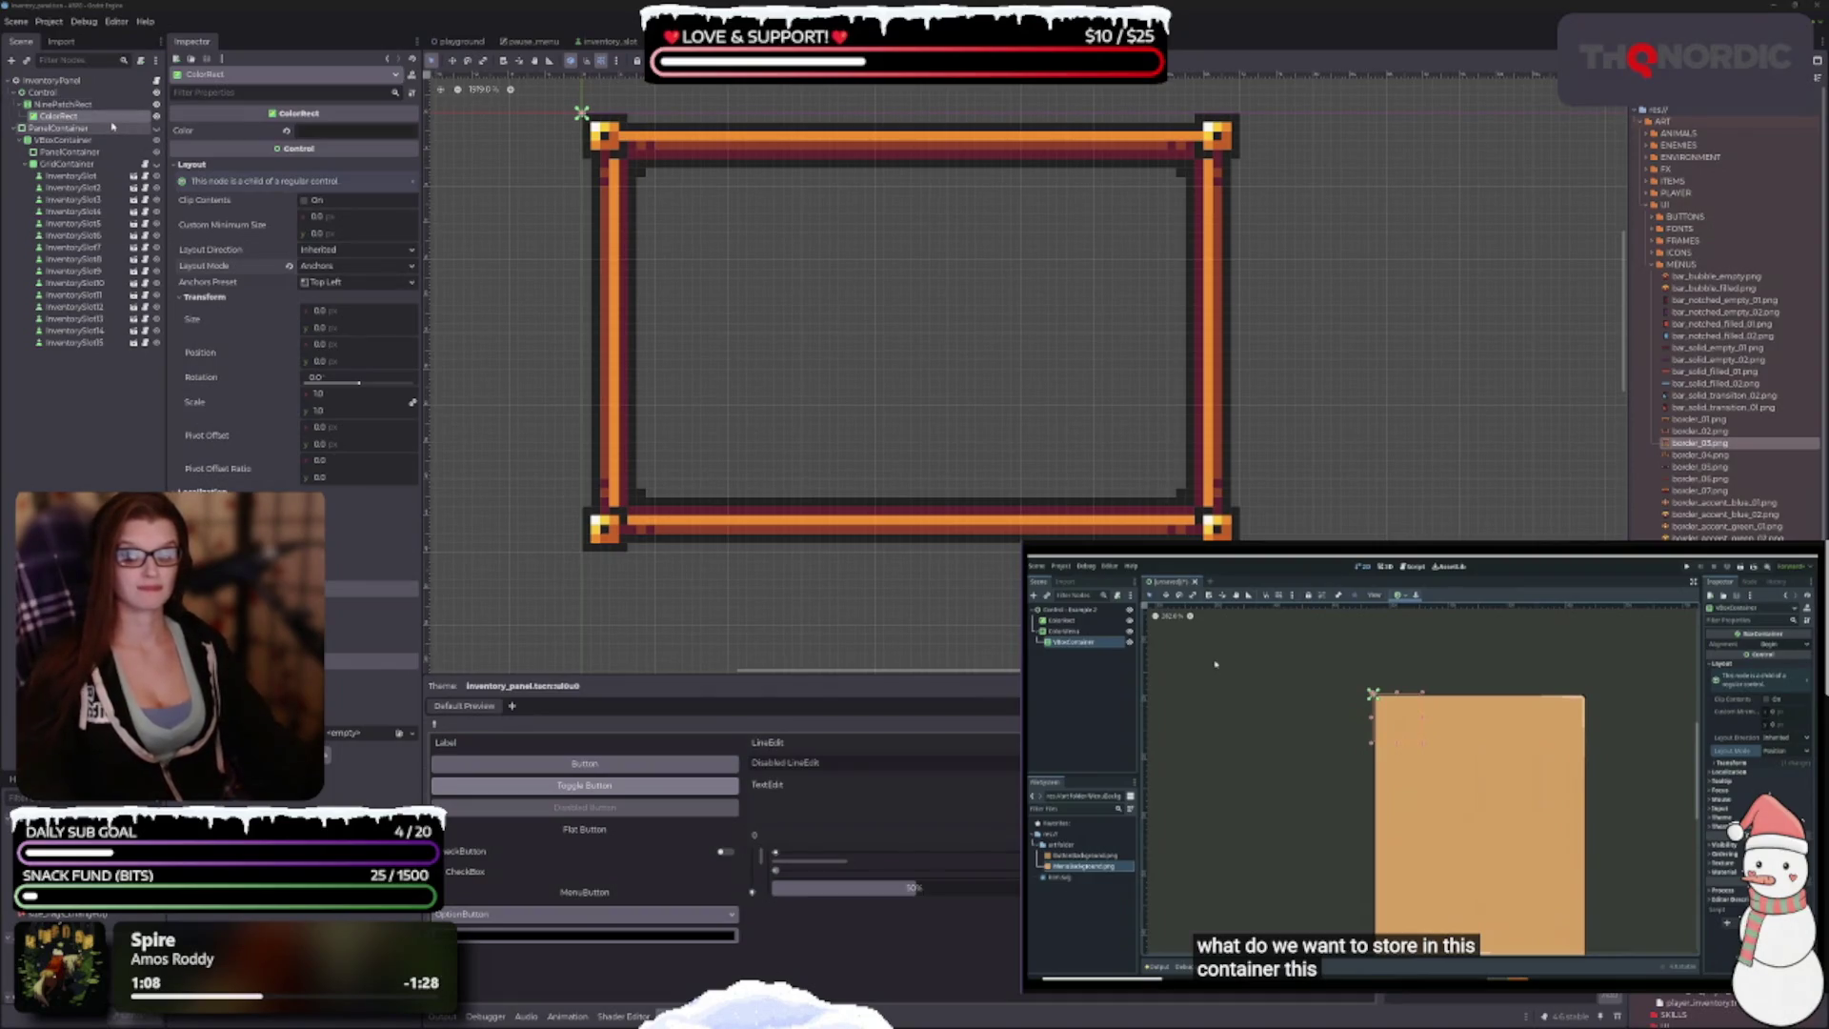
{"action": "scroll", "coordinate": [617, 341], "scroll_direction": "up", "scroll_amount": 1}
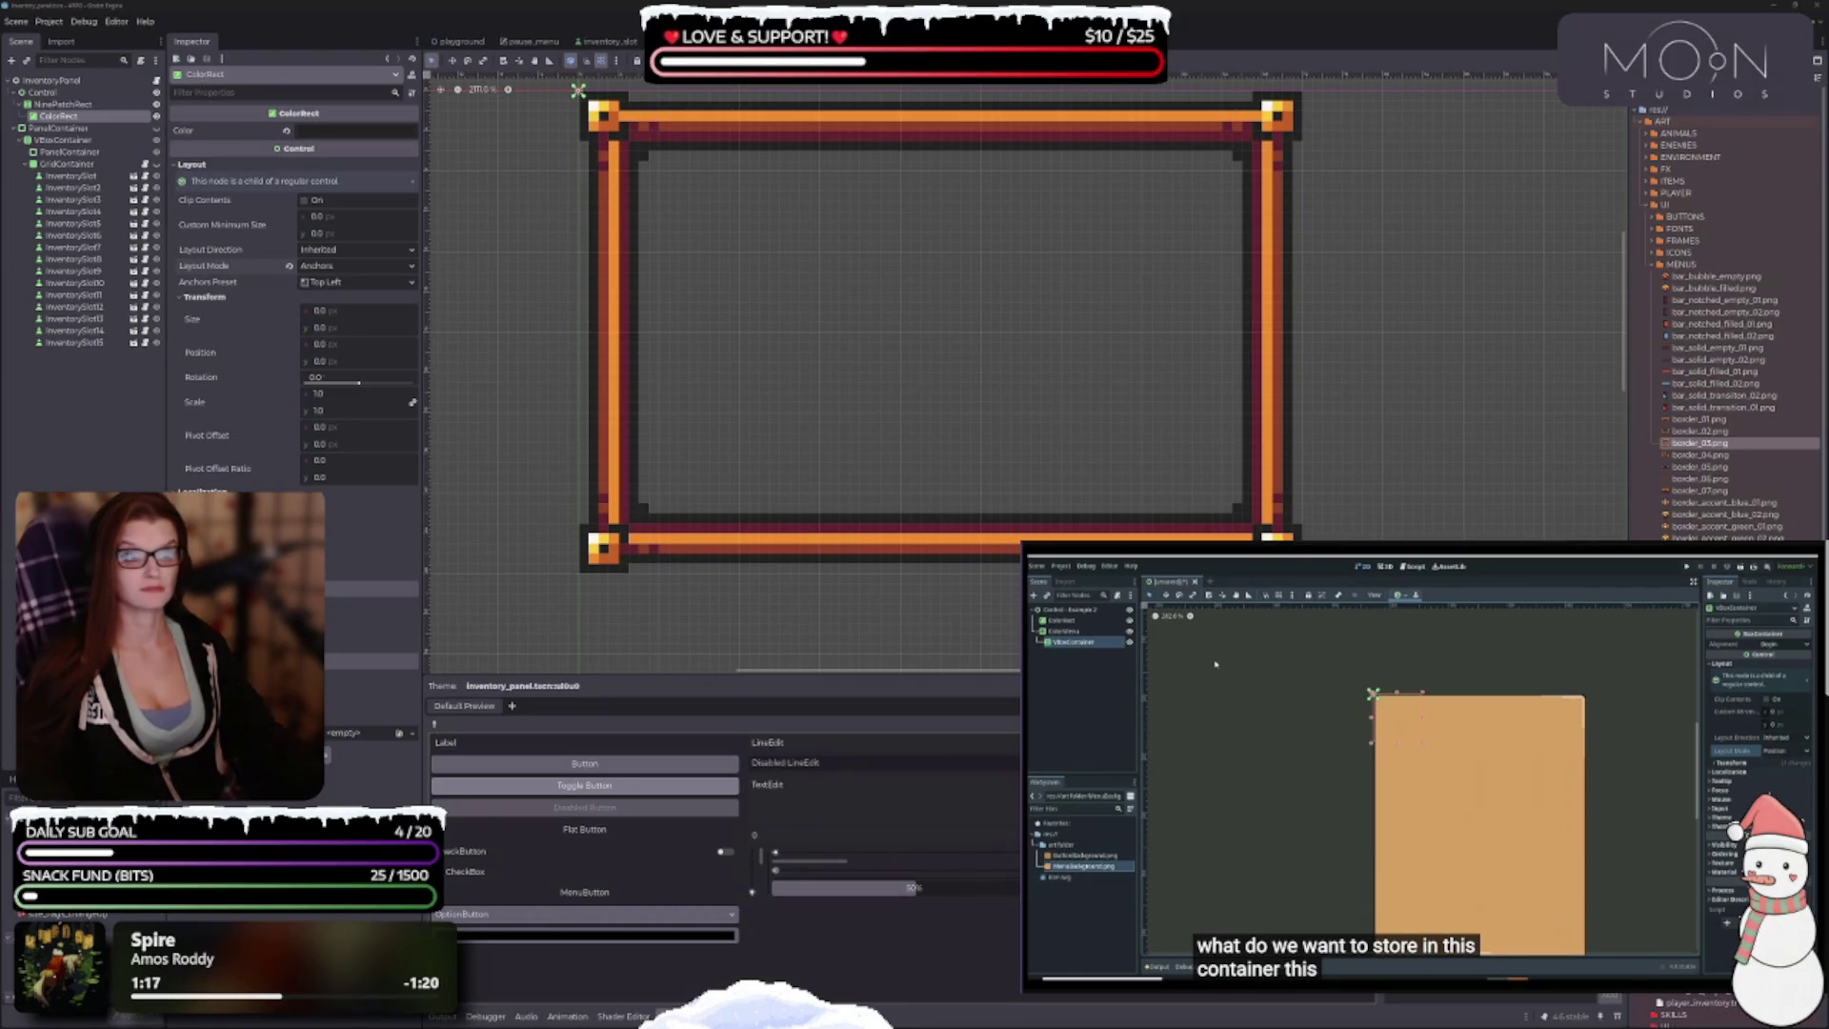
Step: Drag the ColorRect's anchors to the frame's inner corners (about 0.083, 0.125, 0.917, 0.875)
{"action": "left_click", "coordinate": [730, 59]}
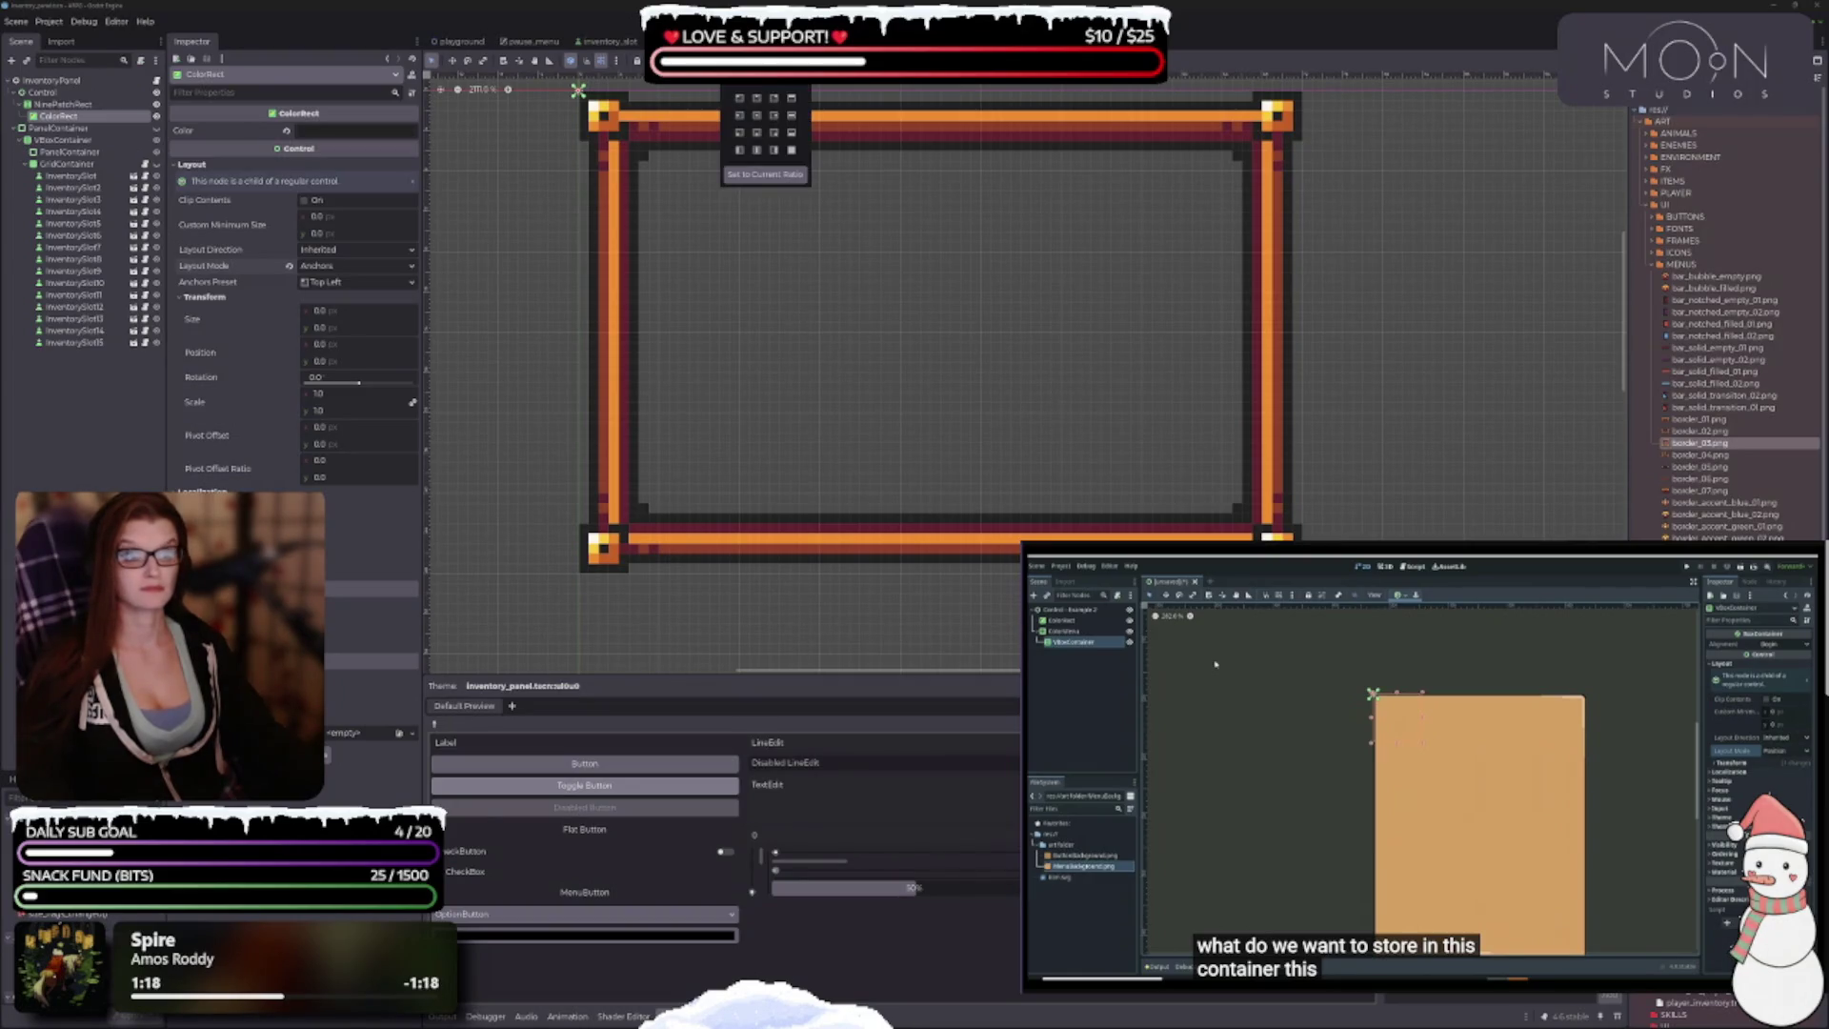
{"action": "left_click", "coordinate": [792, 150]}
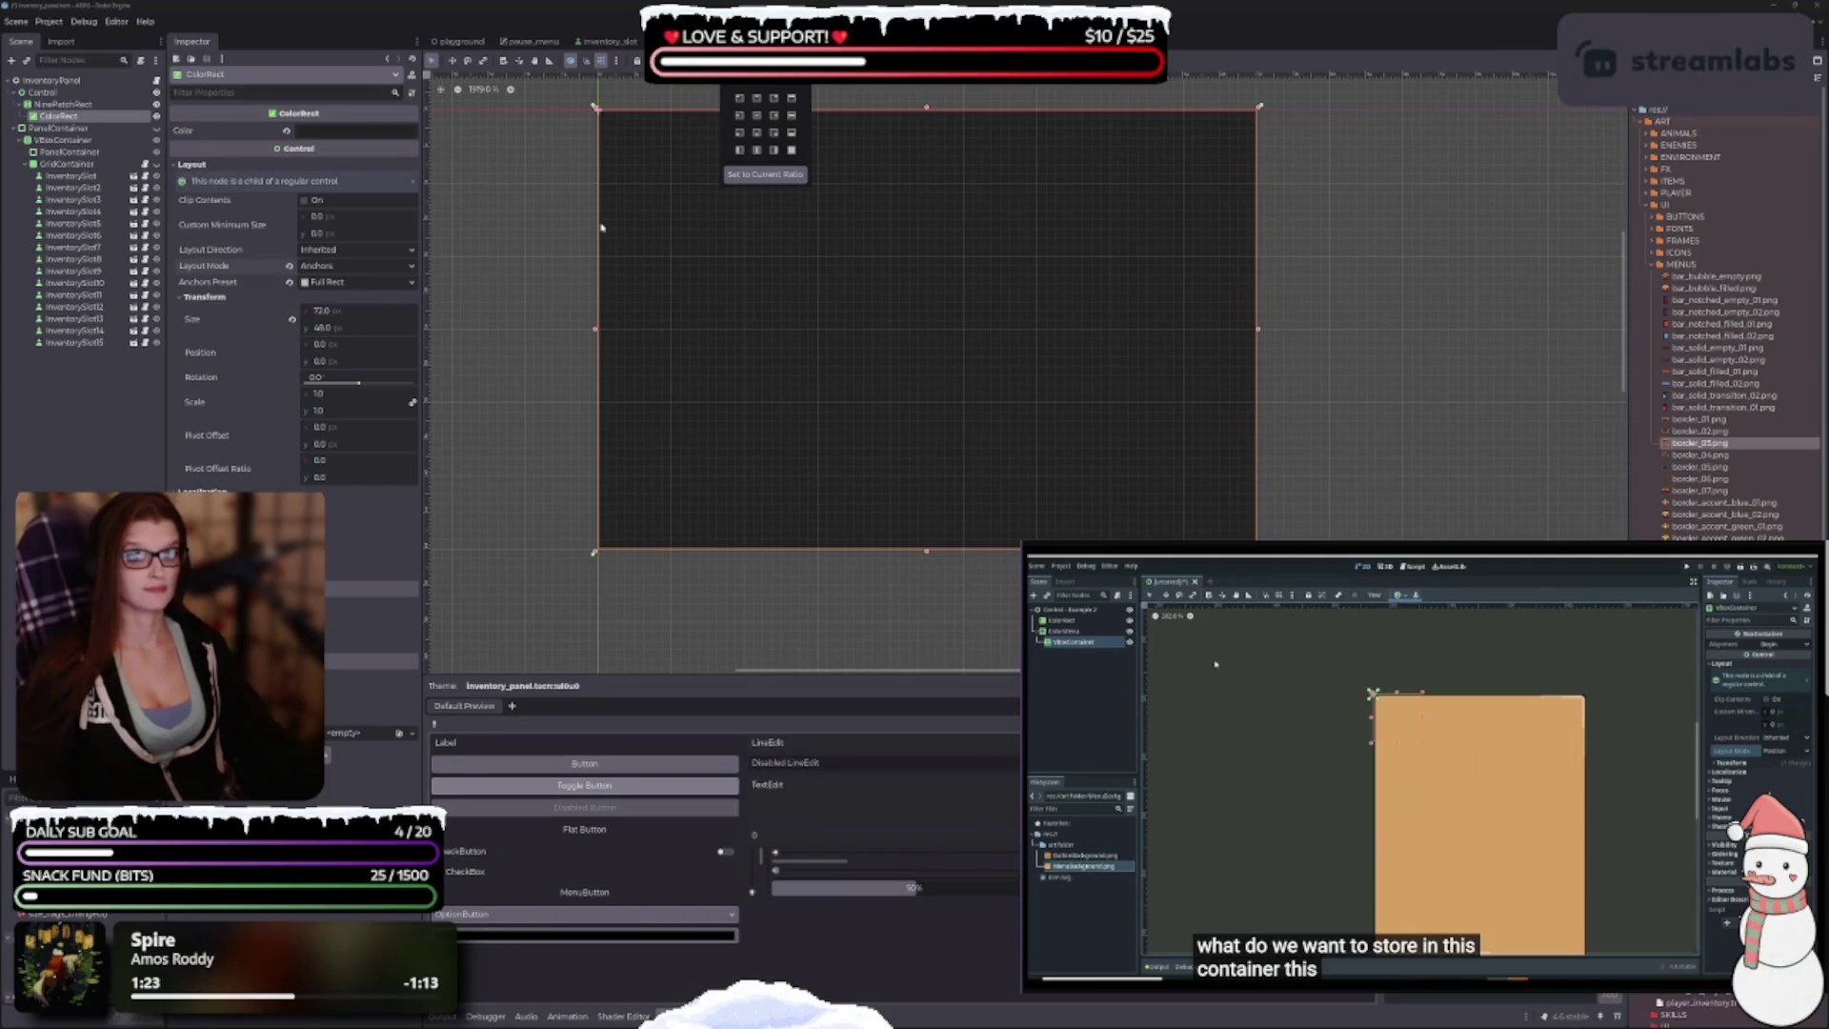
{"action": "left_click", "coordinate": [758, 120]}
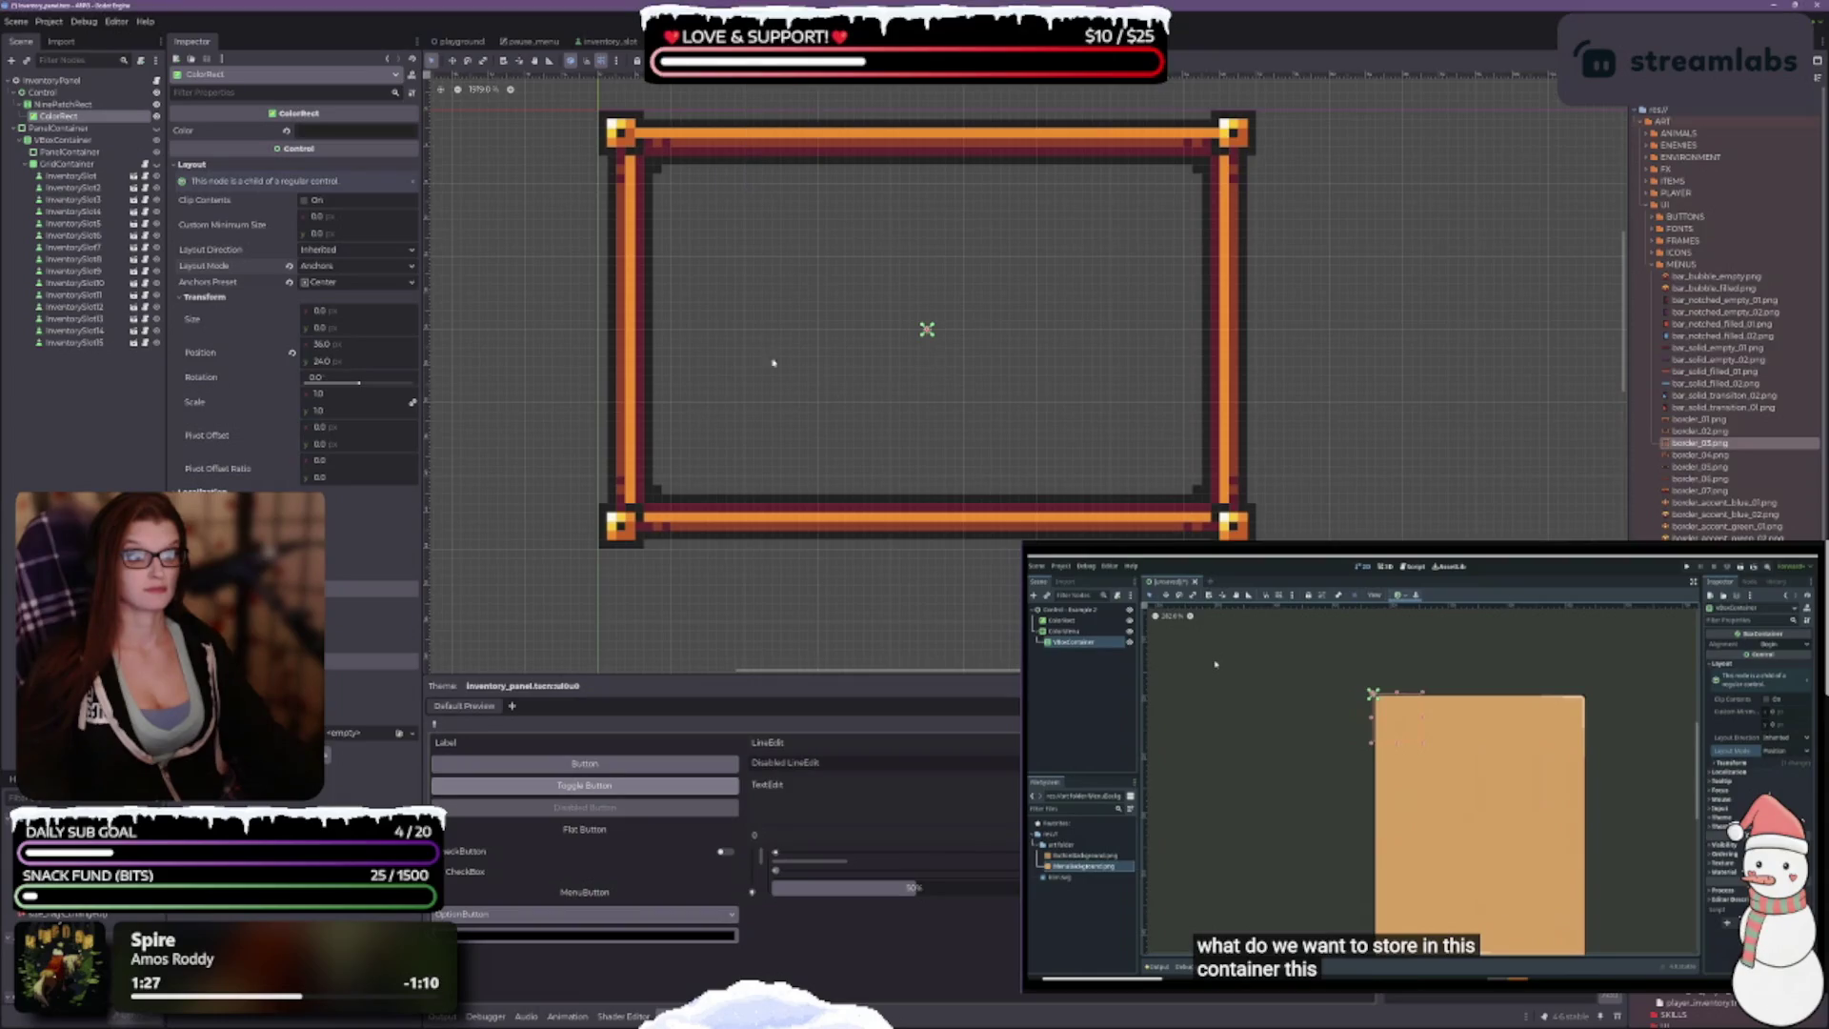
{"action": "scroll", "coordinate": [1000, 420], "scroll_direction": "up", "scroll_amount": 3}
{"action": "scroll", "coordinate": [948, 360], "scroll_direction": "up", "scroll_amount": 4}
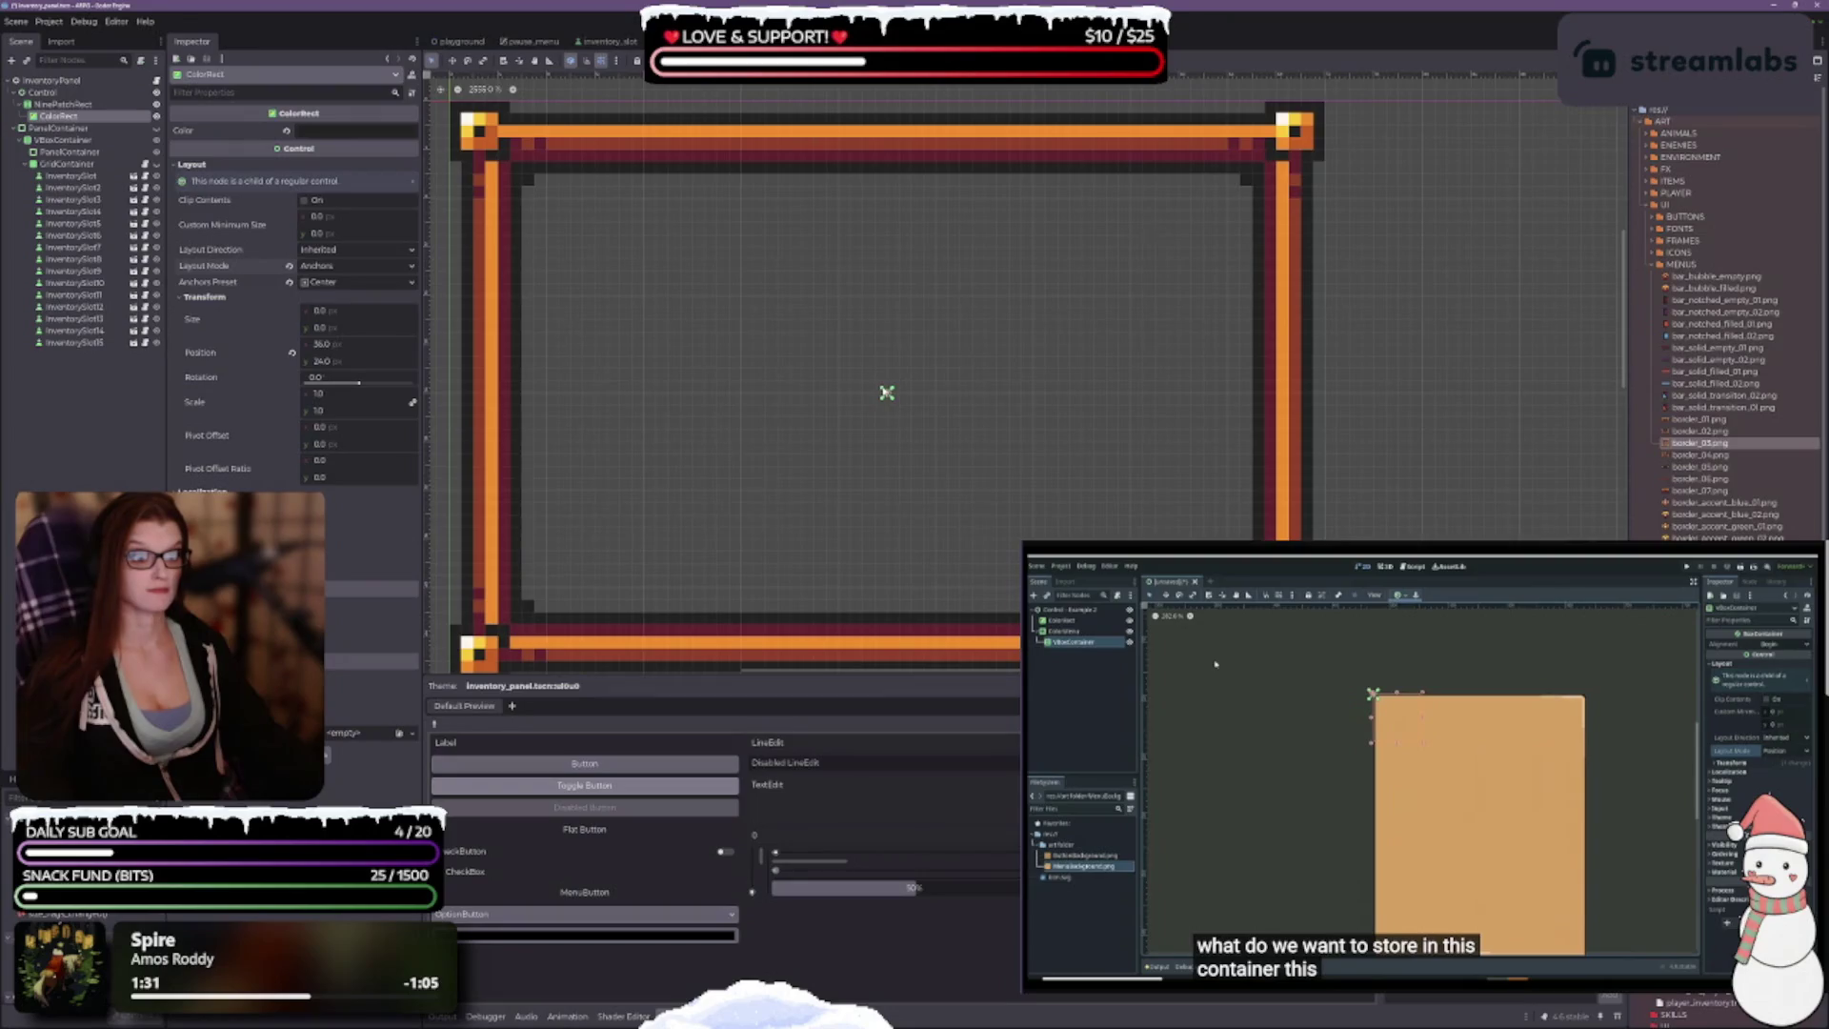
{"action": "mouse_move", "coordinate": [874, 390]}
{"action": "left_mouse_down"}
{"action": "mouse_move", "coordinate": [620, 314]}
{"action": "mouse_move", "coordinate": [539, 232]}
{"action": "mouse_move", "coordinate": [517, 170]}
{"action": "left_mouse_up"}
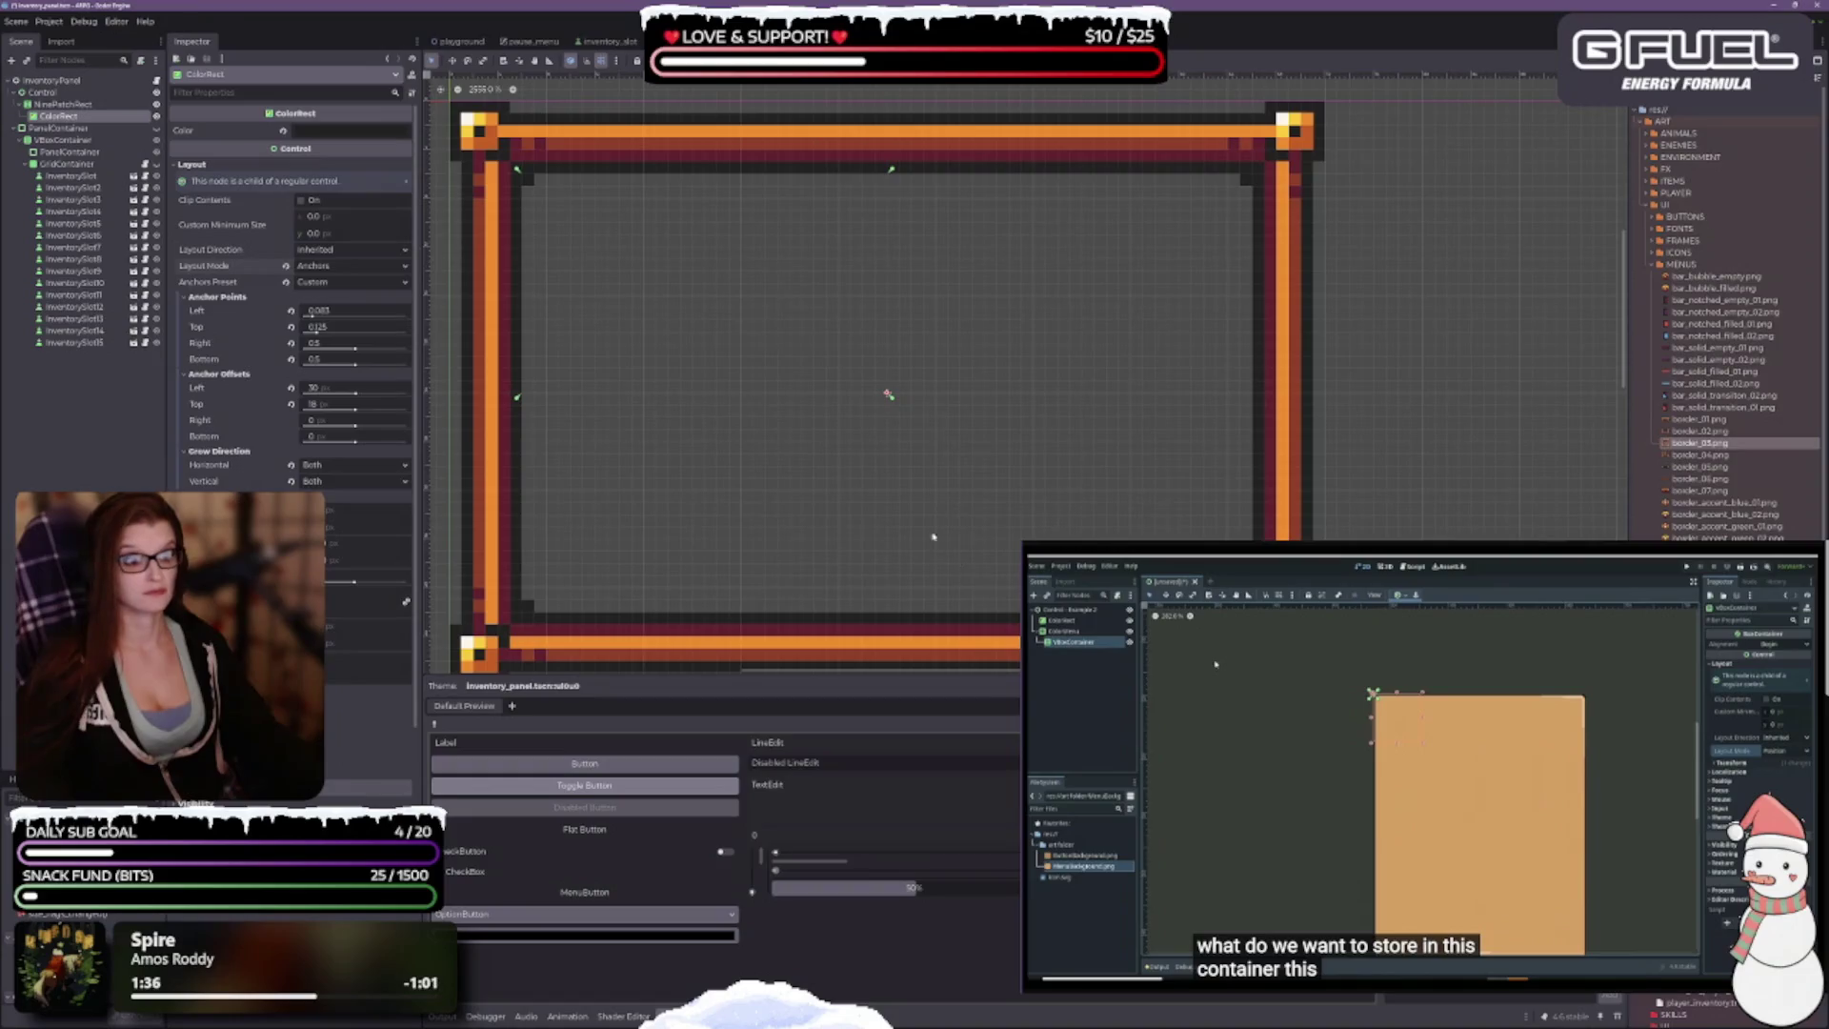
{"action": "left_click_drag", "start_coordinate": [889, 398], "coordinate": [1244, 617]}
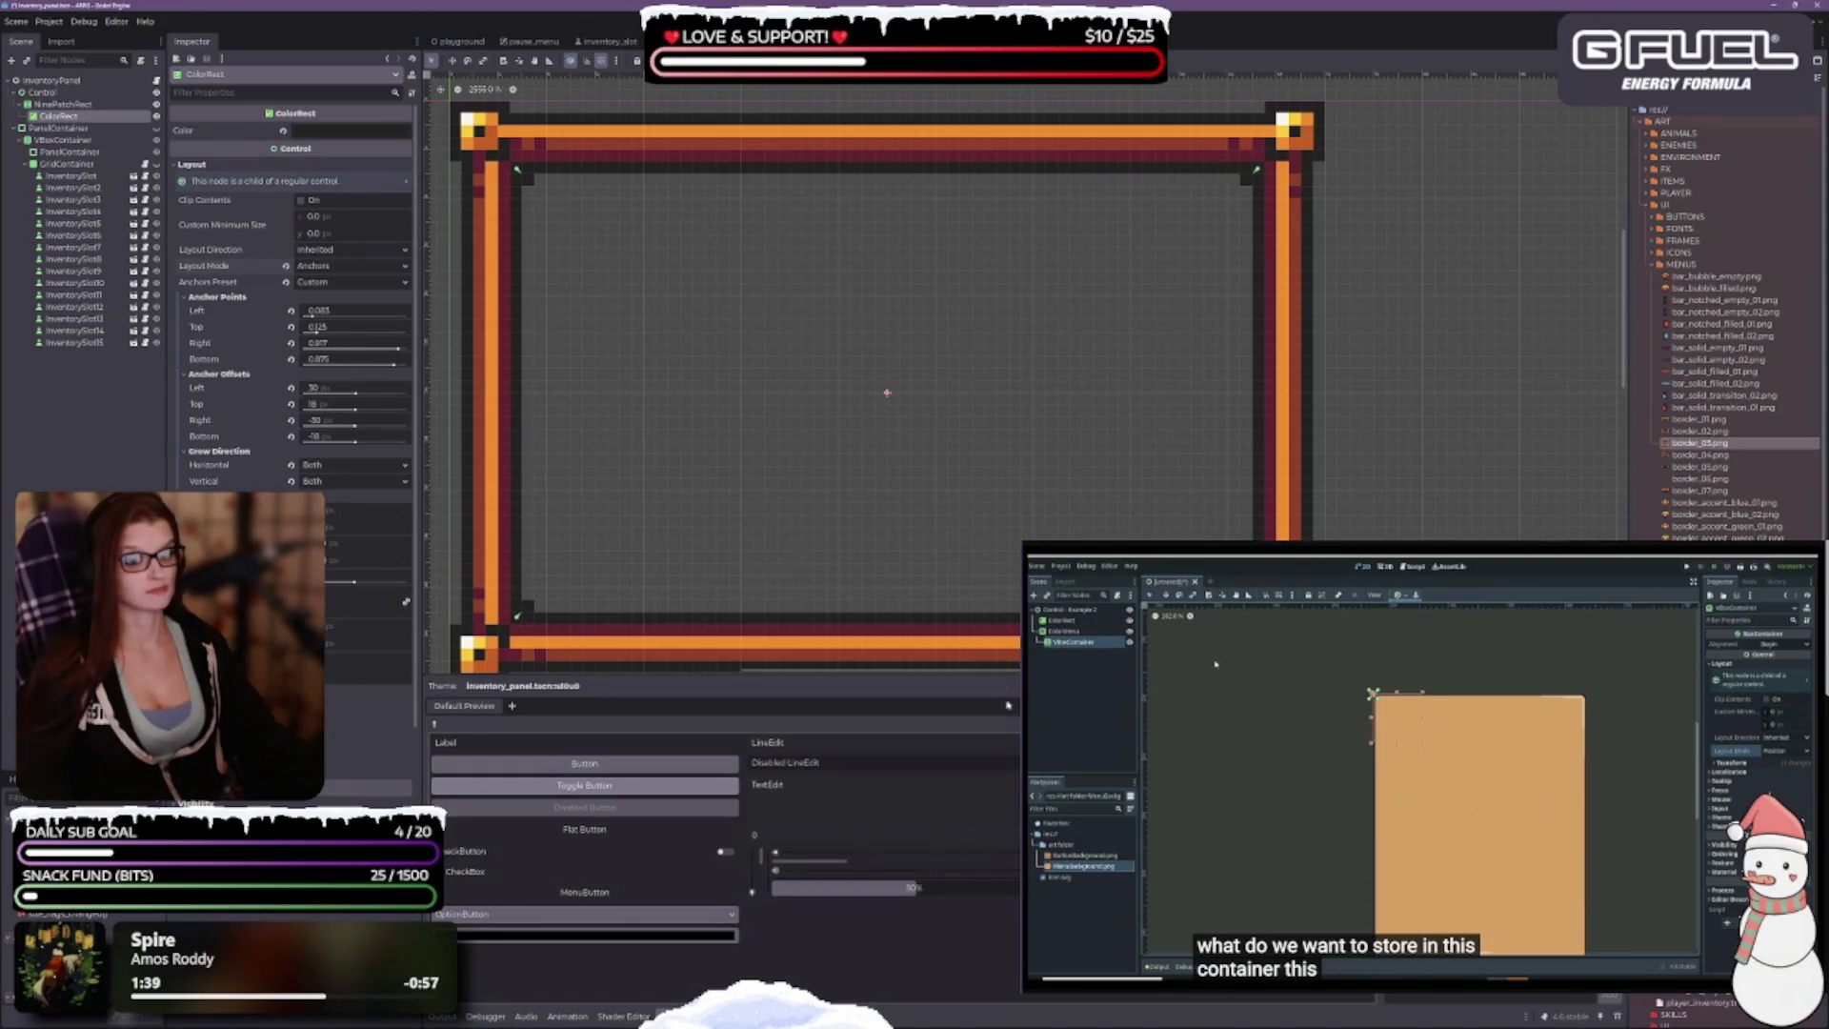
{"action": "scroll", "coordinate": [880, 410], "scroll_direction": "down", "scroll_amount": 3}
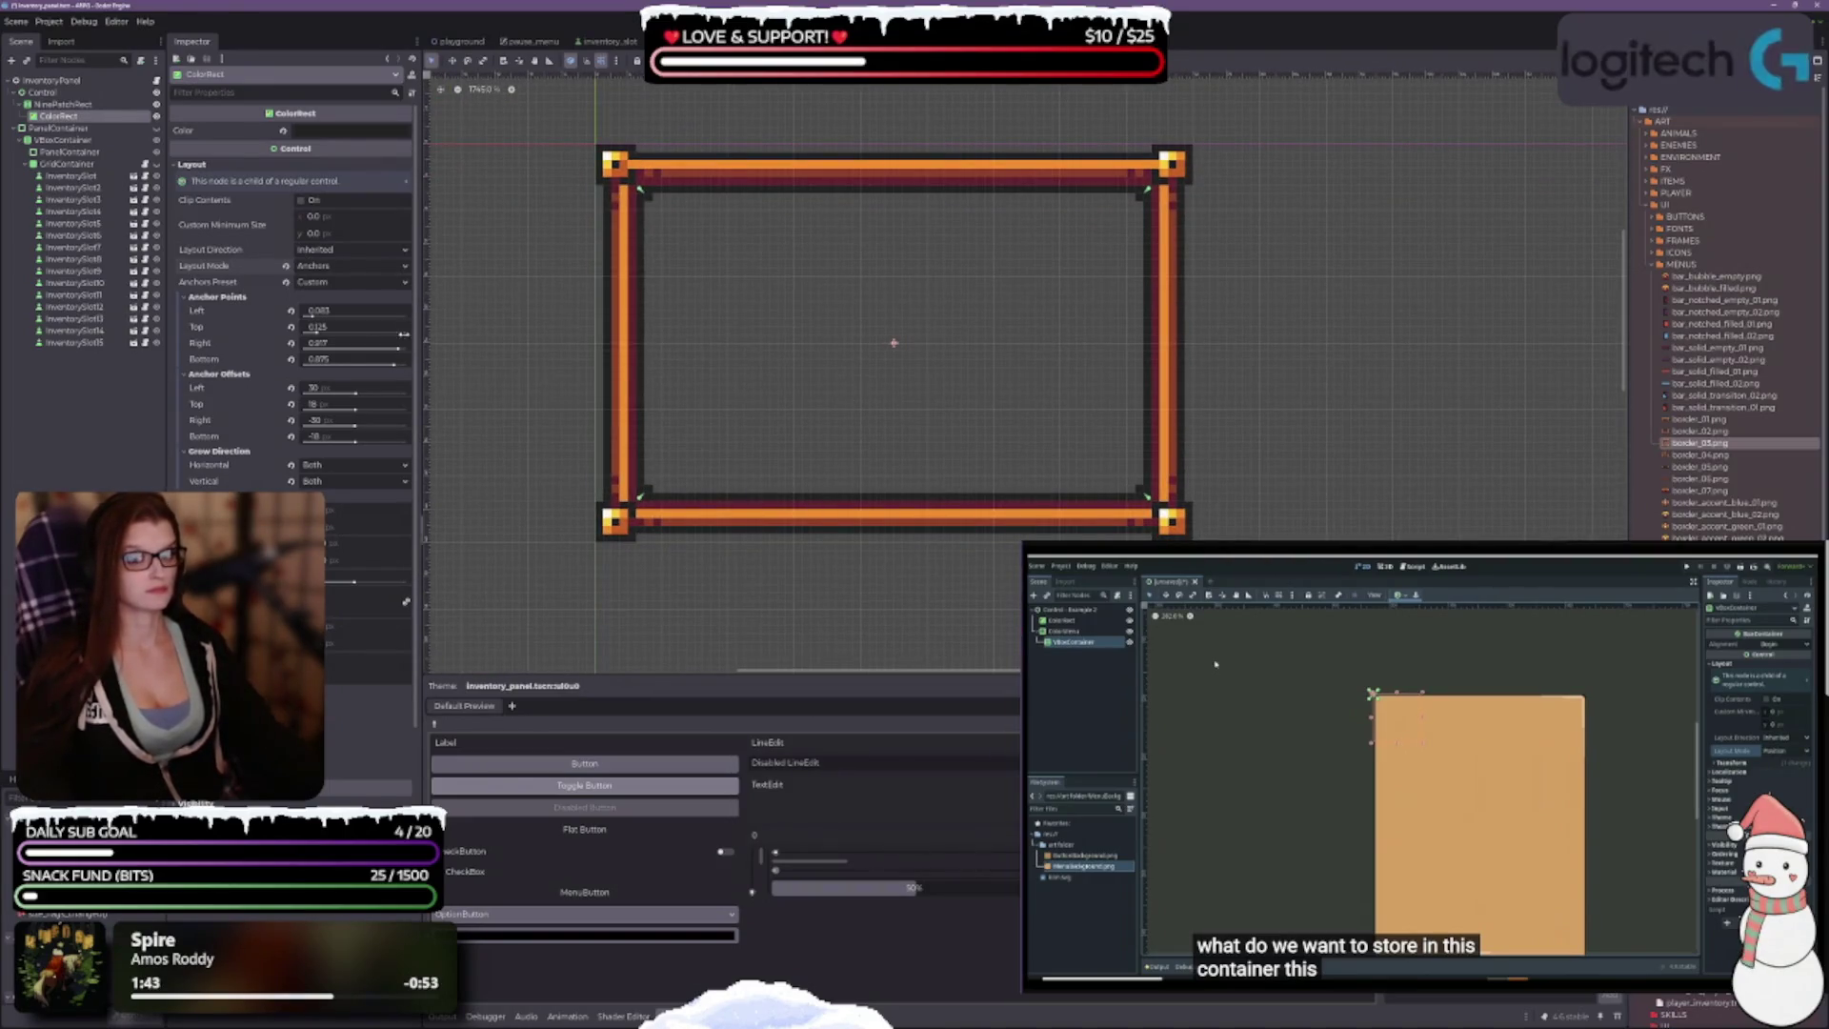
Step: Reapply the full-panel preset, undo a stray resize, and extend the left edge toward its anchor
{"action": "left_click", "coordinate": [319, 284]}
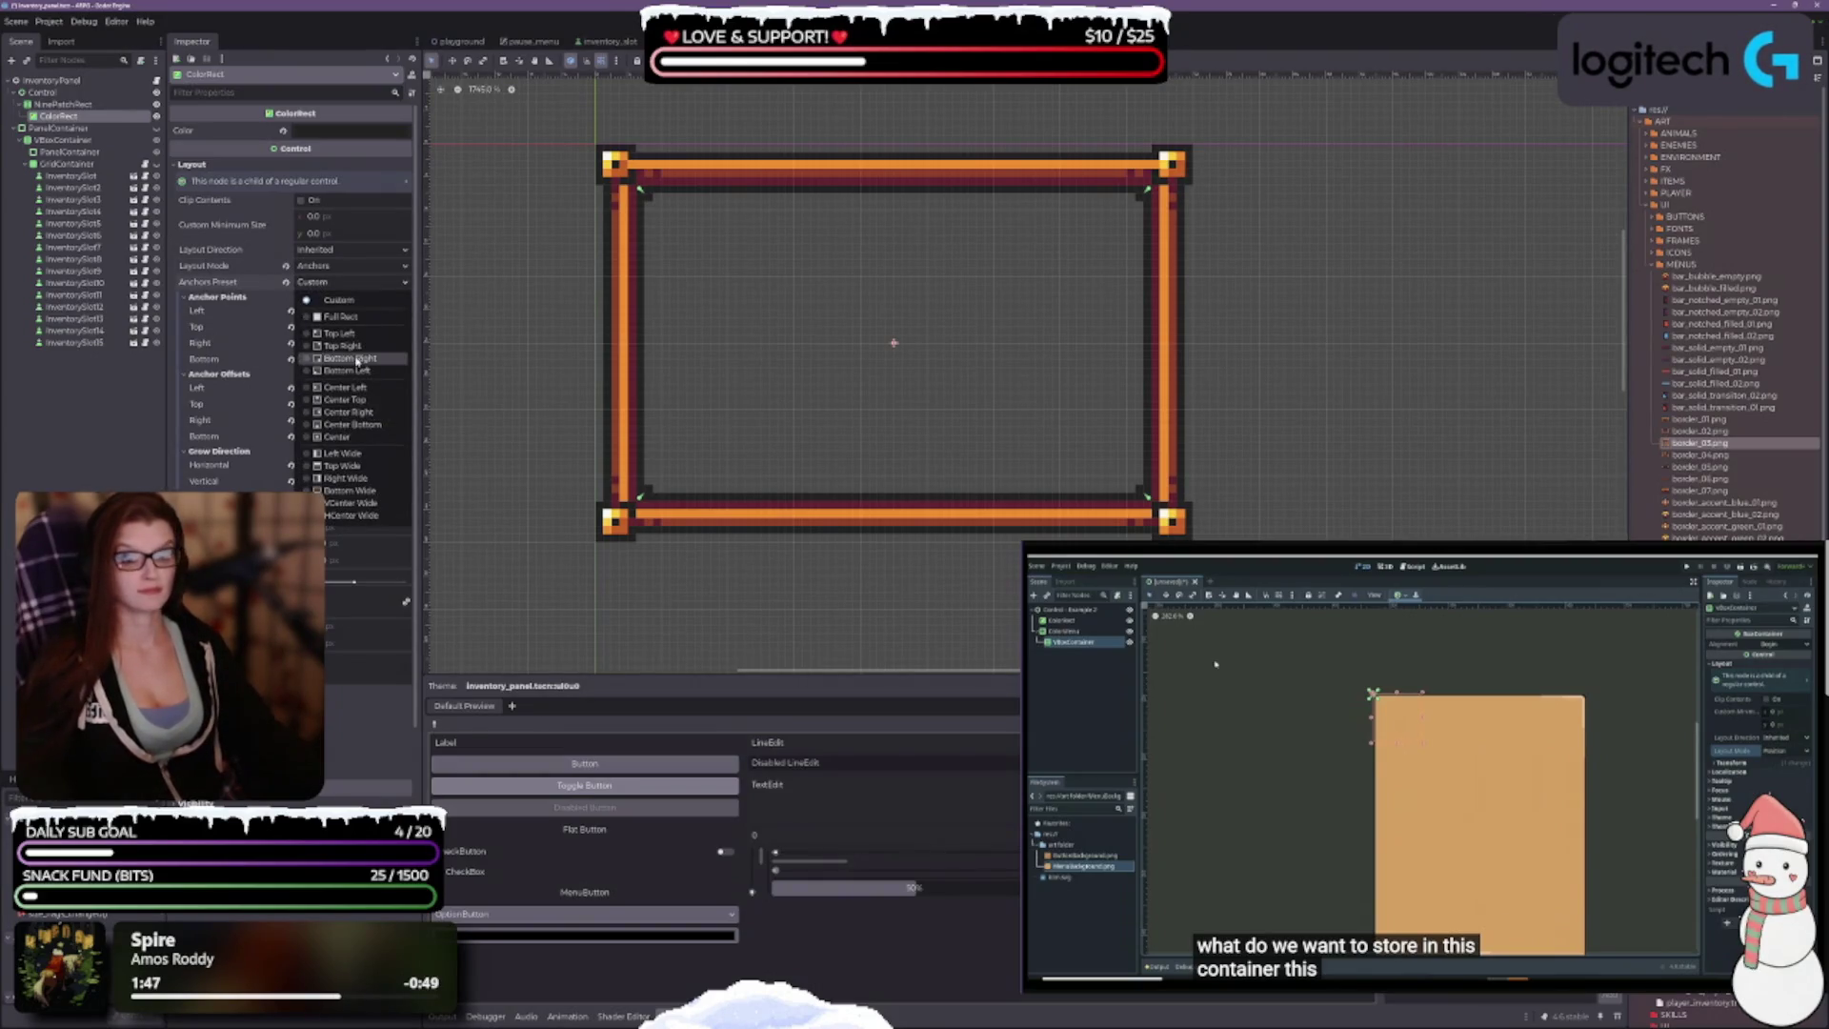
{"action": "left_click", "coordinate": [346, 318]}
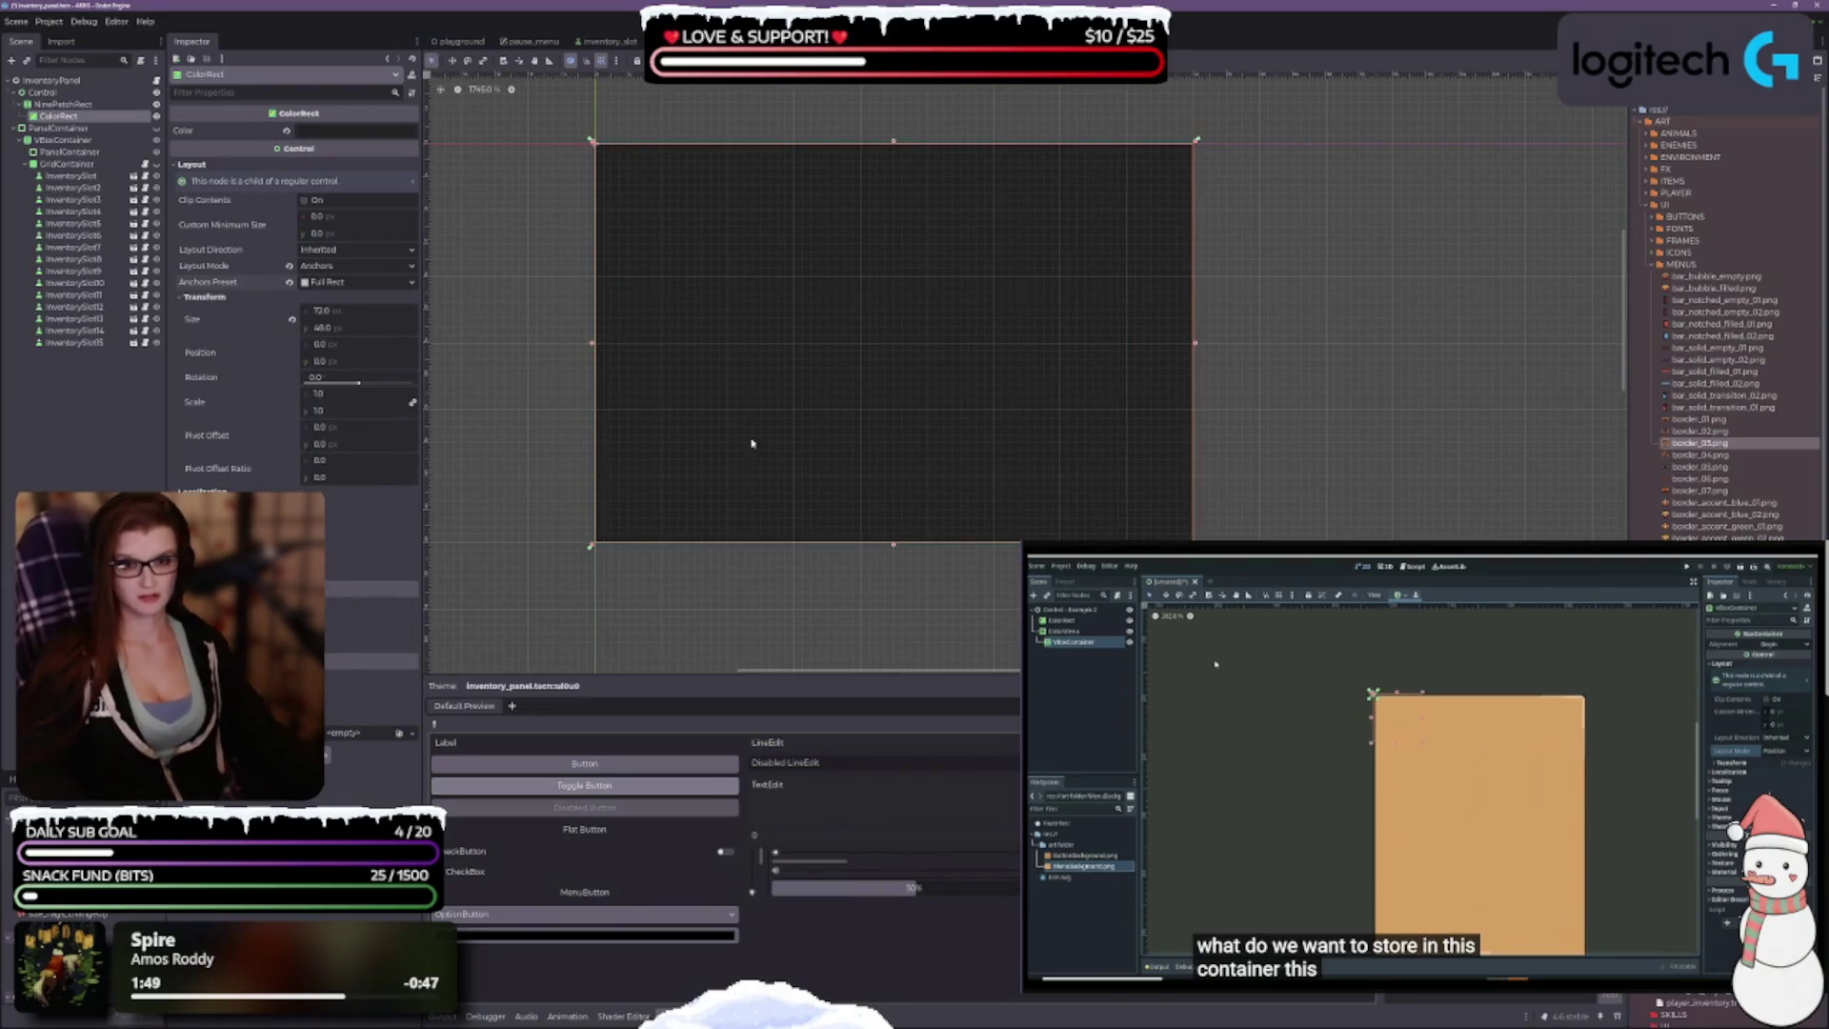
{"action": "scroll", "coordinate": [735, 397], "scroll_direction": "up", "scroll_amount": 1}
{"action": "scroll", "coordinate": [977, 373], "scroll_direction": "up", "scroll_amount": 1}
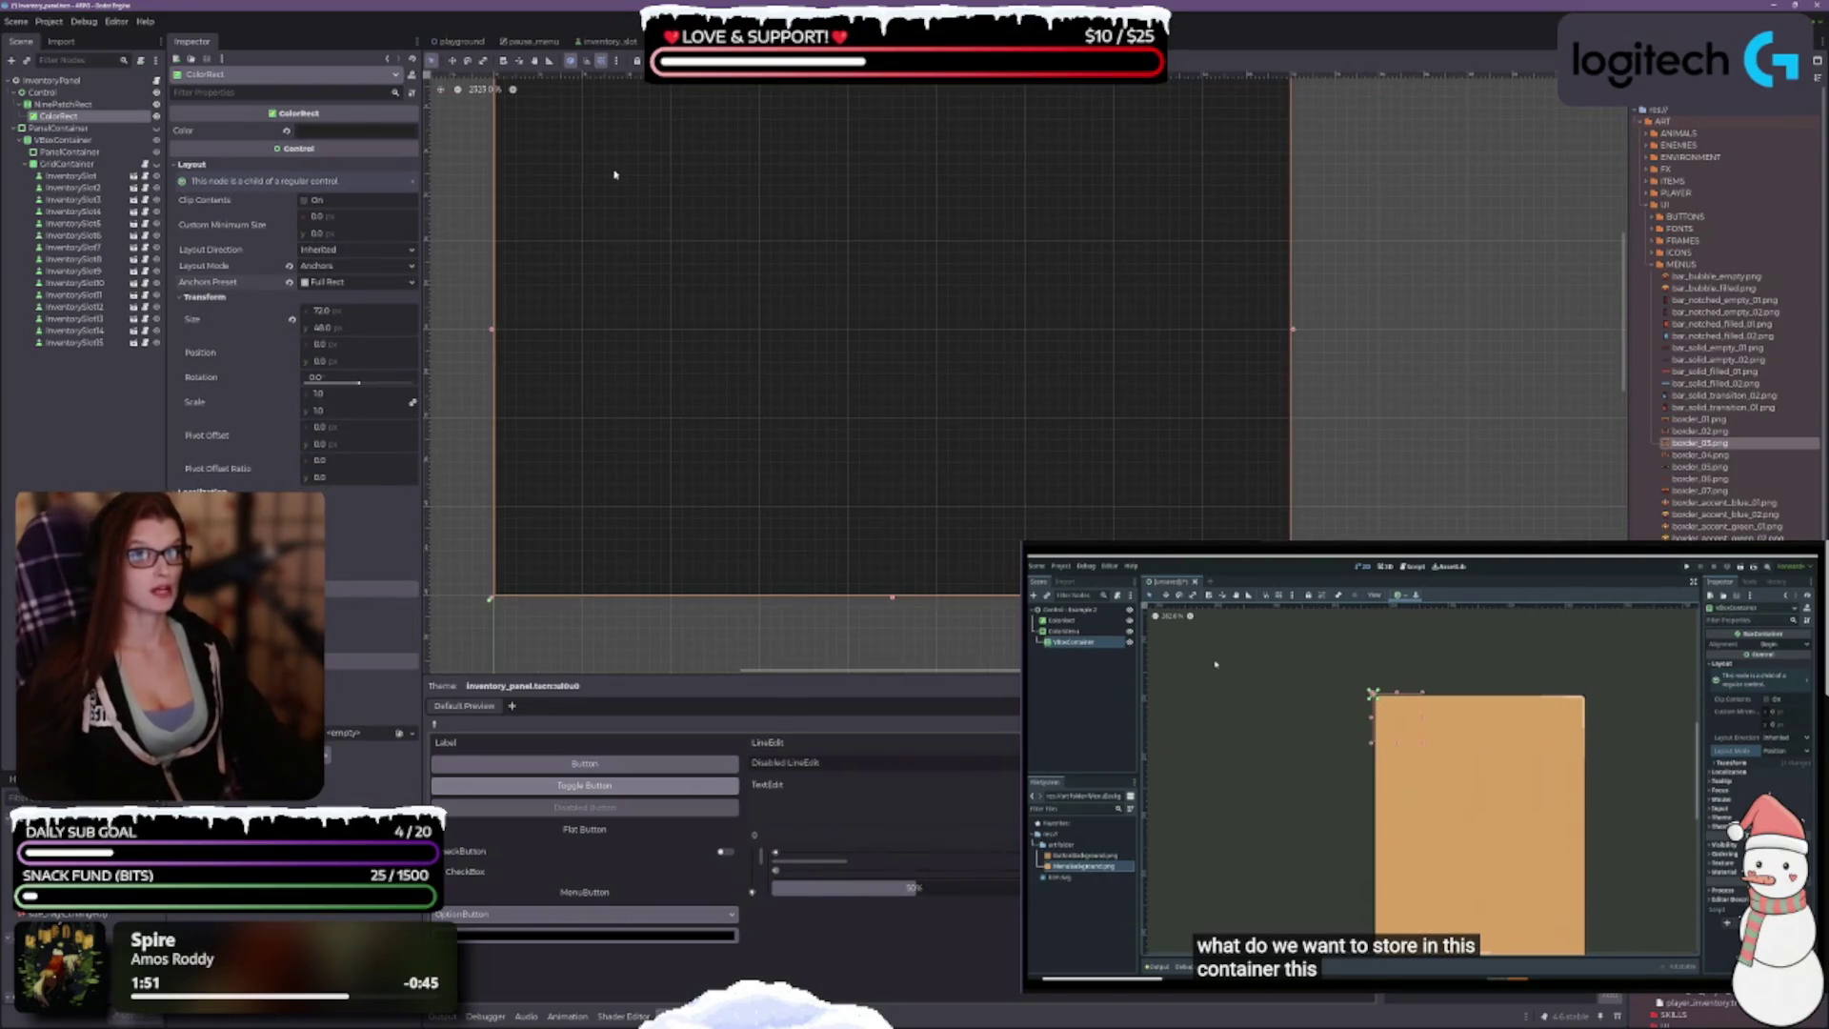
{"action": "scroll", "coordinate": [919, 359], "scroll_direction": "up", "scroll_amount": 2}
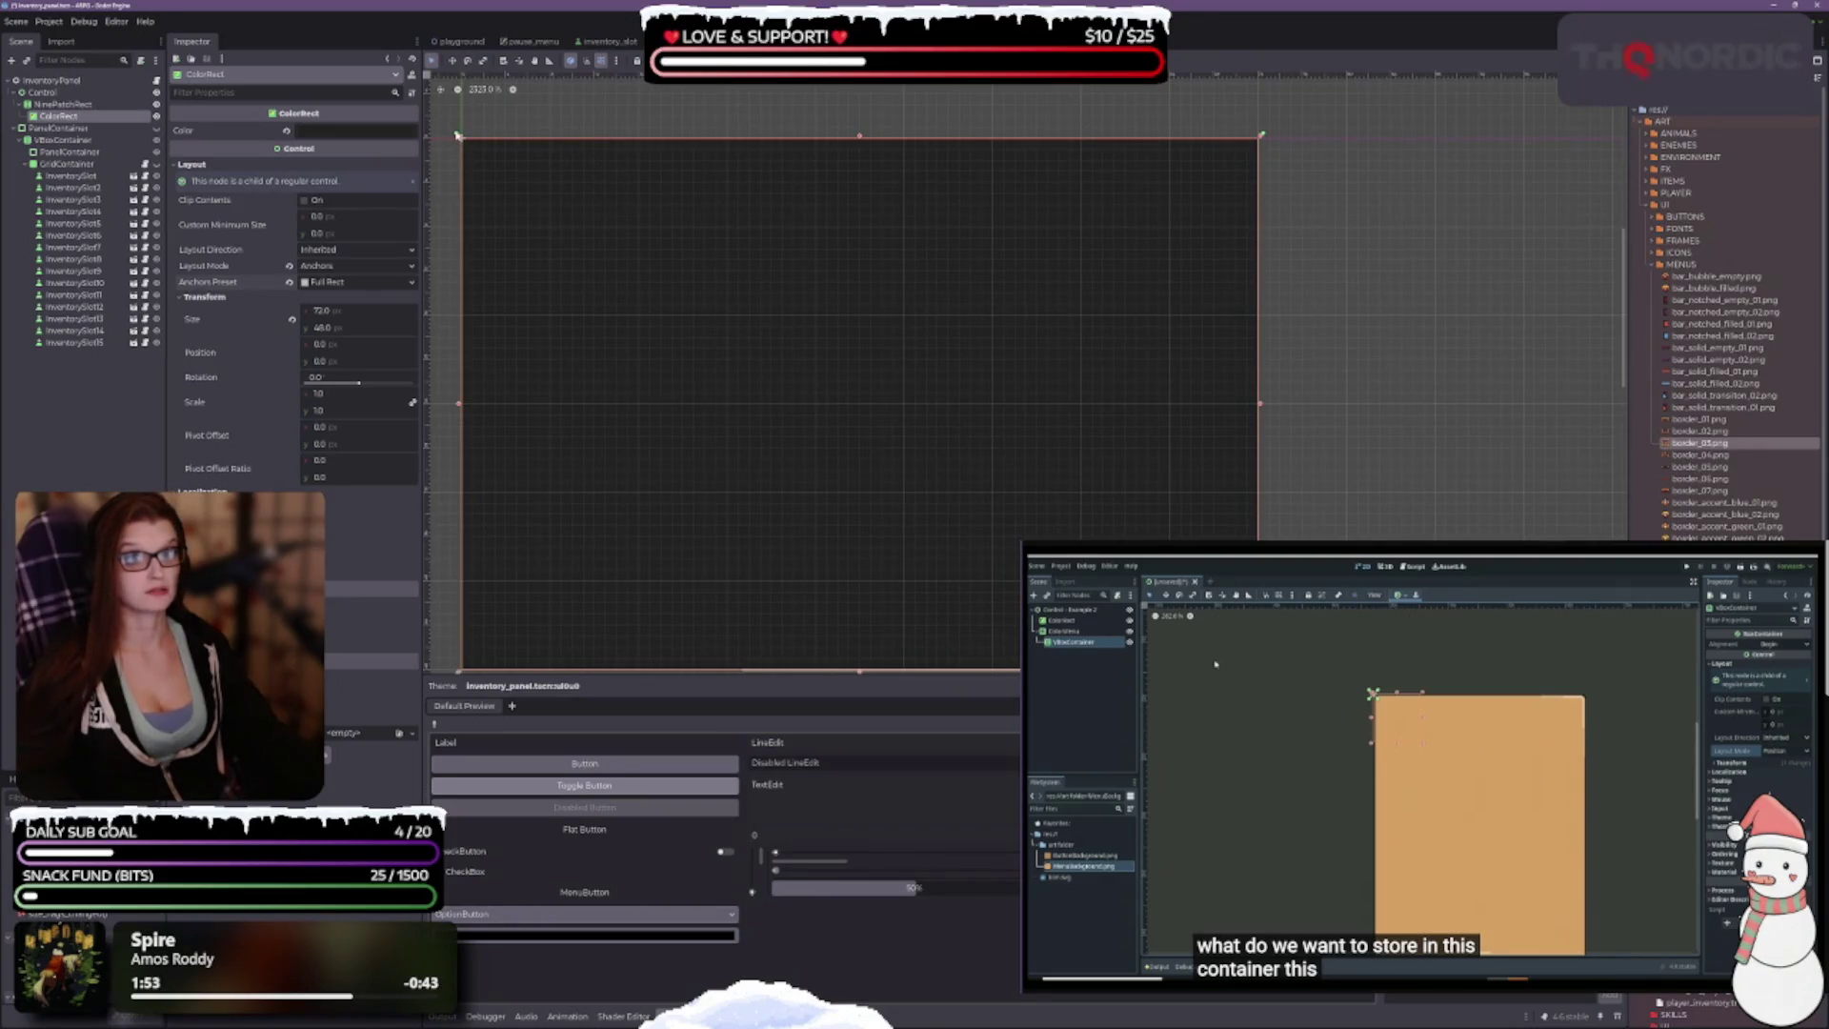
{"action": "left_click_drag", "start_coordinate": [459, 136], "coordinate": [474, 152]}
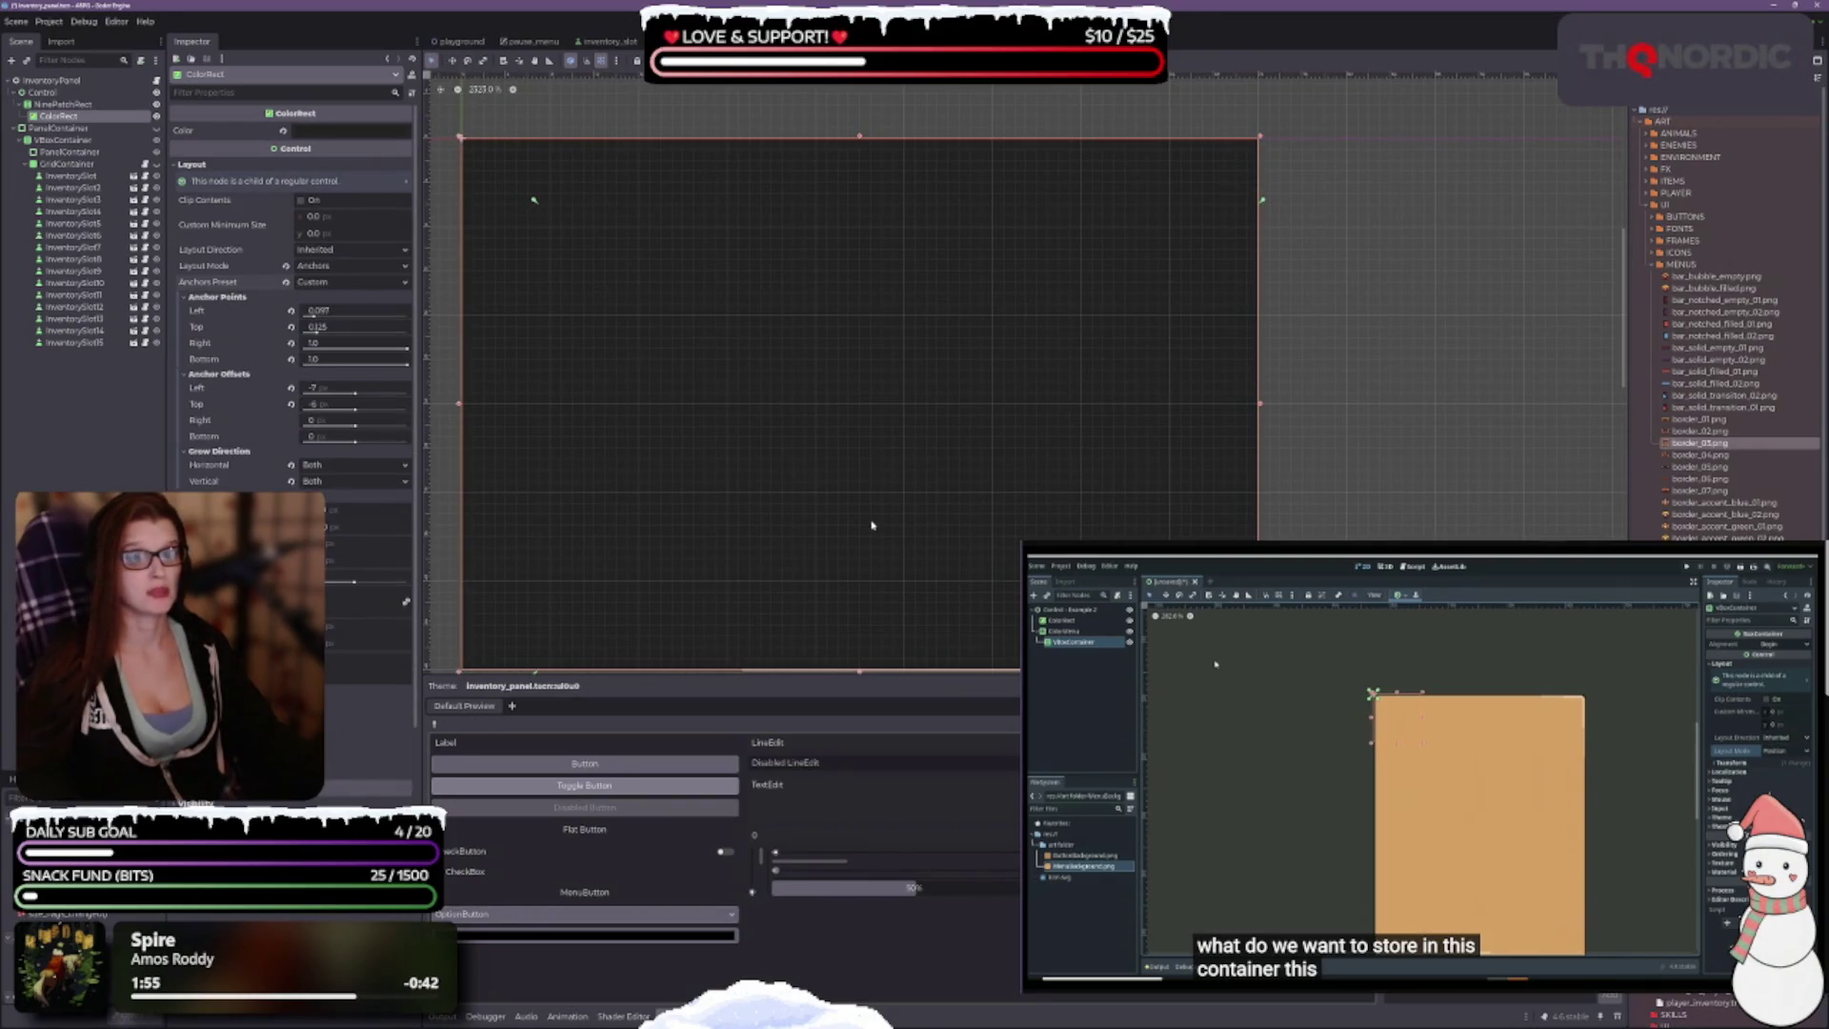
{"action": "key", "text": "ctrl+z"}
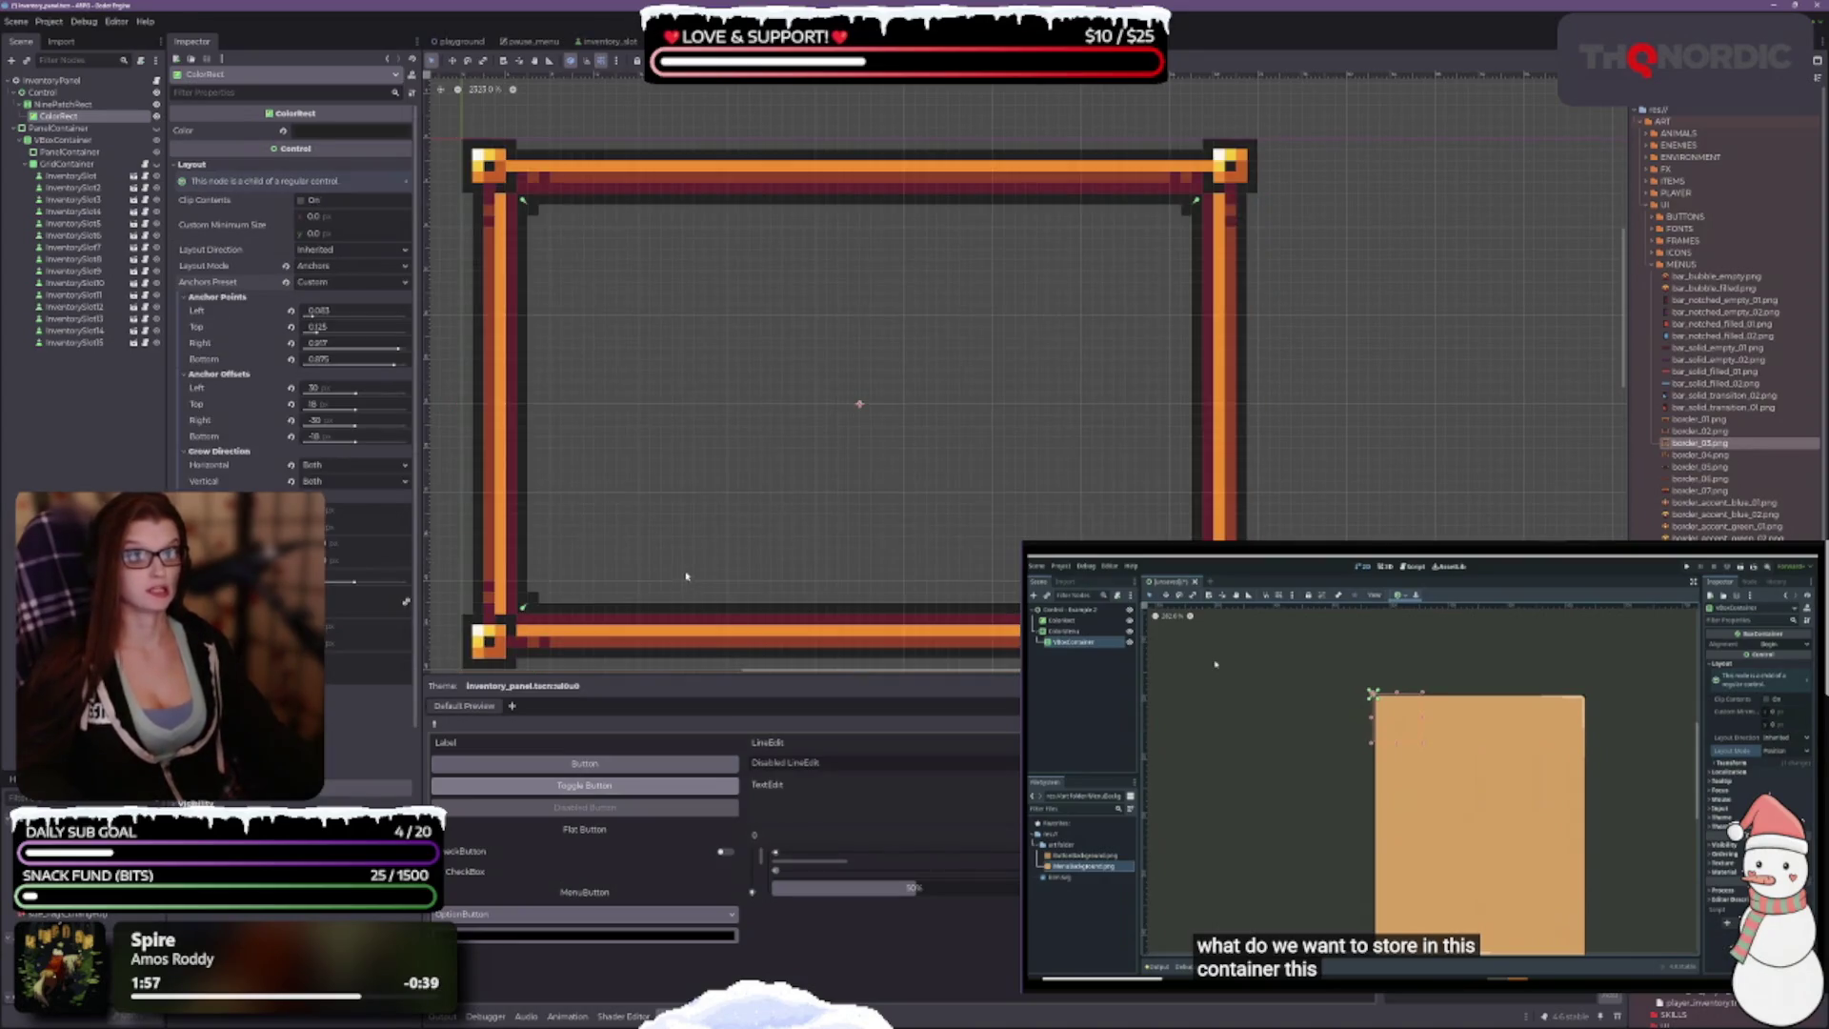
{"action": "scroll", "coordinate": [778, 215], "scroll_direction": "down", "scroll_amount": 2}
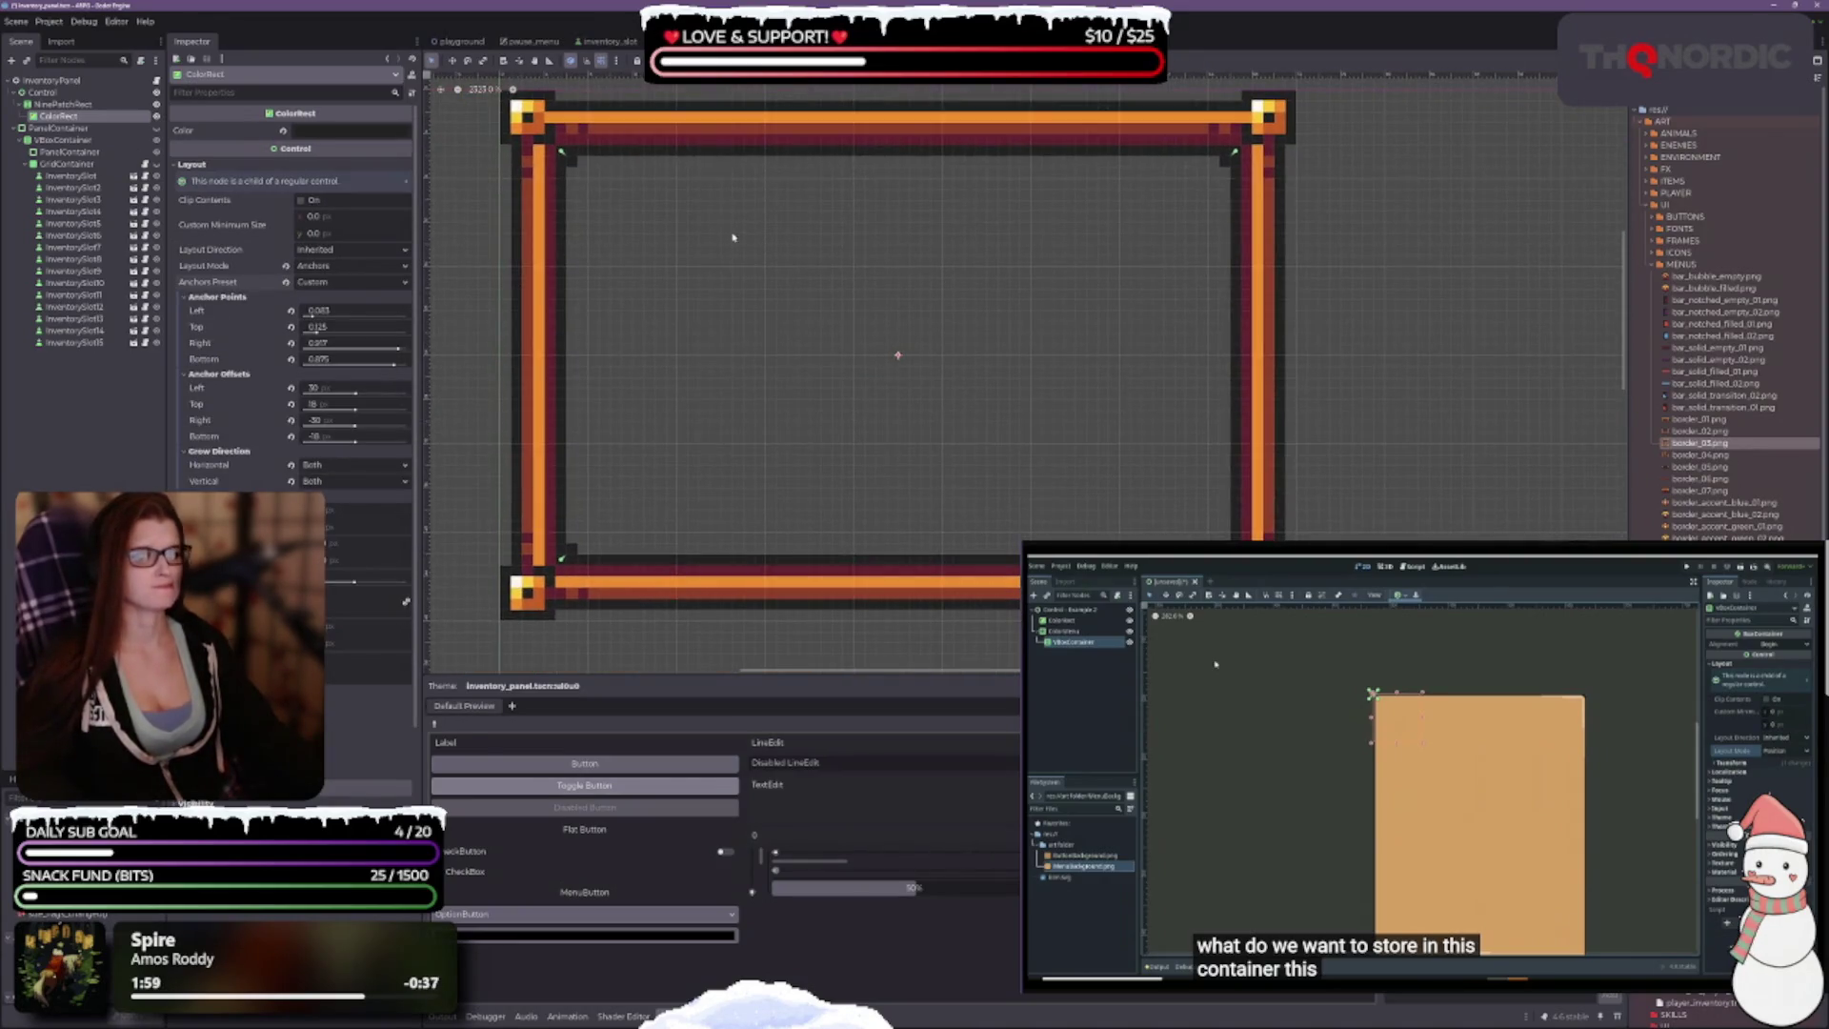
{"action": "scroll", "coordinate": [788, 356], "scroll_direction": "up", "scroll_amount": 1}
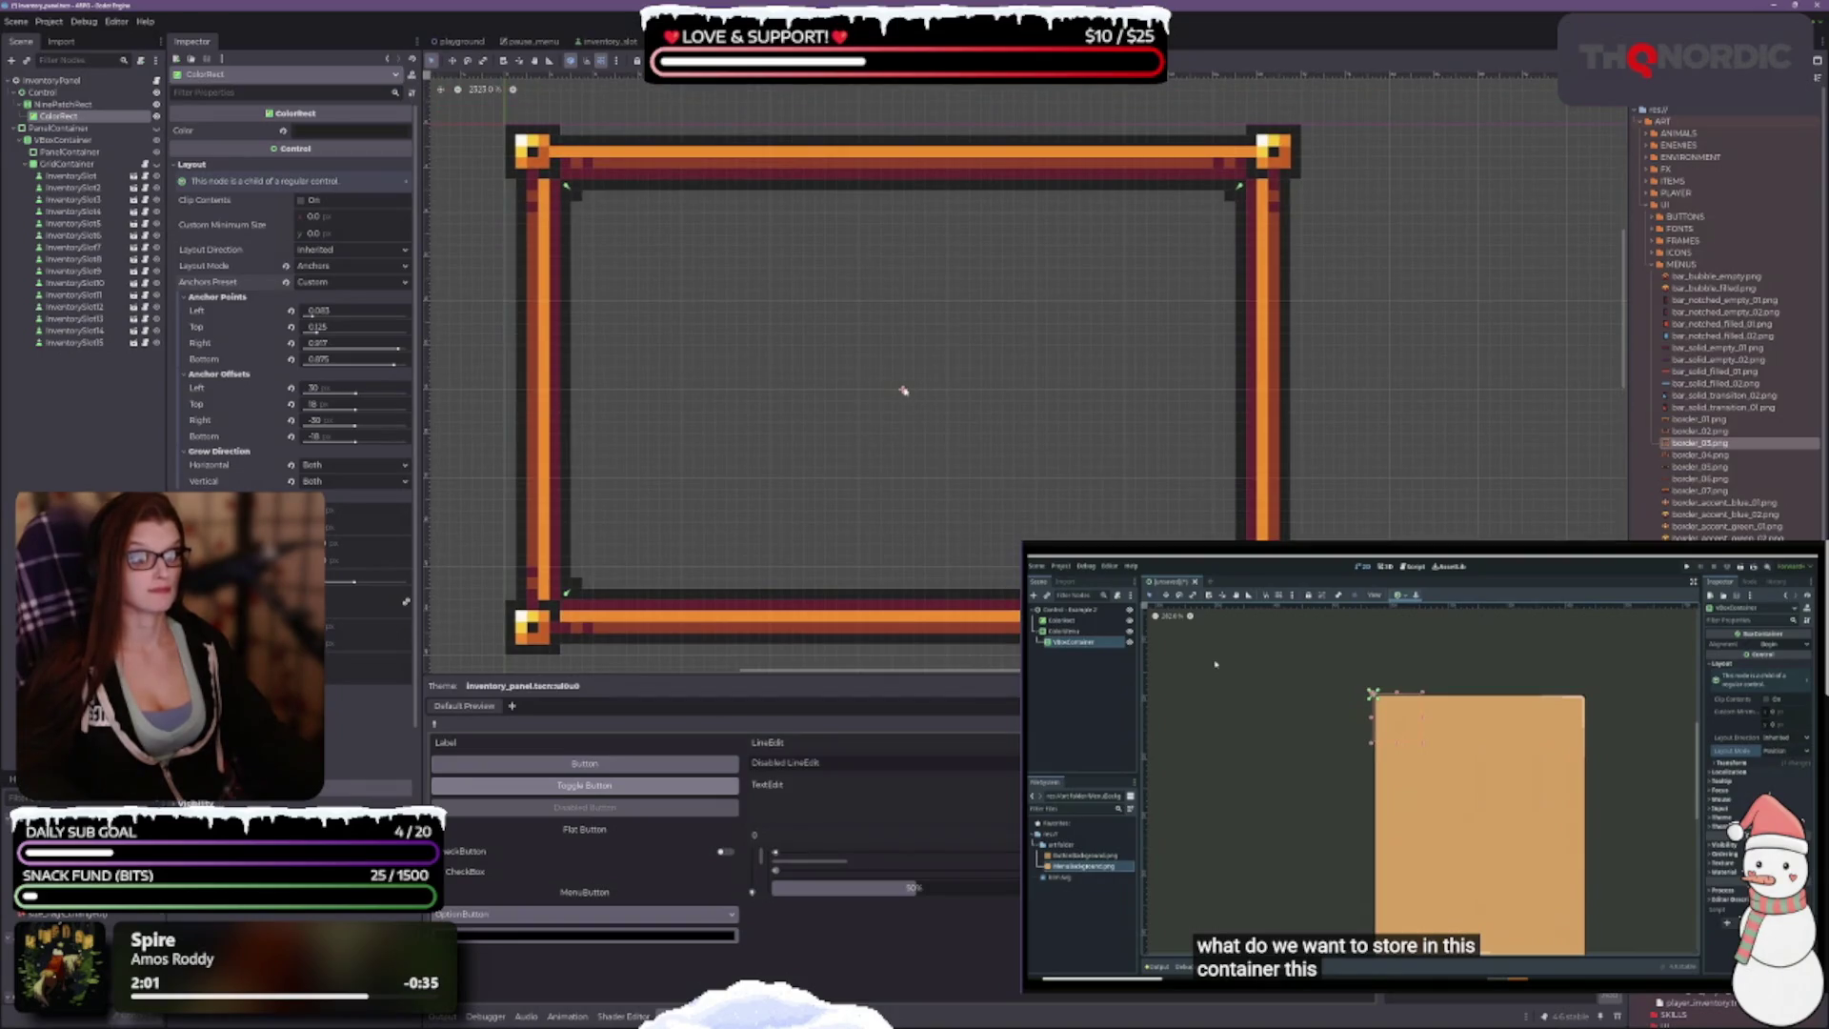
{"action": "left_click_drag", "start_coordinate": [903, 391], "coordinate": [571, 394]}
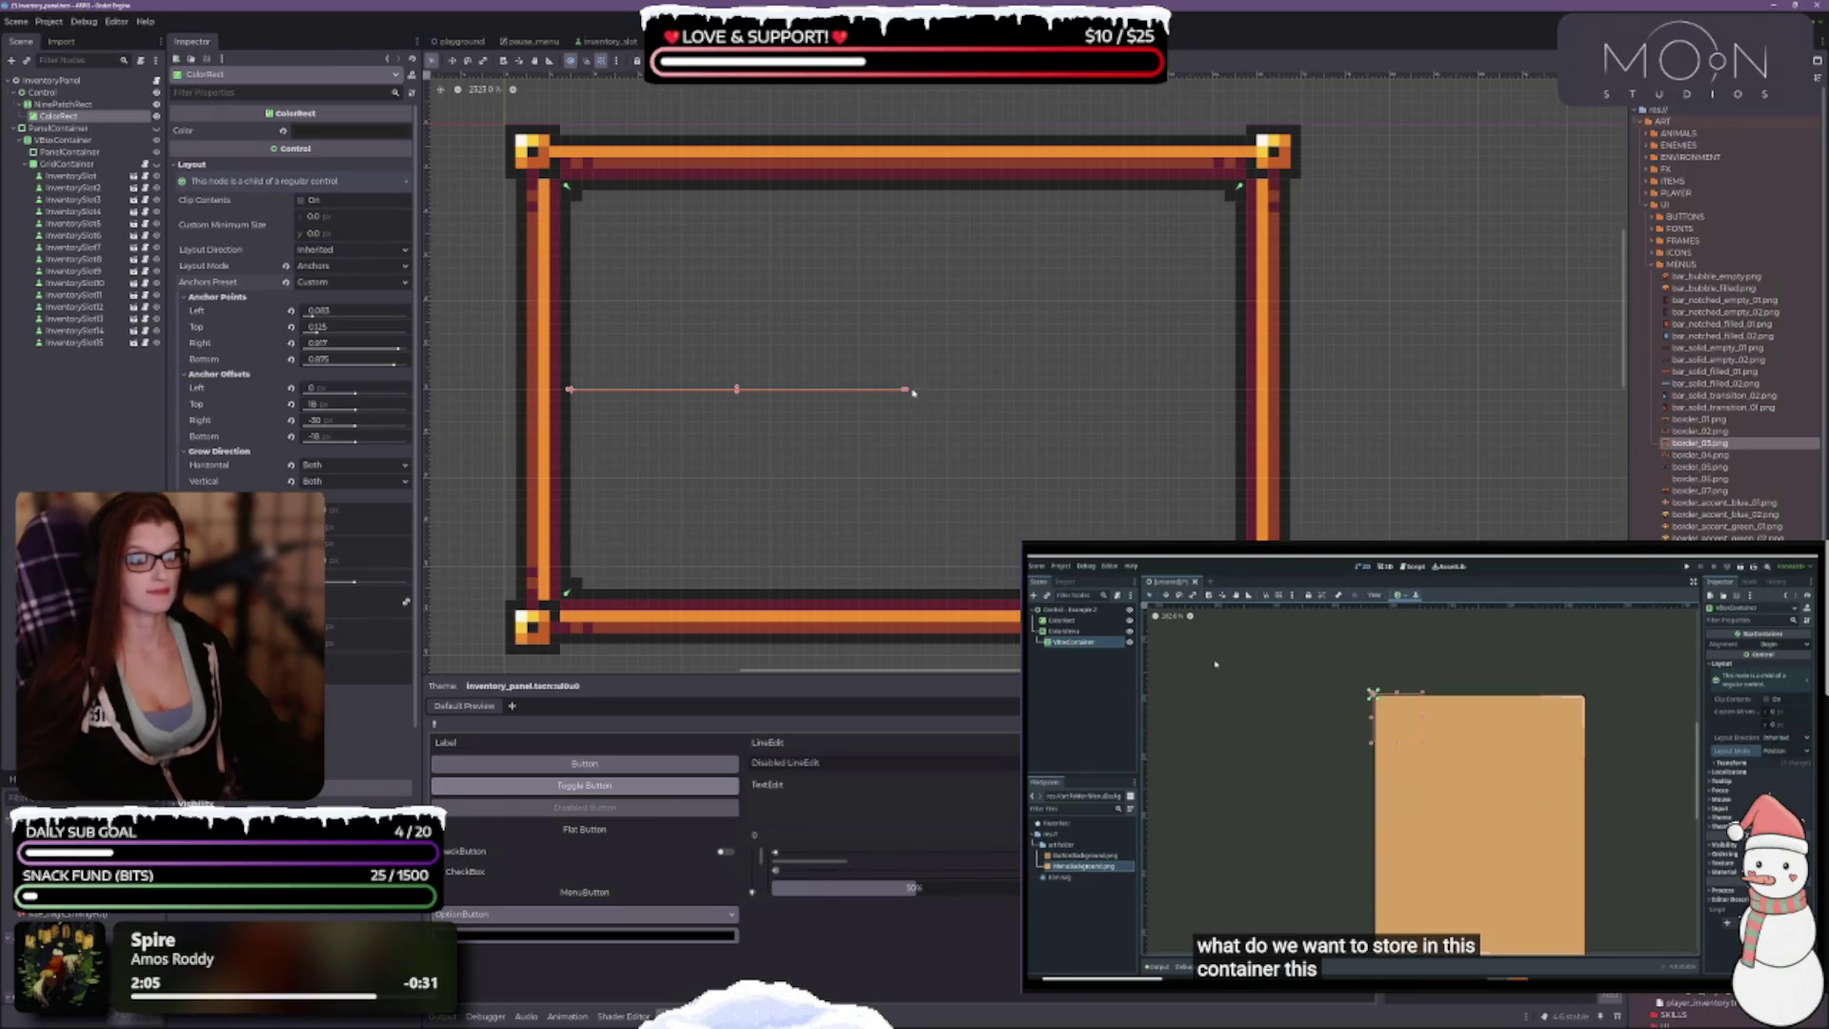
Step: Extend the ColorRect's right, top and bottom edges to its anchors so the offsets become 0
{"action": "left_click_drag", "start_coordinate": [908, 391], "coordinate": [1237, 393]}
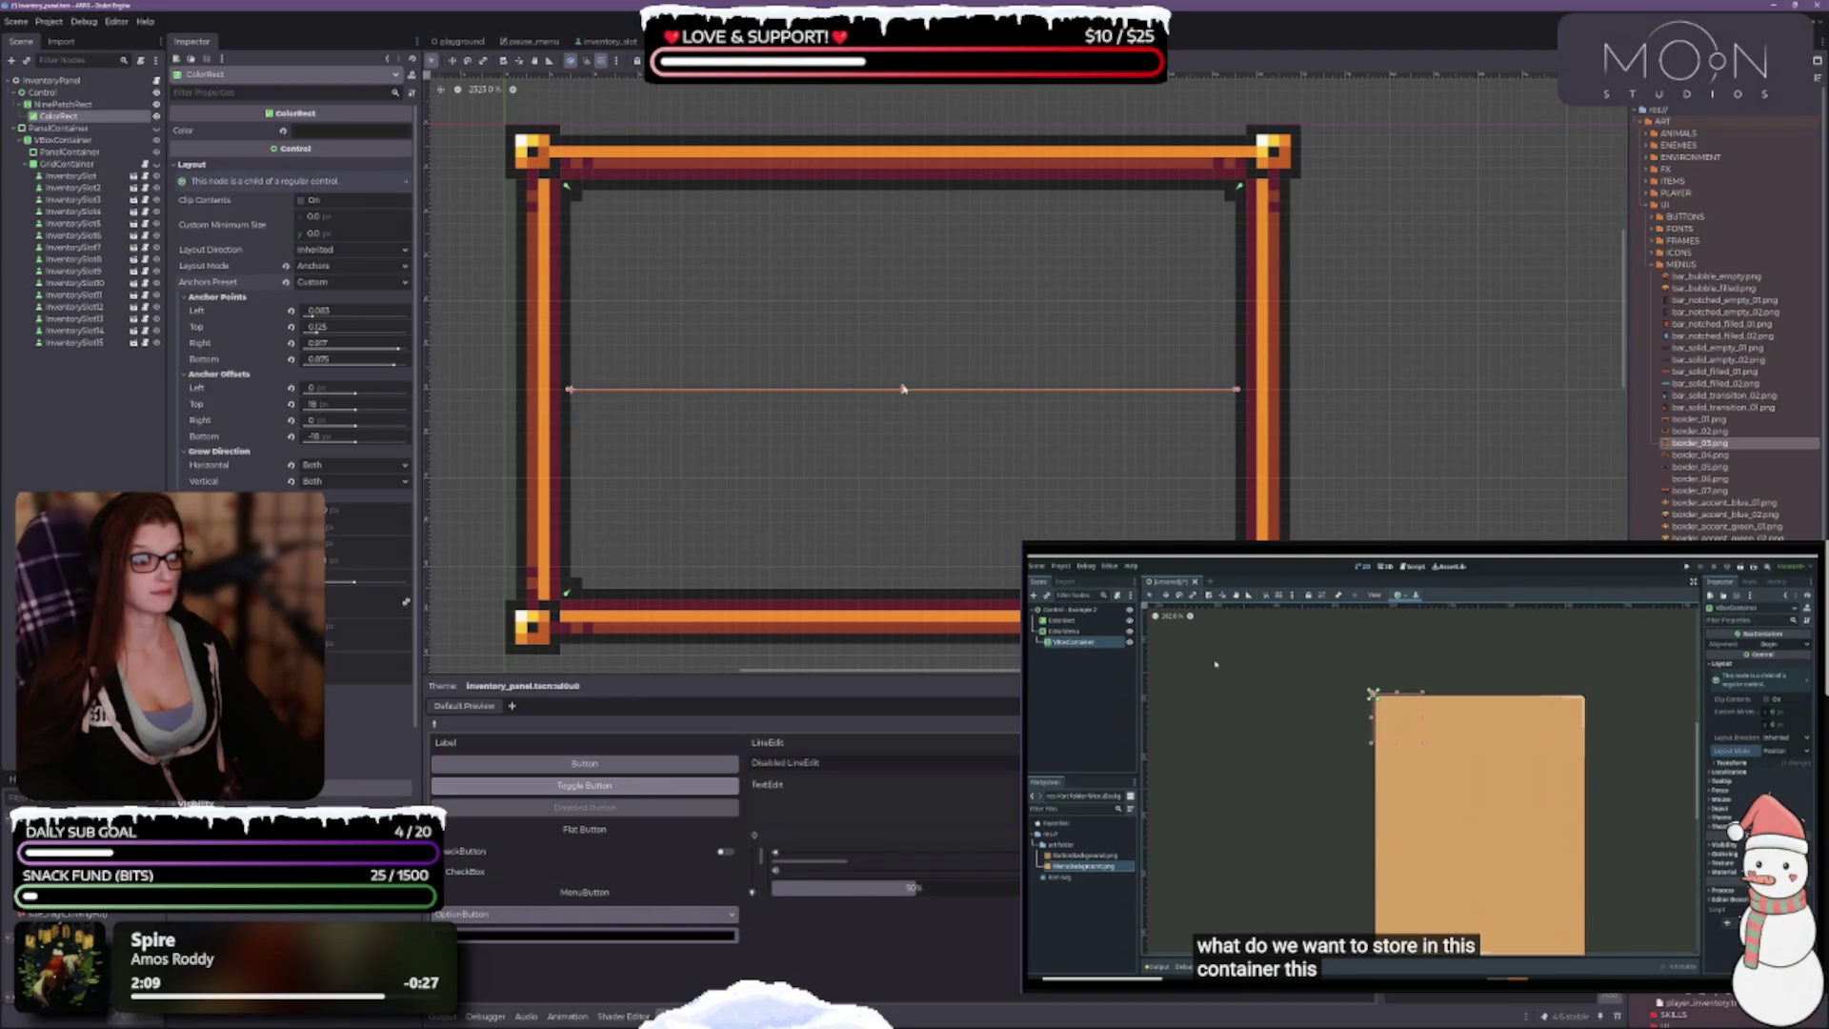
{"action": "left_click_drag", "start_coordinate": [903, 389], "coordinate": [903, 187]}
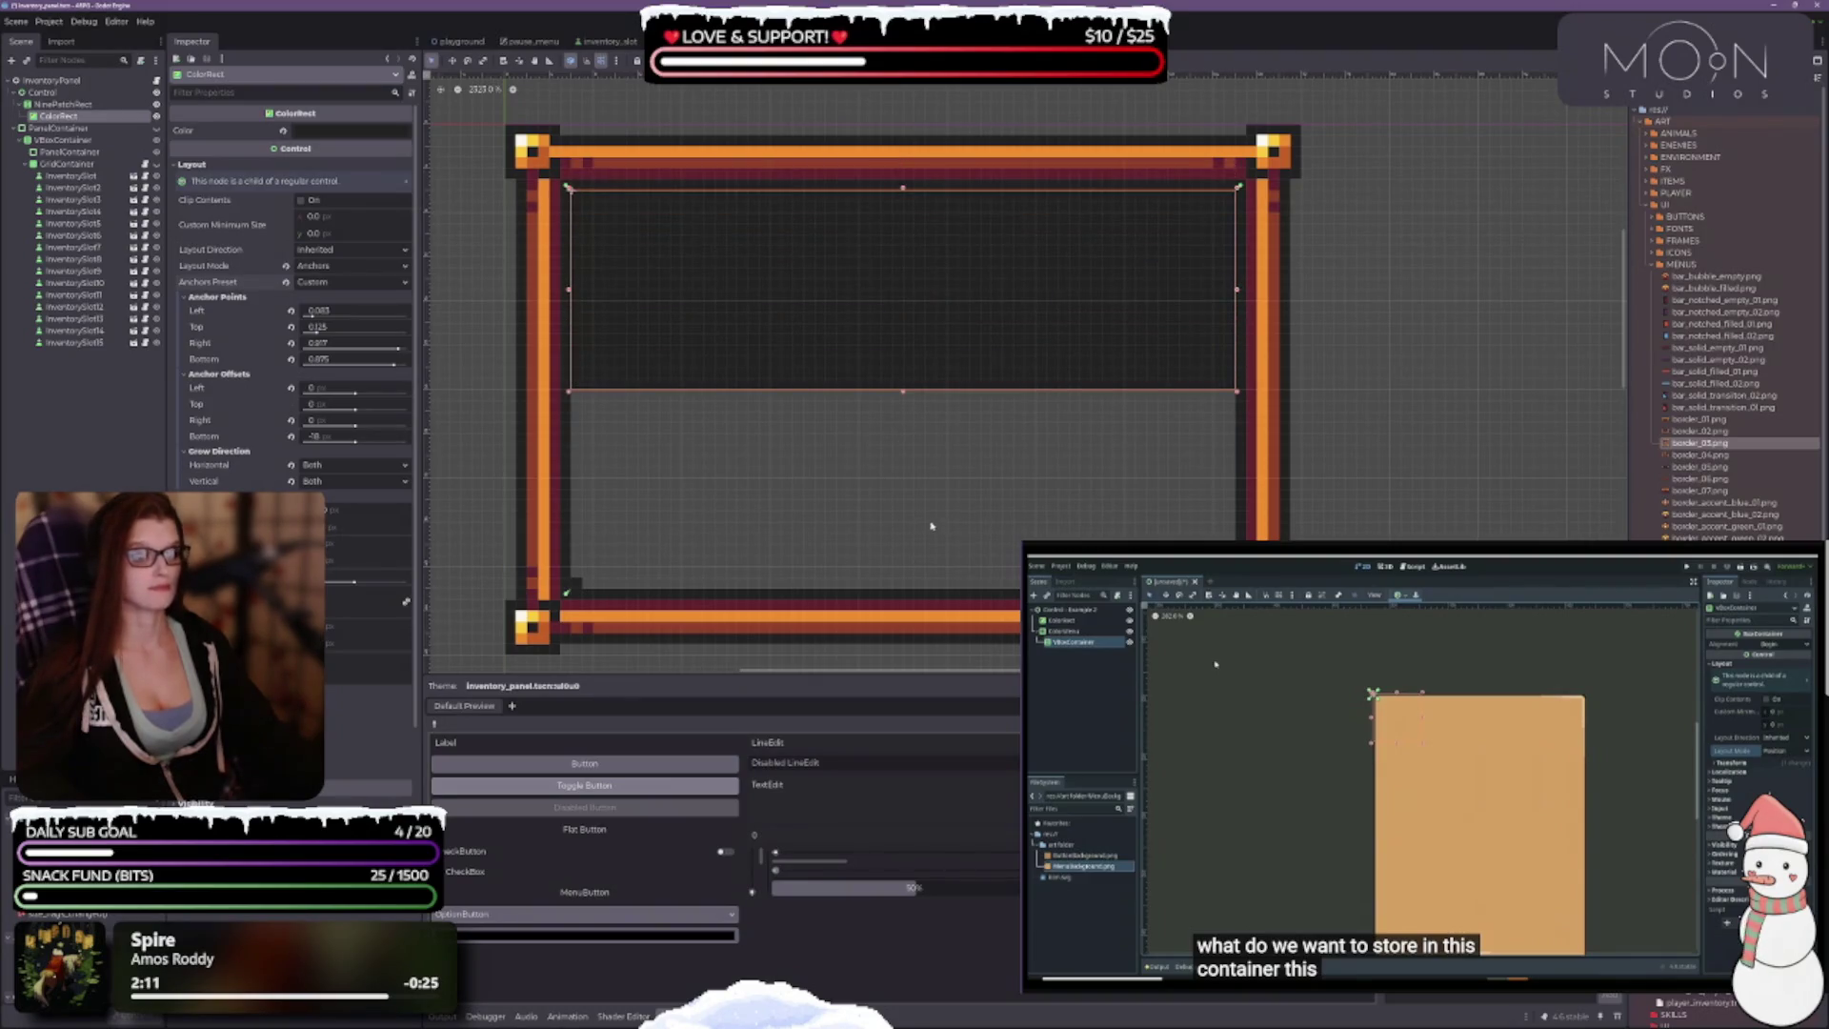
{"action": "mouse_move", "coordinate": [908, 398]}
{"action": "left_mouse_down"}
{"action": "mouse_move", "coordinate": [914, 571]}
{"action": "mouse_move", "coordinate": [951, 605]}
{"action": "left_mouse_up"}
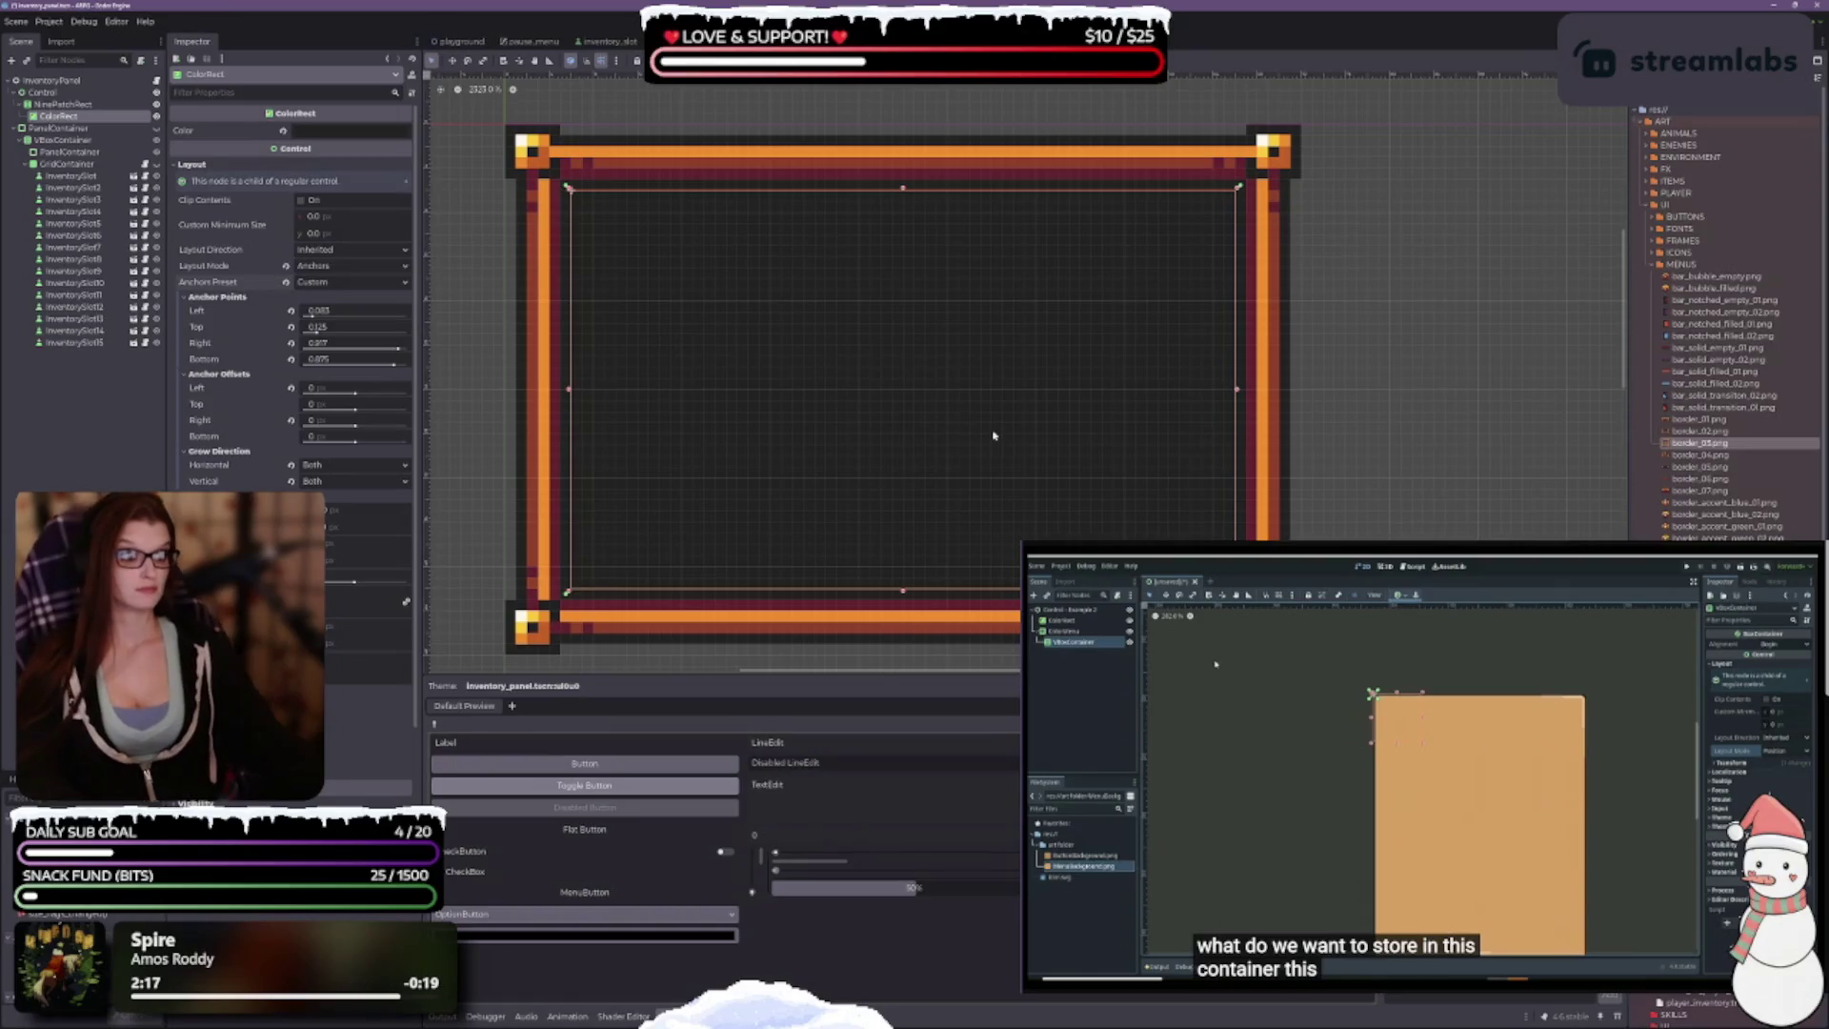
Step: Align the ColorRect's top and bottom anchors with the pixel-art border lines
{"action": "scroll", "coordinate": [1000, 457], "scroll_direction": "down", "scroll_amount": 3}
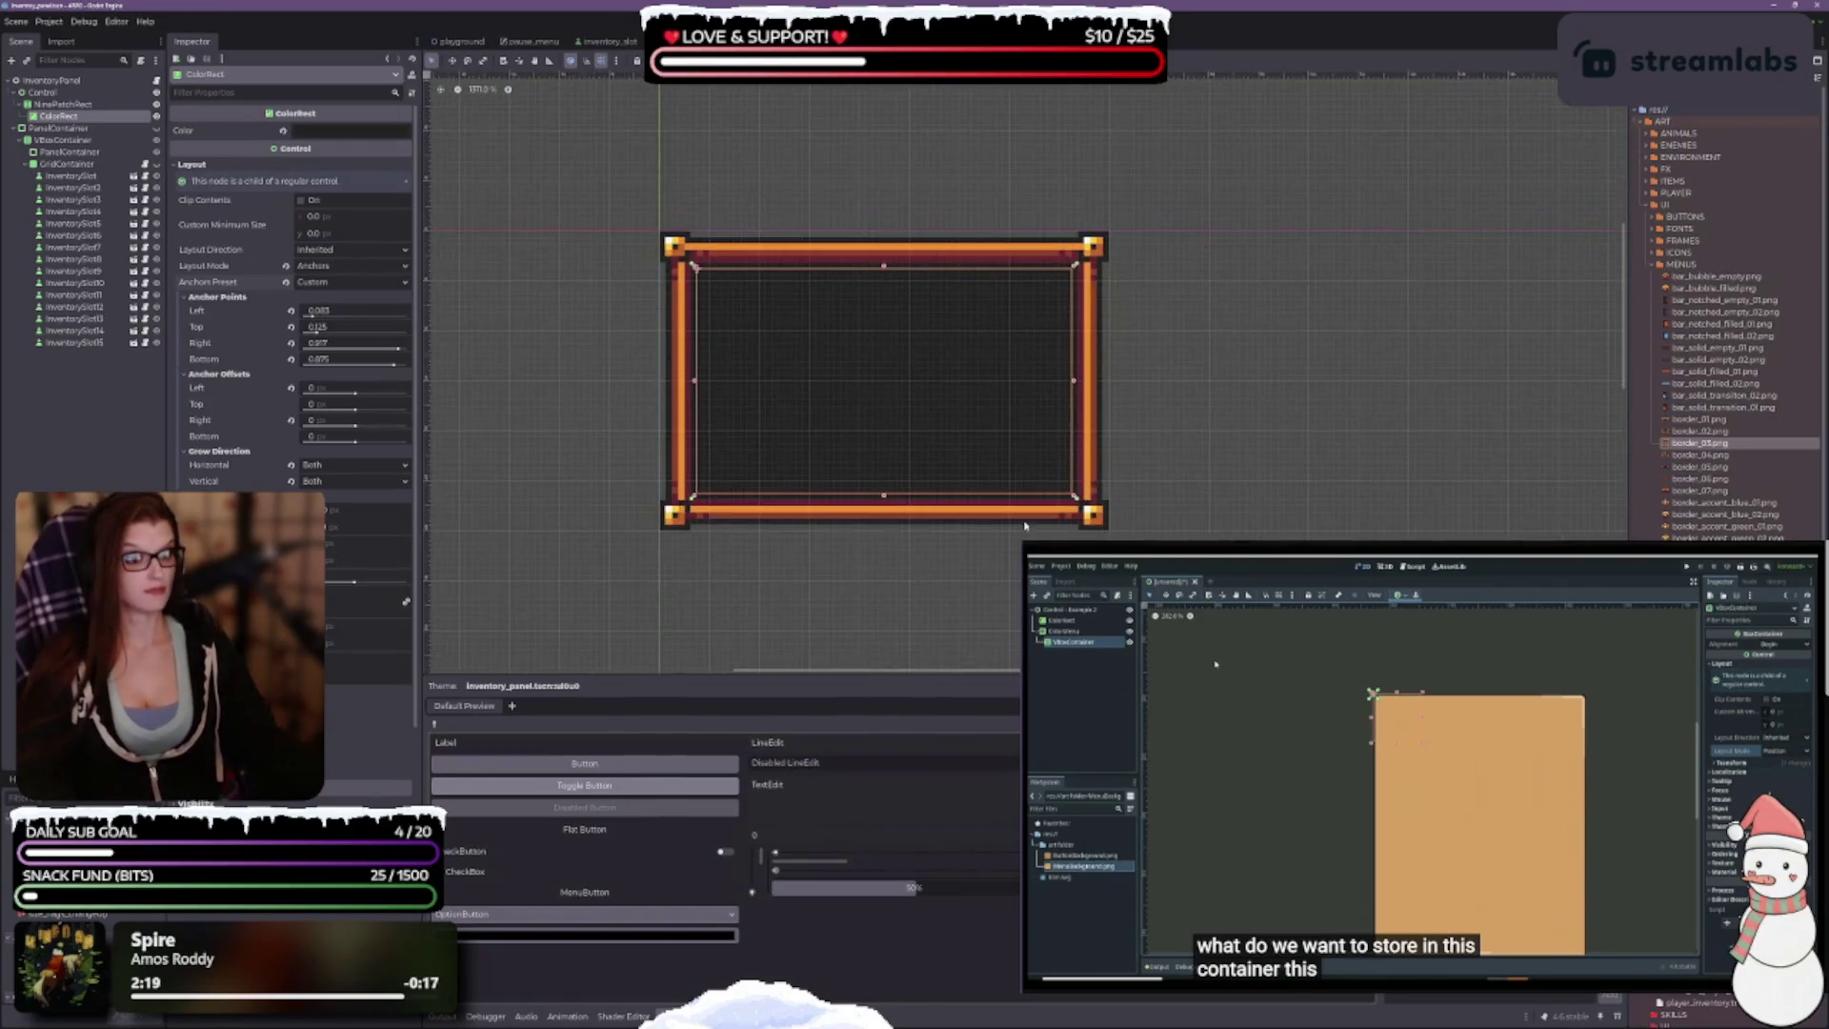
{"action": "scroll", "coordinate": [796, 328], "scroll_direction": "up", "scroll_amount": 3}
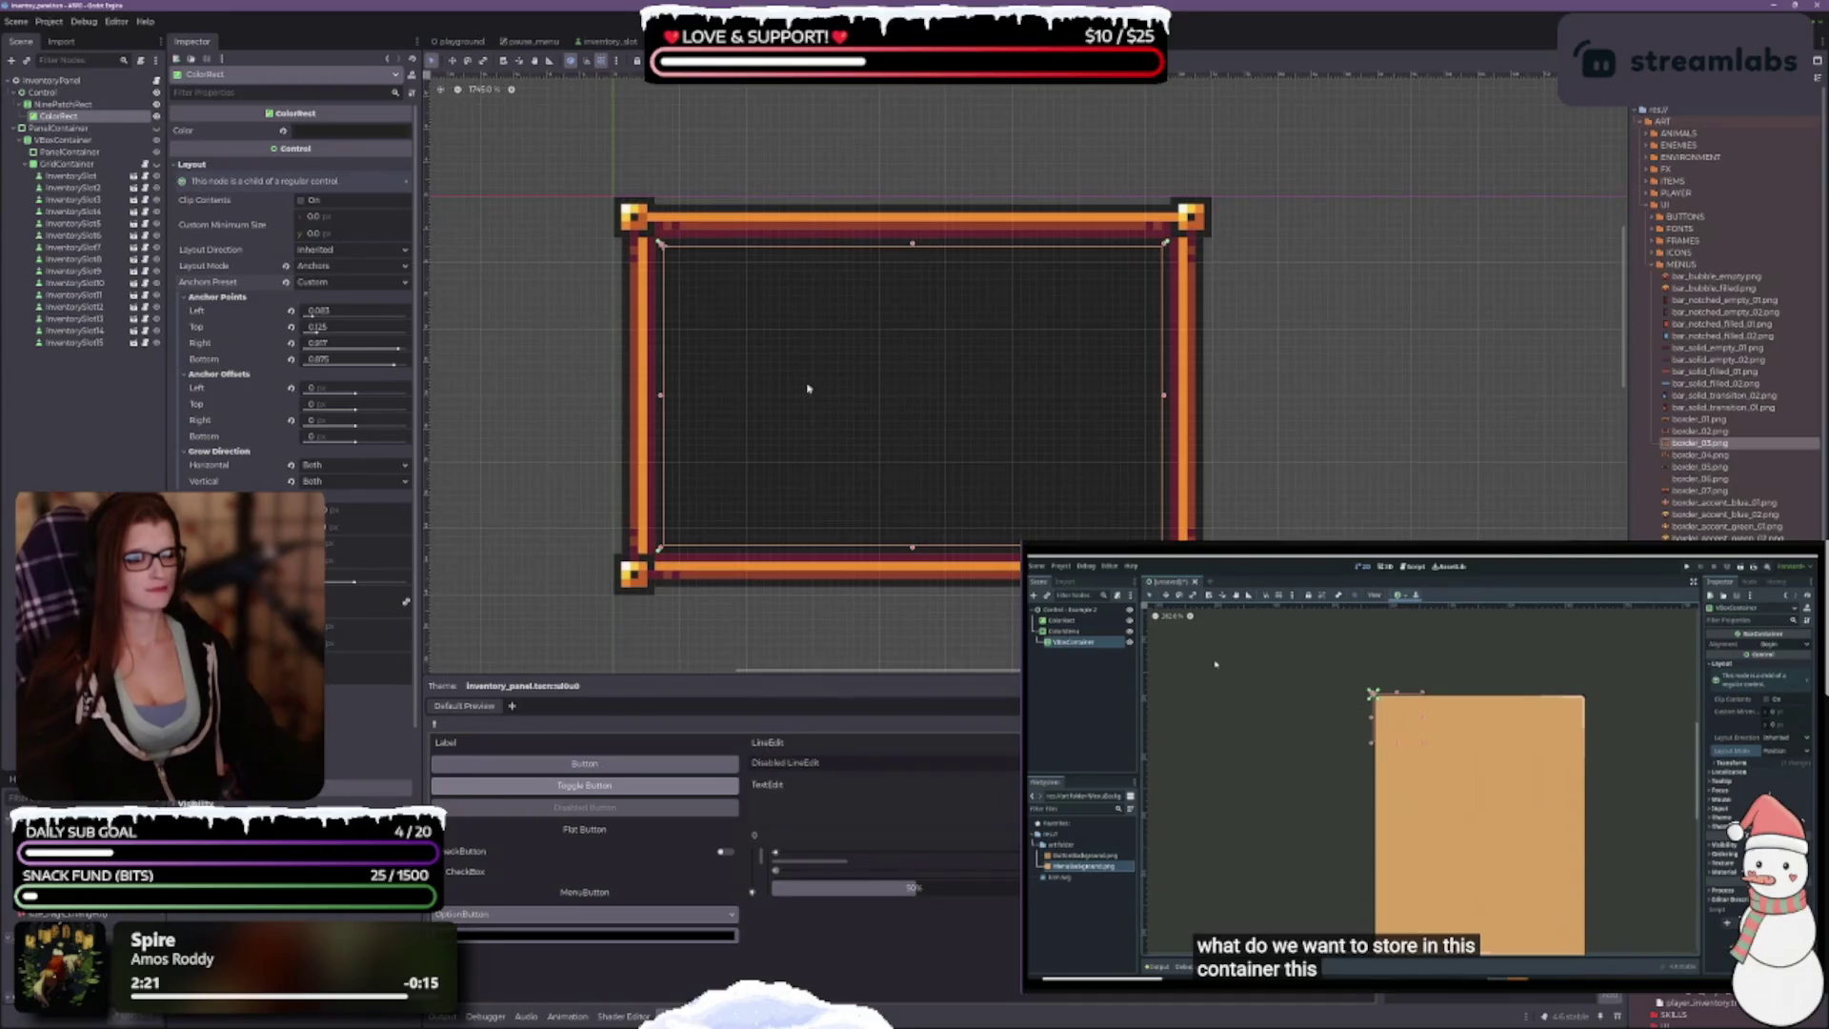
{"action": "scroll", "coordinate": [807, 388], "scroll_direction": "up", "scroll_amount": 5}
{"action": "mouse_move", "coordinate": [932, 173]}
{"action": "left_mouse_down"}
{"action": "mouse_move", "coordinate": [931, 125]}
{"action": "mouse_move", "coordinate": [931, 154]}
{"action": "left_mouse_up"}
{"action": "scroll", "coordinate": [953, 523], "scroll_direction": "down", "scroll_amount": 2}
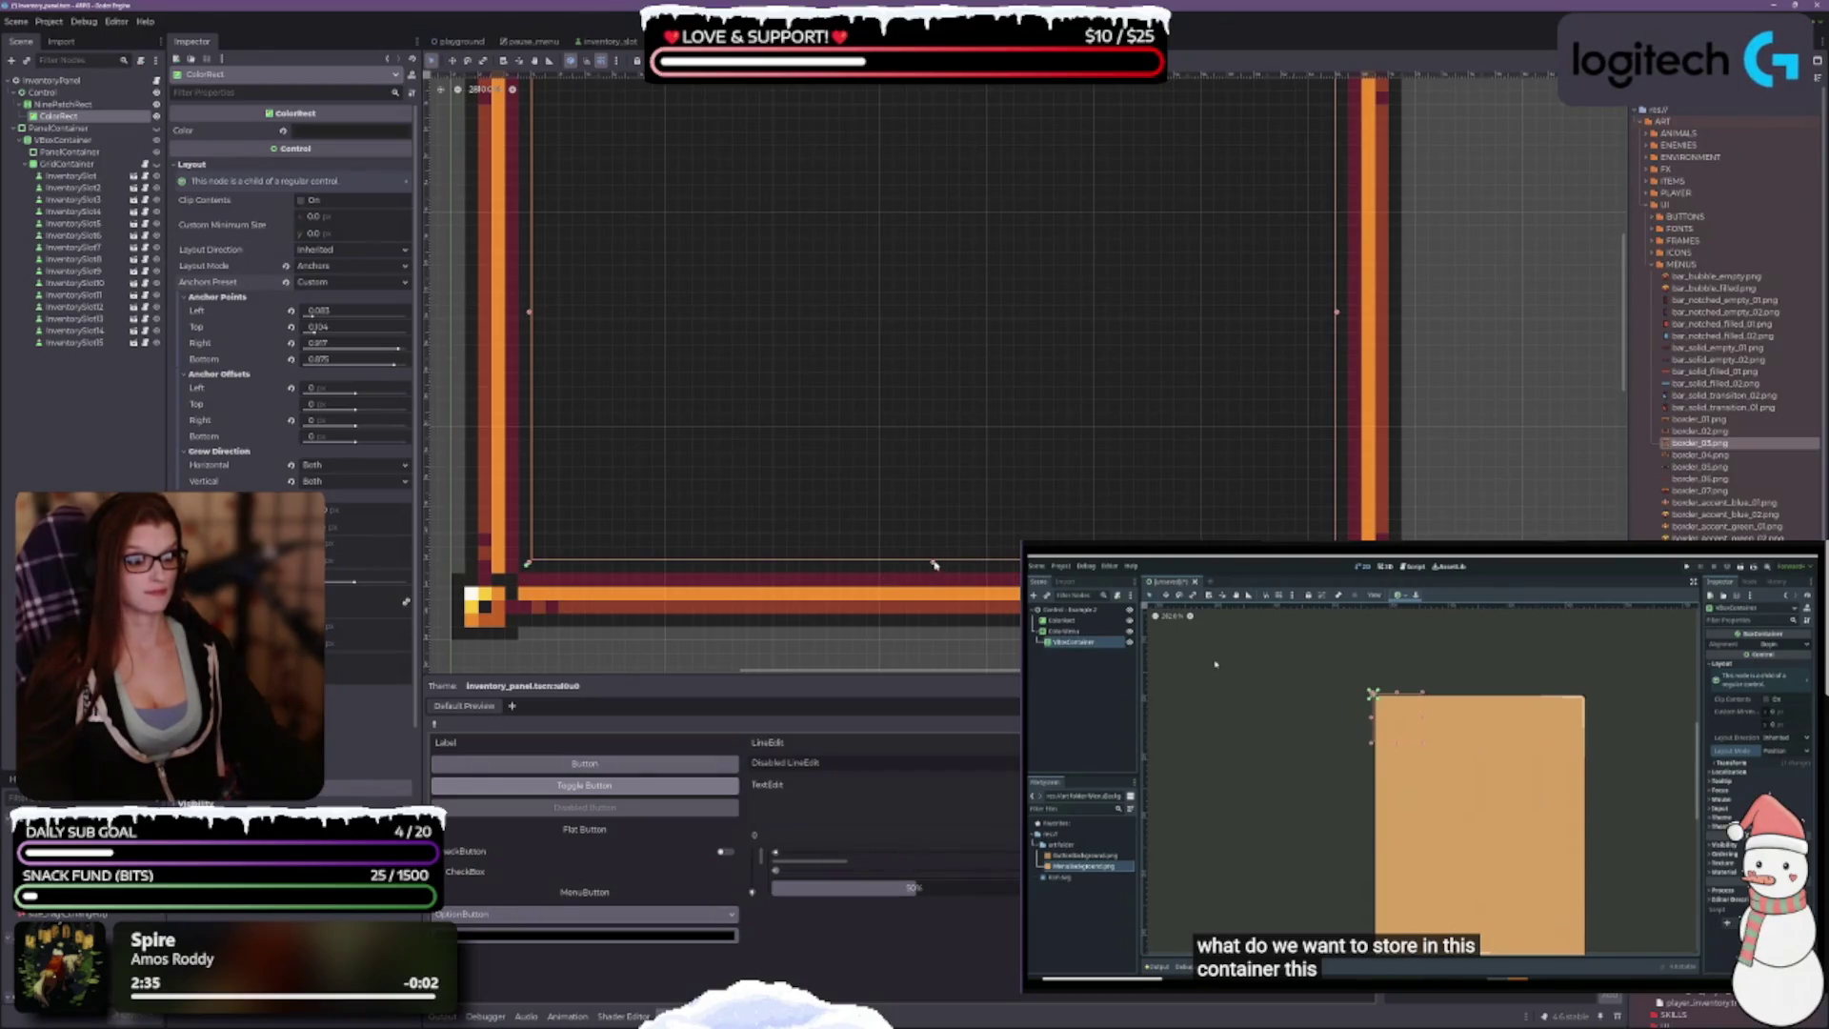
{"action": "left_click_drag", "start_coordinate": [933, 564], "coordinate": [930, 572]}
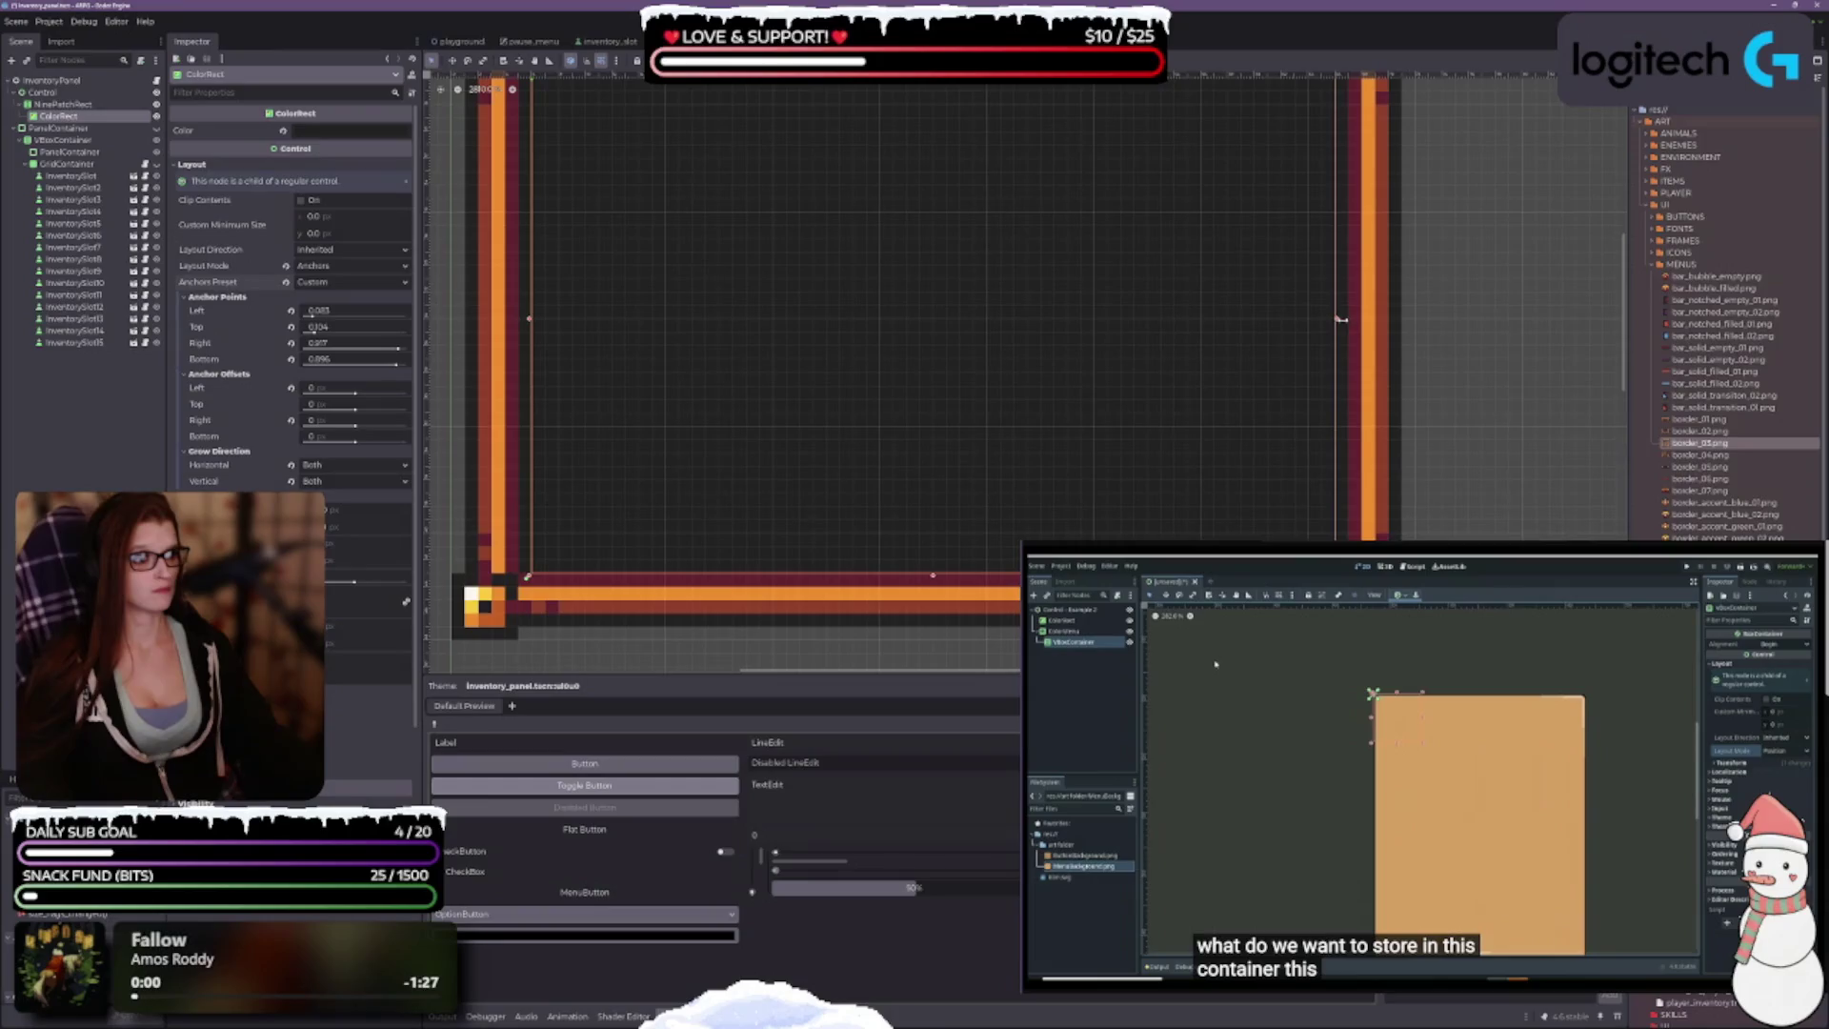
Step: Pull the side anchors inward to about 0.069 and 0.931, then save the inventory panel scene
{"action": "left_click_drag", "start_coordinate": [1335, 324], "coordinate": [1327, 326]}
{"action": "scroll", "coordinate": [1110, 311], "scroll_direction": "down", "scroll_amount": 2}
{"action": "left_click_drag", "start_coordinate": [1109, 311], "coordinate": [1095, 379]}
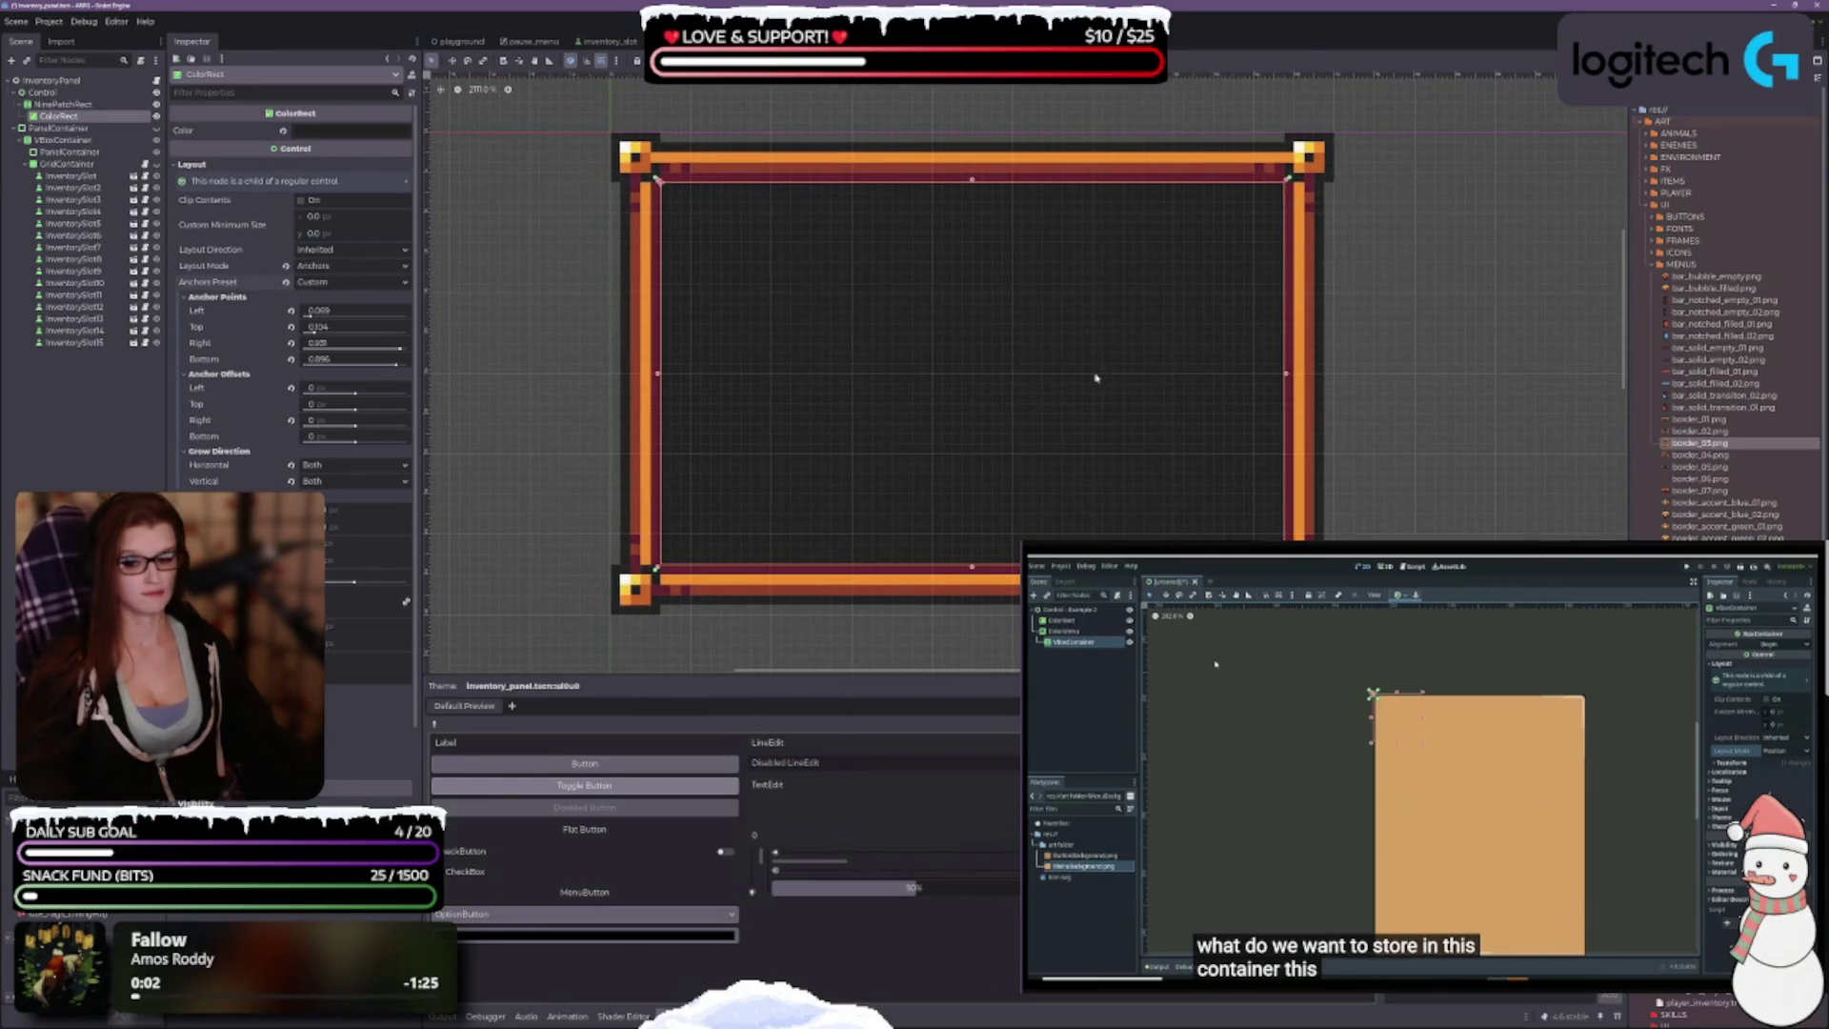
{"action": "key", "text": "ctrl+s"}
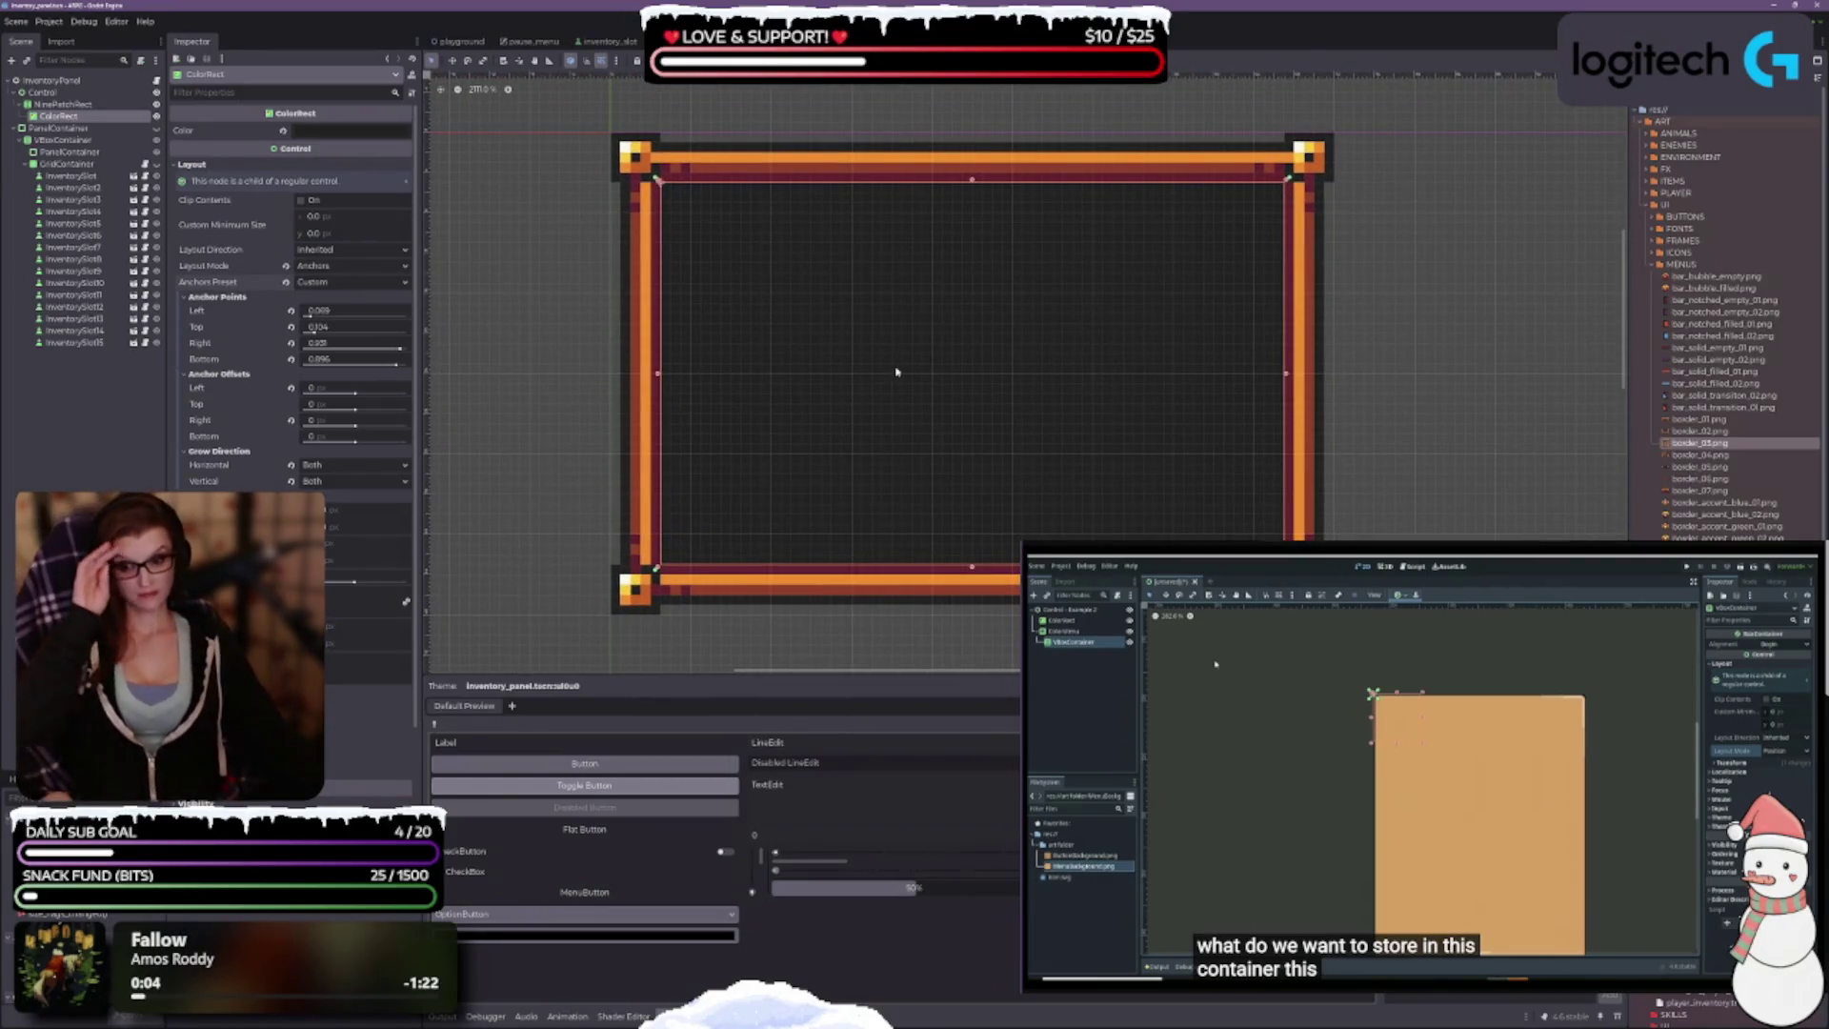
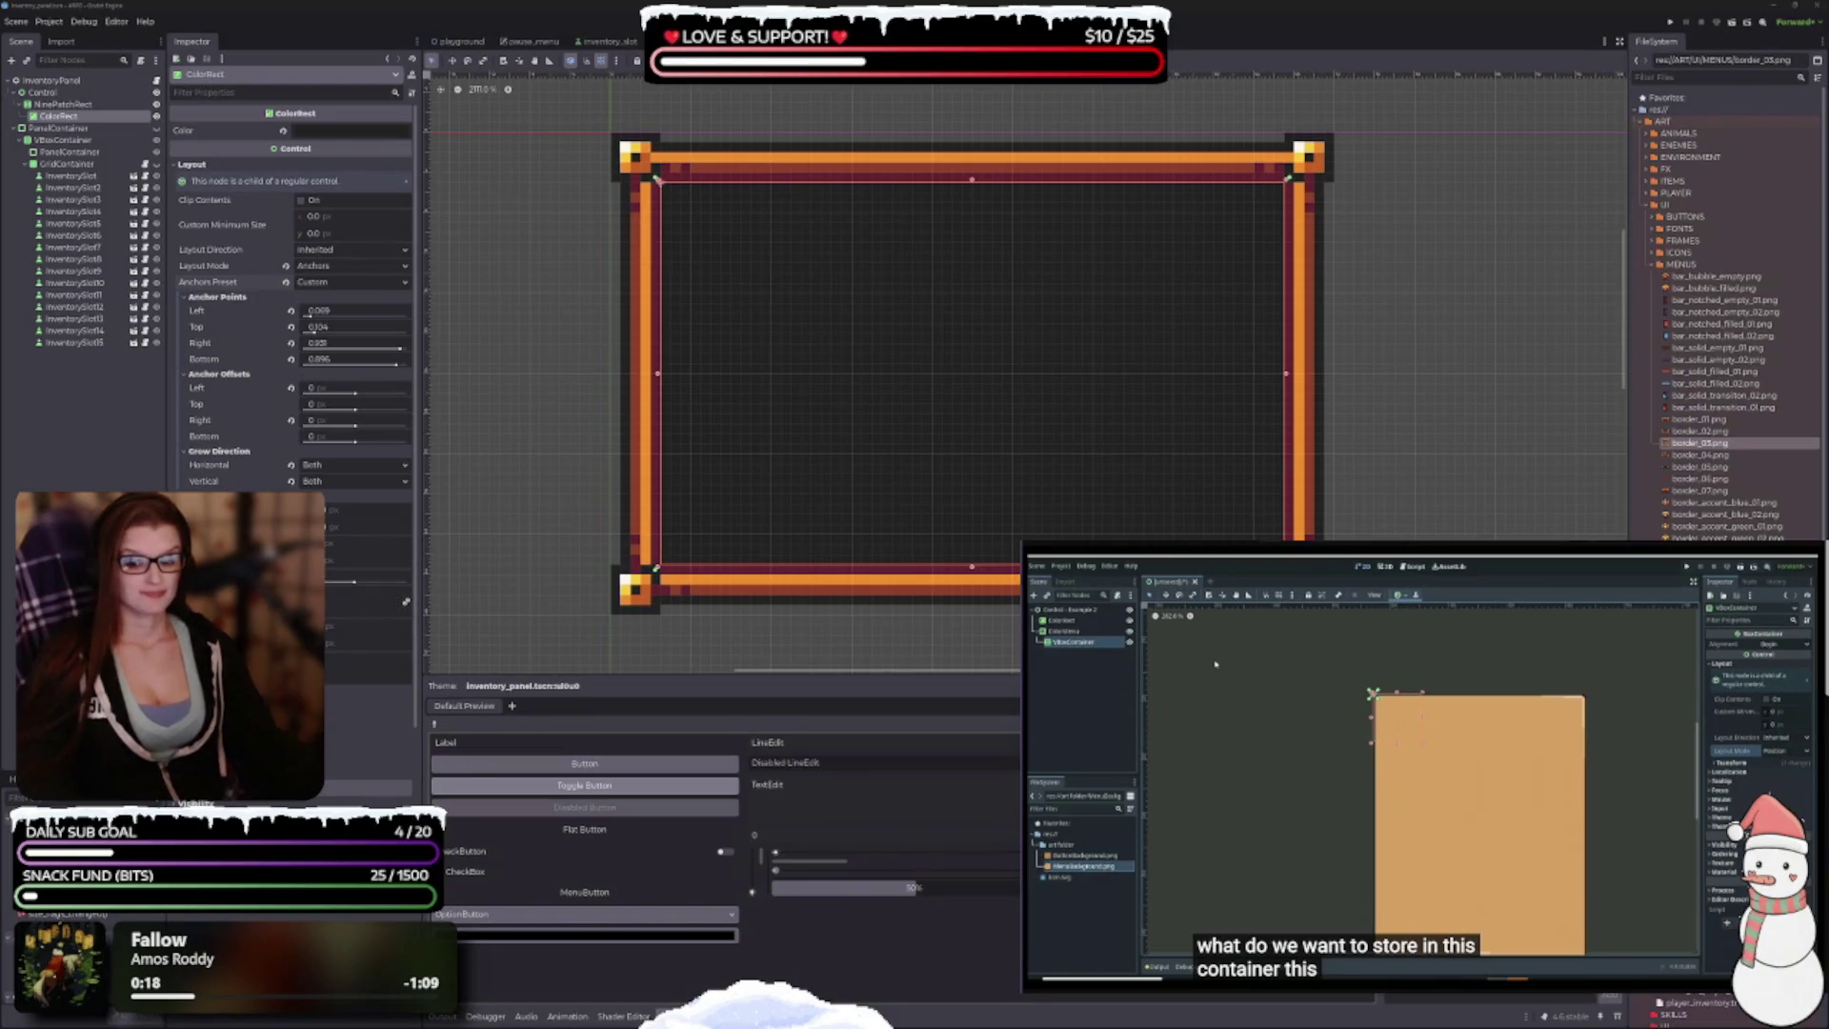
Step: Compare the NinePatchRect frame with the ColorRect, then begin stretching the background up and right
{"action": "scroll", "coordinate": [290, 295], "scroll_direction": "down", "scroll_amount": 3}
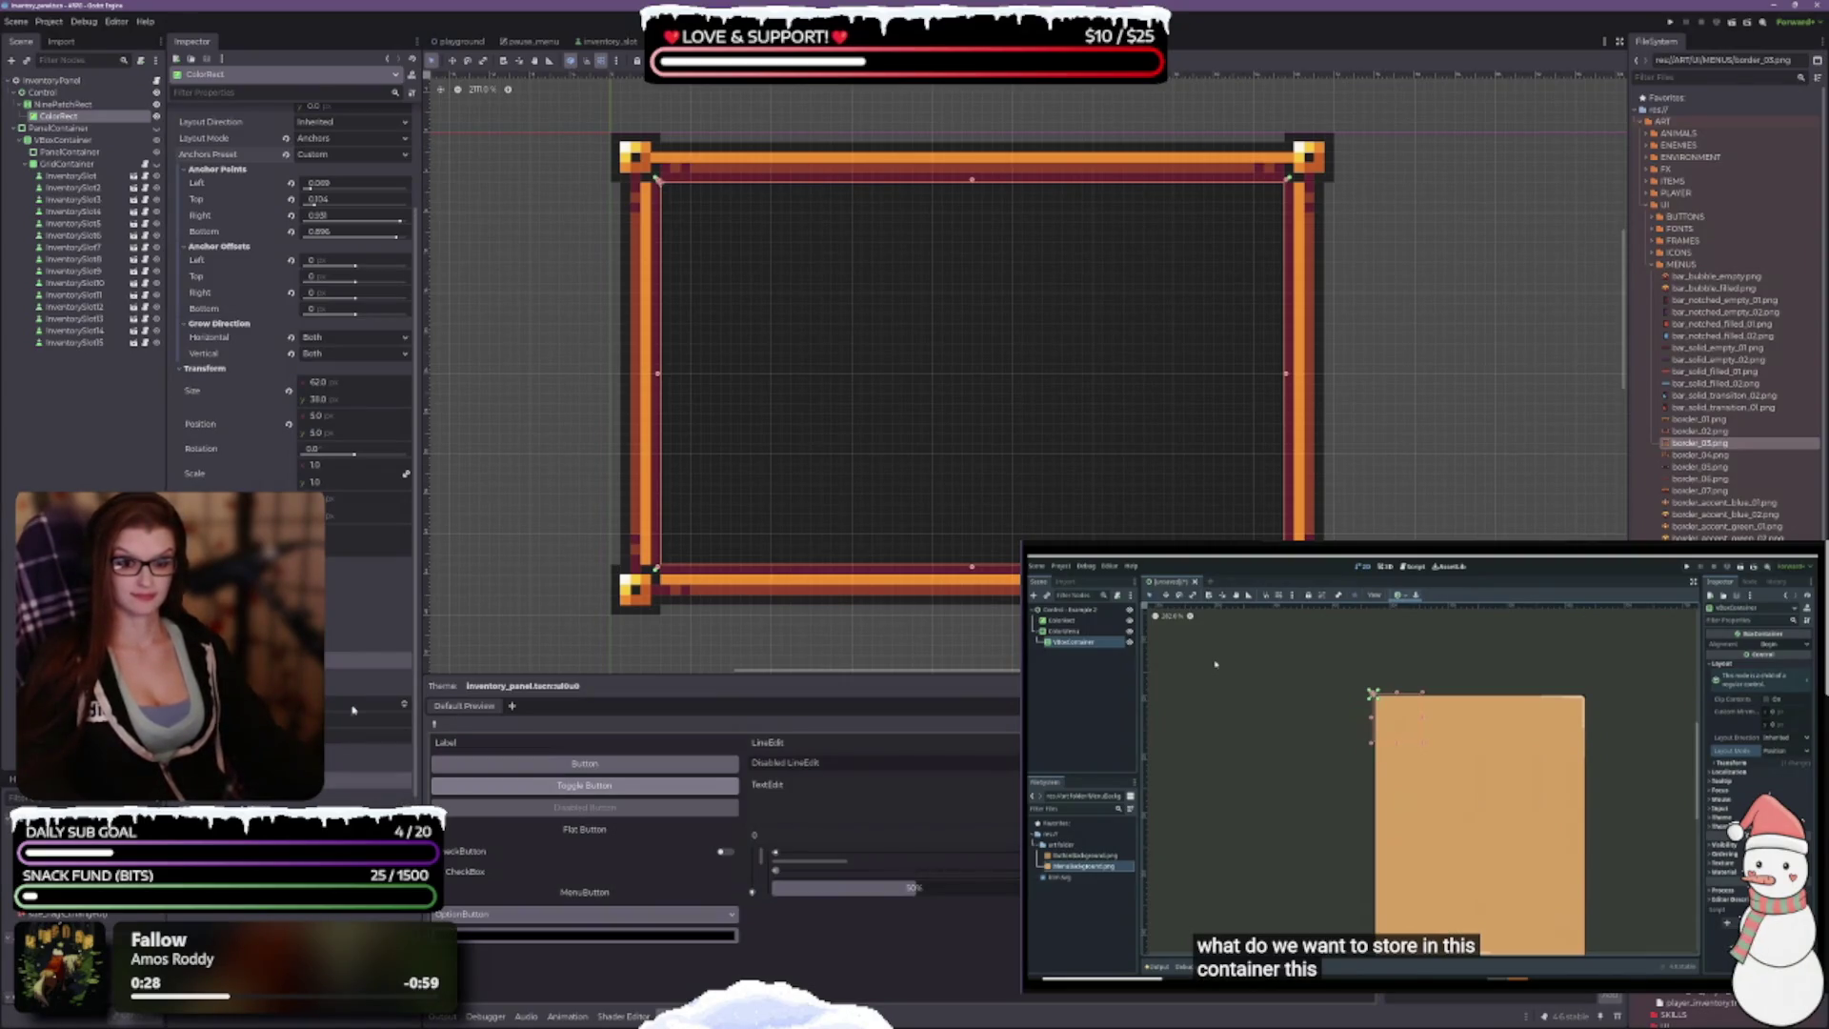
{"action": "left_click", "coordinate": [67, 104]}
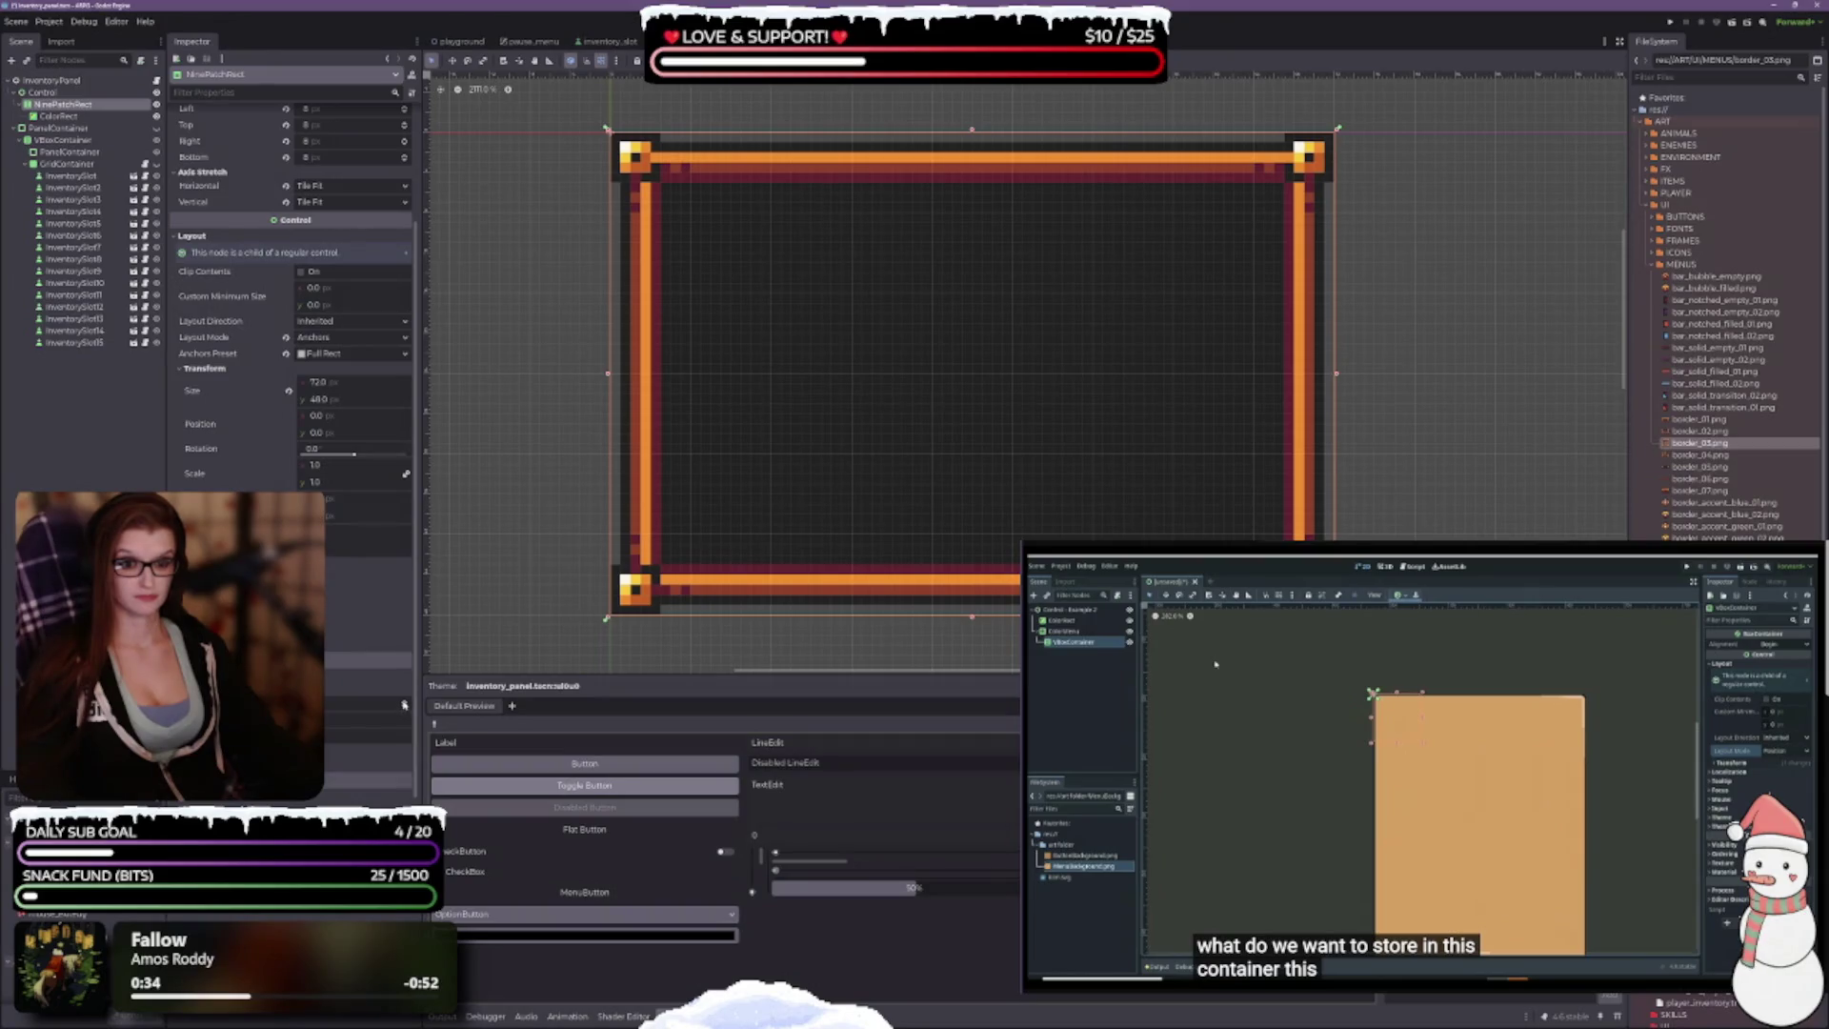
{"action": "left_click", "coordinate": [58, 116]}
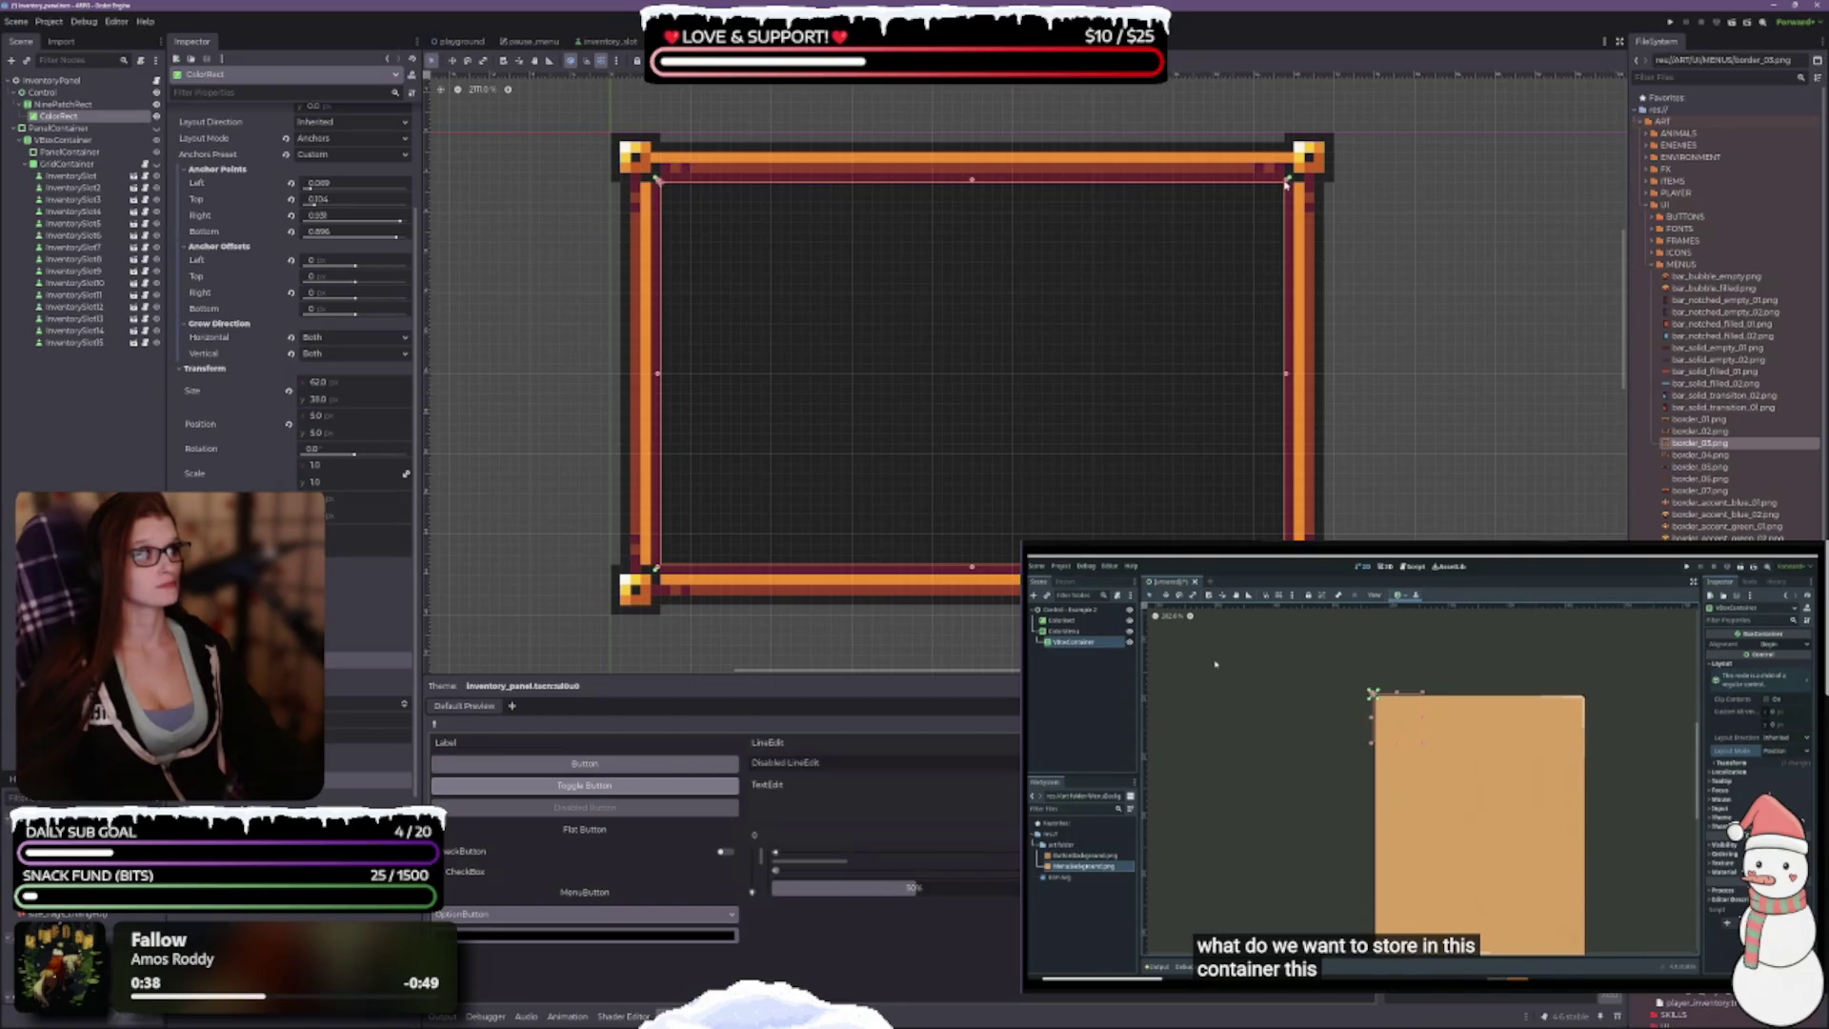
{"action": "mouse_move", "coordinate": [1285, 180]}
{"action": "left_mouse_down"}
{"action": "mouse_move", "coordinate": [1325, 139]}
{"action": "mouse_move", "coordinate": [1275, 191]}
{"action": "mouse_move", "coordinate": [1287, 181]}
{"action": "left_mouse_up"}
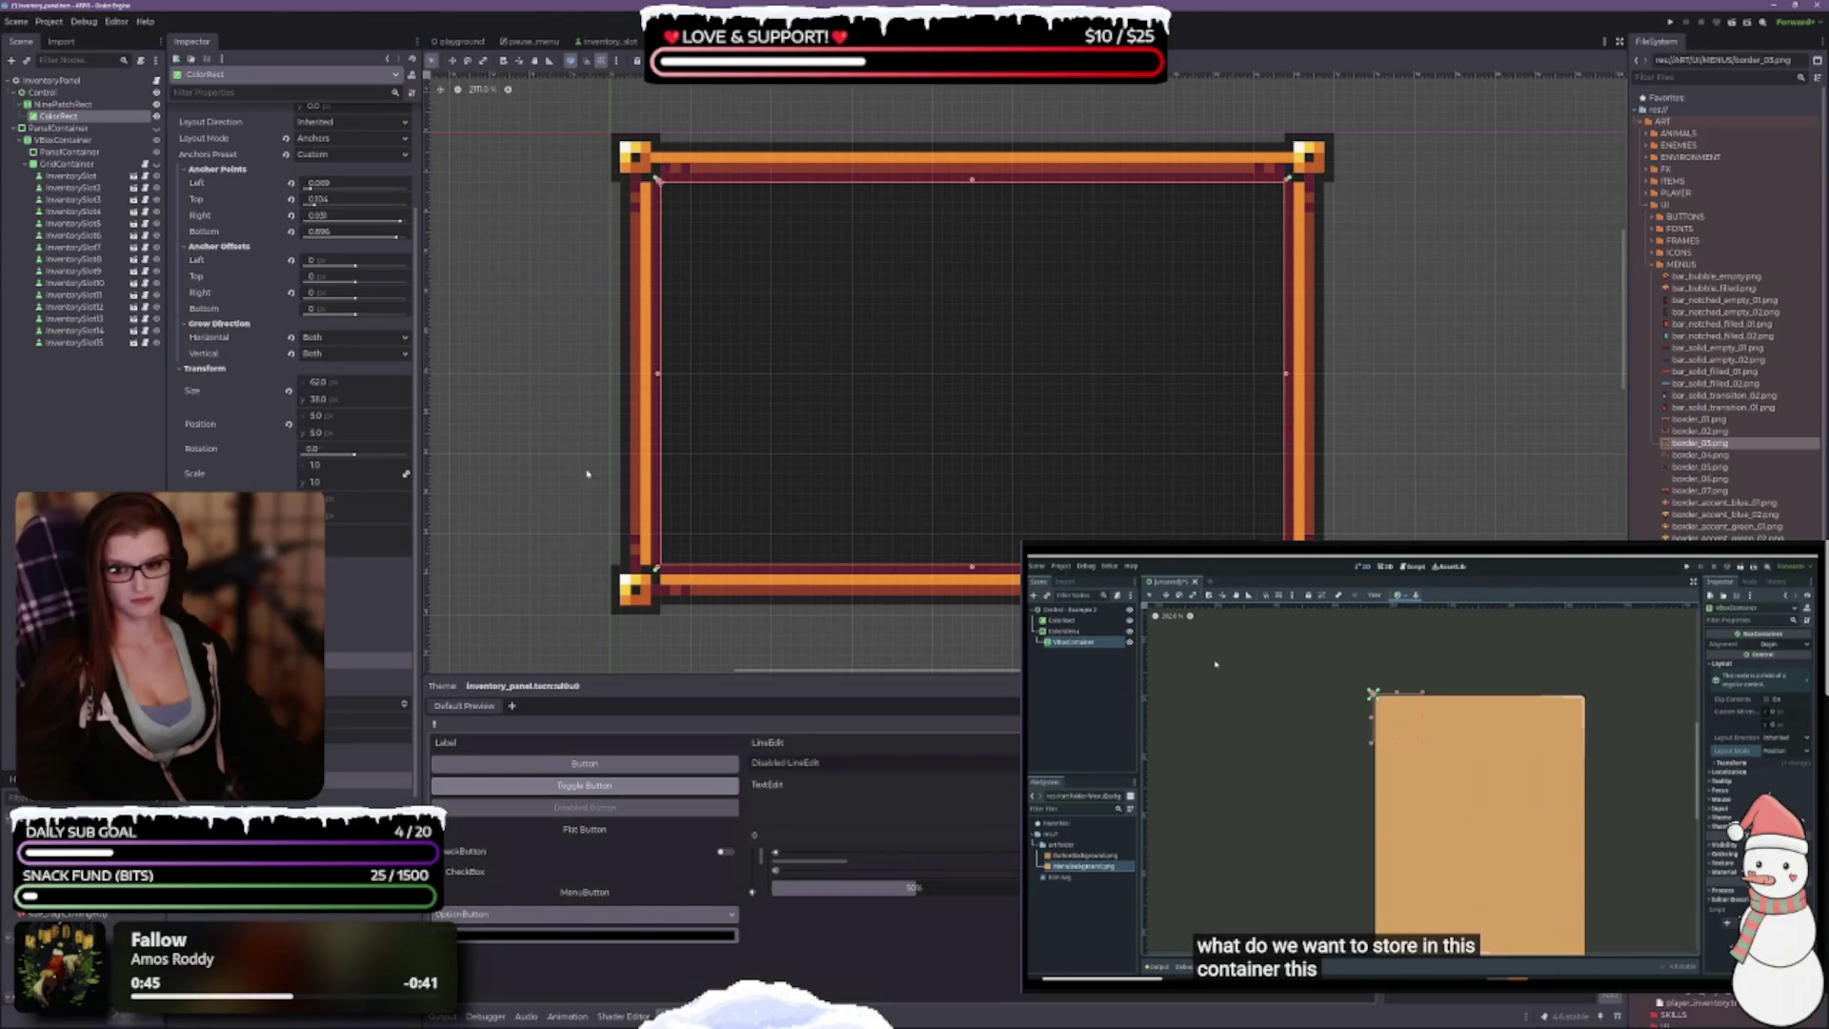
Step: Stretch the ColorRect under the frame's top-right border, lower its bottom edge, and save the scene
{"action": "key", "text": "Up"}
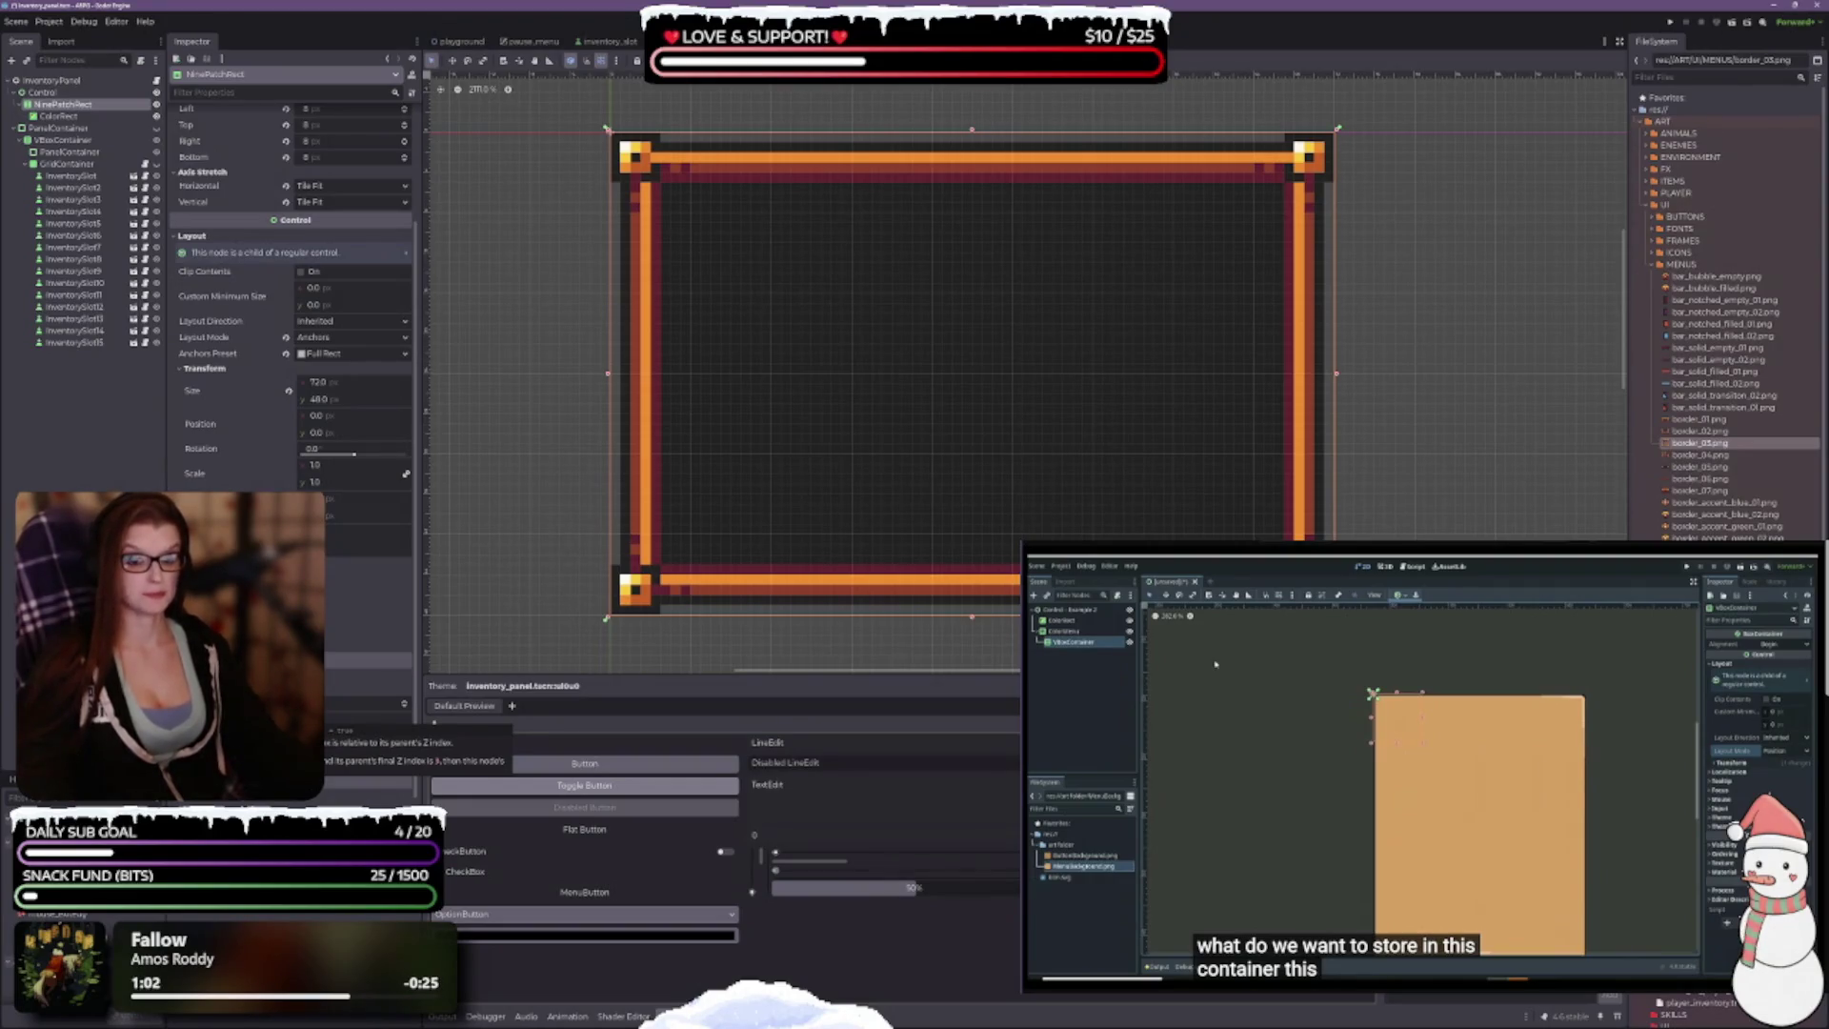
{"action": "left_click", "coordinate": [59, 115]}
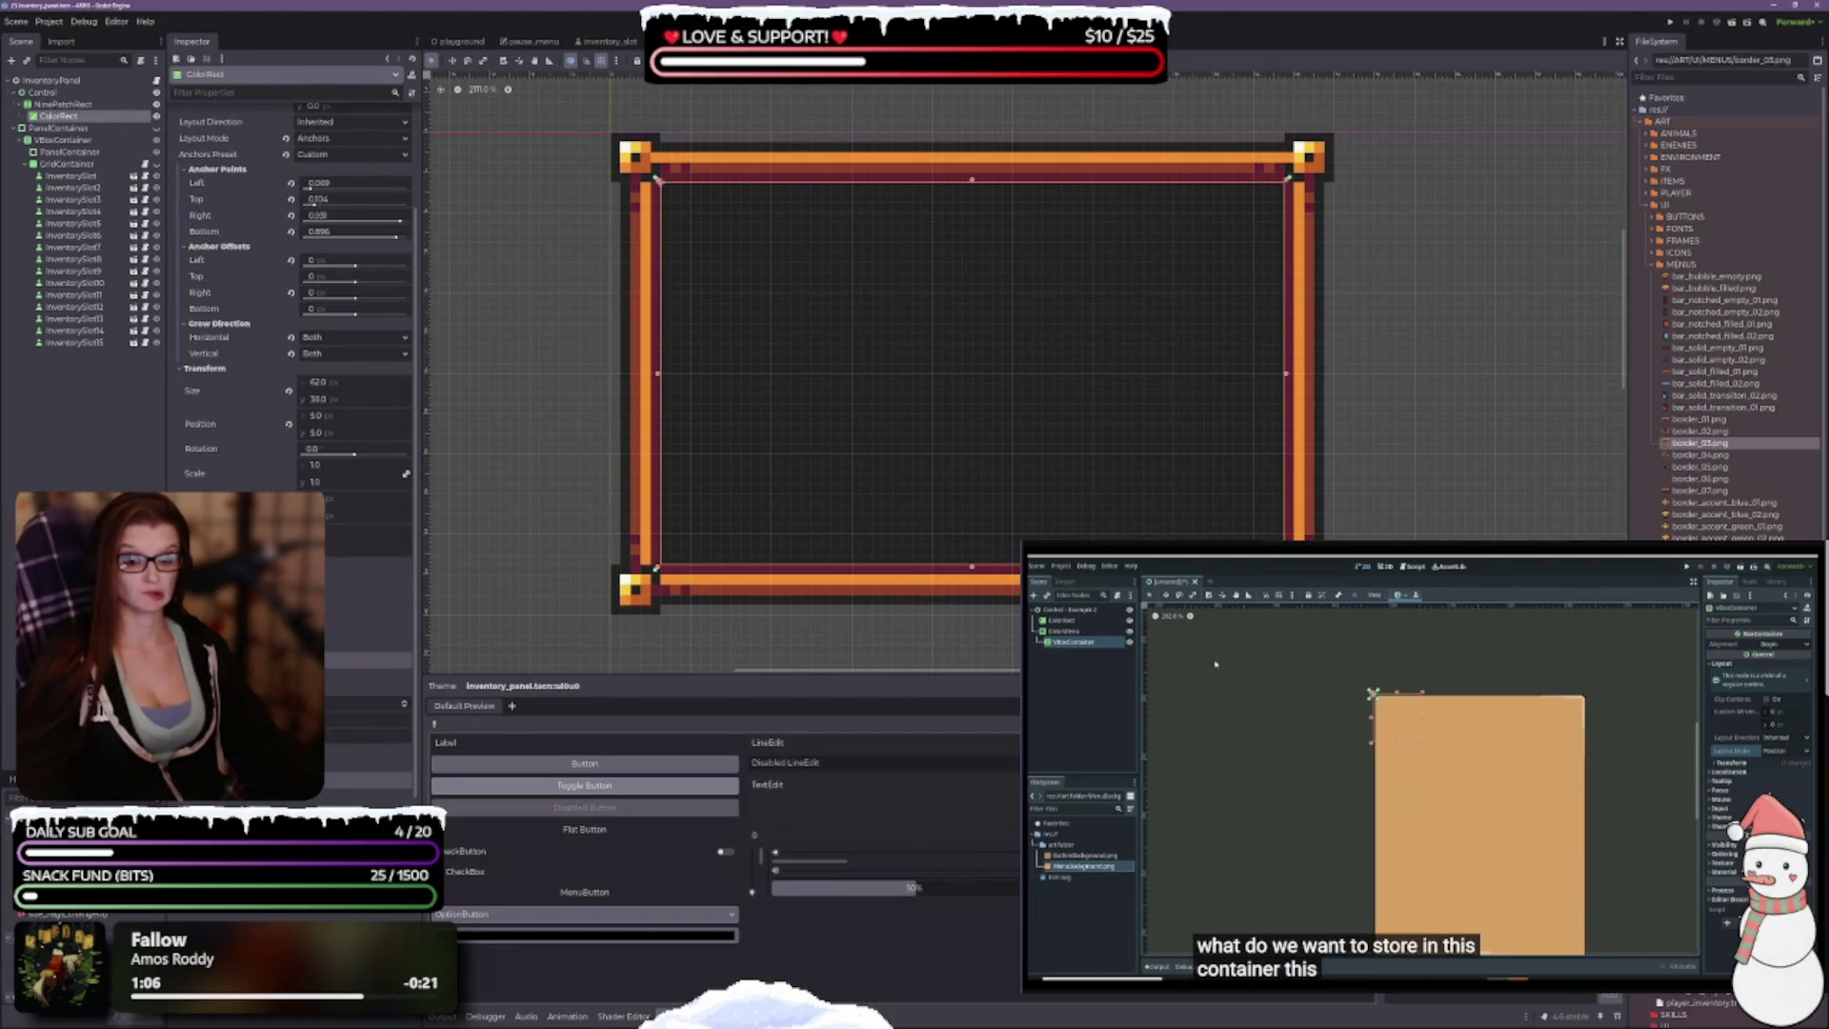
{"action": "left_click", "coordinate": [64, 104]}
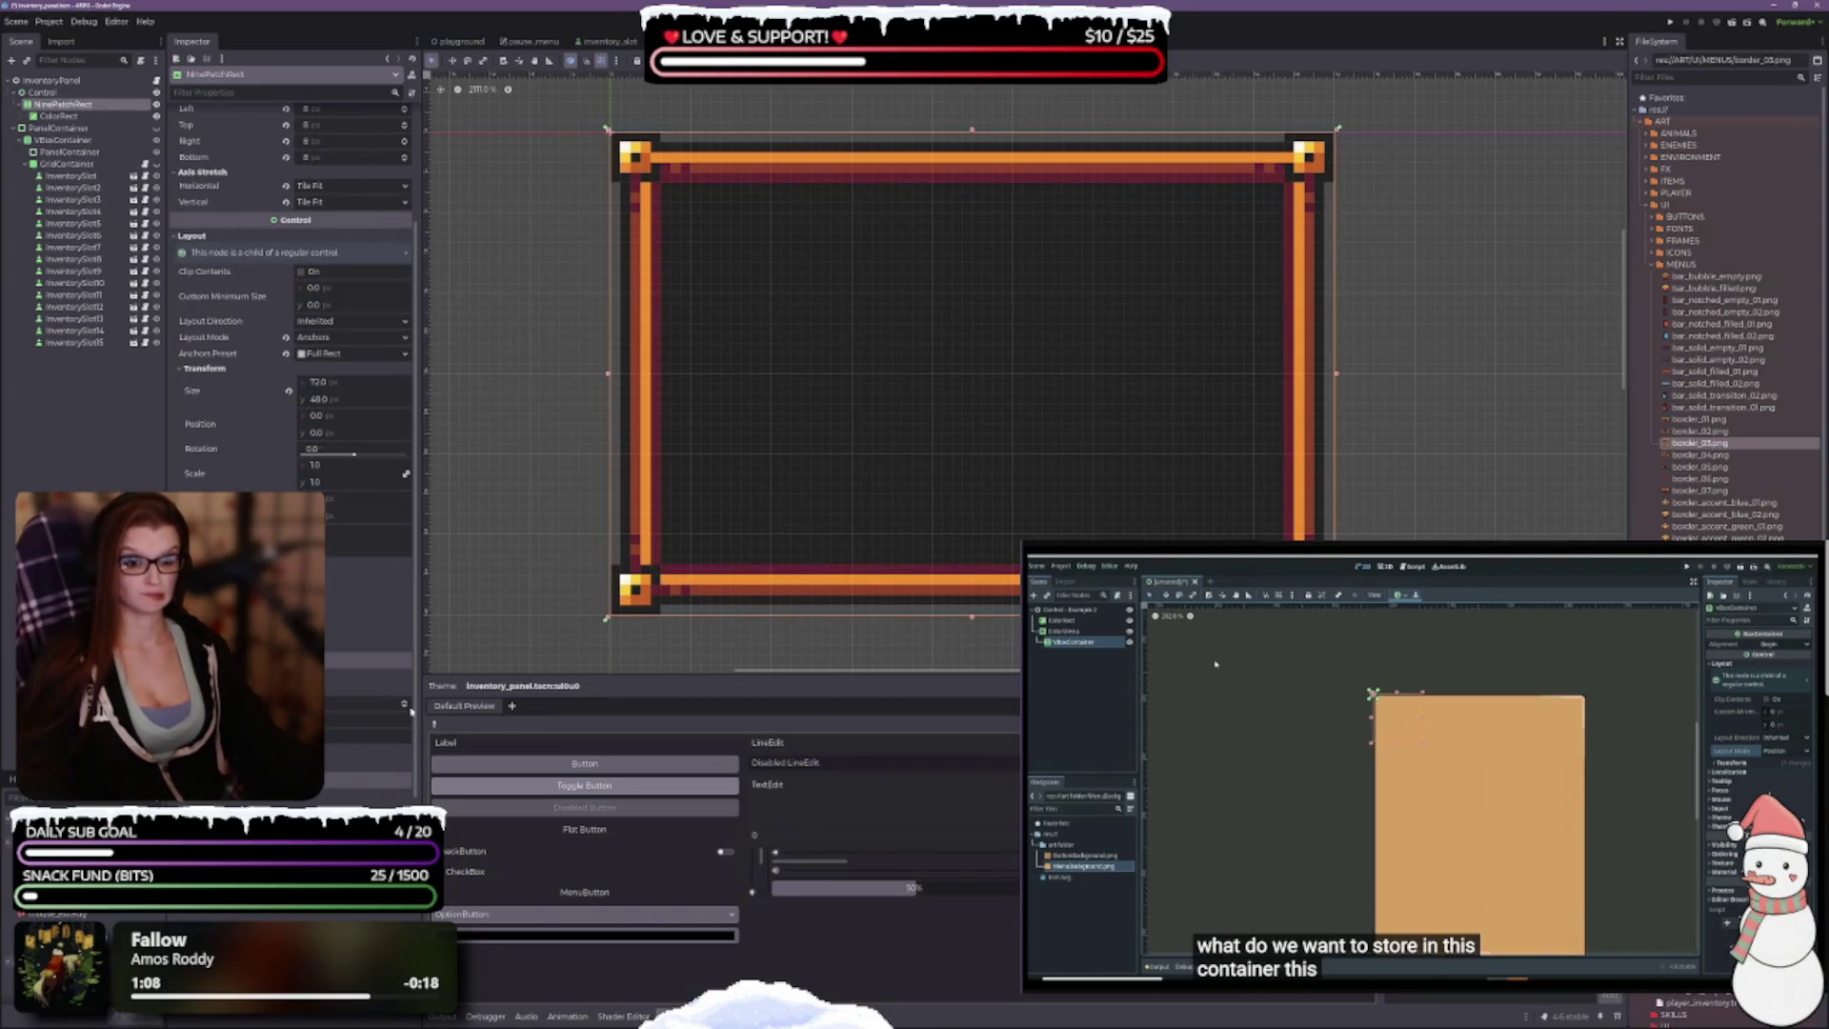
{"action": "left_click", "coordinate": [58, 115]}
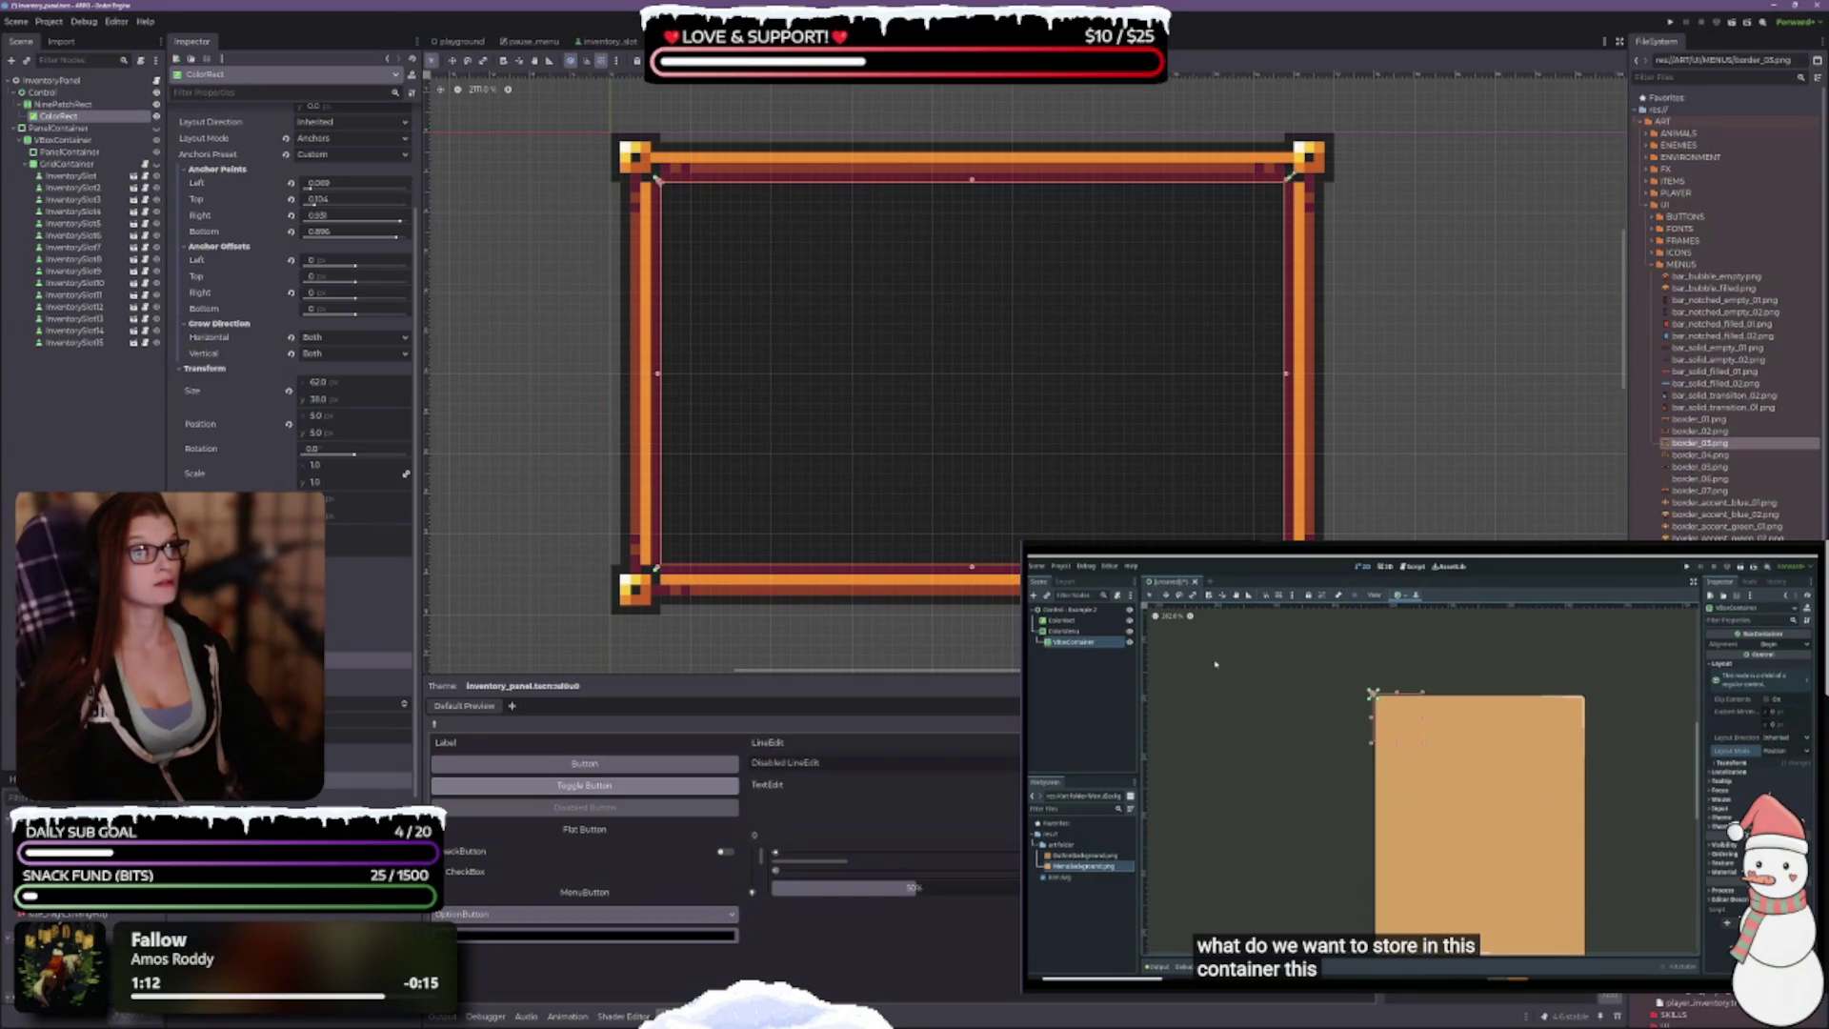
{"action": "left_click_drag", "start_coordinate": [1288, 178], "coordinate": [1317, 149]}
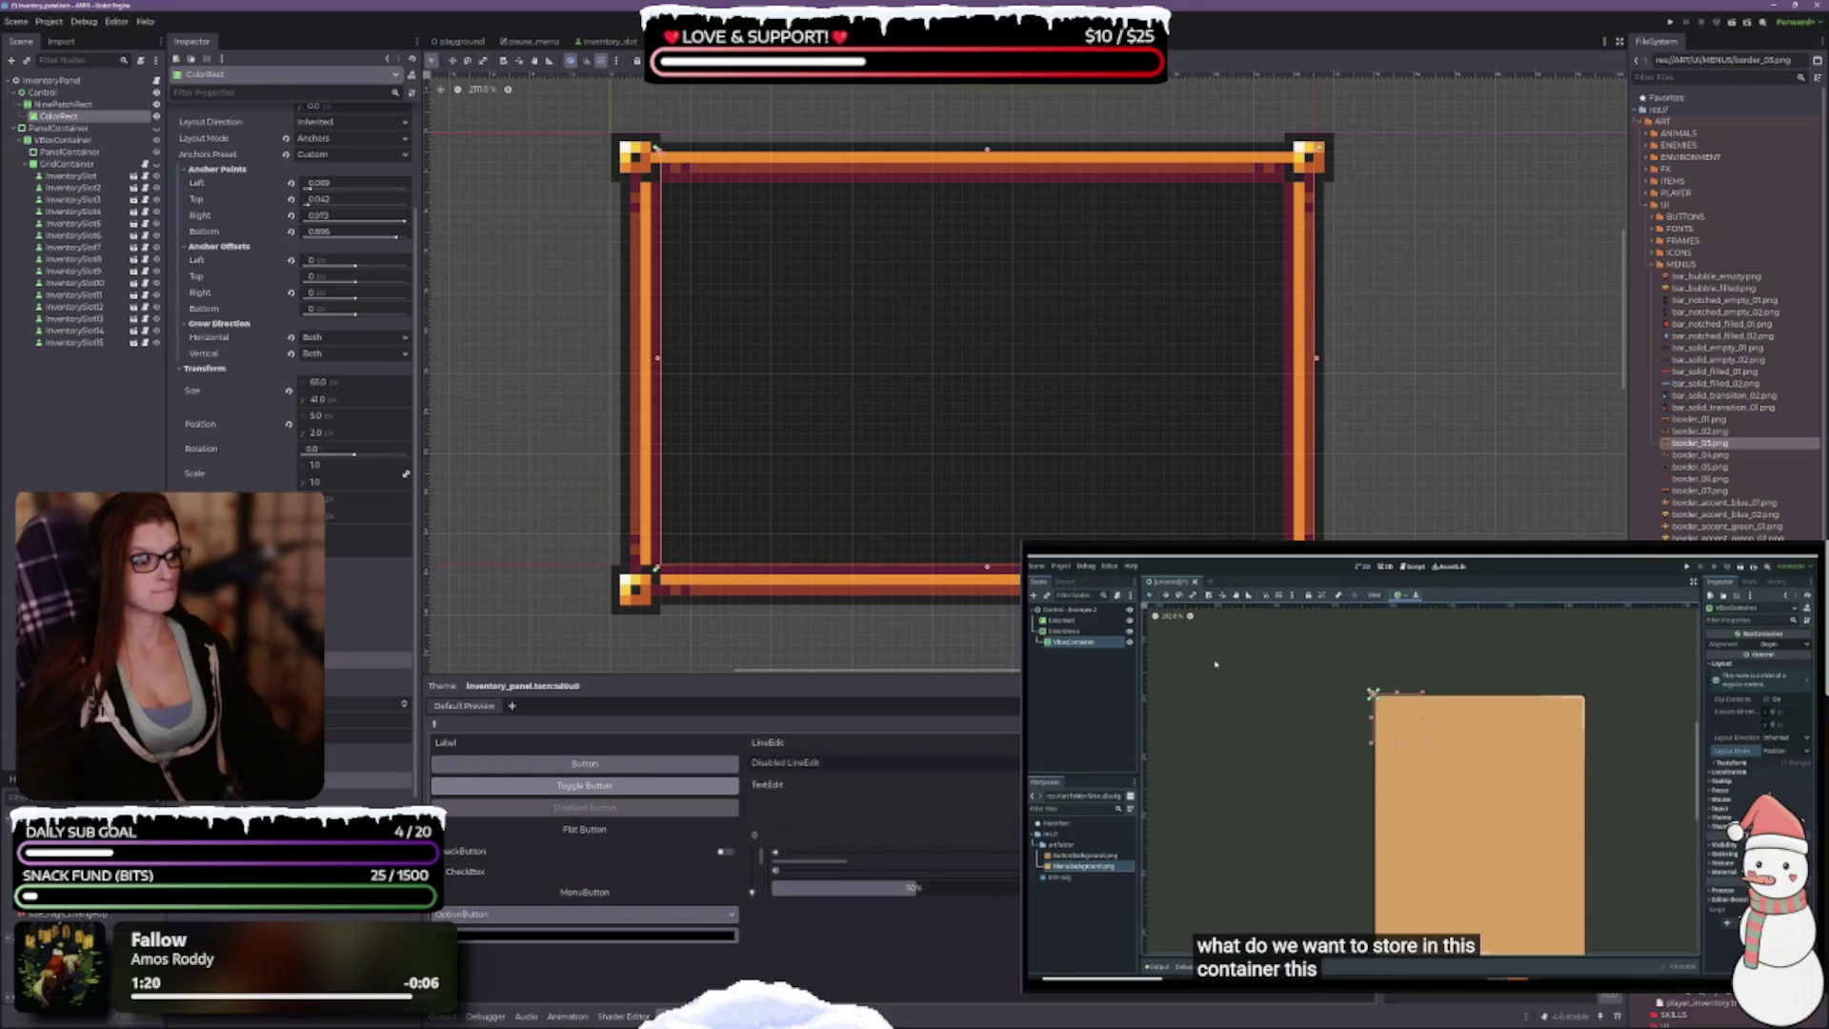
{"action": "left_click_drag", "start_coordinate": [654, 587], "coordinate": [636, 600]}
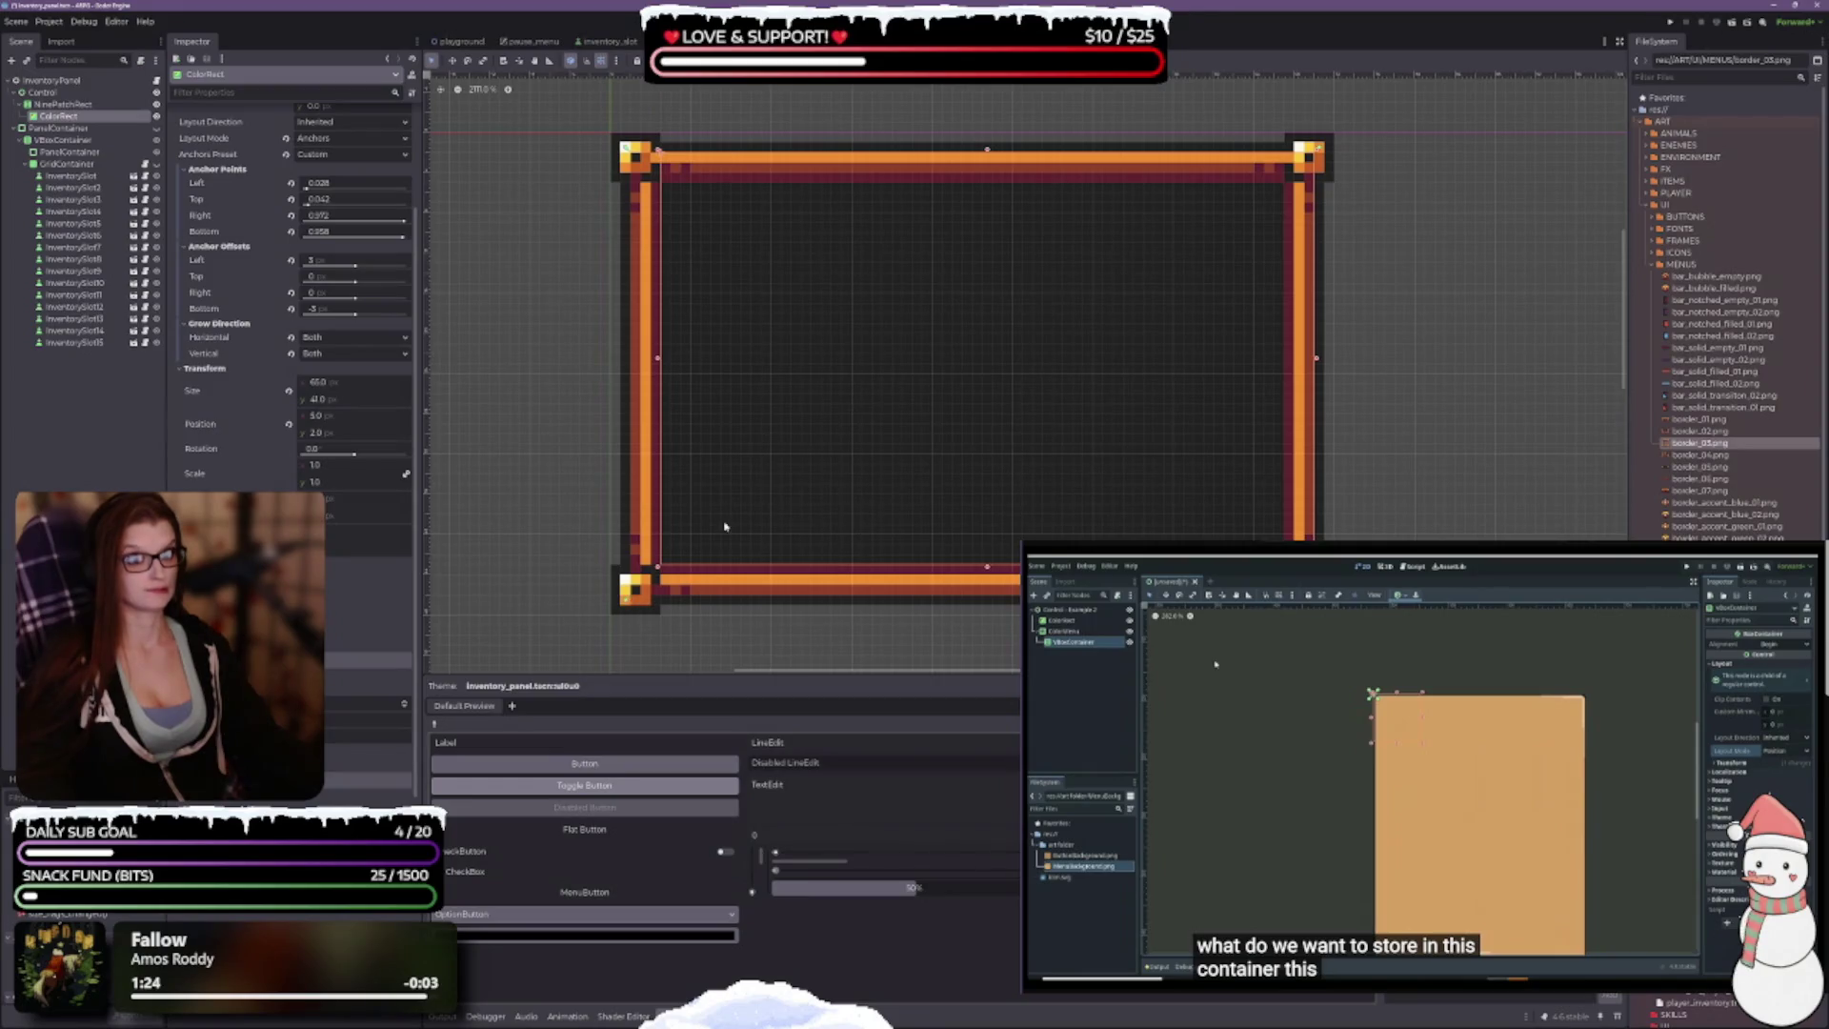
{"action": "key", "text": "ctrl+s"}
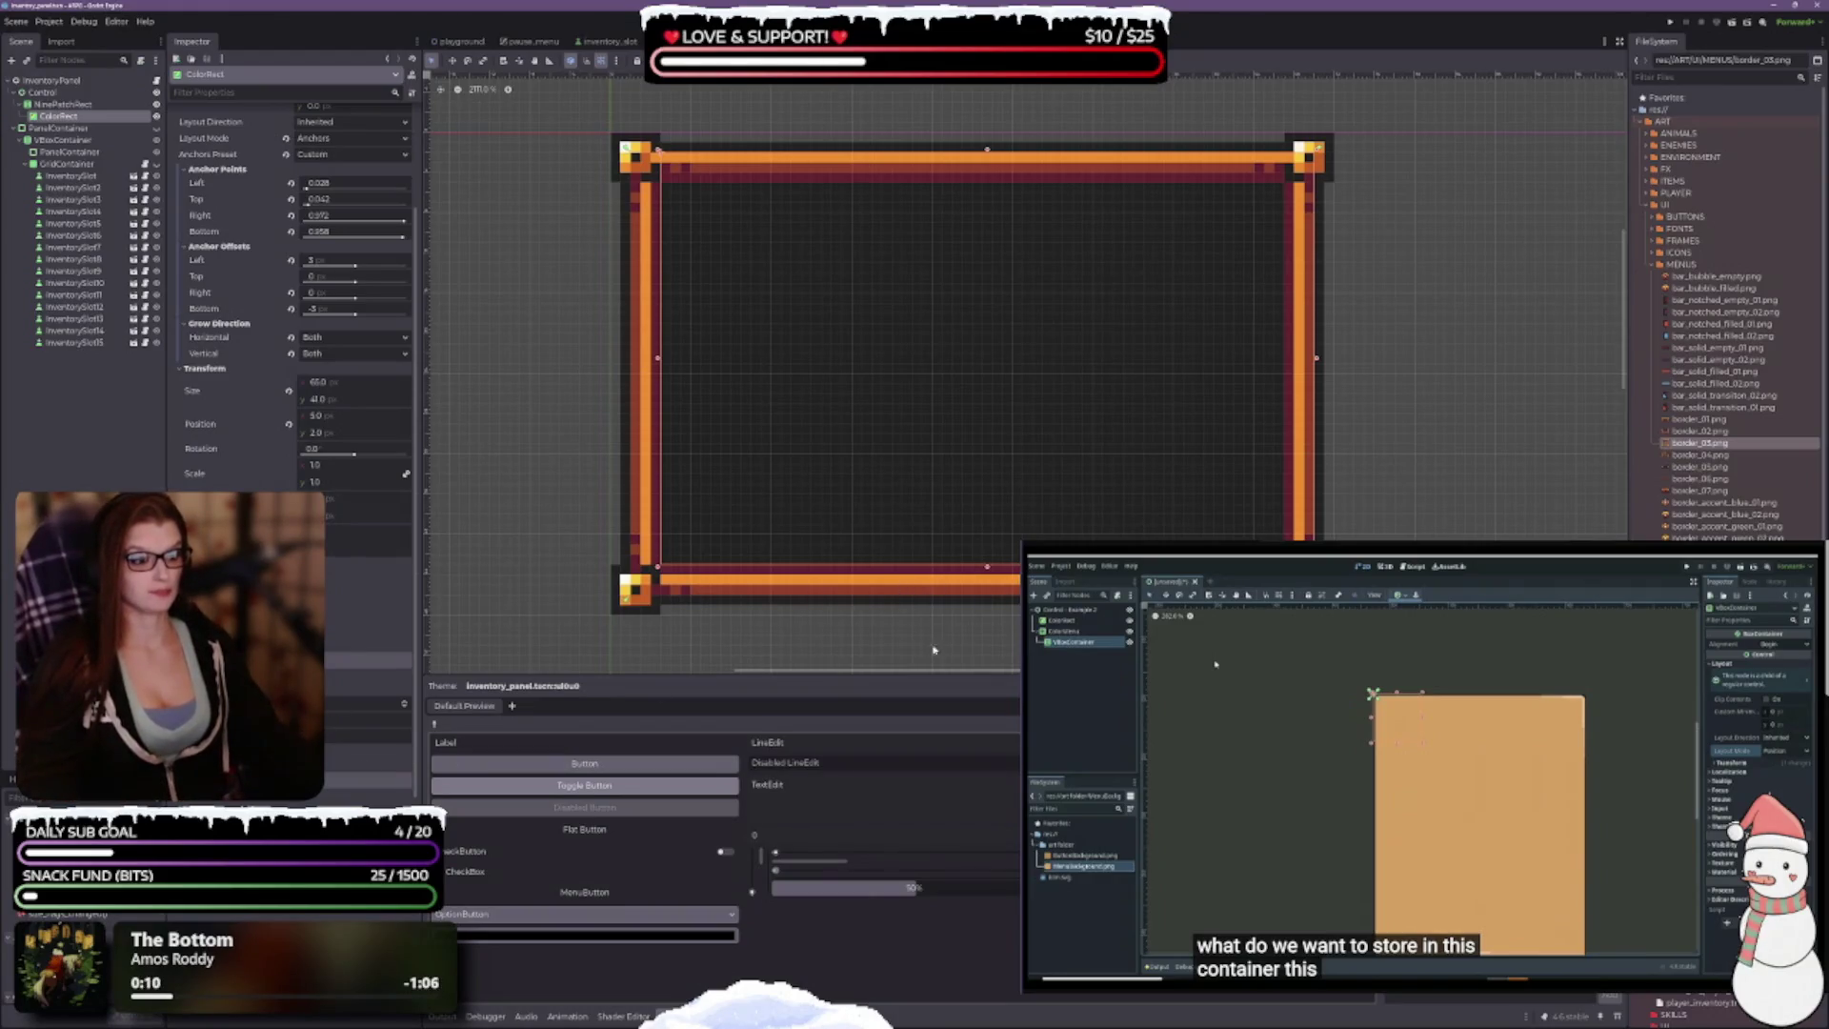
Step: Extend the ColorRect's bottom edge to the frame's lower border: height 44, bottom offset 0
{"action": "scroll", "coordinate": [876, 619], "scroll_direction": "down", "scroll_amount": 3}
{"action": "scroll", "coordinate": [1282, 486], "scroll_direction": "up", "scroll_amount": 2}
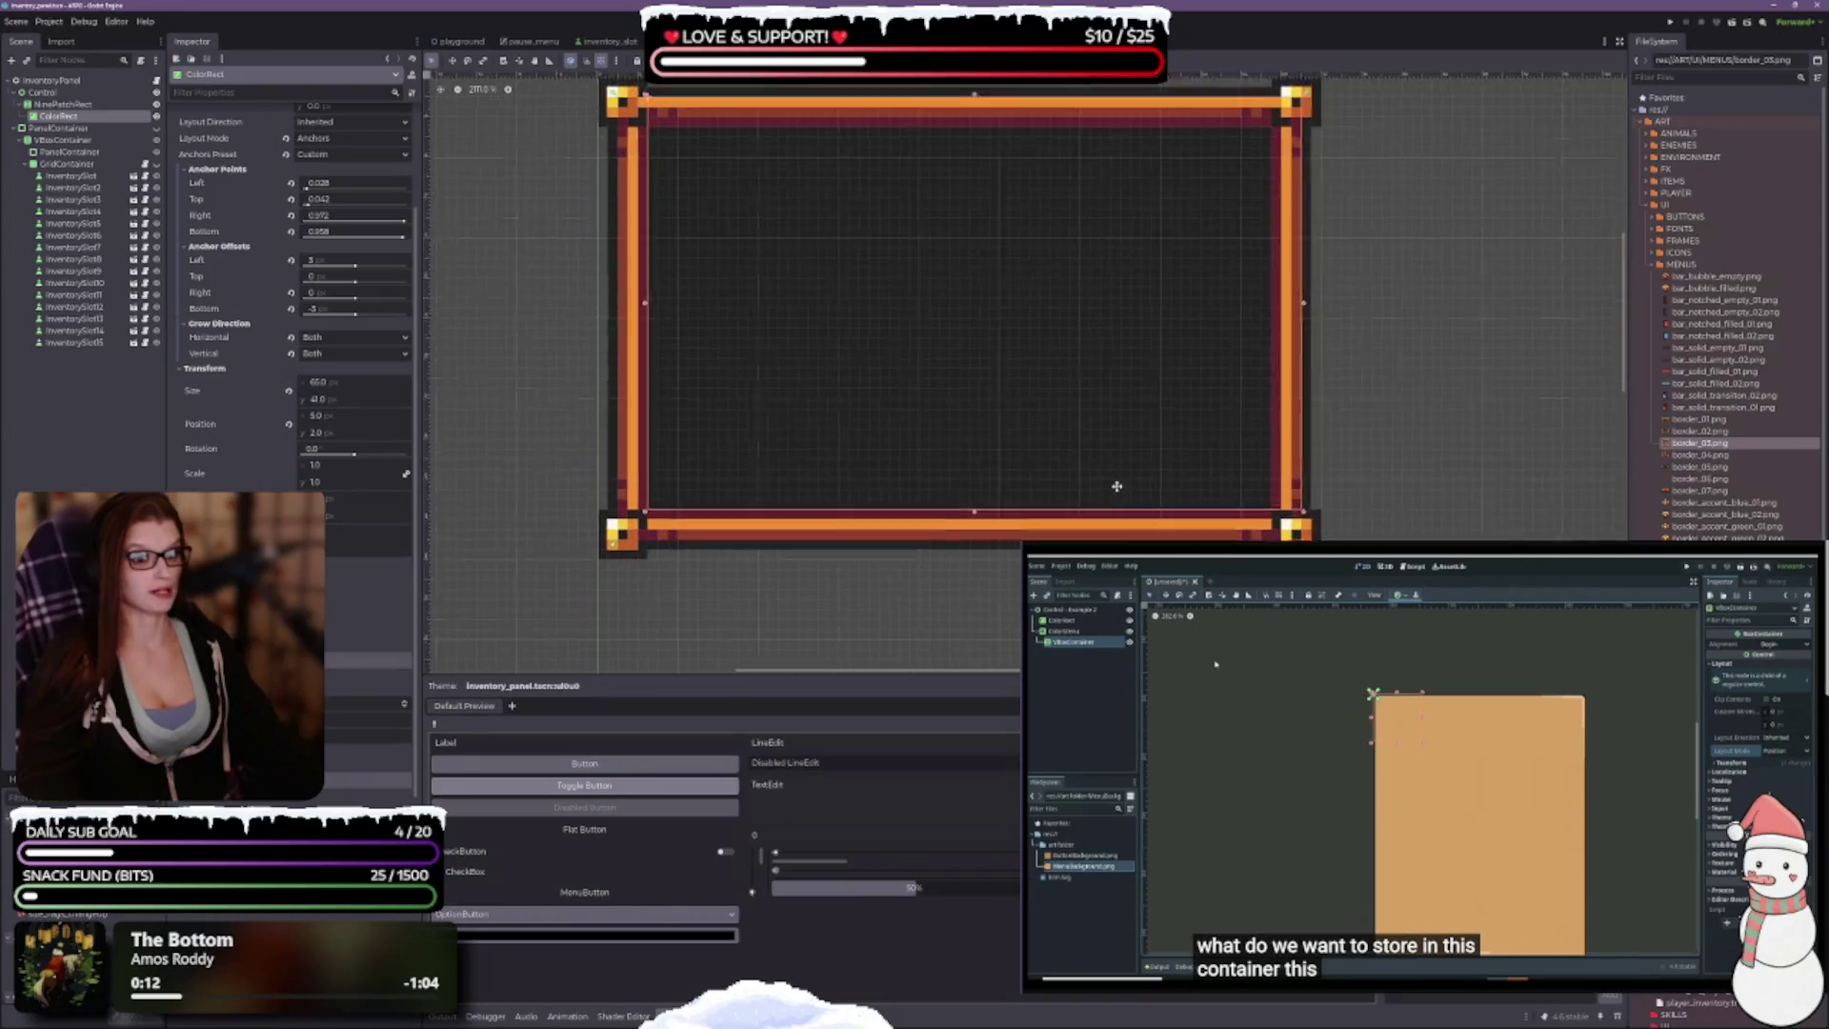
{"action": "scroll", "coordinate": [772, 107], "scroll_direction": "up", "scroll_amount": 1}
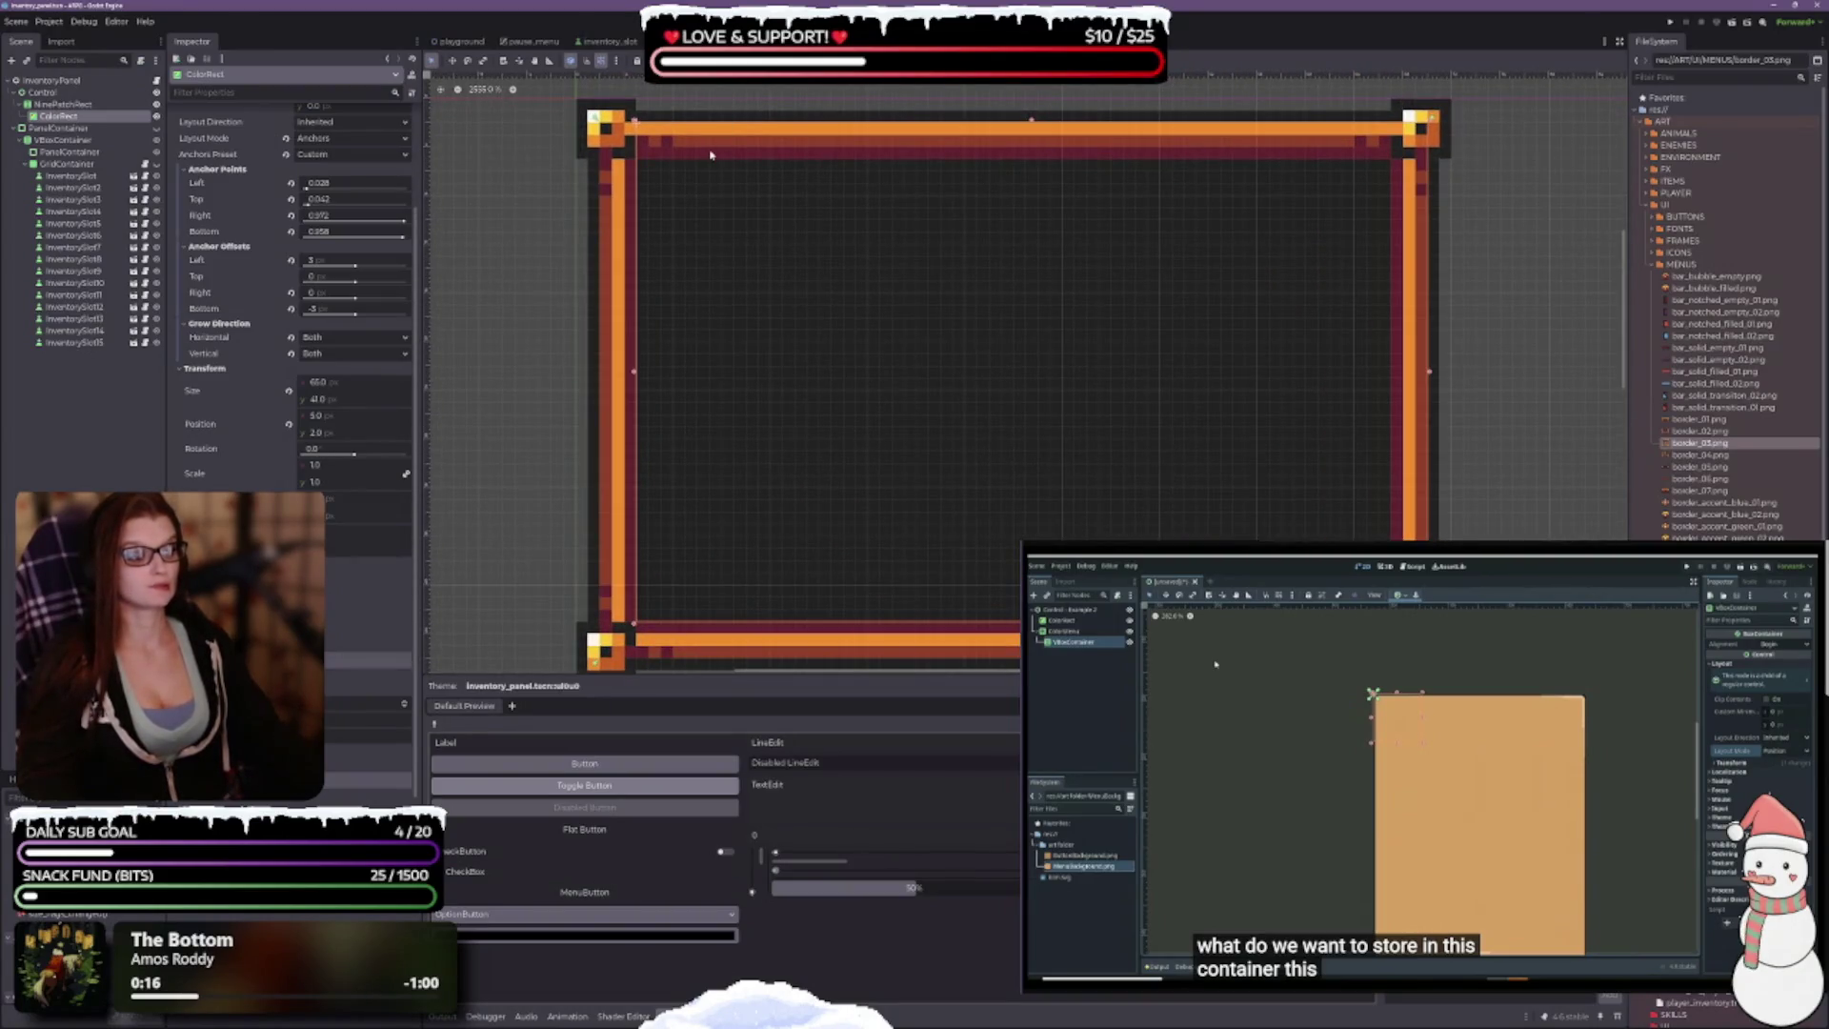
{"action": "scroll", "coordinate": [680, 240], "scroll_direction": "up", "scroll_amount": 3}
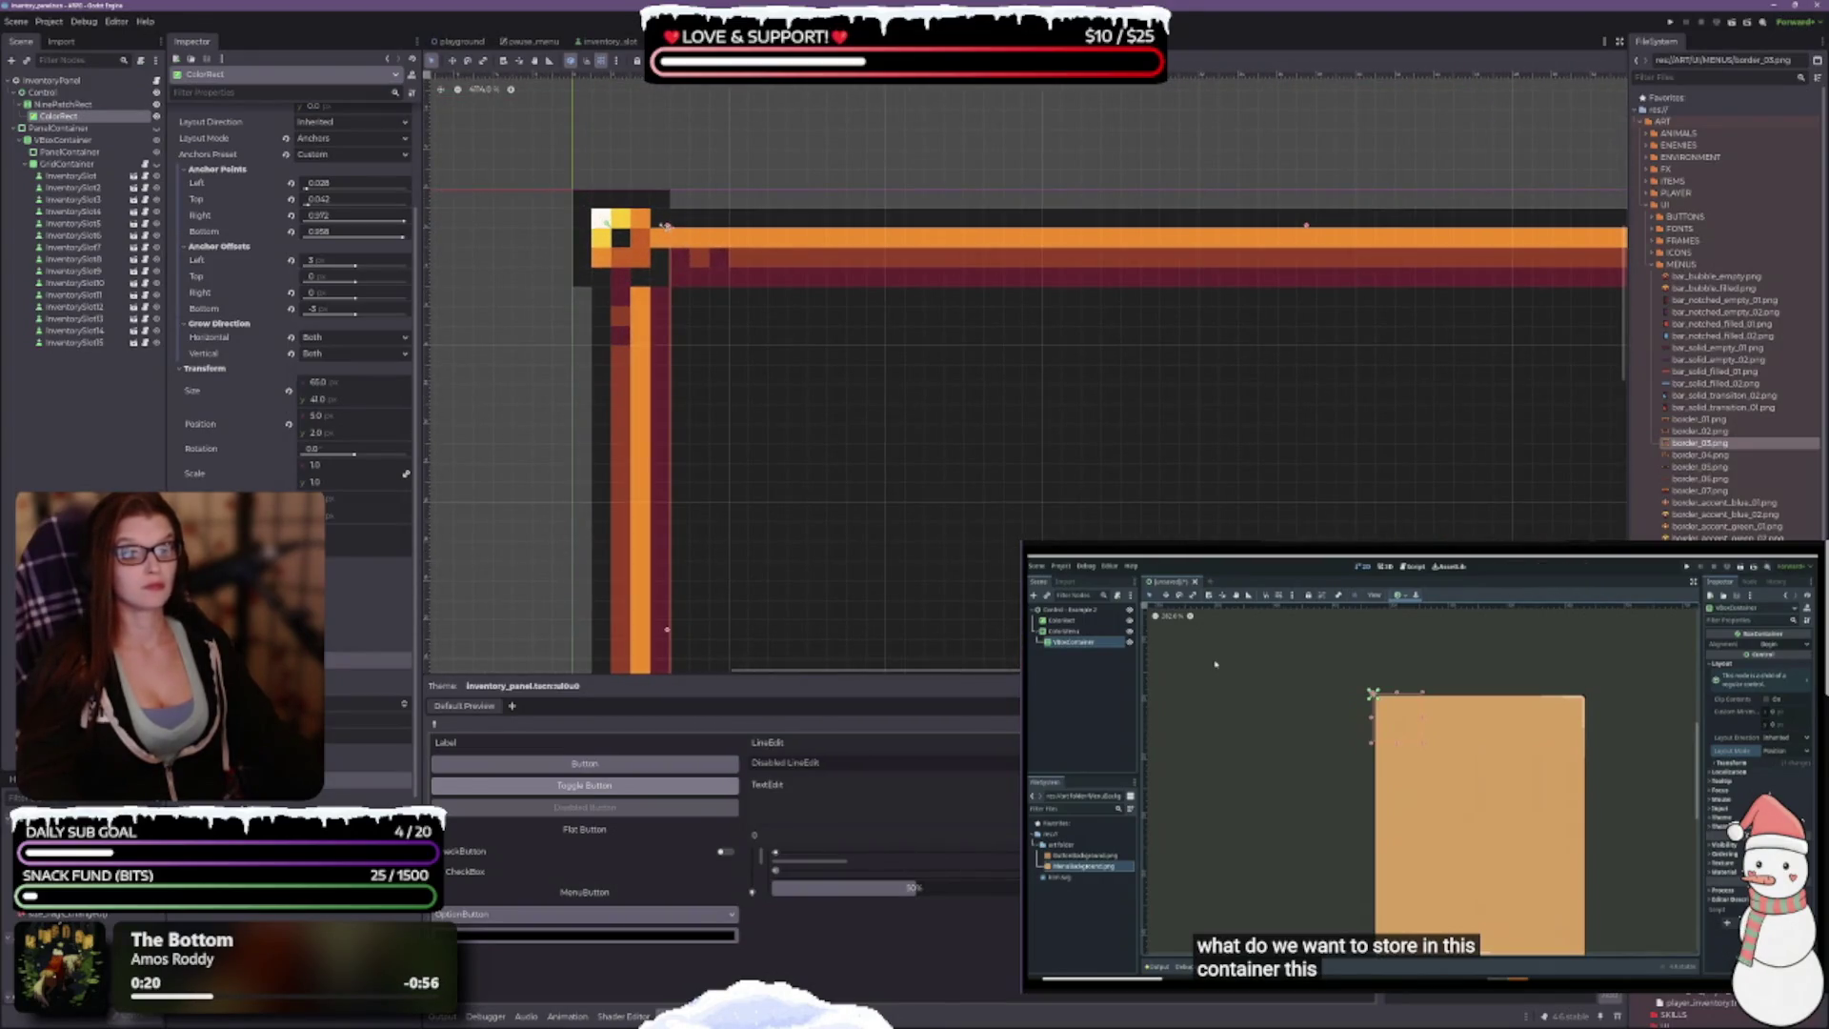
{"action": "scroll", "coordinate": [1210, 371], "scroll_direction": "right", "scroll_amount": 5}
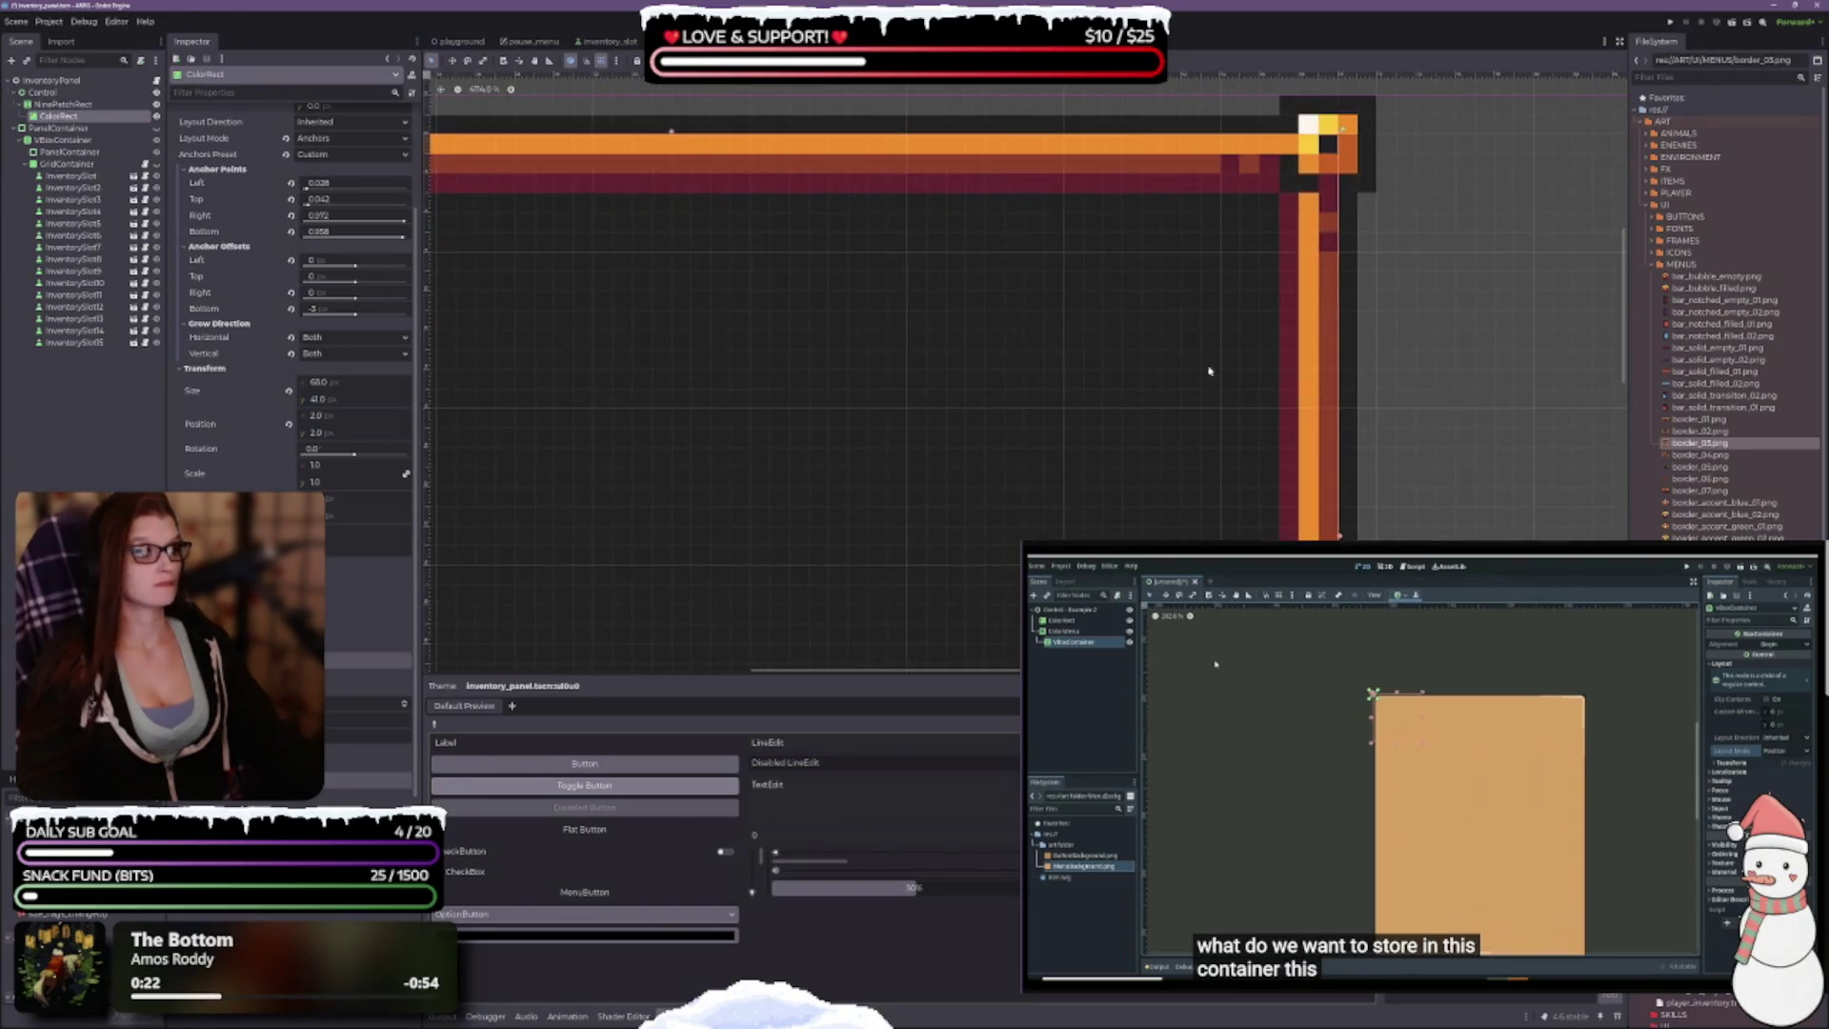
{"action": "scroll", "coordinate": [1460, 456], "scroll_direction": "down", "scroll_amount": 10}
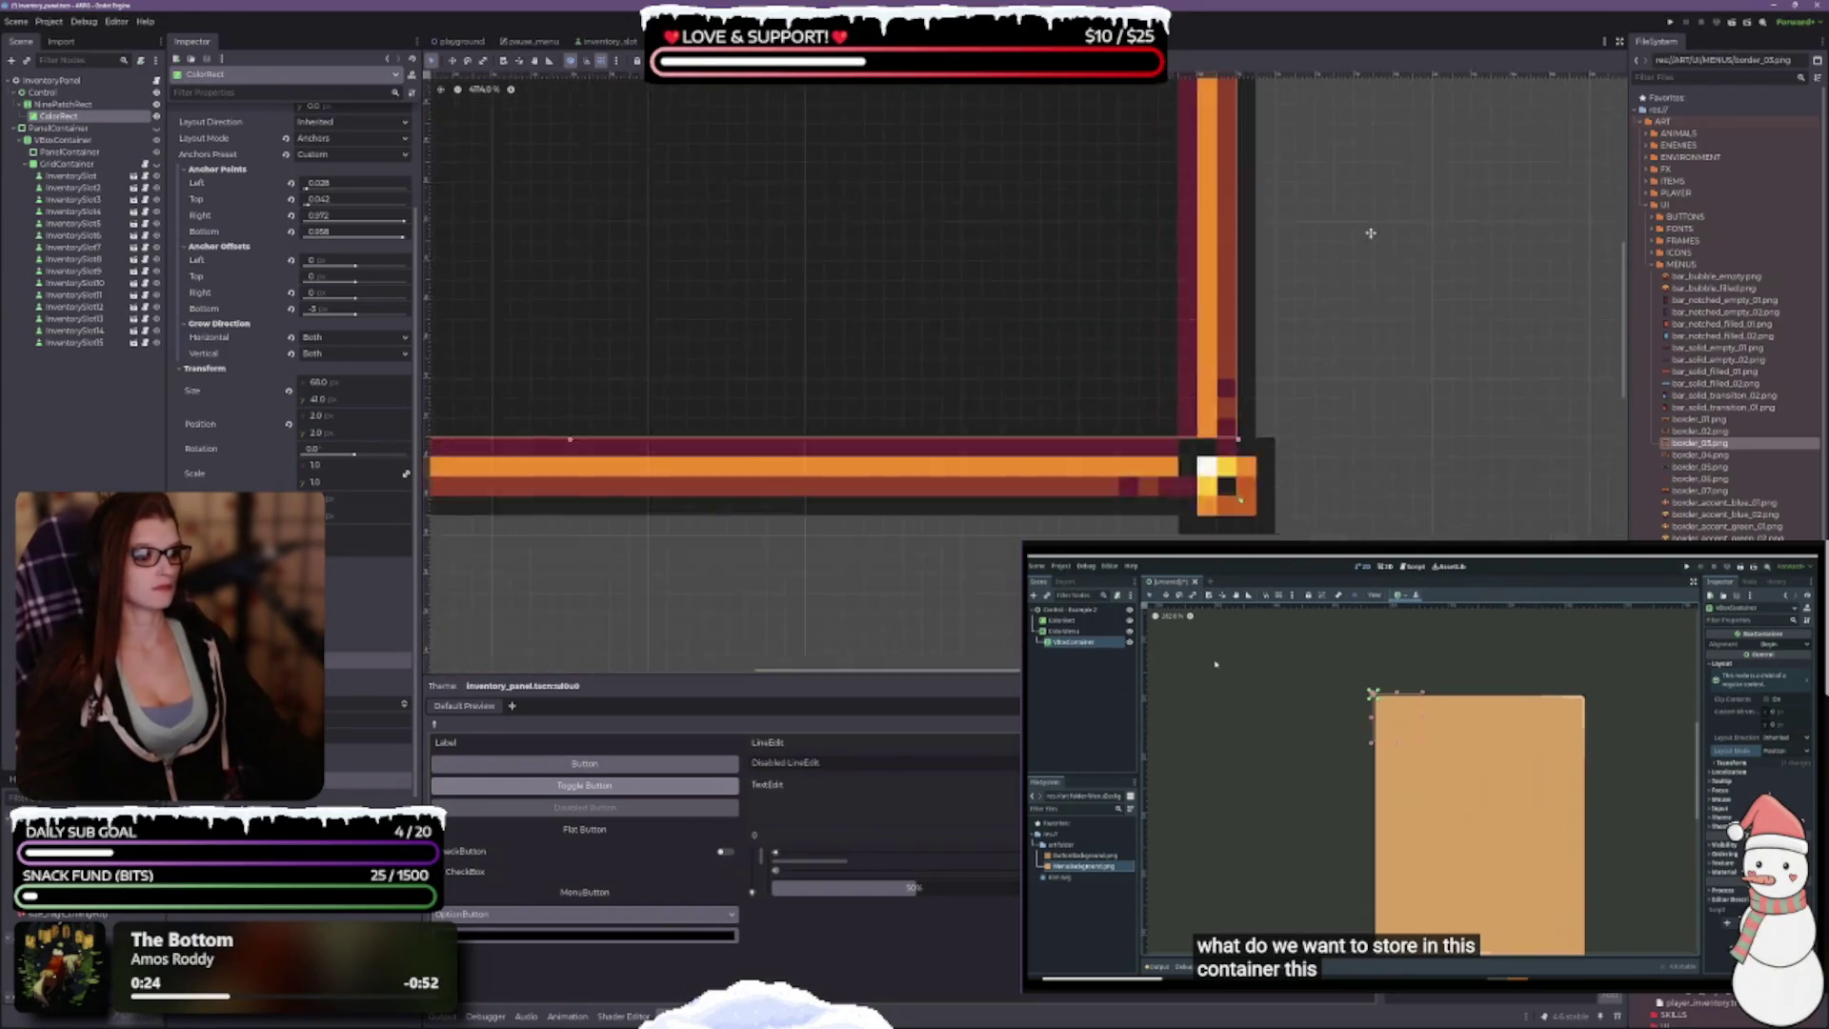
{"action": "left_click_drag", "start_coordinate": [1273, 353], "coordinate": [1273, 408]}
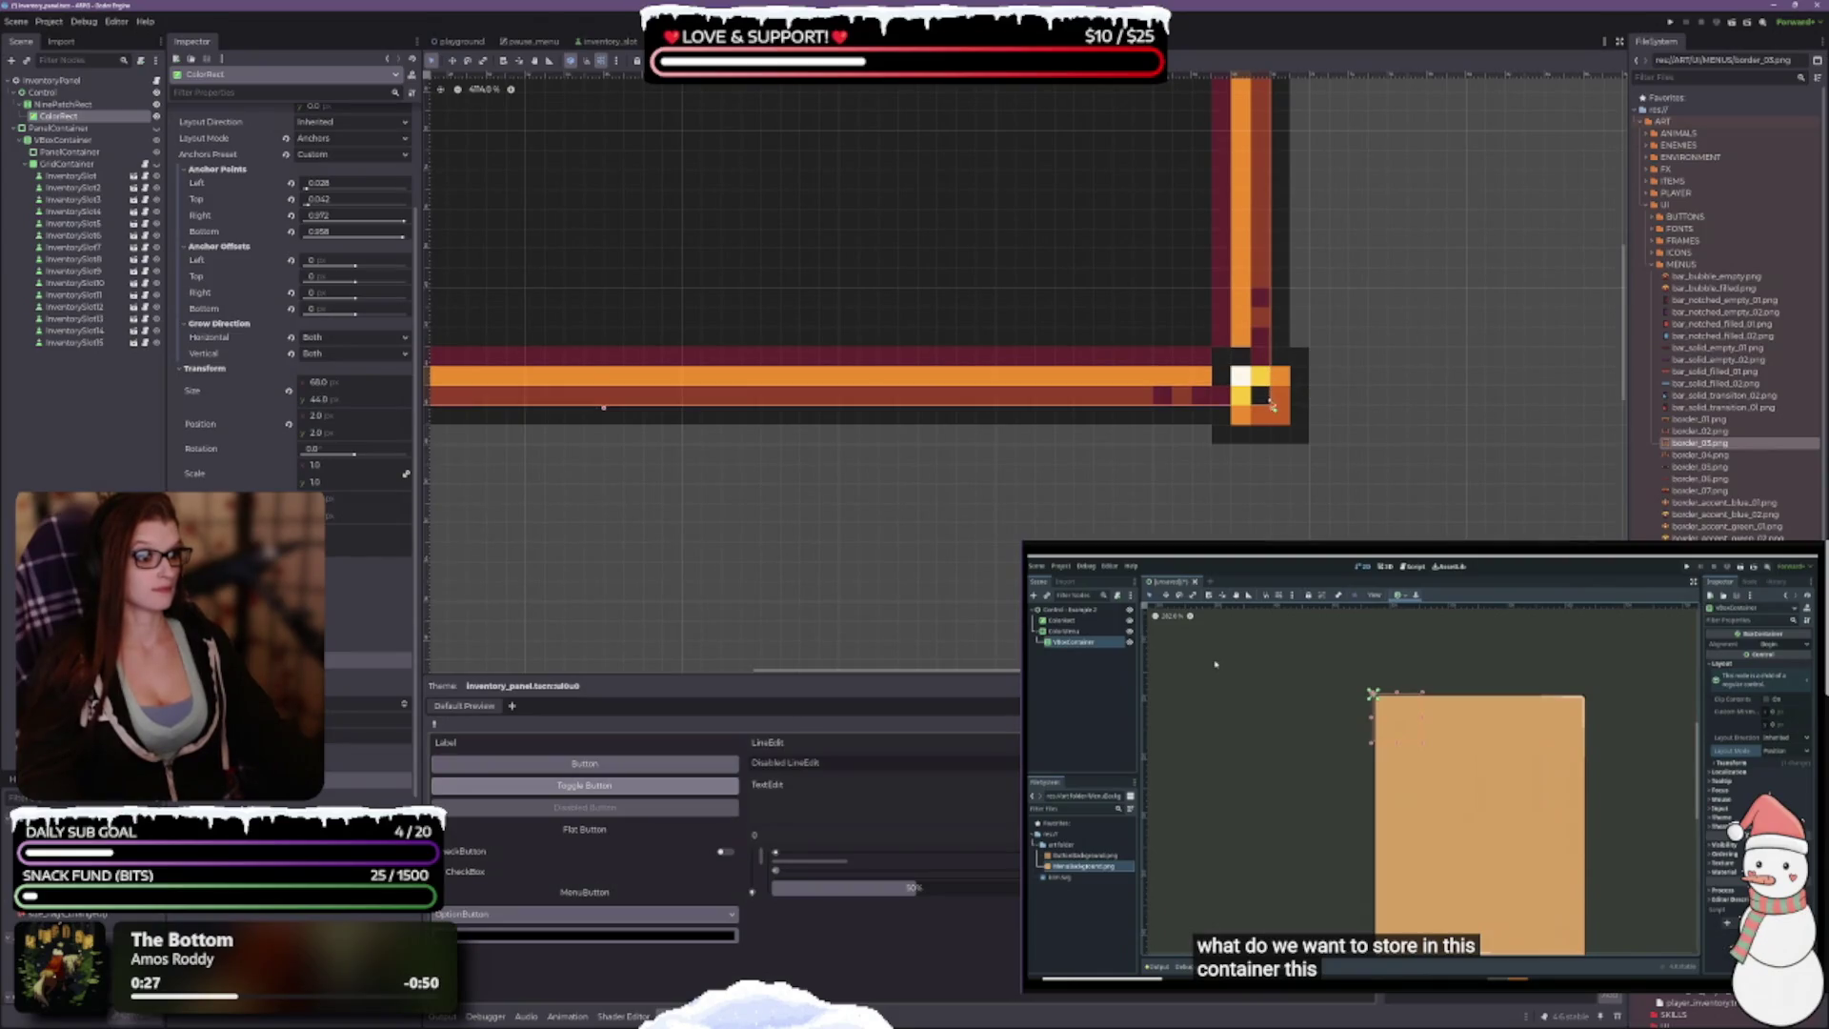
{"action": "scroll", "coordinate": [1082, 493], "scroll_direction": "left", "scroll_amount": 5}
{"action": "scroll", "coordinate": [867, 435], "scroll_direction": "down", "scroll_amount": 5}
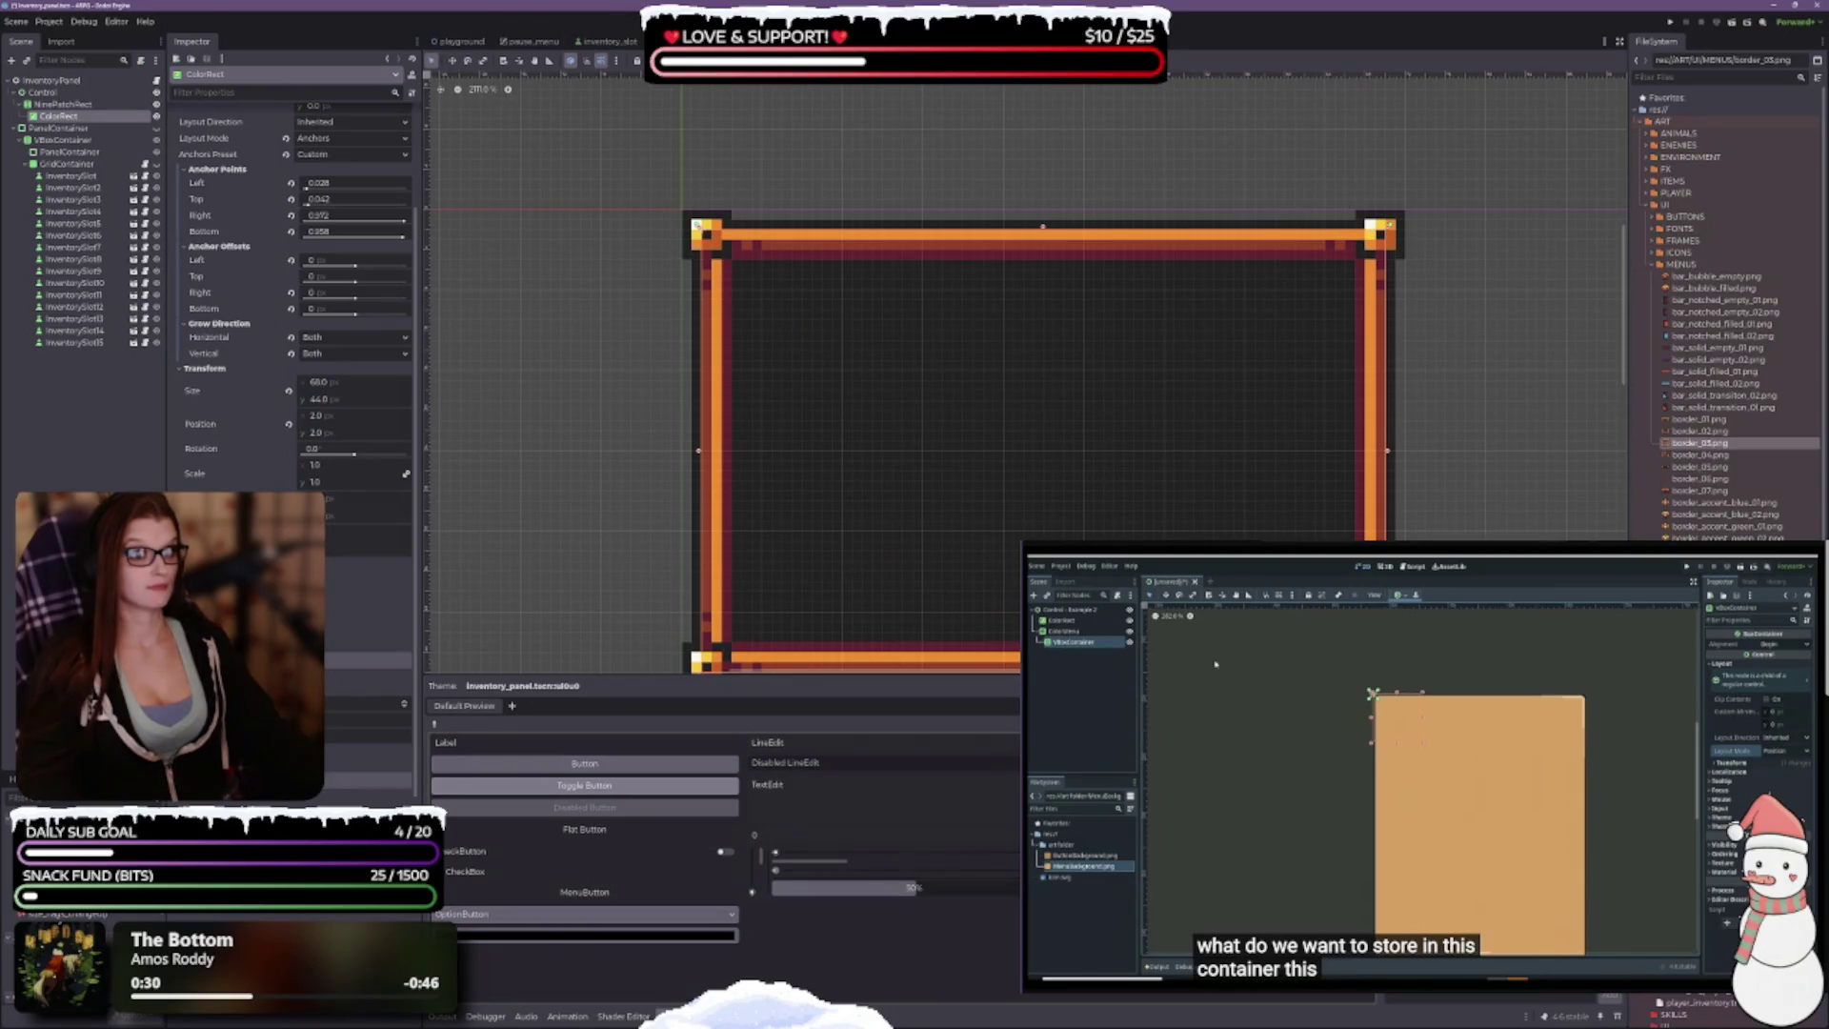
{"action": "scroll", "coordinate": [872, 410], "scroll_direction": "down", "scroll_amount": 3}
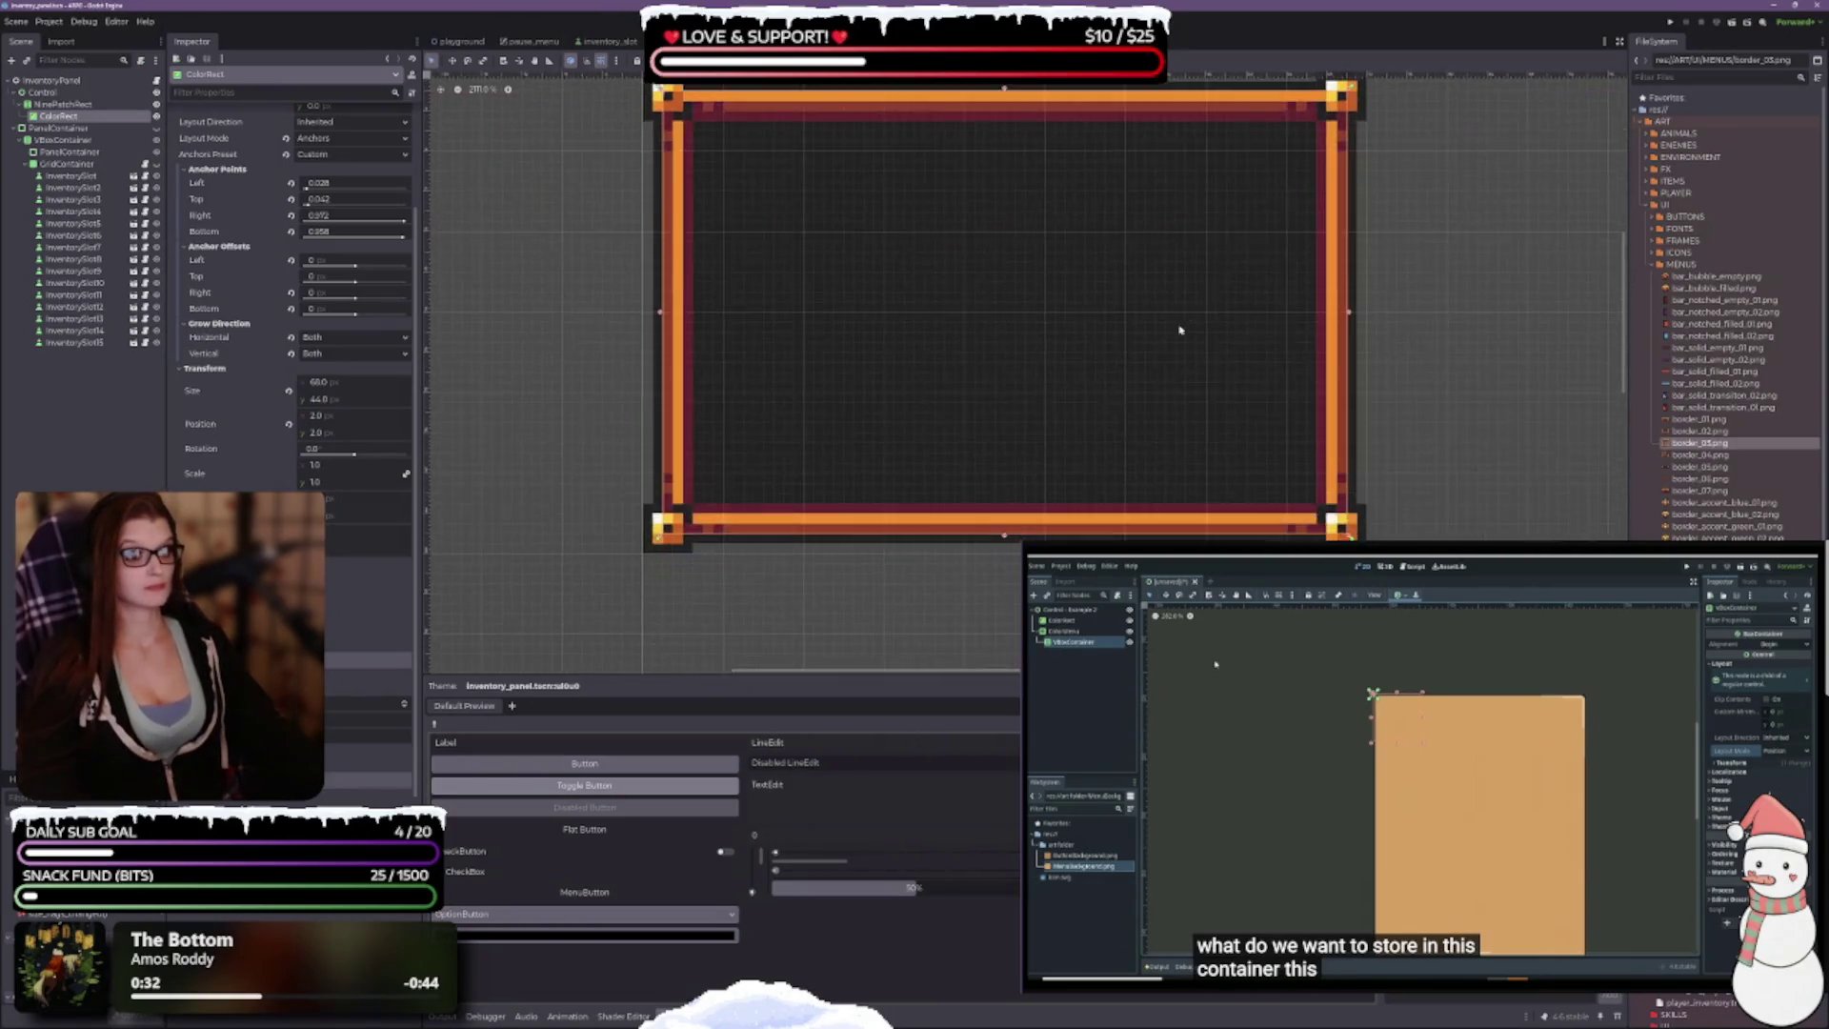
{"action": "scroll", "coordinate": [173, 438], "scroll_direction": "up", "scroll_amount": 3}
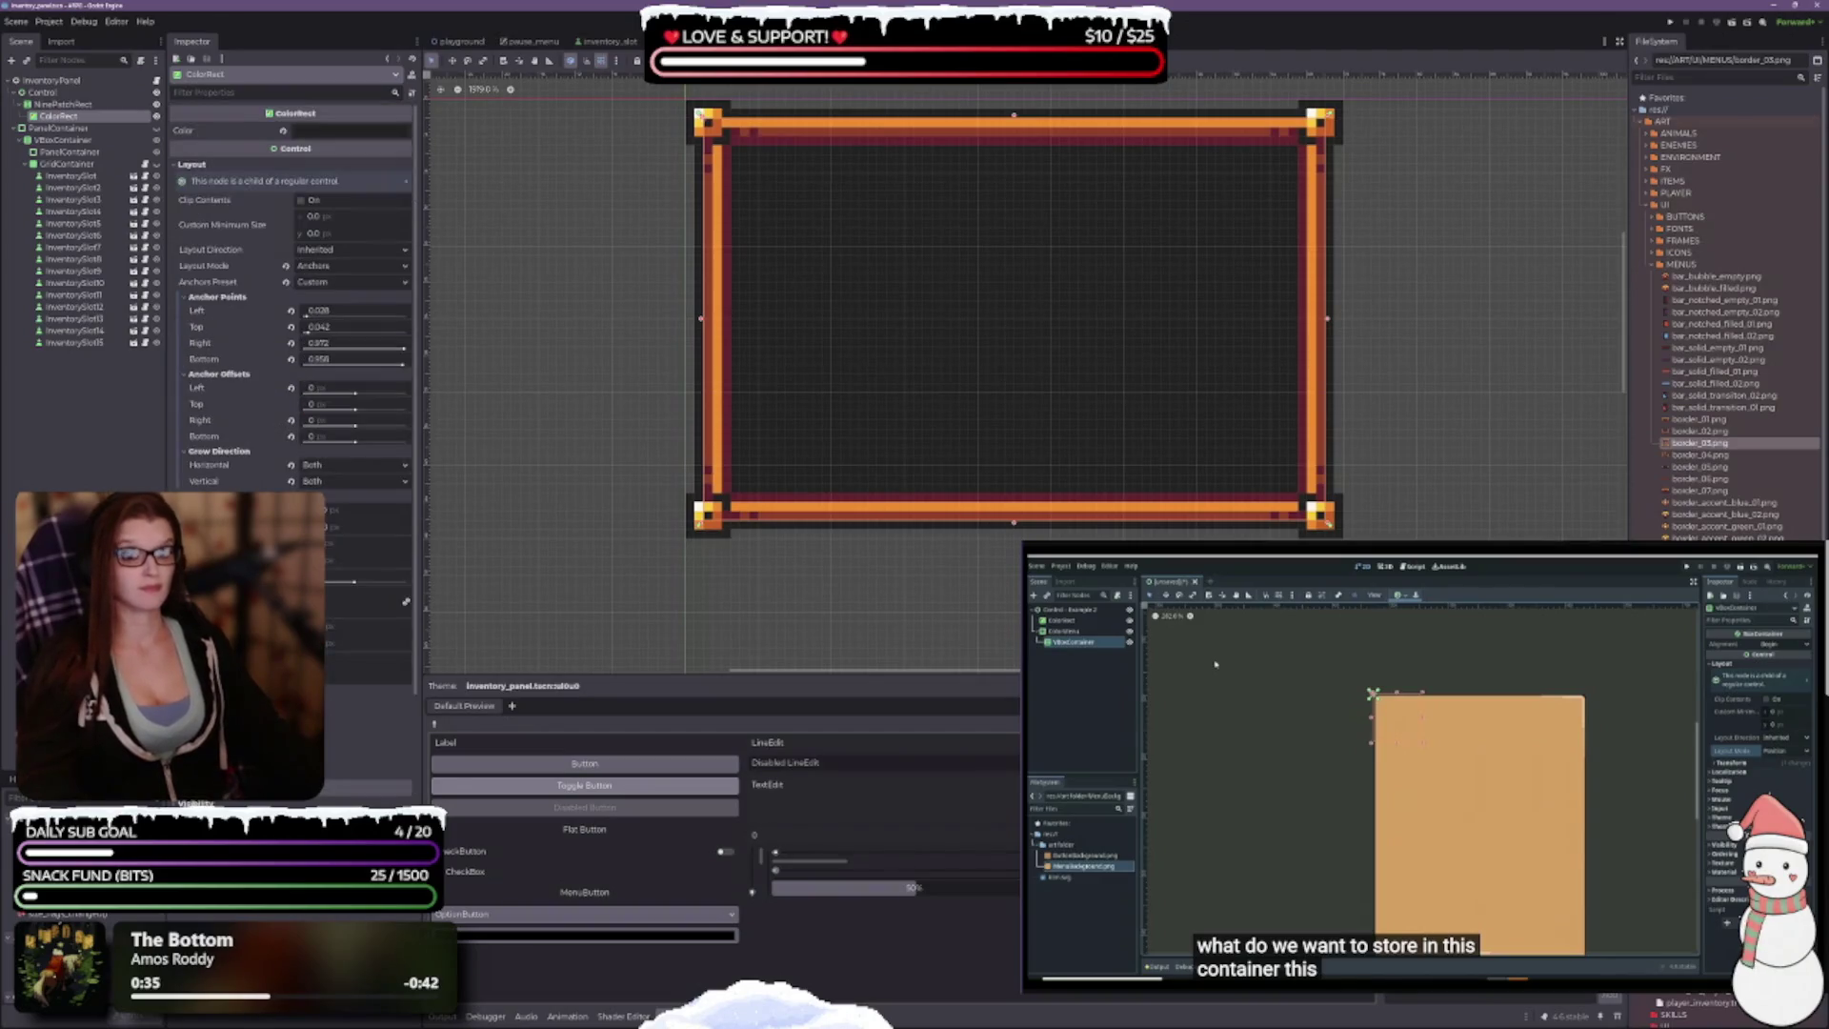
Step: Keep Anchors Preset on Custom and lower the ColorRect colour's alpha to 195 (222222c3)
{"action": "left_click", "coordinate": [320, 284]}
{"action": "left_click", "coordinate": [324, 298]}
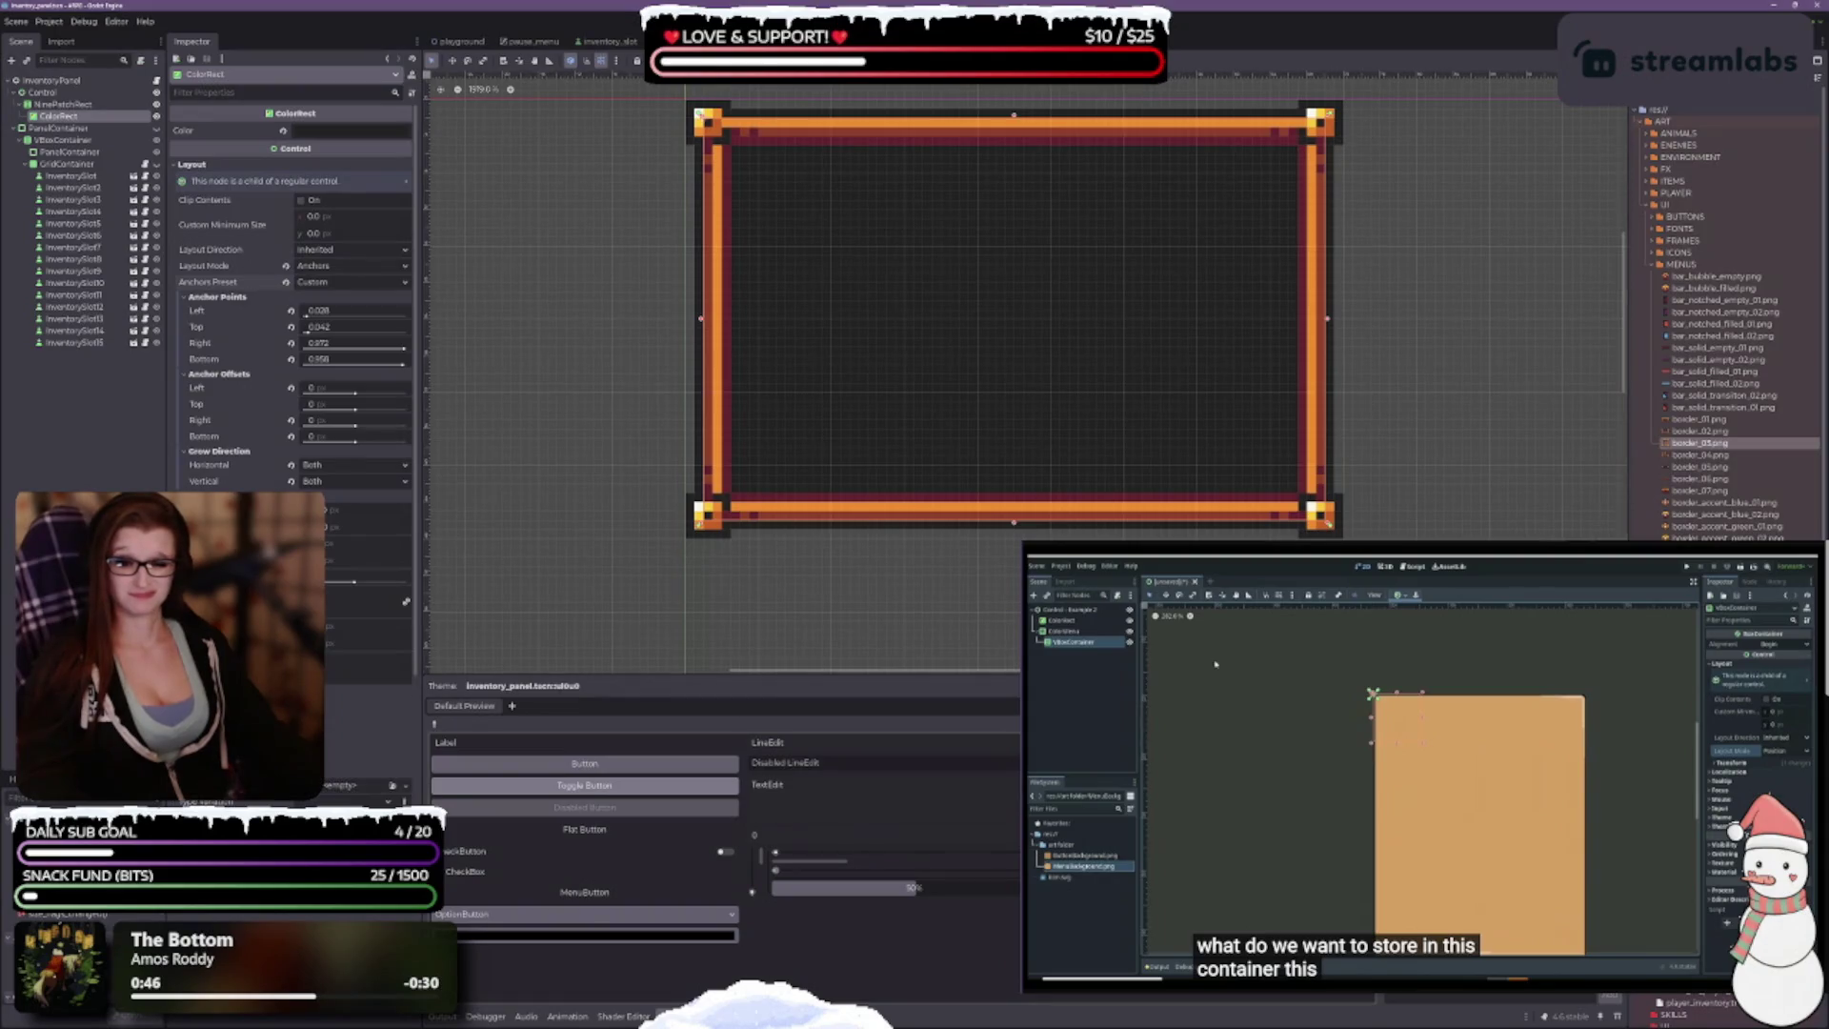
{"action": "scroll", "coordinate": [291, 381], "scroll_direction": "down", "scroll_amount": 5}
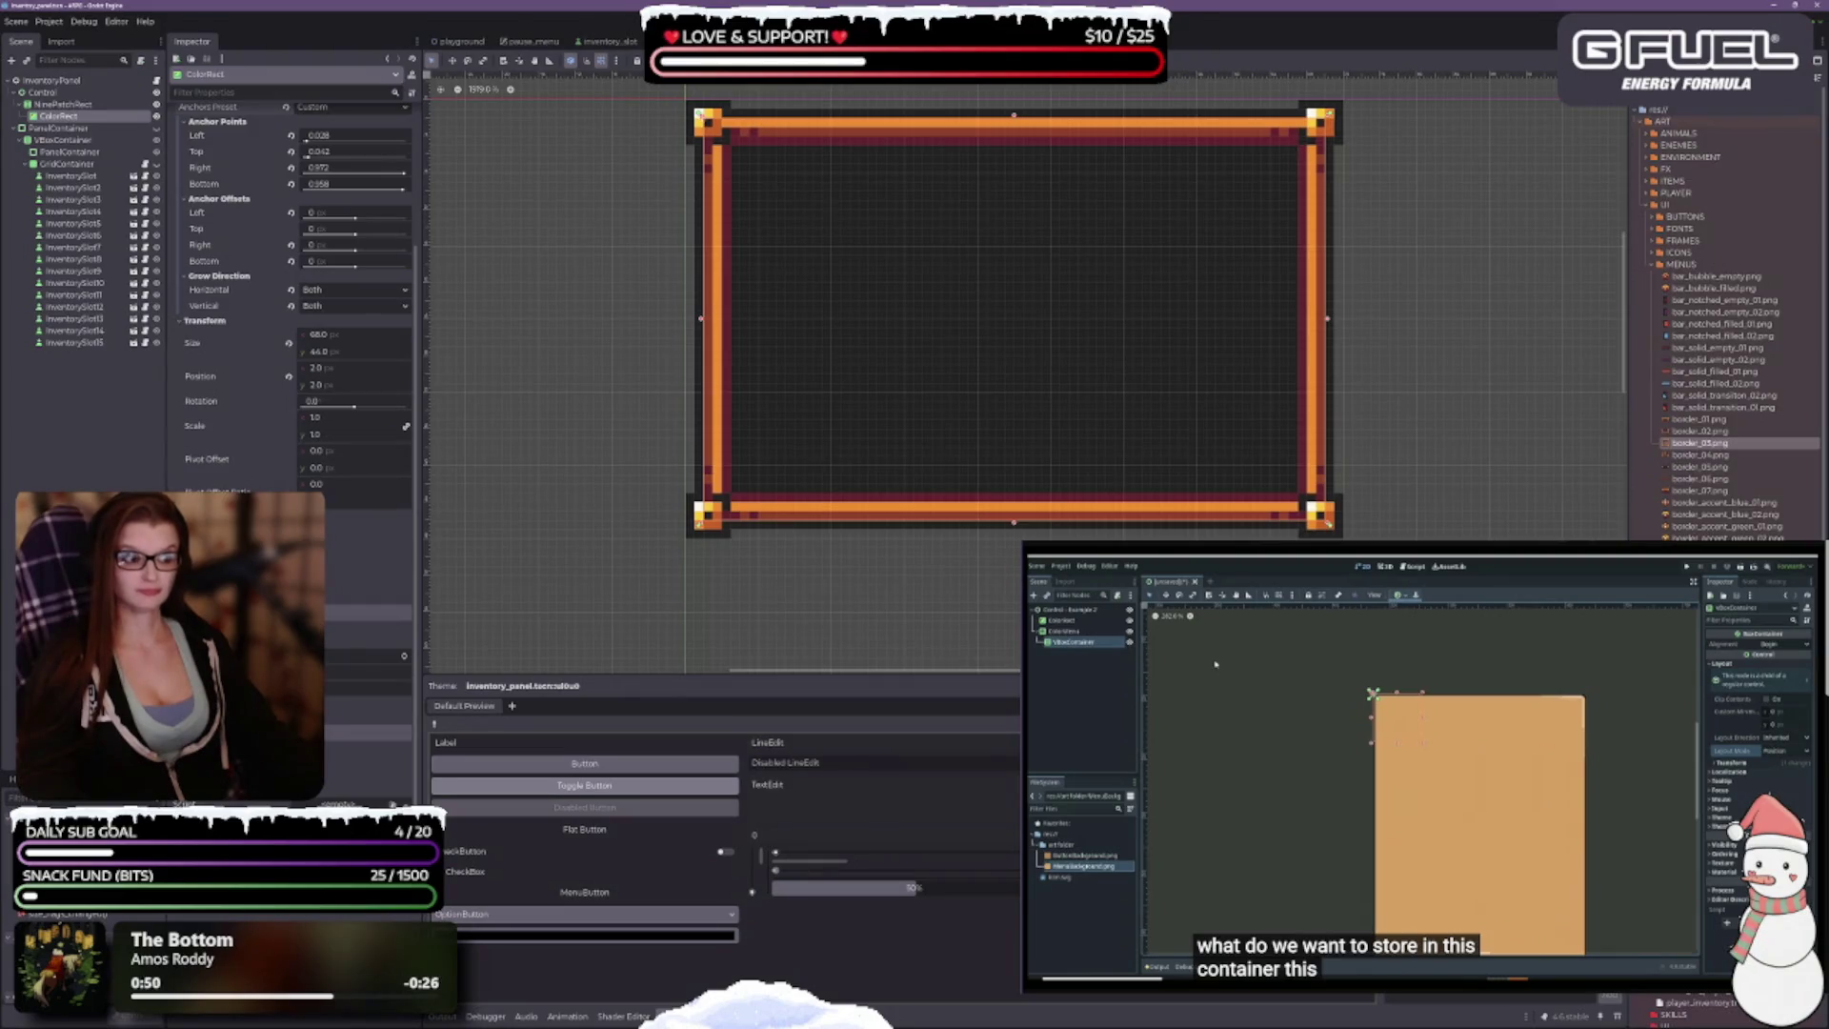
{"action": "scroll", "coordinate": [650, 549], "scroll_direction": "up", "scroll_amount": 1}
{"action": "scroll", "coordinate": [776, 400], "scroll_direction": "down", "scroll_amount": 2}
{"action": "scroll", "coordinate": [959, 367], "scroll_direction": "right", "scroll_amount": 2}
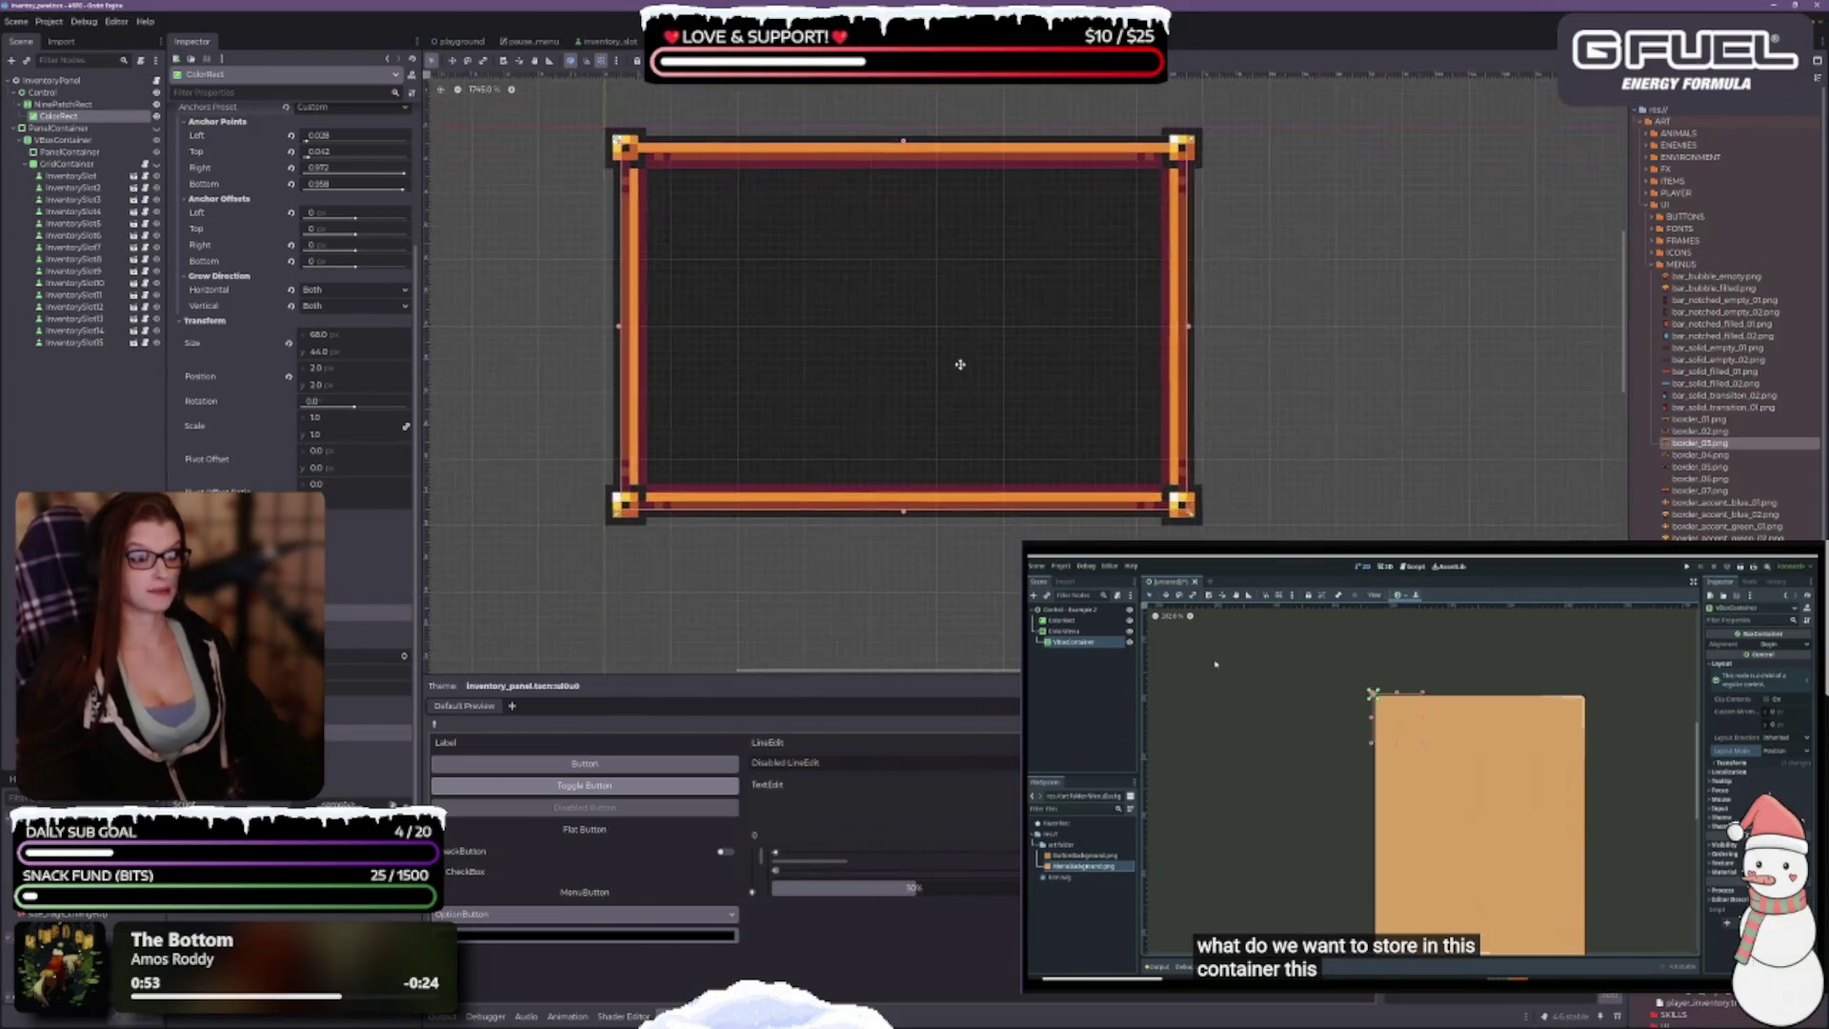
{"action": "scroll", "coordinate": [347, 215], "scroll_direction": "up", "scroll_amount": 3}
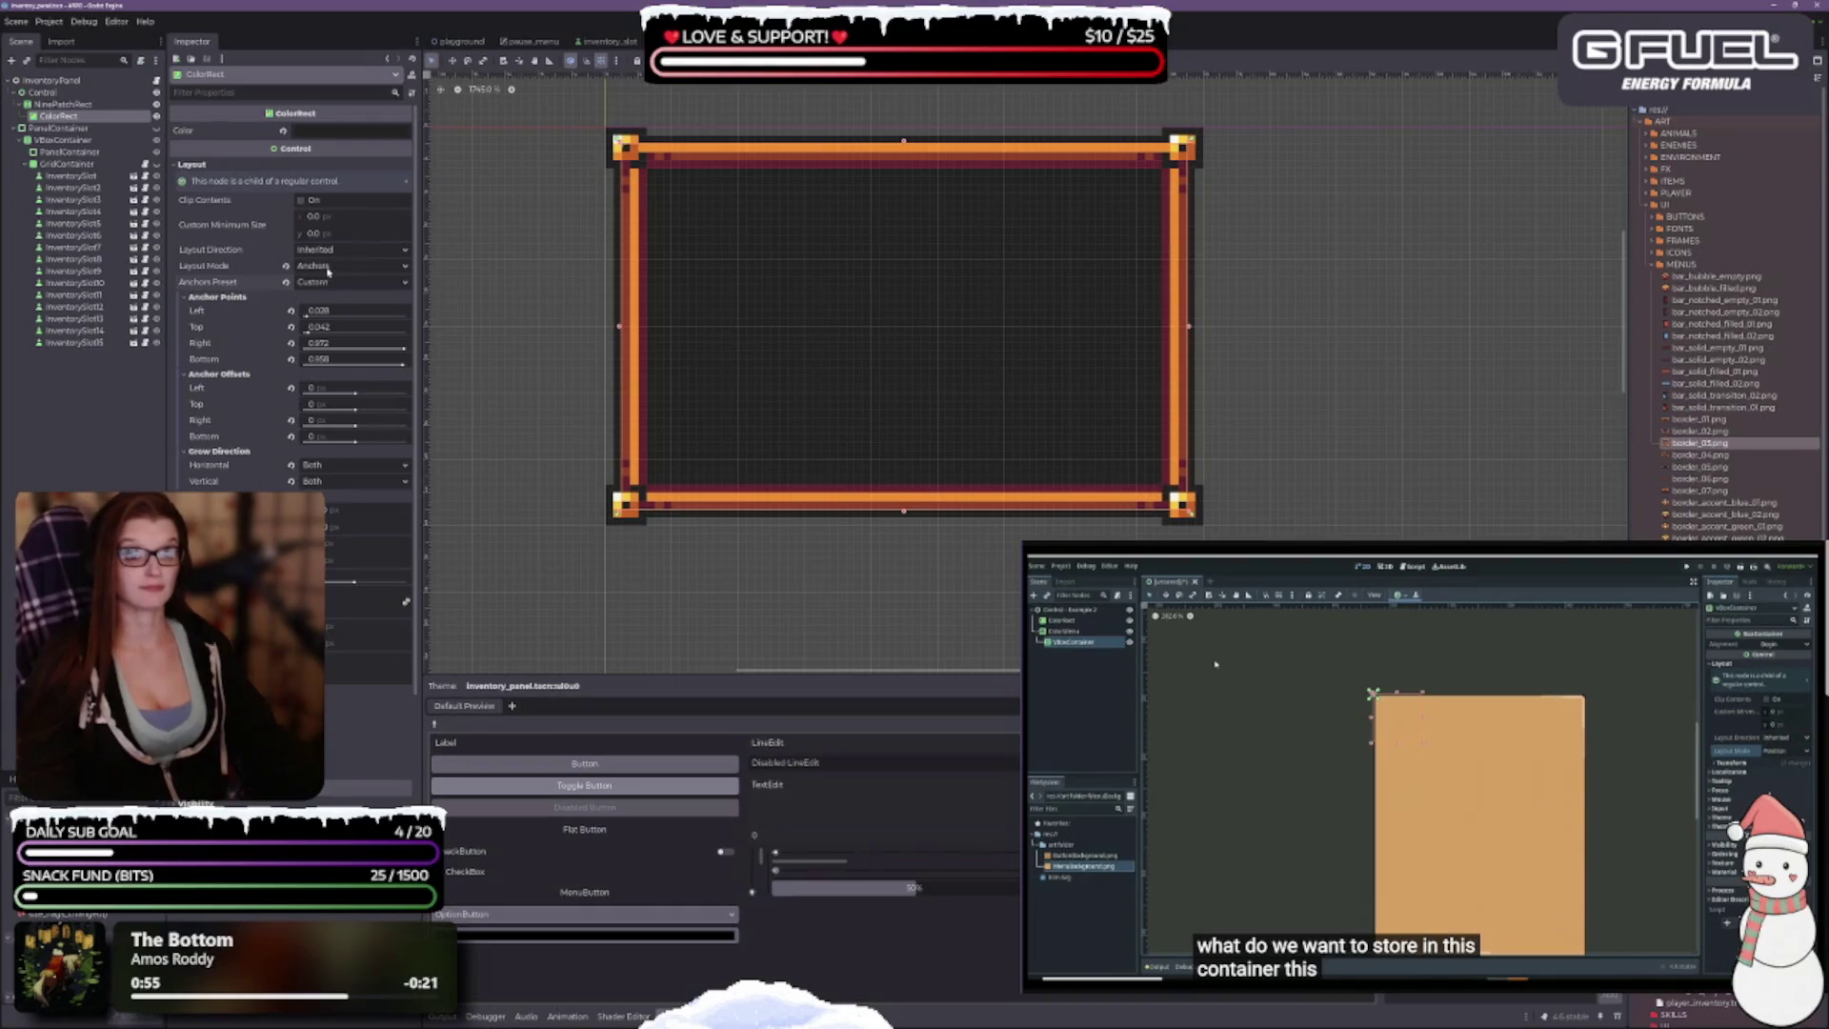
{"action": "left_click", "coordinate": [303, 133]}
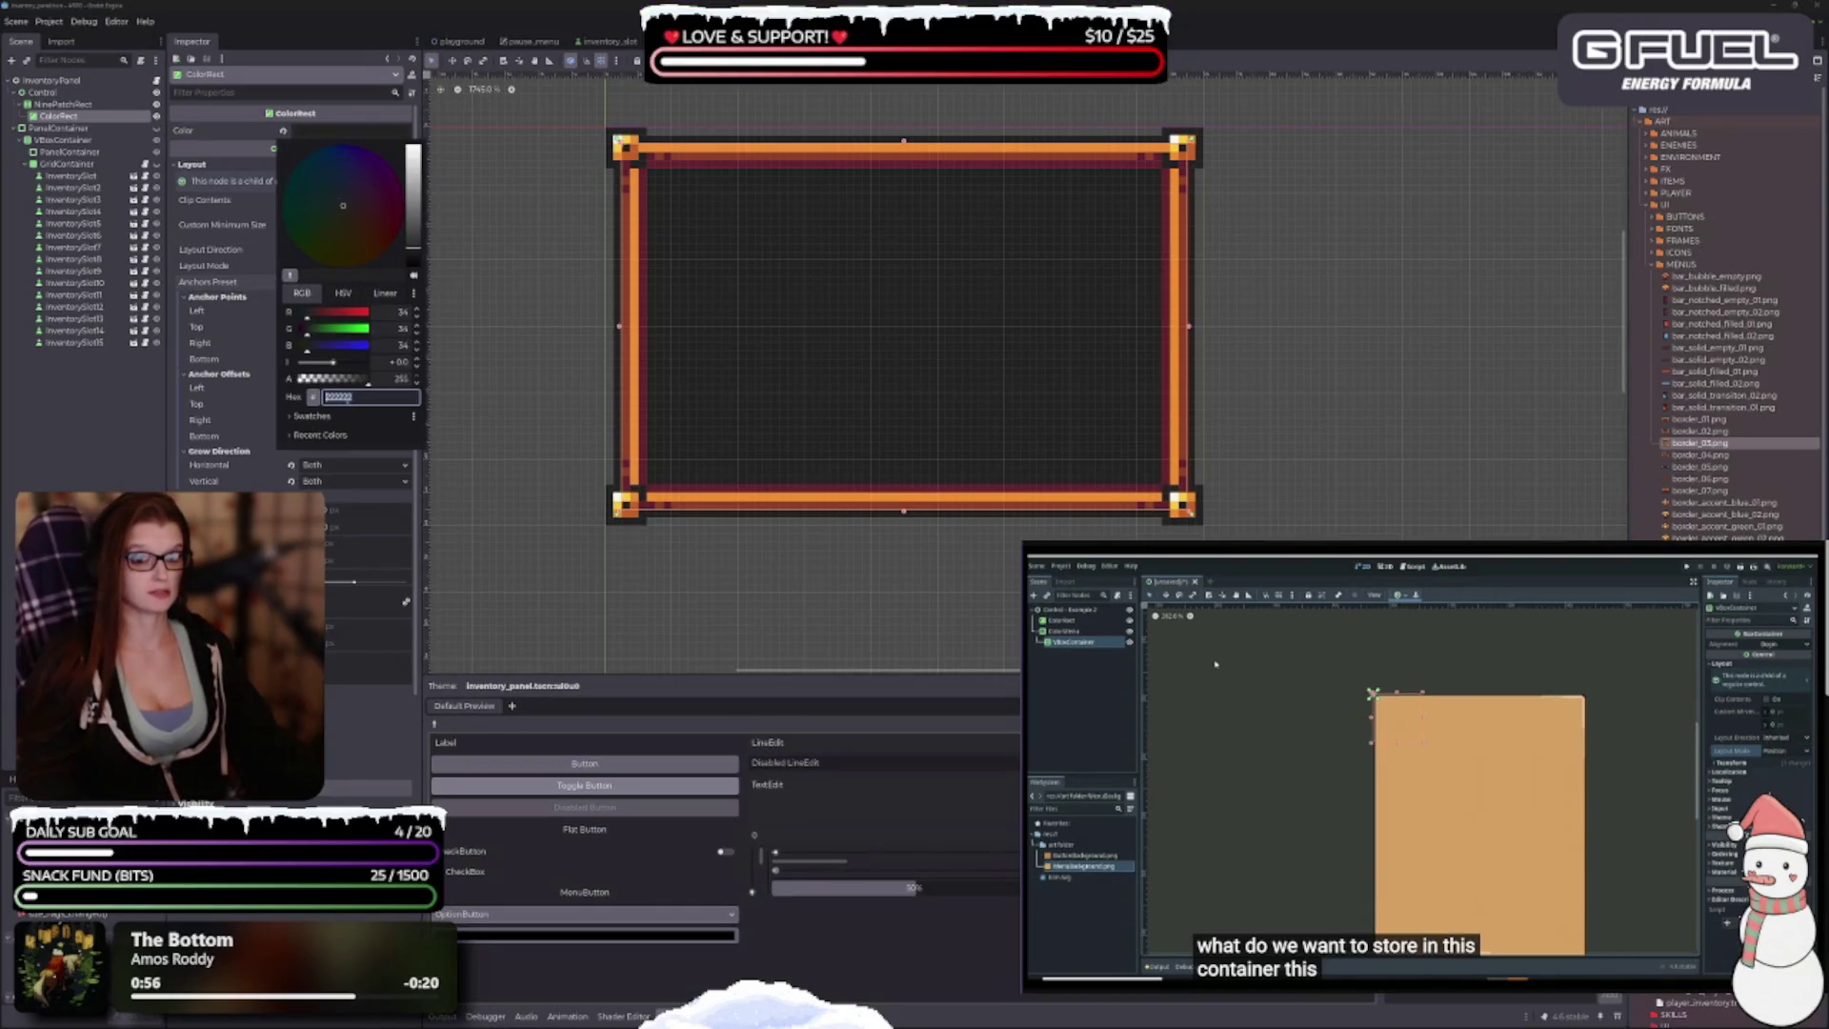
{"action": "left_click_drag", "start_coordinate": [360, 382], "coordinate": [346, 380]}
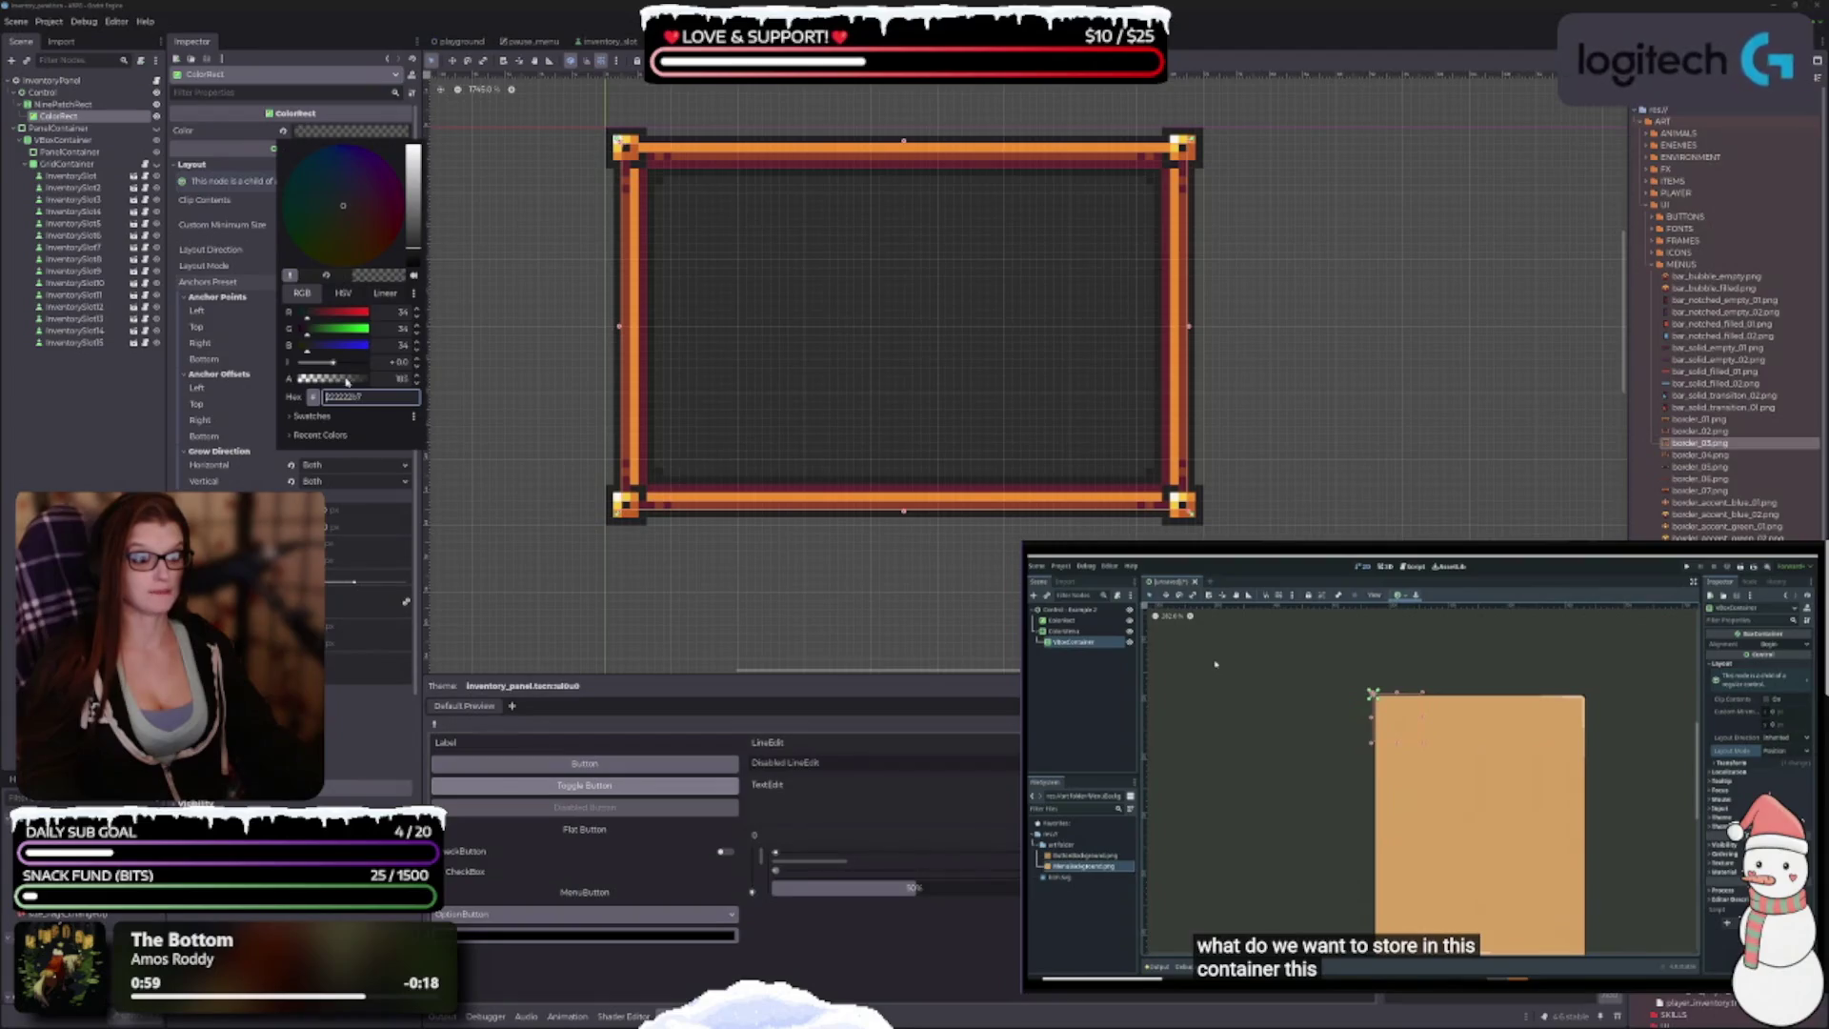
{"action": "left_click", "coordinate": [677, 530]}
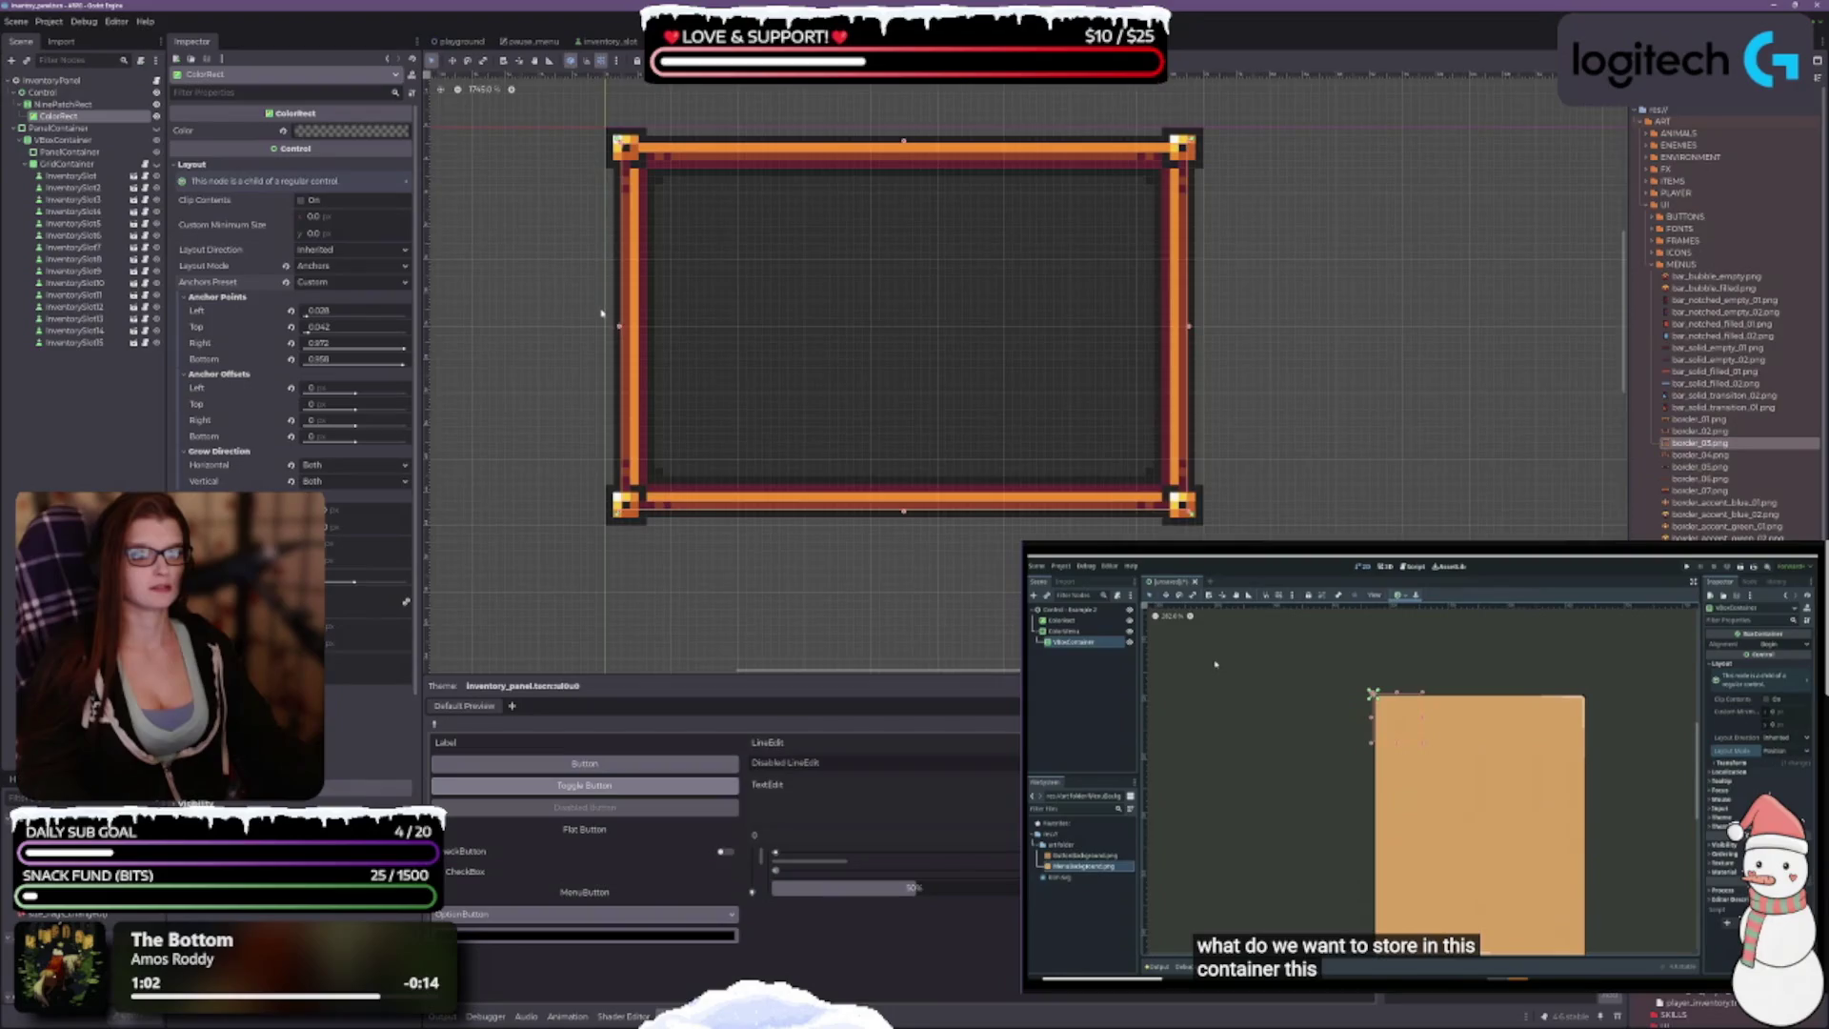
{"action": "scroll", "coordinate": [602, 312], "scroll_direction": "down", "scroll_amount": 1}
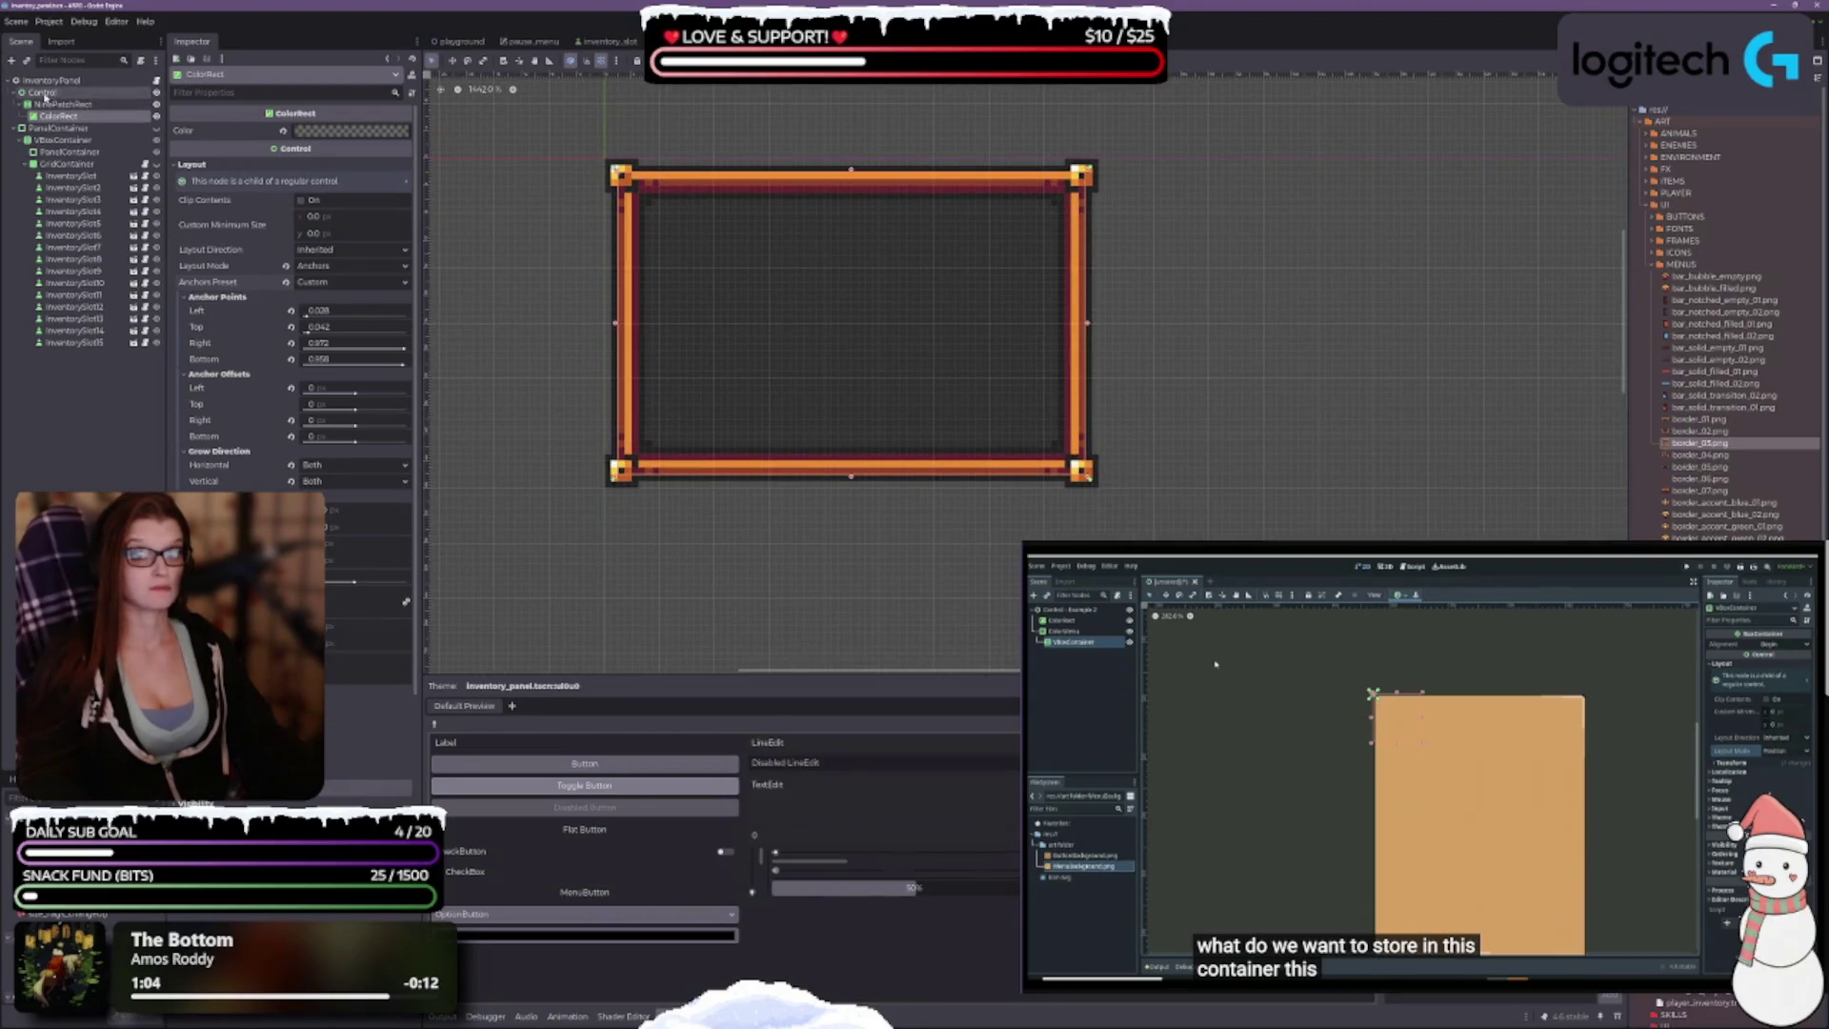
{"action": "left_click", "coordinate": [42, 93]}
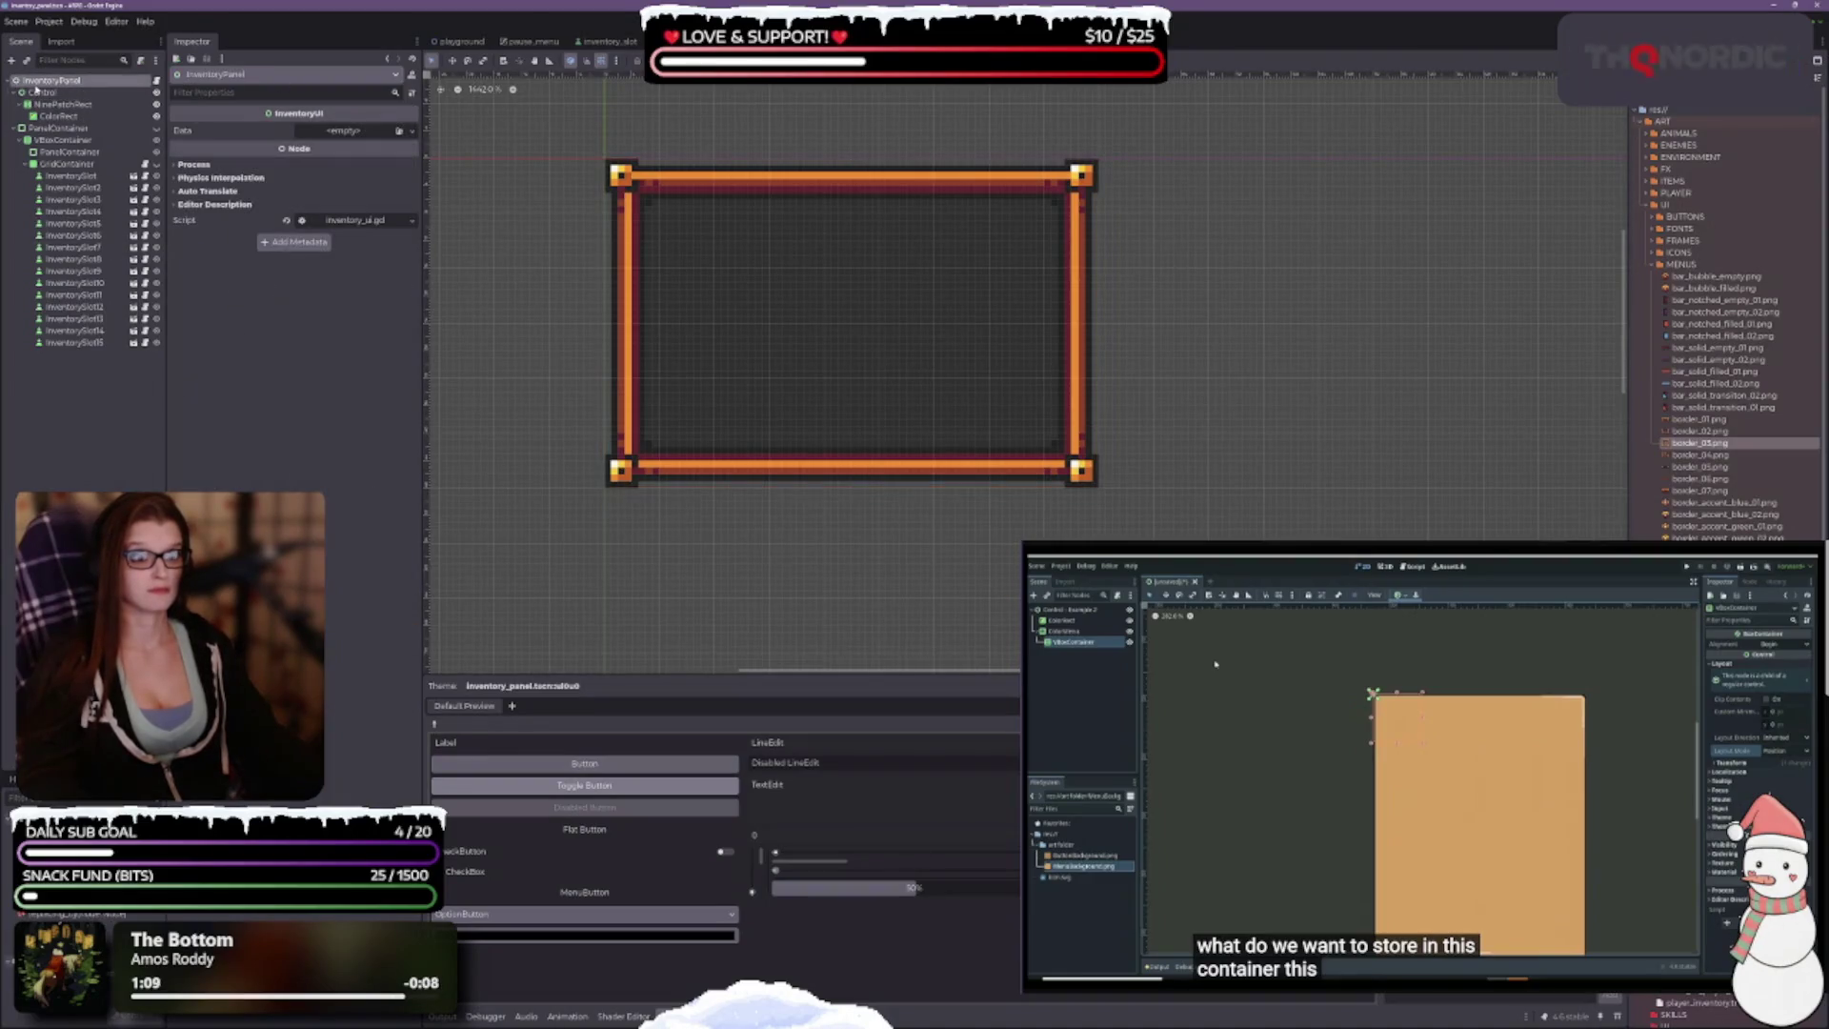
{"action": "left_click_drag", "start_coordinate": [1000, 468], "coordinate": [898, 330]}
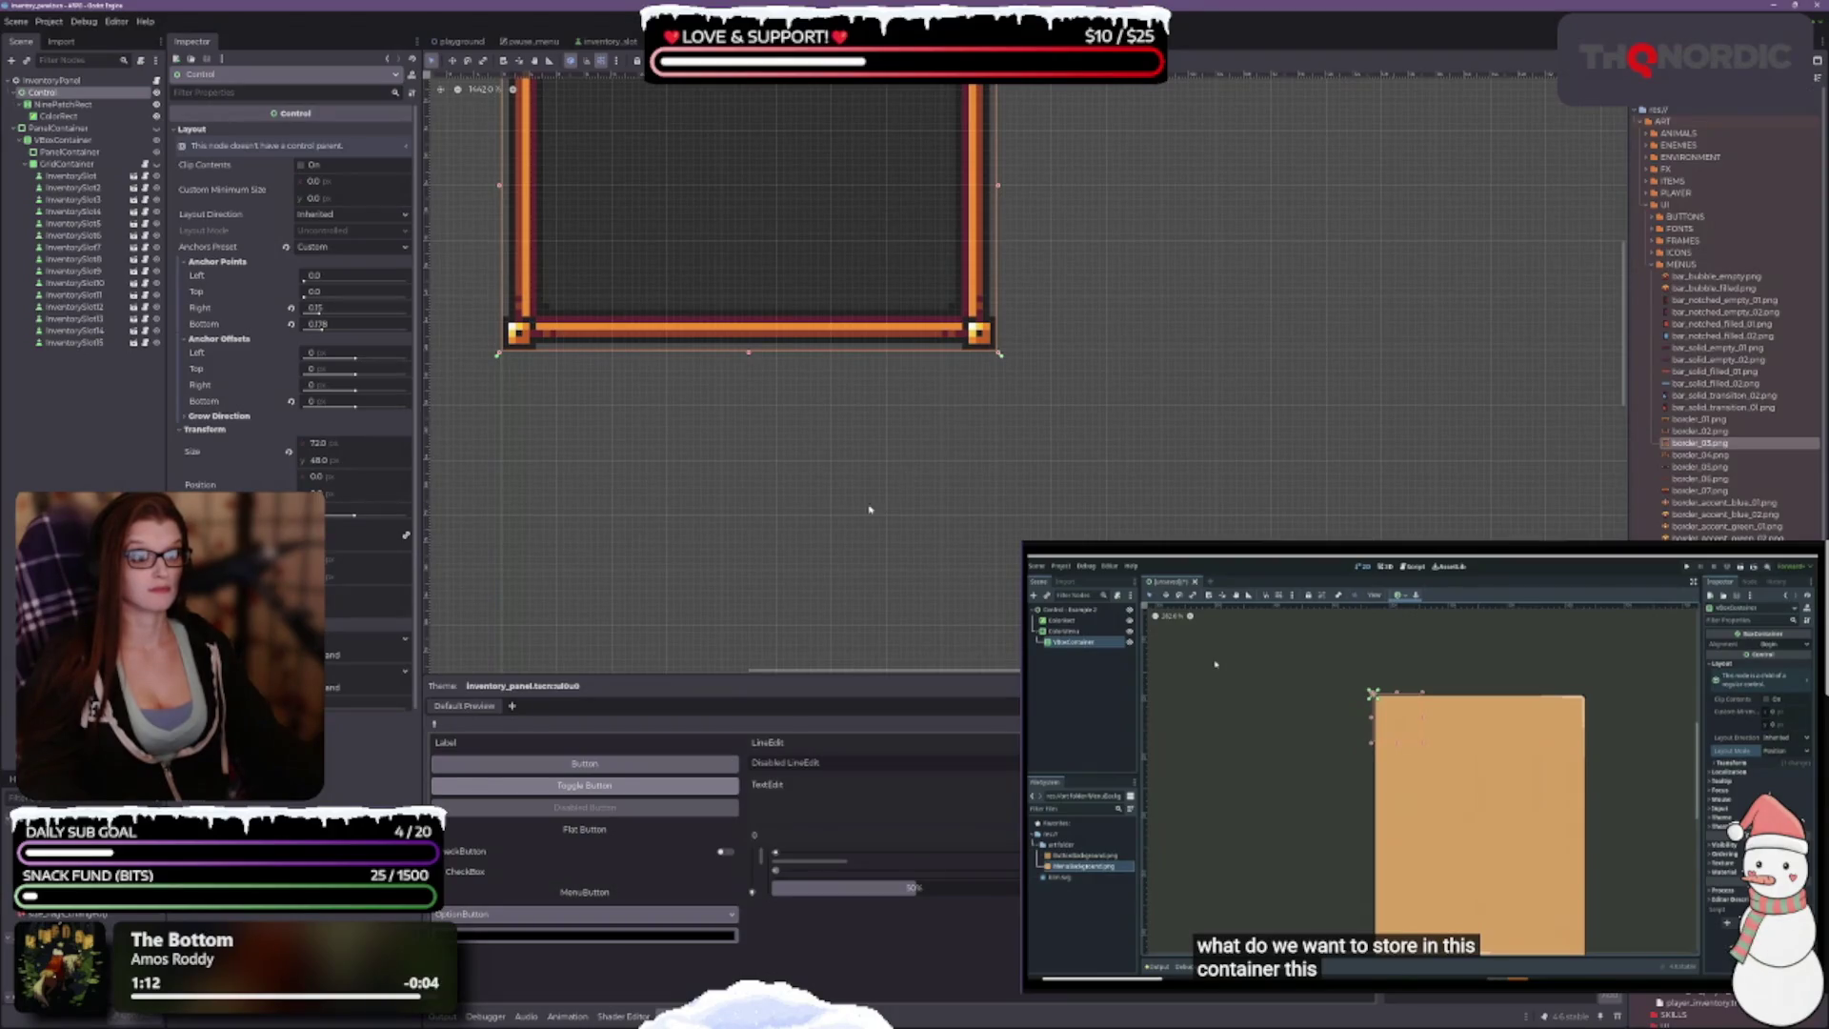
{"action": "scroll", "coordinate": [842, 382], "scroll_direction": "up", "scroll_amount": 3}
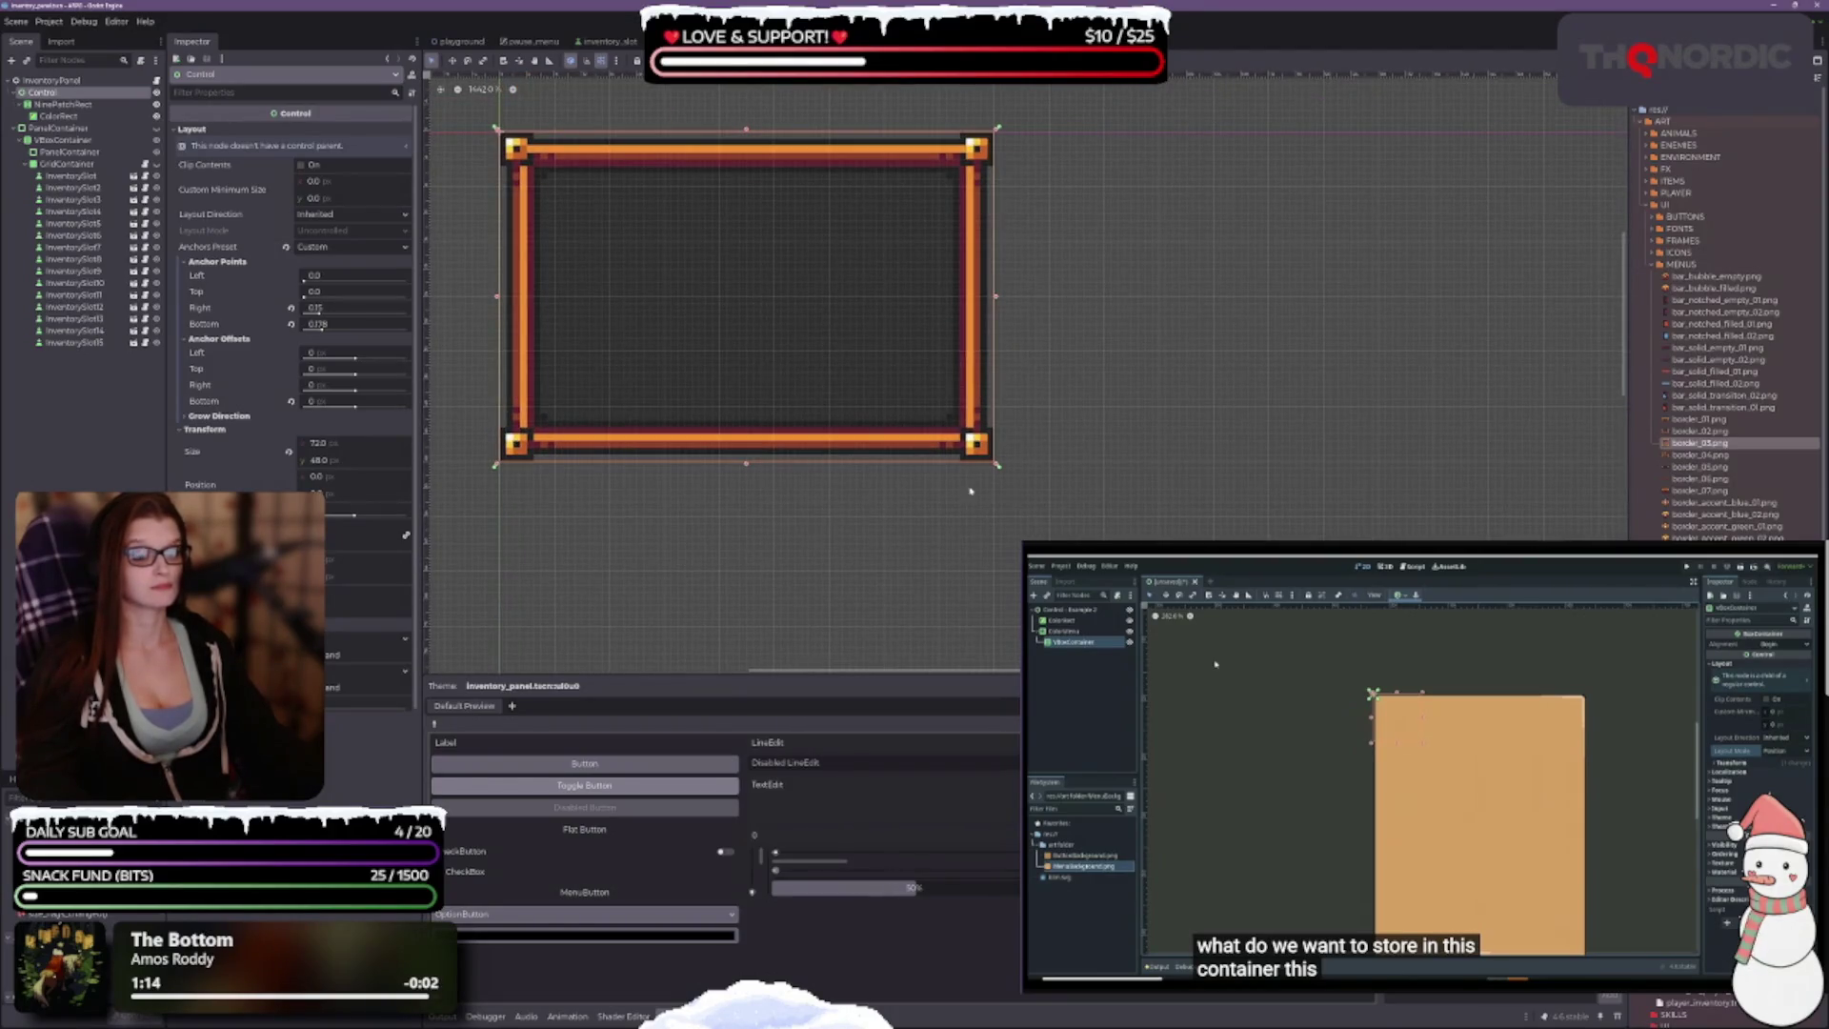
{"action": "left_click_drag", "start_coordinate": [997, 466], "coordinate": [1133, 587]}
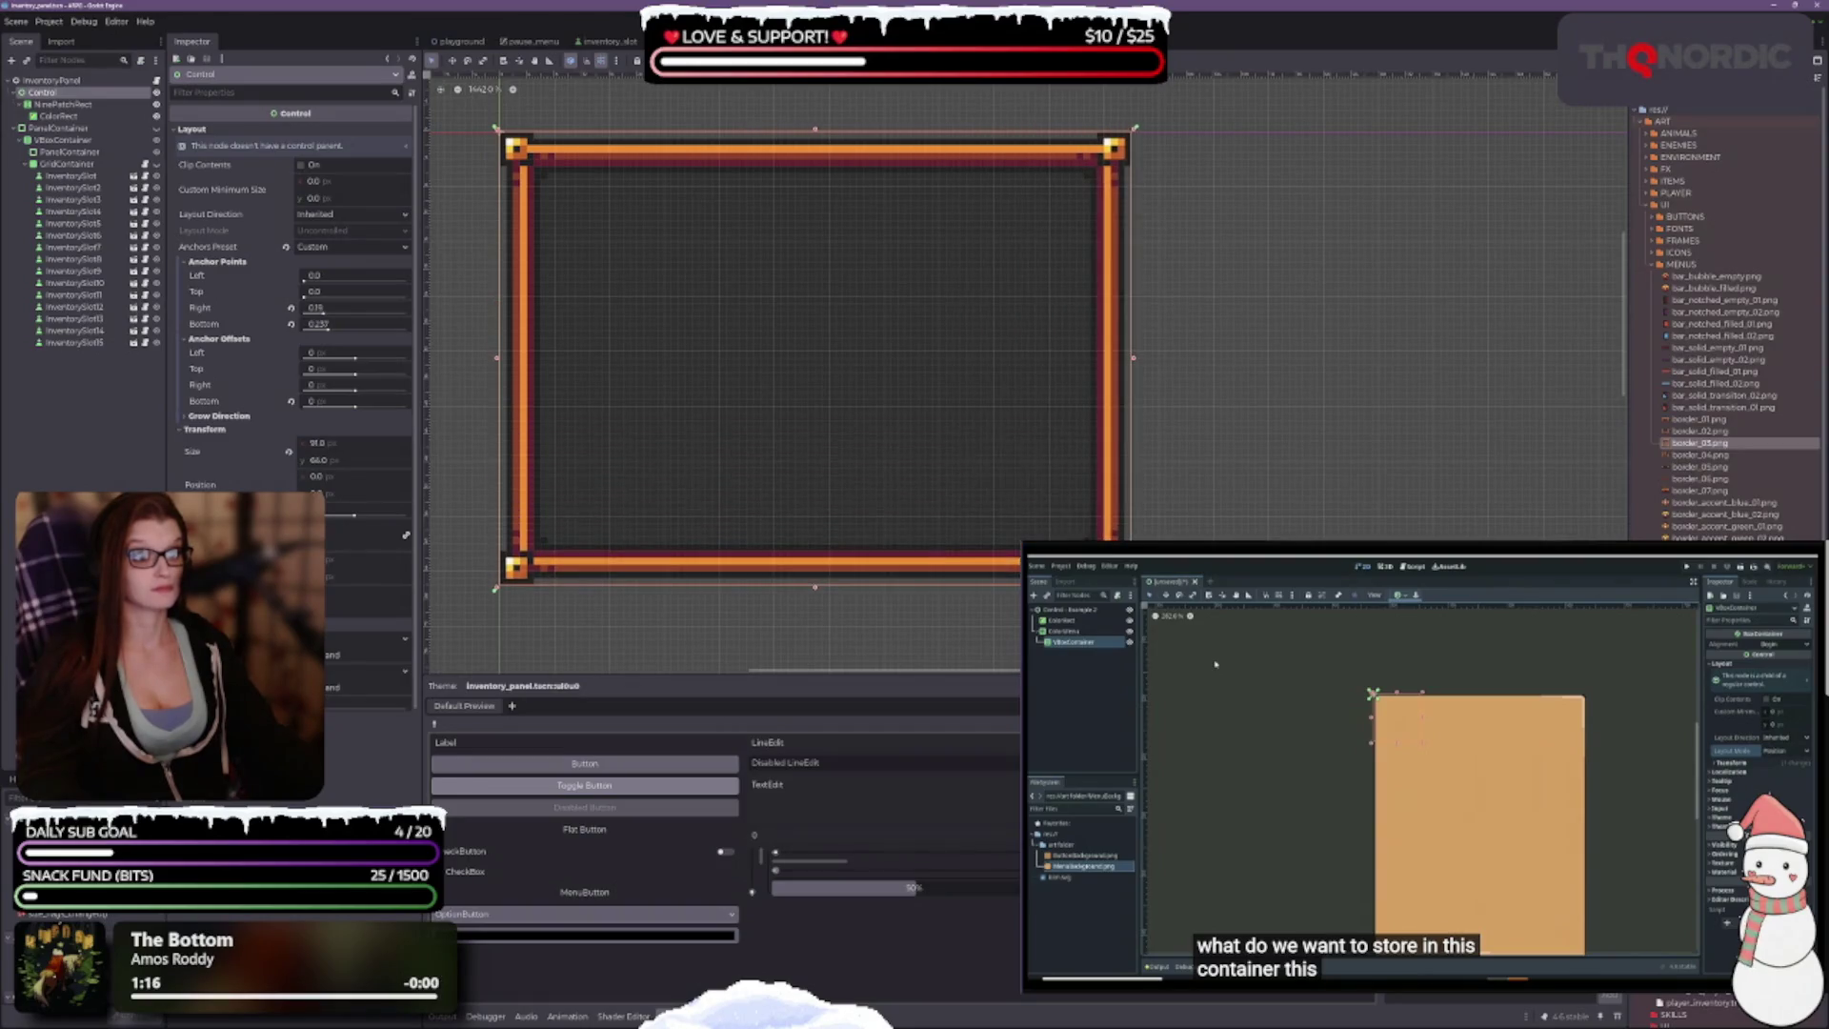
{"action": "key", "text": "ctrl+z"}
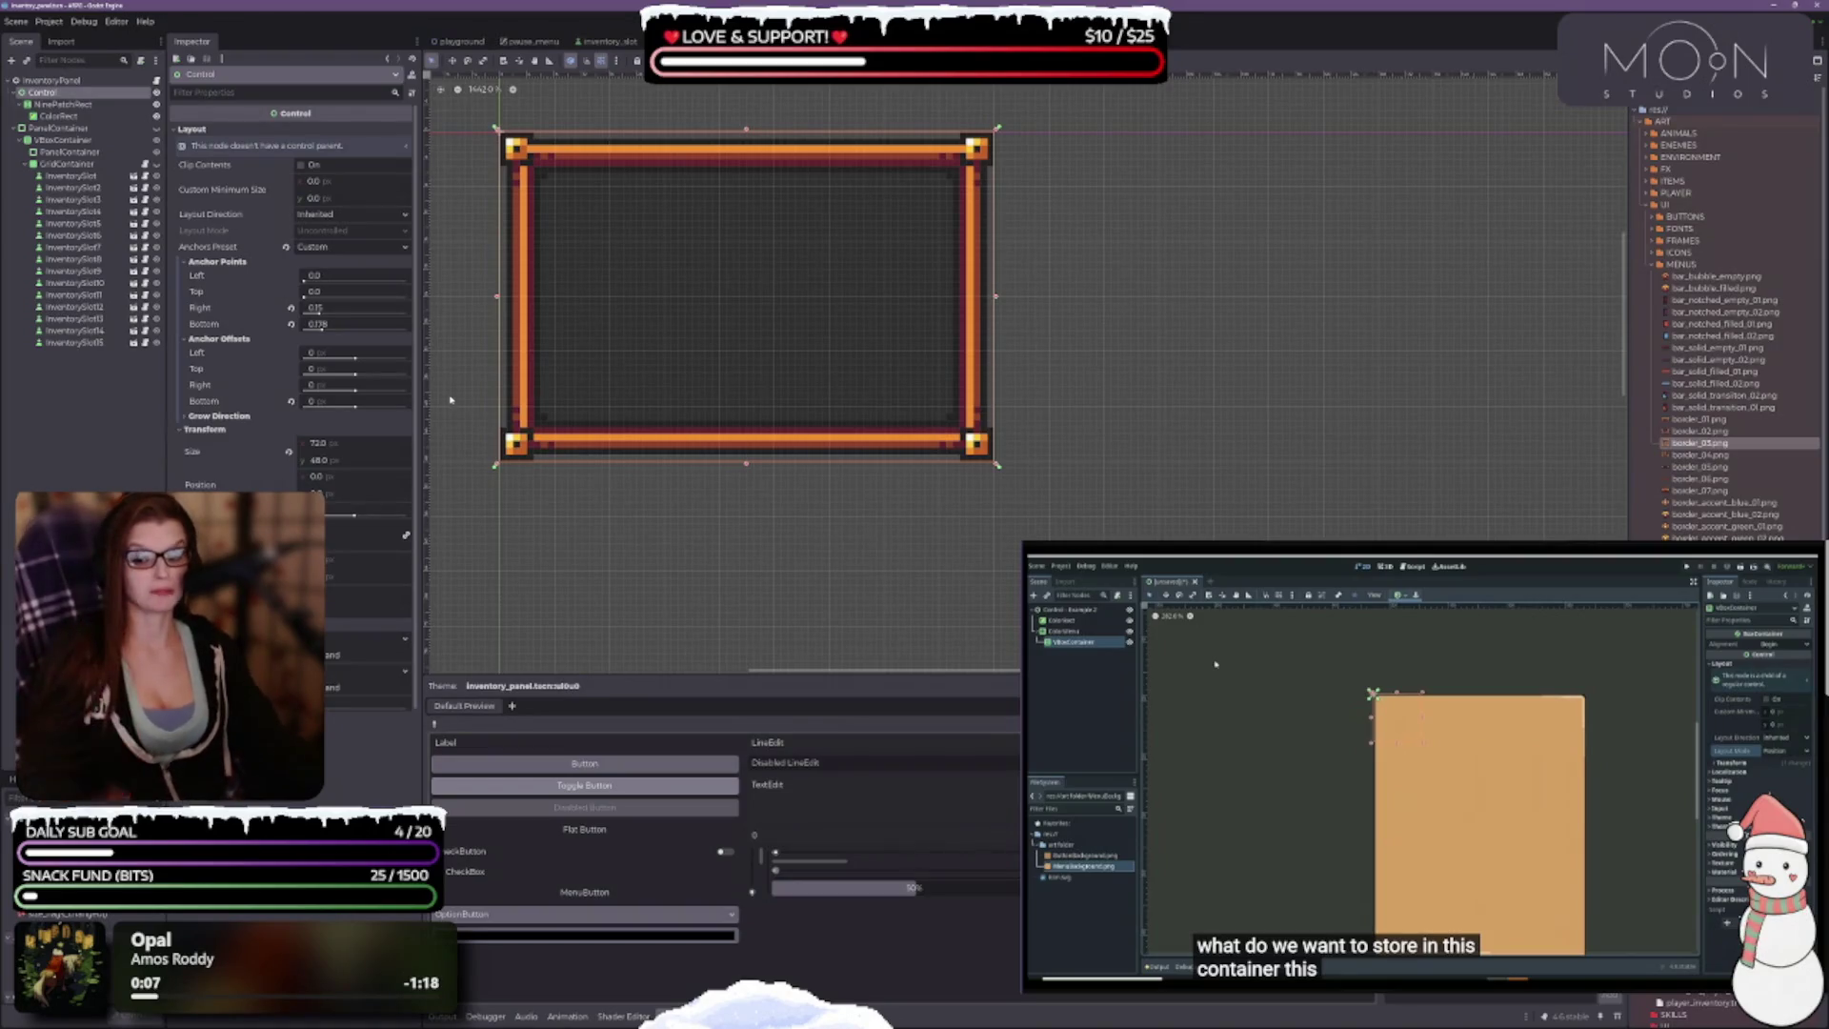
{"action": "scroll", "coordinate": [625, 453], "scroll_direction": "up", "scroll_amount": 3}
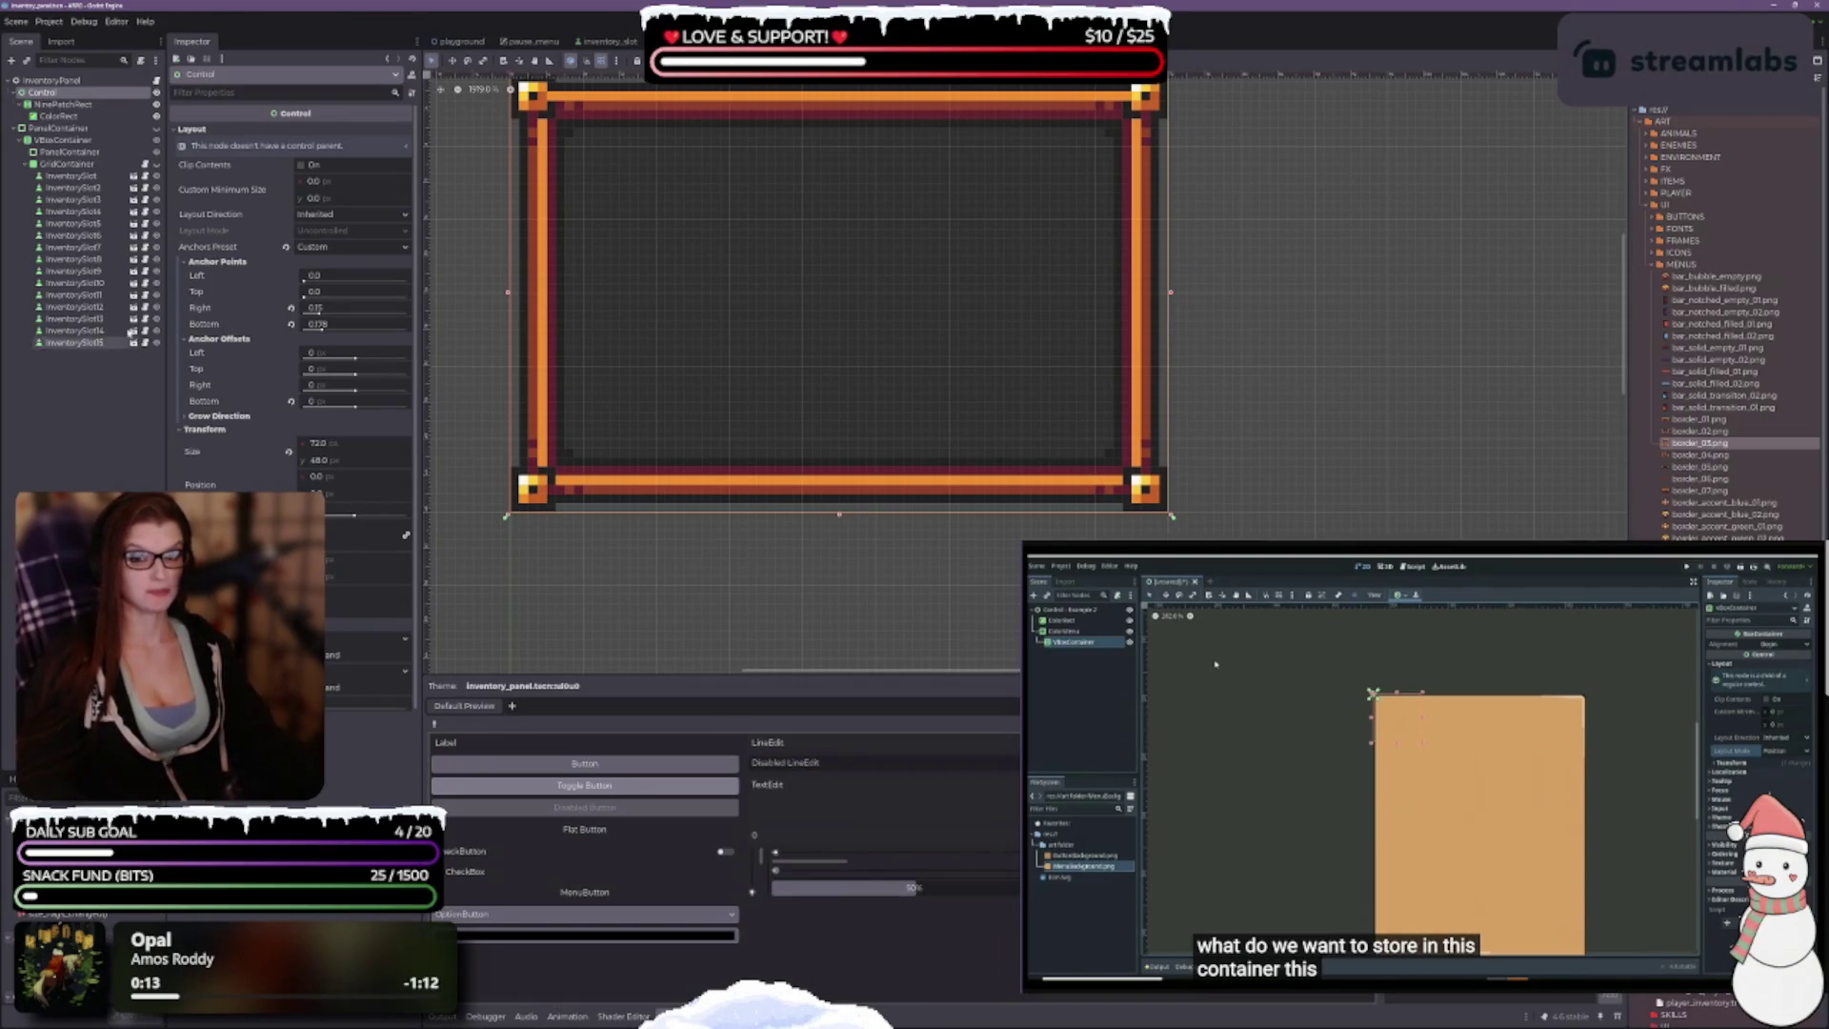
{"action": "left_click", "coordinate": [63, 103]}
{"action": "scroll", "coordinate": [755, 506], "scroll_direction": "up", "scroll_amount": 1}
{"action": "left_click_drag", "start_coordinate": [755, 506], "coordinate": [743, 575]}
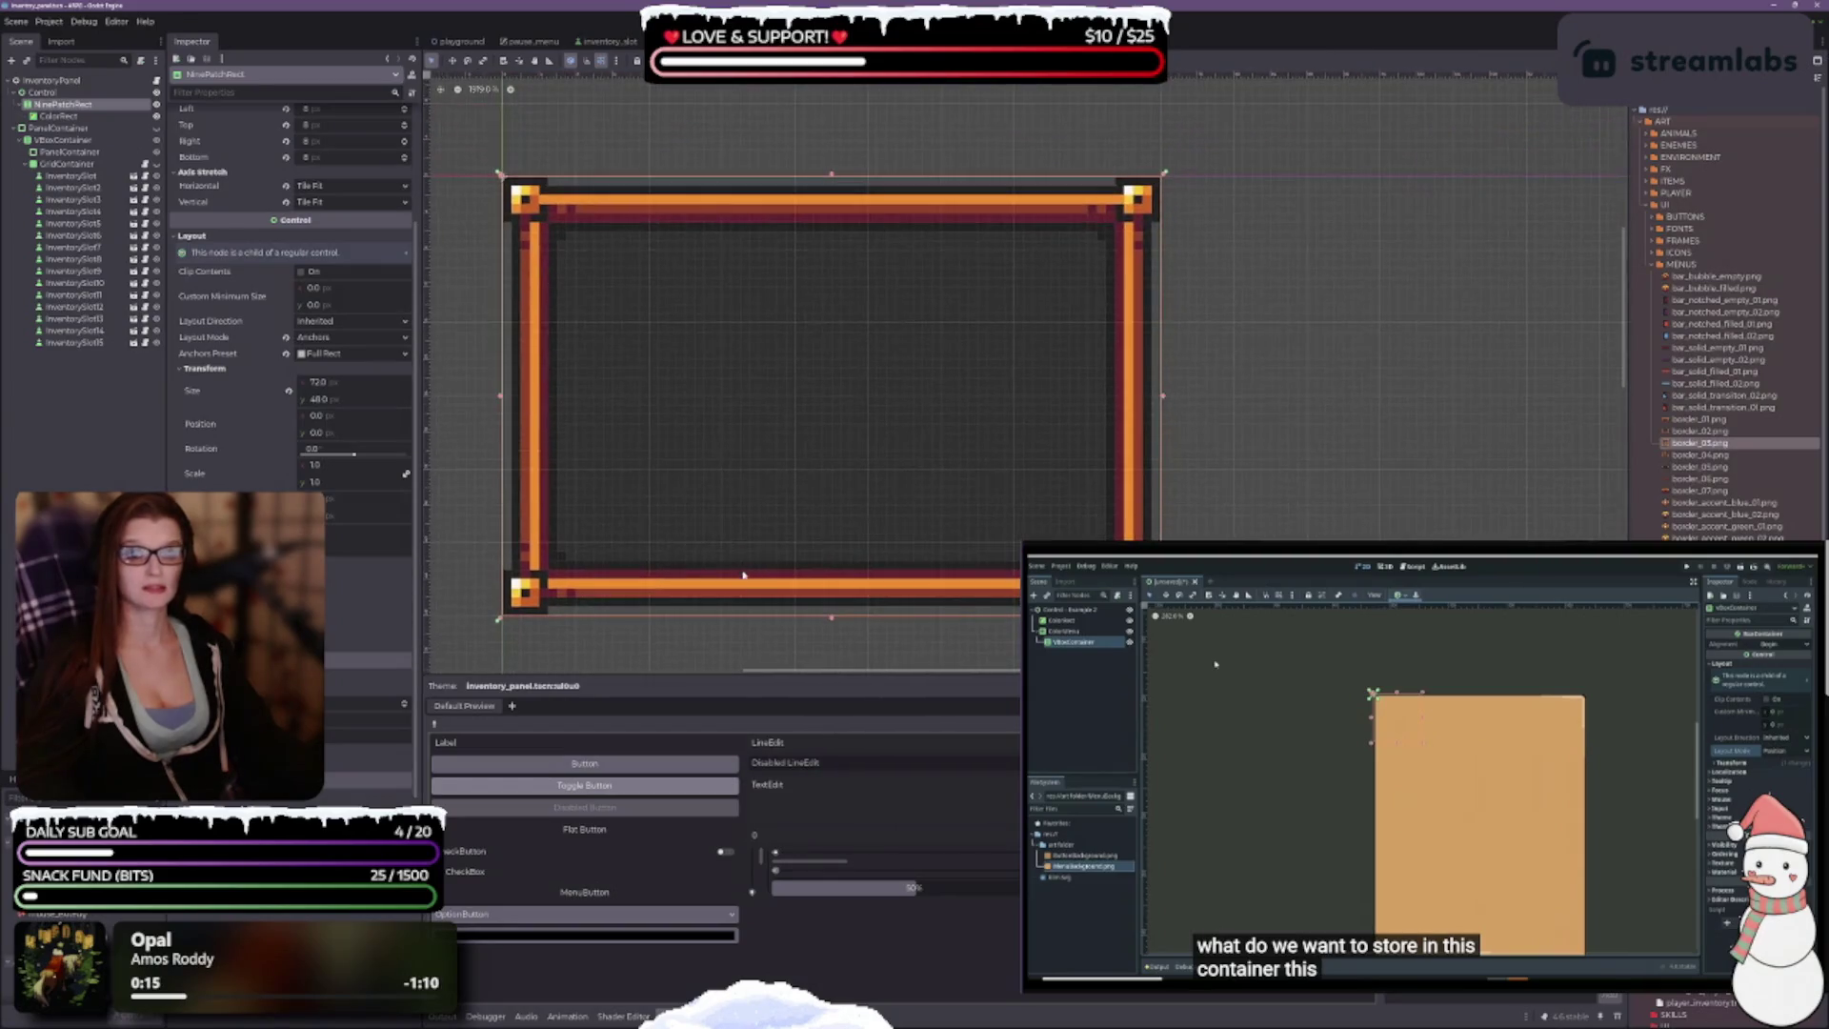
Step: Collapse the bottom Theme preview panel to give the 2D canvas more room
{"action": "scroll", "coordinate": [310, 445], "scroll_direction": "up", "scroll_amount": 3}
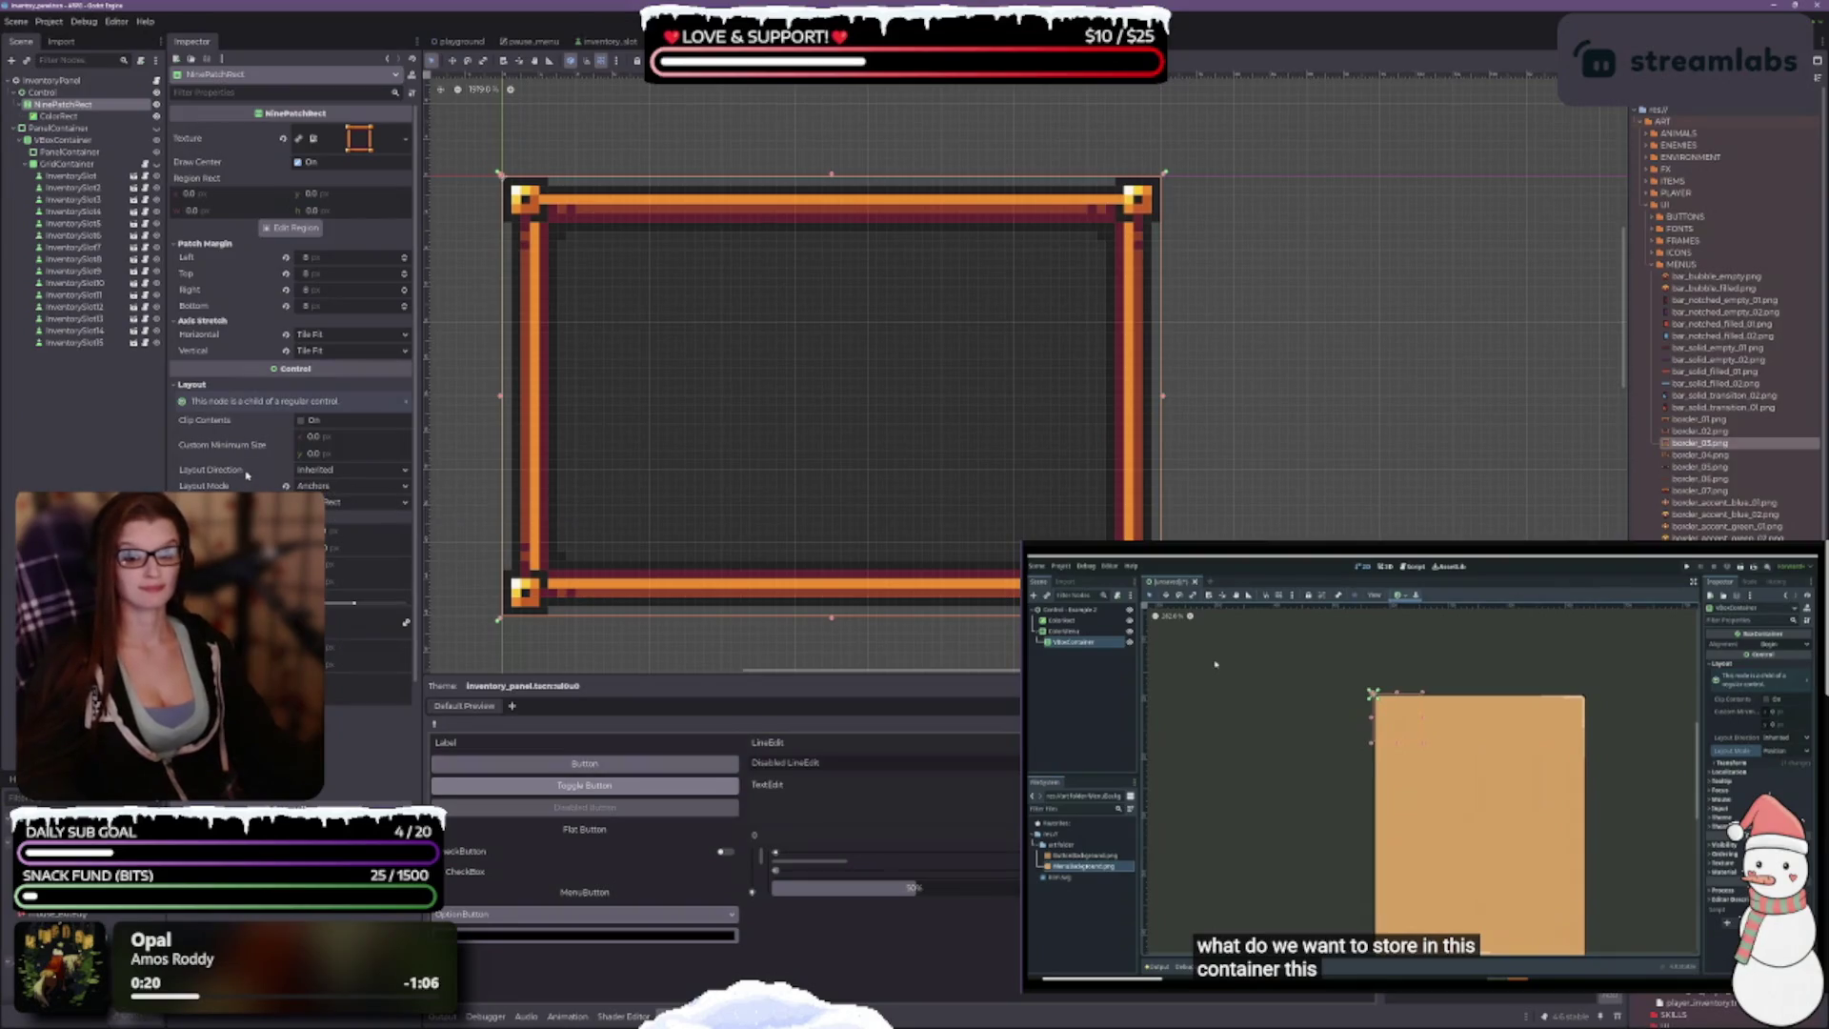
{"action": "scroll", "coordinate": [245, 474], "scroll_direction": "down", "scroll_amount": 4}
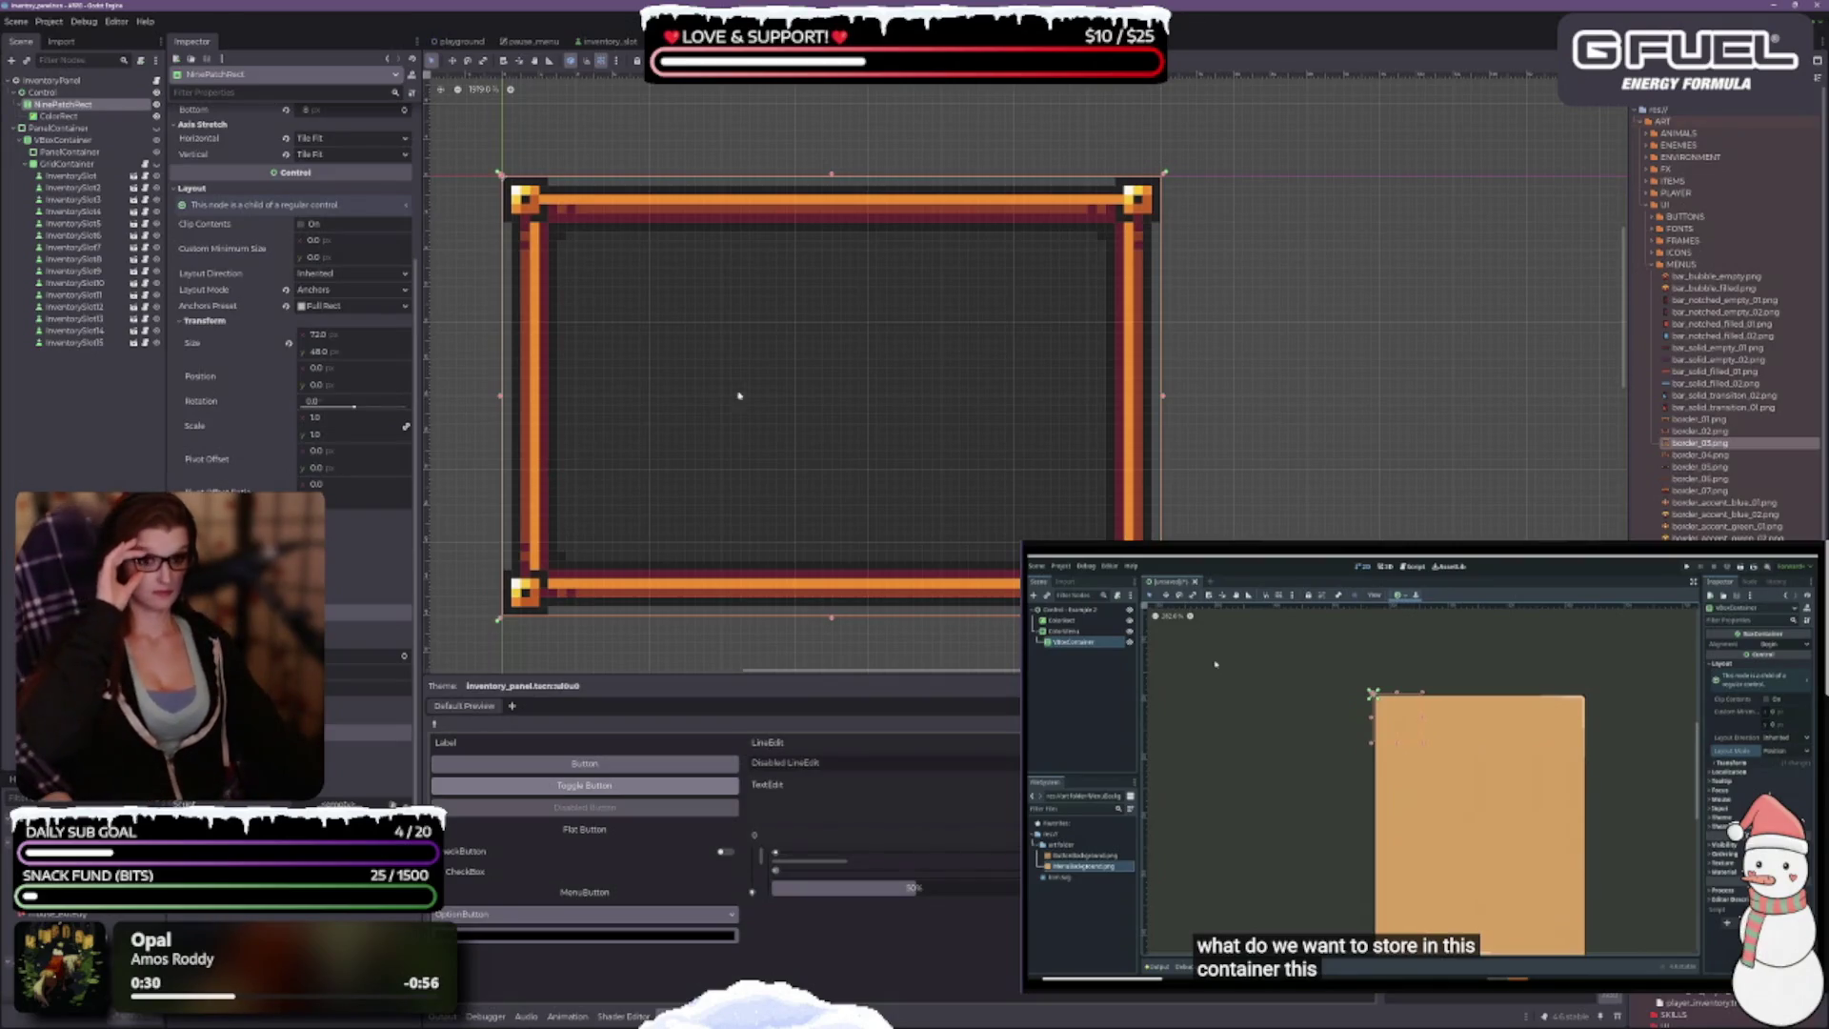
{"action": "left_click", "coordinate": [678, 1015]}
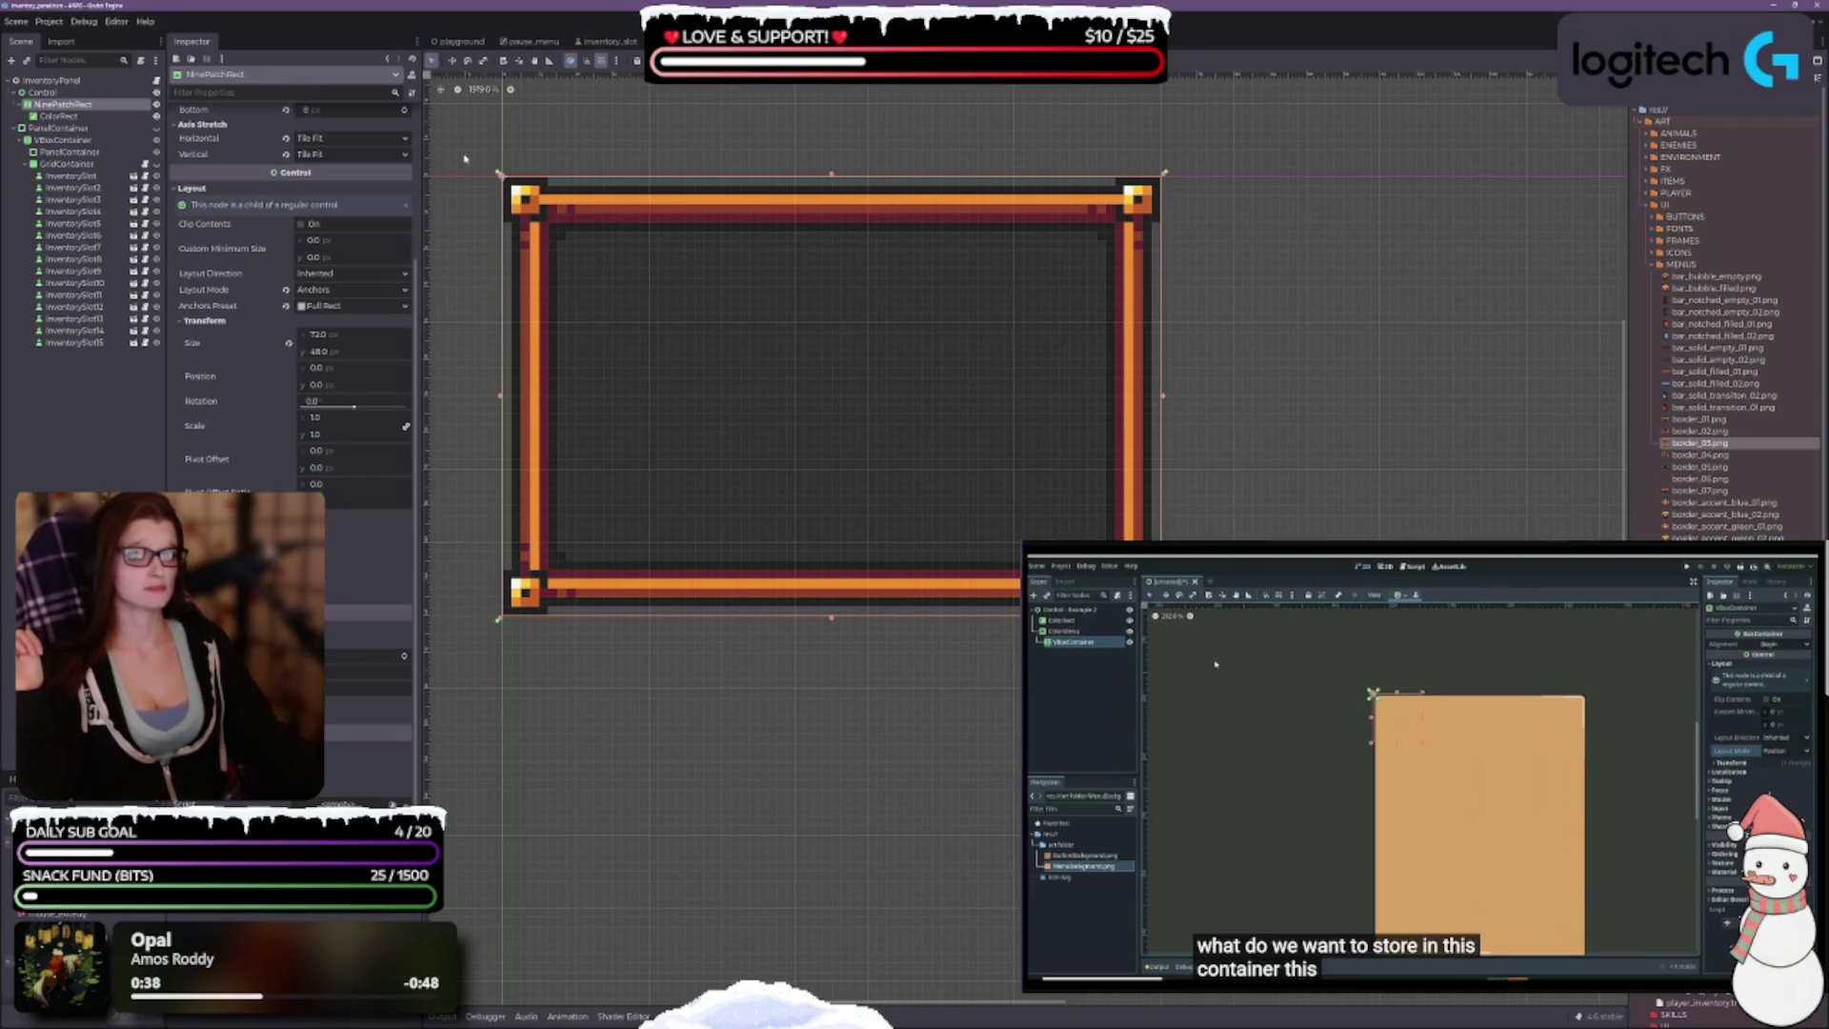
{"action": "scroll", "coordinate": [195, 191], "scroll_direction": "up", "scroll_amount": 5}
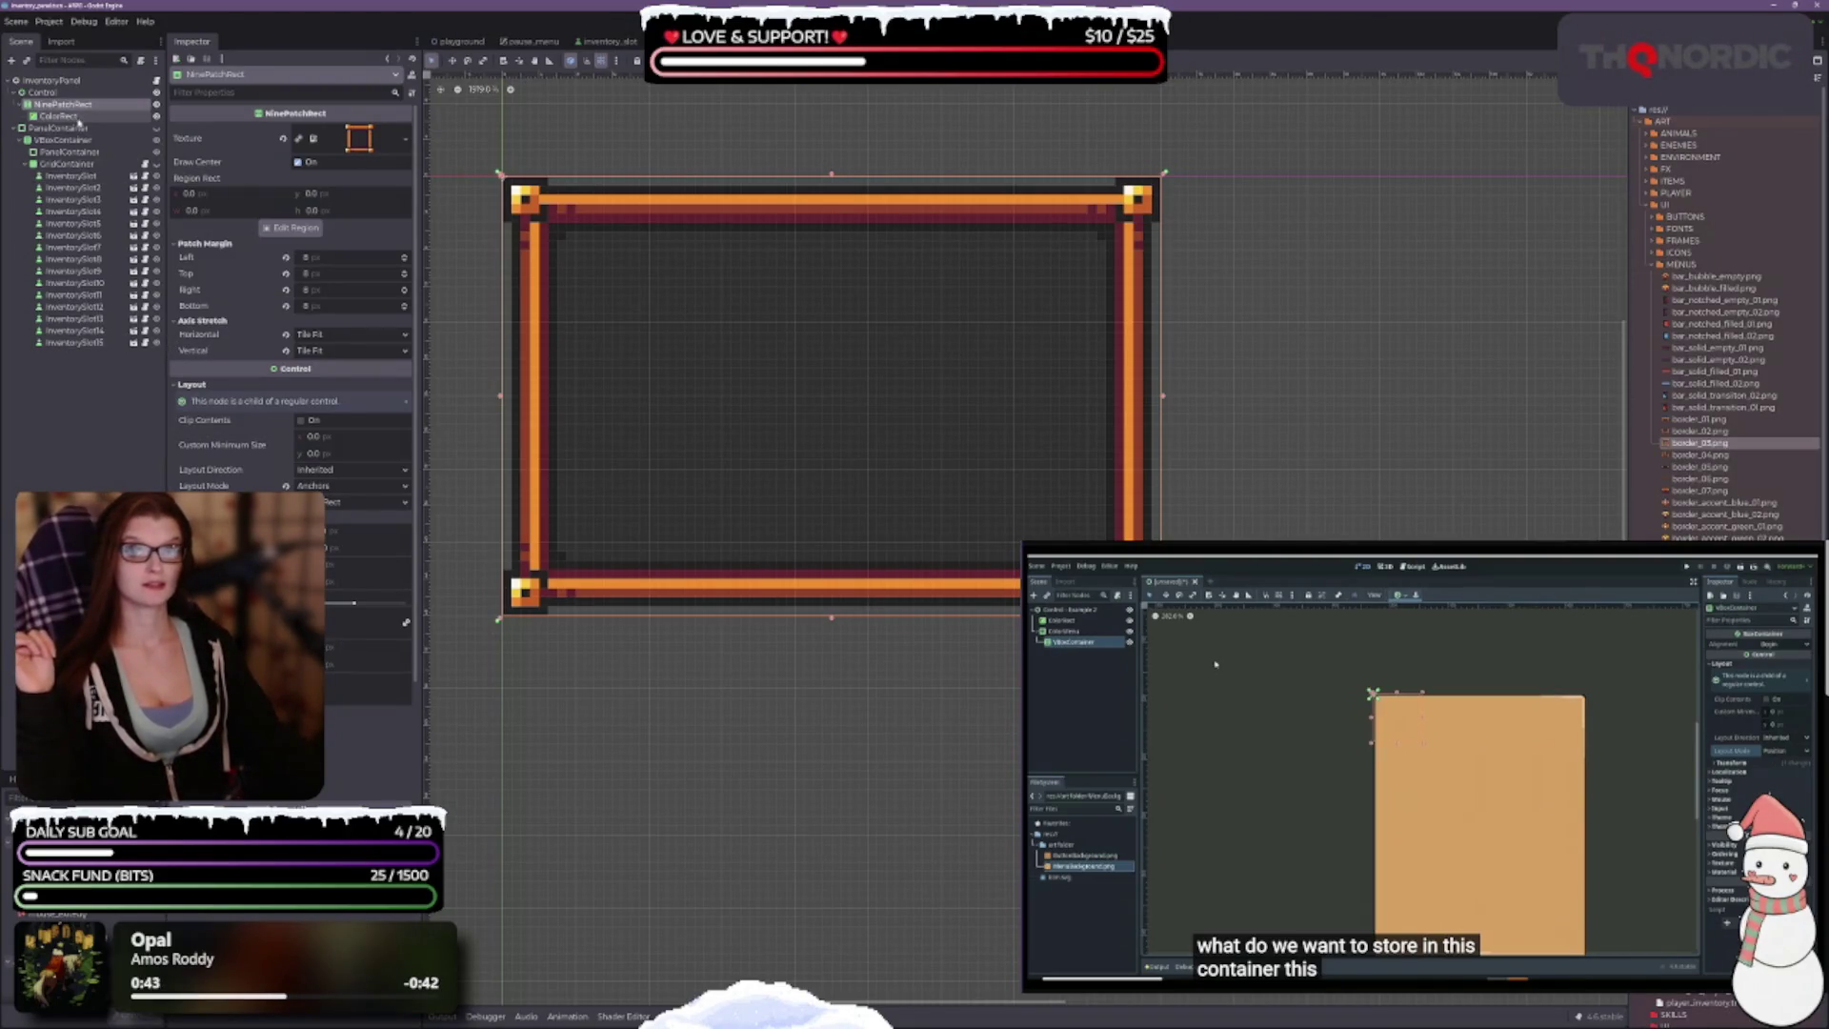
{"action": "left_click", "coordinate": [59, 115]}
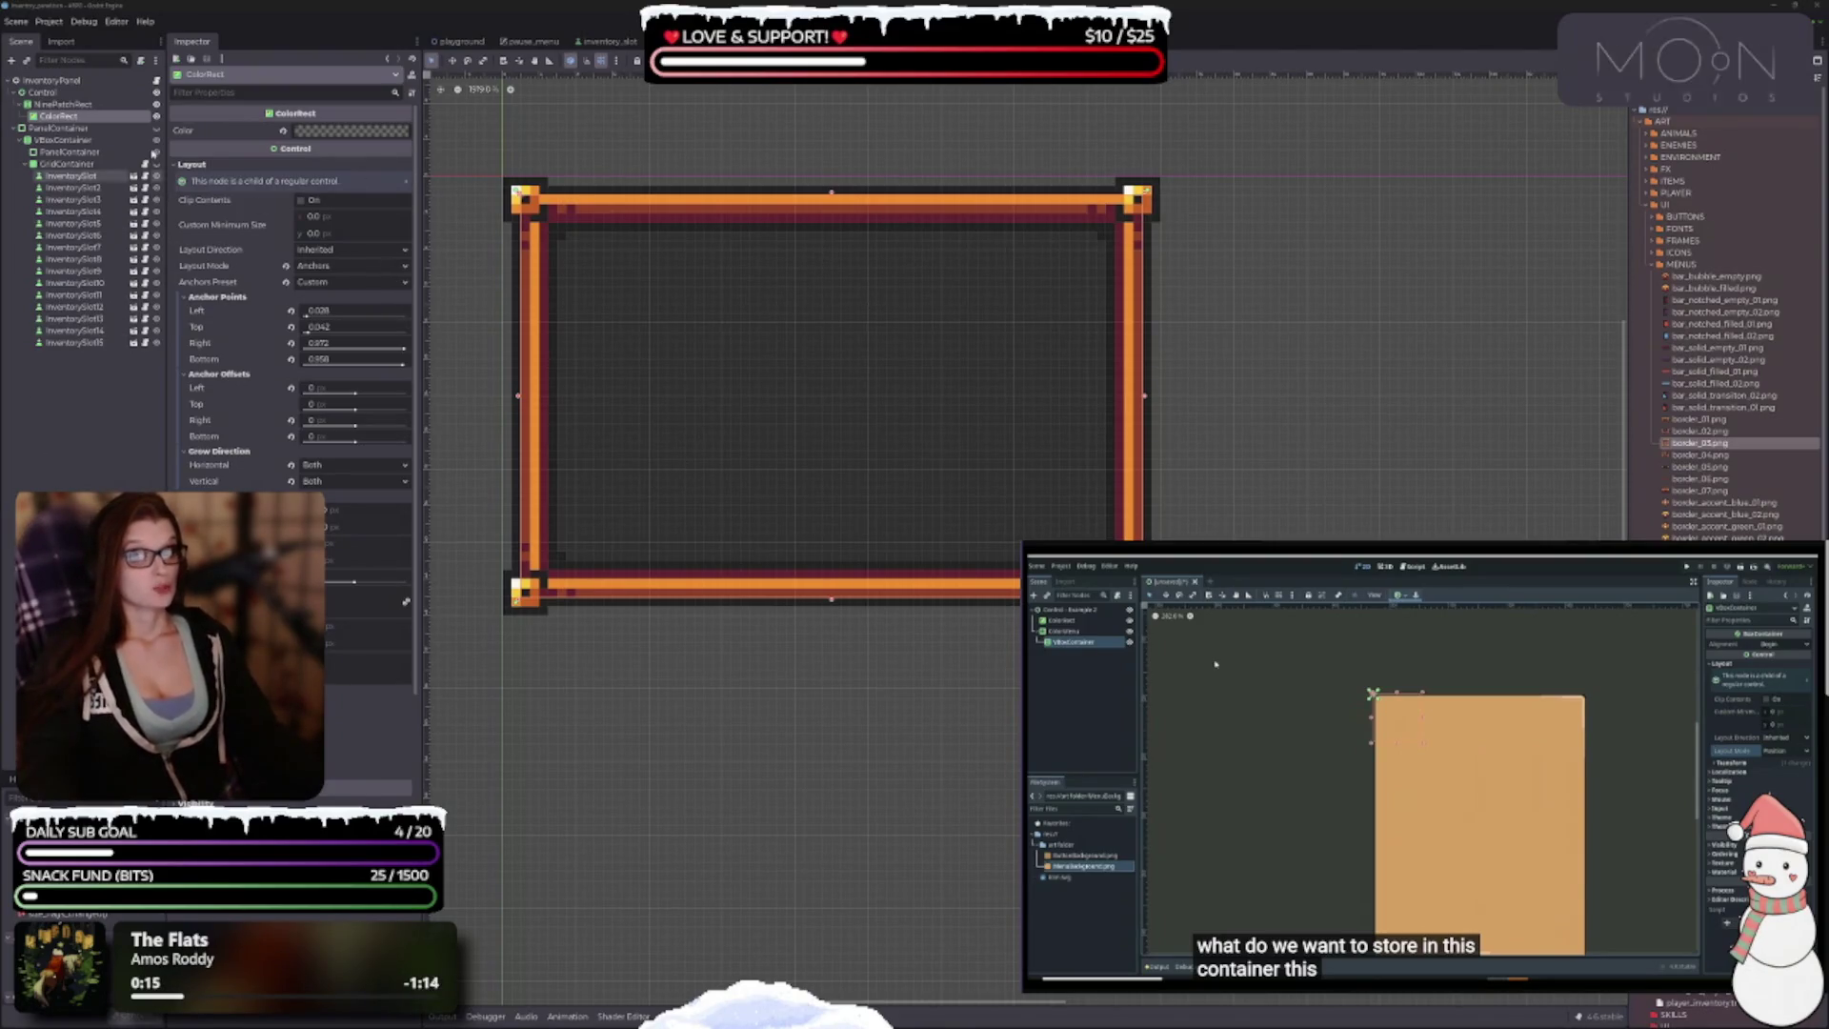
{"action": "left_click", "coordinate": [65, 105]}
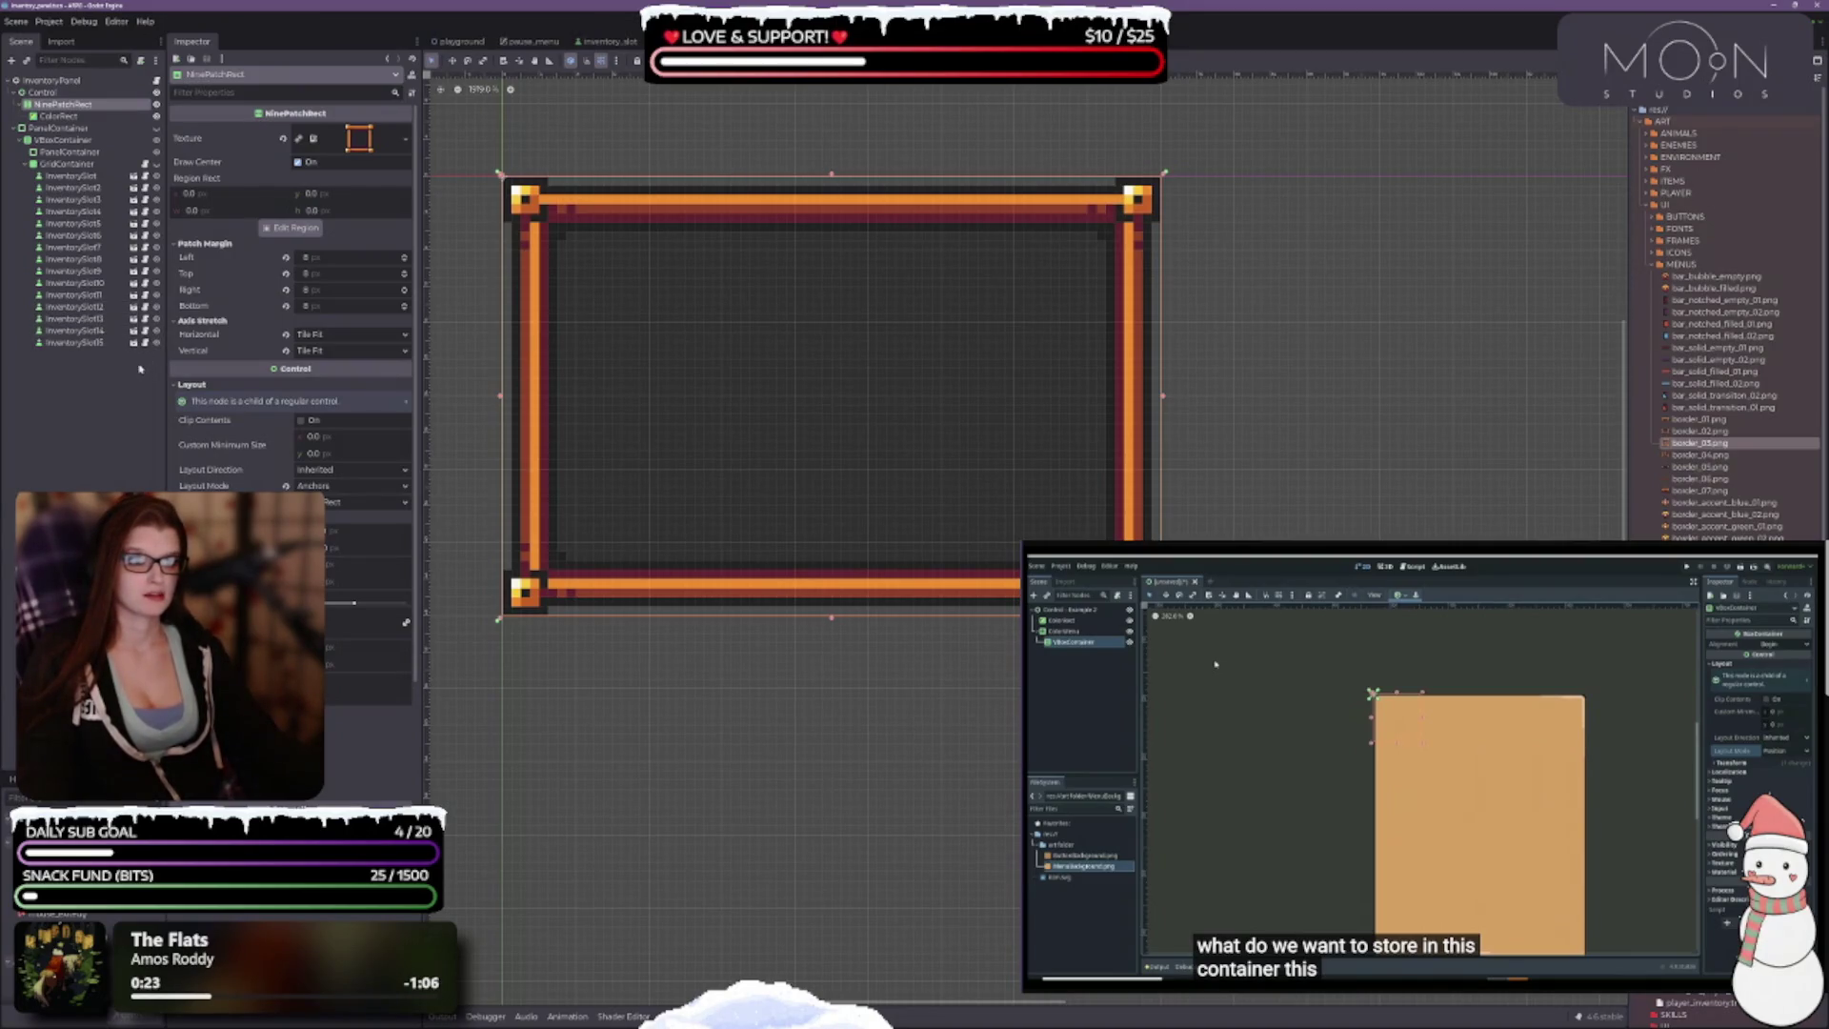
{"action": "left_click", "coordinate": [43, 92]}
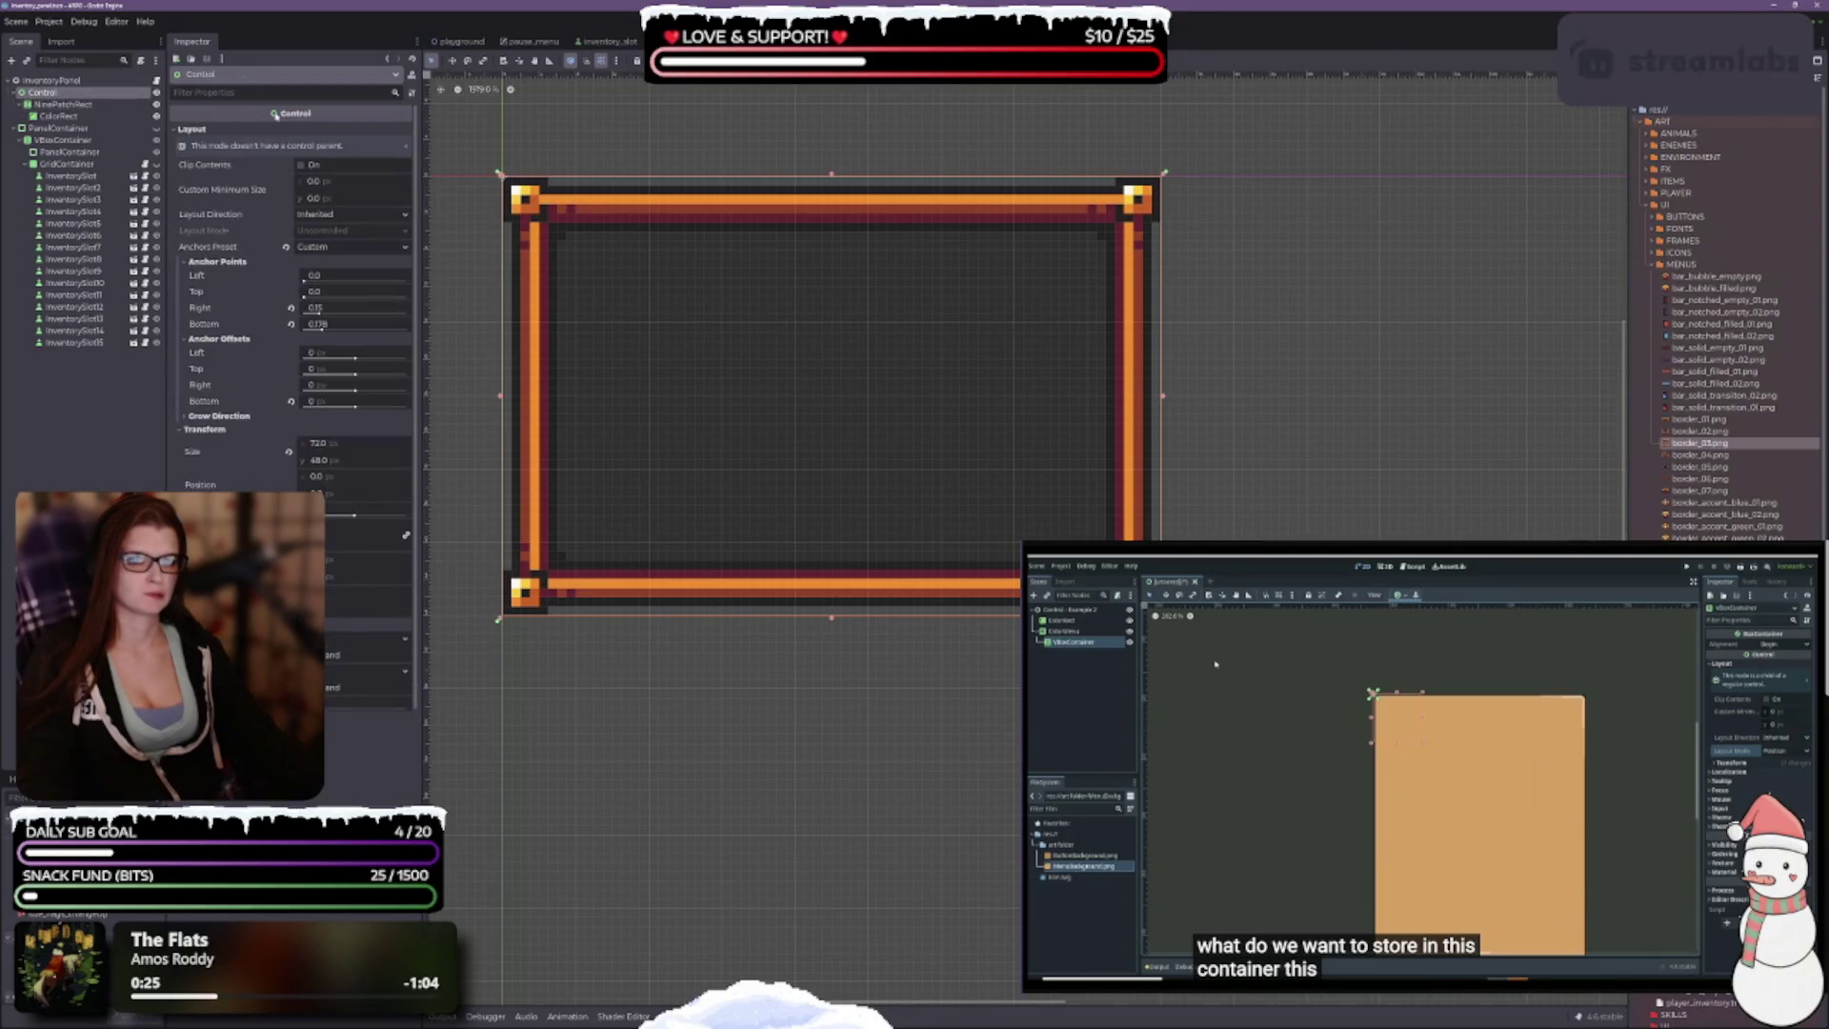
{"action": "mouse_move", "coordinate": [275, 114]}
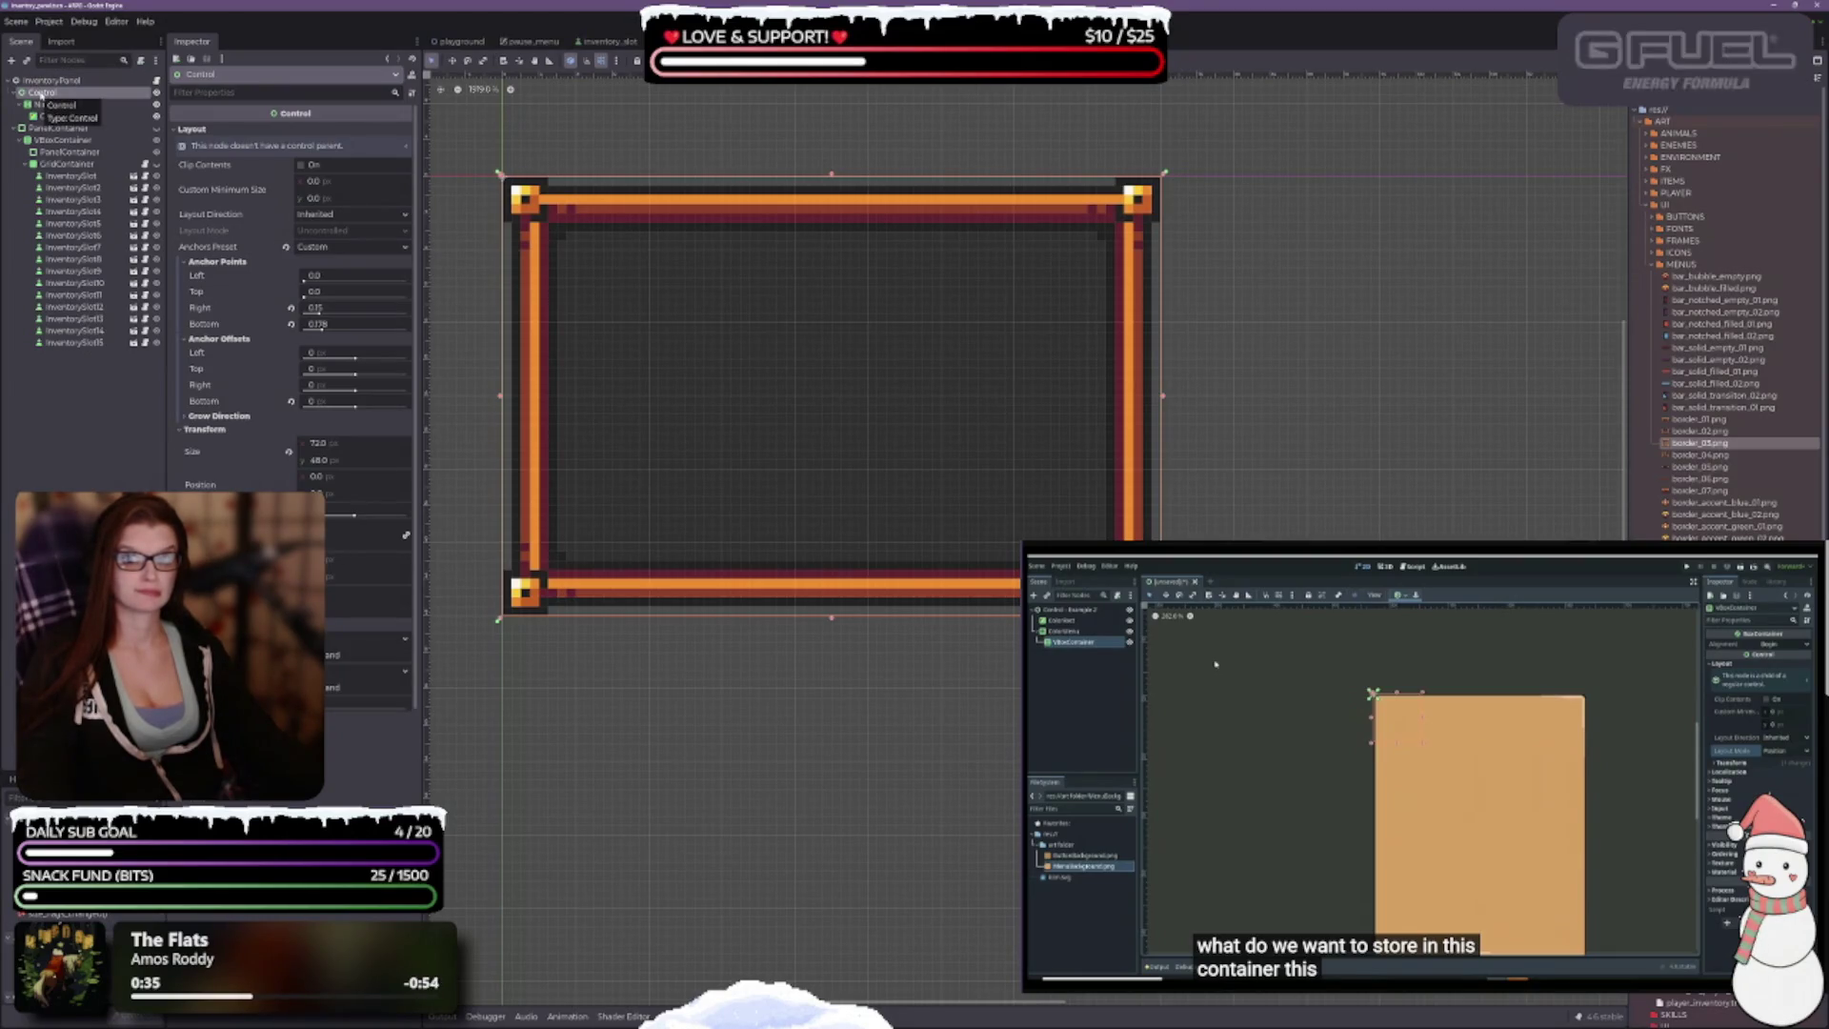
Step: Add a MarginContainer as a child of the Control node, found by searching 'margin'
{"action": "right_click", "coordinate": [42, 92]}
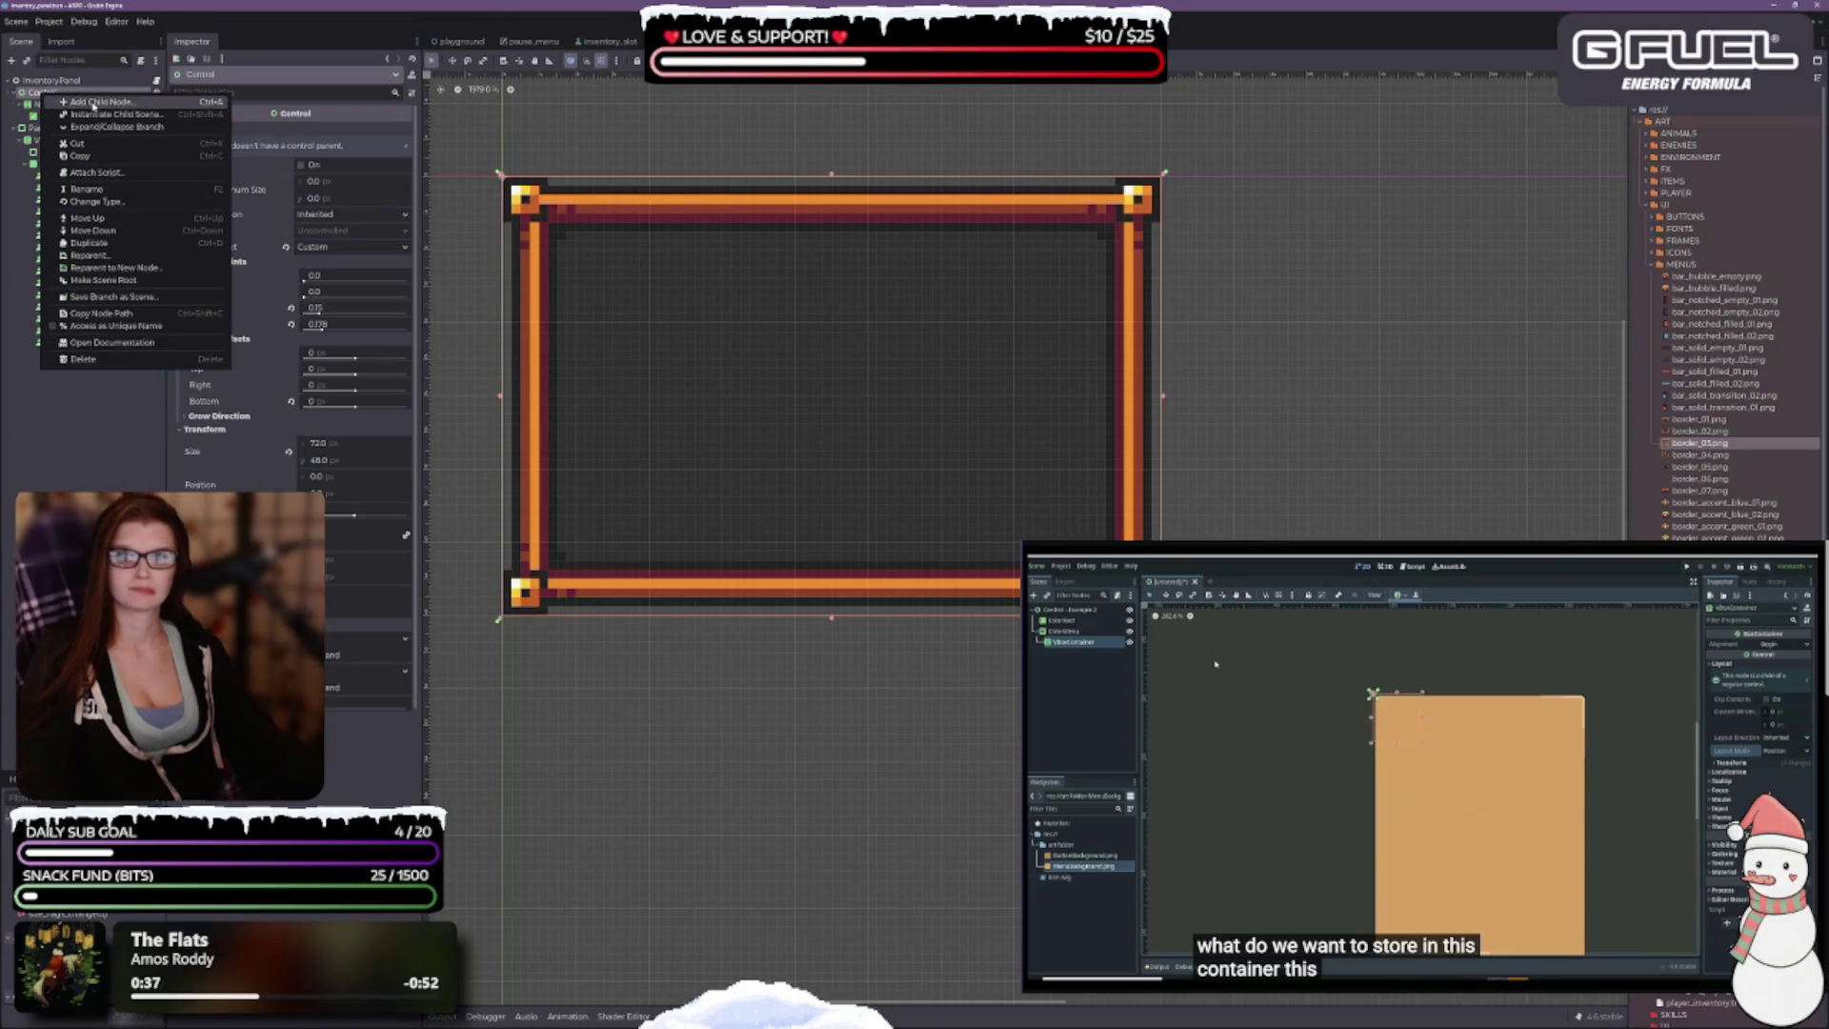
{"action": "left_click", "coordinate": [72, 102]}
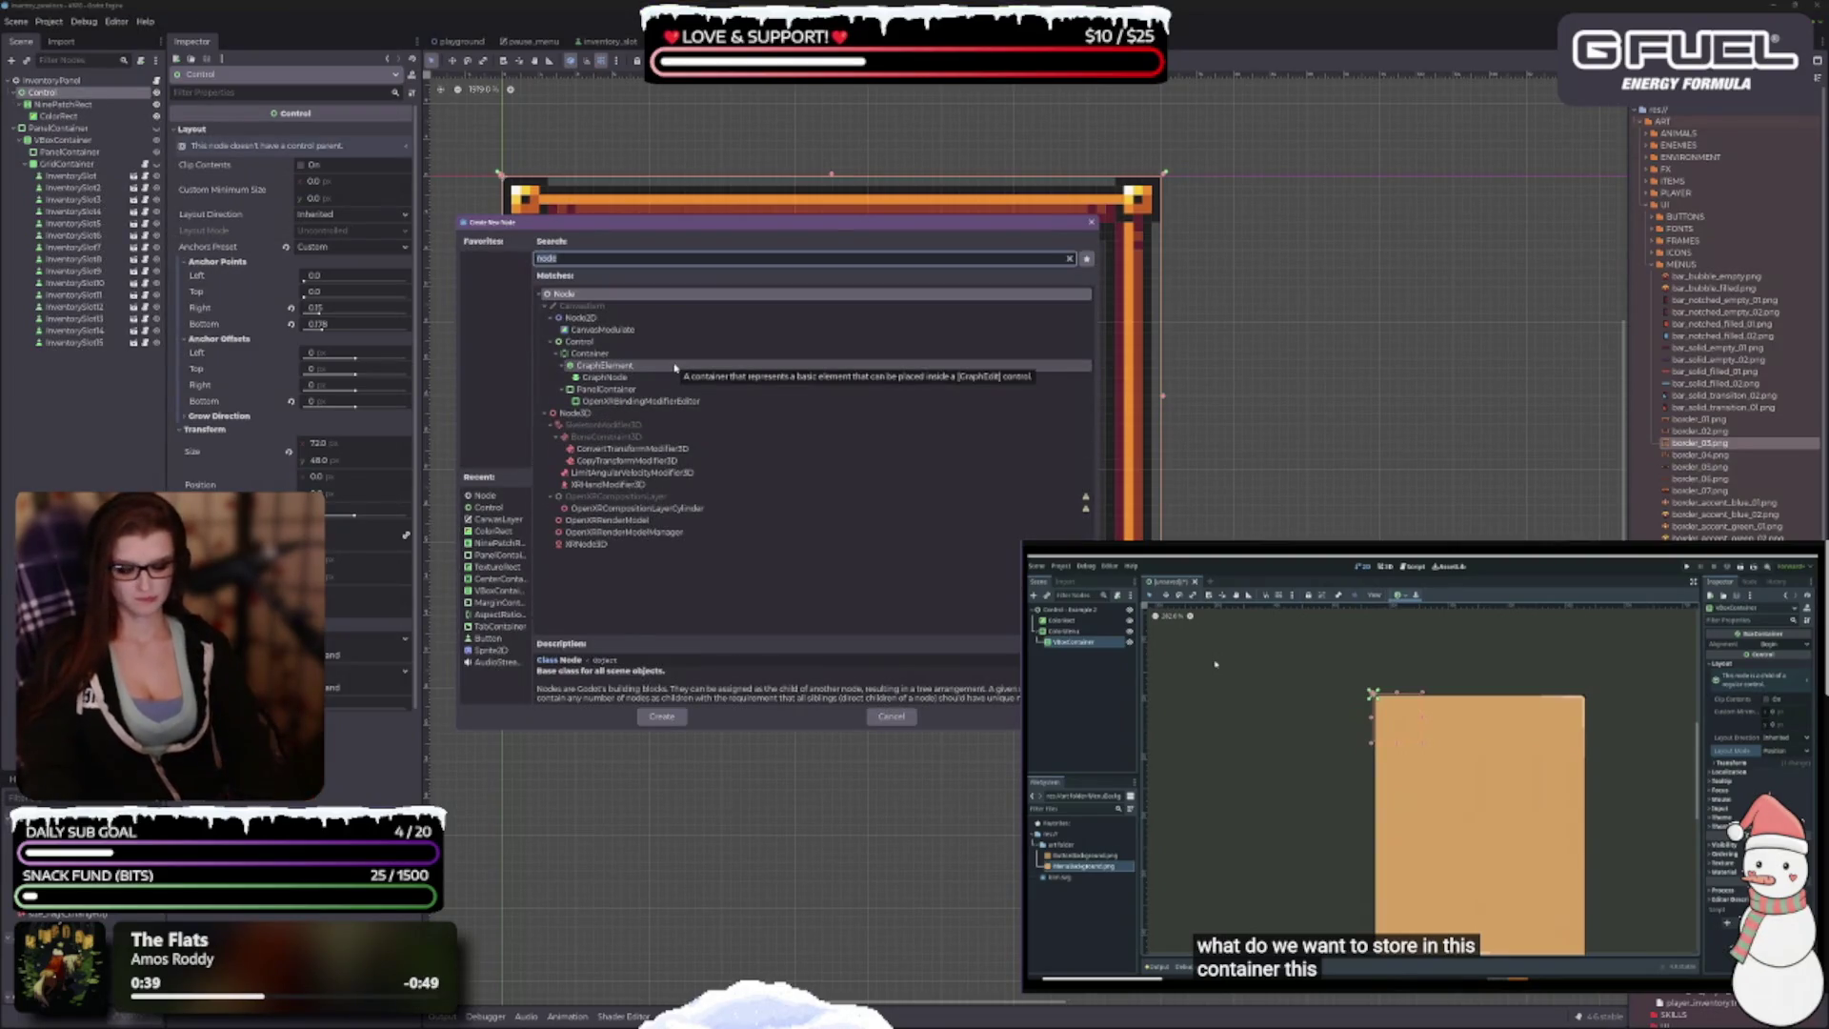
{"action": "type", "text": "margin"}
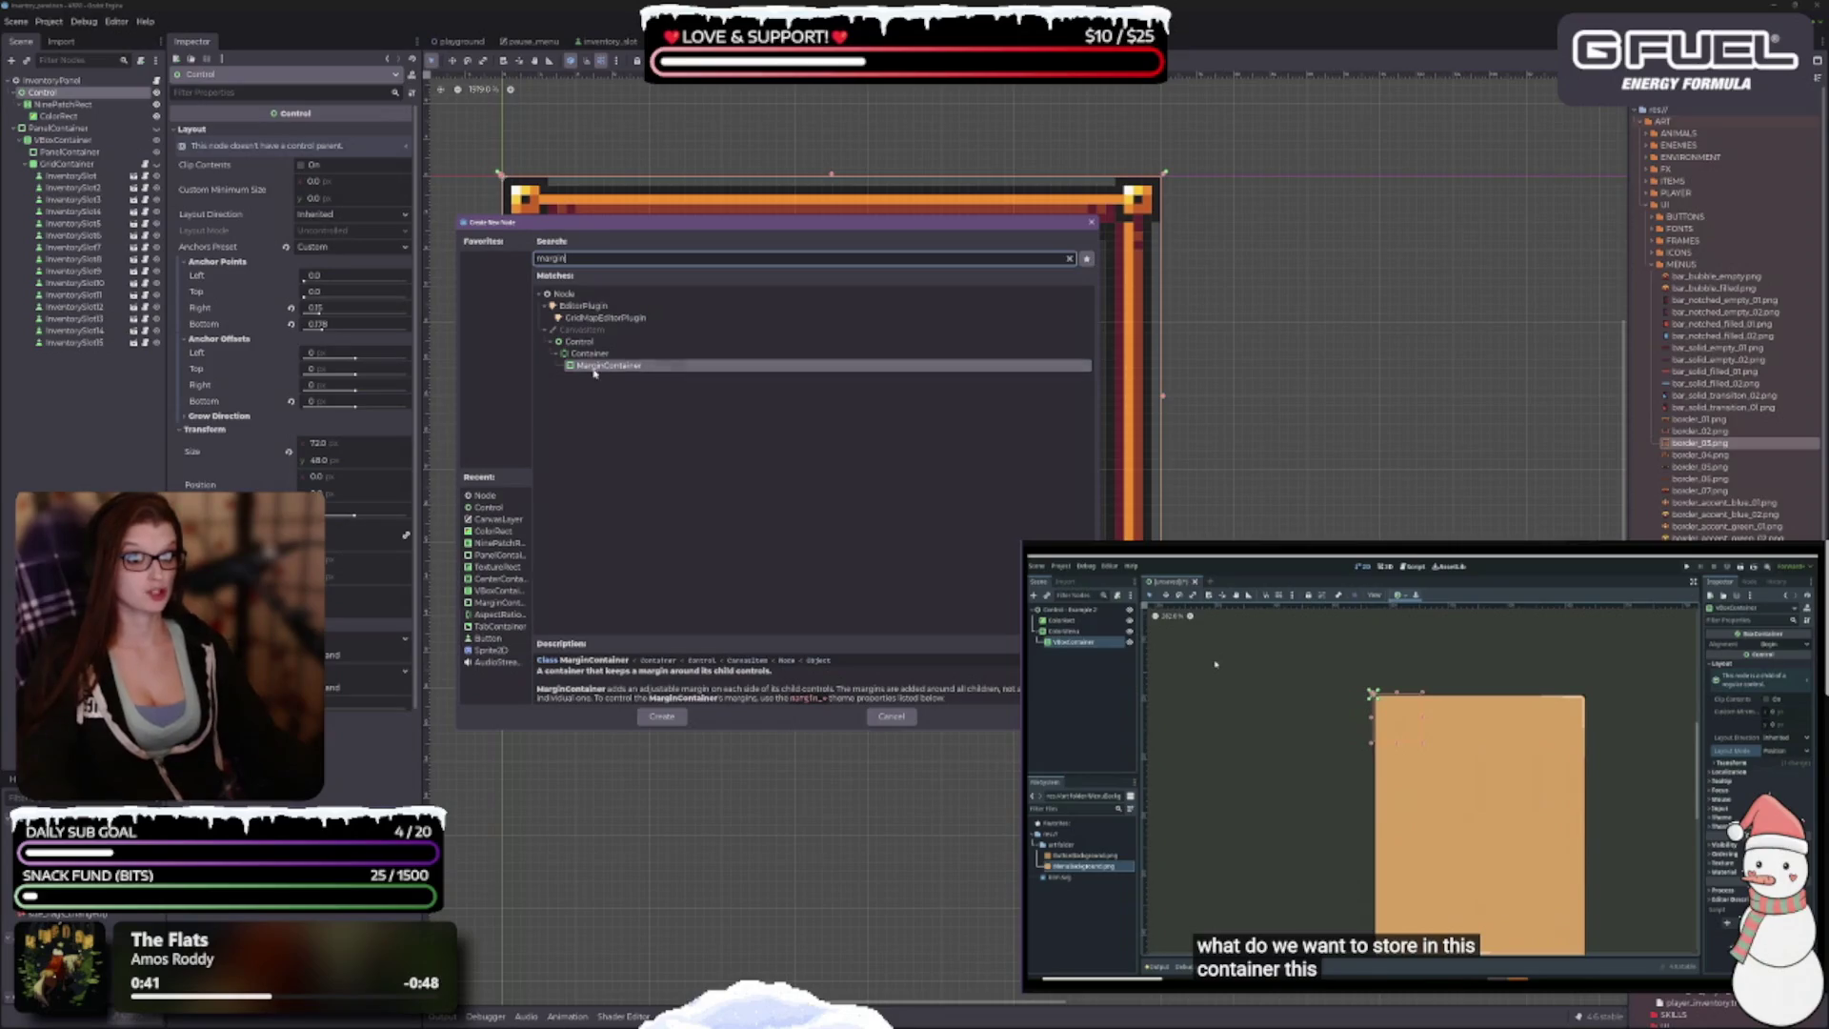
{"action": "left_click", "coordinate": [594, 368]}
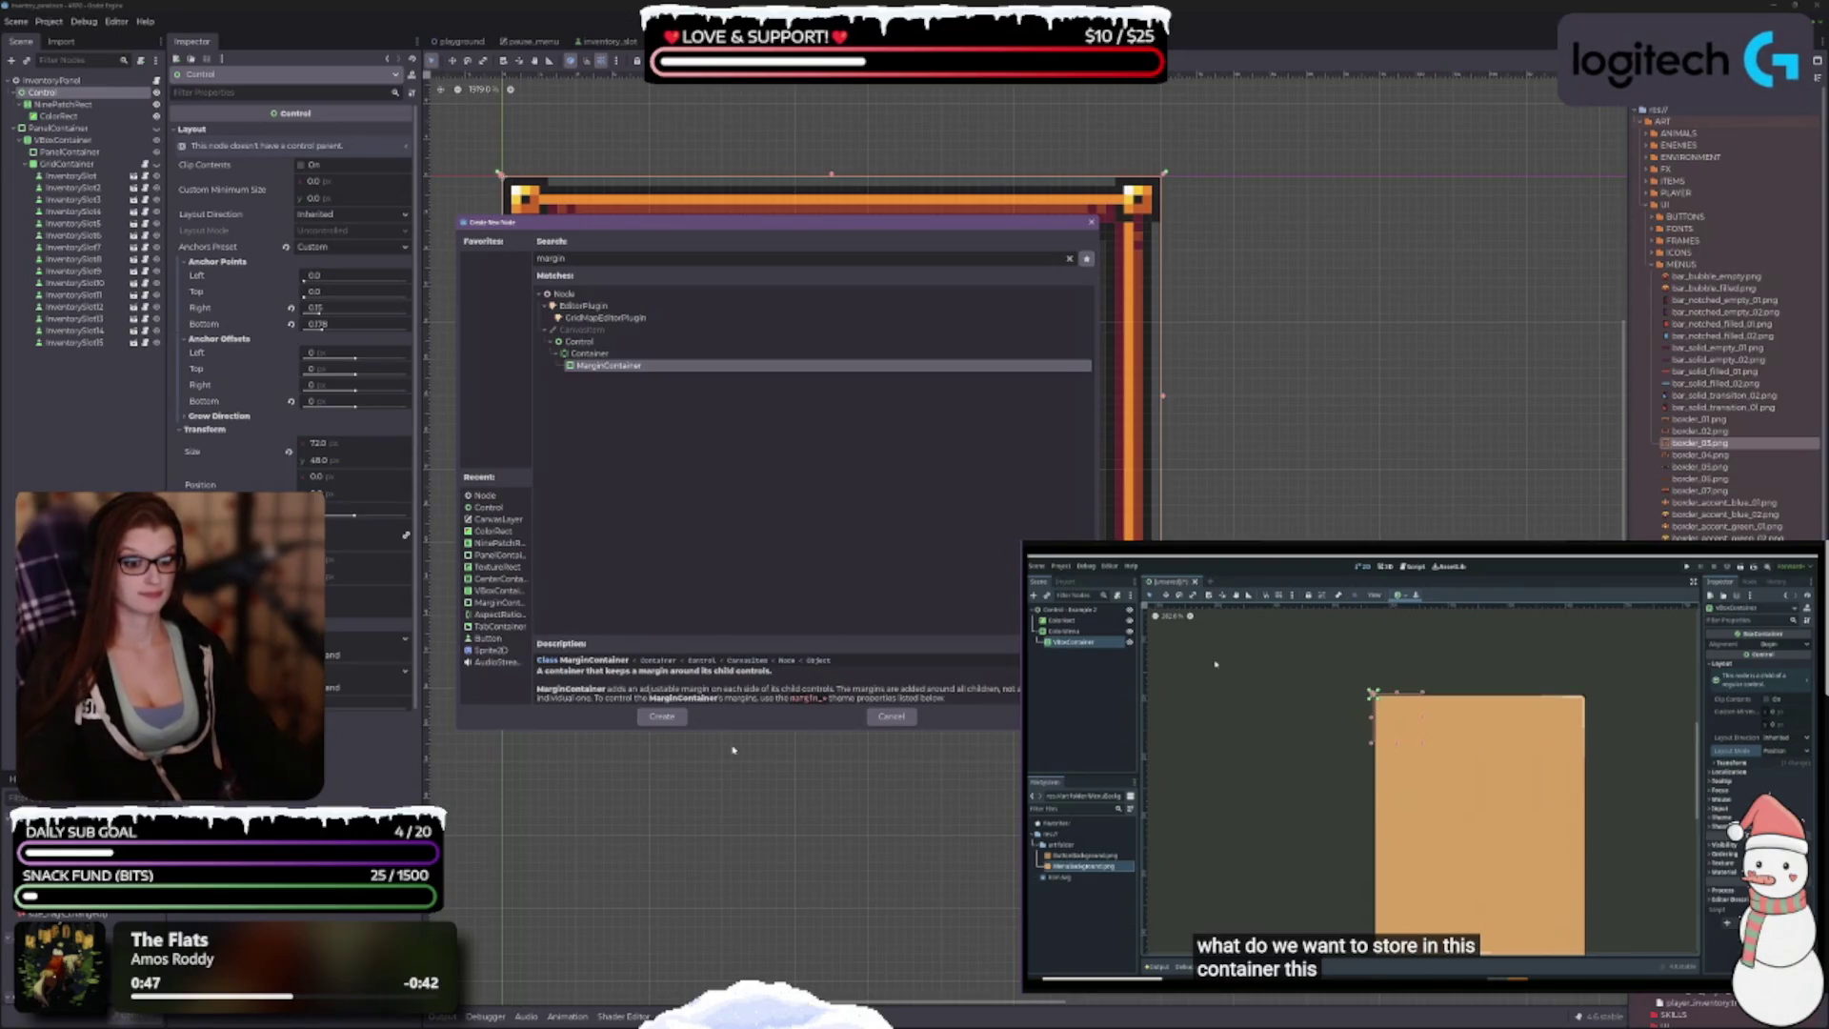
{"action": "left_click", "coordinate": [662, 716]}
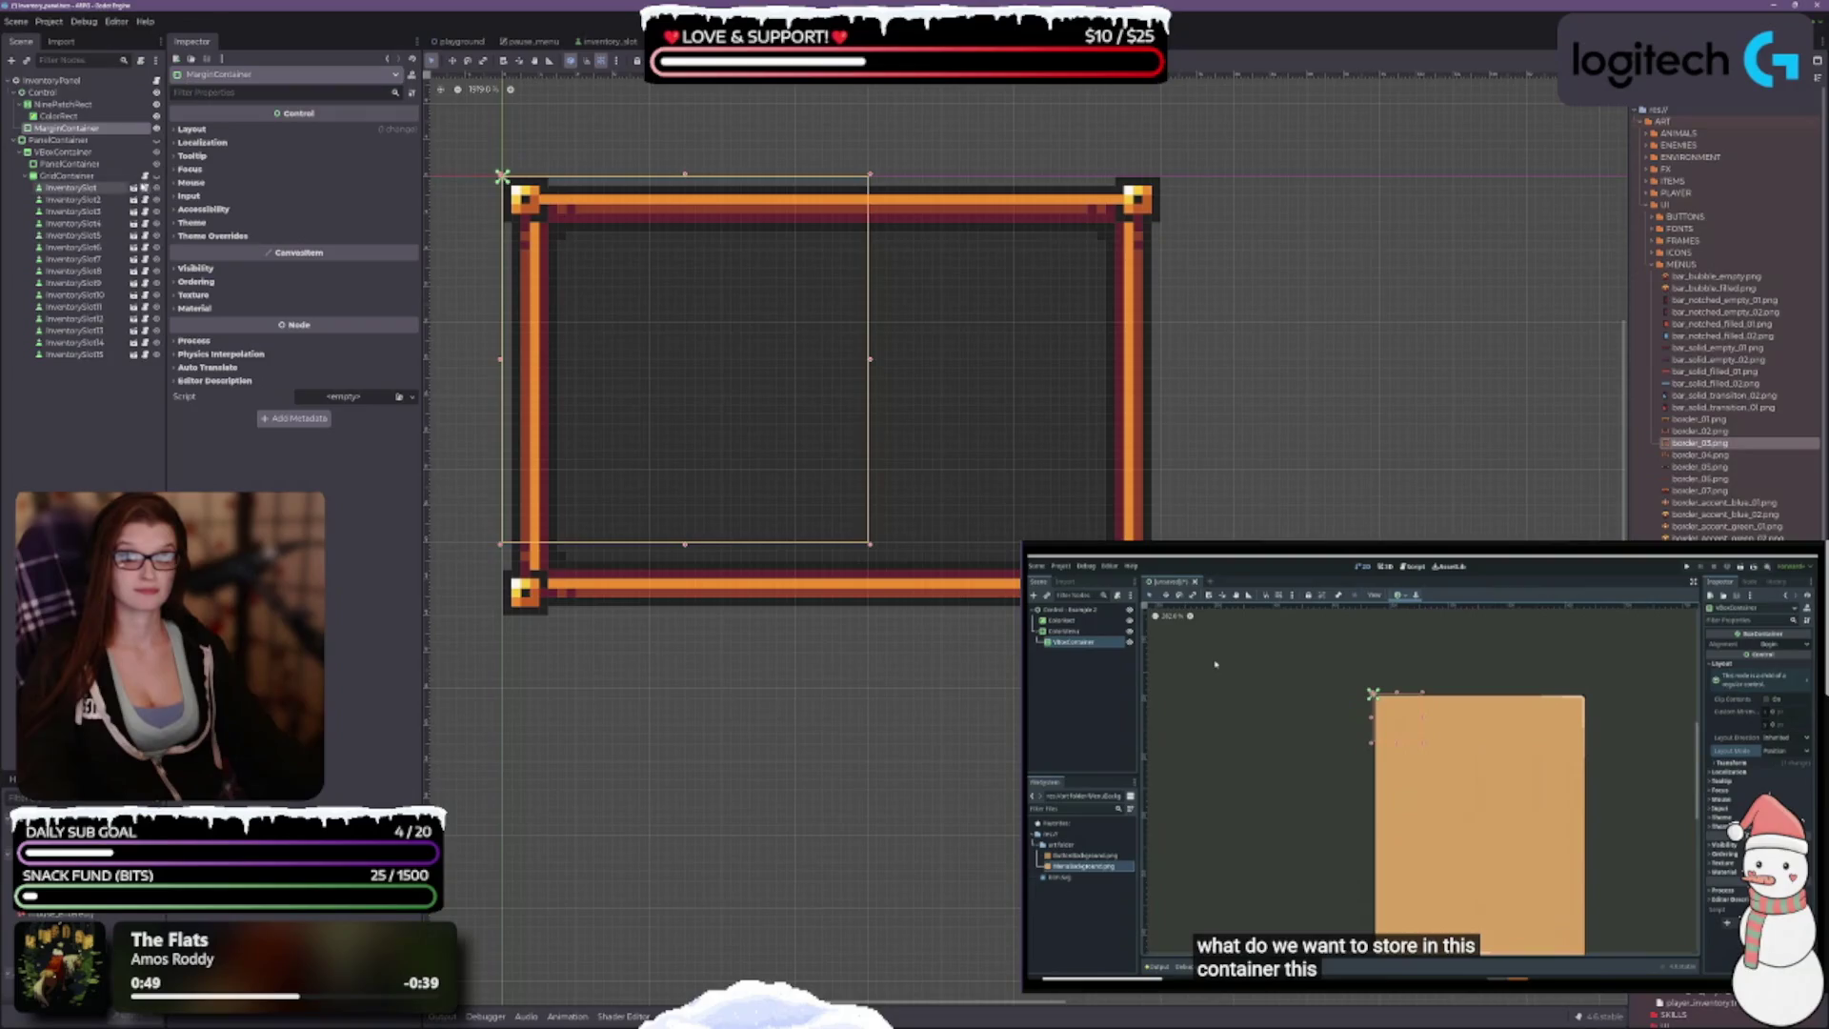
Step: Nest the MarginContainer under Control and move the NinePatchRect frame into it
{"action": "left_click_drag", "start_coordinate": [65, 127], "coordinate": [65, 94]}
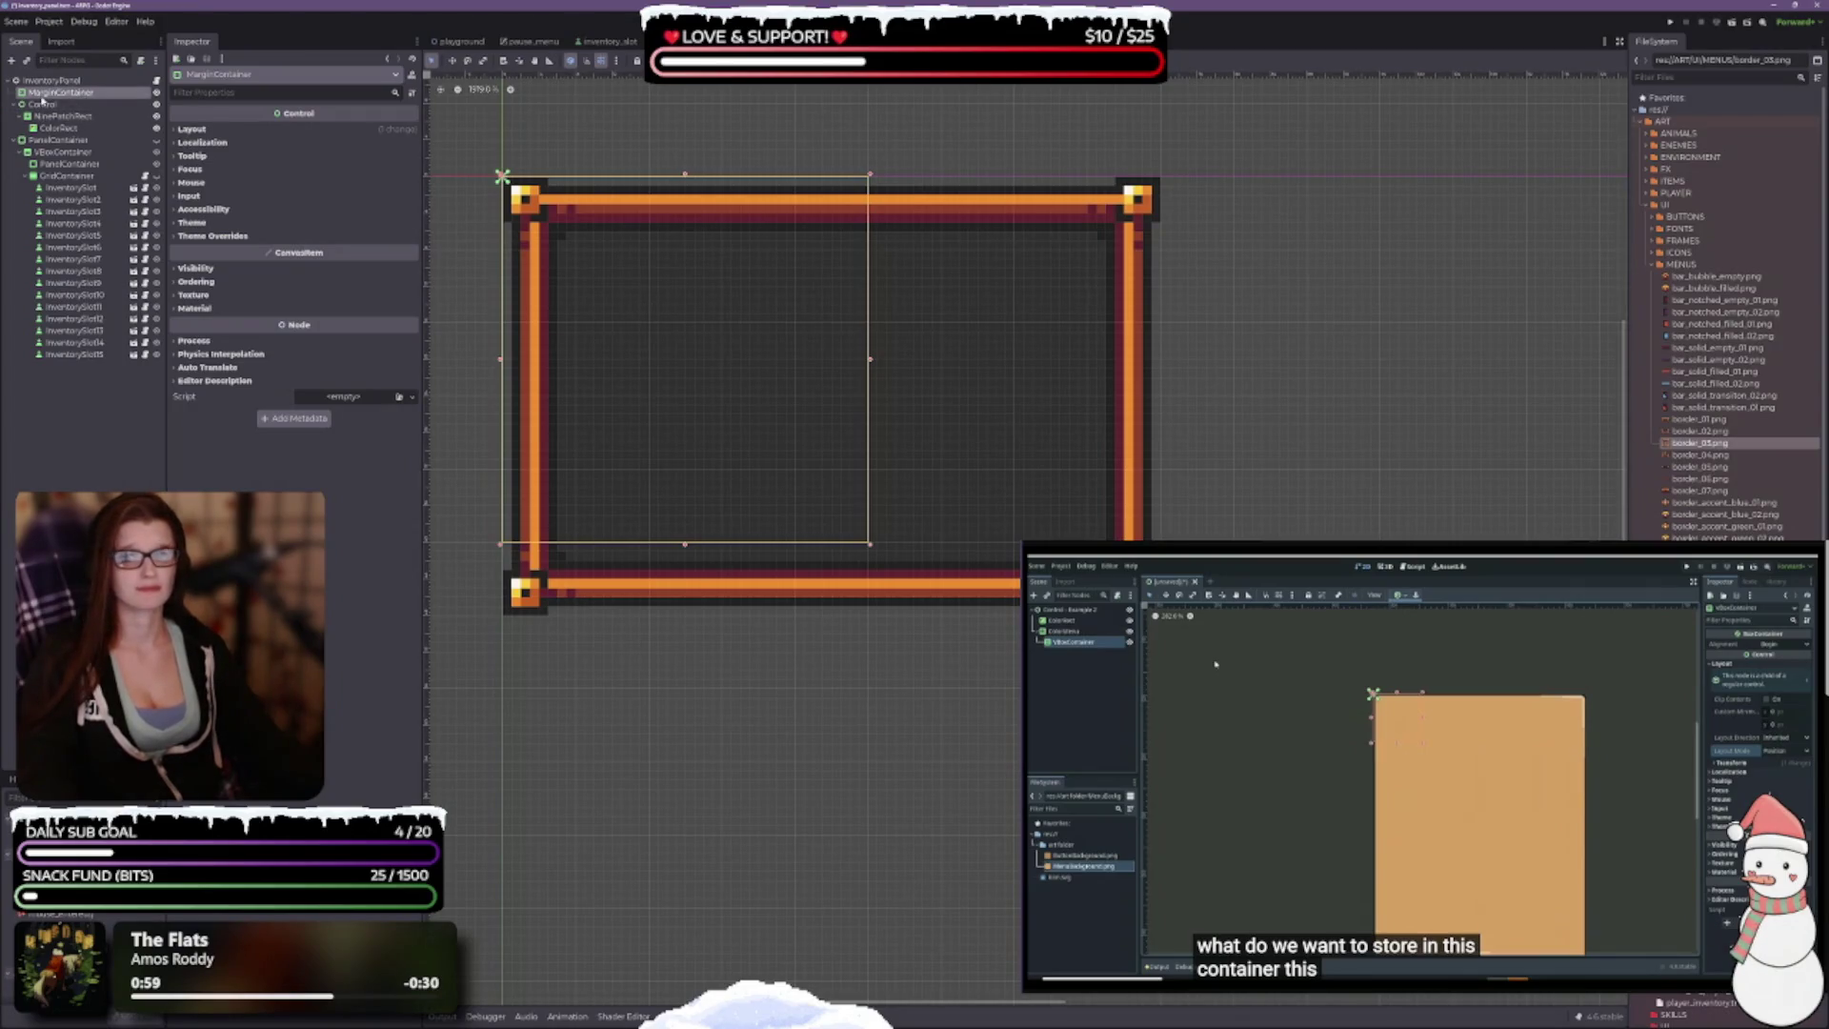
{"action": "mouse_move", "coordinate": [43, 92]}
{"action": "left_mouse_down"}
{"action": "mouse_move", "coordinate": [62, 129]}
{"action": "mouse_move", "coordinate": [48, 100]}
{"action": "mouse_move", "coordinate": [82, 107]}
{"action": "left_mouse_up"}
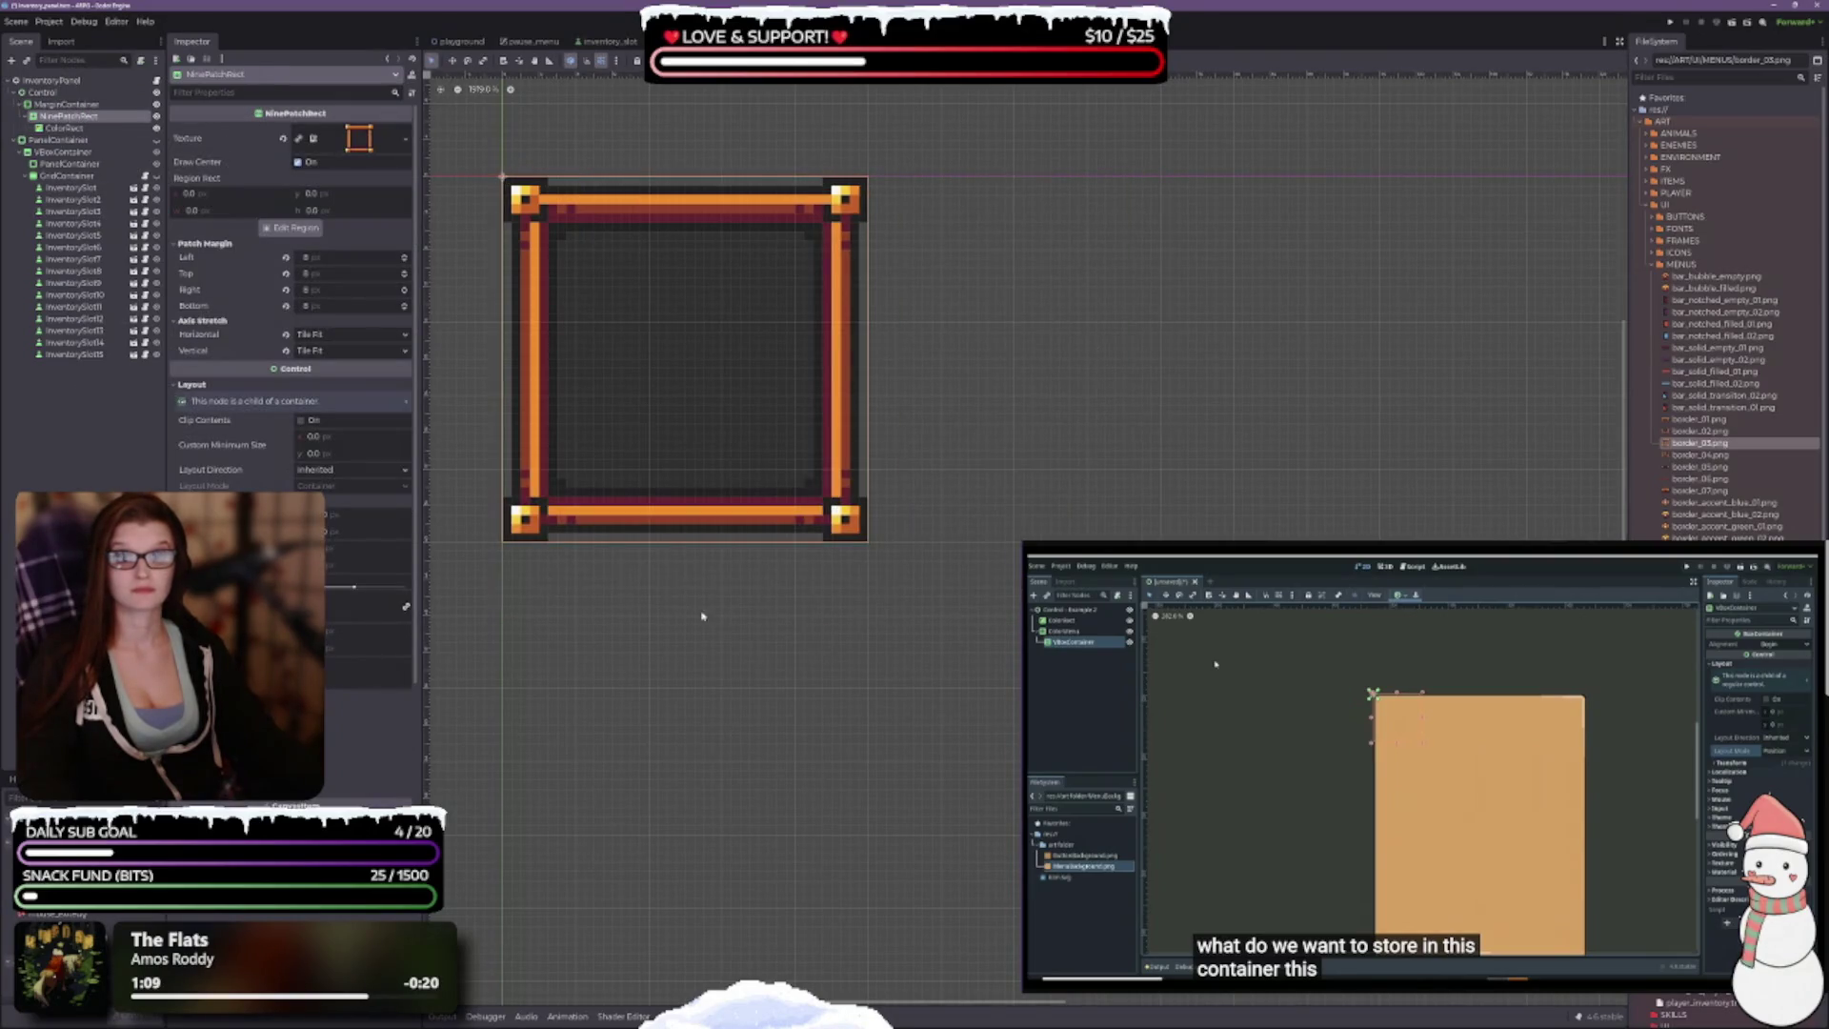
{"action": "left_click", "coordinate": [67, 106]}
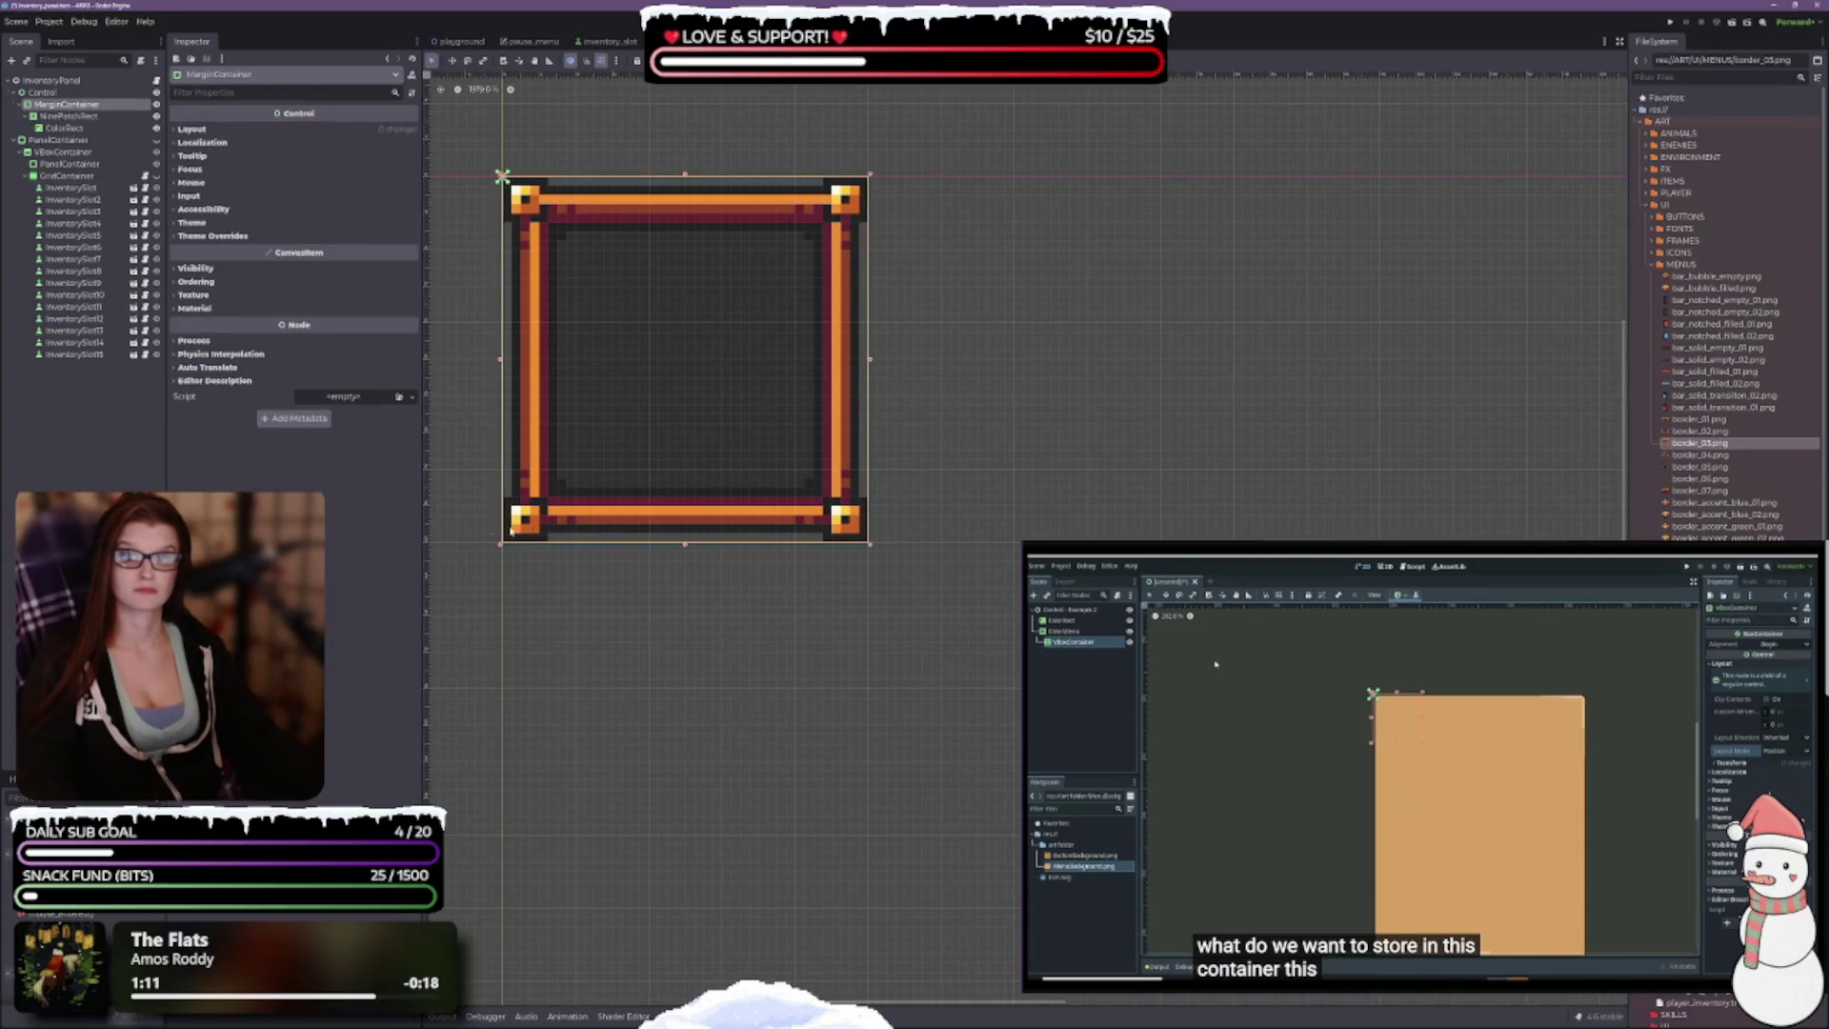
{"action": "left_click_drag", "start_coordinate": [702, 604], "coordinate": [859, 613]}
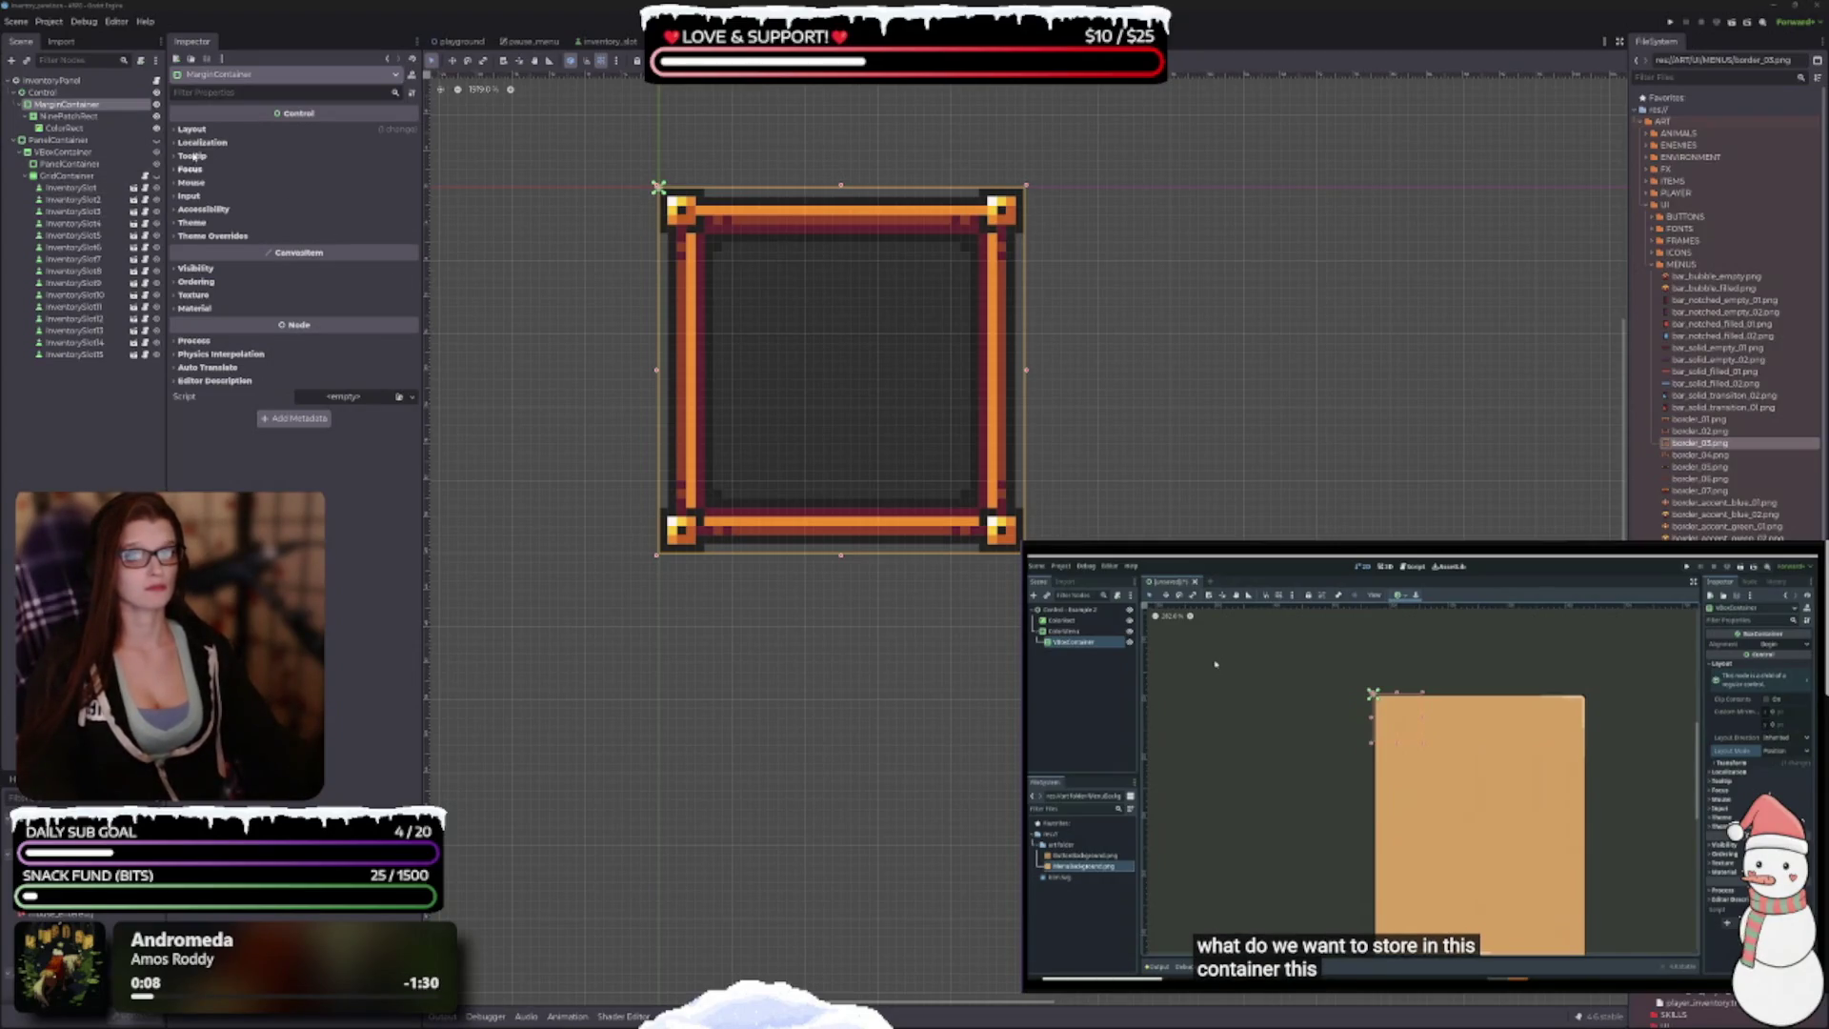
Step: Set the MarginContainer's Layout Mode to Anchors and save the scene
{"action": "left_click", "coordinate": [192, 129]}
{"action": "left_click", "coordinate": [204, 245]}
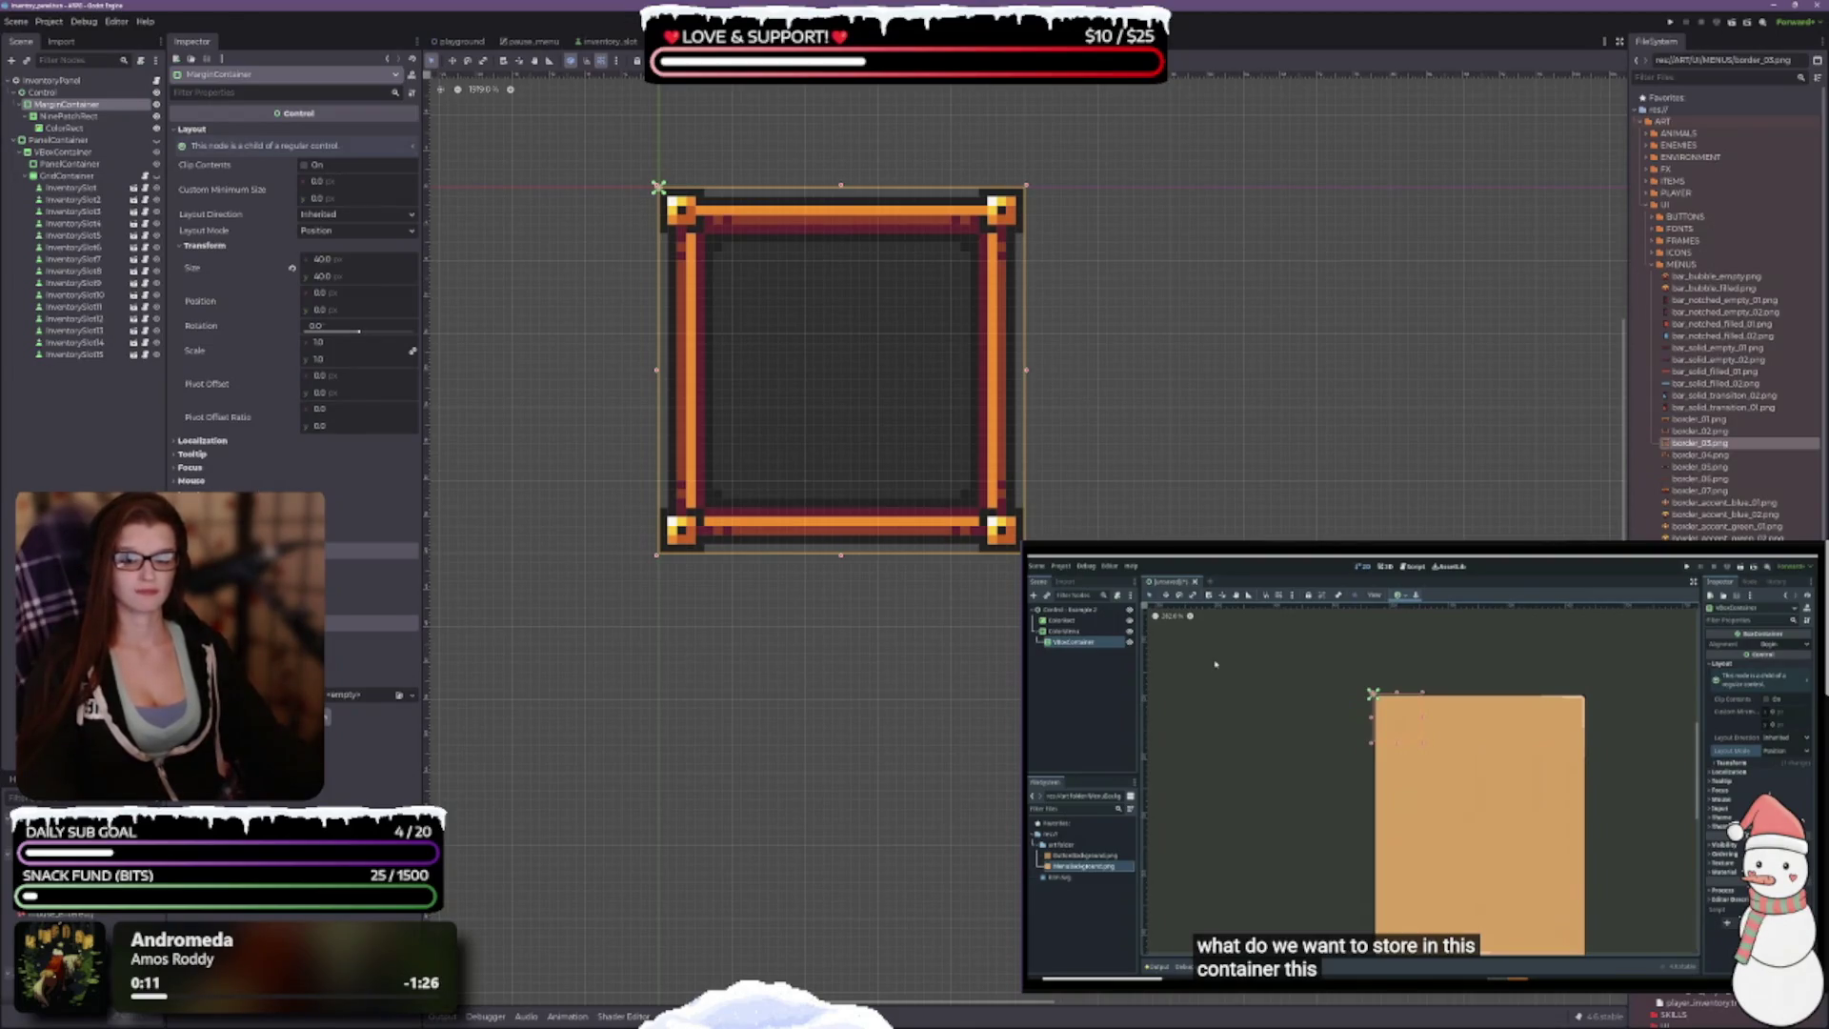
{"action": "left_click", "coordinate": [200, 550]}
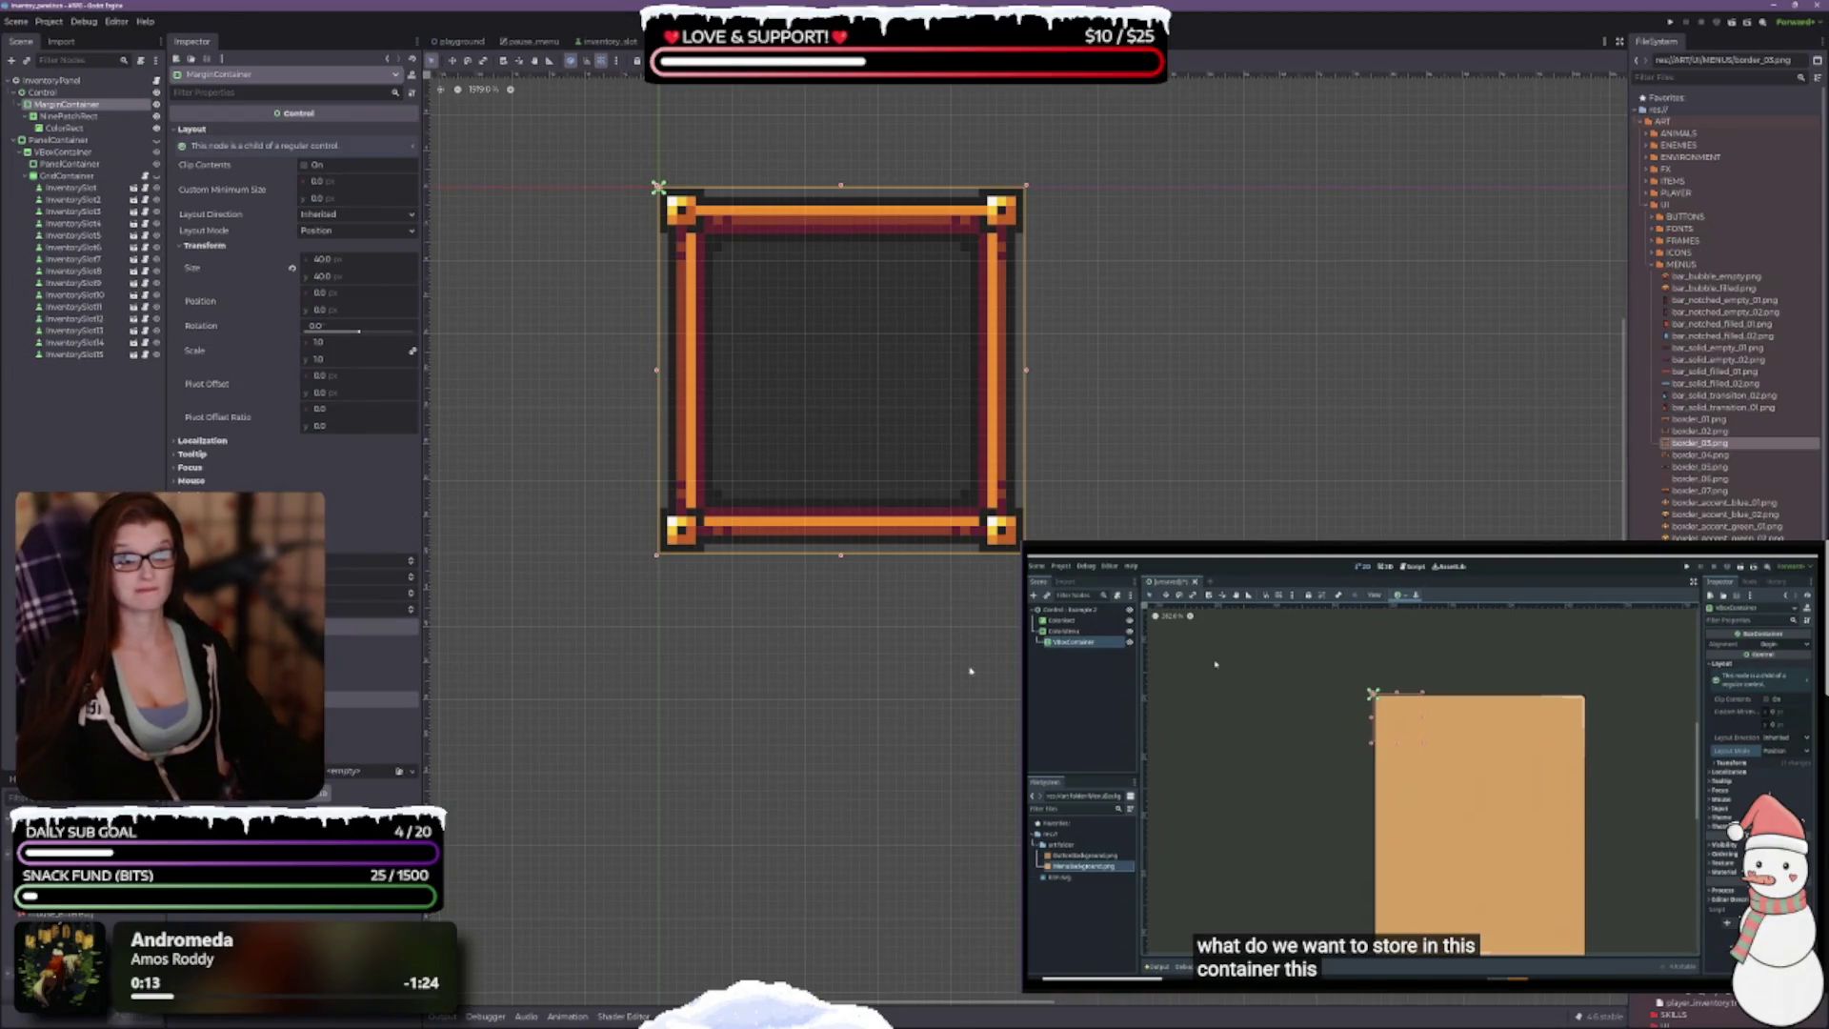
{"action": "left_click_drag", "start_coordinate": [788, 451], "coordinate": [792, 524]}
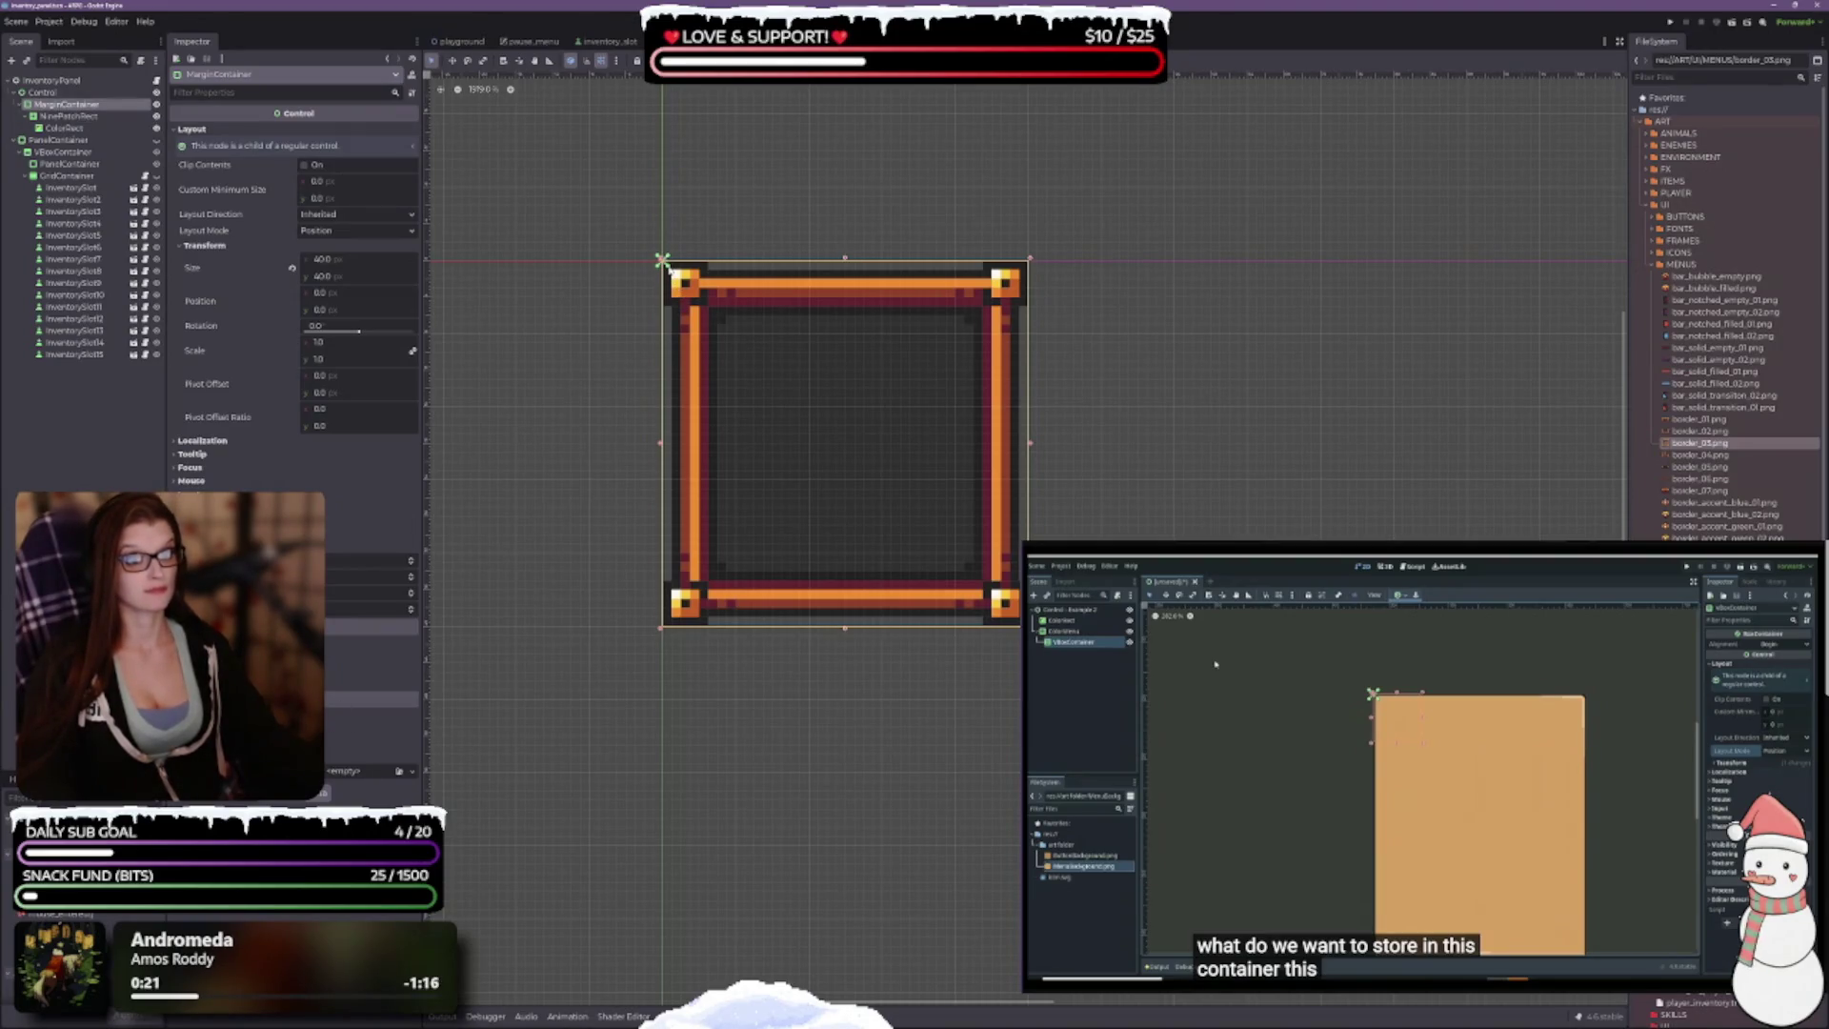
{"action": "scroll", "coordinate": [885, 402], "scroll_direction": "up", "scroll_amount": 1}
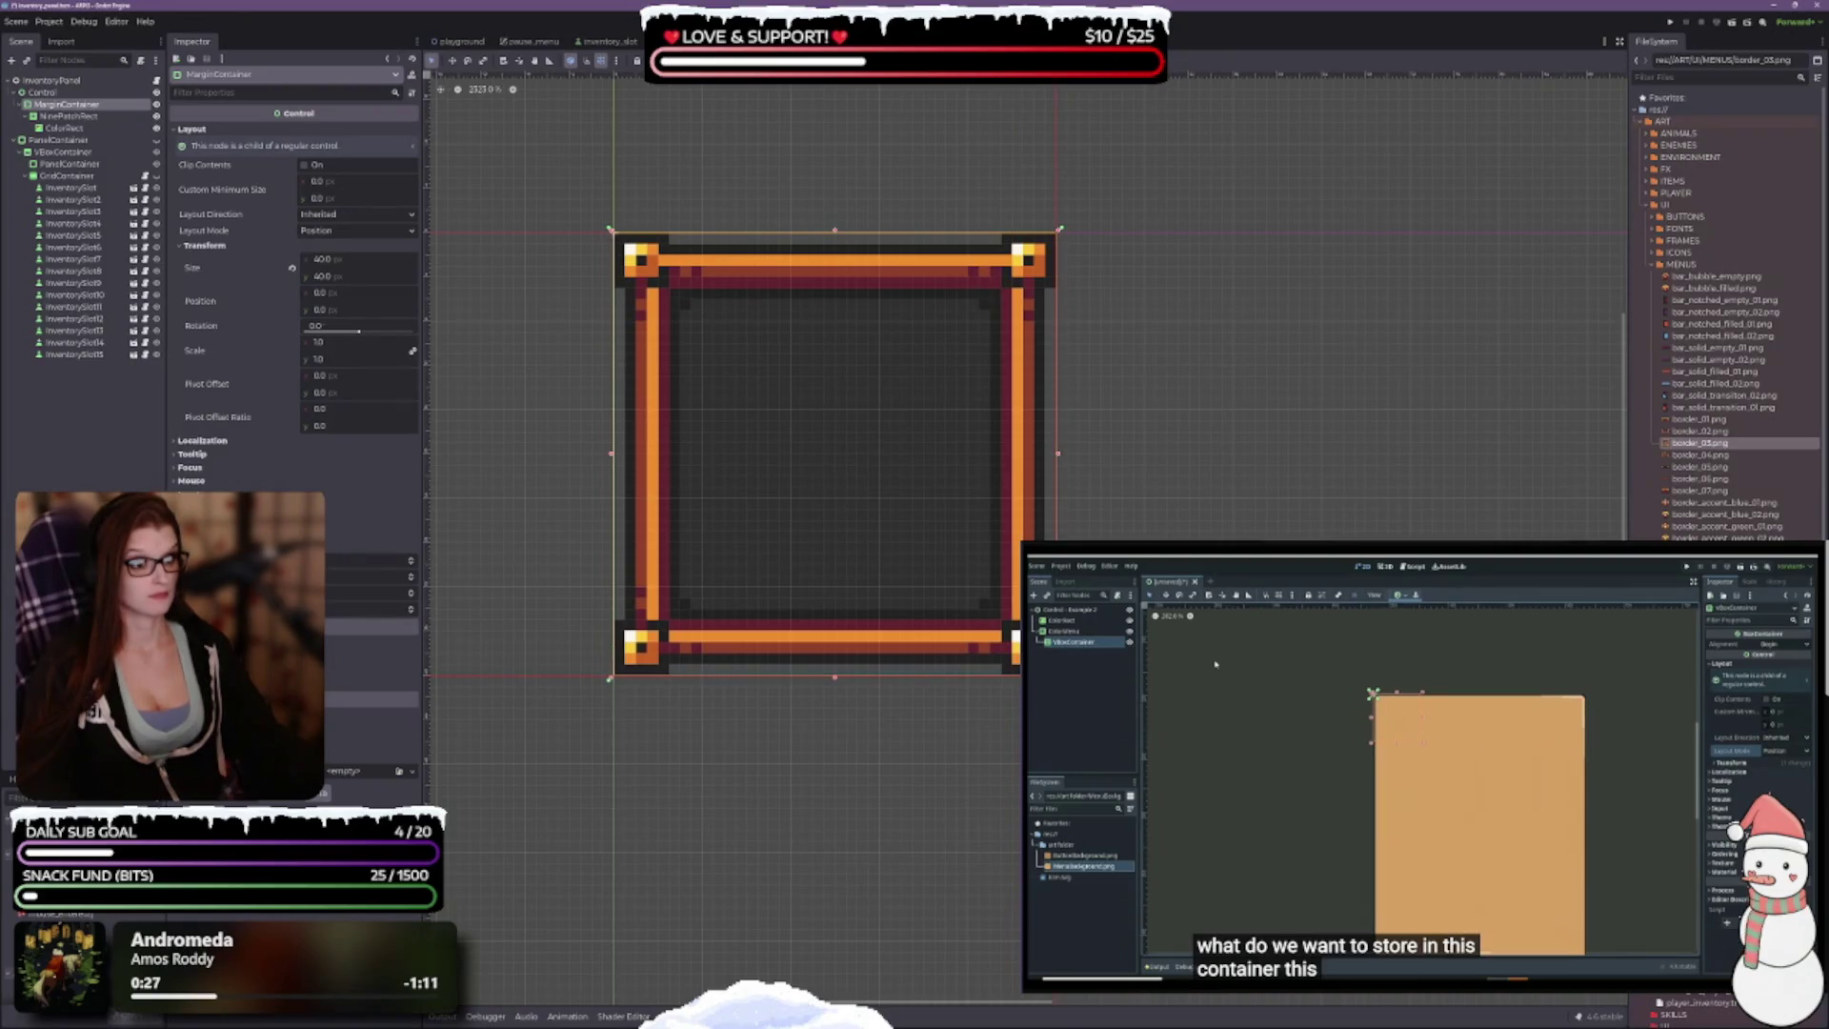
{"action": "left_click_drag", "start_coordinate": [1017, 624], "coordinate": [1057, 676]}
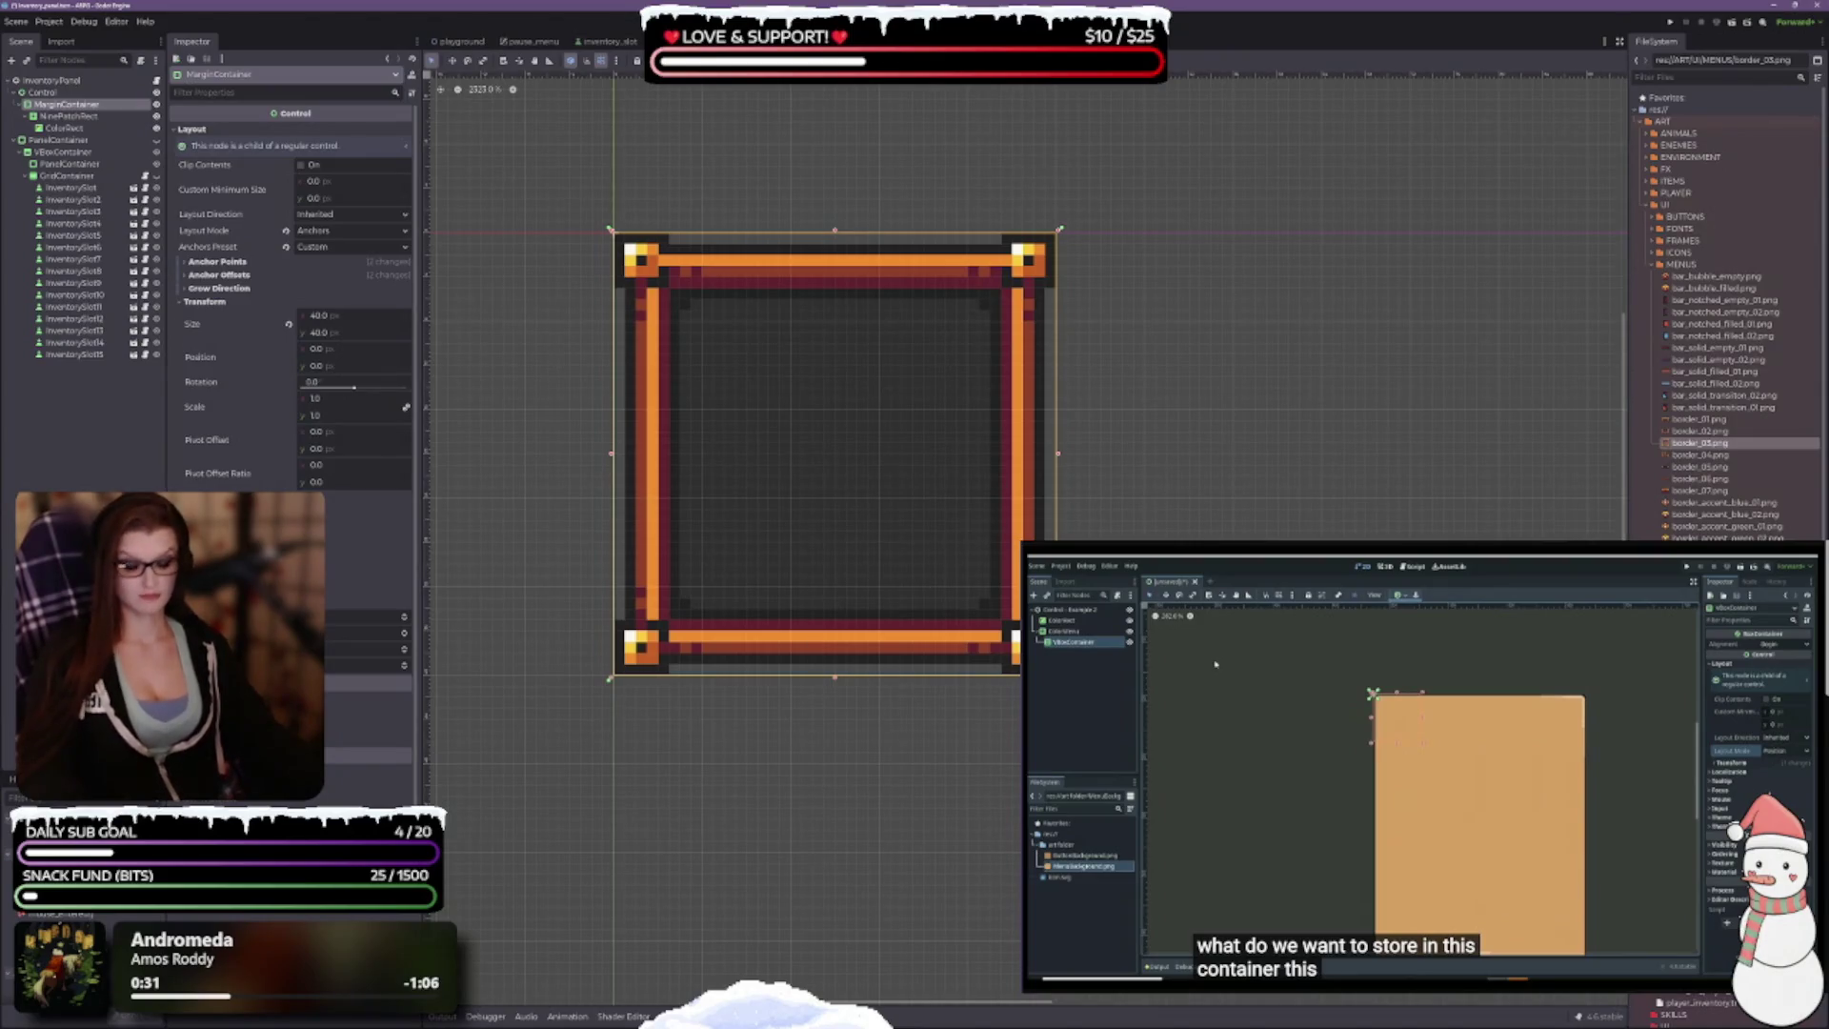
{"action": "key", "text": "ctrl+s"}
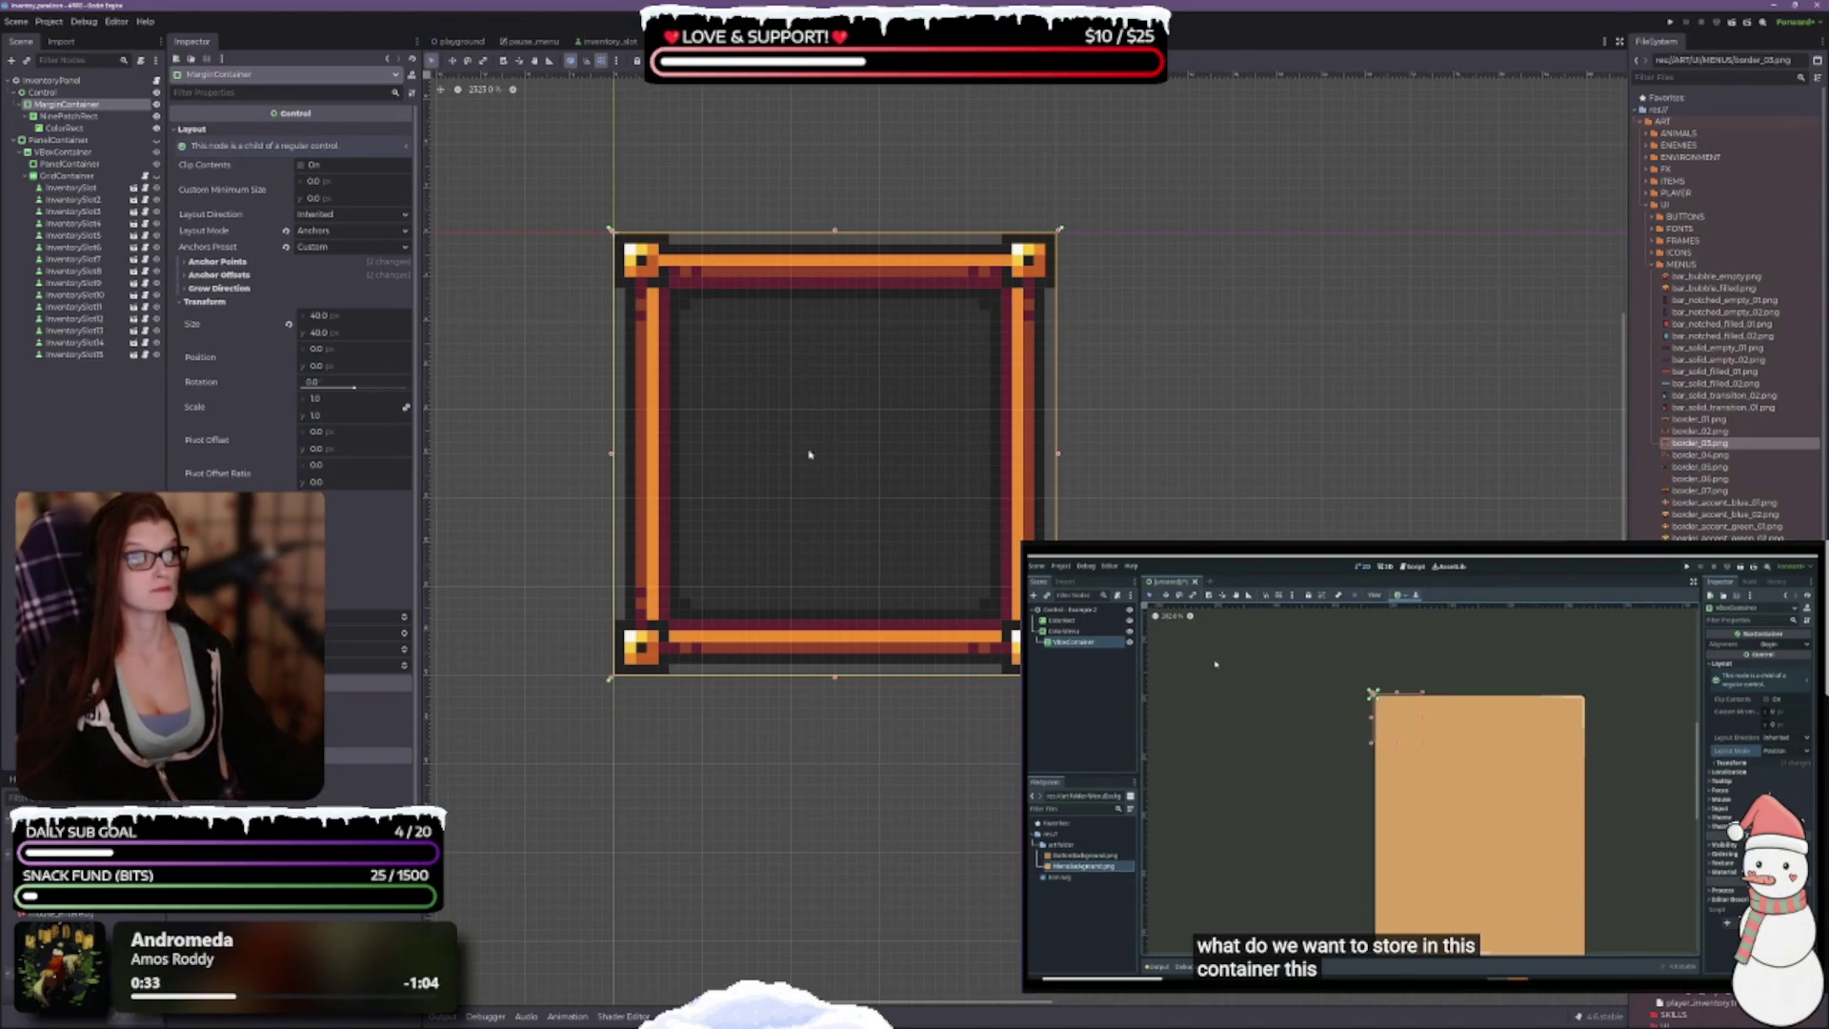
{"action": "left_click", "coordinate": [43, 93]}
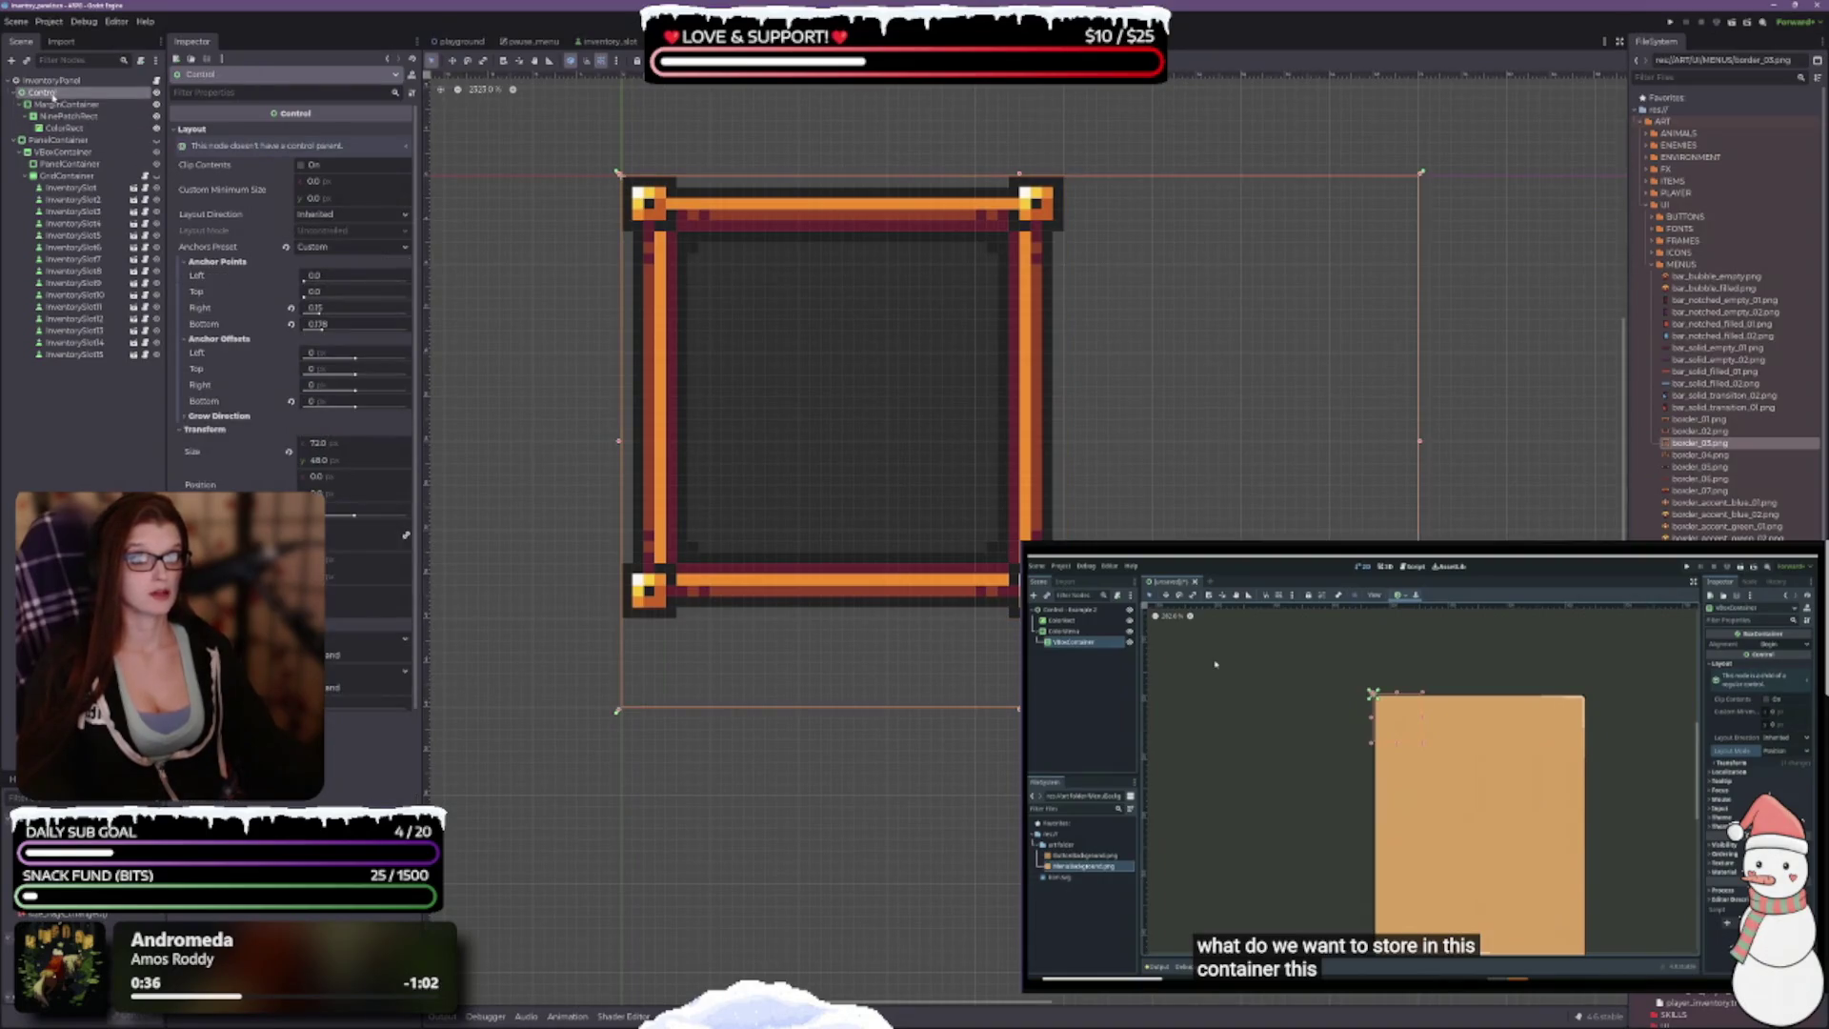
Step: Reparent the MarginContainer out of Control, directly under InventoryPanel
{"action": "scroll", "coordinate": [857, 360], "scroll_direction": "down", "scroll_amount": 3}
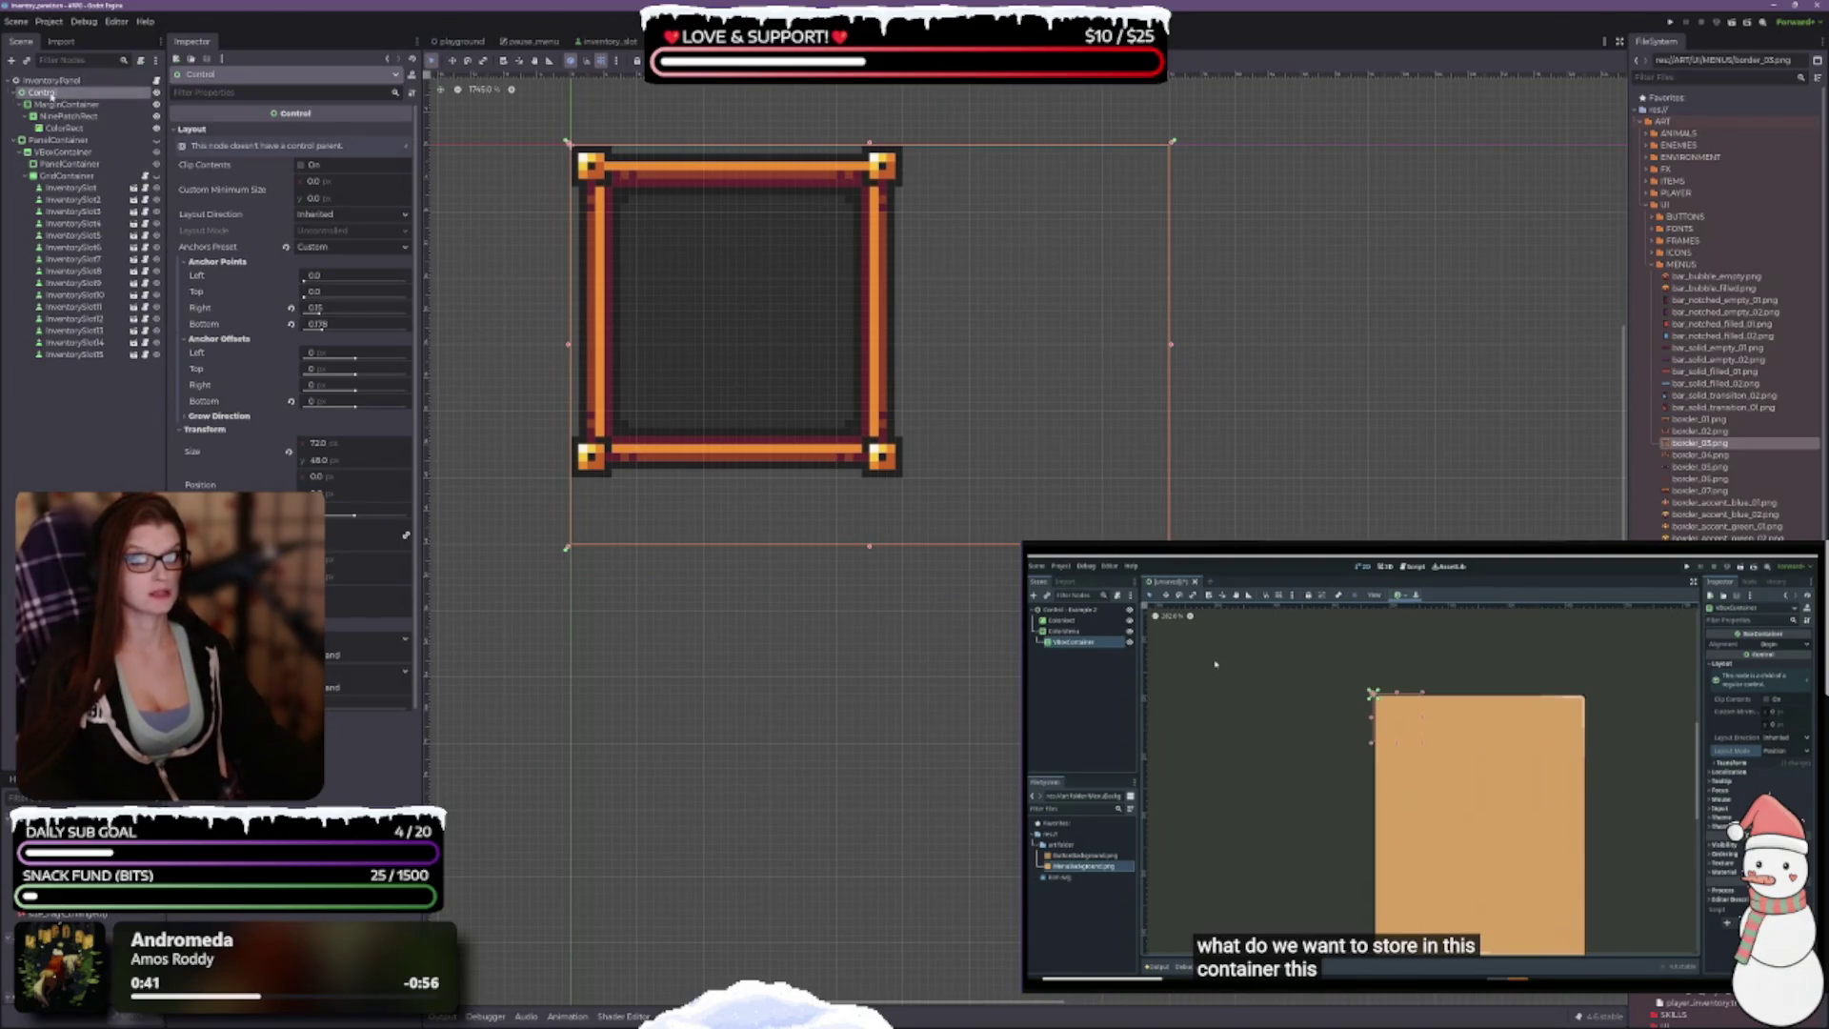
{"action": "right_click", "coordinate": [53, 92]}
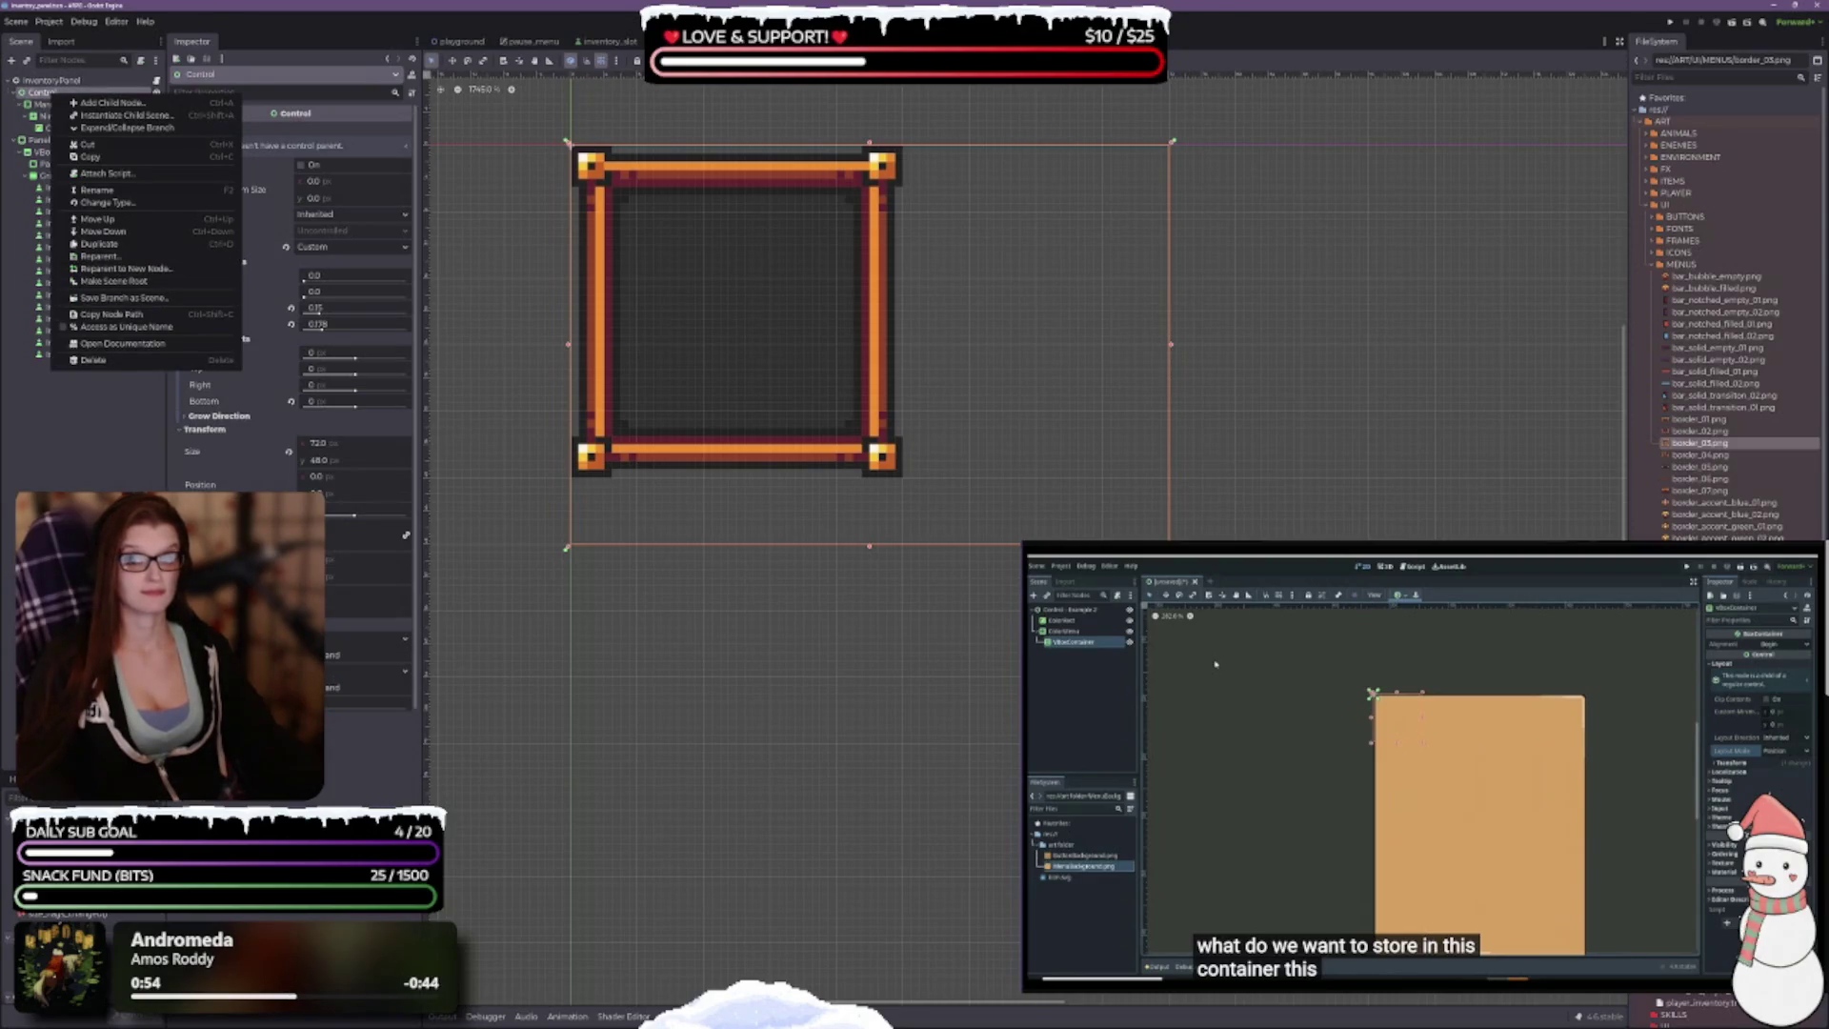
{"action": "left_click", "coordinate": [38, 212]}
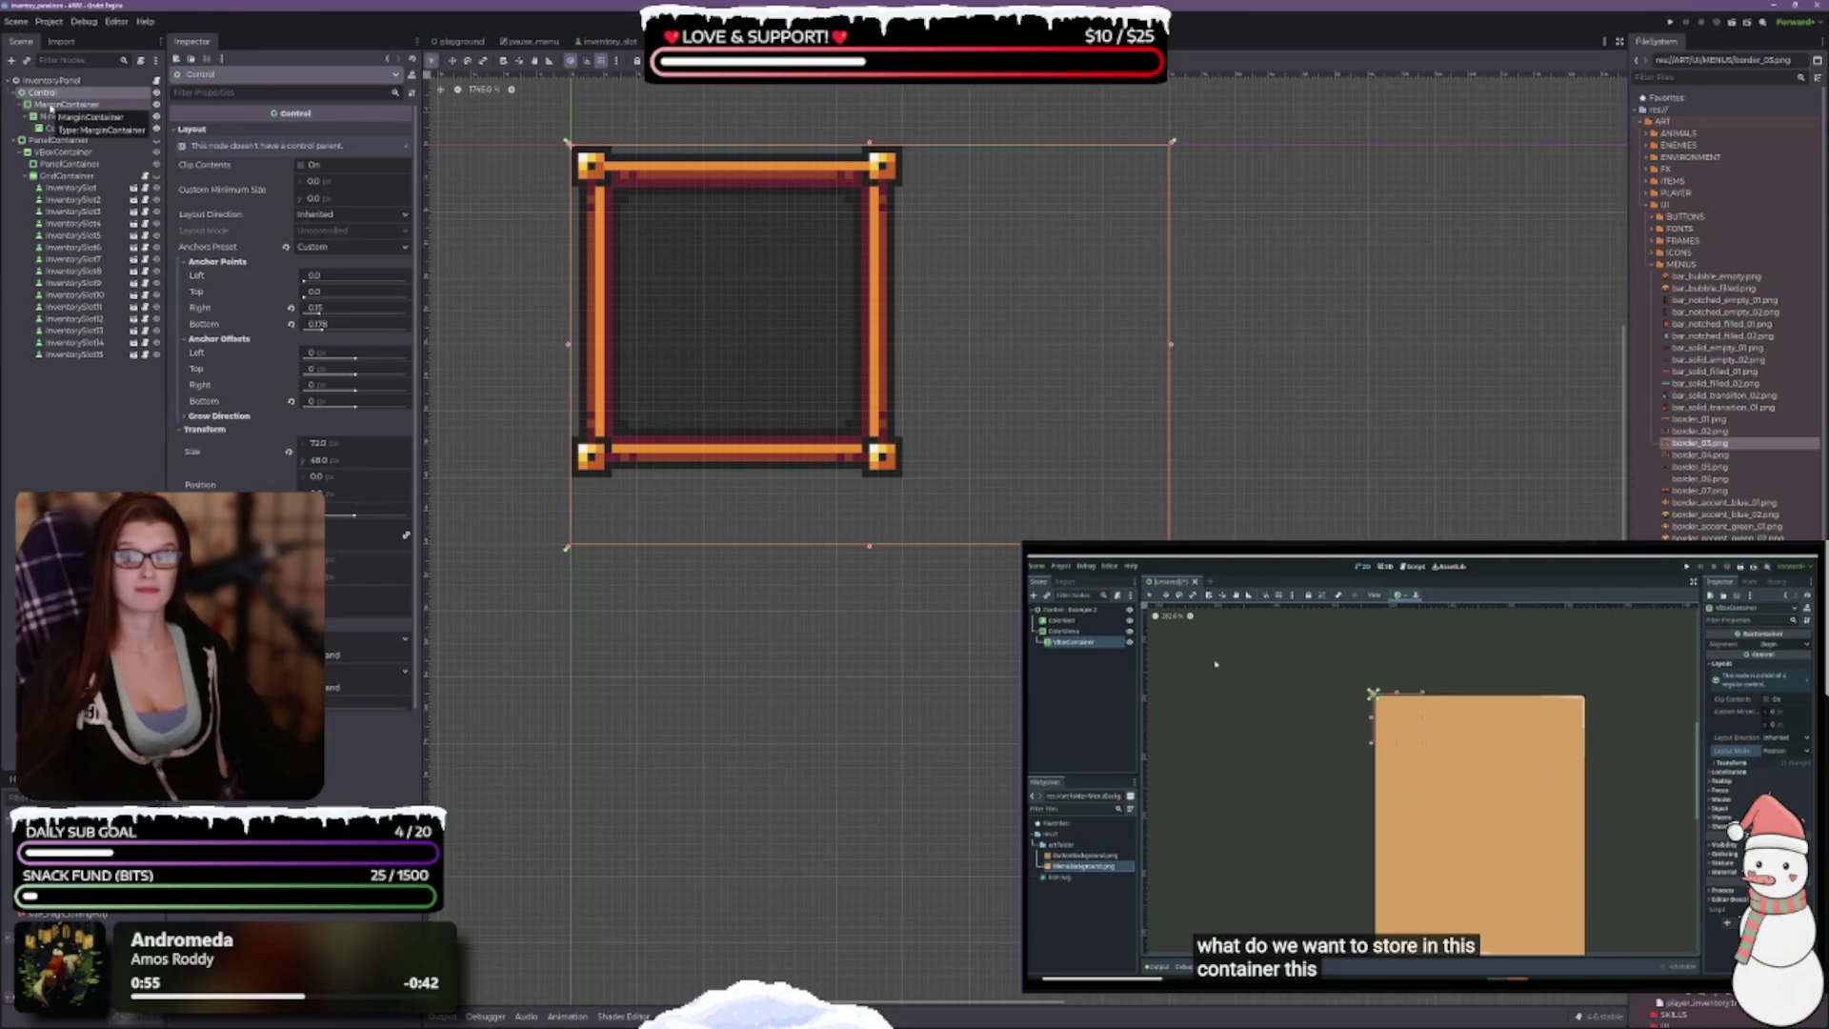
{"action": "left_click_drag", "start_coordinate": [50, 105], "coordinate": [54, 81]}
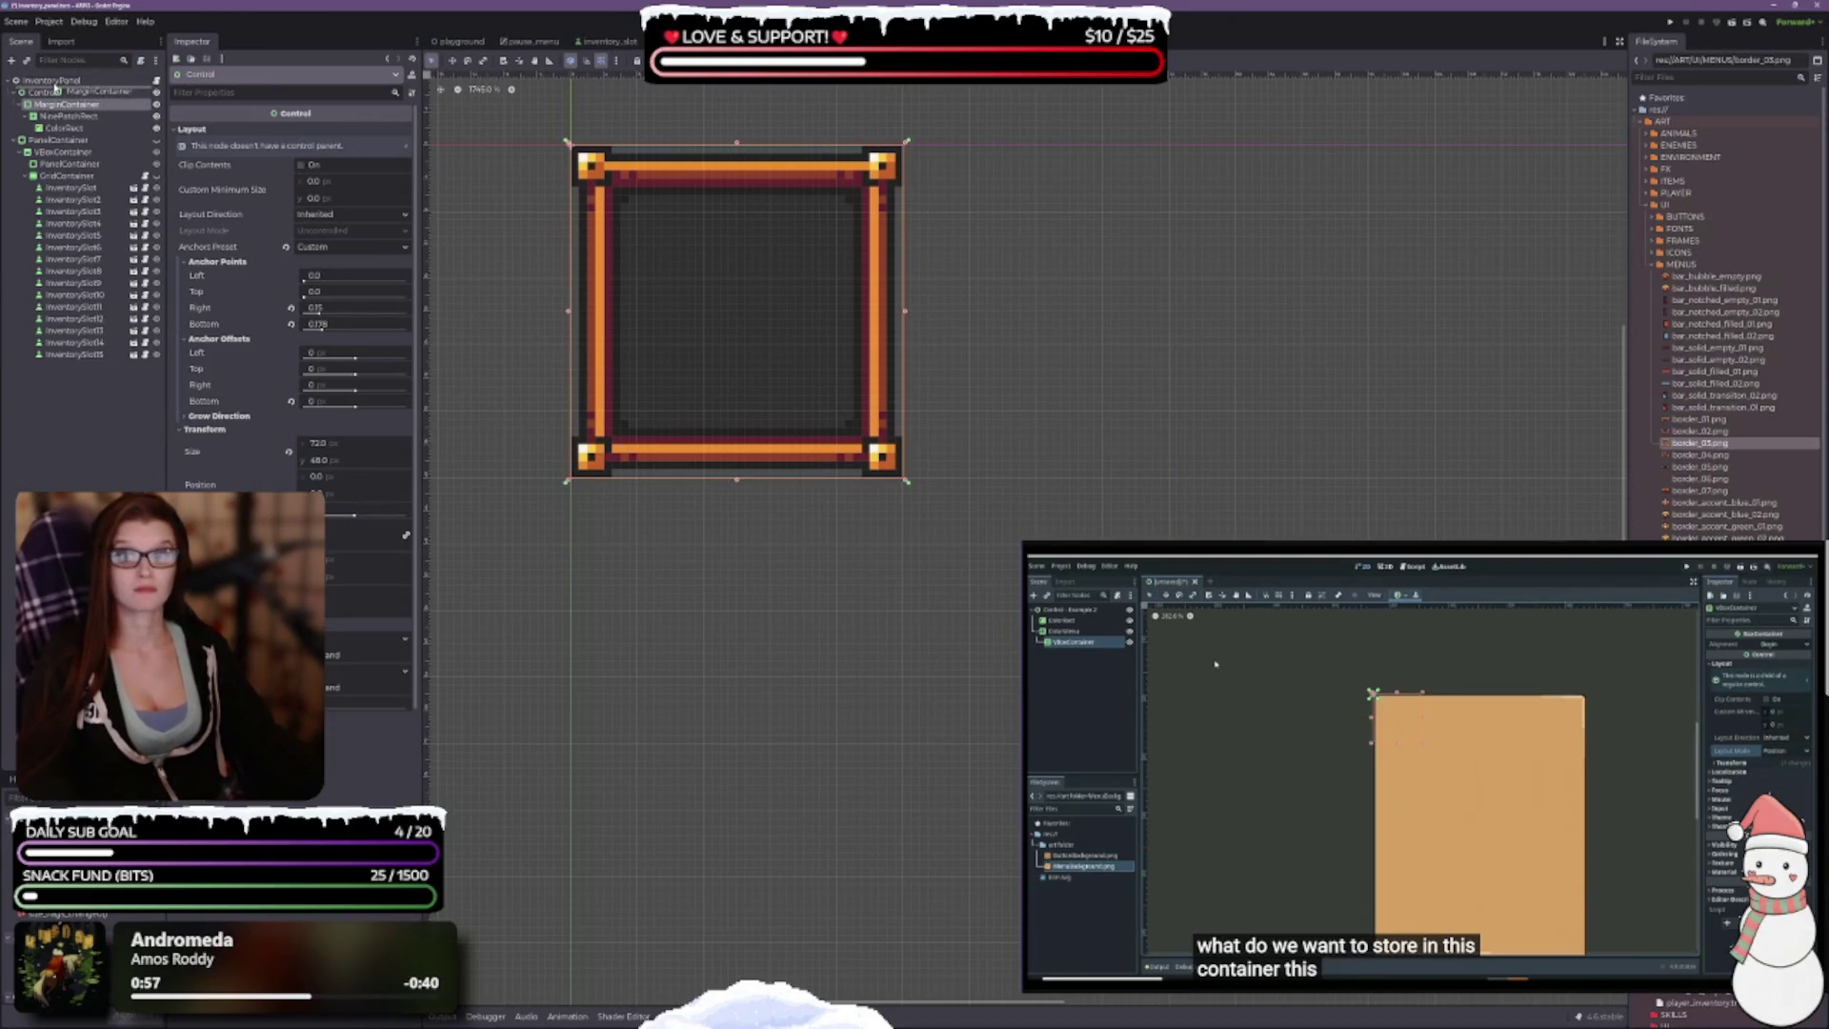
{"action": "scroll", "coordinate": [829, 506], "scroll_direction": "down", "scroll_amount": 5}
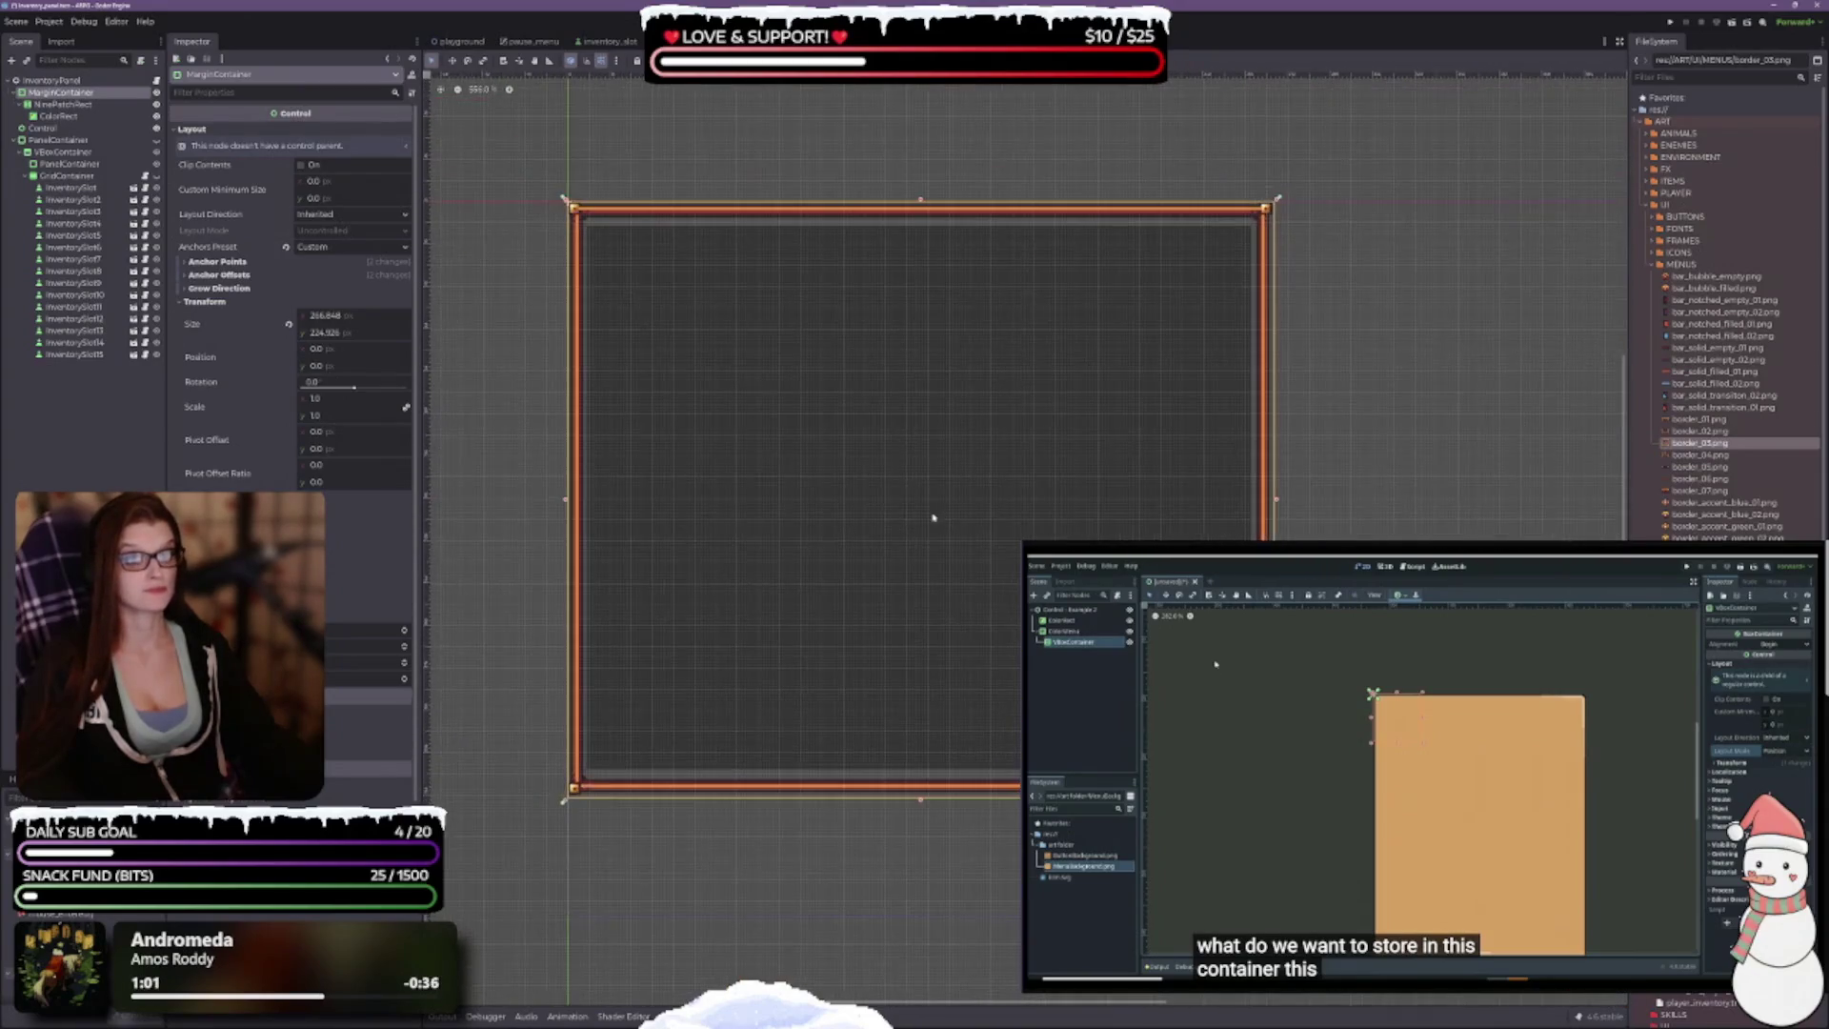
Step: Delete the leftover Control node and confirm the deletion
{"action": "left_click", "coordinate": [42, 127]}
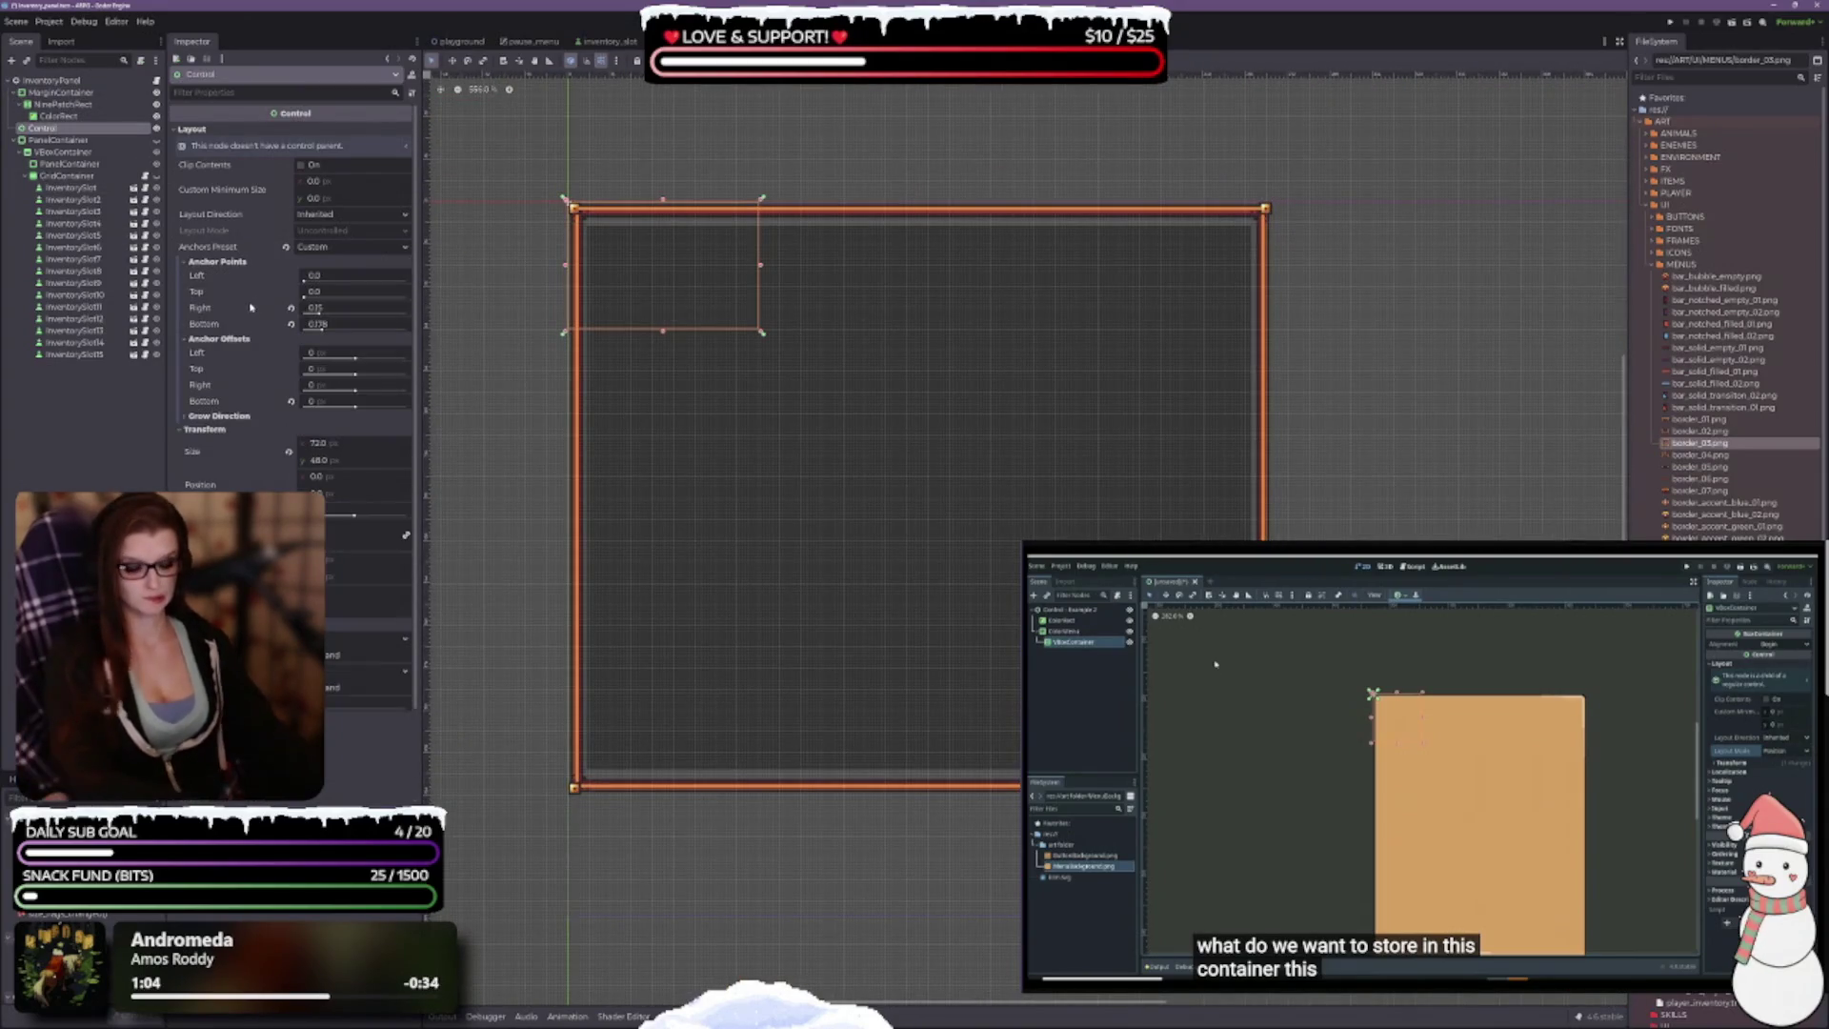
{"action": "key", "text": "Delete"}
{"action": "left_click", "coordinate": [885, 525]}
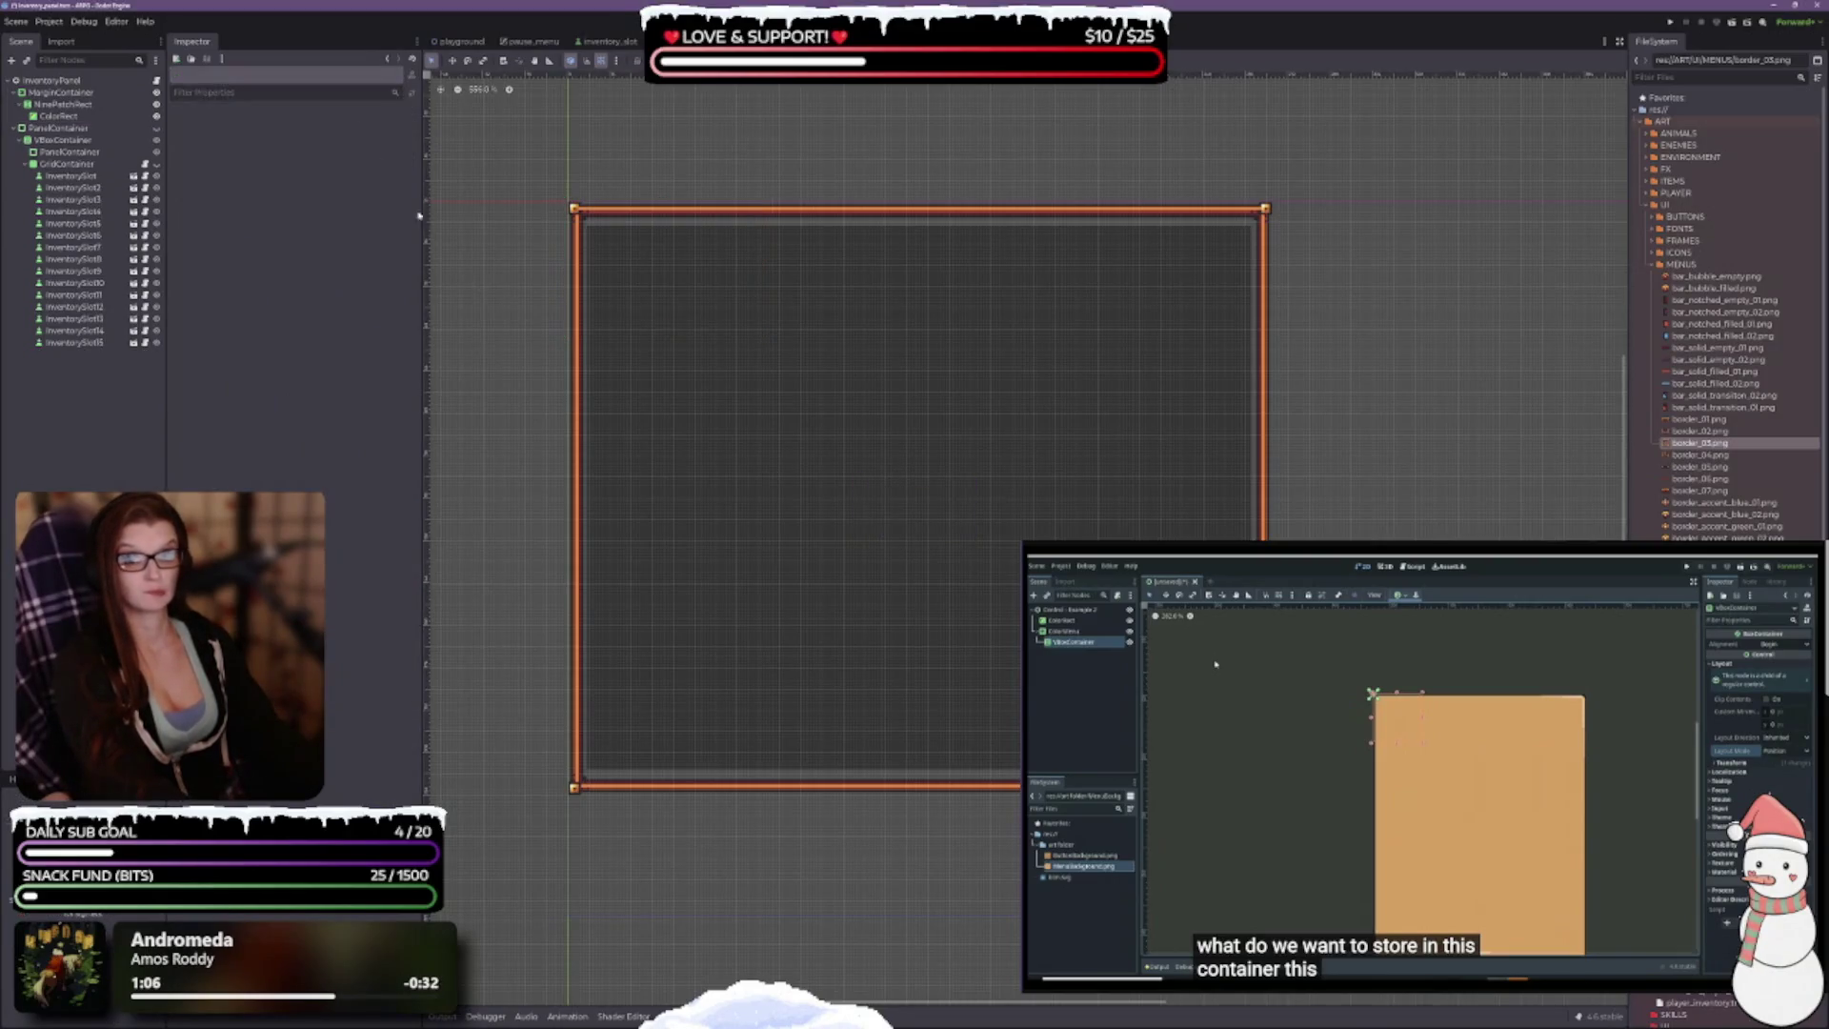
{"action": "left_click", "coordinate": [60, 93]}
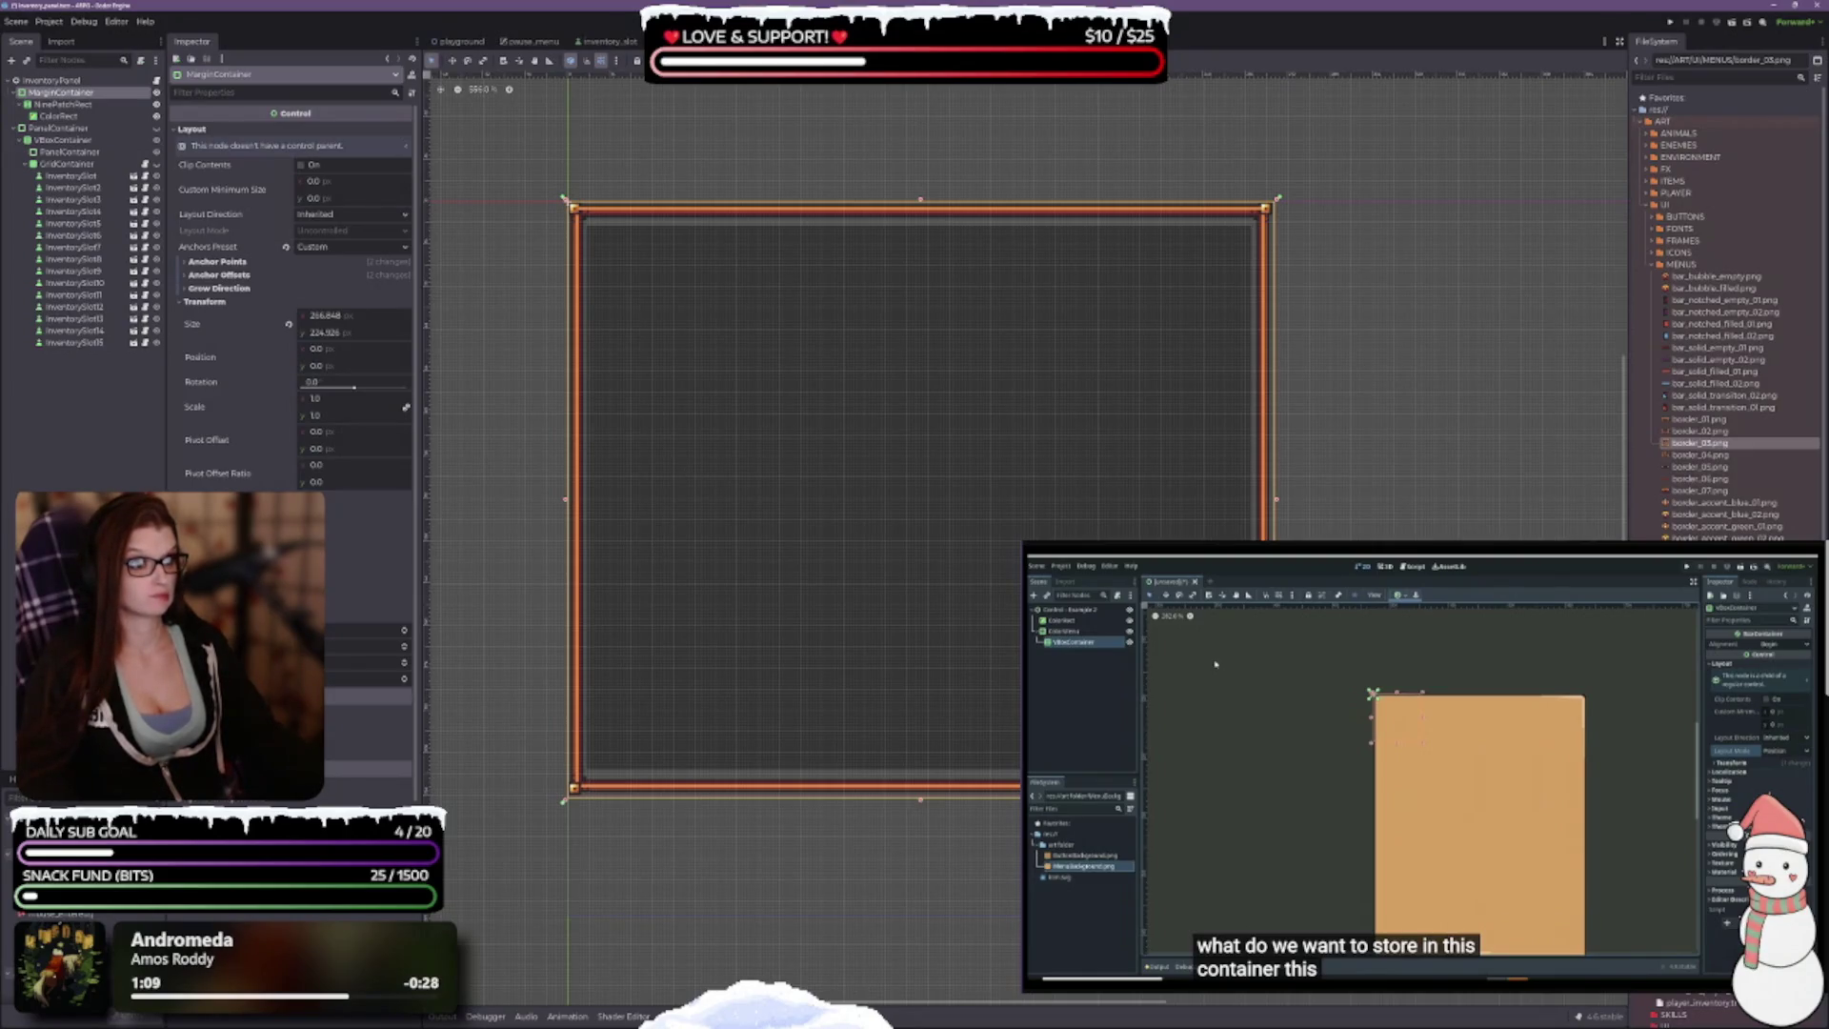
Step: Resize the MarginContainer frame to 72 × 56 and review its anchor points and offsets
{"action": "mouse_move", "coordinate": [1266, 788]}
{"action": "left_mouse_down"}
{"action": "mouse_move", "coordinate": [1191, 666]}
{"action": "mouse_move", "coordinate": [971, 438]}
{"action": "mouse_move", "coordinate": [773, 351]}
{"action": "left_mouse_up"}
{"action": "scroll", "coordinate": [773, 351], "scroll_direction": "up", "scroll_amount": 5}
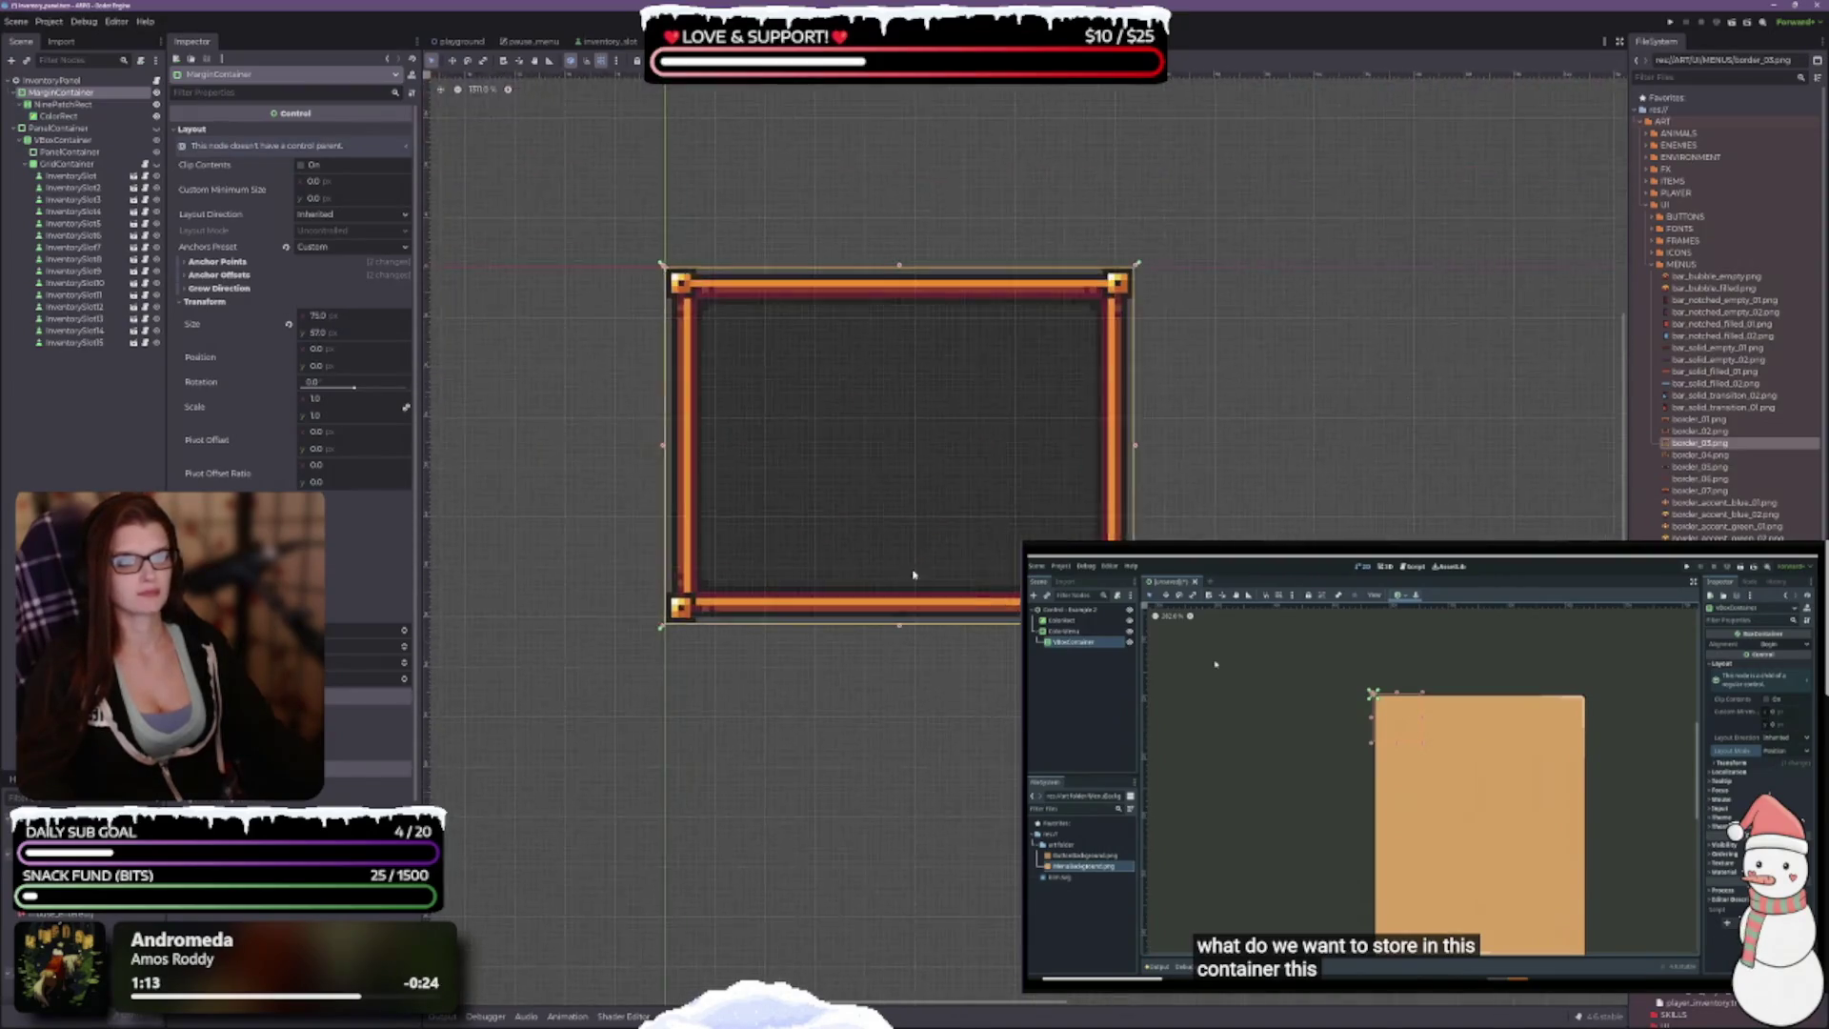
{"action": "mouse_move", "coordinate": [1209, 646]}
{"action": "left_mouse_down"}
{"action": "mouse_move", "coordinate": [1102, 535]}
{"action": "mouse_move", "coordinate": [1185, 636]}
{"action": "left_mouse_up"}
{"action": "scroll", "coordinate": [930, 588], "scroll_direction": "up", "scroll_amount": 2}
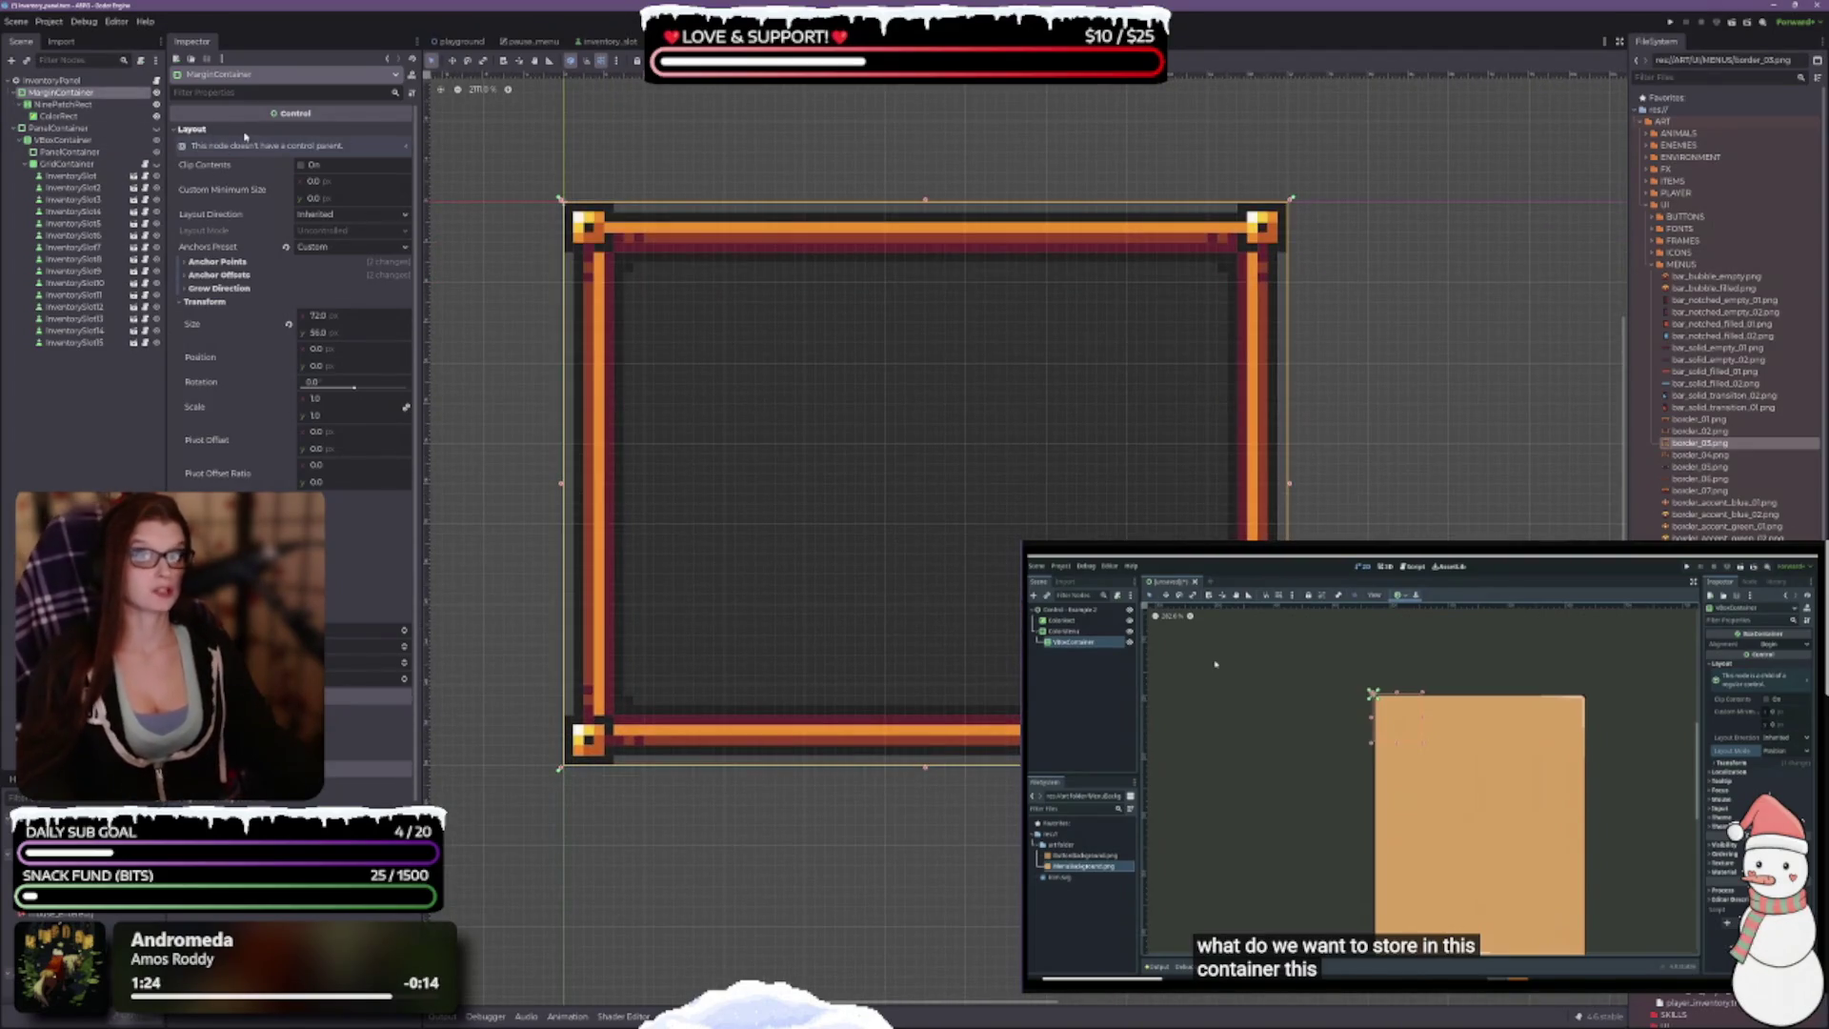
{"action": "left_click", "coordinate": [305, 275]}
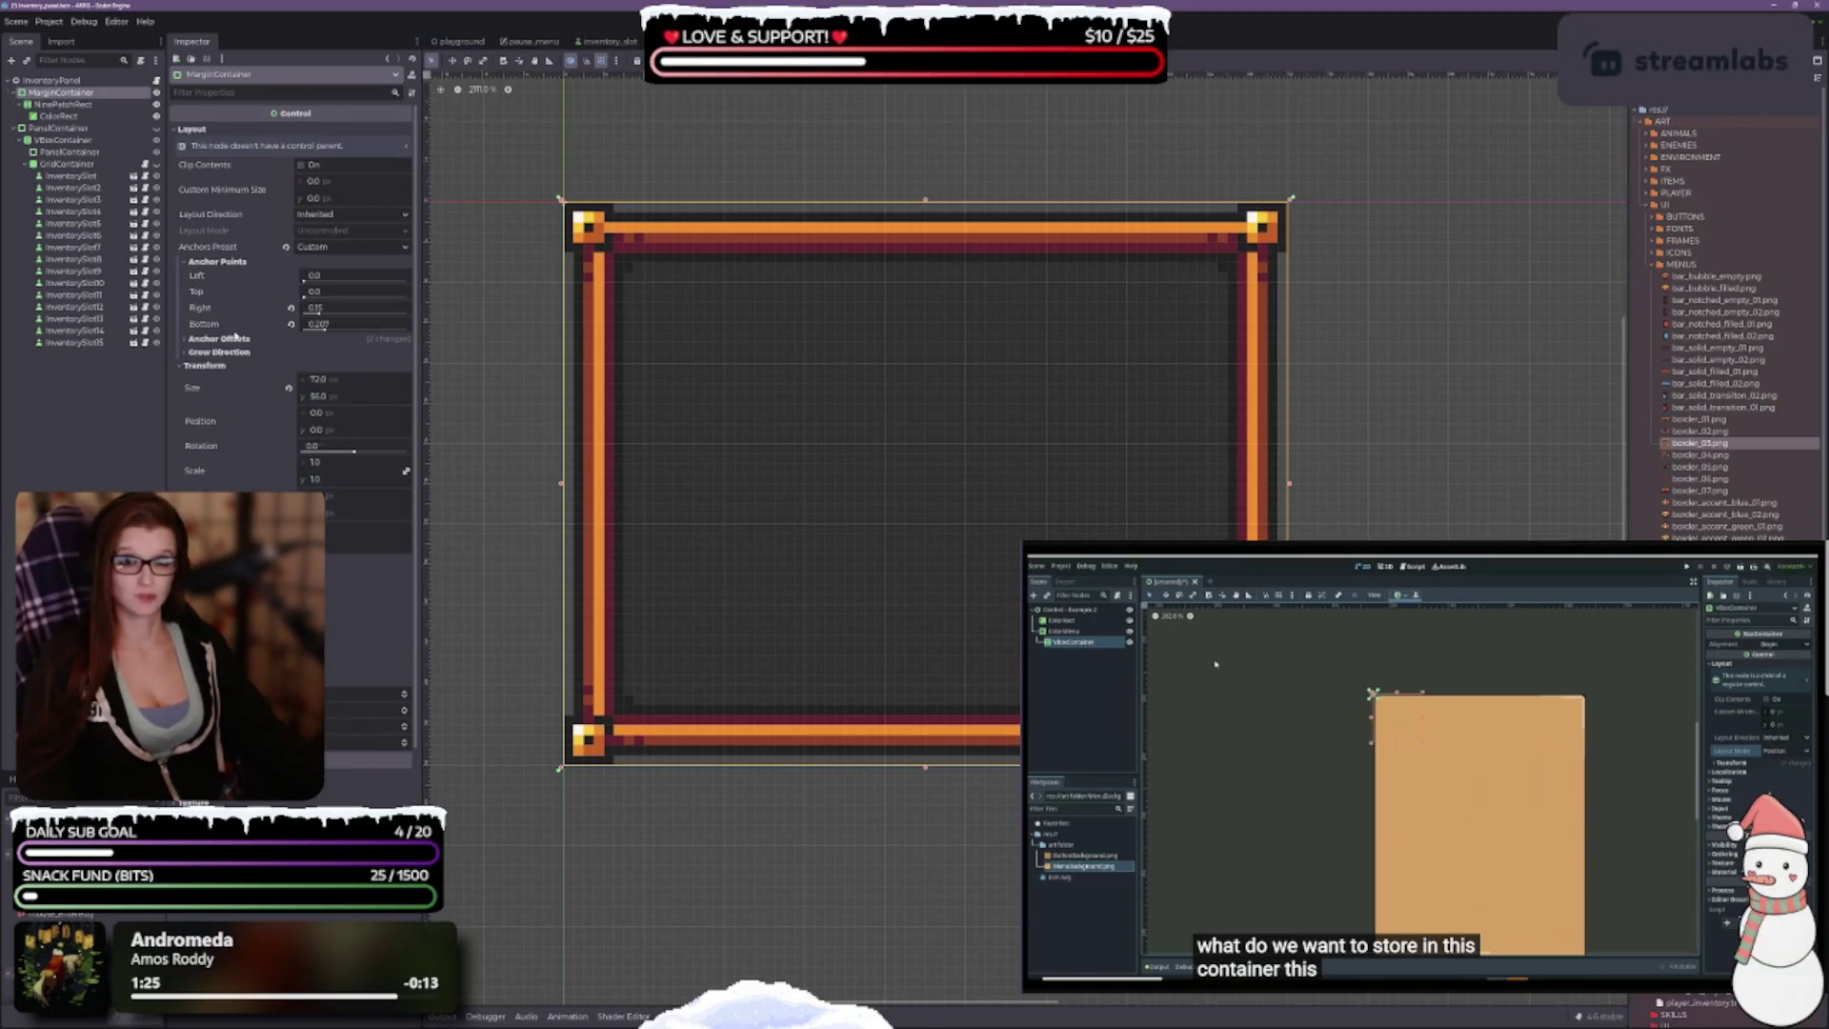
{"action": "left_click", "coordinate": [217, 261]}
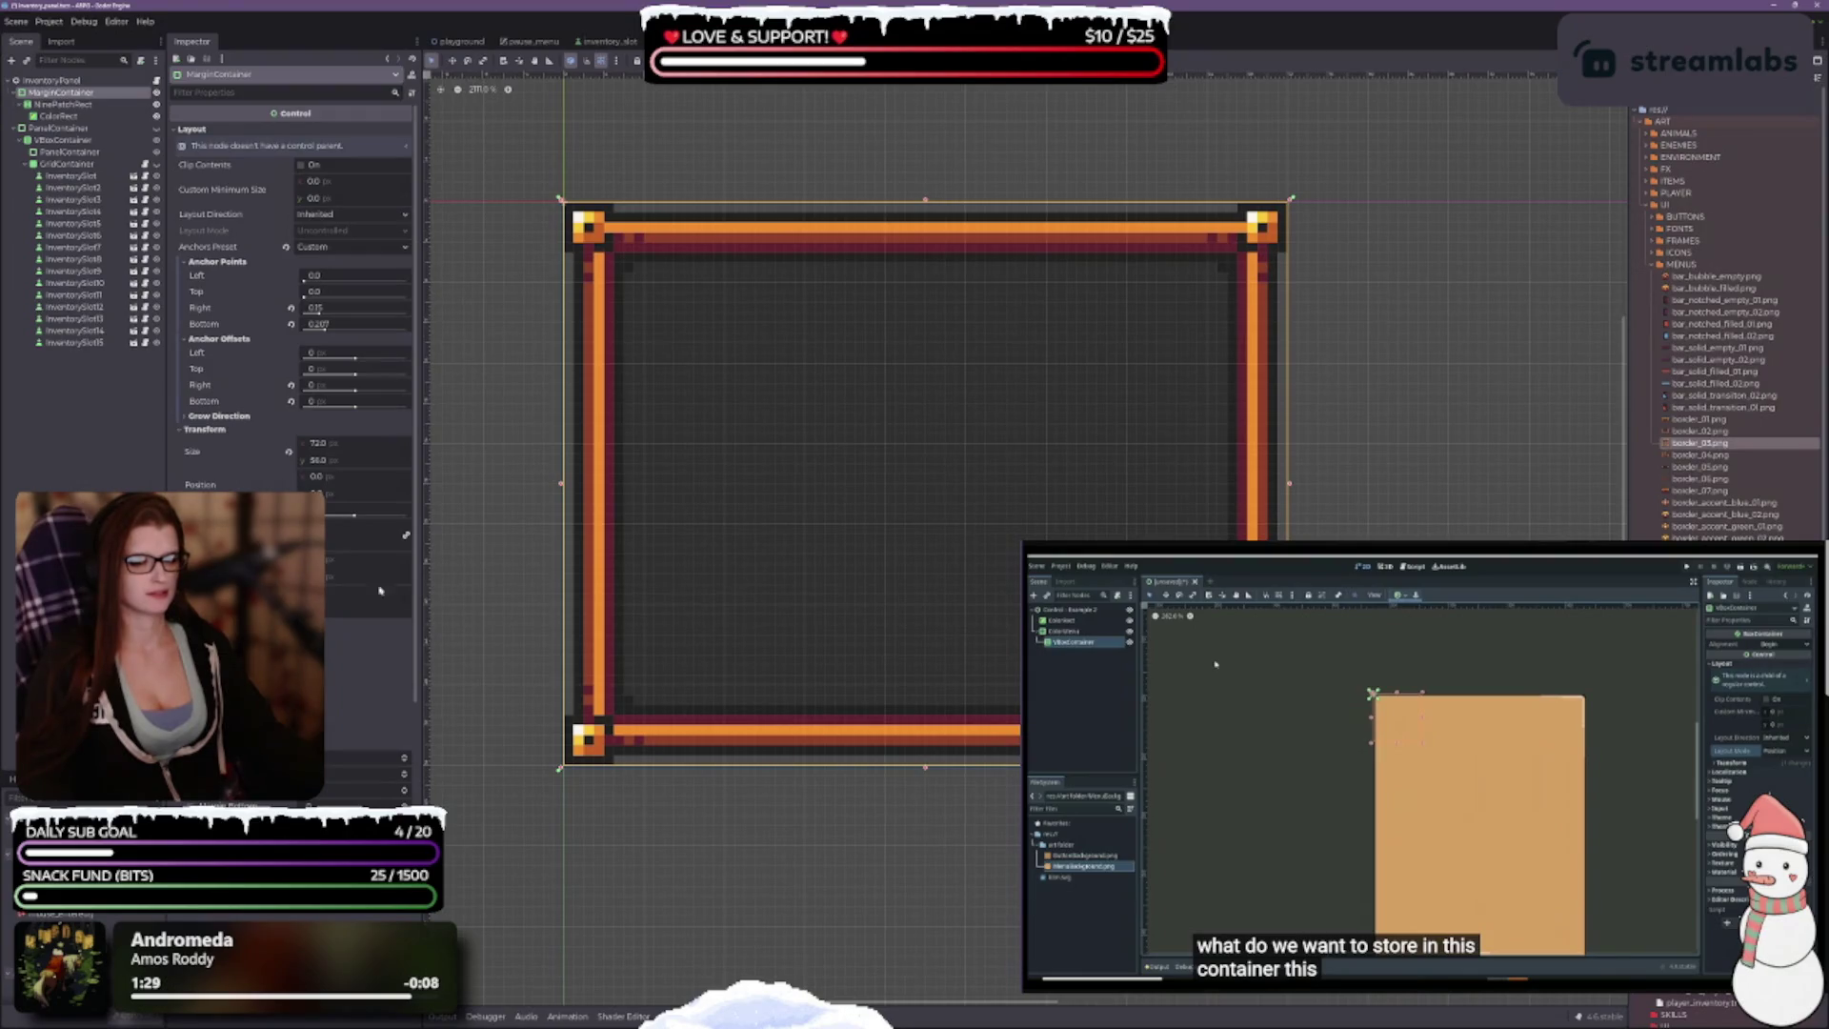
{"action": "scroll", "coordinate": [379, 590], "scroll_direction": "down", "scroll_amount": 5}
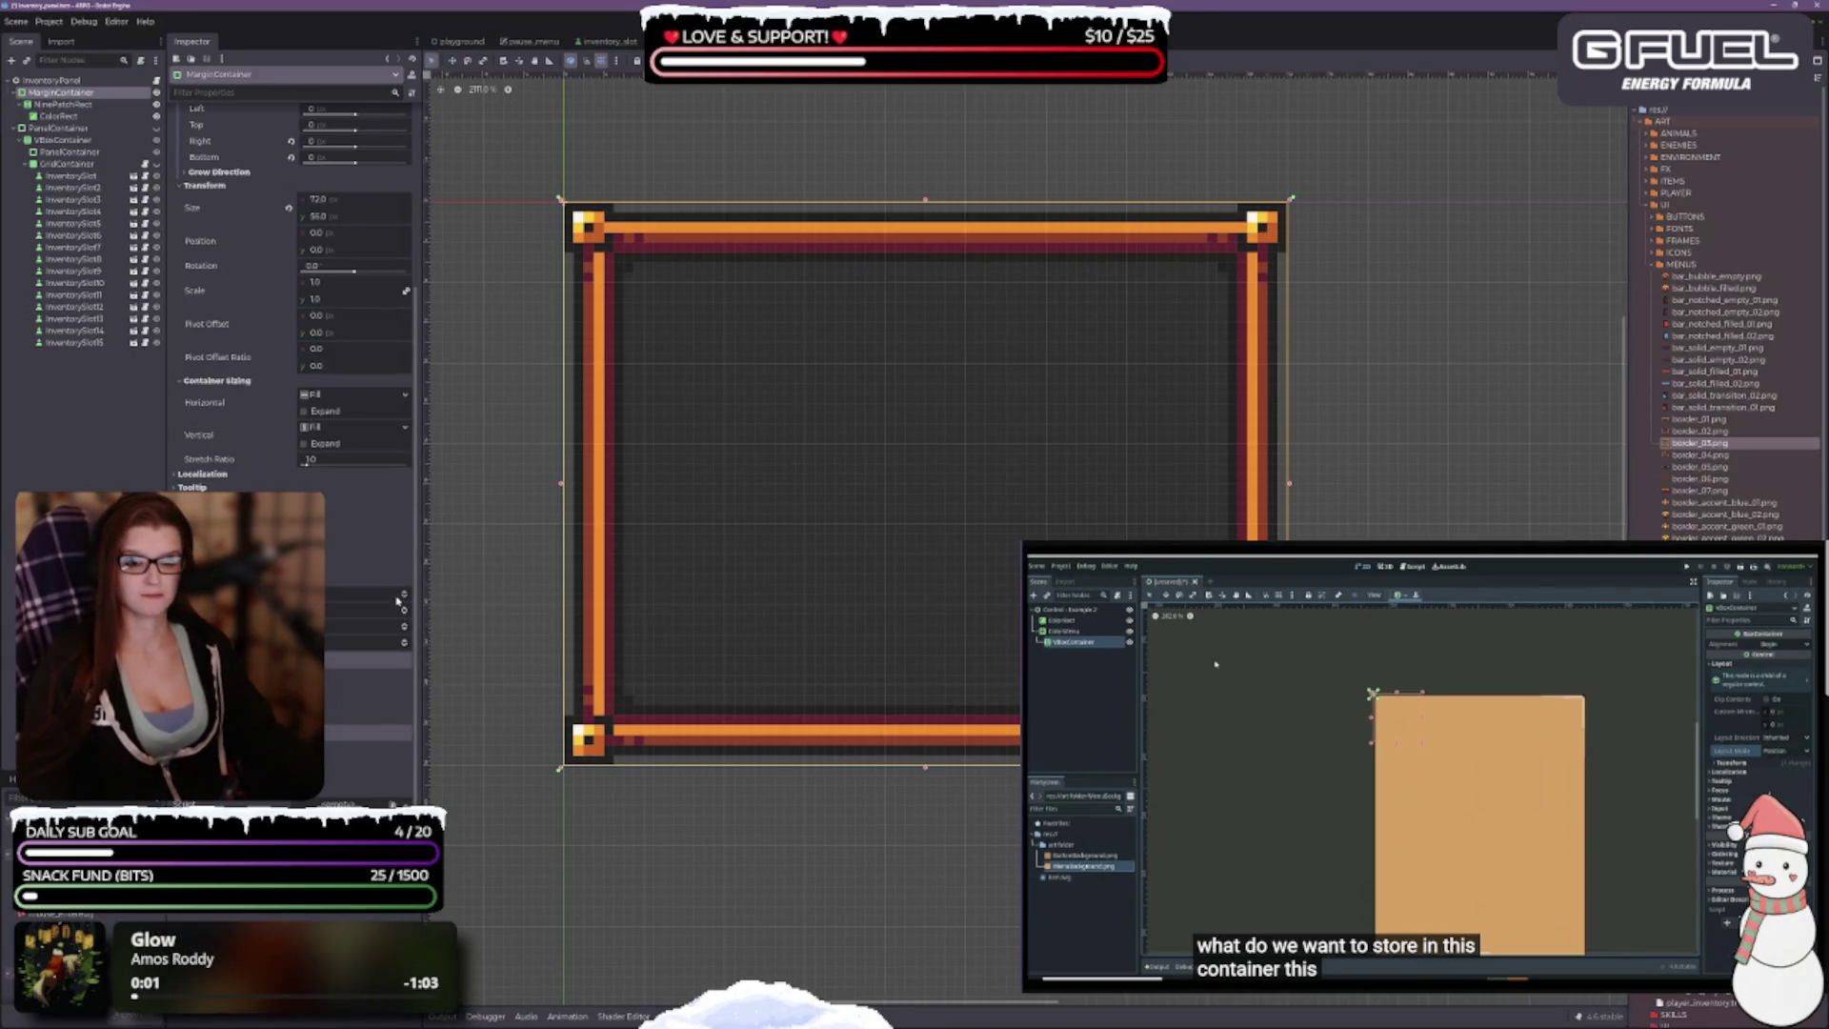
Step: Decrease the MarginContainer's left, top, right and bottom margin constants by one step each
{"action": "left_click", "coordinate": [403, 595]}
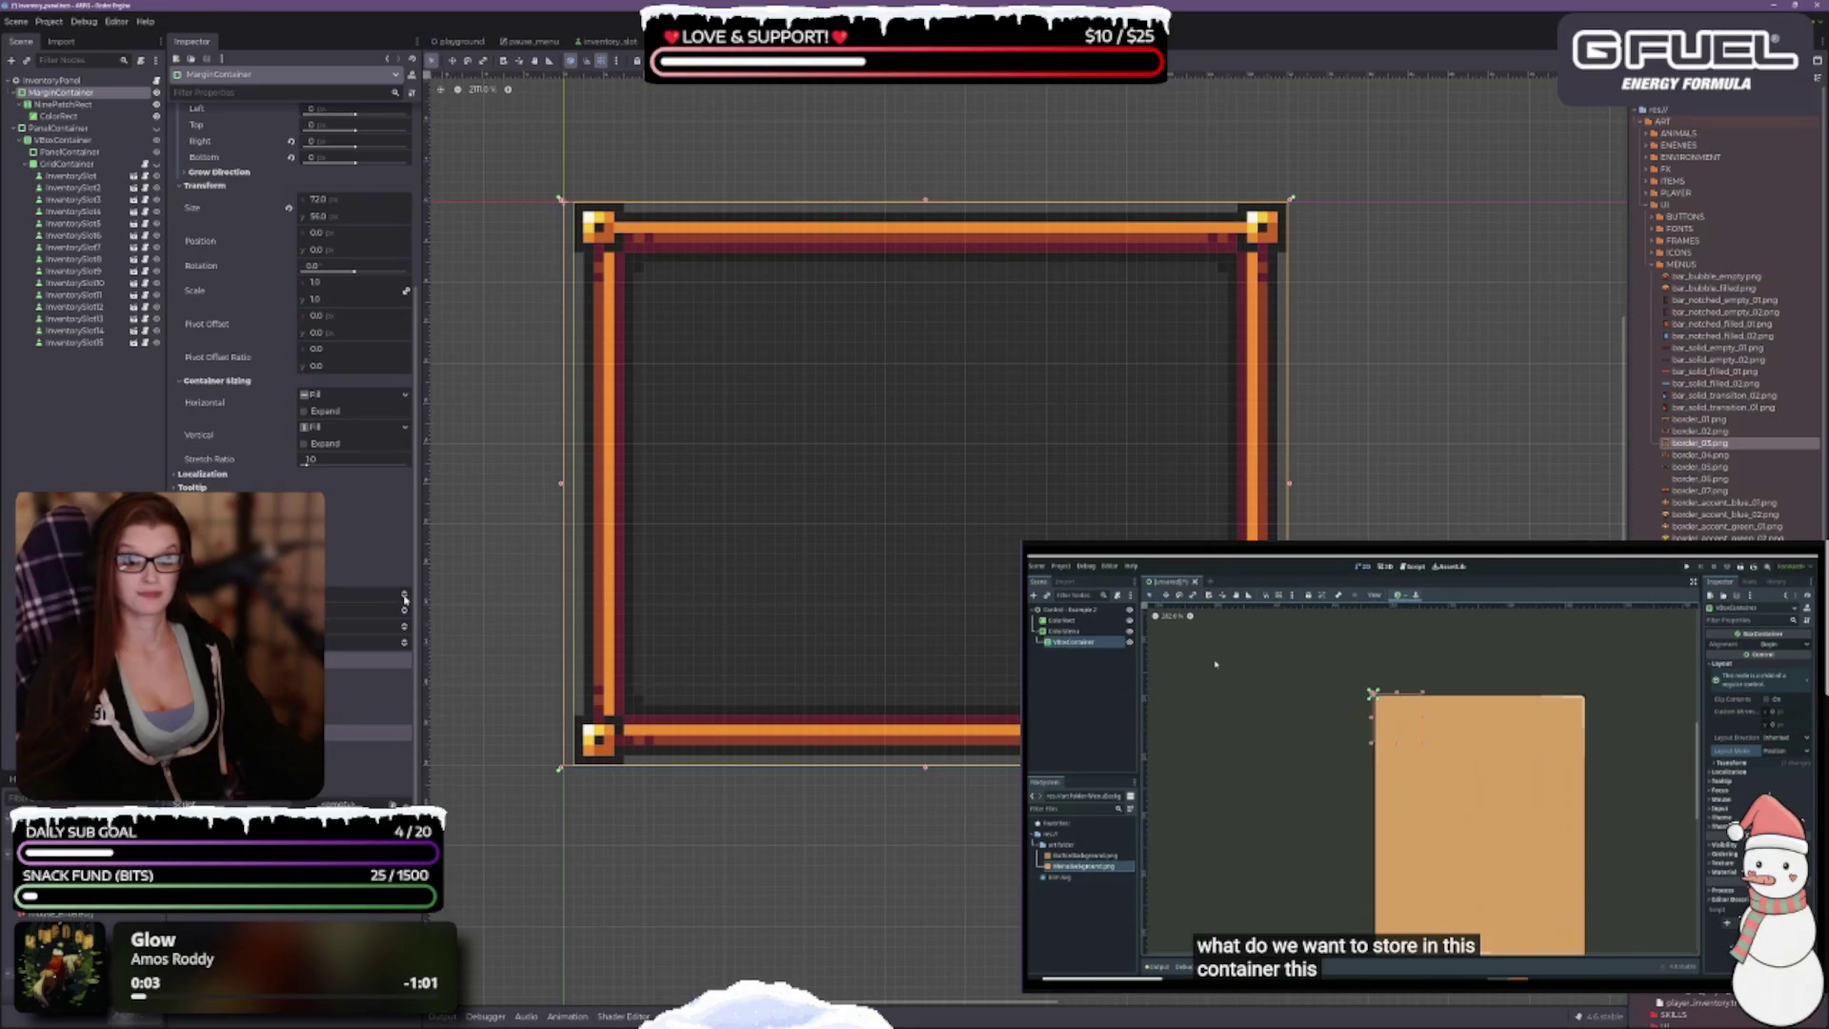
{"action": "left_click", "coordinate": [405, 599]}
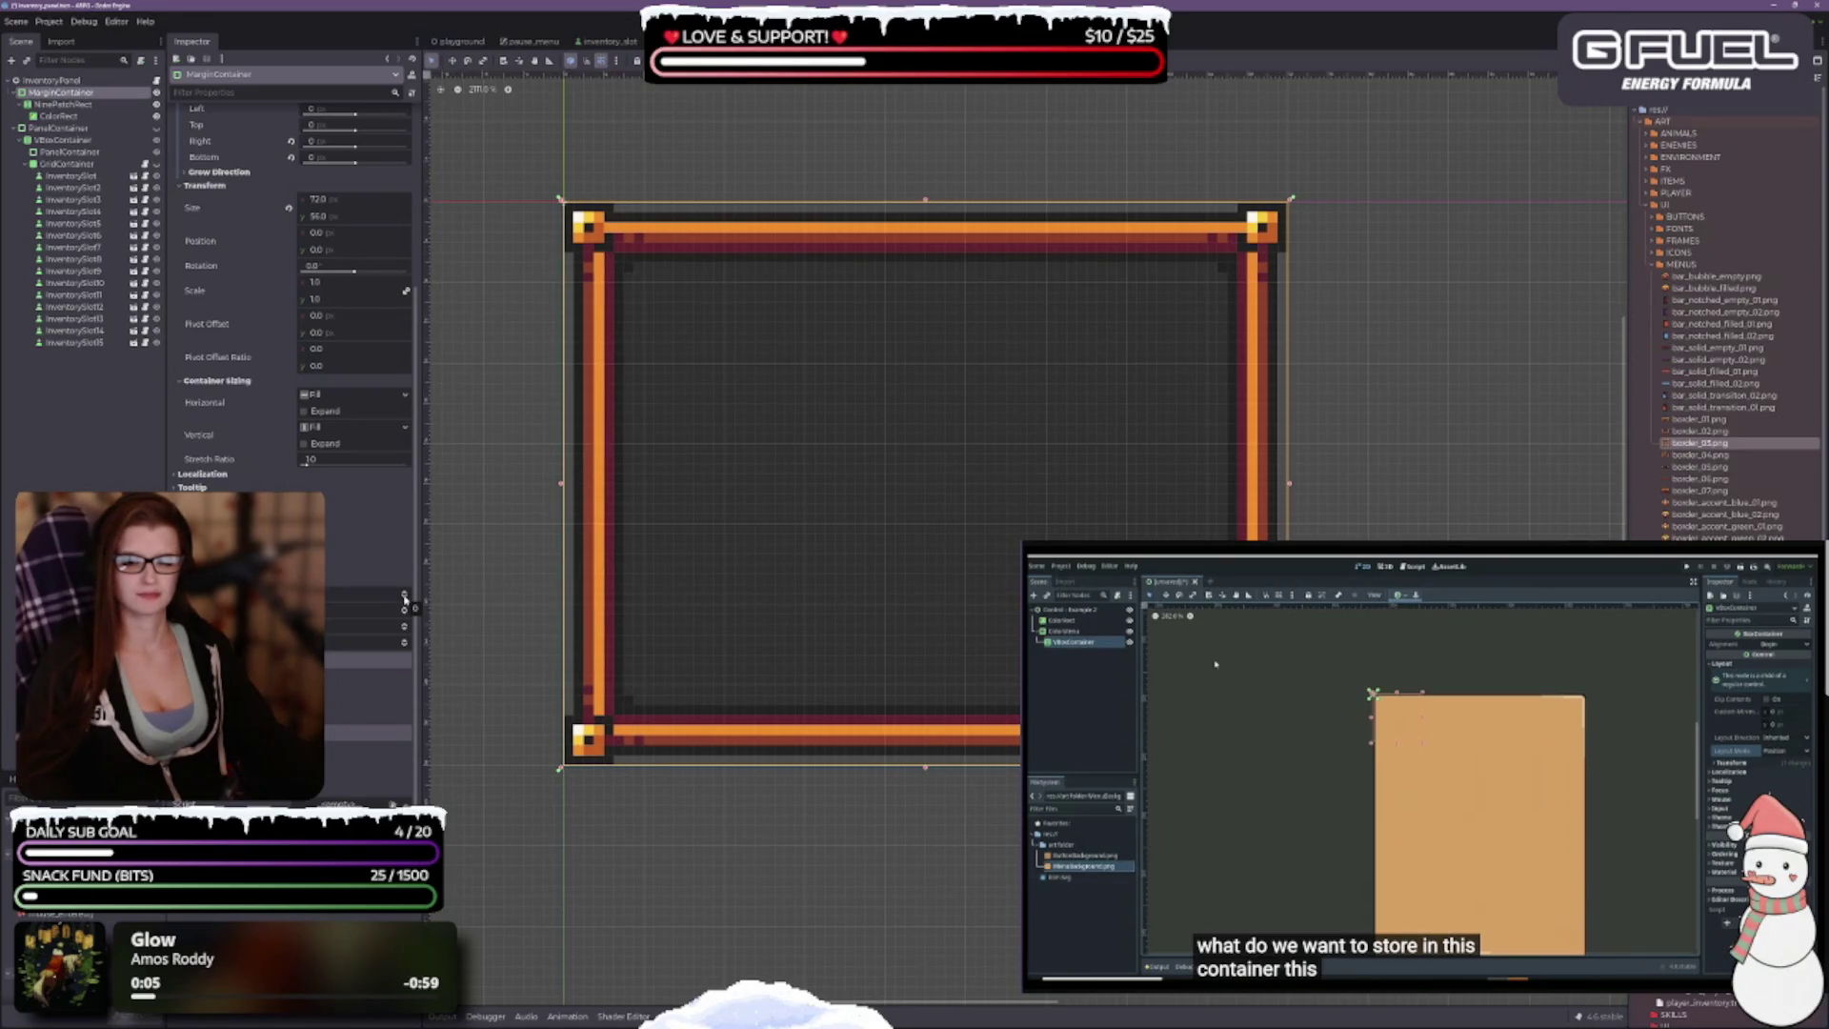
{"action": "left_click", "coordinate": [404, 599]}
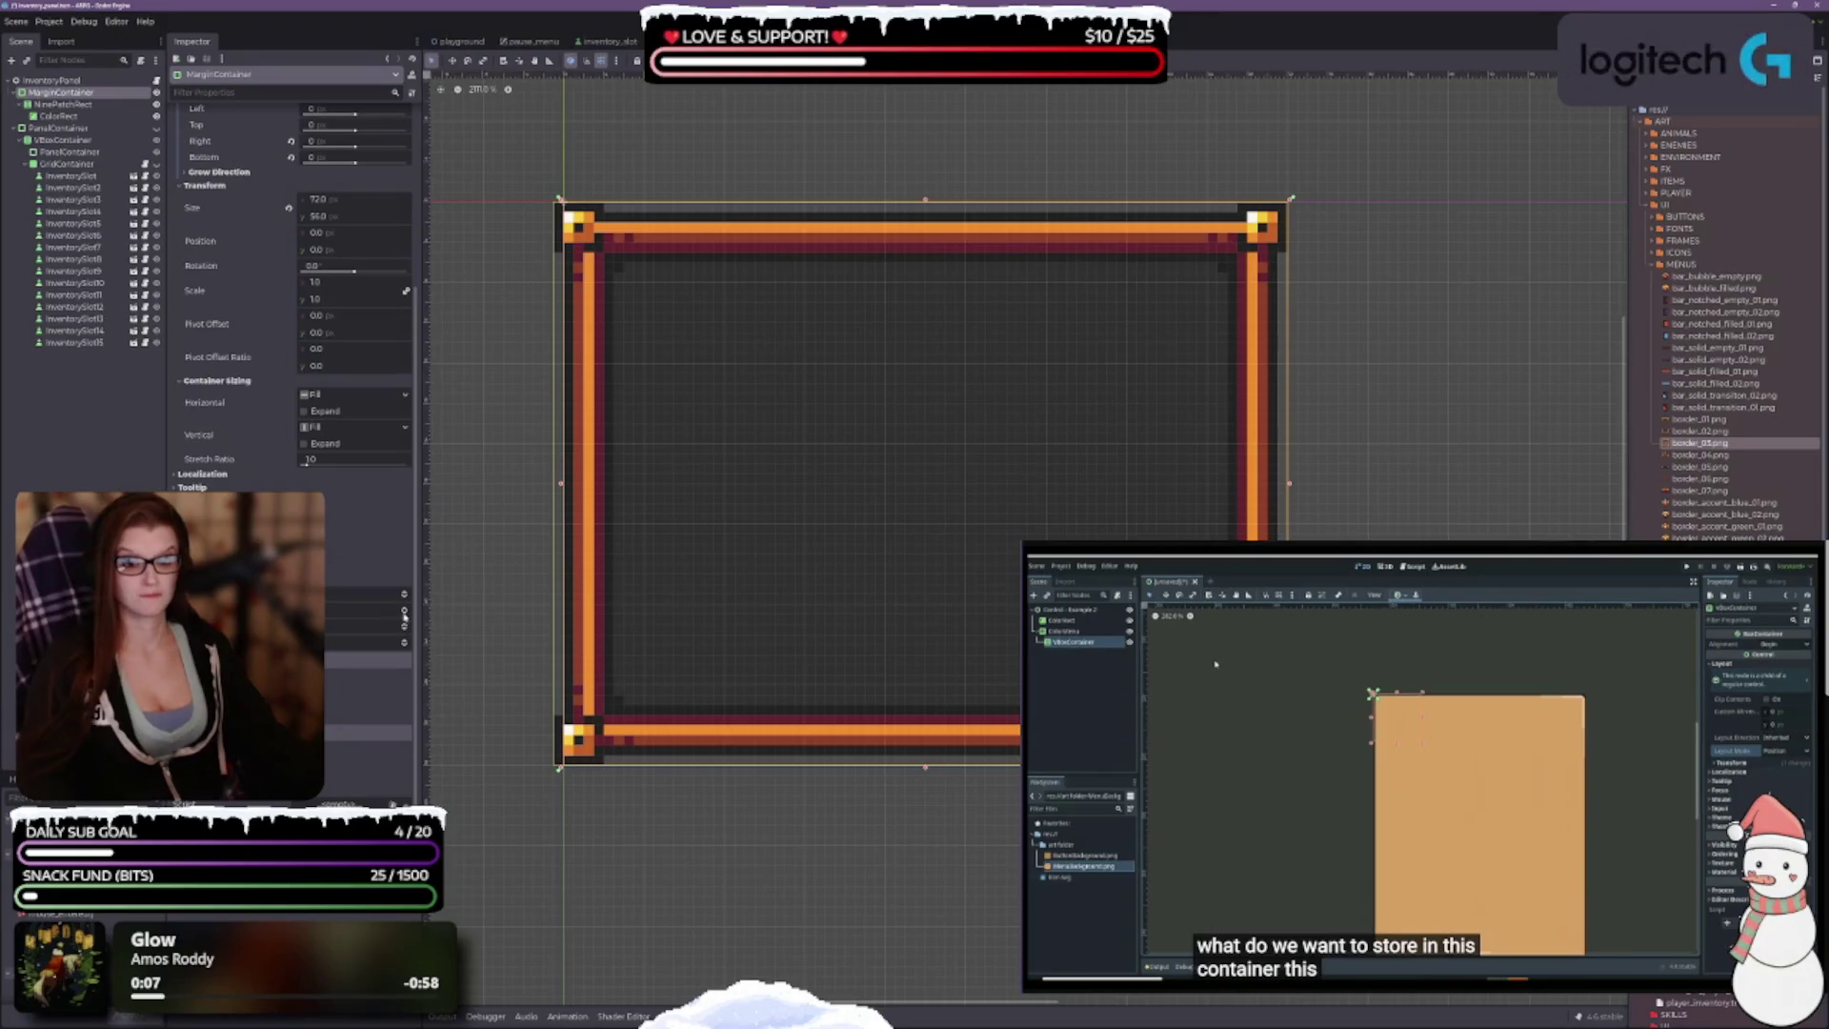
{"action": "left_click", "coordinate": [405, 629]}
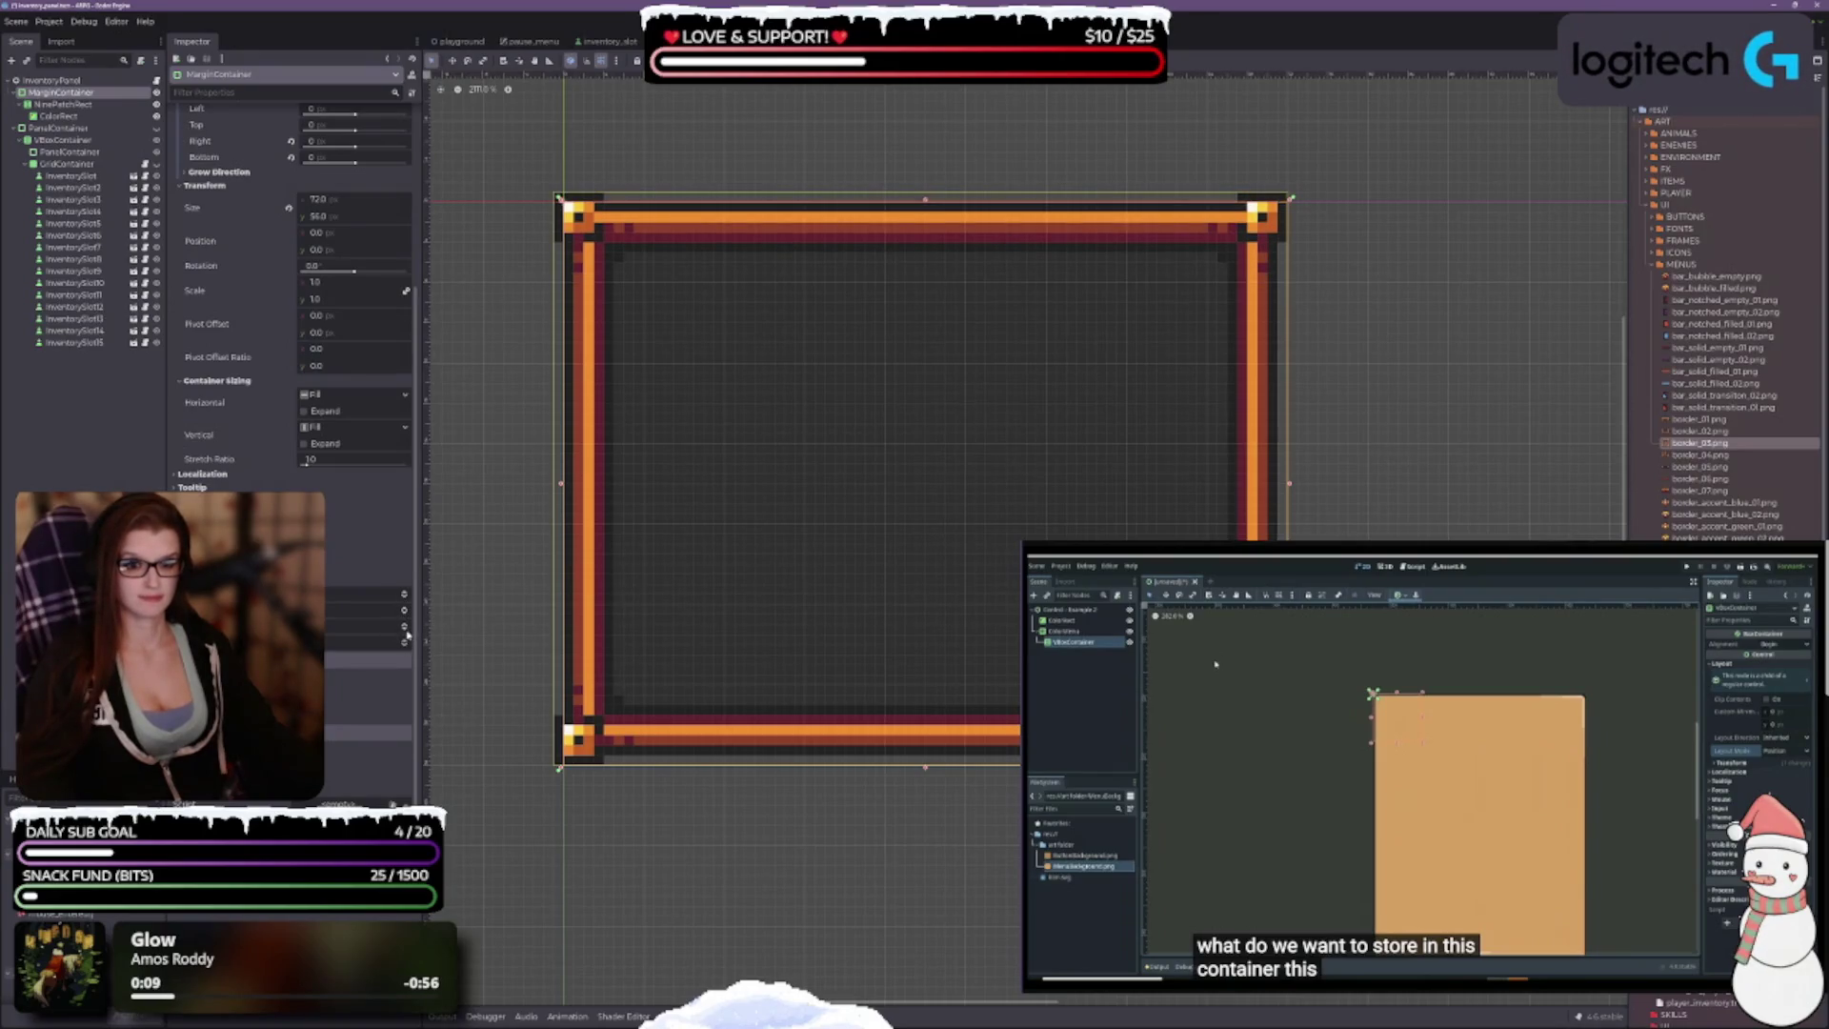
{"action": "left_click", "coordinate": [408, 646]}
{"action": "left_click", "coordinate": [407, 645]}
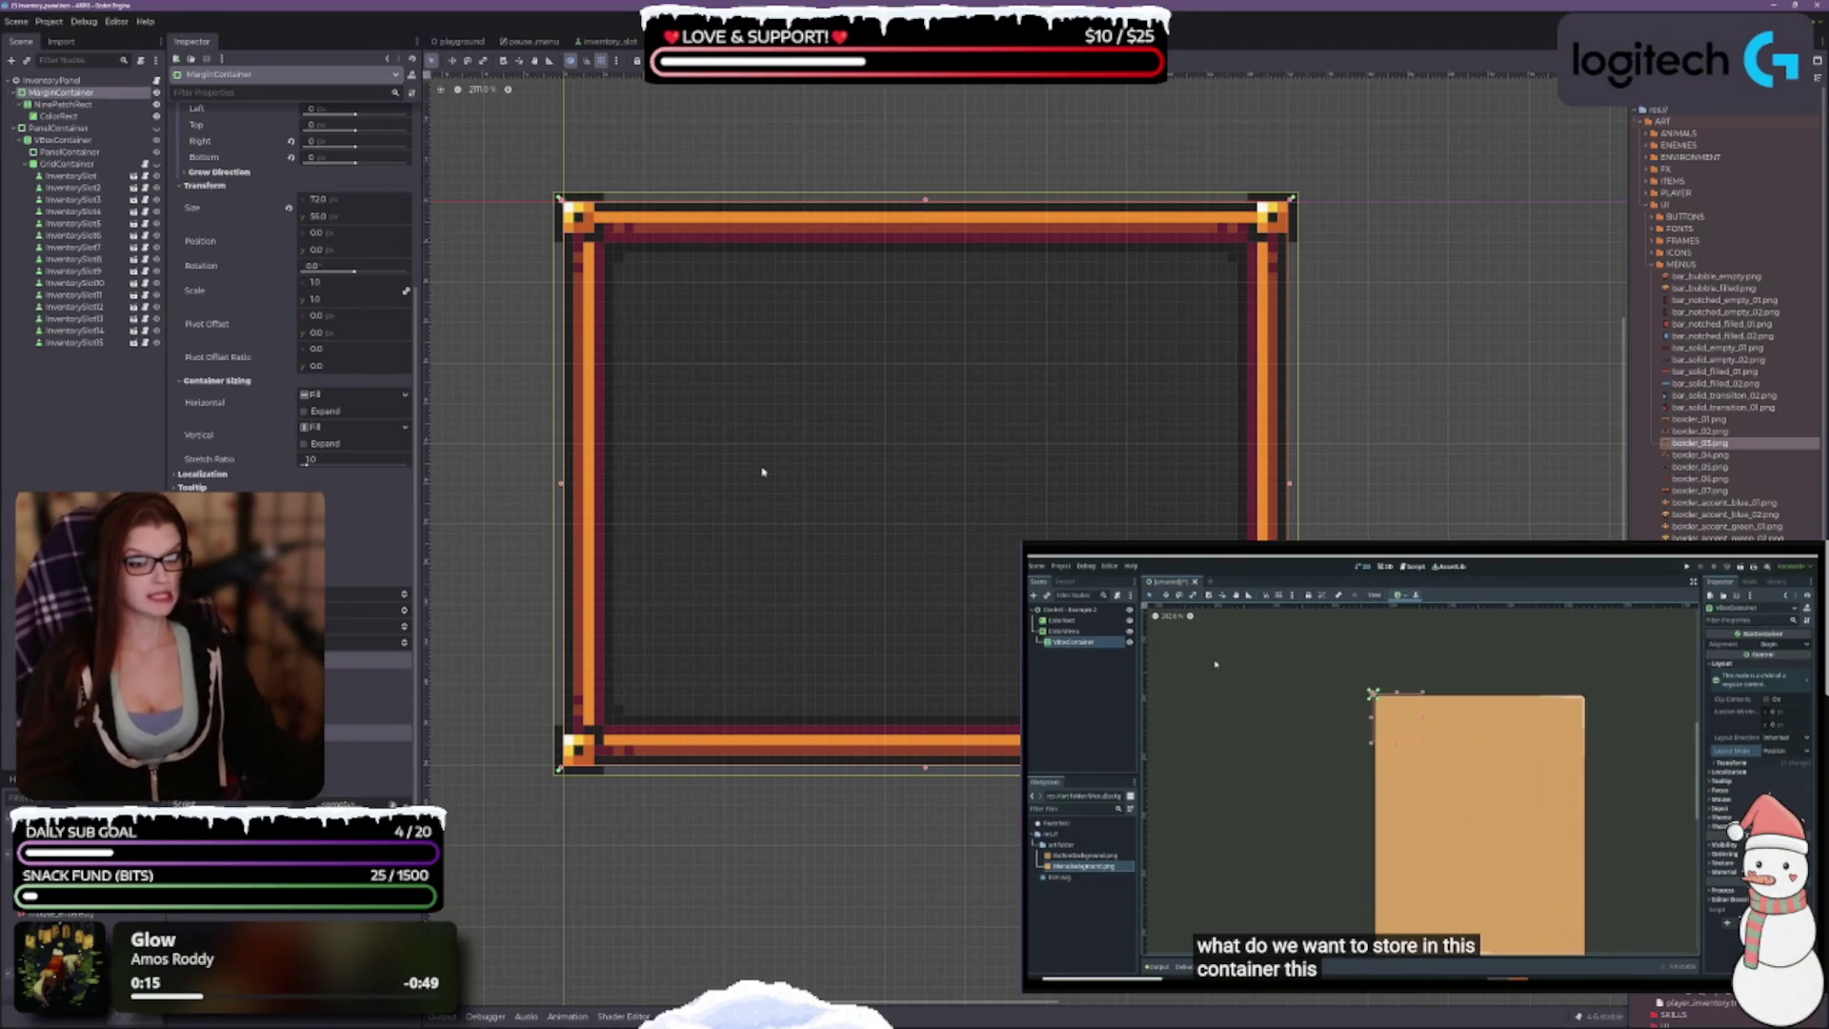
{"action": "scroll", "coordinate": [836, 476], "scroll_direction": "left", "scroll_amount": 2}
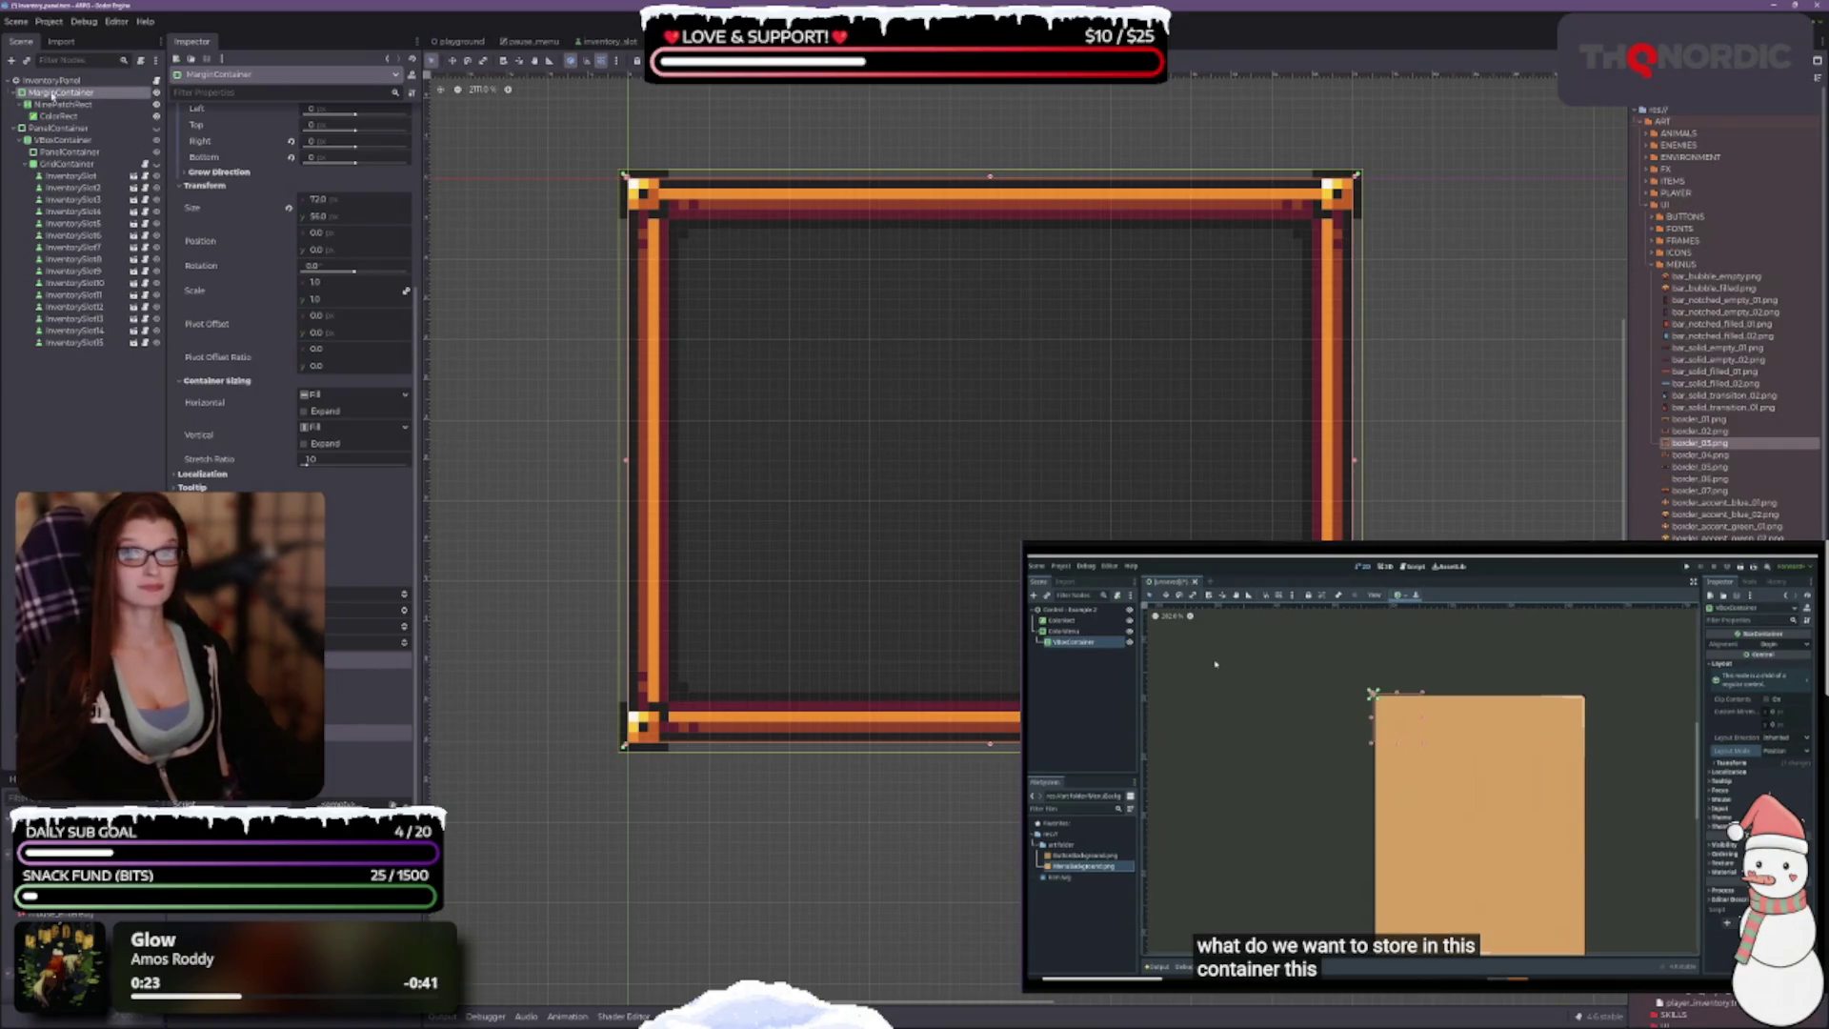
{"action": "scroll", "coordinate": [197, 476], "scroll_direction": "up", "scroll_amount": 5}
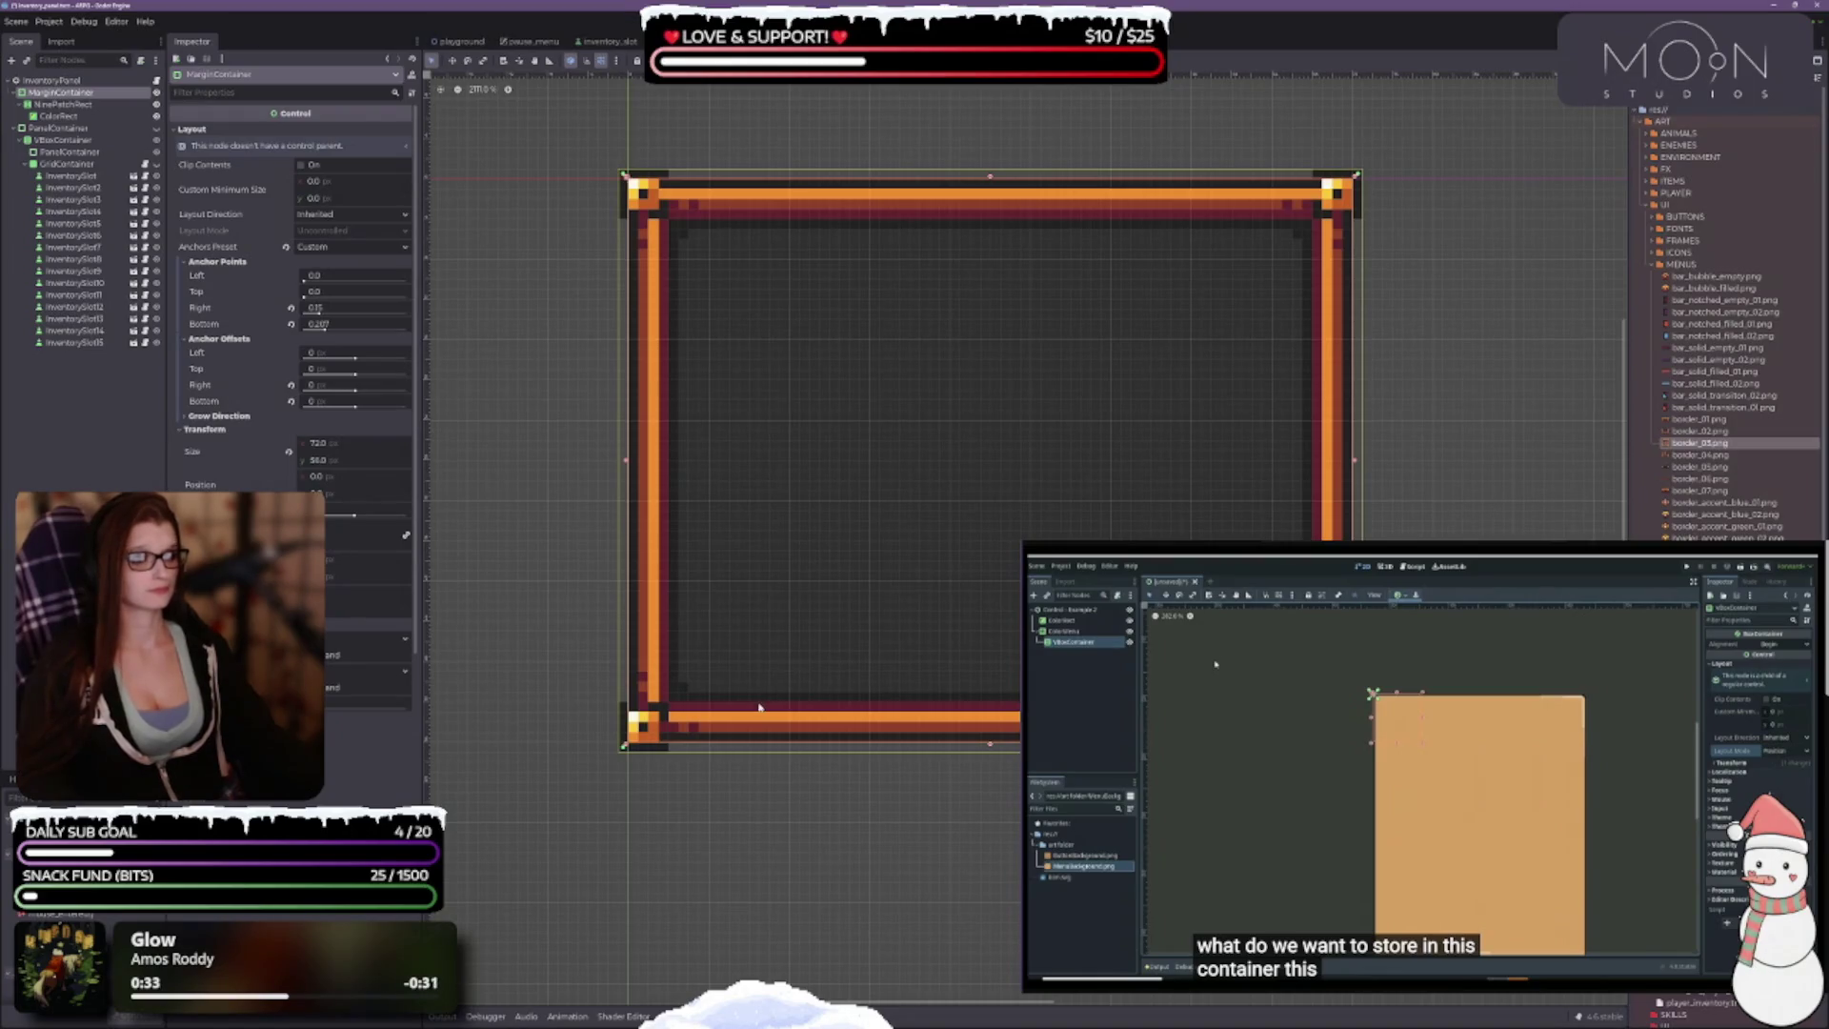
{"action": "scroll", "coordinate": [376, 628], "scroll_direction": "down", "scroll_amount": 5}
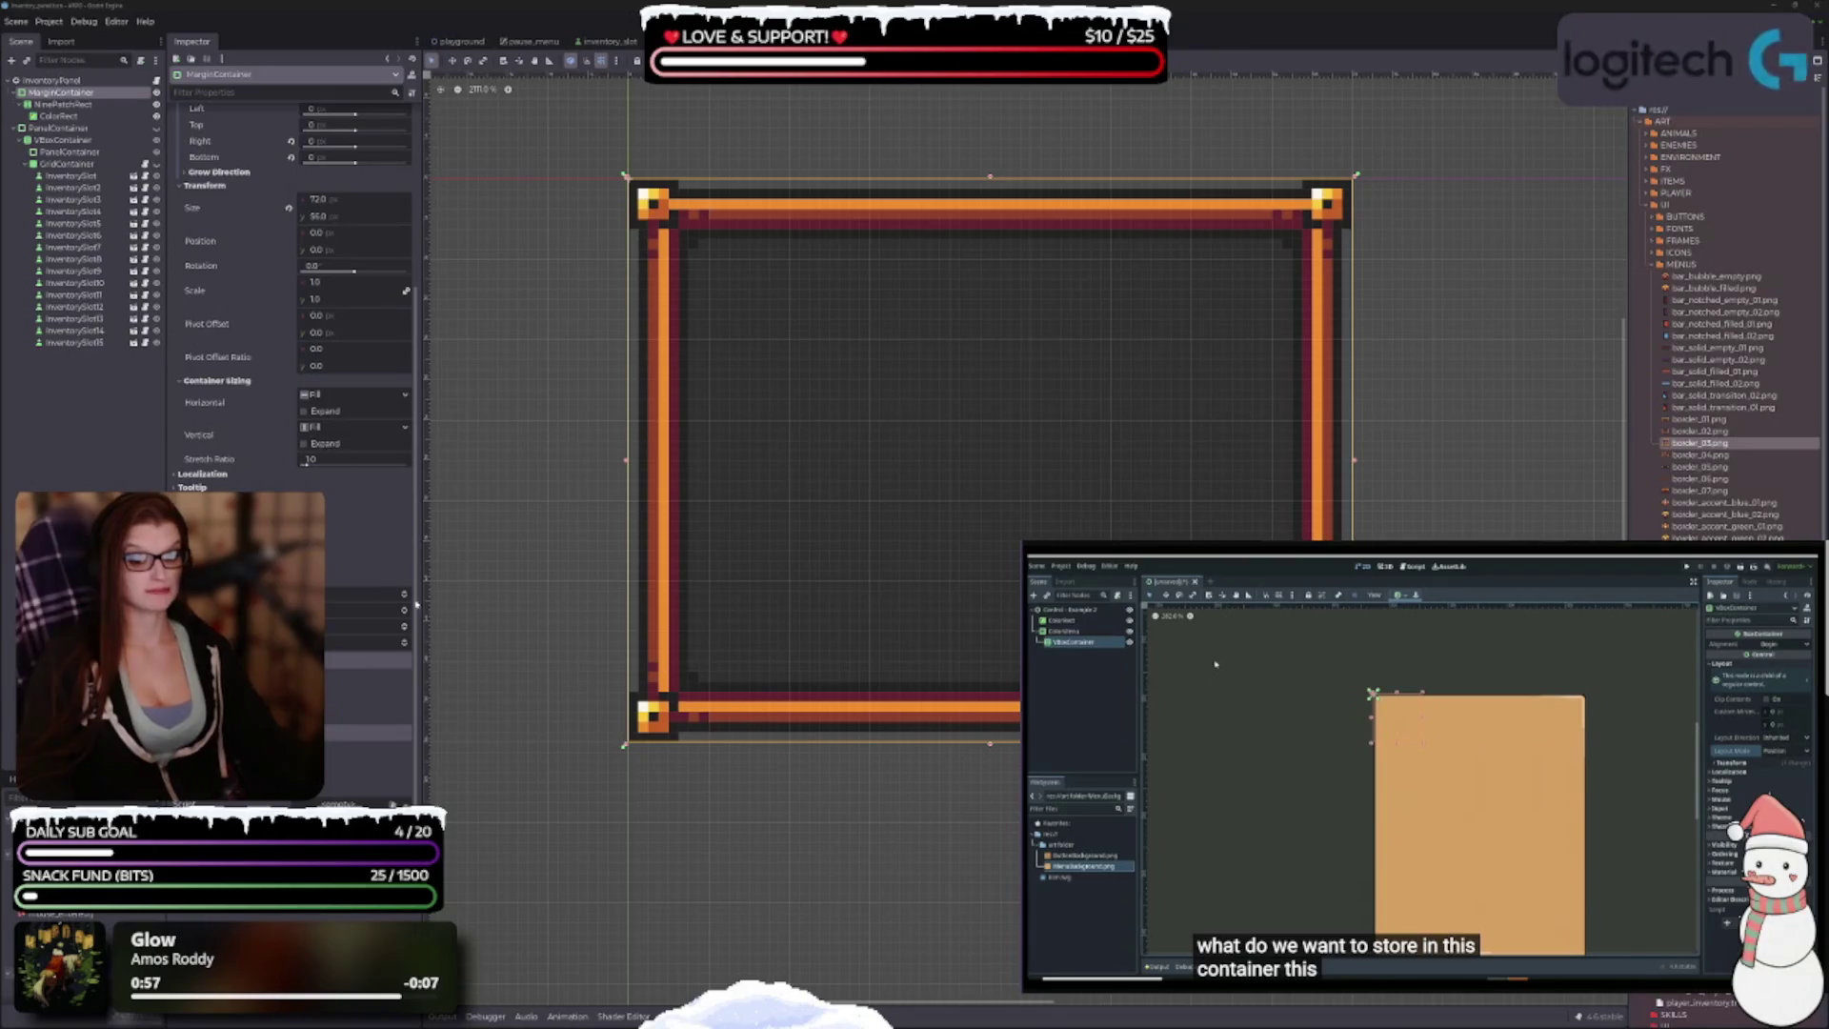
{"action": "left_click_drag", "start_coordinate": [783, 505], "coordinate": [697, 428]}
{"action": "scroll", "coordinate": [714, 416], "scroll_direction": "up", "scroll_amount": 3}
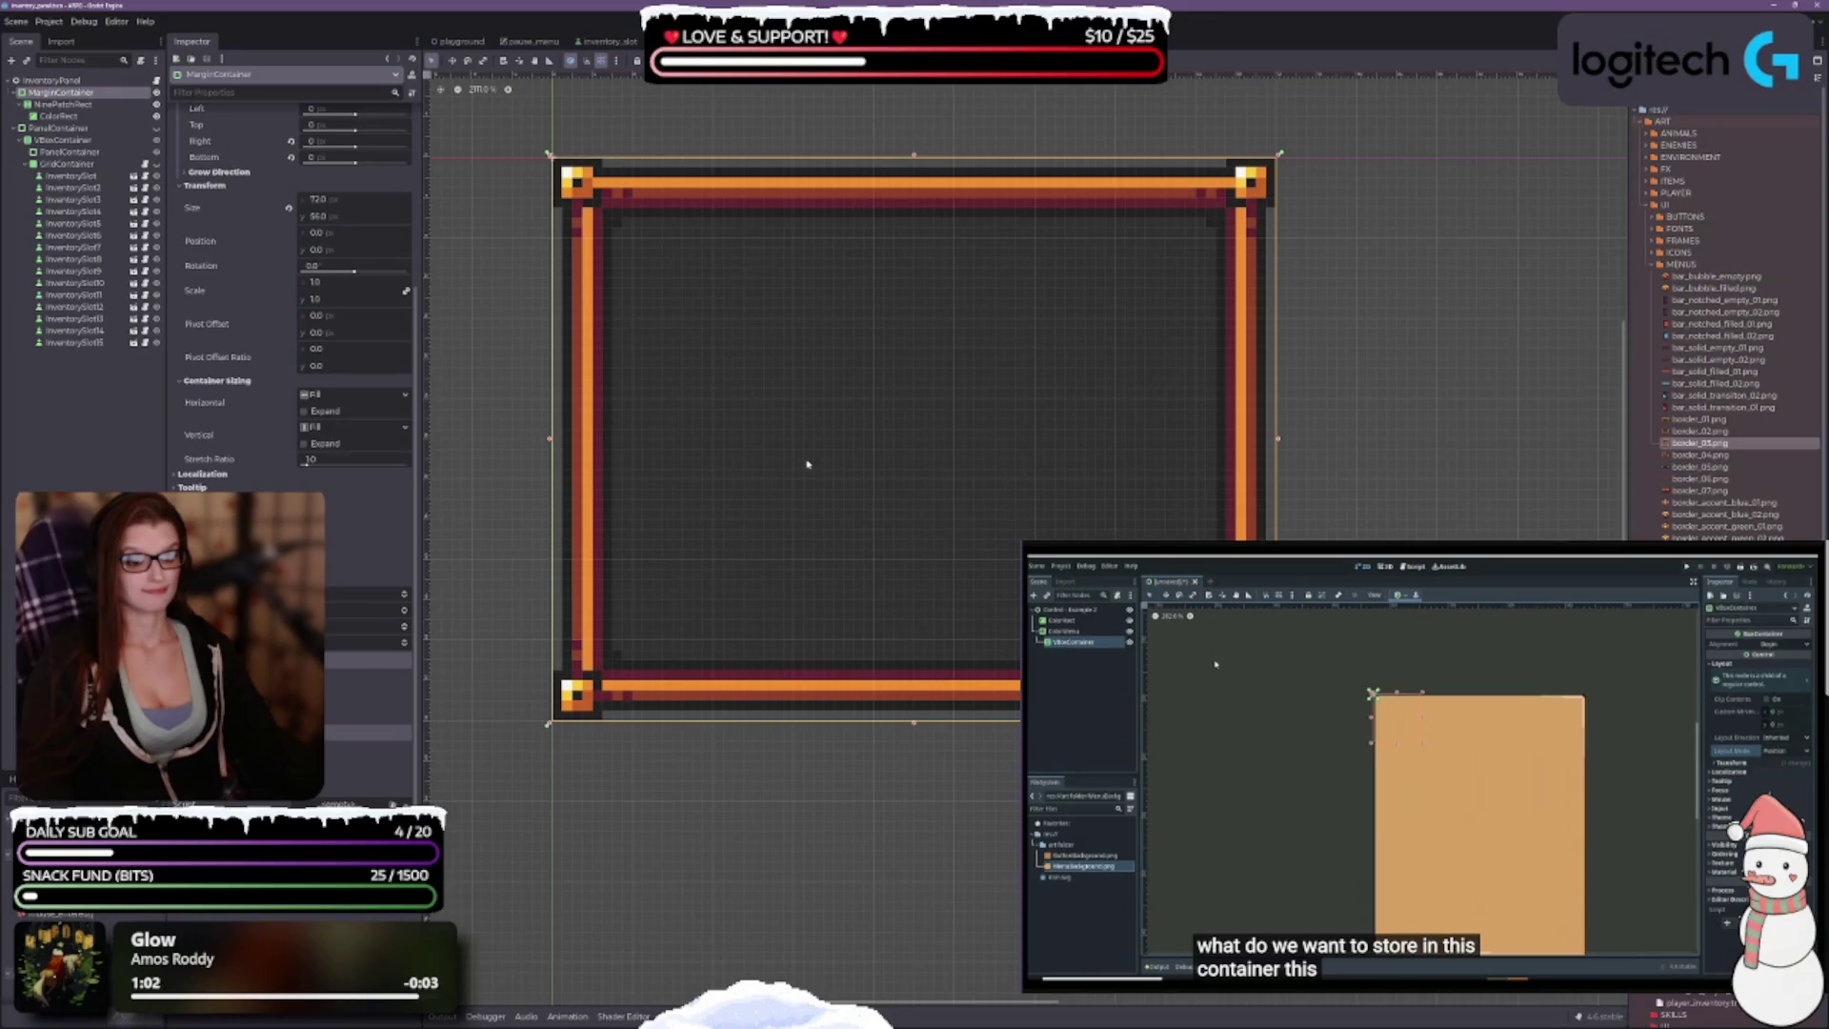
{"action": "scroll", "coordinate": [779, 401], "scroll_direction": "down", "scroll_amount": 3}
{"action": "scroll", "coordinate": [805, 450], "scroll_direction": "up", "scroll_amount": 3}
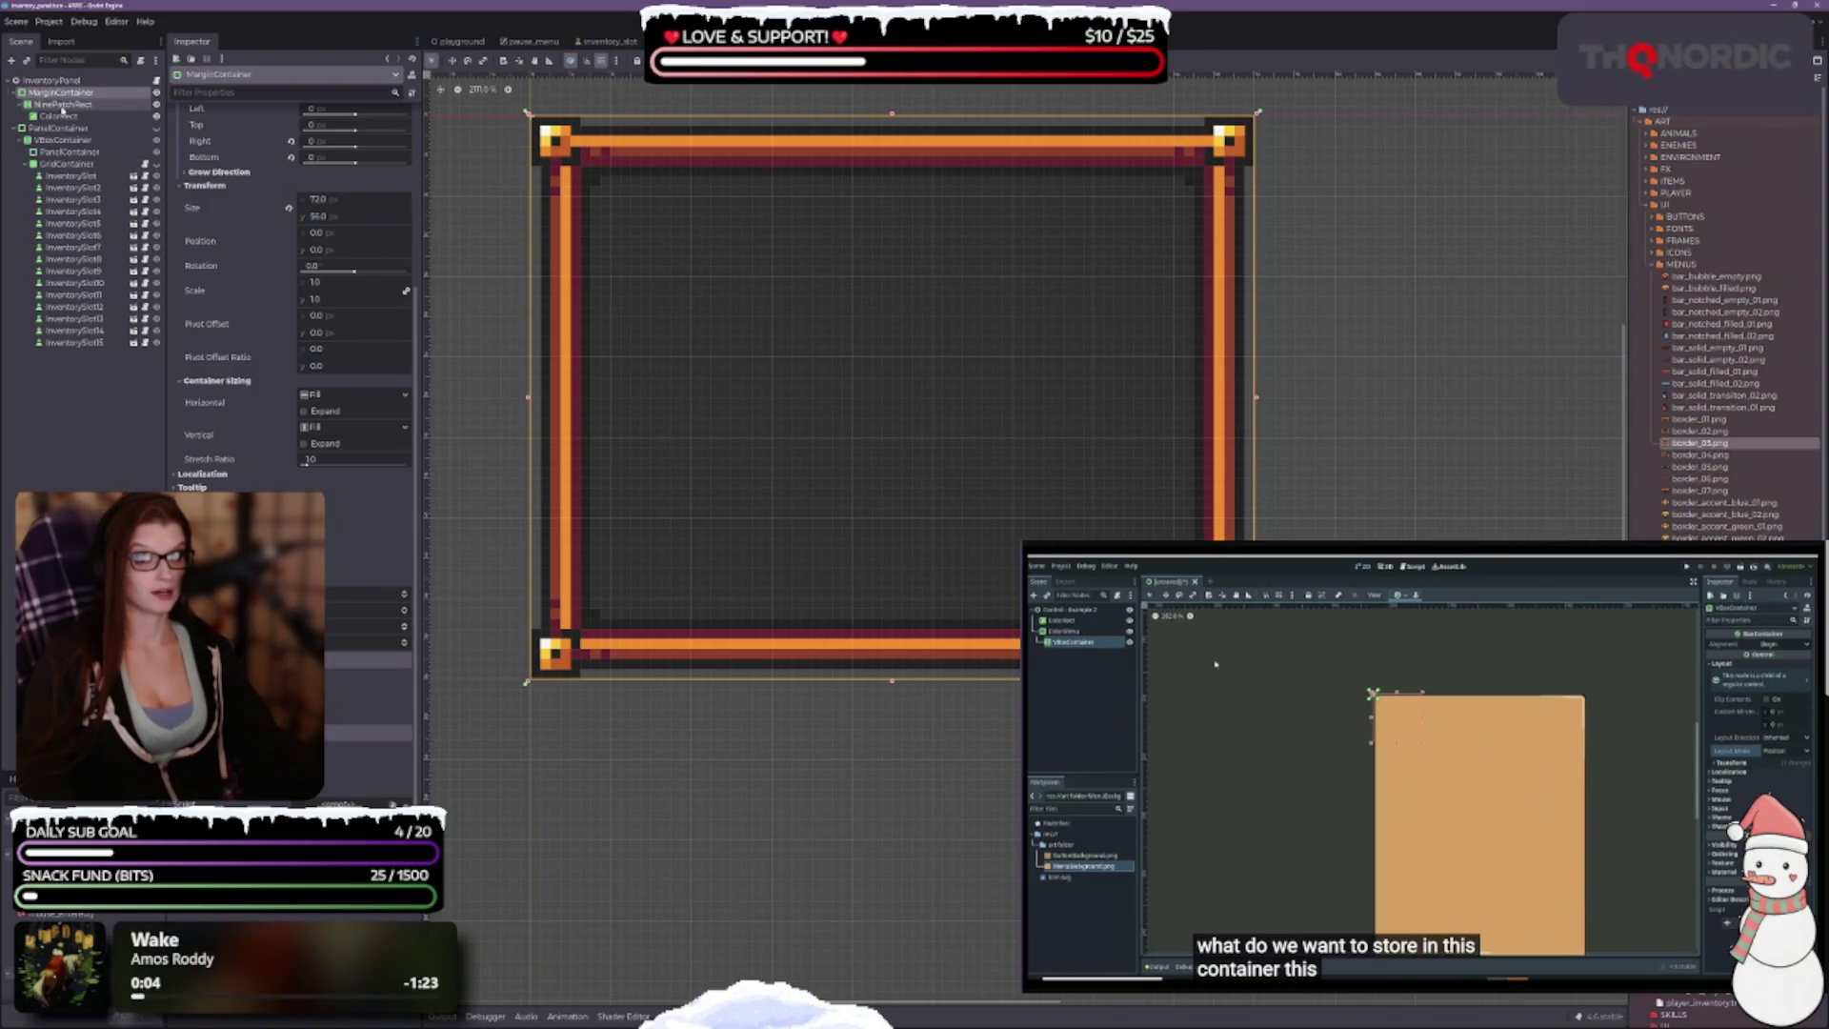
{"action": "scroll", "coordinate": [270, 395], "scroll_direction": "up", "scroll_amount": 5}
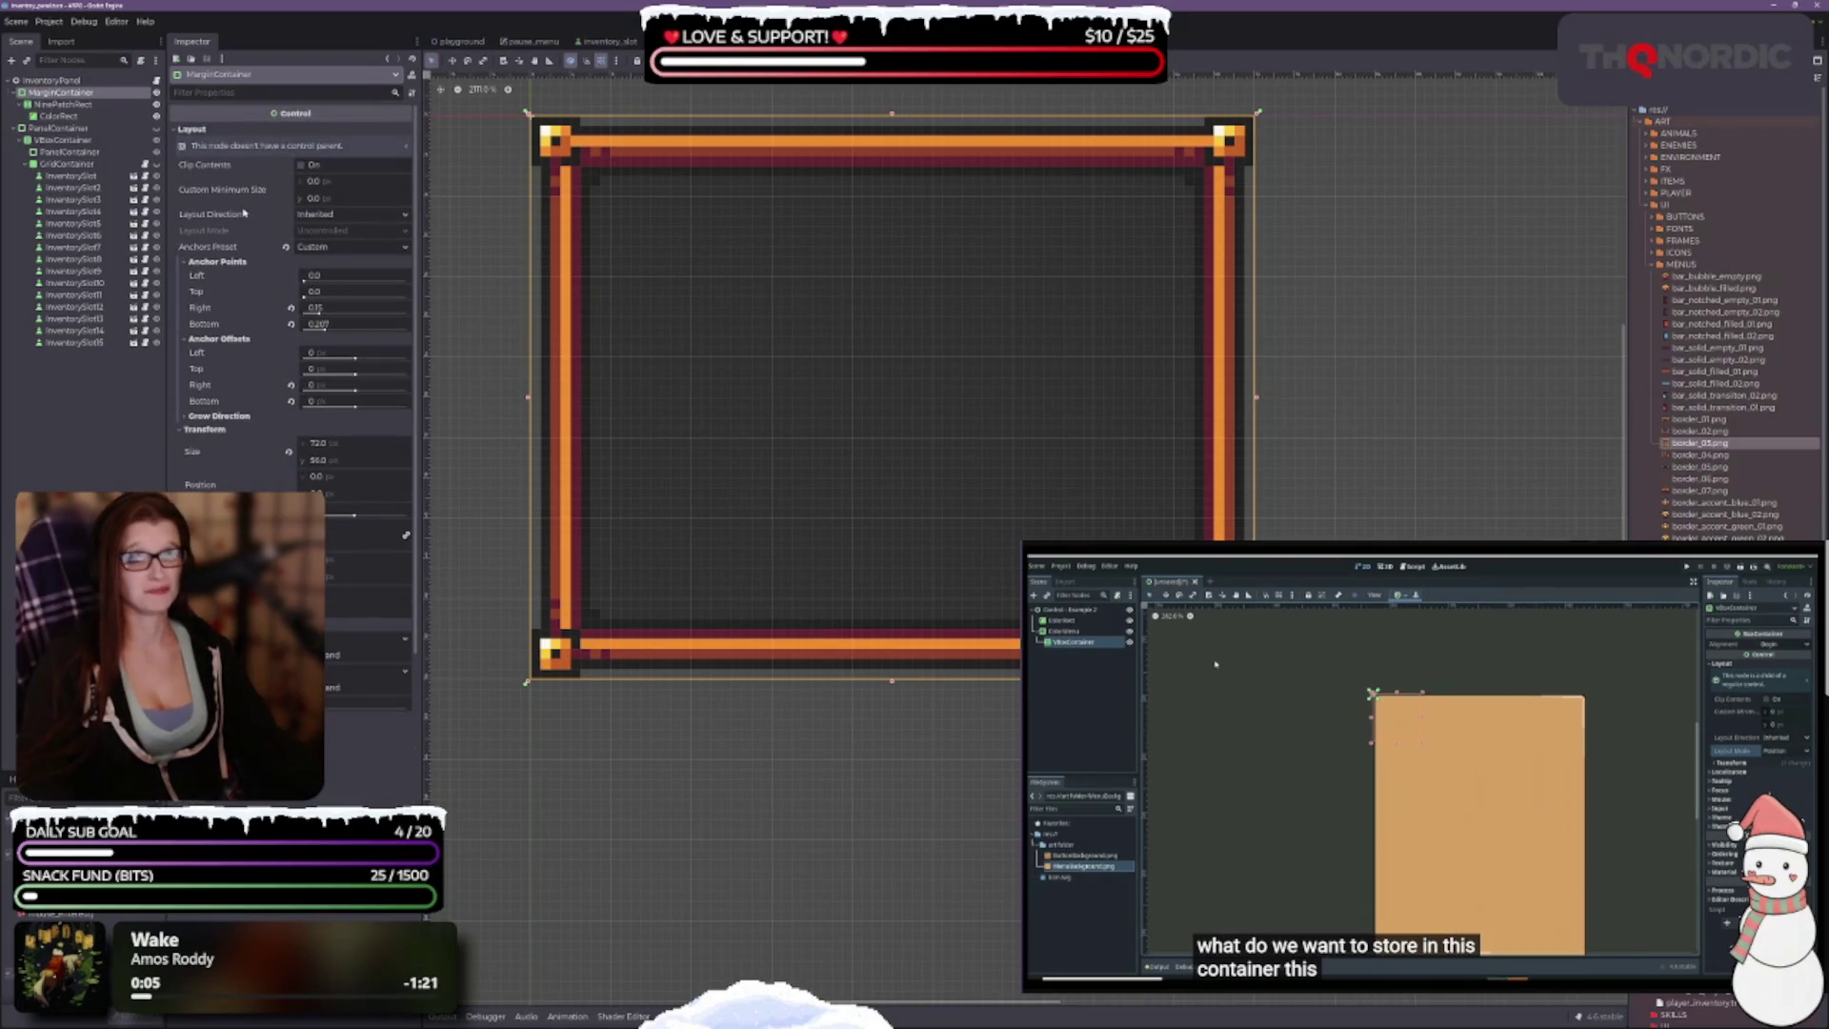
{"action": "left_click", "coordinate": [63, 104]}
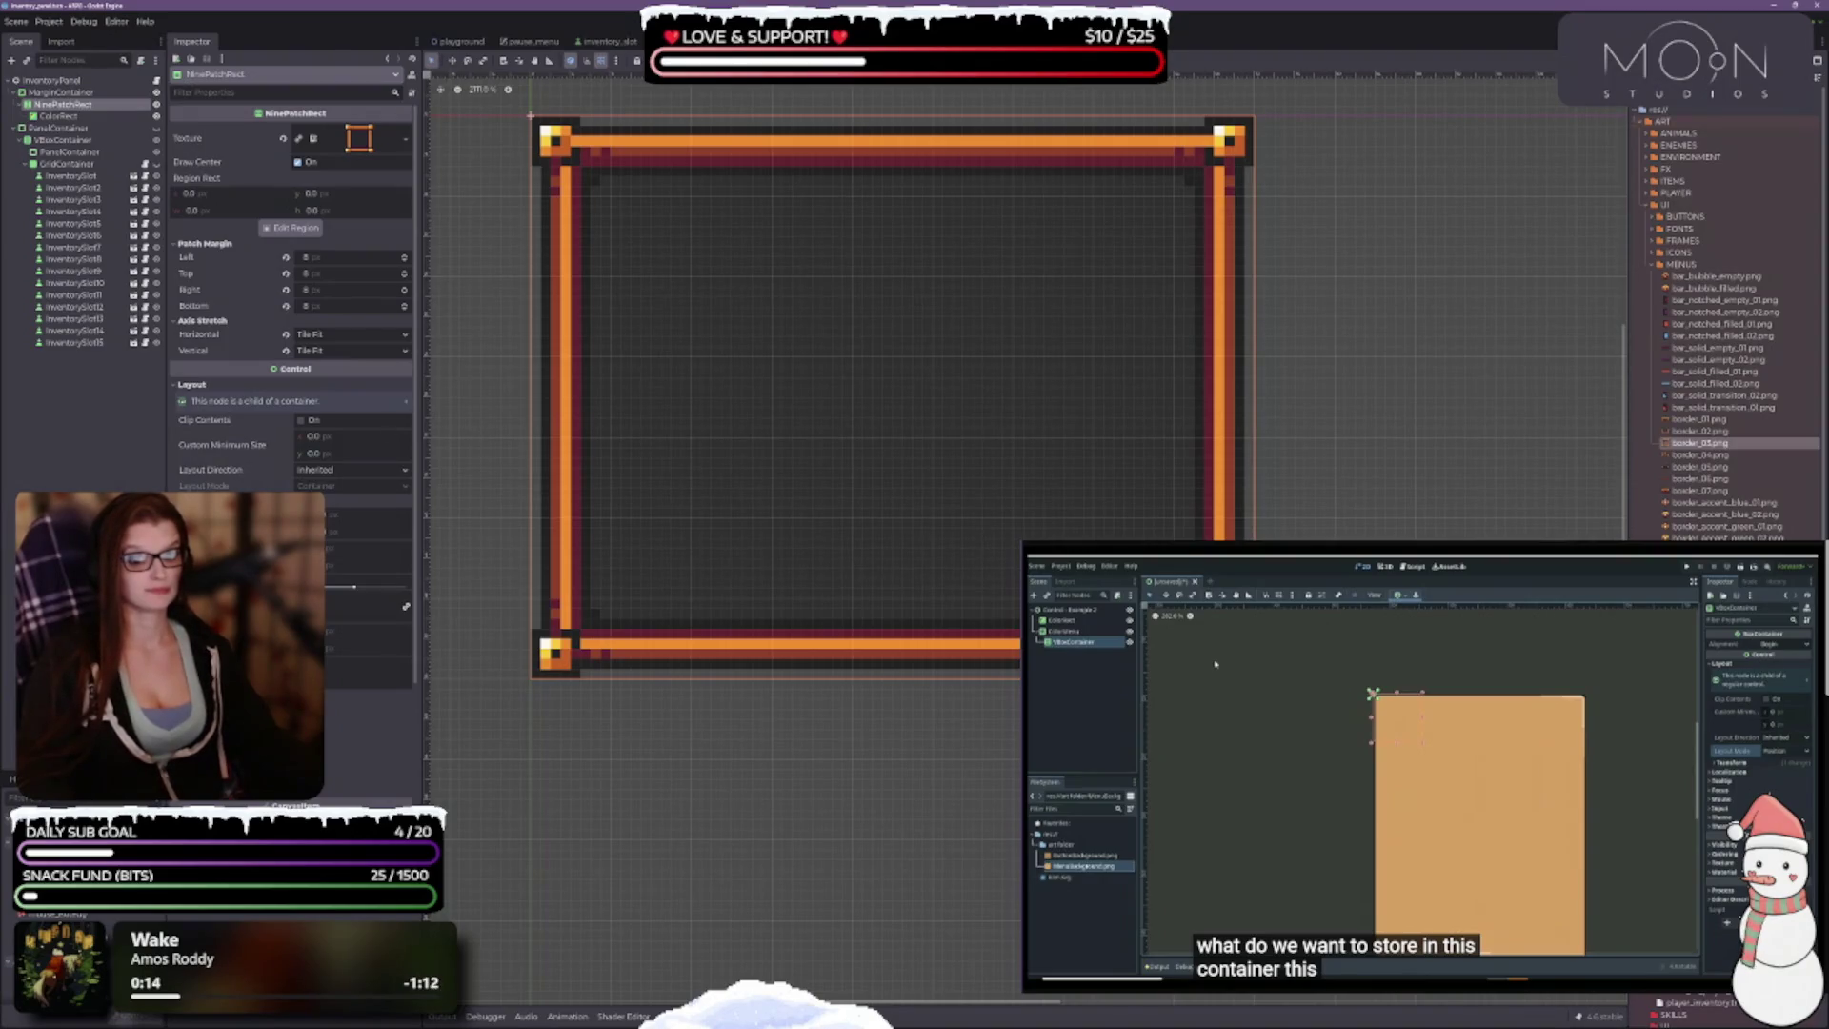
{"action": "scroll", "coordinate": [290, 286], "scroll_direction": "down", "scroll_amount": 5}
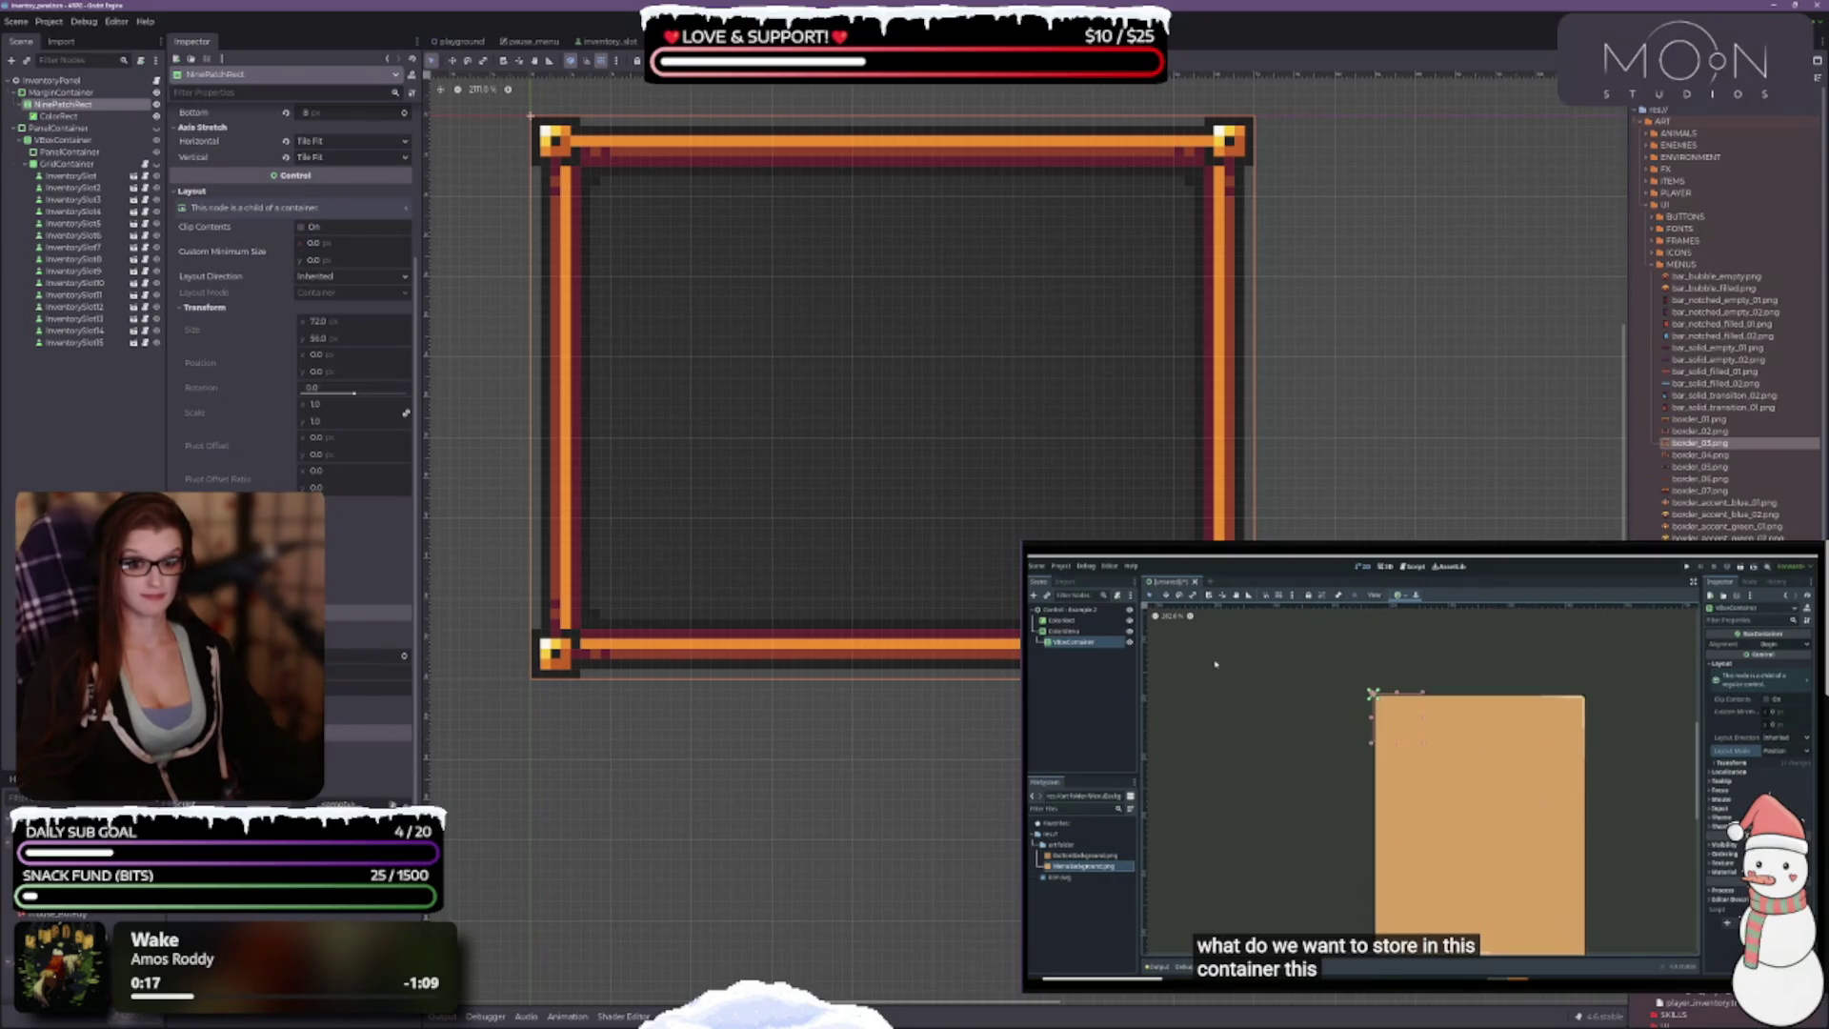
{"action": "scroll", "coordinate": [291, 286], "scroll_direction": "up", "scroll_amount": 5}
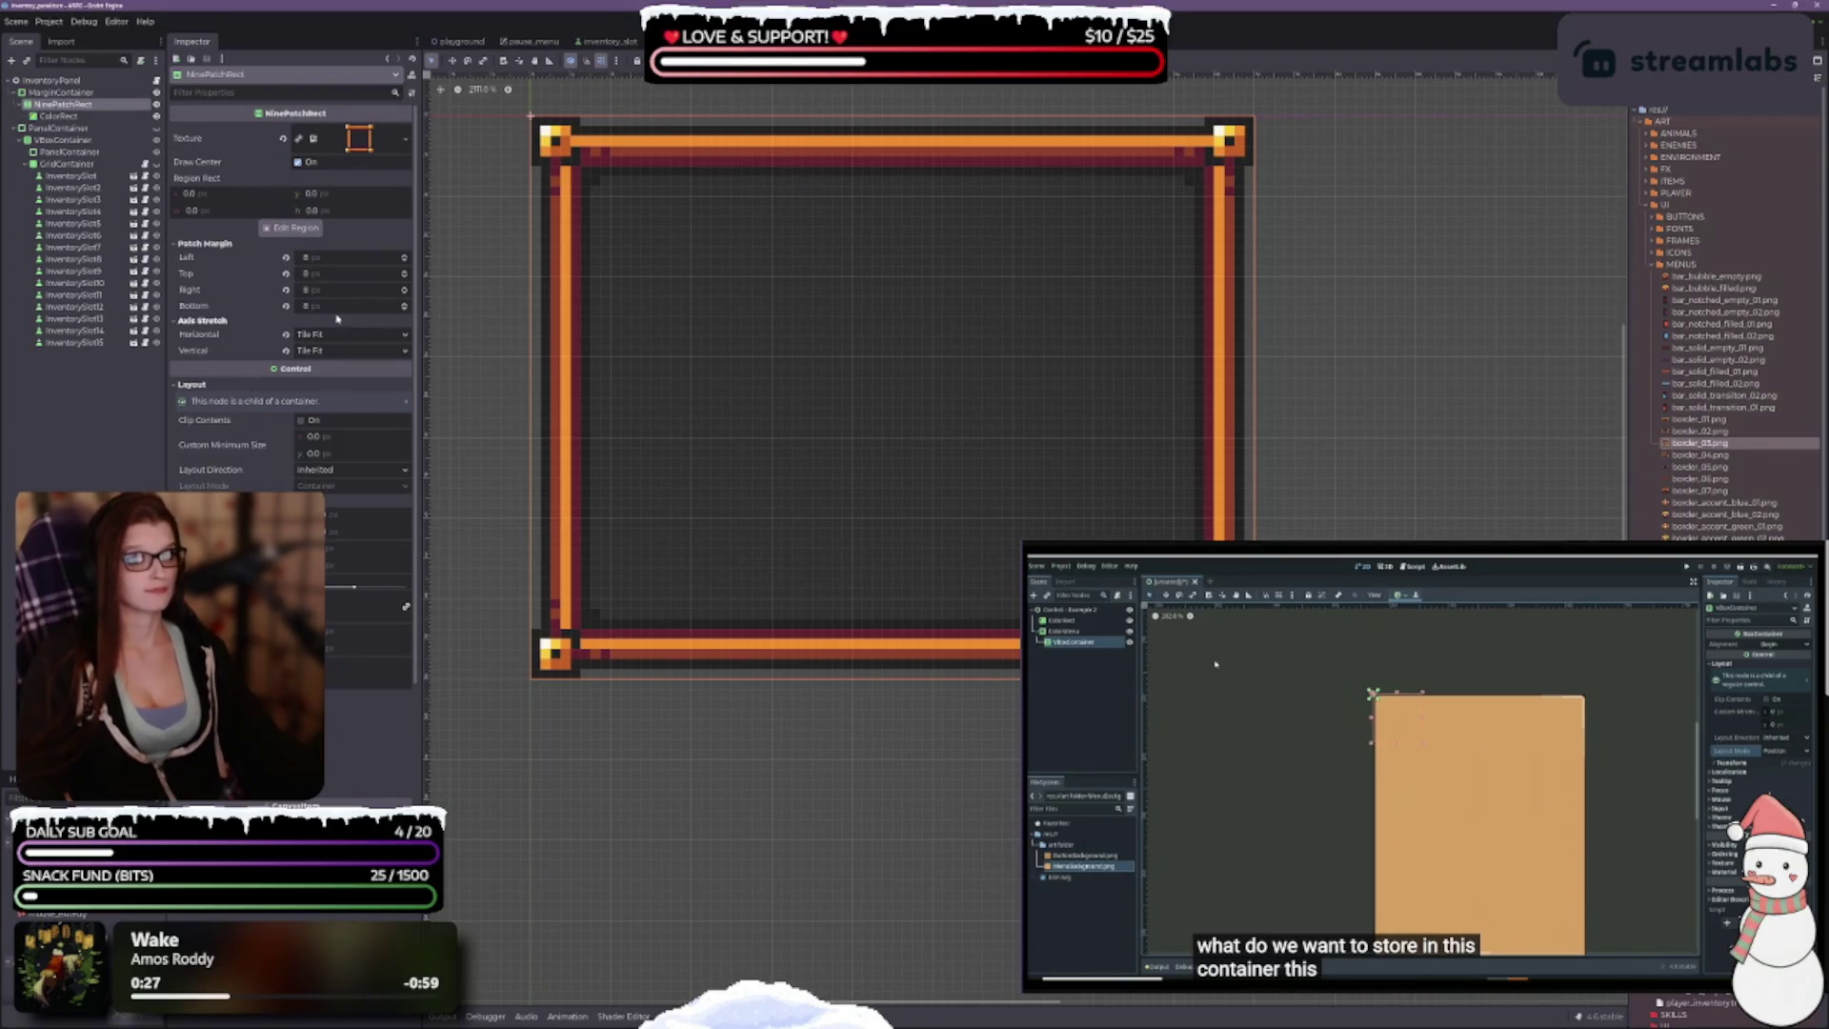
{"action": "left_click", "coordinate": [67, 117]}
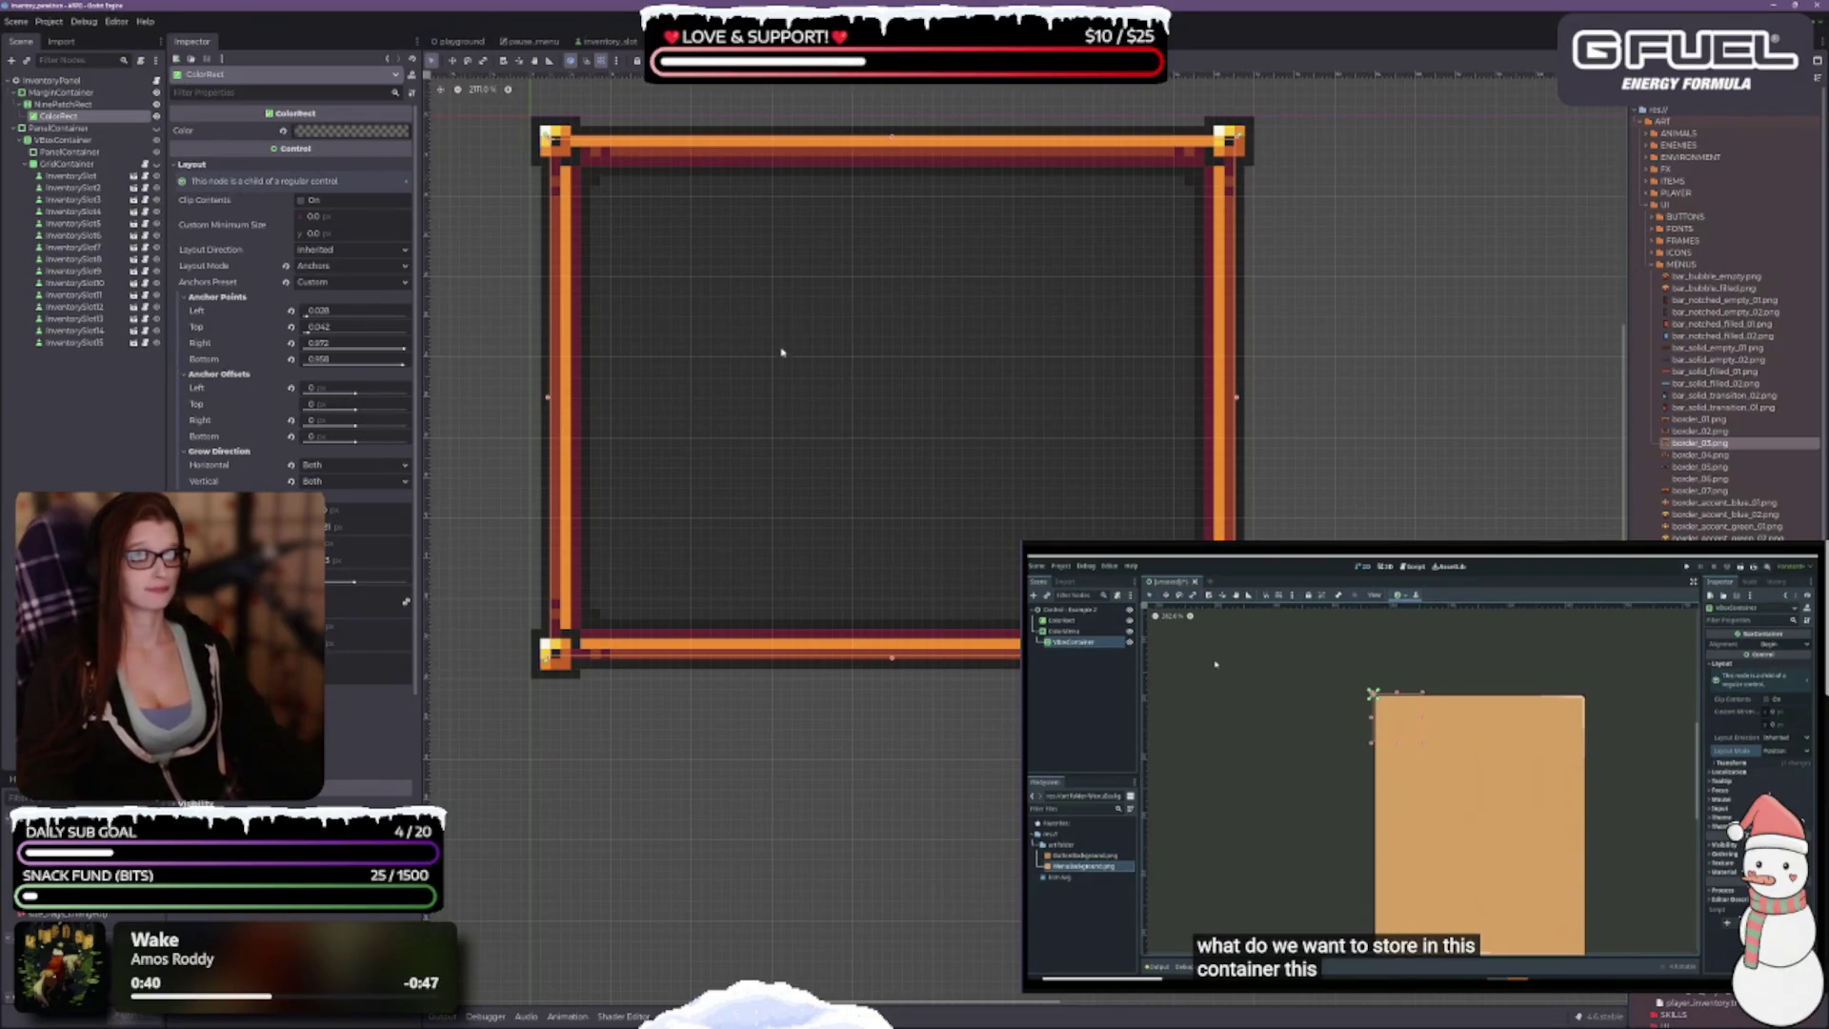
Step: Inspect each frame corner to confirm the 68 × 52 ColorRect sits 3 pixels inside the border
{"action": "scroll", "coordinate": [781, 352], "scroll_direction": "up", "scroll_amount": 1}
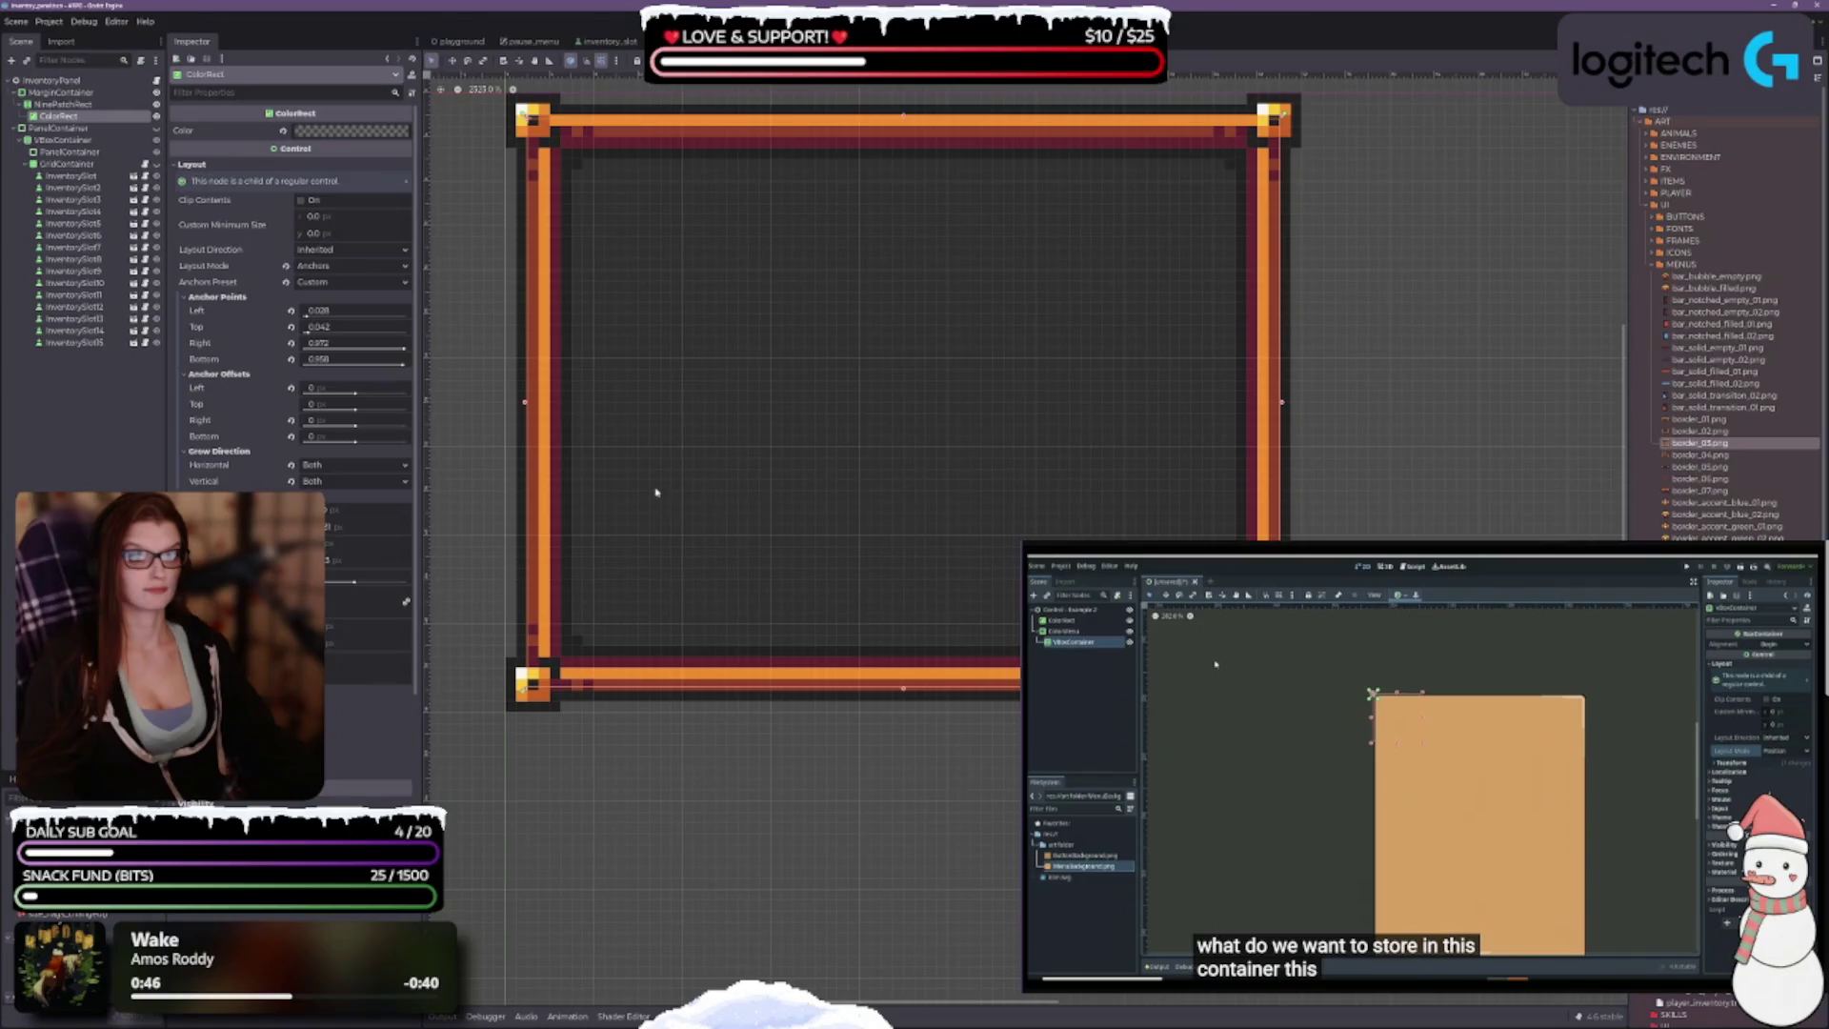
{"action": "scroll", "coordinate": [625, 457], "scroll_direction": "up", "scroll_amount": 3}
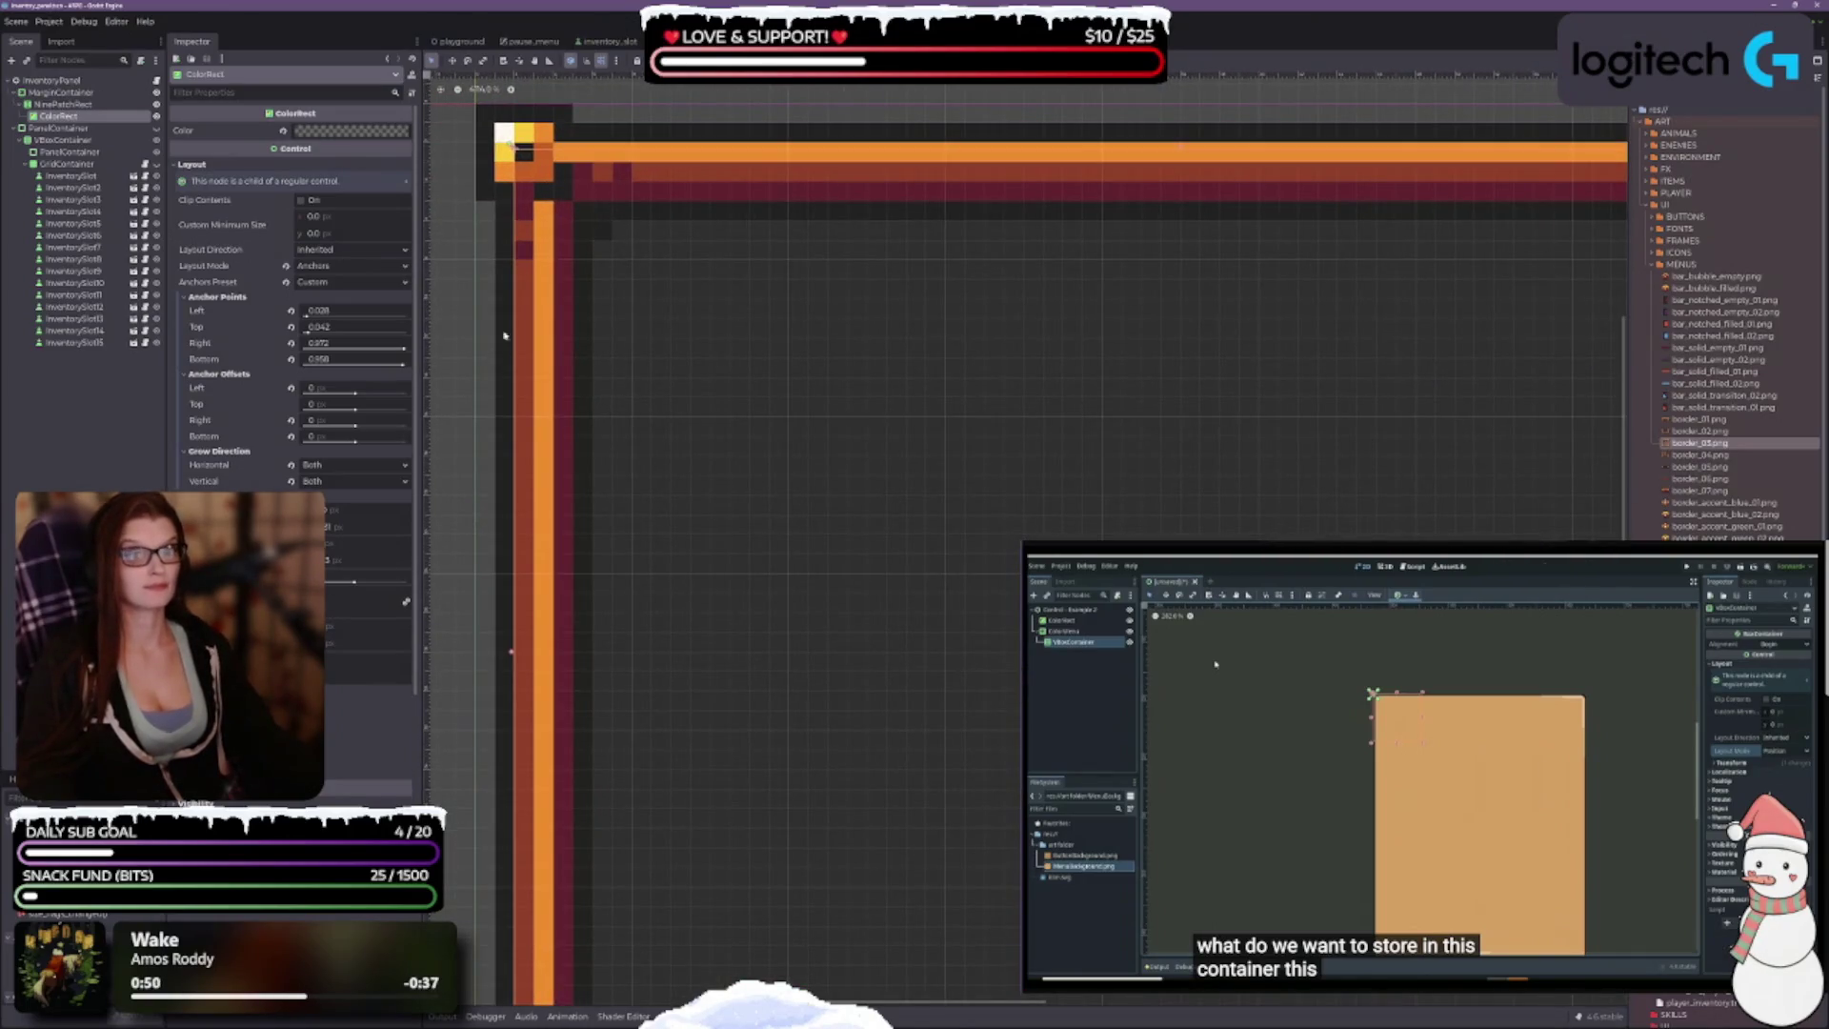
{"action": "left_click_drag", "start_coordinate": [504, 335], "coordinate": [554, 552]}
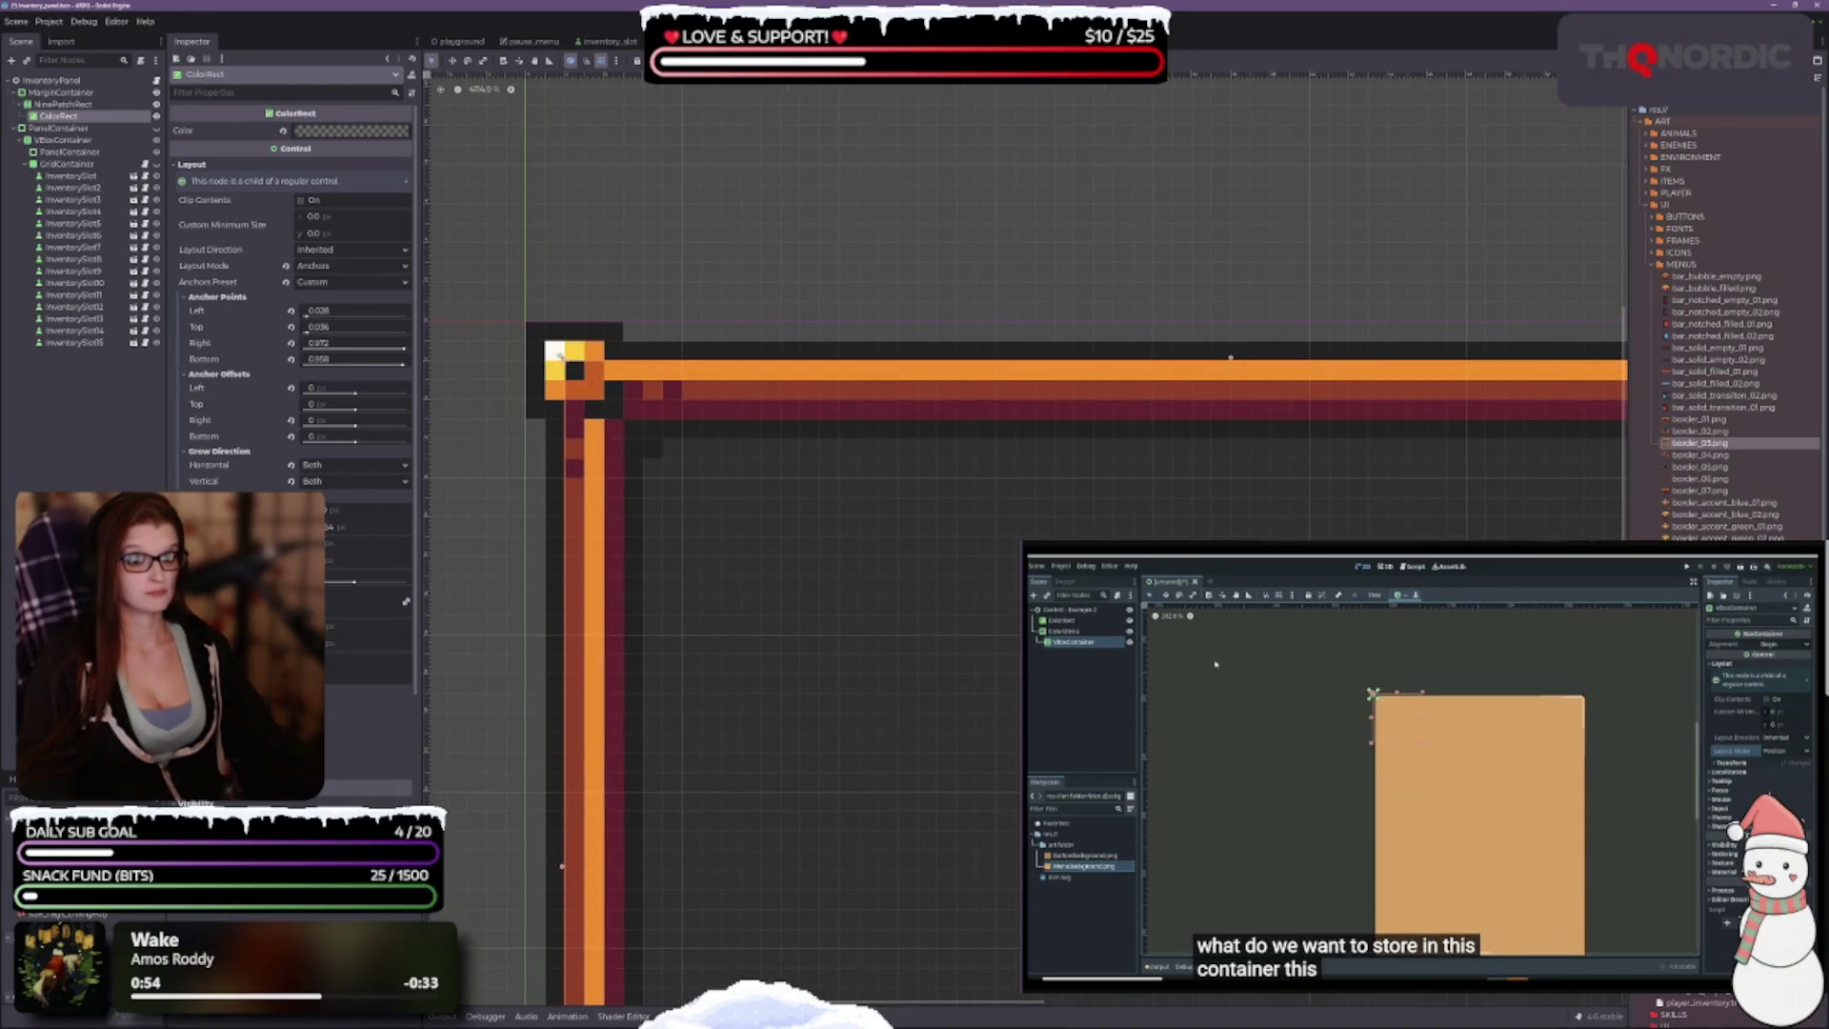
{"action": "scroll", "coordinate": [941, 409], "scroll_direction": "right", "scroll_amount": 10}
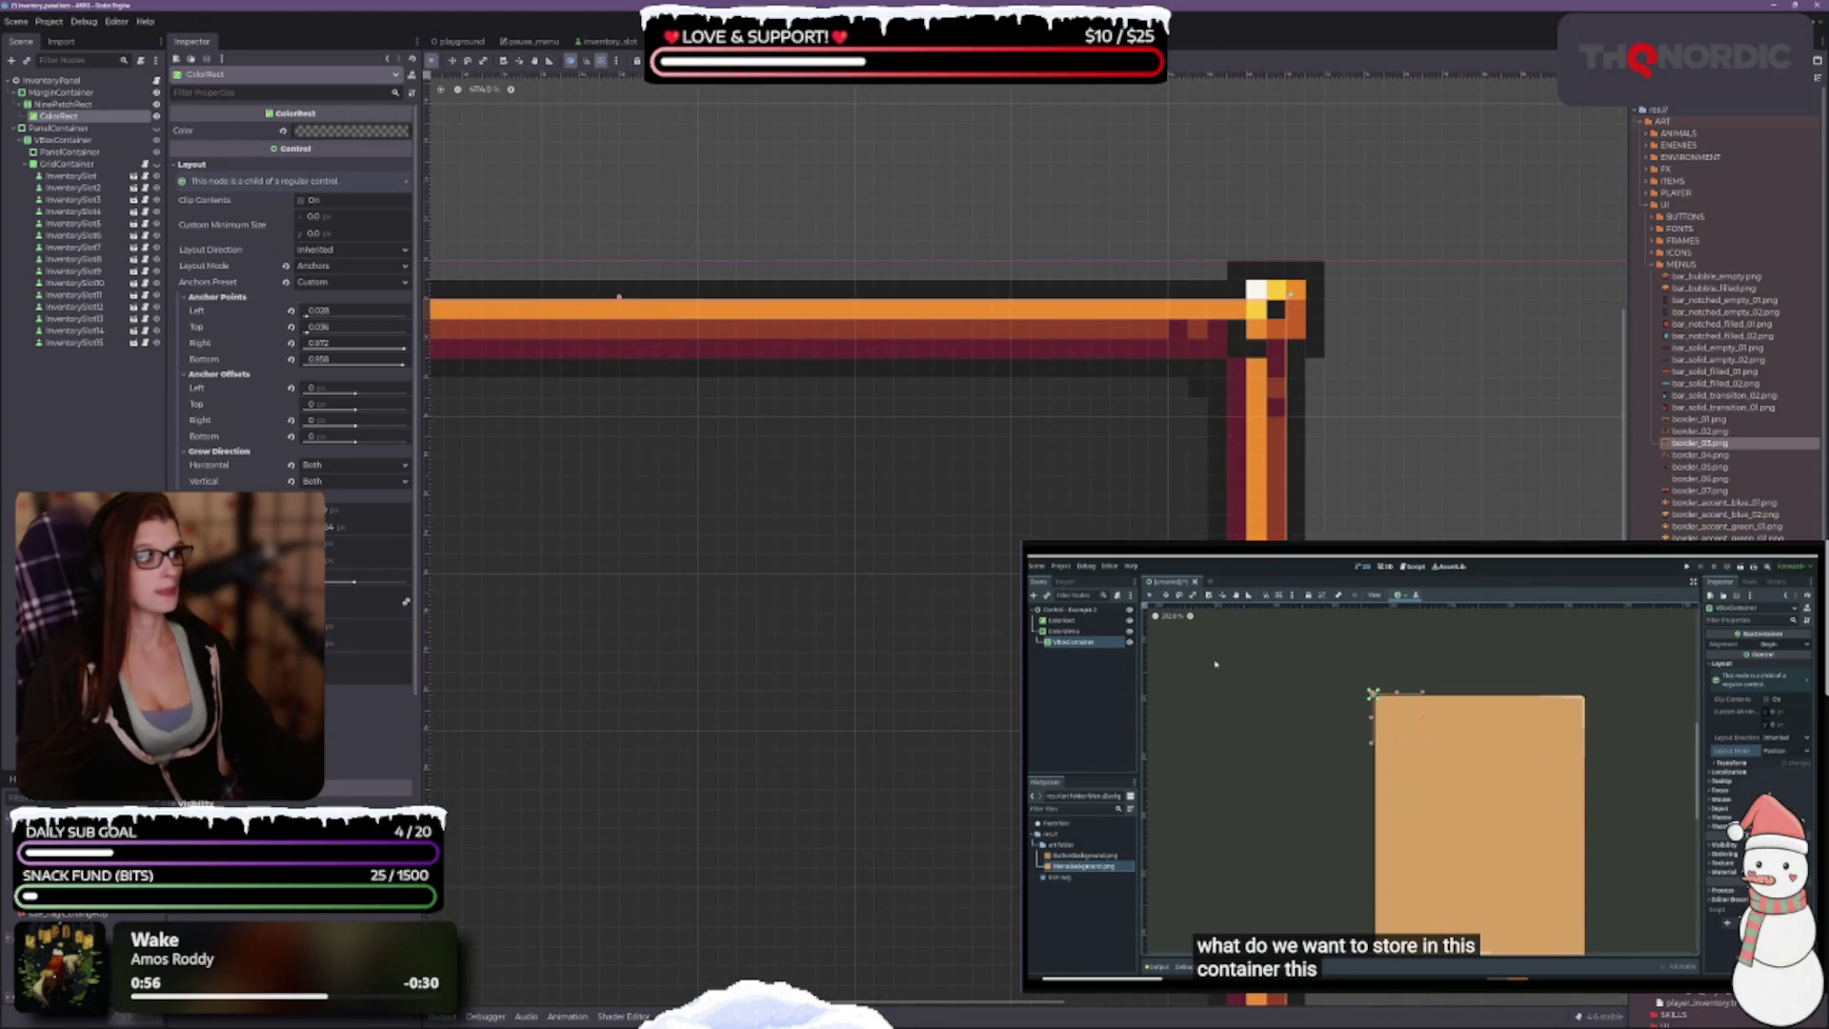
{"action": "scroll", "coordinate": [952, 409], "scroll_direction": "down", "scroll_amount": 10}
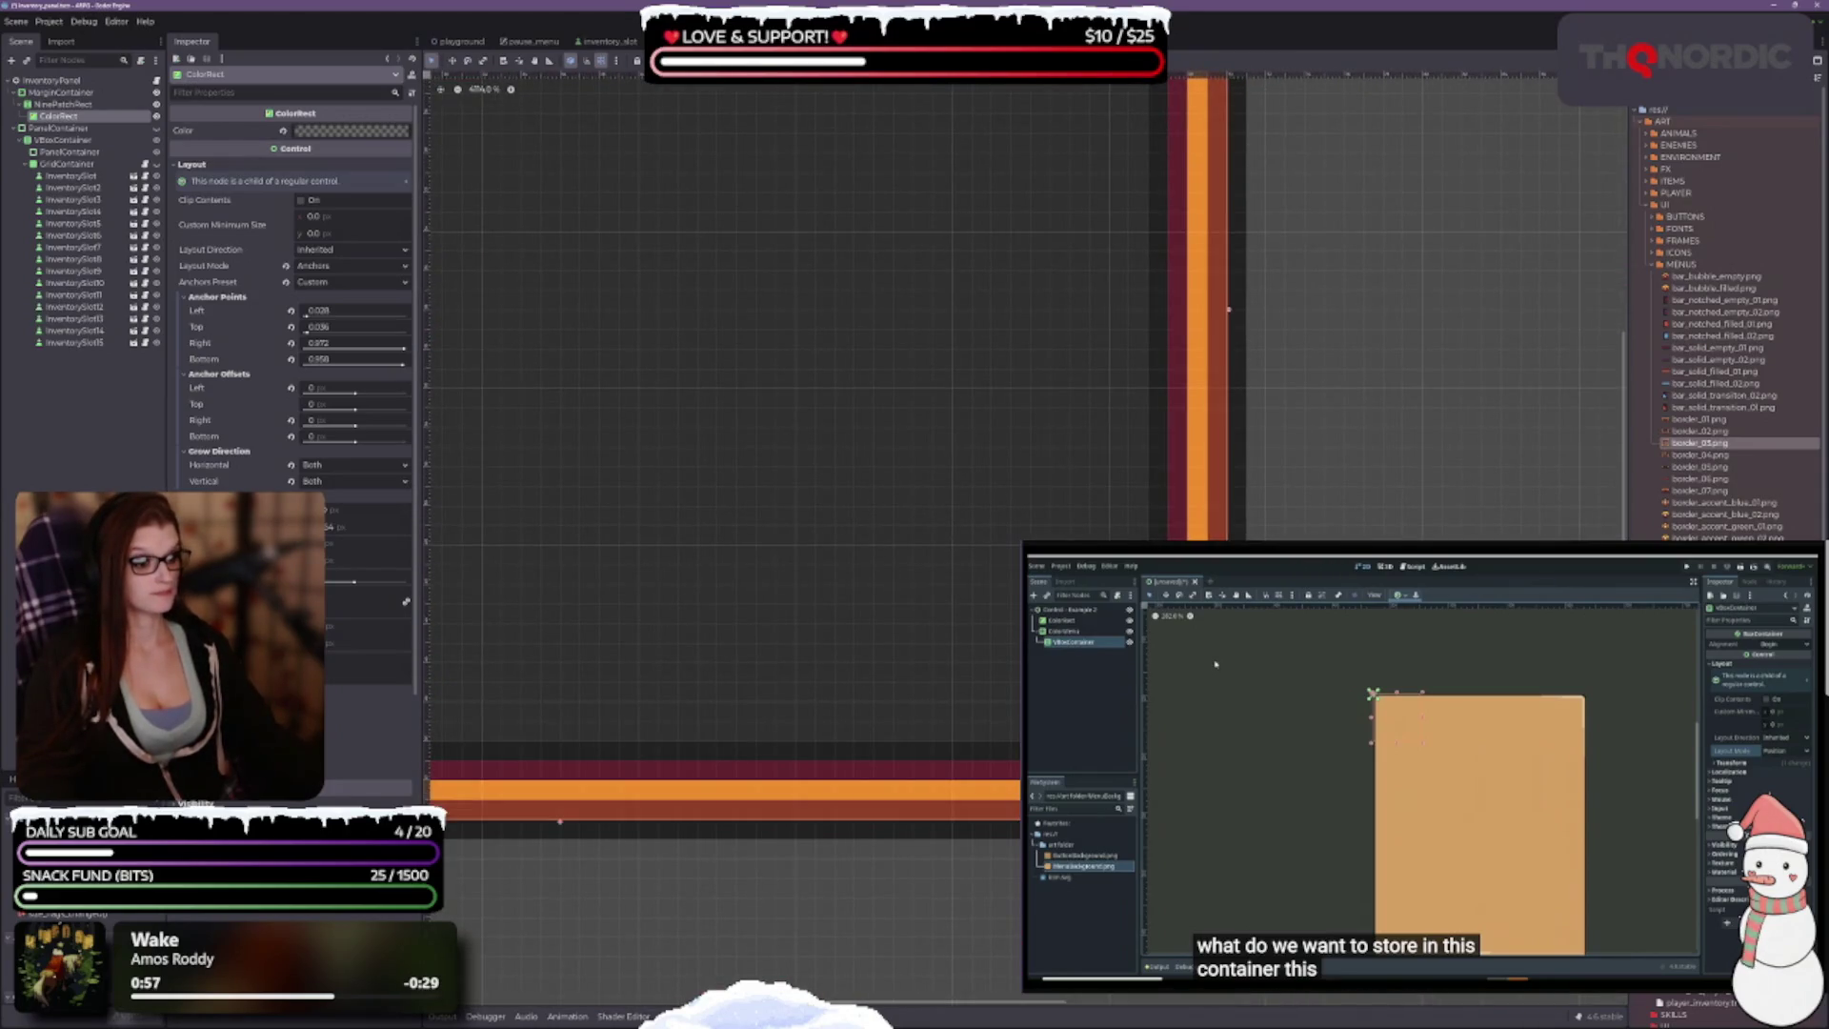
{"action": "scroll", "coordinate": [571, 707], "scroll_direction": "left", "scroll_amount": 10}
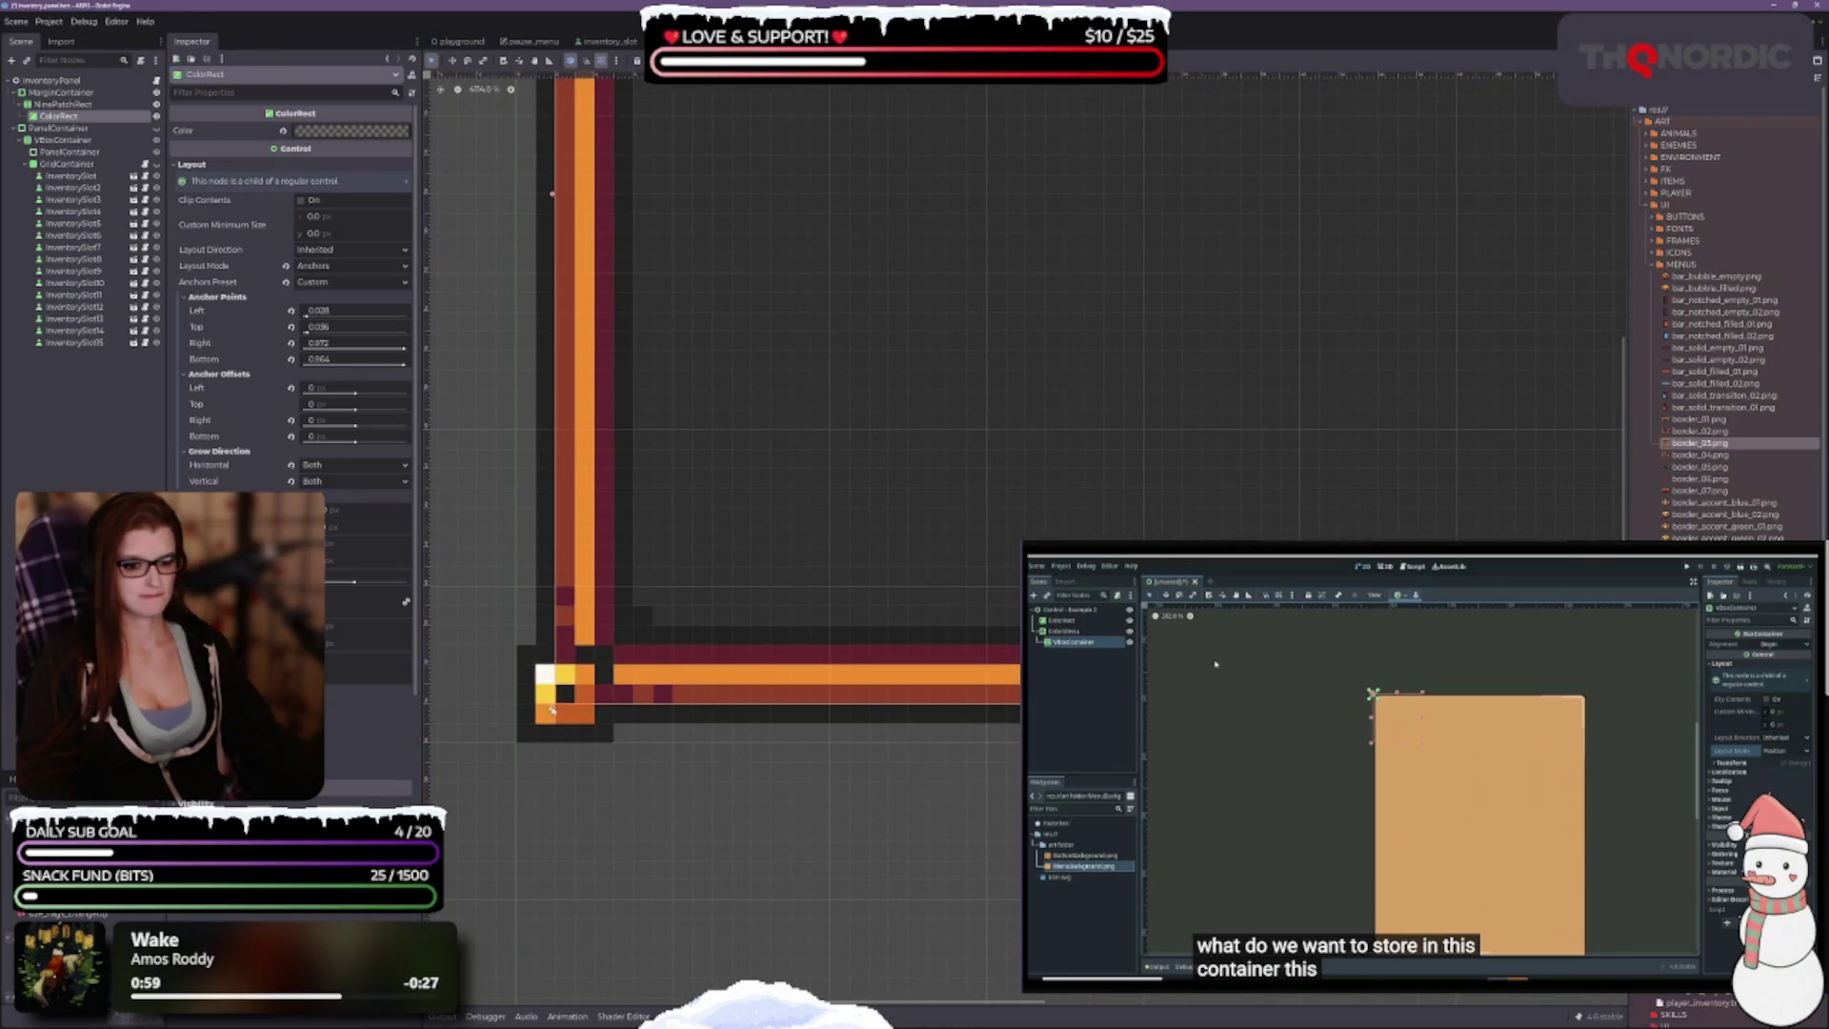
{"action": "scroll", "coordinate": [992, 542], "scroll_direction": "down", "scroll_amount": 4}
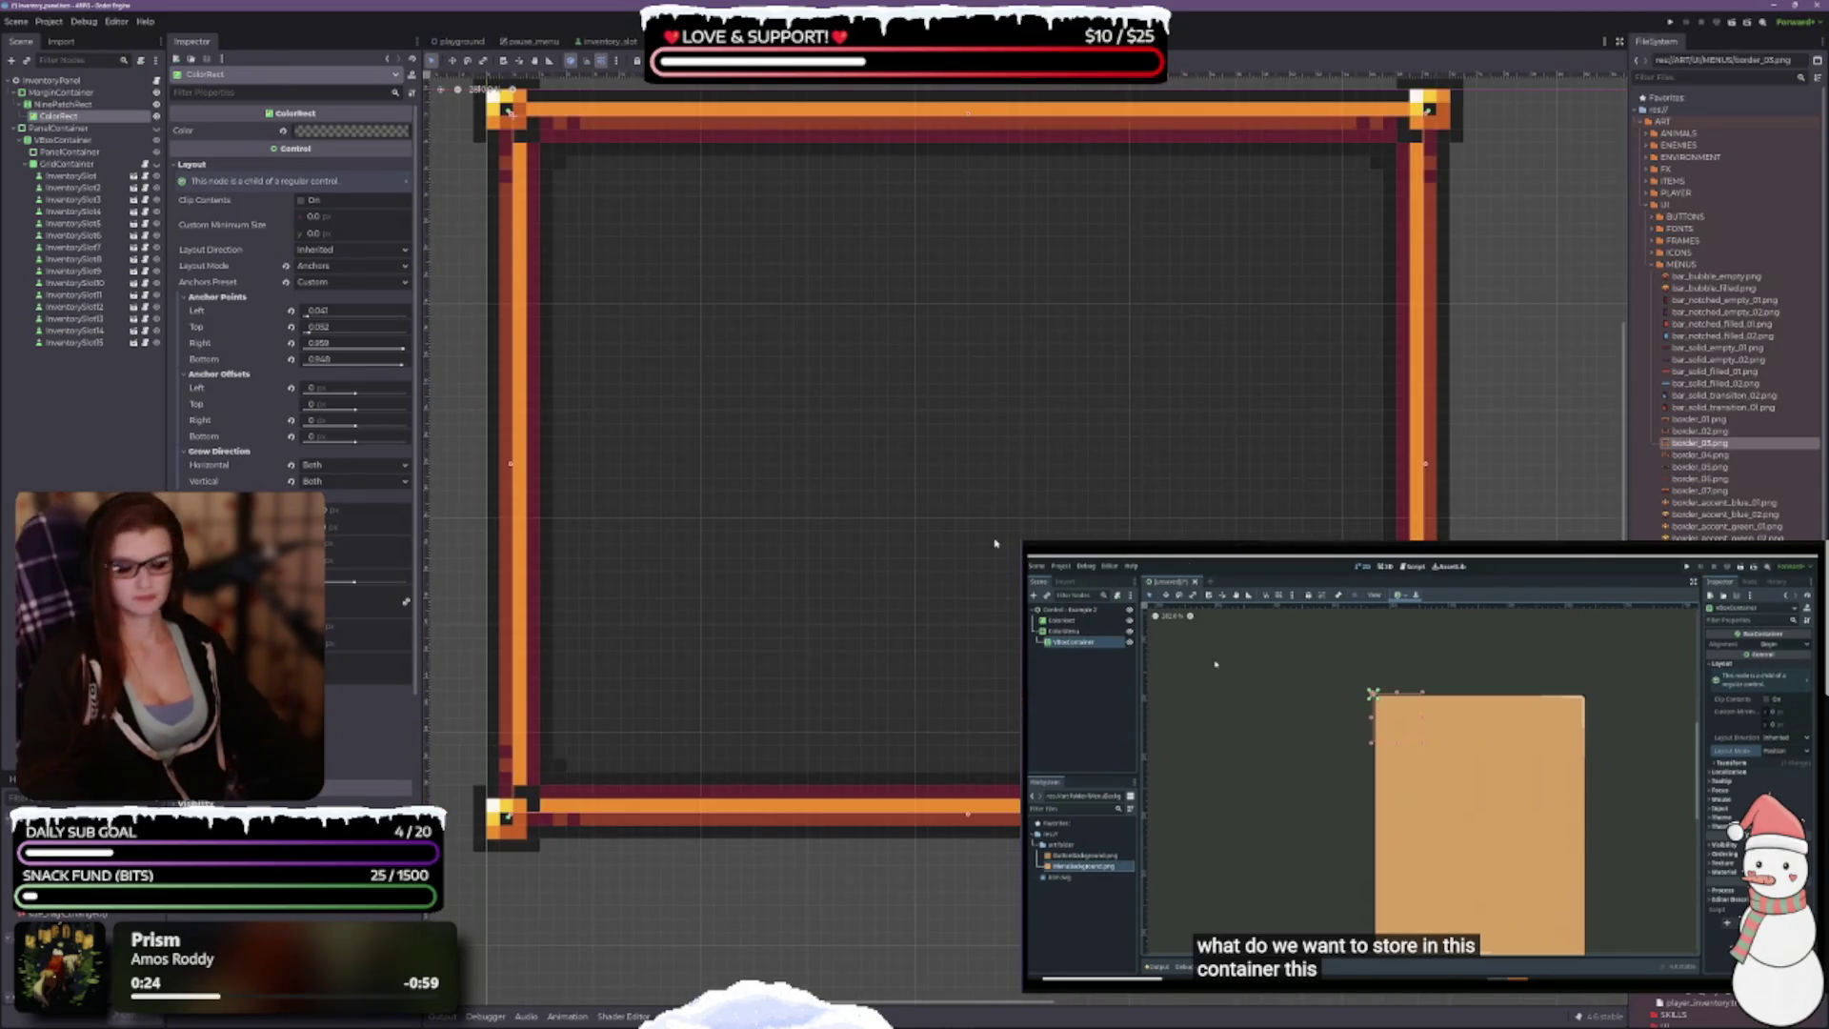
{"action": "scroll", "coordinate": [1042, 428], "scroll_direction": "down", "scroll_amount": 2}
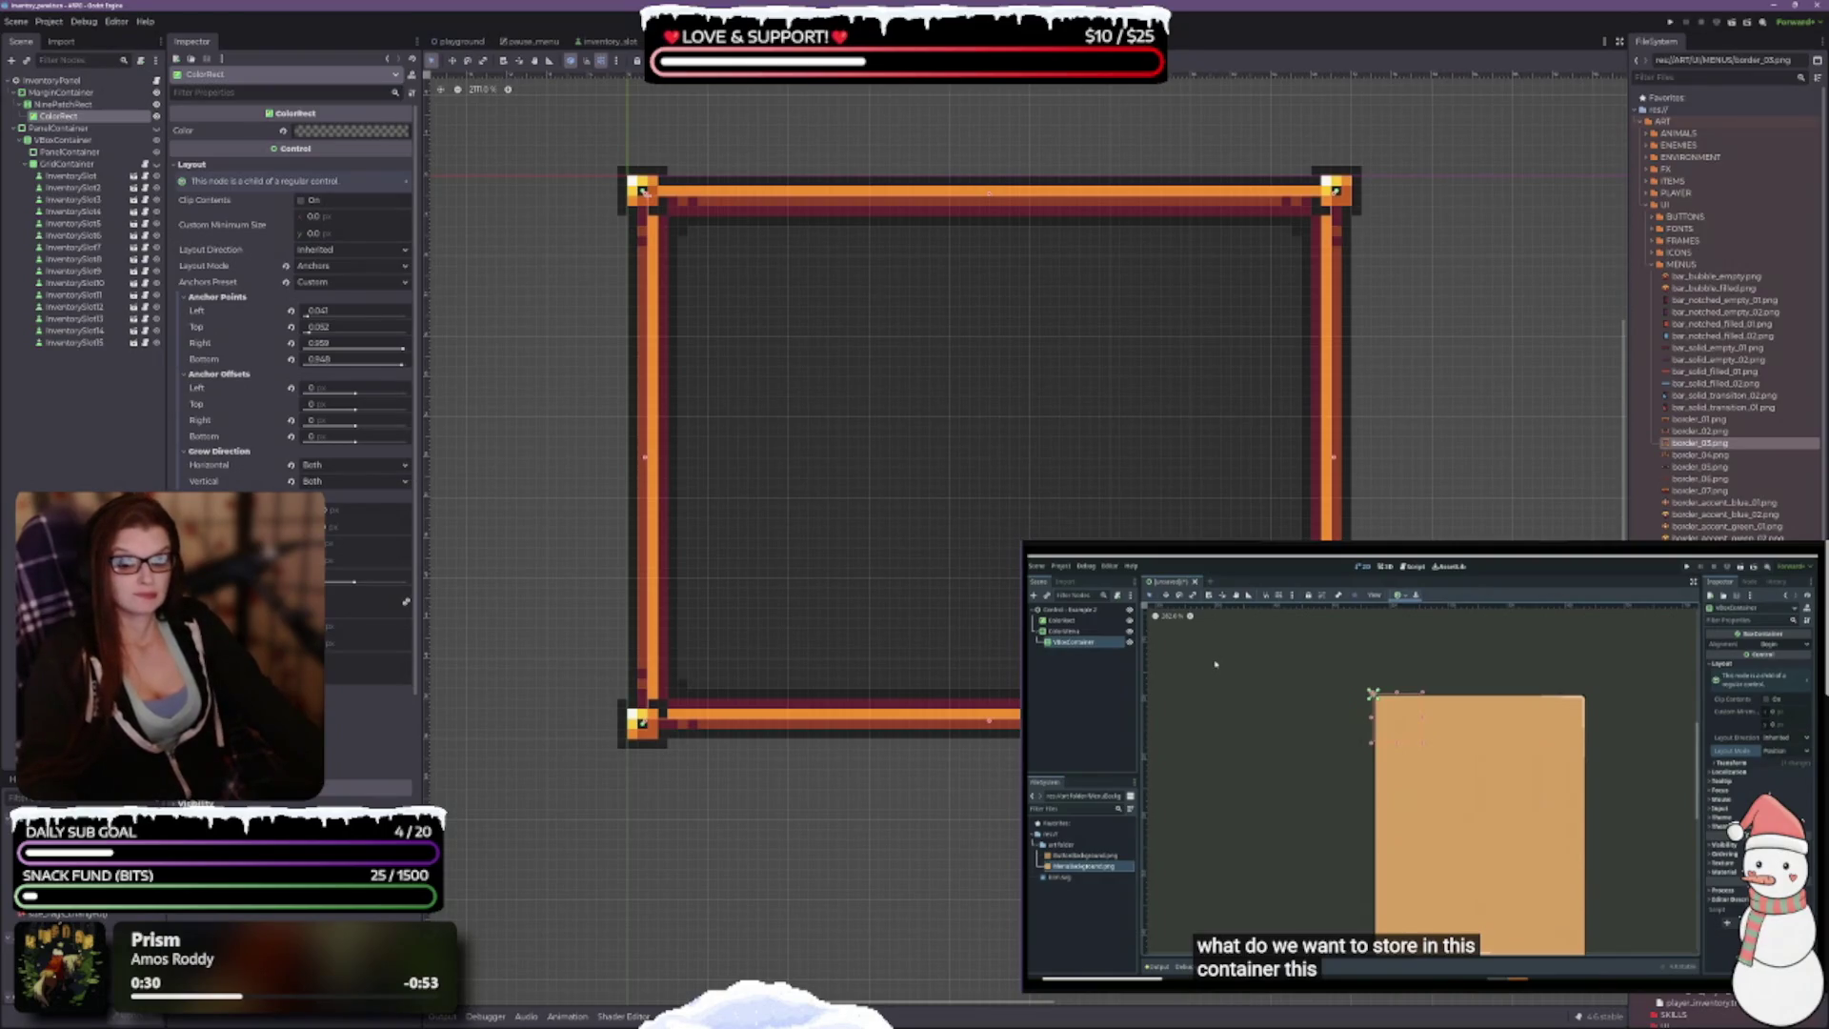
{"action": "scroll", "coordinate": [285, 286], "scroll_direction": "down", "scroll_amount": 4}
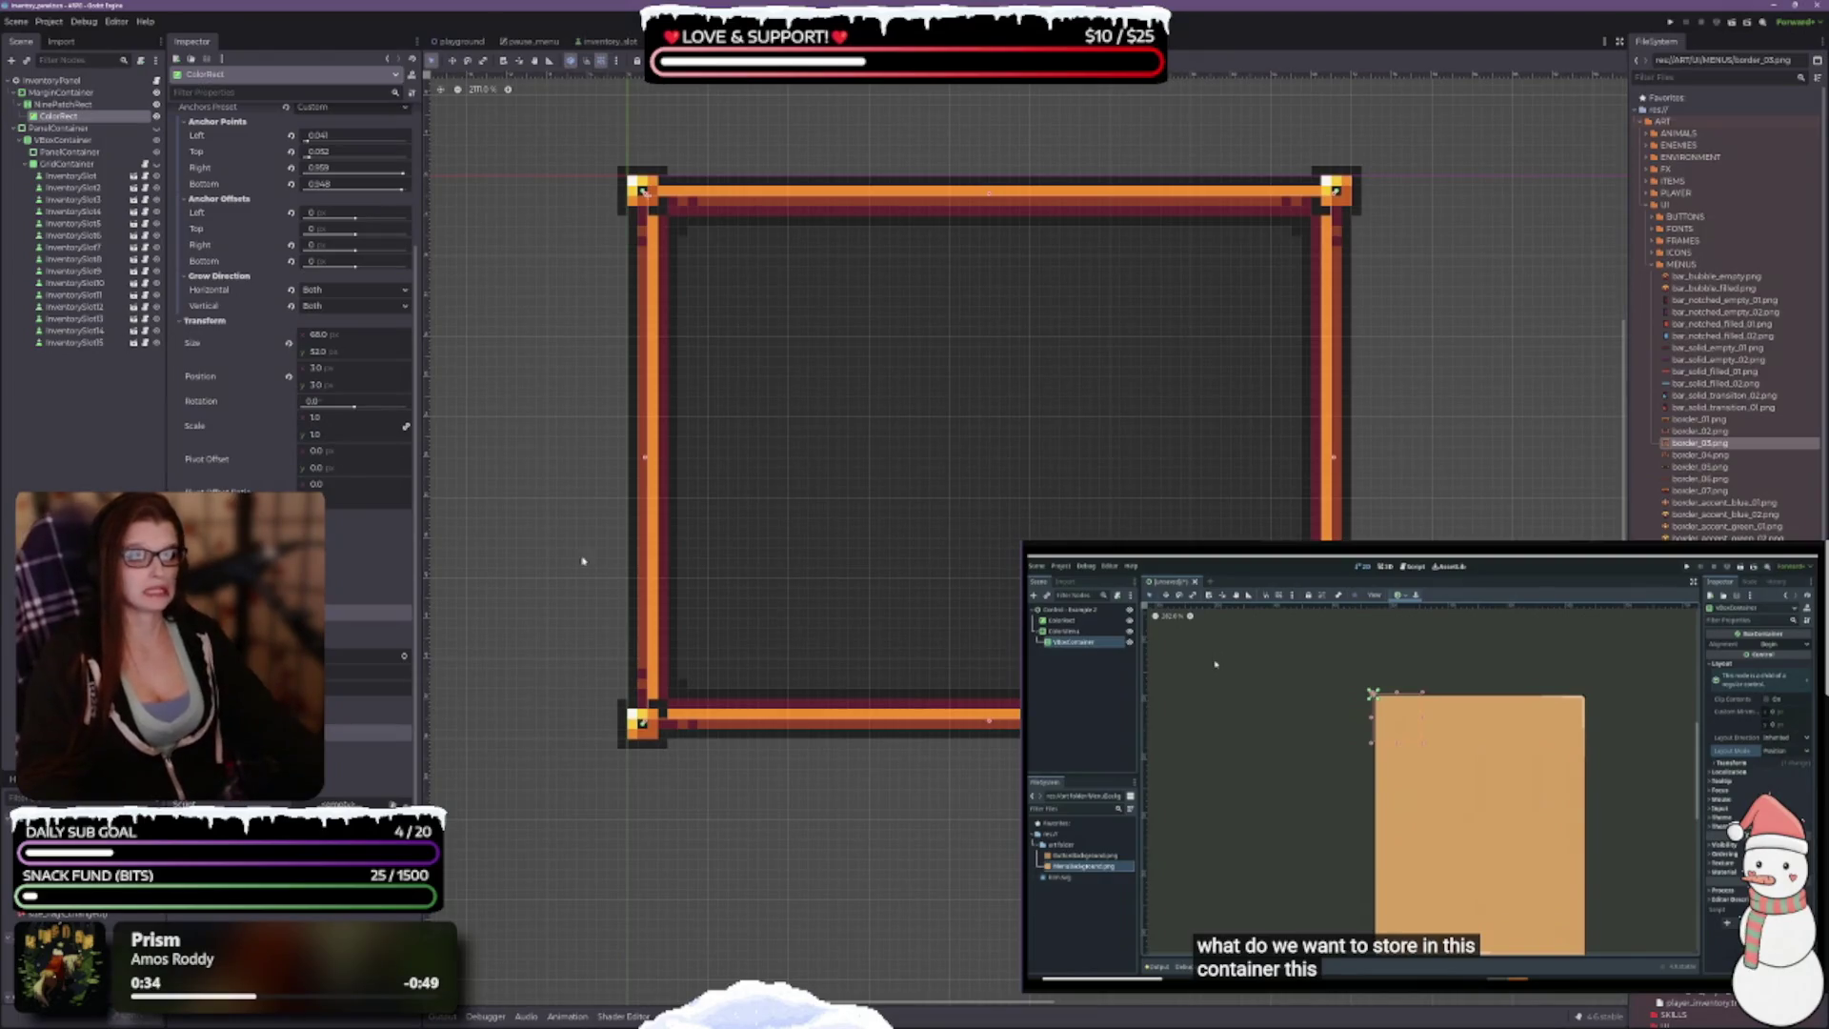
{"action": "scroll", "coordinate": [861, 498], "scroll_direction": "down", "scroll_amount": 2}
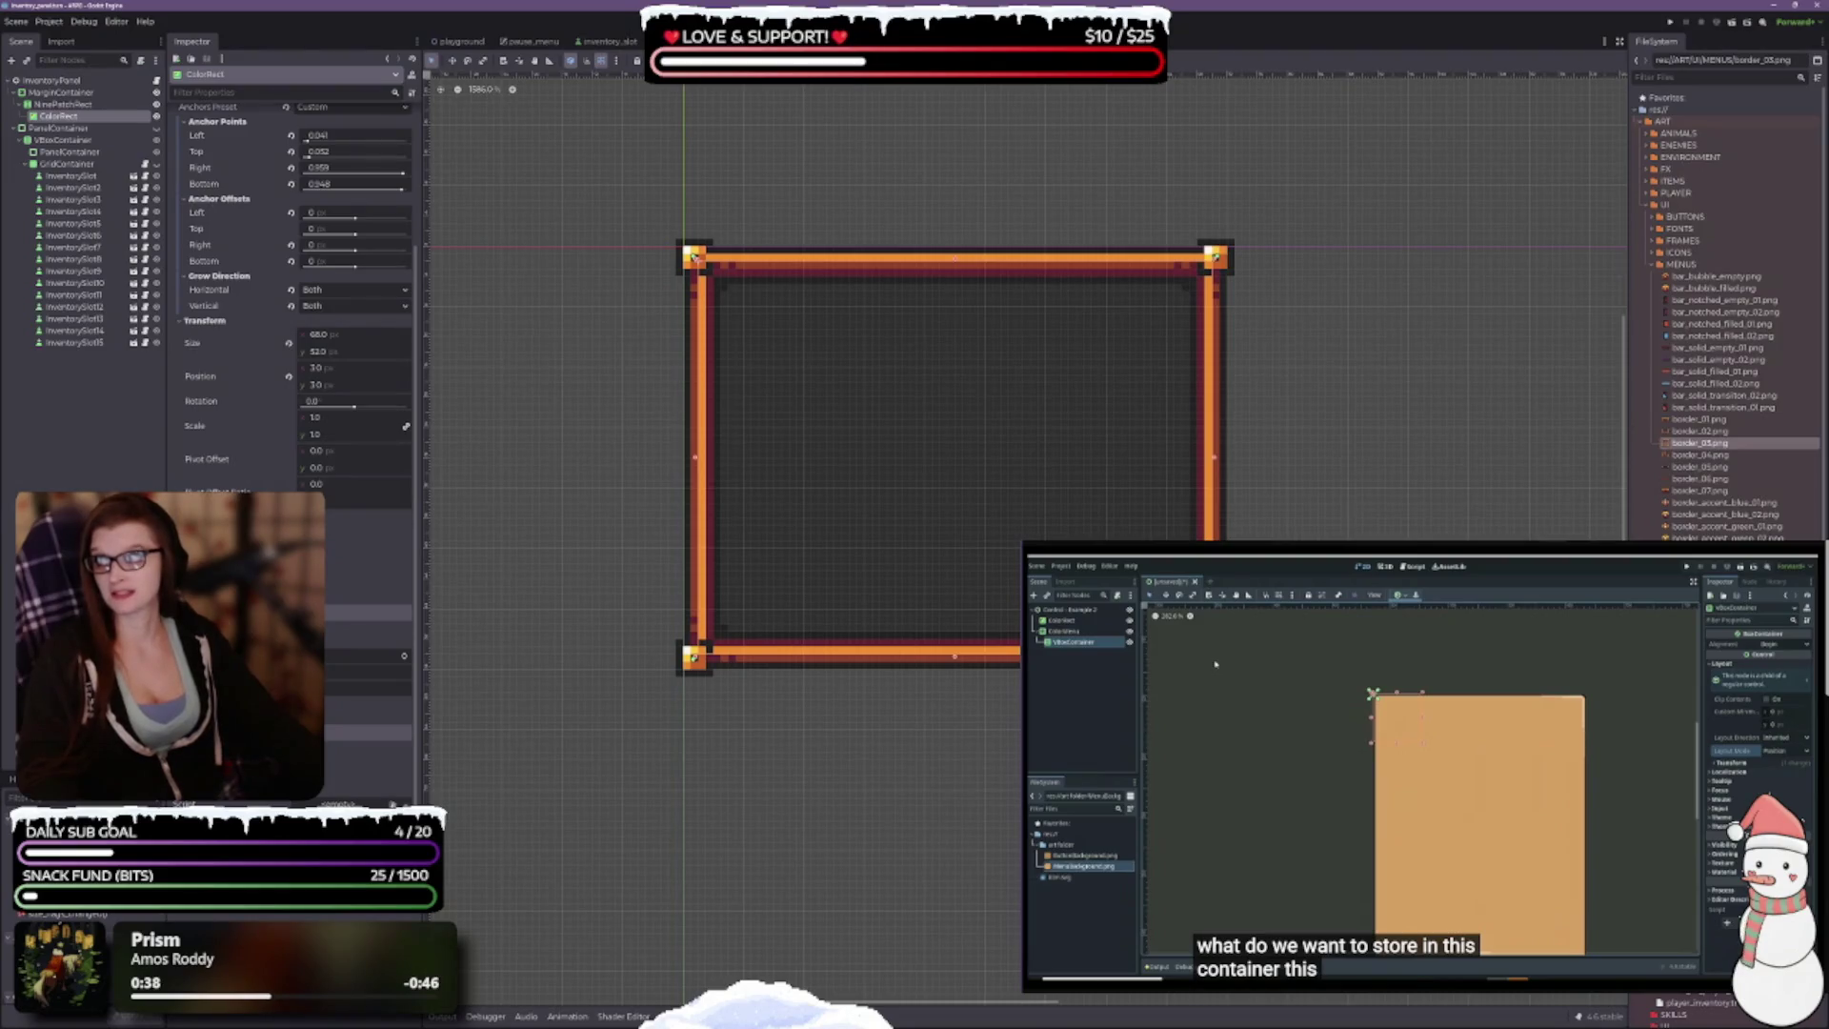
{"action": "scroll", "coordinate": [949, 351], "scroll_direction": "up", "scroll_amount": 2}
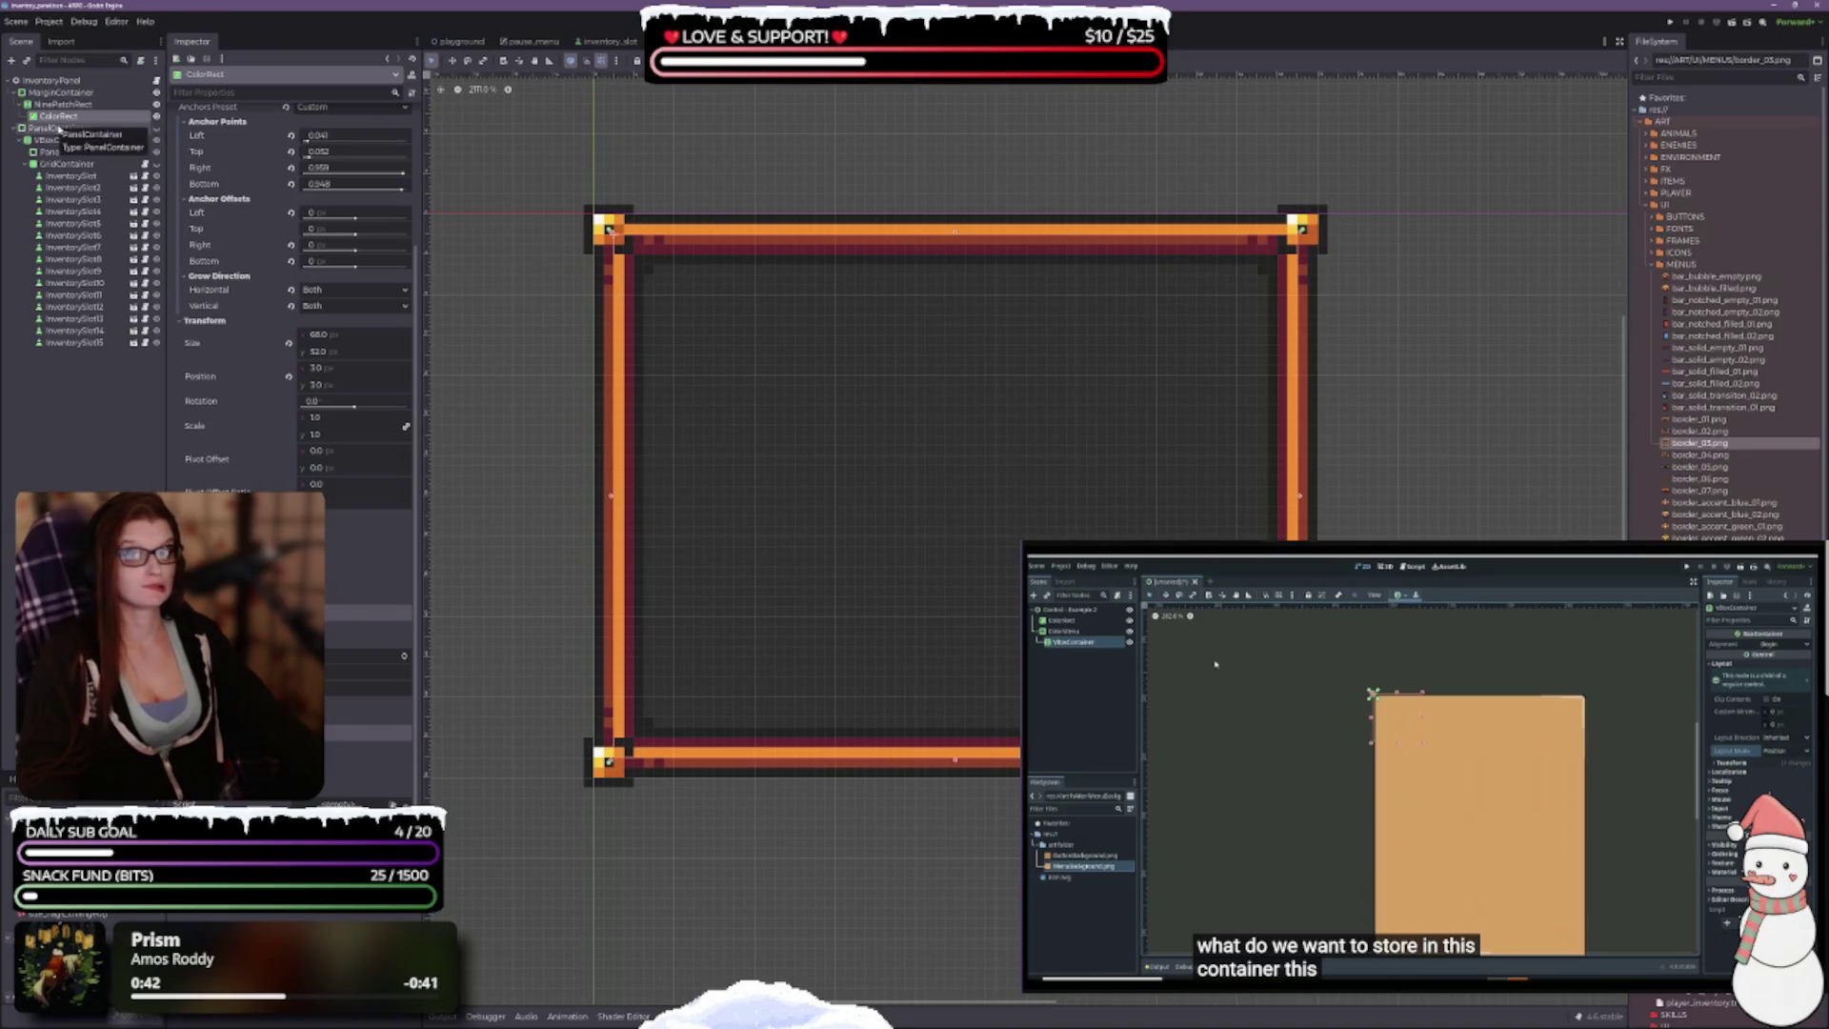
Step: Unhide the PanelContainer and give its Panel theme override style a new StyleBoxFlat
{"action": "left_click", "coordinate": [138, 129]}
{"action": "left_click", "coordinate": [156, 128]}
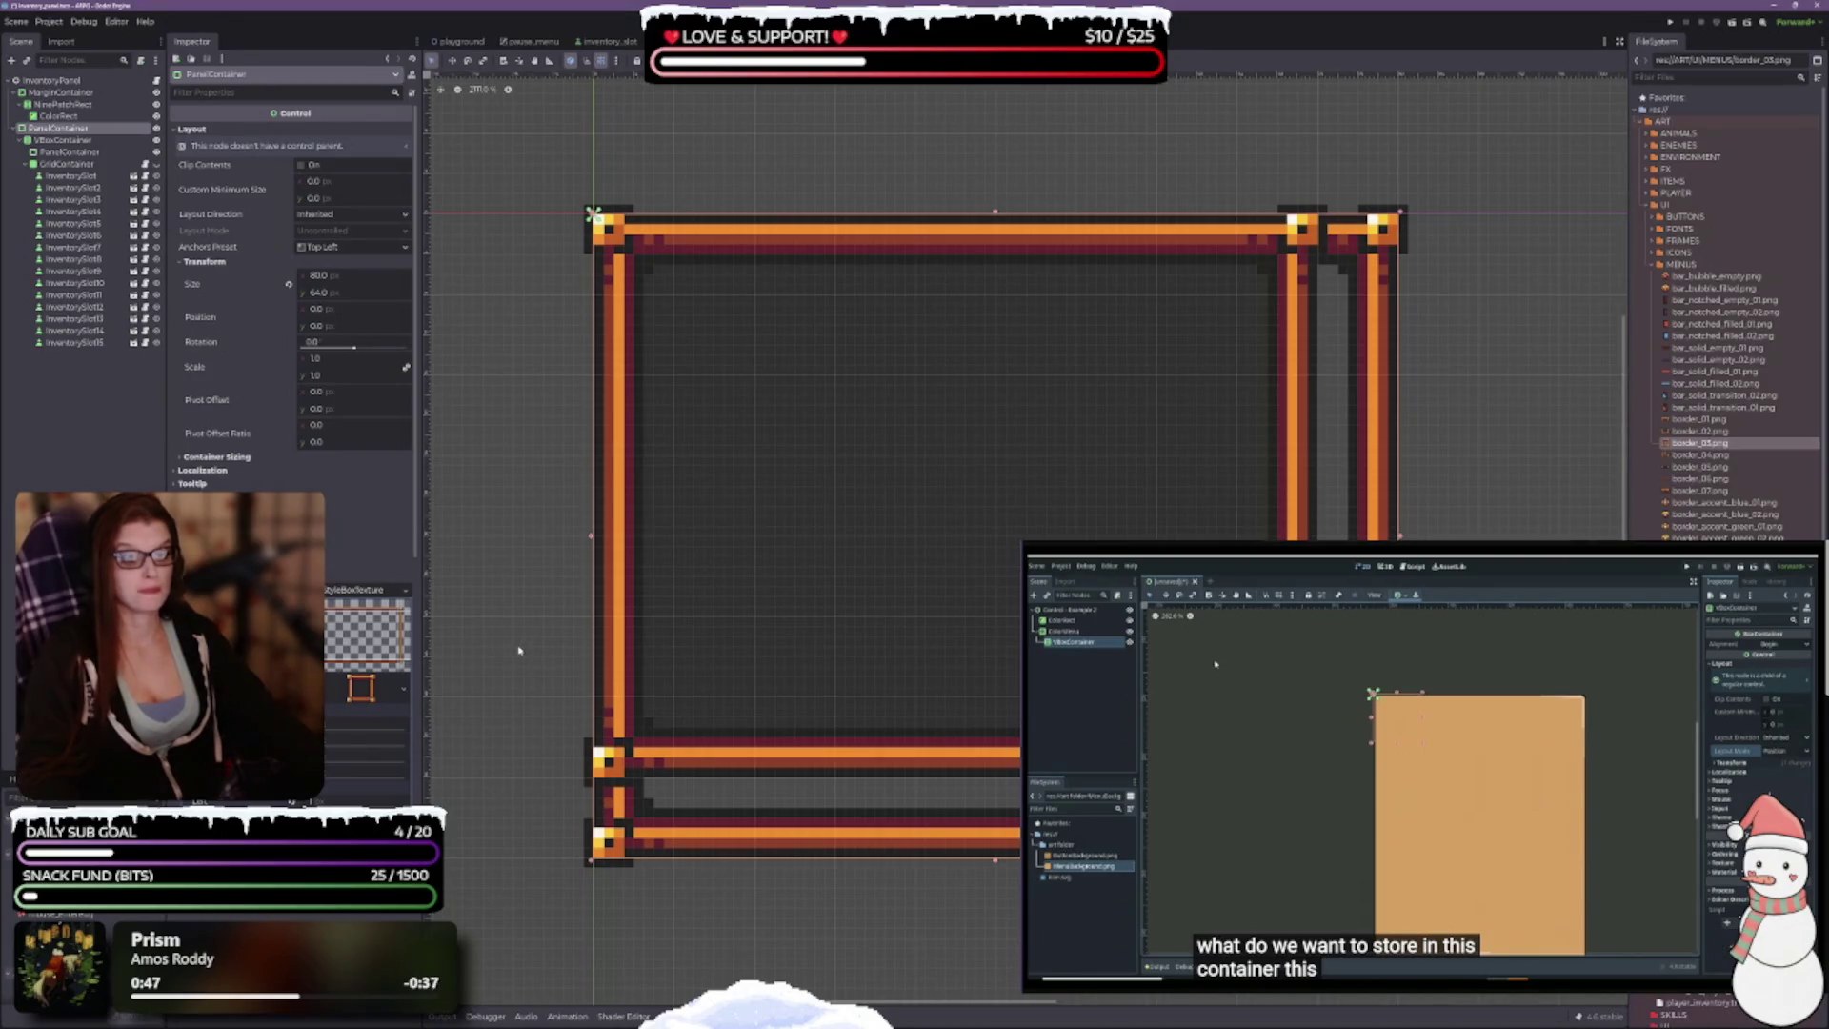
{"action": "scroll", "coordinate": [372, 565], "scroll_direction": "down", "scroll_amount": 4}
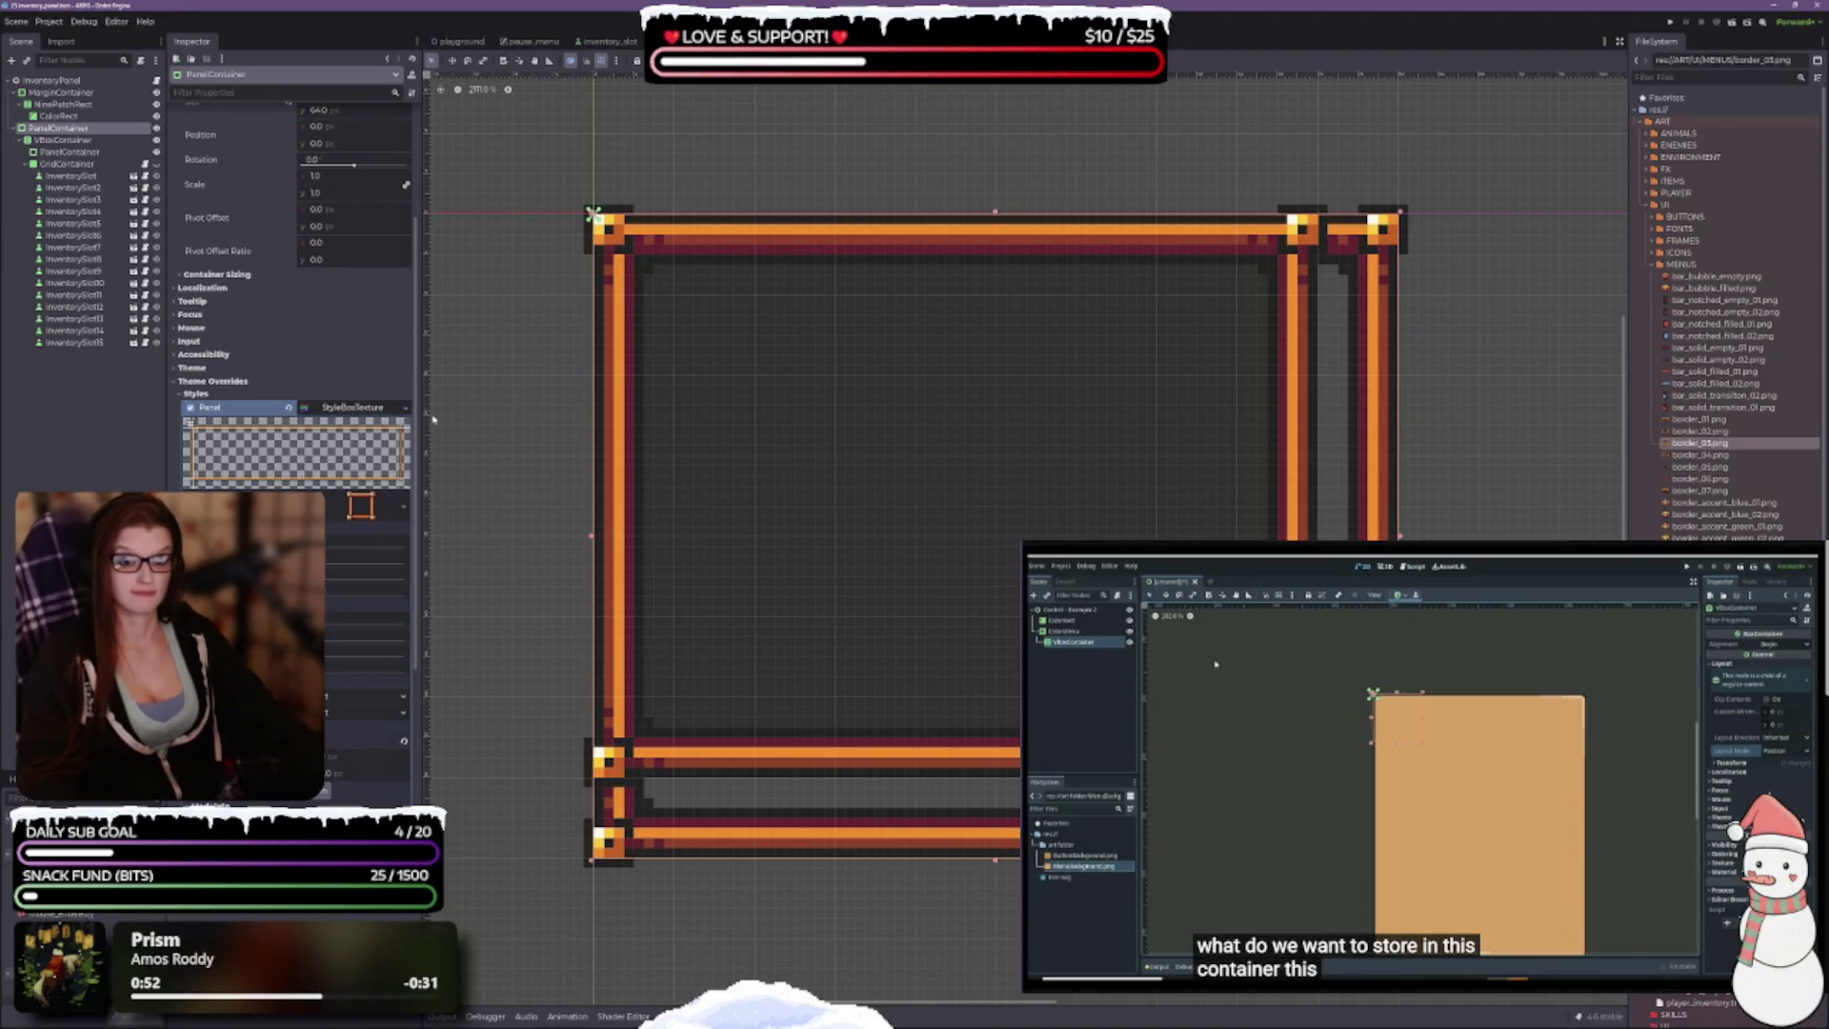
{"action": "scroll", "coordinate": [379, 407], "scroll_direction": "up", "scroll_amount": 3}
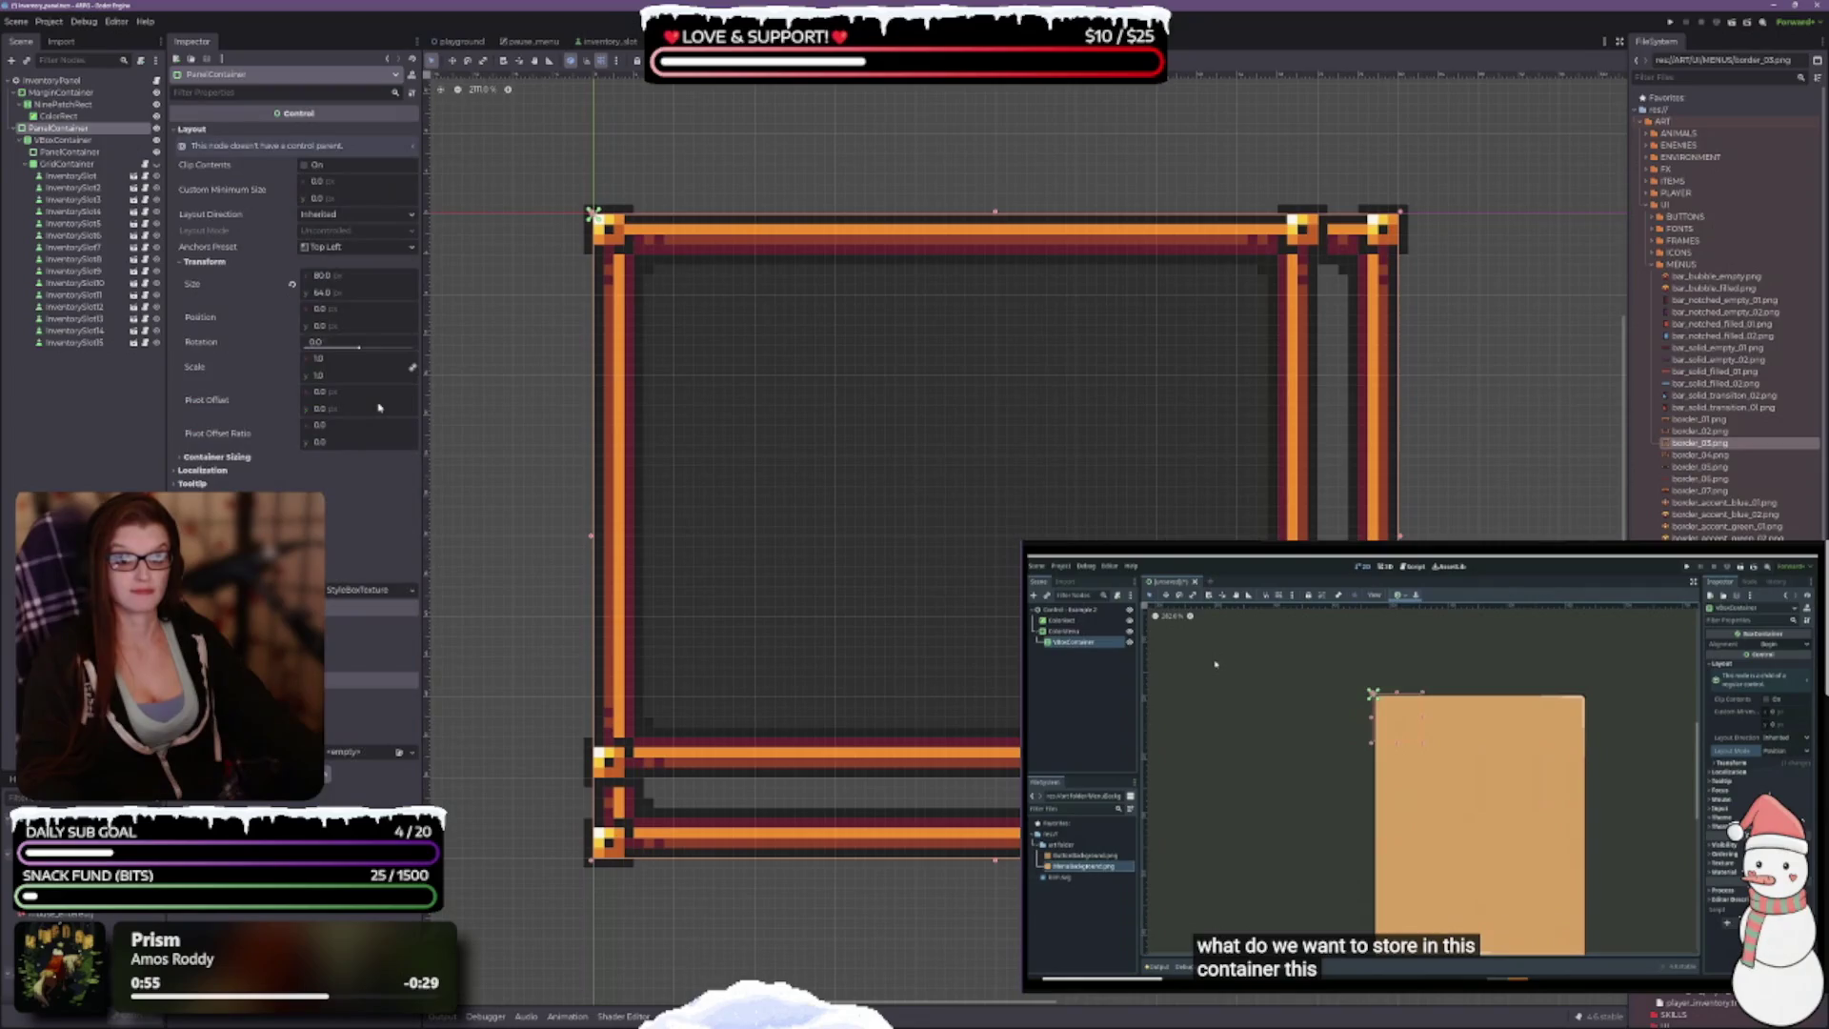
{"action": "left_click", "coordinate": [412, 592]}
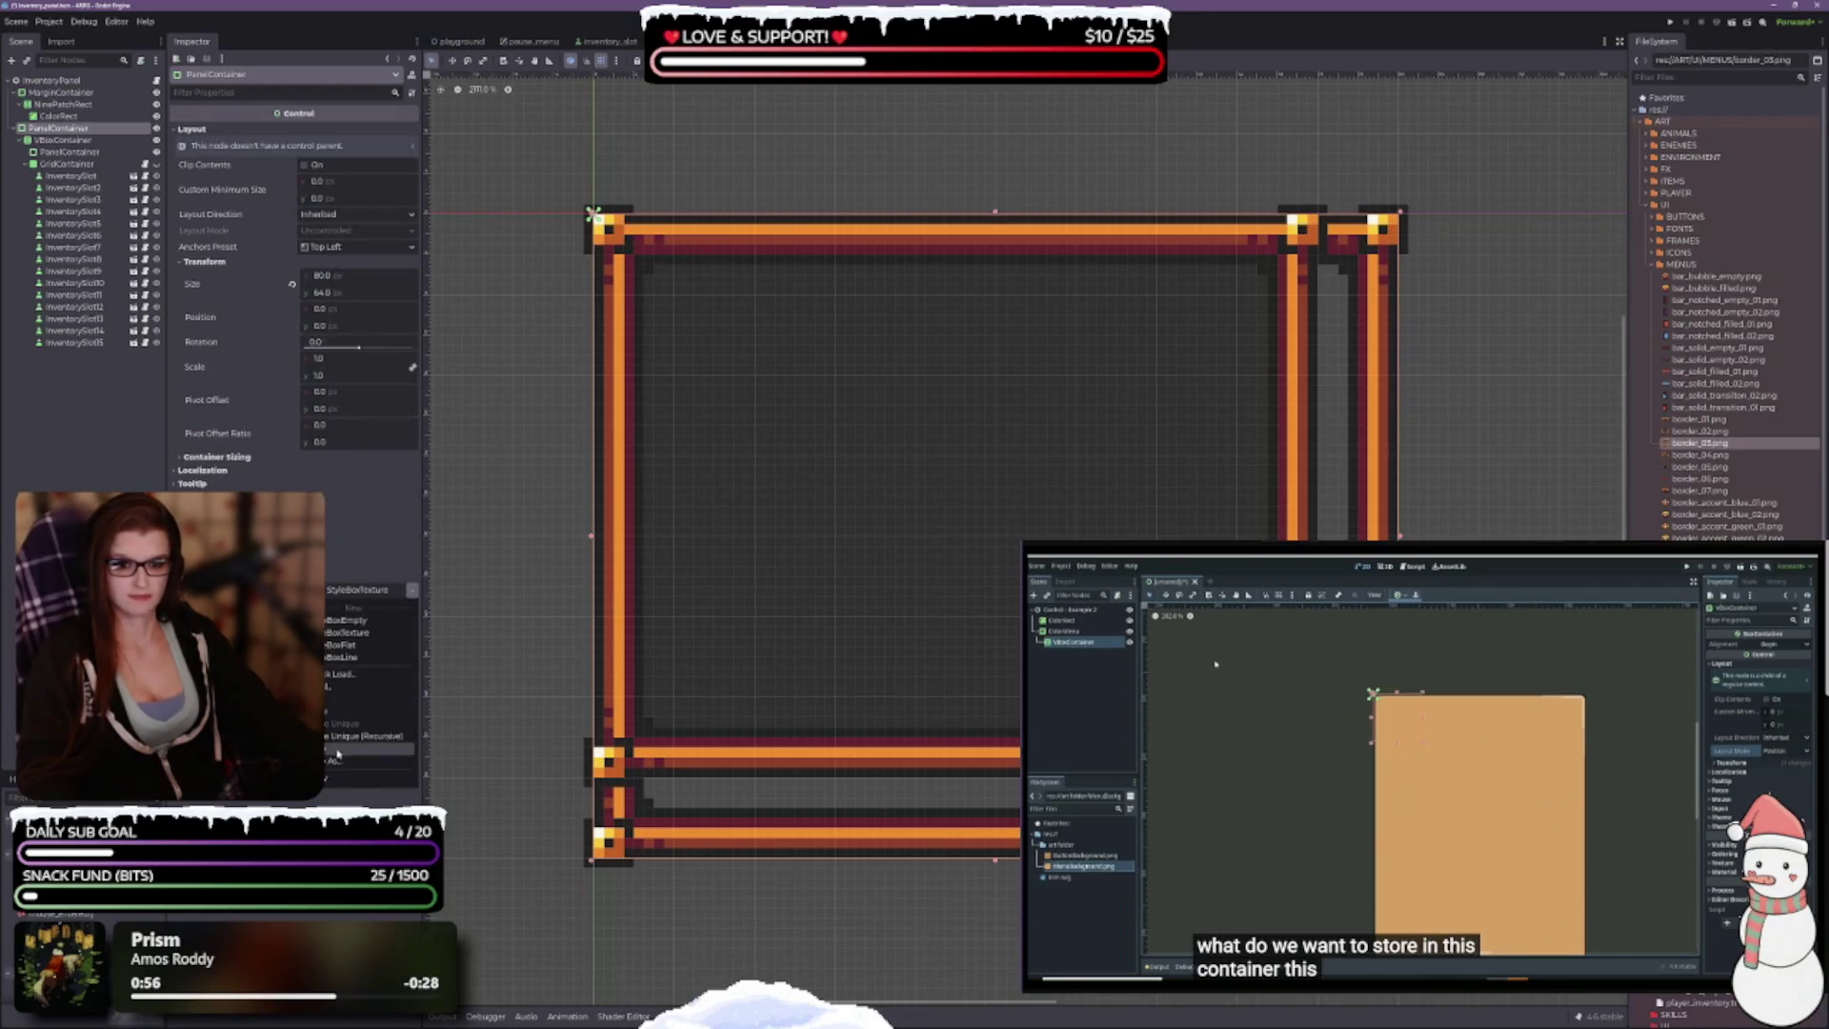
{"action": "left_click", "coordinate": [345, 645]}
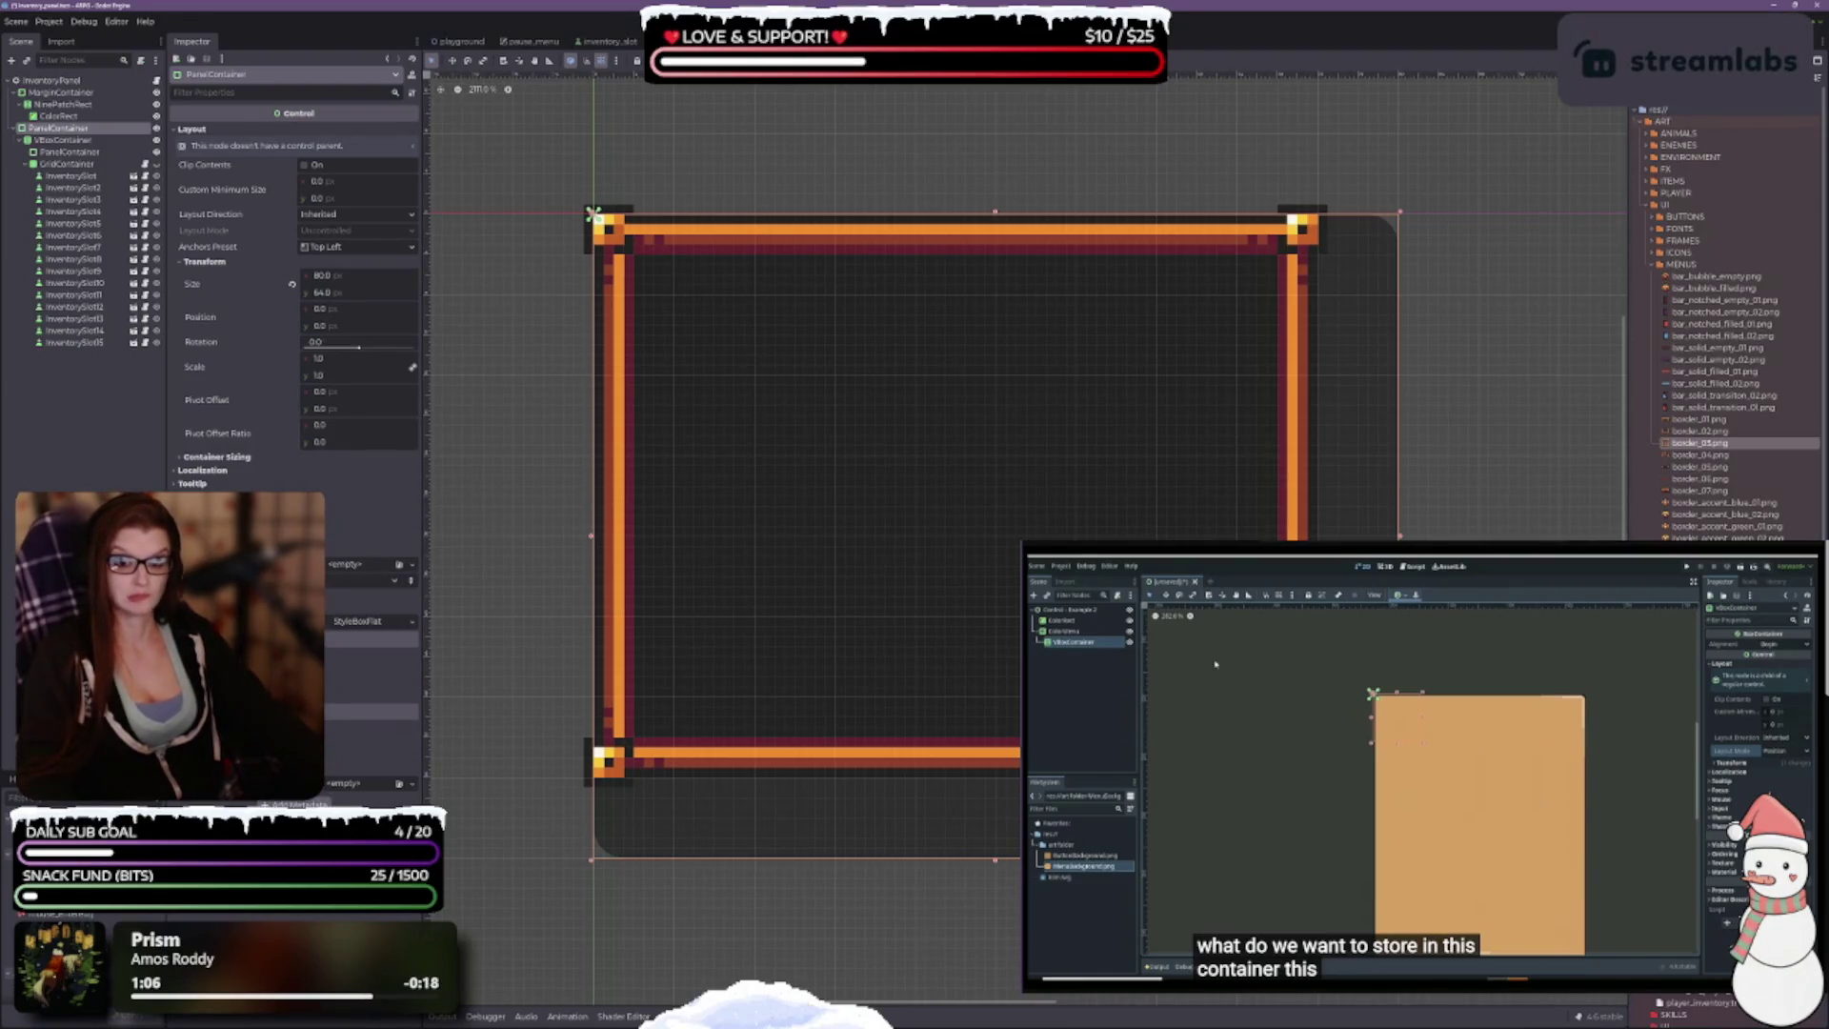
{"action": "left_click", "coordinate": [411, 621]}
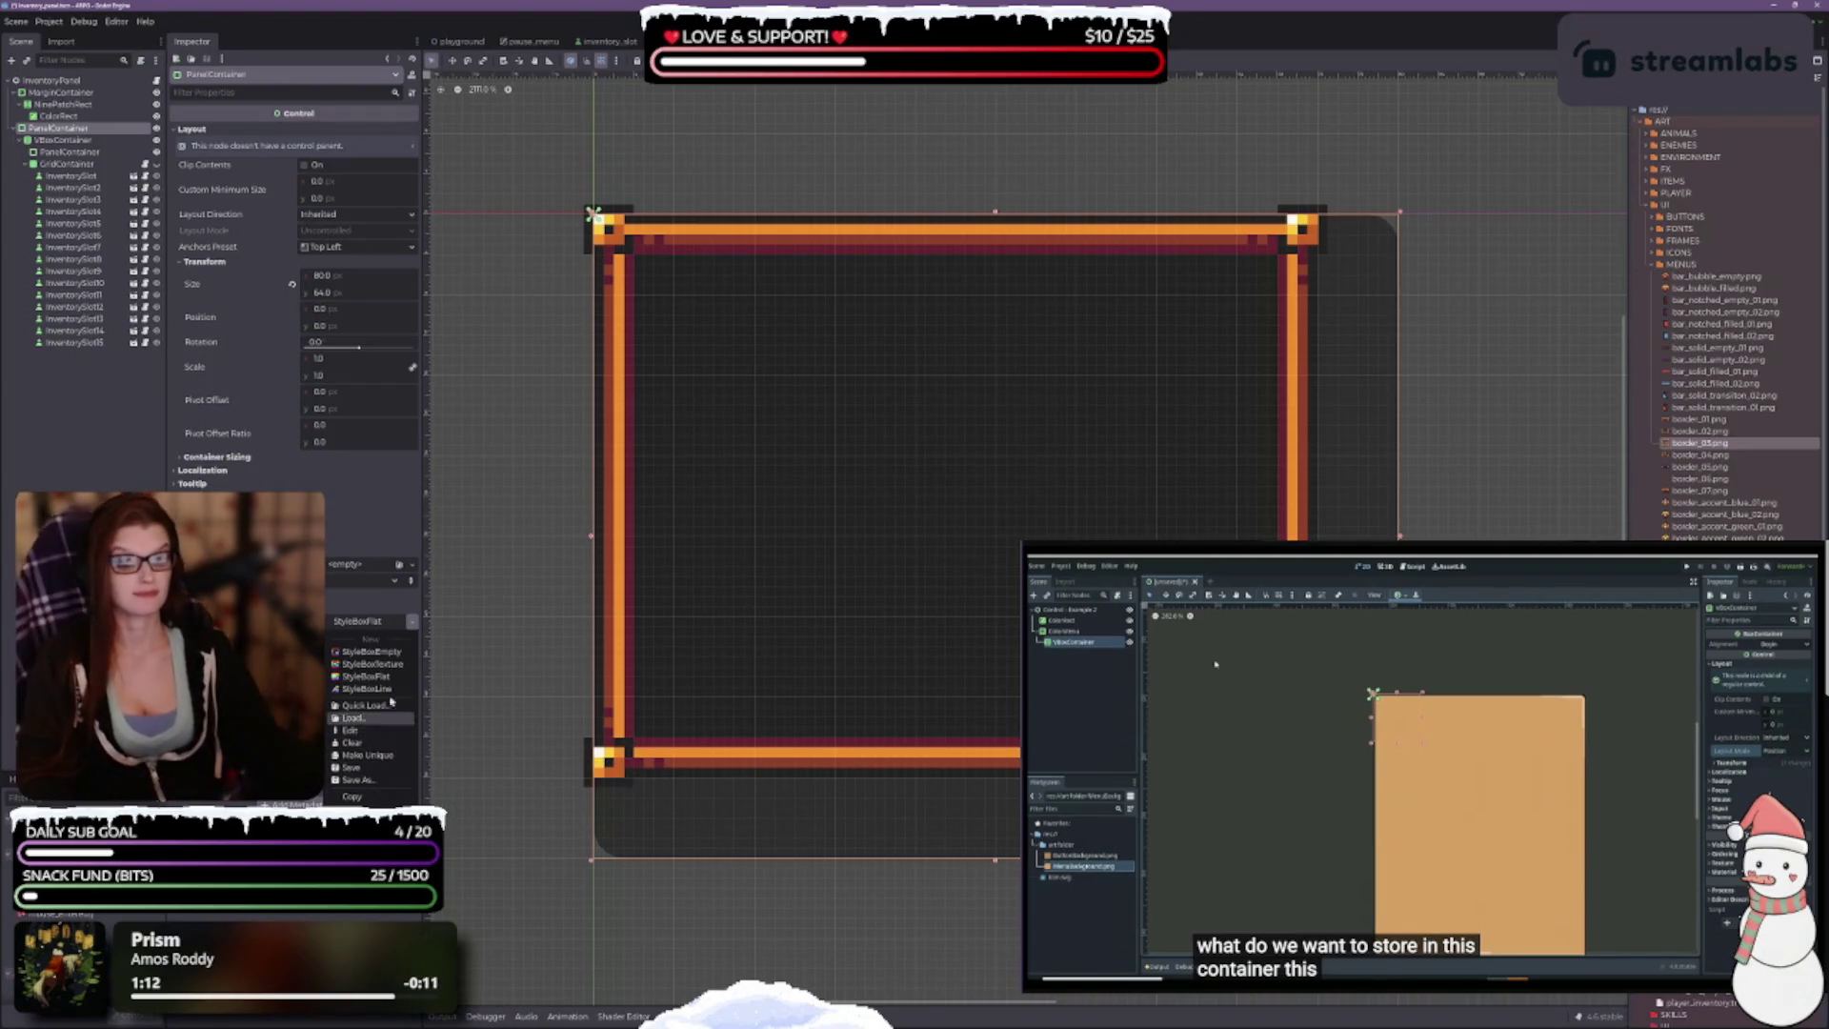
Step: Undo and redo the switch to the flat panel style, then show the PanelContainer again
{"action": "left_click", "coordinate": [414, 630]}
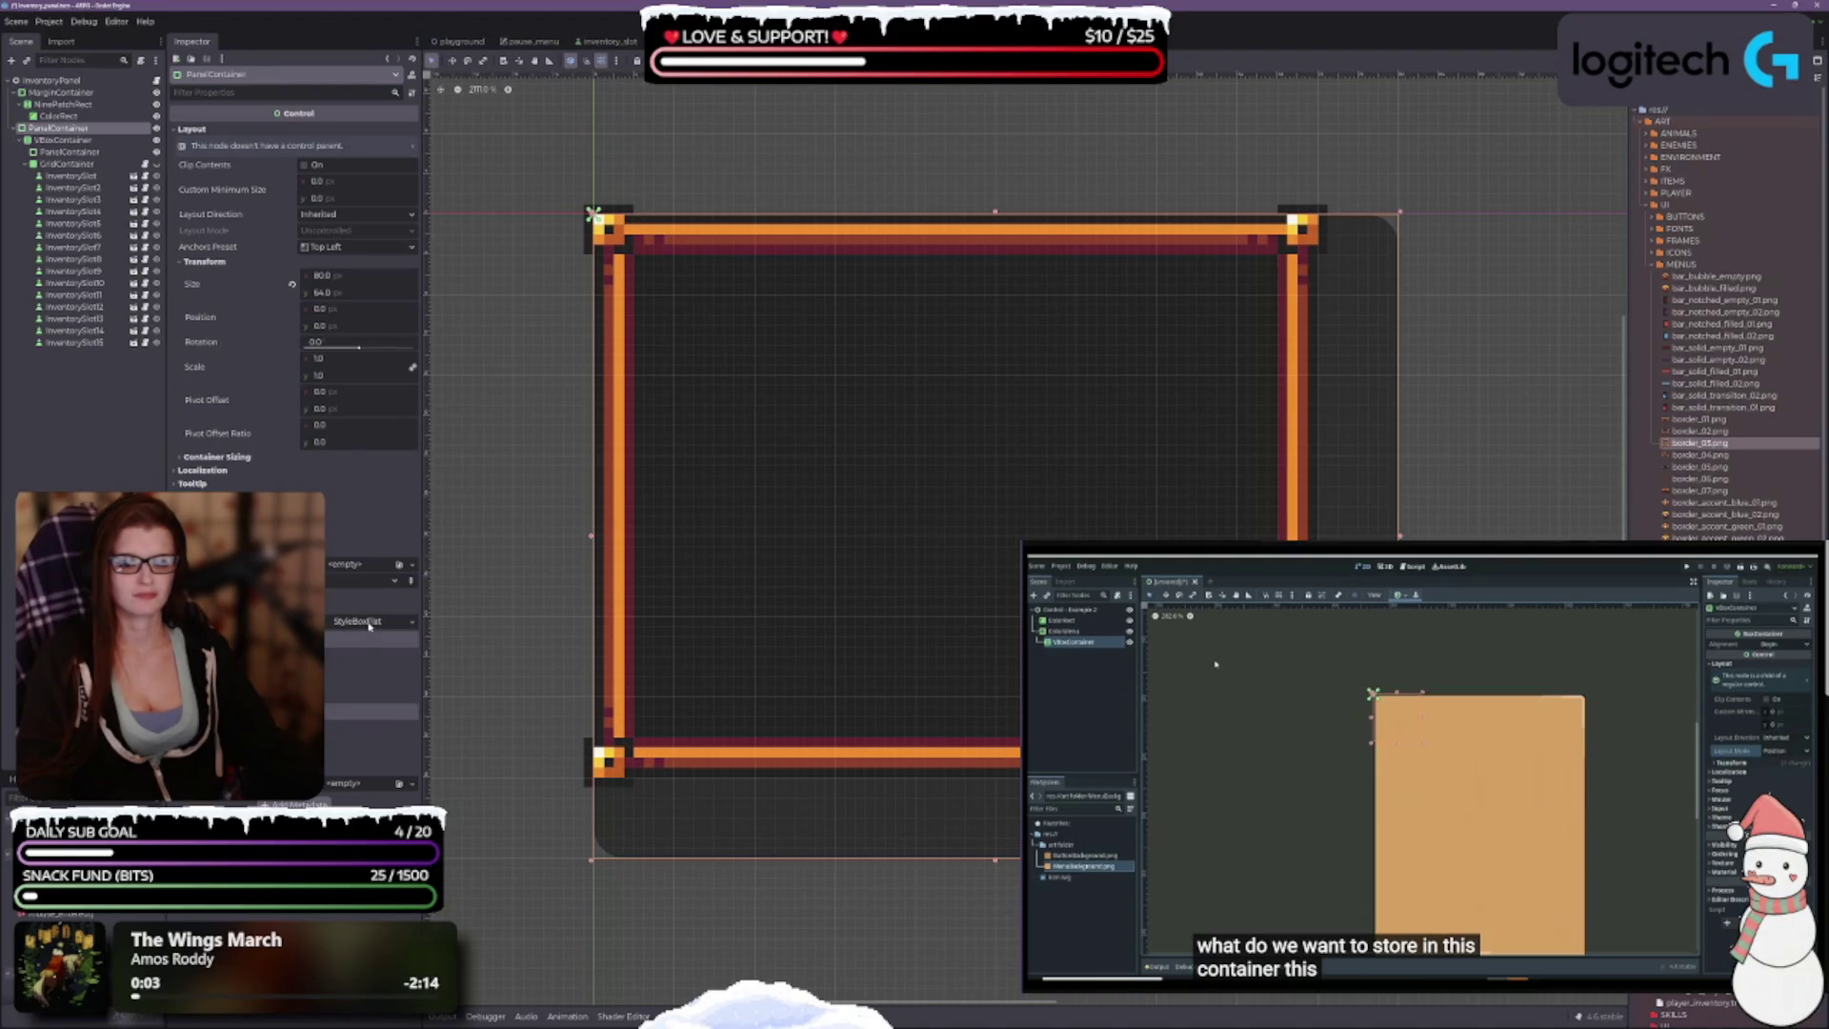
{"action": "key", "text": "ctrl+z"}
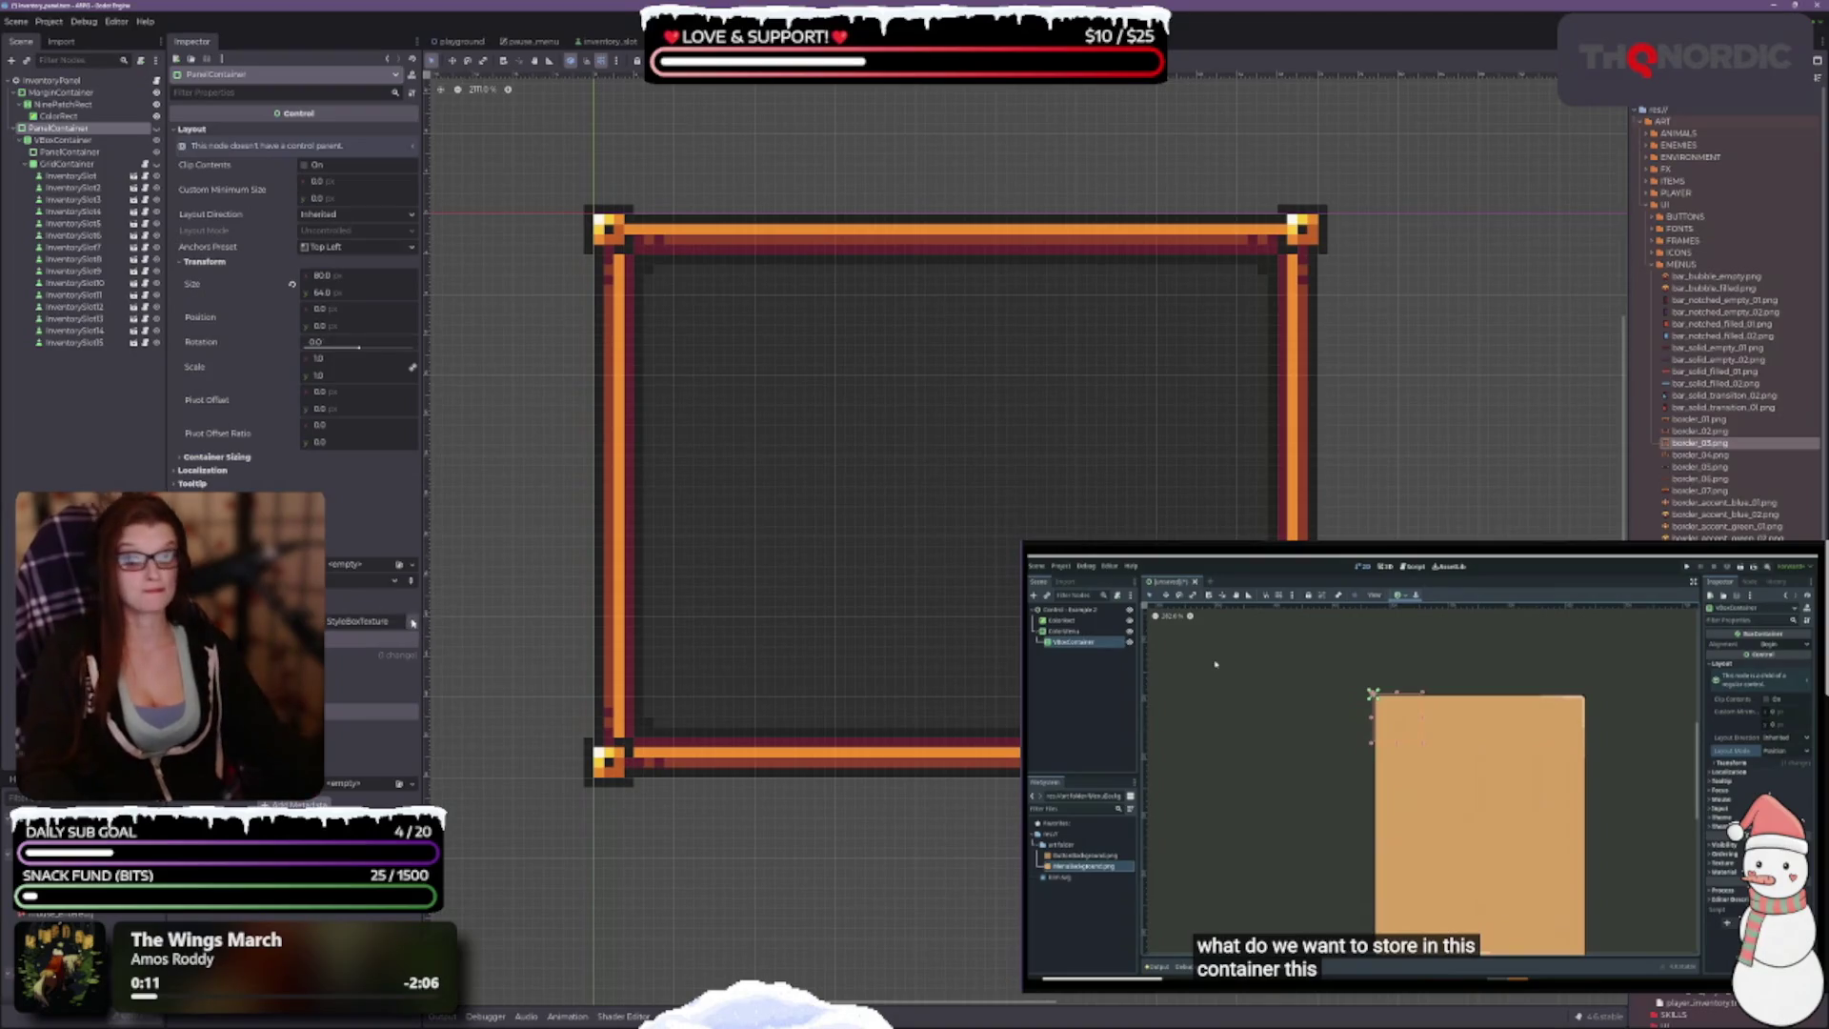
{"action": "key", "text": "ctrl+shift+z"}
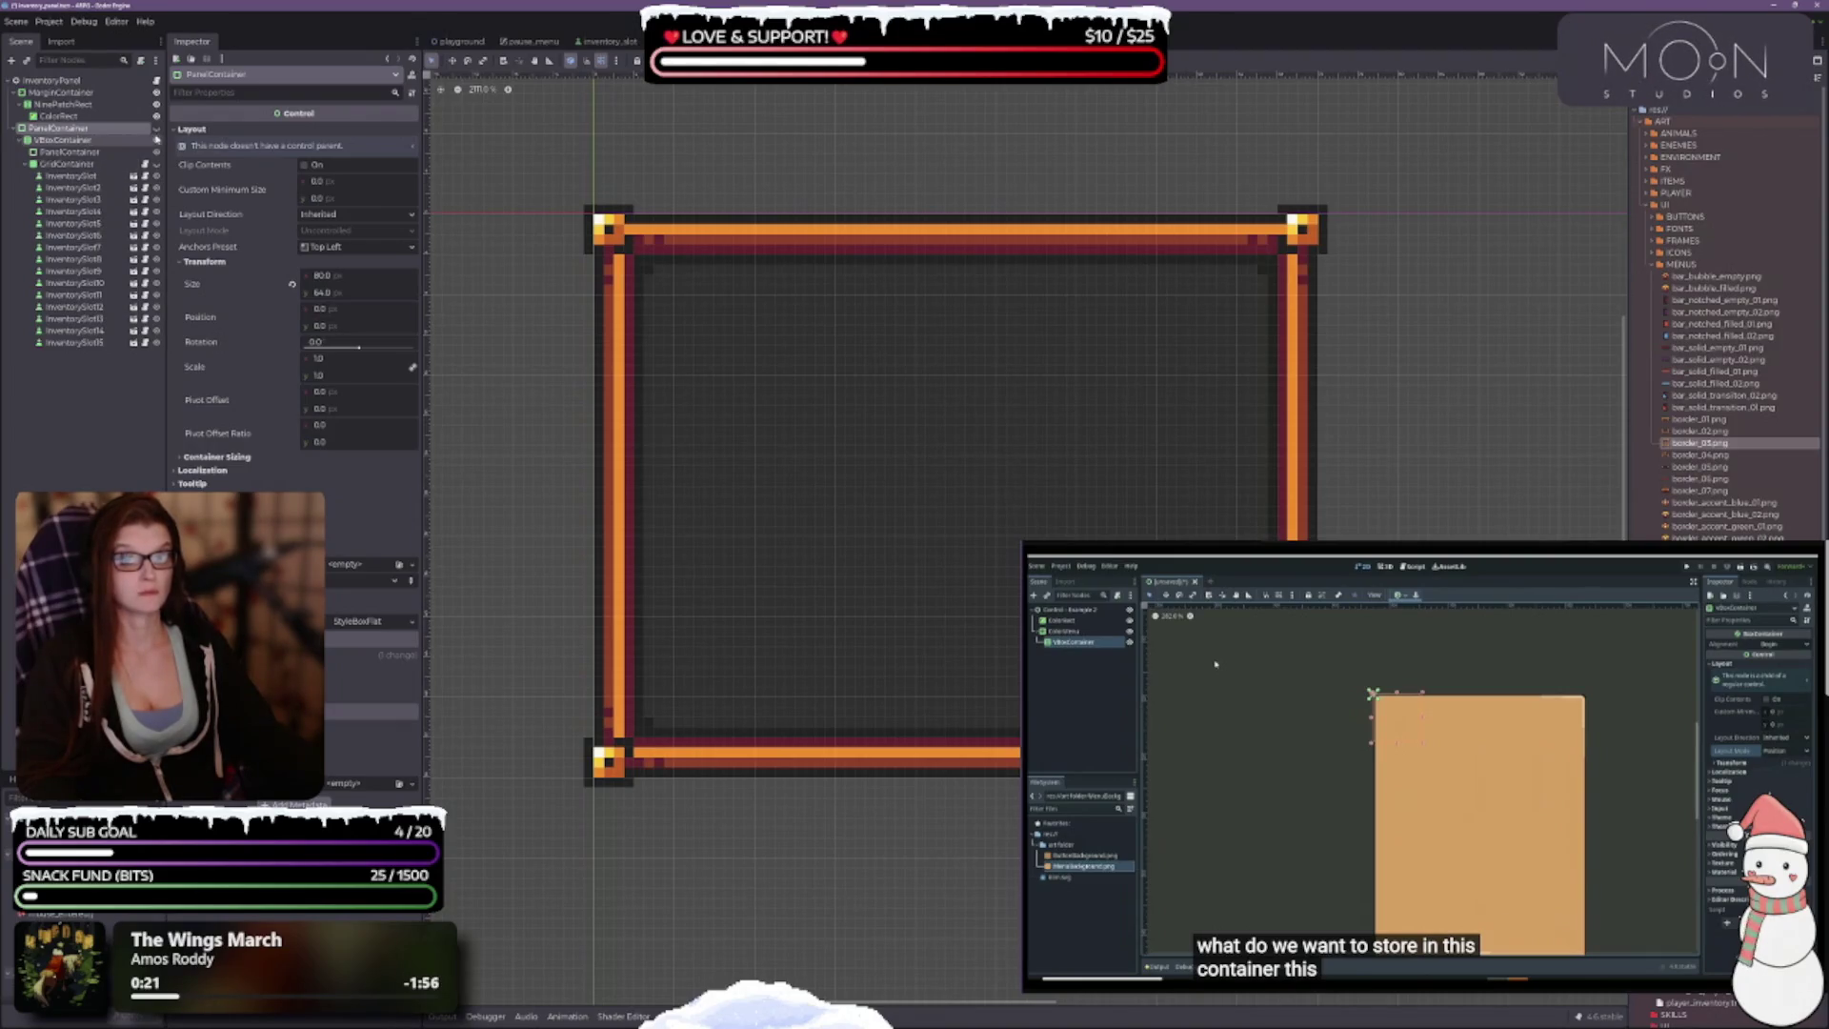
{"action": "left_click", "coordinate": [157, 133]}
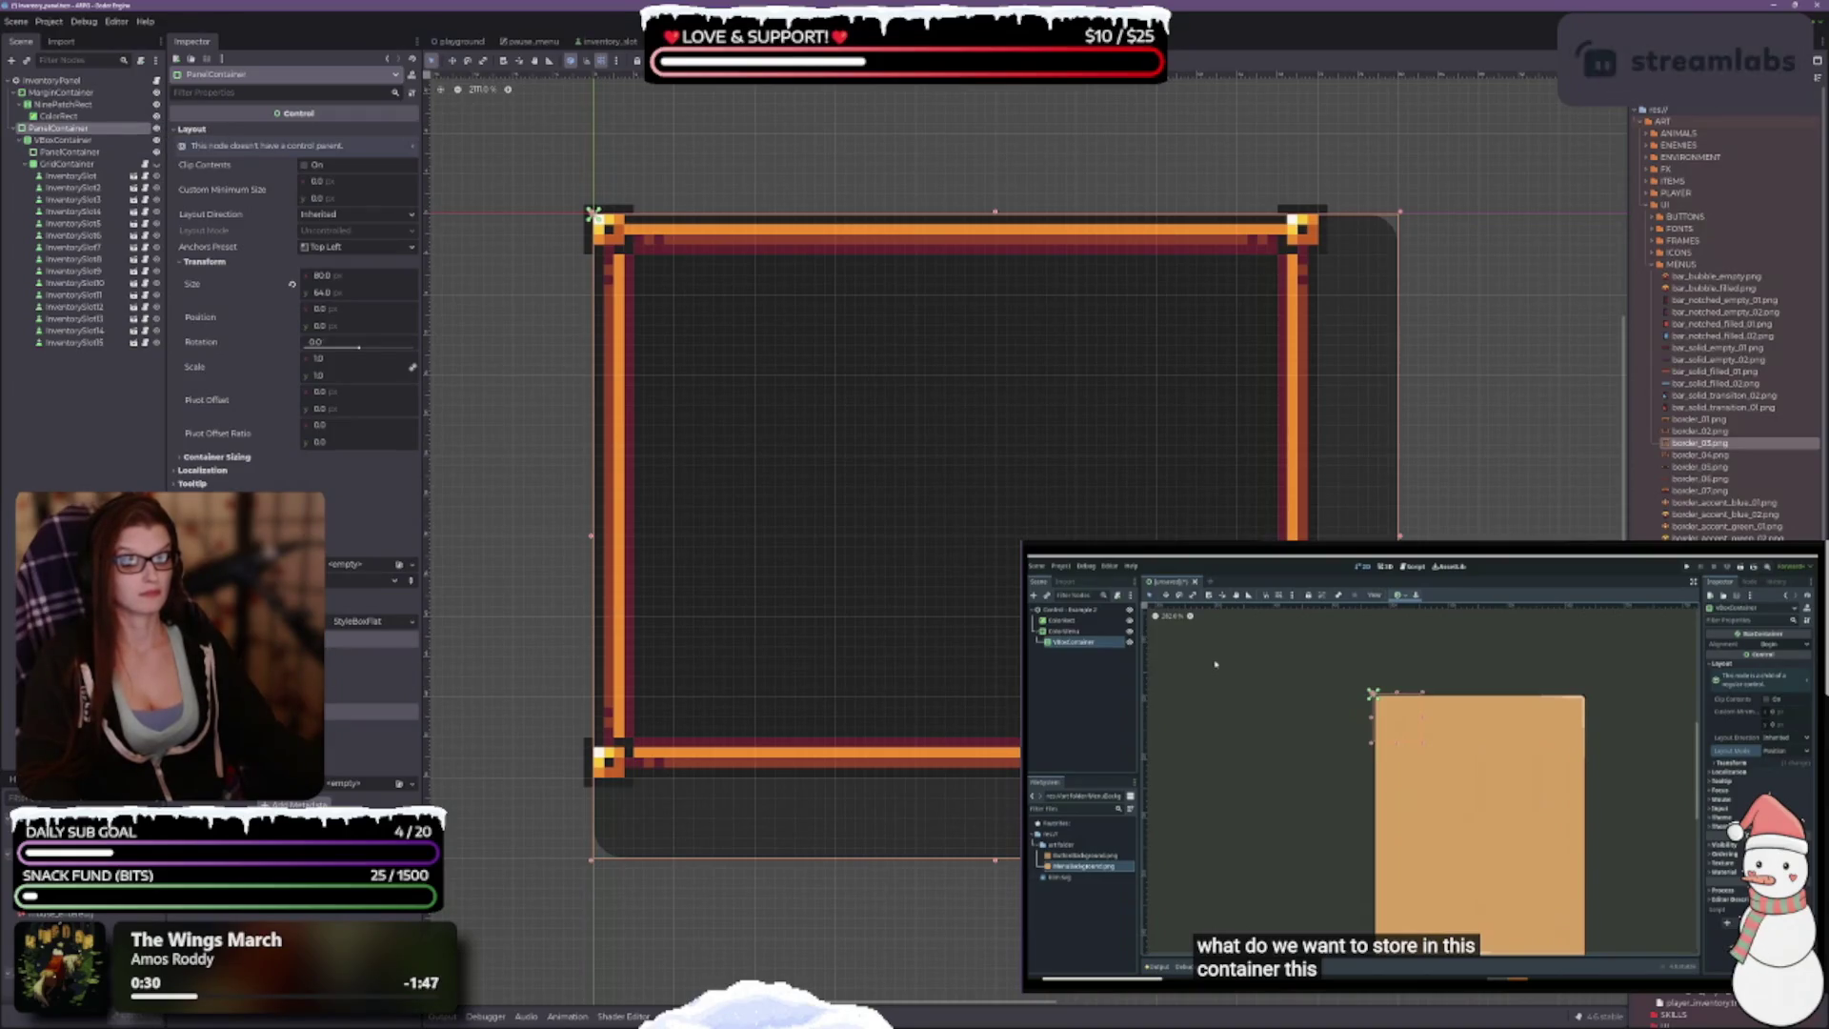
Step: Toggle the Panel style override checkbox and bring up the list of StyleBox types
{"action": "left_click", "coordinate": [188, 620]}
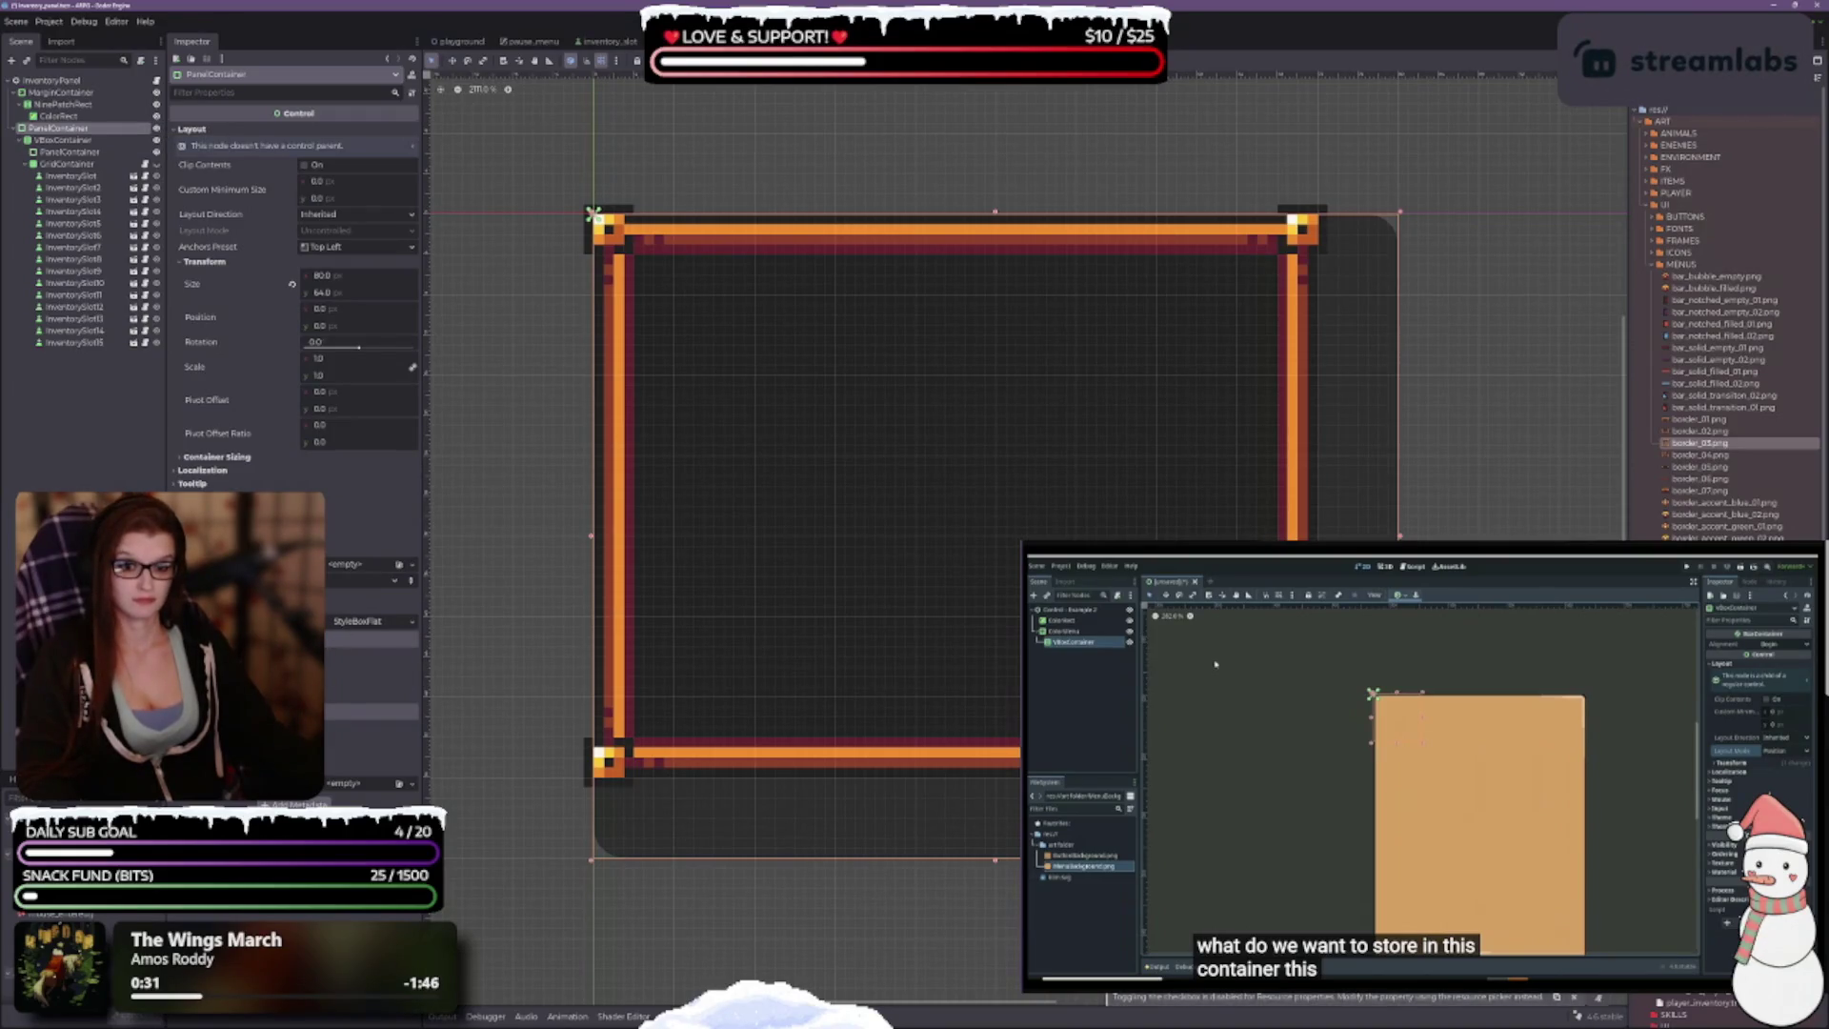
{"action": "scroll", "coordinate": [285, 428], "scroll_direction": "down", "scroll_amount": 3}
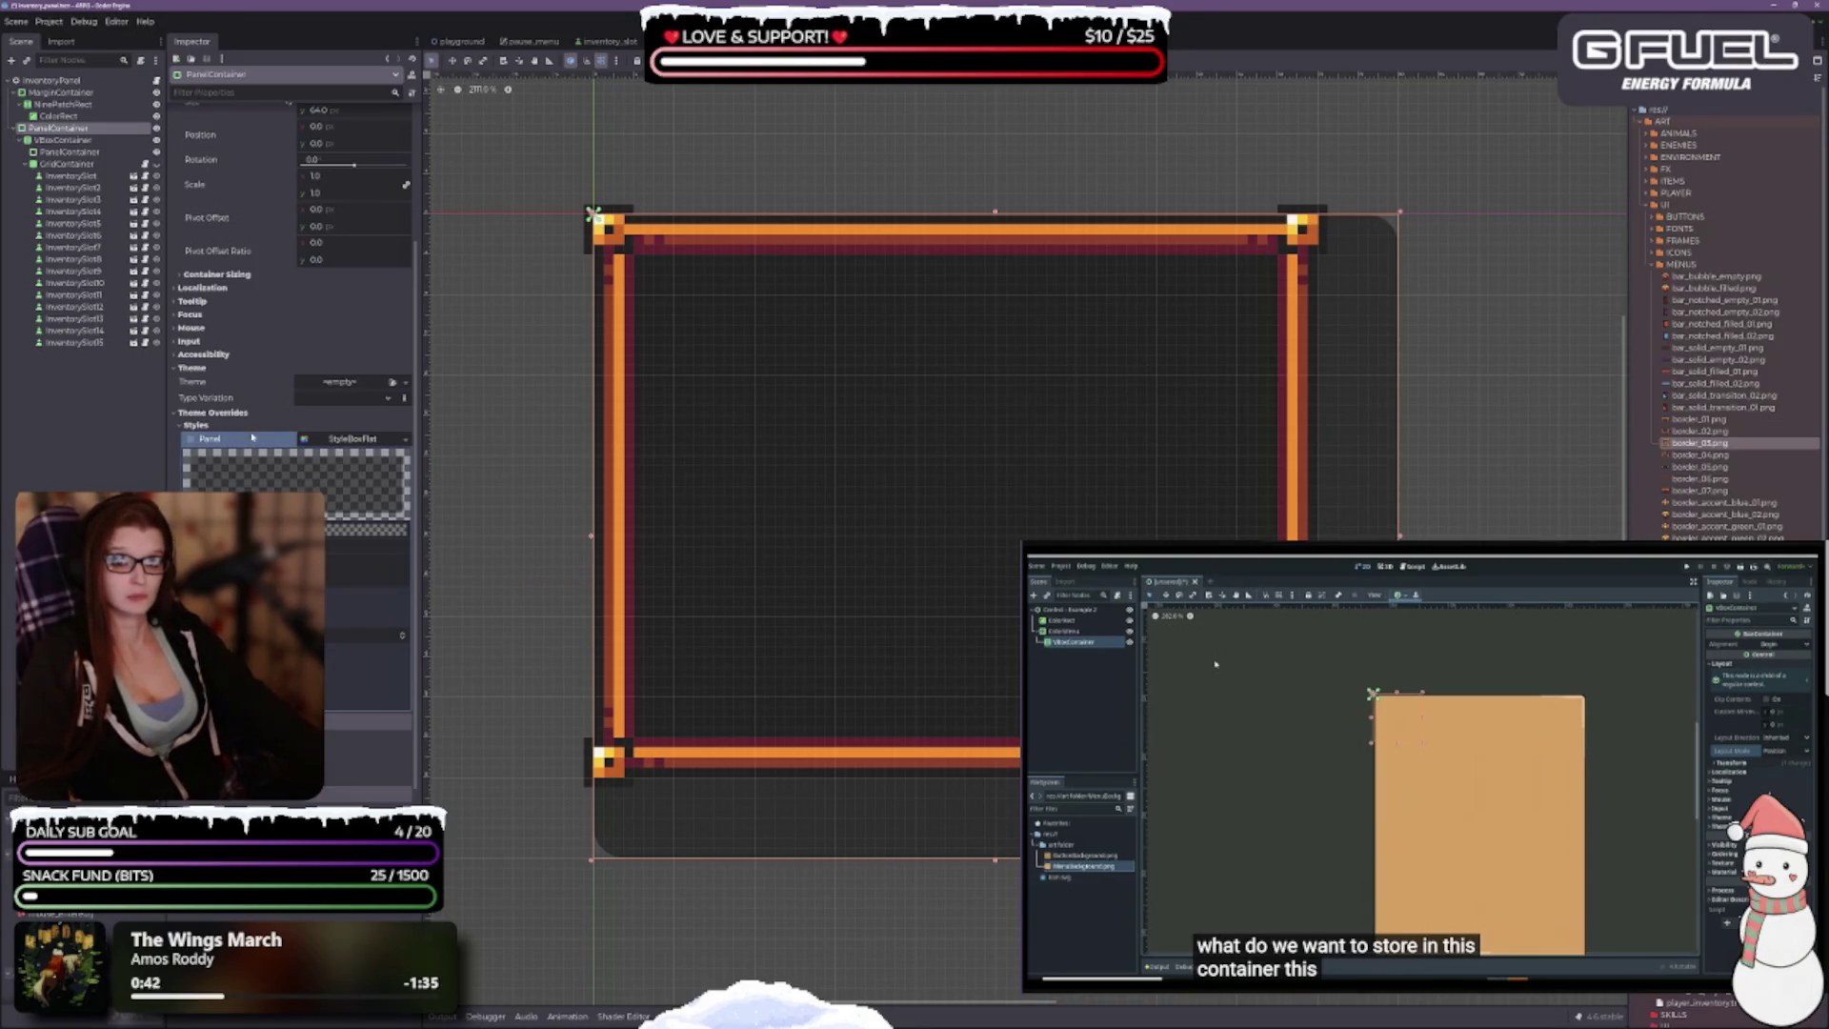
{"action": "left_click", "coordinate": [190, 439]}
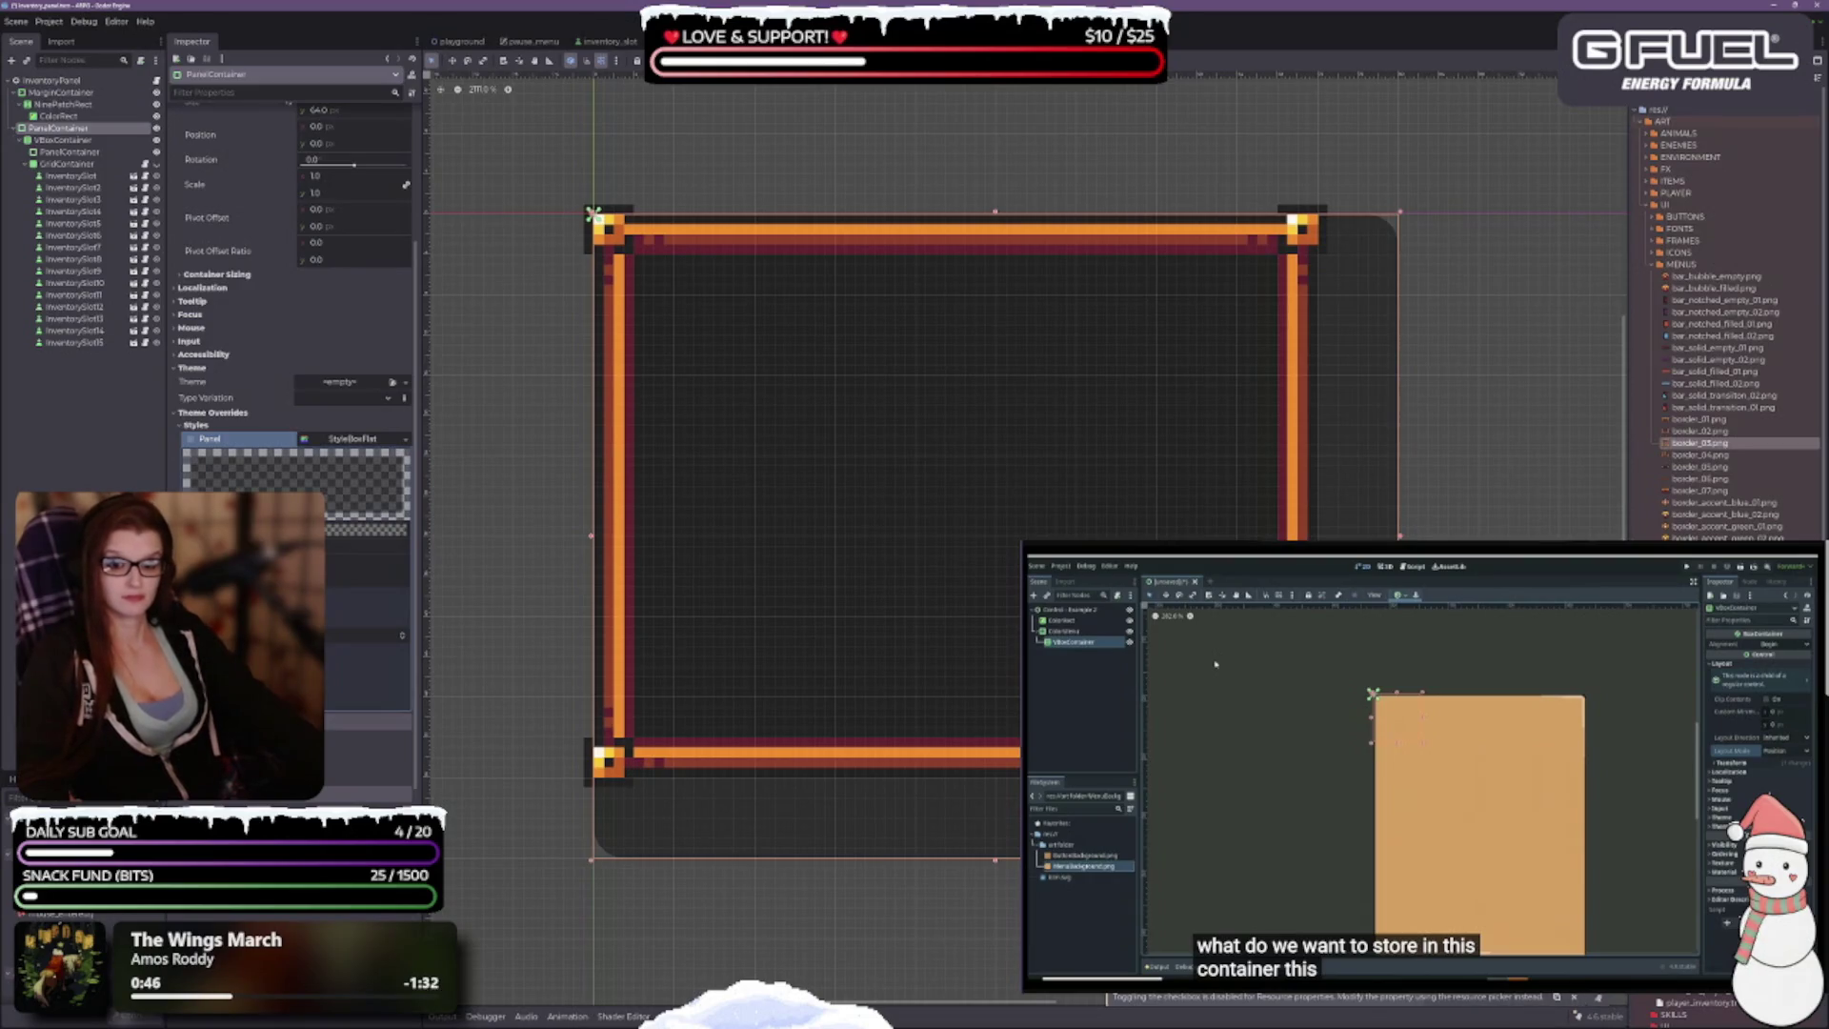
{"action": "scroll", "coordinate": [291, 333], "scroll_direction": "up", "scroll_amount": 4}
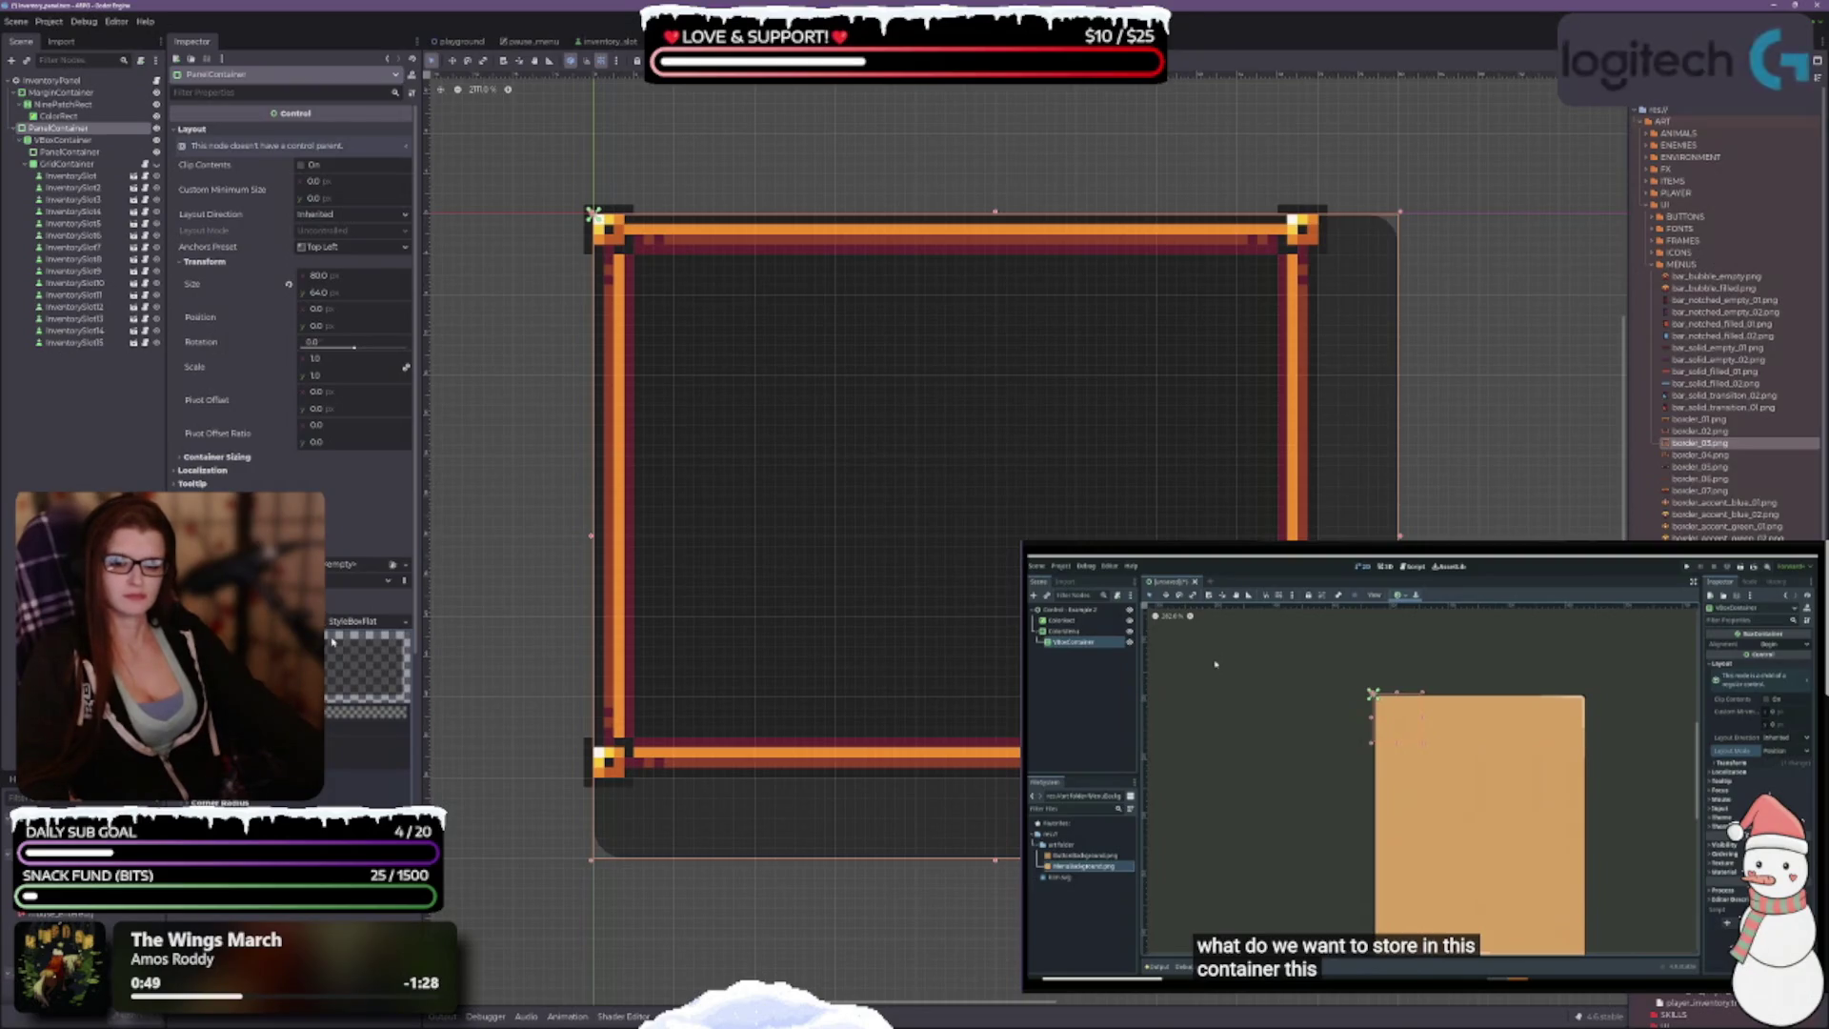
{"action": "left_click", "coordinate": [405, 621]}
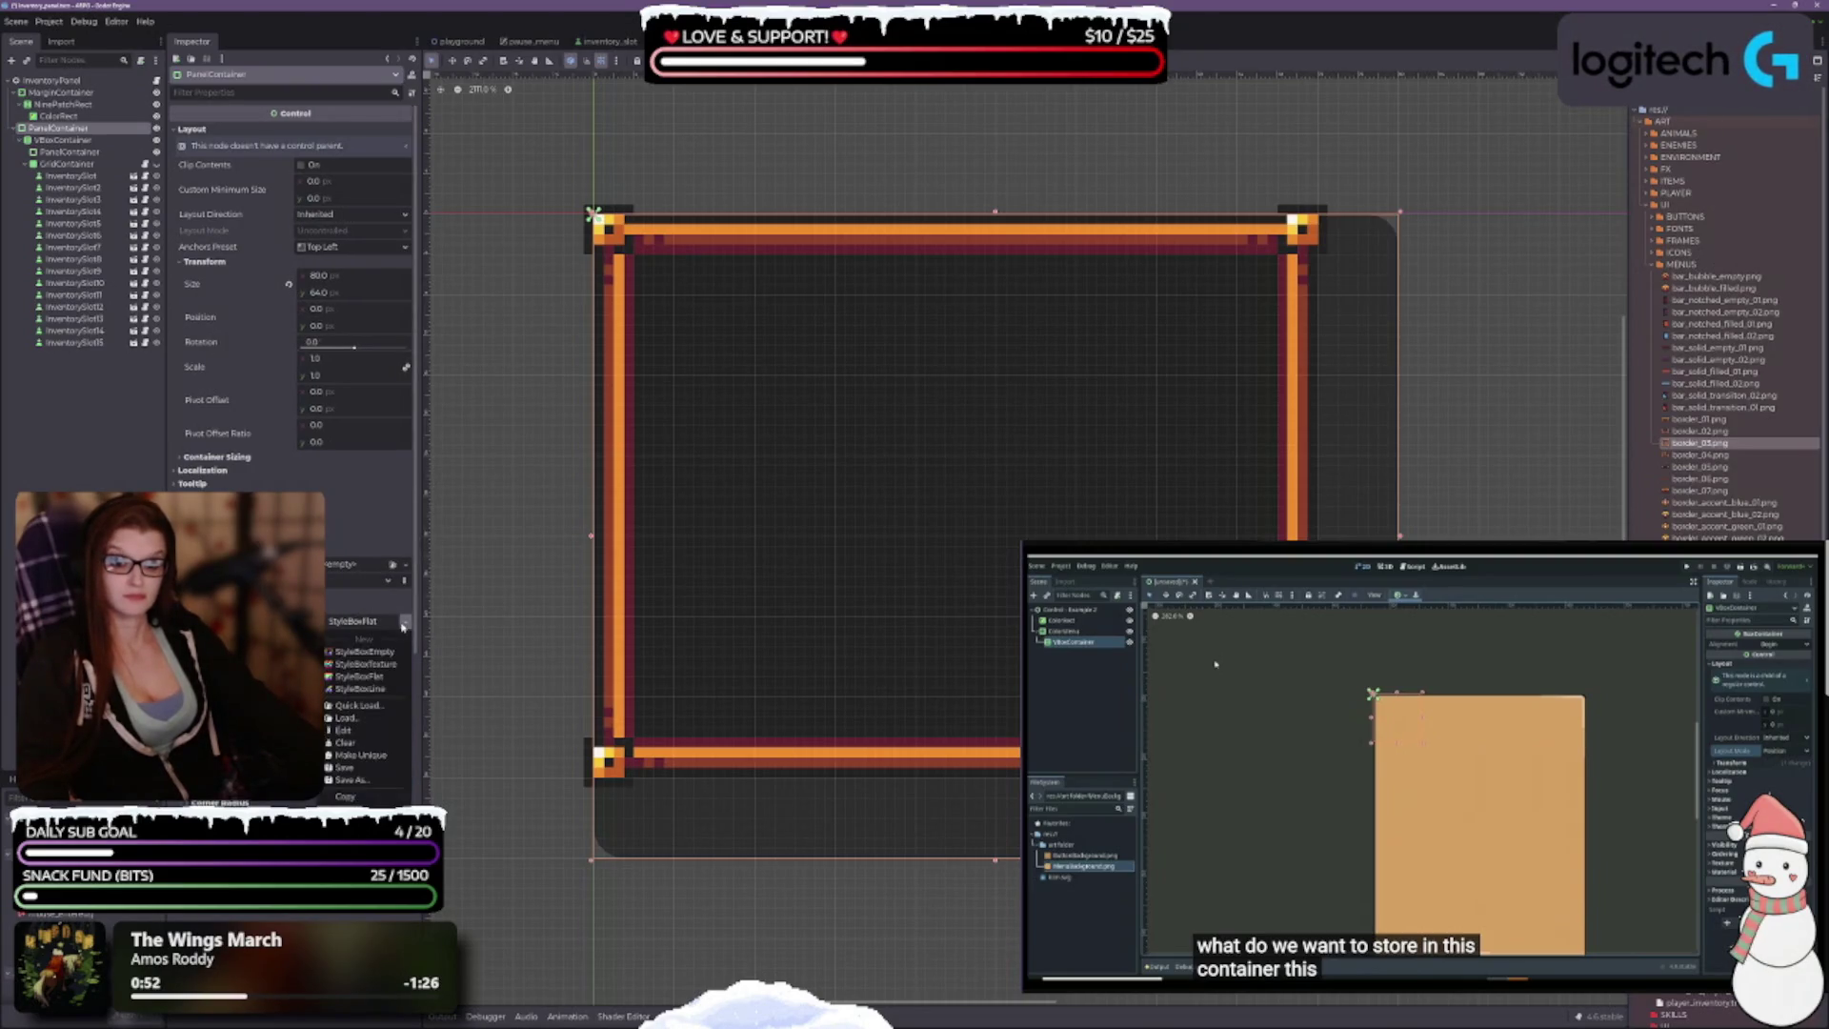
Step: Switch the panel style to StyleBoxEmpty, save, resize PanelContainer to 720×560, and nest it under MarginContainer
{"action": "left_click", "coordinate": [375, 651]}
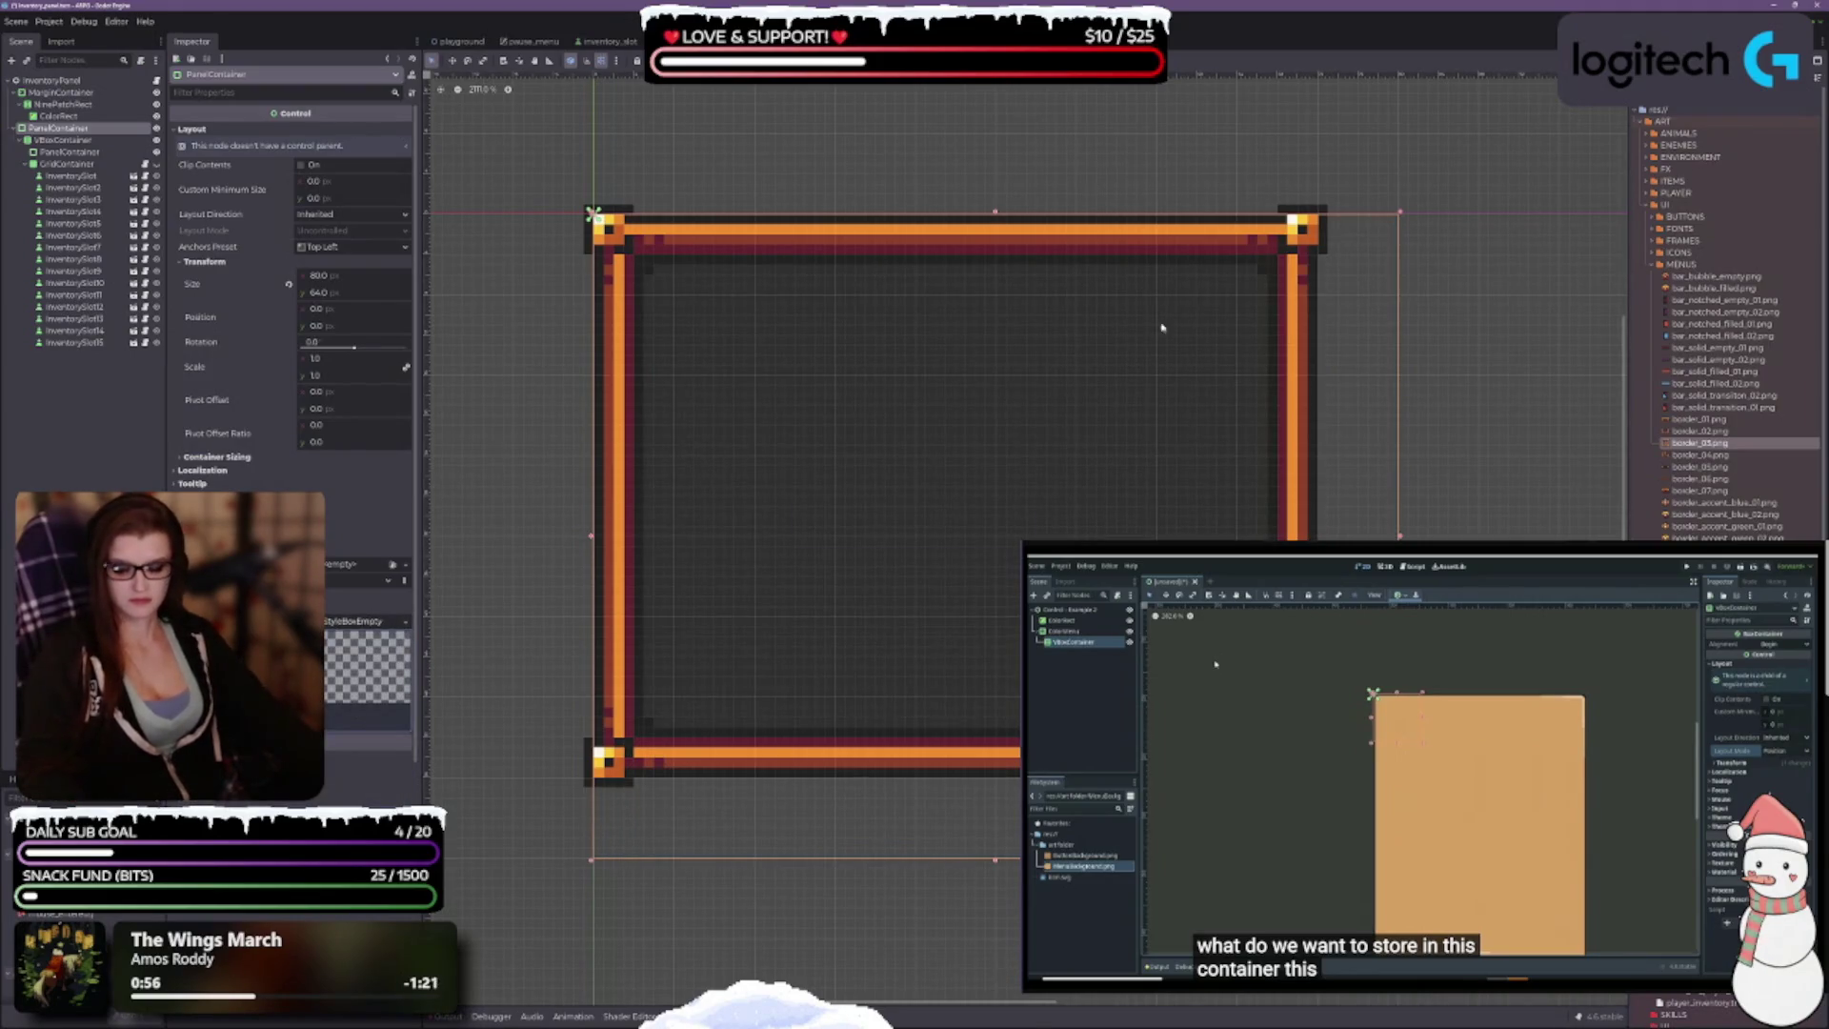
{"action": "key", "text": "ctrl+s"}
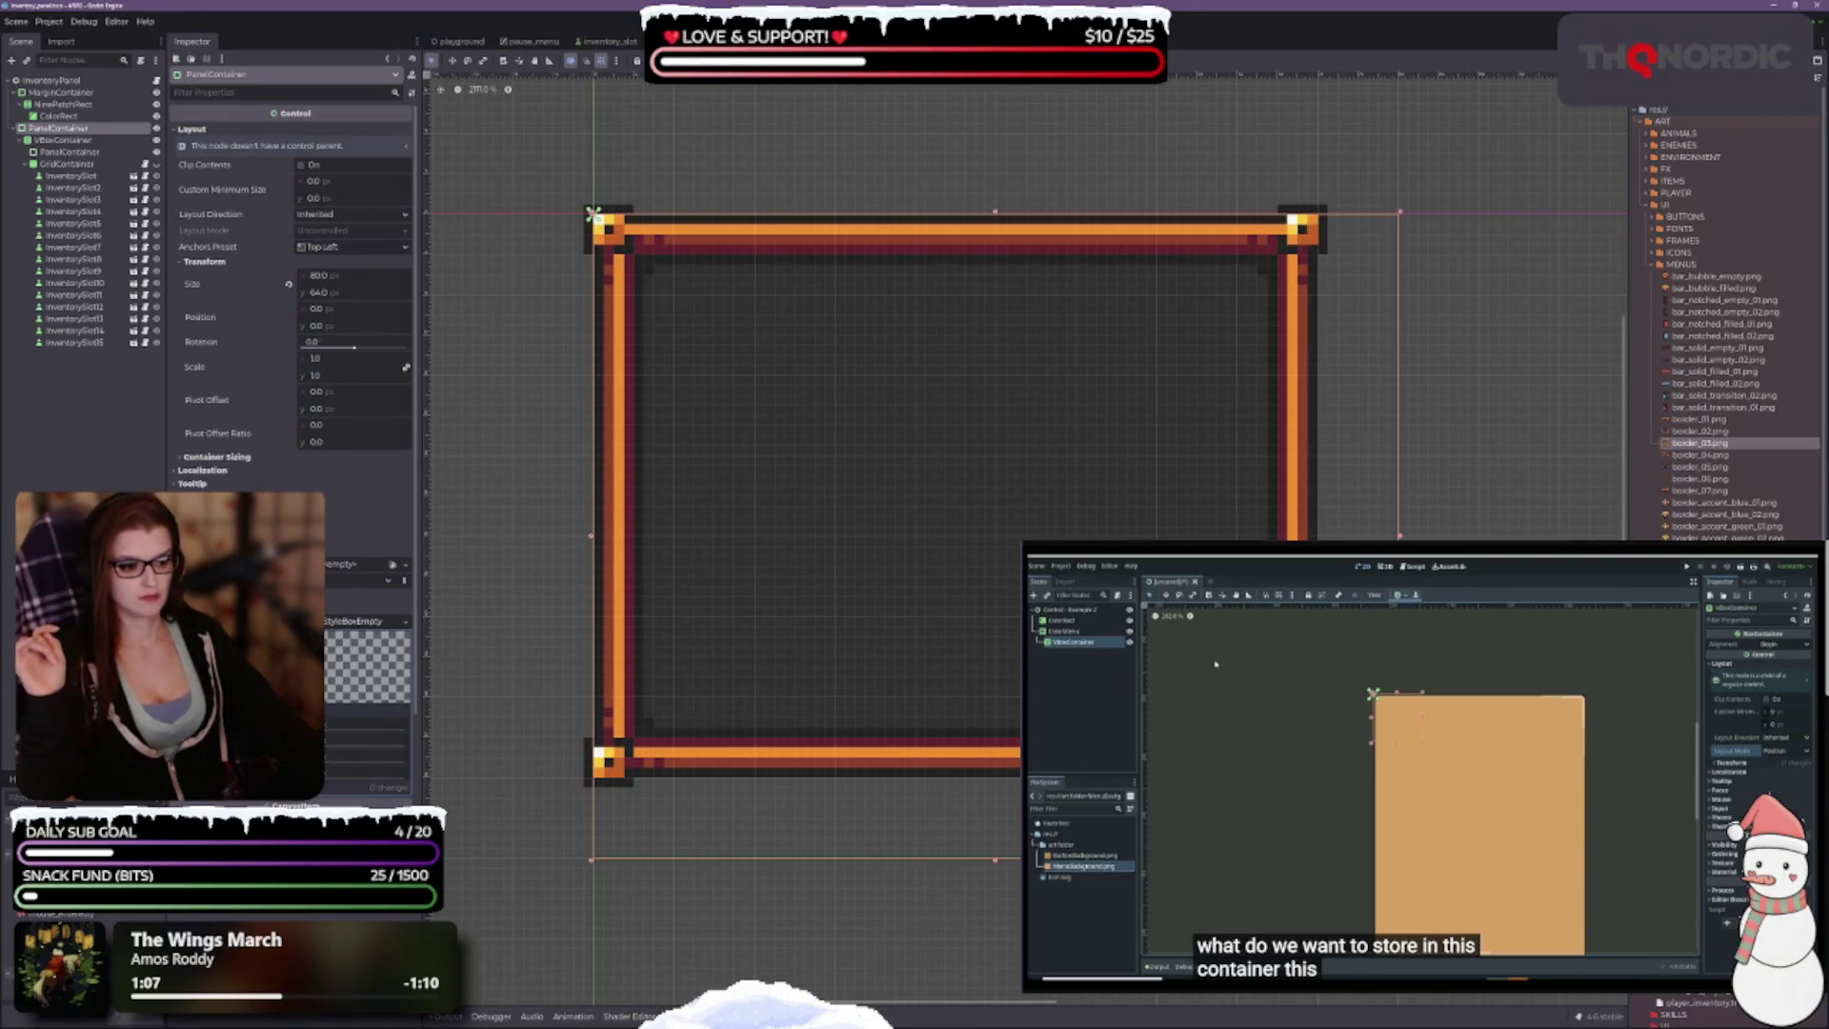
{"action": "left_click_drag", "start_coordinate": [1400, 860], "coordinate": [1309, 768]}
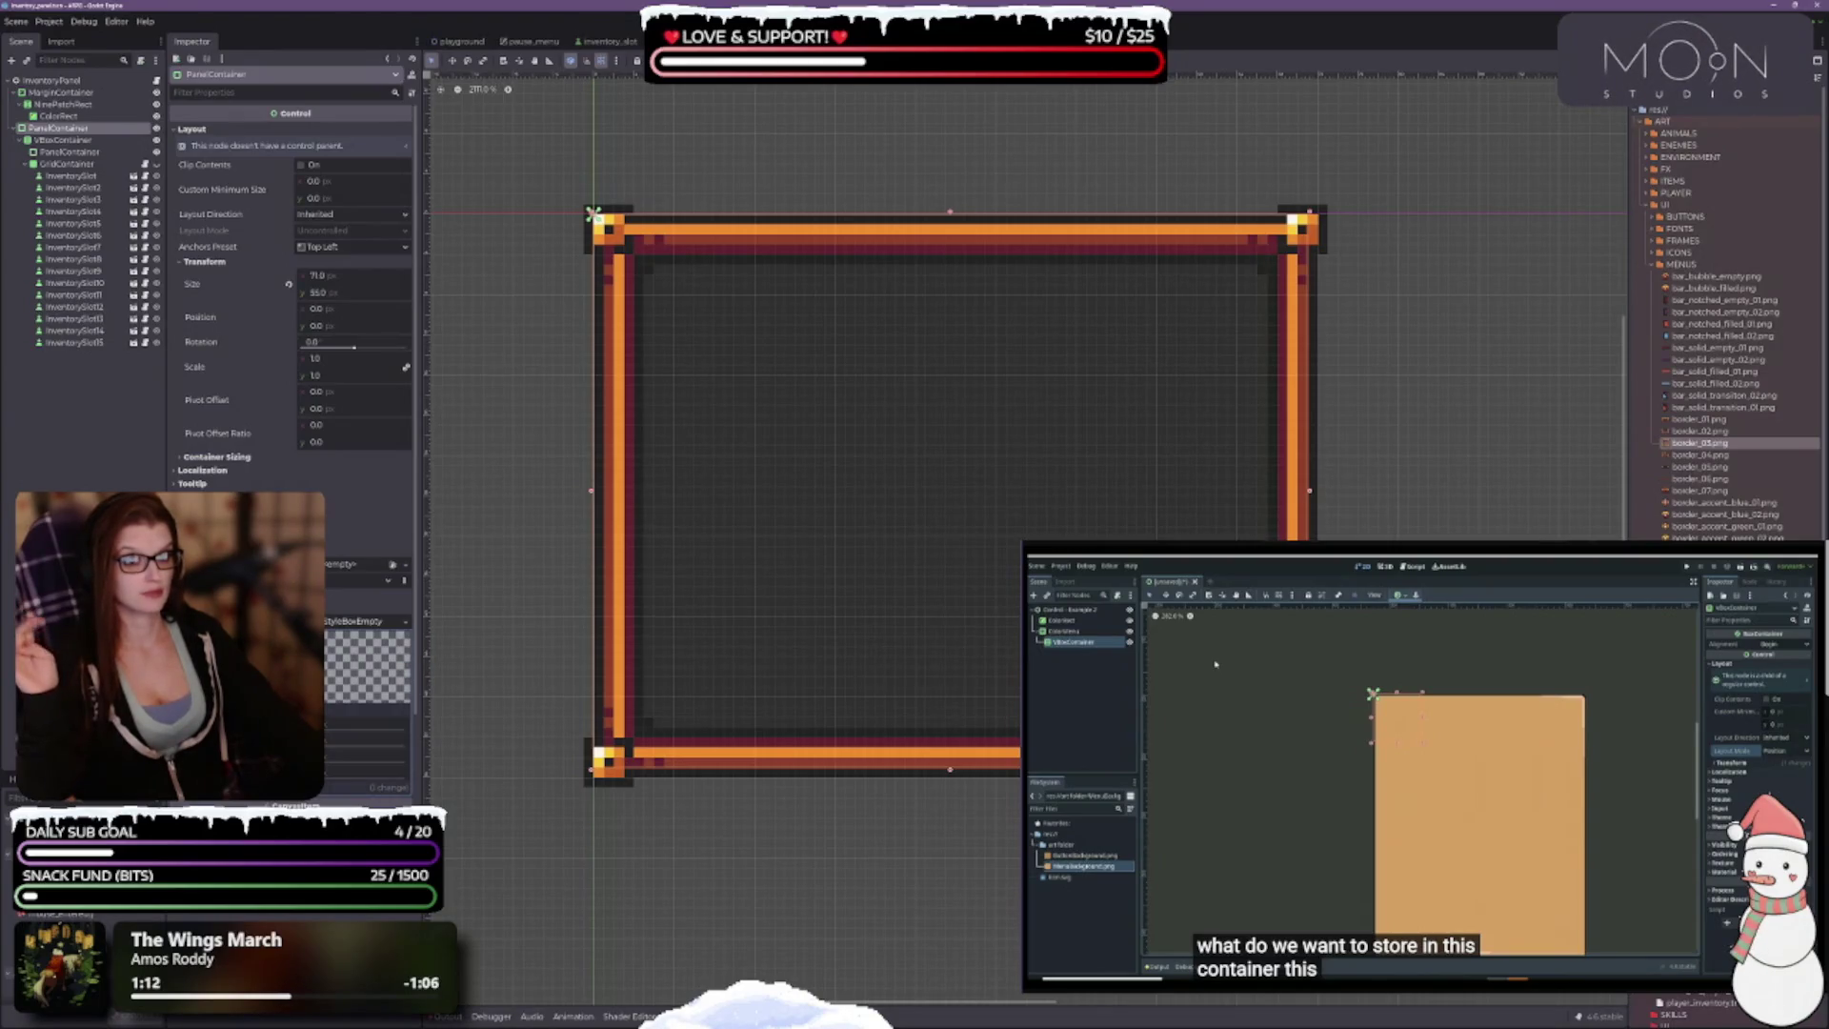
{"action": "left_click_drag", "start_coordinate": [1309, 769], "coordinate": [1319, 769]}
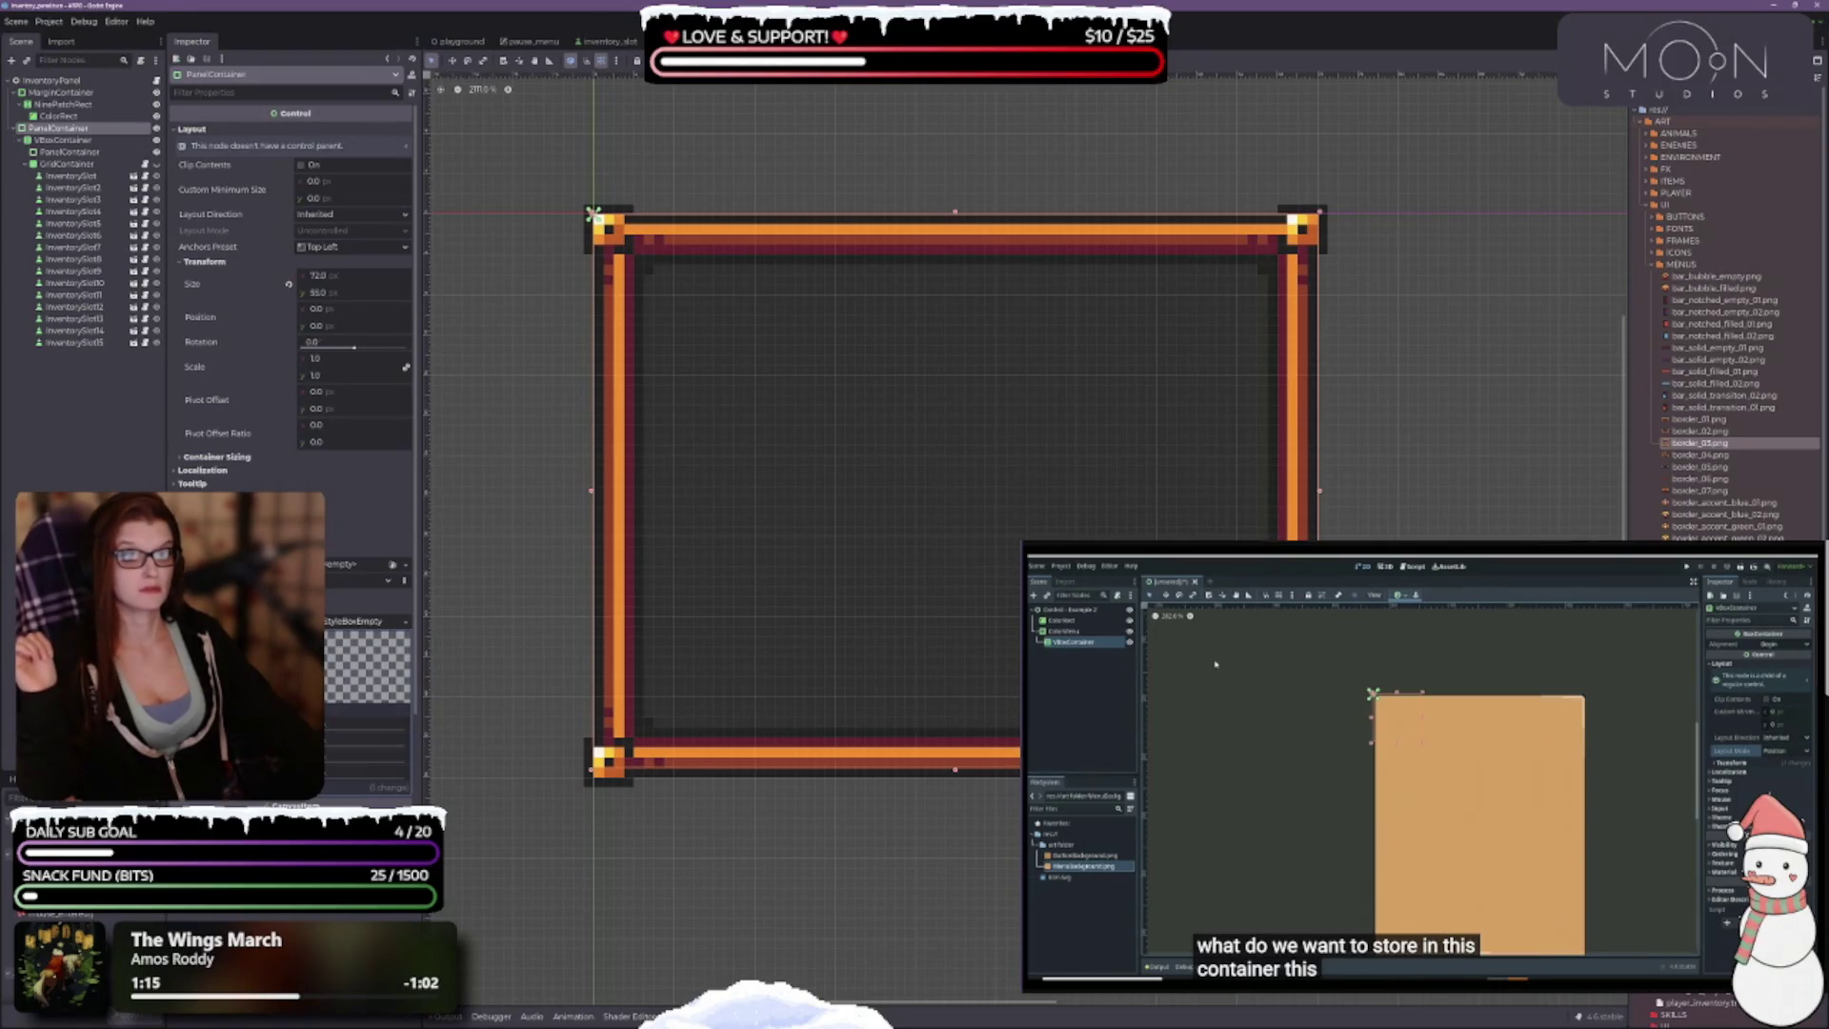
{"action": "left_click_drag", "start_coordinate": [954, 769], "coordinate": [954, 779]}
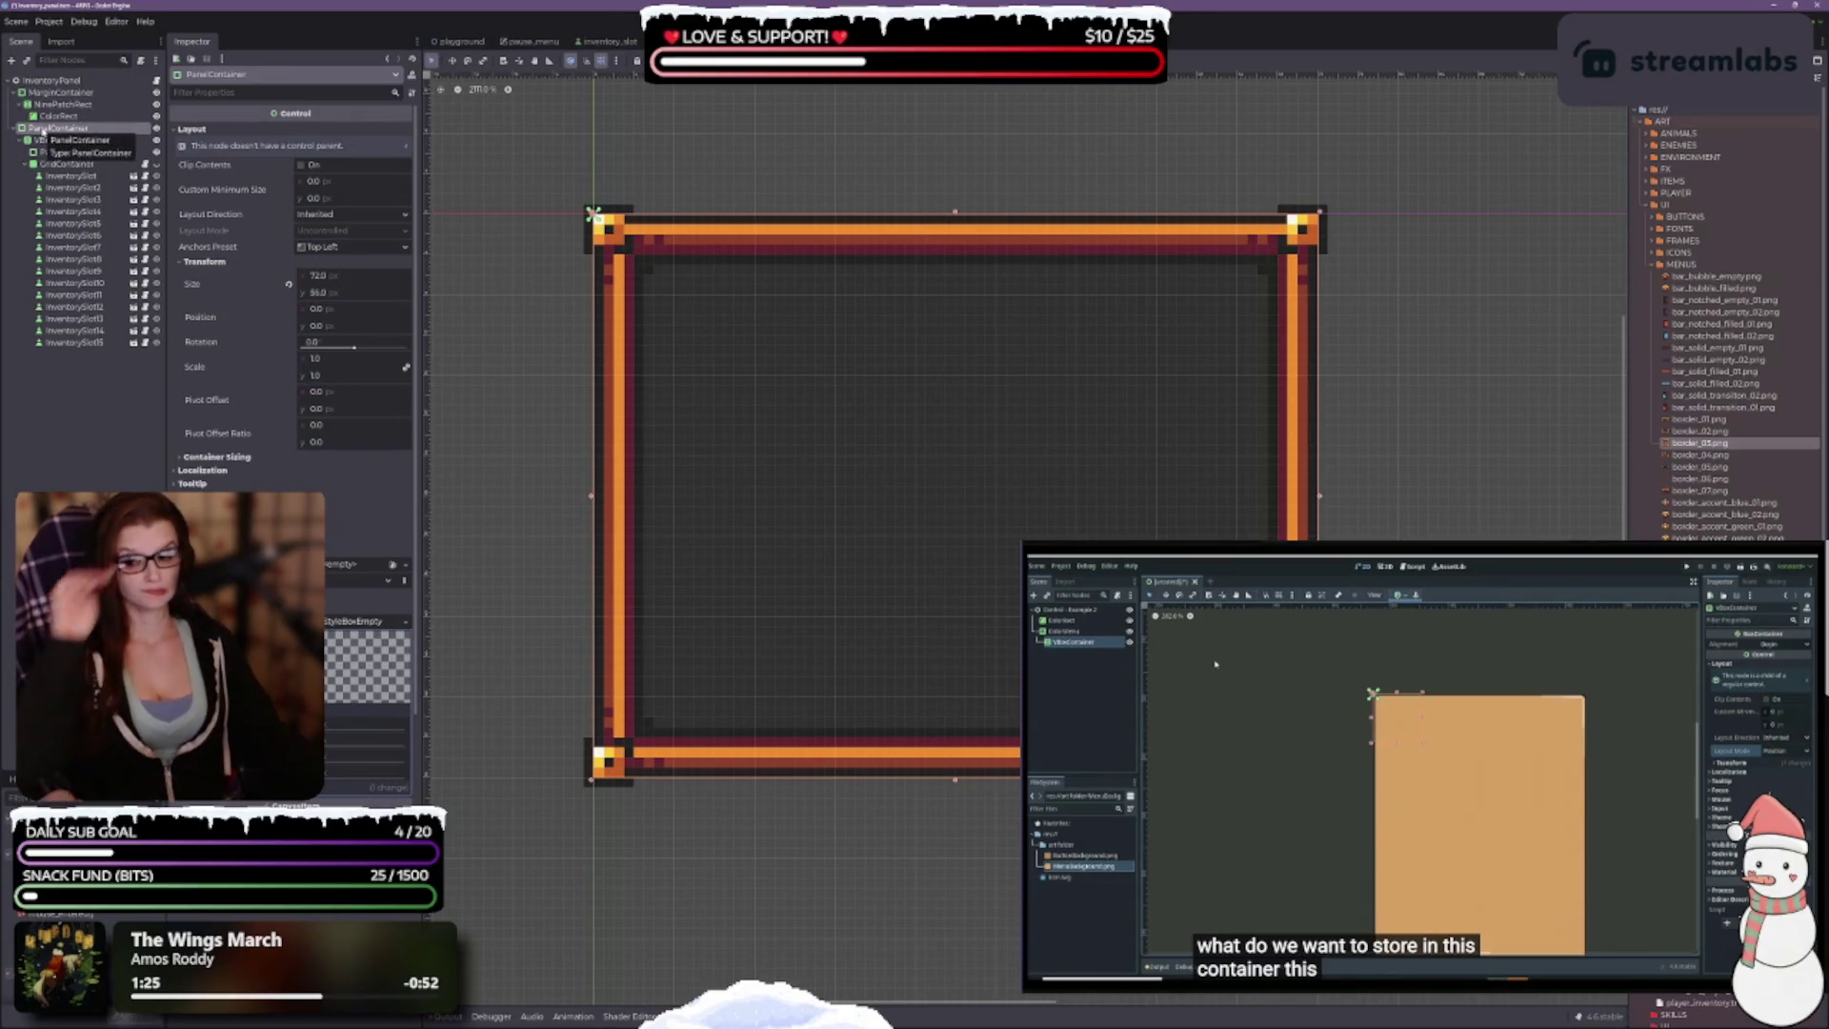
{"action": "left_click_drag", "start_coordinate": [30, 131], "coordinate": [49, 95]}
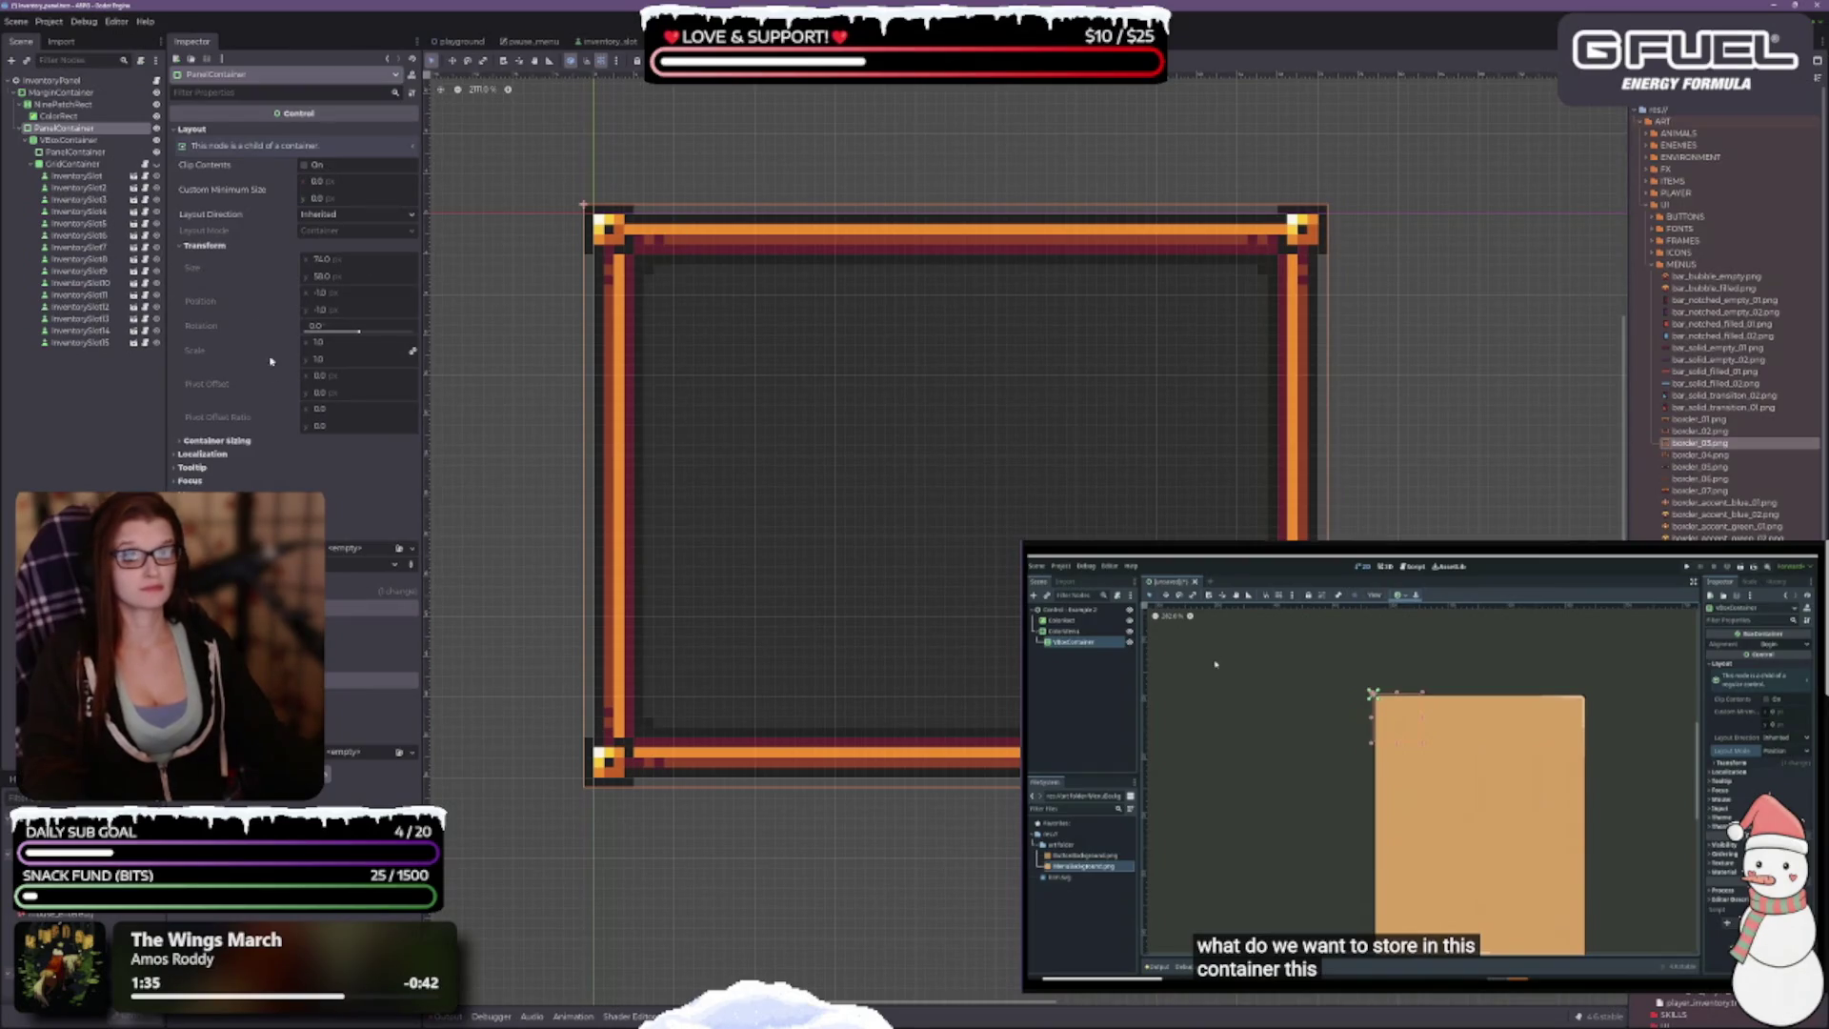
{"action": "left_click", "coordinate": [238, 441]}
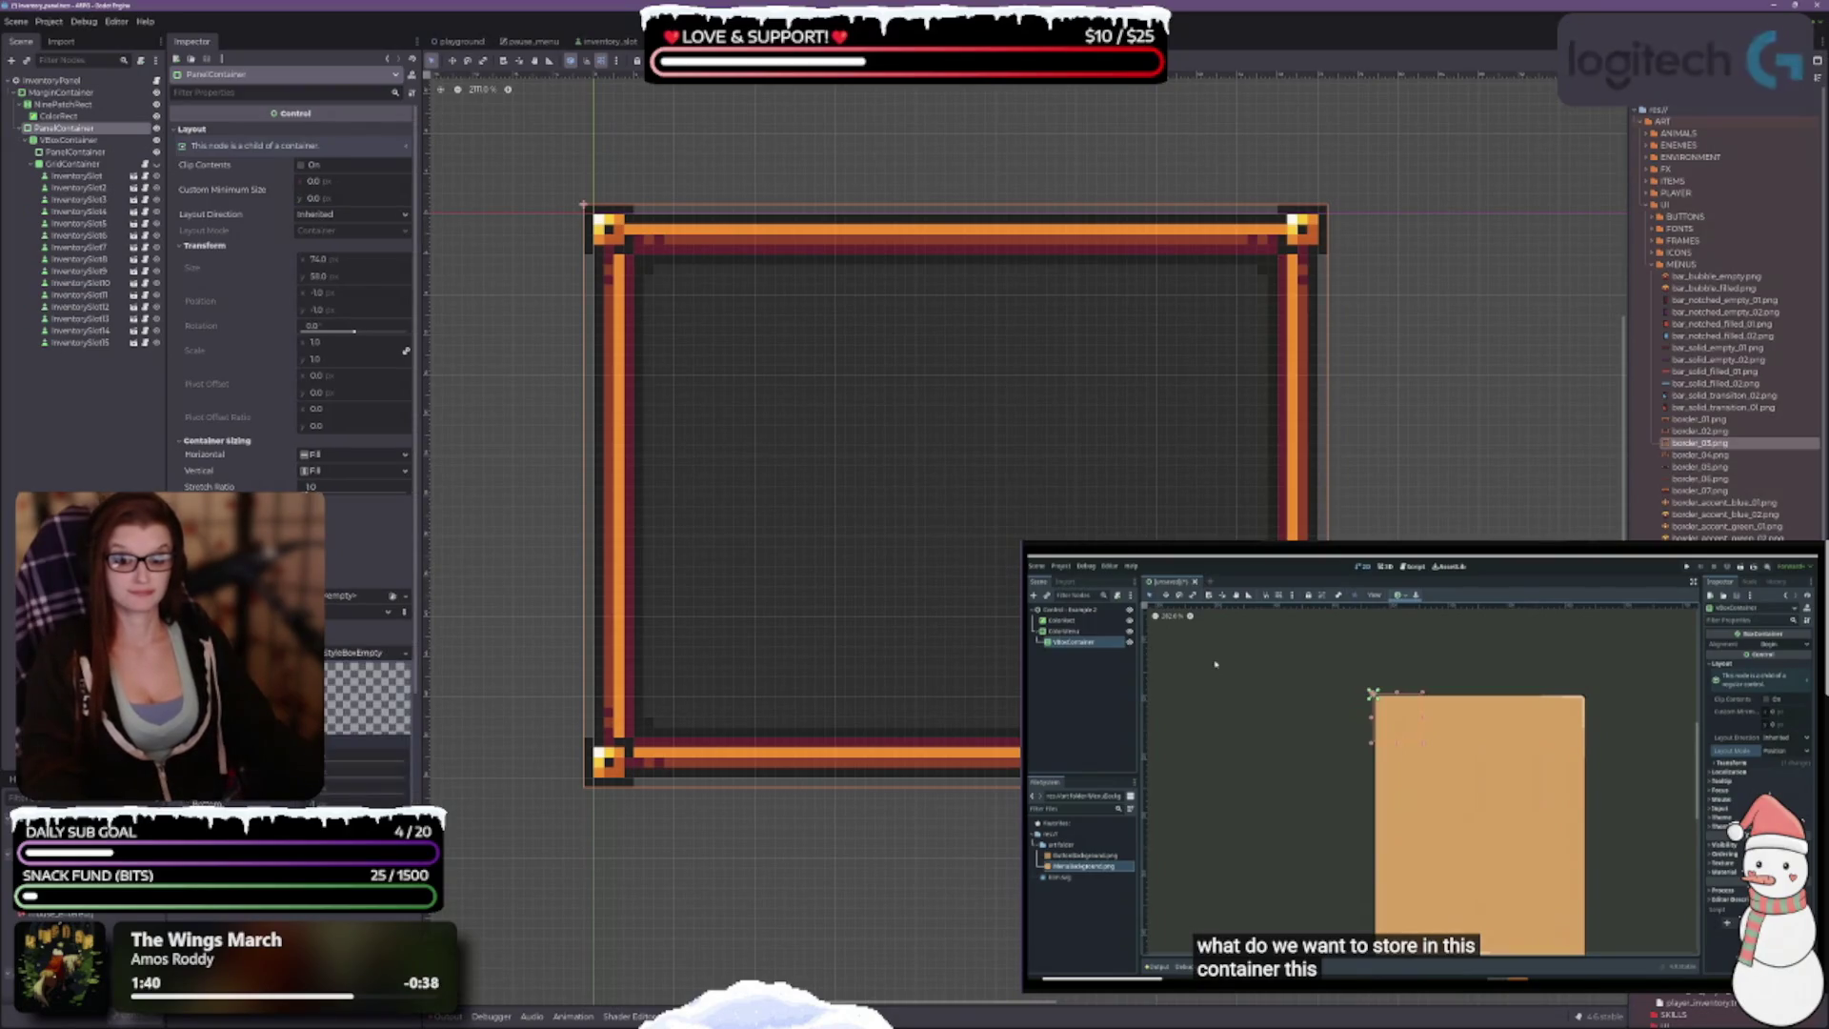
{"action": "scroll", "coordinate": [286, 381], "scroll_direction": "down", "scroll_amount": 3}
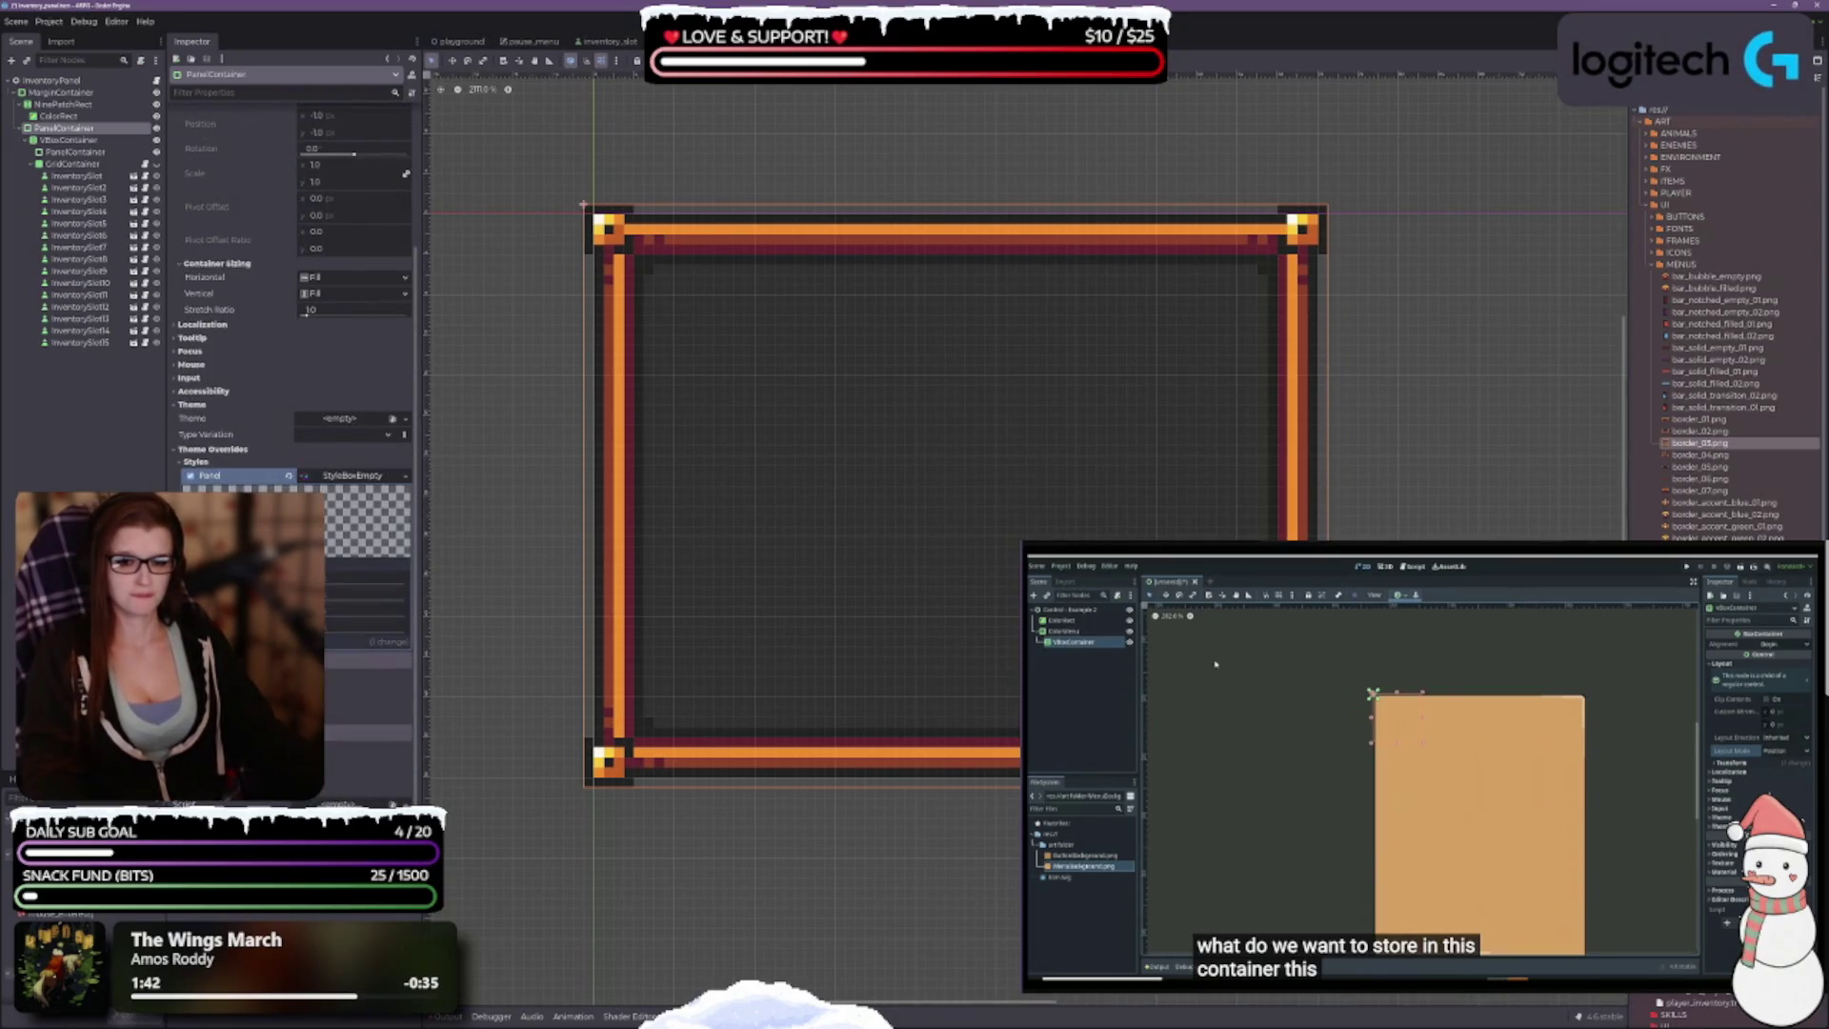
{"action": "scroll", "coordinate": [291, 285], "scroll_direction": "up", "scroll_amount": 3}
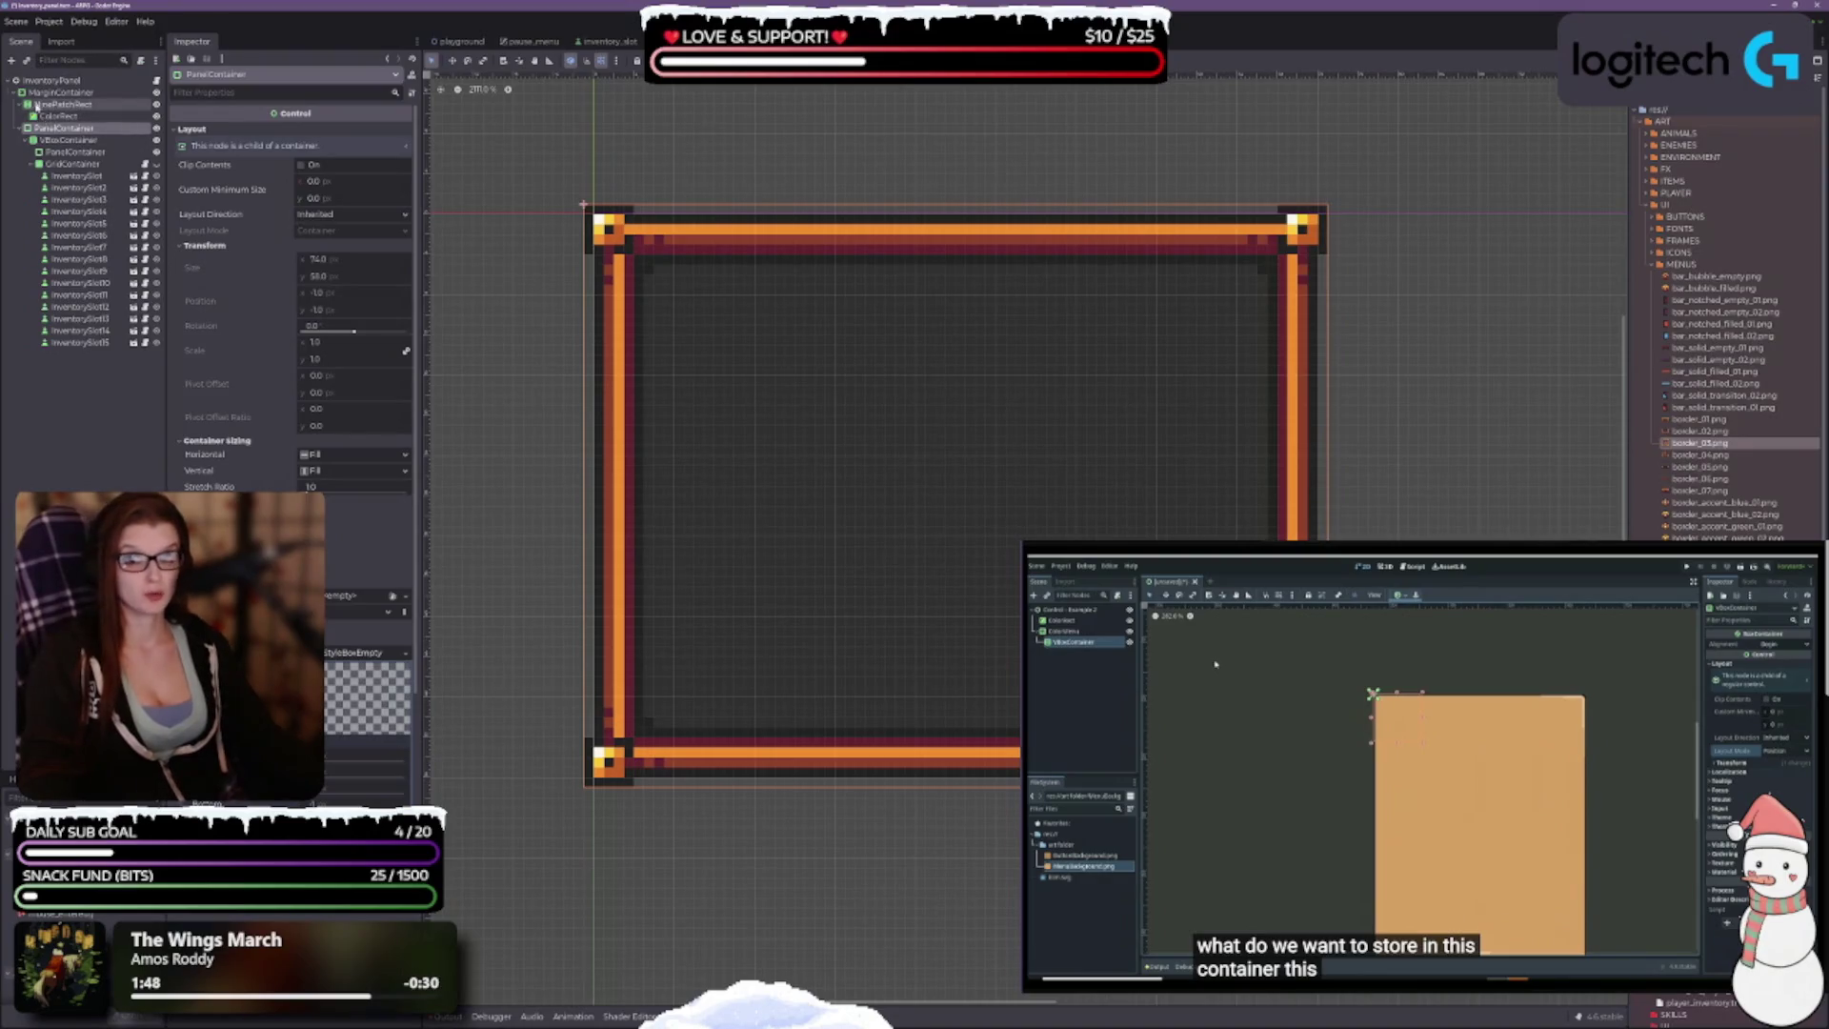
{"action": "left_click", "coordinate": [67, 104]}
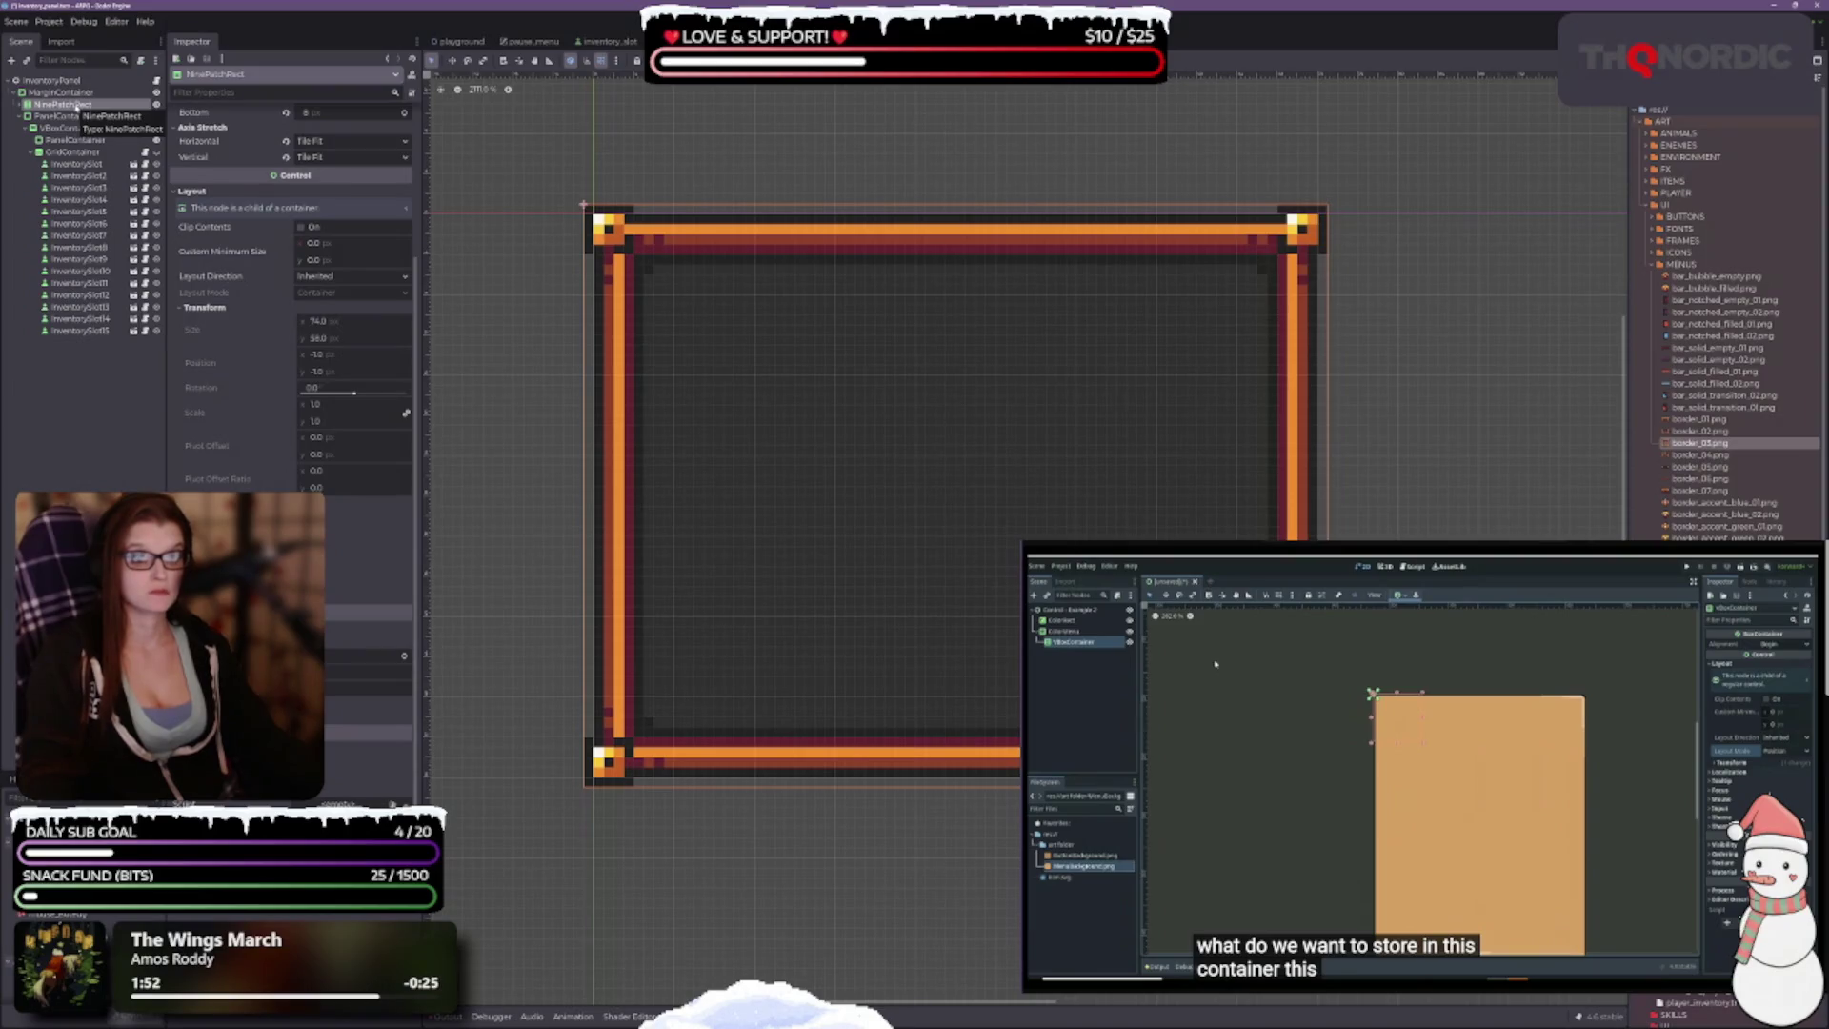
{"action": "left_click", "coordinate": [71, 114]}
{"action": "left_click", "coordinate": [61, 93]}
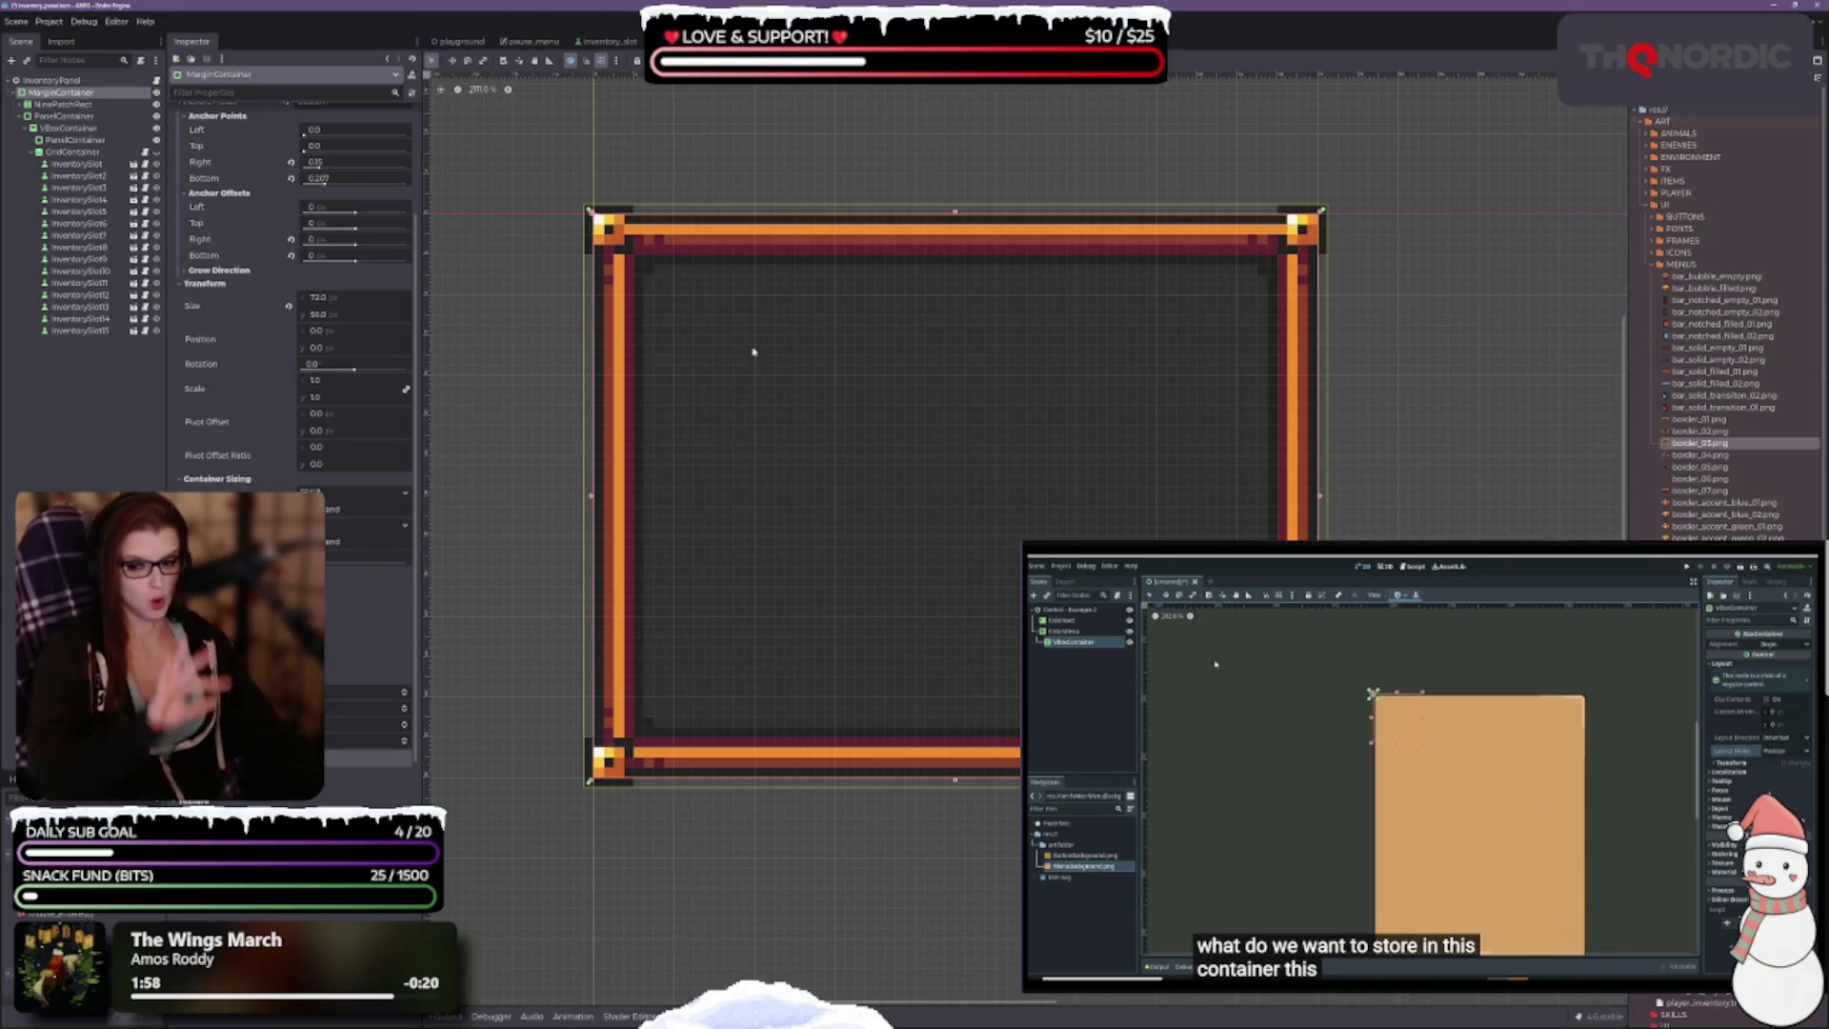
Step: Drag the MarginContainer's bottom edge down so the inventory frame becomes a tall portrait rectangle
{"action": "scroll", "coordinate": [905, 514], "scroll_direction": "down", "scroll_amount": 1}
{"action": "scroll", "coordinate": [991, 445], "scroll_direction": "down", "scroll_amount": 2}
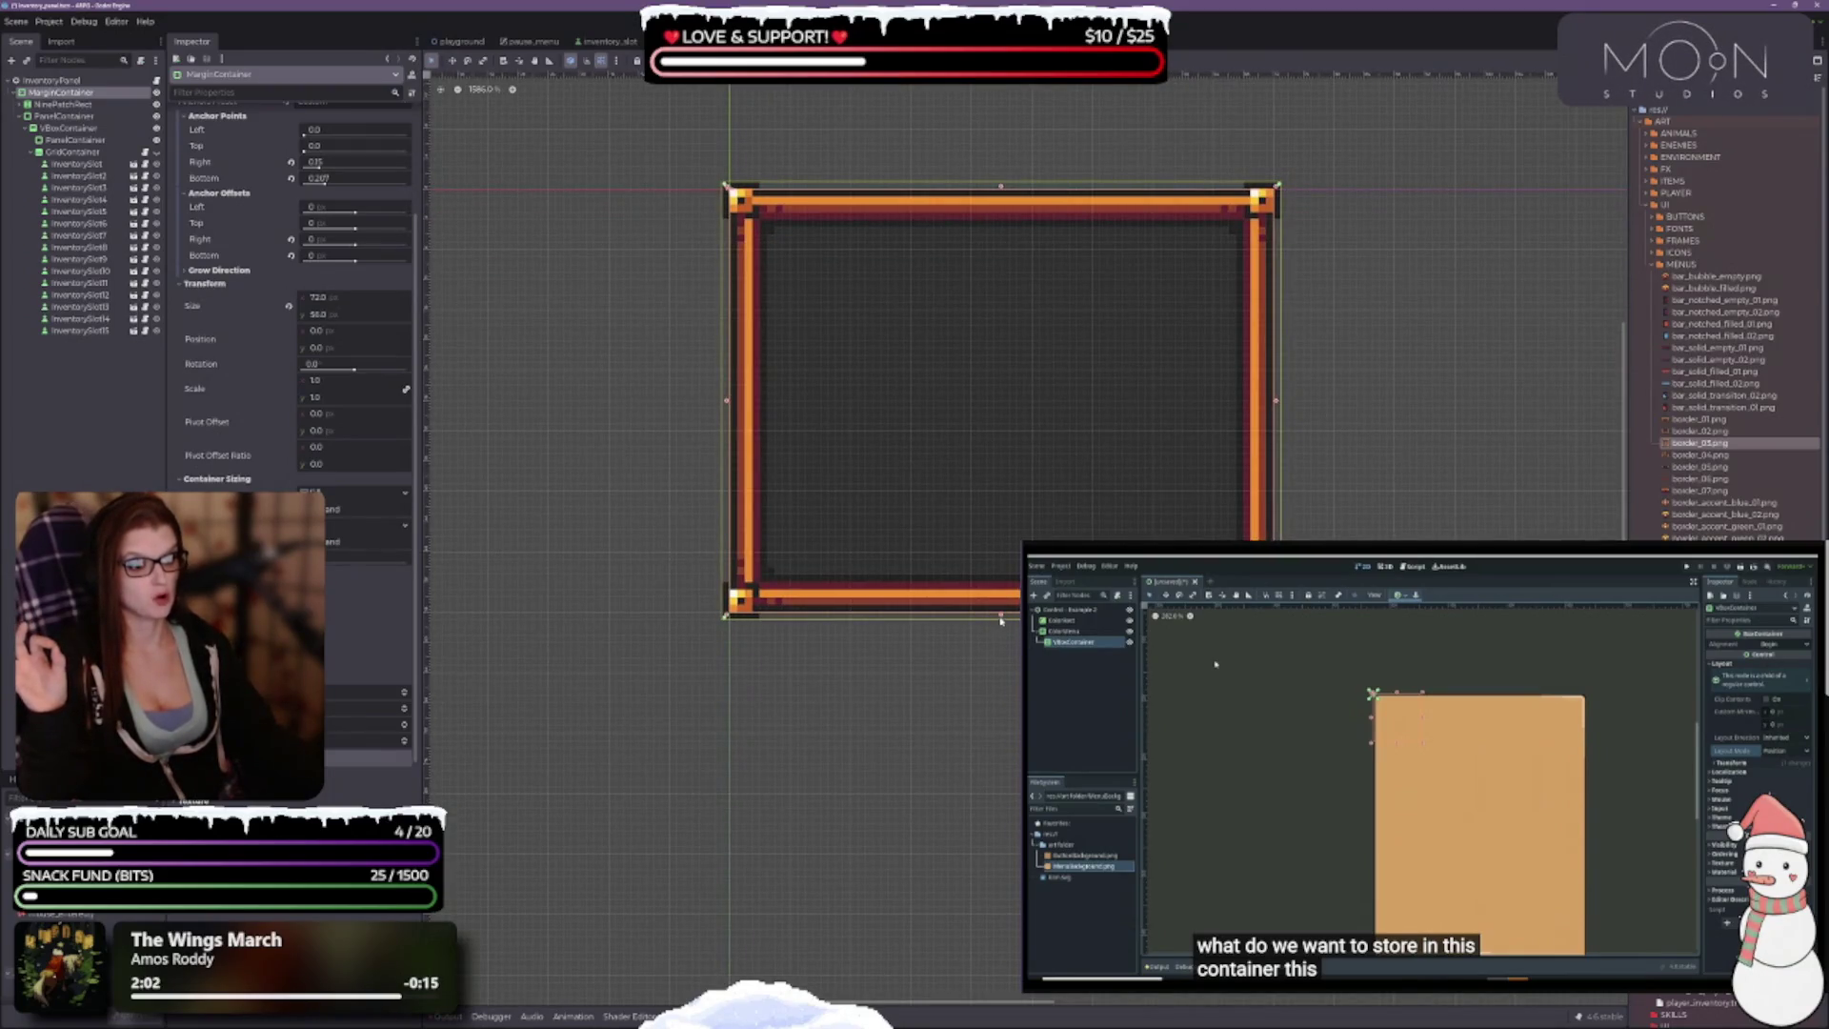
{"action": "left_click_drag", "start_coordinate": [999, 619], "coordinate": [1001, 849]}
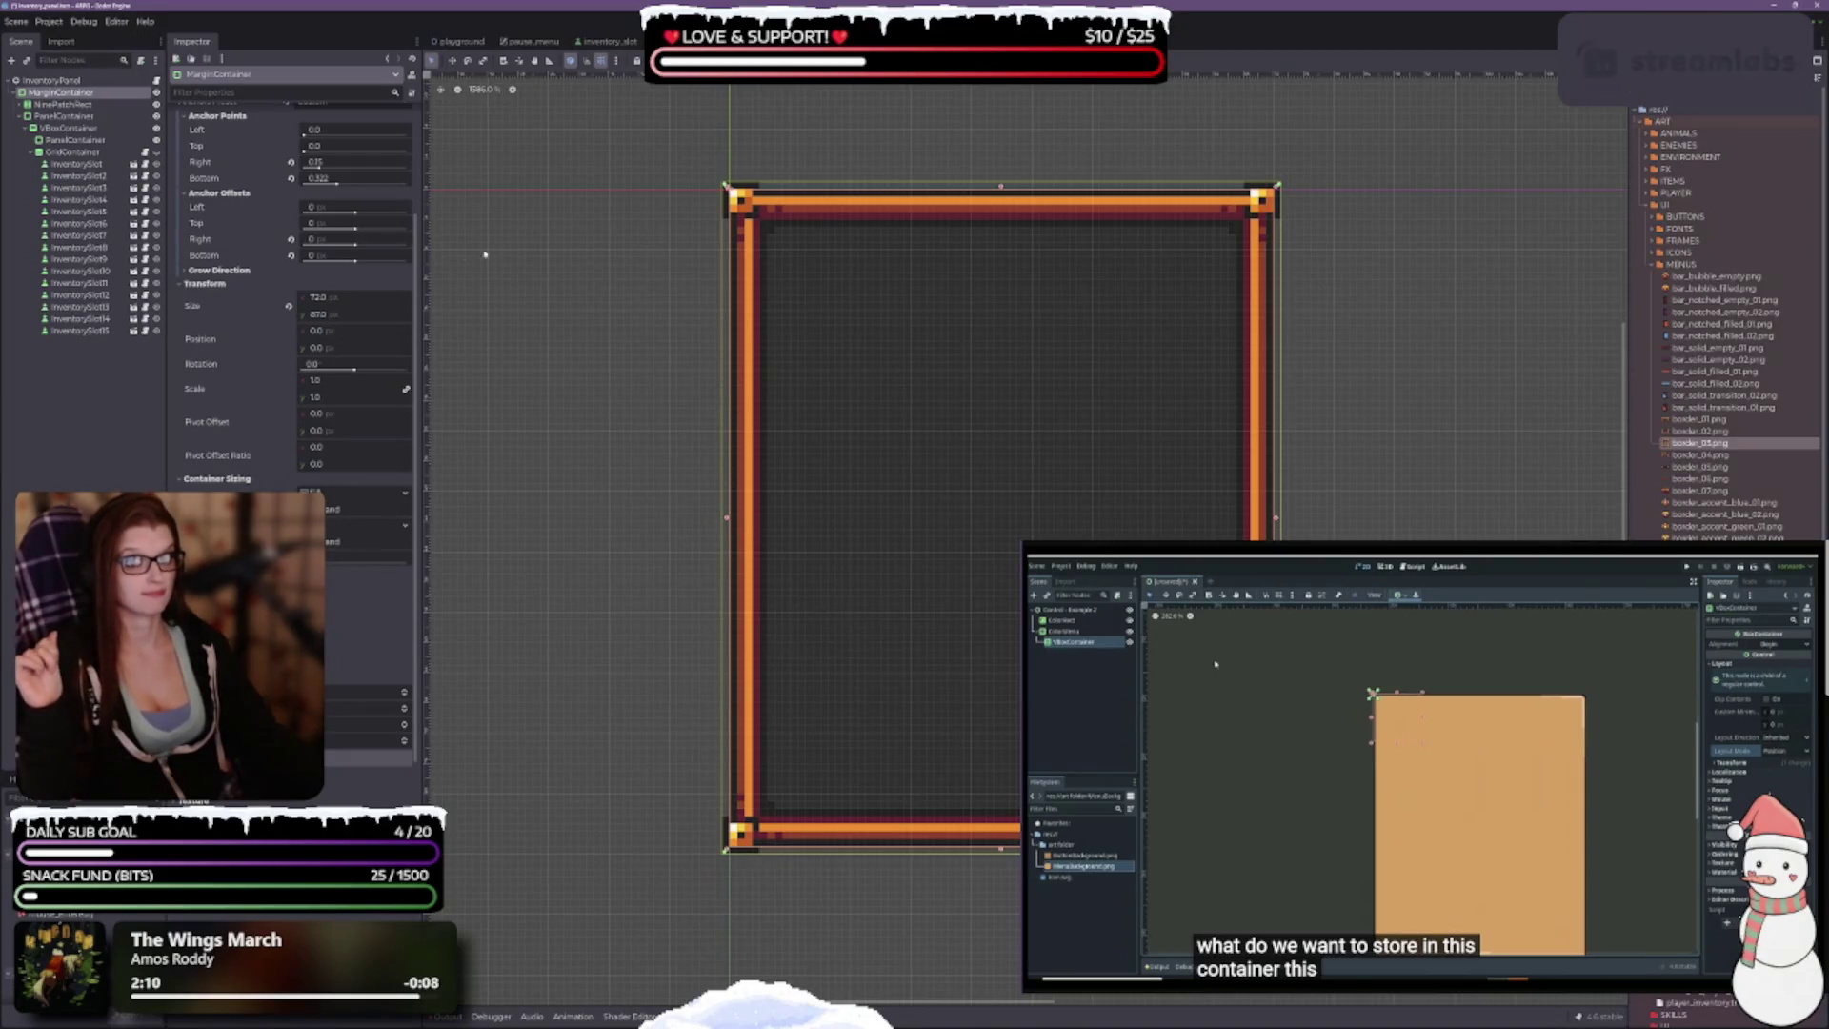
{"action": "scroll", "coordinate": [295, 381], "scroll_direction": "down", "scroll_amount": 2}
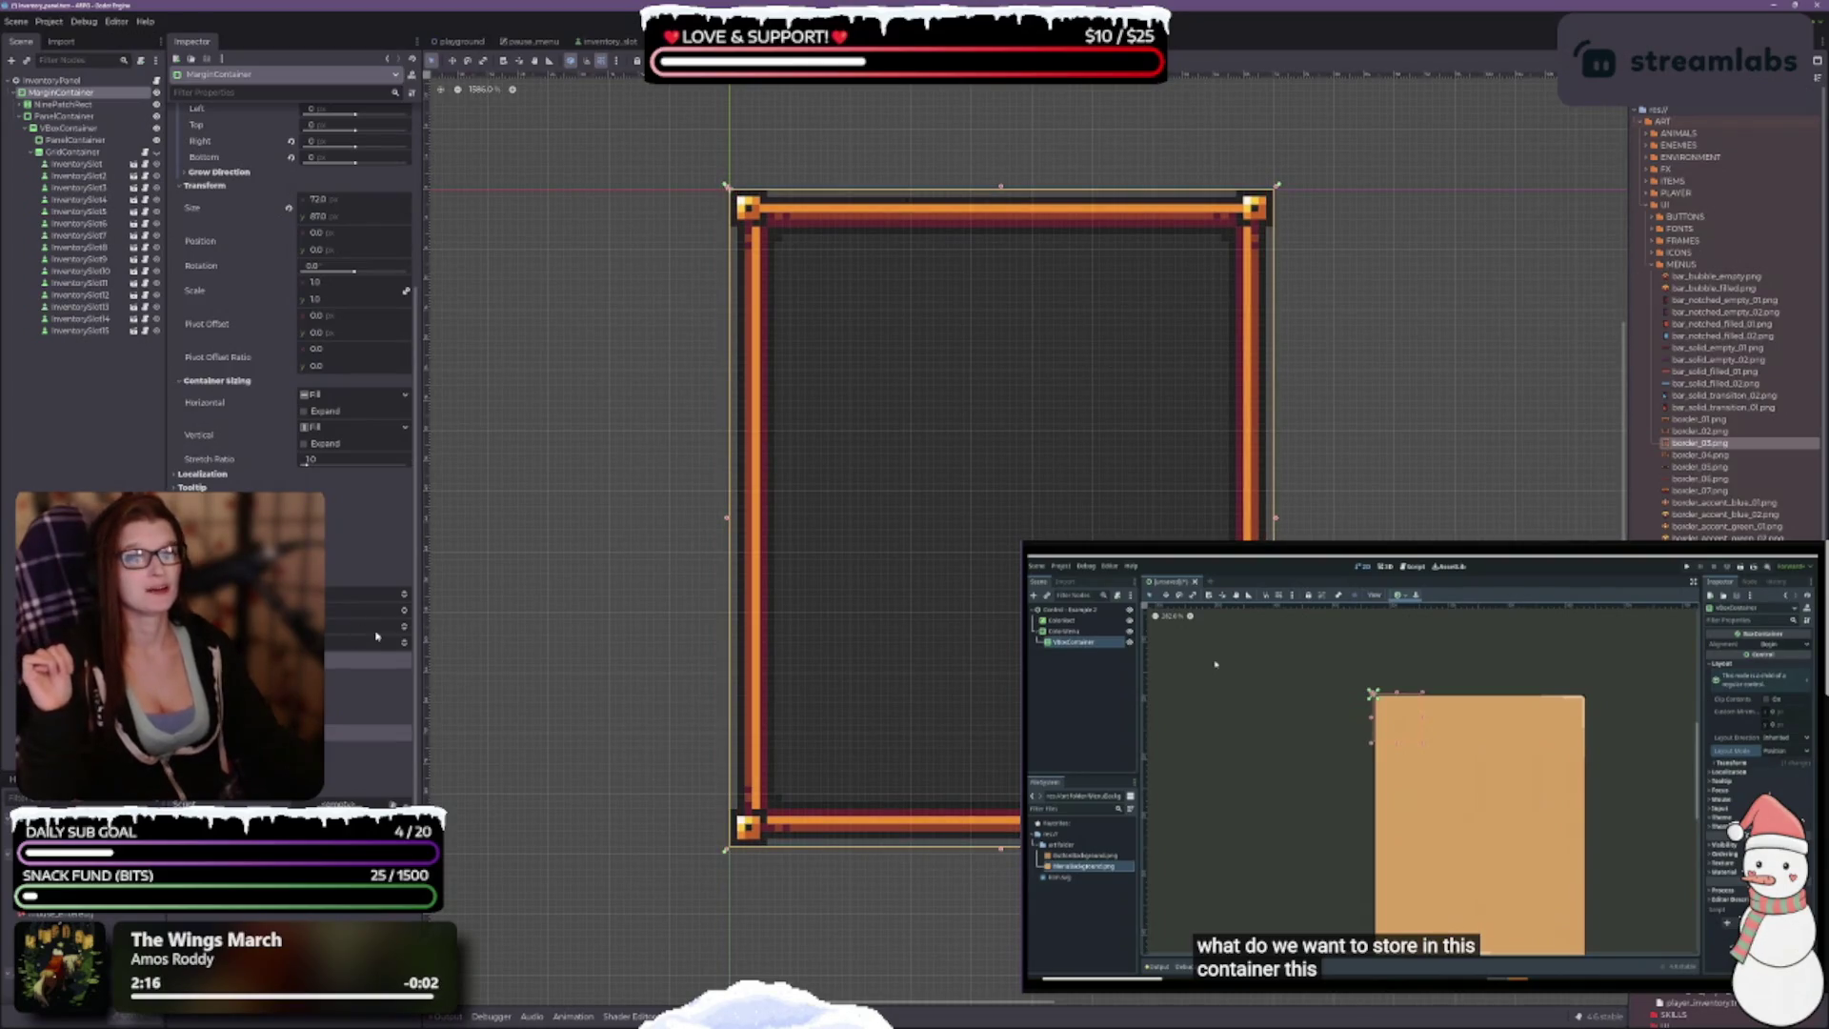
{"action": "left_click", "coordinate": [59, 104]}
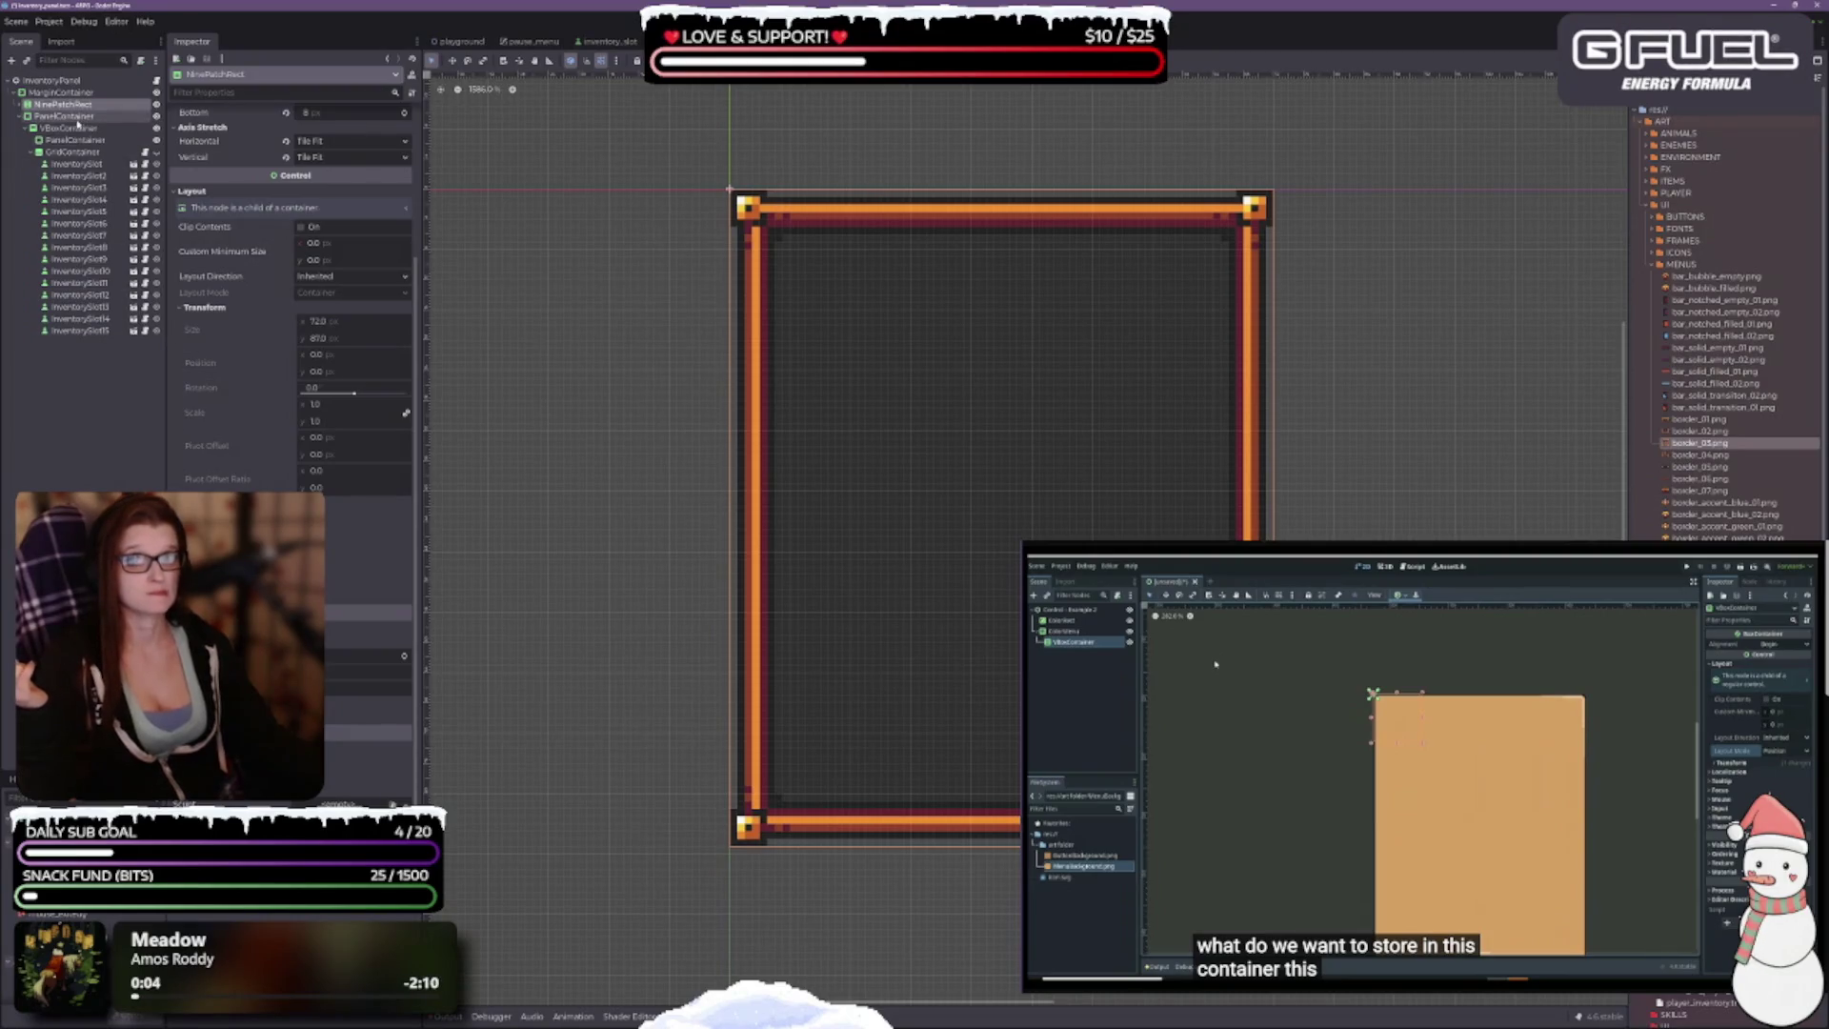
{"action": "scroll", "coordinate": [922, 412], "scroll_direction": "up", "scroll_amount": 1}
{"action": "scroll", "coordinate": [996, 449], "scroll_direction": "down", "scroll_amount": 2}
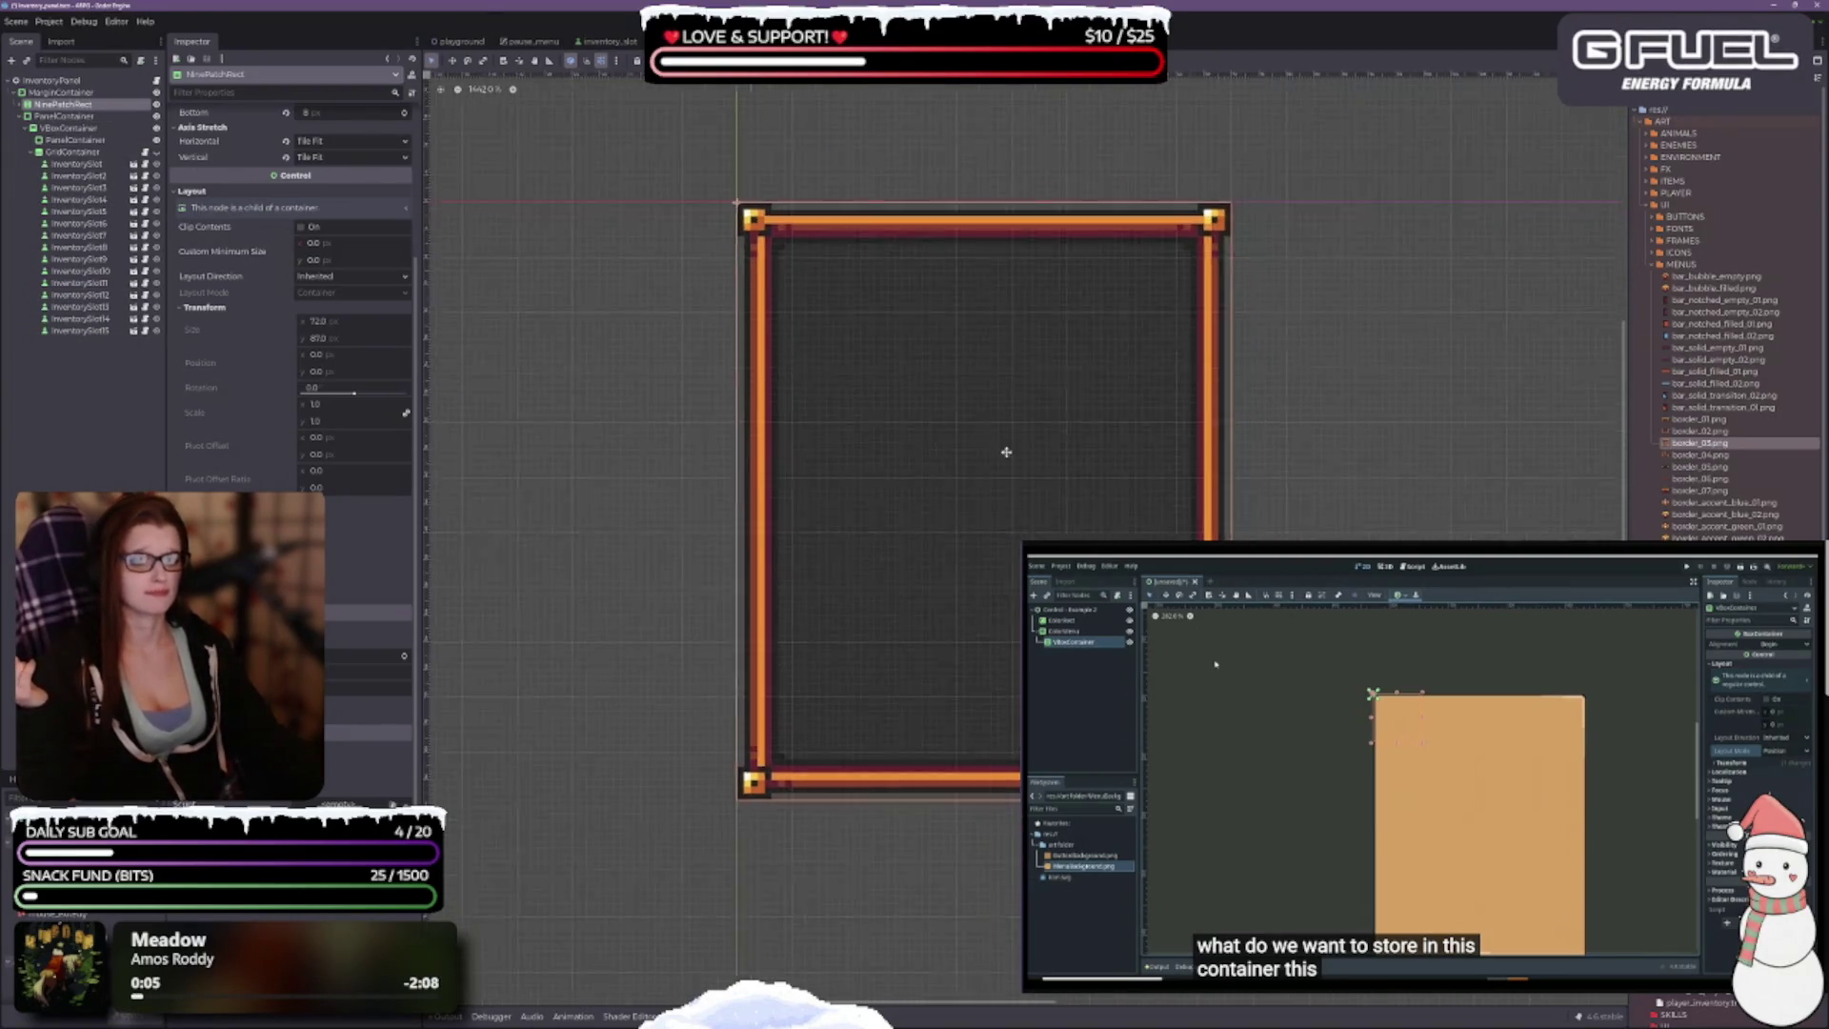
Step: Select the ColorRect inside NinePatchRect and drag its top-left corner onto the frame's inner corner
{"action": "key", "text": "Down"}
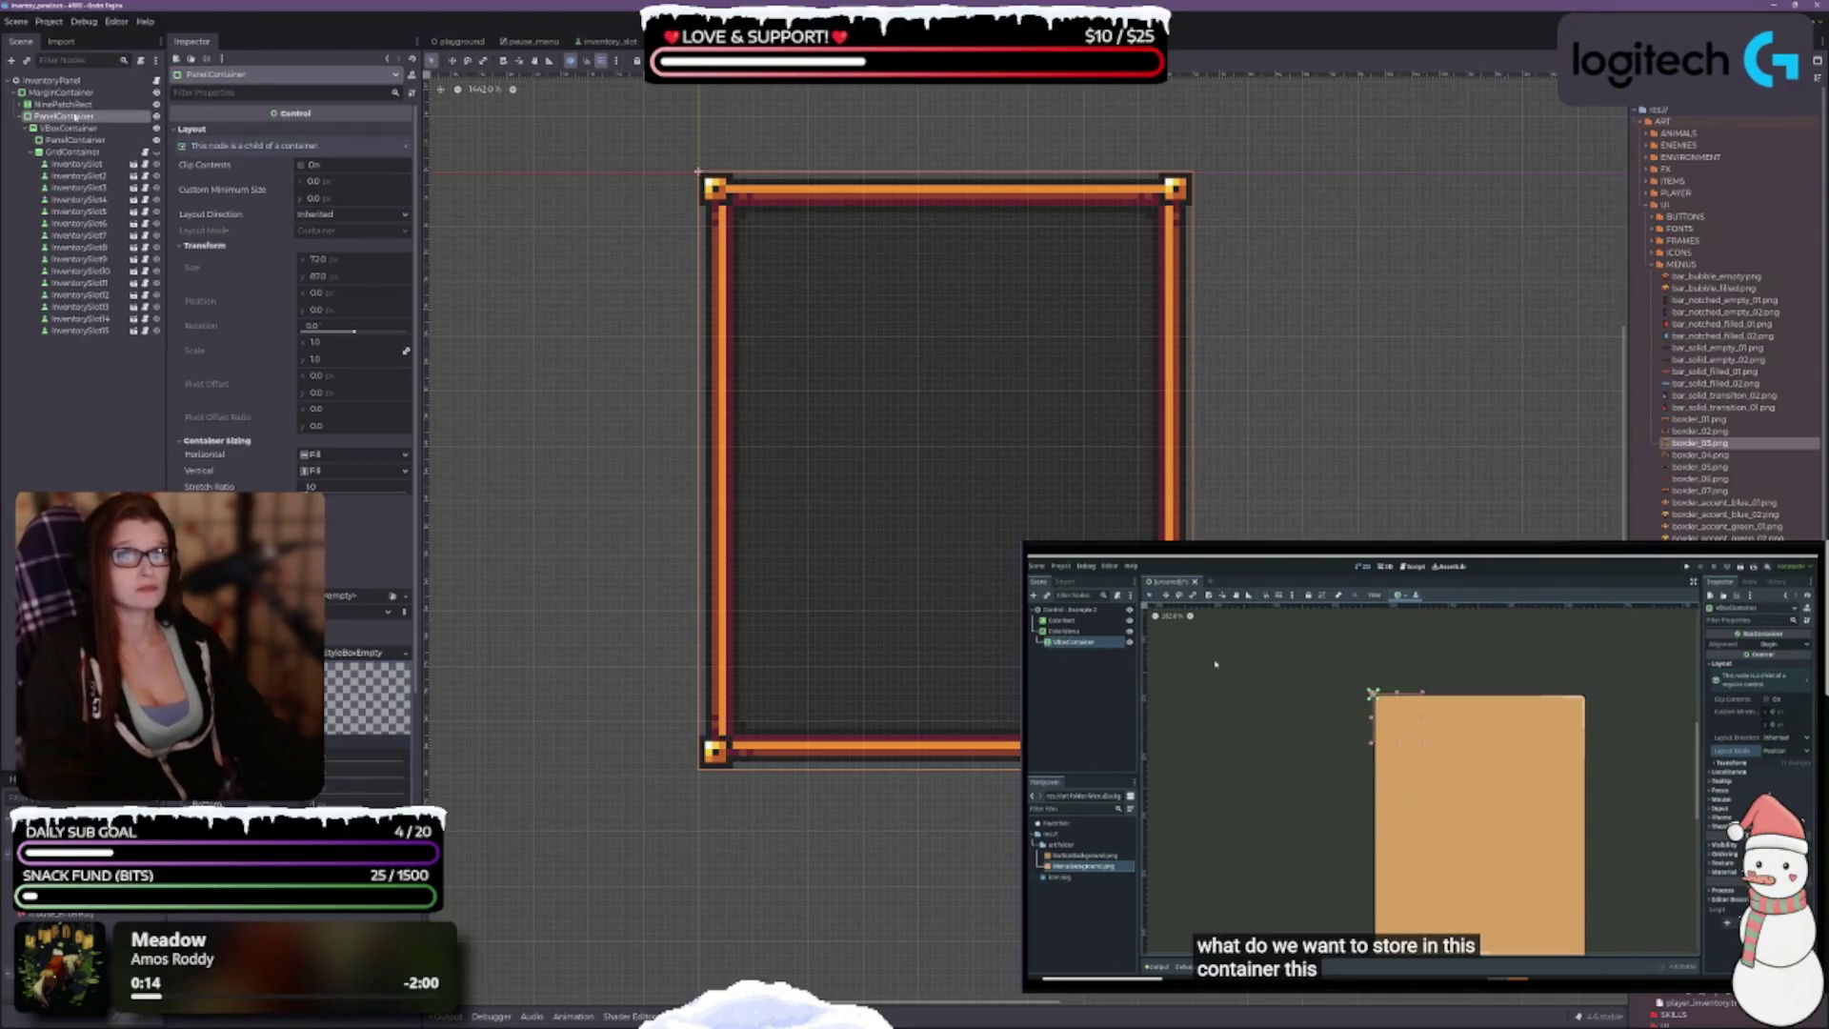
{"action": "left_click", "coordinate": [27, 104]}
{"action": "left_click", "coordinate": [59, 104]}
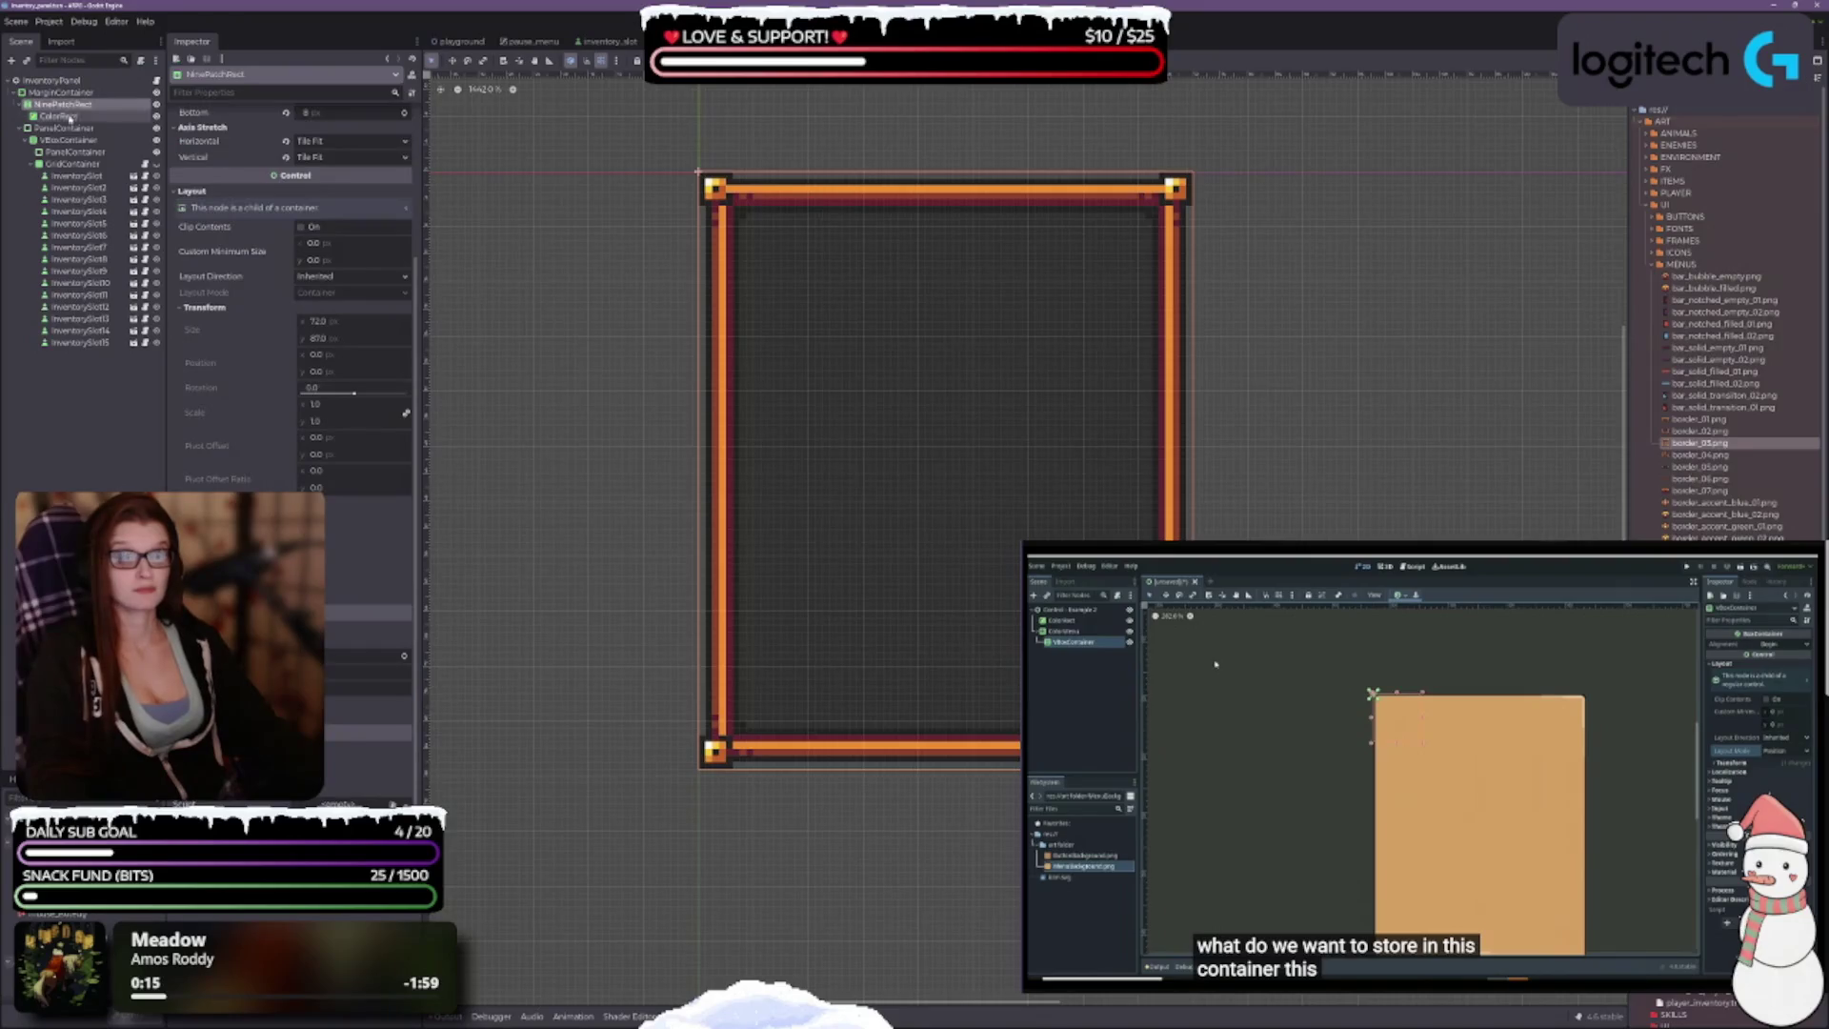
{"action": "left_click", "coordinate": [69, 115]}
{"action": "scroll", "coordinate": [1081, 233], "scroll_direction": "up", "scroll_amount": 5}
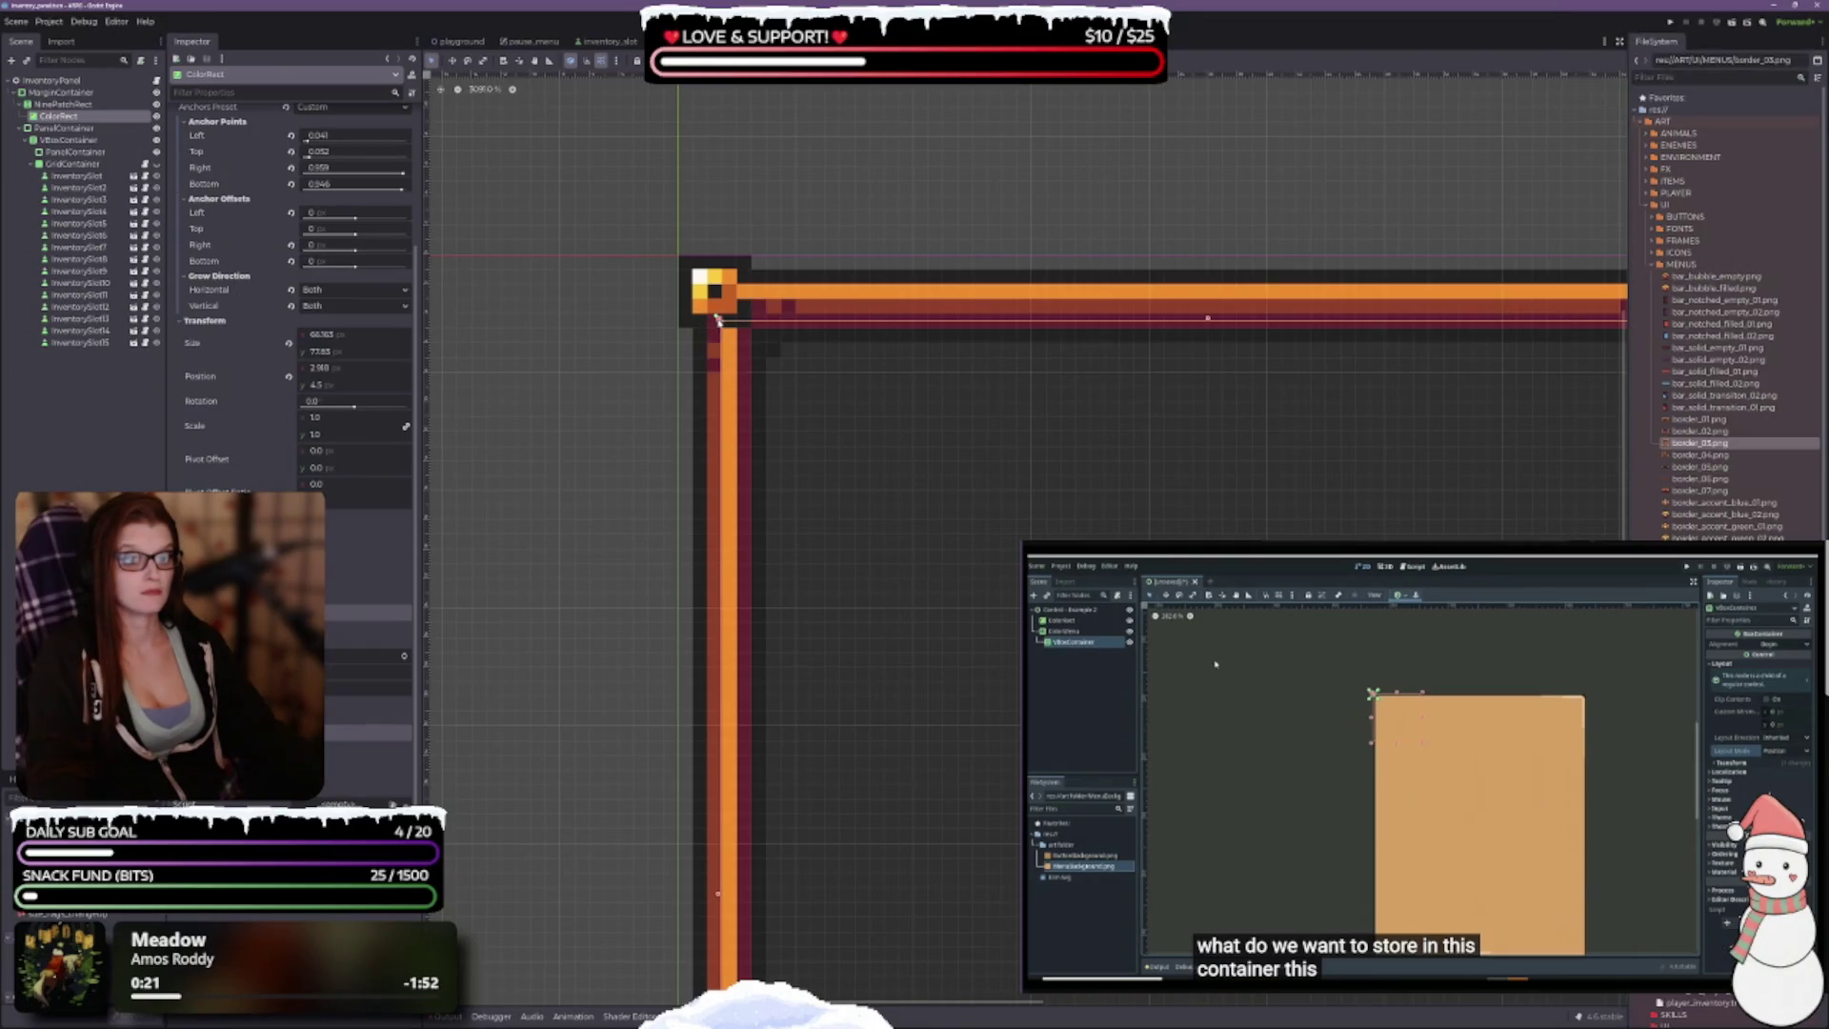
{"action": "mouse_move", "coordinate": [718, 319]}
{"action": "left_mouse_down"}
{"action": "mouse_move", "coordinate": [720, 294]}
{"action": "mouse_move", "coordinate": [757, 343]}
{"action": "mouse_move", "coordinate": [720, 294]}
{"action": "left_mouse_up"}
Step: Pan and scroll the viewport to inspect the frame's top-right corner and right edge
{"action": "left_click_drag", "start_coordinate": [1237, 465], "coordinate": [1404, 417]}
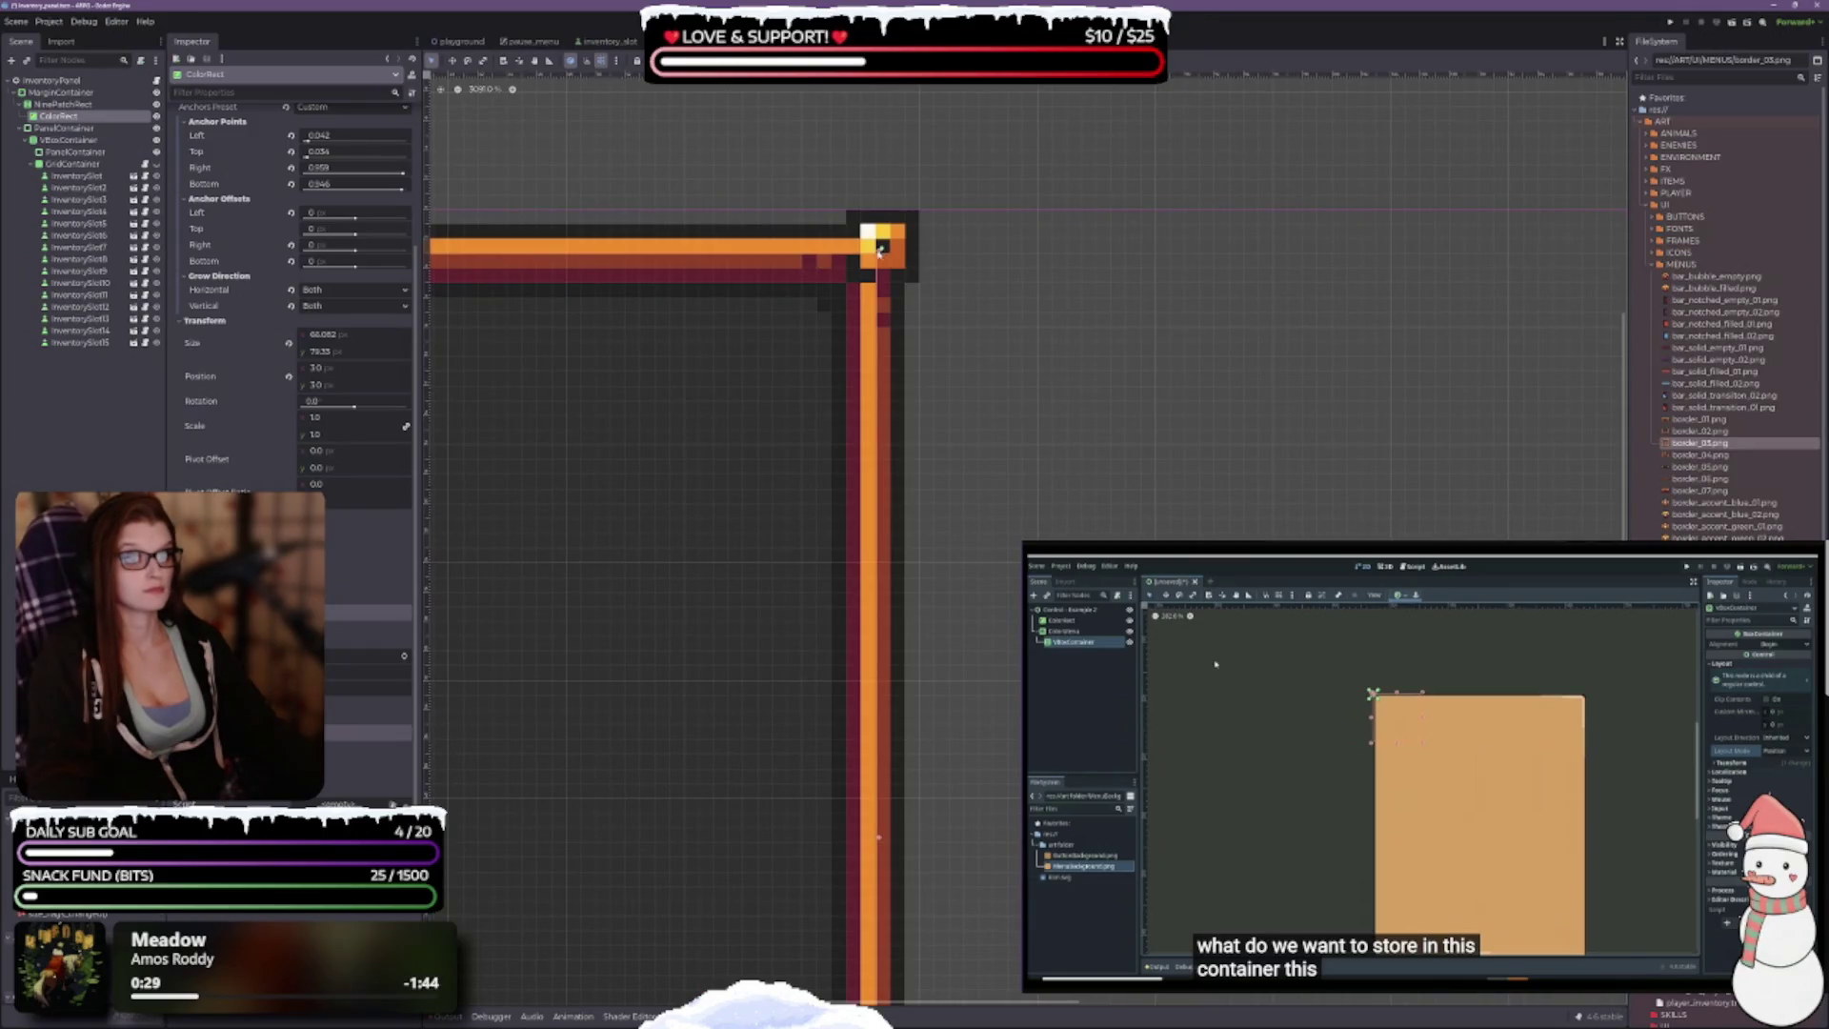
{"action": "scroll", "coordinate": [880, 251], "scroll_direction": "up", "scroll_amount": 5}
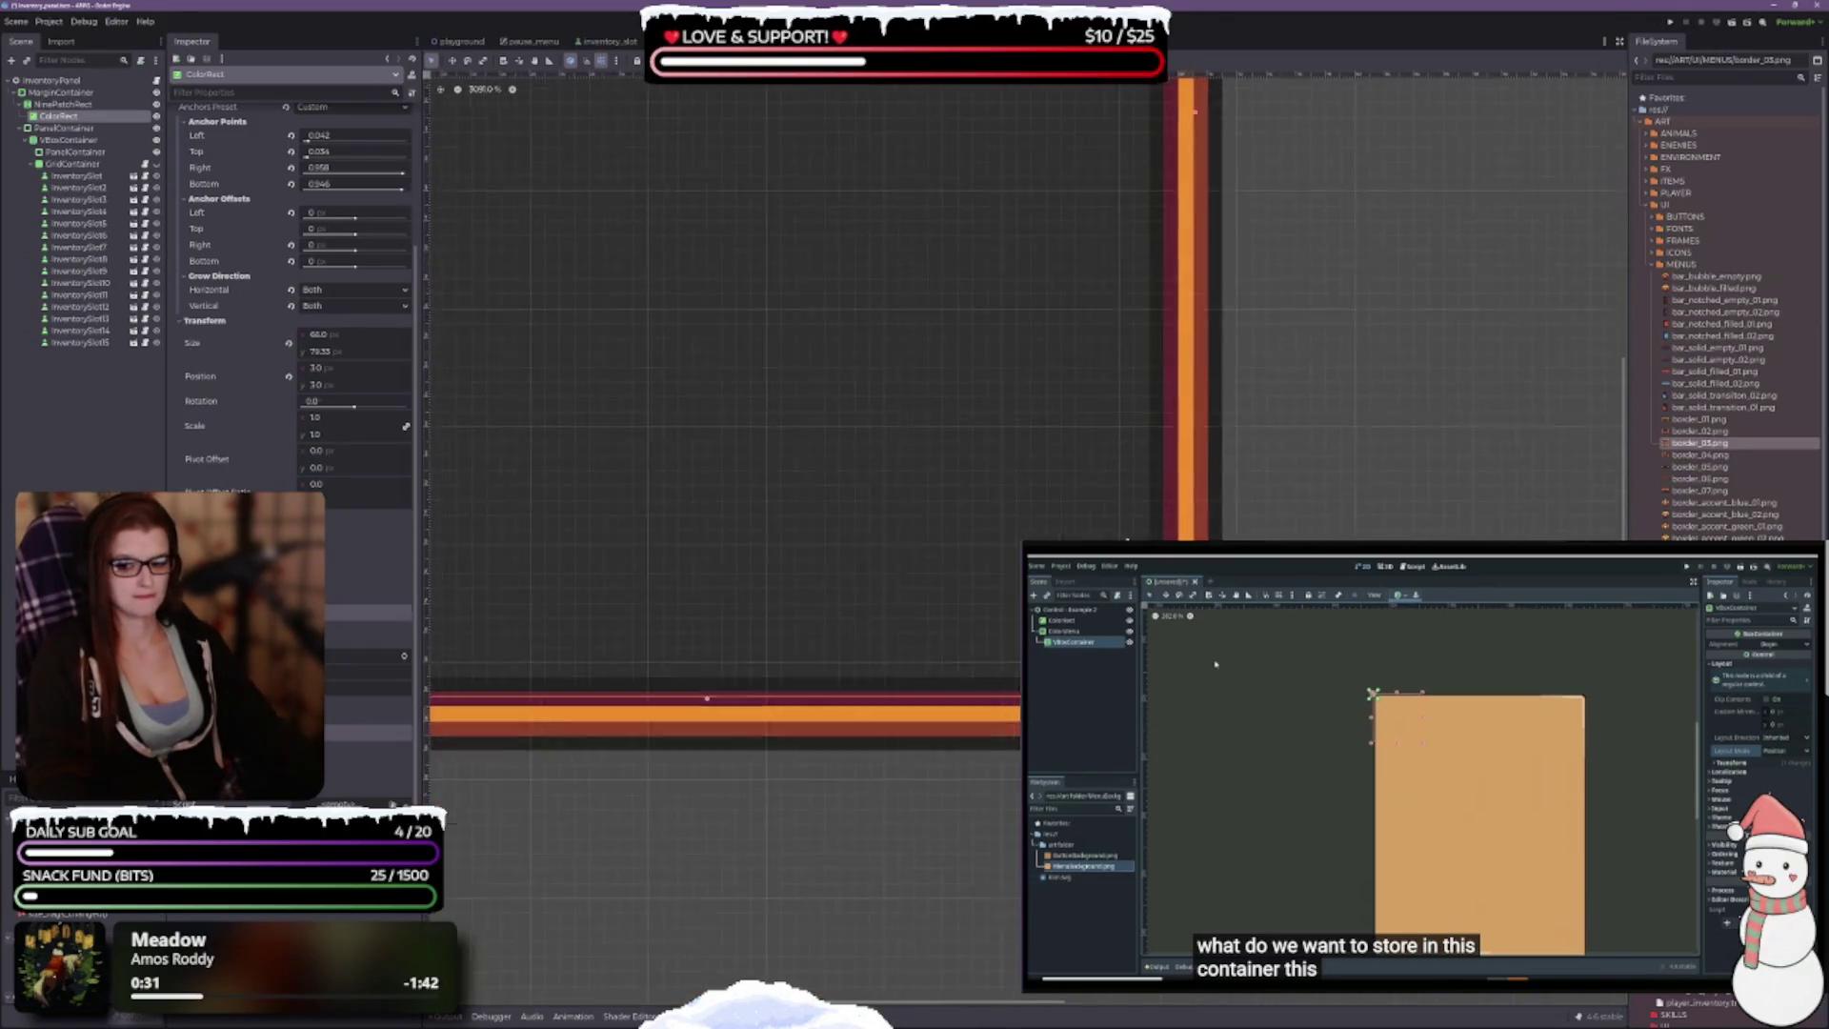
{"action": "mouse_move", "coordinate": [707, 698]}
{"action": "left_mouse_down"}
{"action": "mouse_move", "coordinate": [720, 686]}
{"action": "mouse_move", "coordinate": [720, 710]}
{"action": "left_mouse_up"}
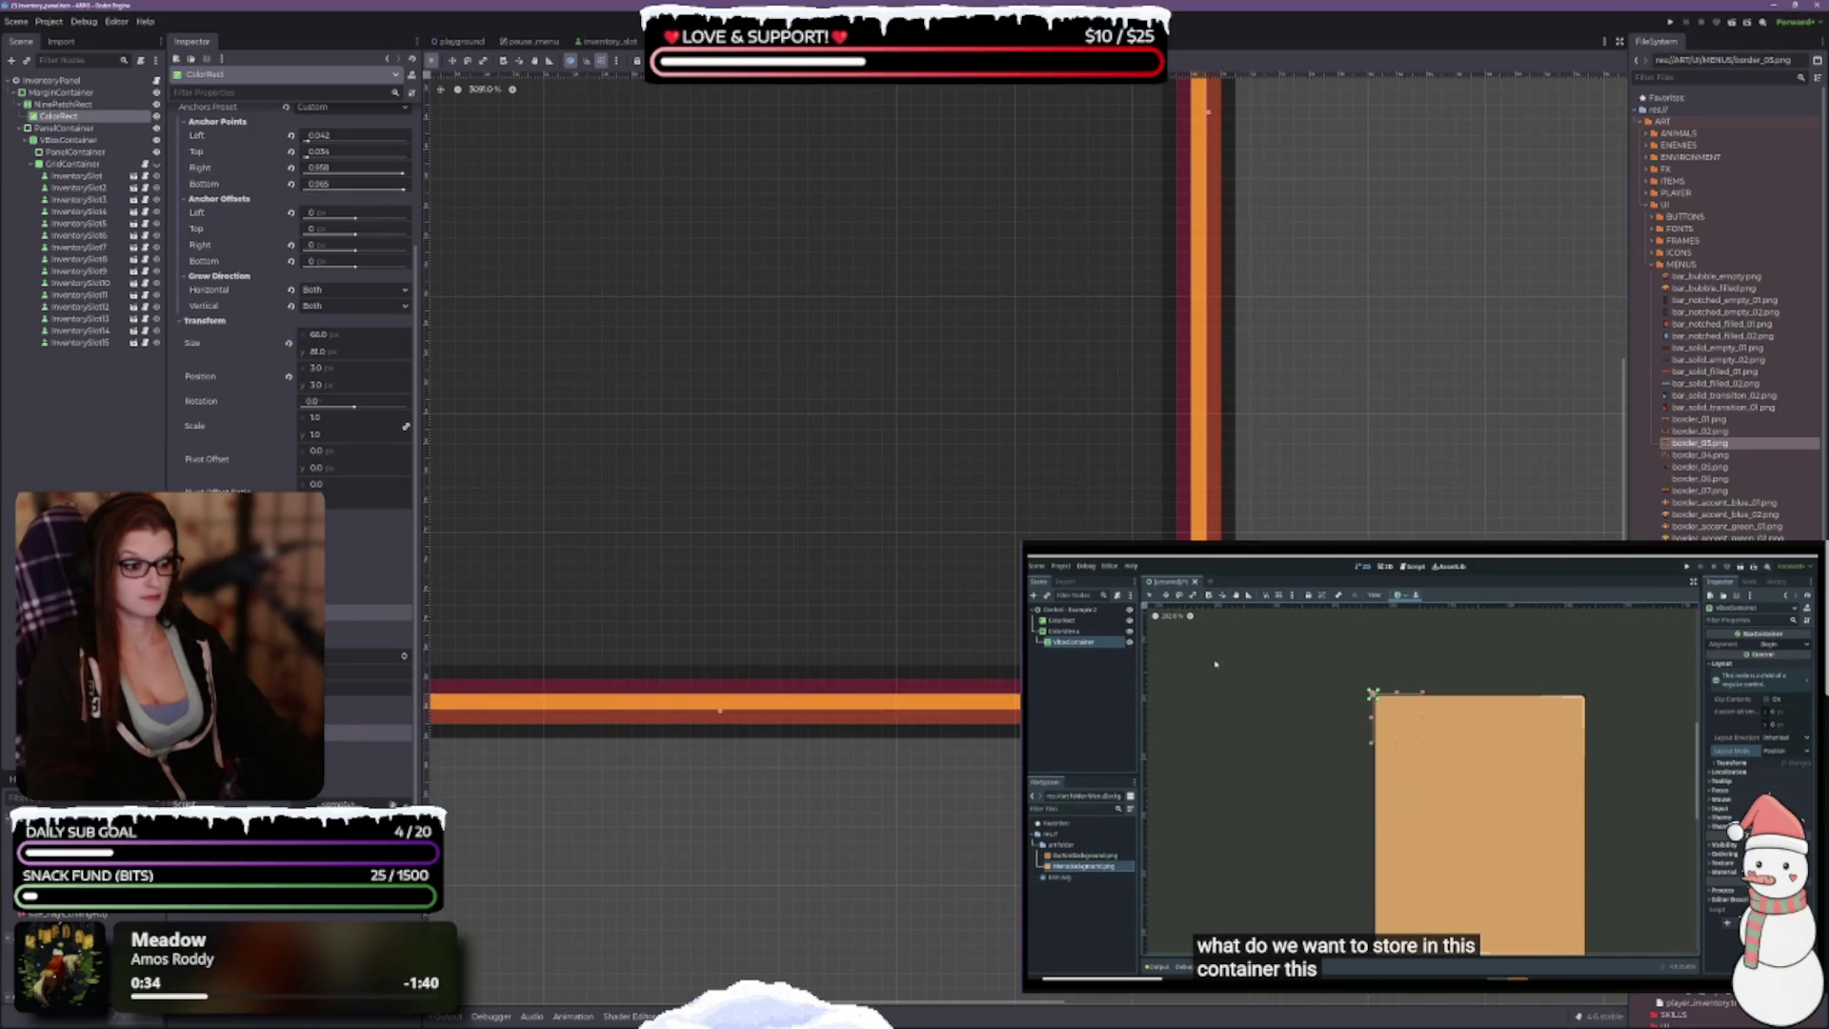
{"action": "left_click_drag", "start_coordinate": [853, 737], "coordinate": [430, 710]}
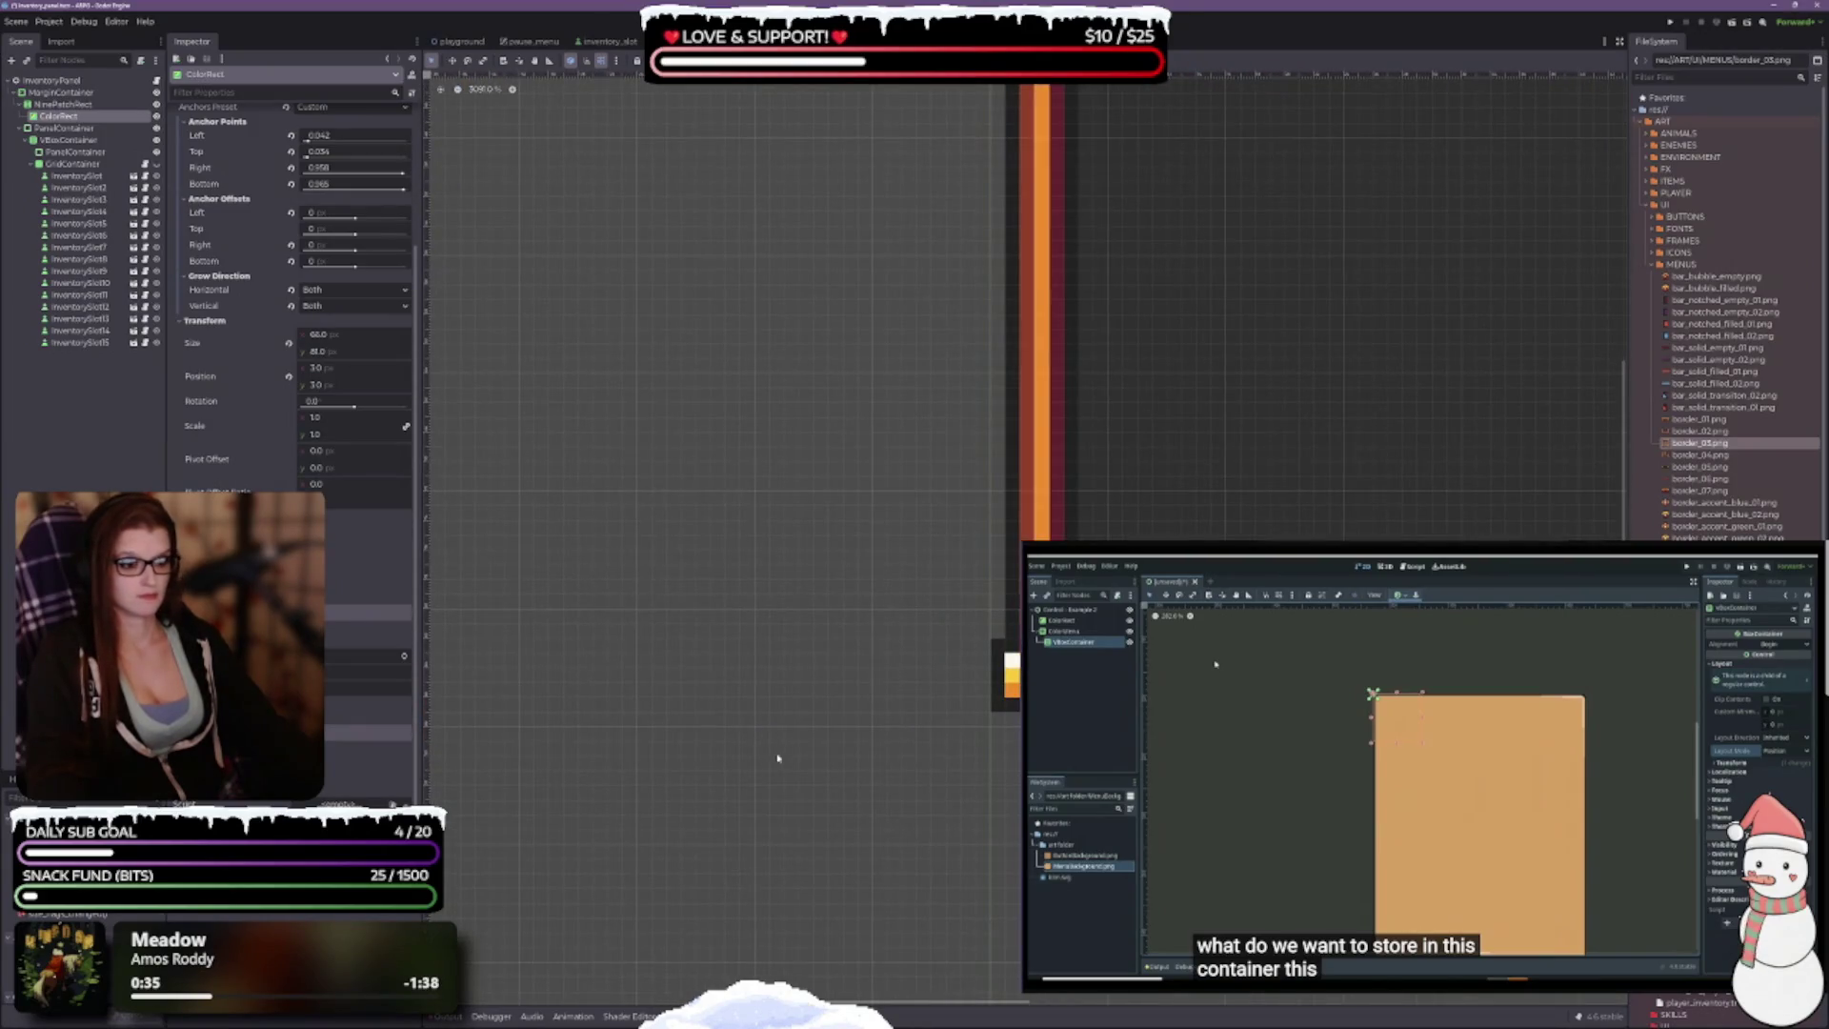
{"action": "scroll", "coordinate": [980, 645], "scroll_direction": "down", "scroll_amount": 2}
{"action": "scroll", "coordinate": [972, 787], "scroll_direction": "right", "scroll_amount": 2}
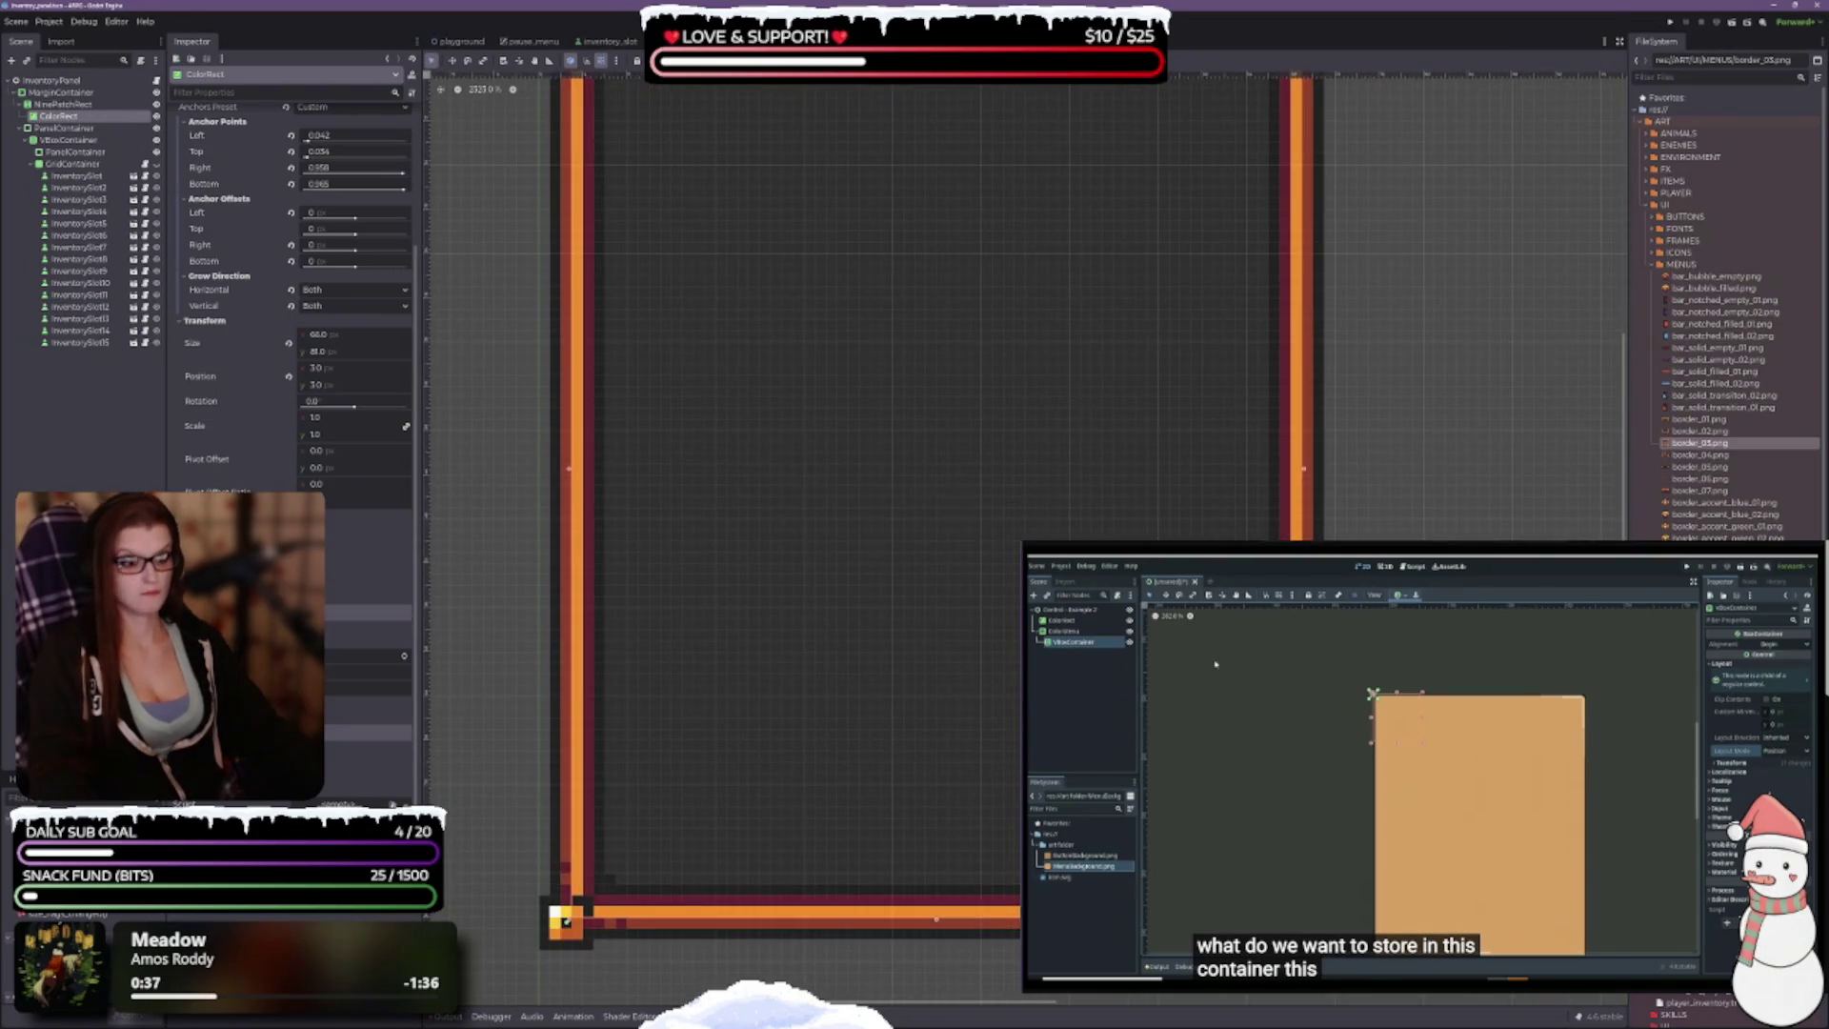
{"action": "scroll", "coordinate": [1134, 562], "scroll_direction": "down", "scroll_amount": 2}
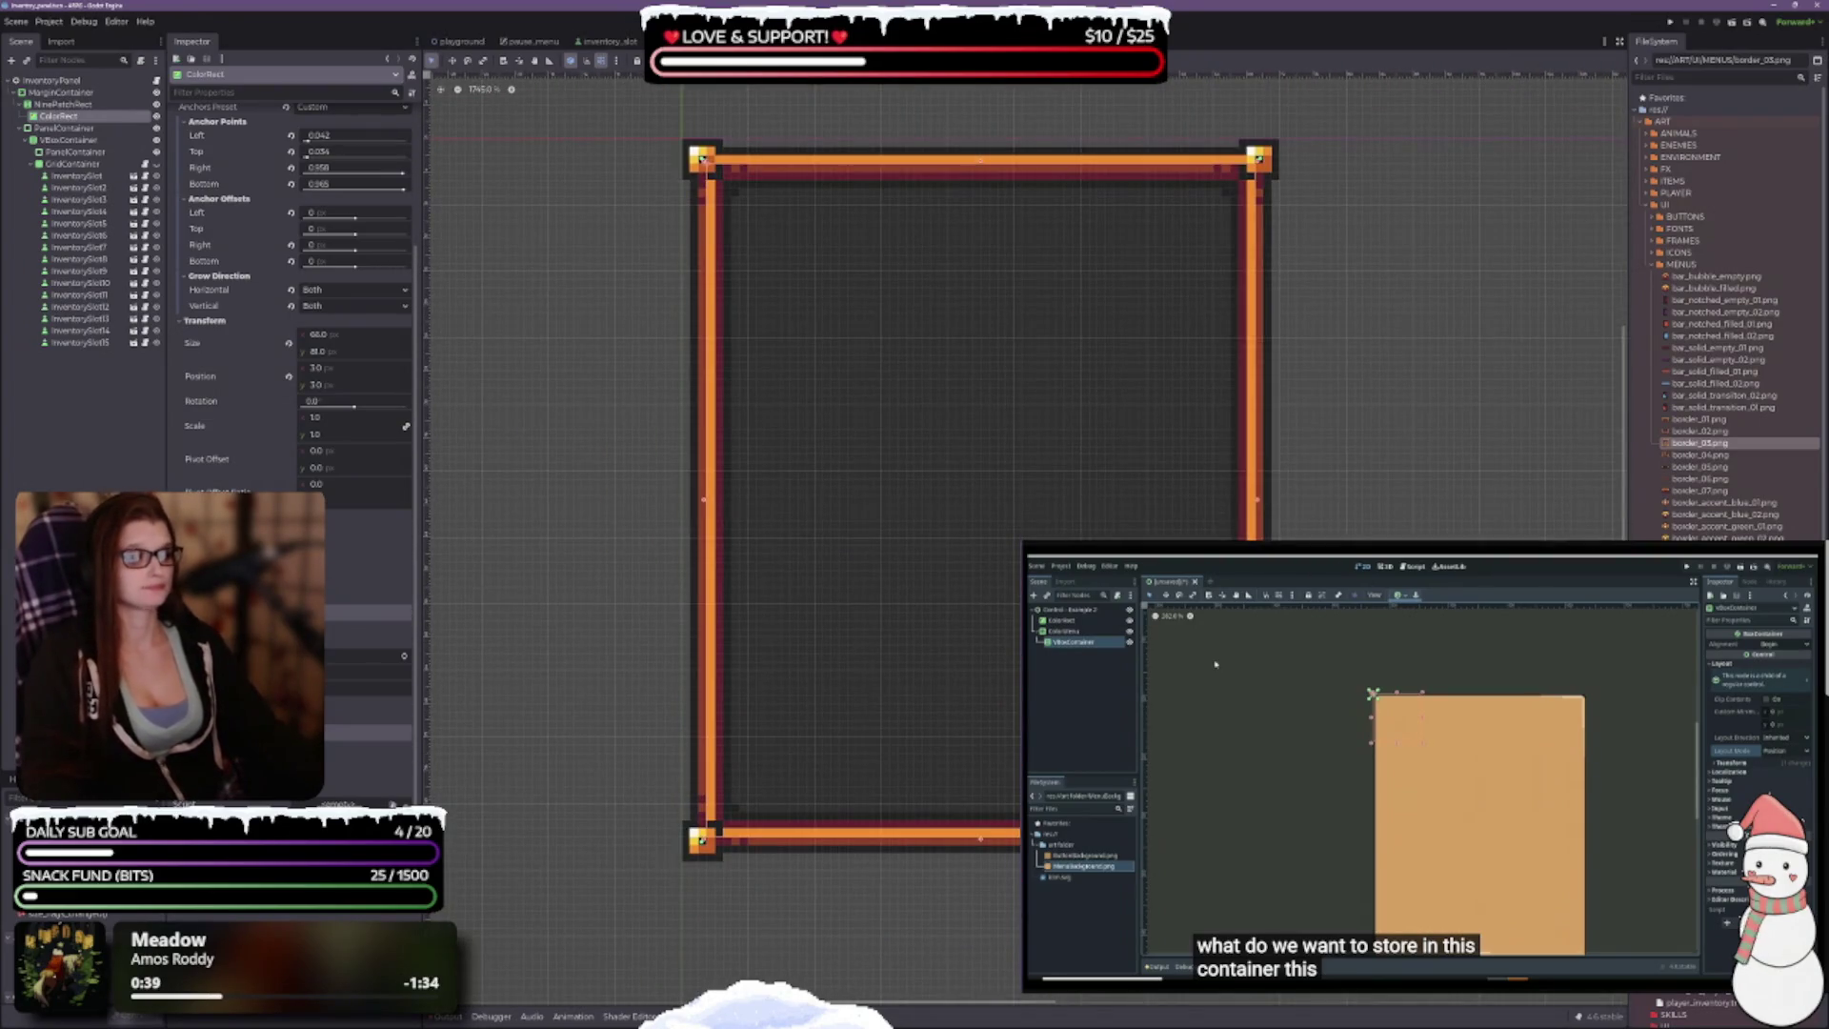
{"action": "scroll", "coordinate": [378, 502], "scroll_direction": "up", "scroll_amount": 4}
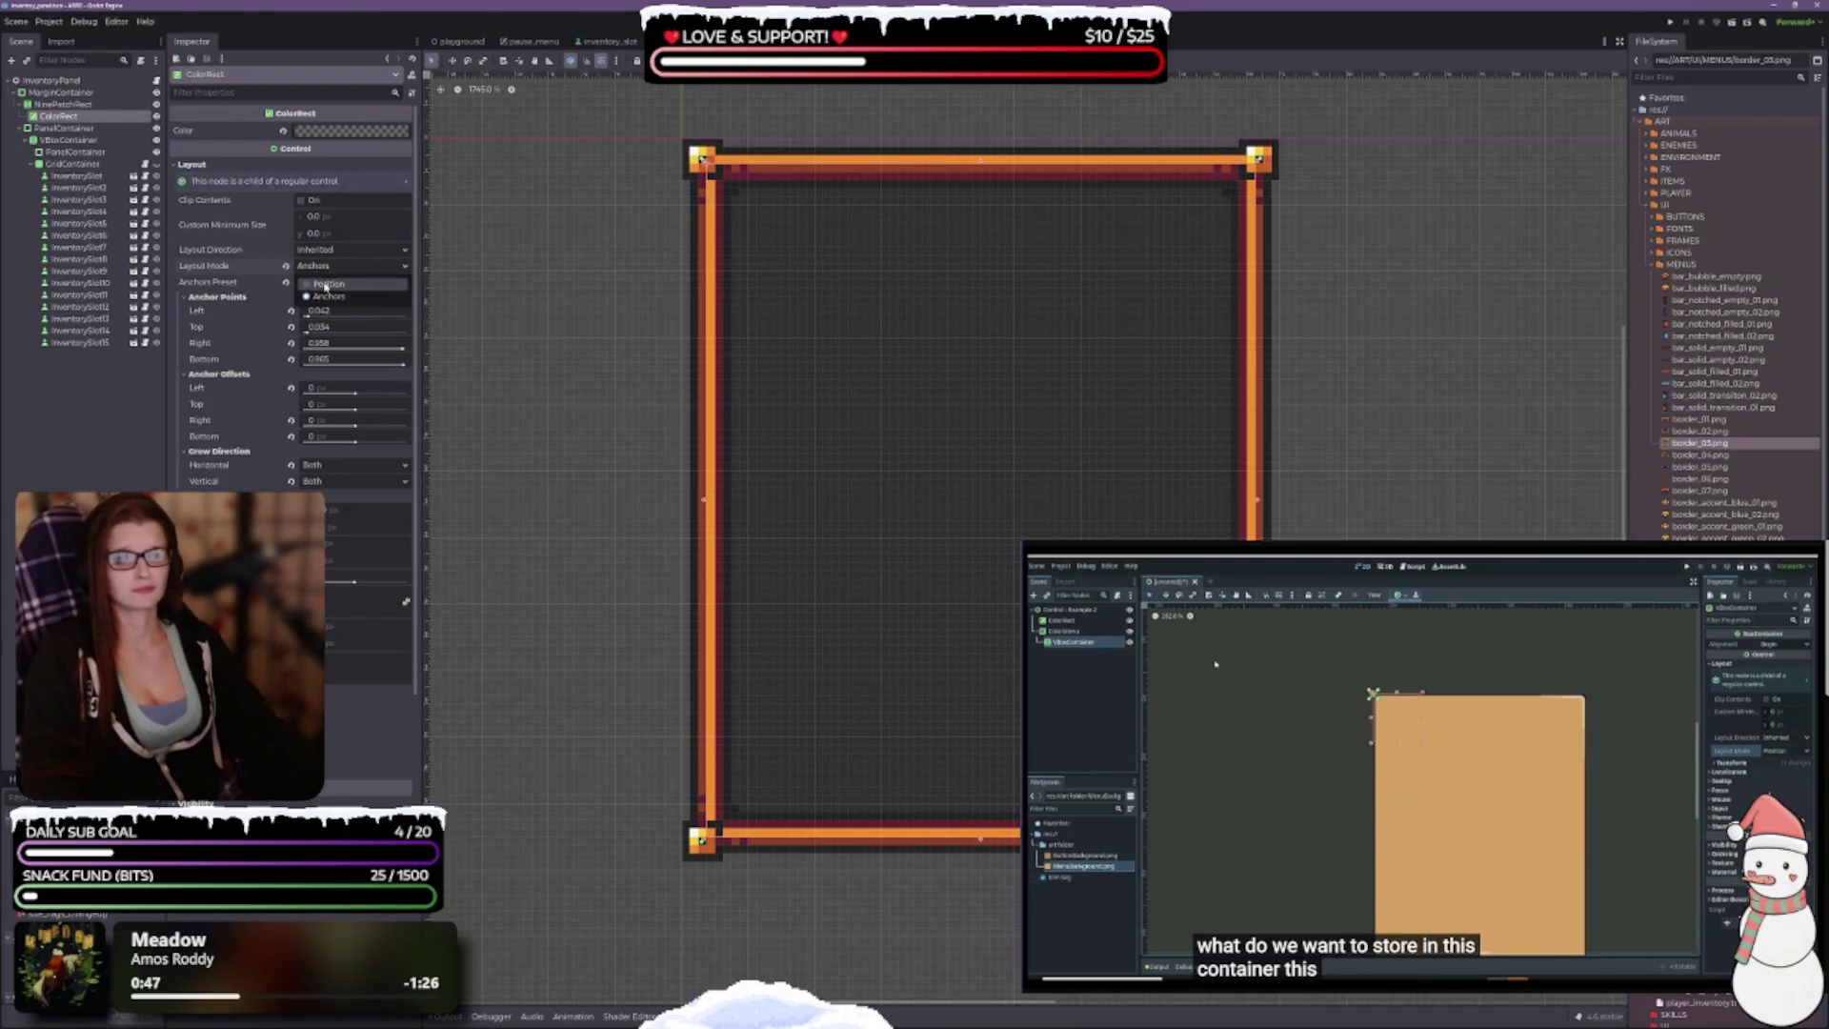
Step: Apply the Full Rect anchor preset so the ColorRect fills the whole frame
{"action": "left_click", "coordinate": [325, 283]}
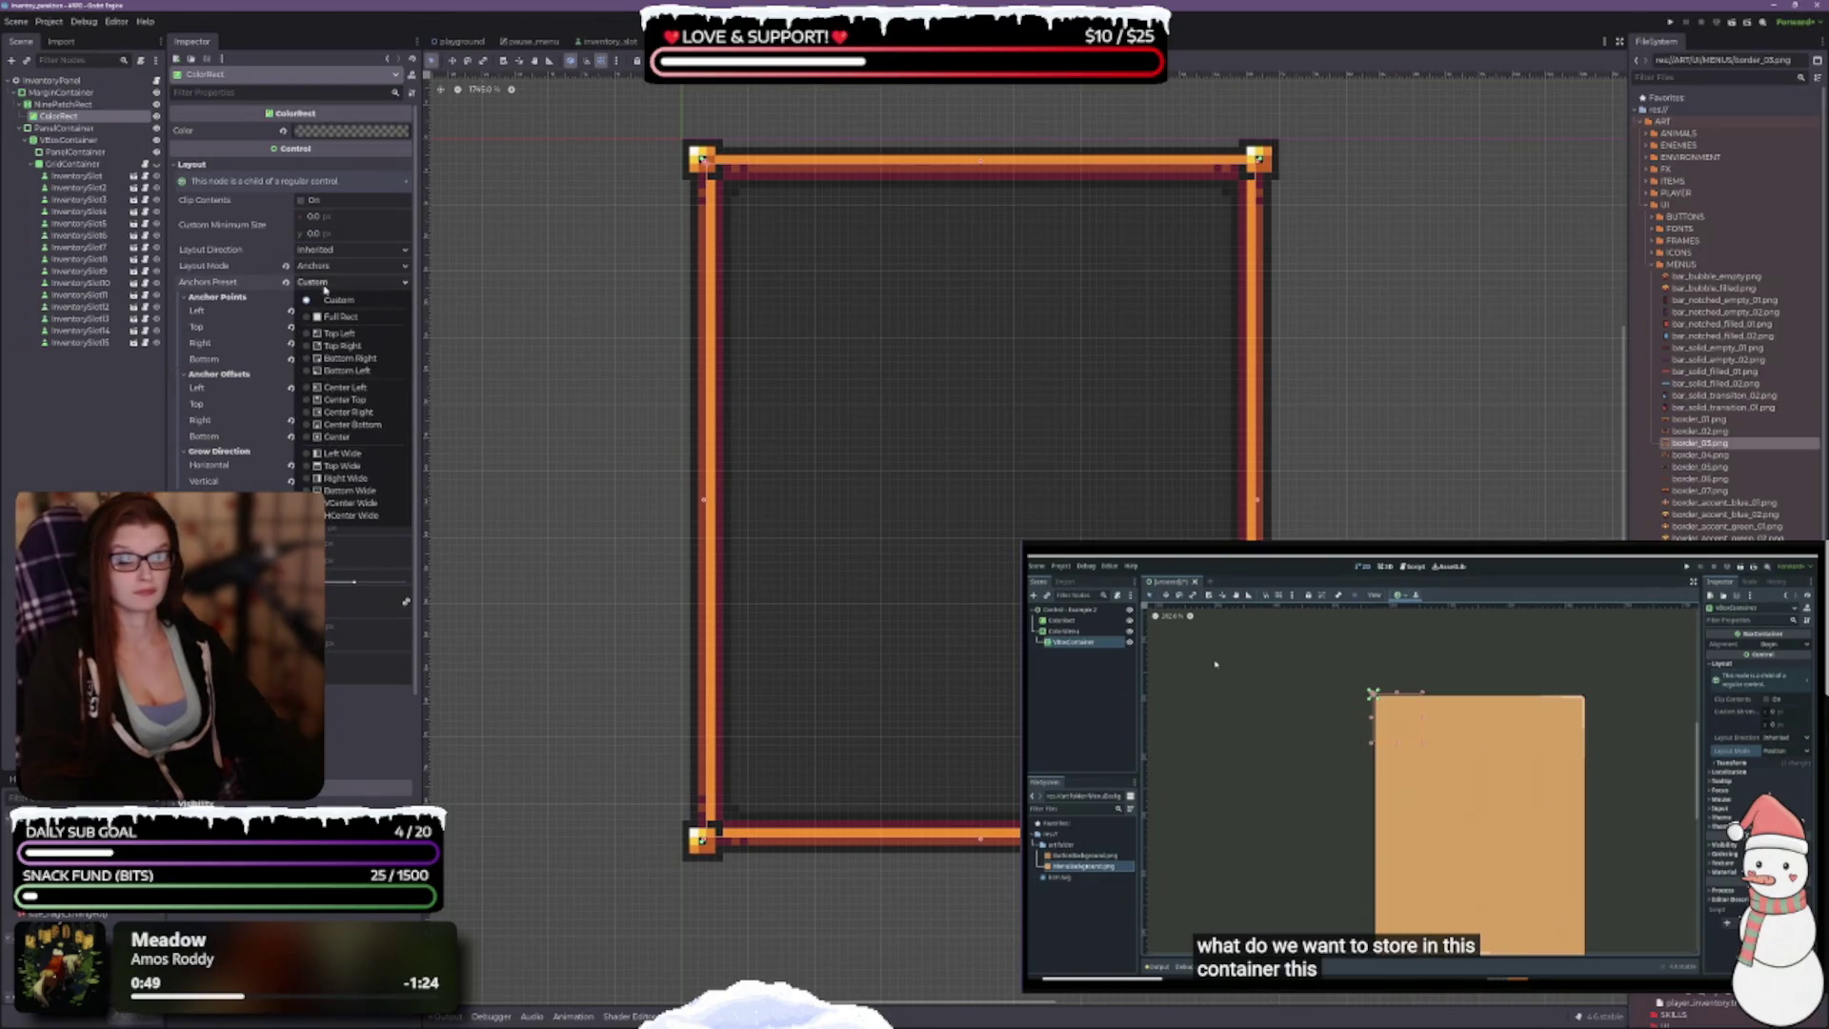
{"action": "left_click", "coordinate": [347, 316]}
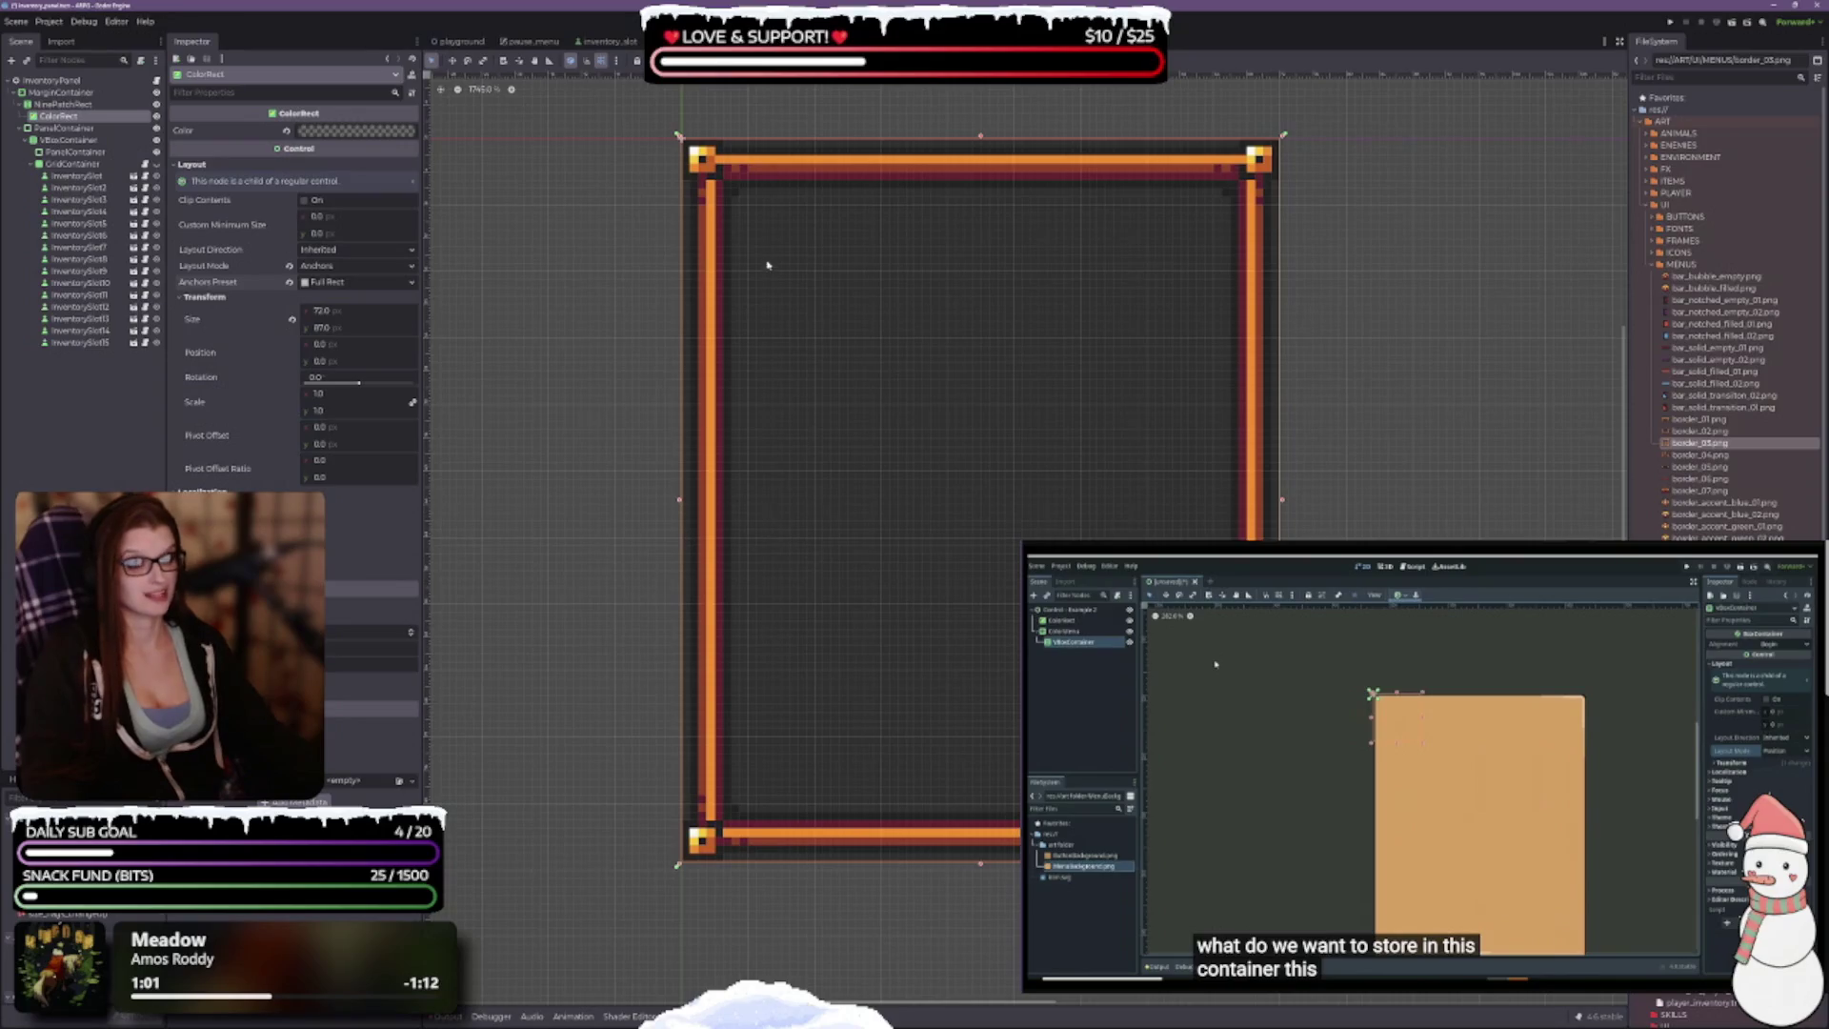
{"action": "scroll", "coordinate": [768, 265], "scroll_direction": "up", "scroll_amount": 3}
{"action": "scroll", "coordinate": [522, 244], "scroll_direction": "up", "scroll_amount": 3}
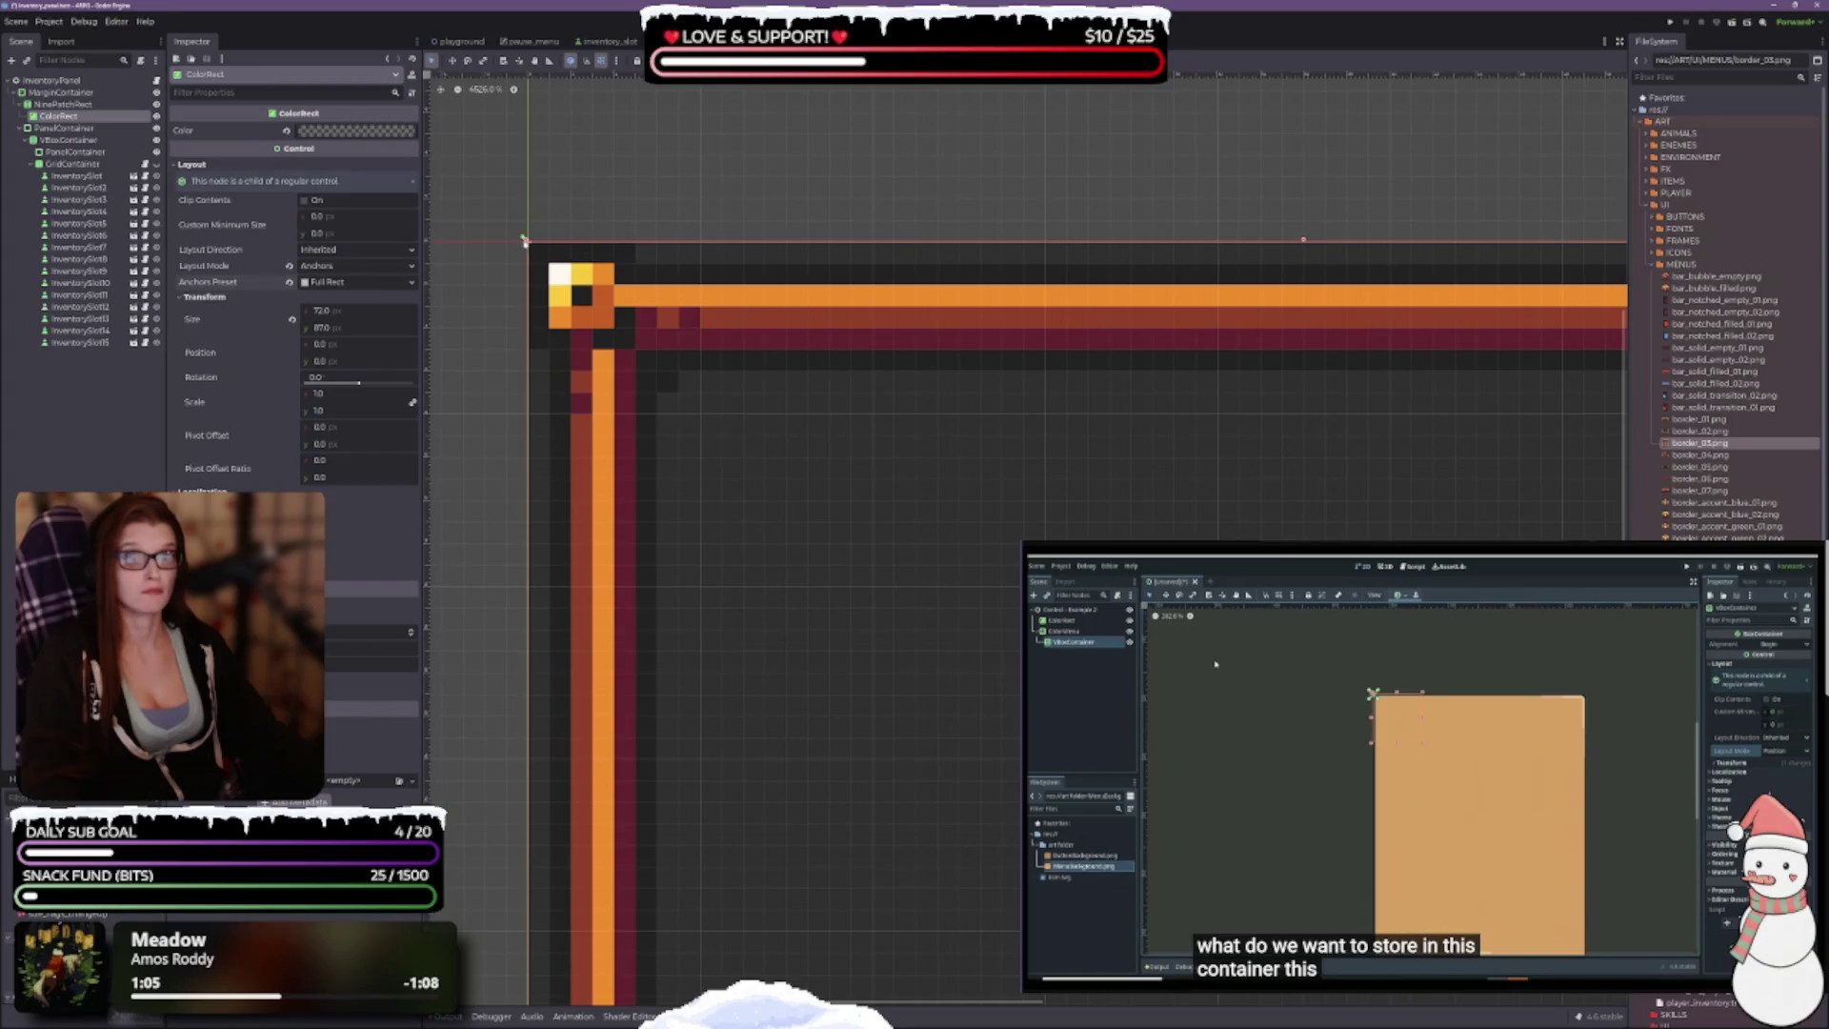
Step: Try insetting the ColorRect's top-left corner, then undo back to the custom 0.042/0.034–0.958/0.965 anchors
{"action": "left_click_drag", "start_coordinate": [524, 241], "coordinate": [526, 241]}
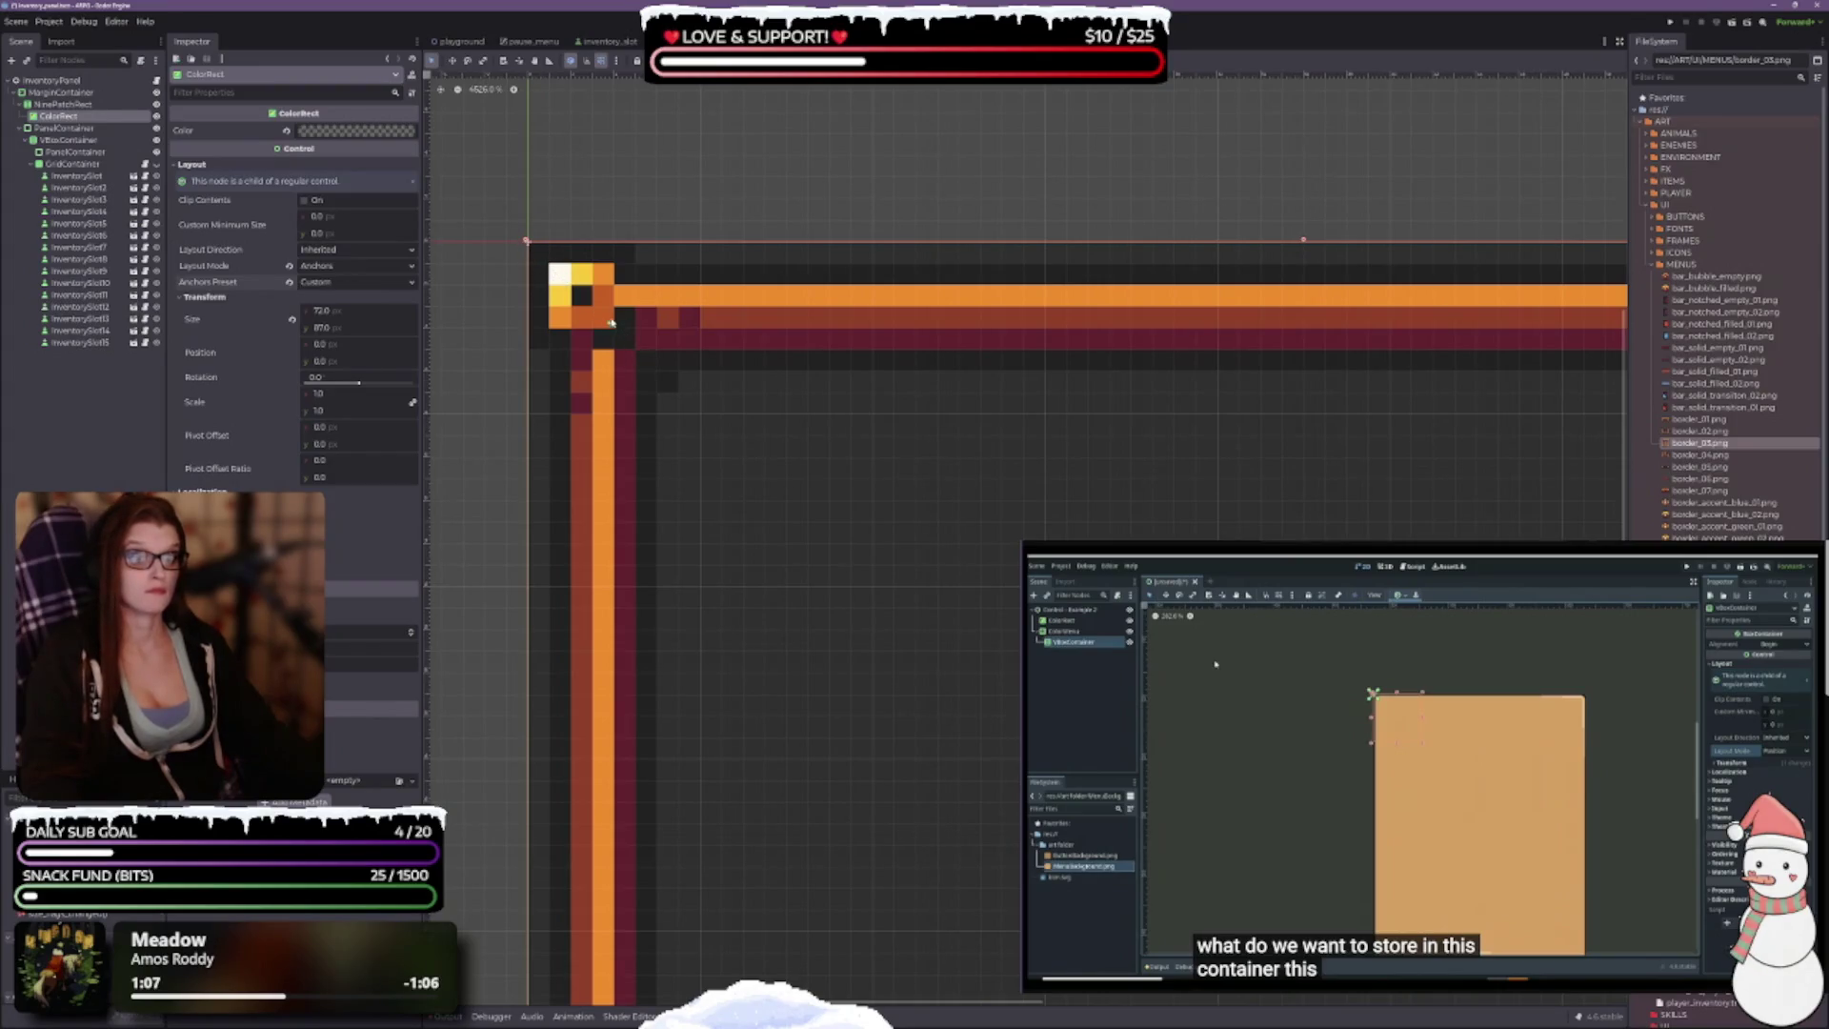
{"action": "left_click_drag", "start_coordinate": [597, 314], "coordinate": [587, 300]}
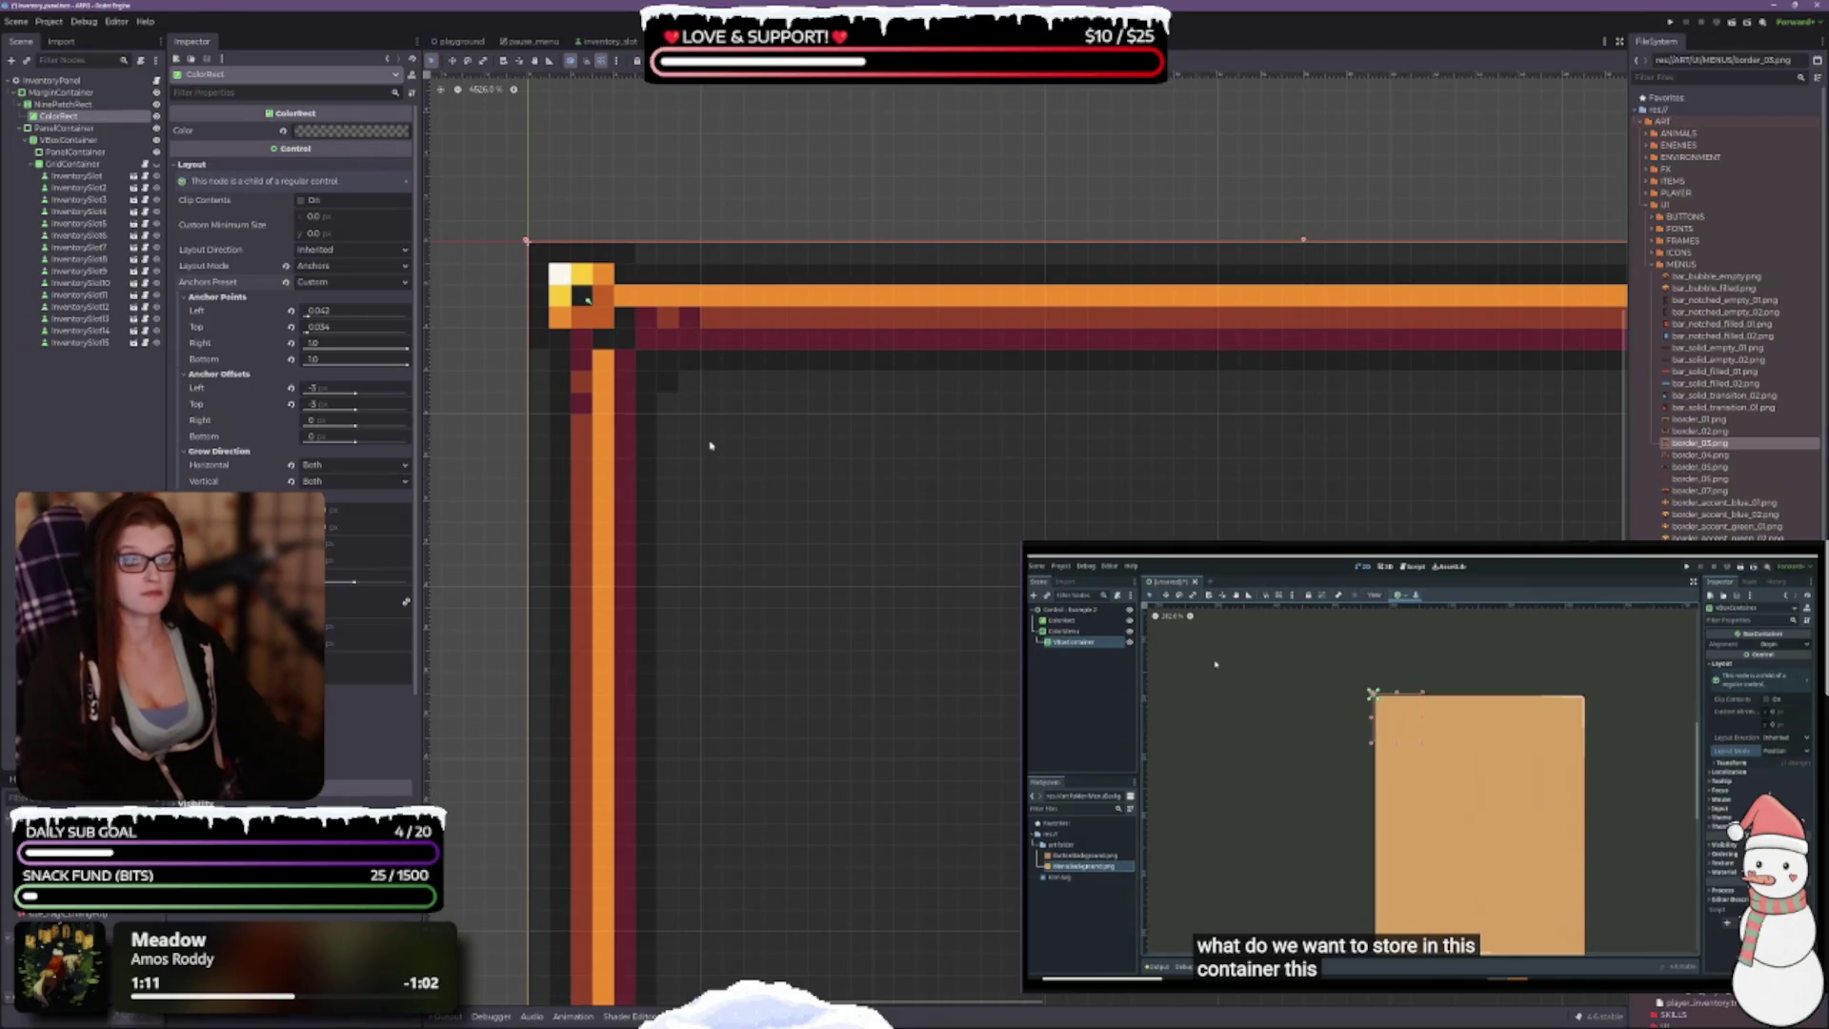
{"action": "key", "text": "ctrl+z"}
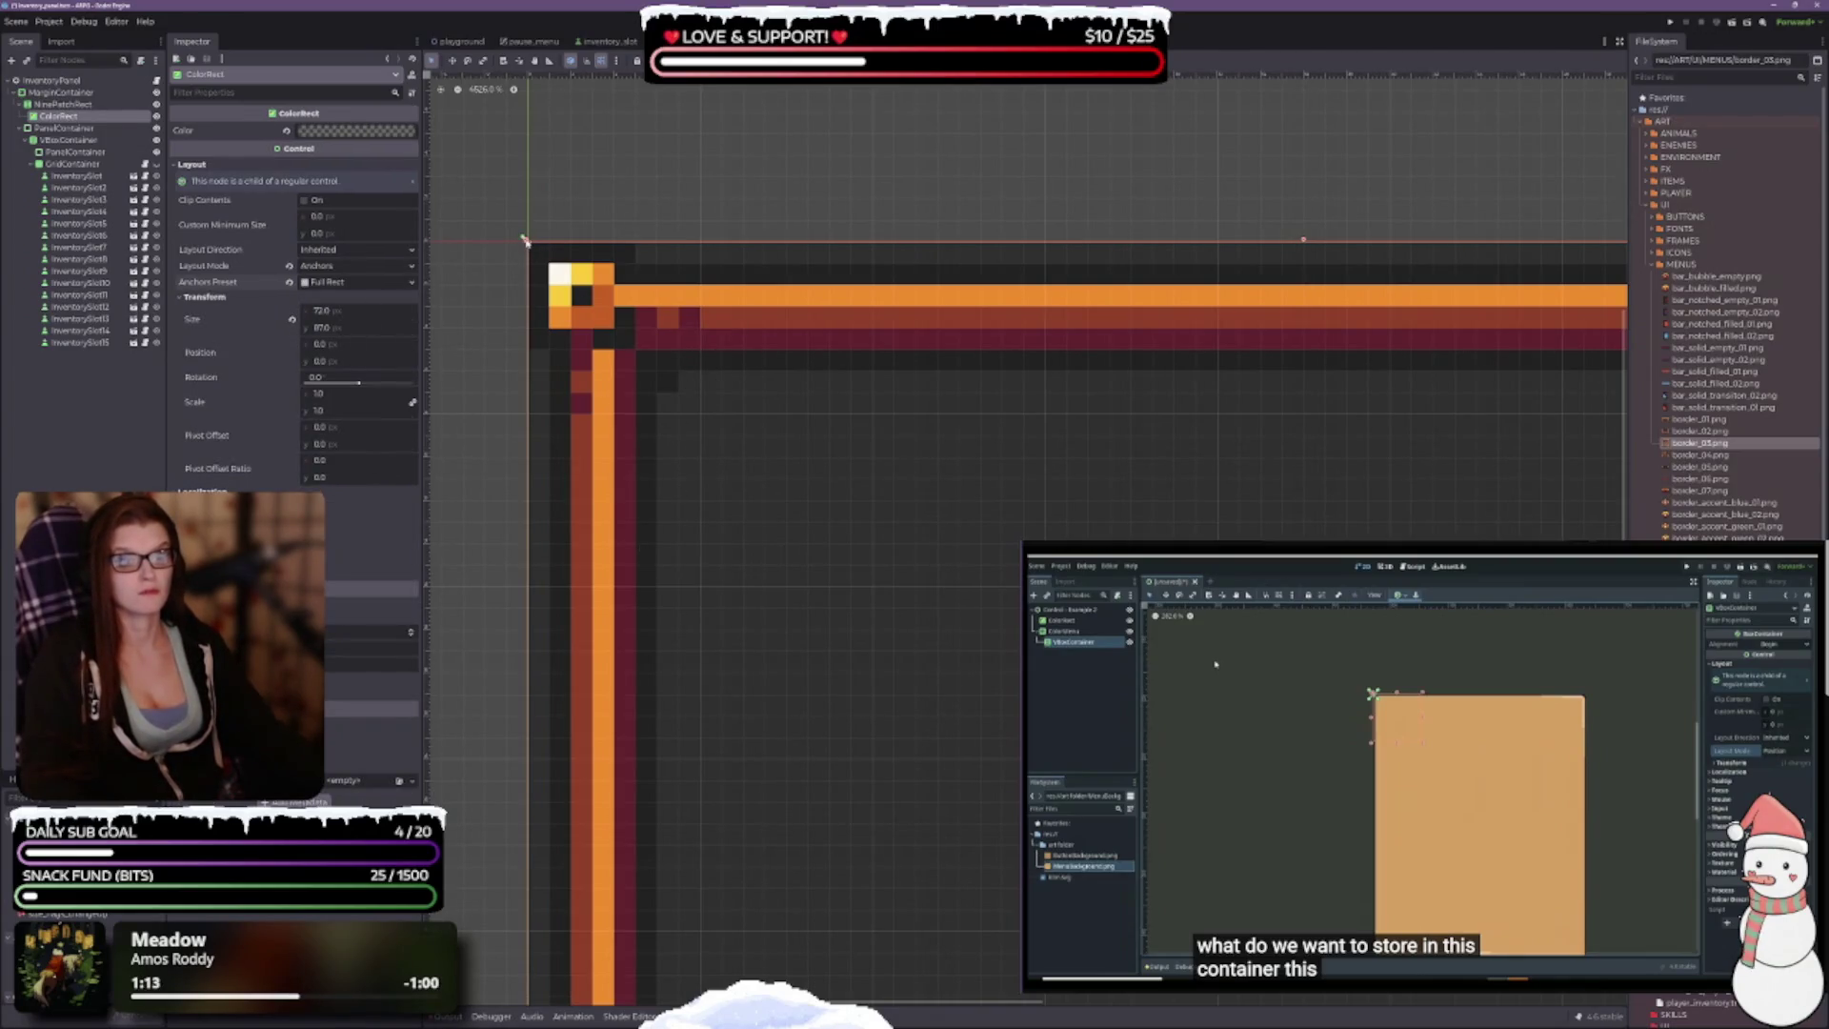
{"action": "left_click_drag", "start_coordinate": [525, 241], "coordinate": [609, 326]}
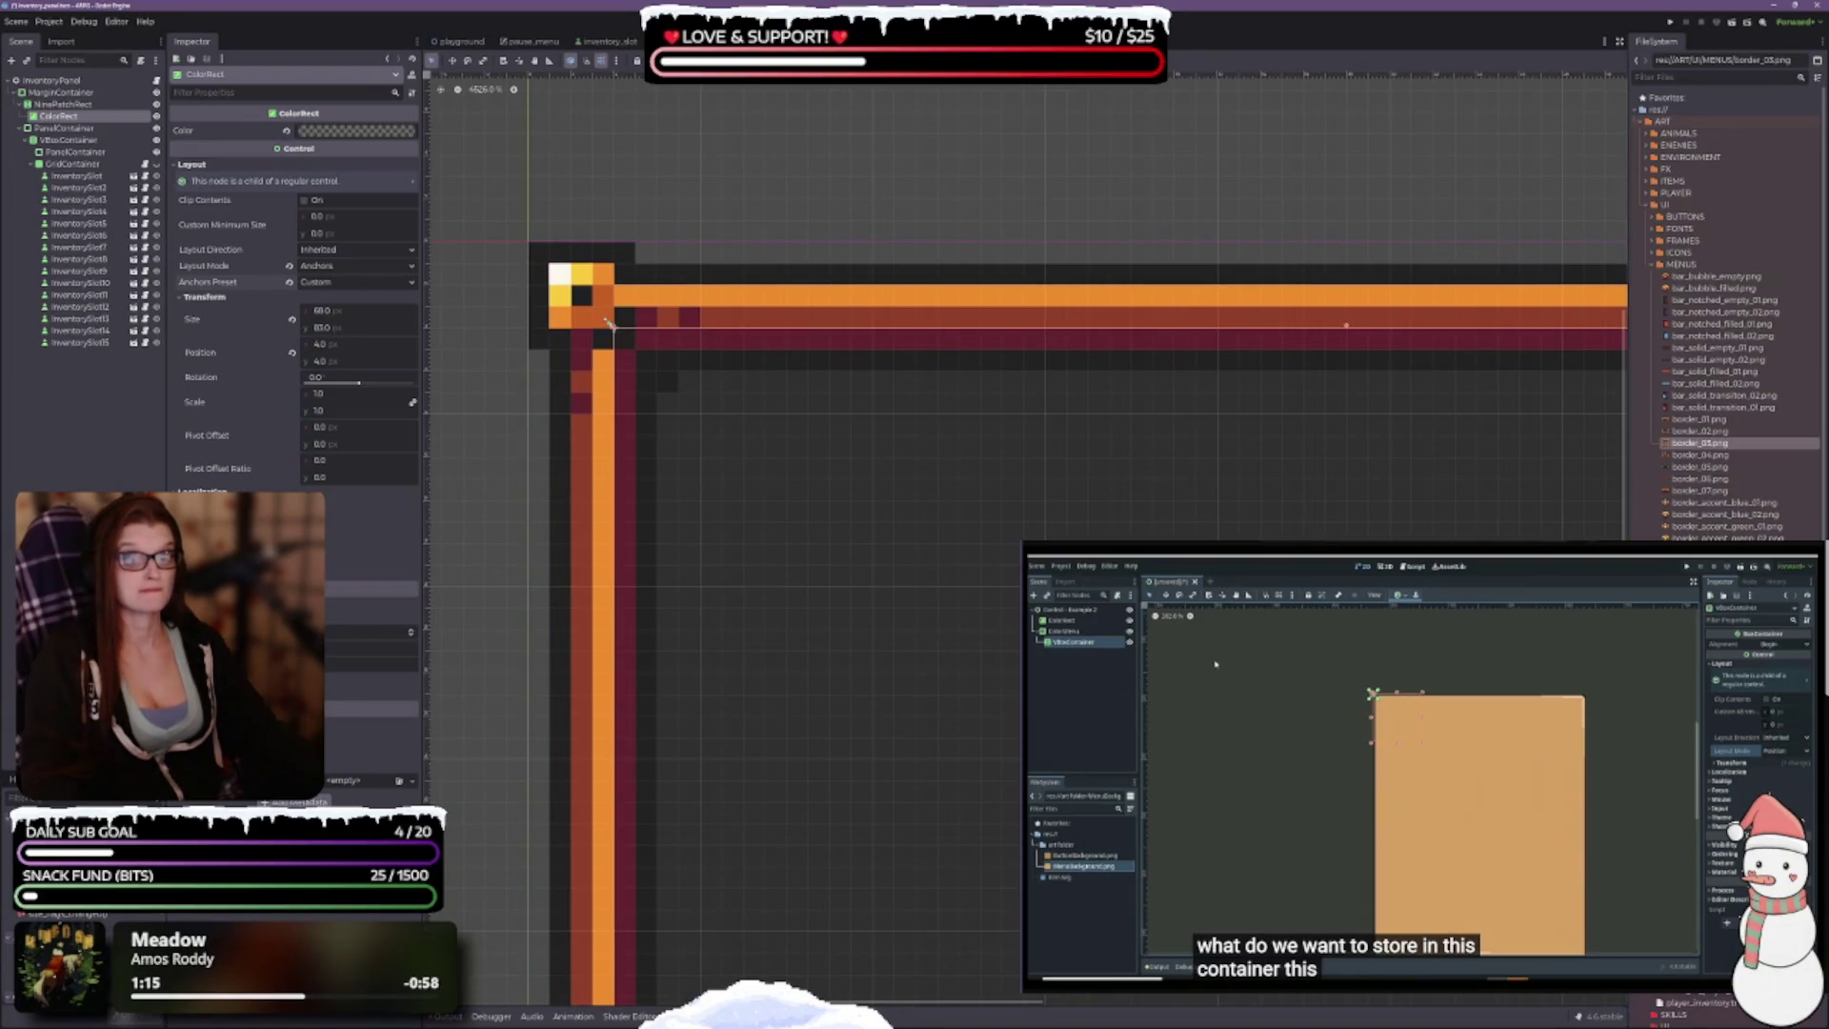
{"action": "key", "text": "ctrl+z"}
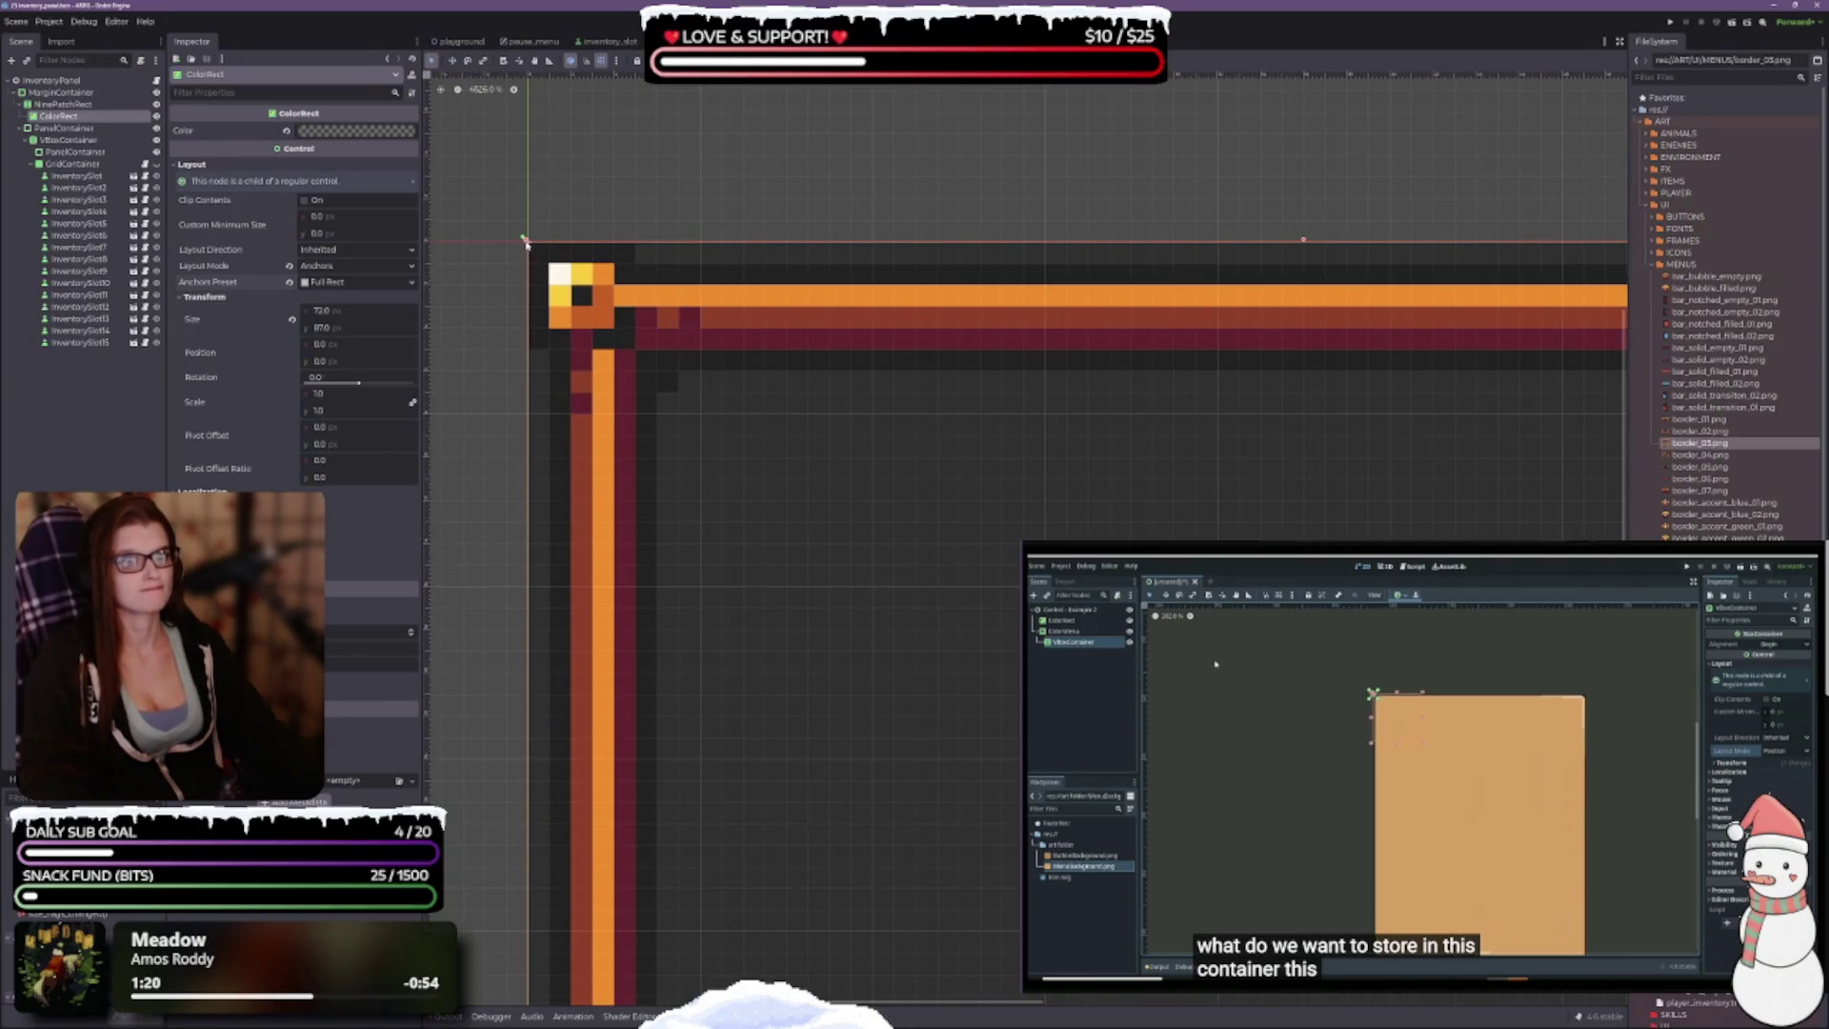
{"action": "mouse_move", "coordinate": [524, 241]}
{"action": "left_mouse_down"}
{"action": "mouse_move", "coordinate": [592, 263]}
{"action": "mouse_move", "coordinate": [618, 328]}
{"action": "left_mouse_up"}
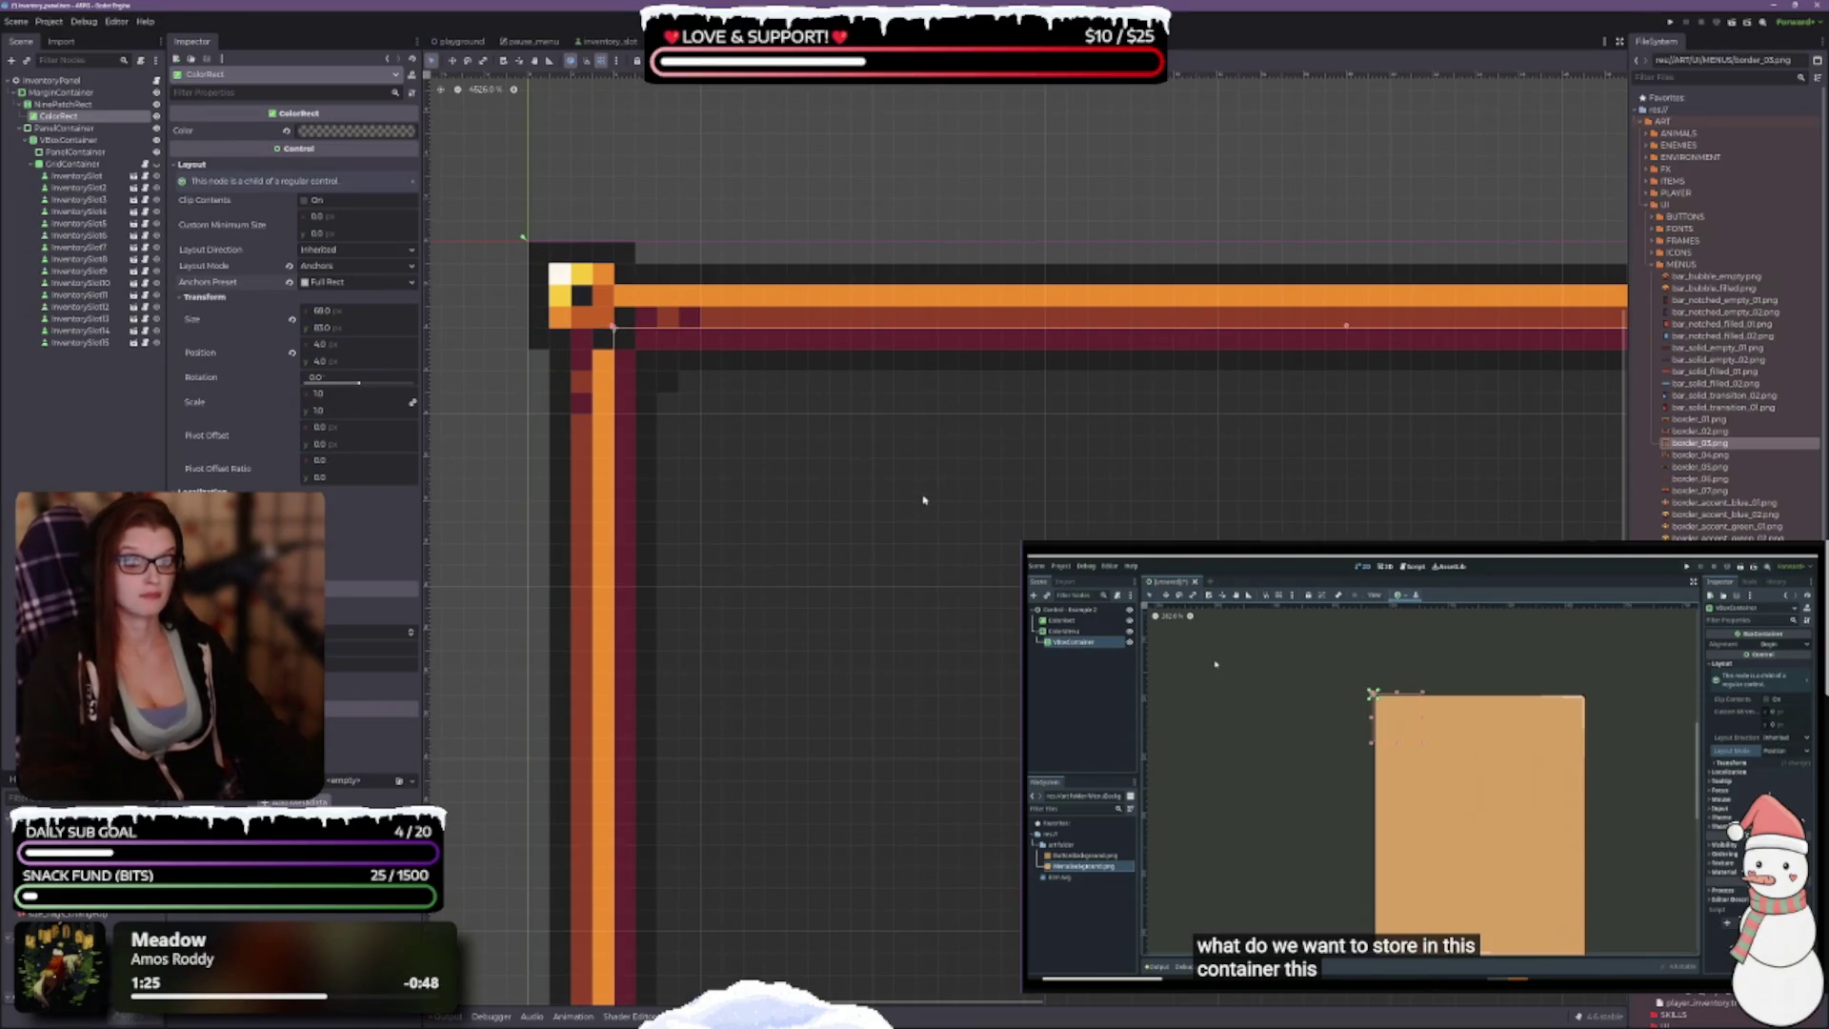
{"action": "scroll", "coordinate": [860, 465], "scroll_direction": "down", "scroll_amount": 5}
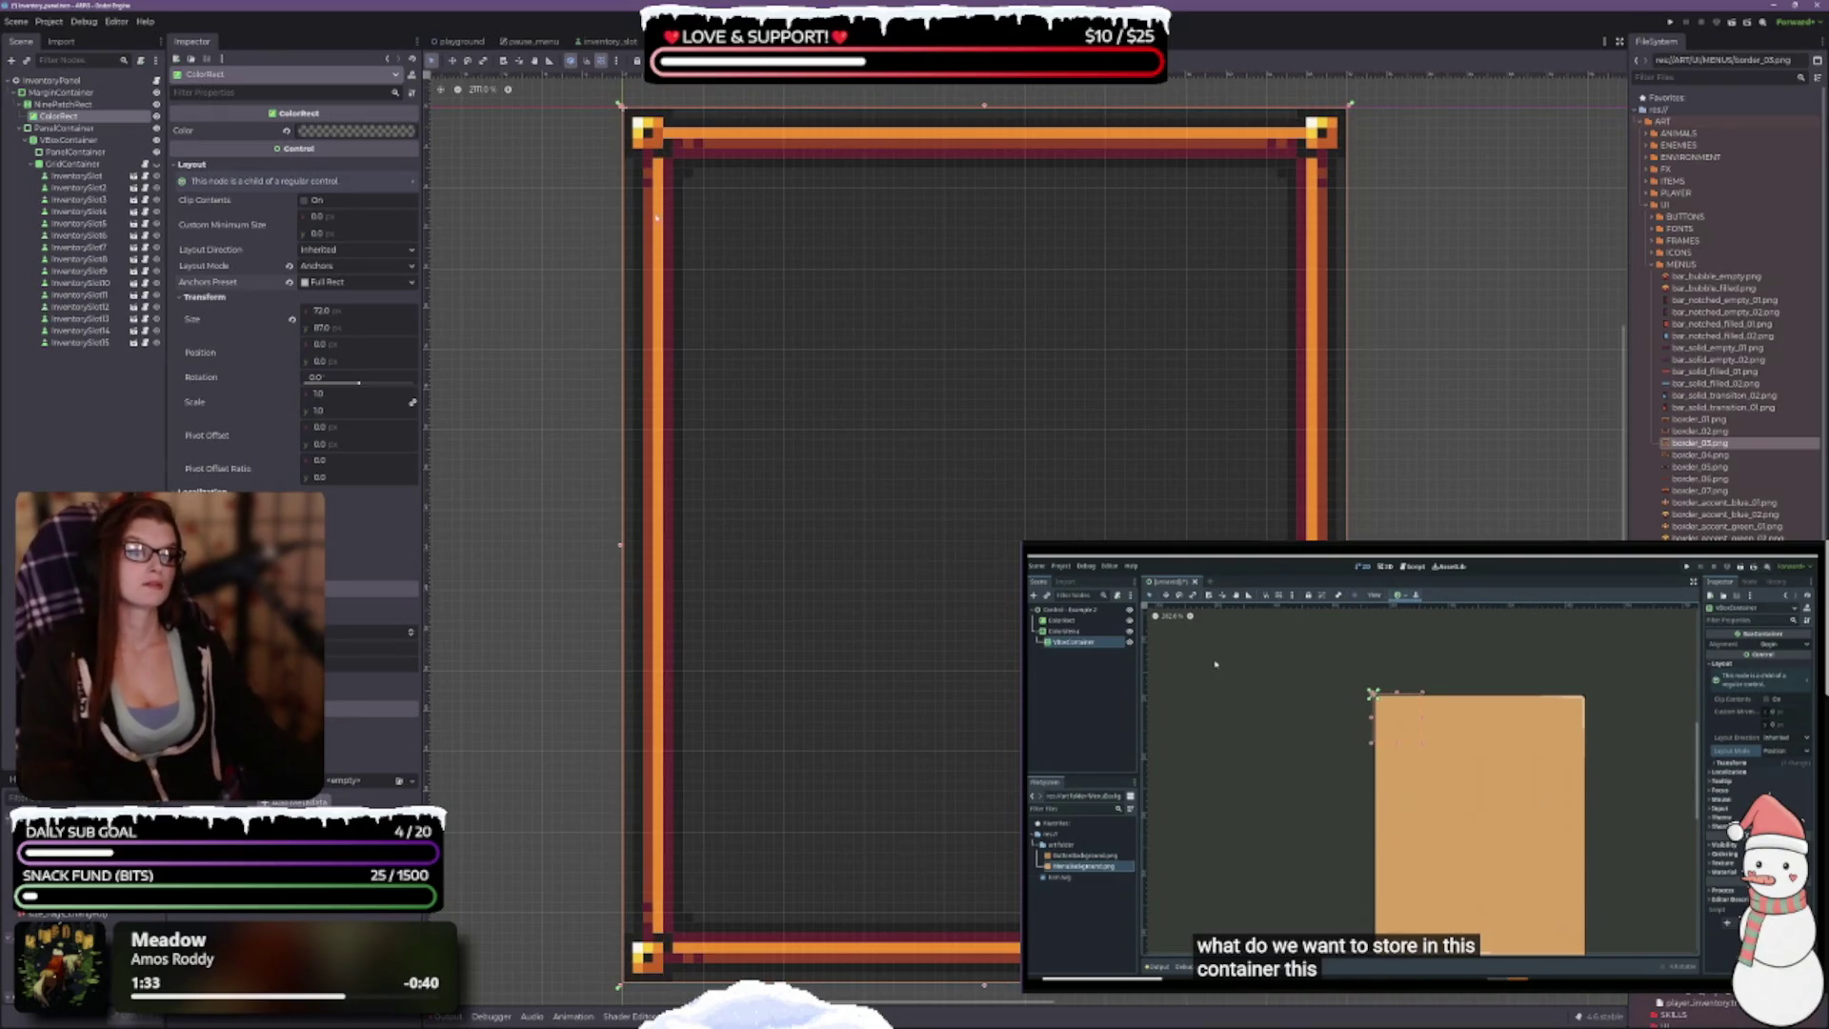
{"action": "key", "text": "ctrl+z"}
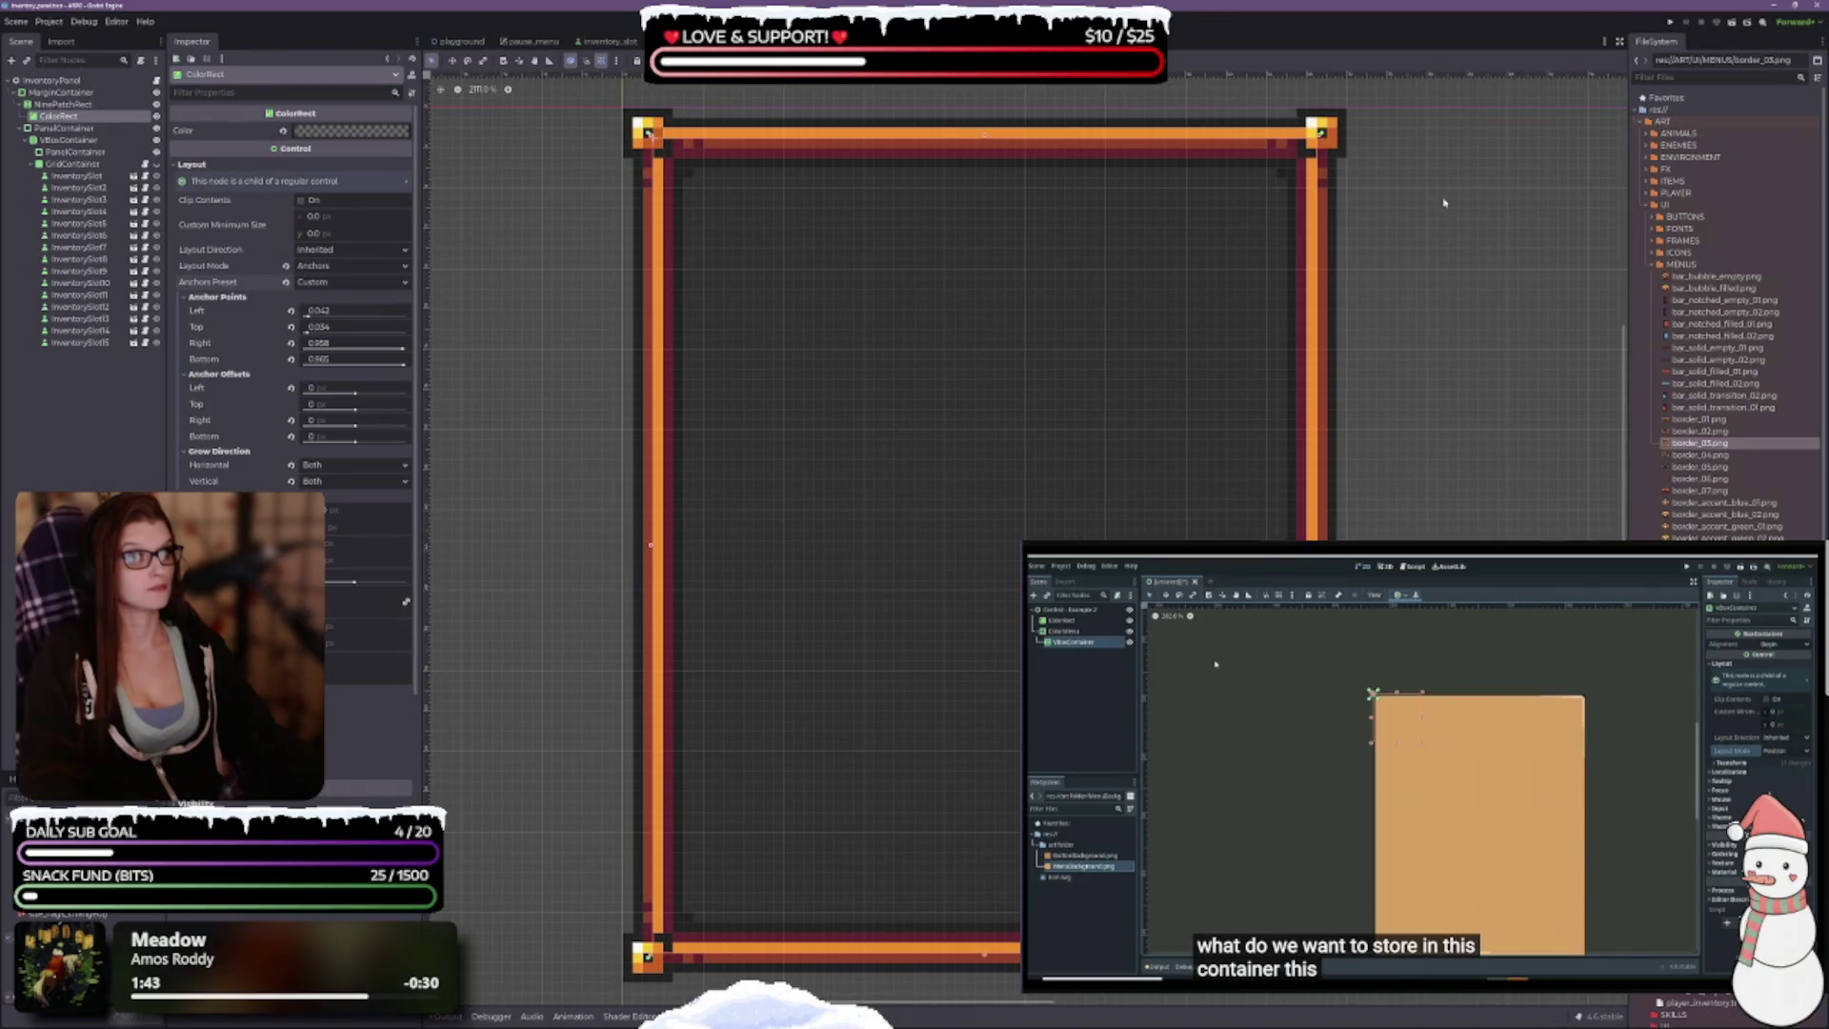
{"action": "mouse_move", "coordinate": [1320, 134]}
{"action": "left_mouse_down"}
{"action": "mouse_move", "coordinate": [1300, 348]}
{"action": "mouse_move", "coordinate": [1318, 594]}
{"action": "mouse_move", "coordinate": [1314, 134]}
{"action": "left_mouse_up"}
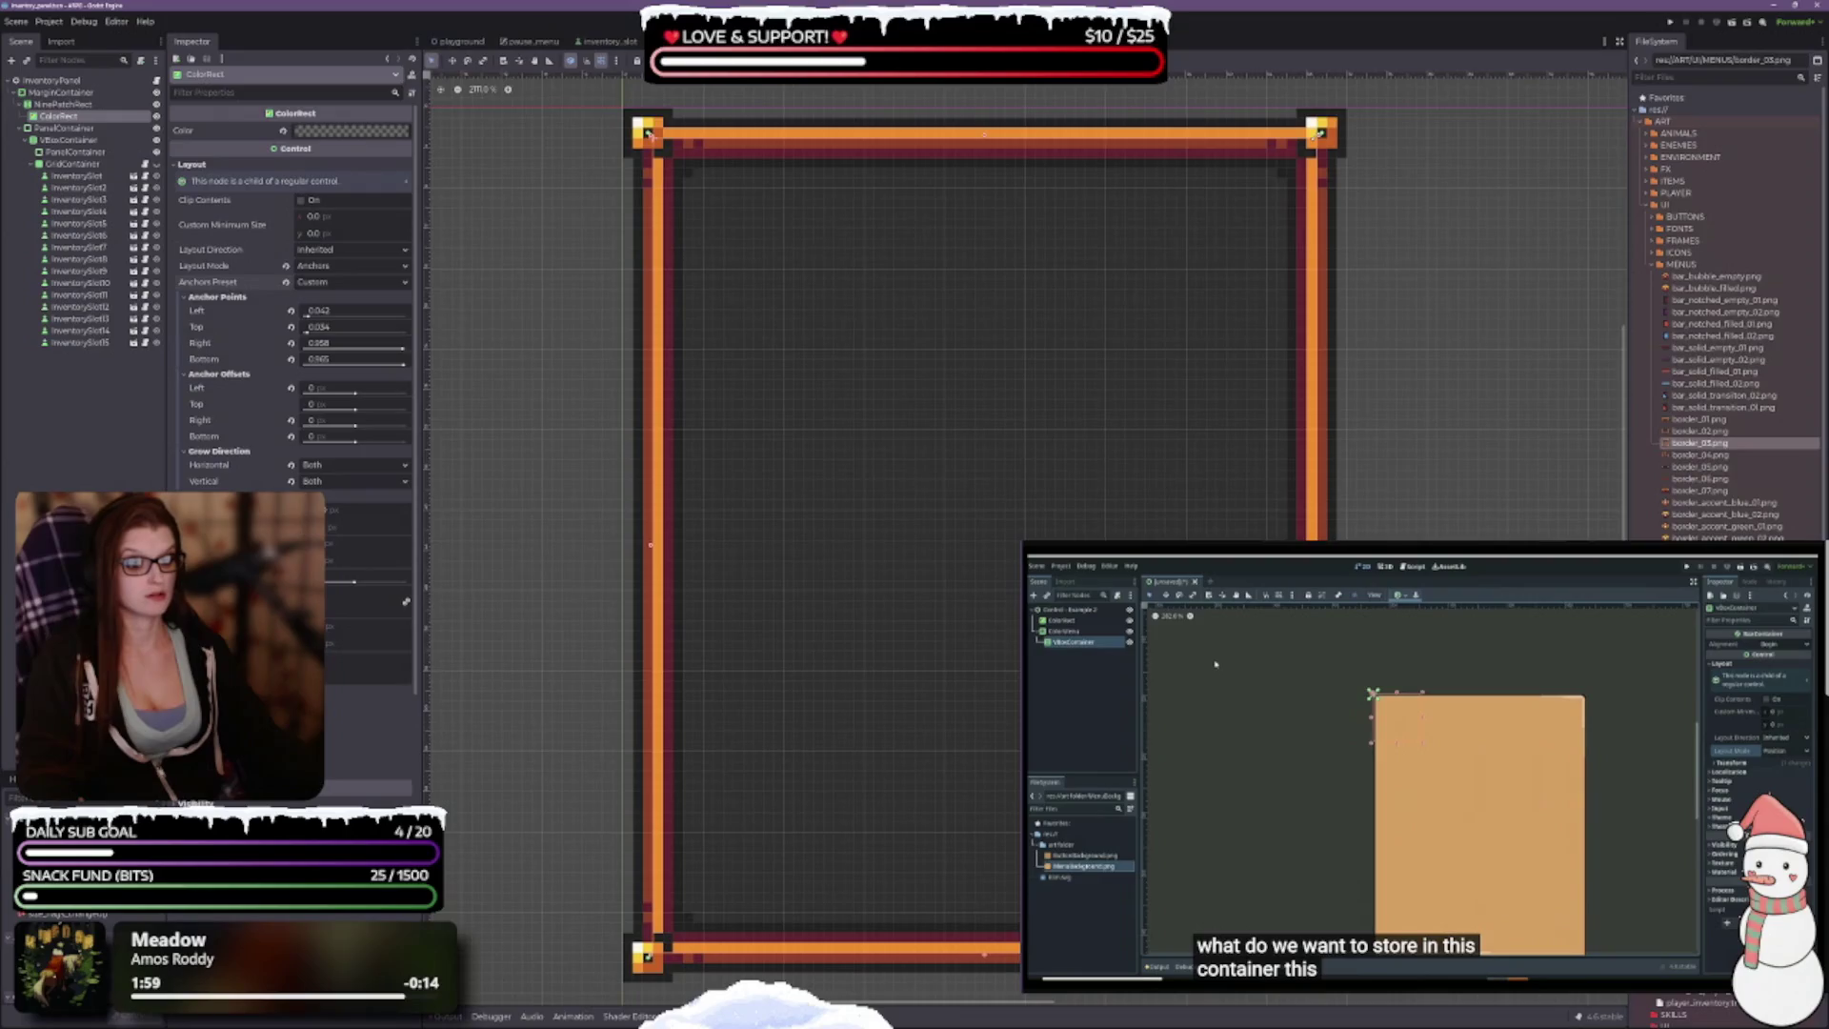
{"action": "left_click", "coordinate": [1428, 314]}
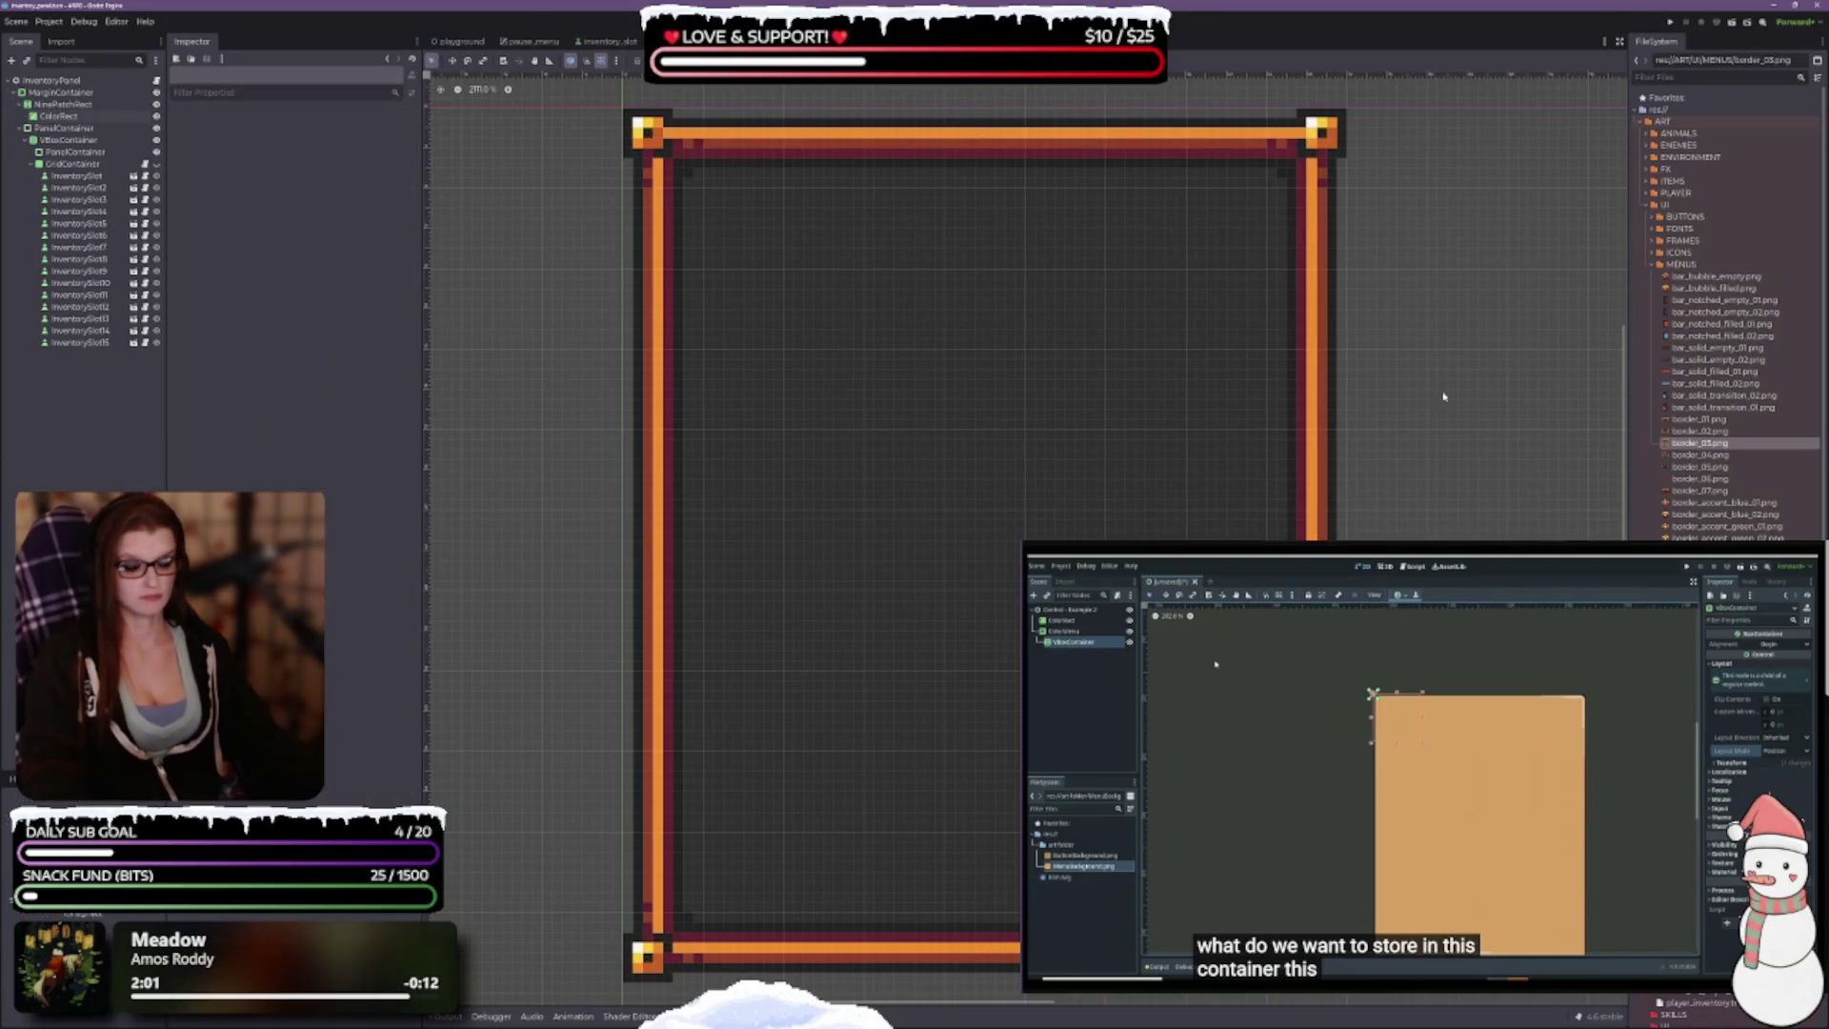
{"action": "left_click", "coordinate": [62, 104]}
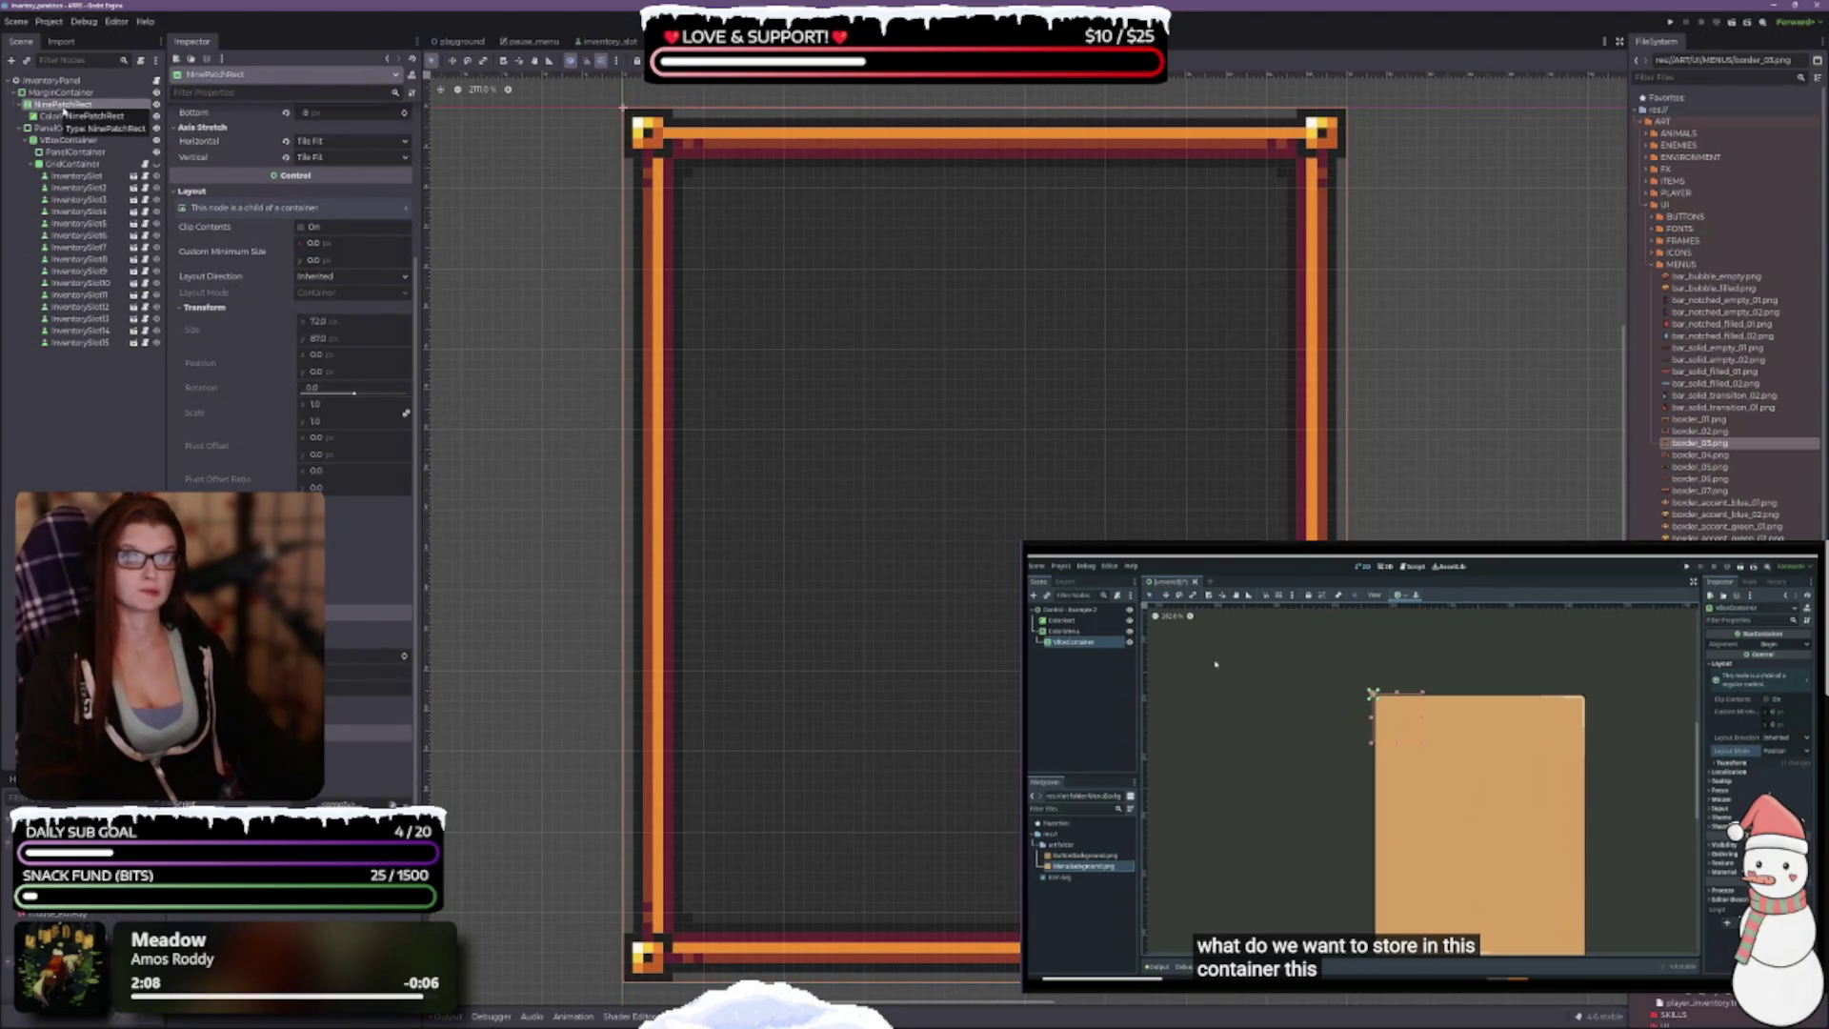
{"action": "double_click", "coordinate": [62, 104]}
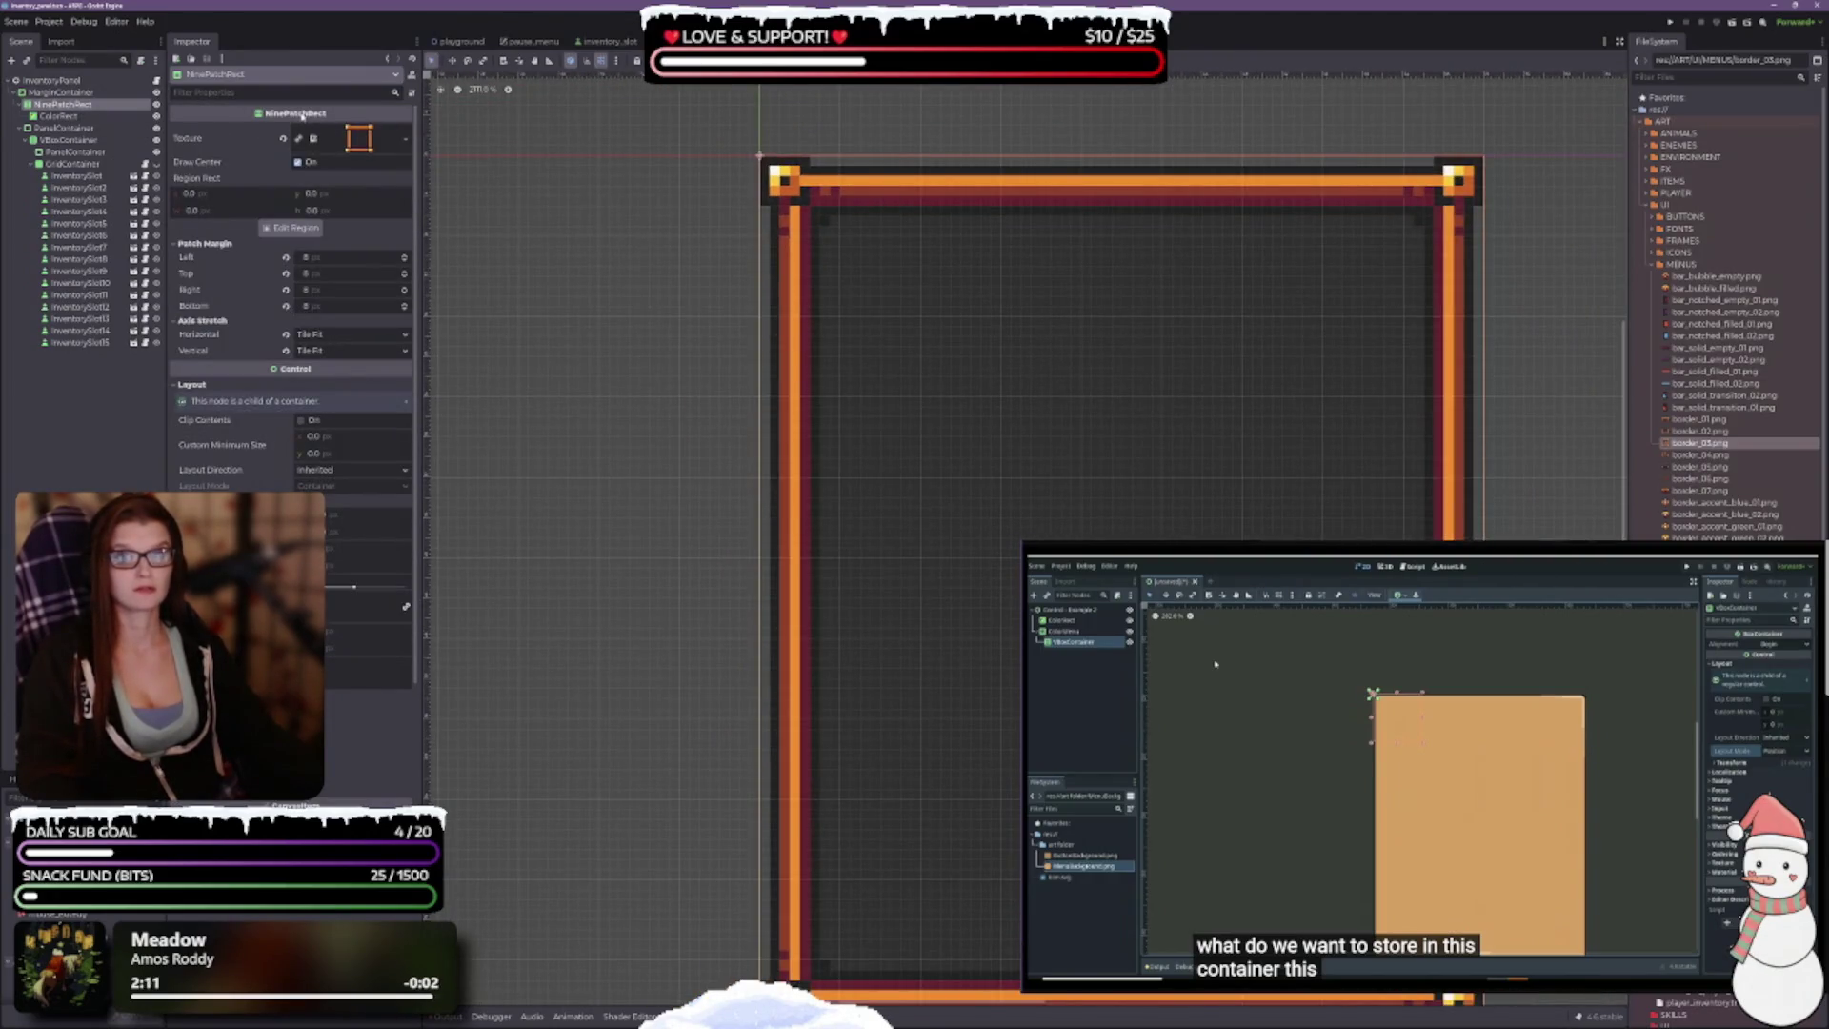
{"action": "mouse_move", "coordinate": [300, 116]}
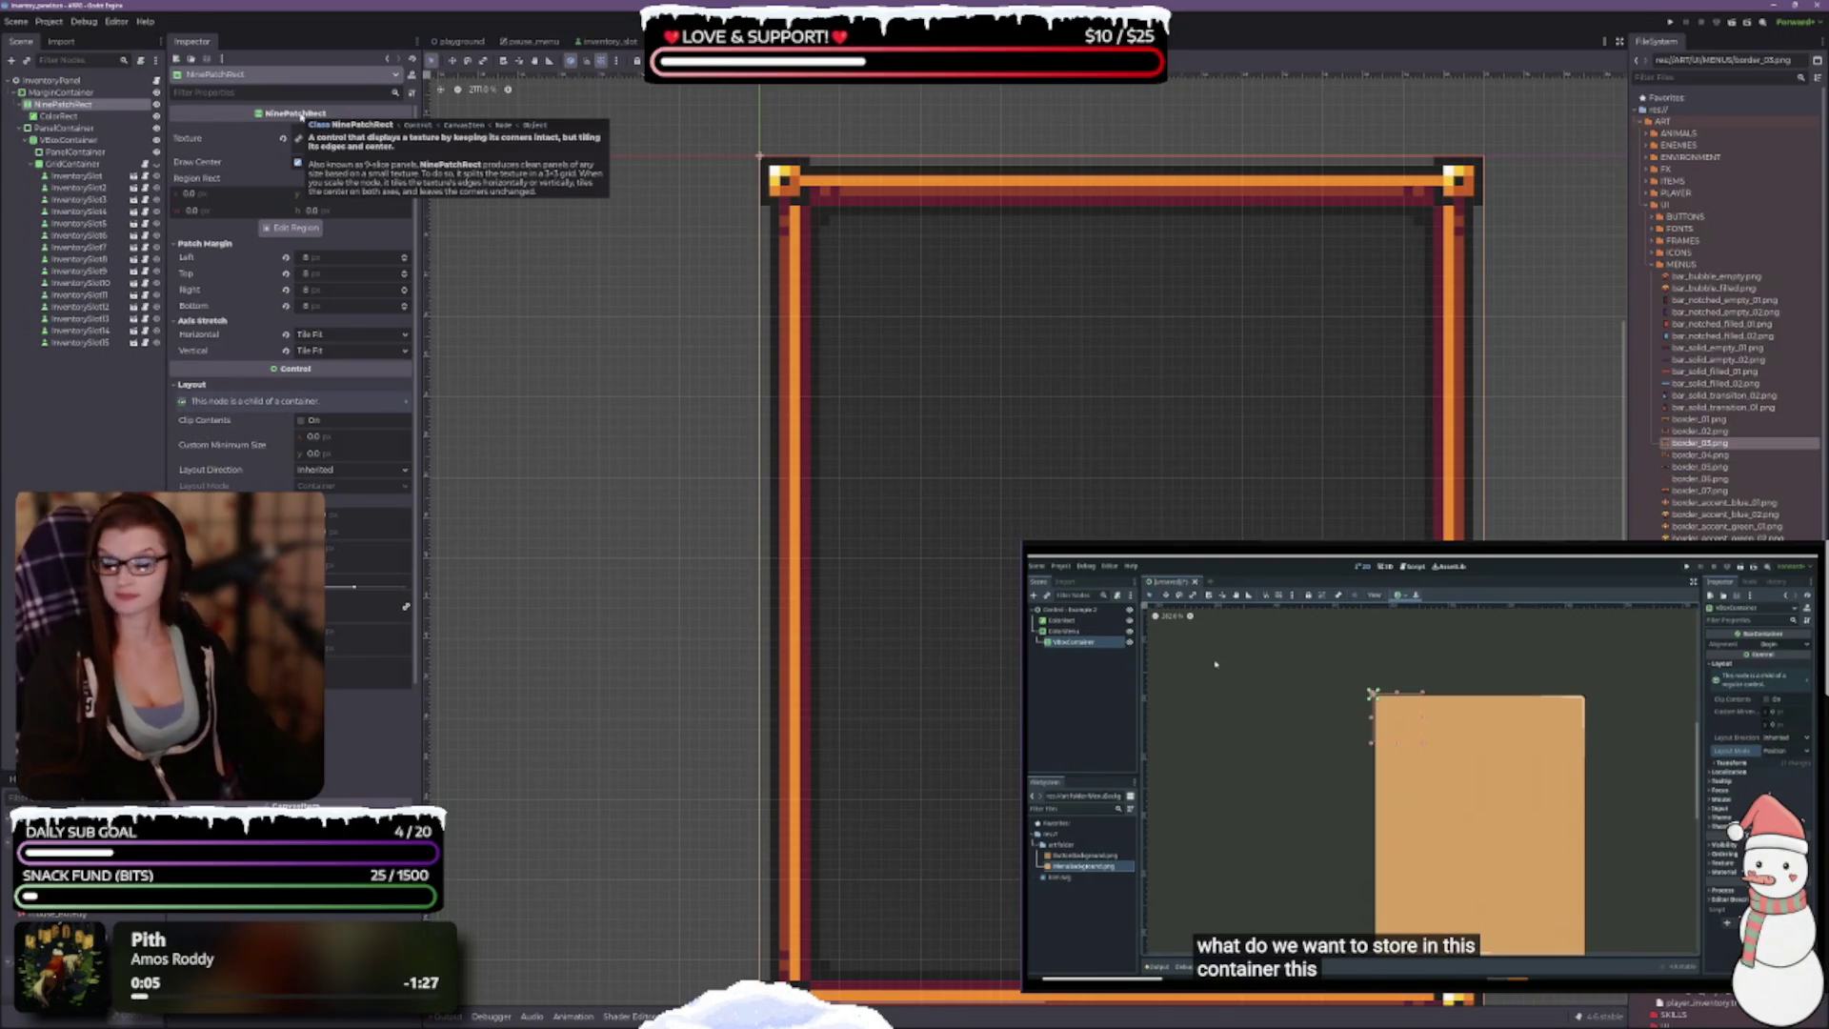
{"action": "left_click", "coordinate": [55, 93]}
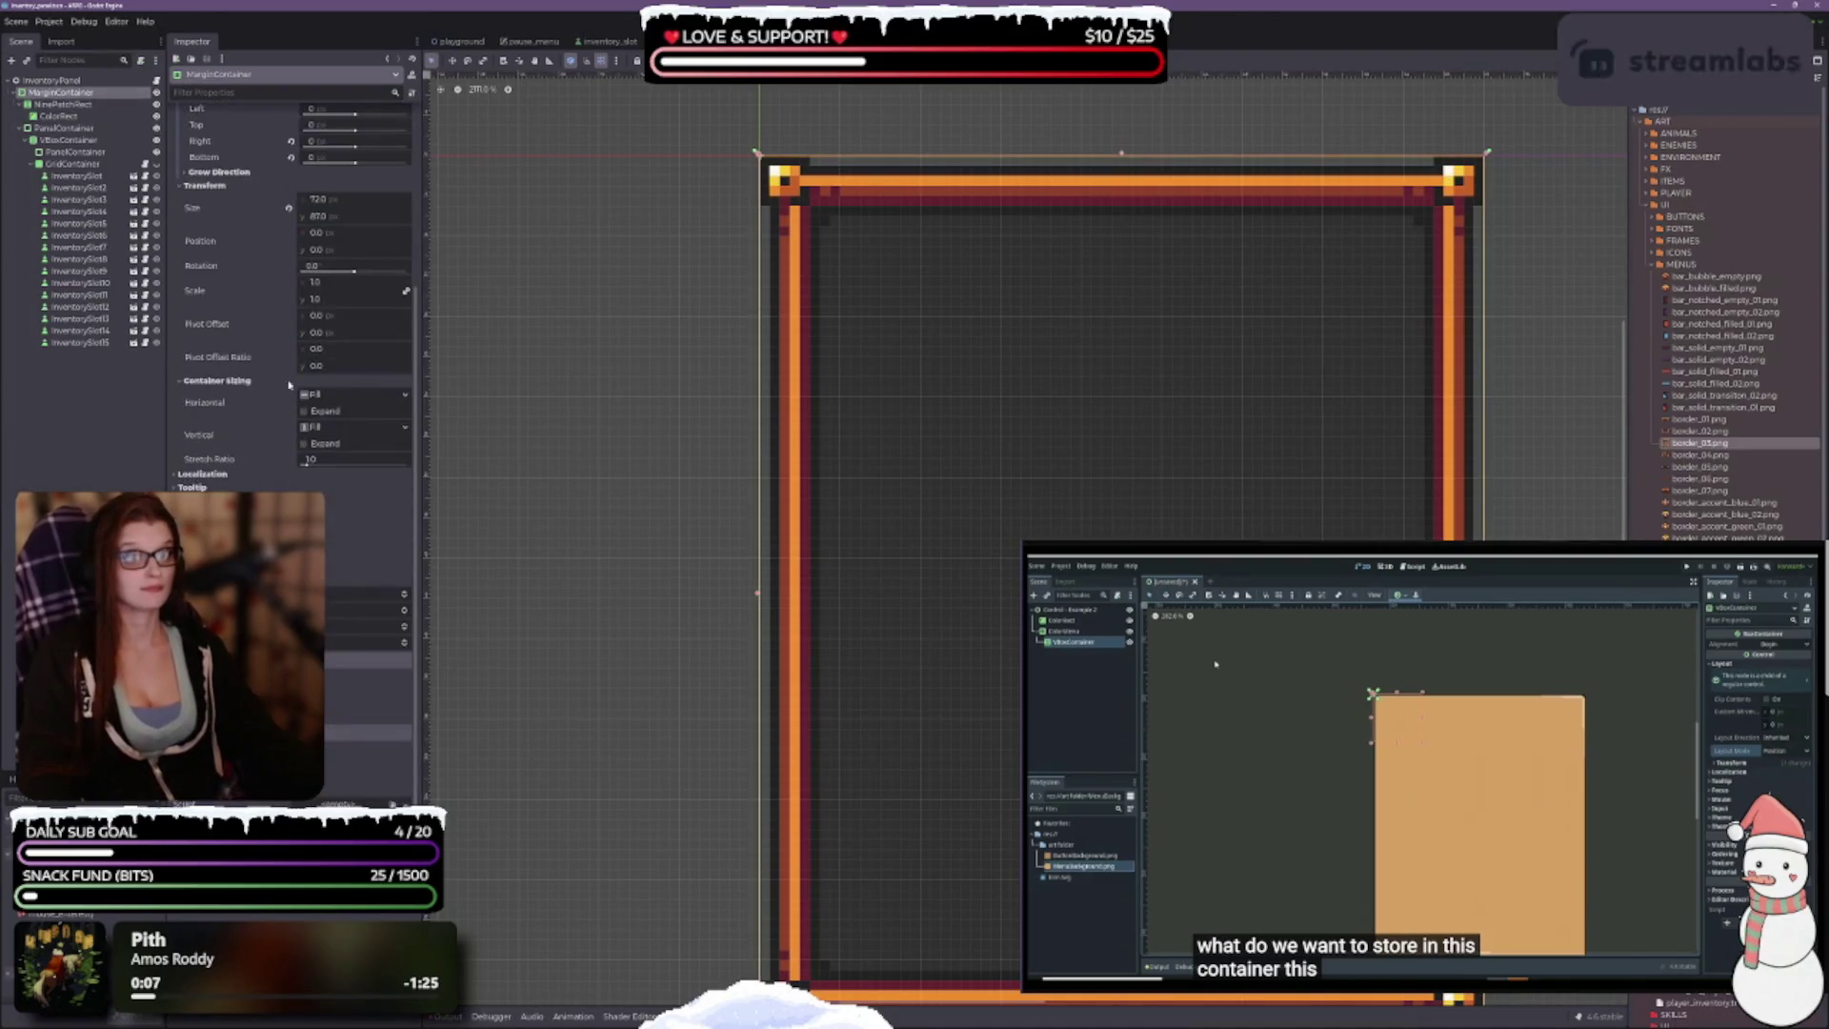
{"action": "scroll", "coordinate": [987, 485], "scroll_direction": "down", "scroll_amount": 1}
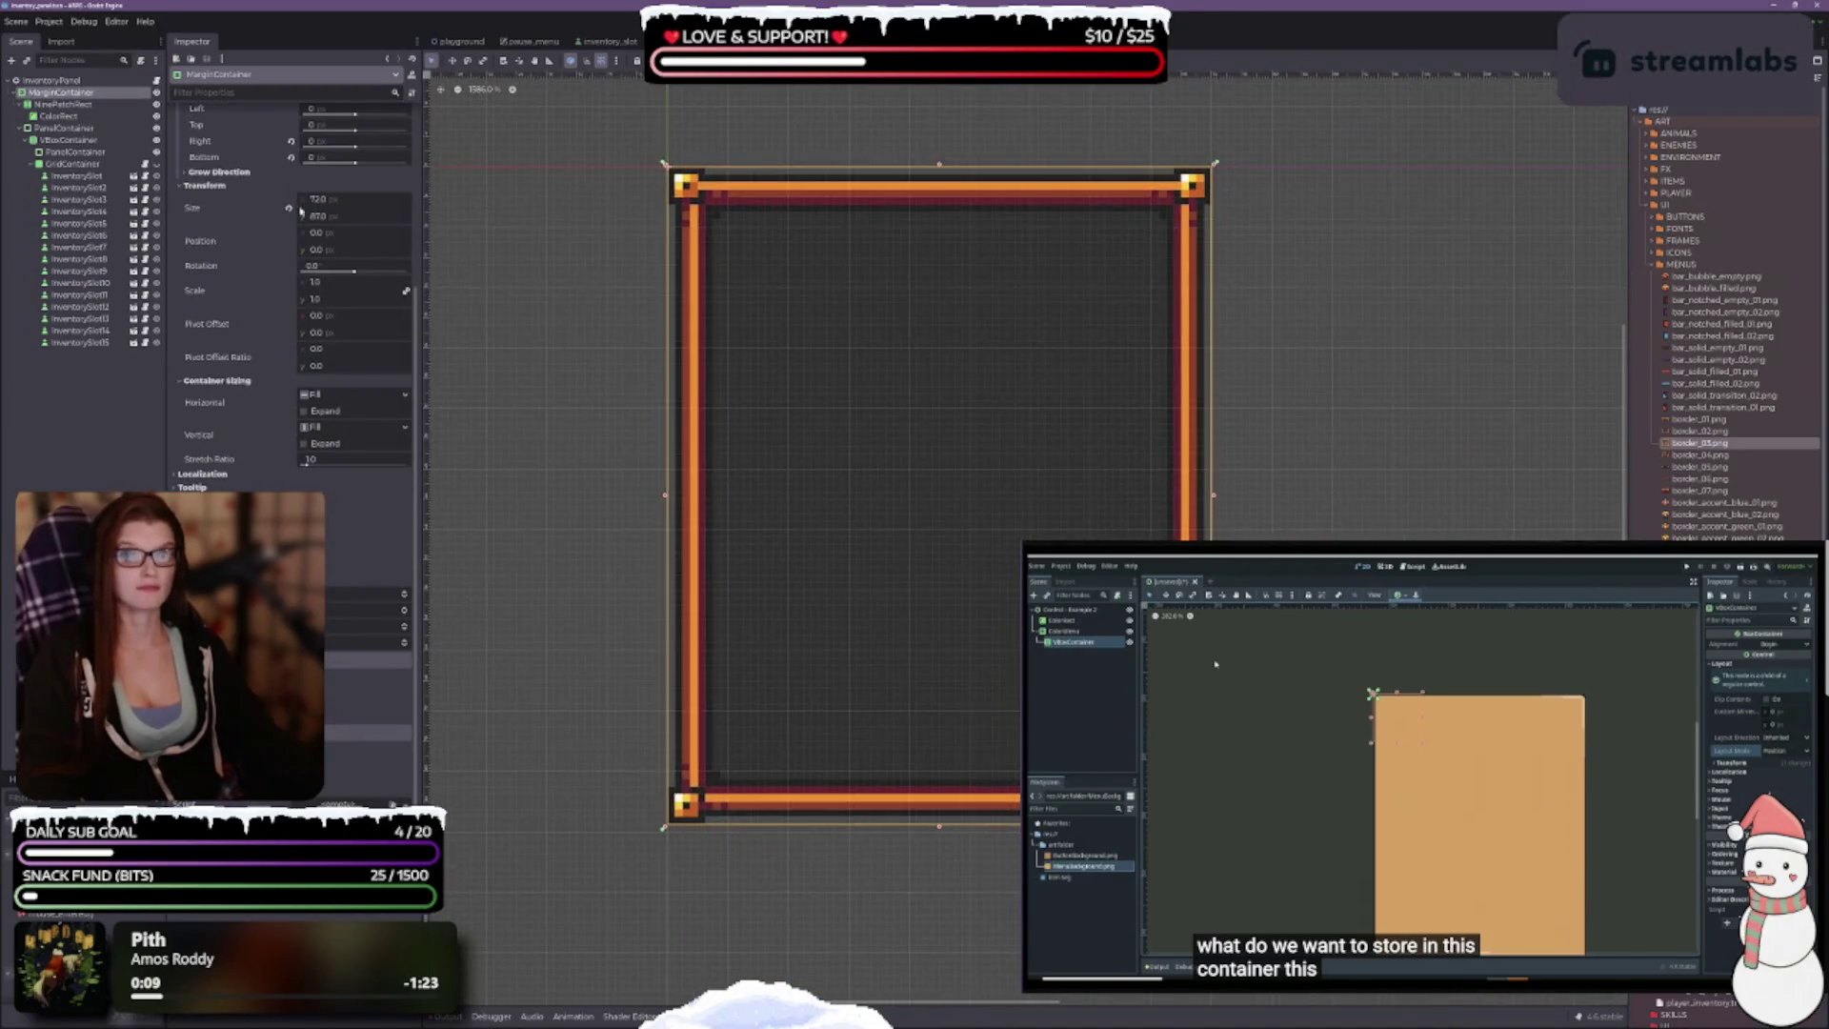
Step: Add a VBoxContainer child to the MarginContainer via Ctrl+A, searching 'vbo'
{"action": "left_click", "coordinate": [63, 104]}
{"action": "left_click", "coordinate": [59, 115]}
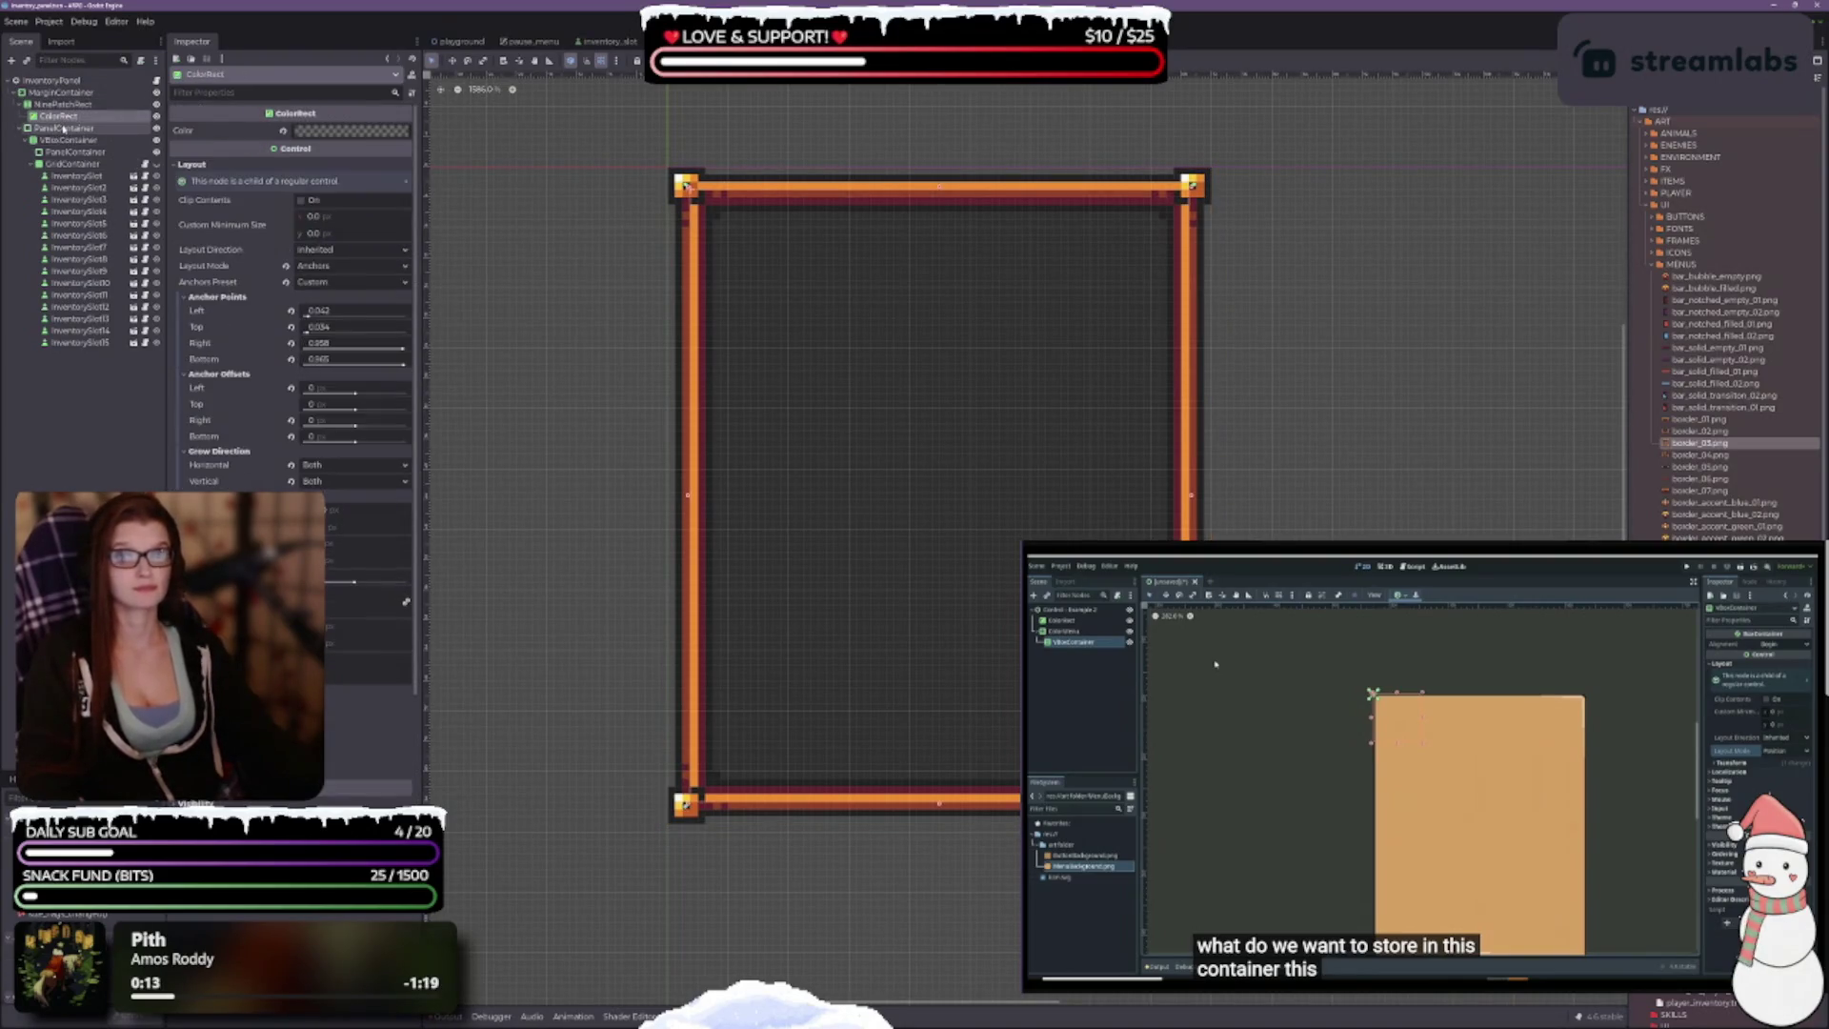
{"action": "left_click", "coordinate": [123, 92]}
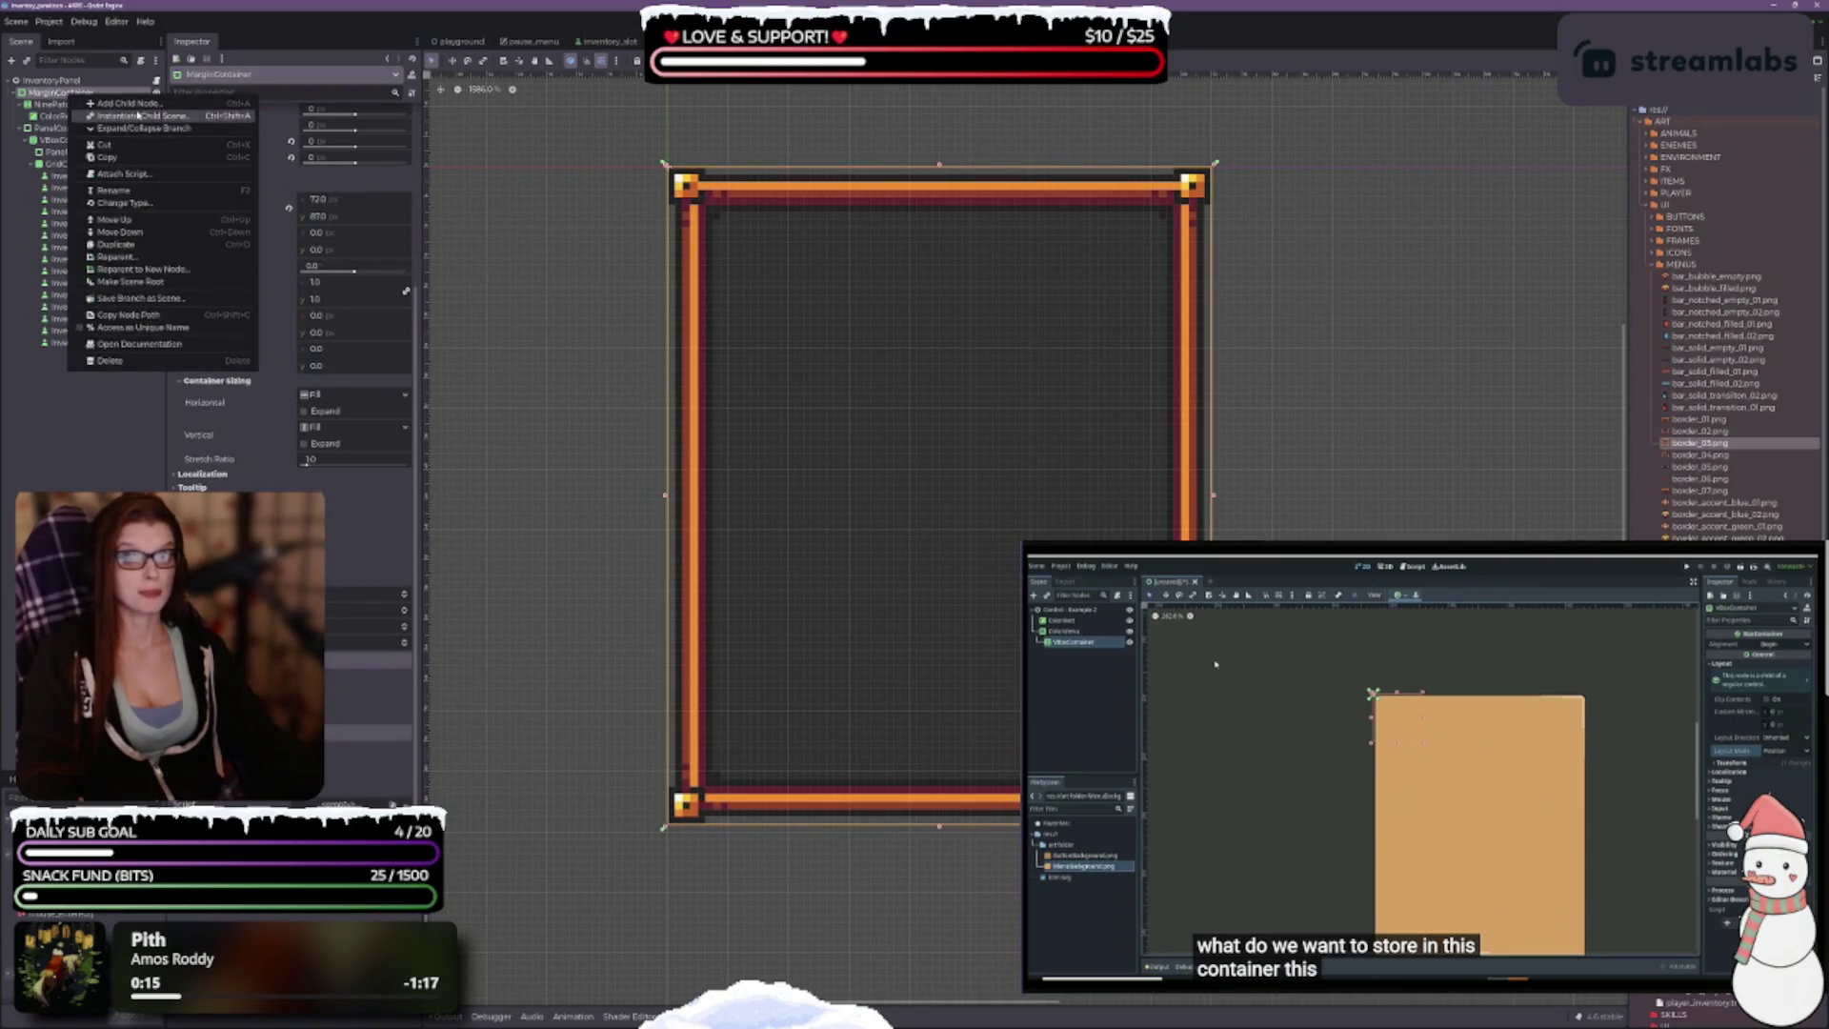
{"action": "key", "text": "ctrl+a"}
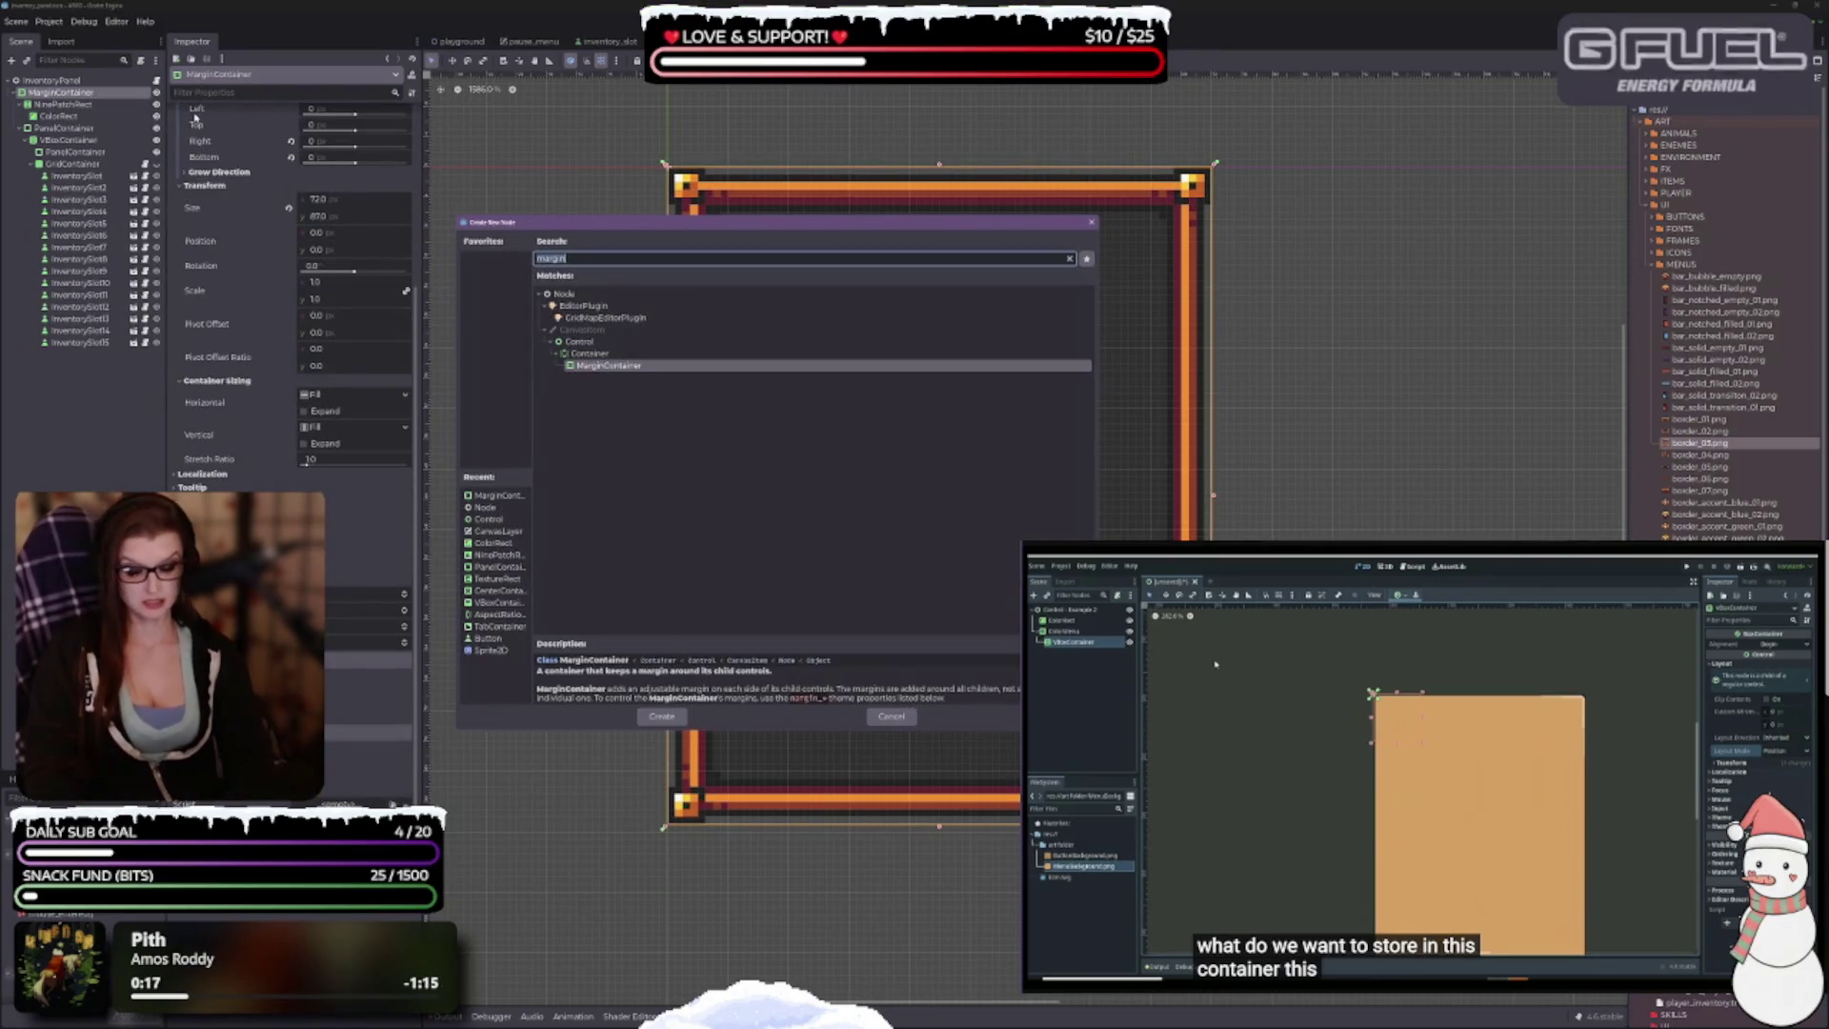
{"action": "type", "text": "vert"}
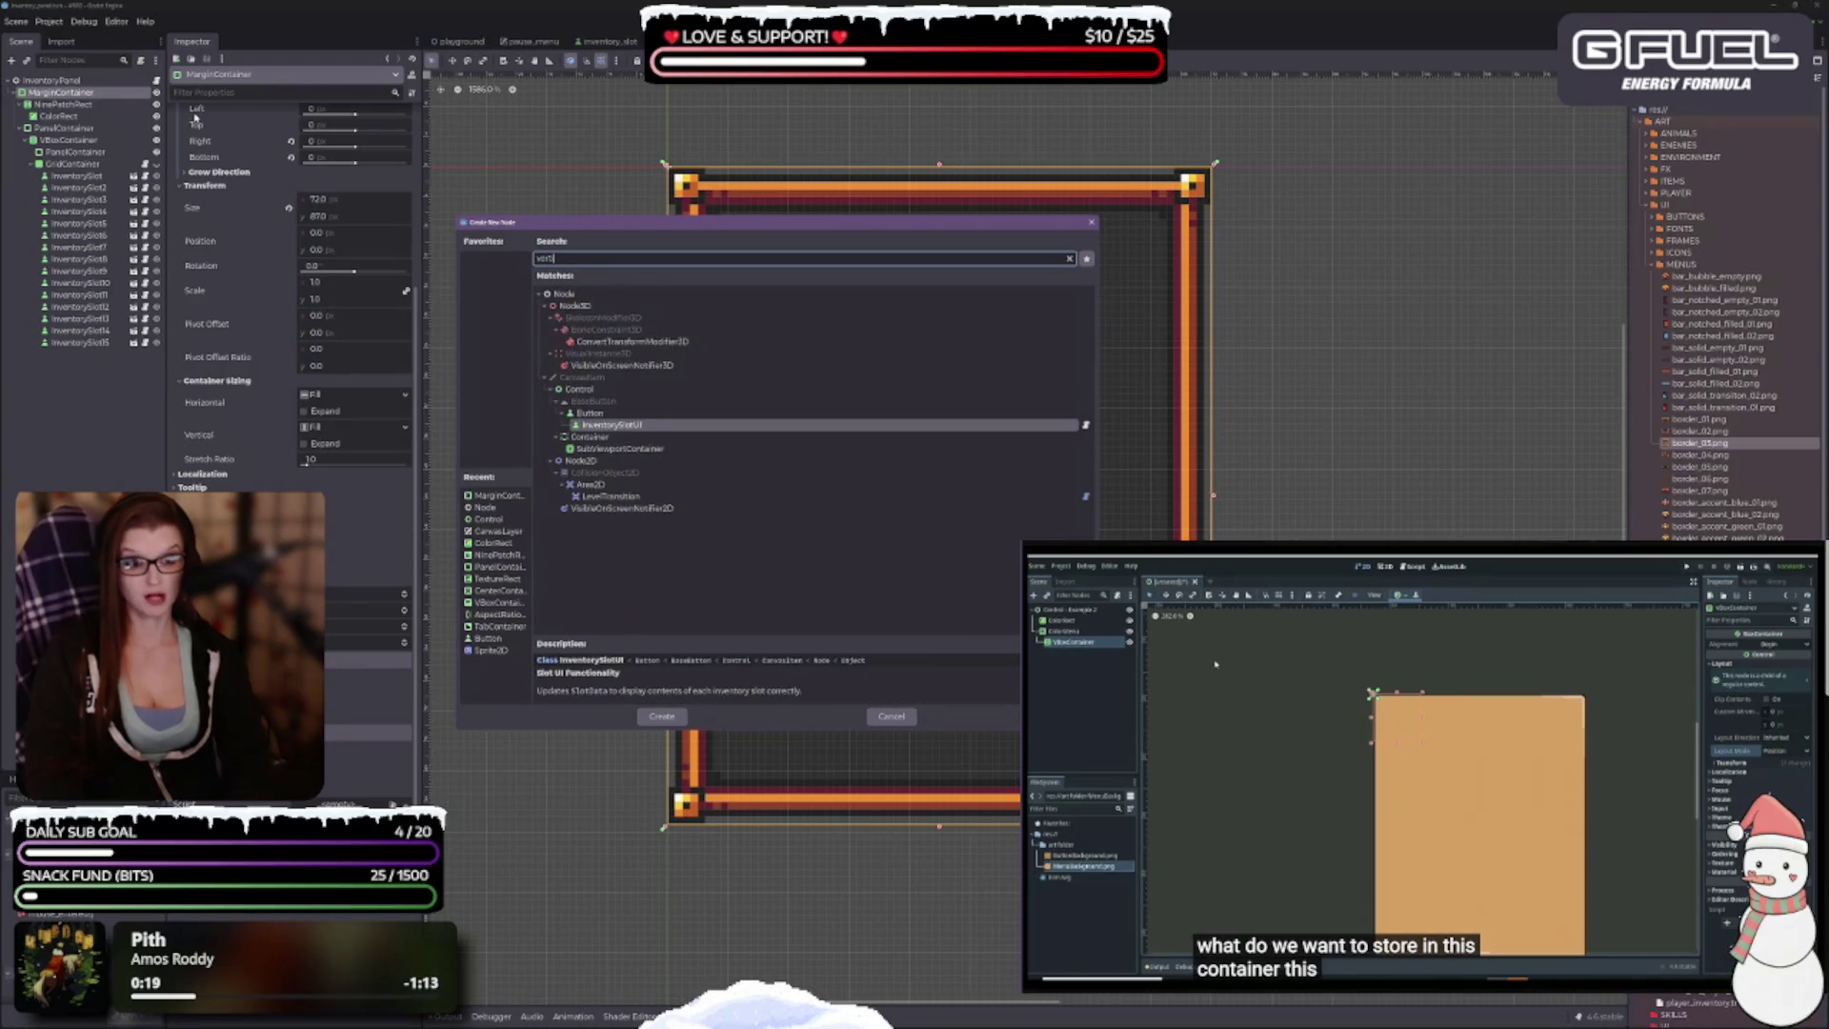
{"action": "key", "text": "BackSpace"}
{"action": "key", "text": "BackSpace"}
{"action": "key", "text": "BackSpace"}
{"action": "type", "text": "bo"}
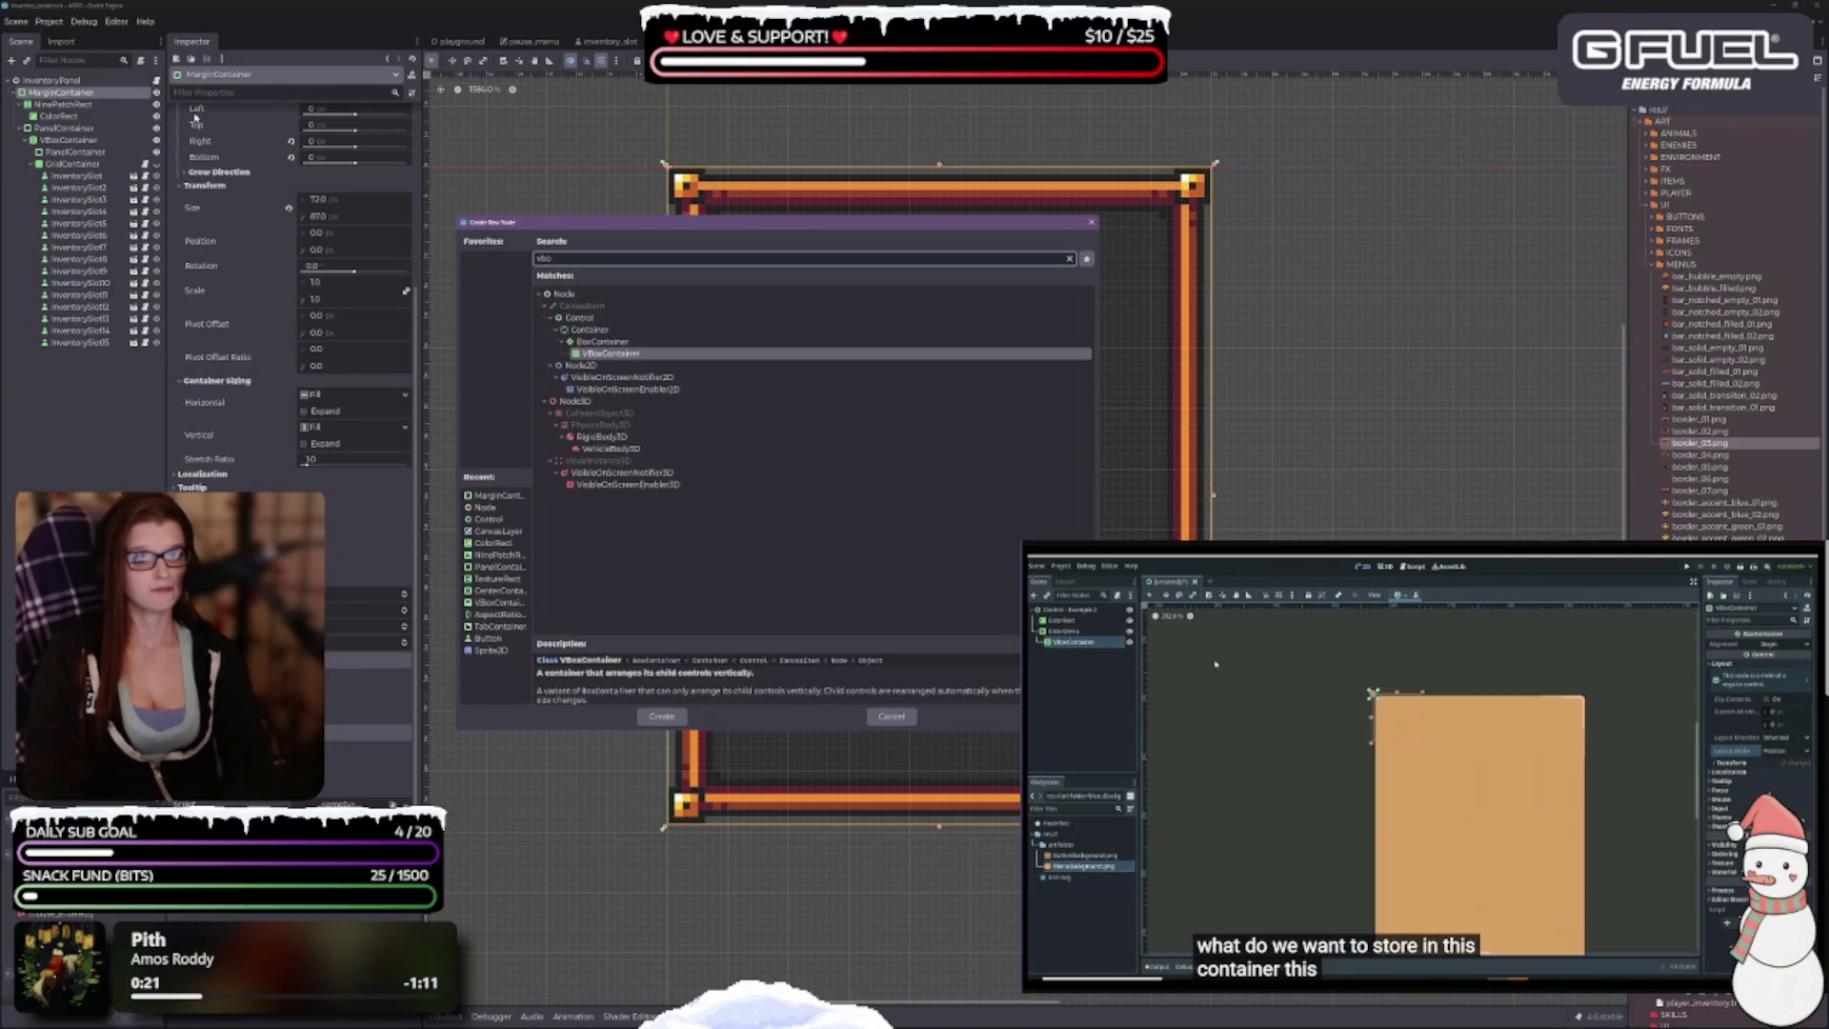
{"action": "key", "text": "Return"}
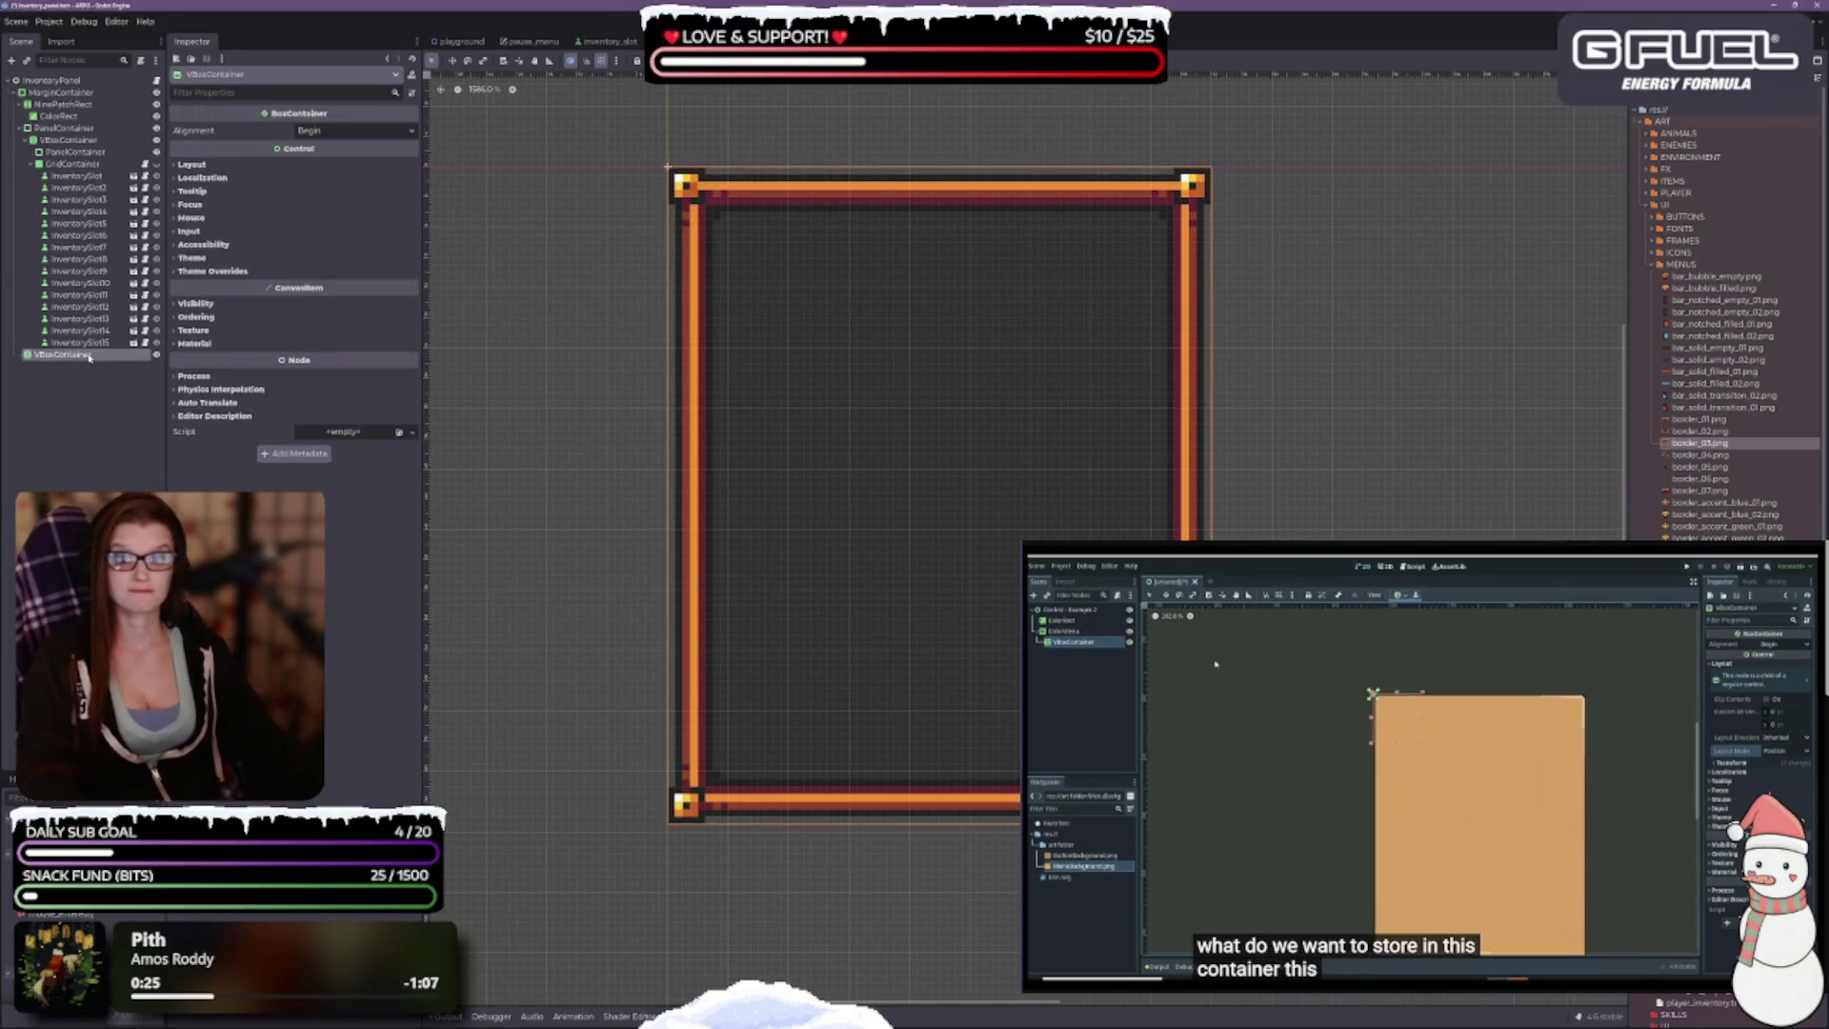
Step: Move the VBoxContainer above the PanelContainer and collapse the NinePatchRect and PanelContainer branches
{"action": "left_click_drag", "start_coordinate": [88, 357], "coordinate": [50, 129]}
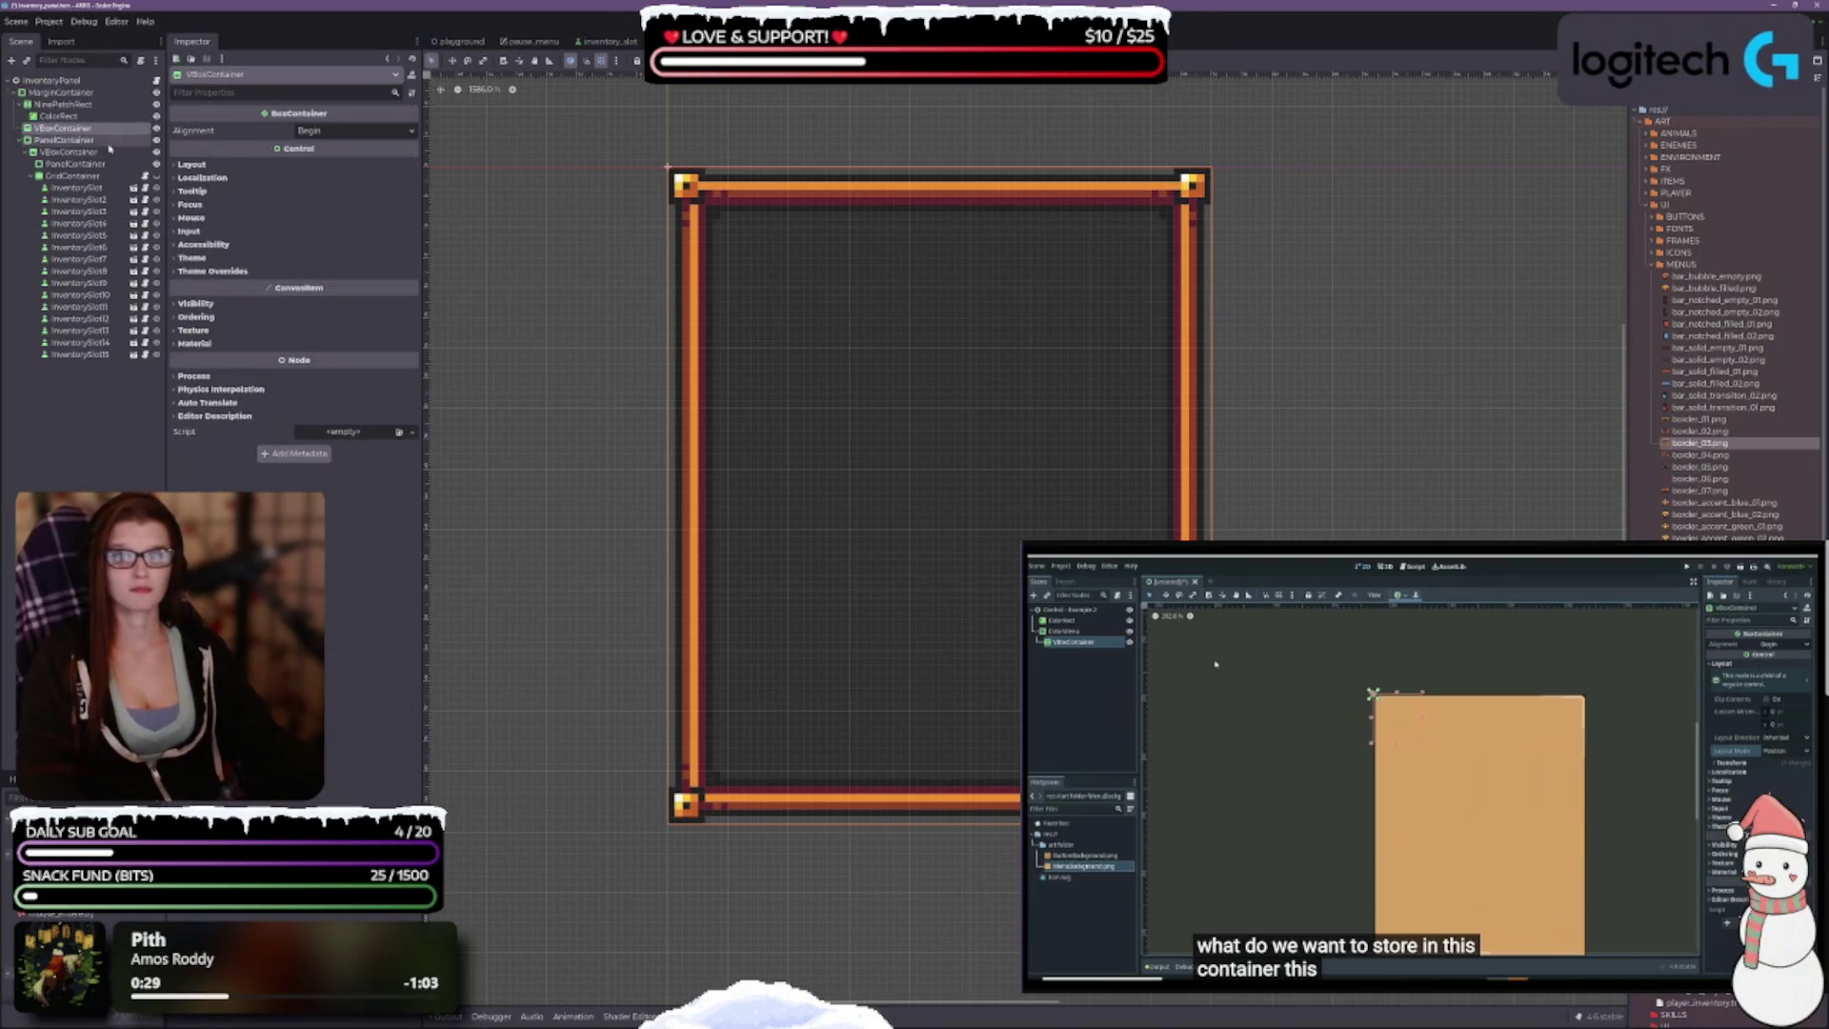
{"action": "left_click", "coordinate": [21, 140]}
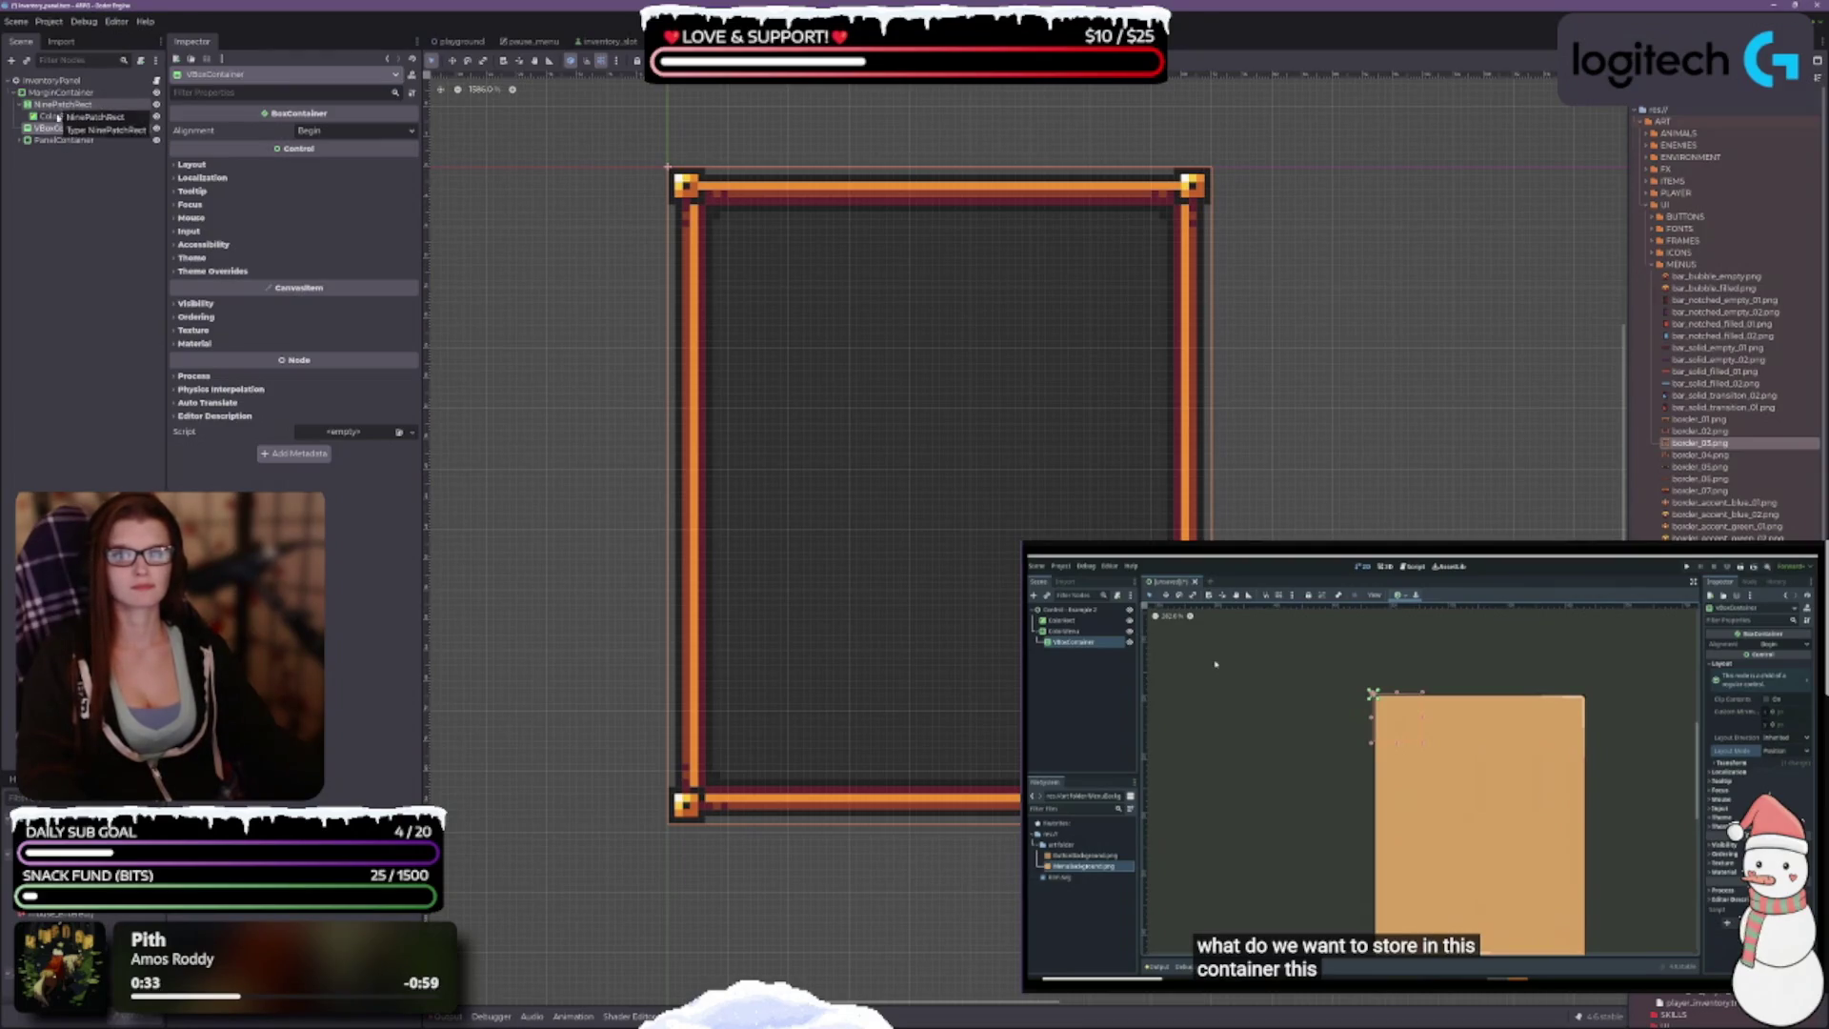
{"action": "left_click", "coordinate": [19, 103]}
{"action": "left_click", "coordinate": [59, 103]}
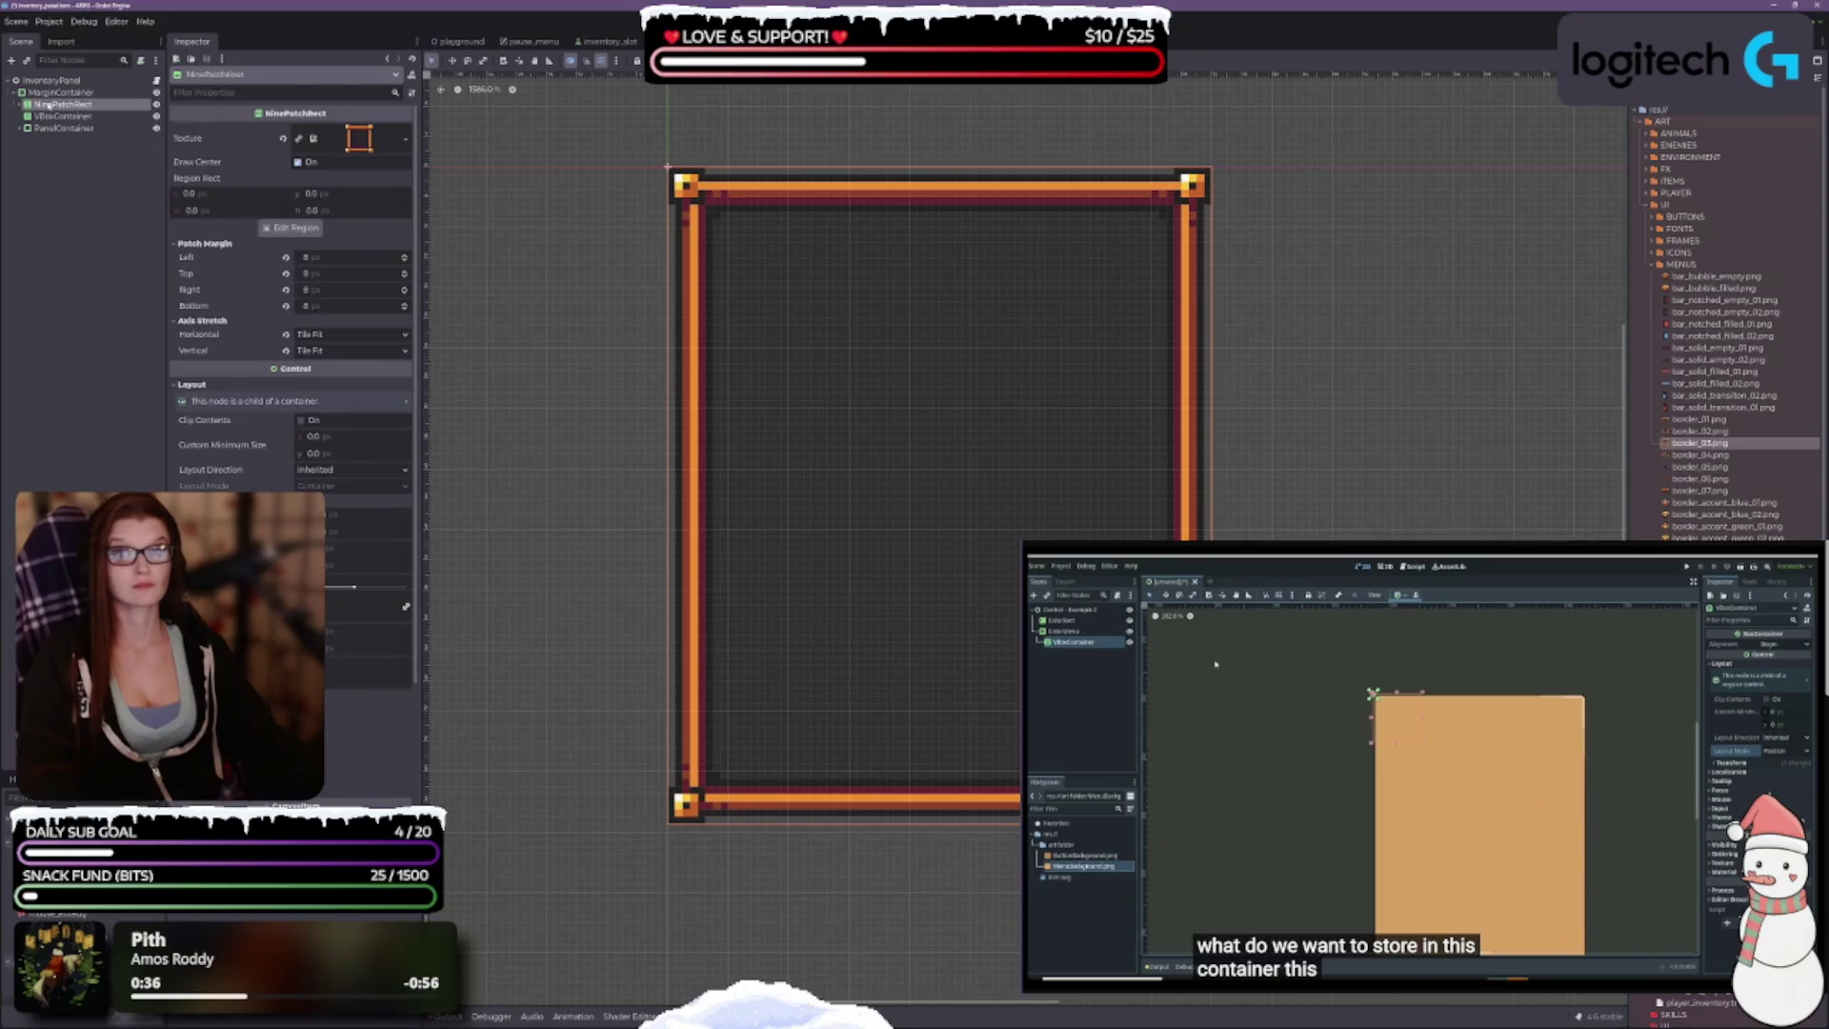
{"action": "left_click", "coordinate": [59, 92]}
{"action": "left_click", "coordinate": [59, 104]}
Step: Expand the VBoxContainer's Layout, Transform and Container Sizing sections in the Inspector
{"action": "left_click", "coordinate": [57, 116]}
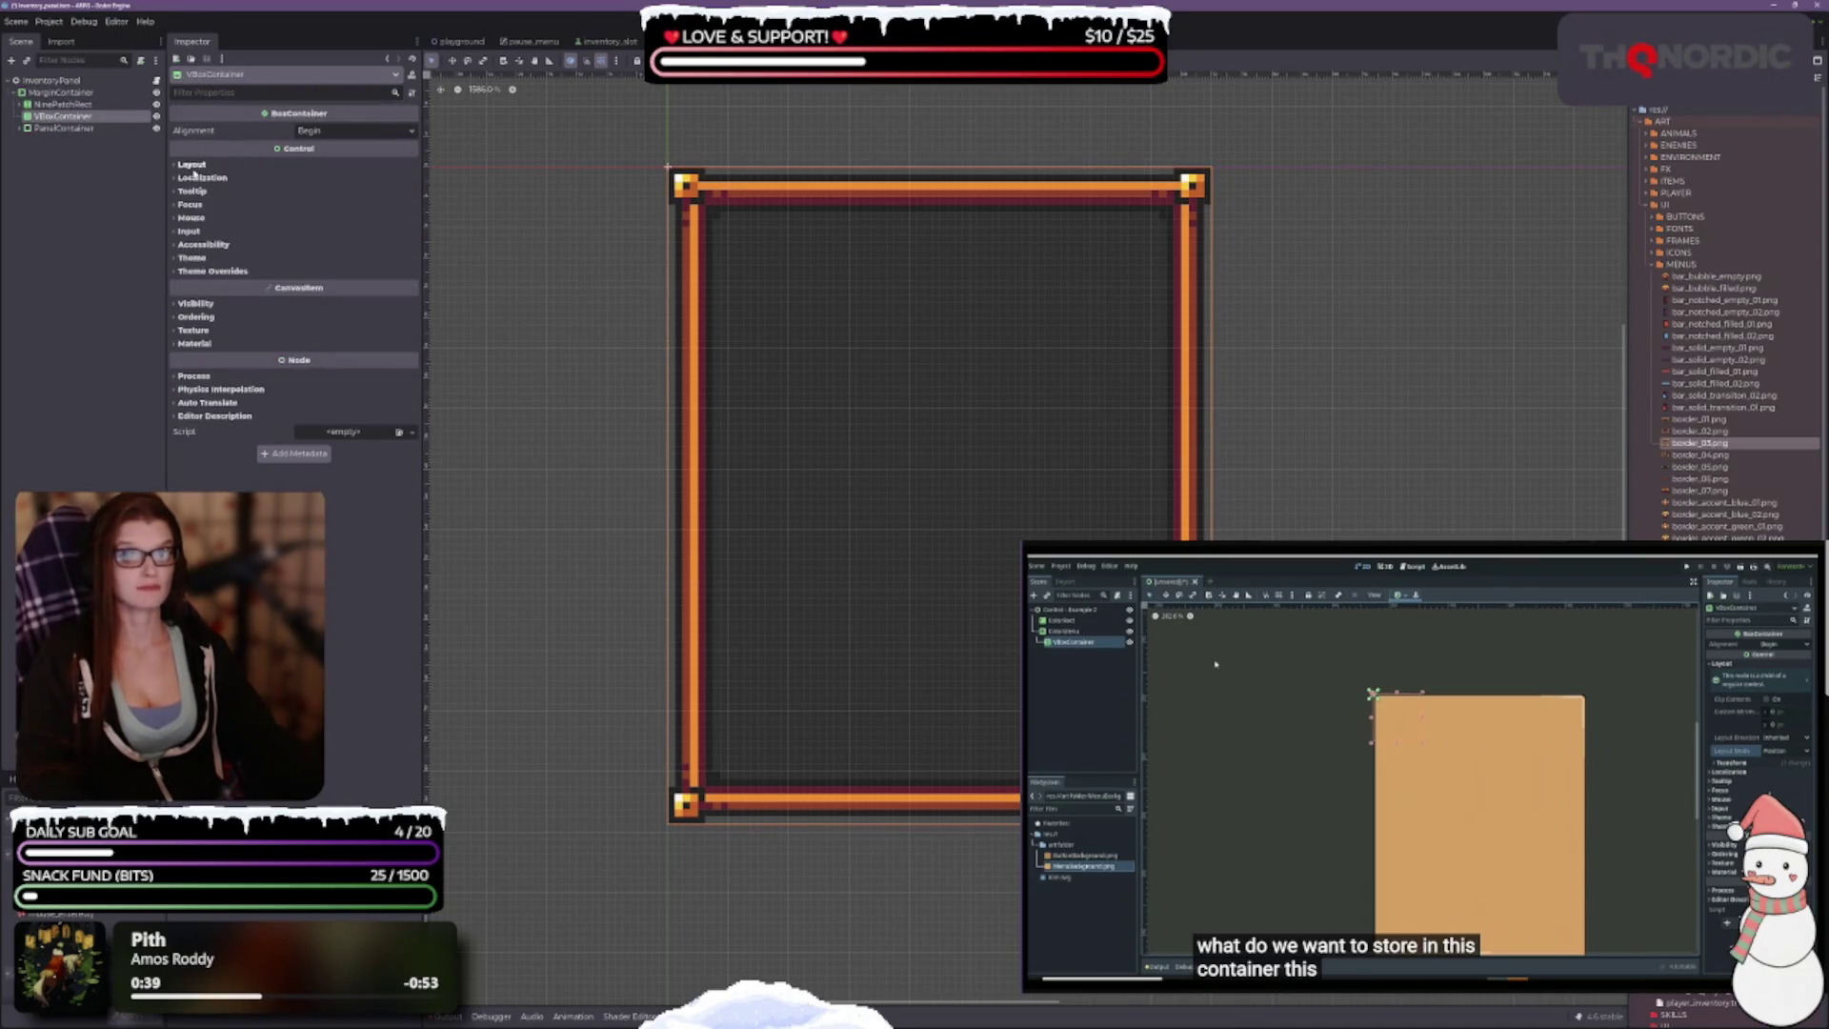
{"action": "left_click", "coordinate": [191, 163]}
{"action": "left_click", "coordinate": [204, 280]}
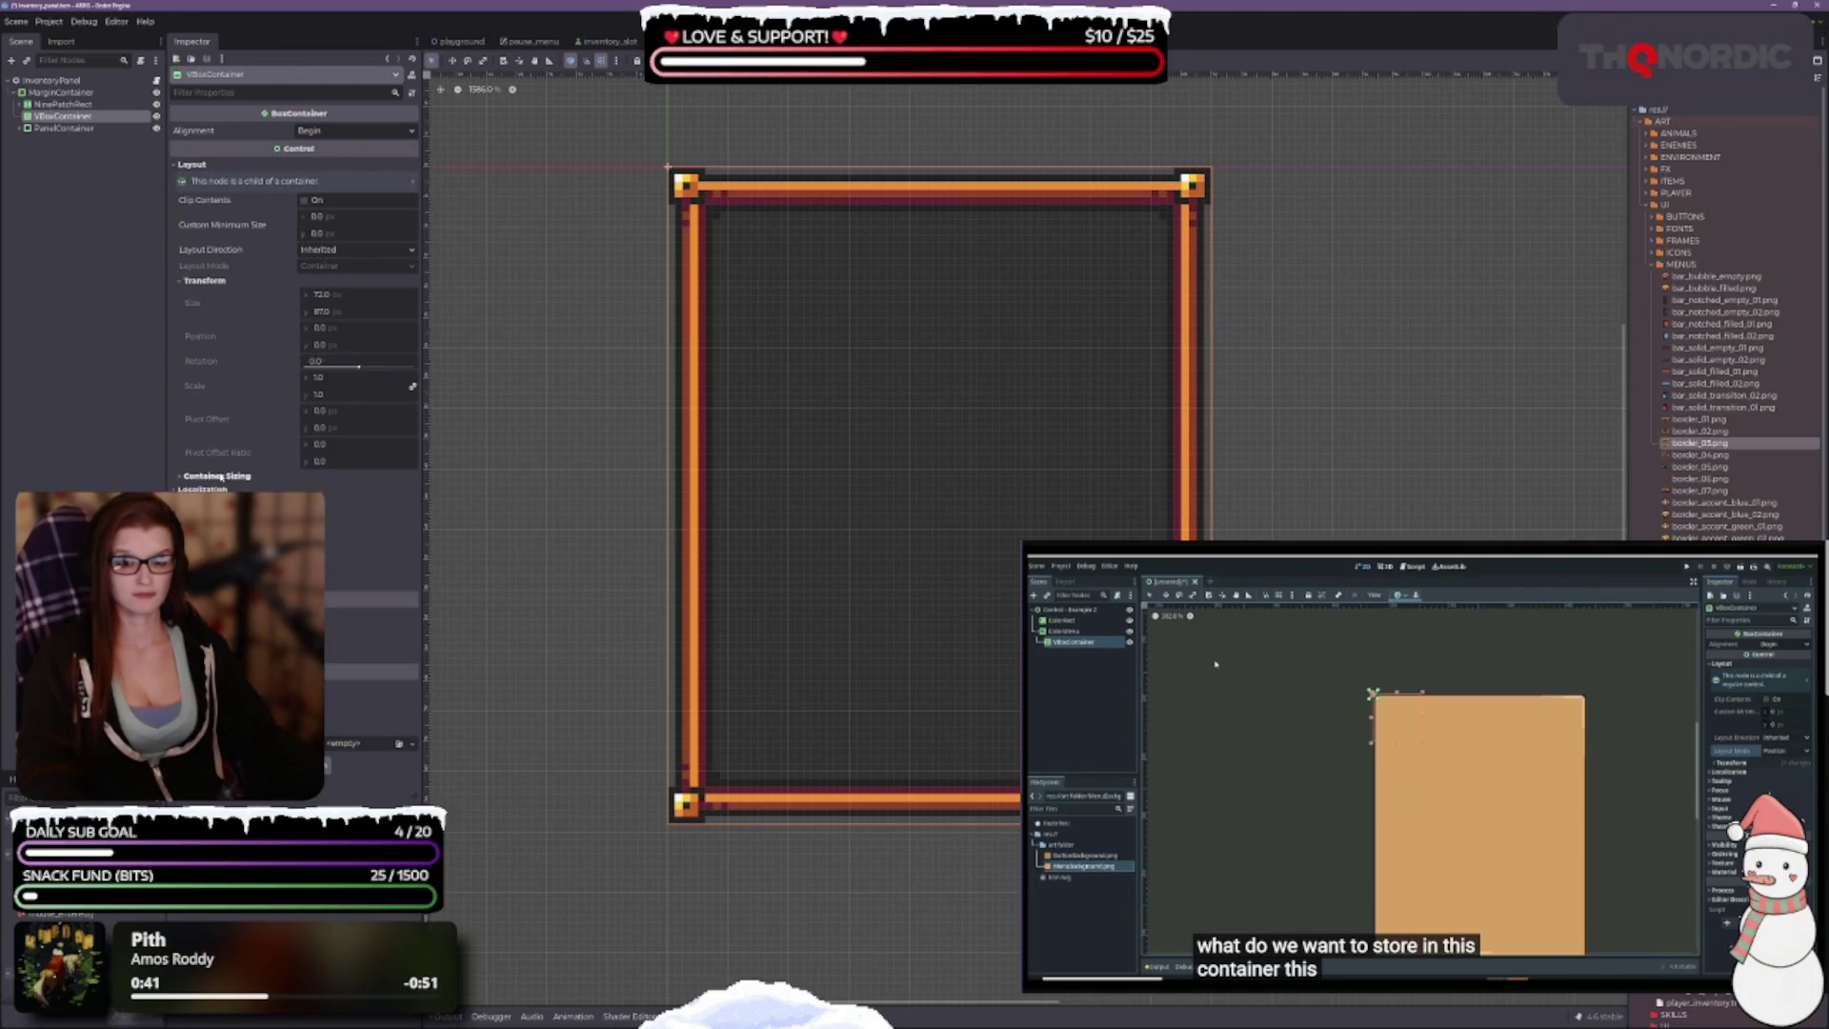
{"action": "left_click", "coordinate": [238, 475]}
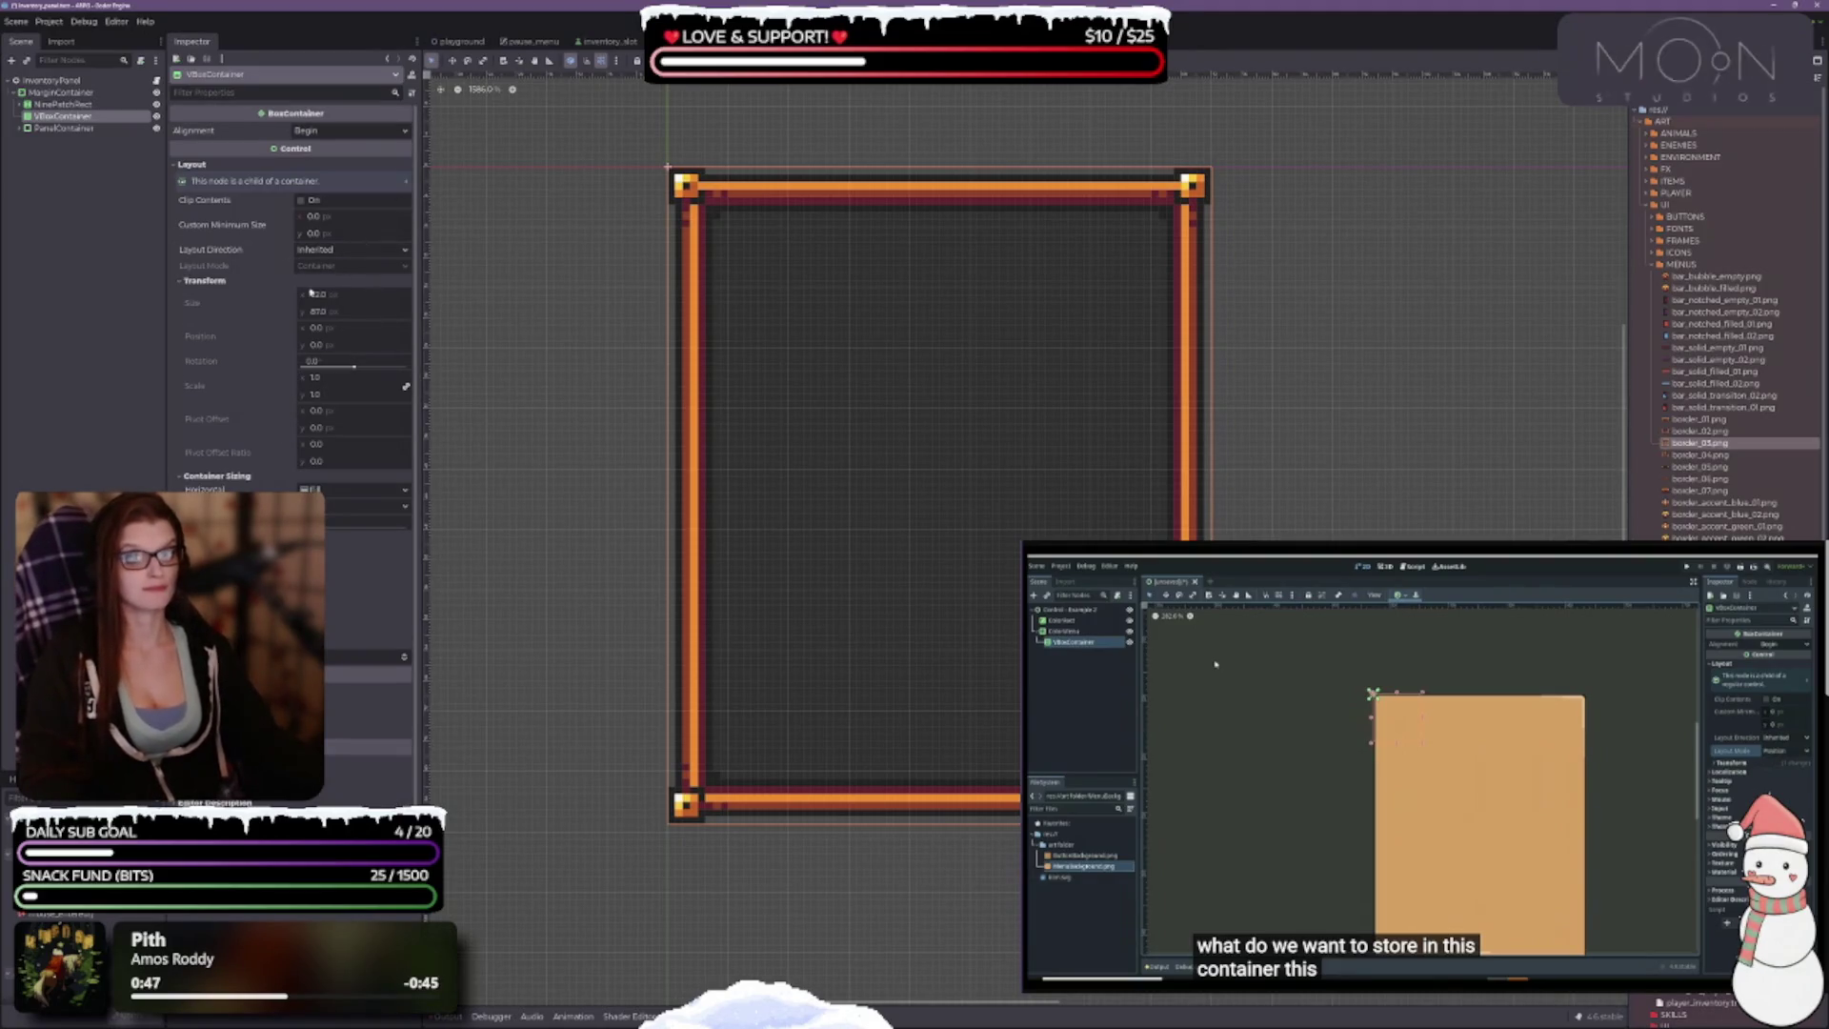
Step: Change the VBoxContainer's Alignment from Begin to Center
{"action": "left_click", "coordinate": [733, 60]}
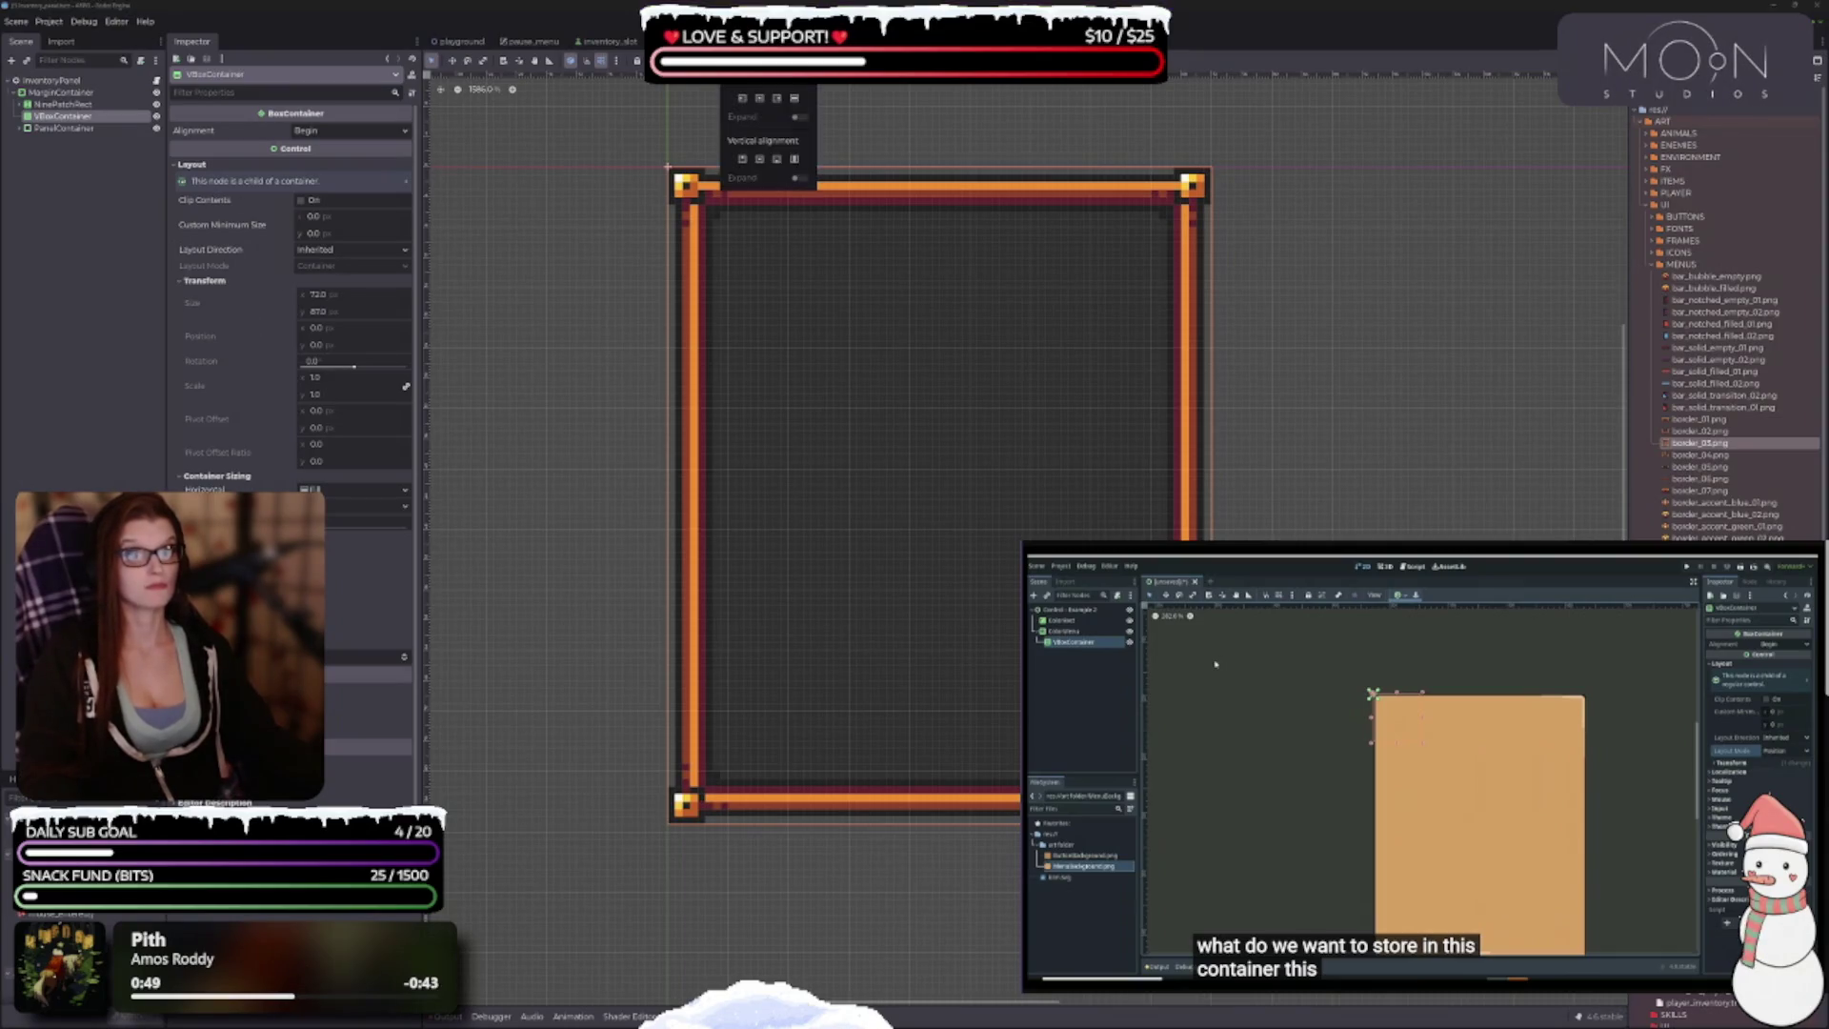
{"action": "key", "text": "Escape"}
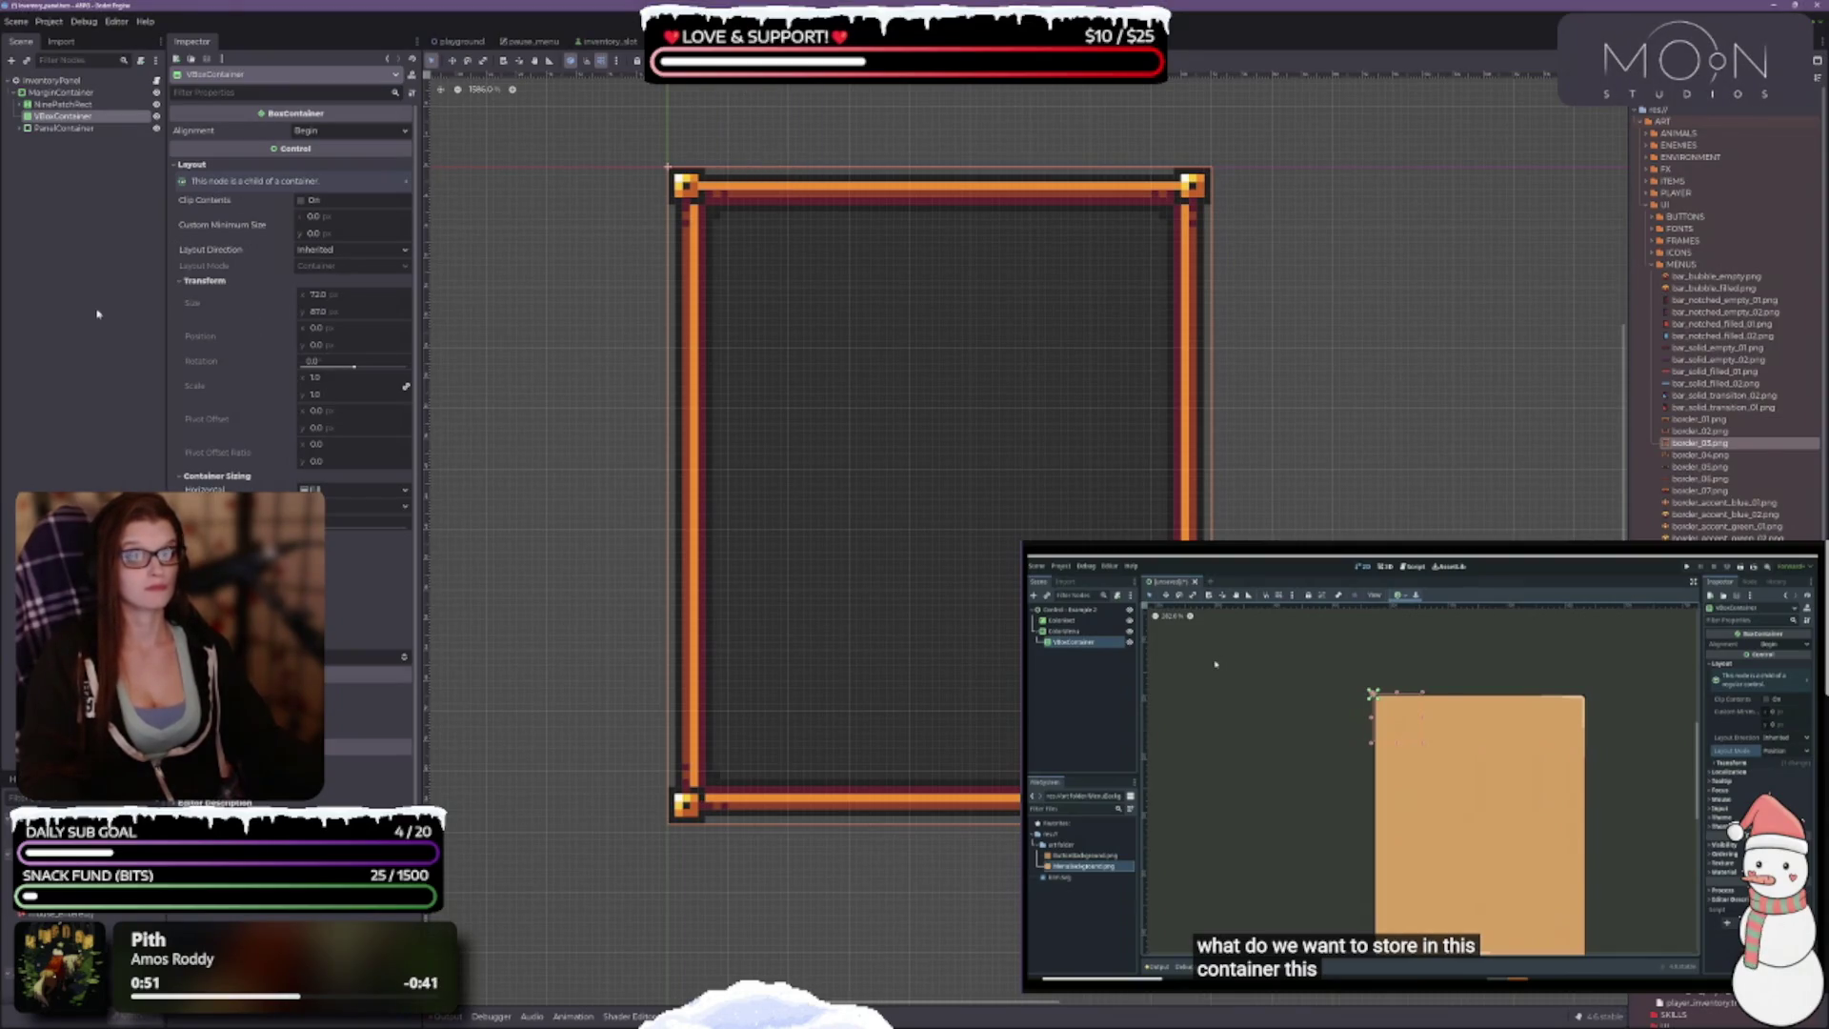
{"action": "left_click", "coordinate": [332, 132]}
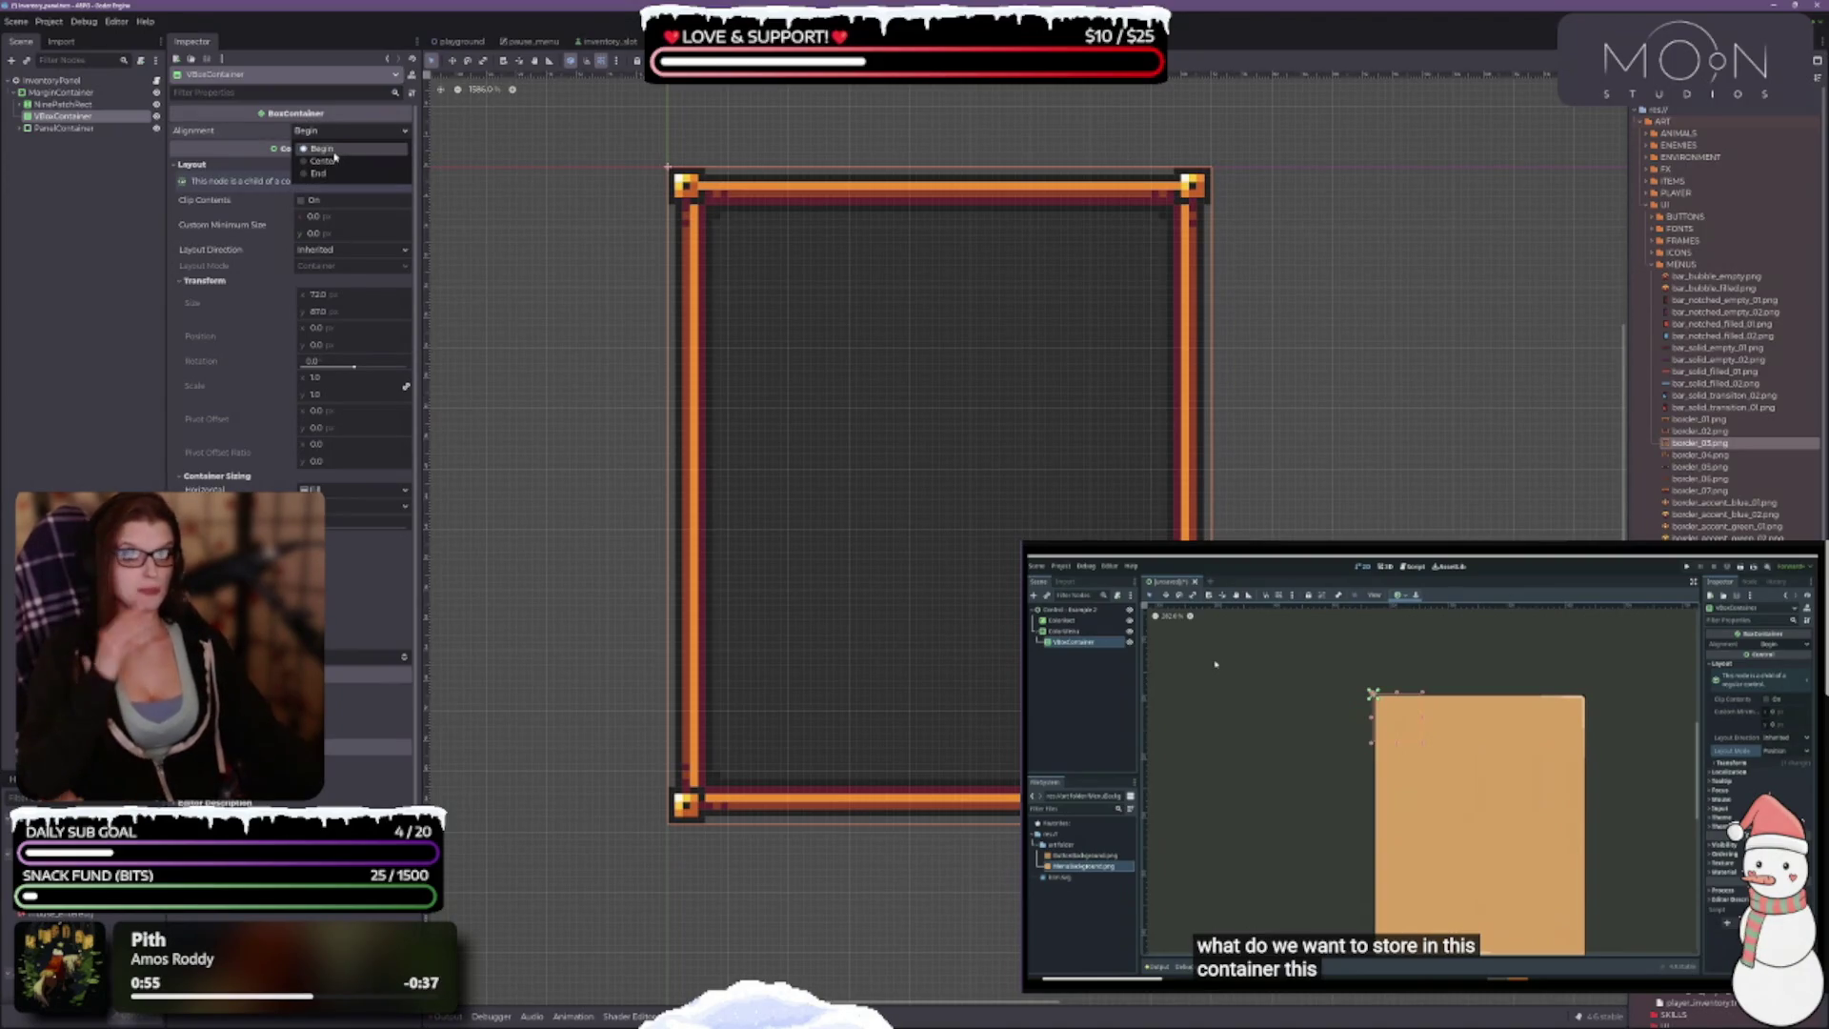
{"action": "left_click", "coordinate": [329, 161]}
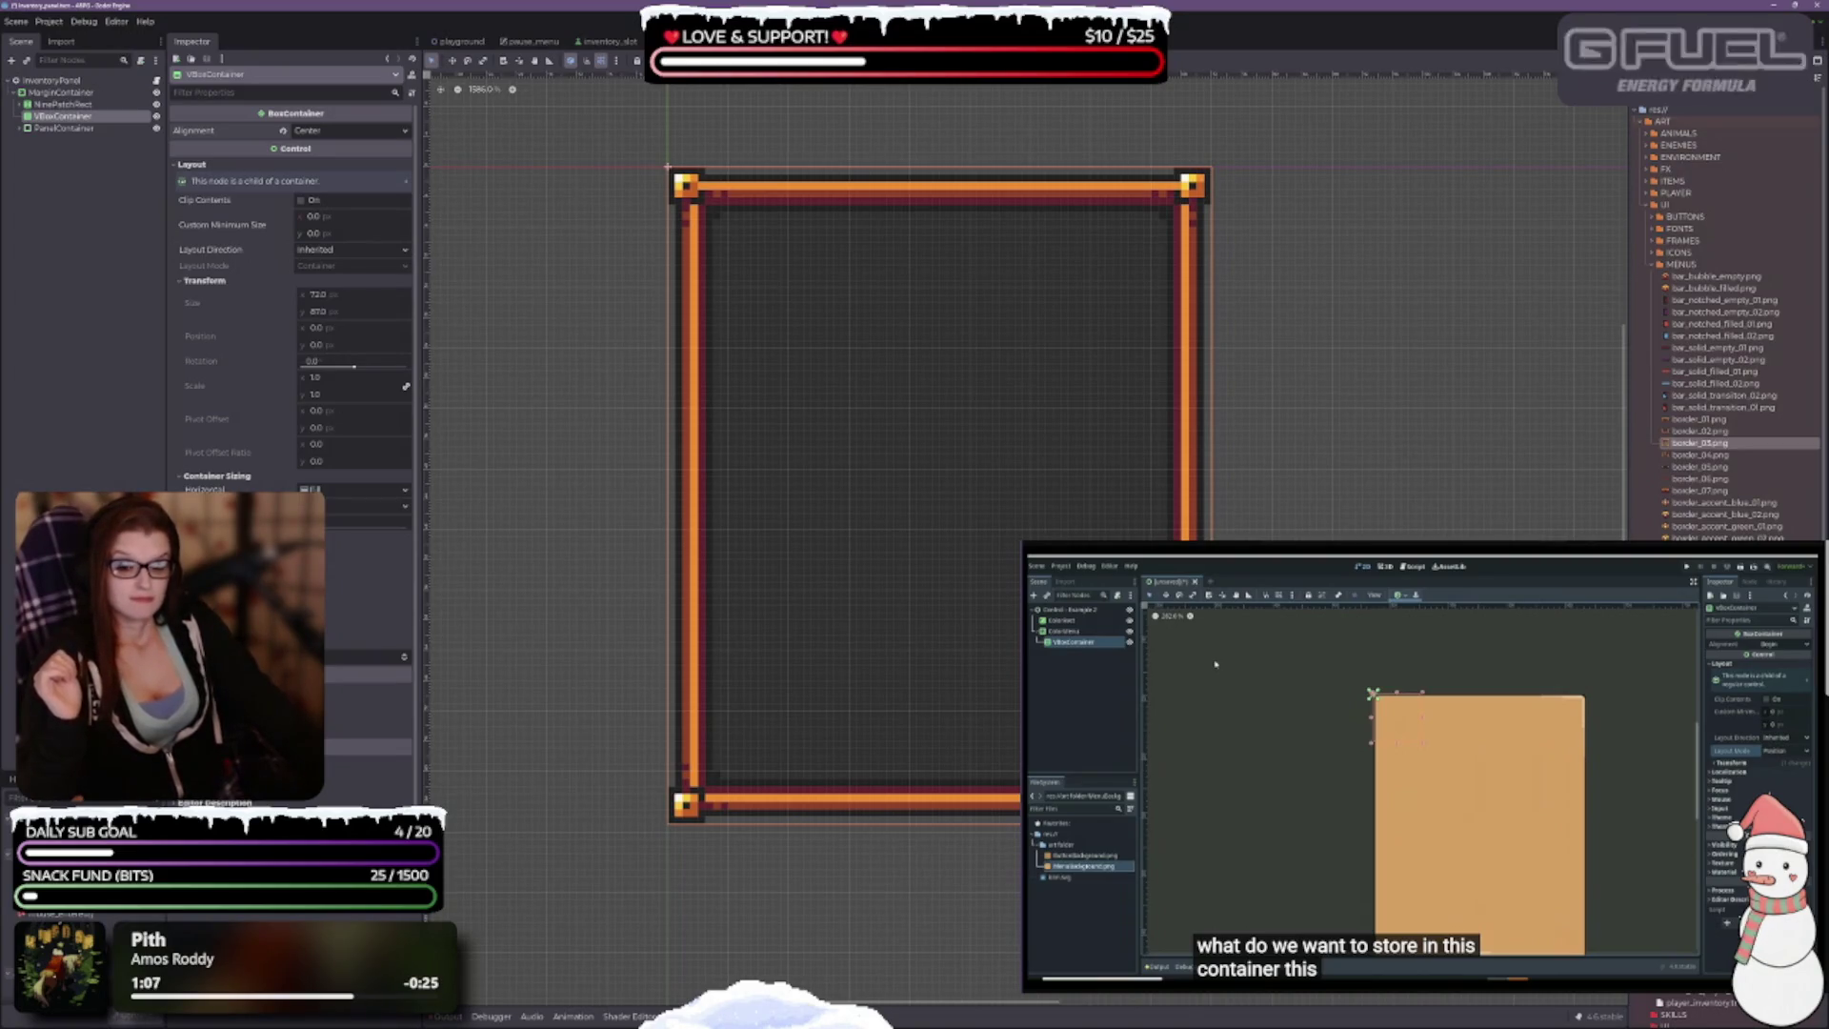
{"action": "scroll", "coordinate": [286, 429], "scroll_direction": "down", "scroll_amount": 1}
{"action": "scroll", "coordinate": [286, 285], "scroll_direction": "up", "scroll_amount": 1}
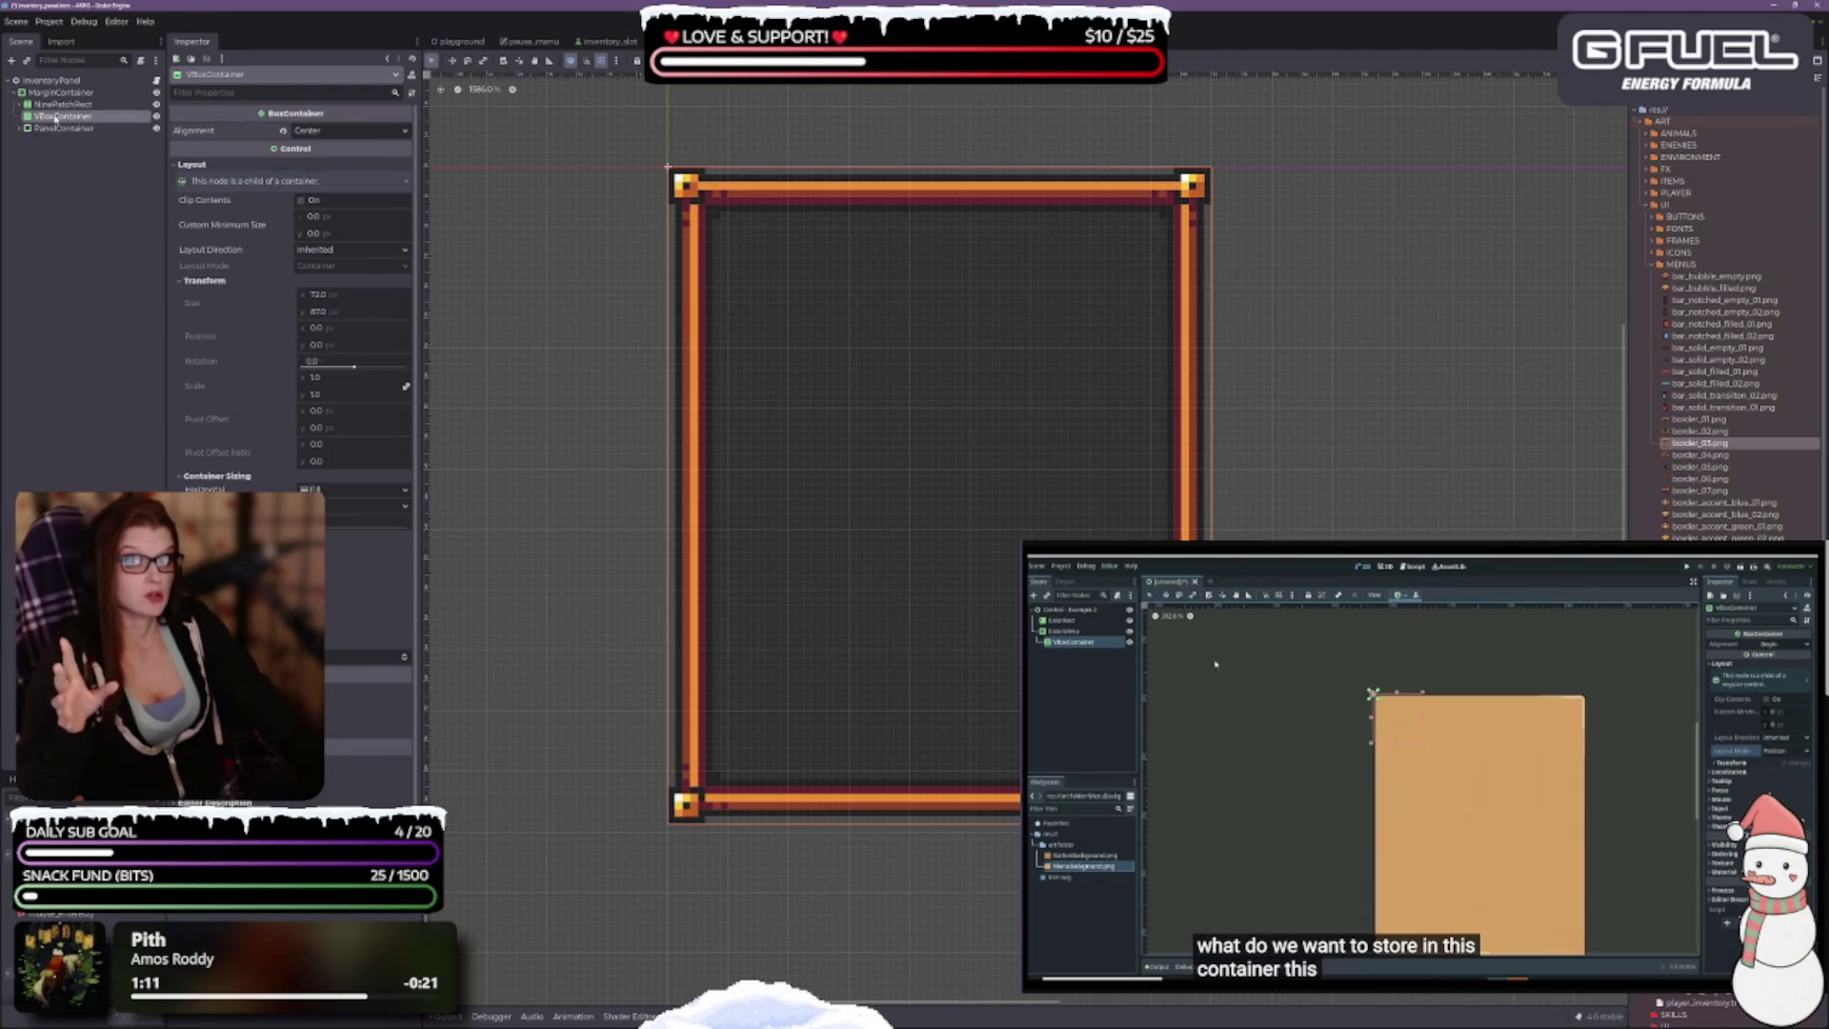
{"action": "right_click", "coordinate": [59, 116]}
Step: Add a CenterContainer child under the VBoxContainer by searching 'cont'
{"action": "left_click", "coordinate": [105, 126]}
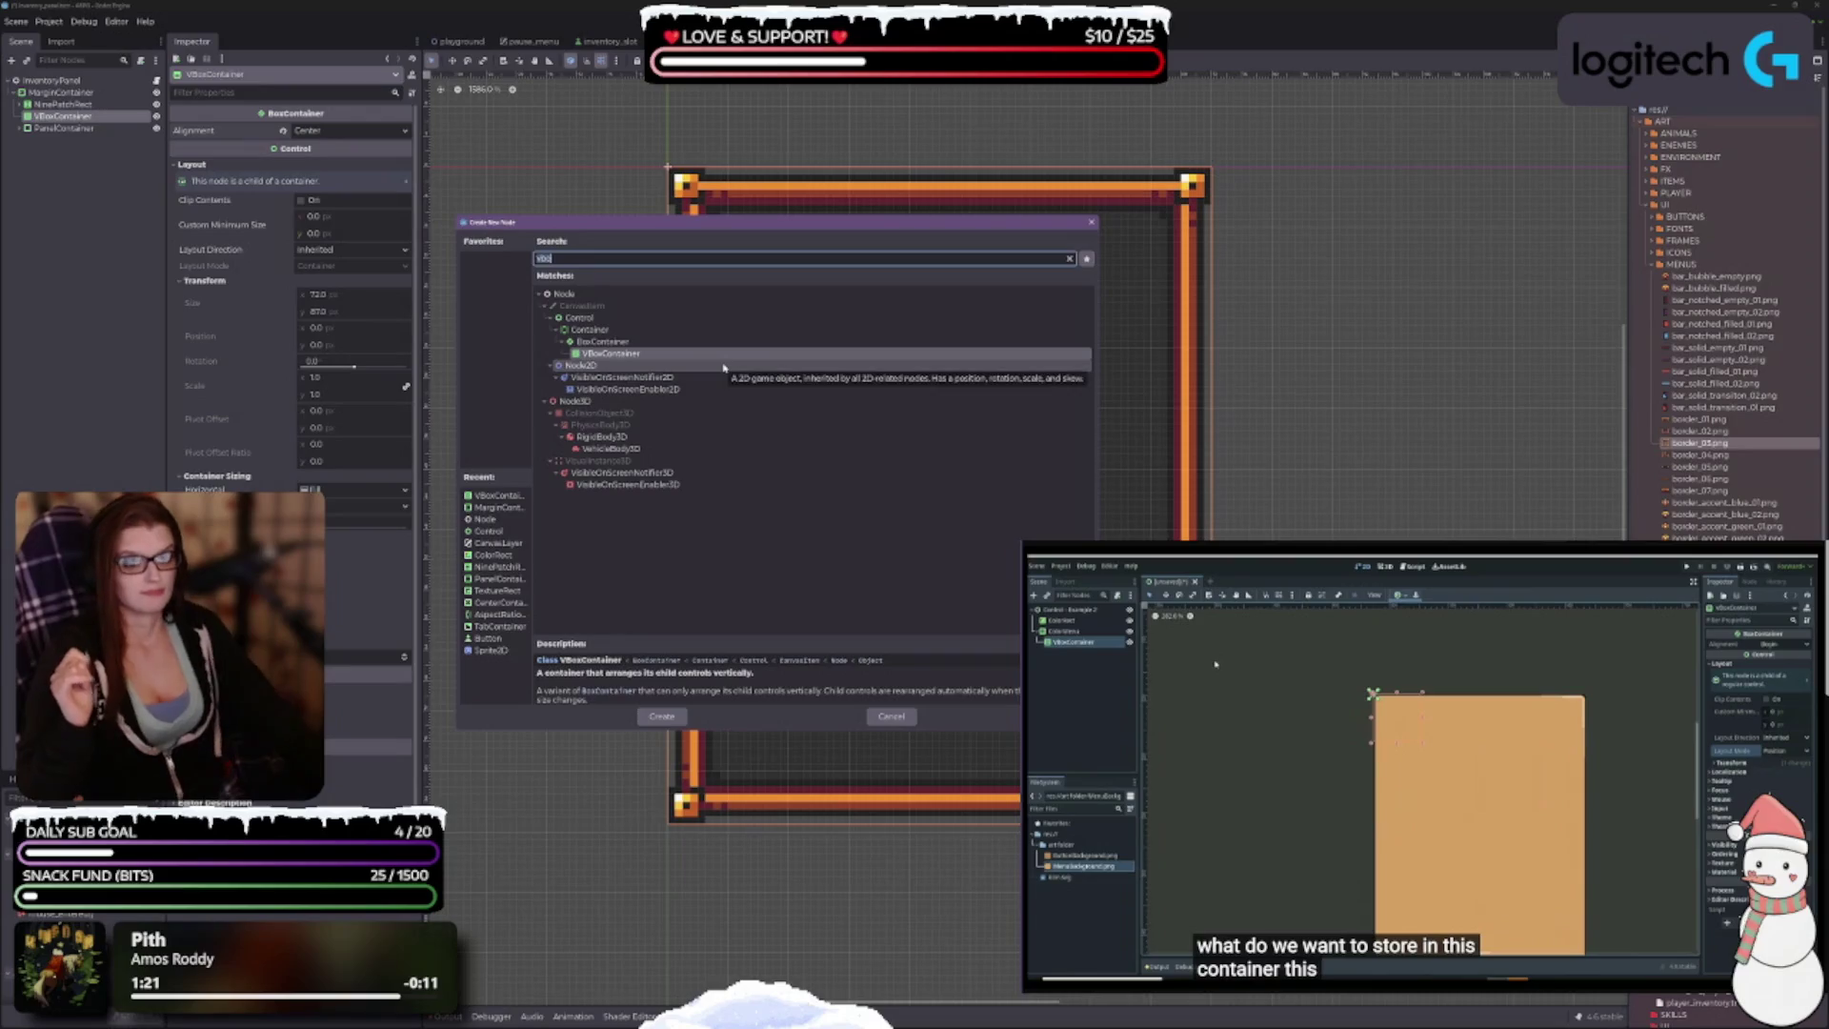
{"action": "type", "text": "cont"}
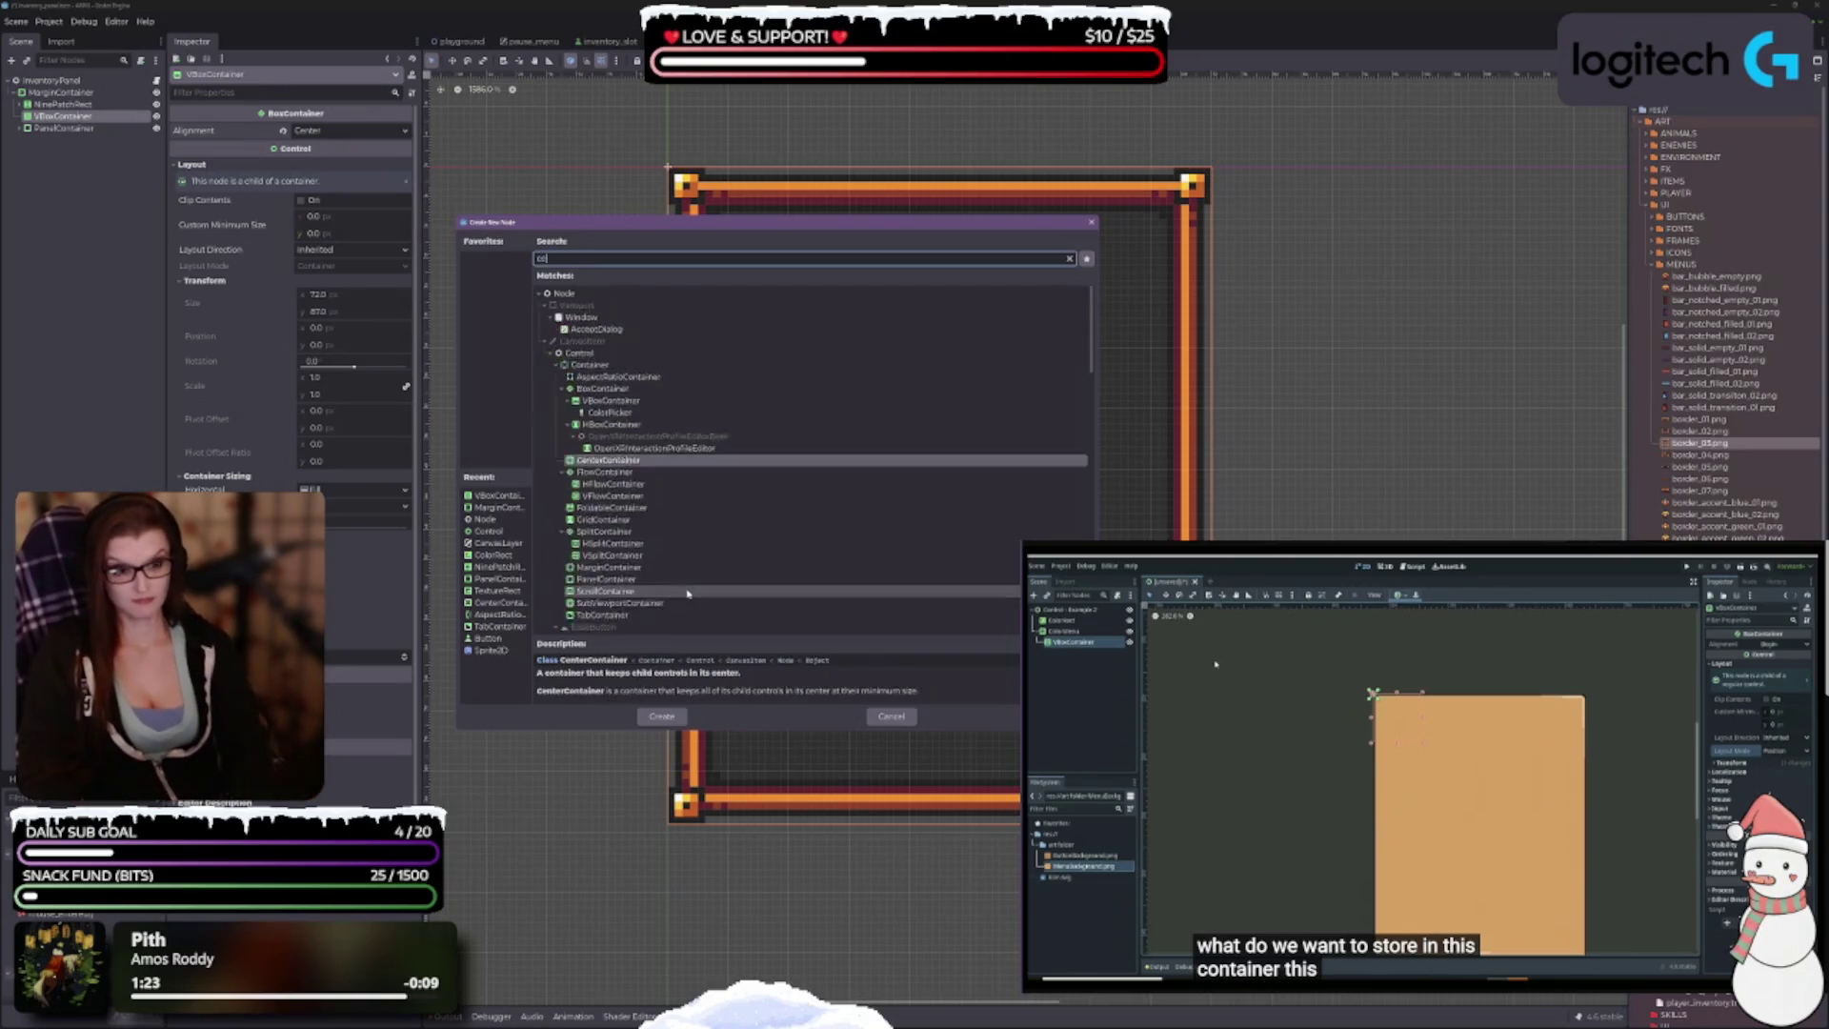
{"action": "key", "text": "Return"}
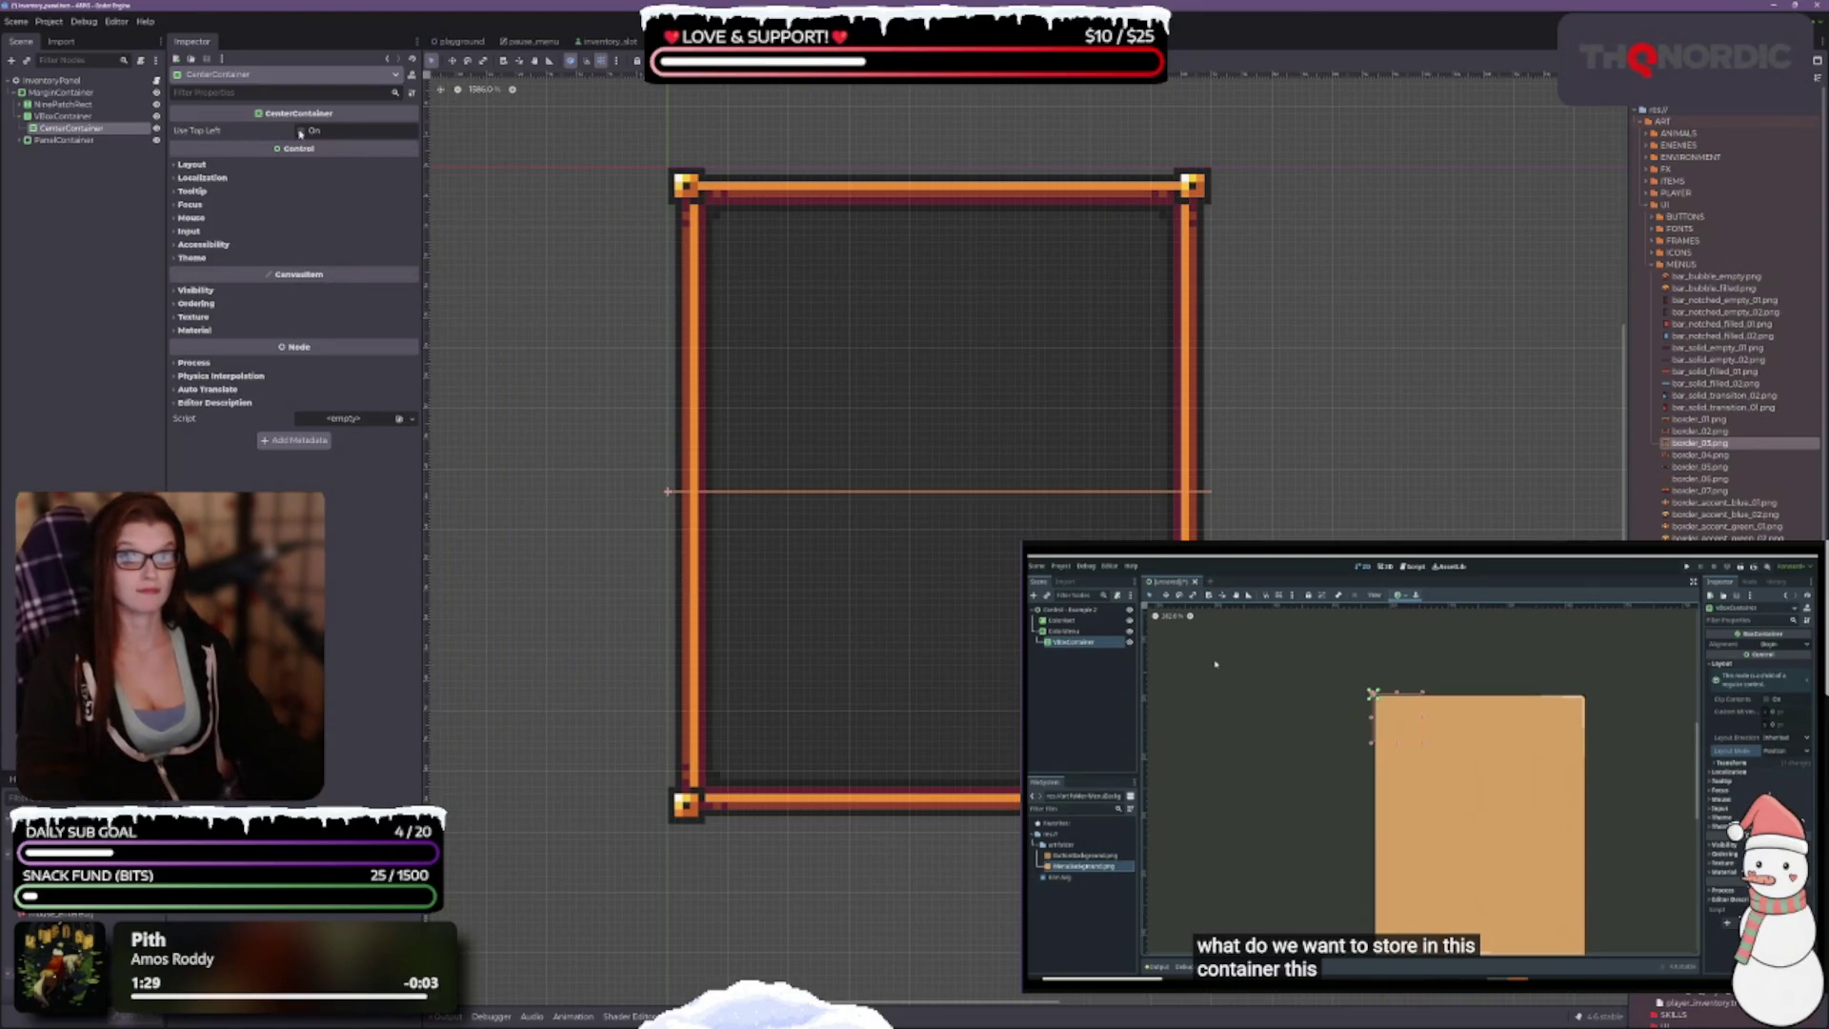
{"action": "left_click", "coordinate": [191, 164]}
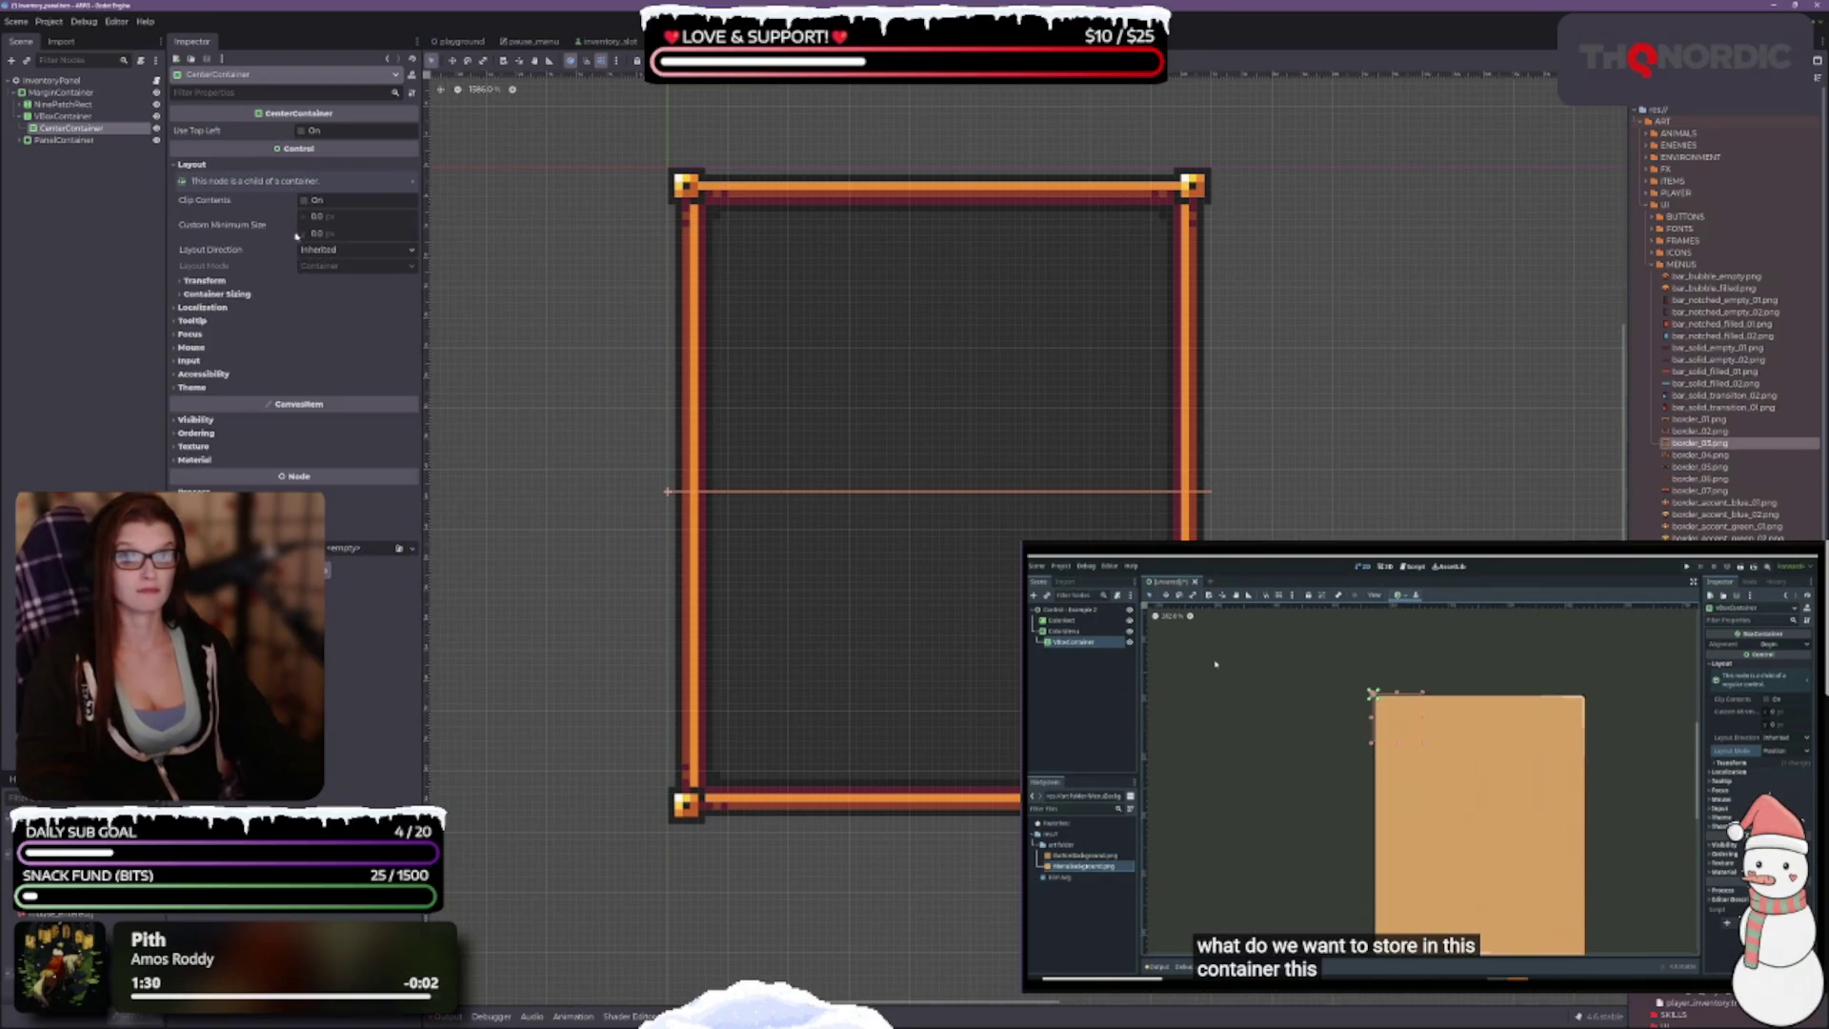
{"action": "left_click", "coordinate": [186, 282]}
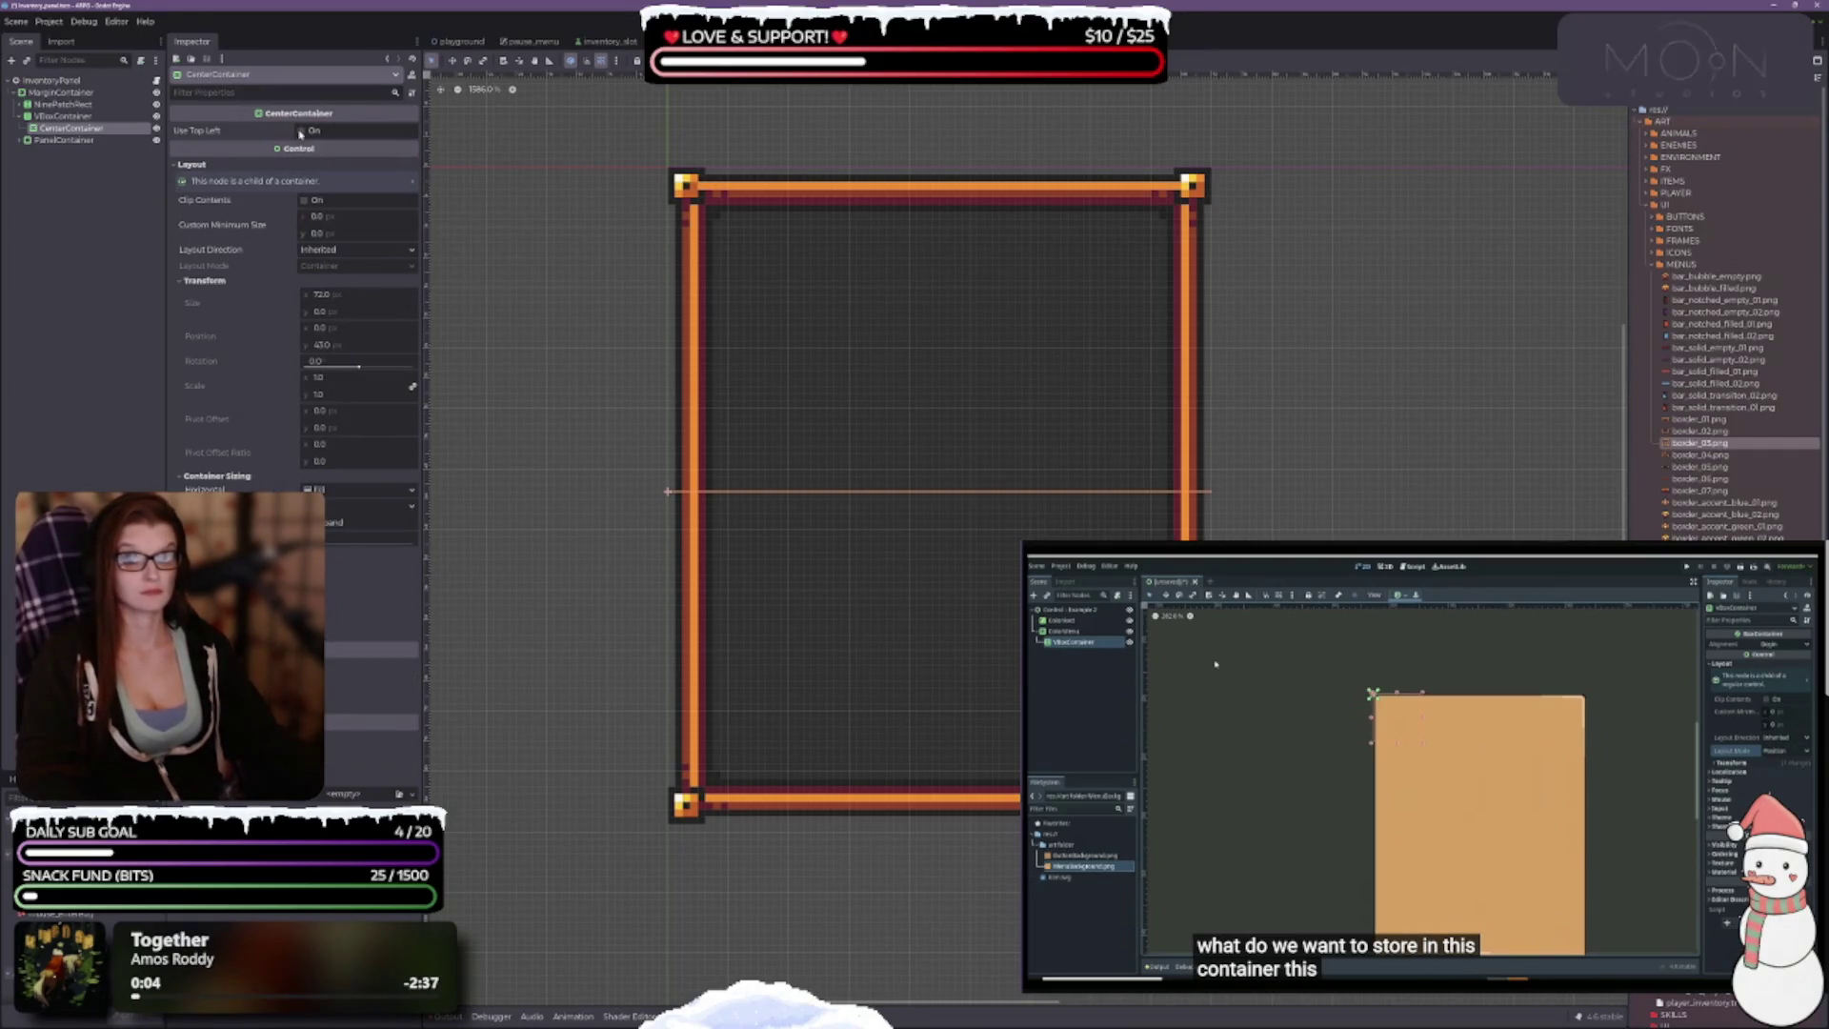
{"action": "left_click", "coordinate": [301, 130]}
{"action": "left_click", "coordinate": [302, 130]}
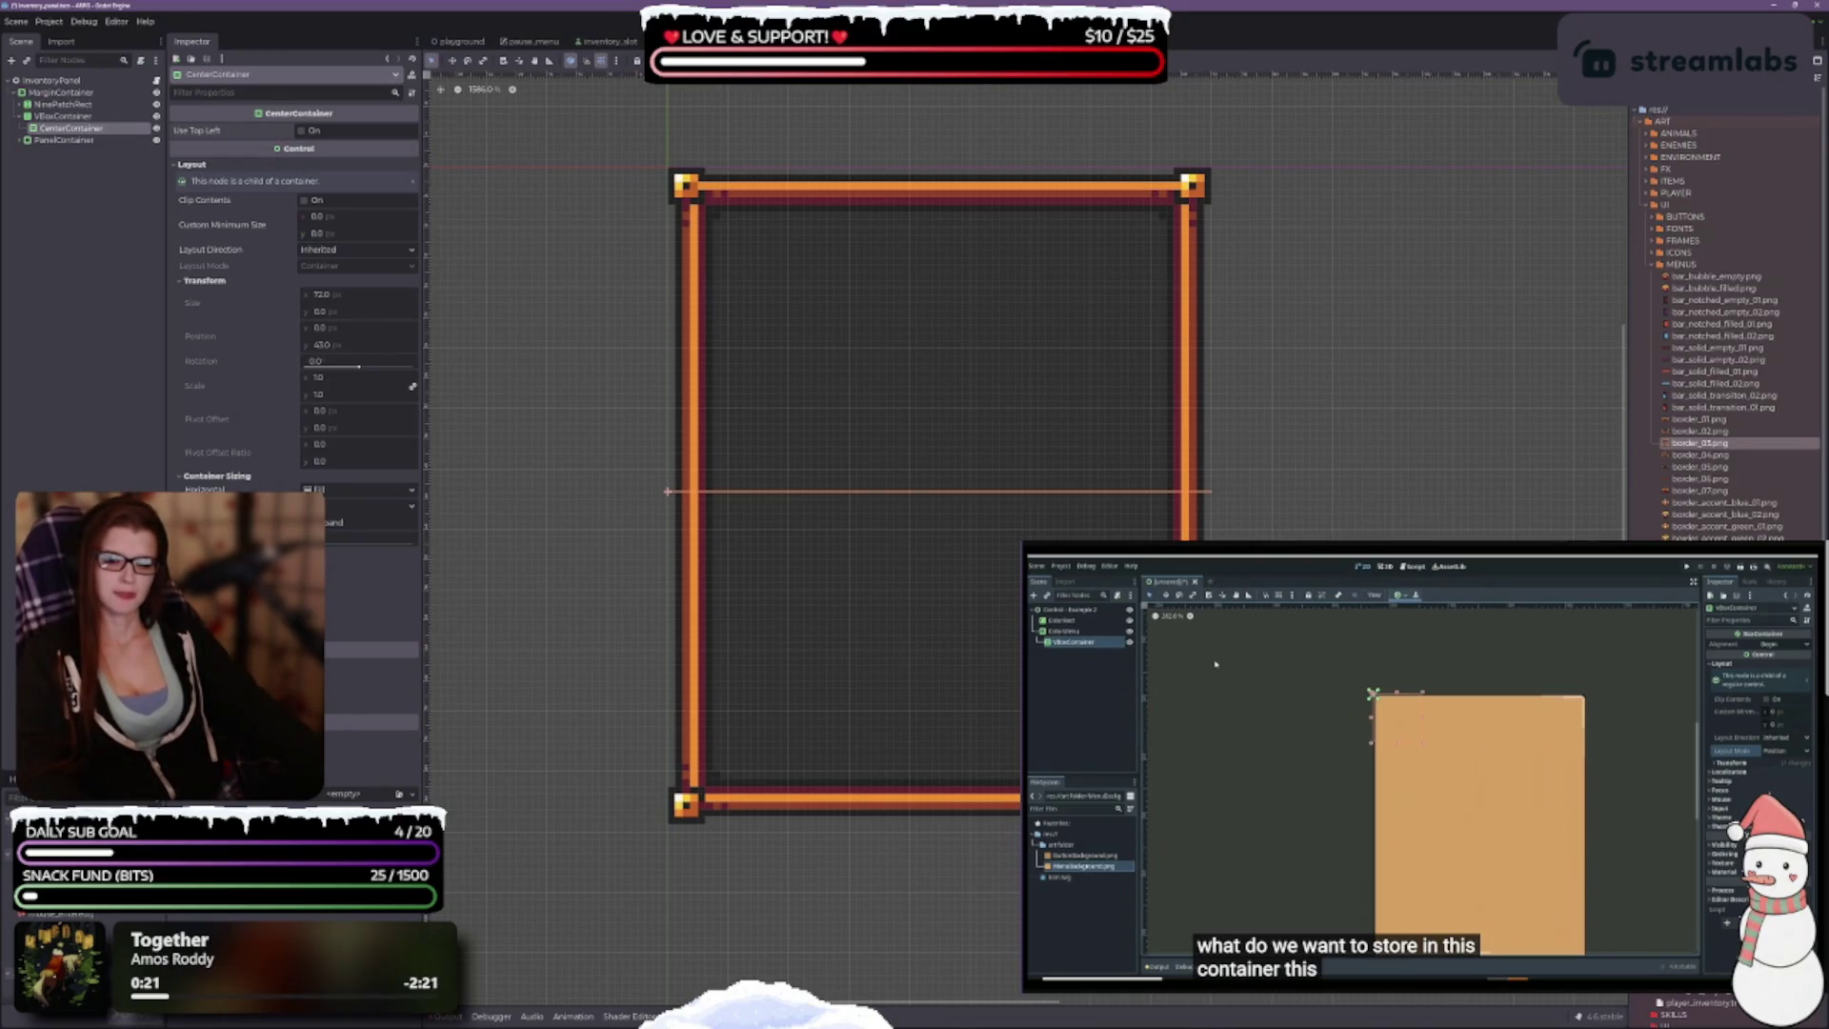
{"action": "left_click", "coordinate": [352, 649]}
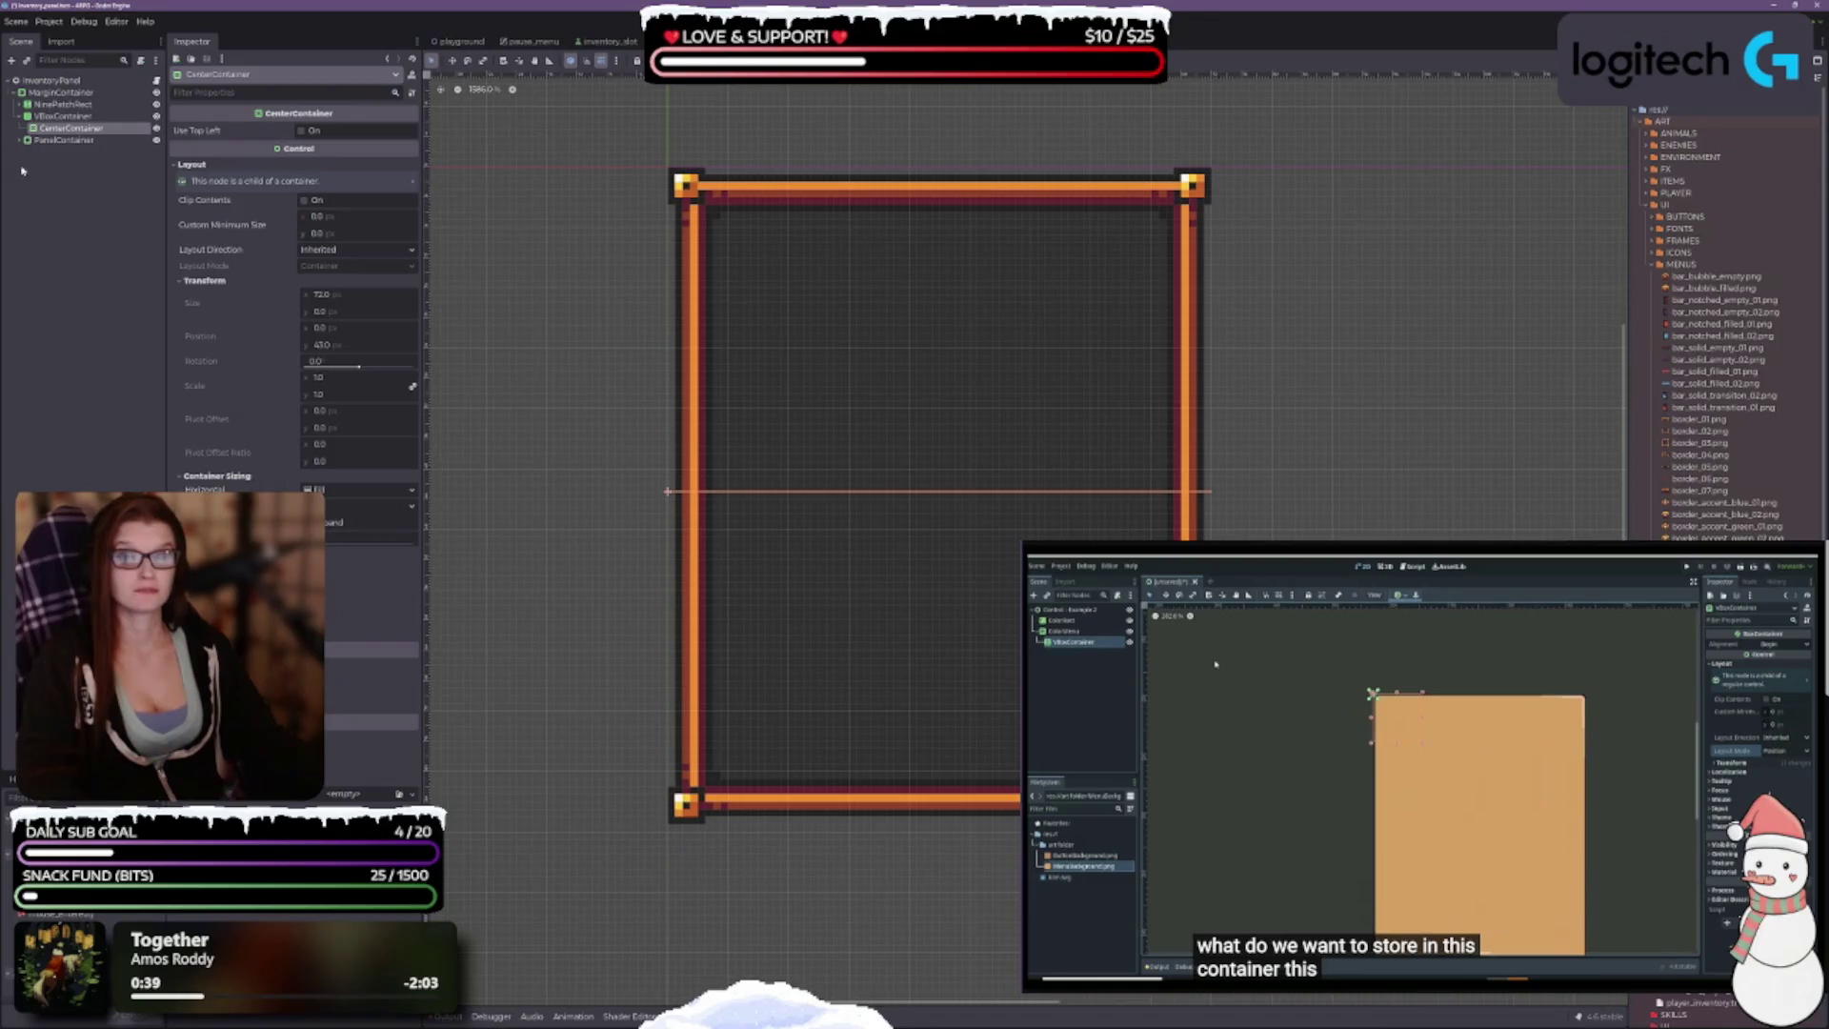
{"action": "left_click", "coordinate": [74, 140]}
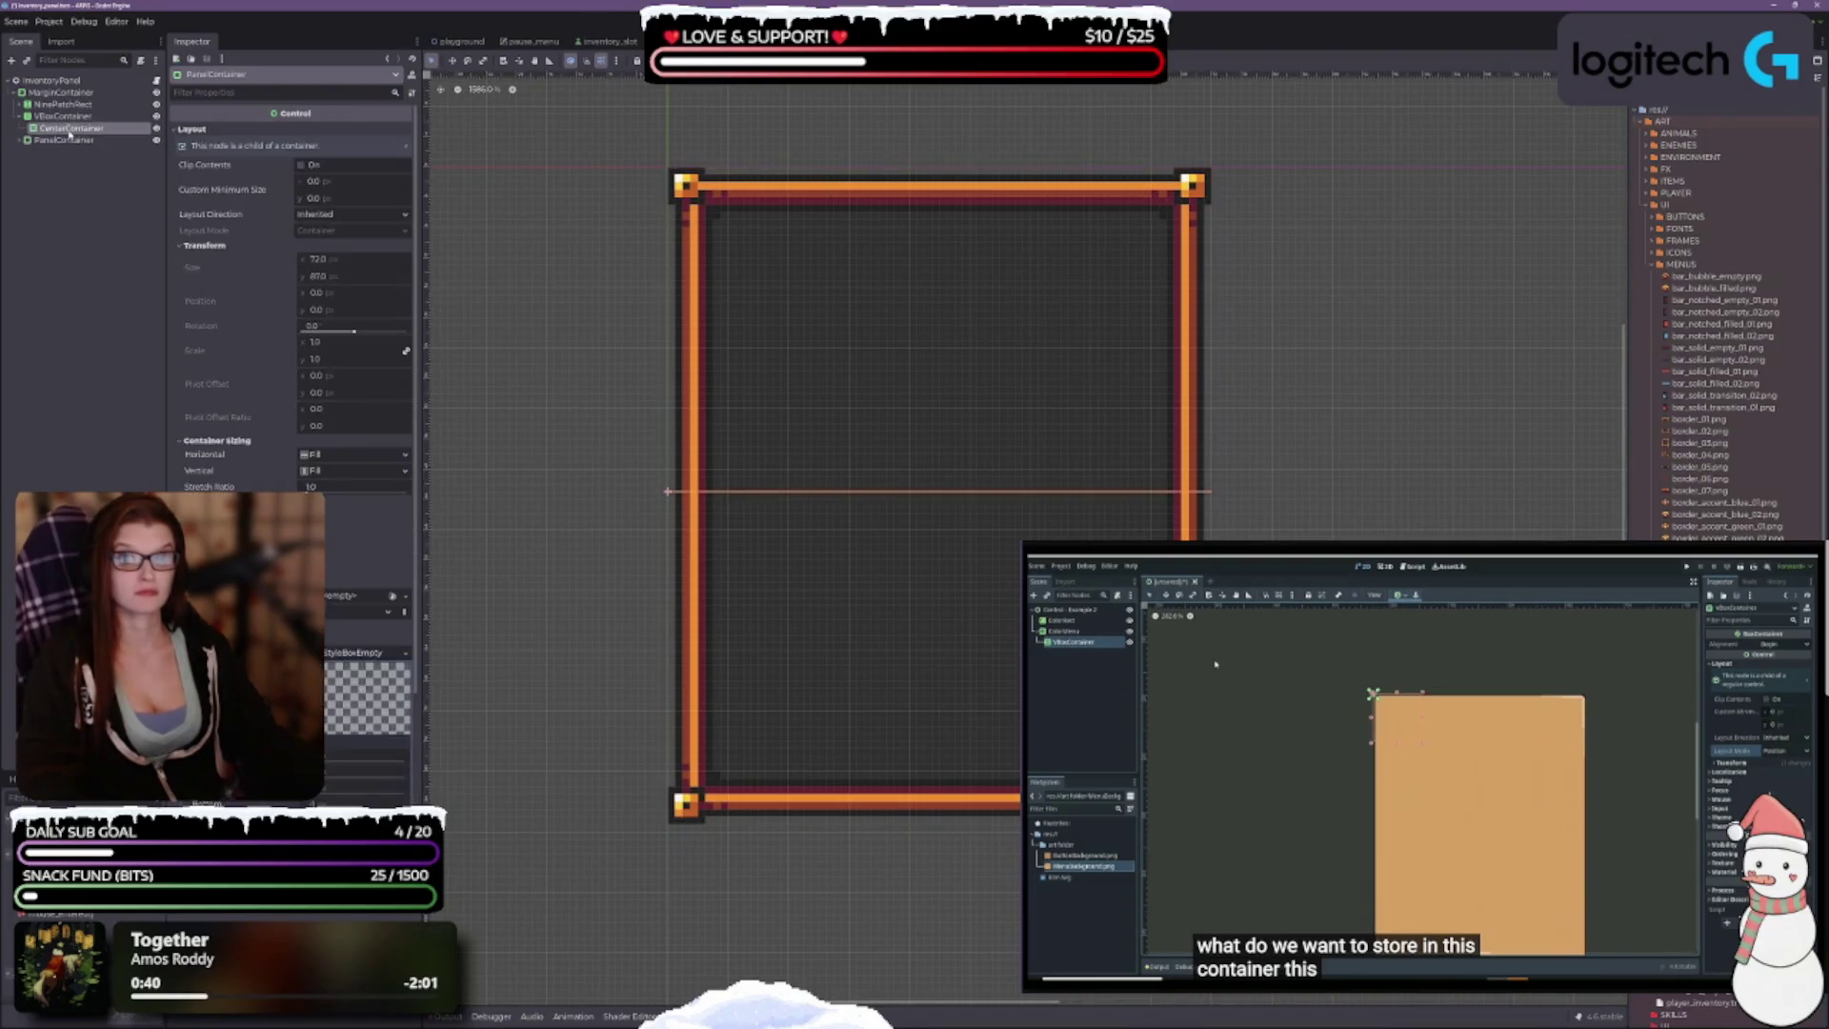
Step: Add a TextureRect under the CenterContainer and assign the gem PNG as its texture
{"action": "right_click", "coordinate": [72, 130]}
{"action": "left_click", "coordinate": [105, 140]}
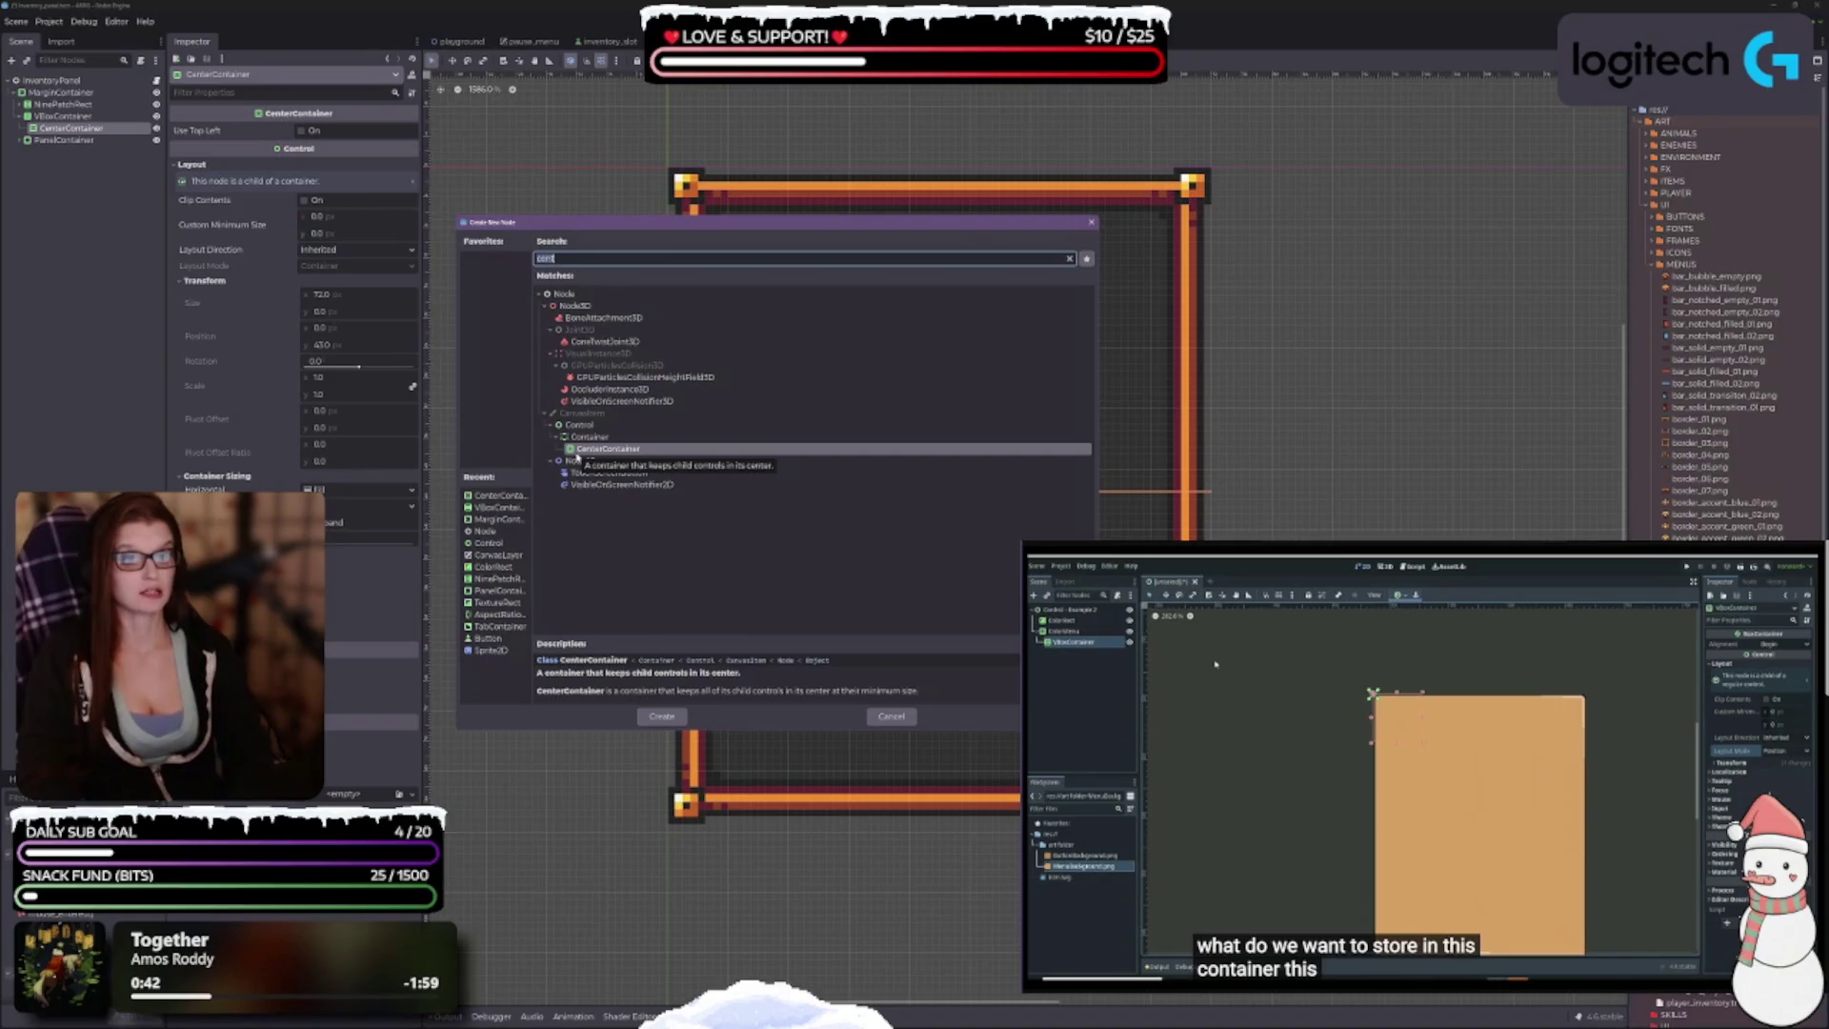
{"action": "type", "text": "text"}
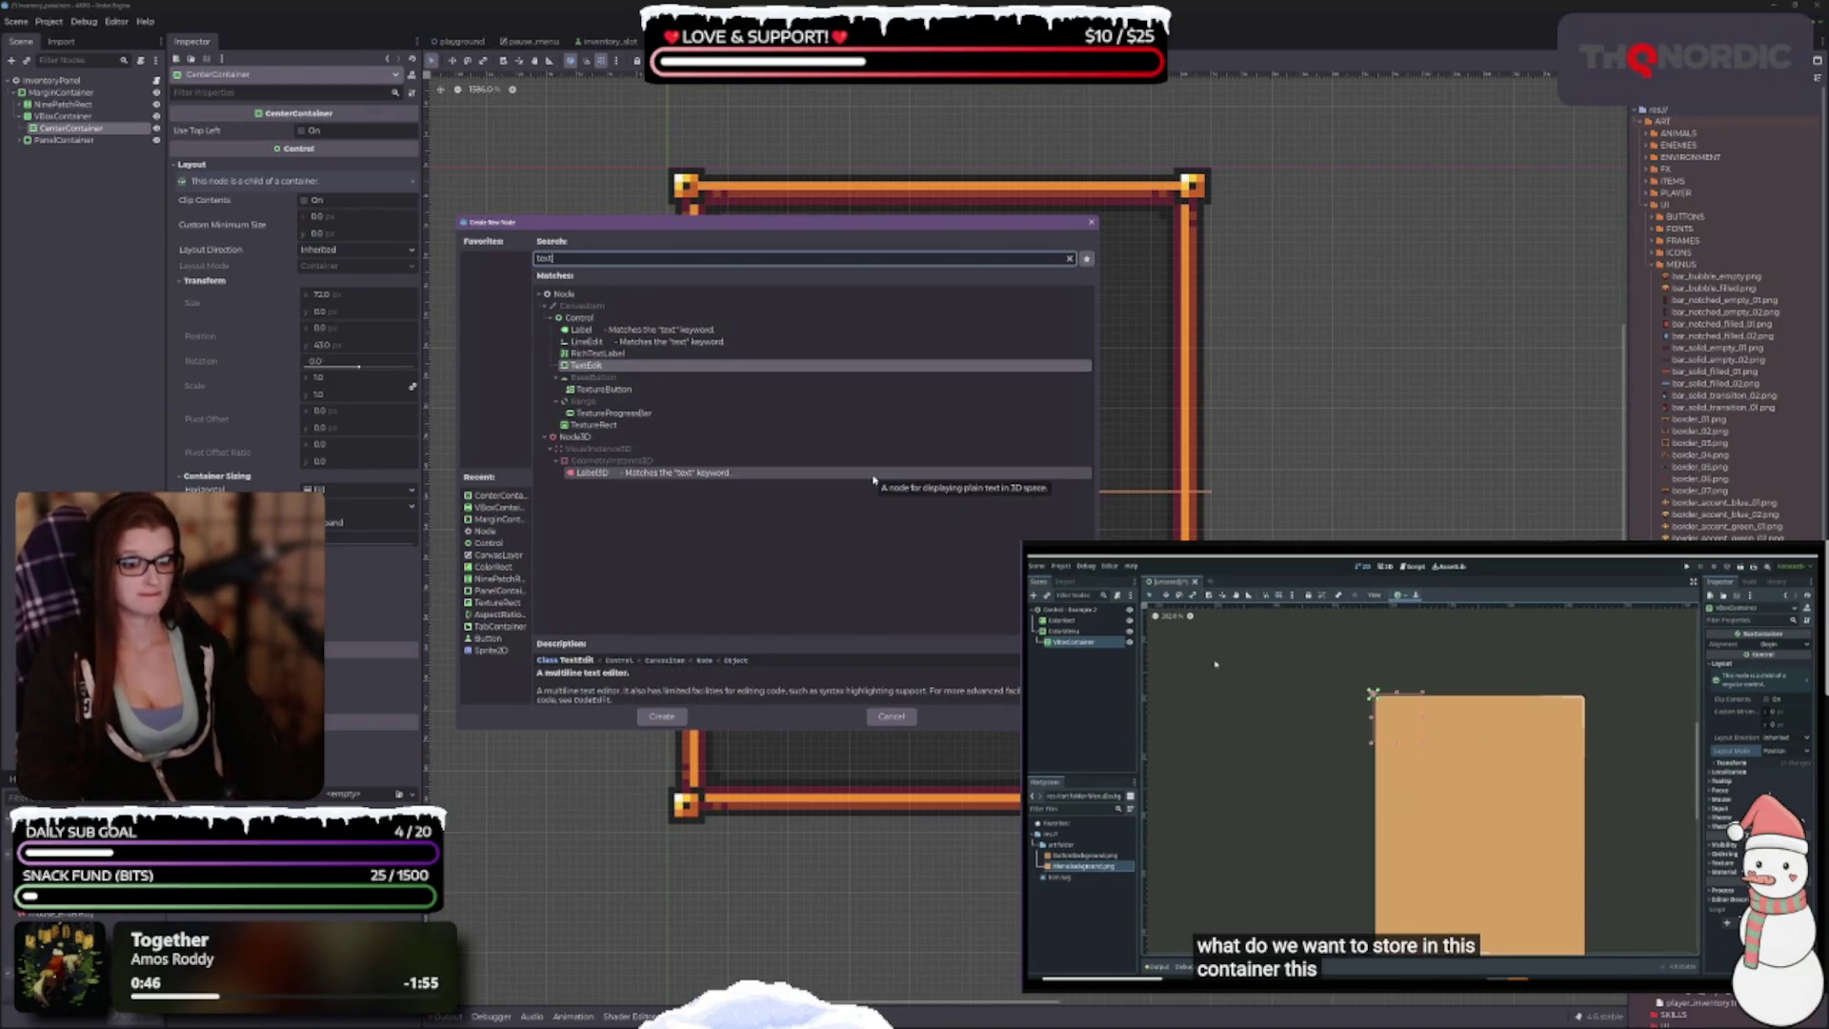
{"action": "key", "text": "Down"}
{"action": "key", "text": "Down"}
{"action": "key", "text": "Down"}
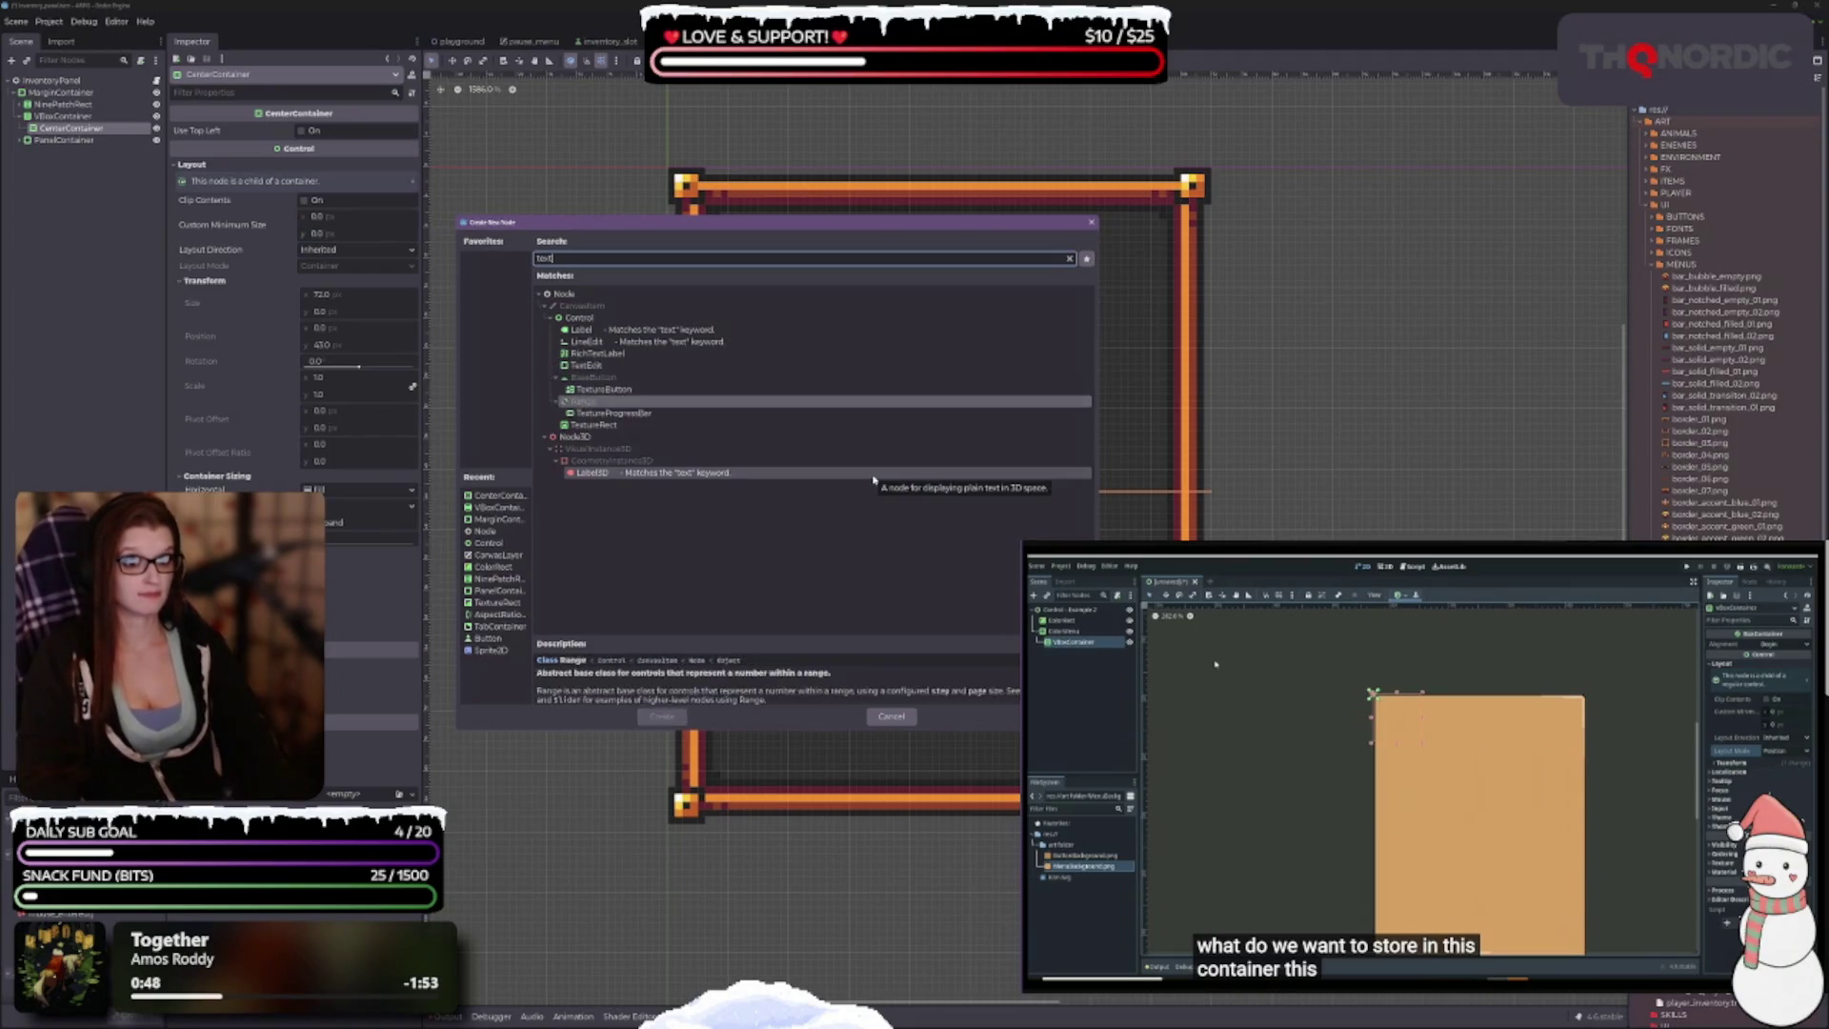
{"action": "key", "text": "Escape"}
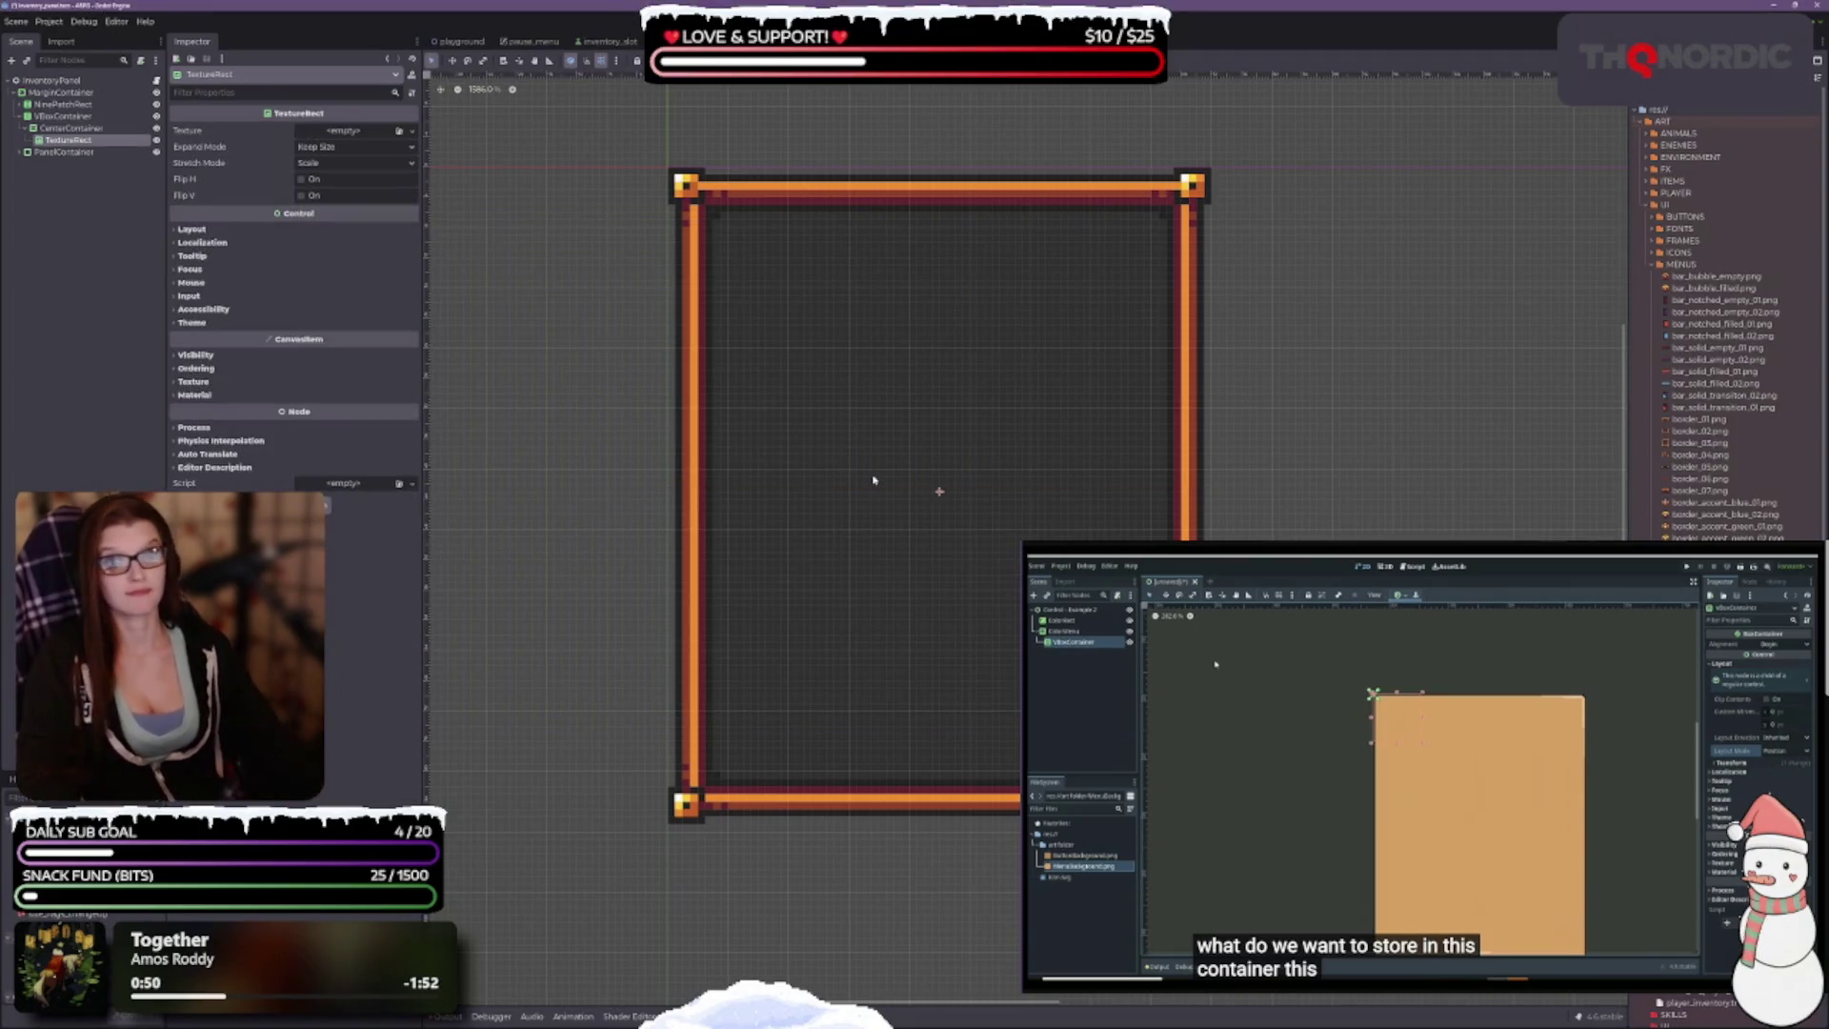
{"action": "mouse_move", "coordinate": [1696, 381]}
{"action": "left_mouse_down"}
{"action": "mouse_move", "coordinate": [604, 359]}
{"action": "mouse_move", "coordinate": [364, 138]}
{"action": "left_mouse_up"}
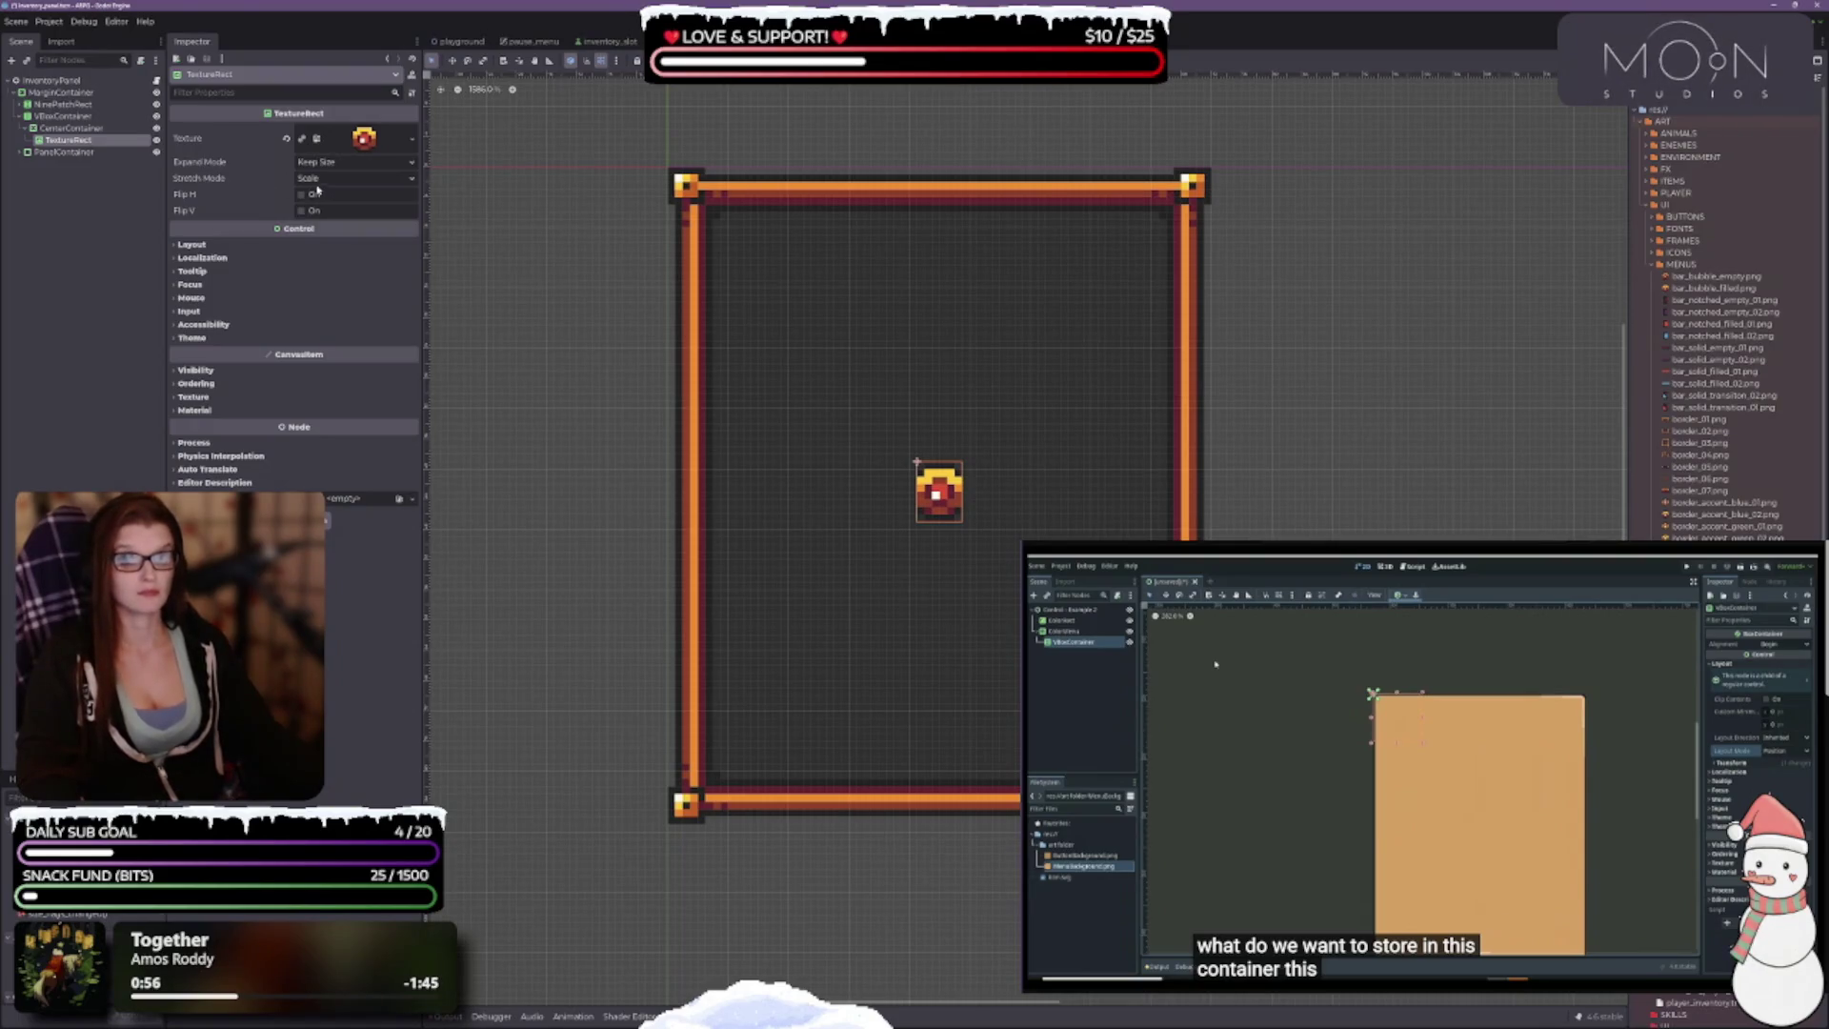
Step: Set the gem TextureRect's Stretch Mode to Keep Aspect Centered and review its Layout > Transform values
{"action": "left_click", "coordinate": [354, 178]}
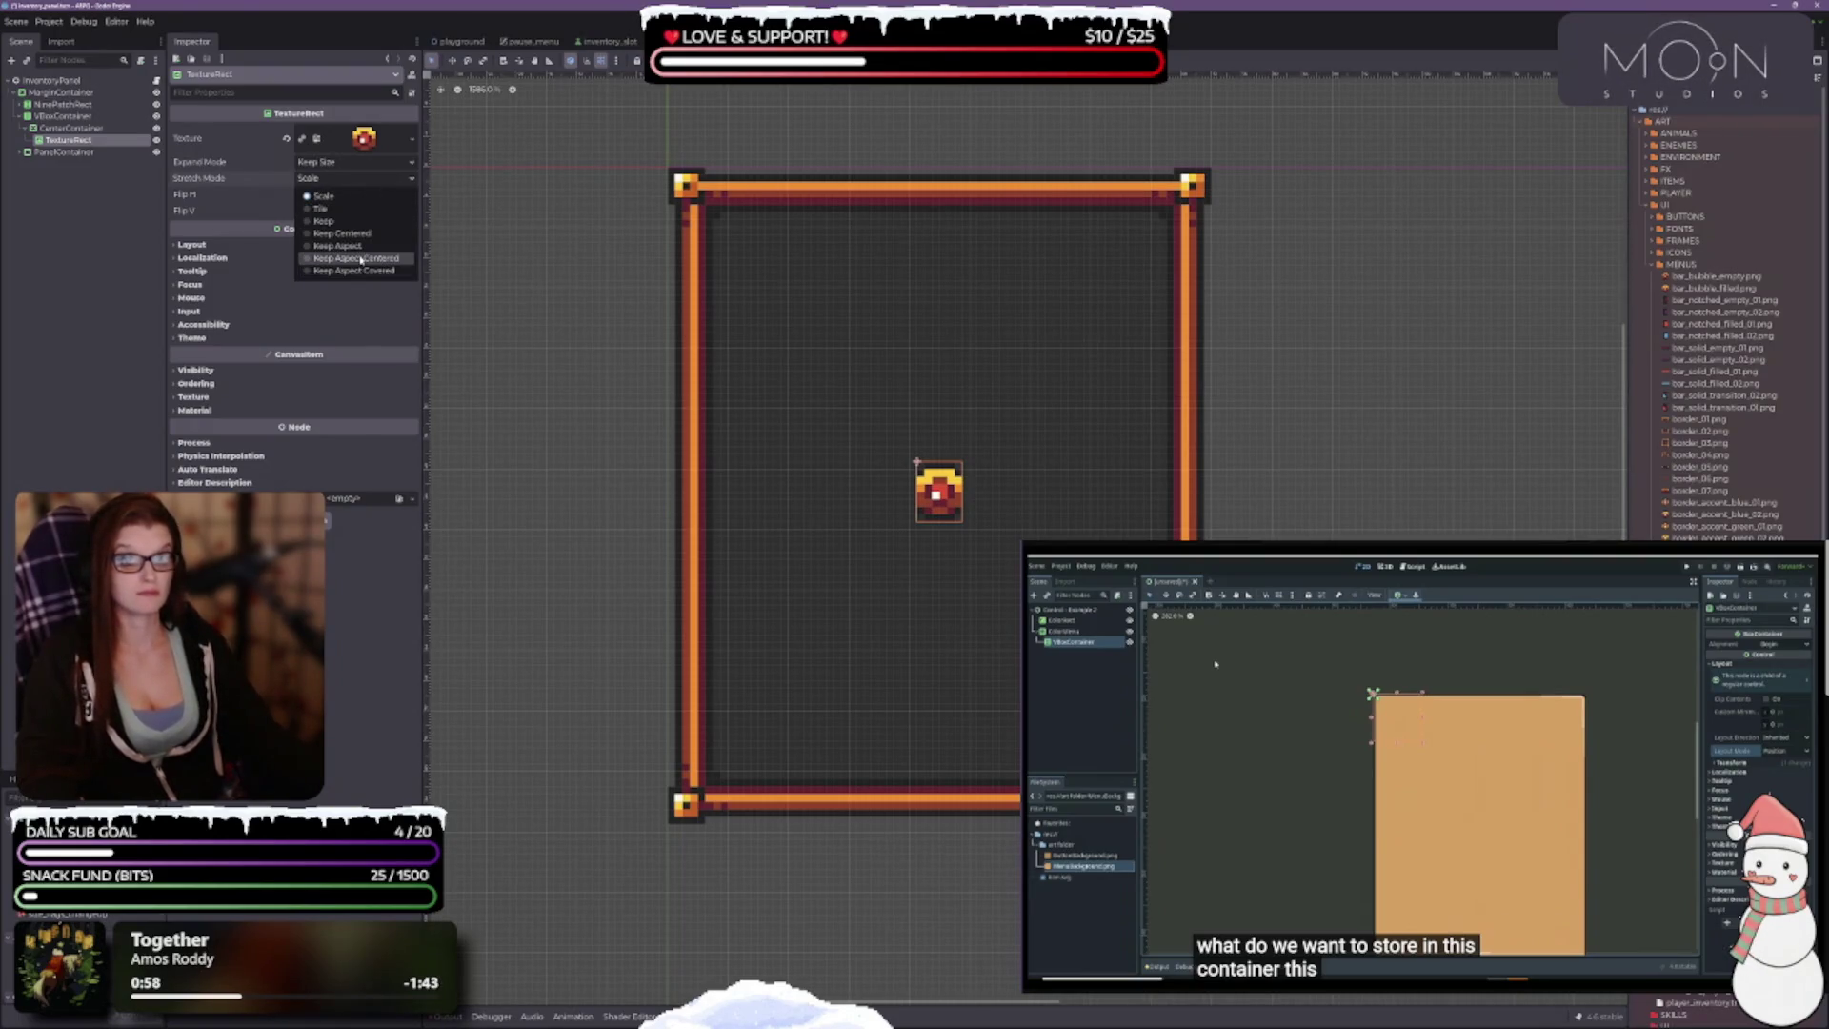
{"action": "left_click", "coordinate": [362, 258]}
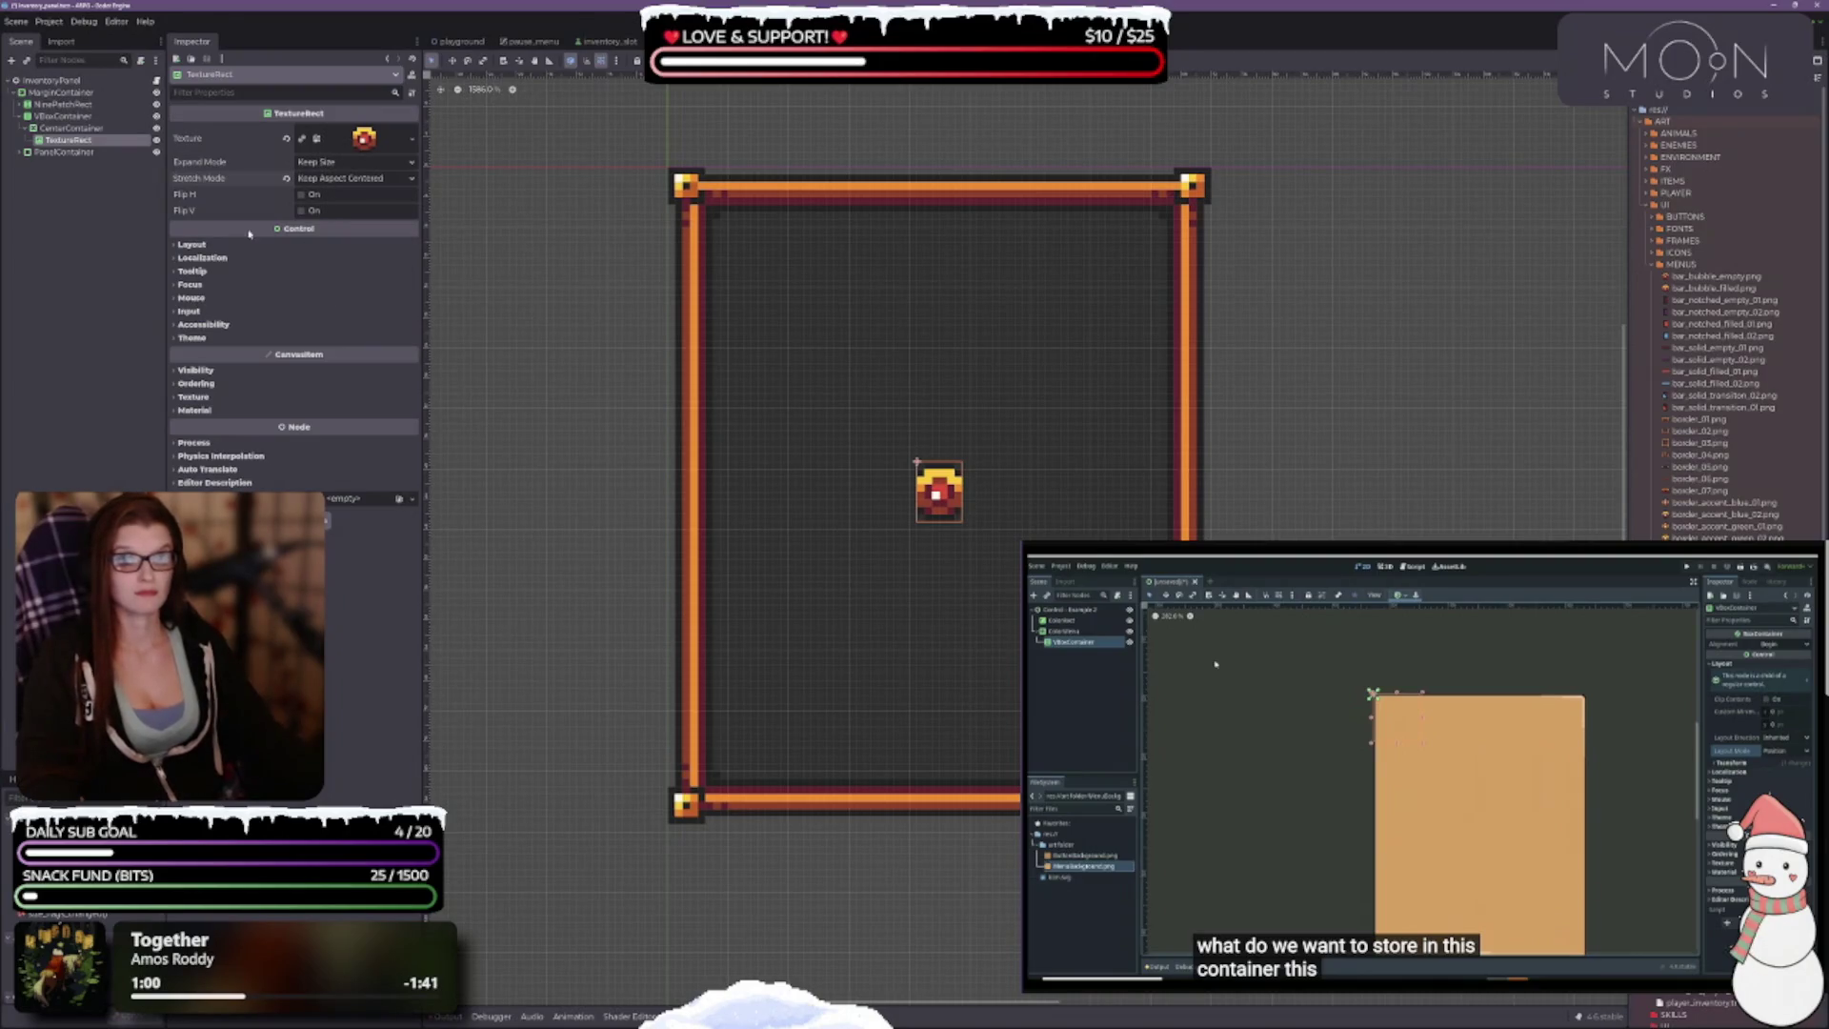
{"action": "left_click", "coordinate": [192, 243]}
{"action": "left_click", "coordinate": [203, 361]}
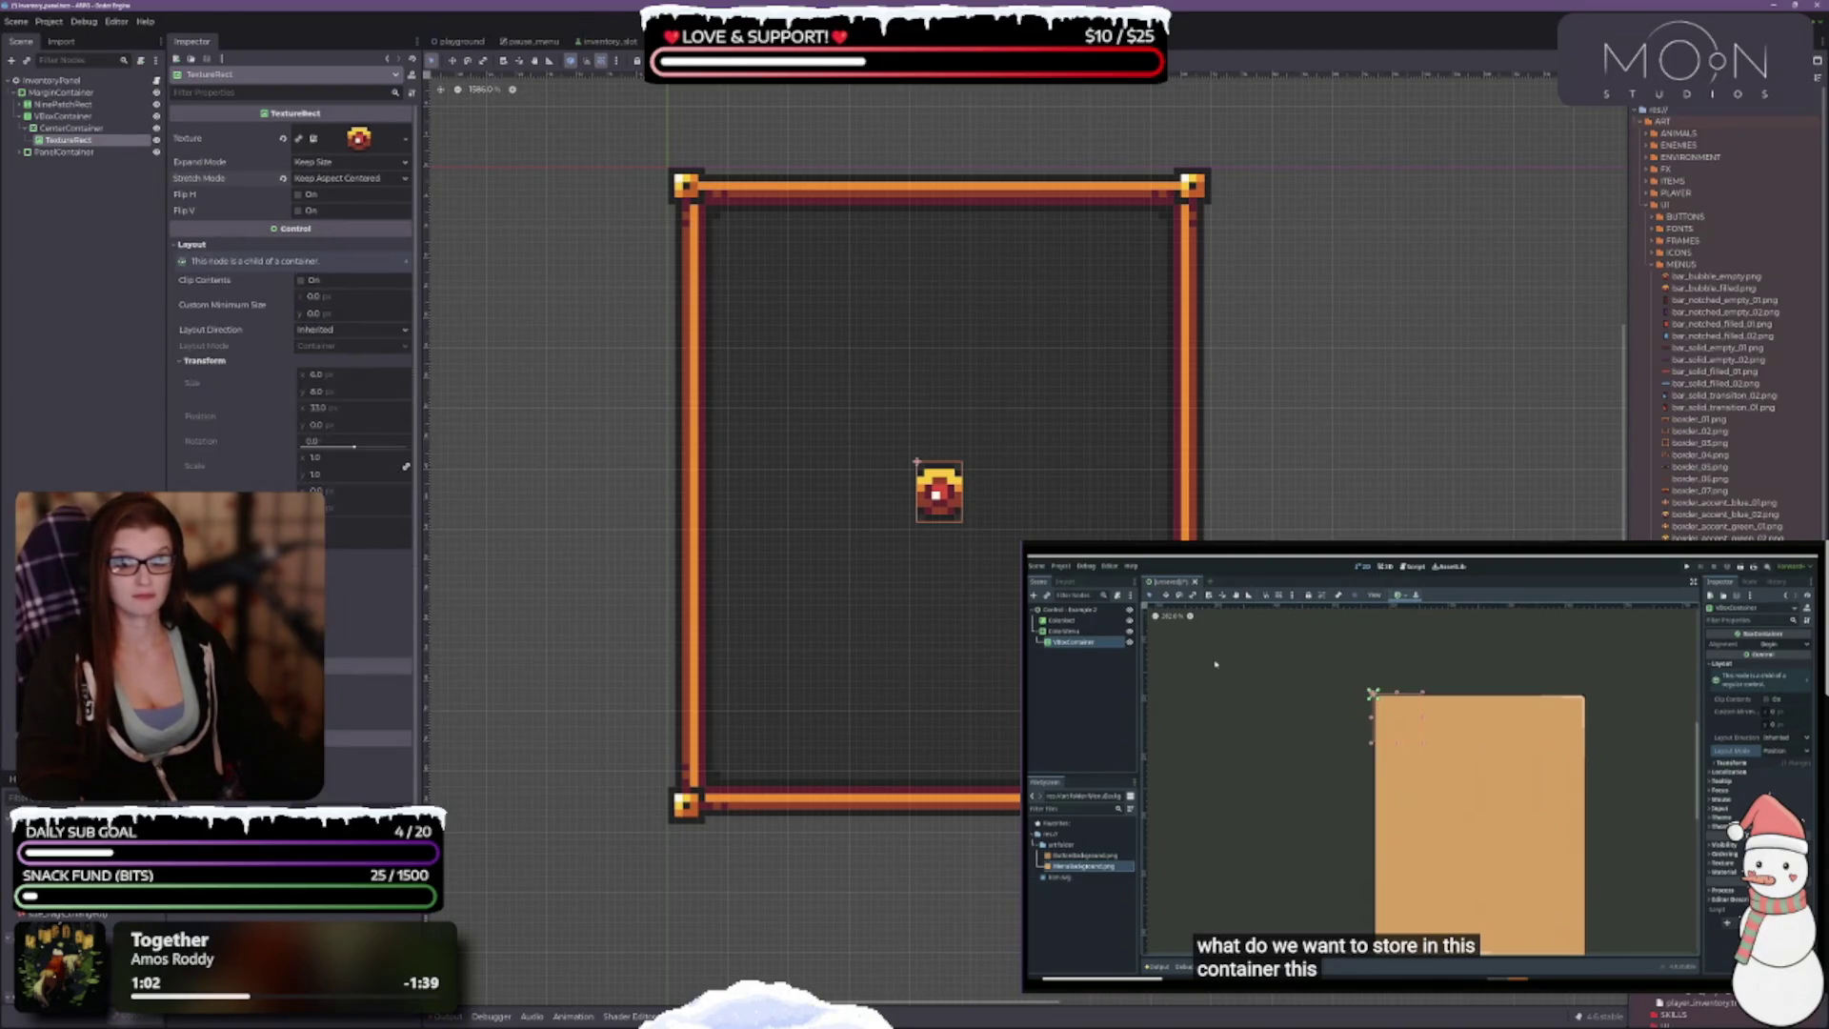
{"action": "scroll", "coordinate": [291, 286], "scroll_direction": "down", "scroll_amount": 2}
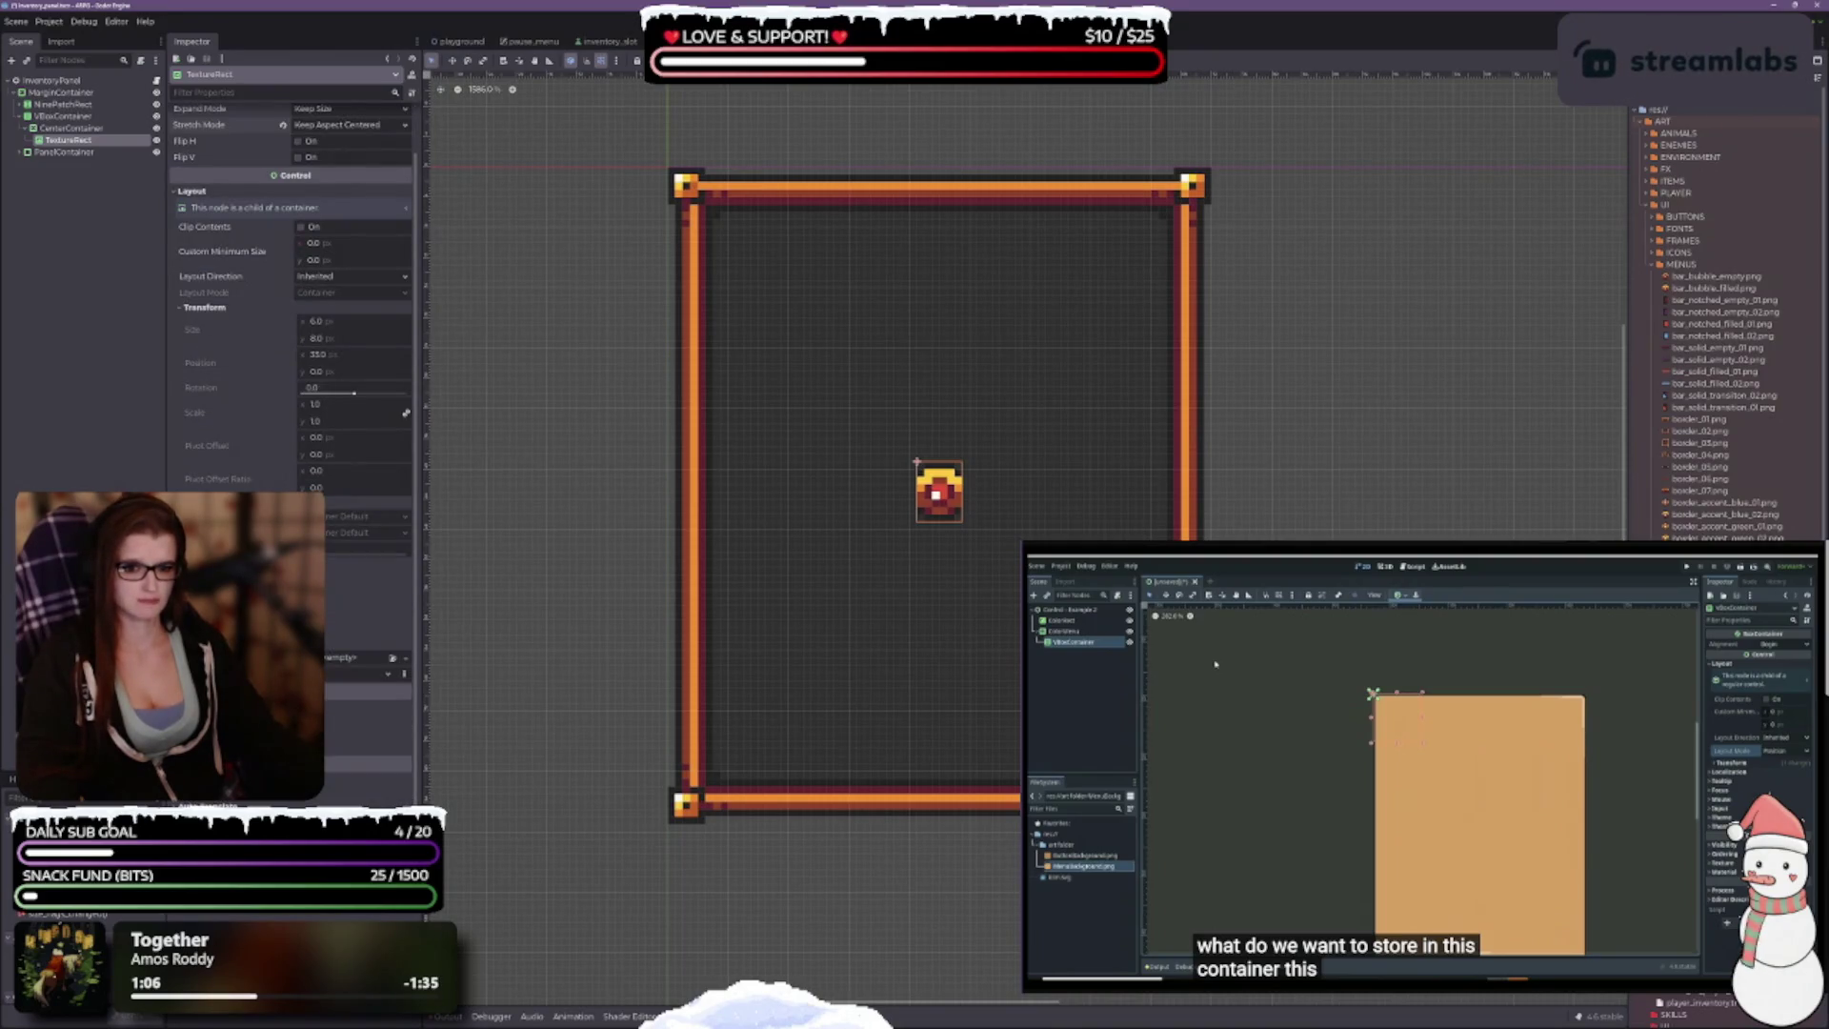
{"action": "scroll", "coordinate": [259, 303], "scroll_direction": "up", "scroll_amount": 2}
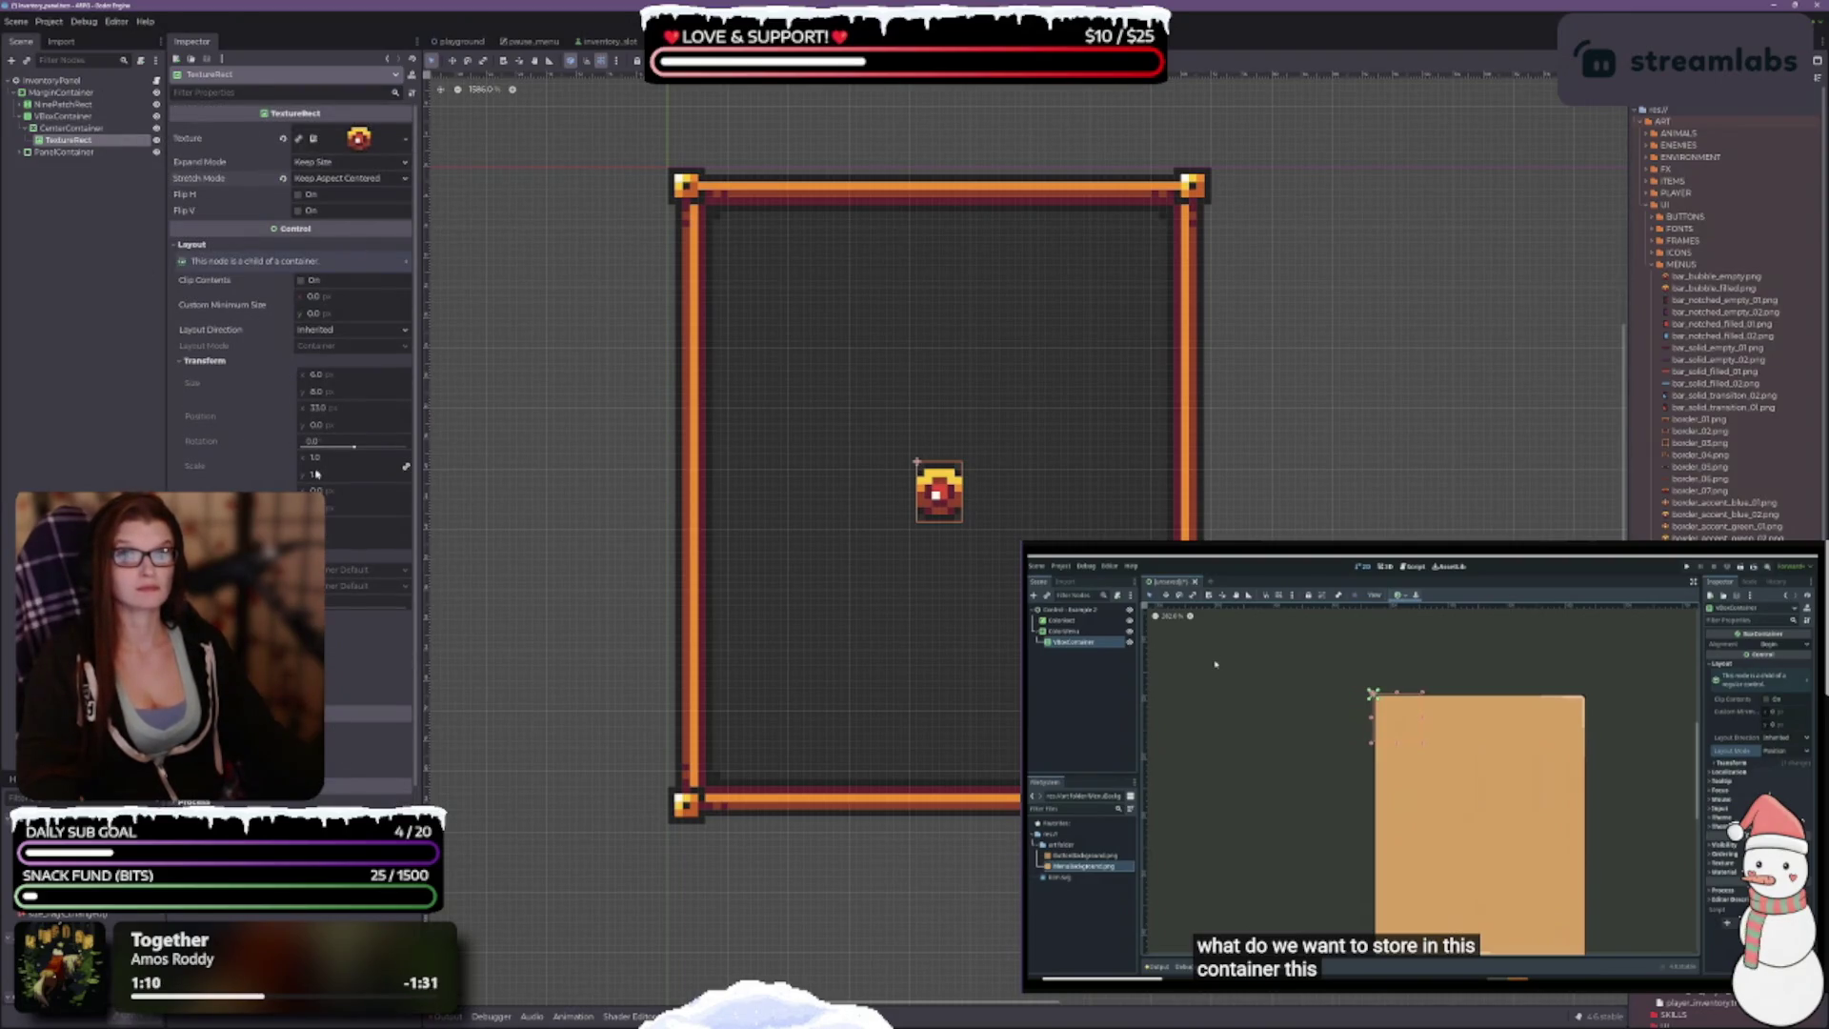
{"action": "key", "text": "Up"}
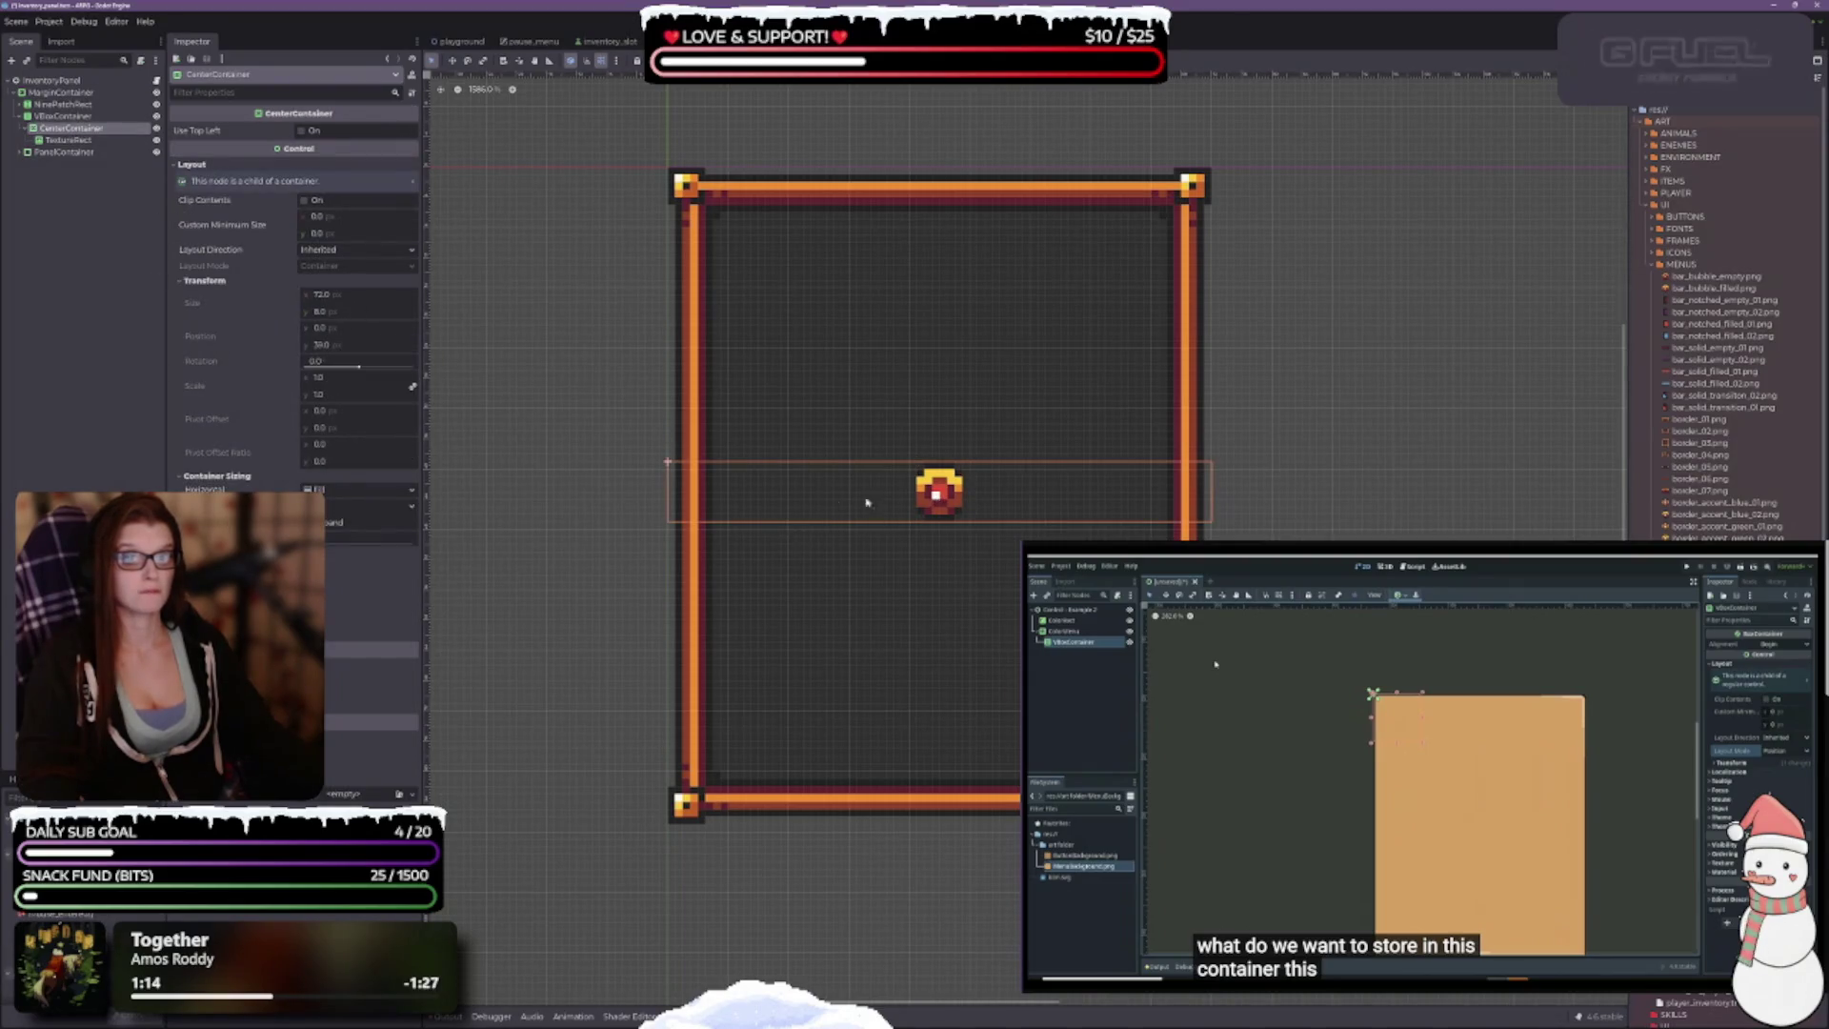
Step: Set the VBoxContainer's Alignment to Begin so the gem moves to the top
{"action": "key", "text": "Up"}
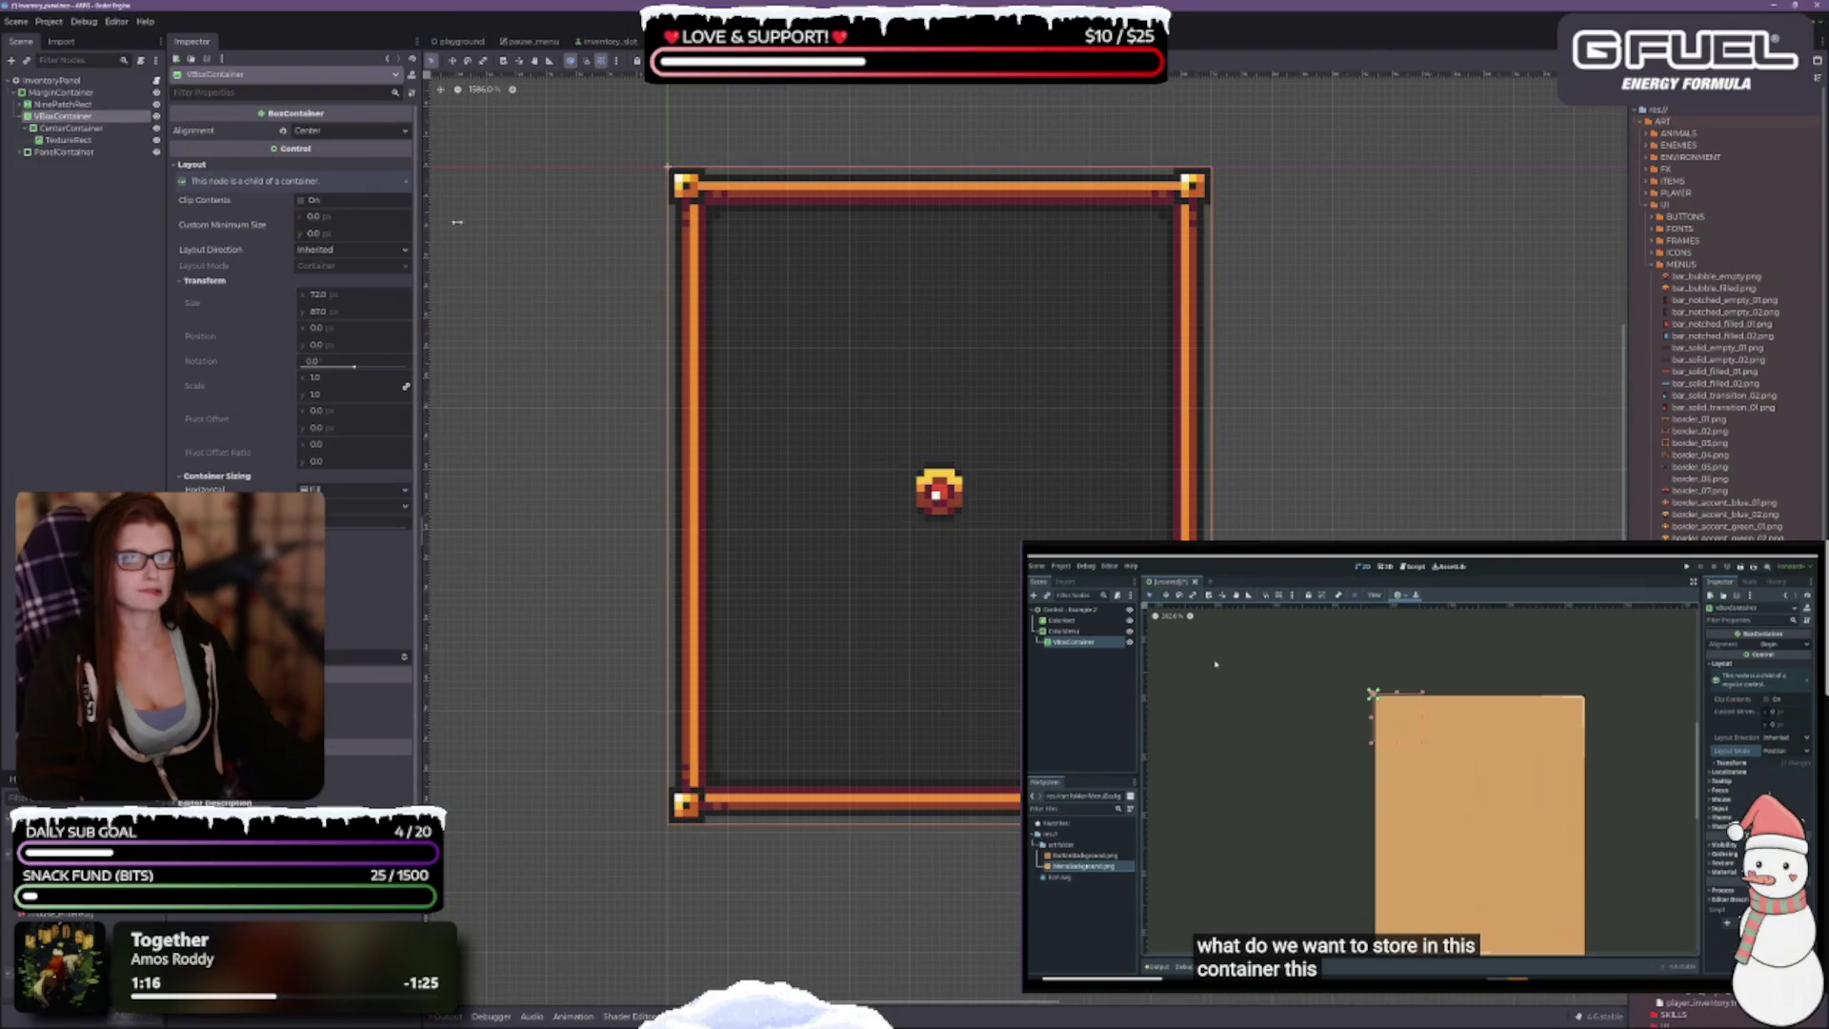
{"action": "left_click", "coordinate": [312, 133]}
{"action": "left_click", "coordinate": [325, 153]}
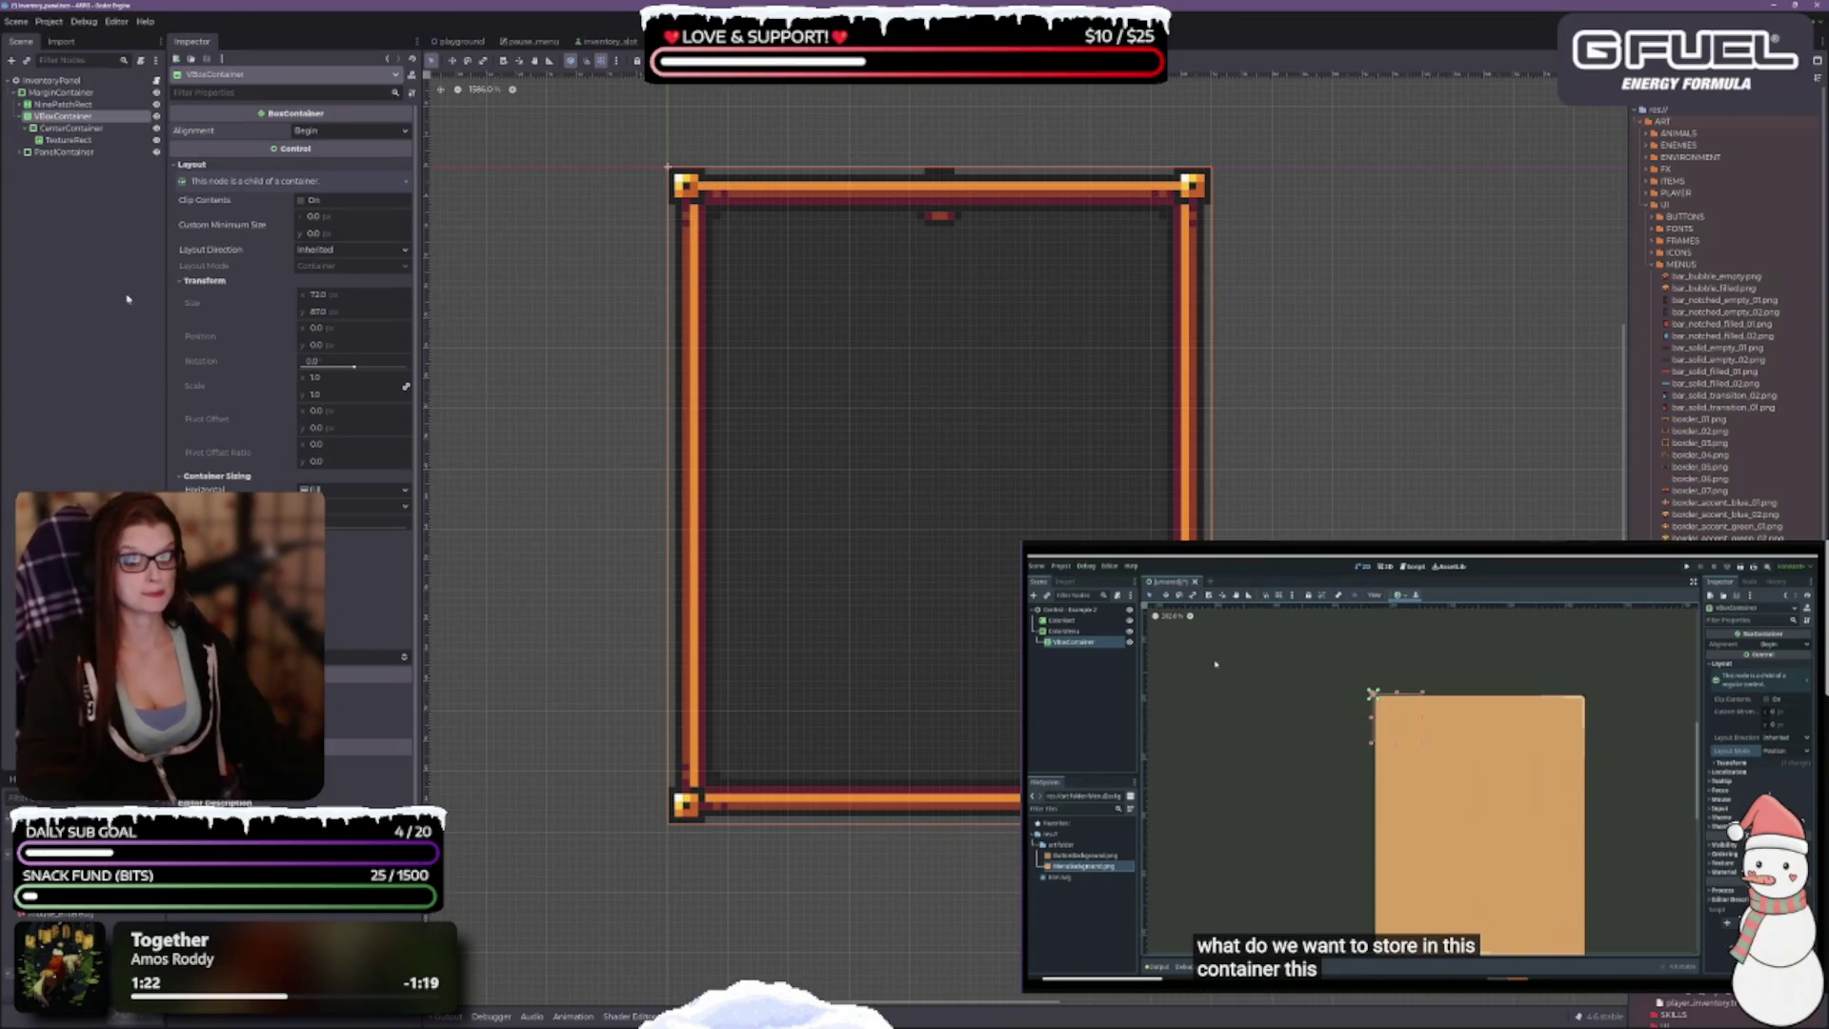
Step: Delete the ColorRect child of the NinePatchRect
{"action": "left_click", "coordinate": [45, 104]}
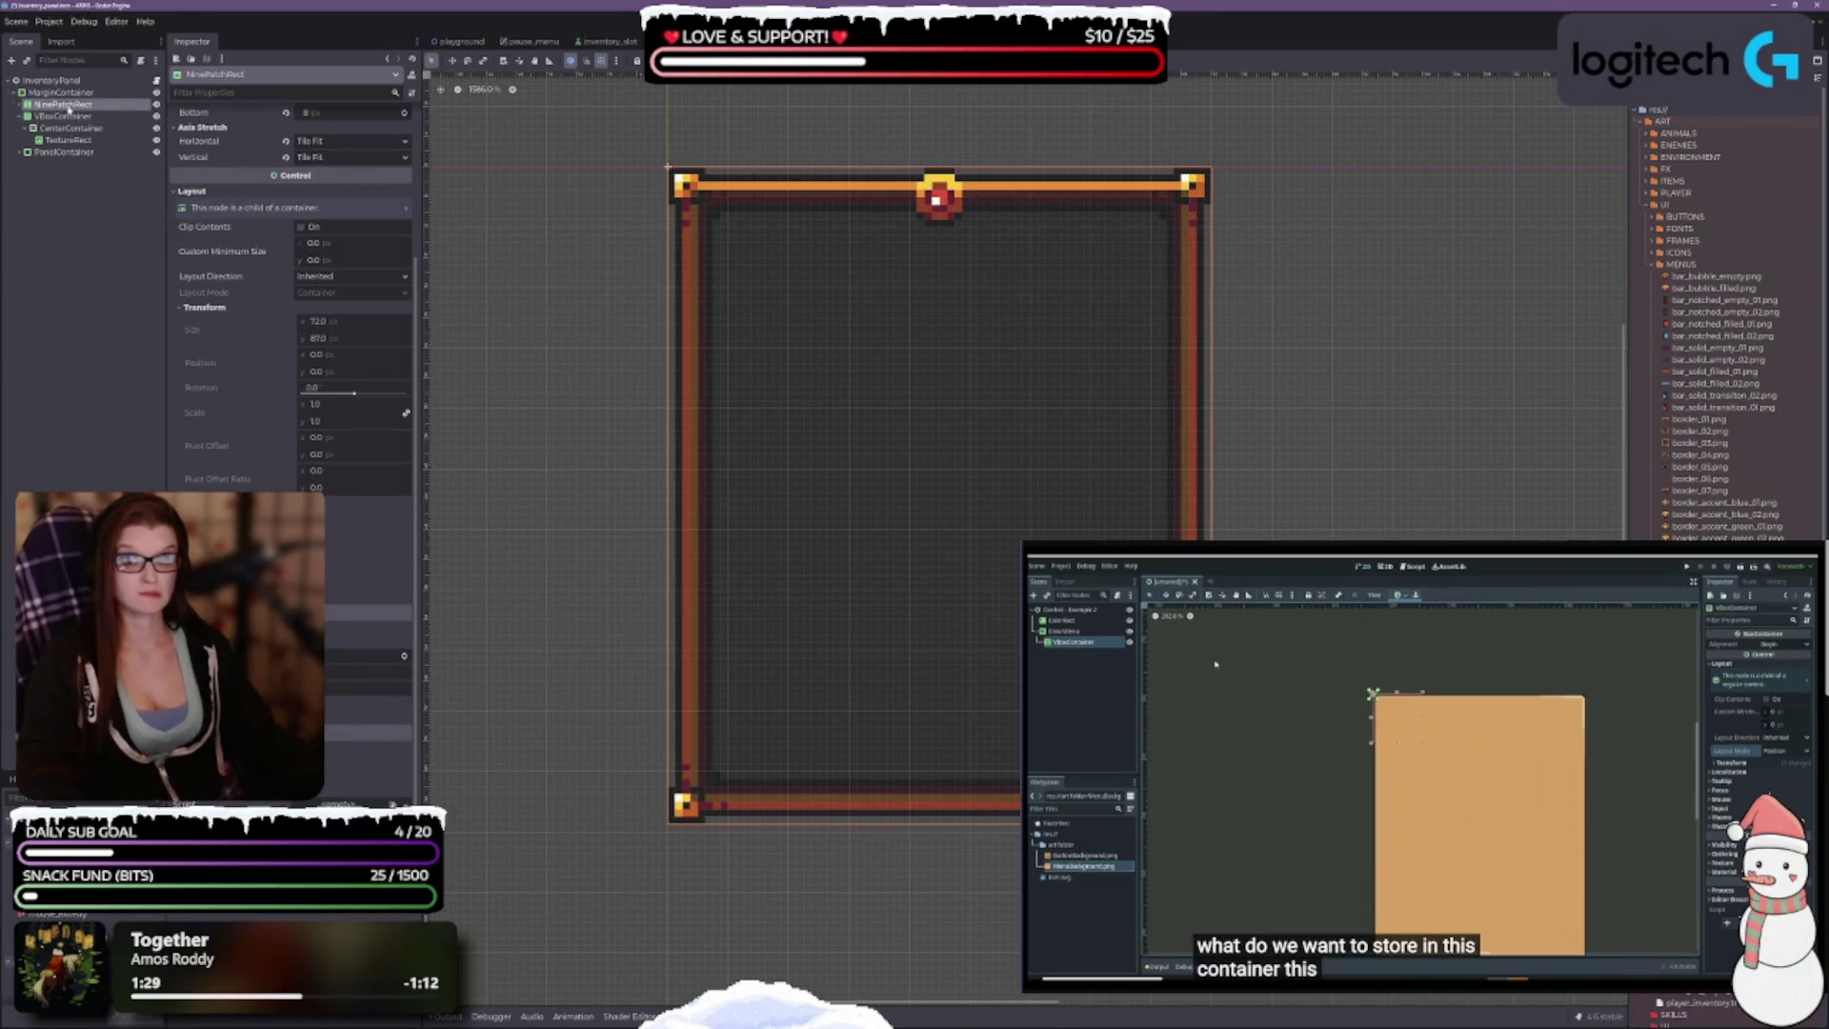
{"action": "left_click", "coordinate": [22, 104]}
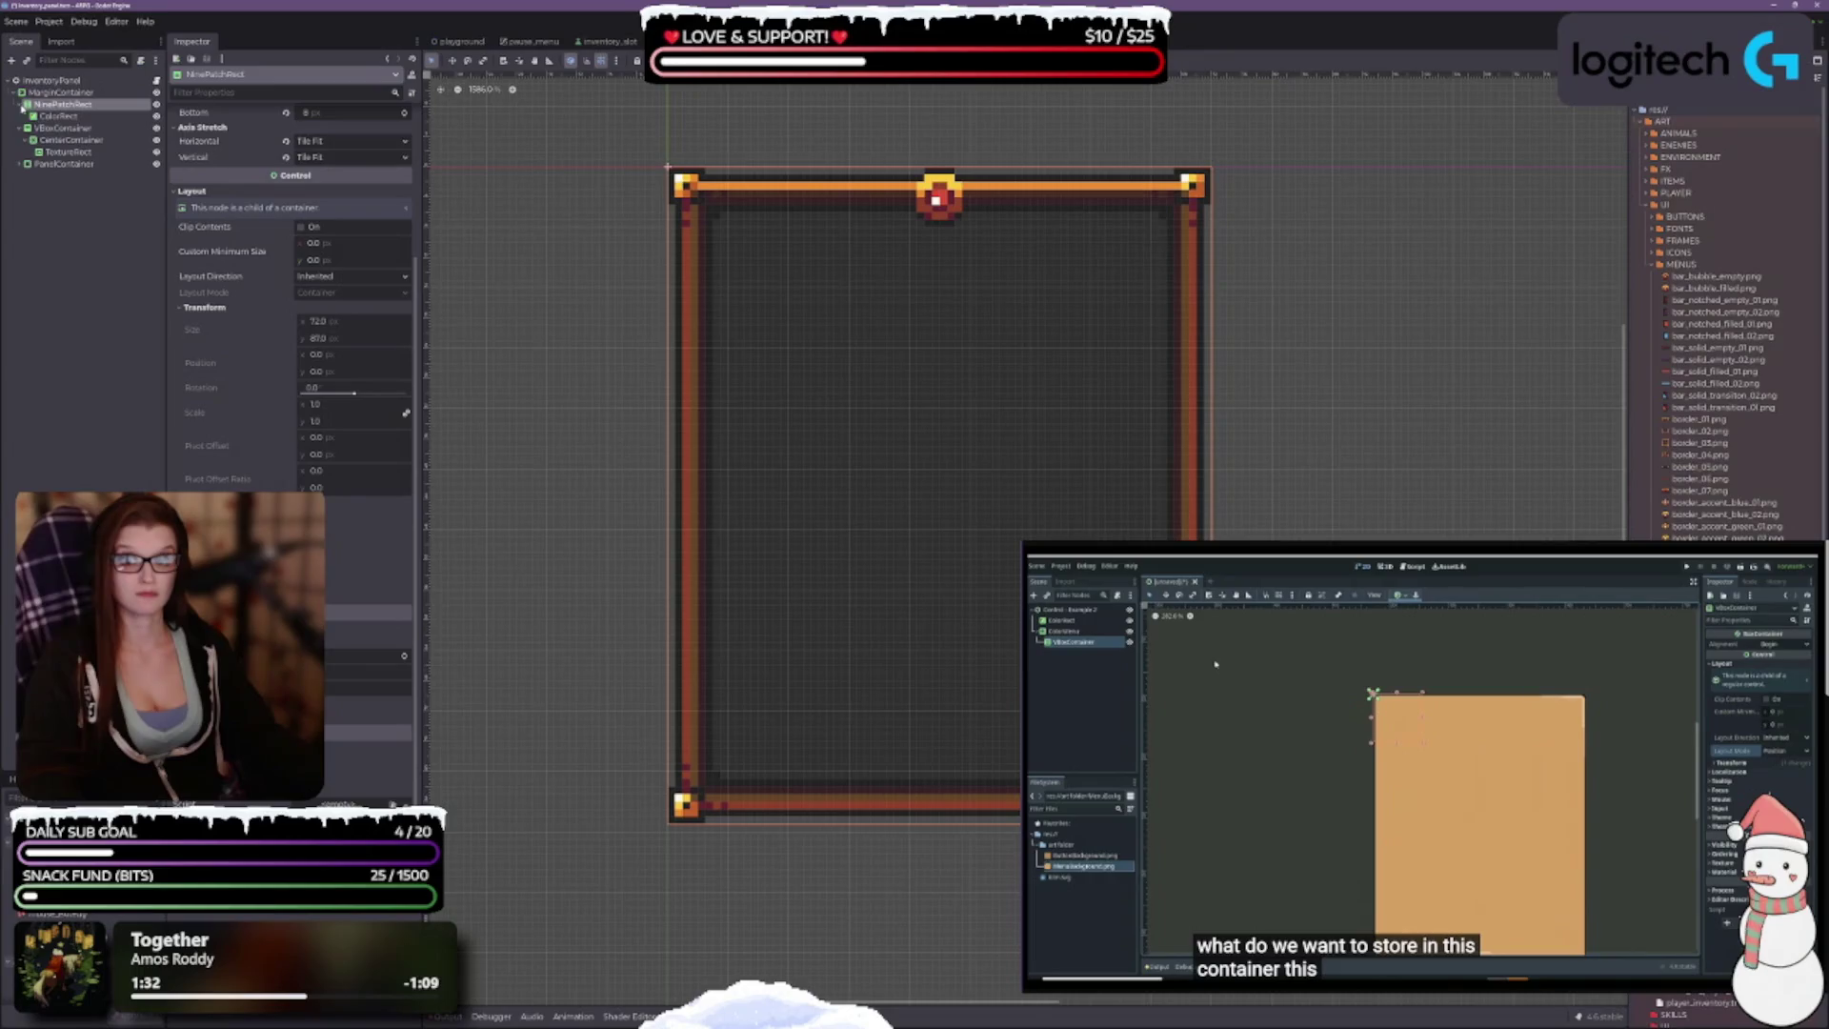
{"action": "left_click", "coordinate": [57, 115]}
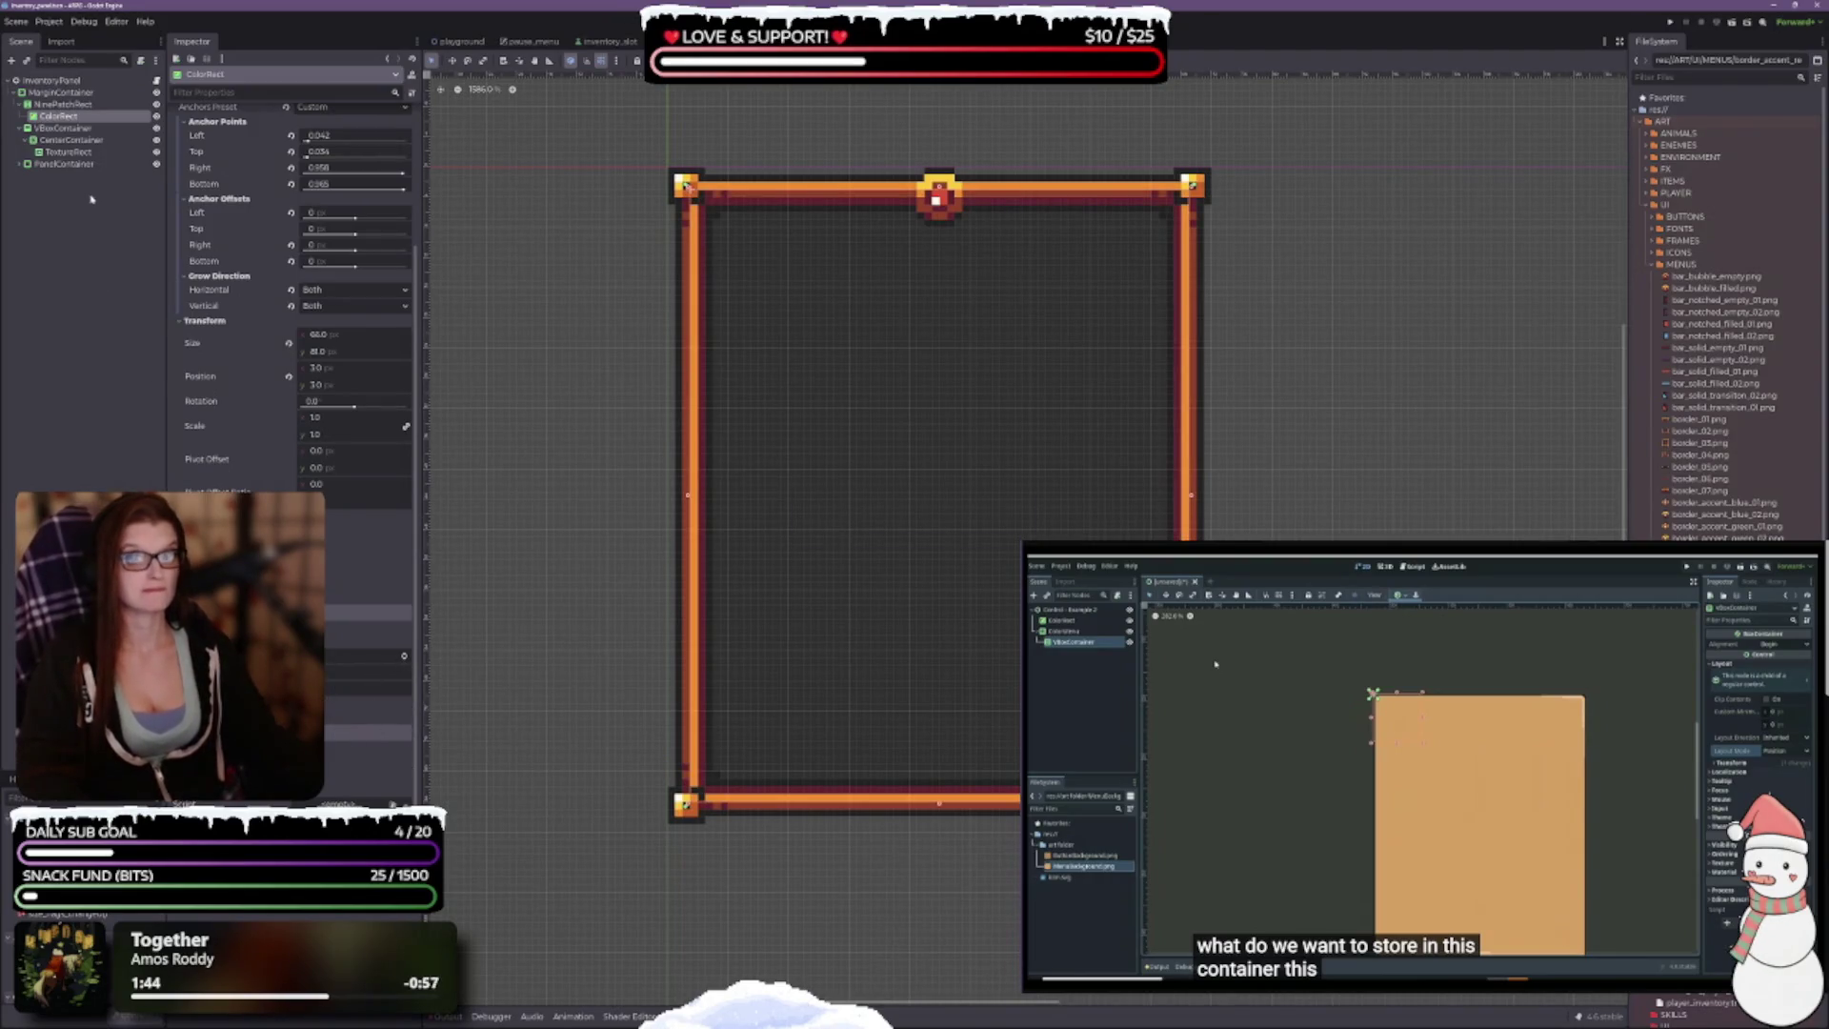
{"action": "key", "text": "Delete"}
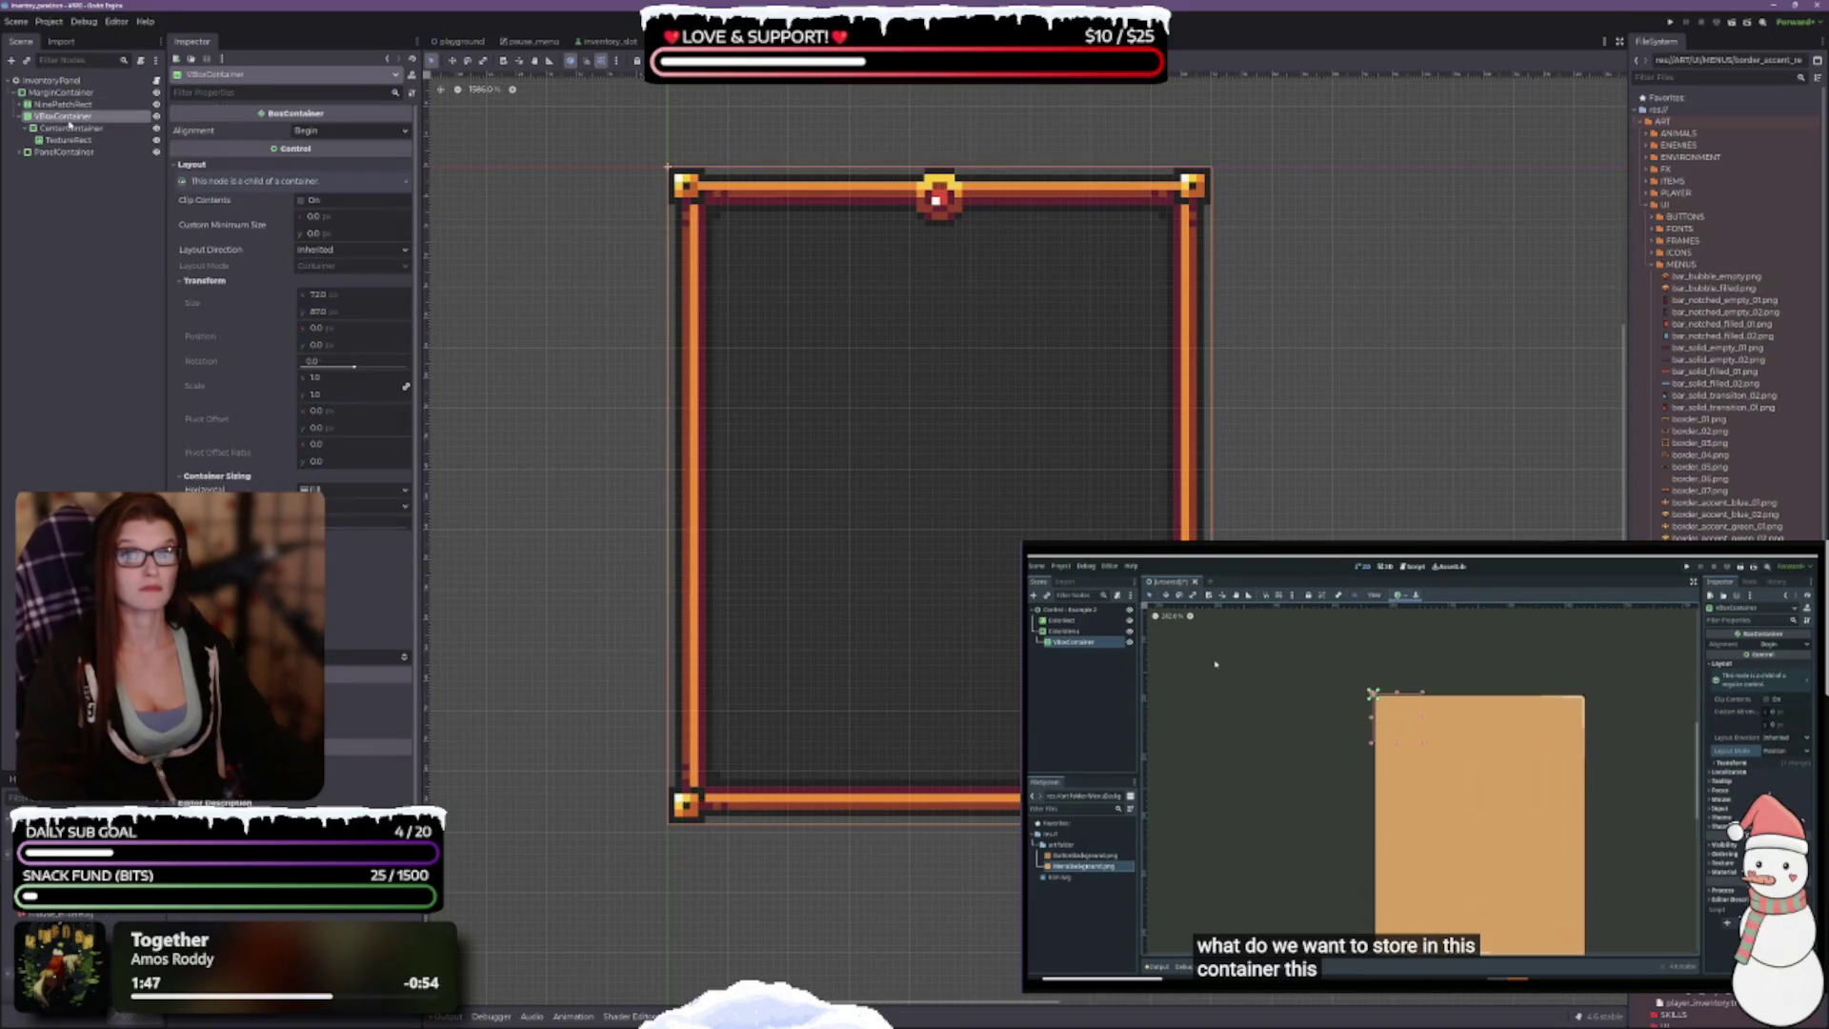
{"action": "left_click", "coordinate": [61, 127]}
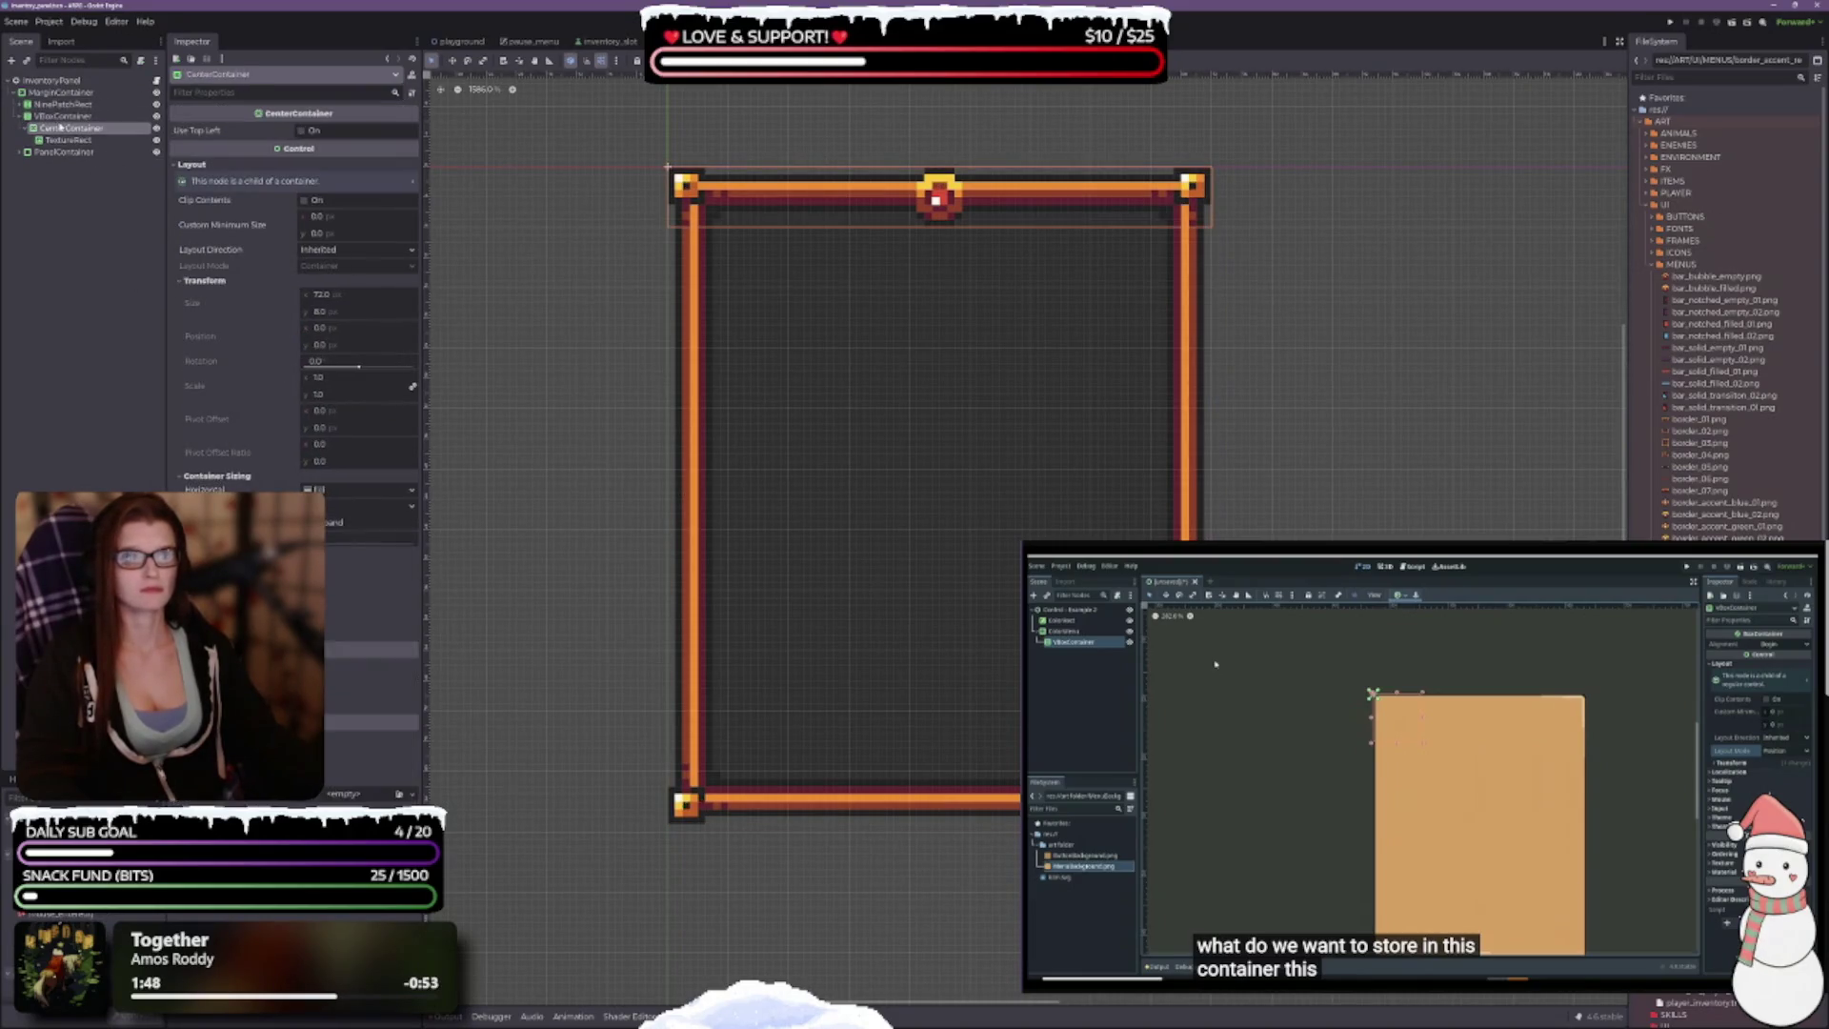
{"action": "scroll", "coordinate": [838, 282], "scroll_direction": "up", "scroll_amount": 3}
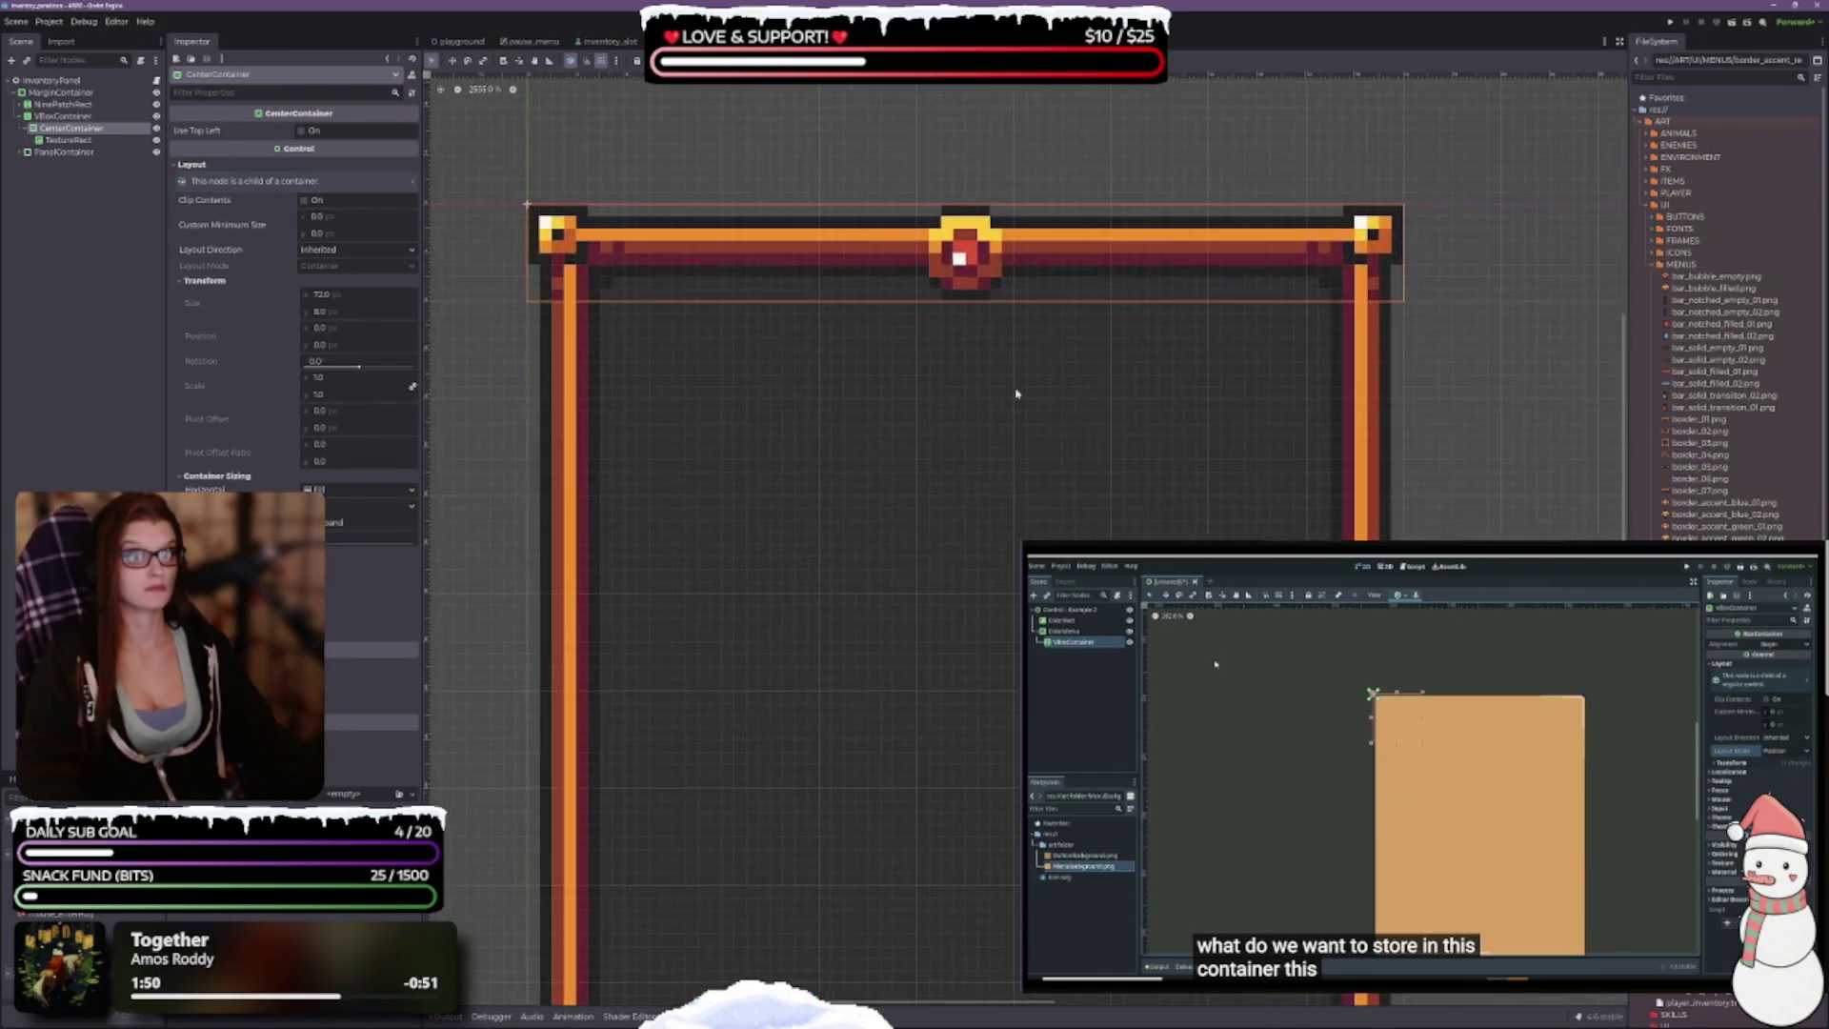
{"action": "scroll", "coordinate": [915, 500], "scroll_direction": "down", "scroll_amount": 2}
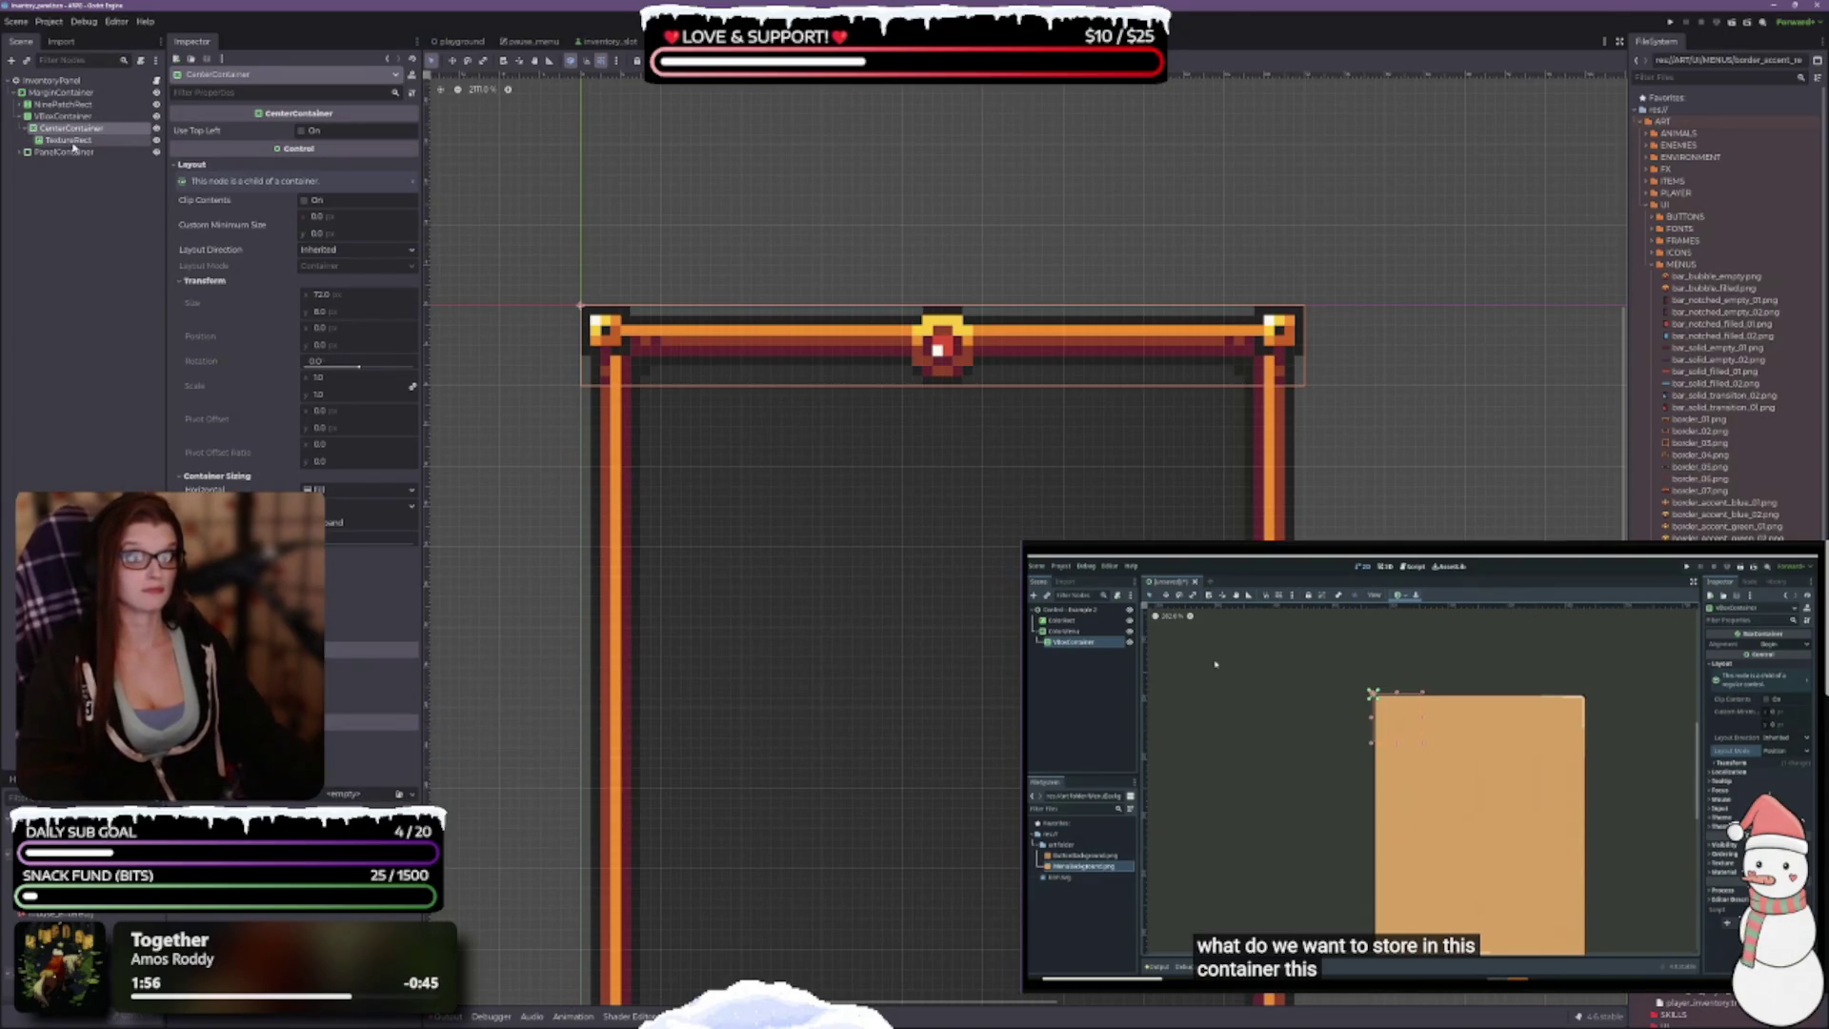
{"action": "left_click", "coordinate": [302, 130]}
{"action": "left_click", "coordinate": [302, 131]}
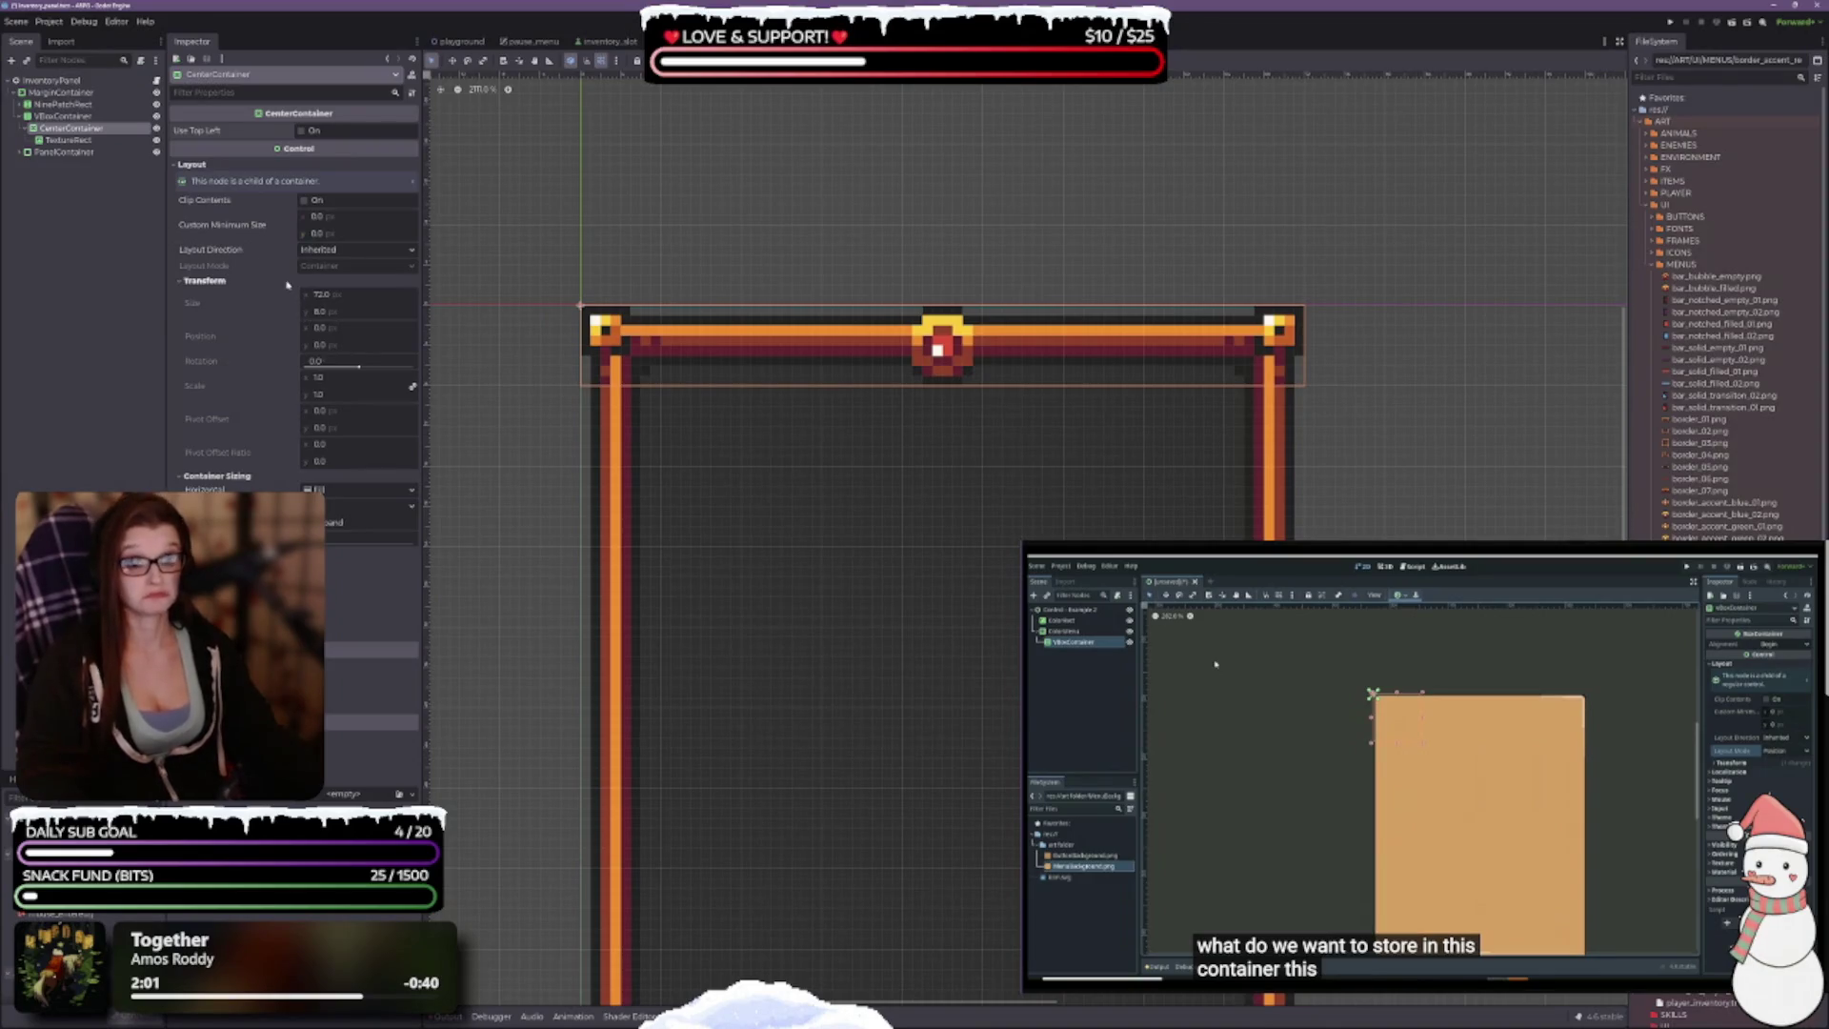
{"action": "scroll", "coordinate": [976, 590], "scroll_direction": "down", "scroll_amount": 3}
{"action": "left_click_drag", "start_coordinate": [976, 590], "coordinate": [951, 506]}
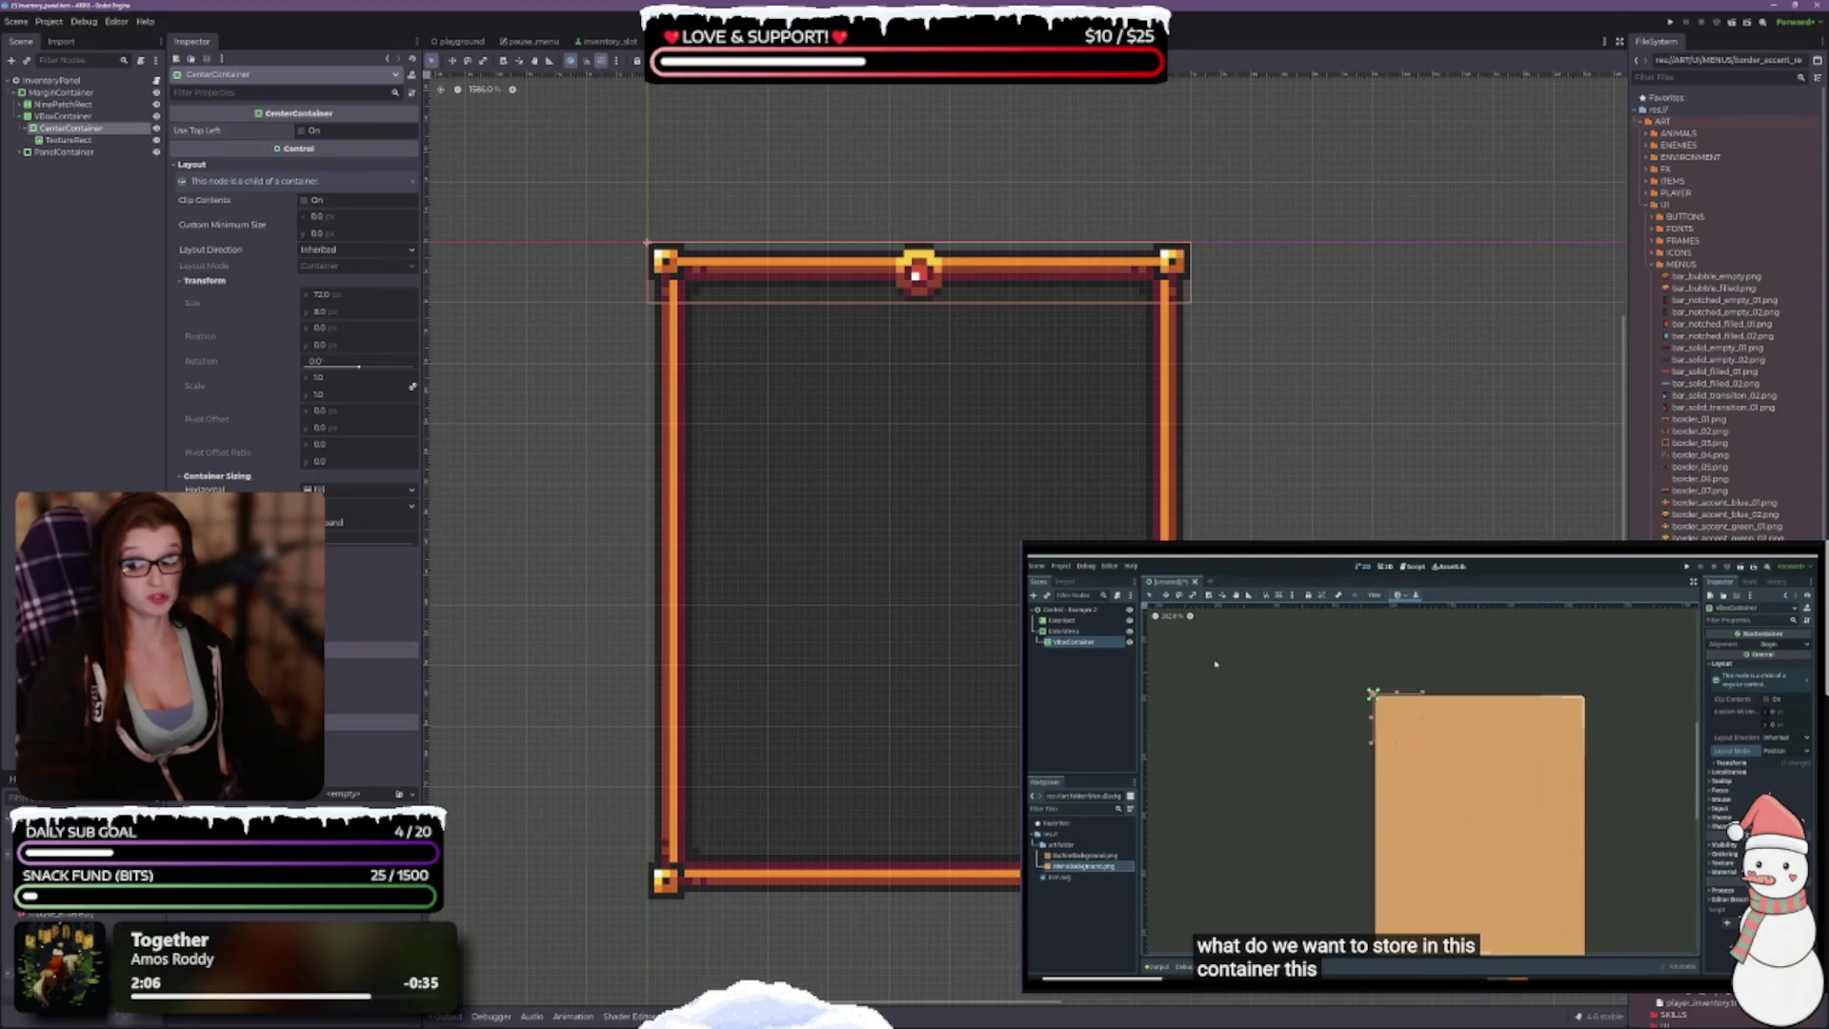
{"action": "left_click", "coordinate": [67, 140]}
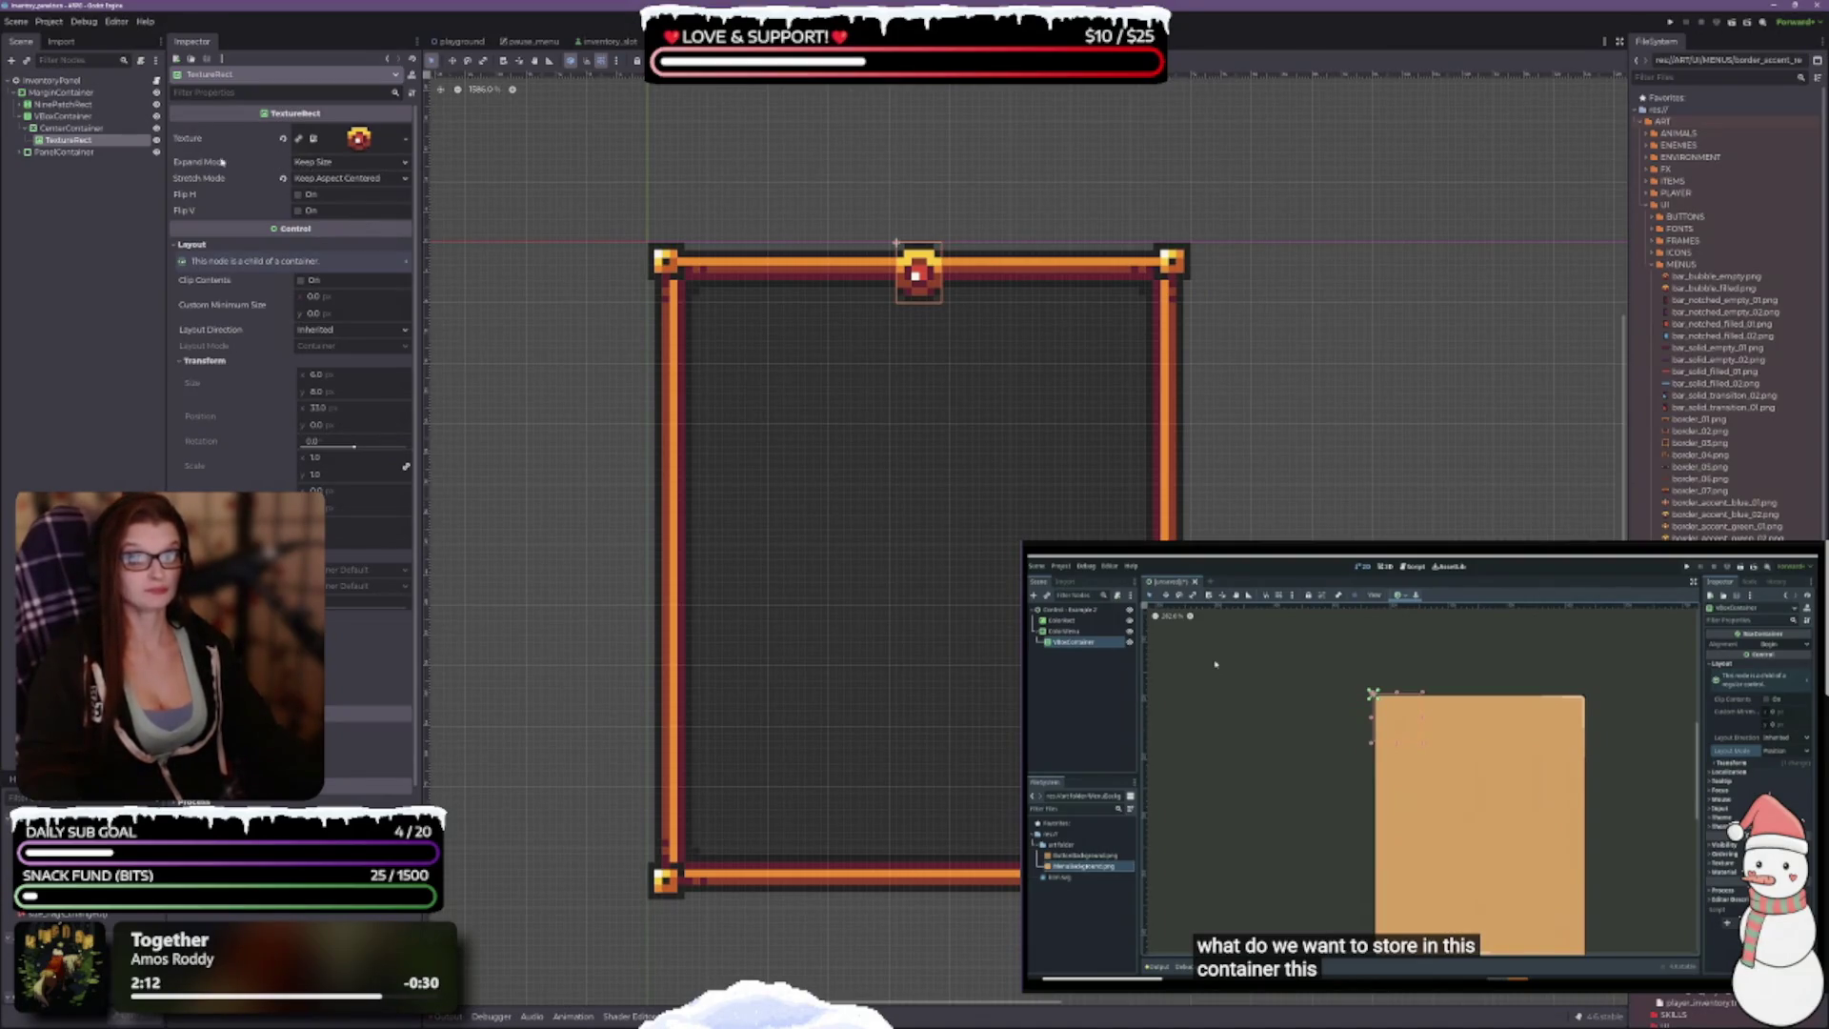
{"action": "mouse_move", "coordinate": [214, 165]}
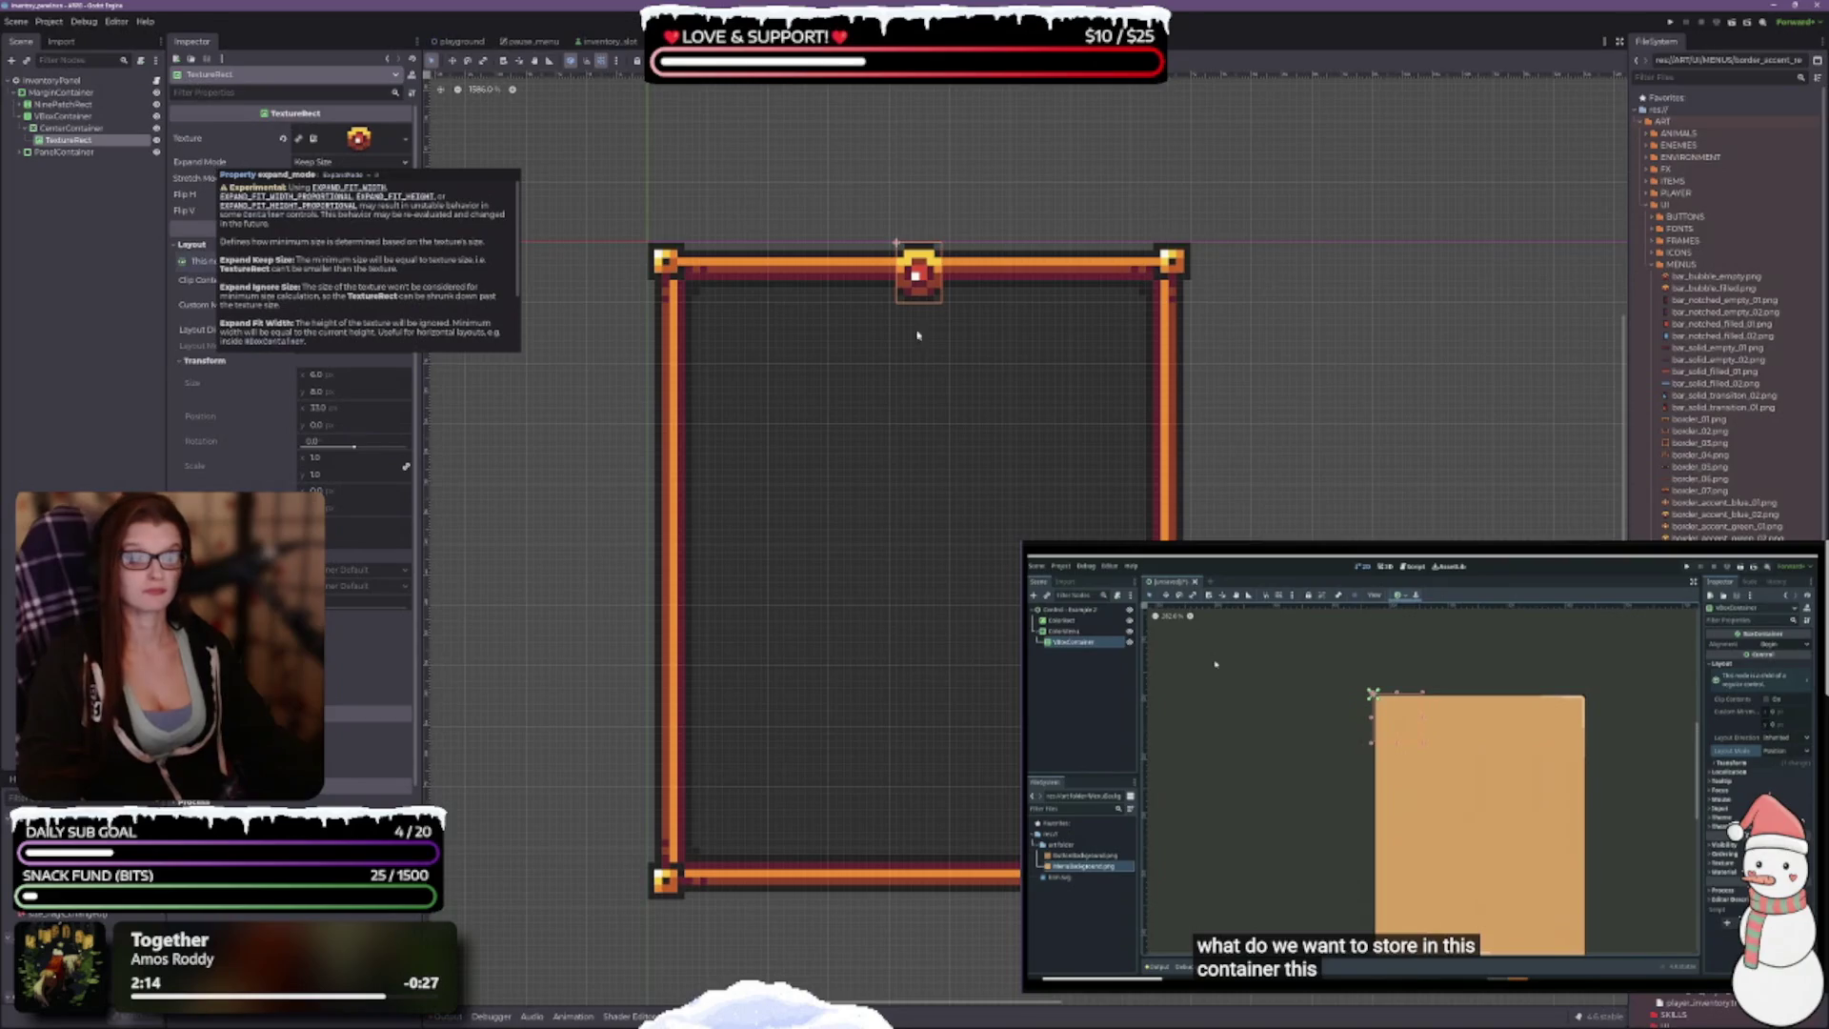
{"action": "scroll", "coordinate": [917, 342], "scroll_direction": "up", "scroll_amount": 3}
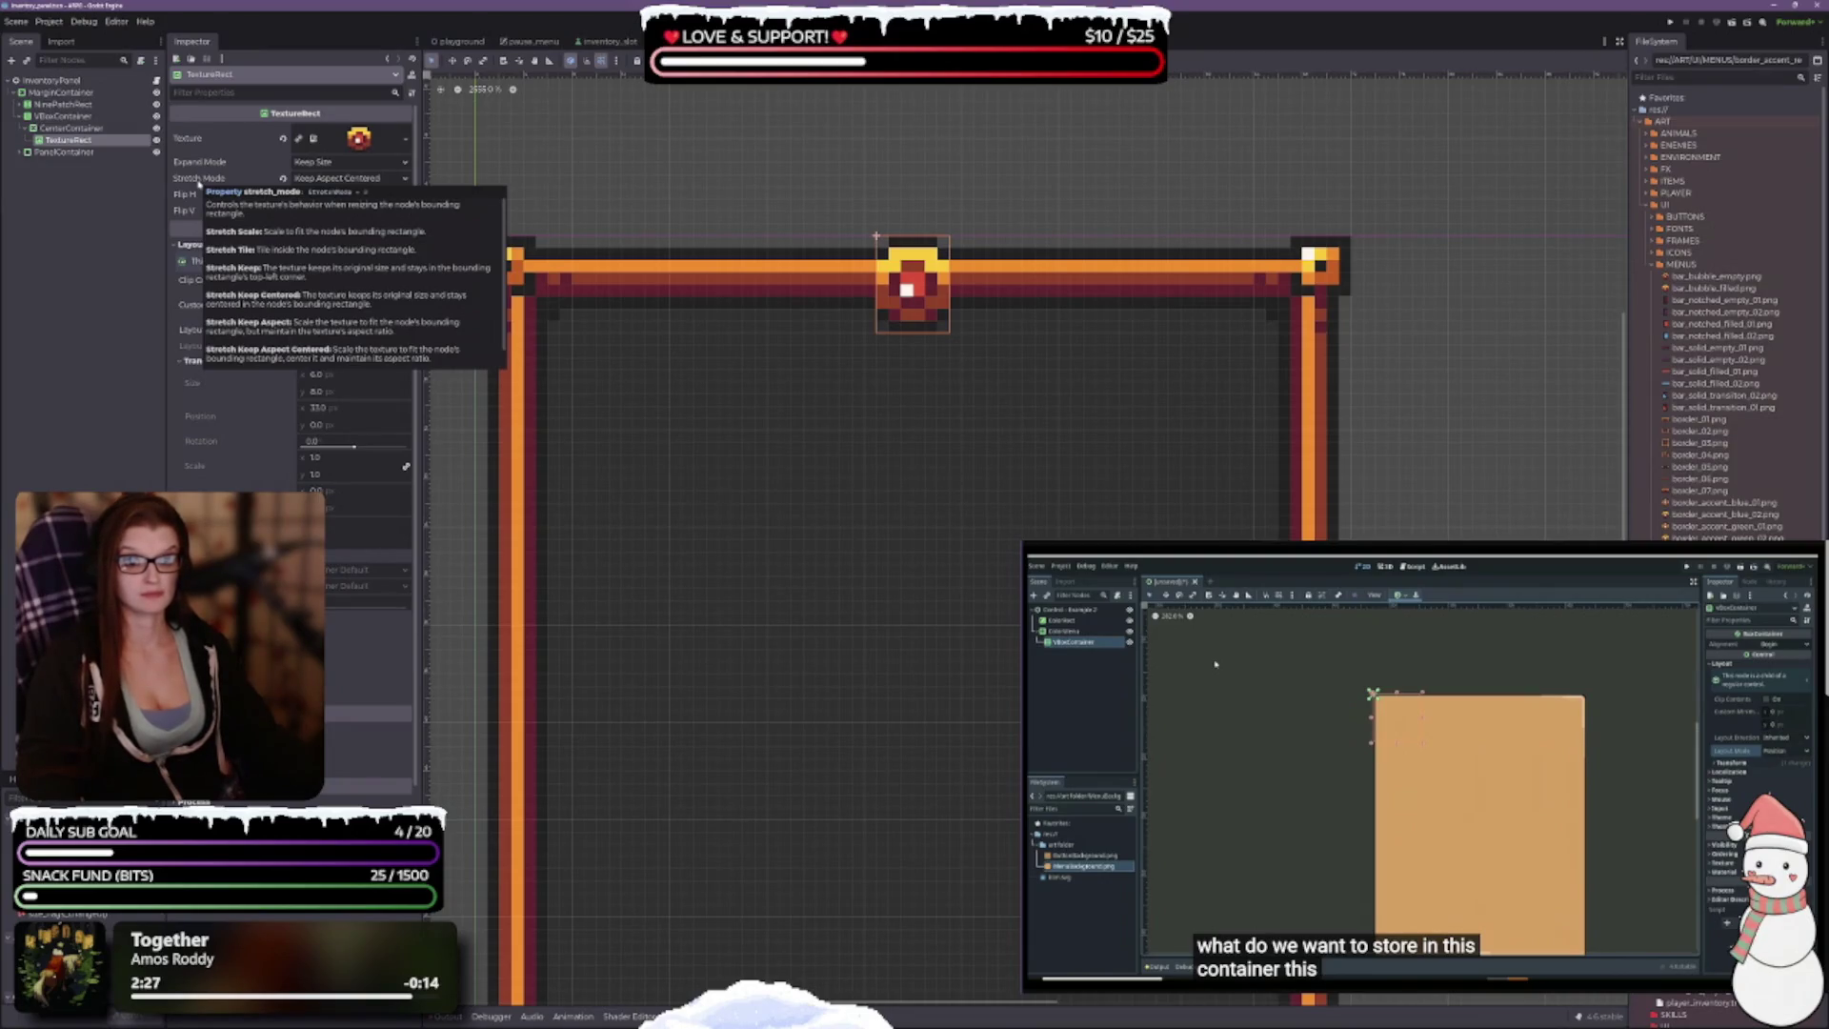
{"action": "scroll", "coordinate": [820, 437], "scroll_direction": "down", "scroll_amount": 1}
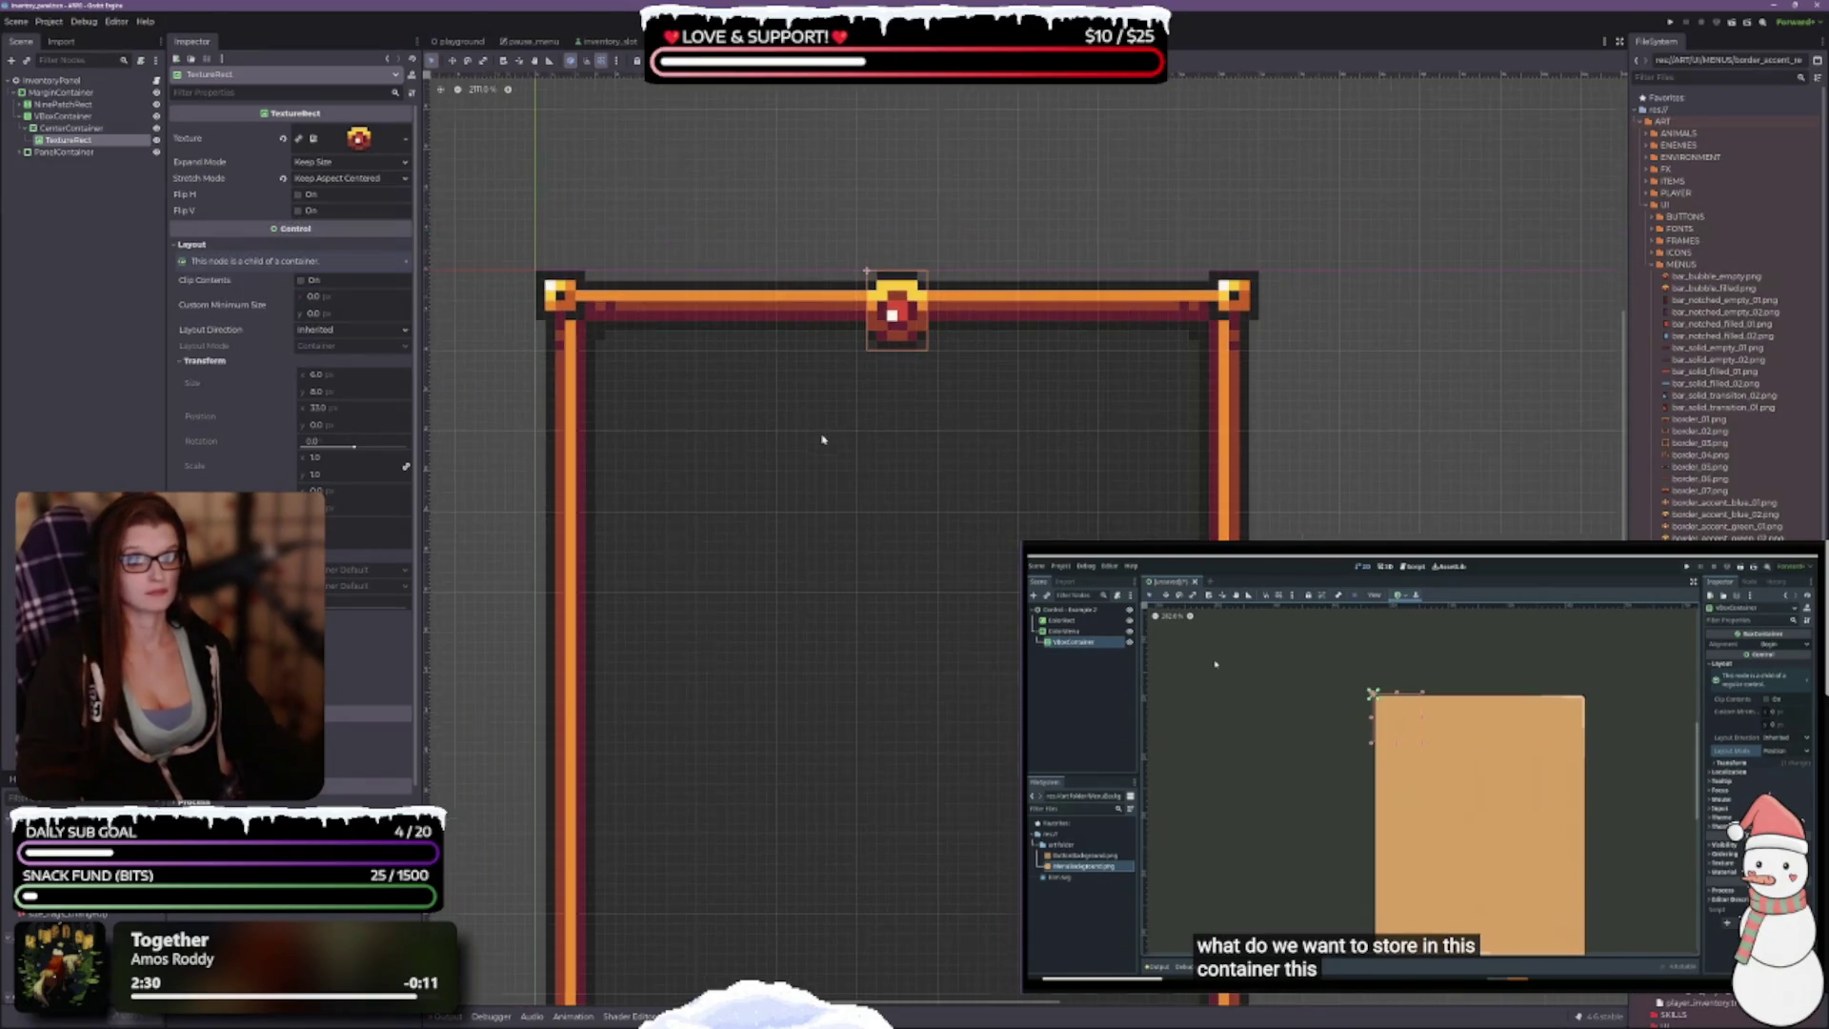
Step: Reposition and zoom the canvas to inspect the gem at the top of the frame
{"action": "left_click_drag", "start_coordinate": [935, 534], "coordinate": [911, 400]}
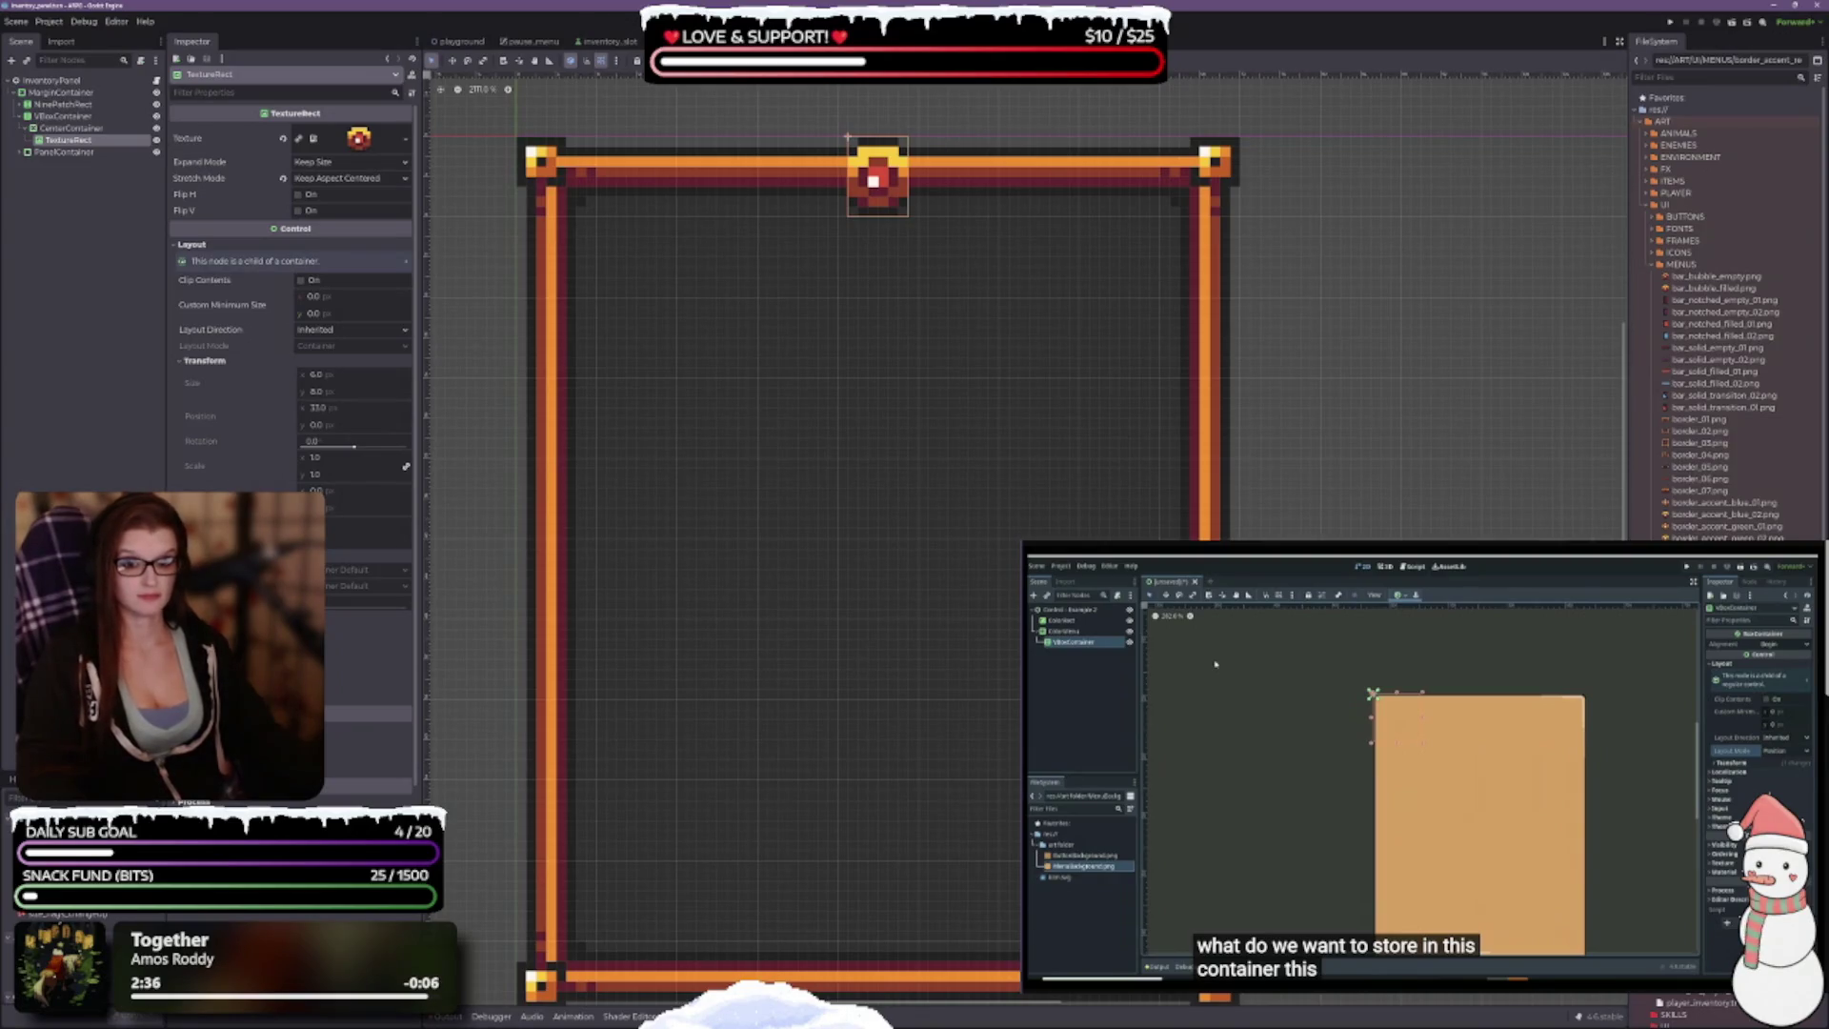
{"action": "scroll", "coordinate": [291, 285], "scroll_direction": "down", "scroll_amount": 1}
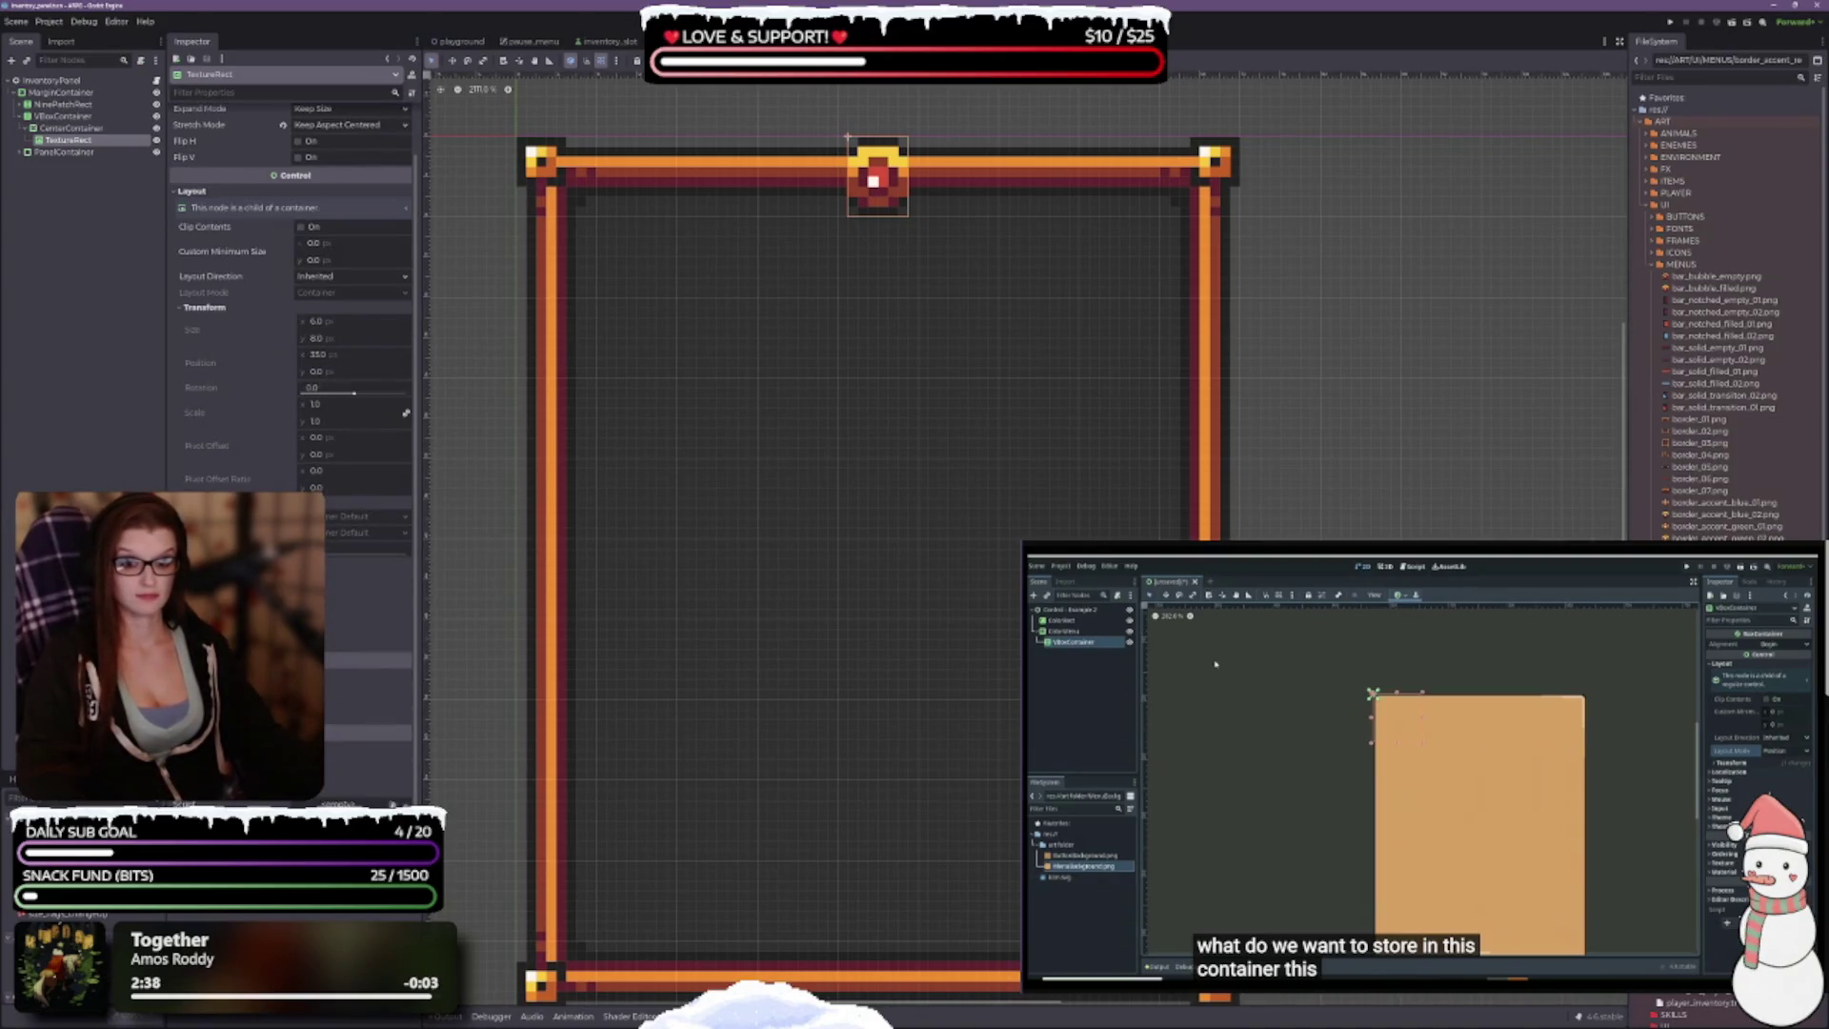
{"action": "scroll", "coordinate": [806, 705], "scroll_direction": "down", "scroll_amount": 2}
{"action": "scroll", "coordinate": [887, 595], "scroll_direction": "down", "scroll_amount": 3}
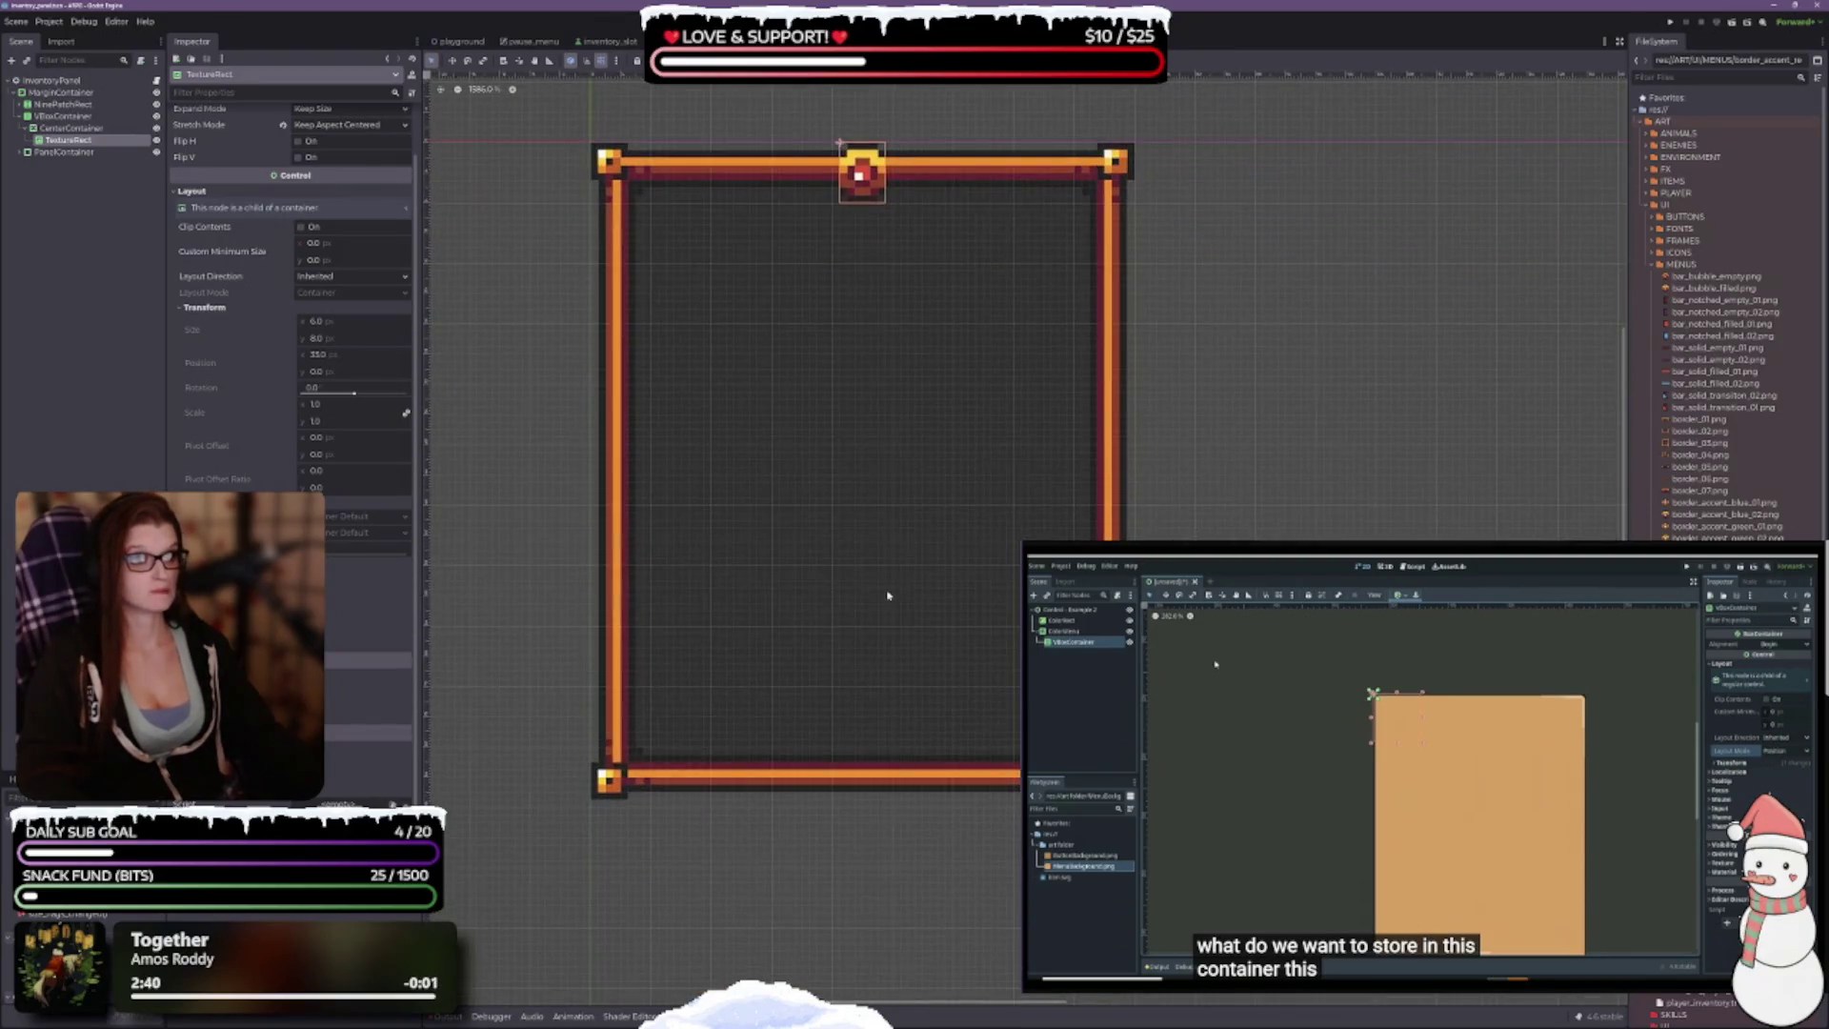
{"action": "scroll", "coordinate": [886, 511], "scroll_direction": "up", "scroll_amount": 1}
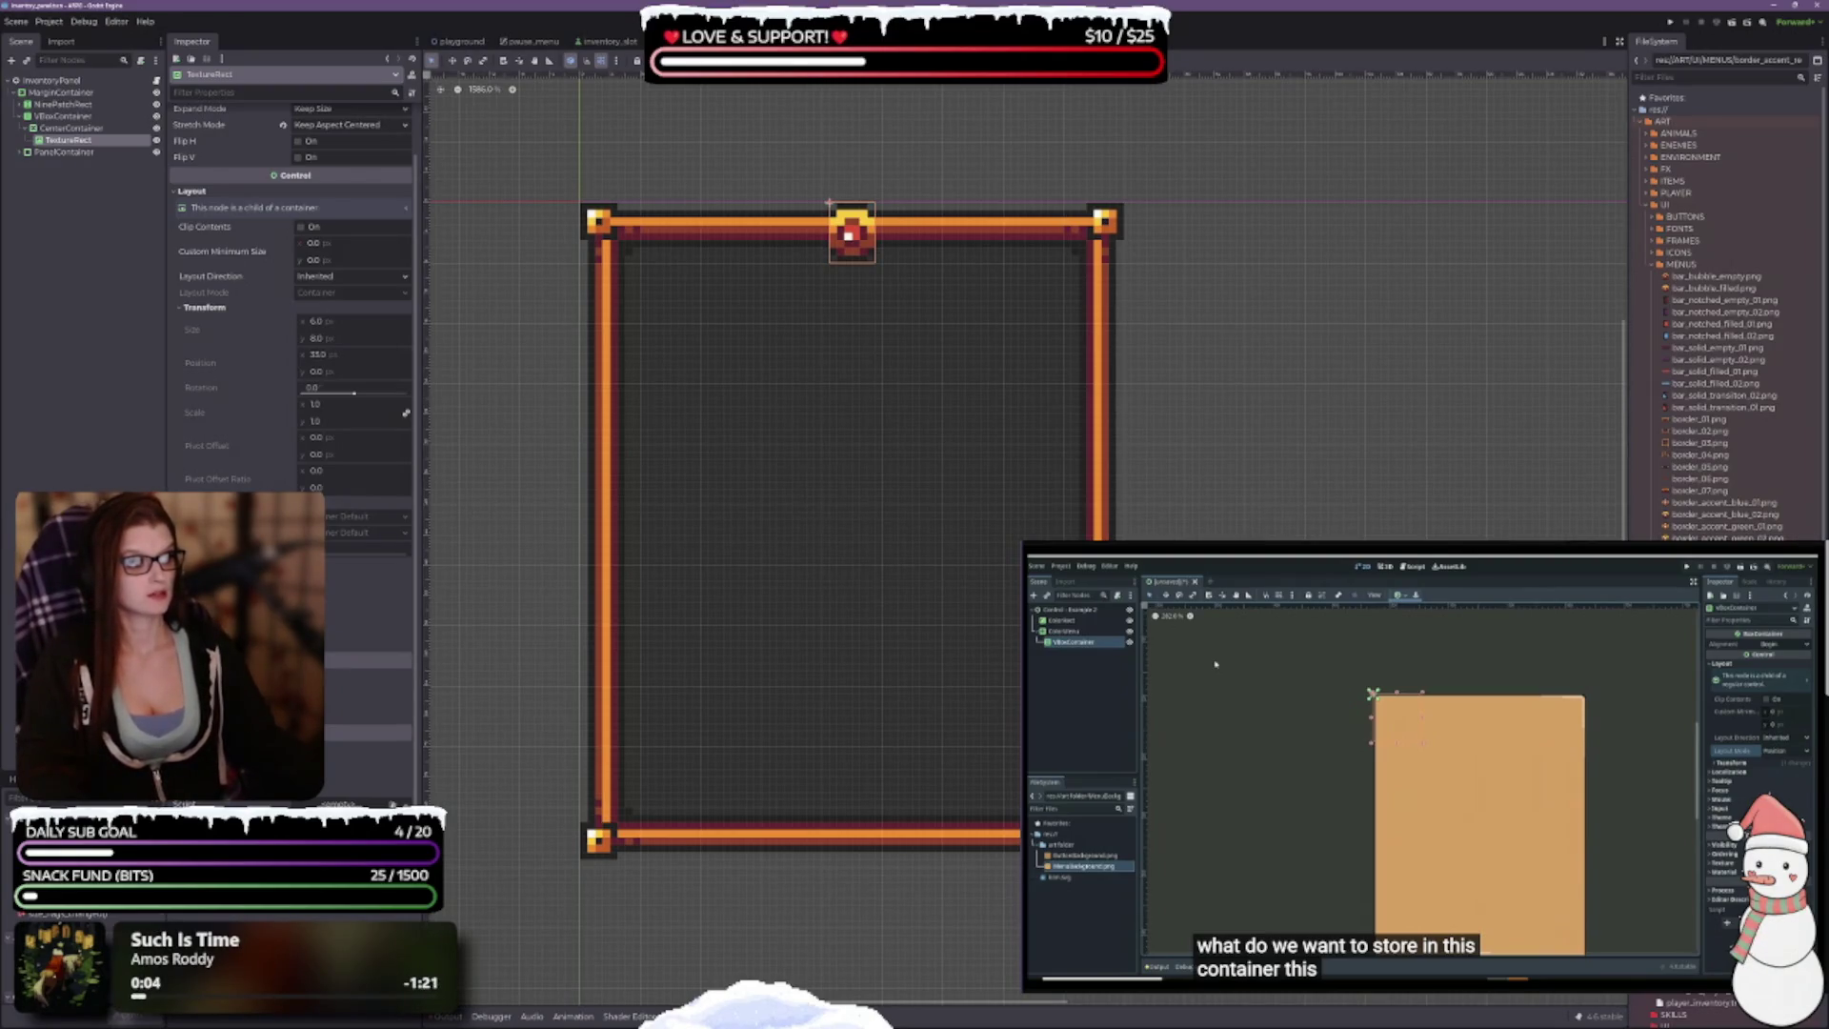
{"action": "scroll", "coordinate": [314, 217], "scroll_direction": "up", "scroll_amount": 2}
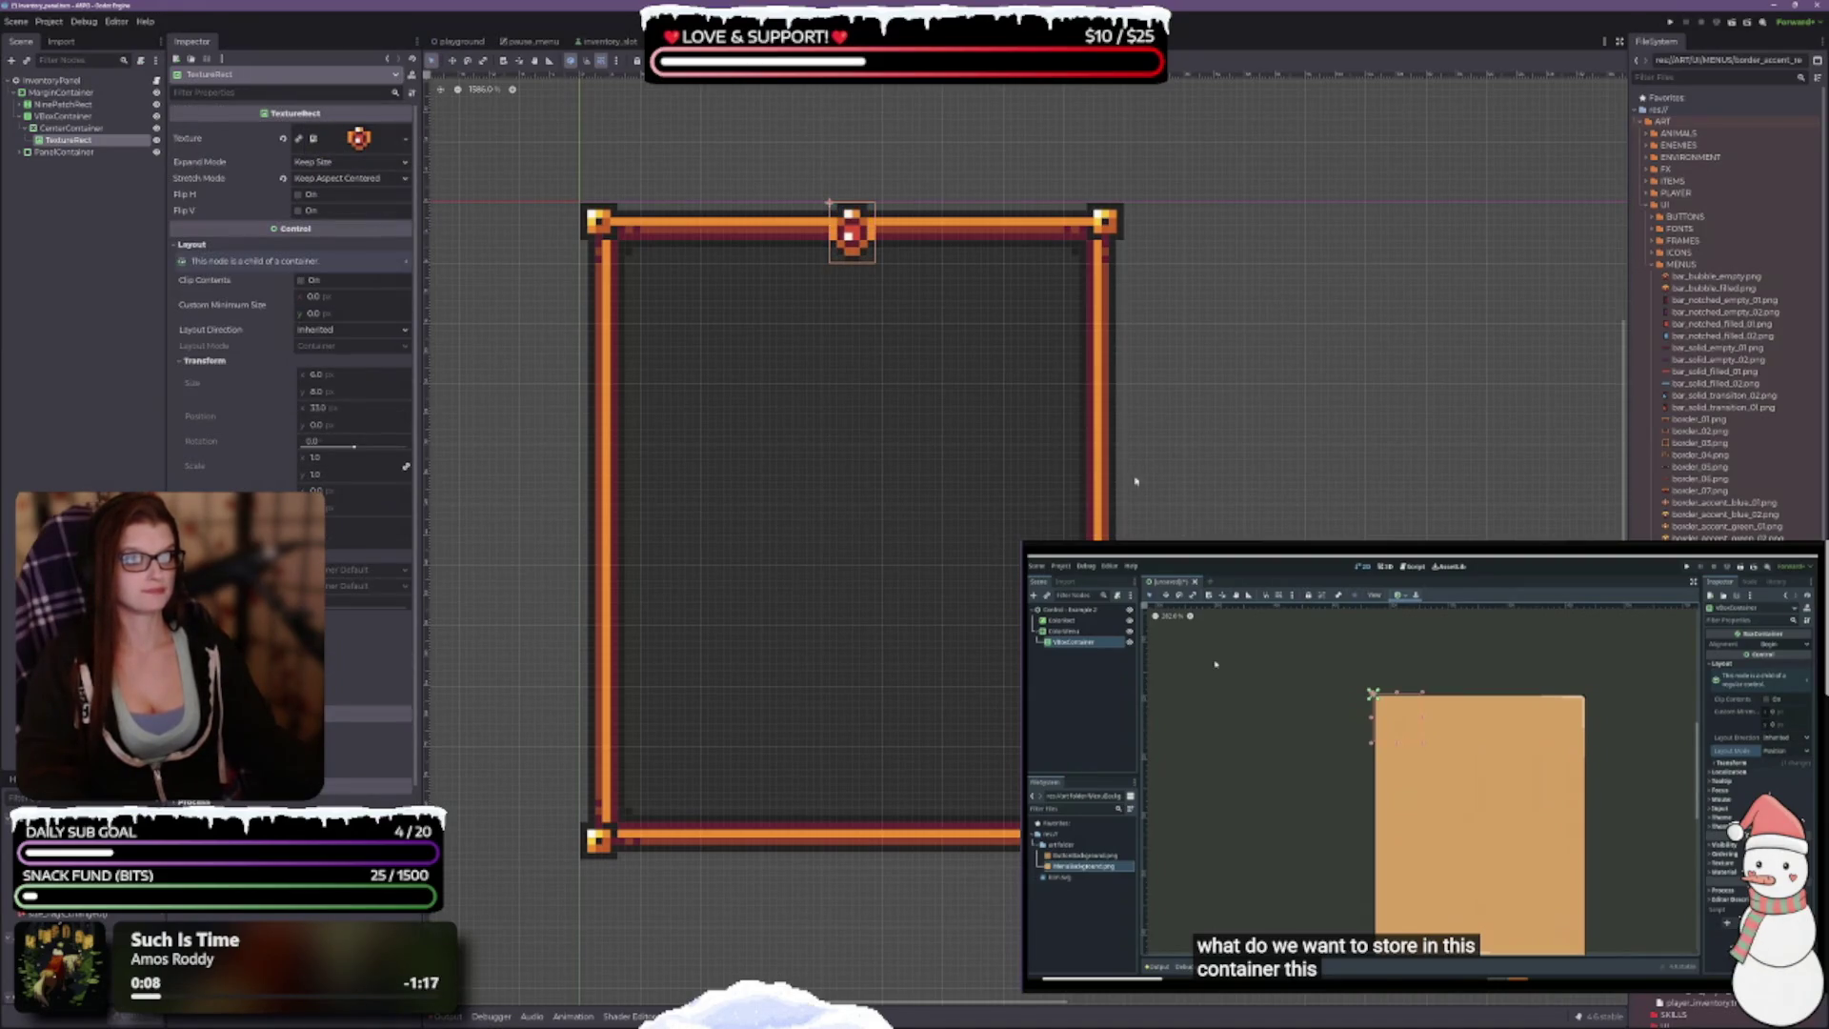
{"action": "scroll", "coordinate": [825, 228], "scroll_direction": "up", "scroll_amount": 3}
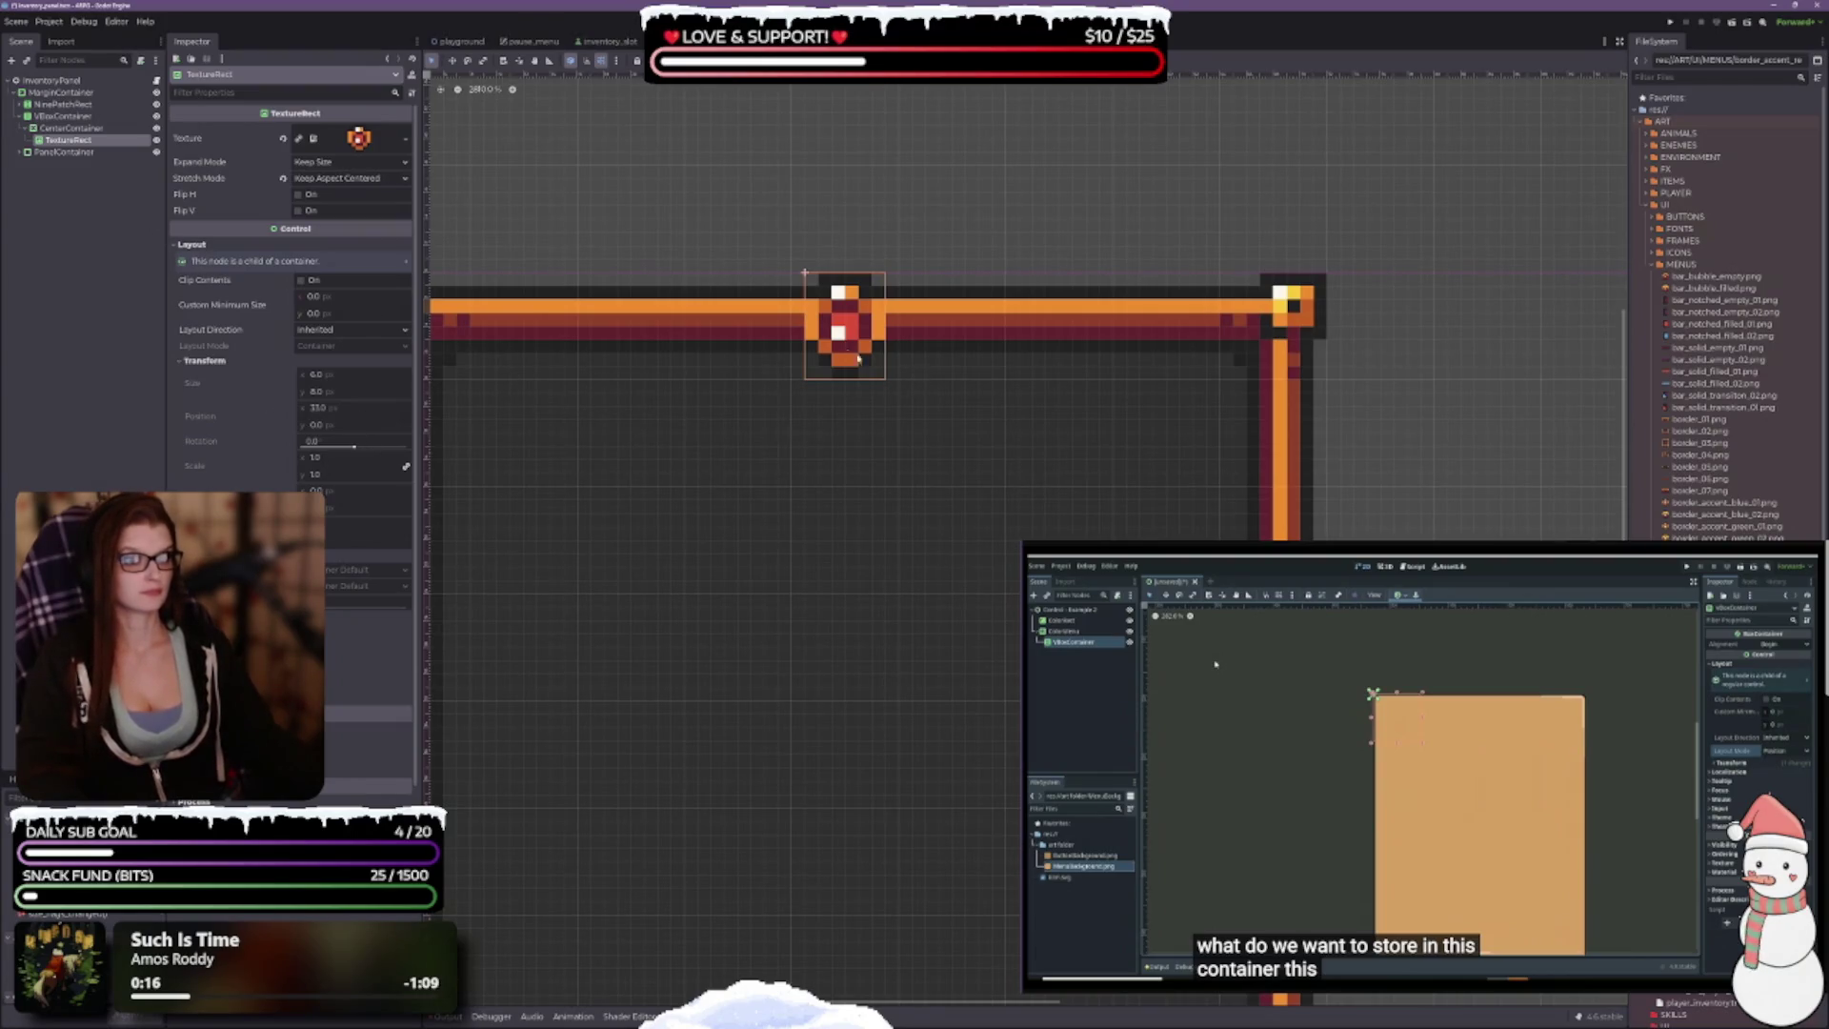
{"action": "left_click", "coordinate": [845, 293]}
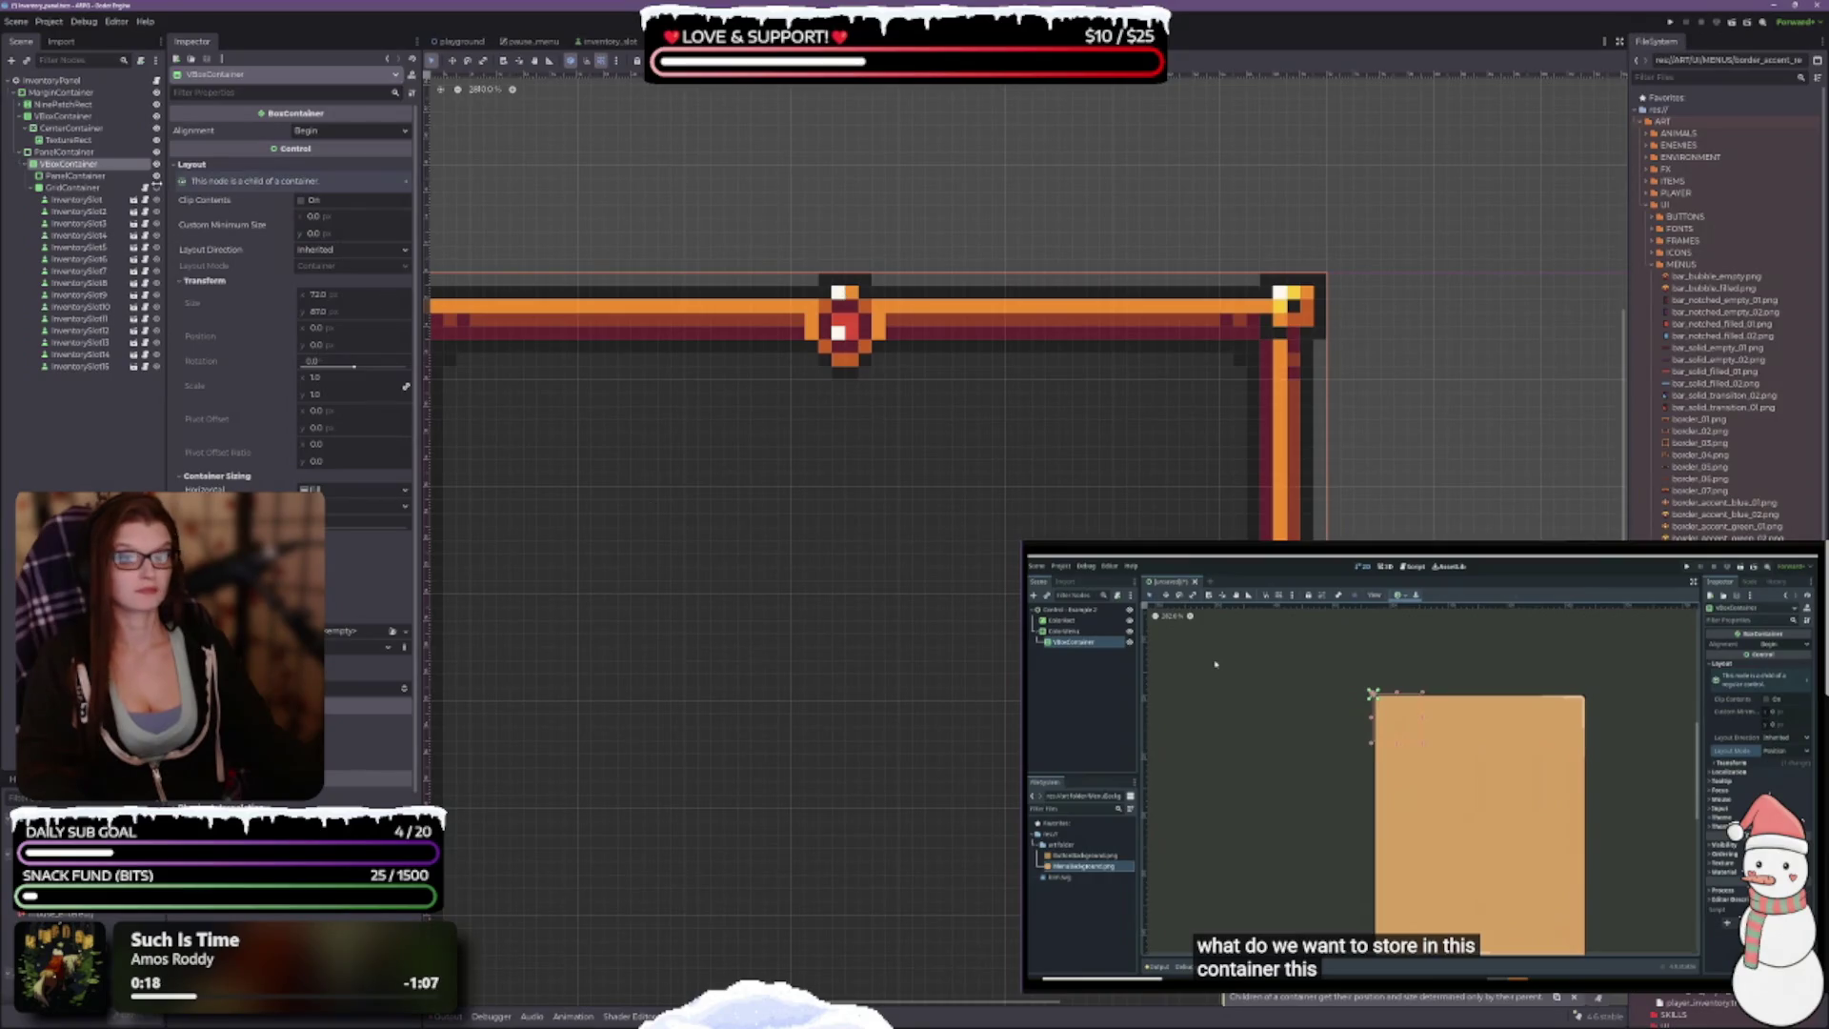
{"action": "left_click", "coordinate": [842, 305]}
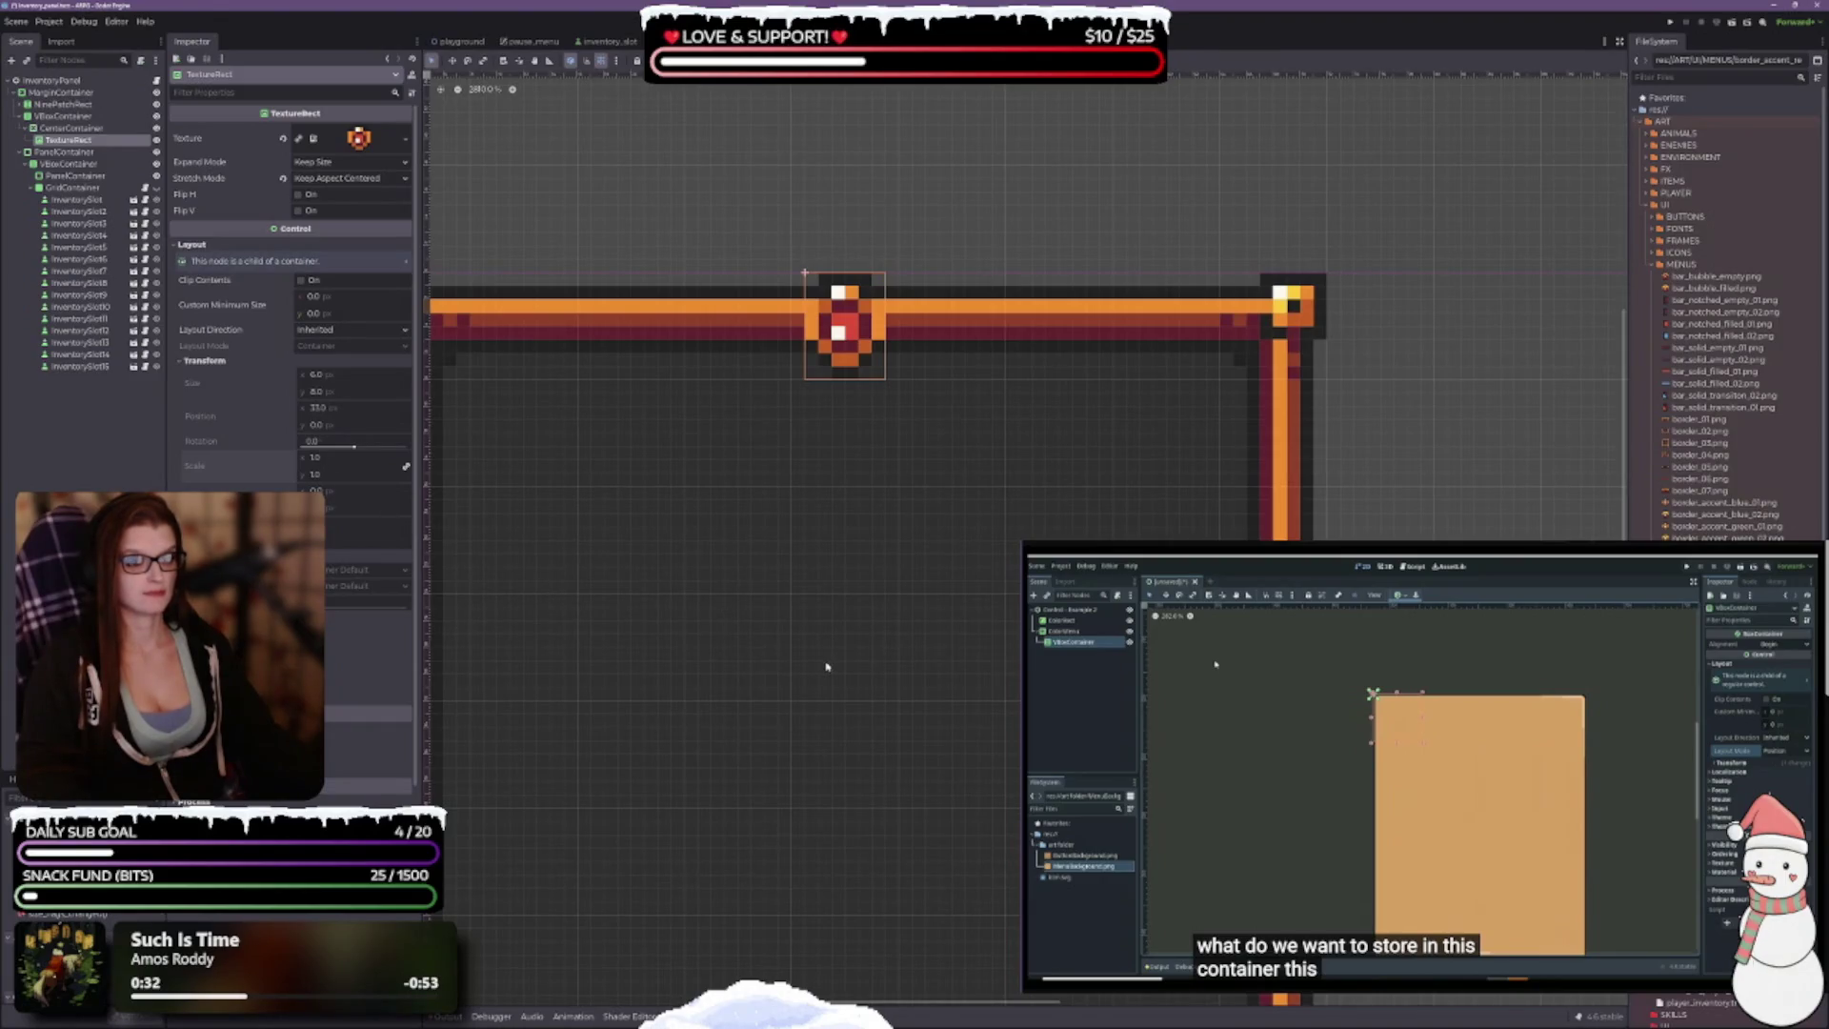
Step: Walk up the node tree to the MarginContainer and raise its Top margin by one
{"action": "scroll", "coordinate": [826, 667], "scroll_direction": "down", "scroll_amount": 5}
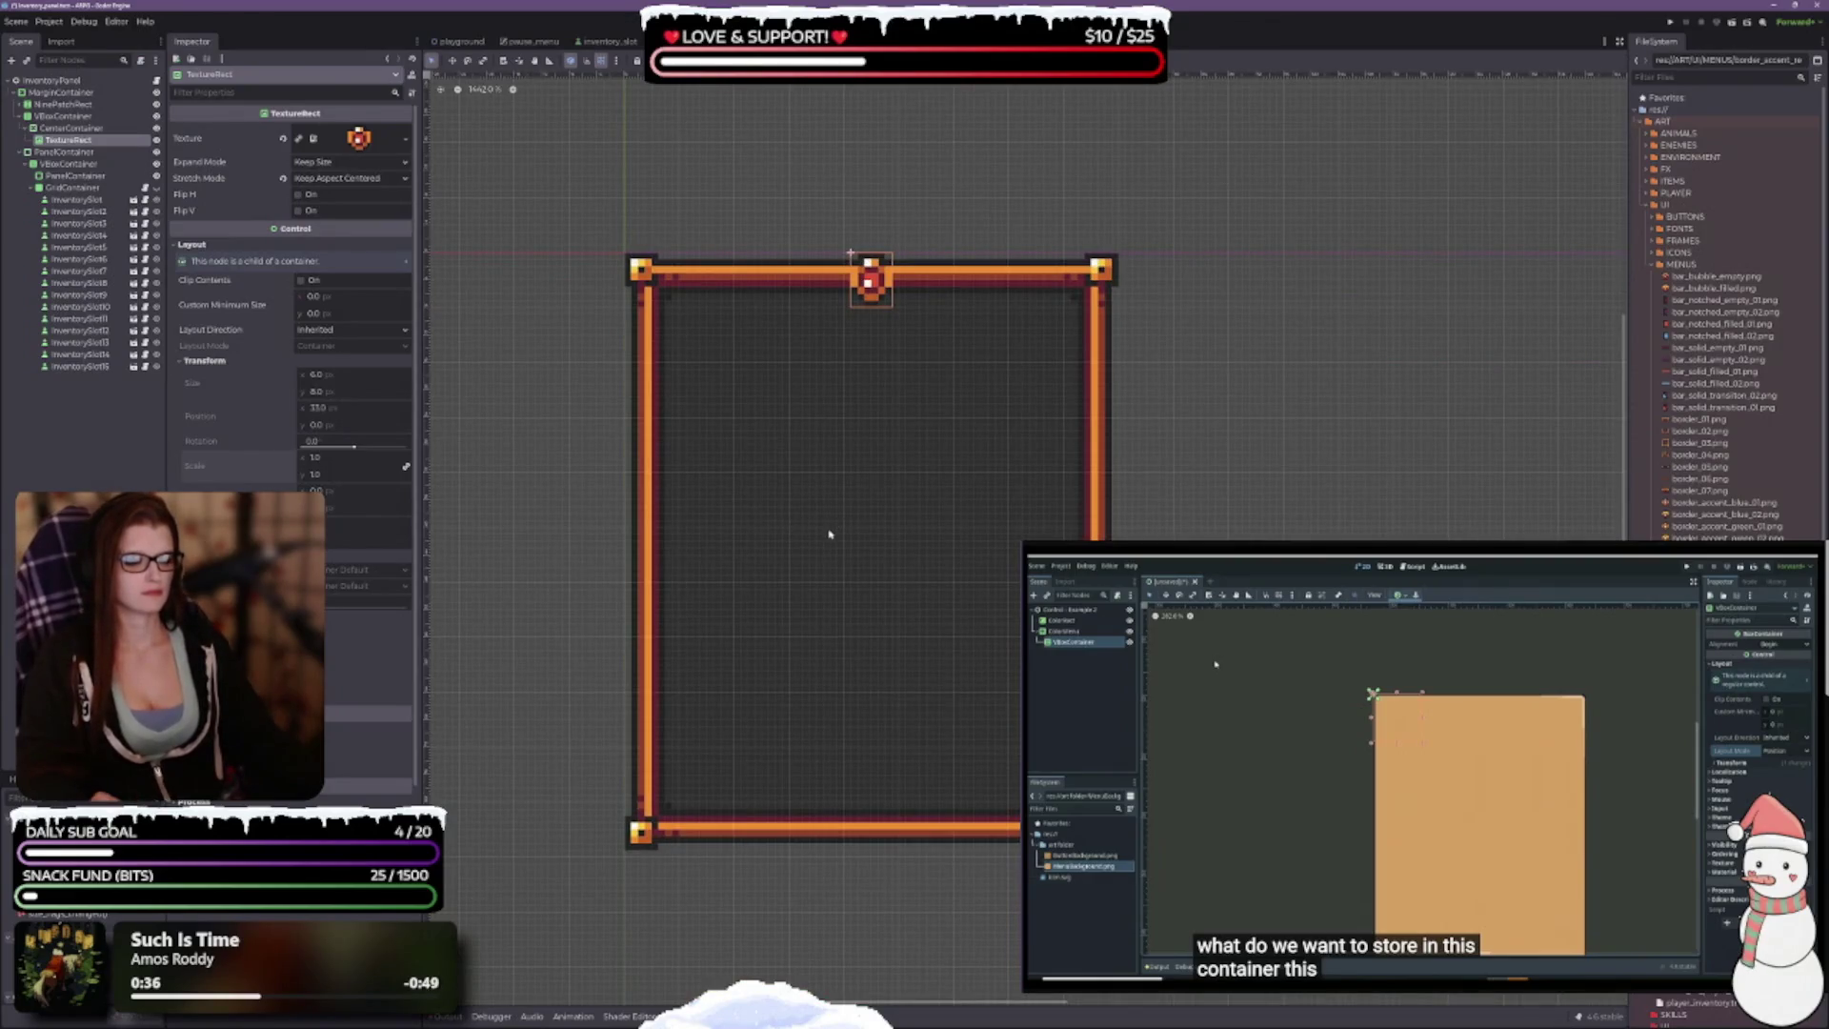
{"action": "left_click", "coordinate": [65, 128]}
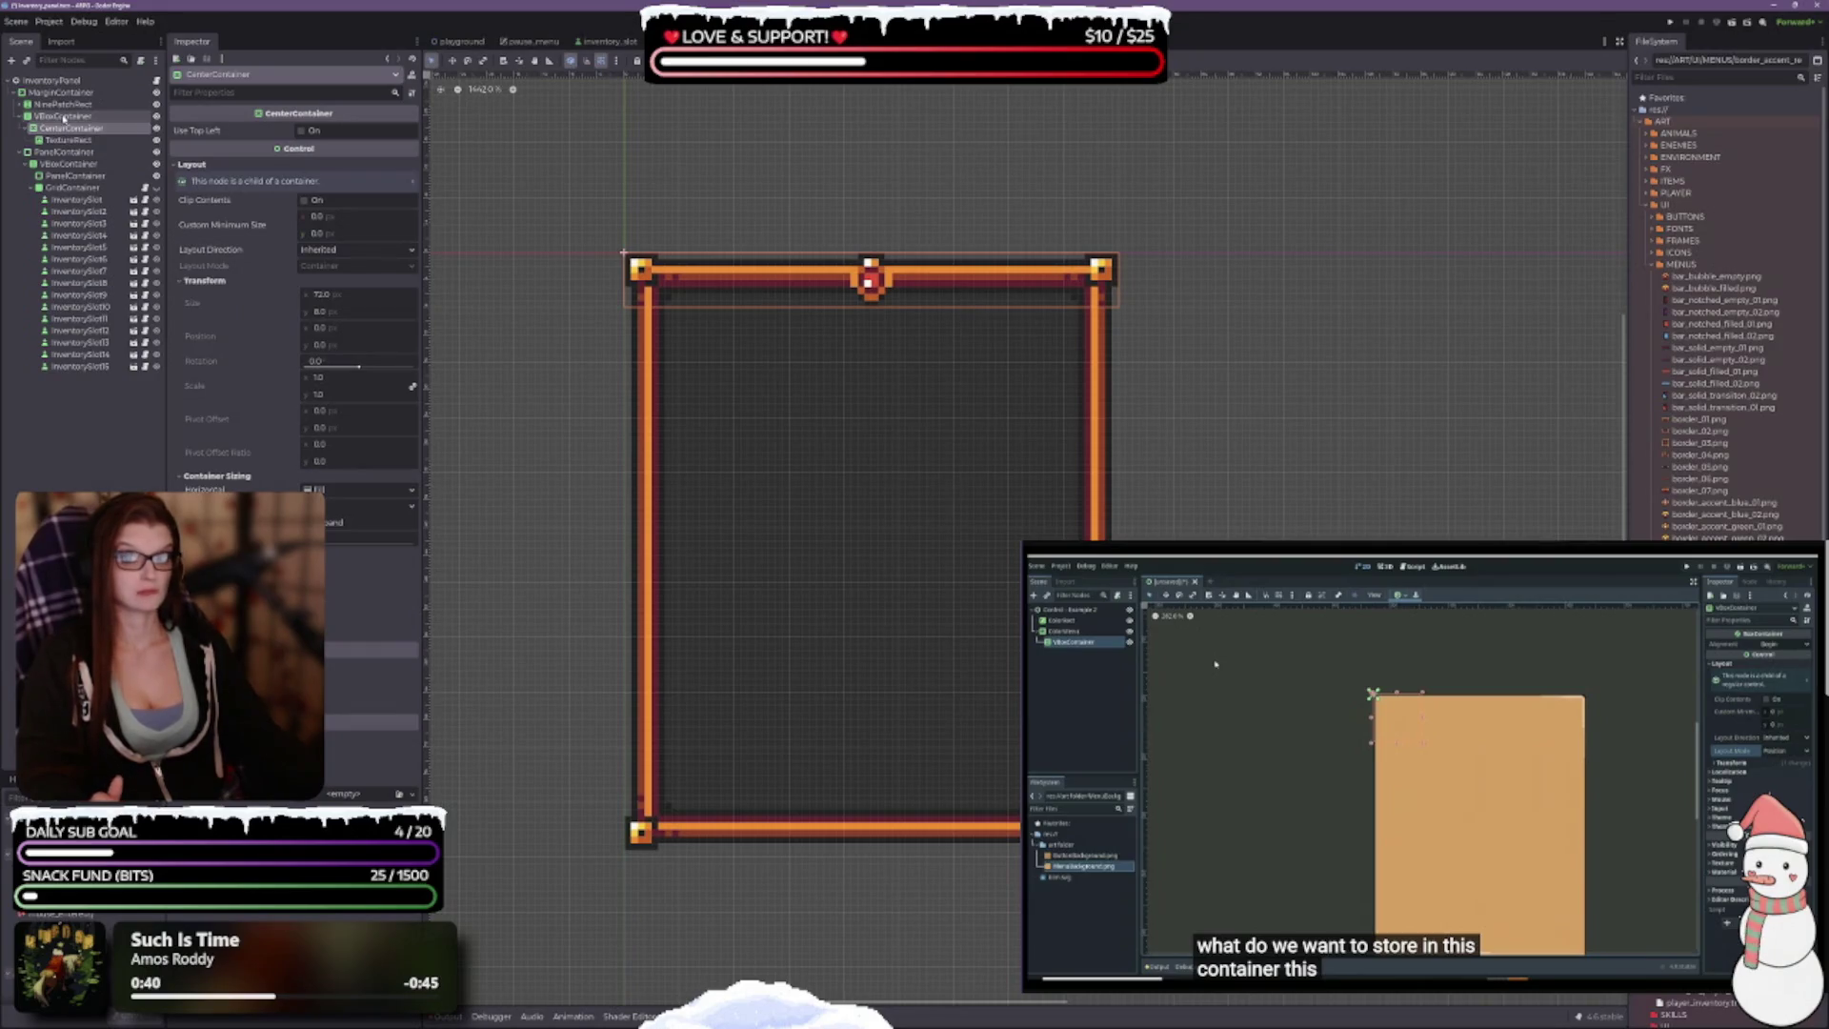
{"action": "left_click", "coordinate": [62, 116]}
{"action": "left_click", "coordinate": [62, 104]}
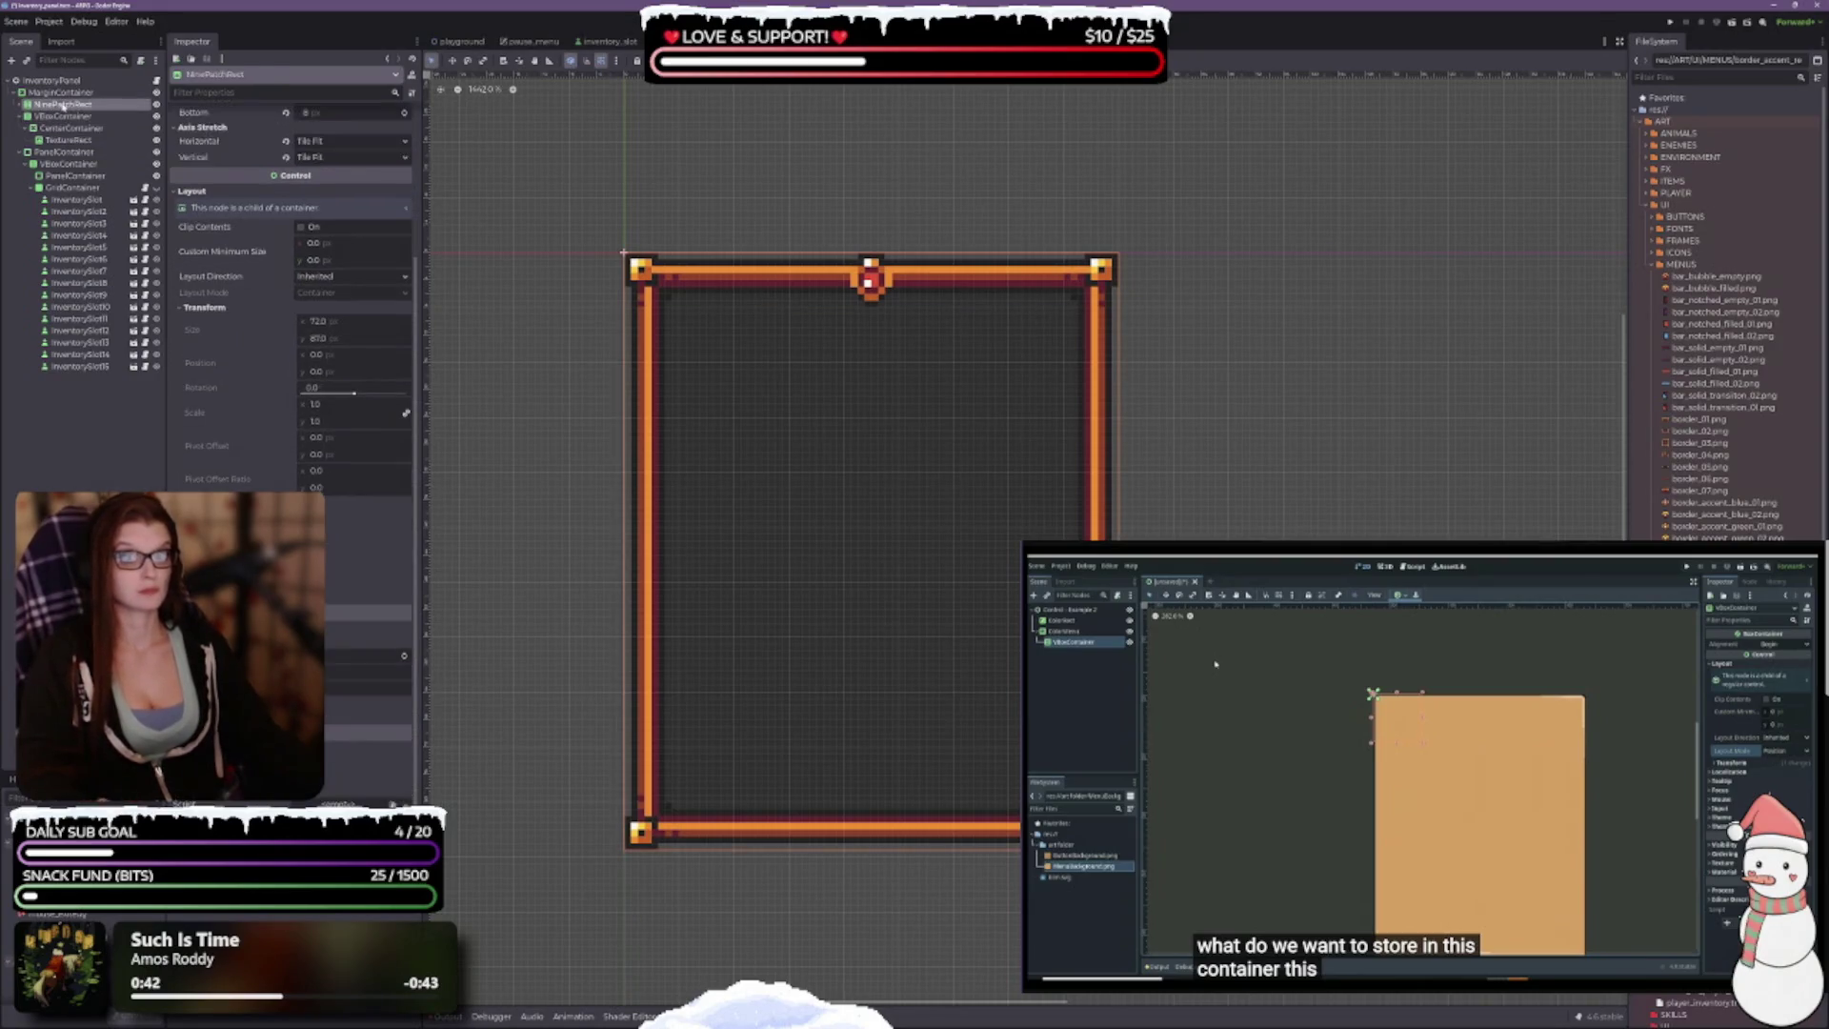
{"action": "left_click", "coordinate": [66, 94]}
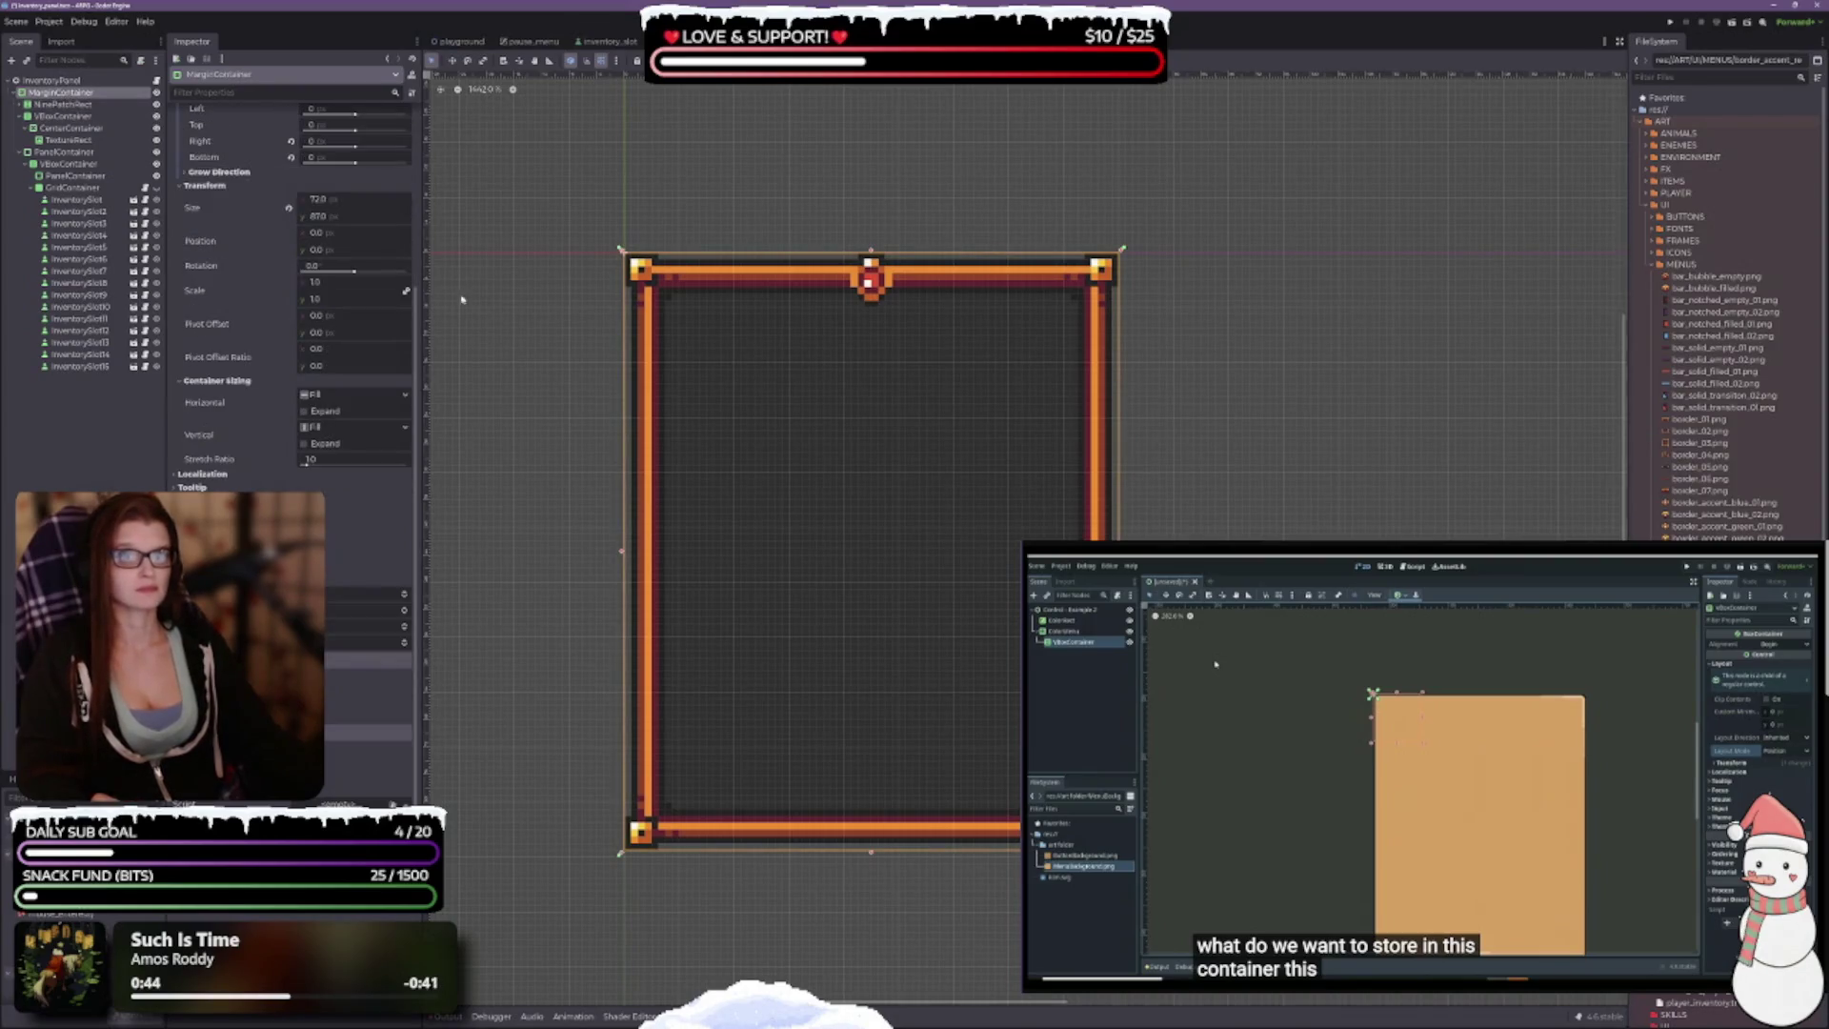
{"action": "scroll", "coordinate": [764, 336], "scroll_direction": "up", "scroll_amount": 2}
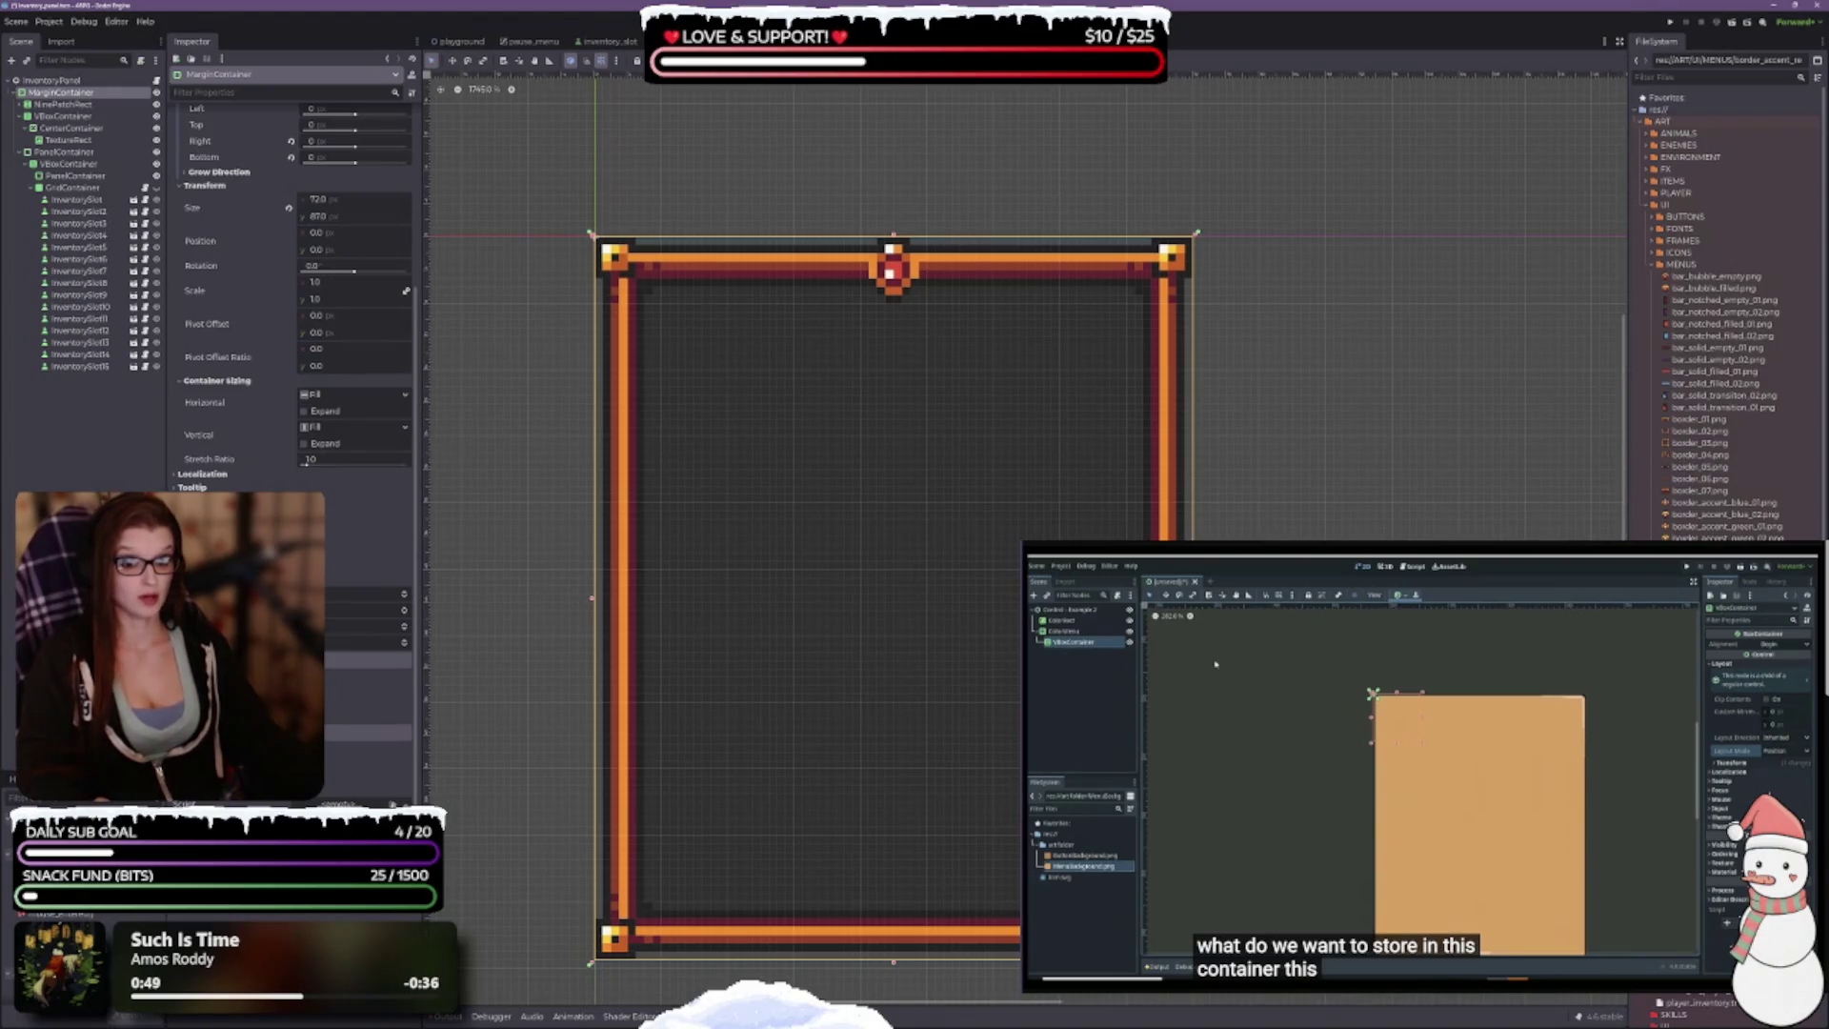
{"action": "left_click", "coordinate": [404, 611]}
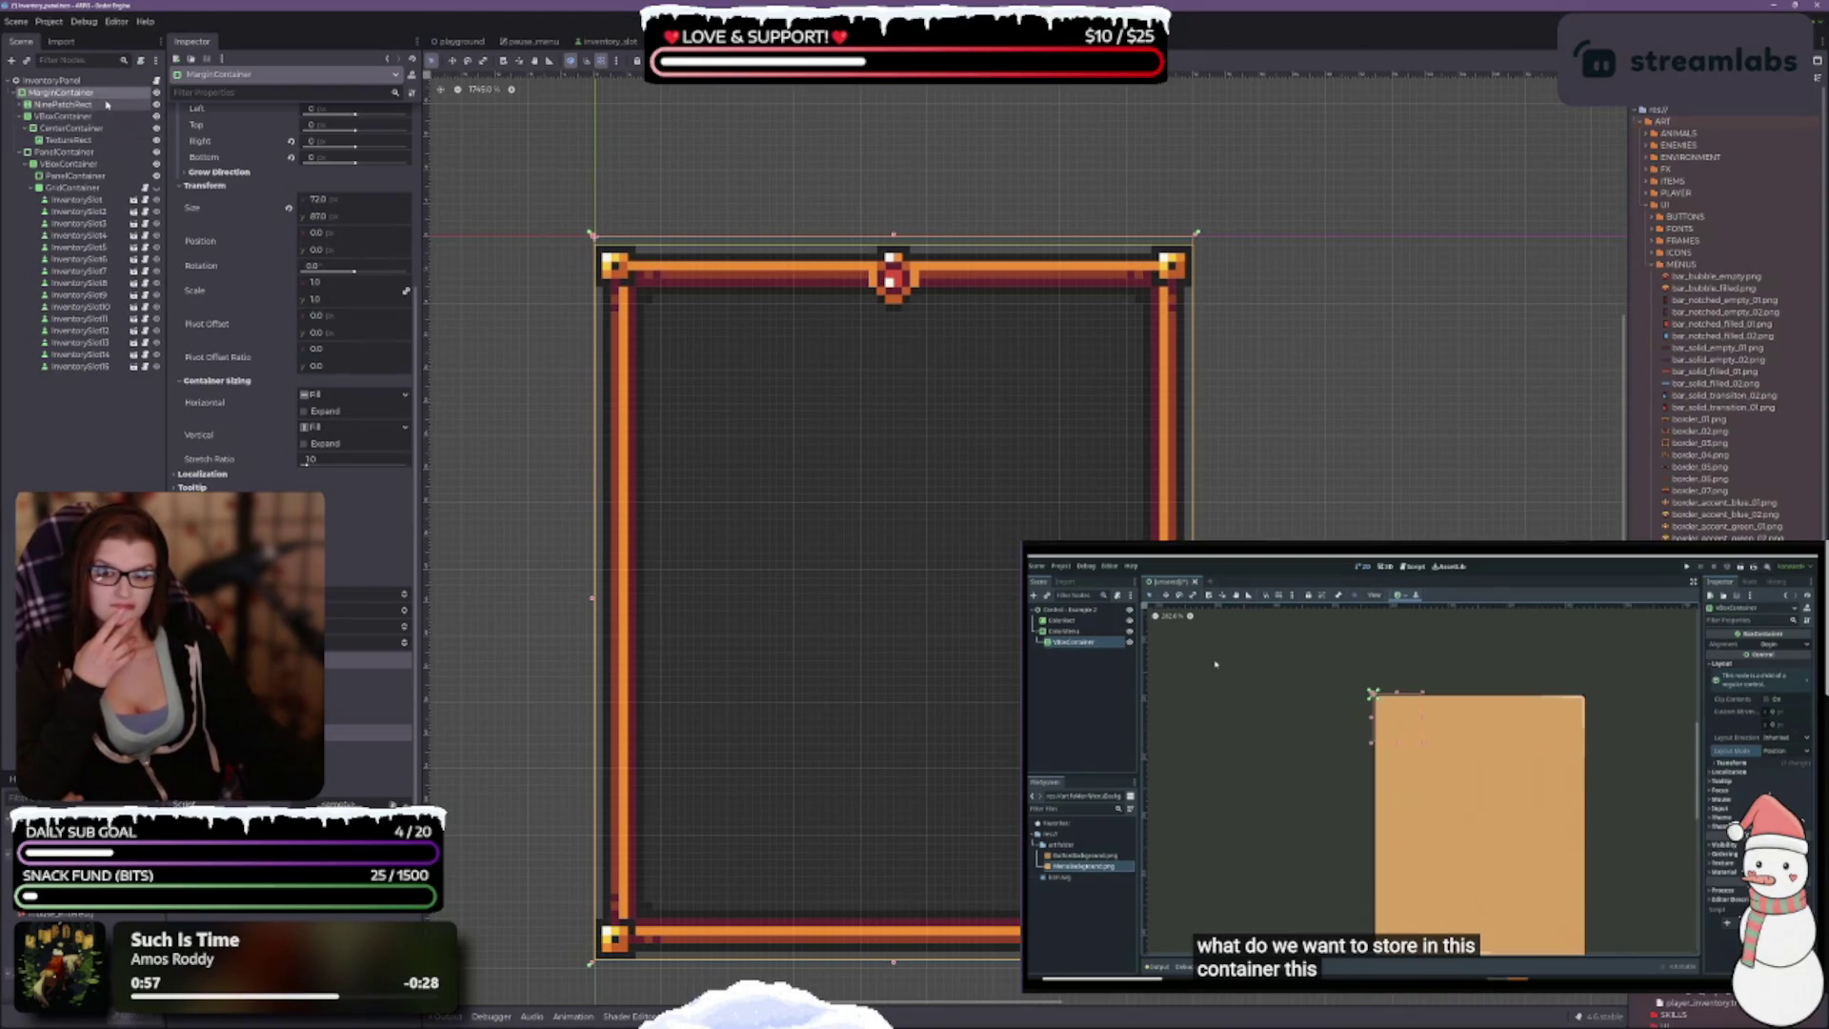
{"action": "left_click", "coordinate": [70, 106]}
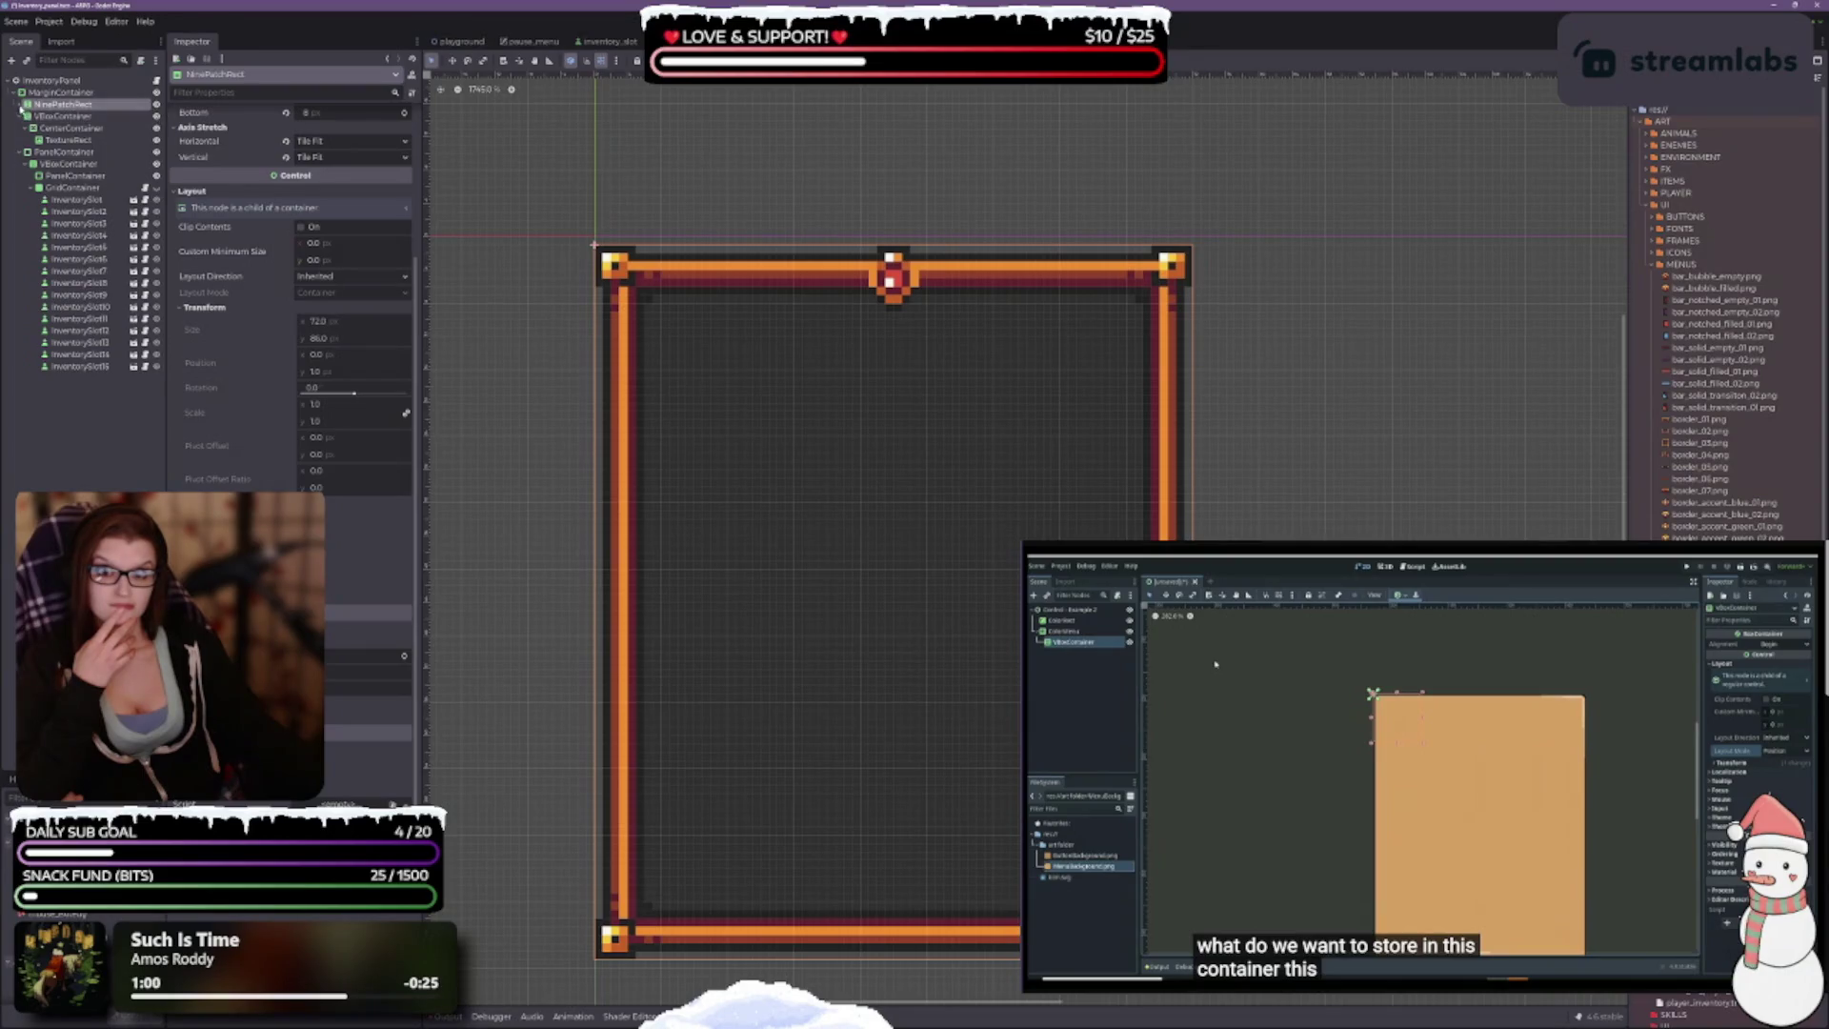
Step: Inspect the NinePatchRect's ColorRect child, then reselect the NinePatchRect and its parent MarginContainer
{"action": "scroll", "coordinate": [286, 286], "scroll_direction": "up", "scroll_amount": 3}
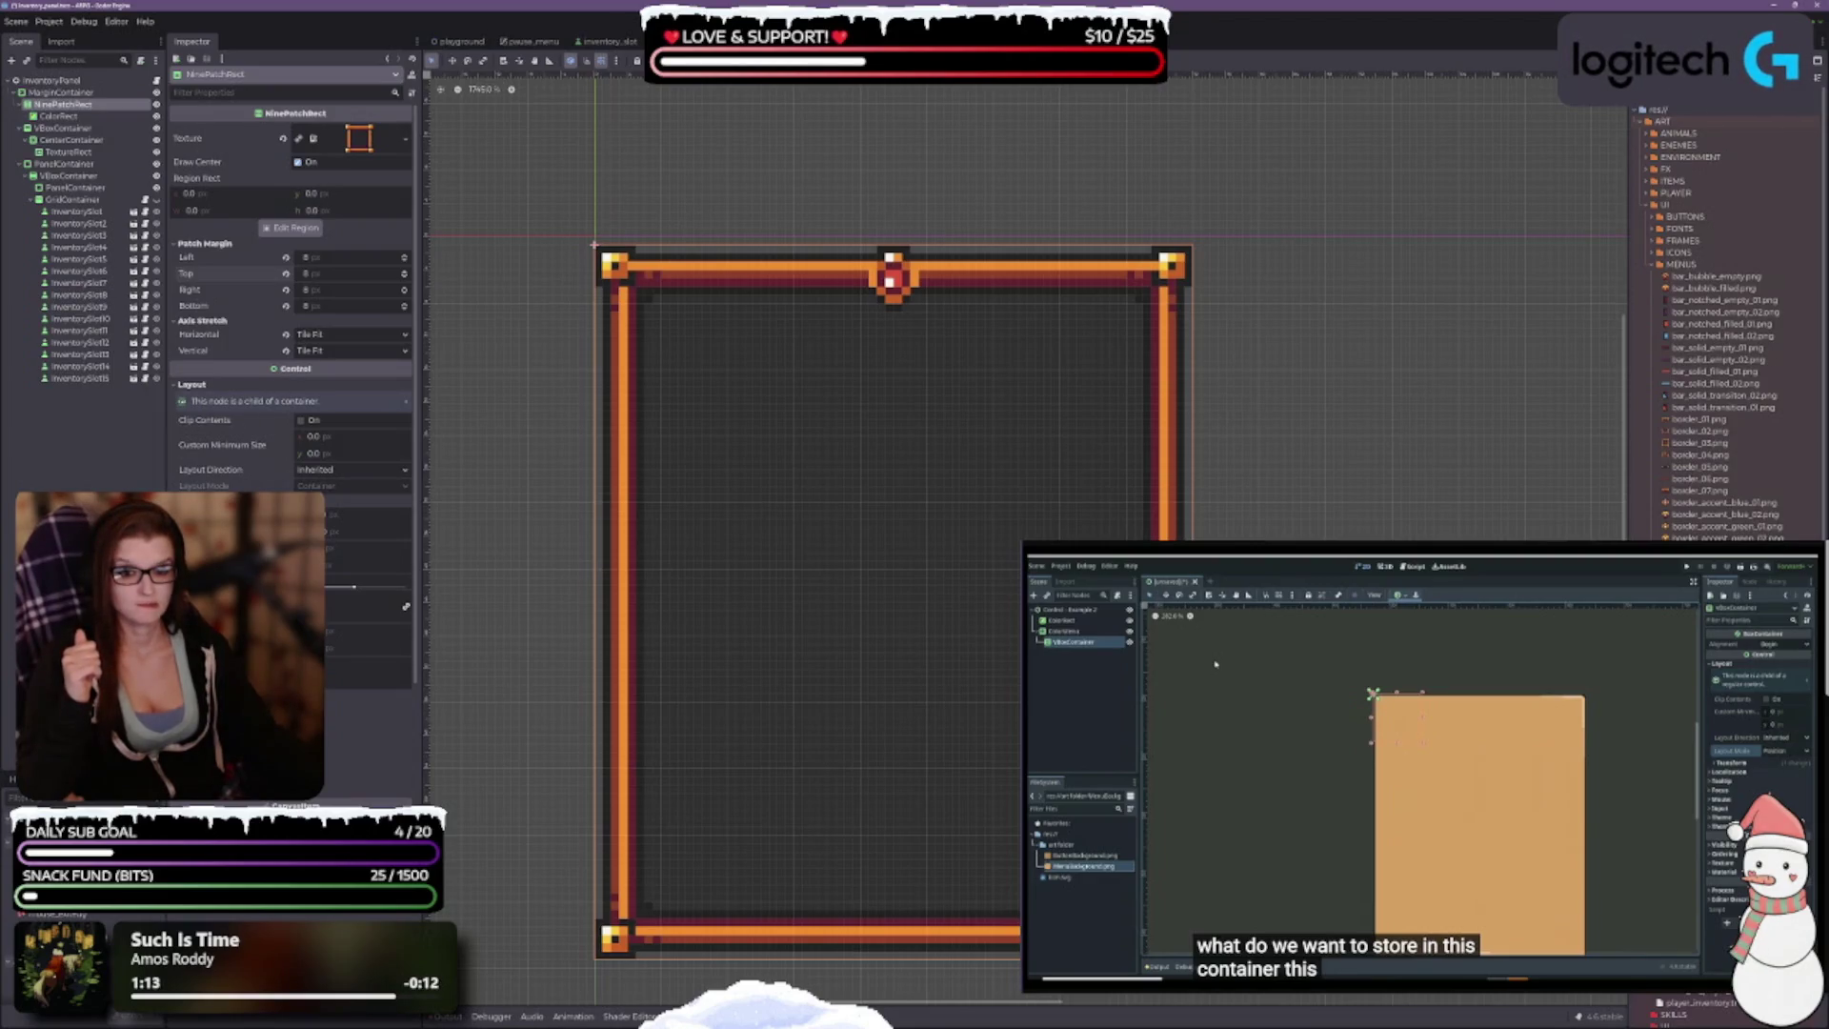
{"action": "scroll", "coordinate": [209, 419], "scroll_direction": "down", "scroll_amount": 5}
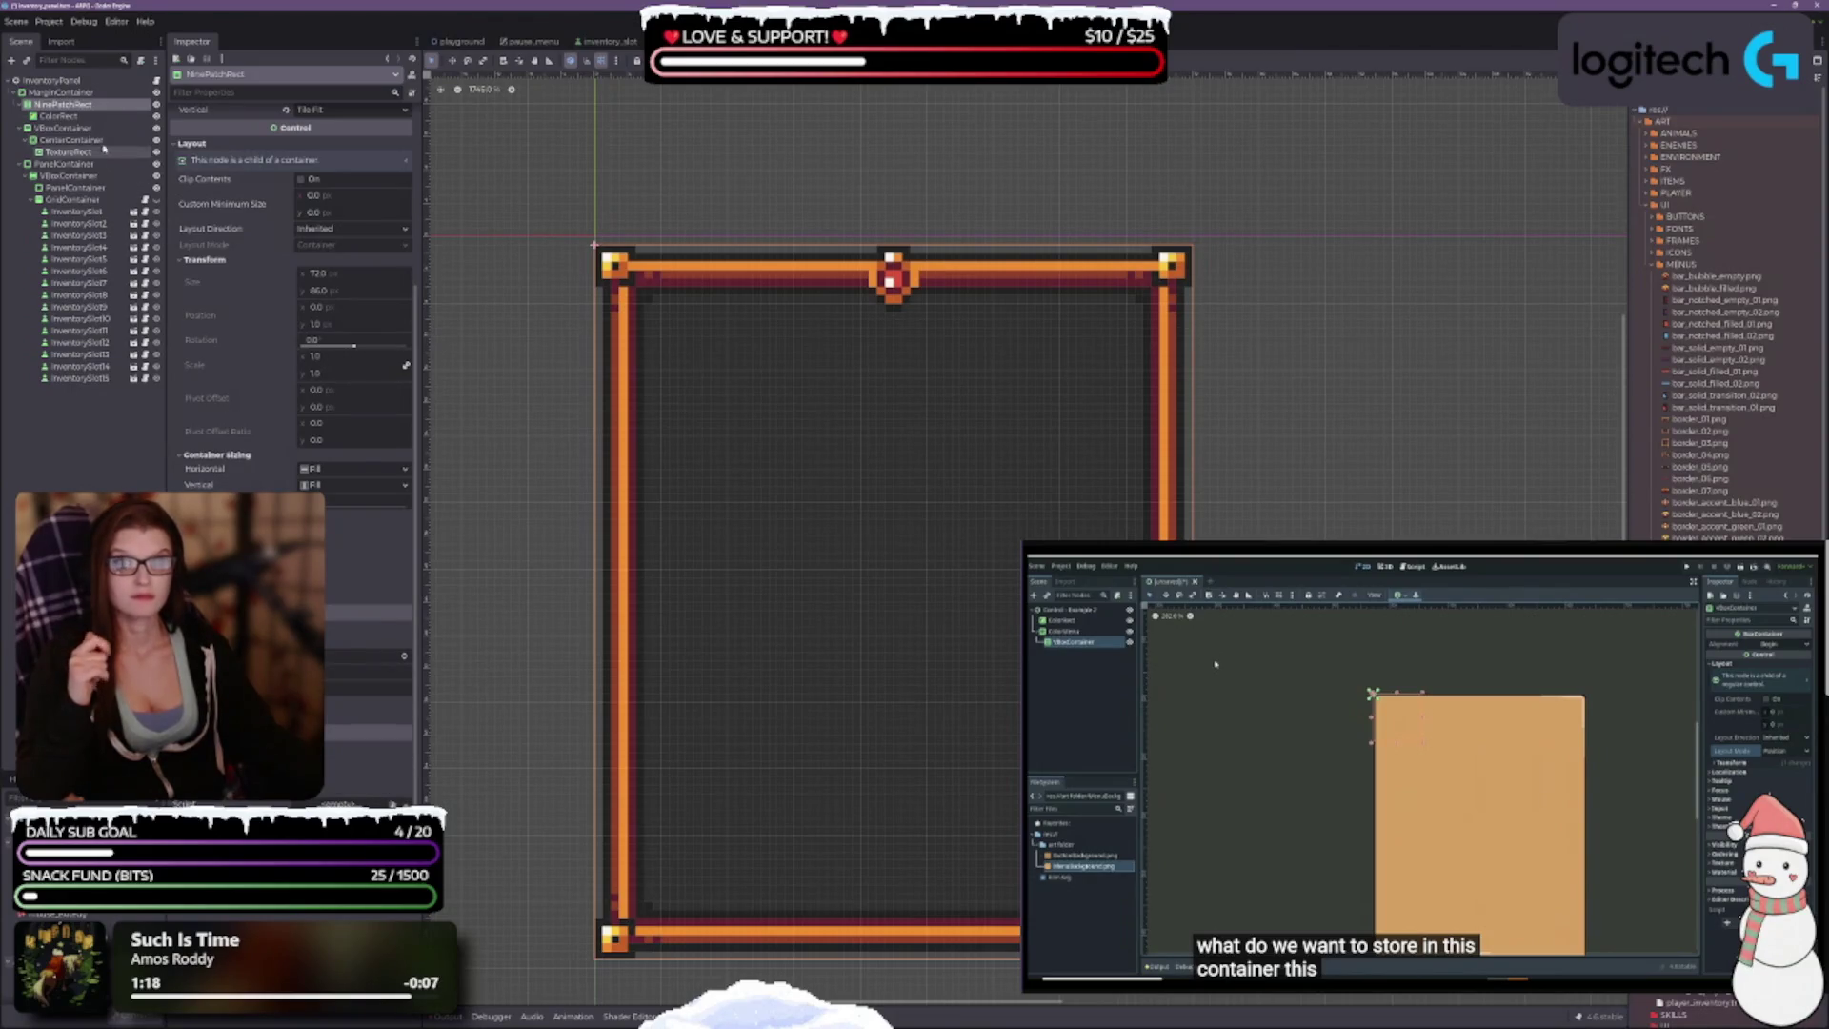
{"action": "left_click", "coordinate": [62, 115]}
{"action": "left_click", "coordinate": [94, 103]}
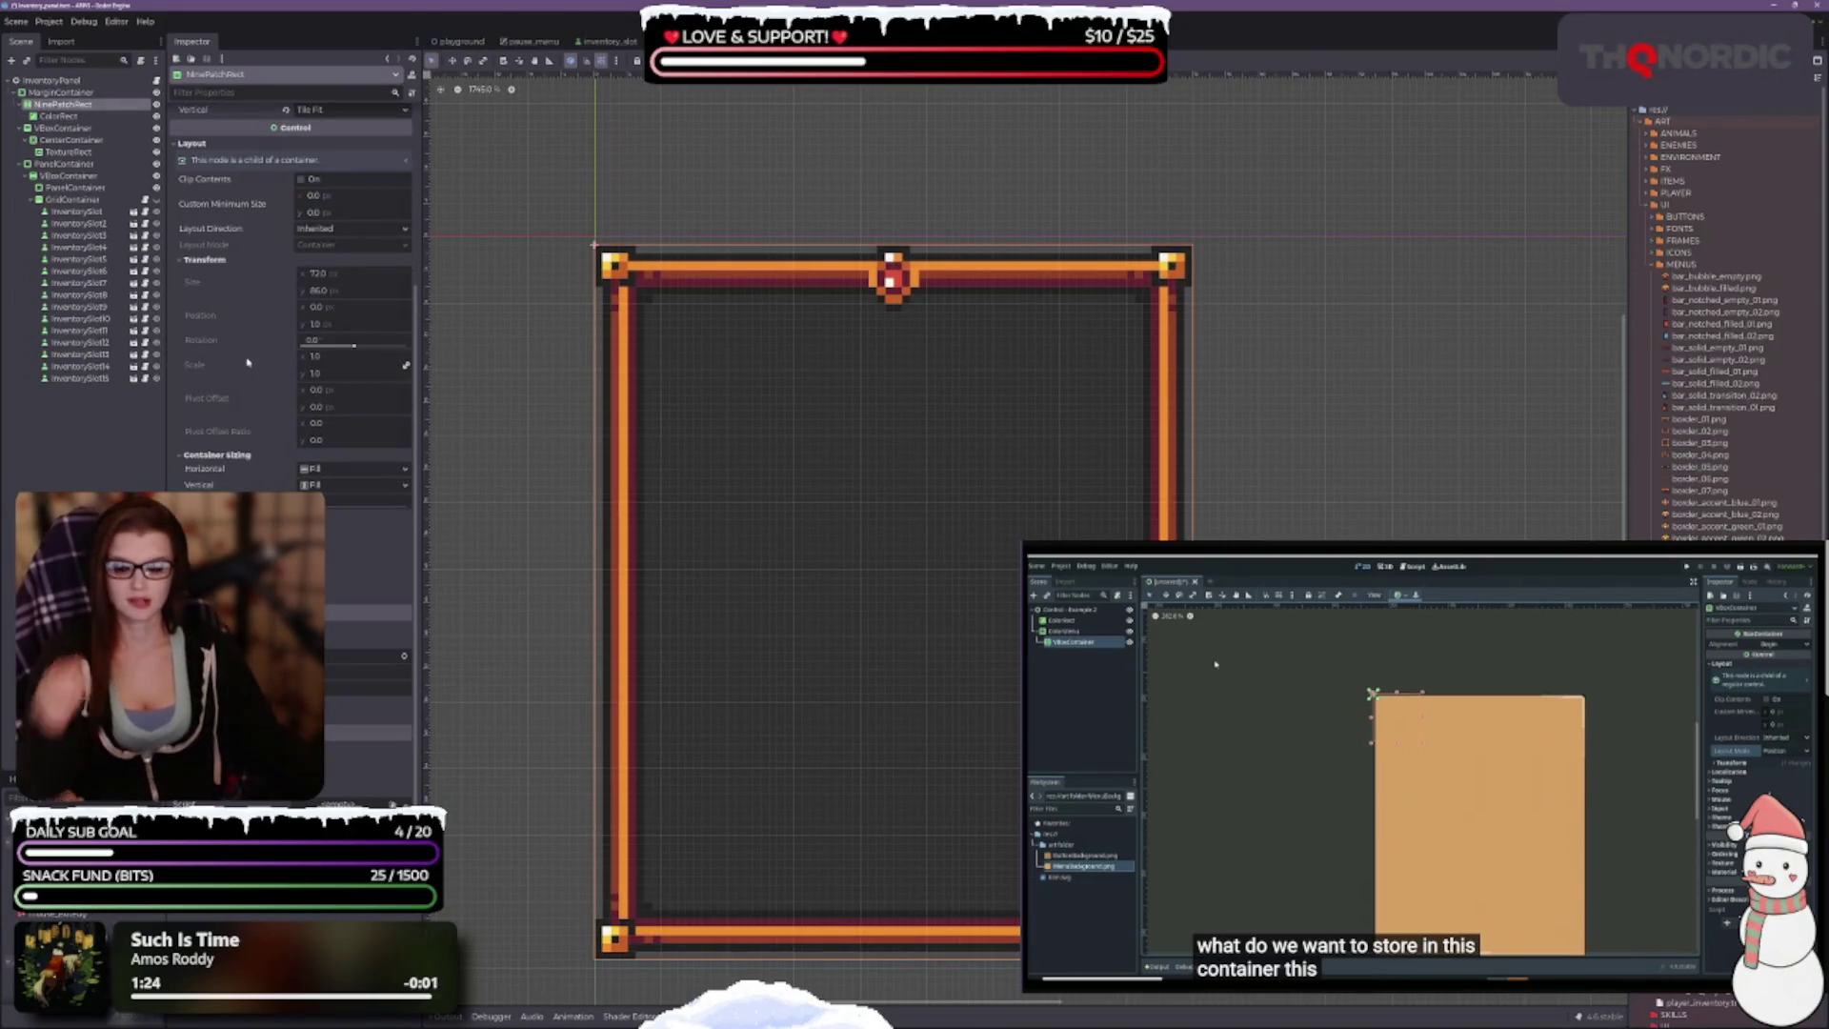
{"action": "key", "text": "Up"}
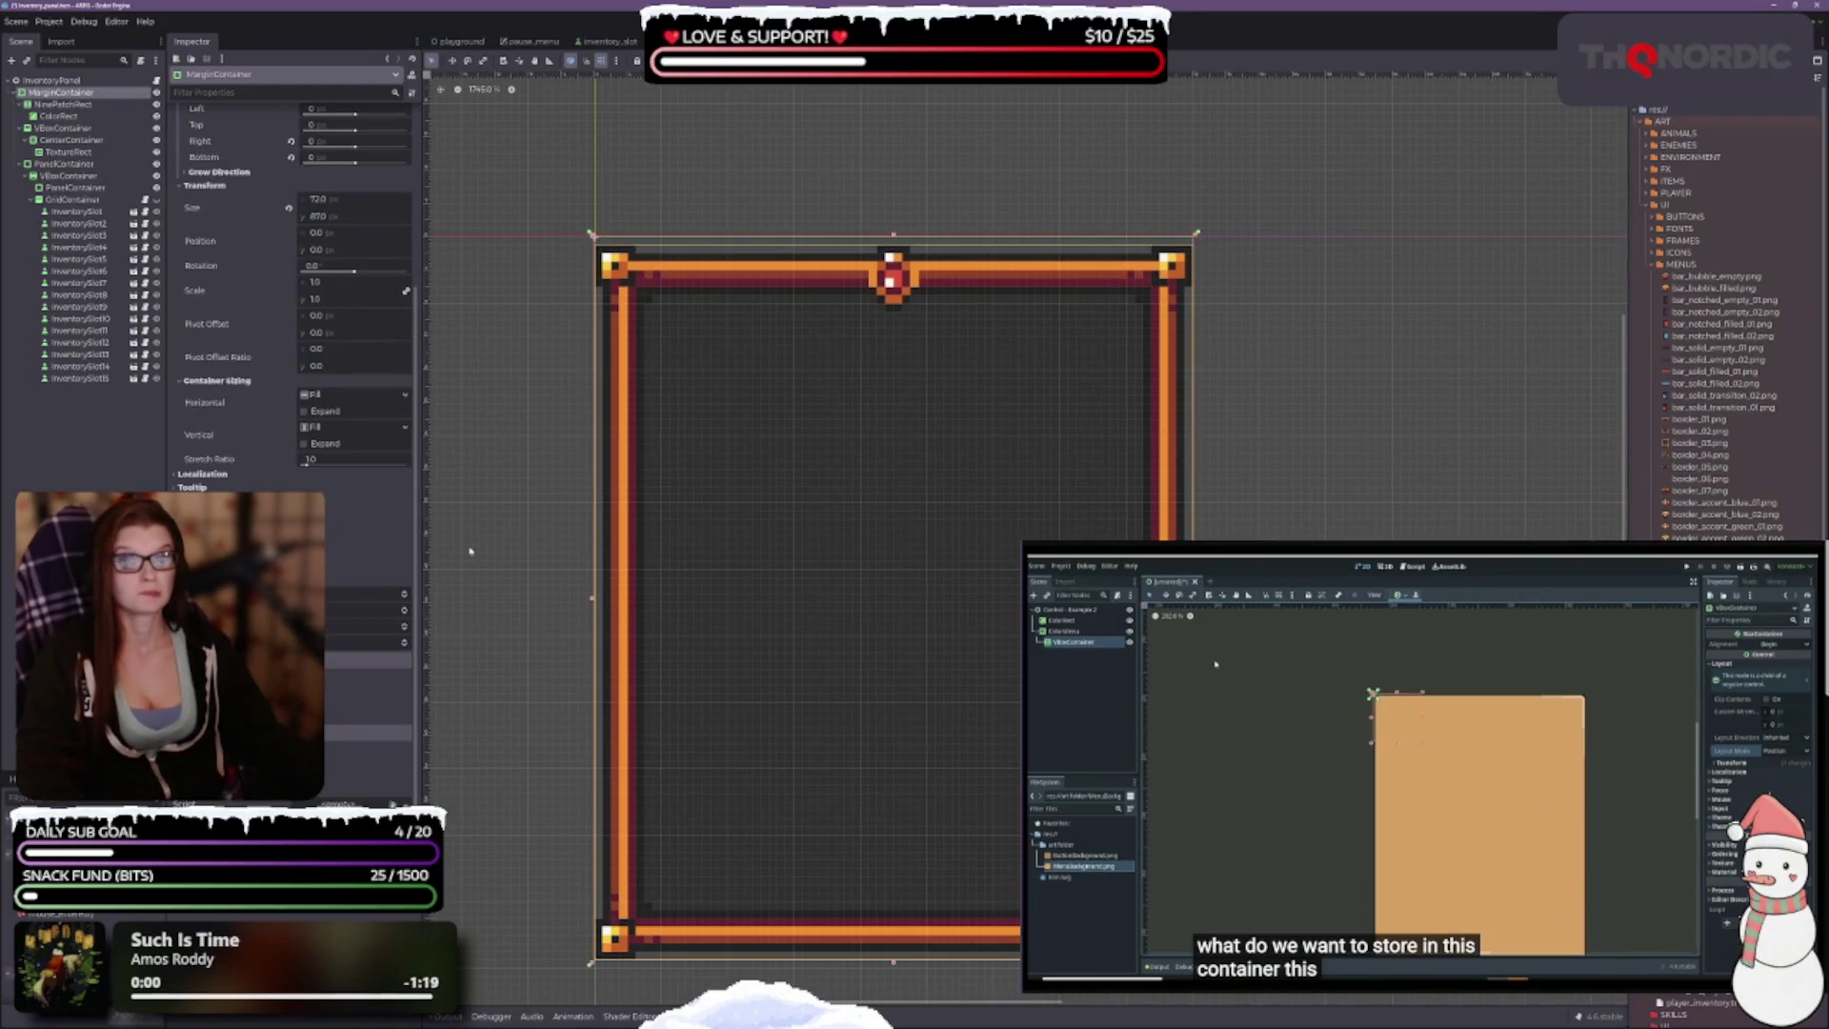
Step: Nudge the MarginContainer's Top margin up two steps and back down one, recentring the frame
{"action": "left_click", "coordinate": [403, 616]}
{"action": "left_click", "coordinate": [404, 617]}
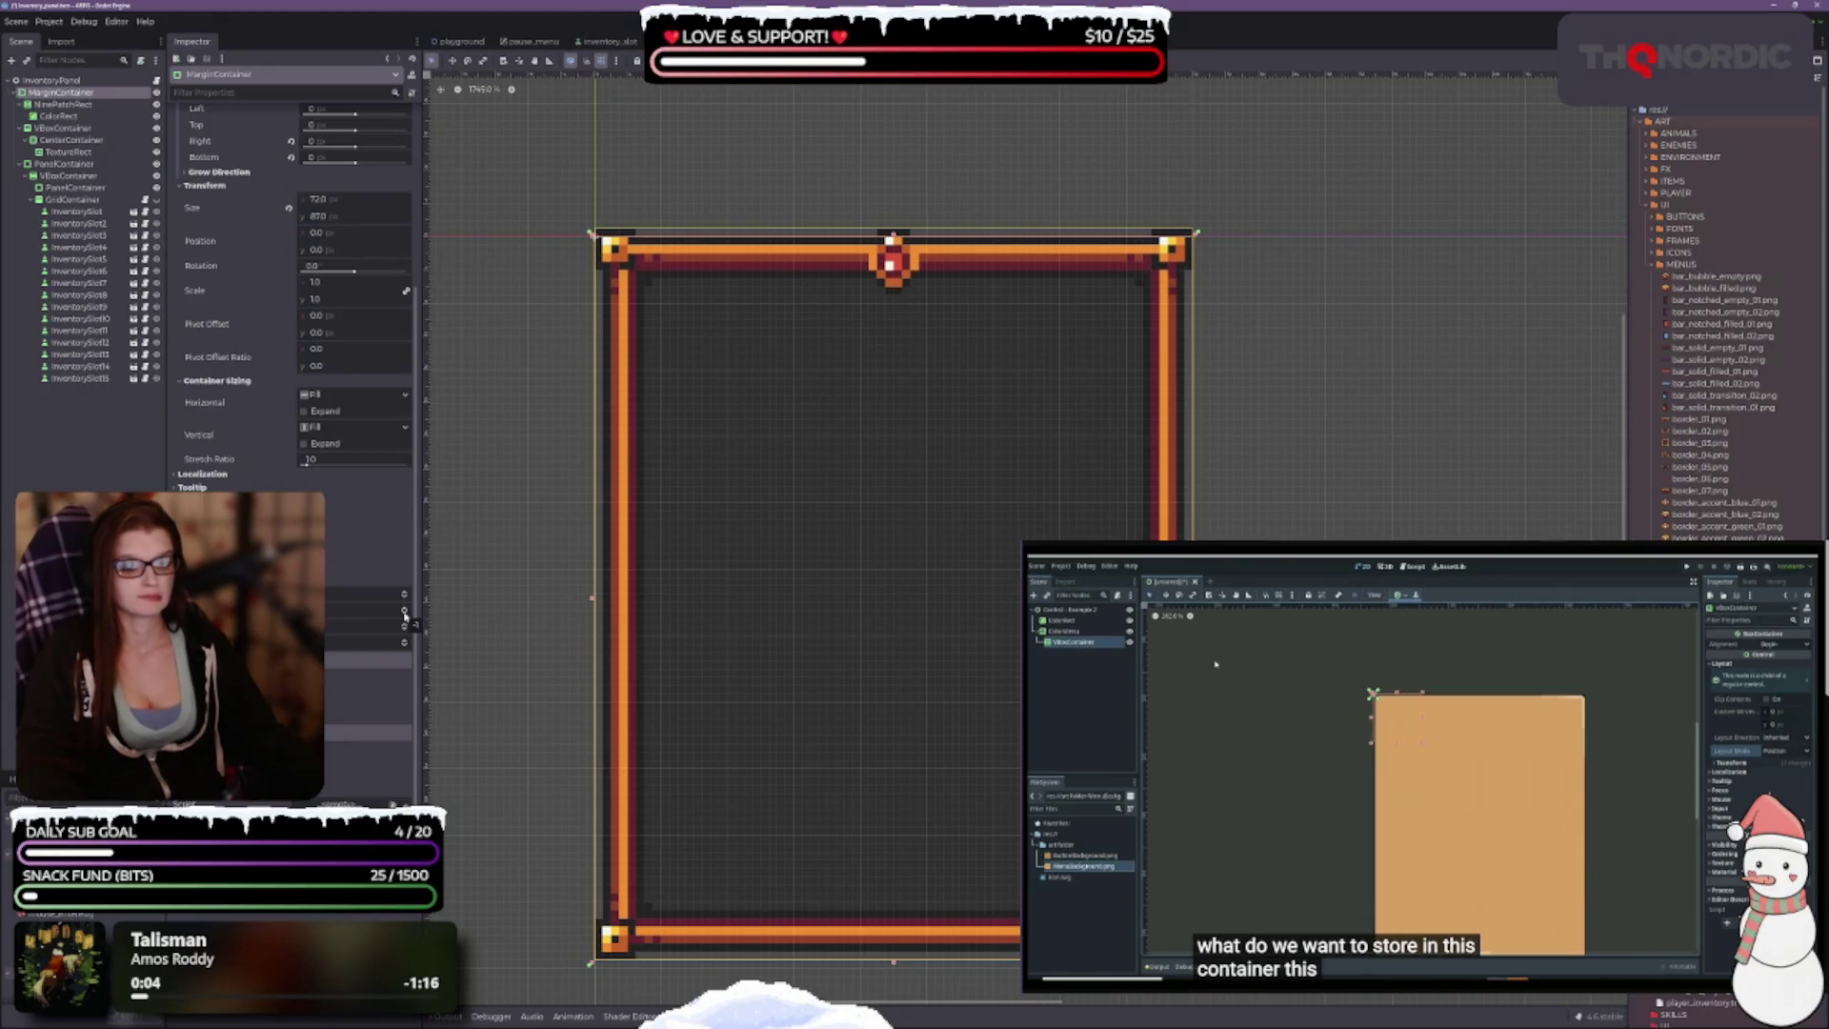
{"action": "left_click", "coordinate": [405, 611]}
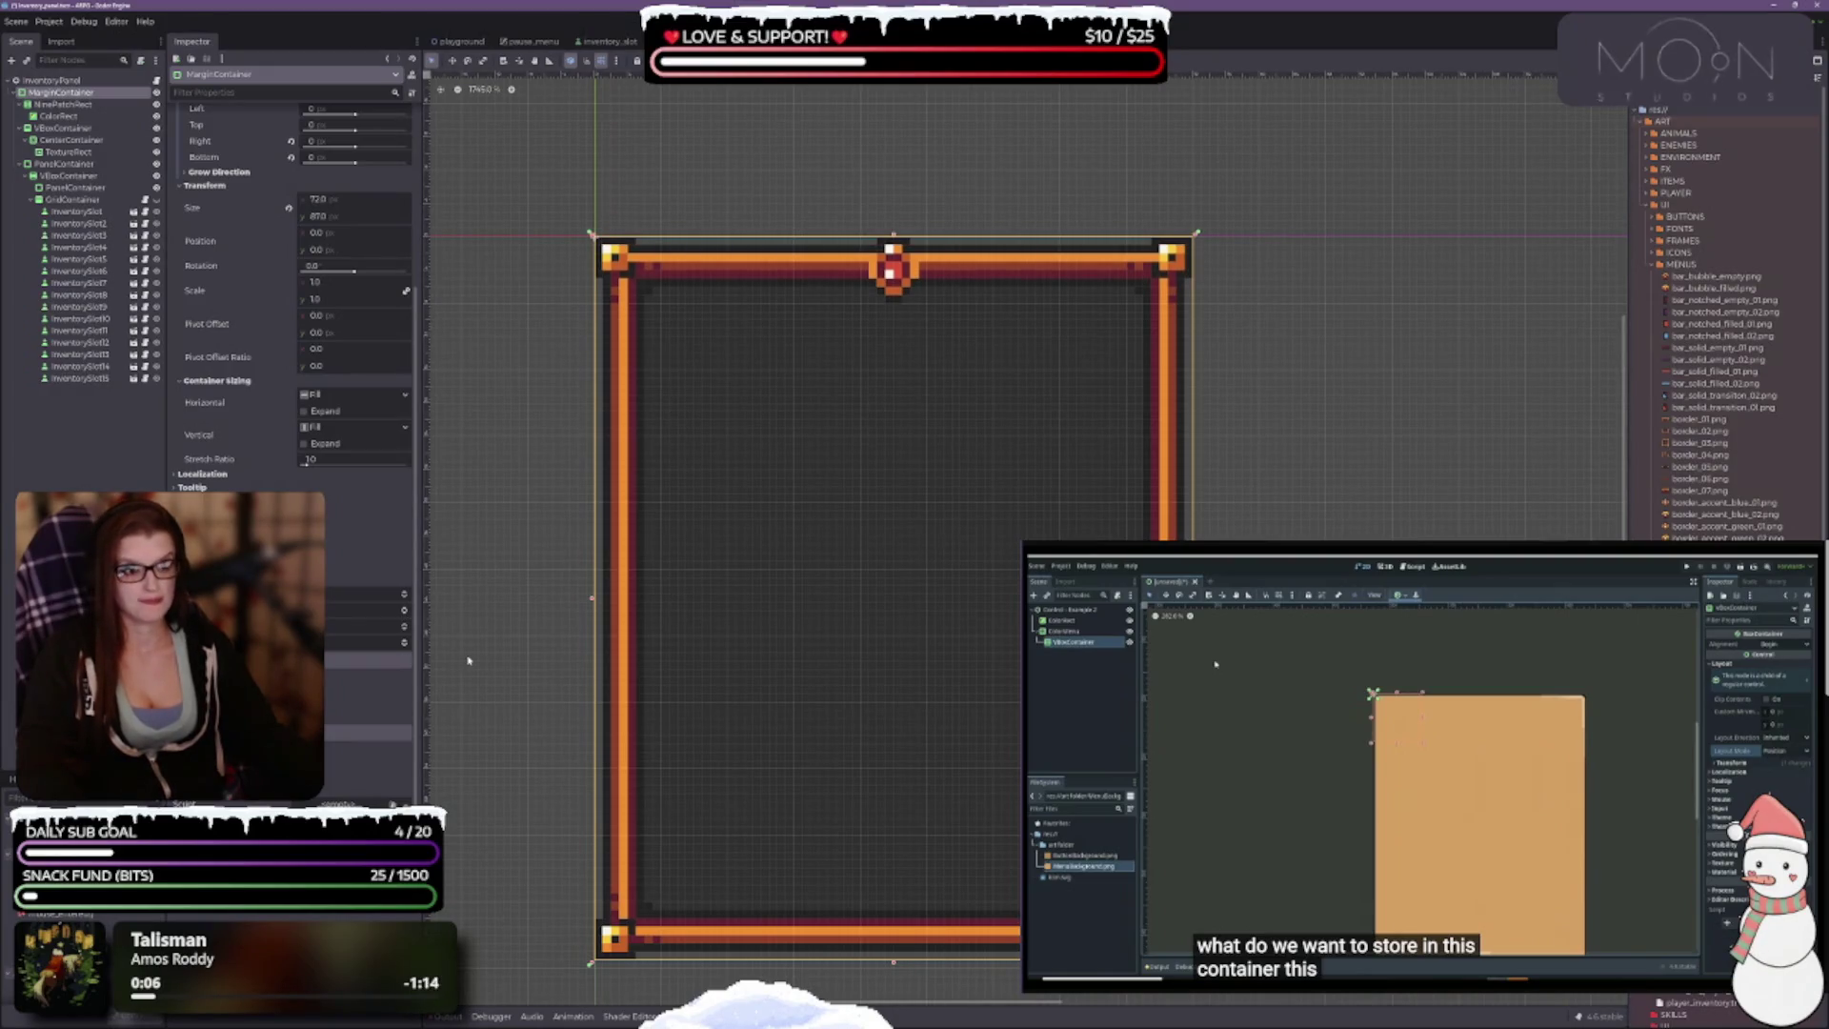
{"action": "scroll", "coordinate": [1053, 498], "scroll_direction": "down", "scroll_amount": 2}
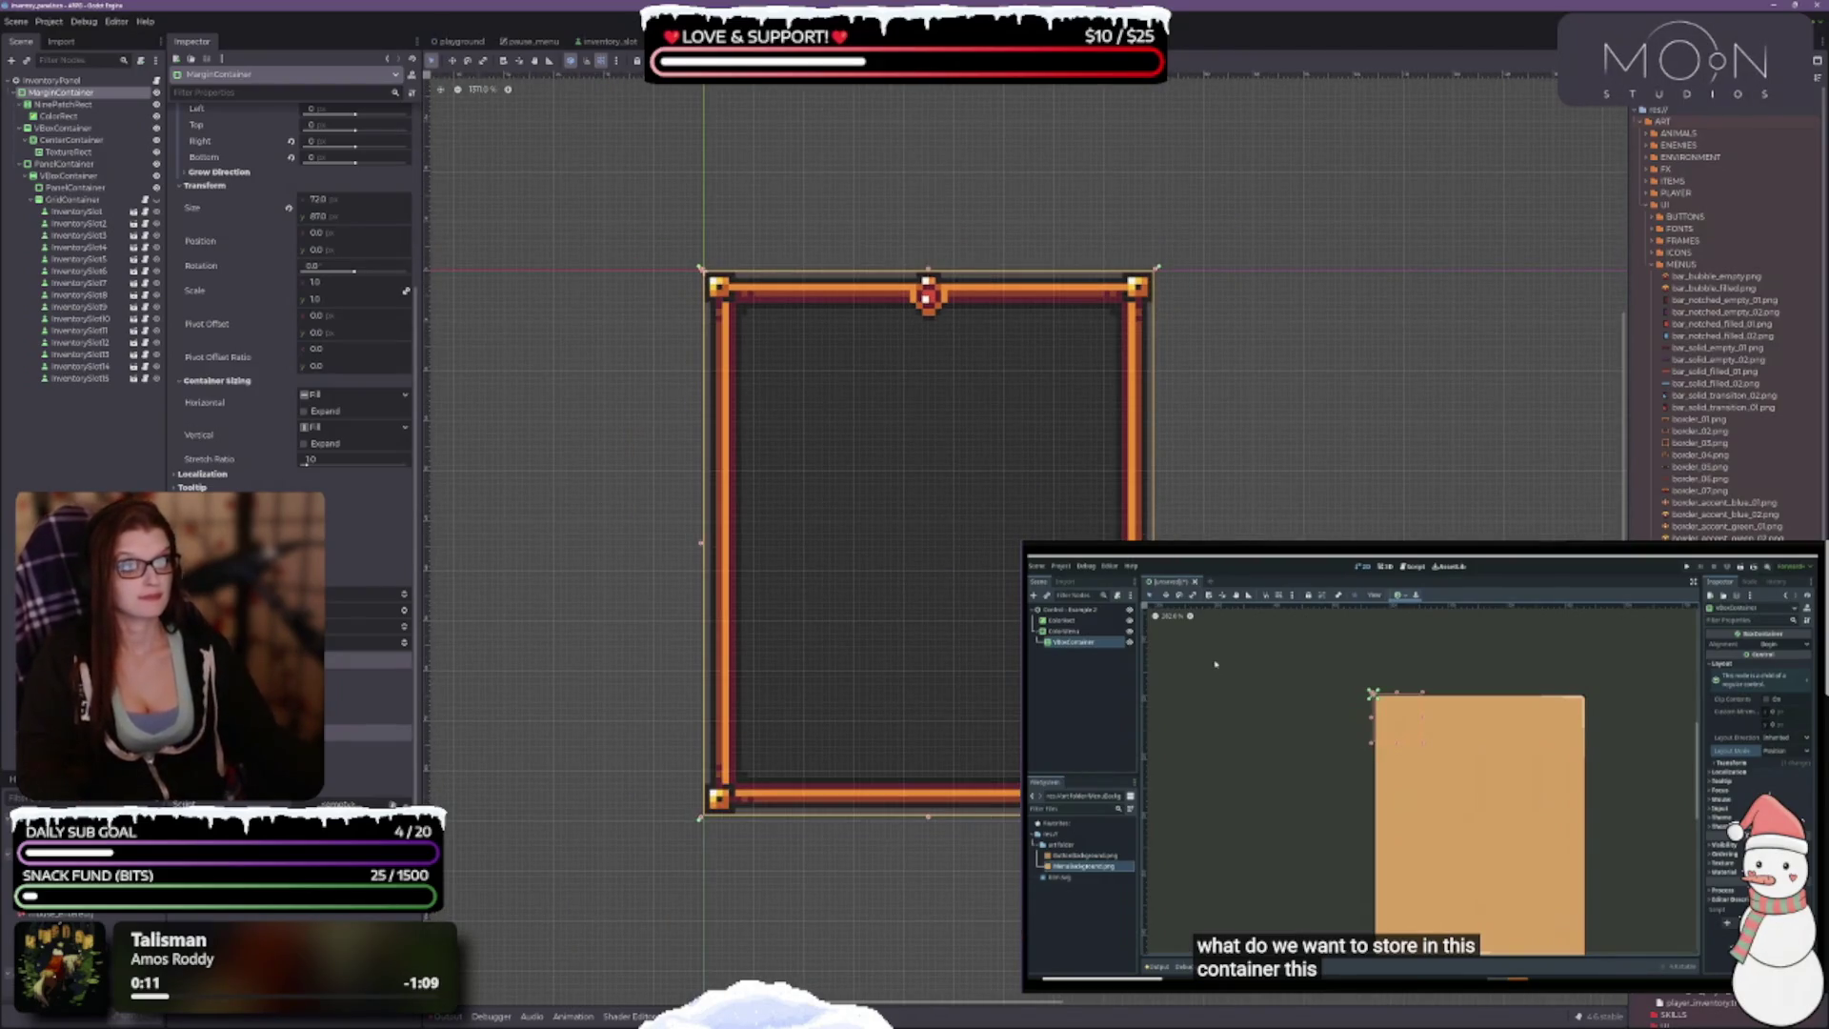
{"action": "left_click_drag", "start_coordinate": [1286, 498], "coordinate": [1251, 379]}
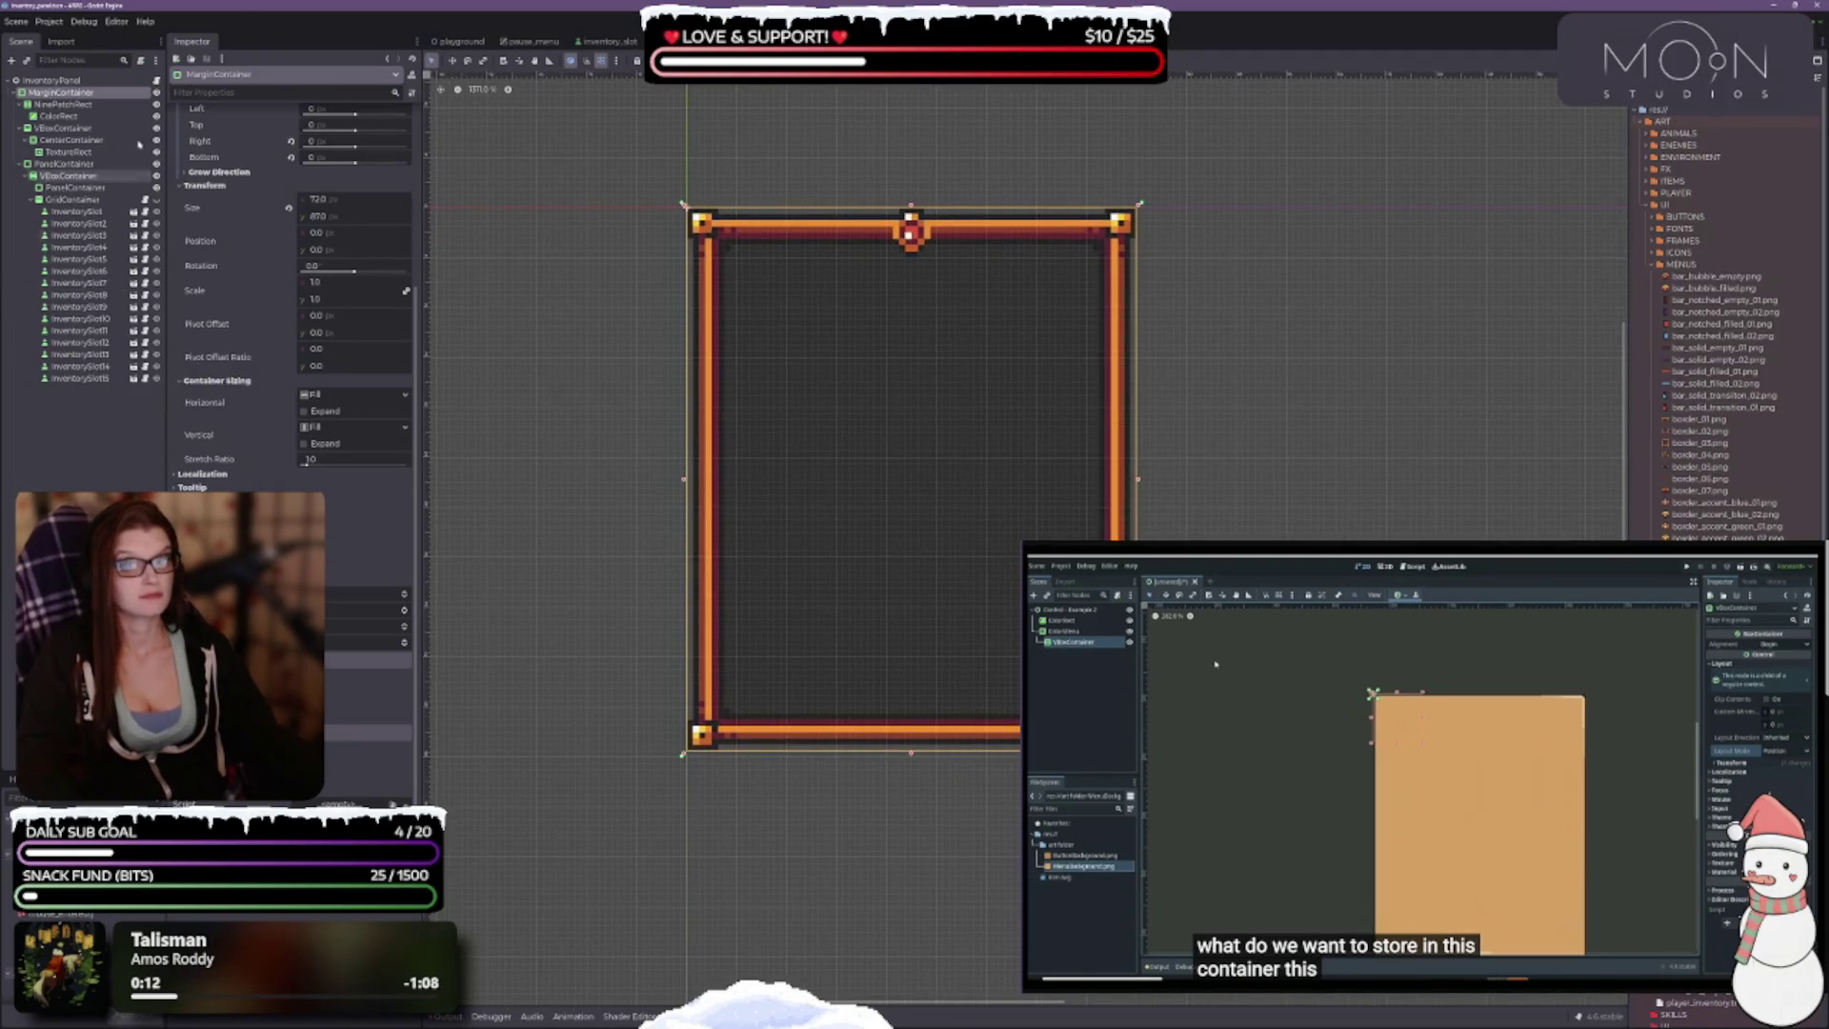
Step: Inspect the gem TextureRect, its CenterContainer, and then the frame's VBoxContainer
{"action": "left_click", "coordinate": [100, 153]}
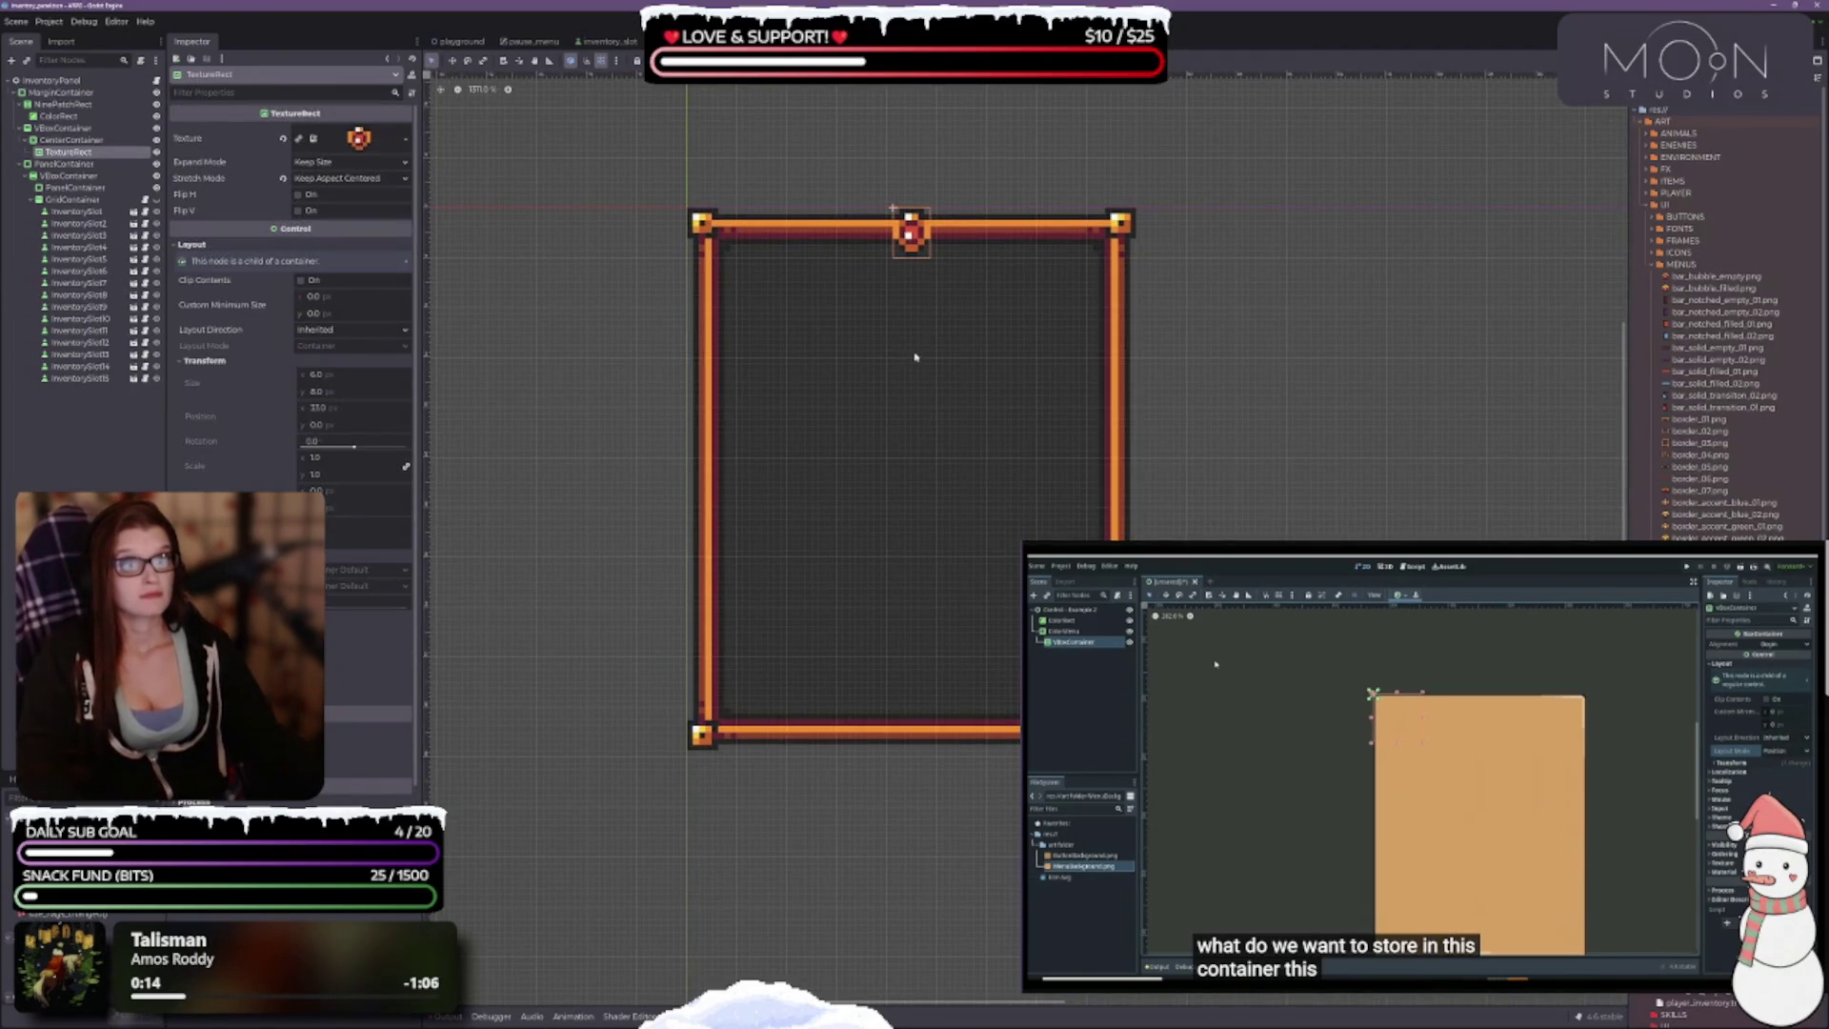
{"action": "scroll", "coordinate": [914, 357], "scroll_direction": "up", "scroll_amount": 5}
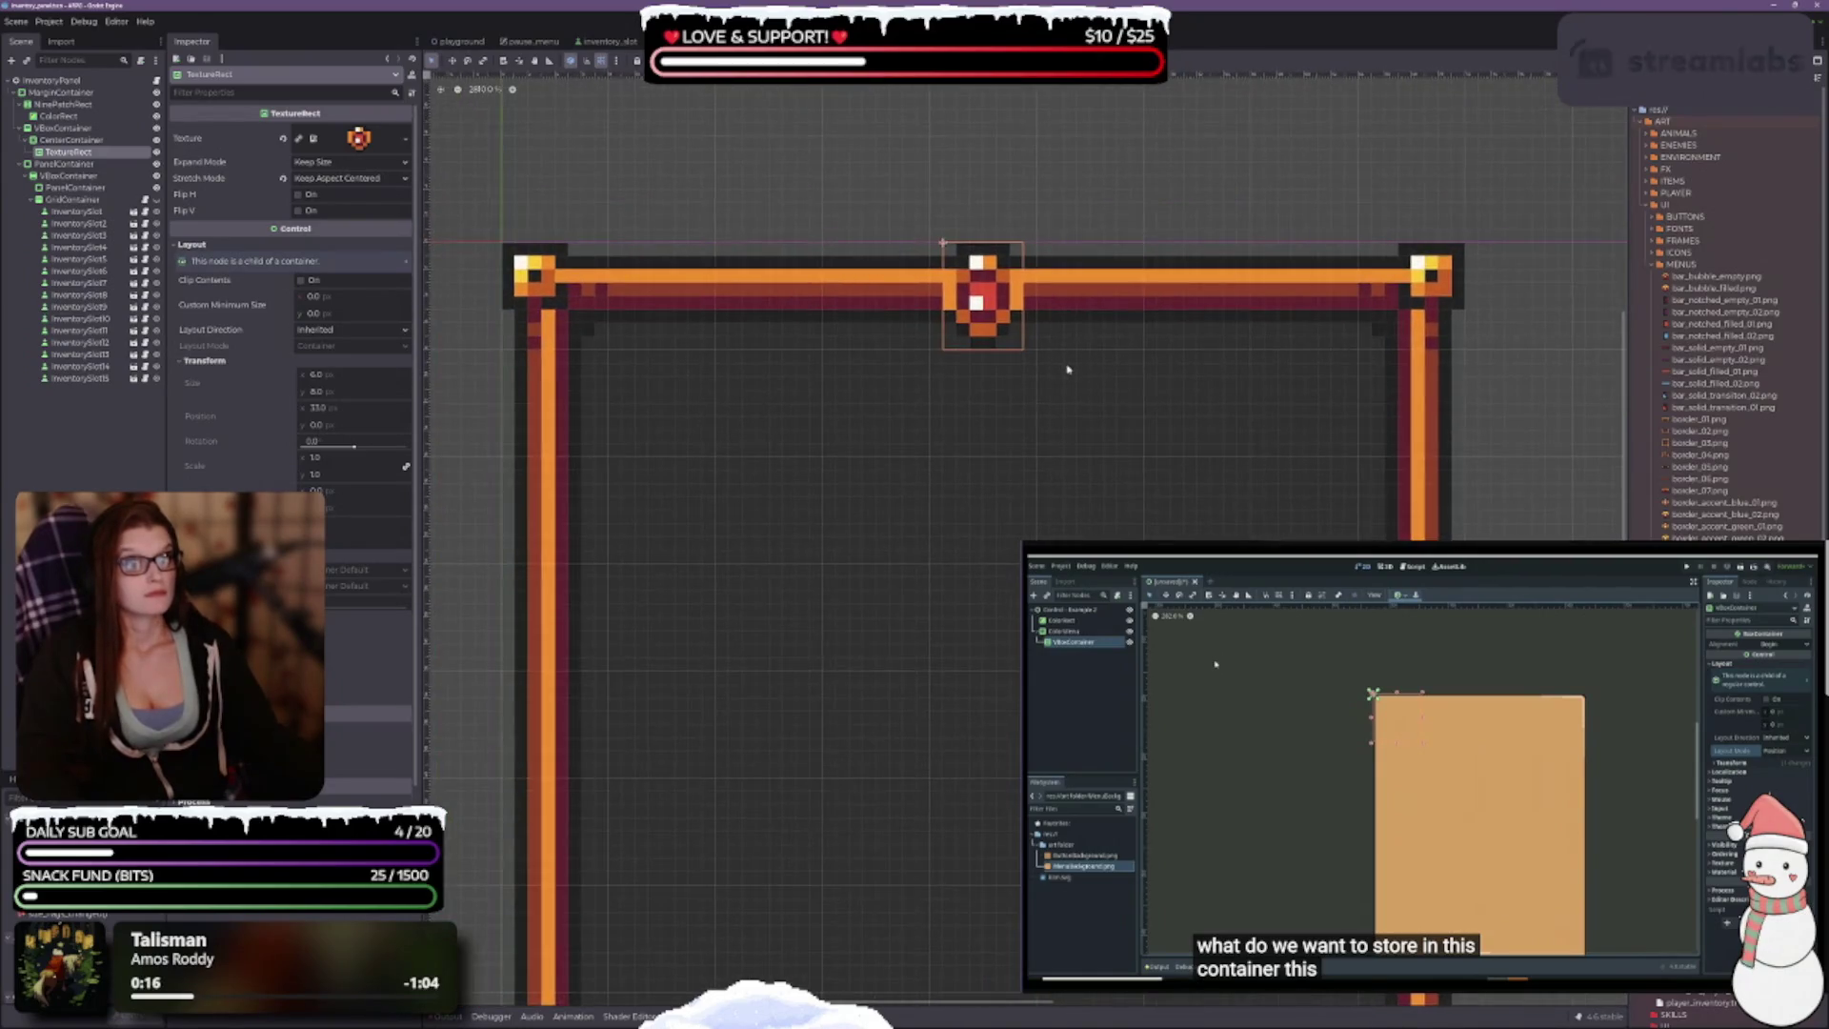
{"action": "left_click", "coordinate": [82, 140]}
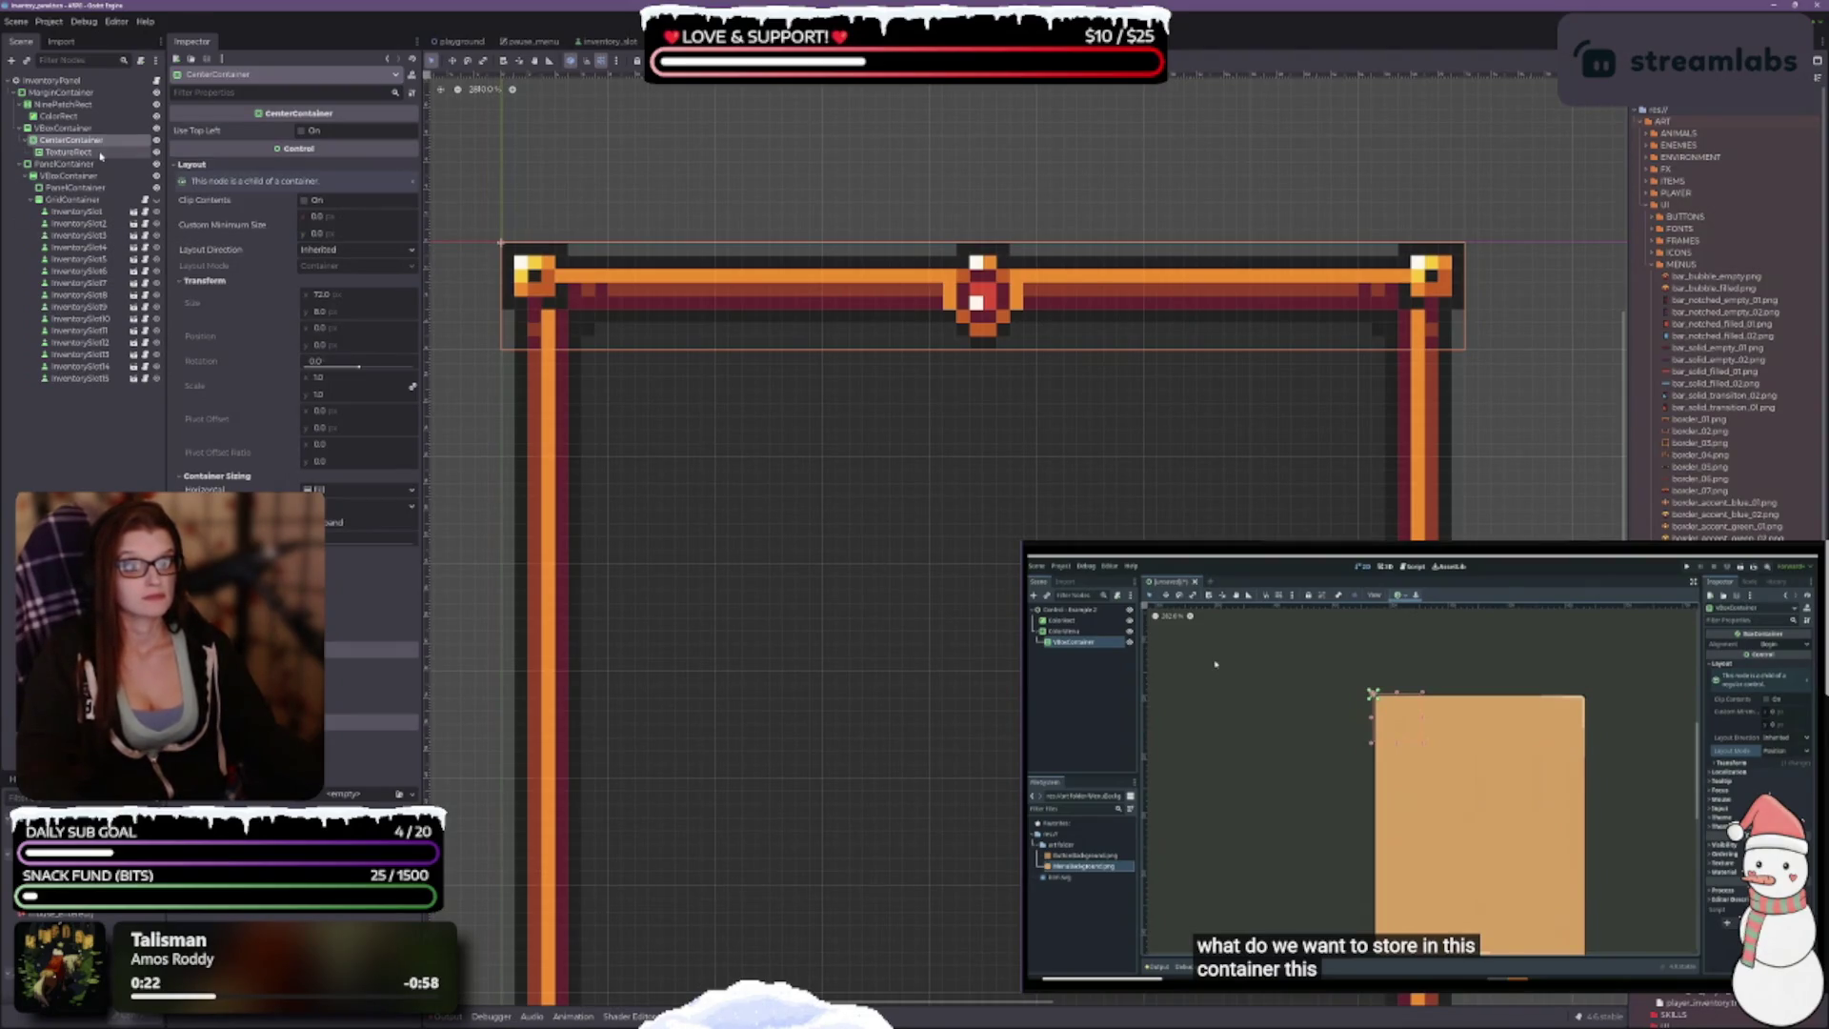
{"action": "scroll", "coordinate": [876, 566], "scroll_direction": "down", "scroll_amount": 2}
{"action": "left_click", "coordinate": [53, 127]}
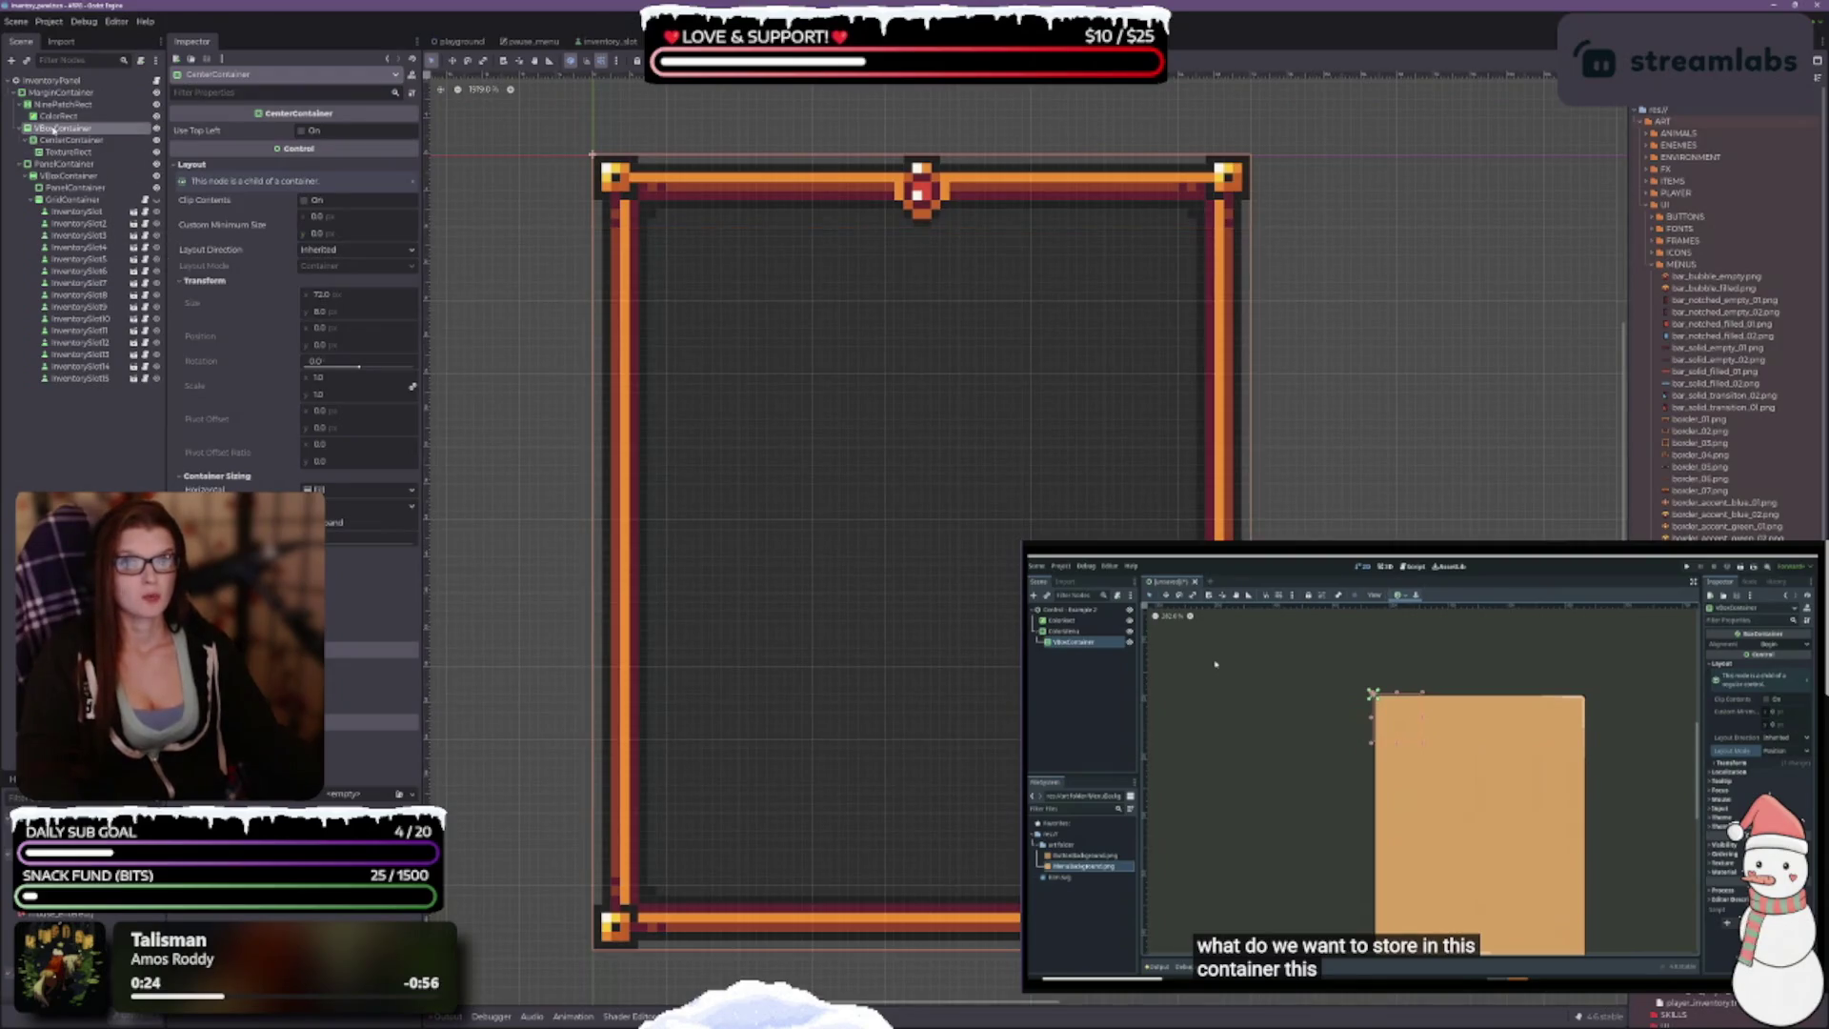
Step: Add a Label child to the VBoxContainer by searching 'label' in Create New Node
{"action": "right_click", "coordinate": [53, 127]}
{"action": "left_click", "coordinate": [109, 137]}
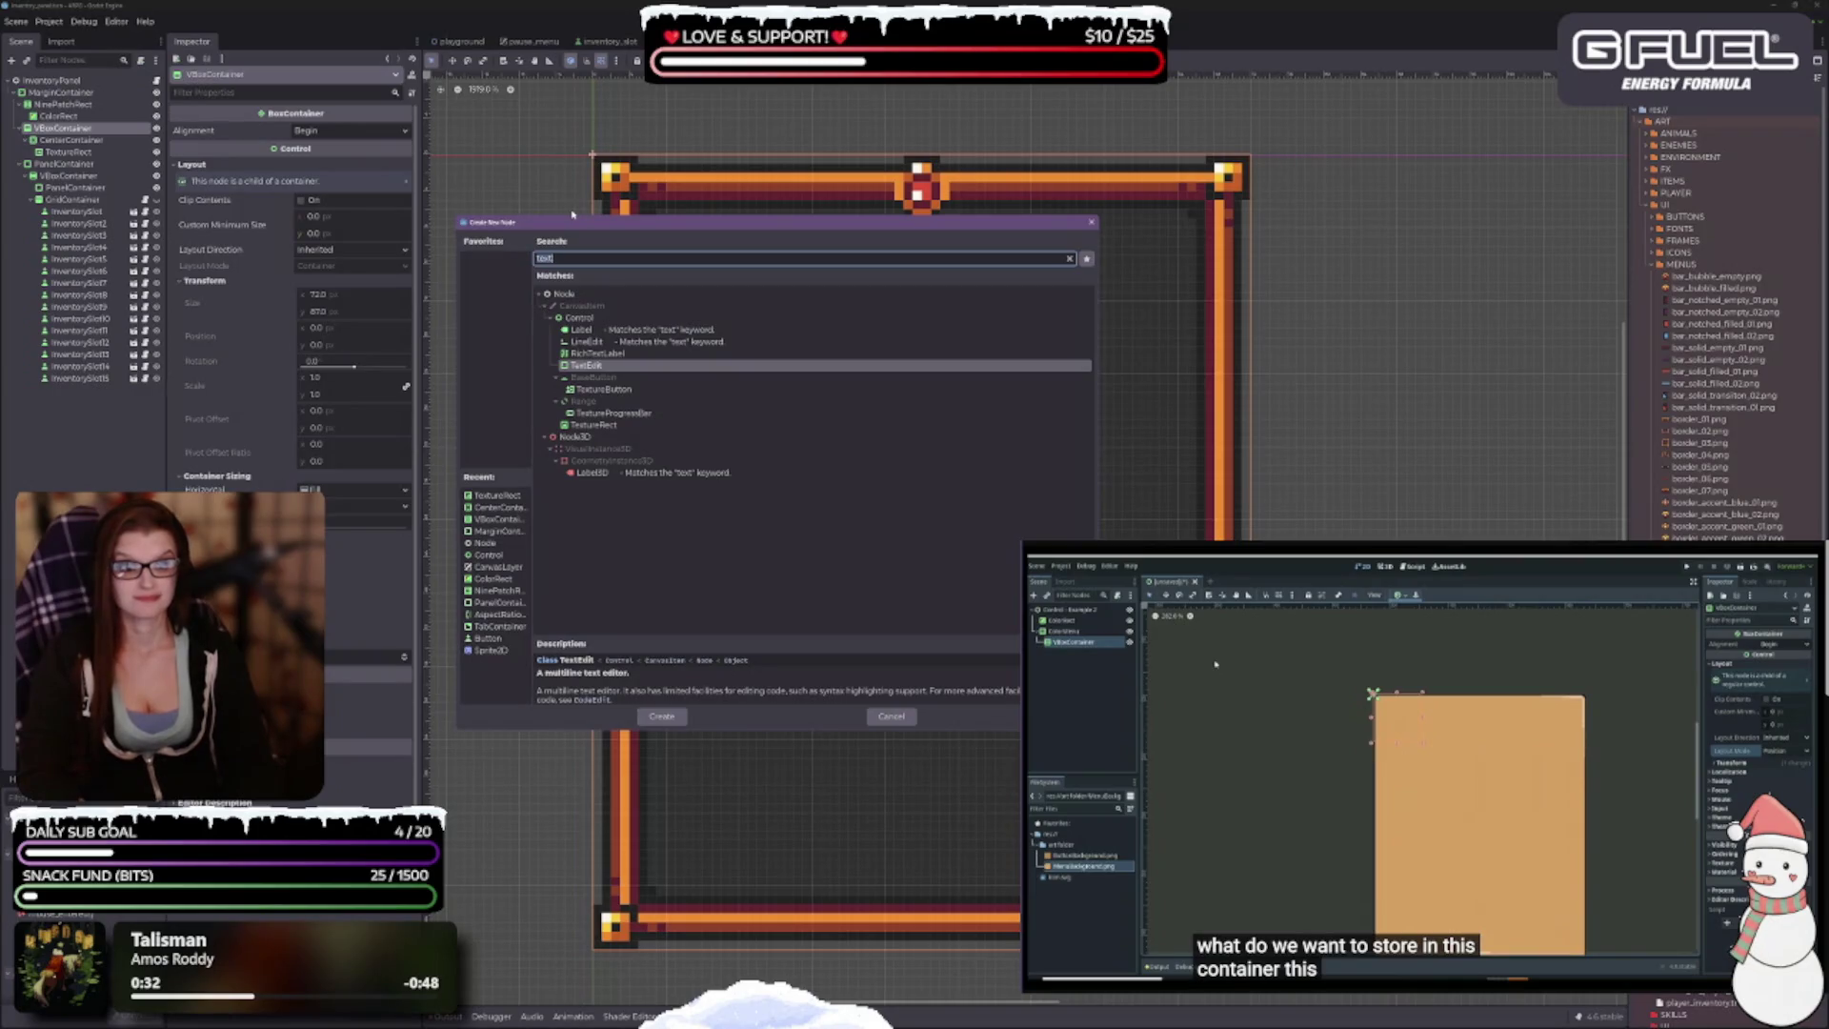
{"action": "type", "text": "label"}
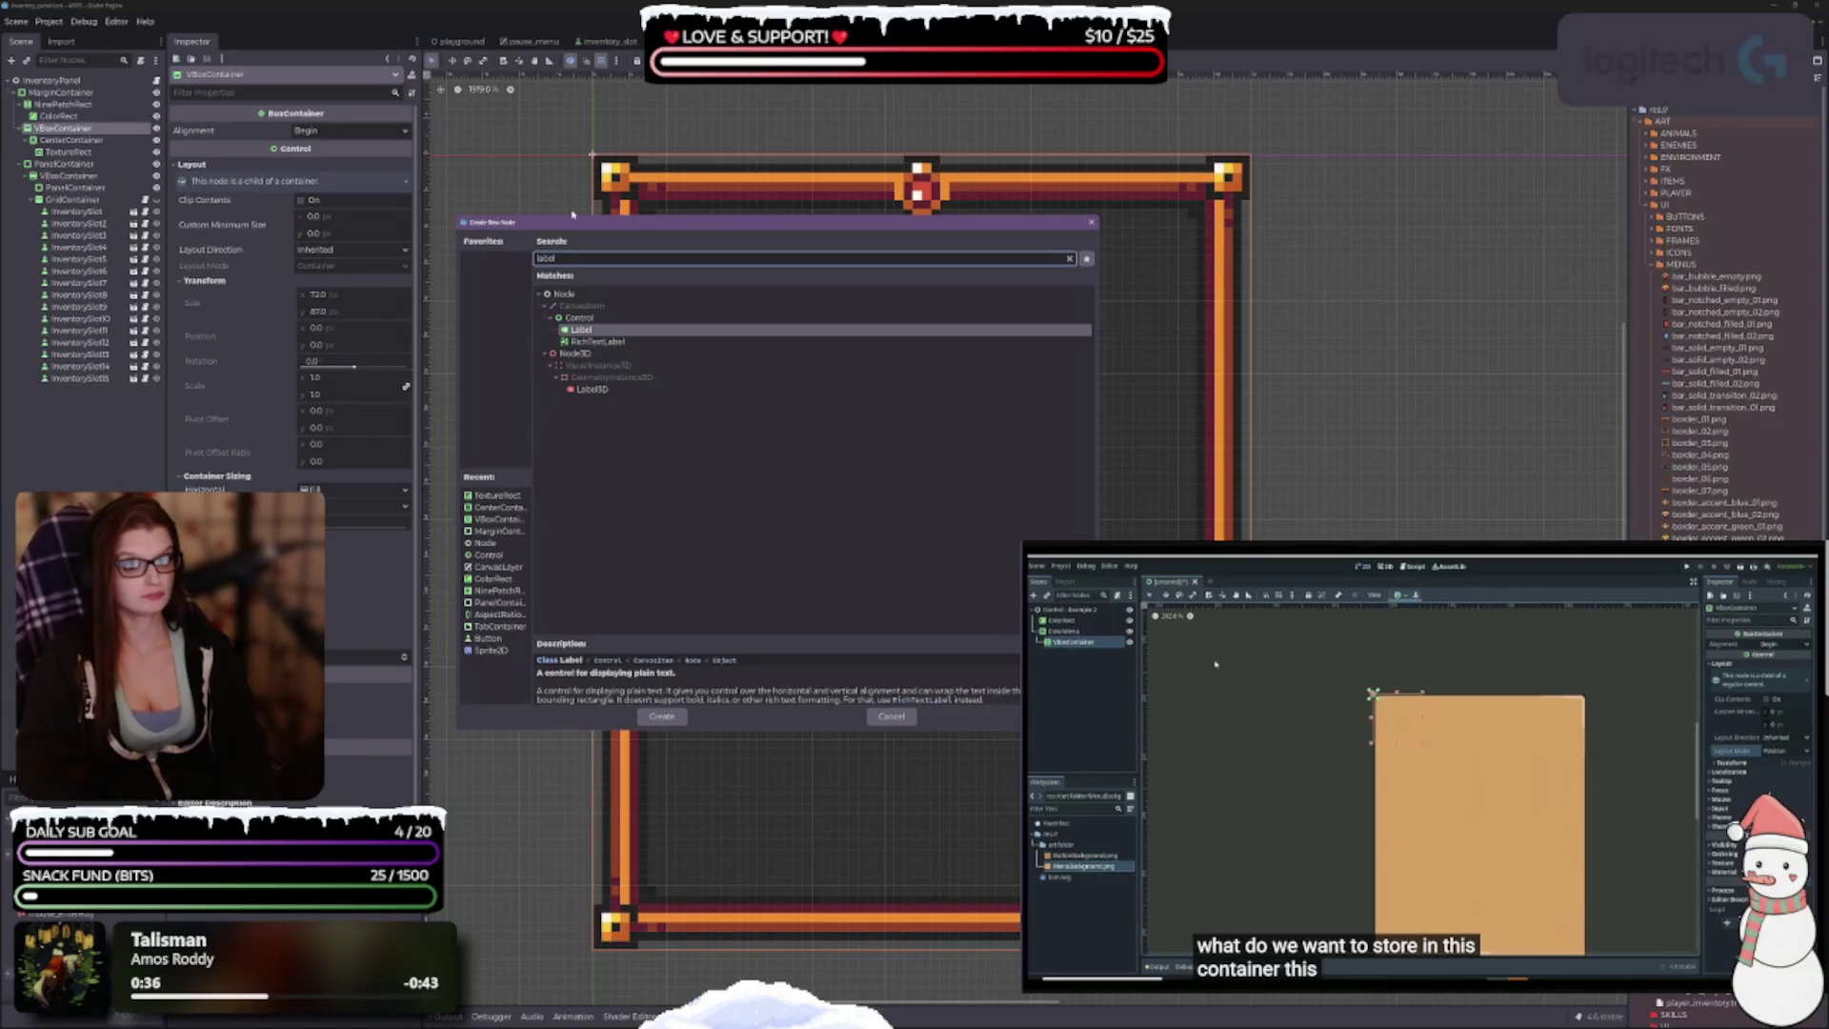
{"action": "key", "text": "Return"}
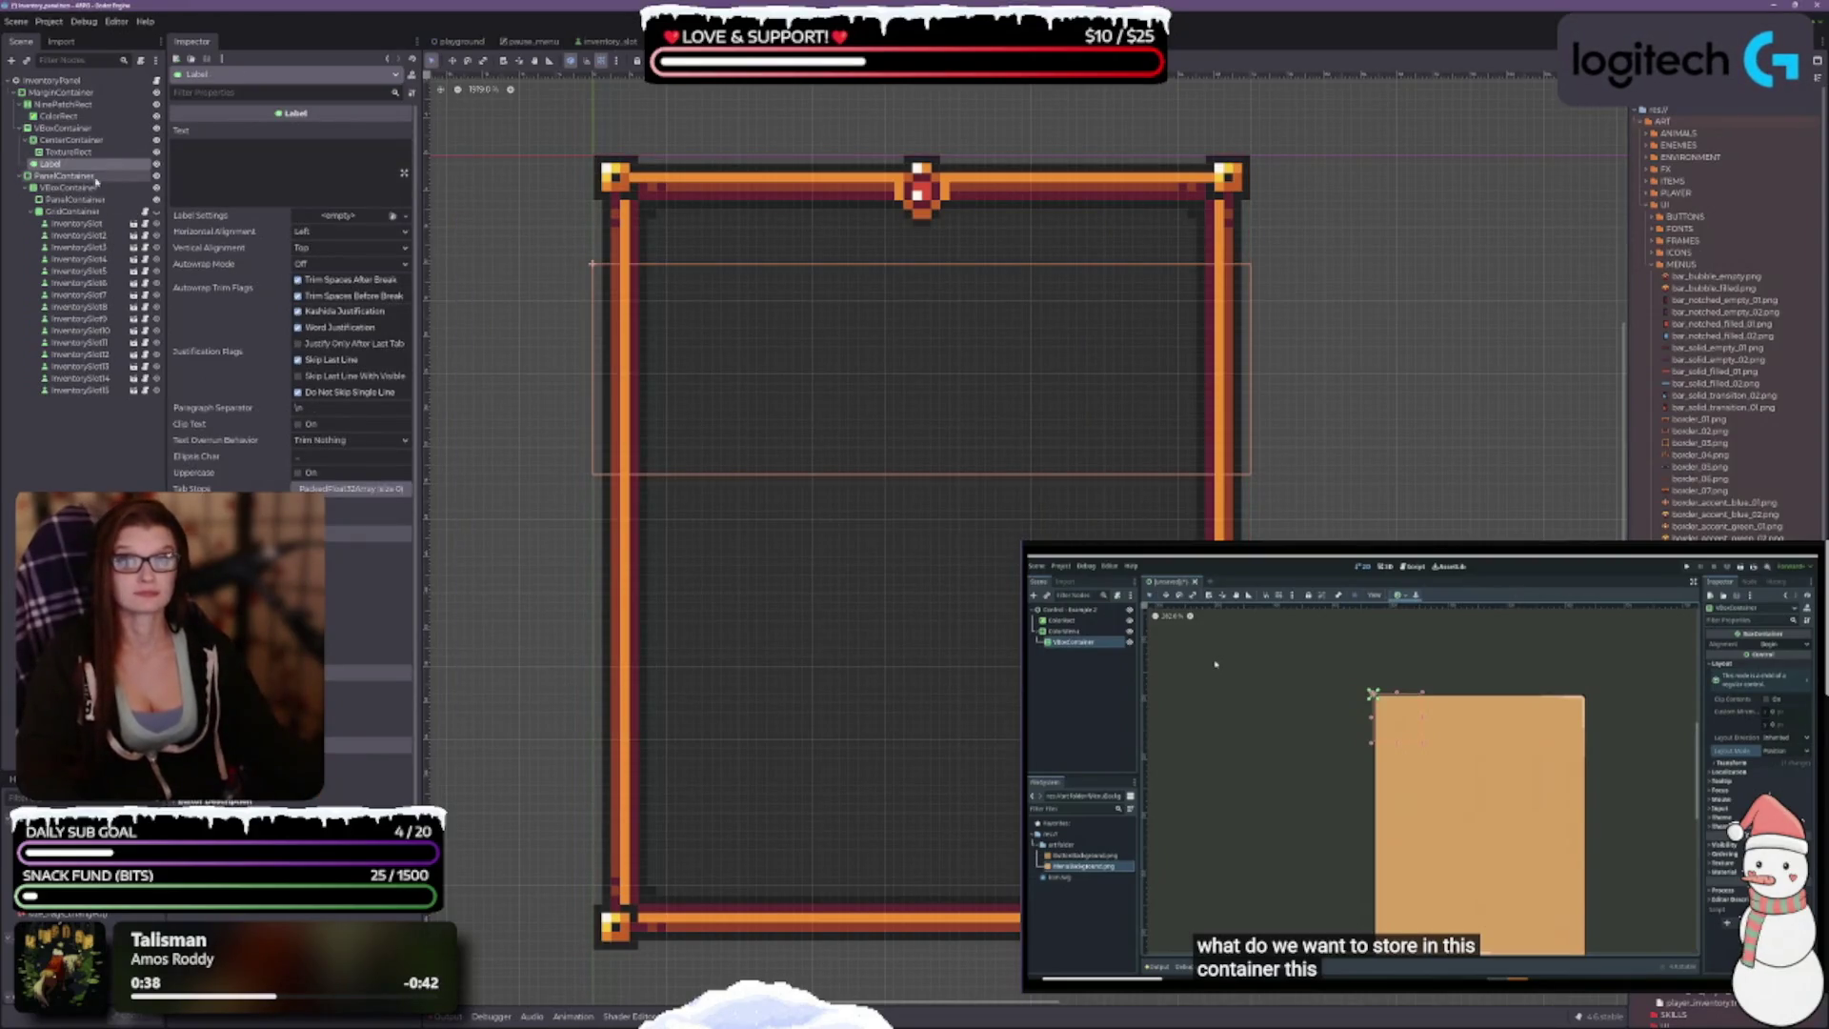
Step: Delete the gem TextureRect and set the new Label's text to INVENTORY
{"action": "left_click", "coordinate": [60, 152]}
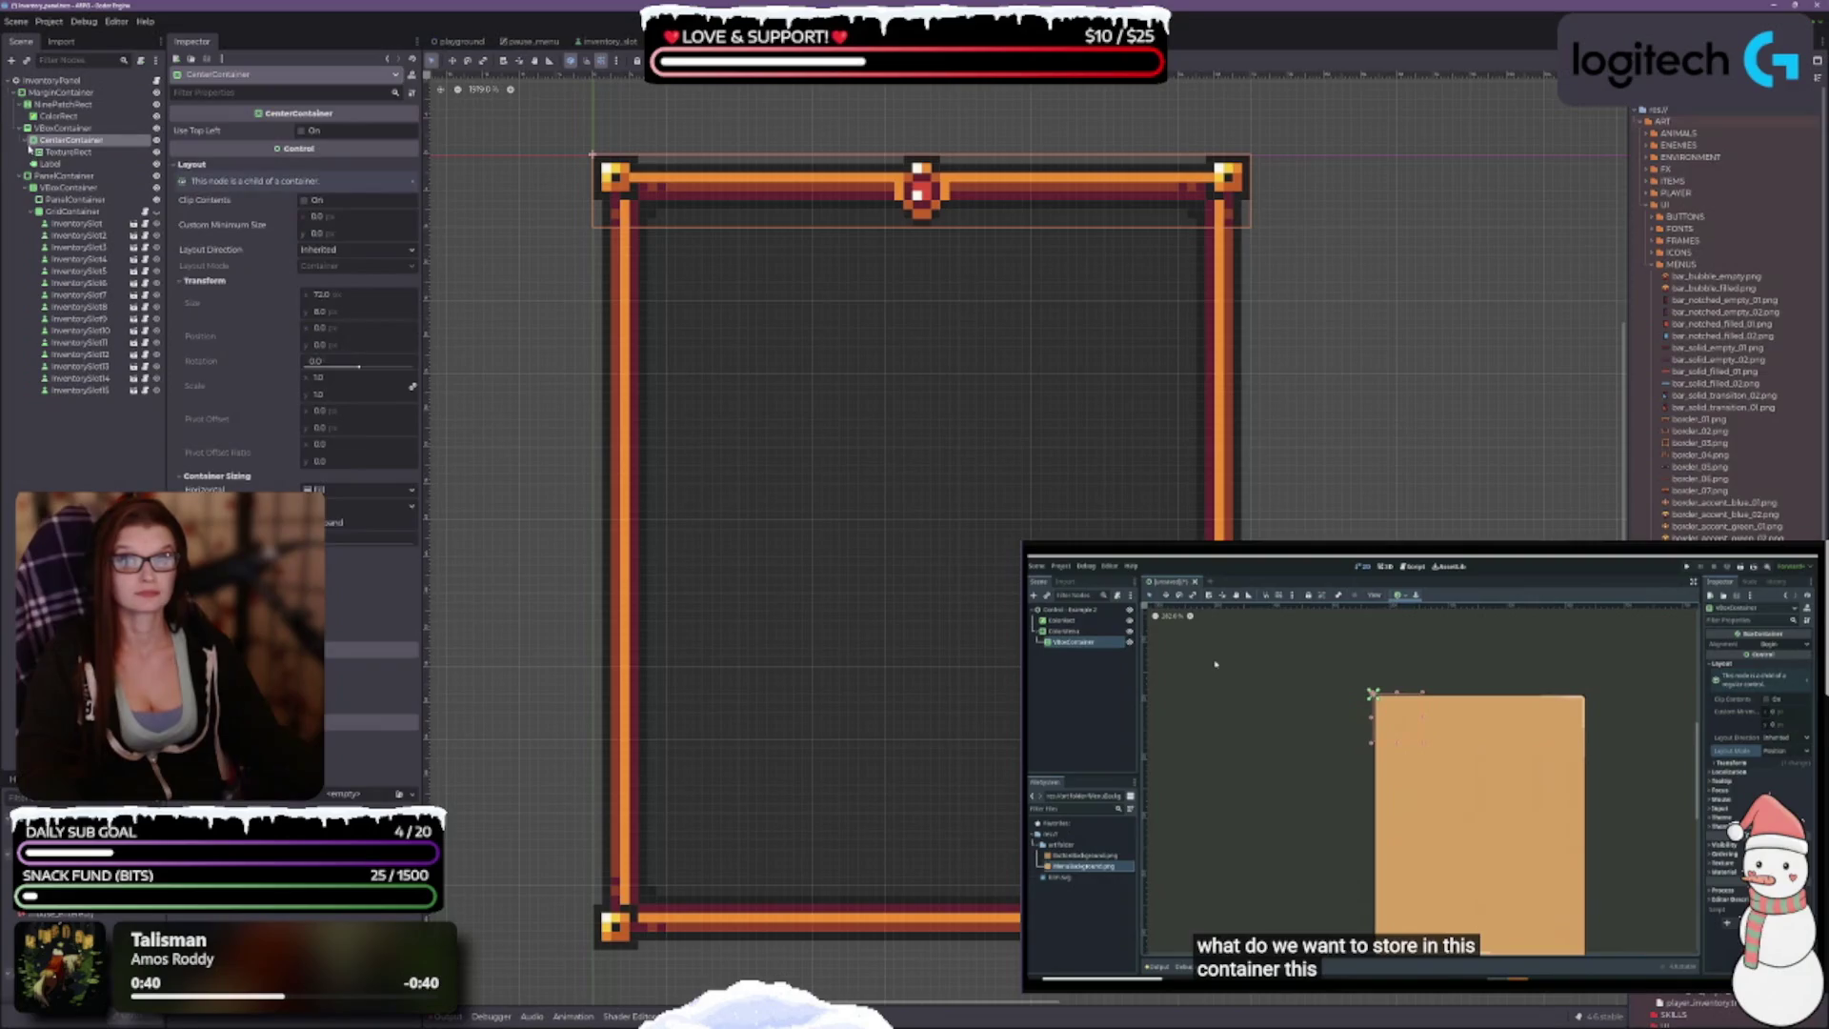
{"action": "key", "text": "Delete"}
{"action": "left_click", "coordinate": [270, 167]}
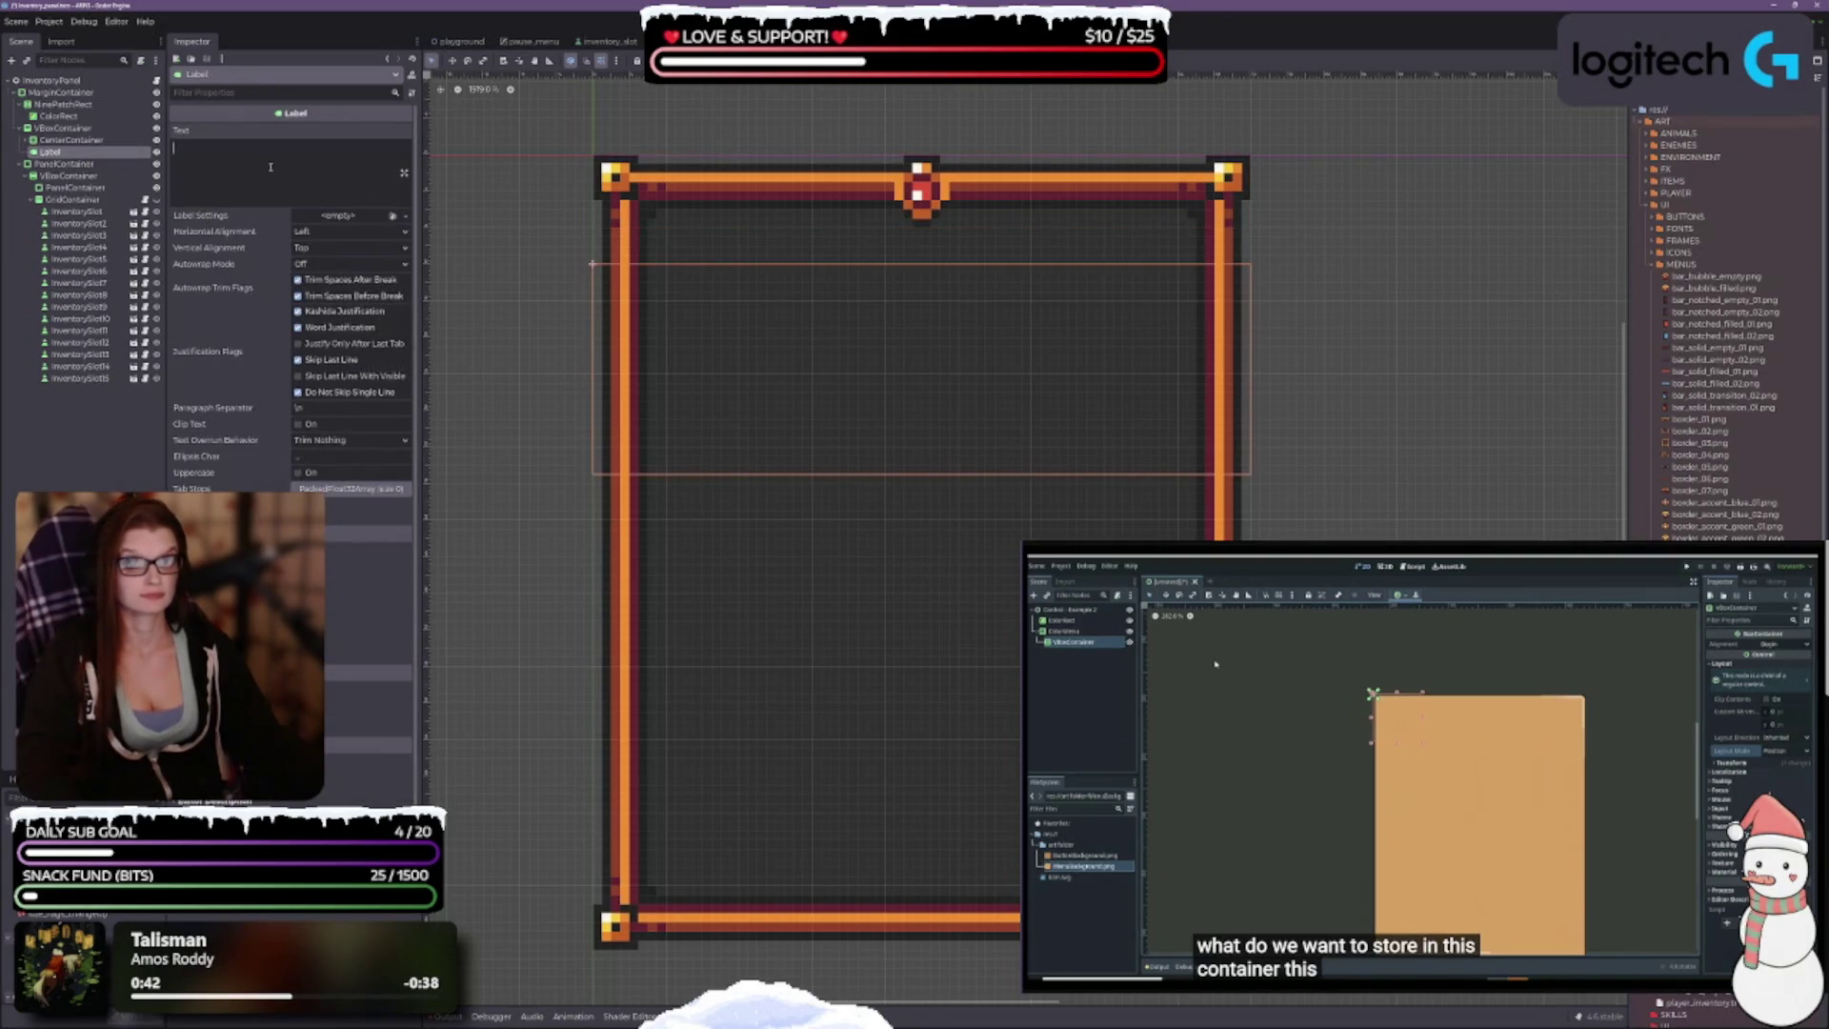
{"action": "type", "text": "INVENTORY"}
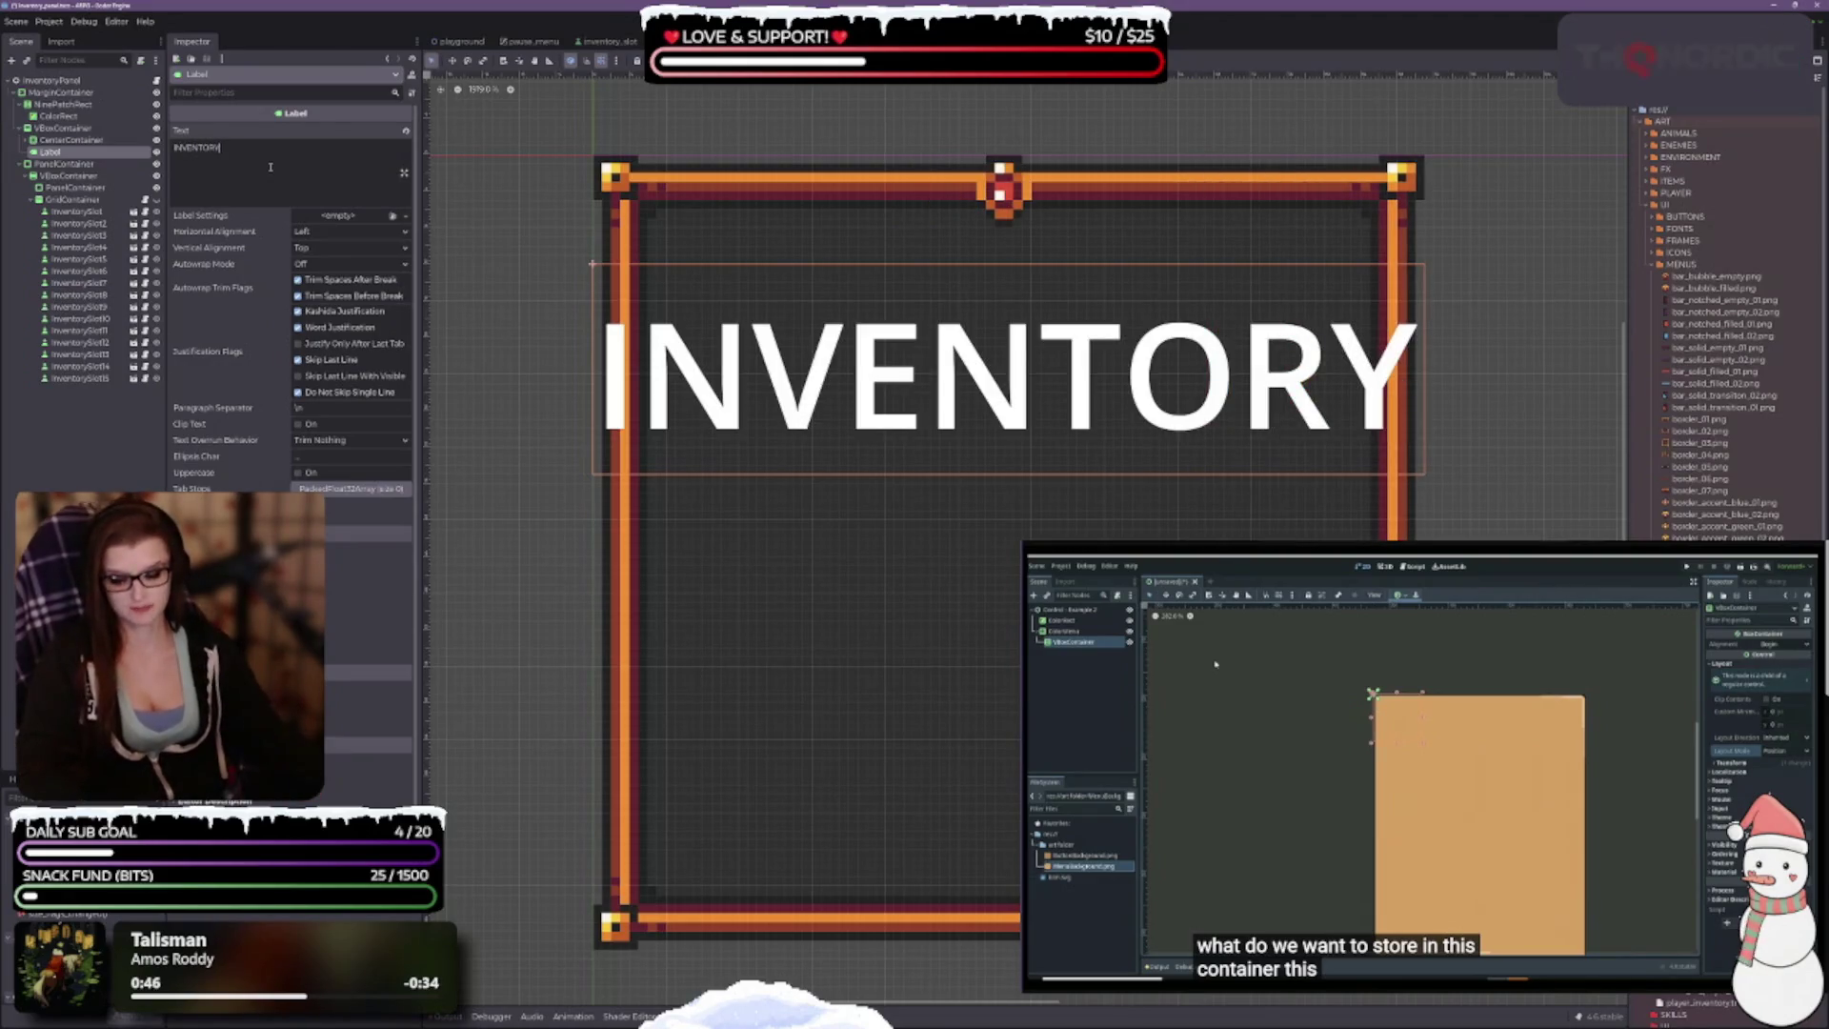
Step: Set the label's Horizontal and Vertical Alignment both to Center
{"action": "left_click", "coordinate": [333, 238]}
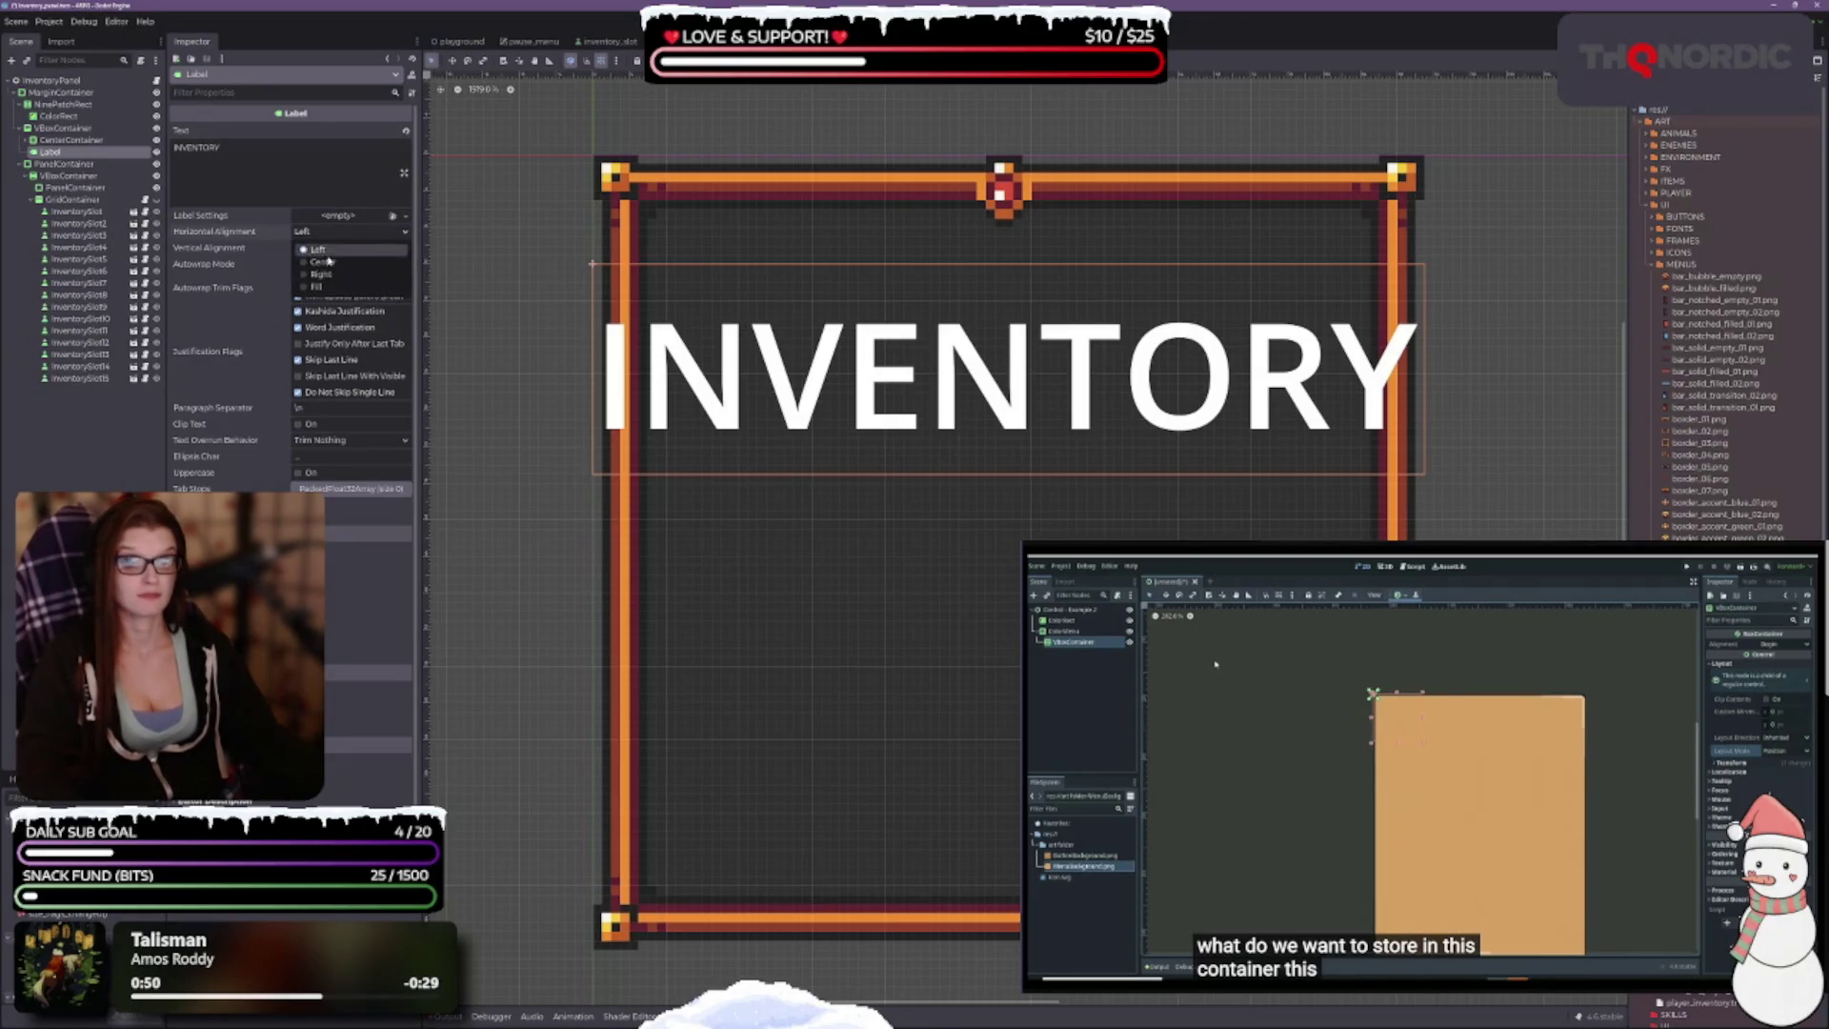
{"action": "left_click", "coordinate": [328, 264]}
{"action": "left_click", "coordinate": [333, 246]}
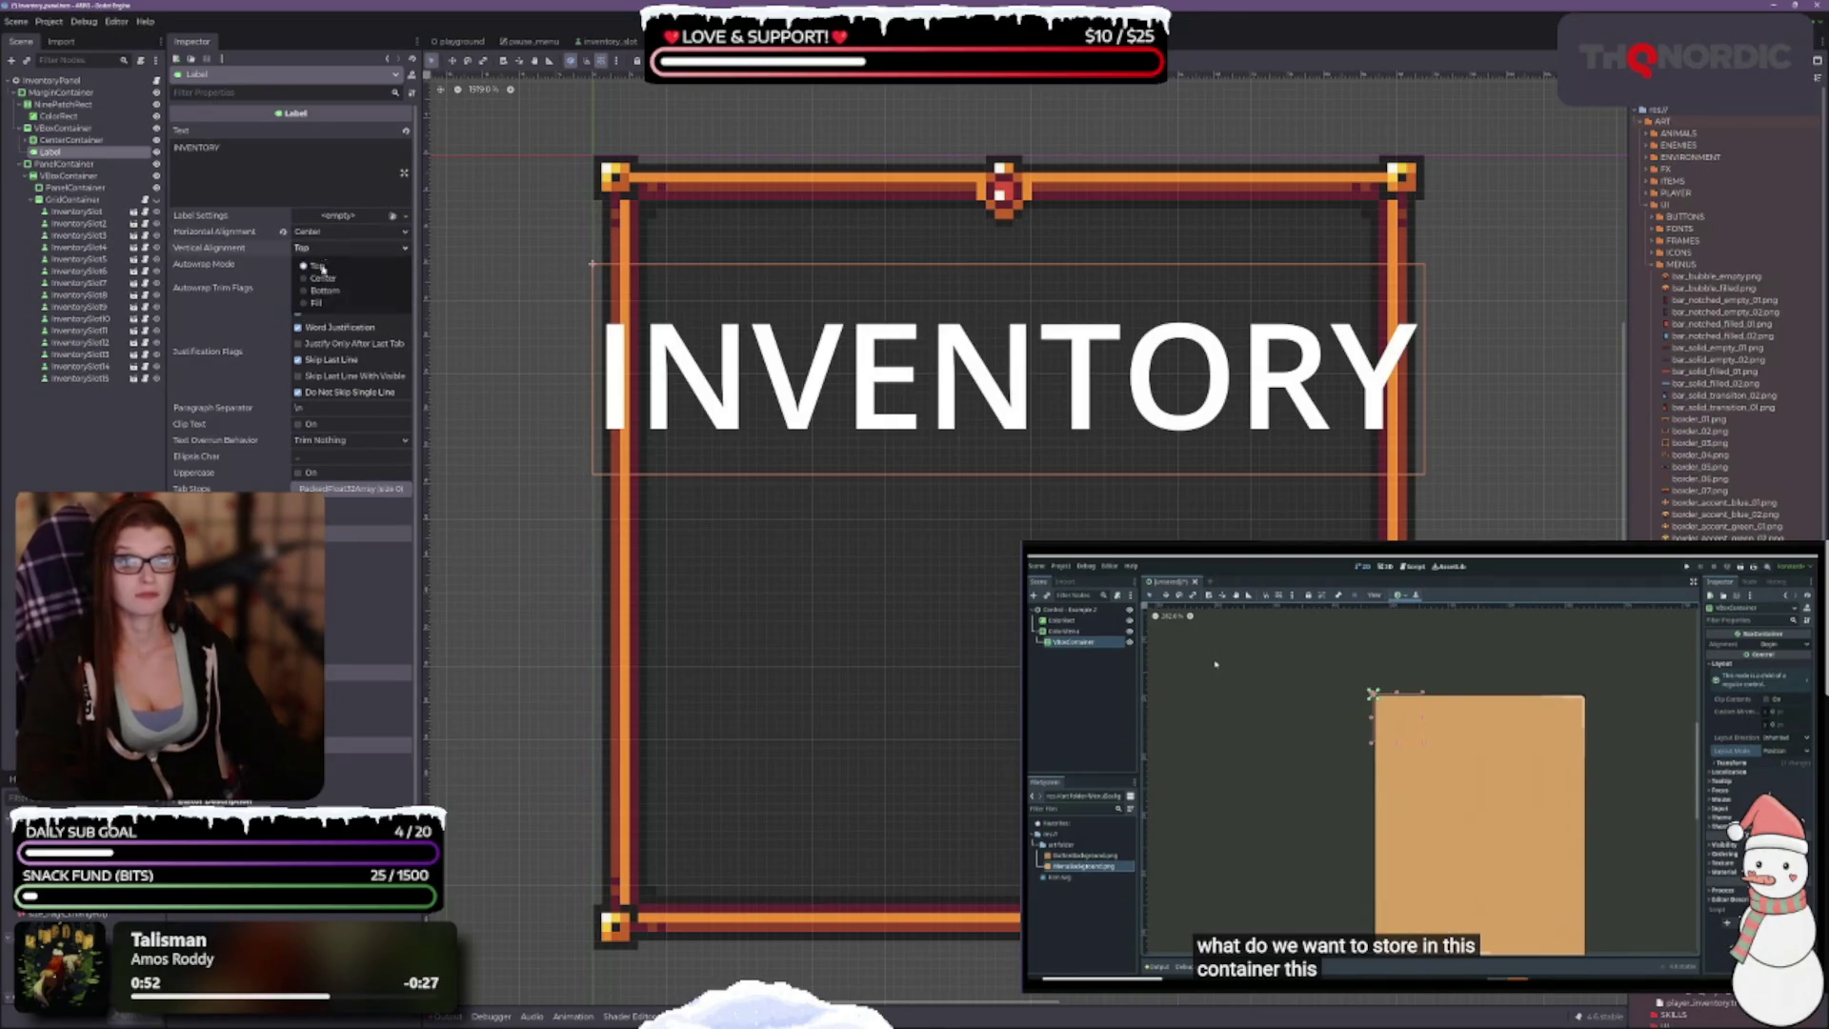
{"action": "left_click", "coordinate": [324, 279]}
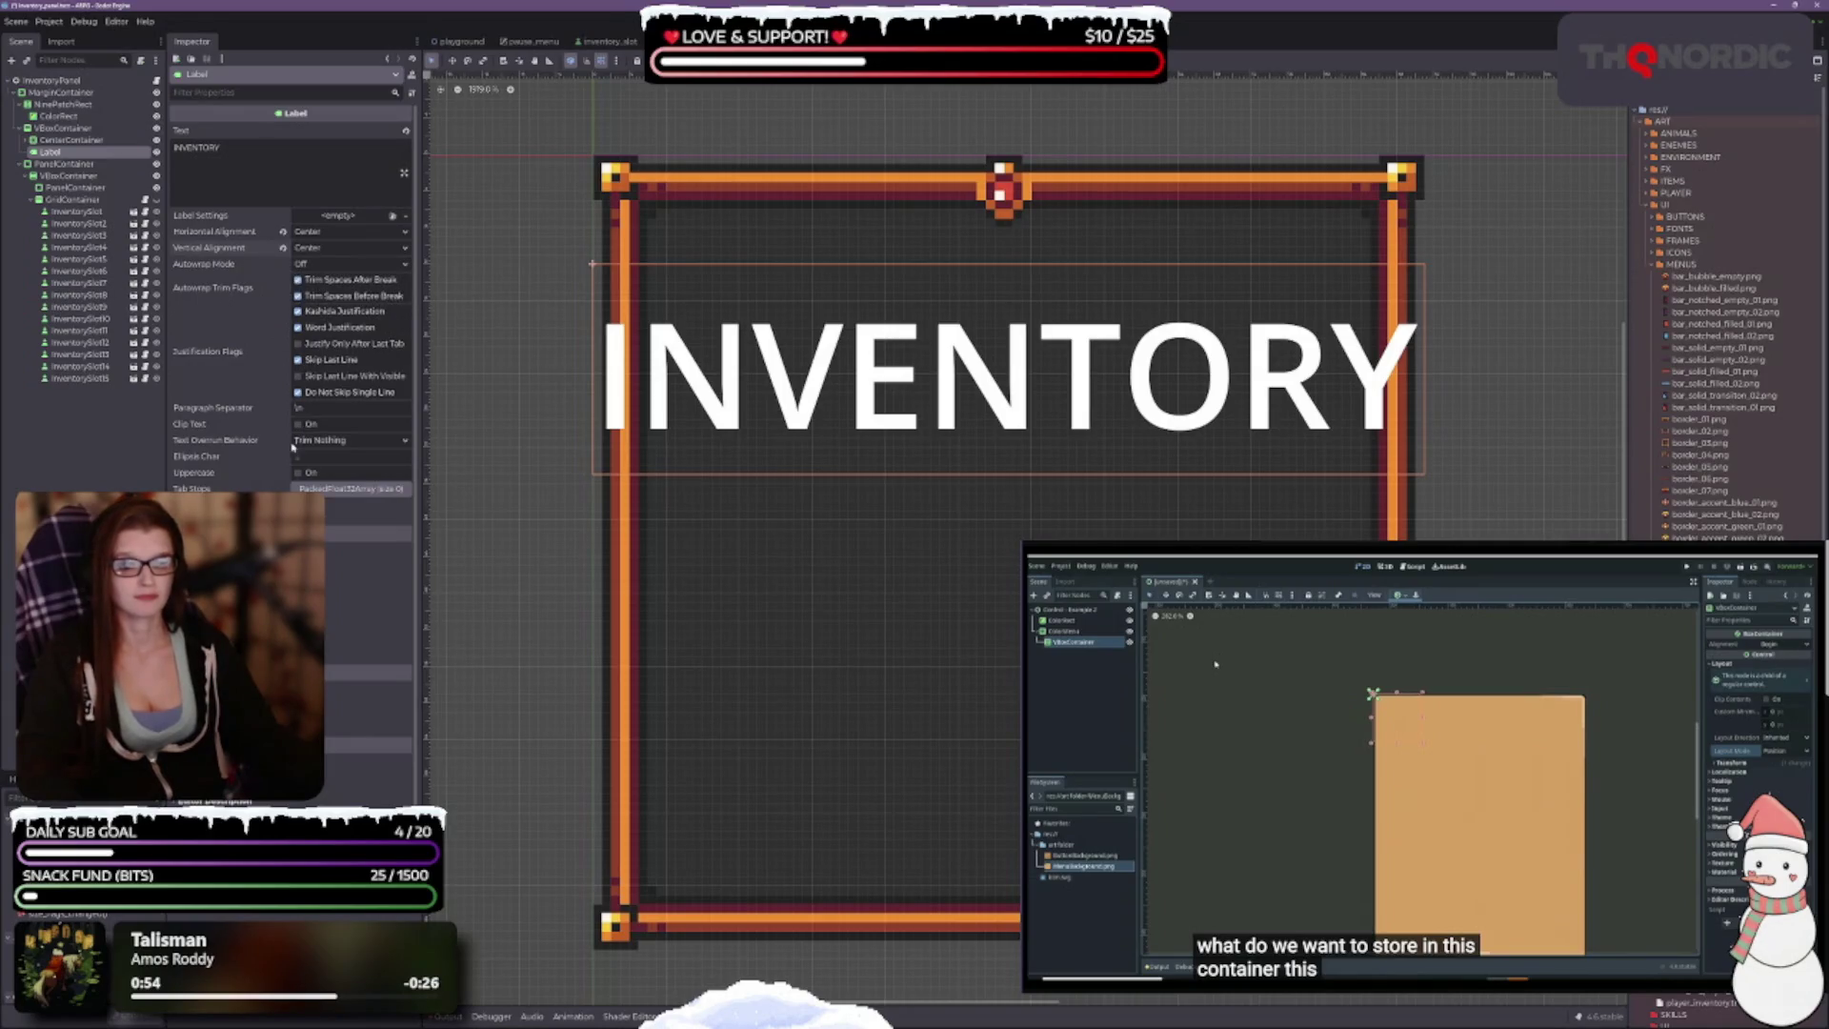
{"action": "scroll", "coordinate": [254, 385], "scroll_direction": "down", "scroll_amount": 1}
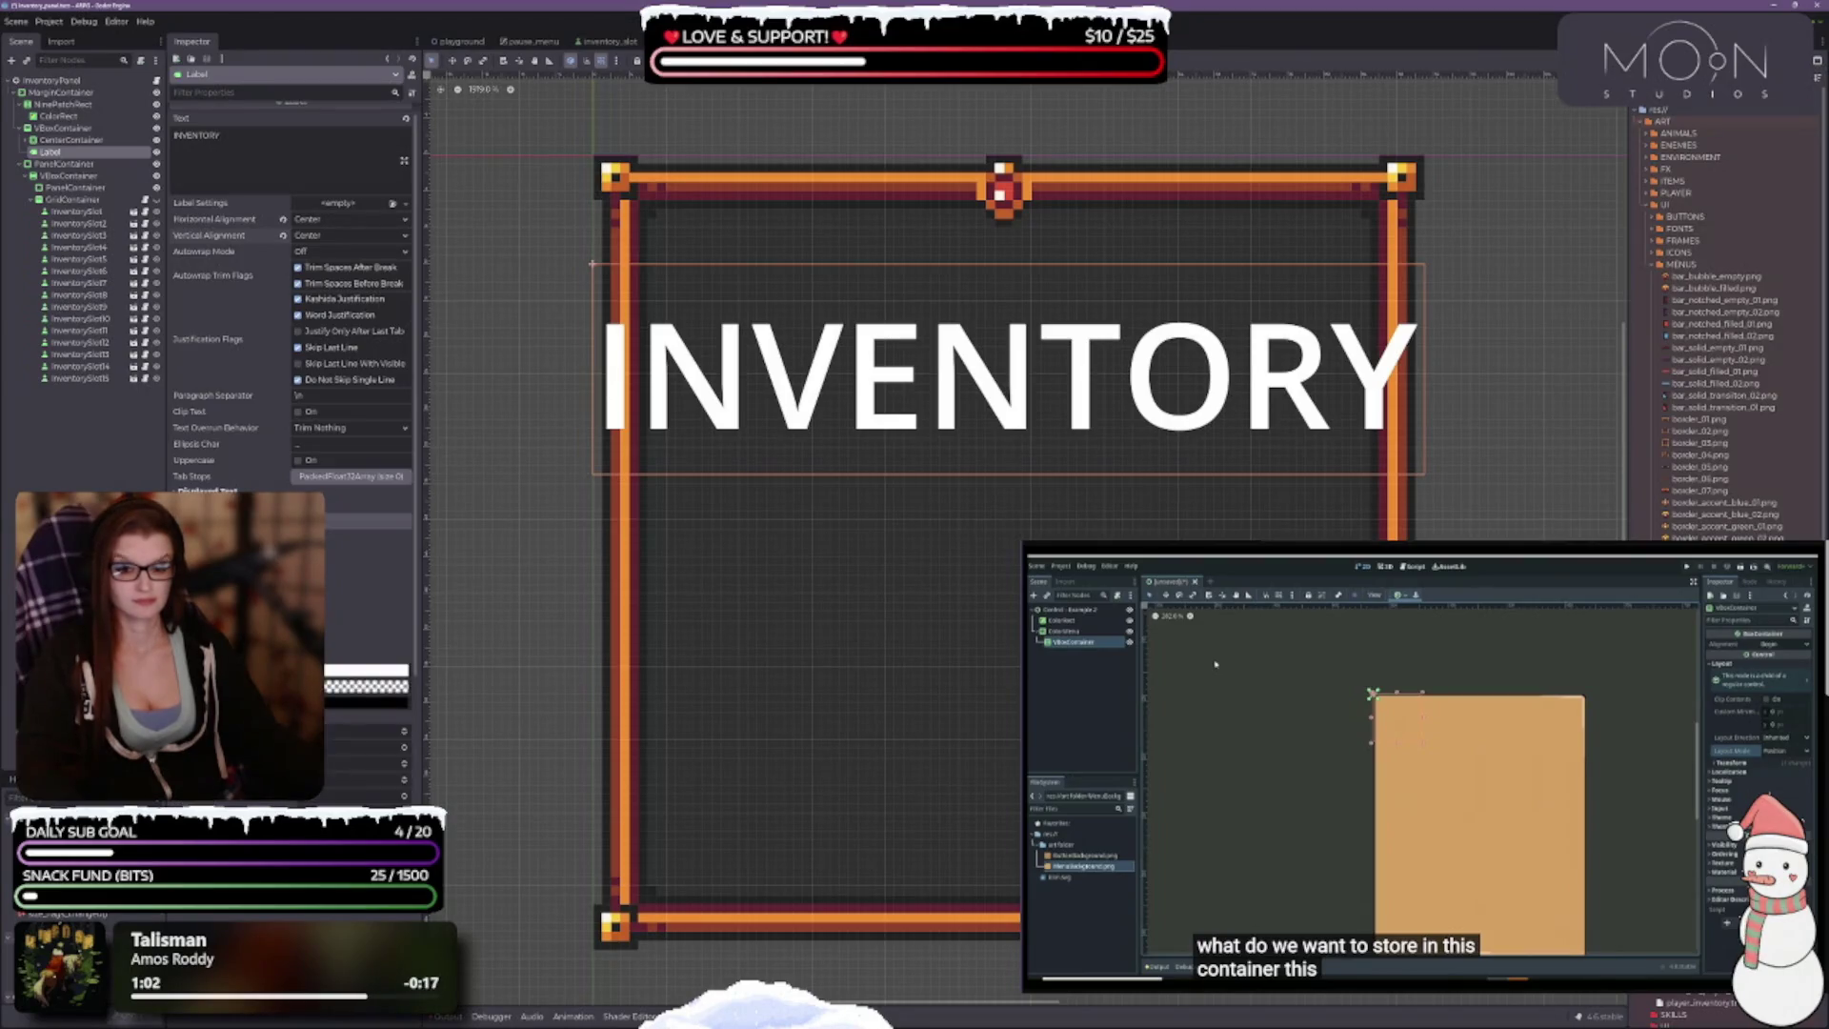
Step: Load a pixel font from res://ART/UI/FONTS into the label's Font theme override
{"action": "scroll", "coordinate": [291, 286], "scroll_direction": "down", "scroll_amount": 5}
{"action": "scroll", "coordinate": [291, 286], "scroll_direction": "down", "scroll_amount": 1}
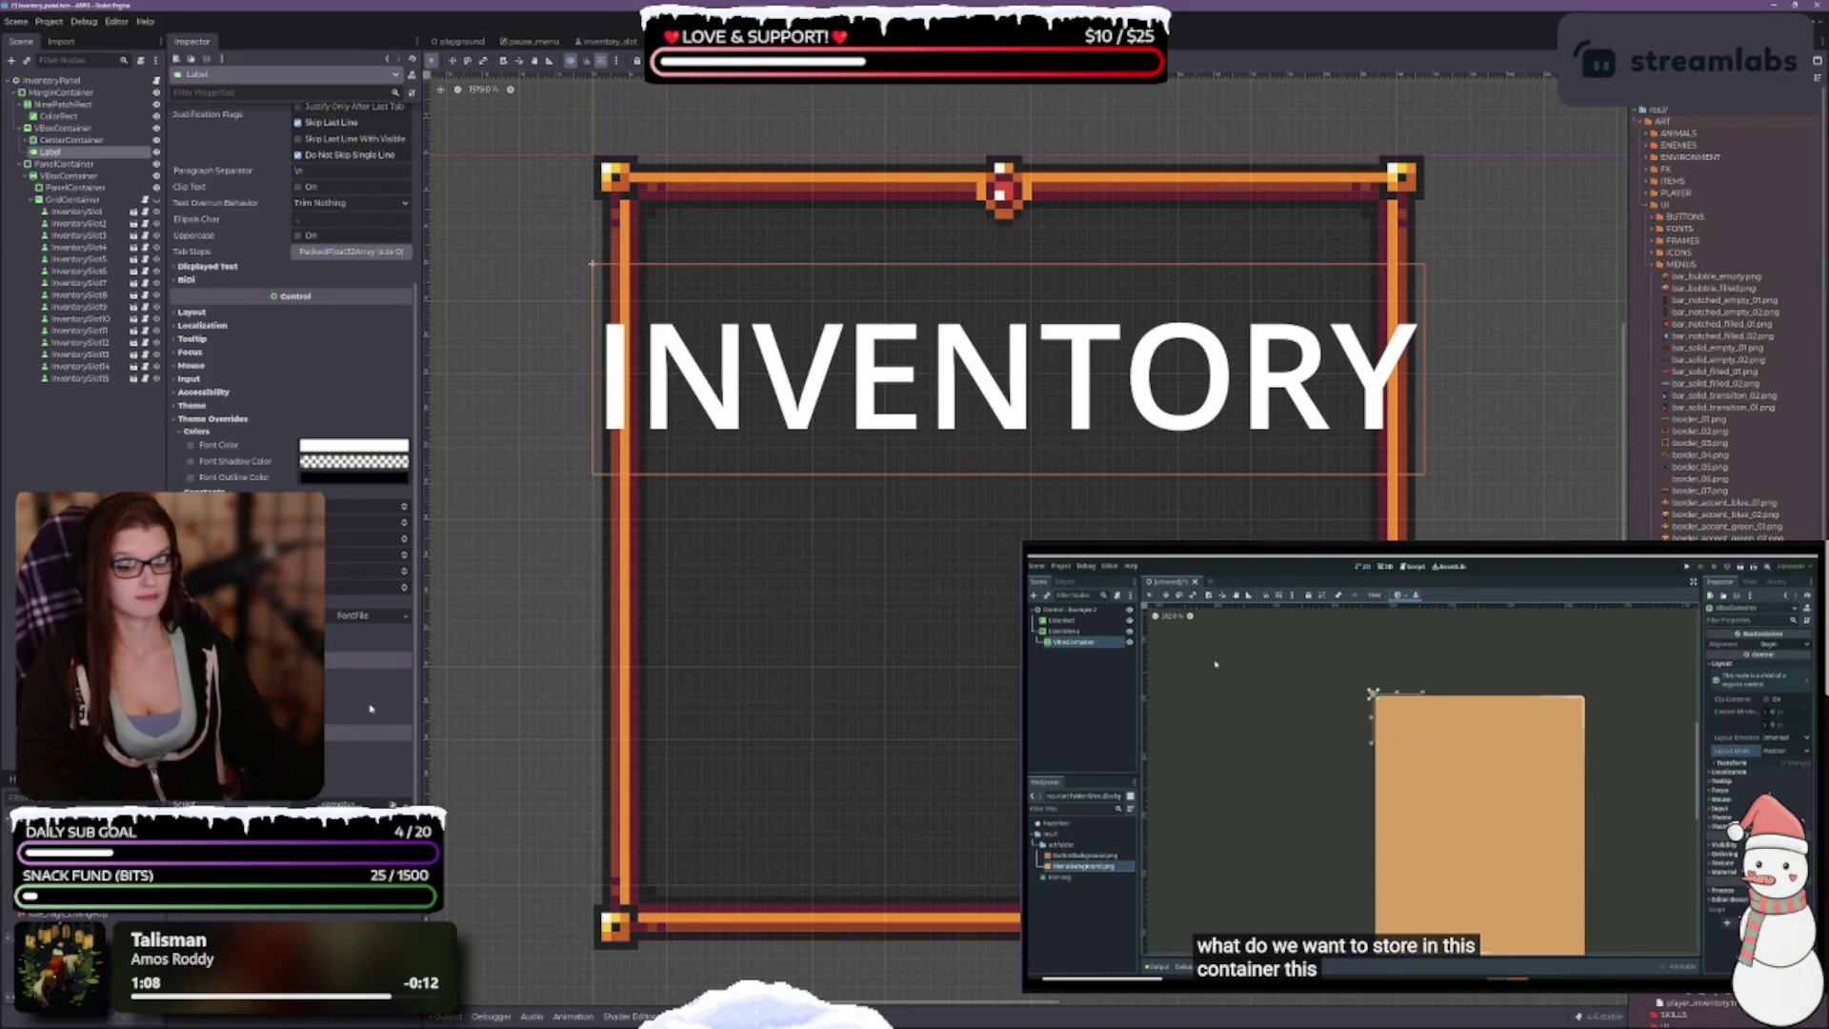
{"action": "left_click", "coordinate": [403, 617]}
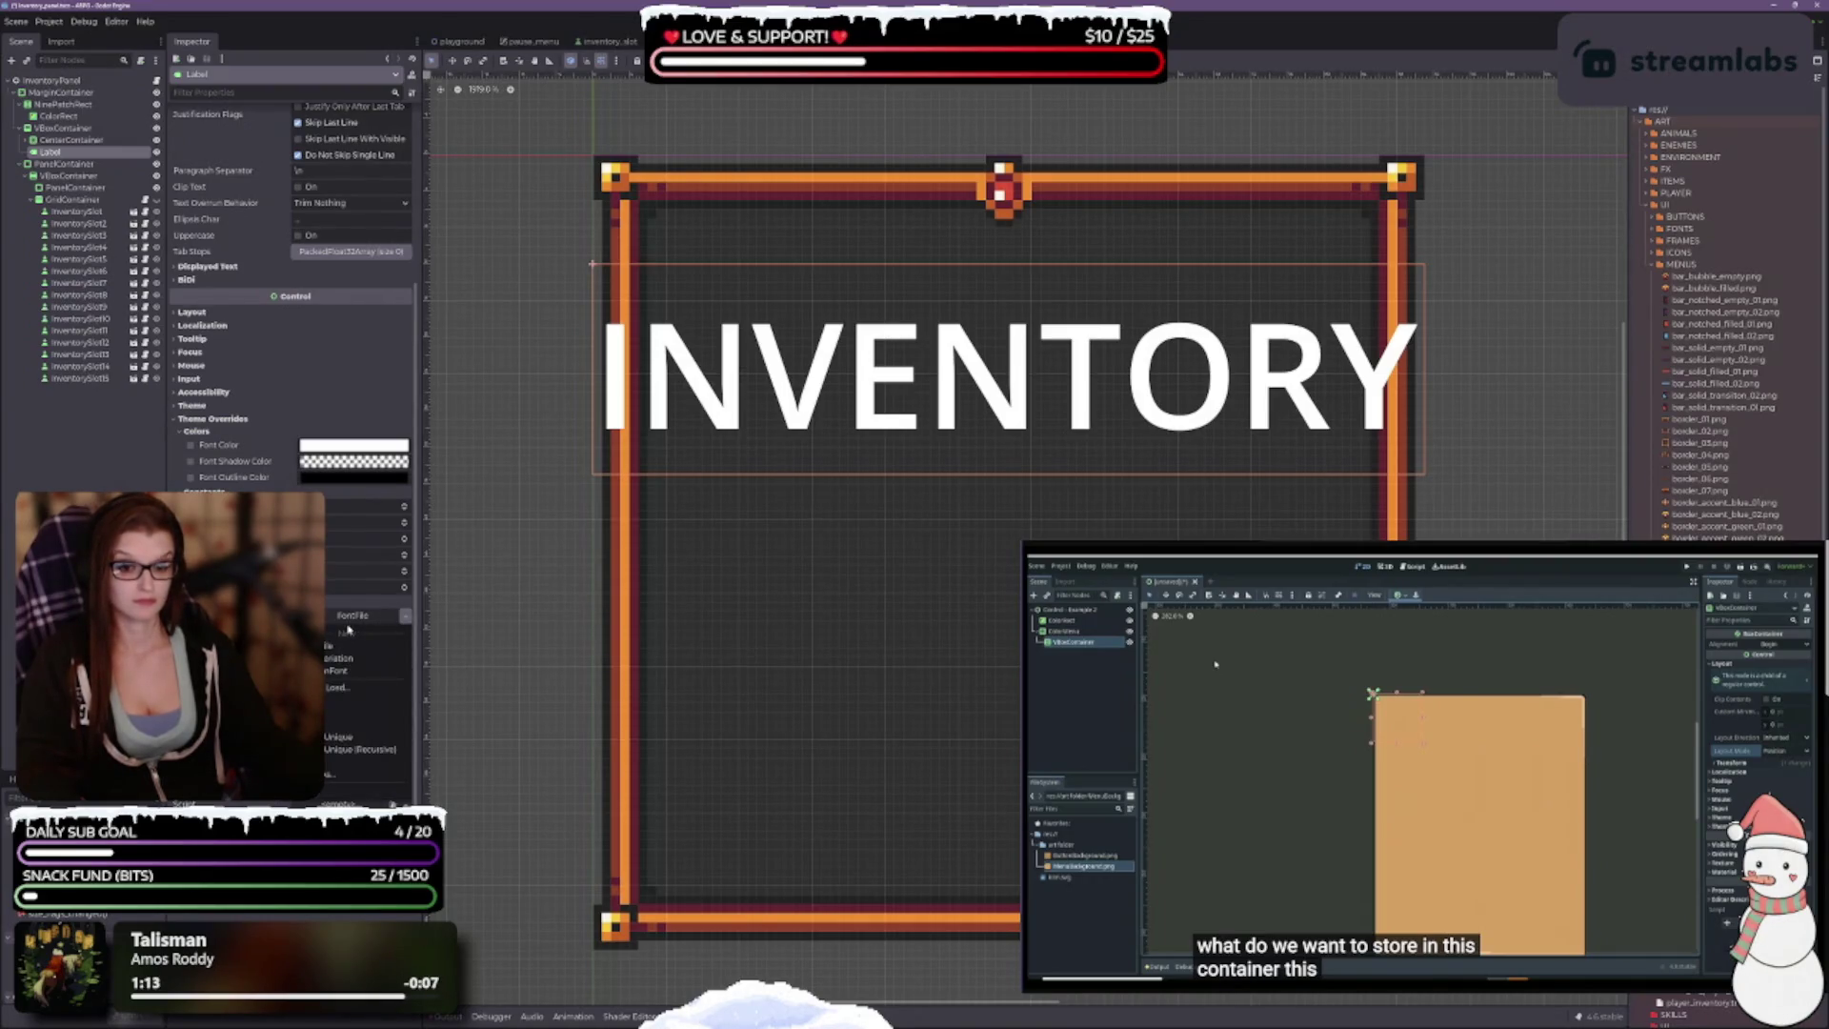
{"action": "left_click", "coordinate": [348, 630]}
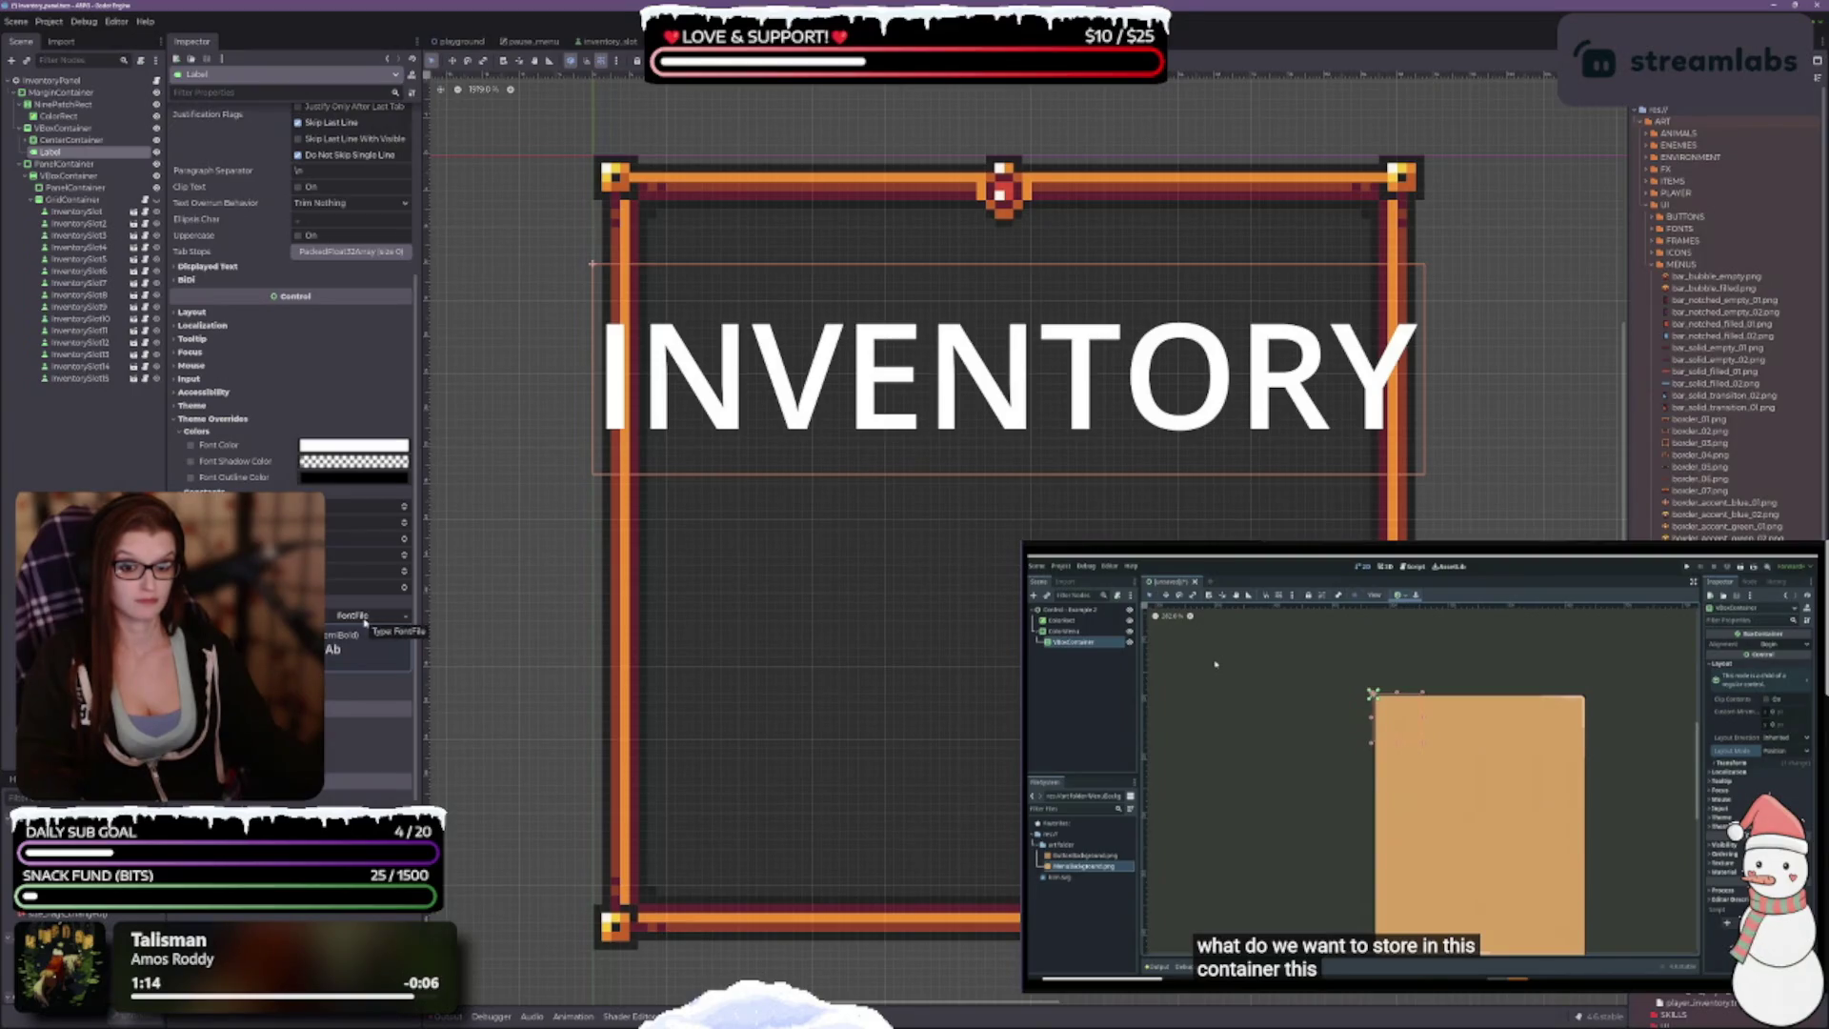
{"action": "left_click", "coordinate": [407, 617]}
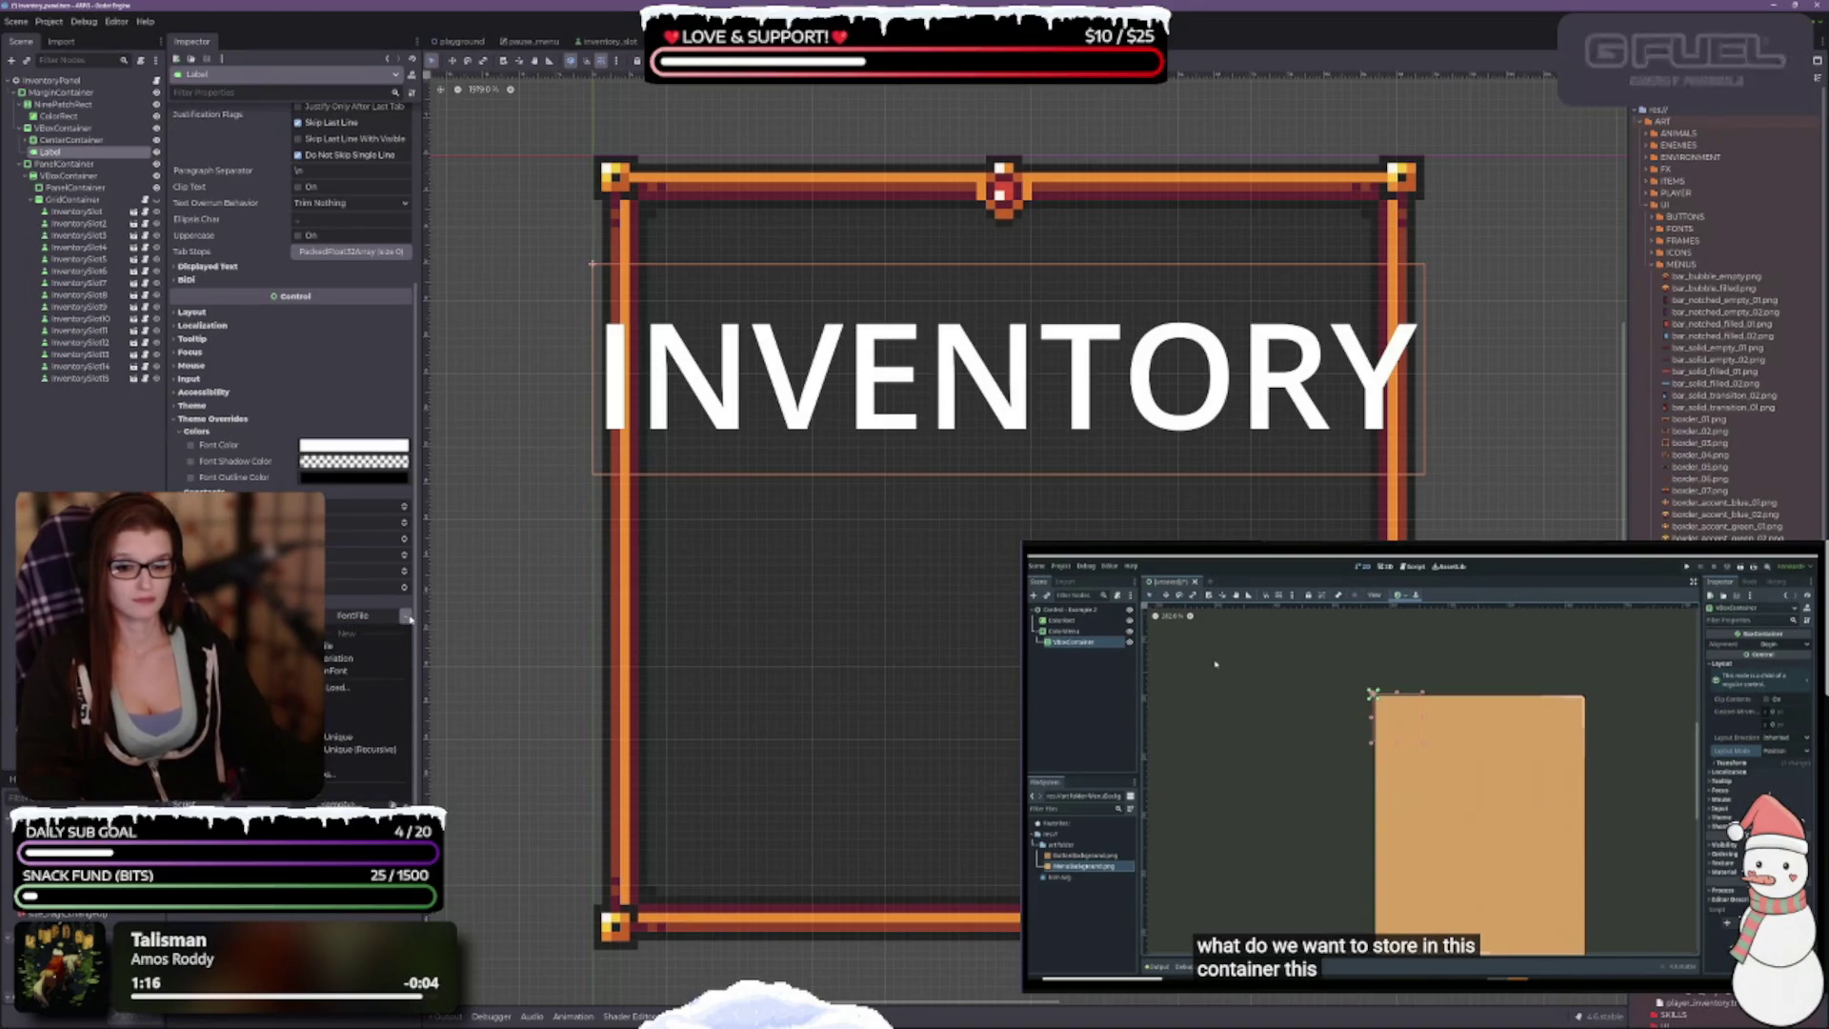
{"action": "left_click", "coordinate": [333, 702]}
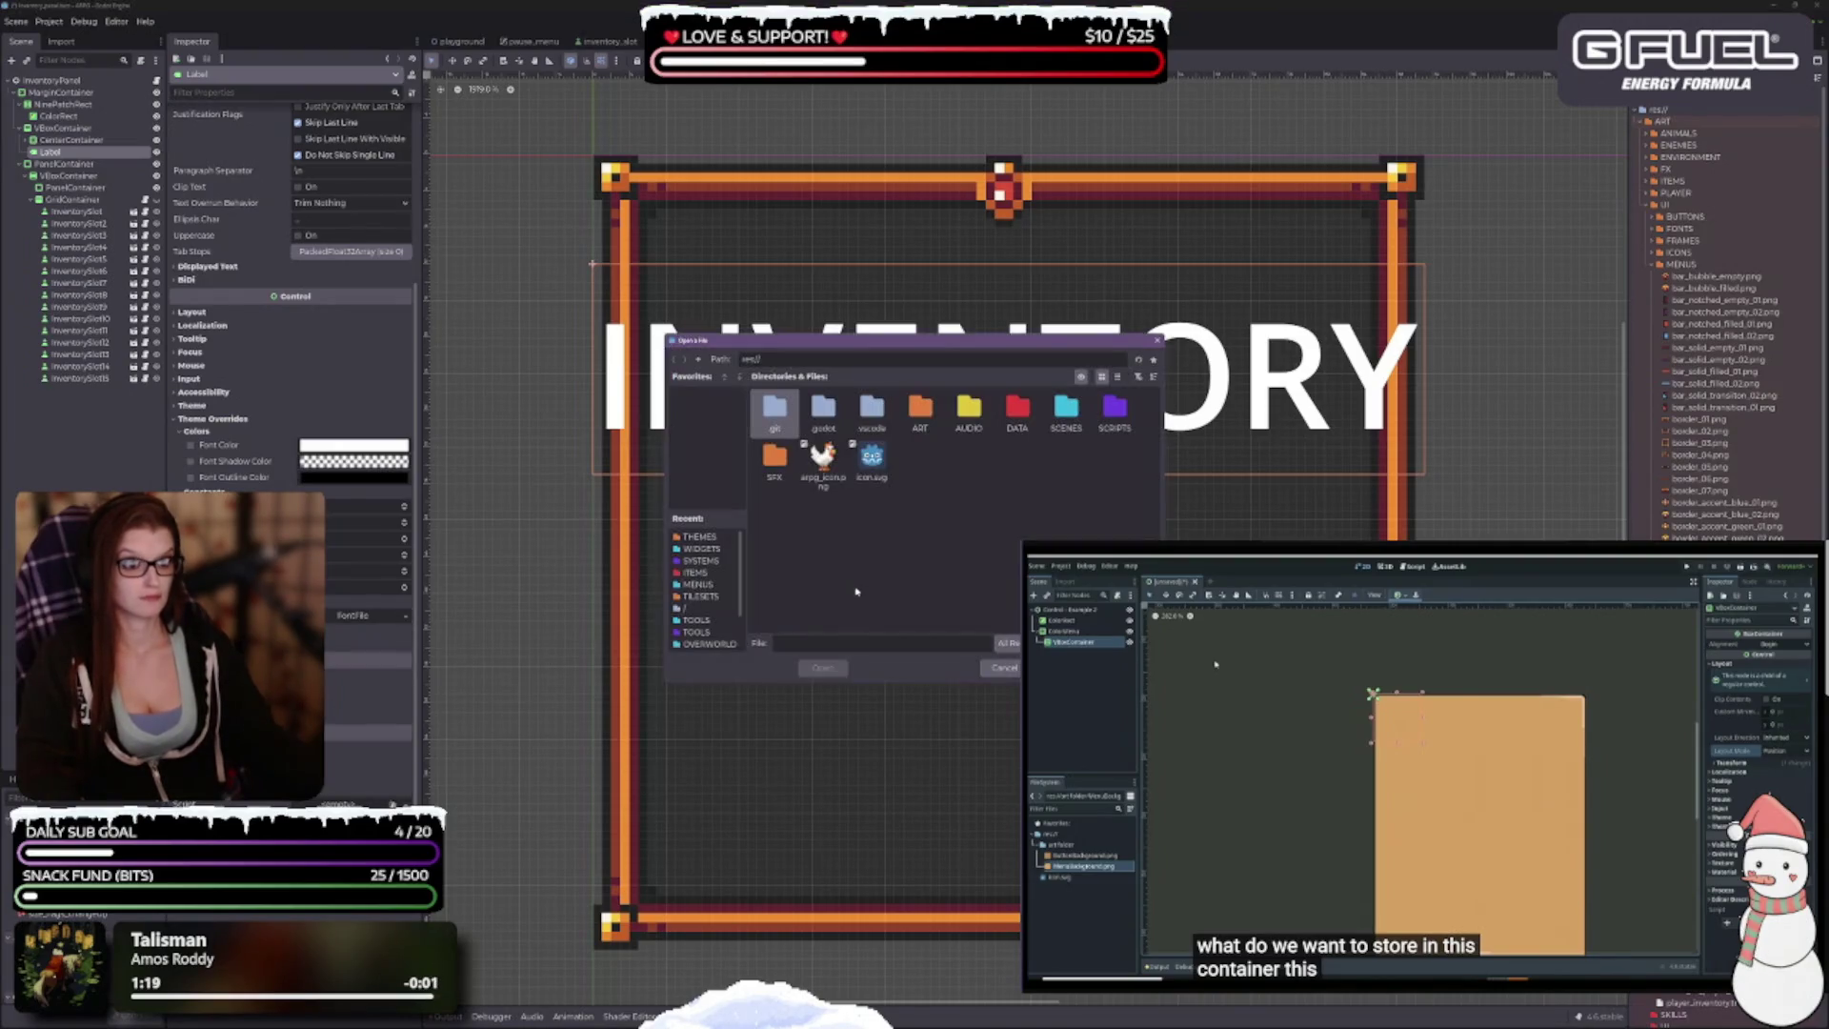
{"action": "double_click", "coordinate": [920, 409]}
{"action": "double_click", "coordinate": [1066, 409]}
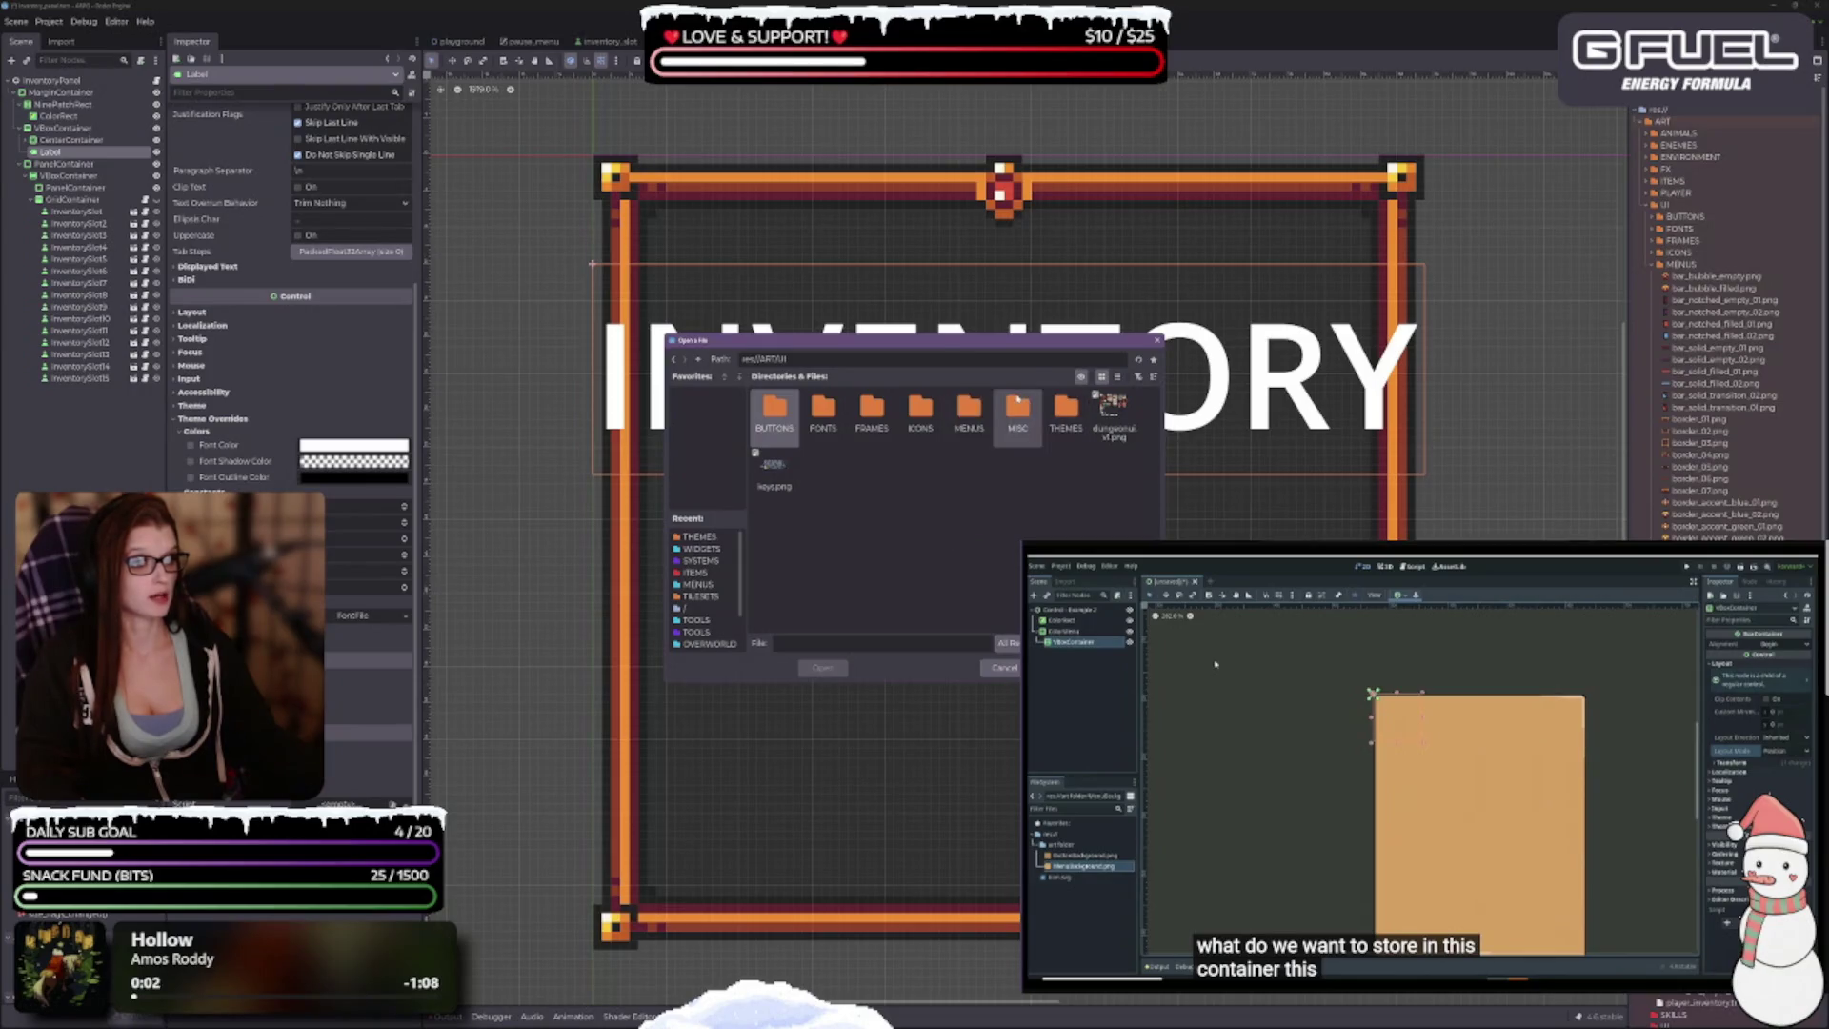
{"action": "double_click", "coordinate": [823, 410]}
{"action": "double_click", "coordinate": [823, 409]}
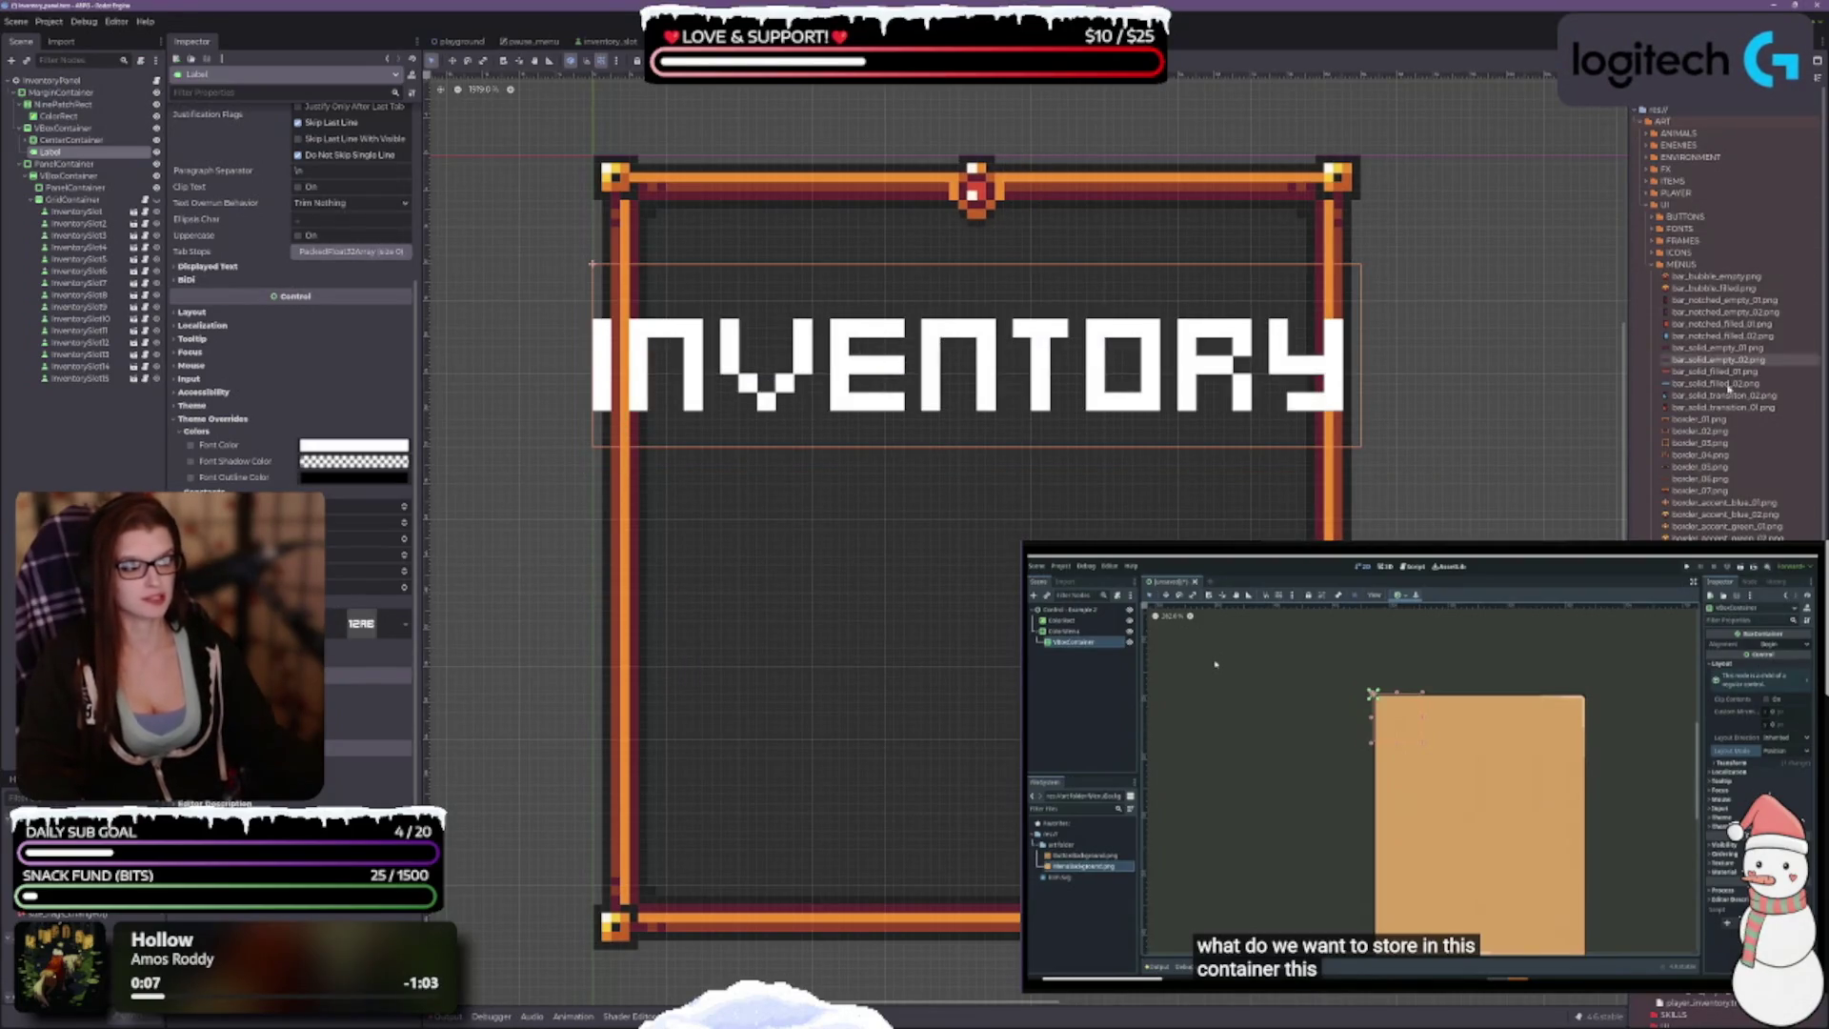
{"action": "double_click", "coordinate": [1678, 230]}
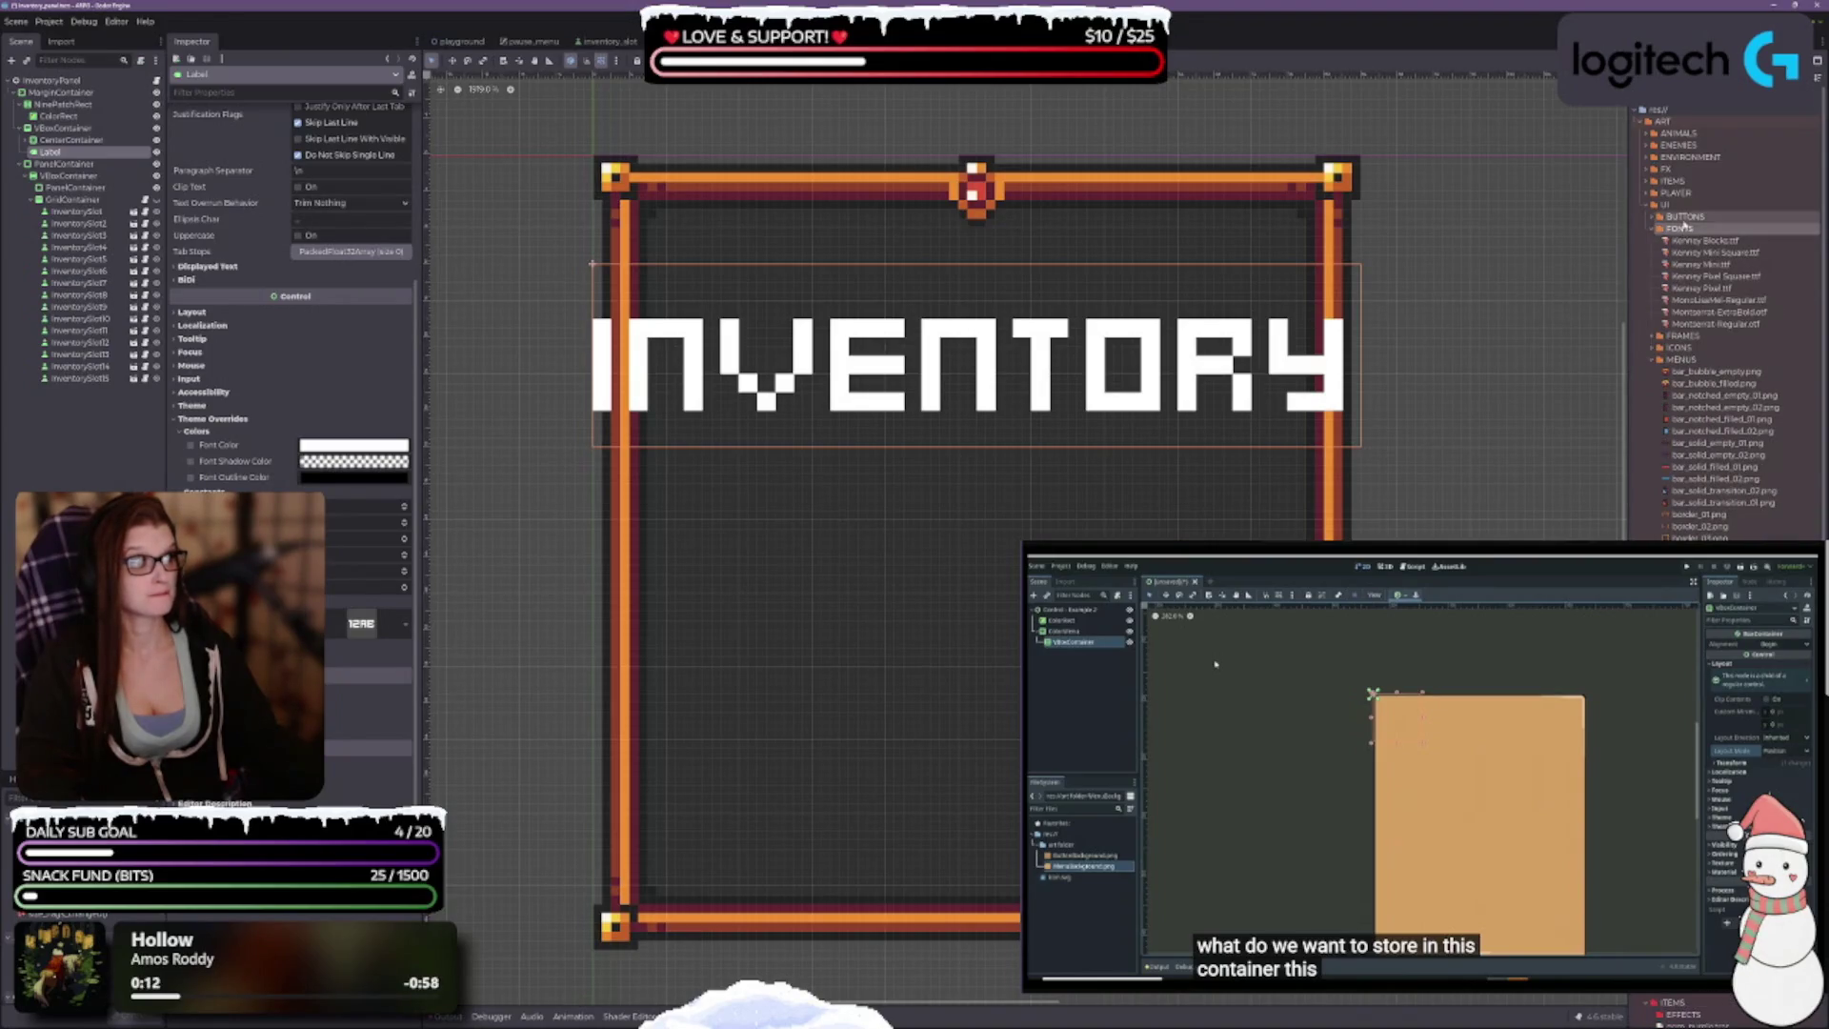
Step: Add FONTS to Favorites and try Kenney Pixel, Kenney Pixel Square and Kenney Mini on the label
{"action": "right_click", "coordinate": [1684, 231]}
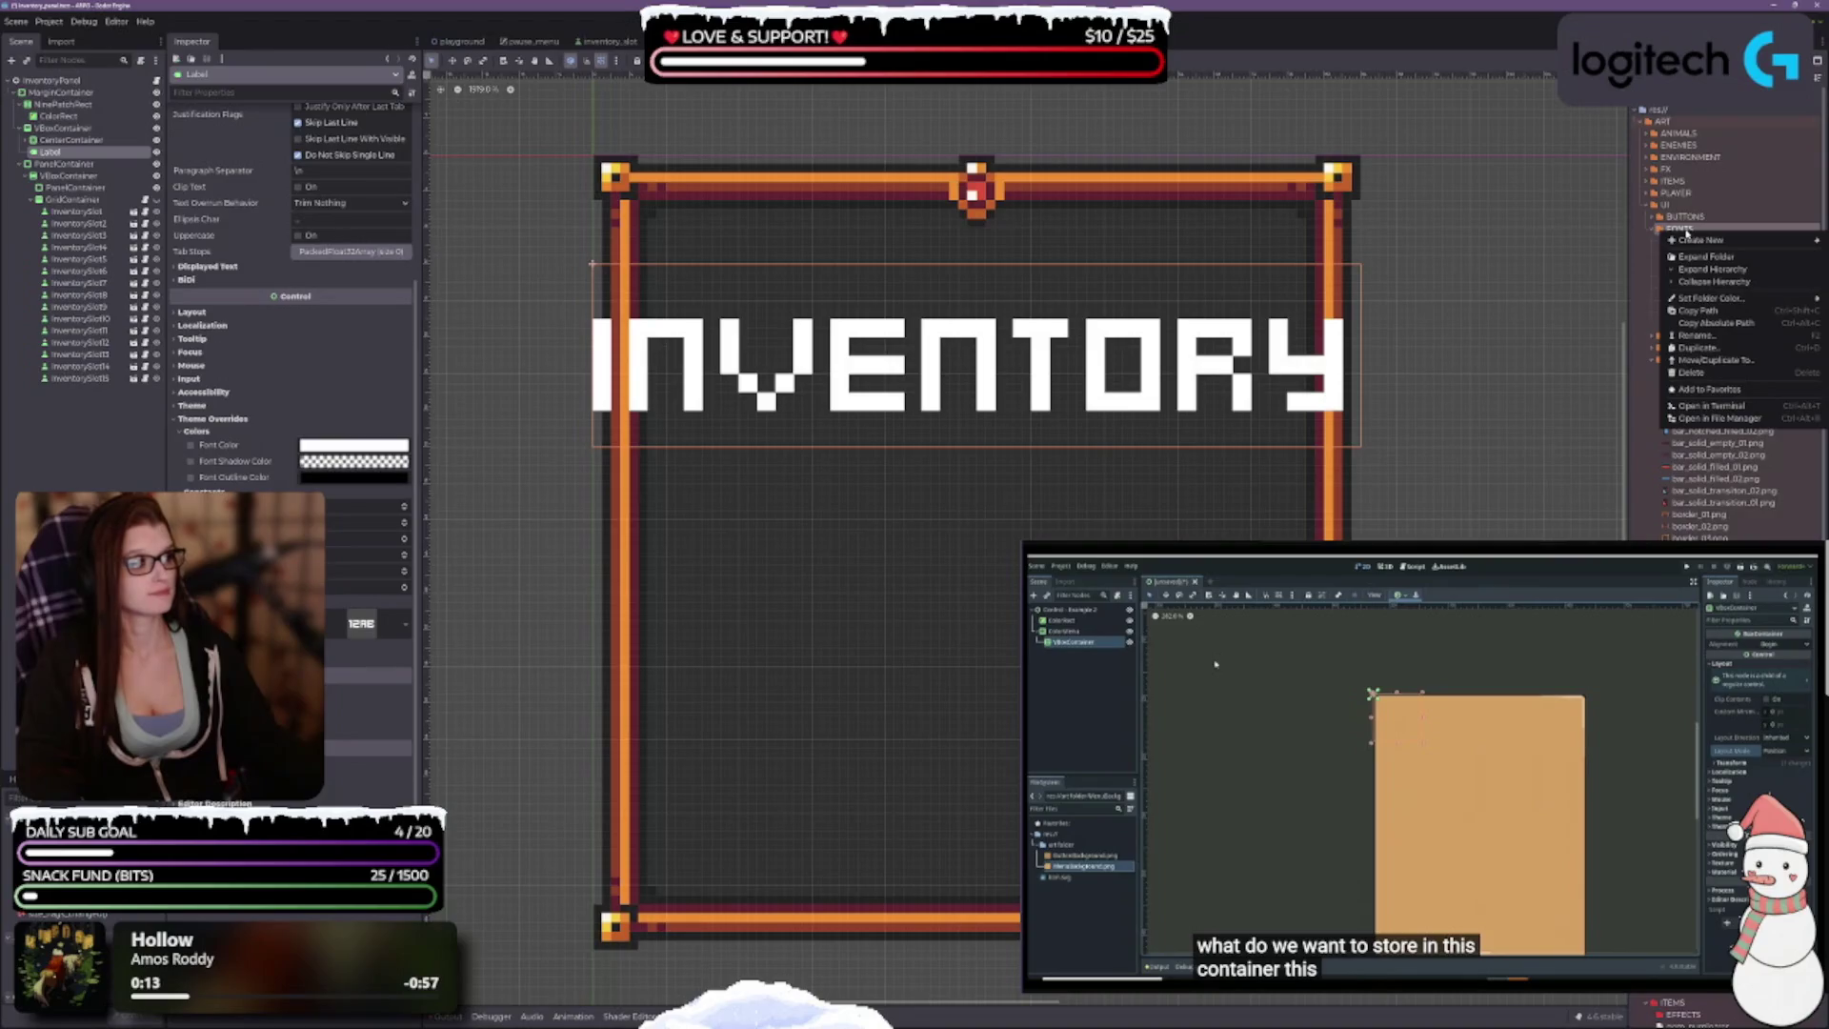
{"action": "left_click", "coordinate": [1742, 389]}
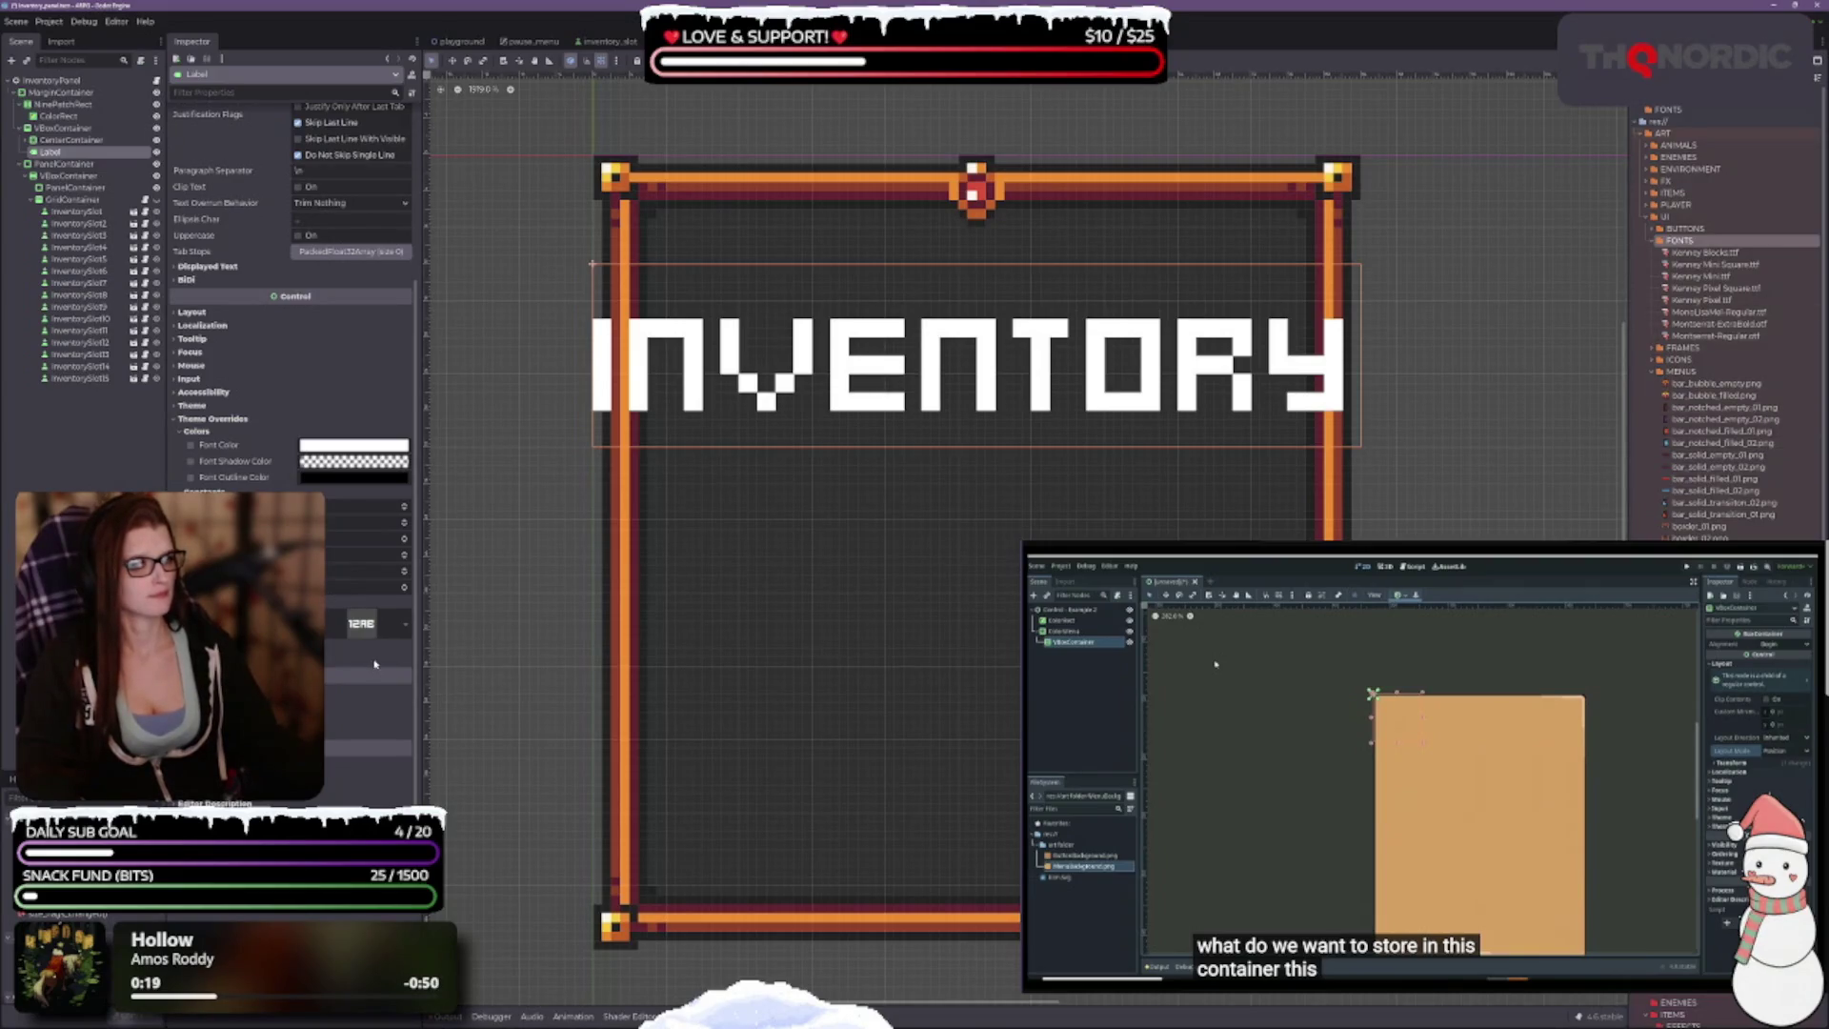
{"action": "left_click", "coordinate": [1739, 313]}
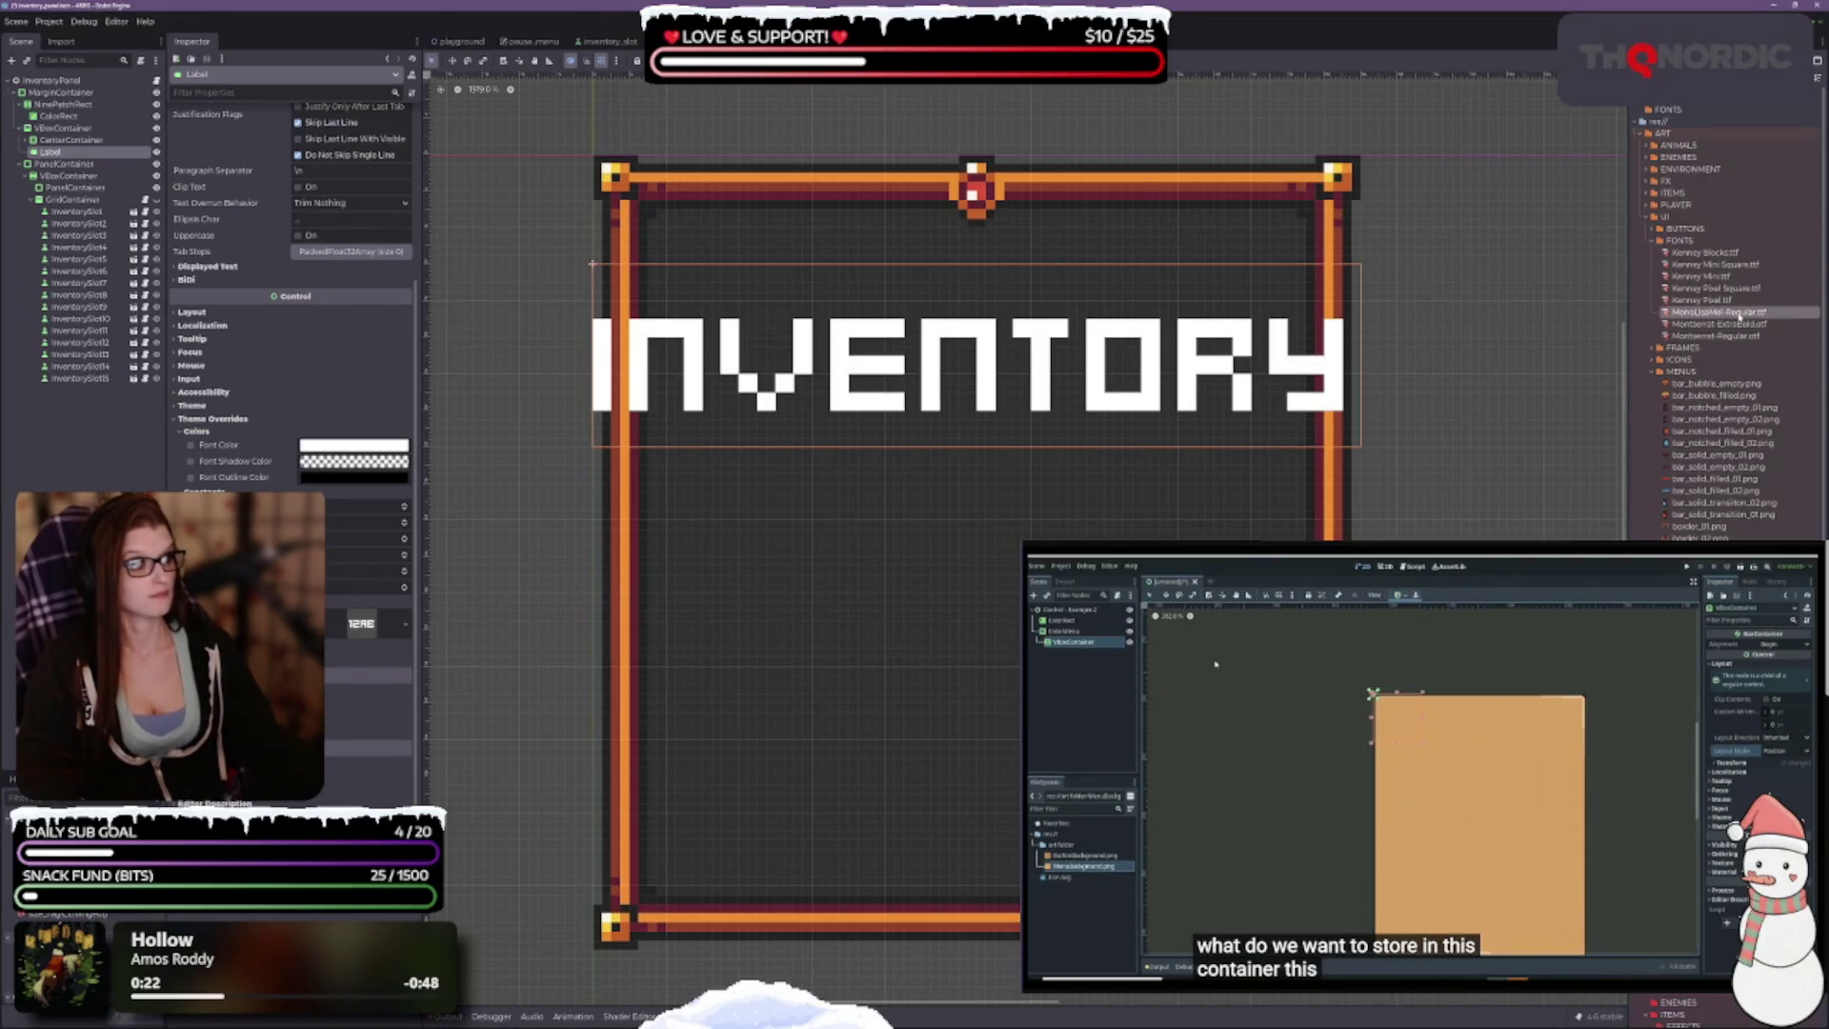
{"action": "mouse_move", "coordinate": [1702, 300]}
{"action": "left_mouse_down"}
{"action": "mouse_move", "coordinate": [1221, 351]}
{"action": "mouse_move", "coordinate": [363, 623]}
{"action": "left_mouse_up"}
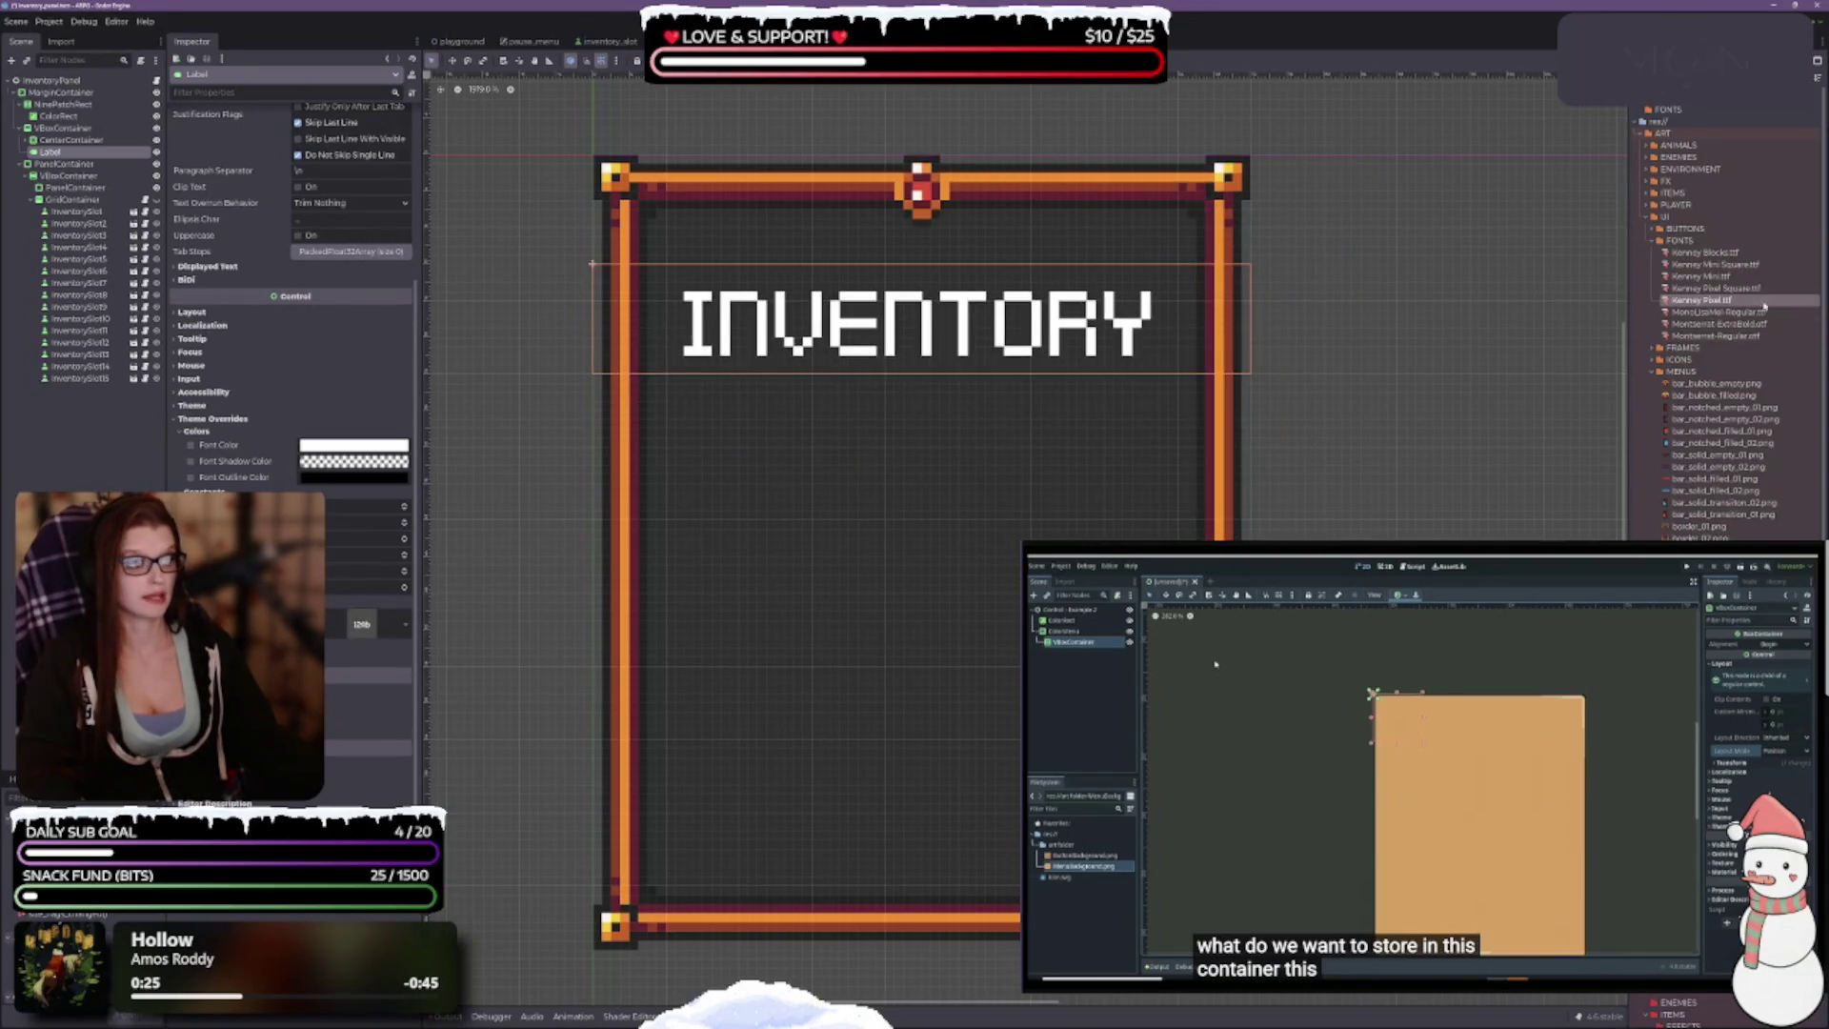
{"action": "mouse_move", "coordinate": [1760, 288]}
{"action": "left_mouse_down"}
{"action": "mouse_move", "coordinate": [605, 505]}
{"action": "mouse_move", "coordinate": [358, 623]}
{"action": "left_mouse_up"}
{"action": "scroll", "coordinate": [1181, 447], "scroll_direction": "down", "scroll_amount": 3}
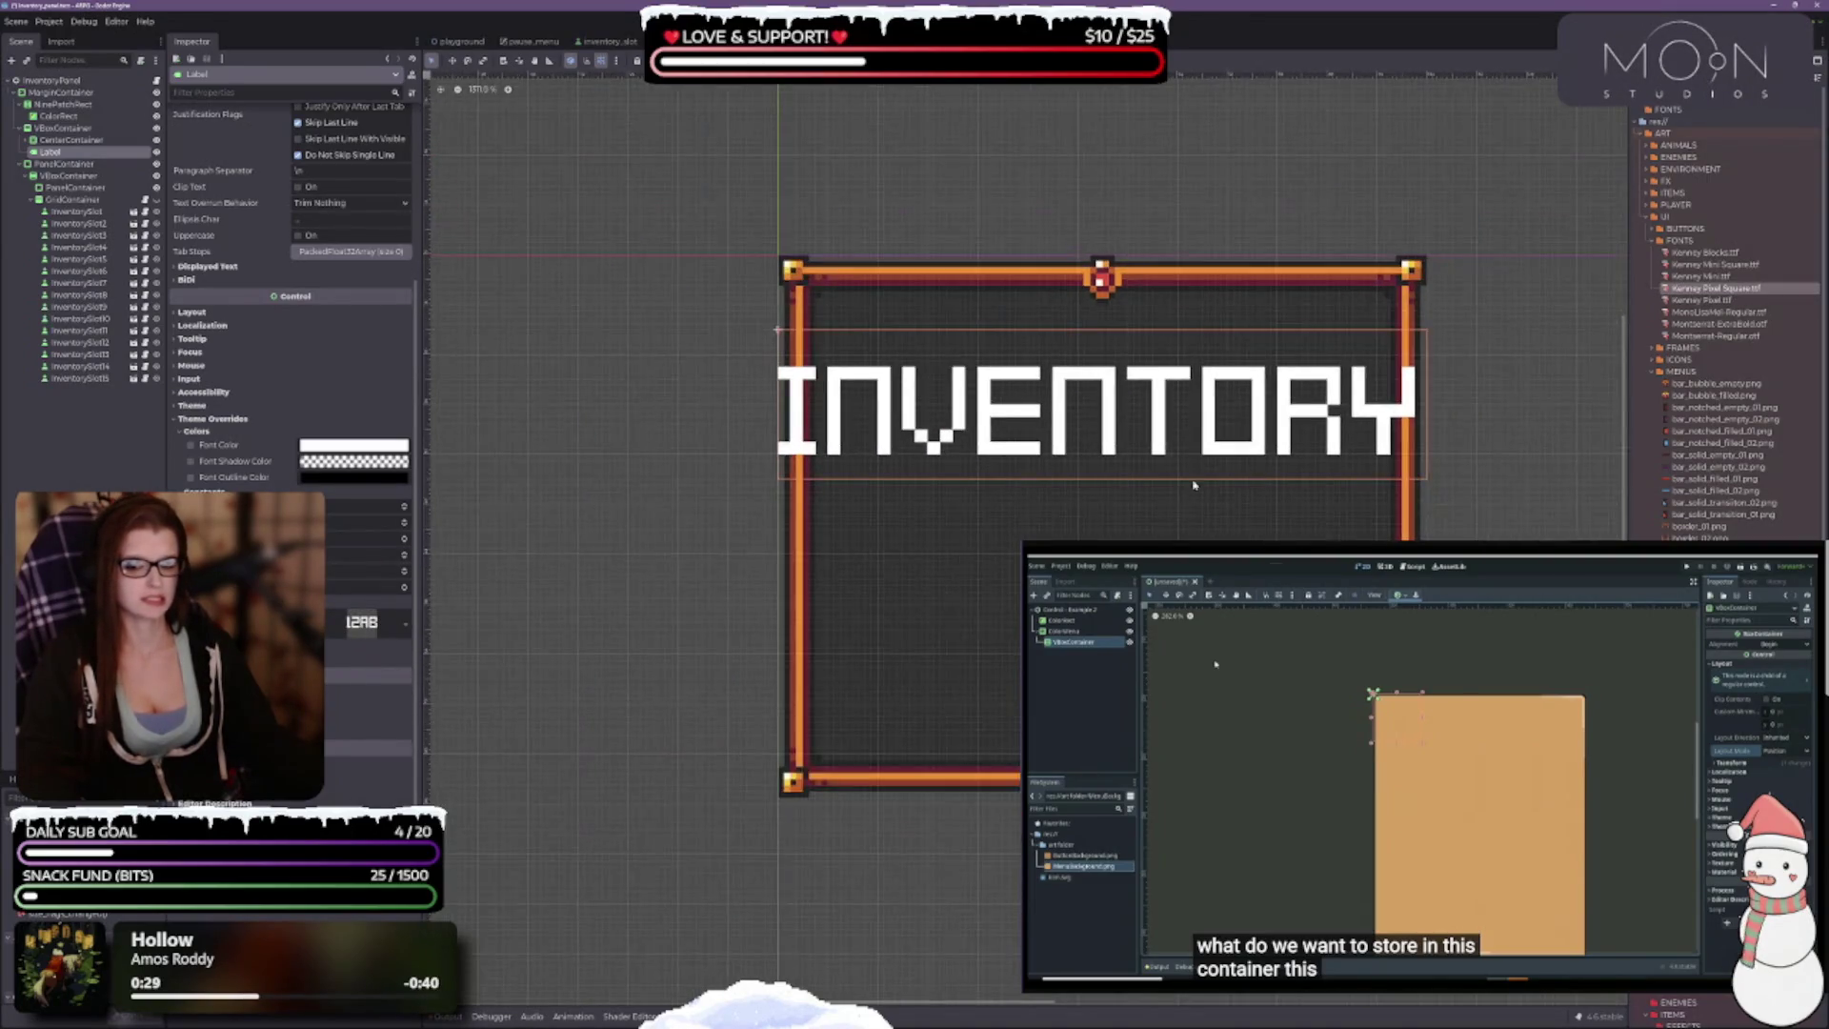
{"action": "left_click", "coordinate": [1728, 276]}
{"action": "left_click_drag", "start_coordinate": [1729, 276], "coordinate": [364, 624]}
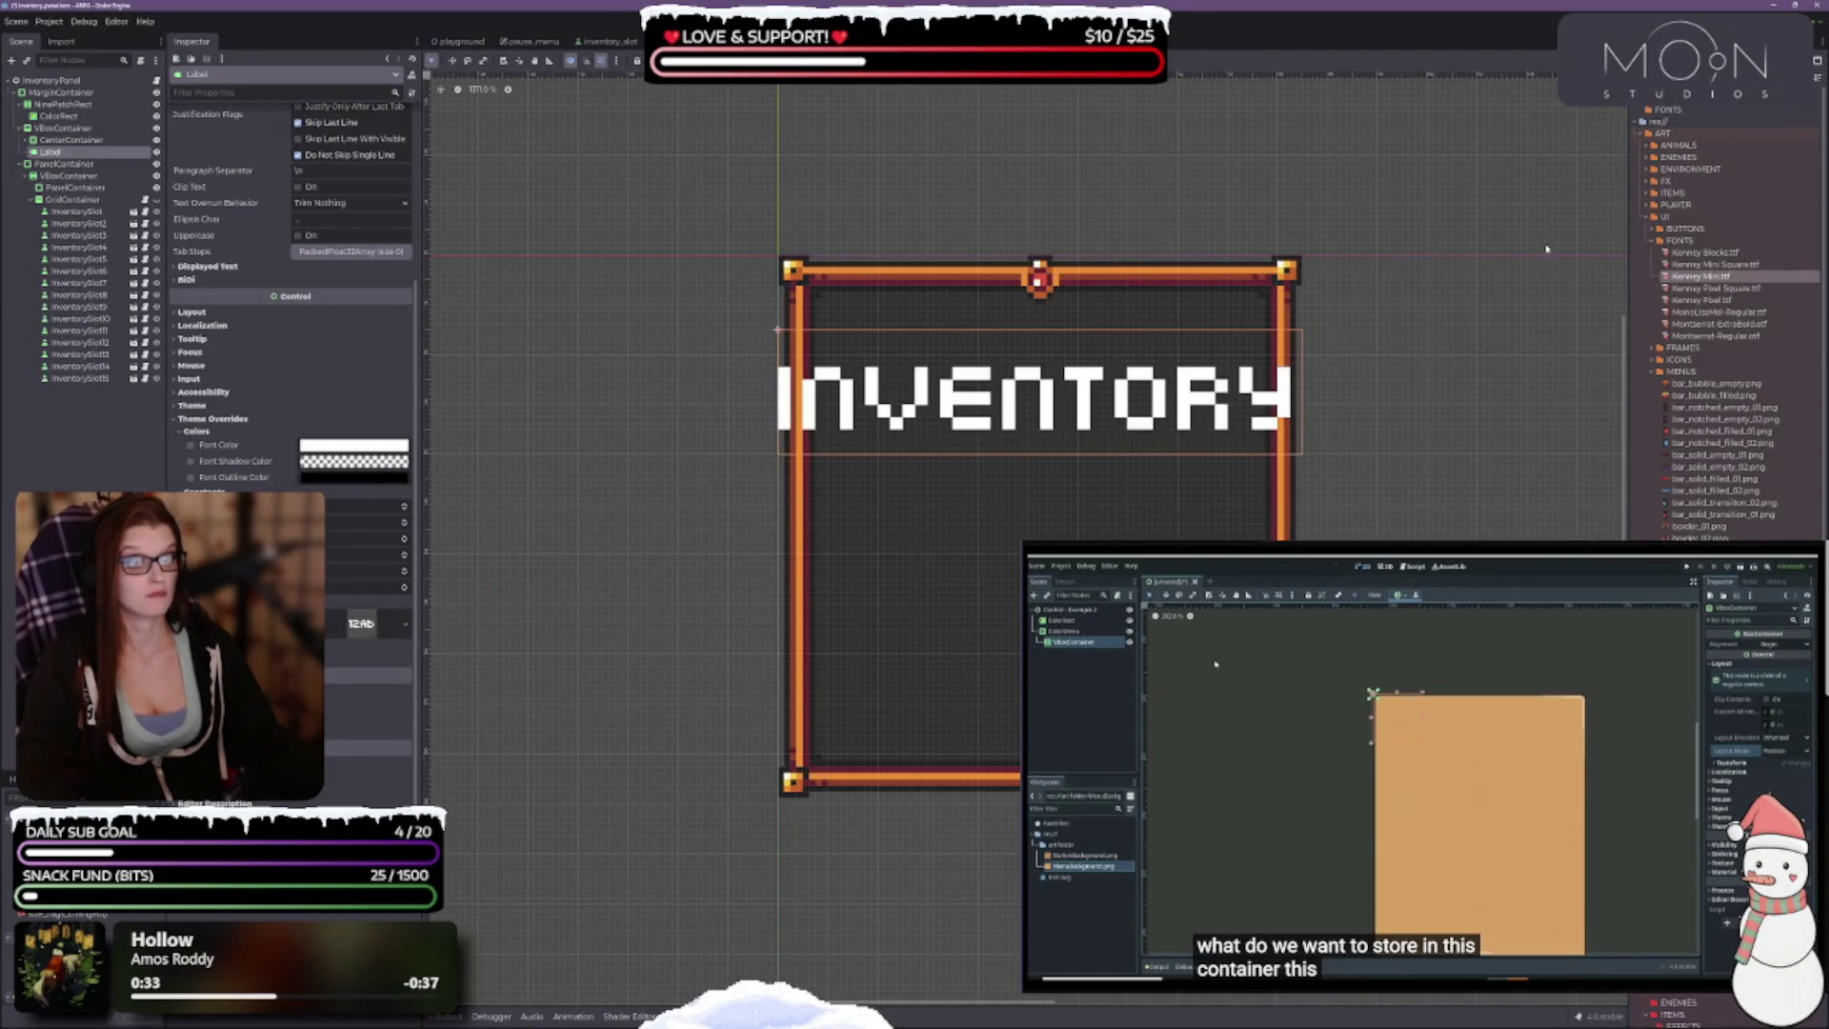
Step: Enable Uppercase, compare Kenney Mini Square and Kenney Blocks, and settle on Kenney Mini Square
{"action": "scroll", "coordinate": [258, 431], "scroll_direction": "up", "scroll_amount": 4}
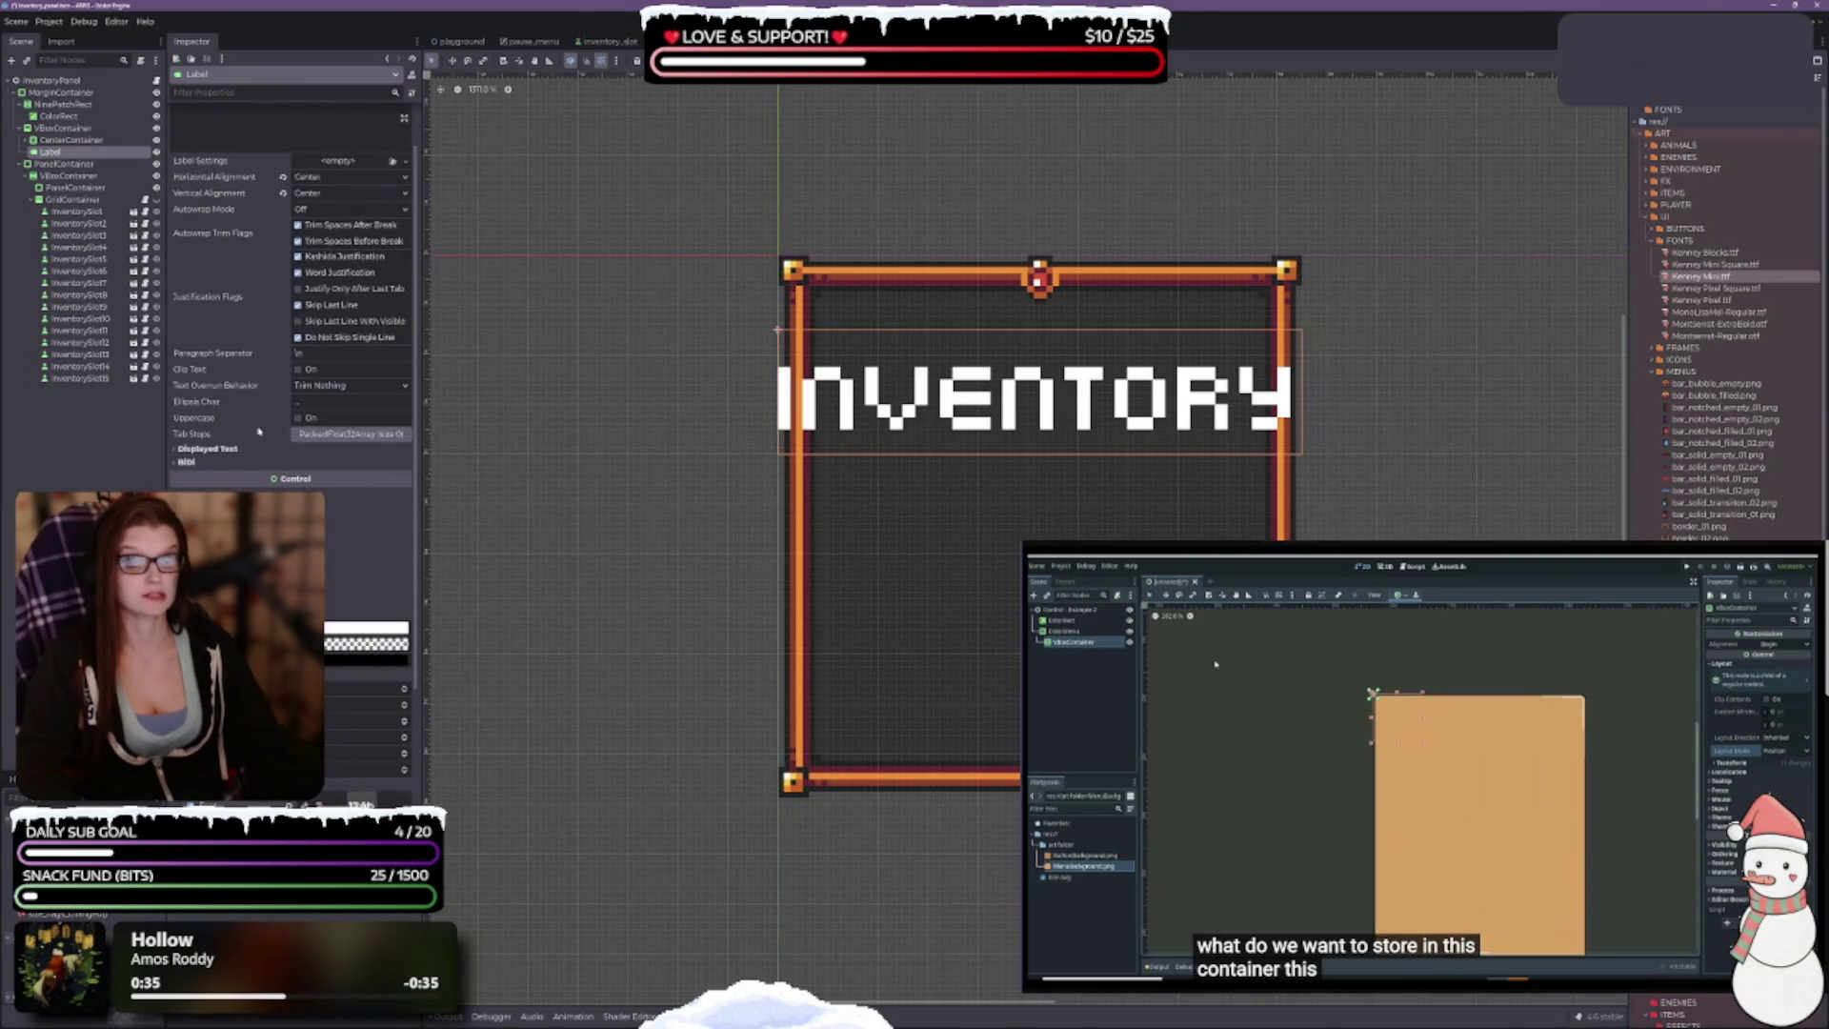
{"action": "left_click", "coordinate": [298, 417]}
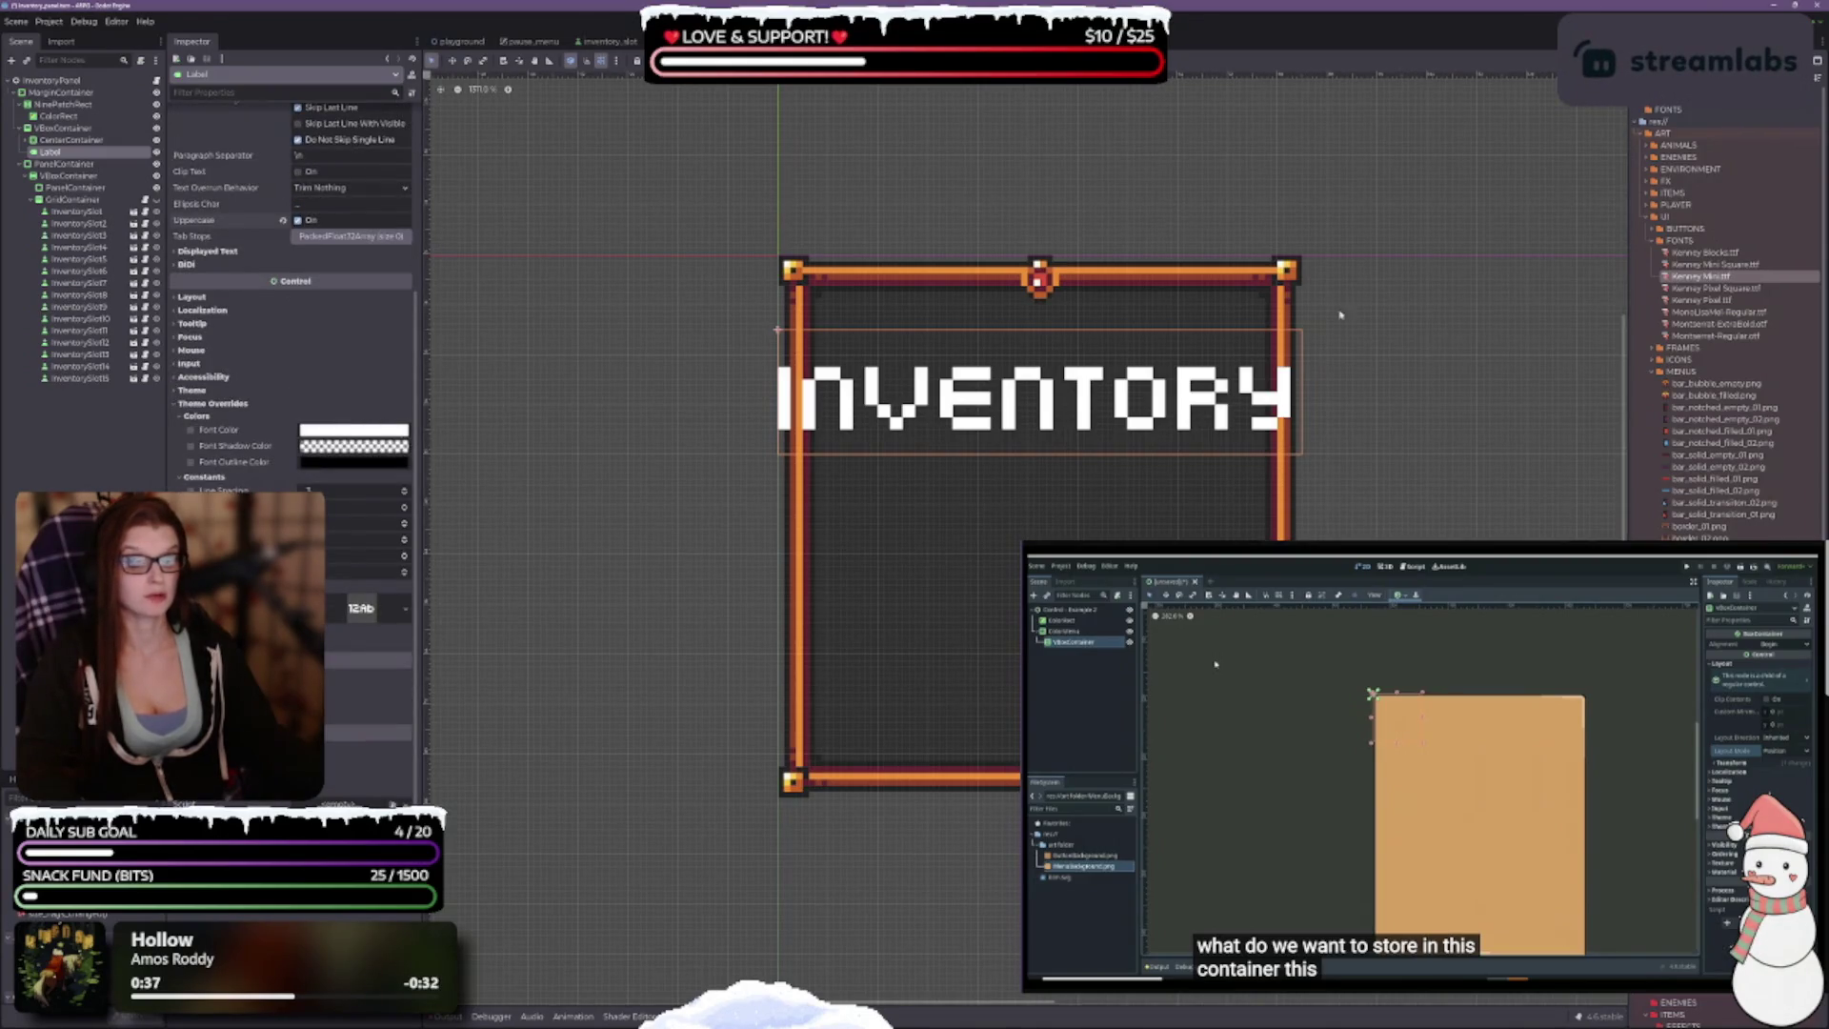
{"action": "mouse_move", "coordinate": [1705, 264]}
{"action": "left_mouse_down"}
{"action": "mouse_move", "coordinate": [1465, 355]}
{"action": "mouse_move", "coordinate": [371, 610]}
{"action": "left_mouse_up"}
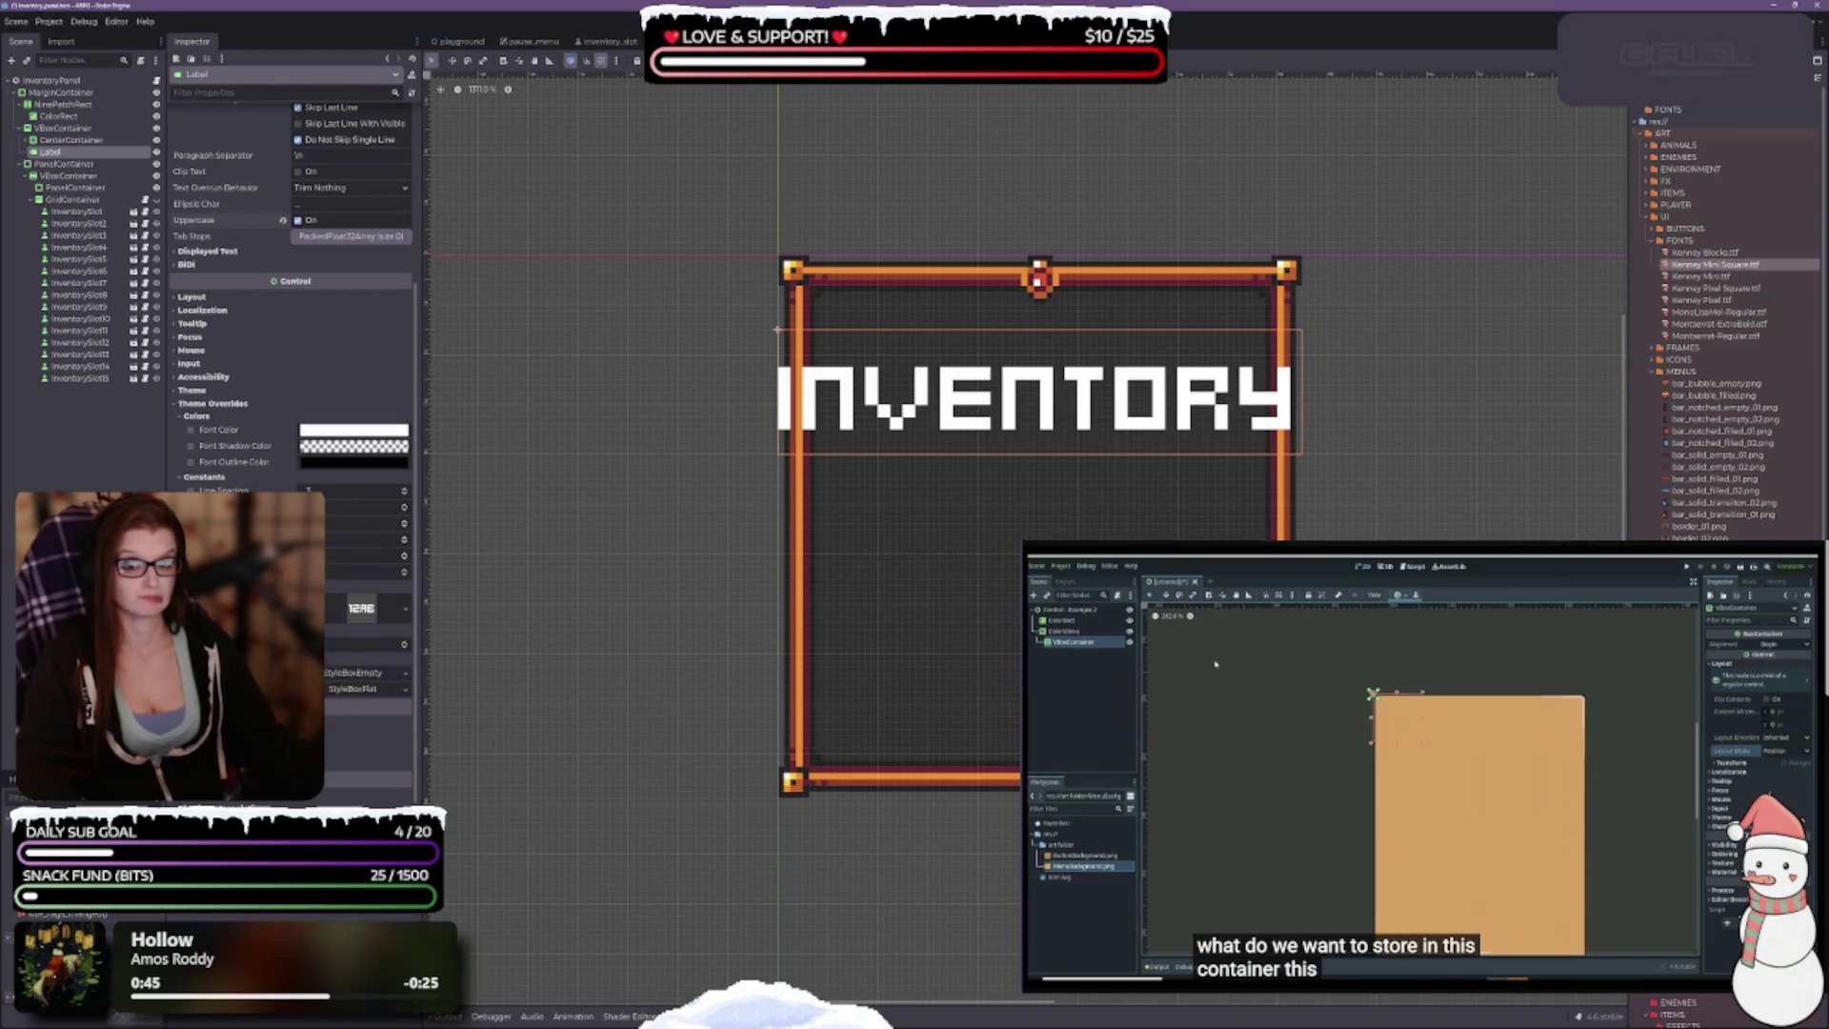
{"action": "mouse_move", "coordinate": [1702, 252]}
{"action": "left_mouse_down"}
{"action": "mouse_move", "coordinate": [1696, 272]}
{"action": "mouse_move", "coordinate": [673, 505]}
{"action": "mouse_move", "coordinate": [367, 607]}
{"action": "left_mouse_up"}
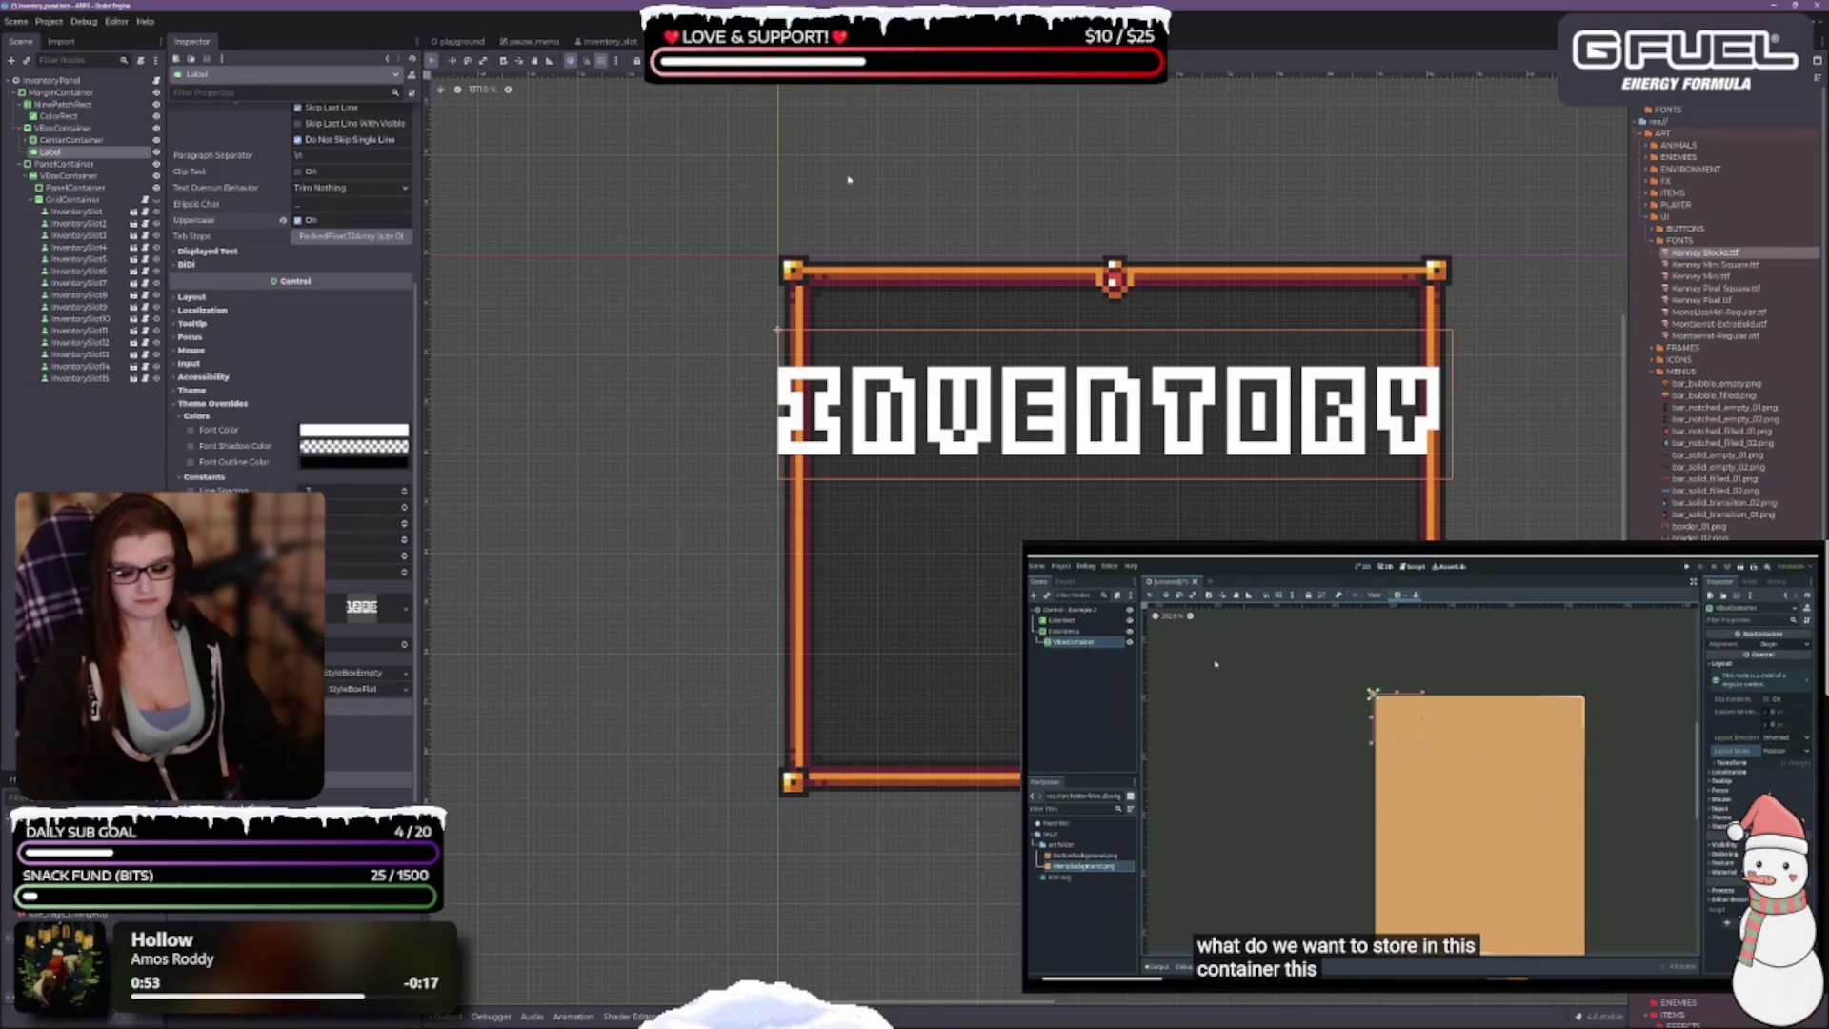
{"action": "left_click", "coordinate": [529, 41]}
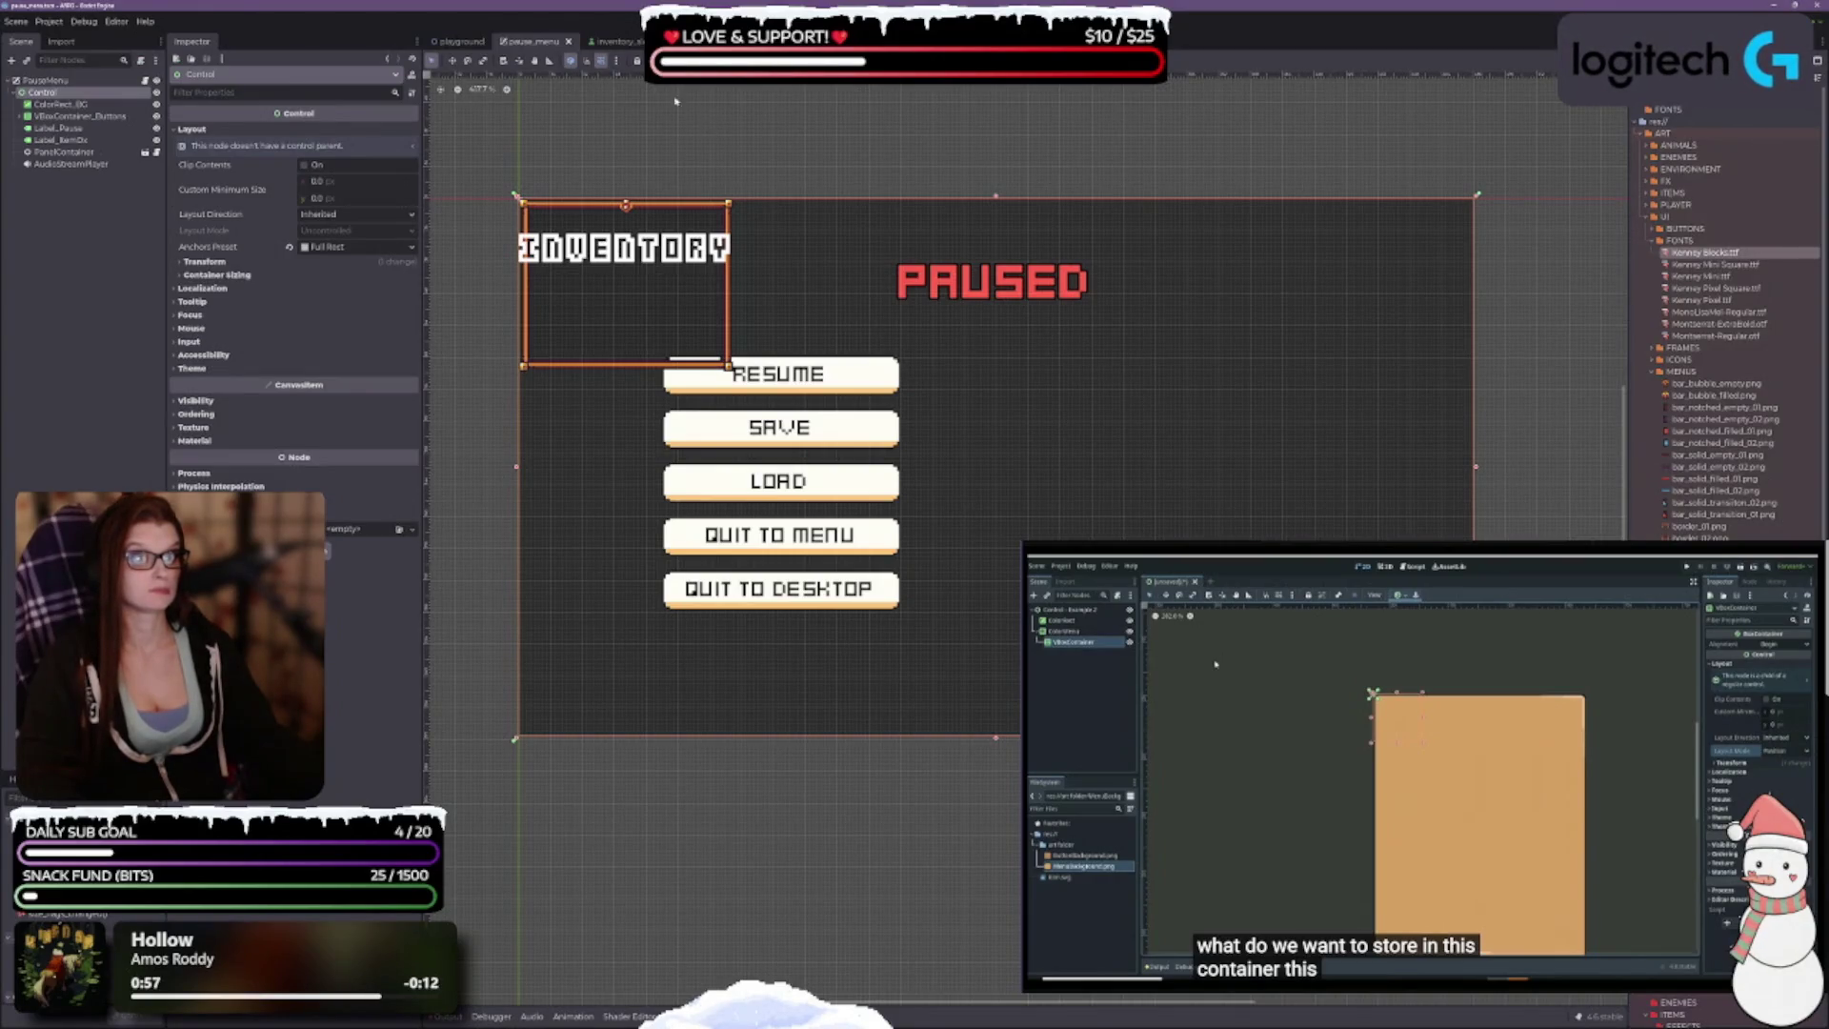
{"action": "left_click", "coordinate": [685, 41]}
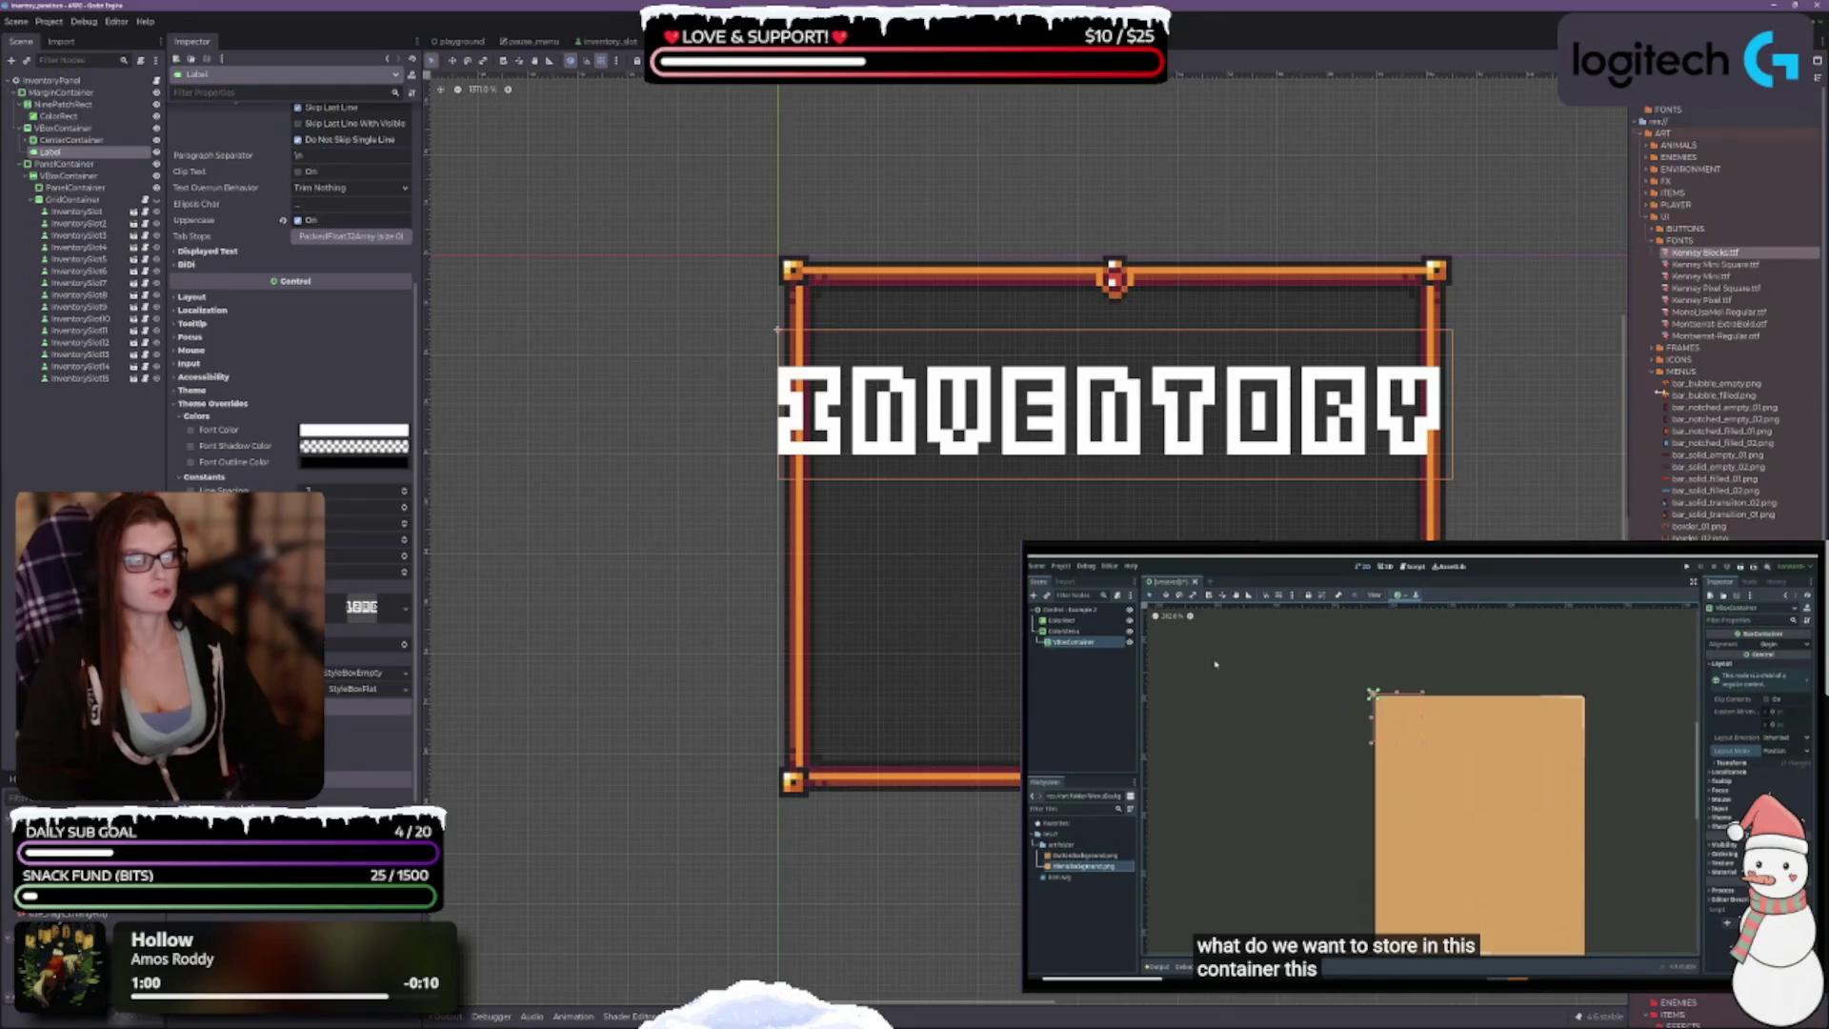
{"action": "mouse_move", "coordinate": [1729, 266]}
{"action": "left_mouse_down"}
{"action": "mouse_move", "coordinate": [952, 400]}
{"action": "mouse_move", "coordinate": [643, 391]}
{"action": "mouse_move", "coordinate": [400, 617]}
{"action": "mouse_move", "coordinate": [362, 607]}
{"action": "left_mouse_up"}
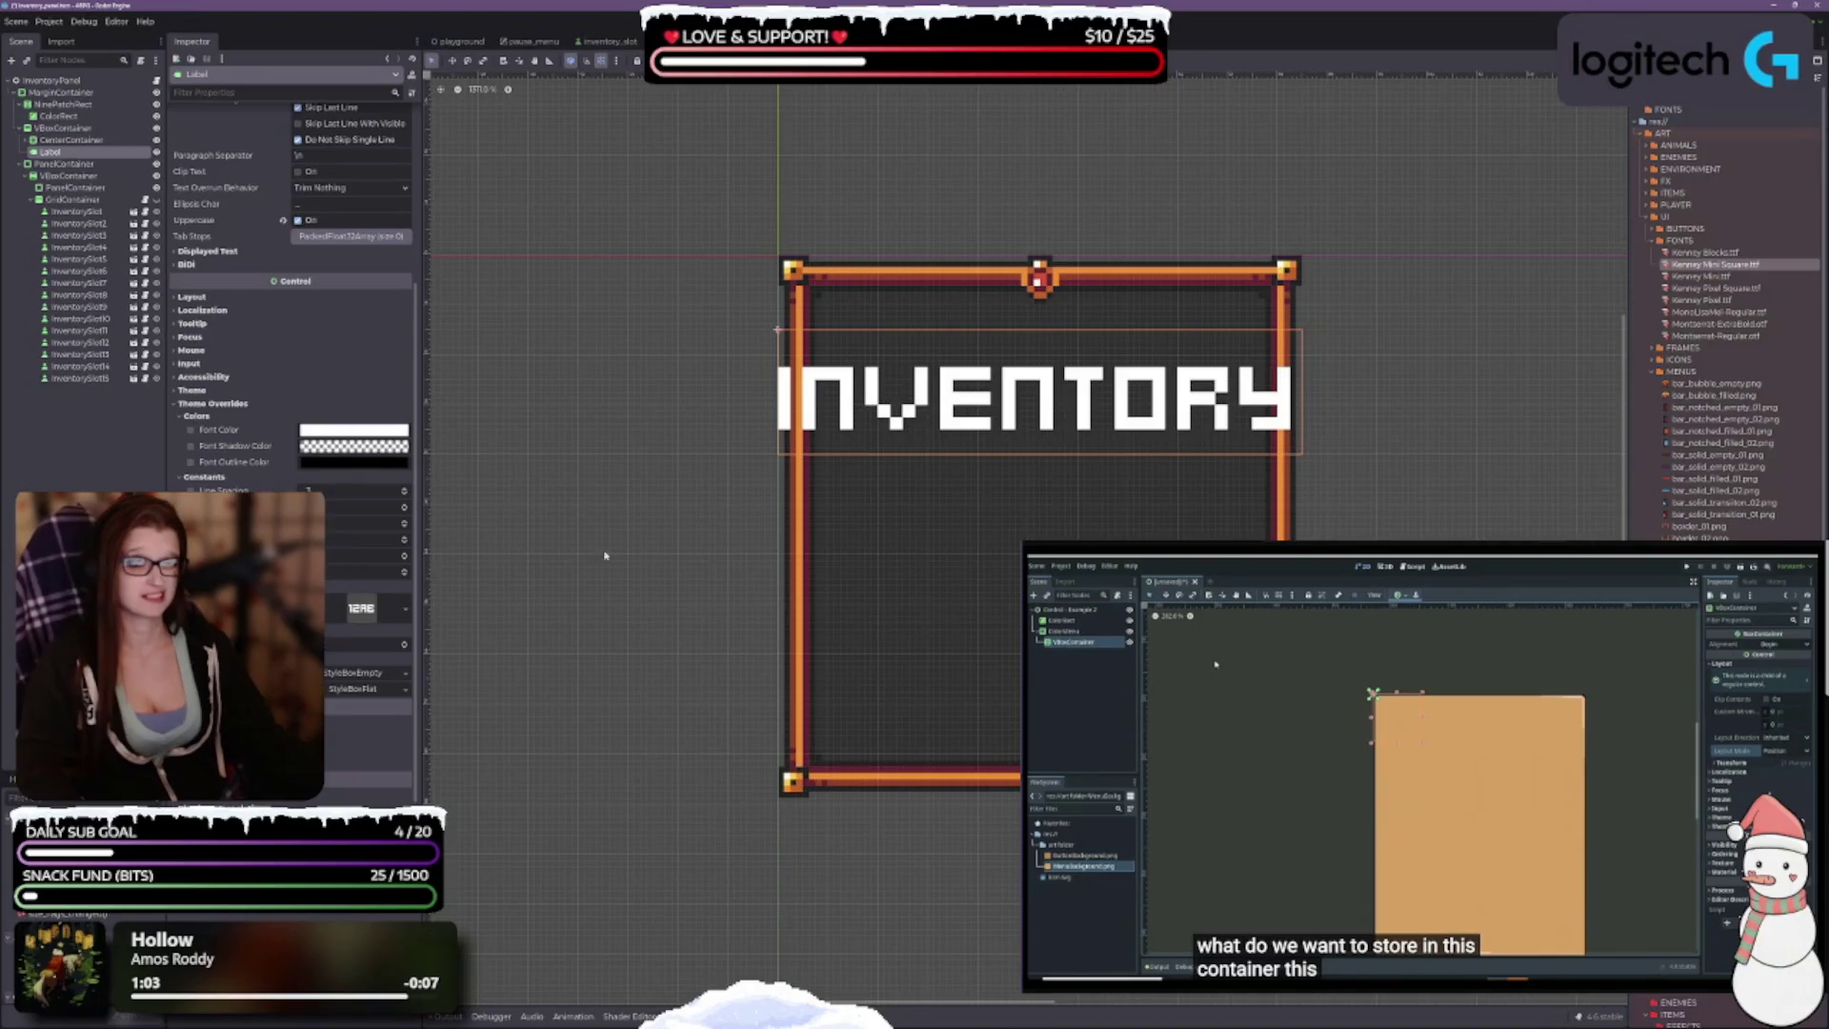
{"action": "left_click", "coordinate": [403, 649]}
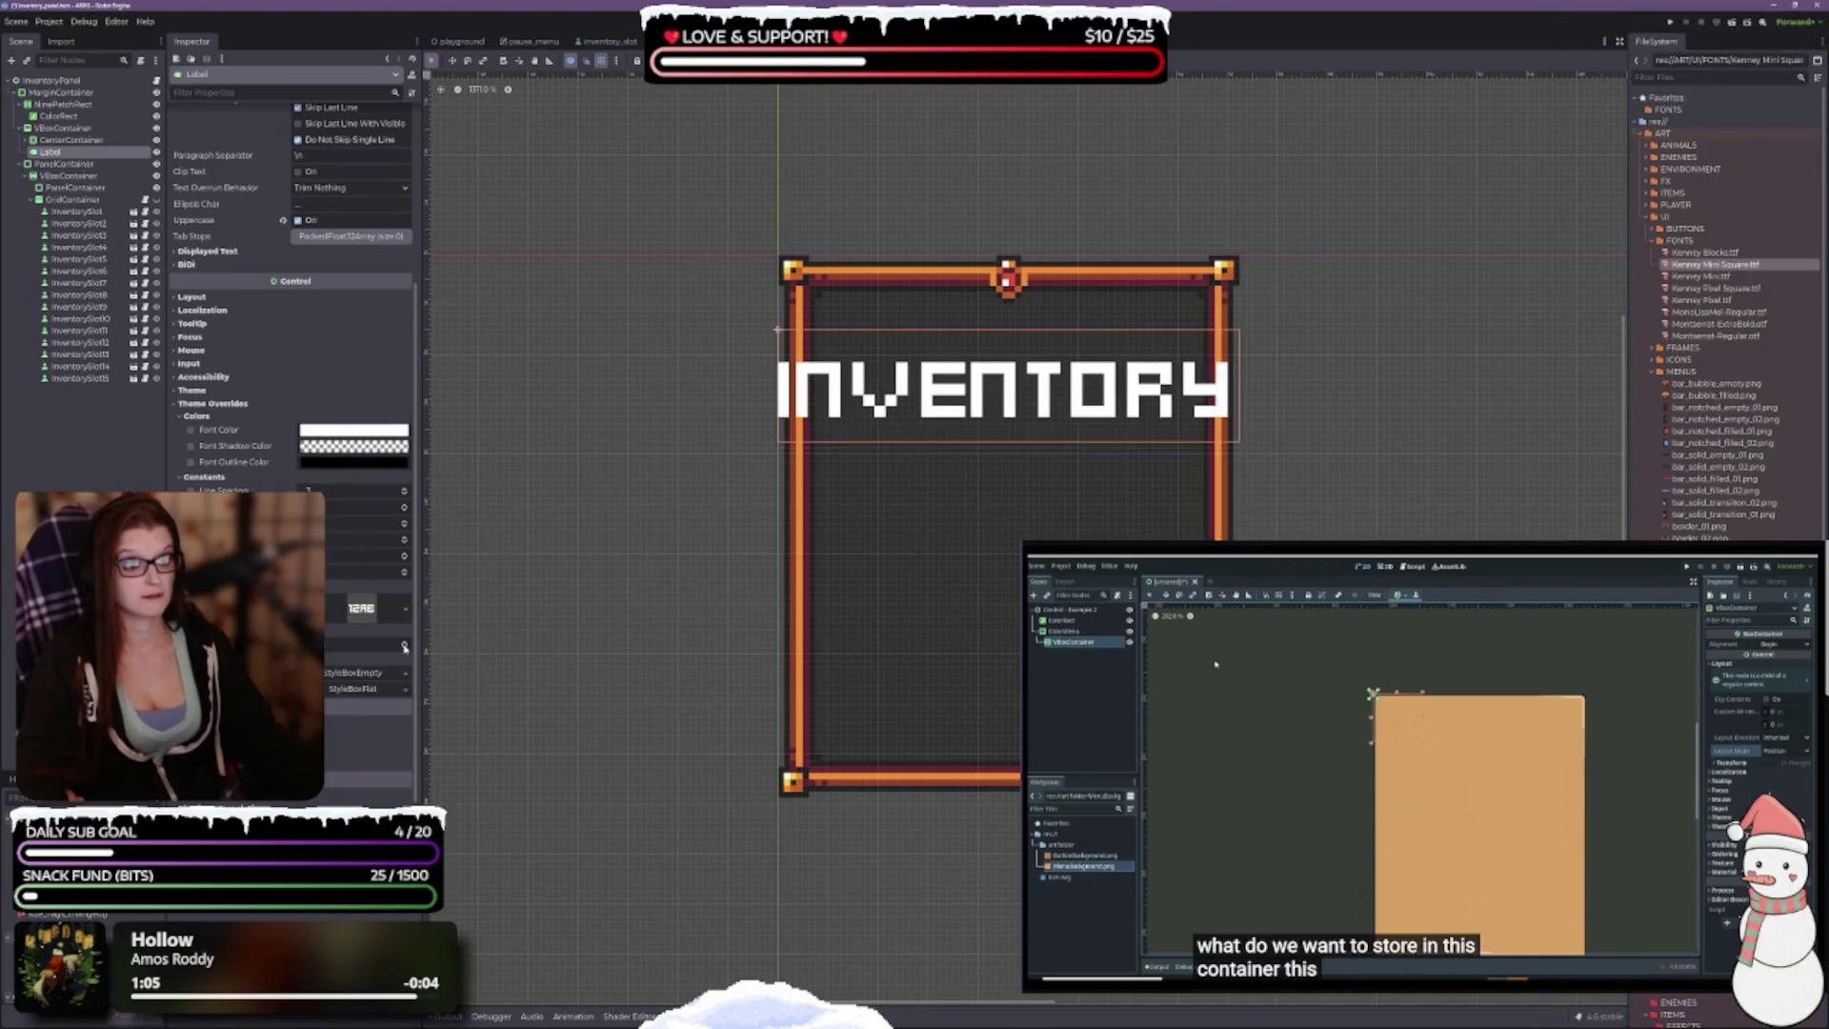
Step: Shrink the label's font size four steps and raise its Outline Size by two
{"action": "left_click", "coordinate": [404, 649]}
{"action": "left_click", "coordinate": [404, 649]}
{"action": "left_click", "coordinate": [404, 648]}
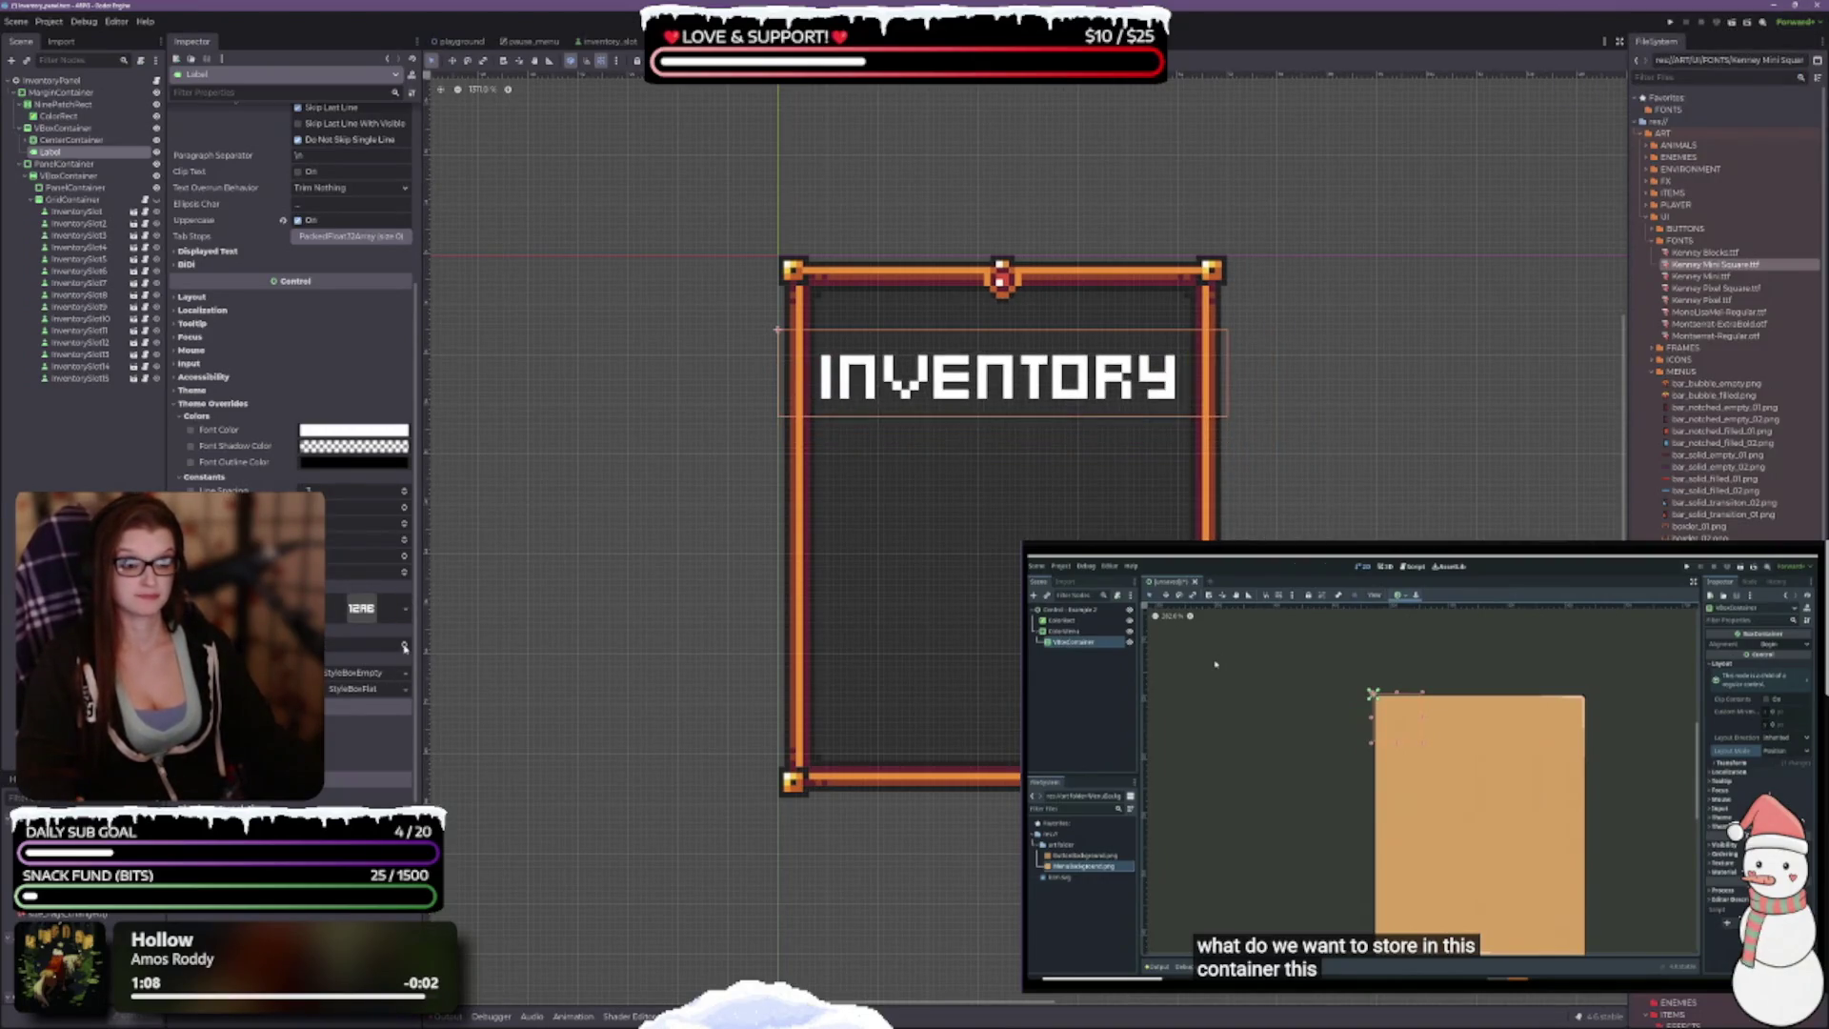
{"action": "left_click", "coordinate": [404, 649]}
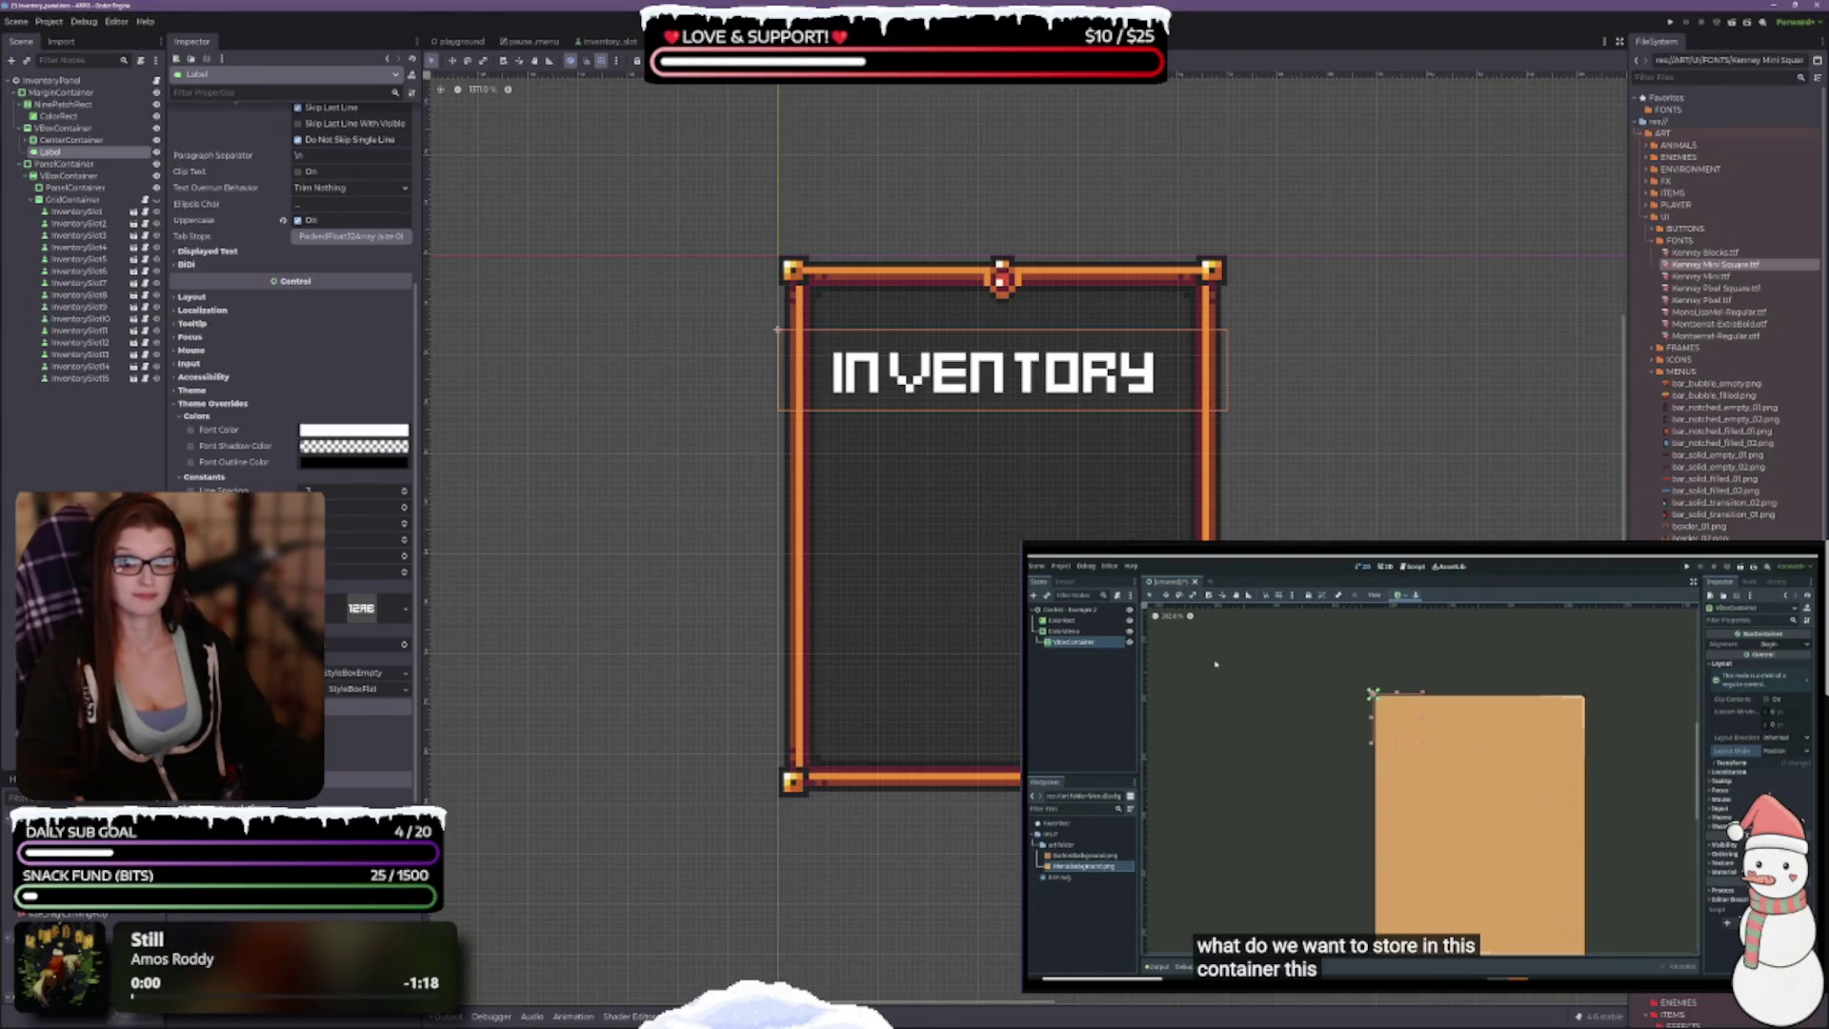
{"action": "left_click", "coordinate": [403, 555]}
{"action": "left_click", "coordinate": [404, 556]}
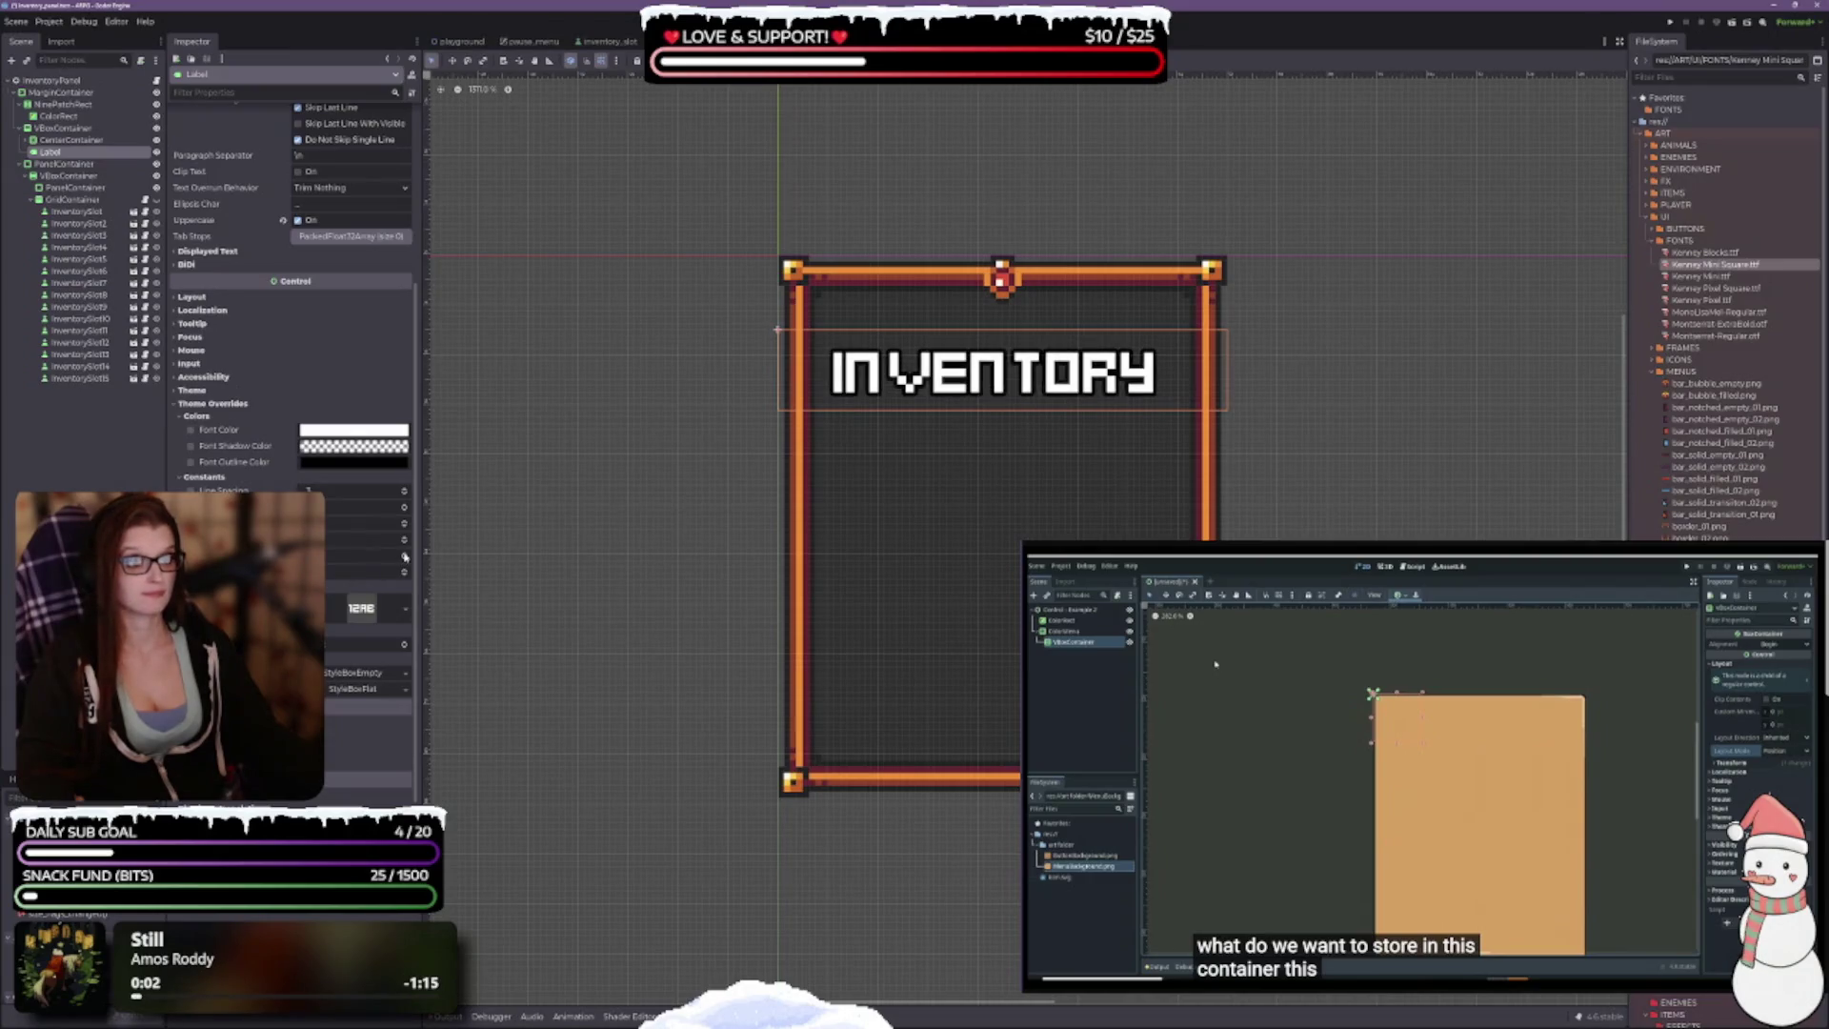
{"action": "left_click", "coordinate": [404, 556]}
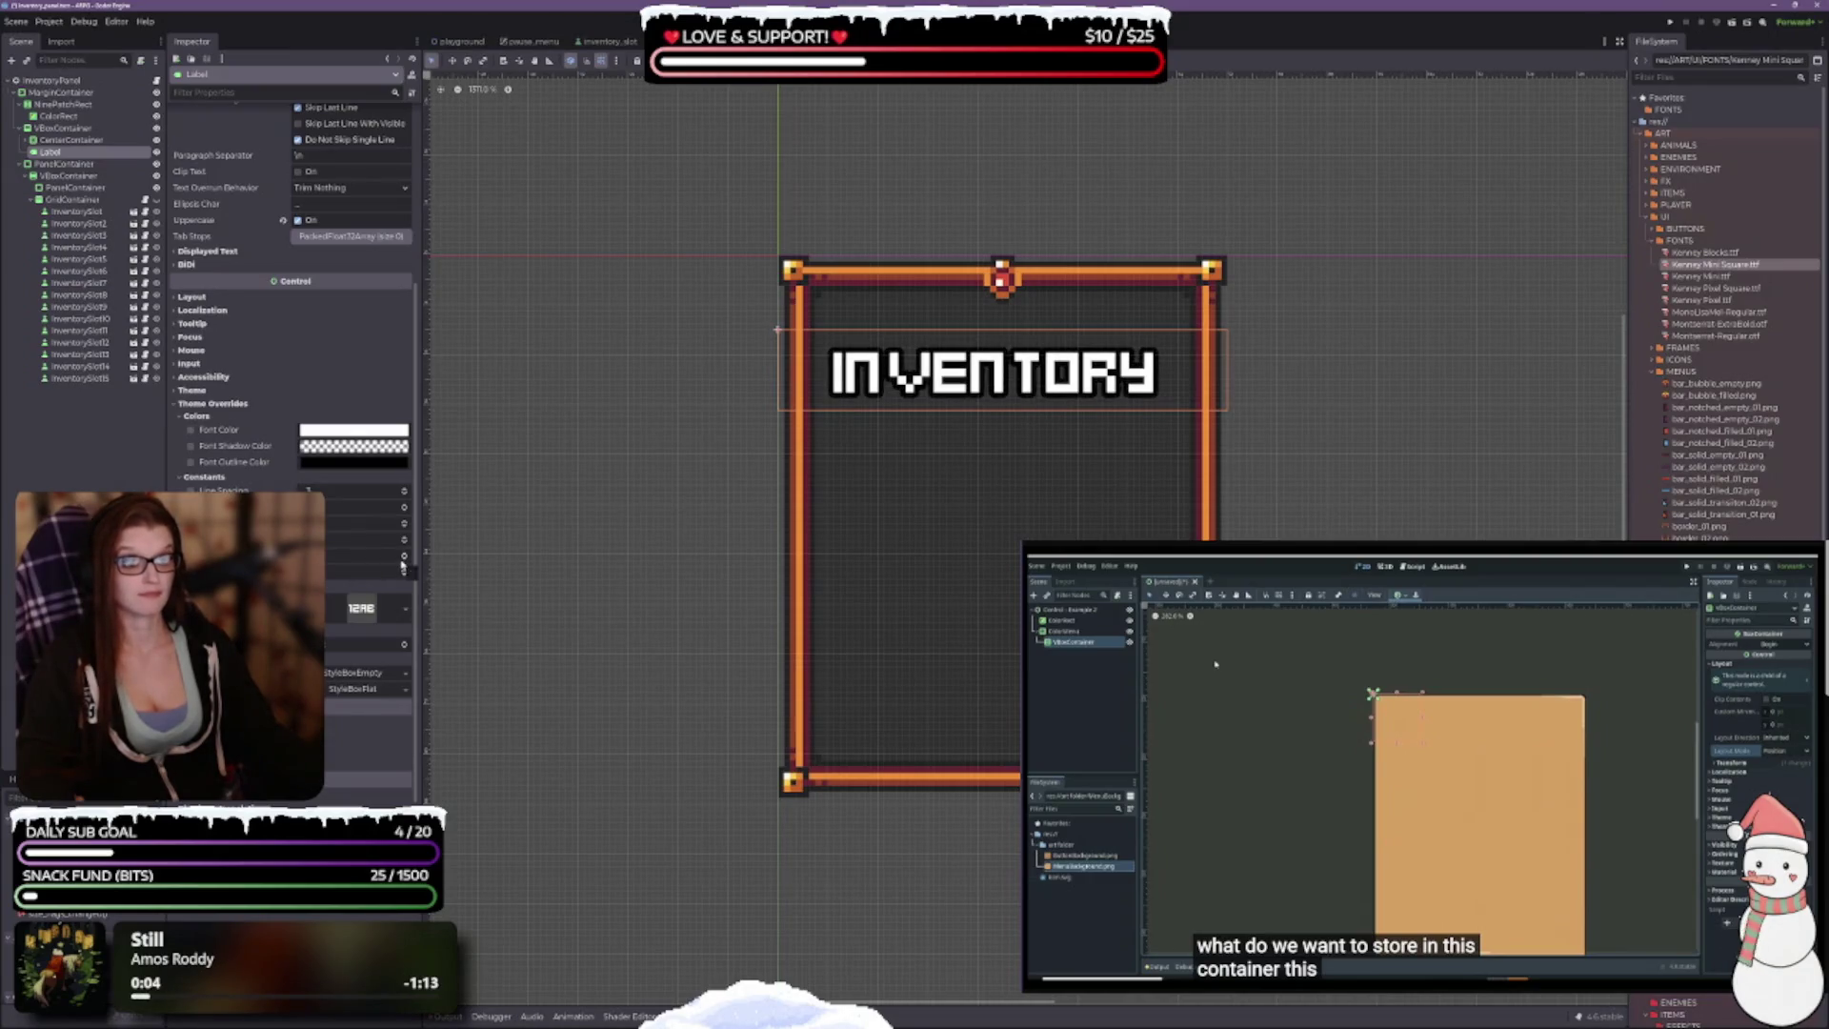
{"action": "left_click", "coordinate": [402, 563]}
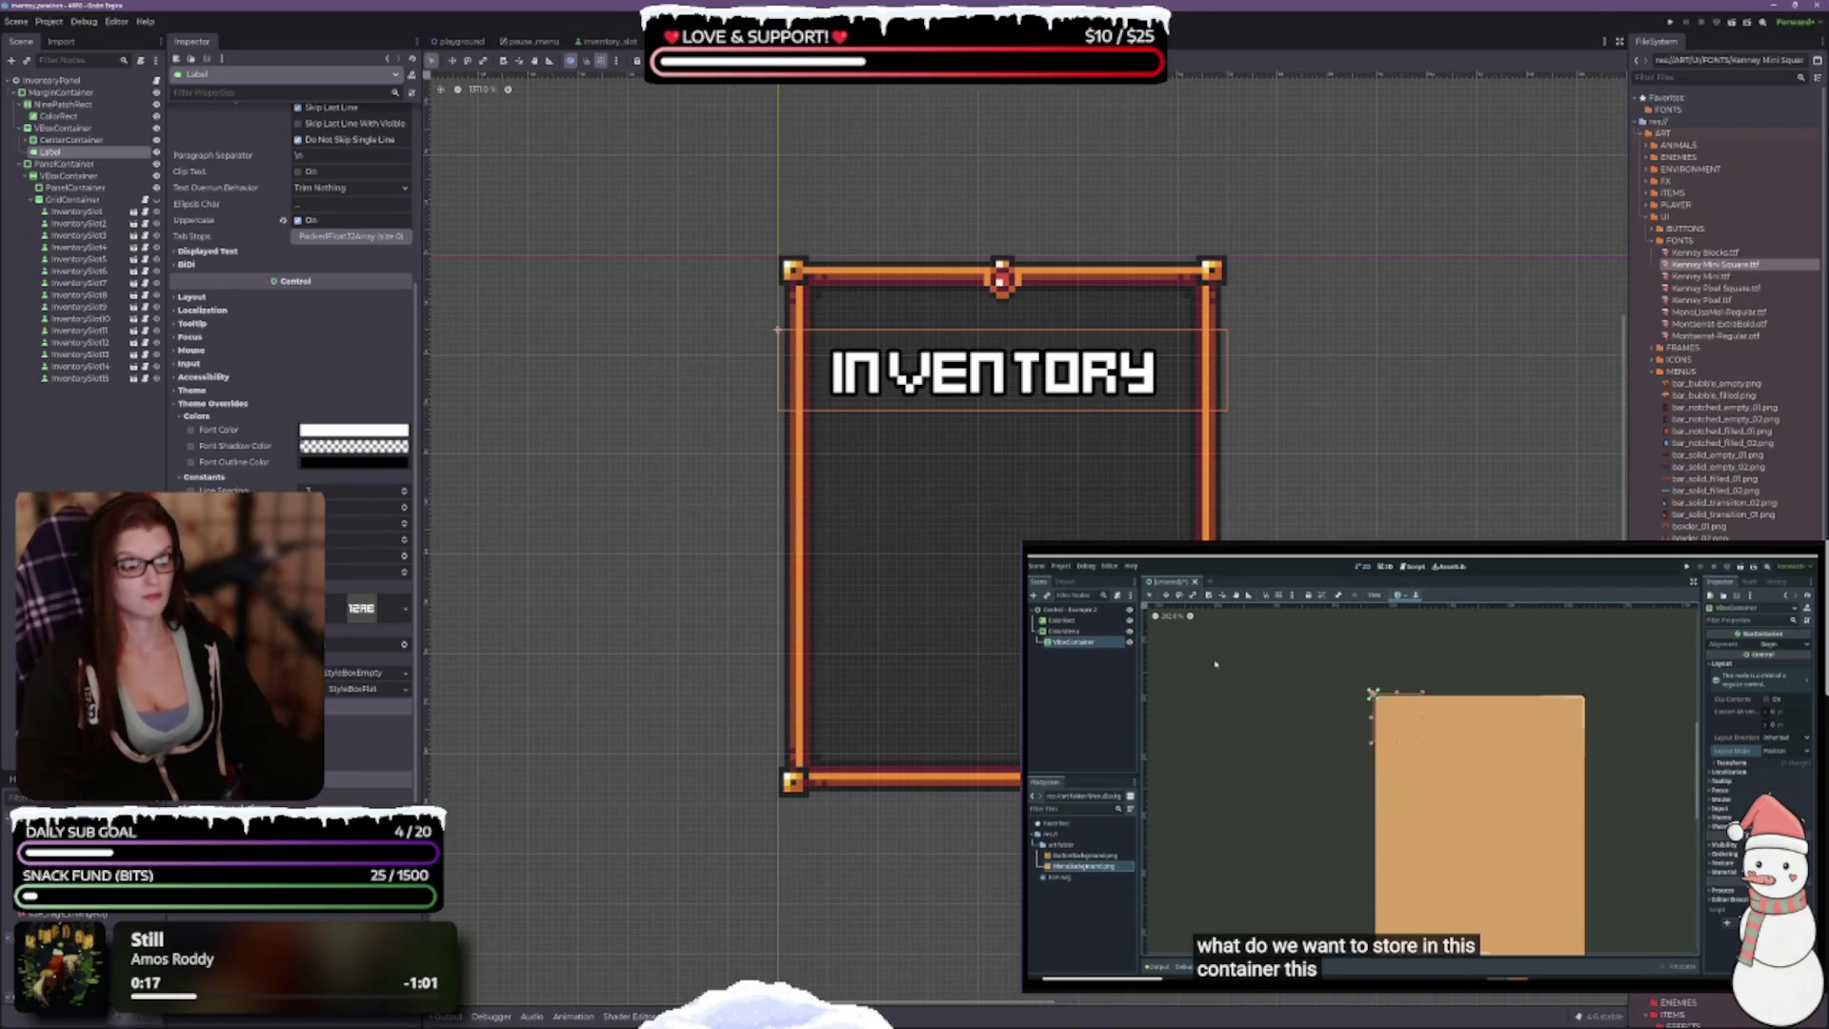
Step: Try Kenney Mini, then use Kenney Pixel Square on the label and view the pause_menu scene
{"action": "scroll", "coordinate": [980, 546], "scroll_direction": "up", "scroll_amount": 3}
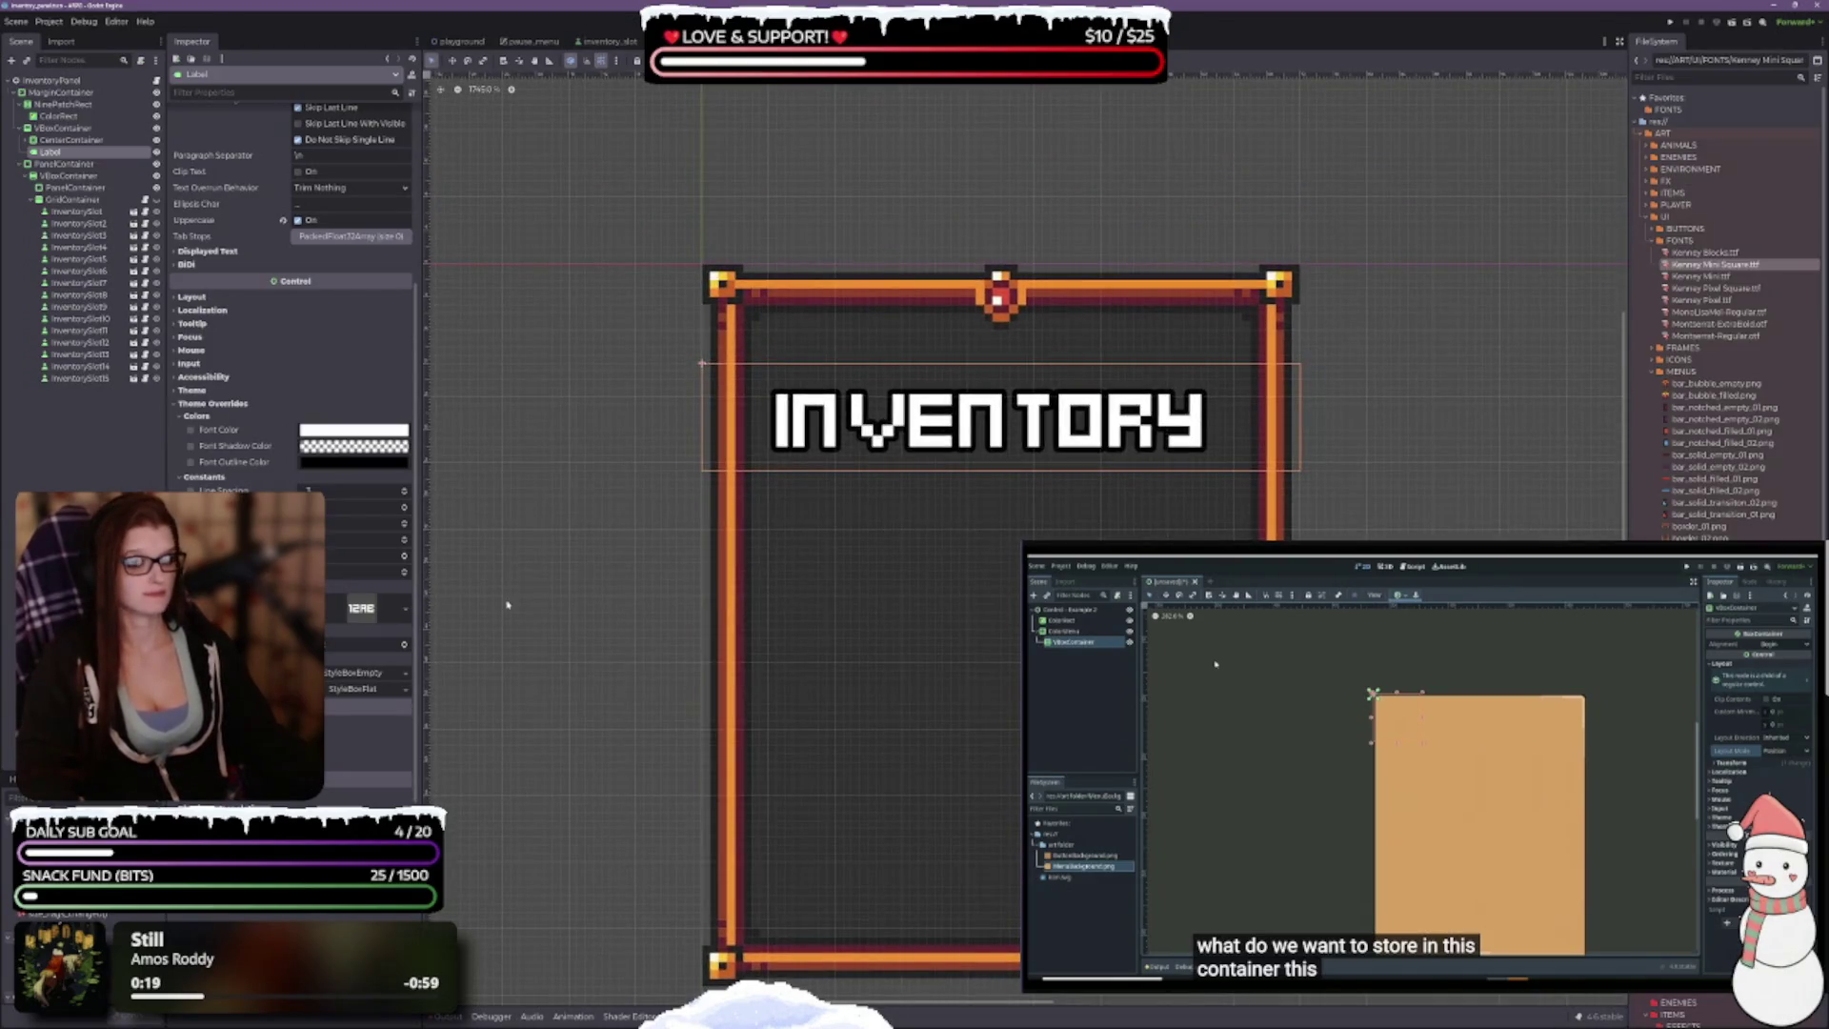
{"action": "scroll", "coordinate": [291, 285], "scroll_direction": "down", "scroll_amount": 1}
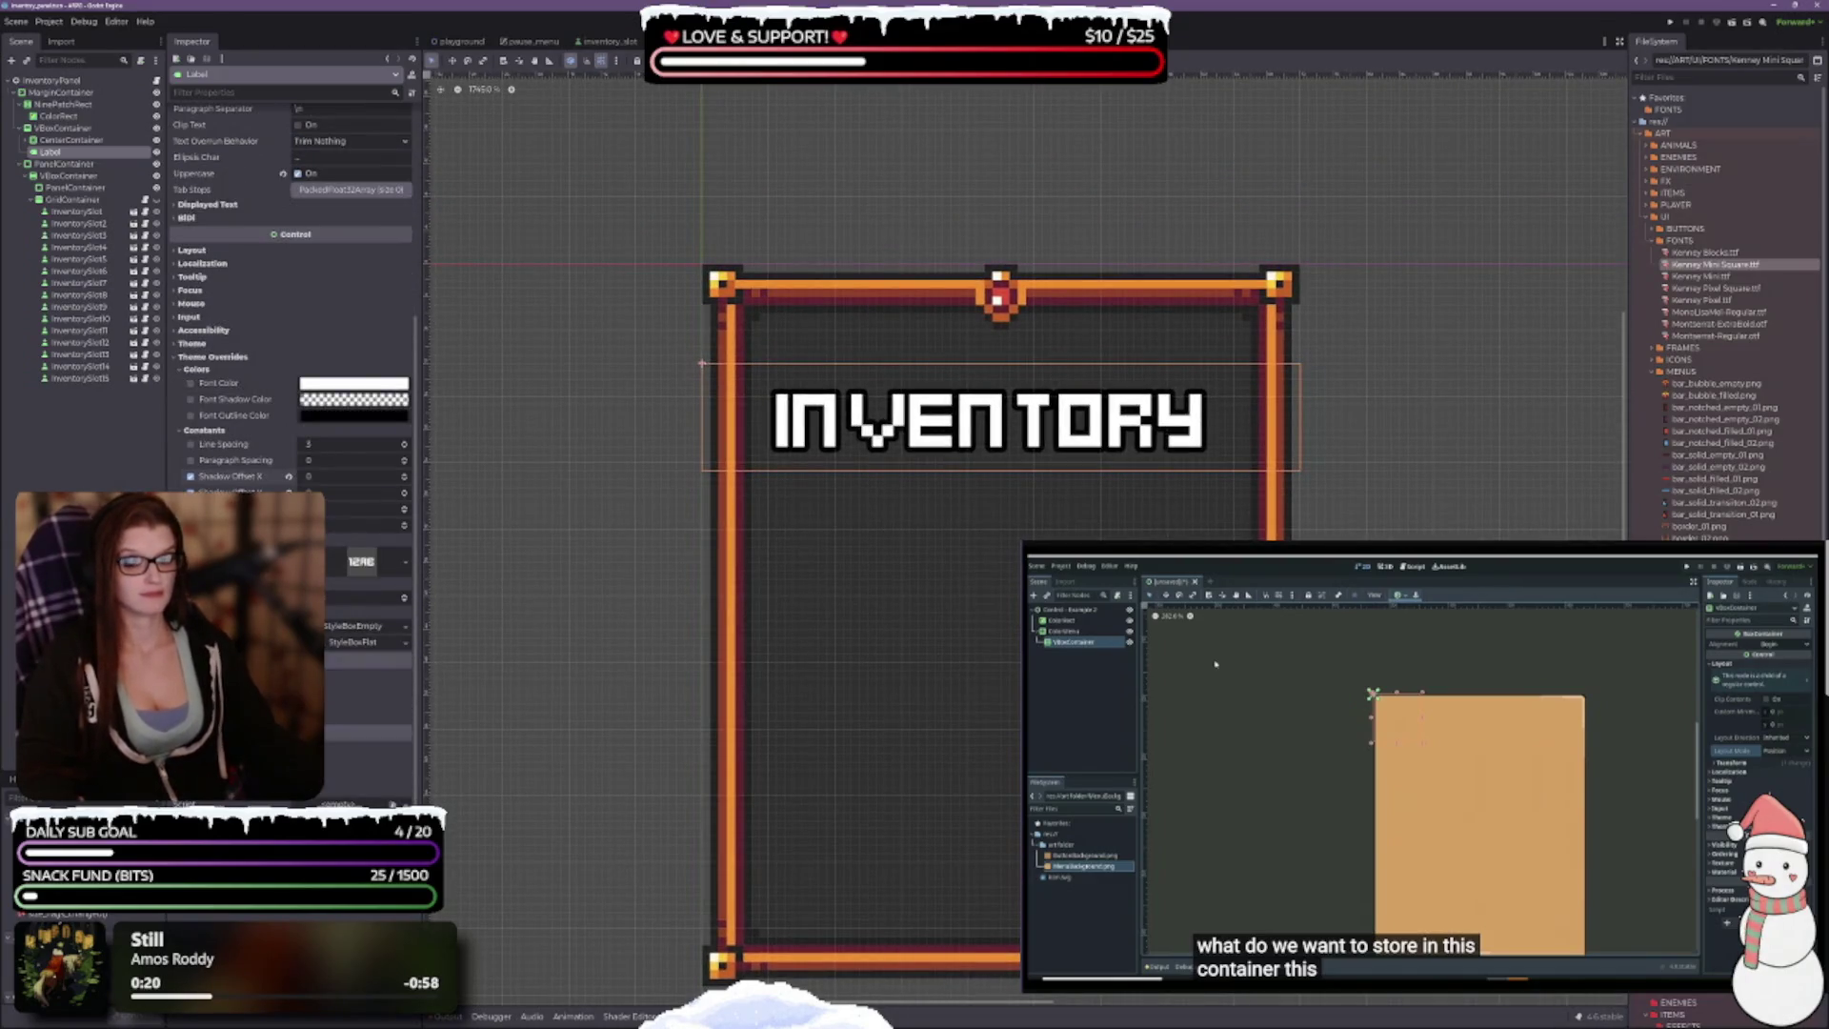
{"action": "scroll", "coordinate": [291, 285], "scroll_direction": "up", "scroll_amount": 5}
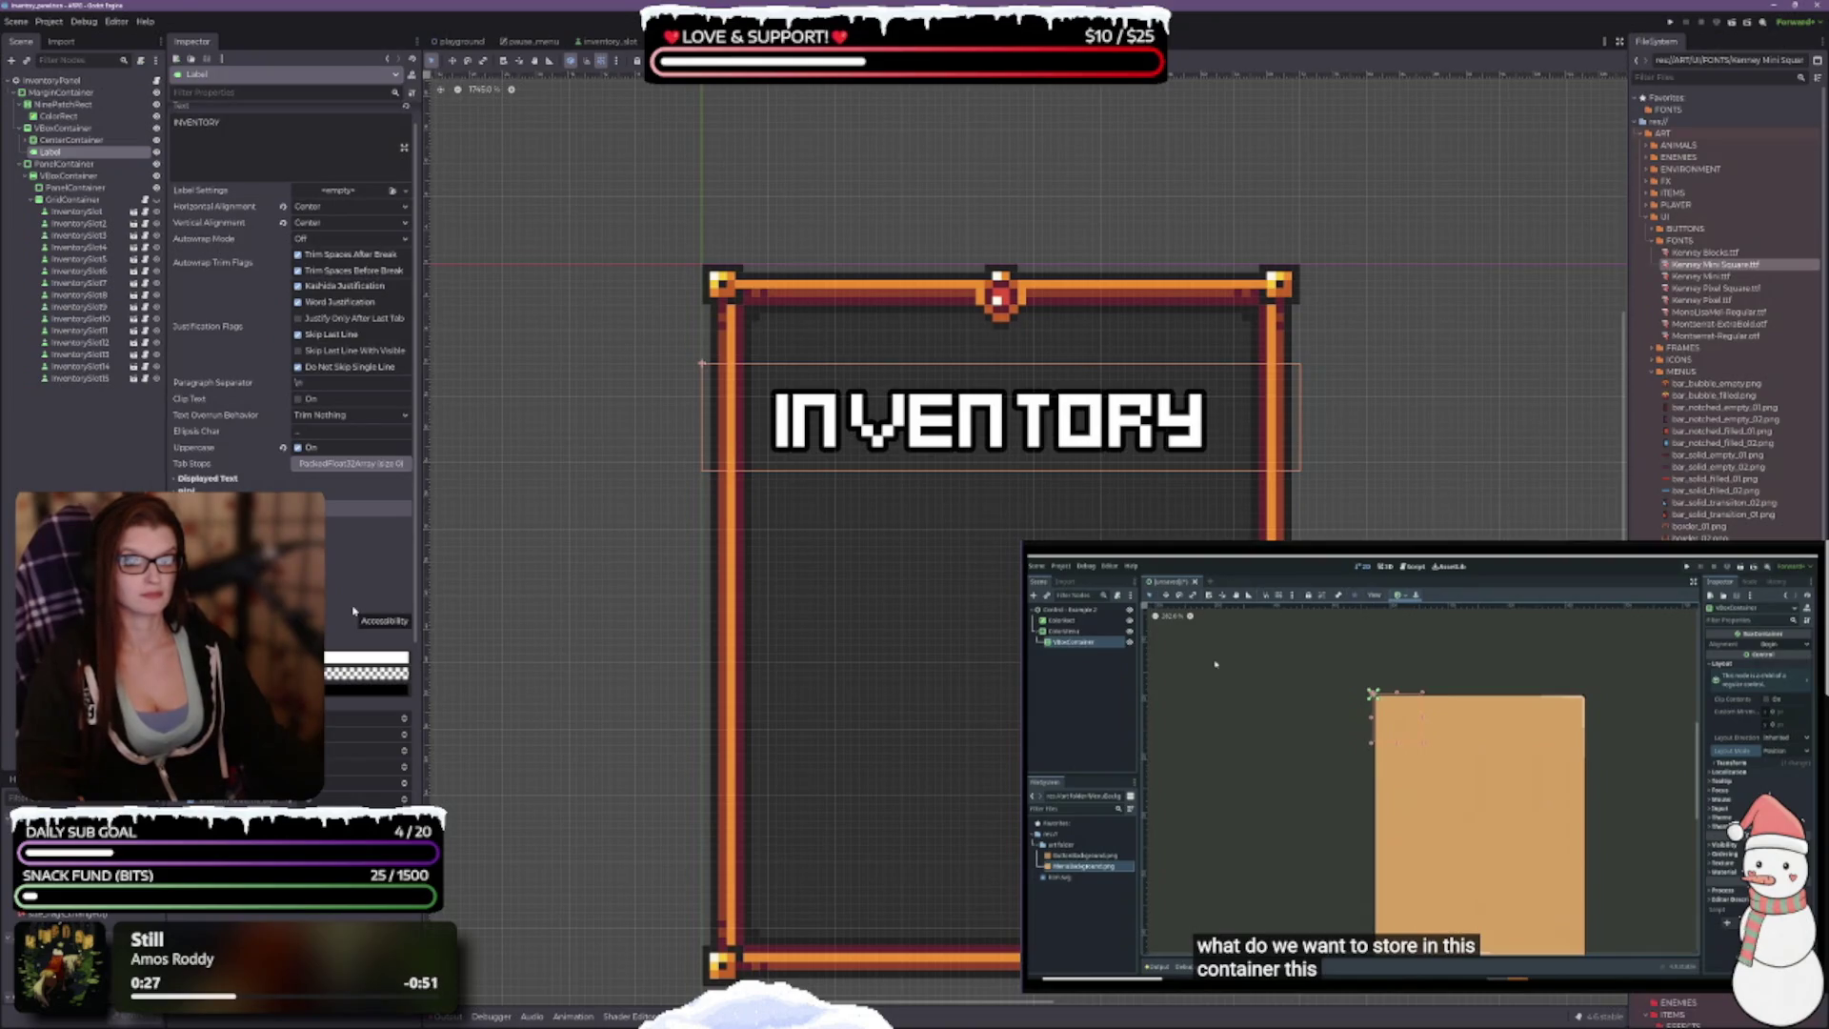
{"action": "scroll", "coordinate": [291, 286], "scroll_direction": "up", "scroll_amount": 1}
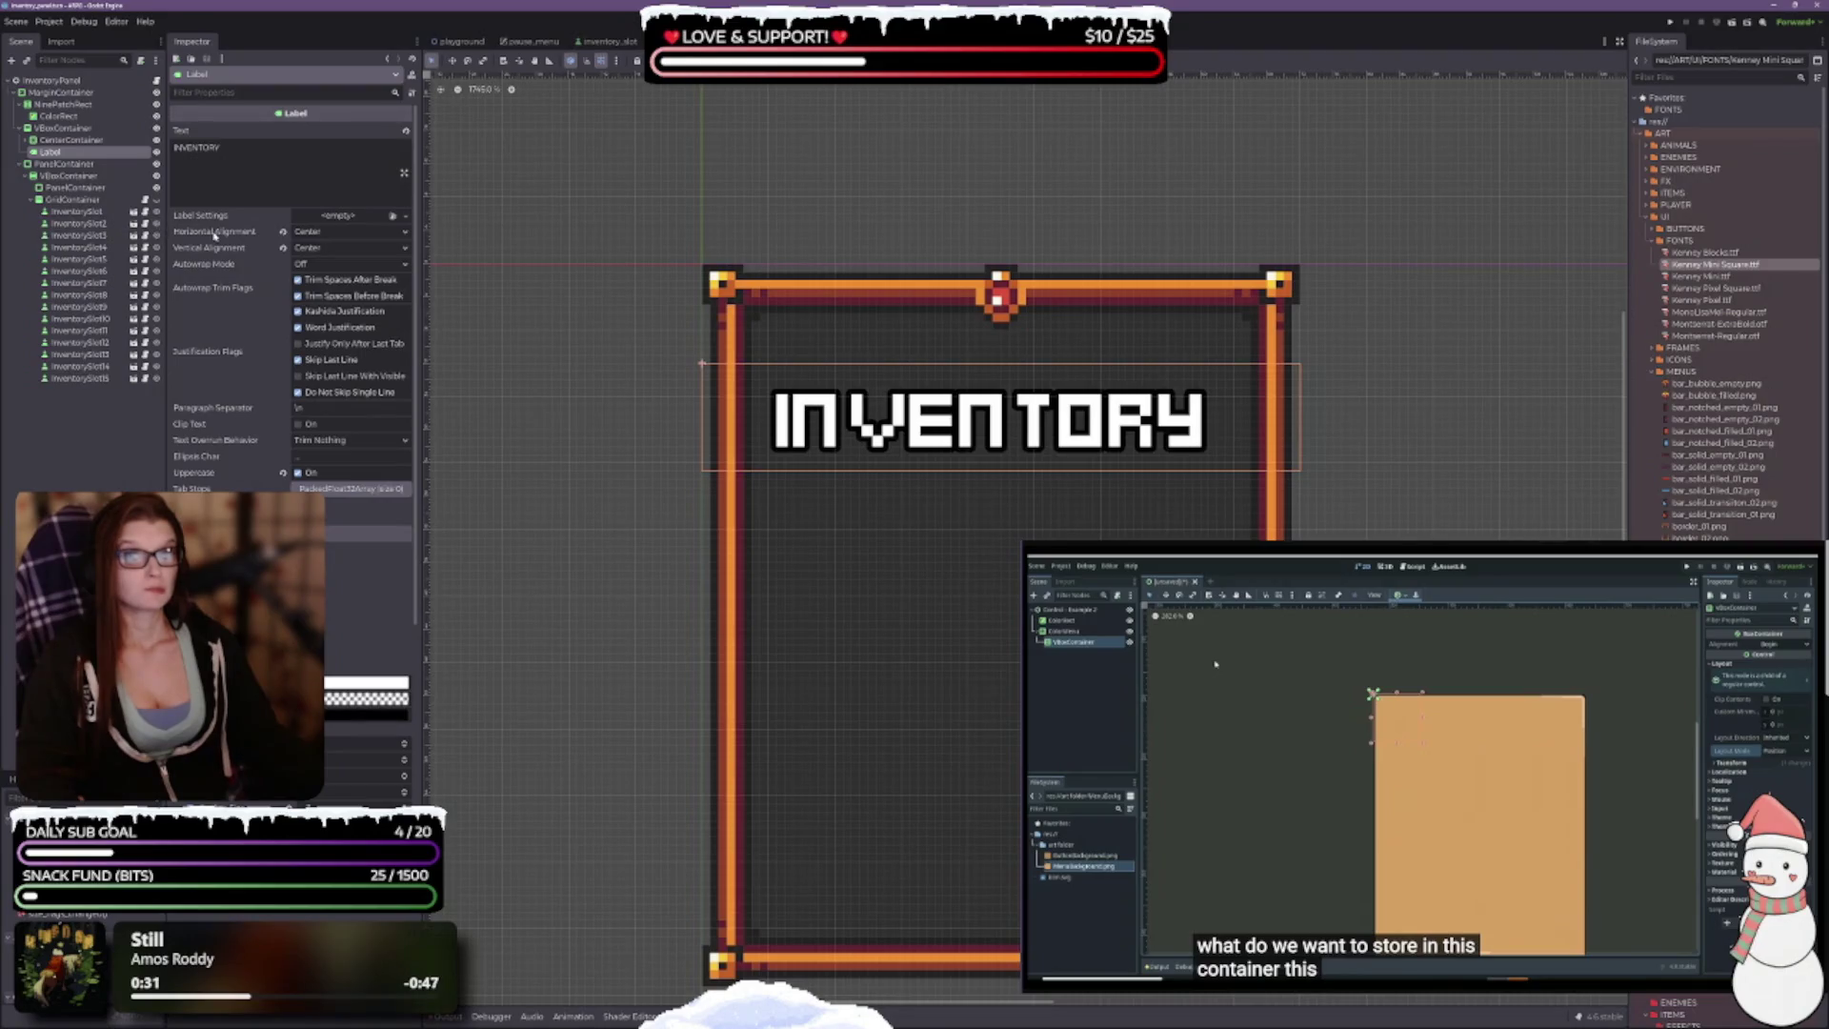
{"action": "scroll", "coordinate": [1041, 494], "scroll_direction": "down", "scroll_amount": 5}
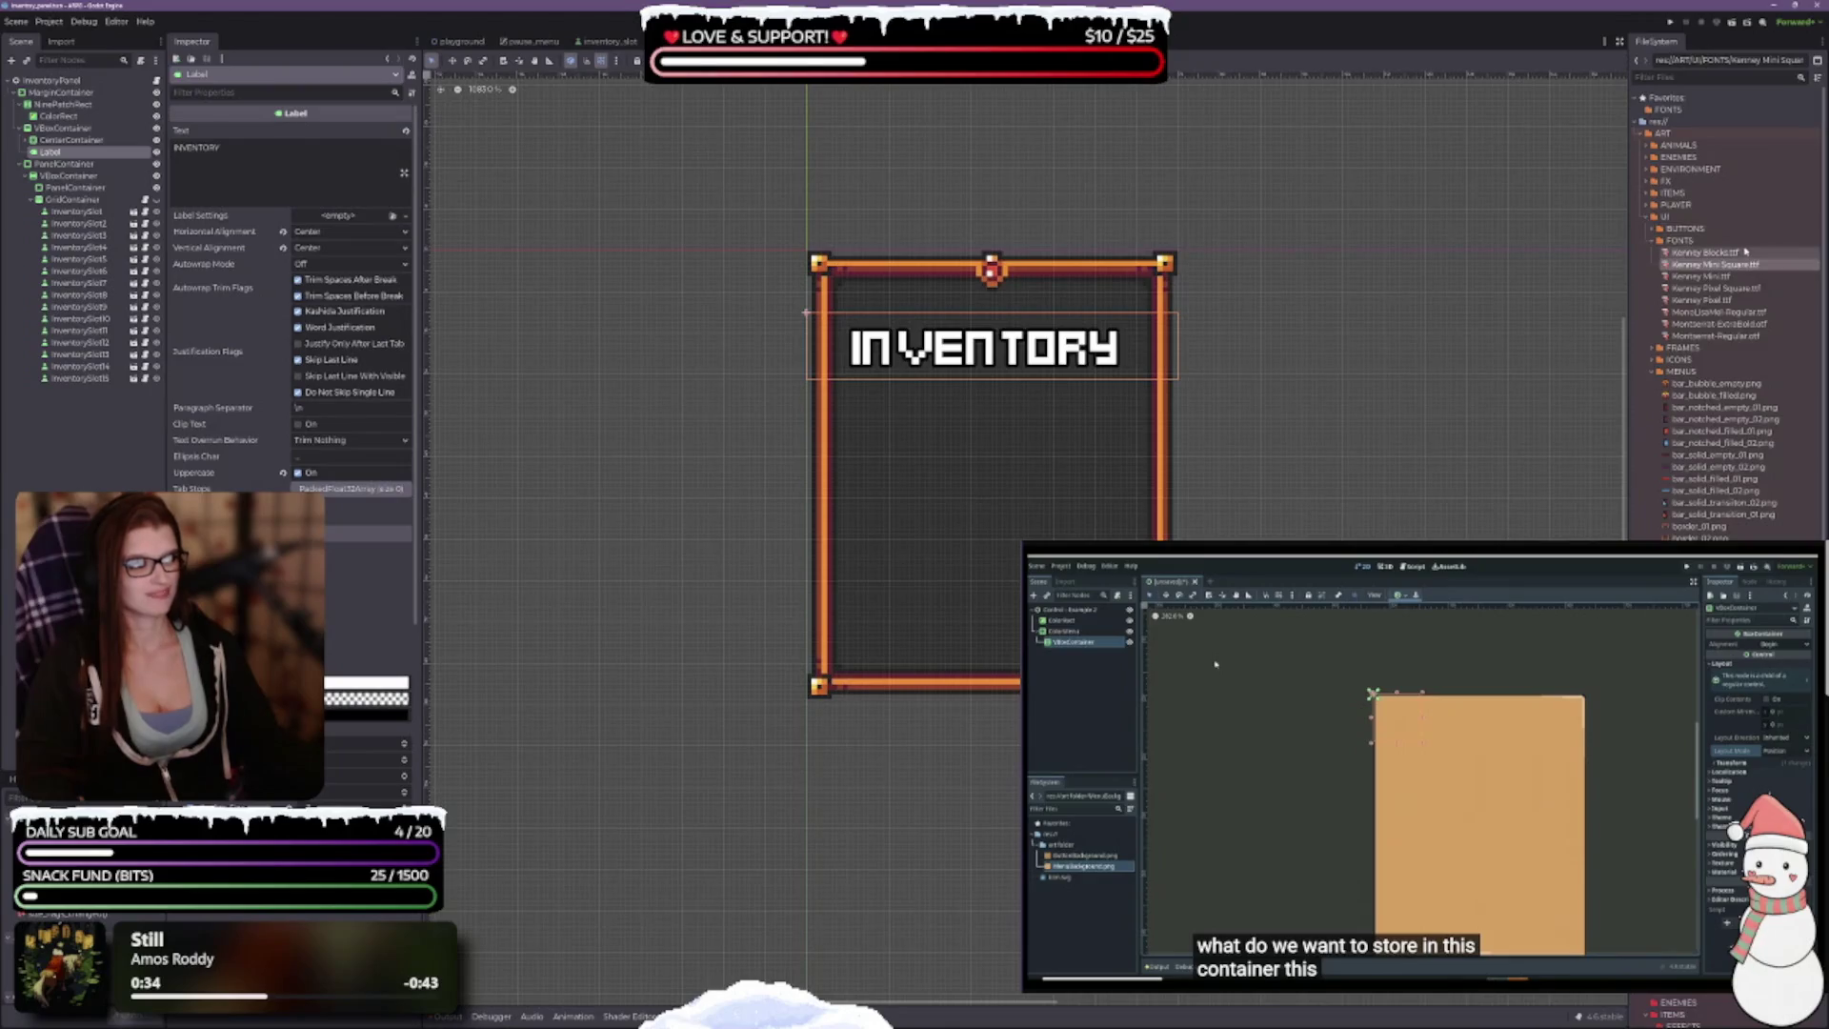
{"action": "scroll", "coordinate": [282, 472], "scroll_direction": "down", "scroll_amount": 5}
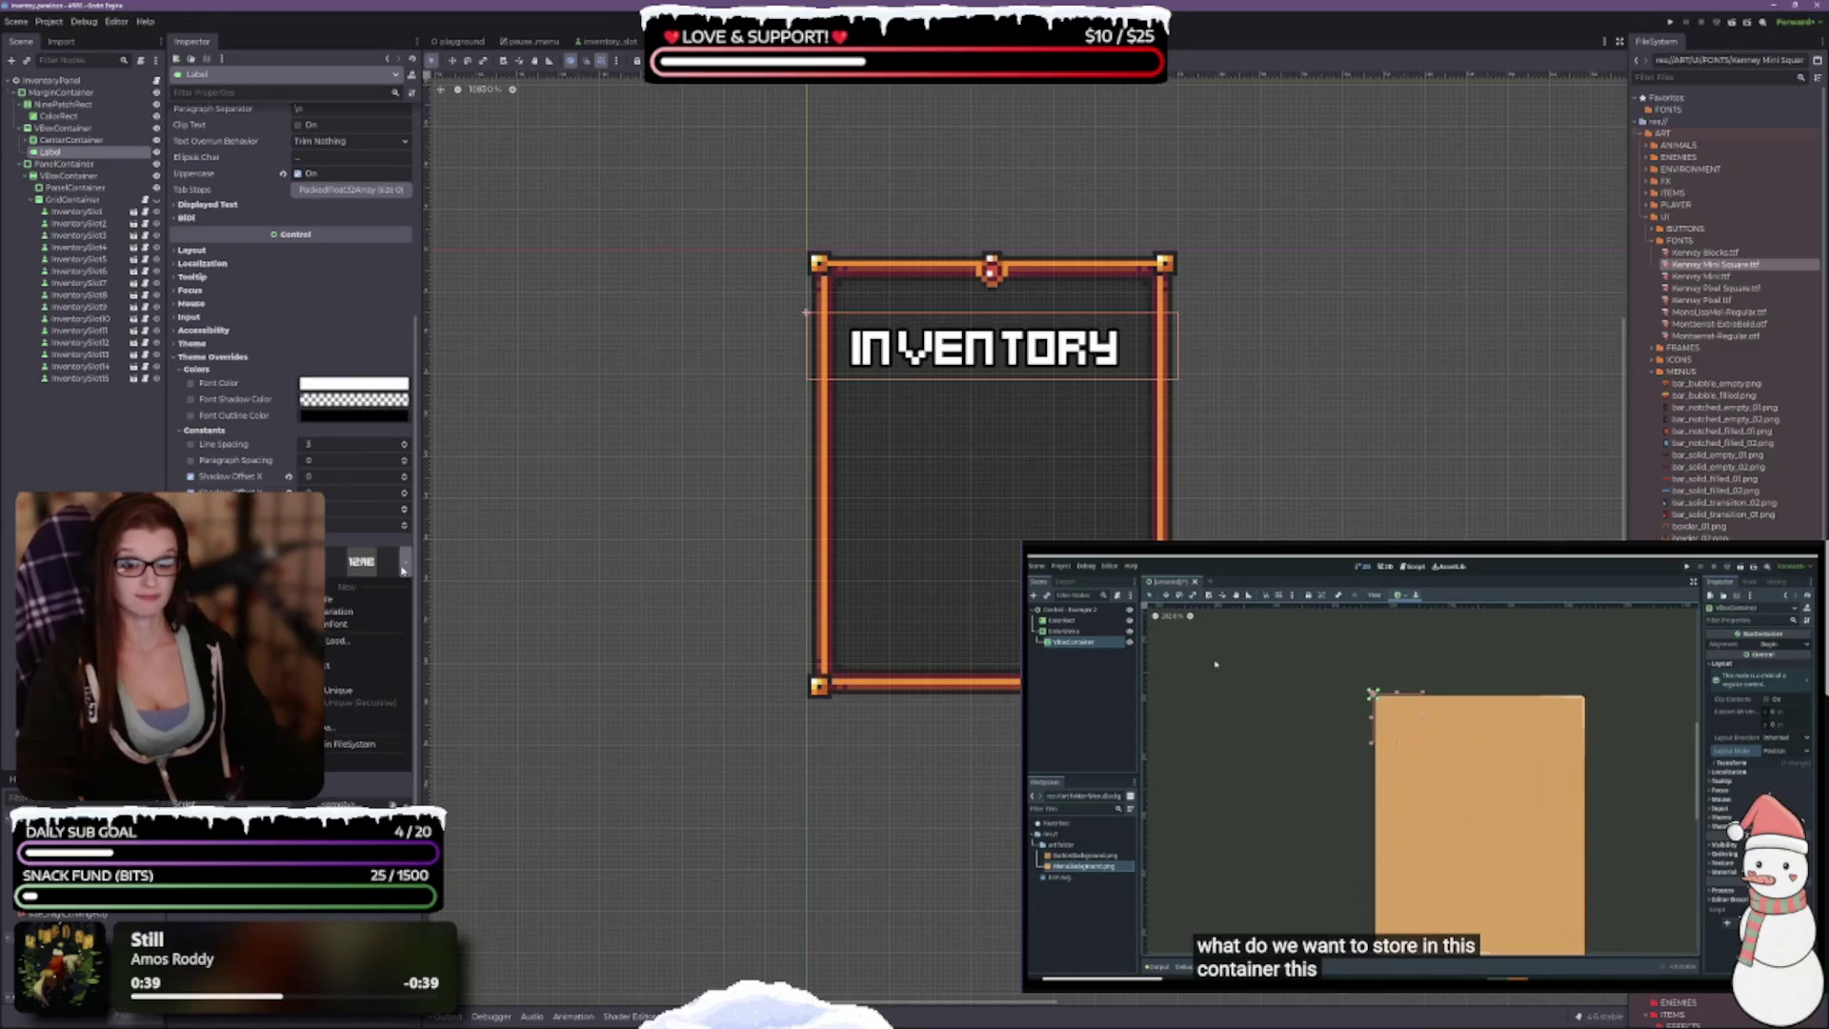
{"action": "mouse_move", "coordinate": [1700, 276]}
{"action": "left_mouse_down"}
{"action": "mouse_move", "coordinate": [1065, 493]}
{"action": "mouse_move", "coordinate": [362, 561]}
{"action": "left_mouse_up"}
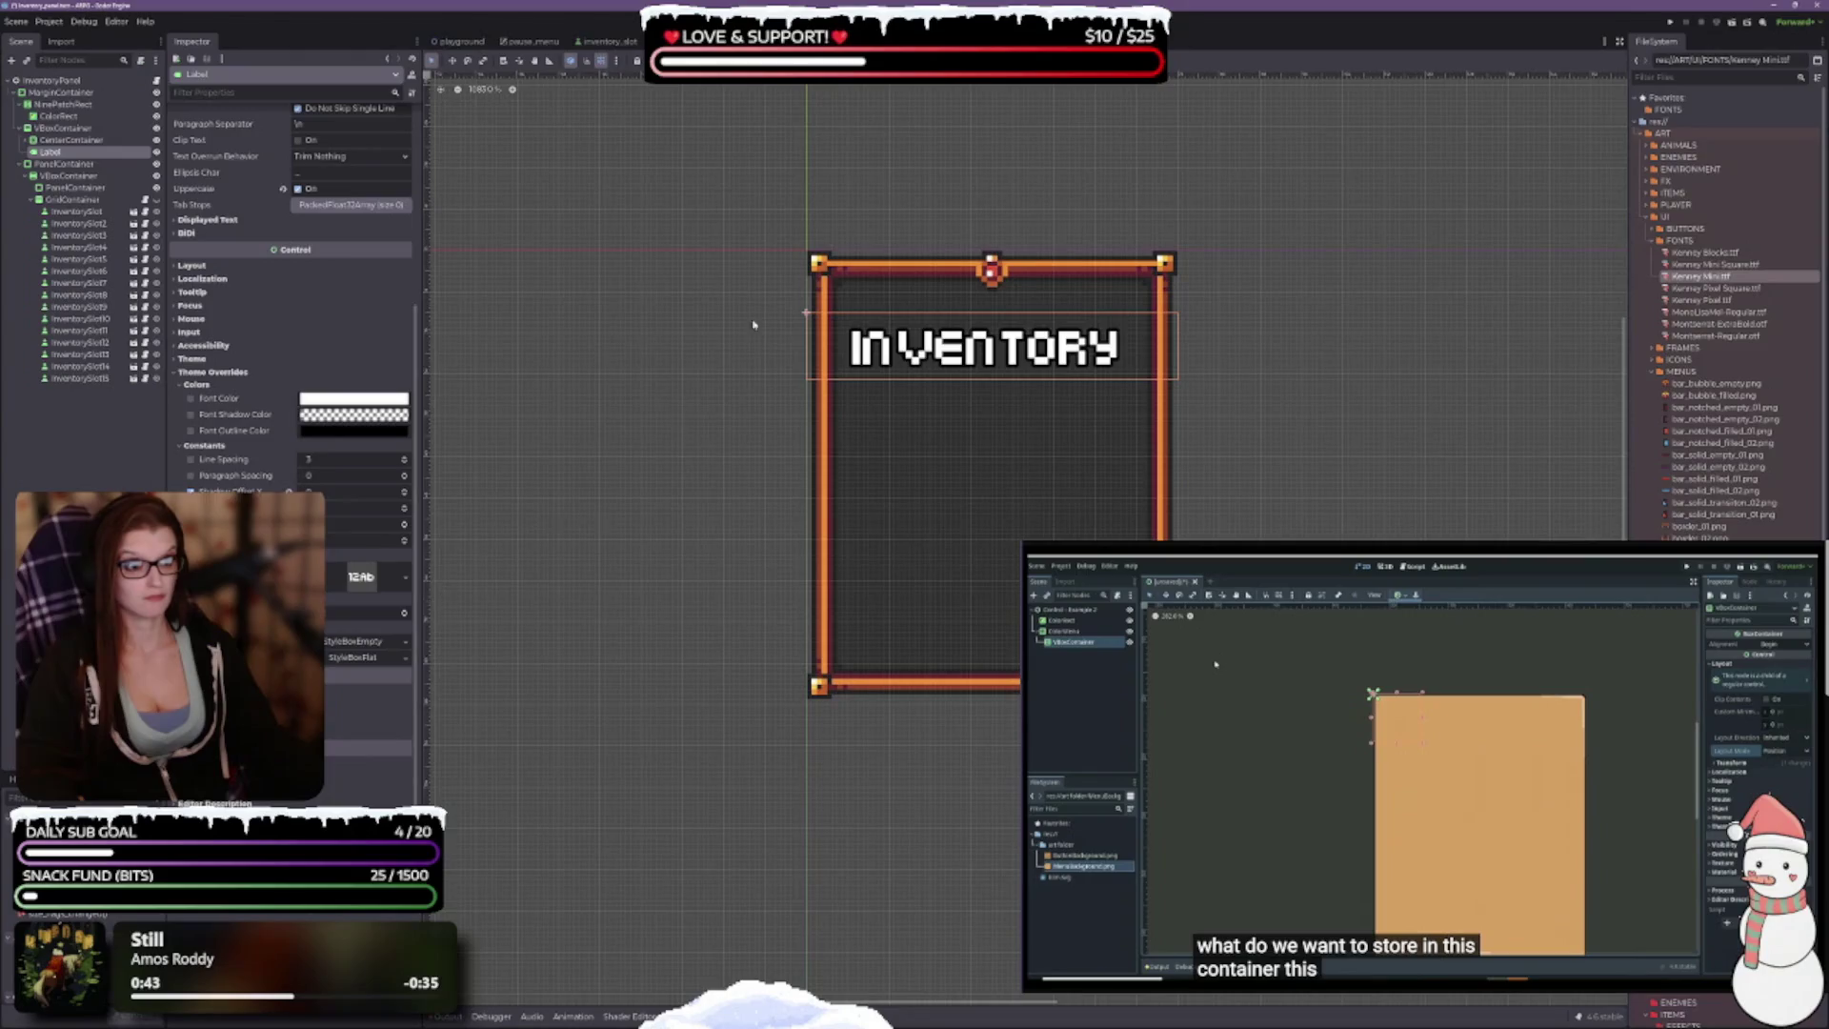
{"action": "mouse_move", "coordinate": [1714, 287]}
{"action": "left_mouse_down"}
{"action": "mouse_move", "coordinate": [1279, 461]}
{"action": "mouse_move", "coordinate": [362, 575]}
{"action": "left_mouse_up"}
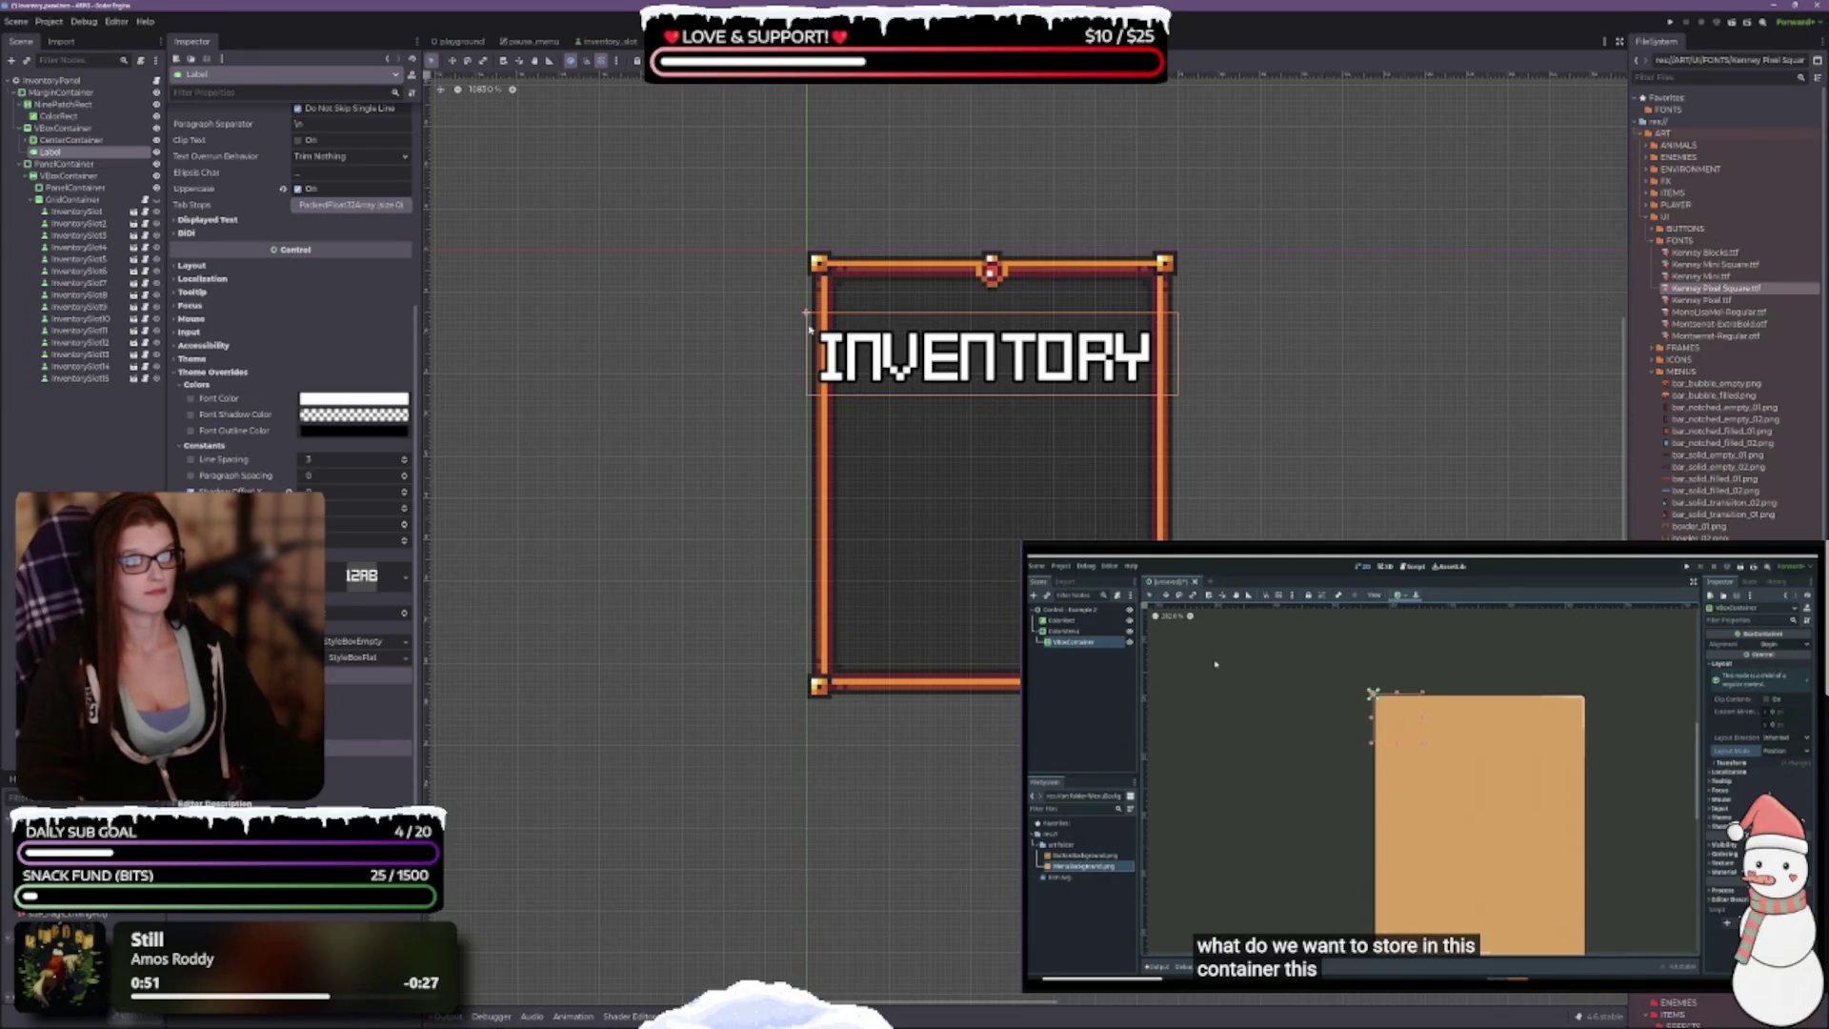
{"action": "left_click", "coordinate": [523, 42]}
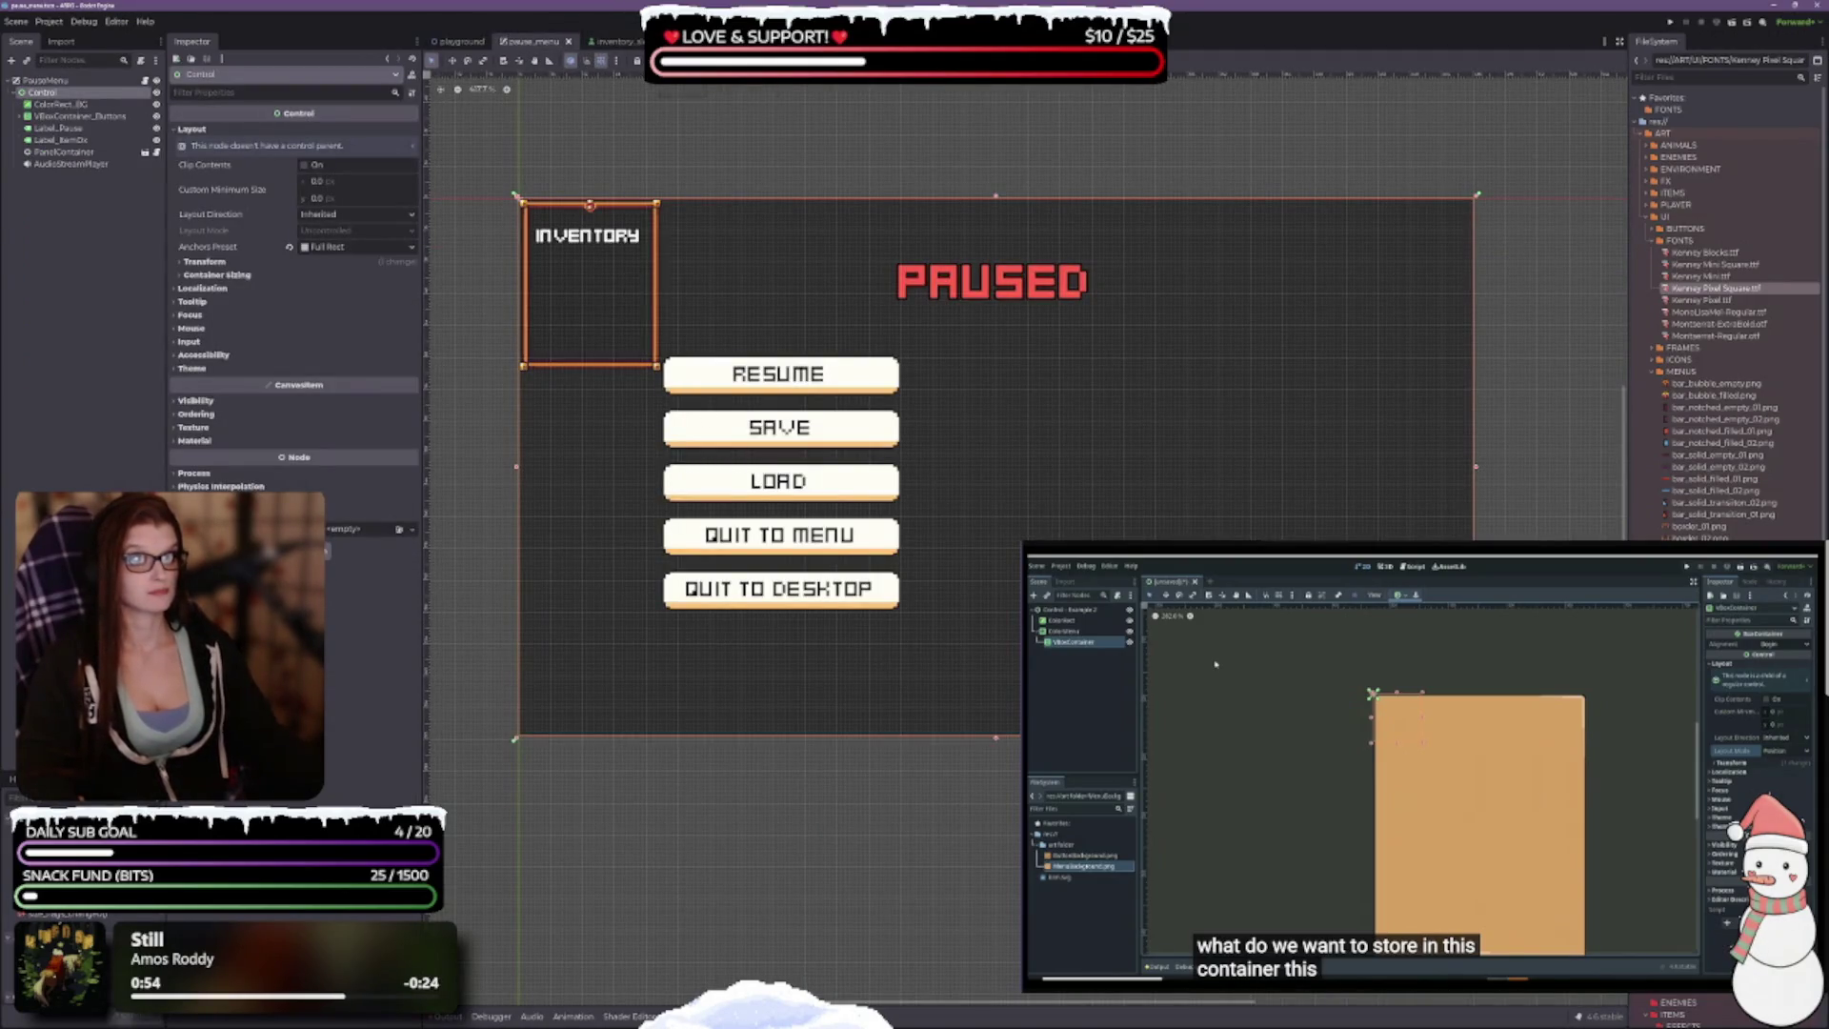
Step: Back in the inventory_panel scene, give the label a Kenney Pixel.ttf font override
{"action": "double_click", "coordinate": [614, 263]}
{"action": "mouse_move", "coordinate": [1700, 300]}
{"action": "left_mouse_down"}
{"action": "mouse_move", "coordinate": [1719, 307]}
{"action": "mouse_move", "coordinate": [402, 572]}
{"action": "left_mouse_up"}
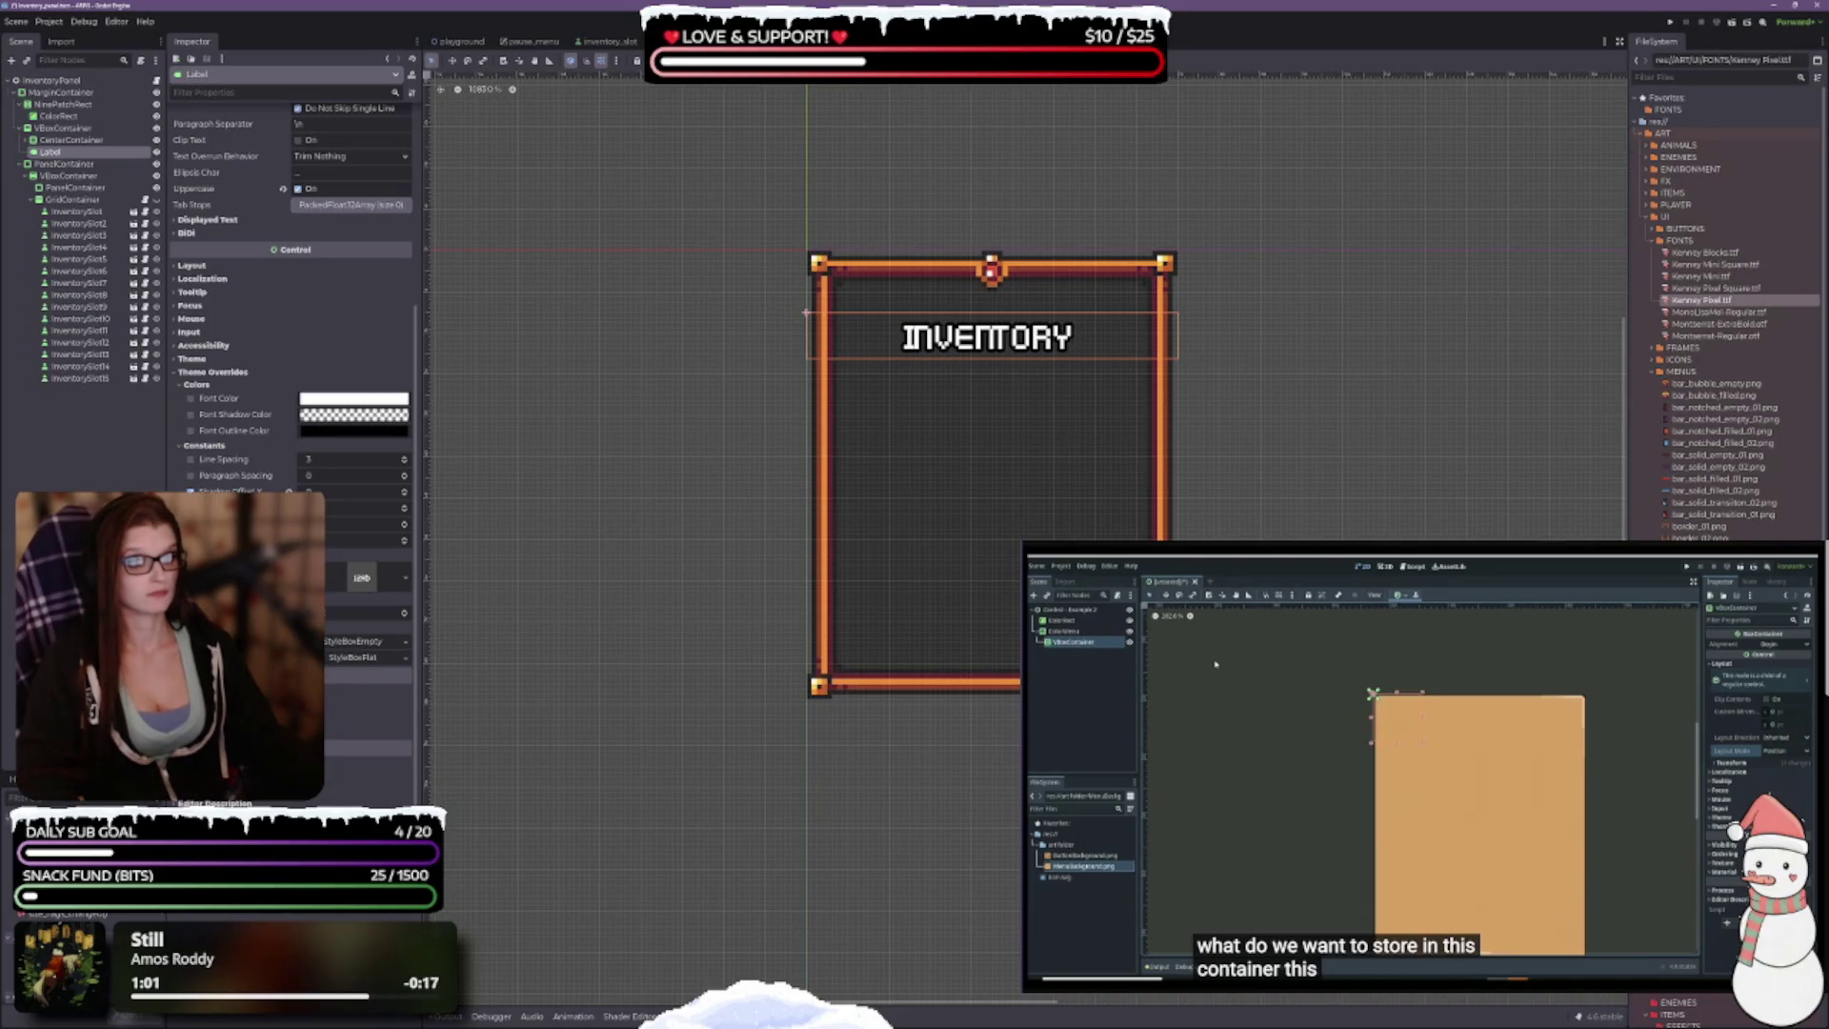
{"action": "scroll", "coordinate": [405, 614], "scroll_direction": "up", "scroll_amount": 2}
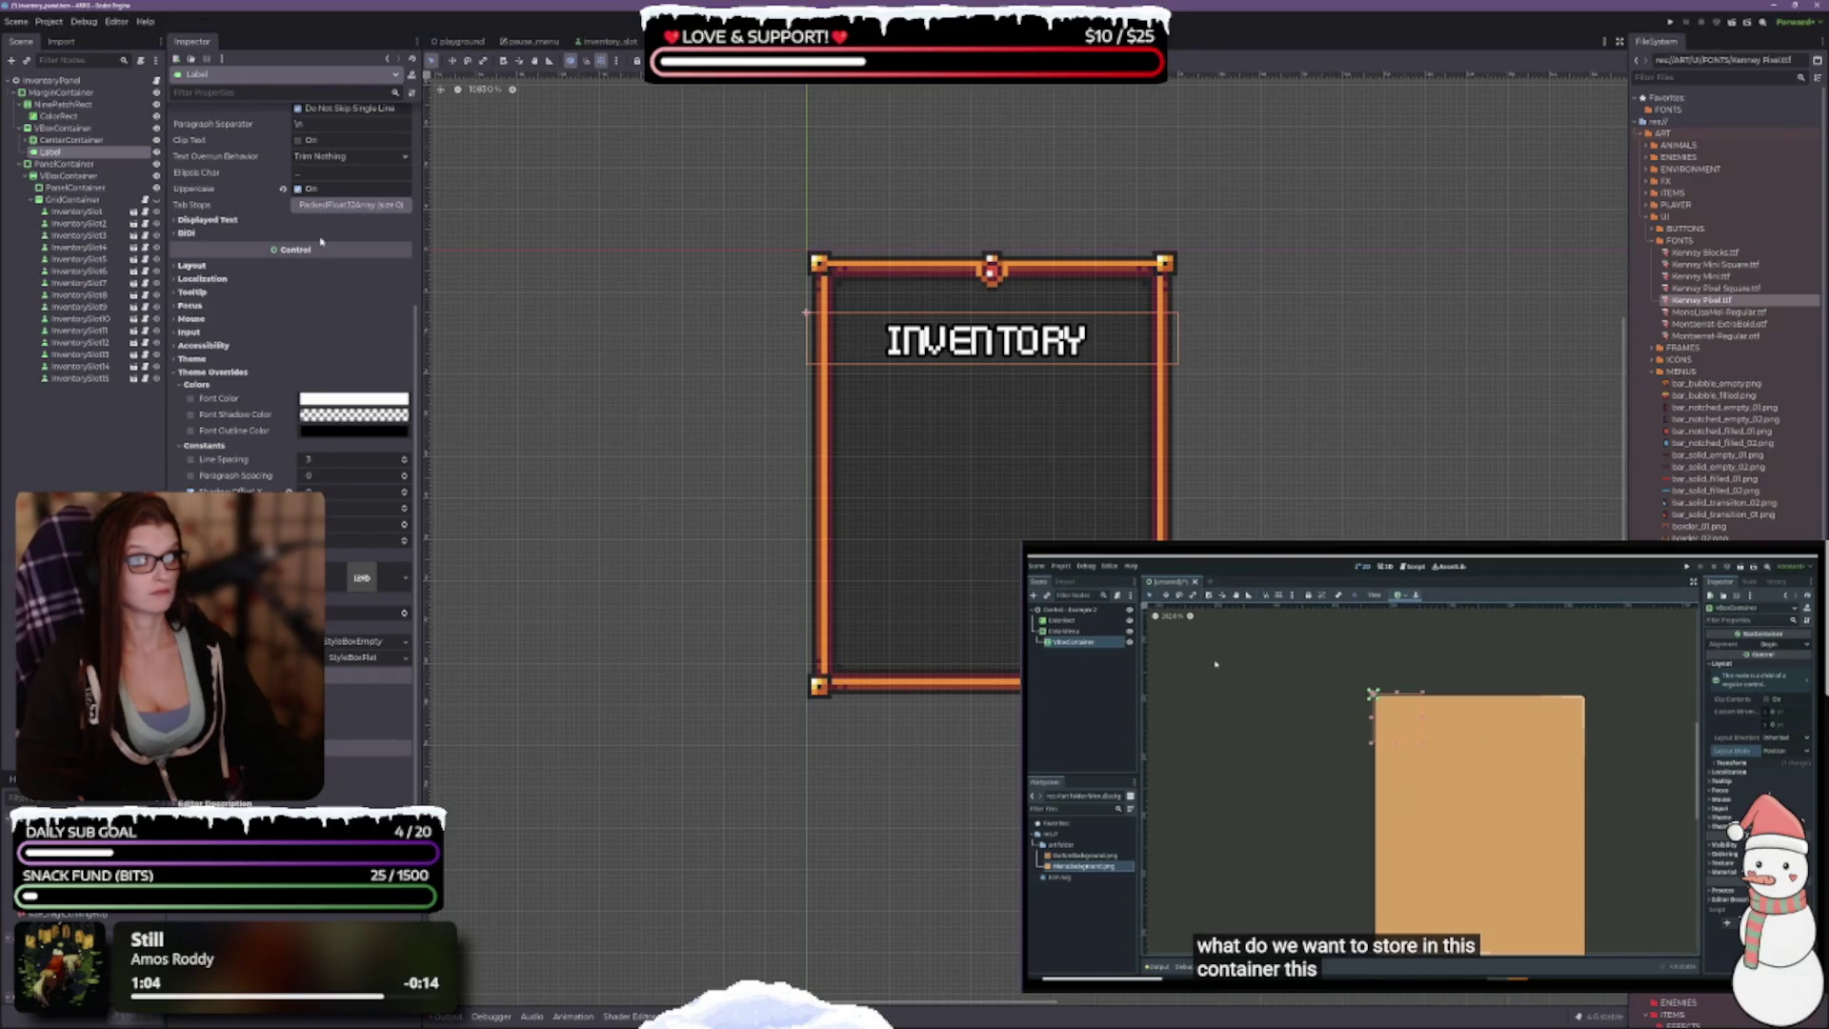
Step: Turn off Uppercase and retype the label text as 'Inventory'
{"action": "left_click", "coordinate": [298, 190]}
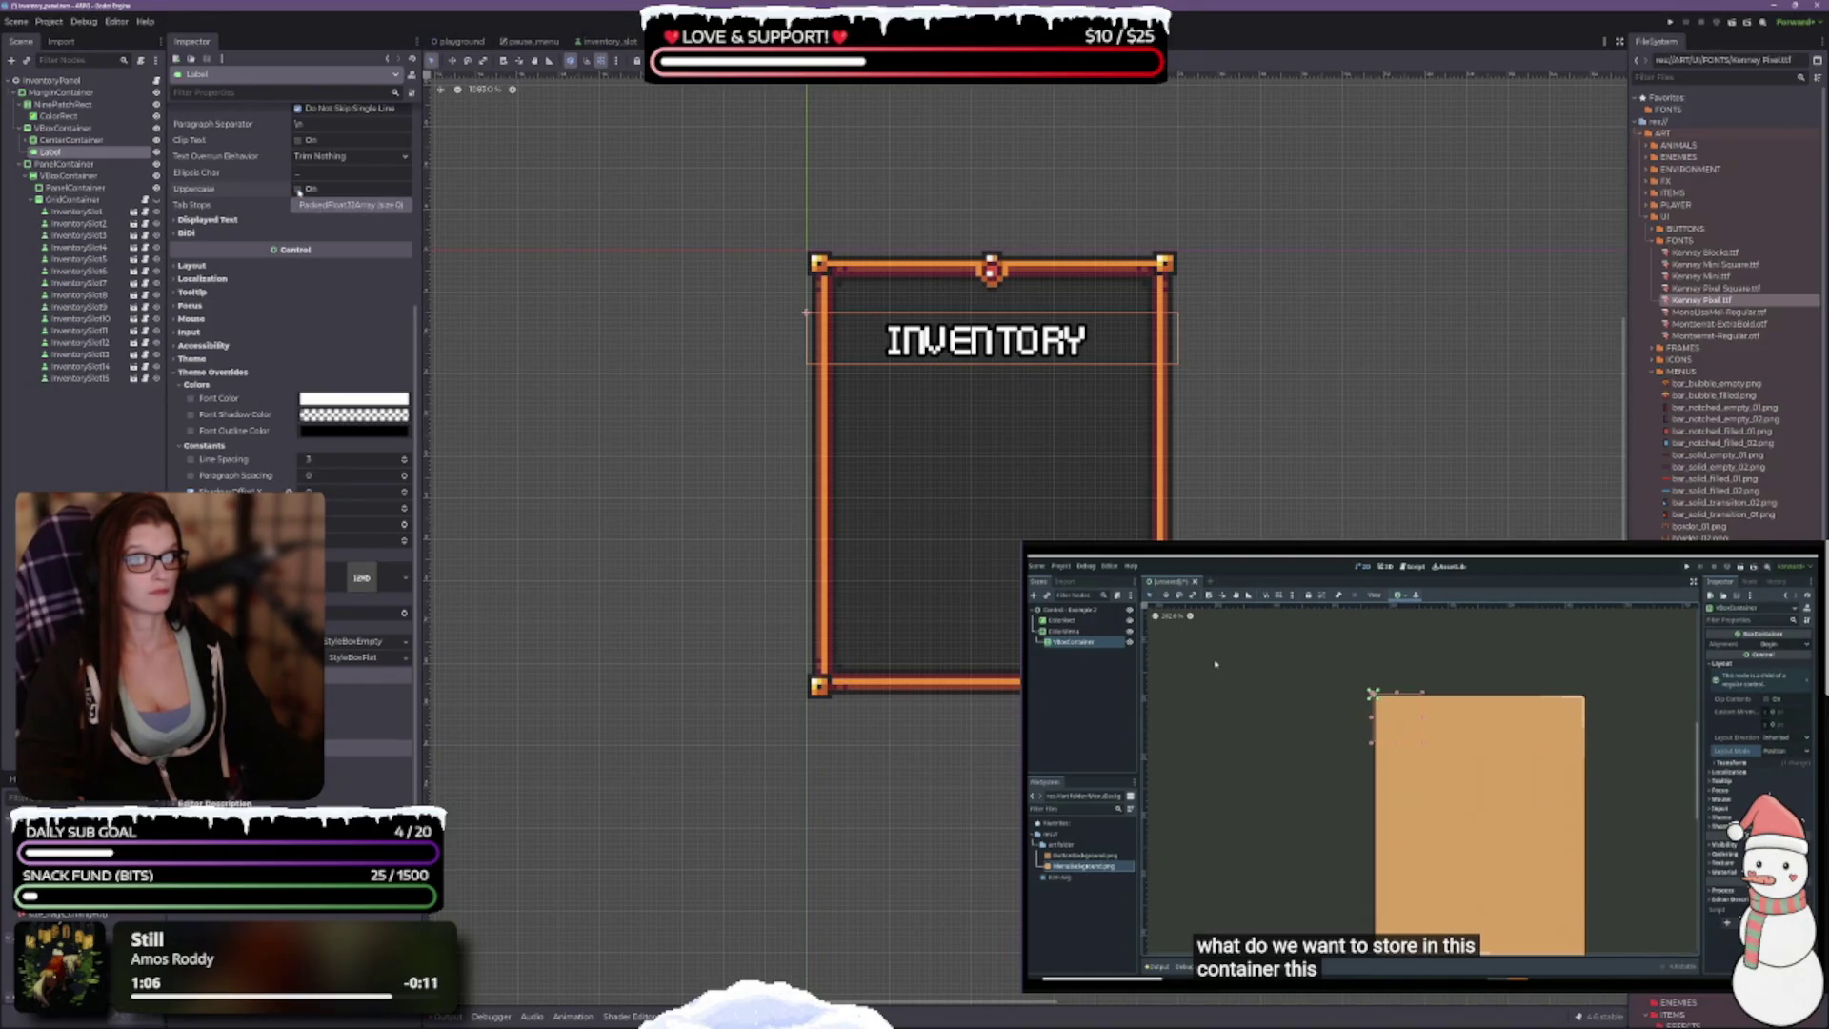
{"action": "scroll", "coordinate": [298, 190], "scroll_direction": "up", "scroll_amount": 5}
{"action": "left_click_drag", "start_coordinate": [224, 148], "coordinate": [145, 151]}
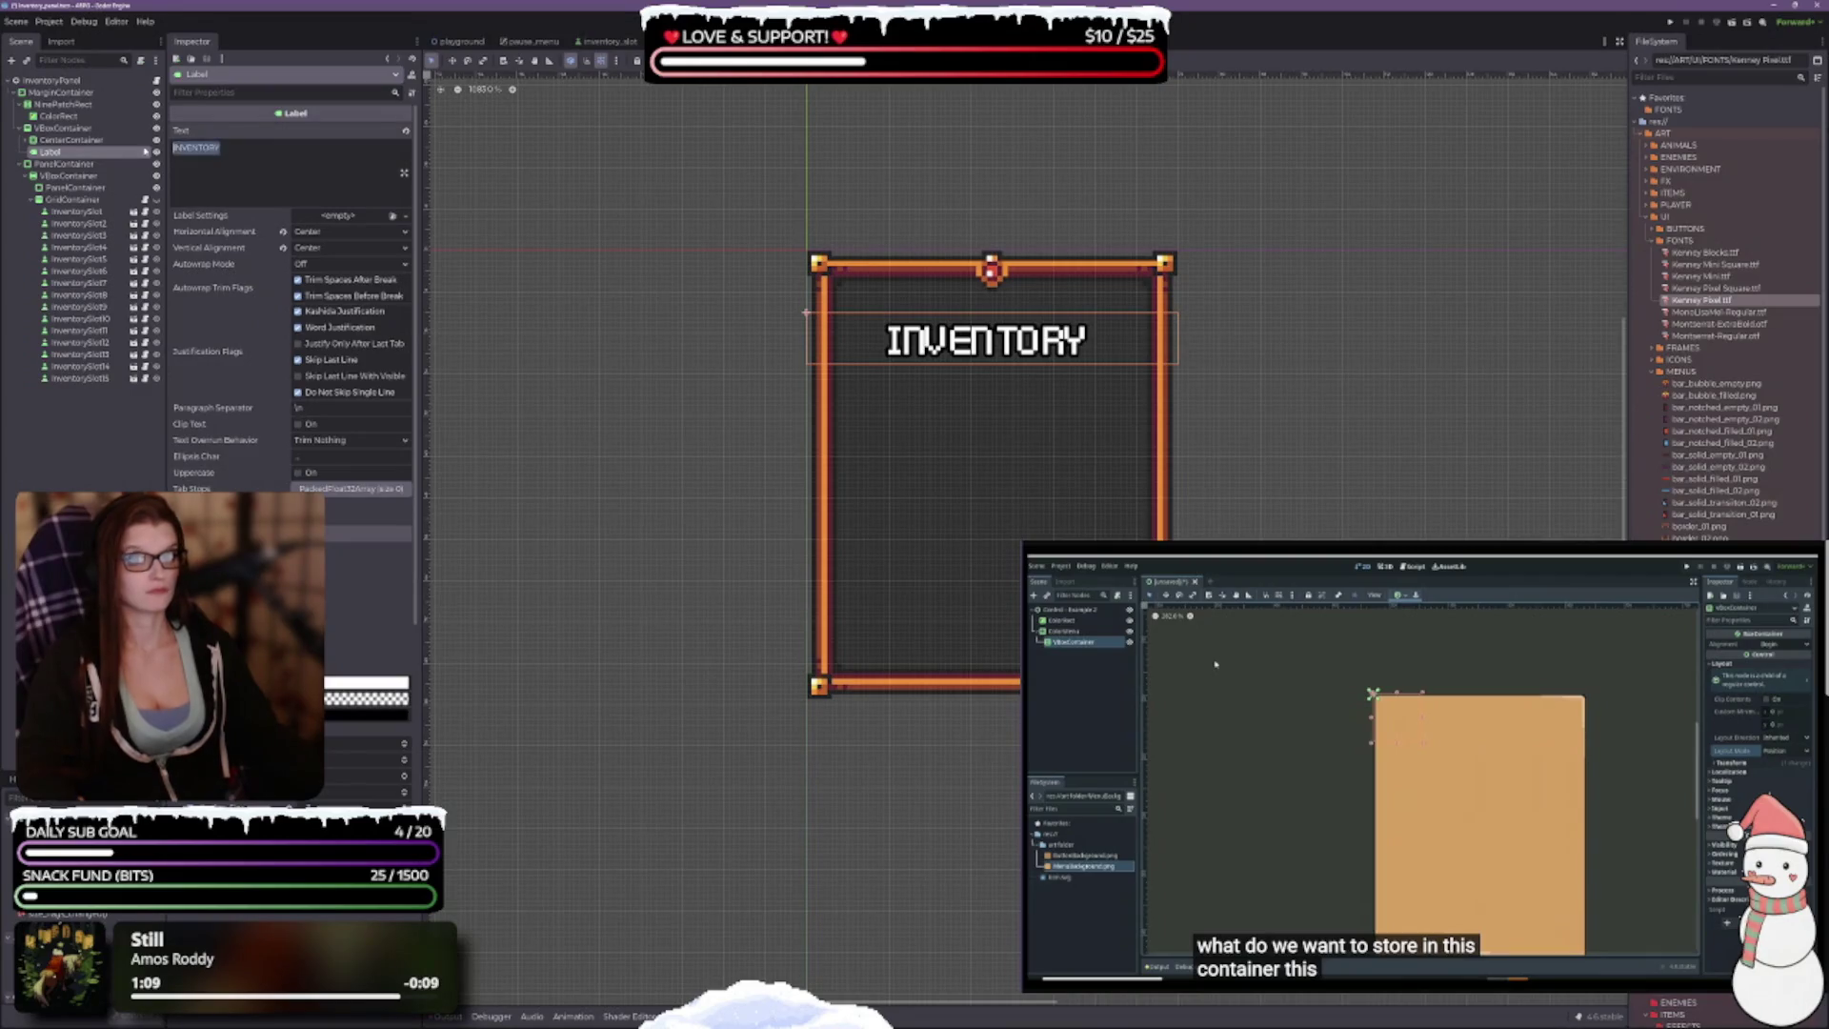
{"action": "type", "text": "Inventory"}
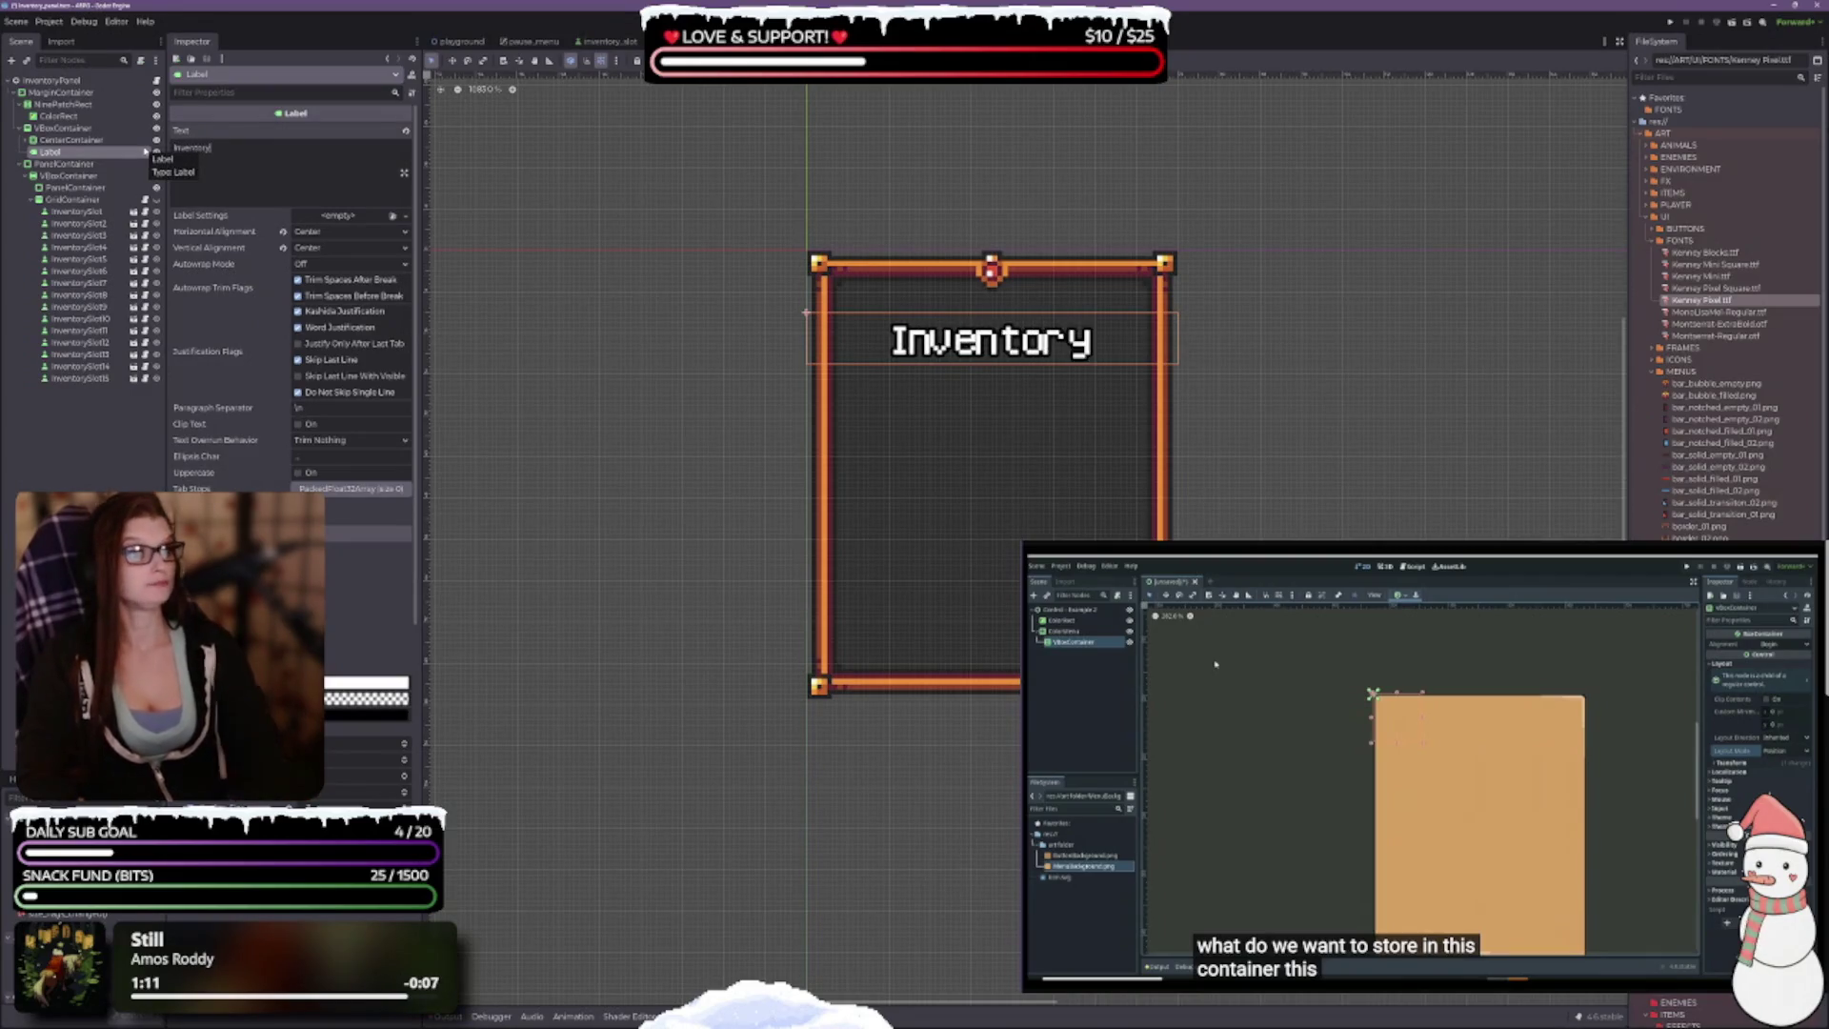
Step: Widen the FileSystem dock so the project files have more room
{"action": "scroll", "coordinate": [1323, 500], "scroll_direction": "down", "scroll_amount": 1}
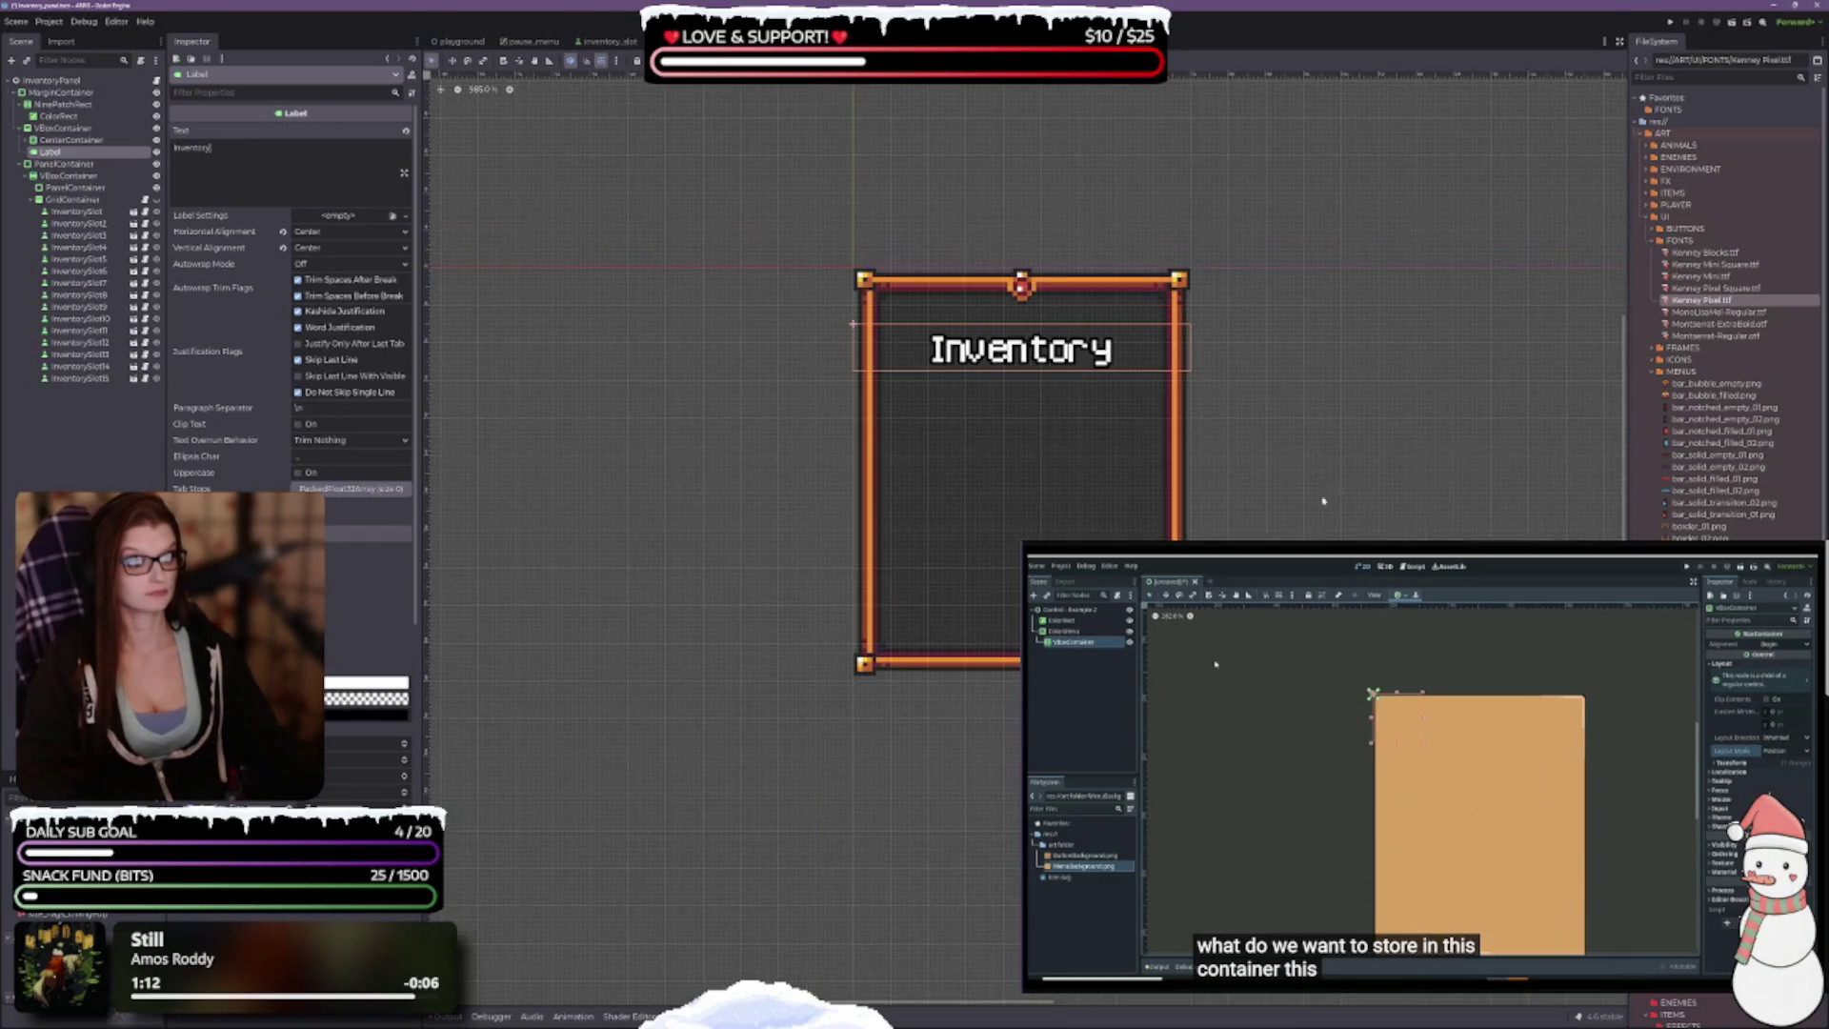
{"action": "left_click_drag", "start_coordinate": [943, 542], "coordinate": [942, 462]}
{"action": "scroll", "coordinate": [285, 333], "scroll_direction": "down", "scroll_amount": 5}
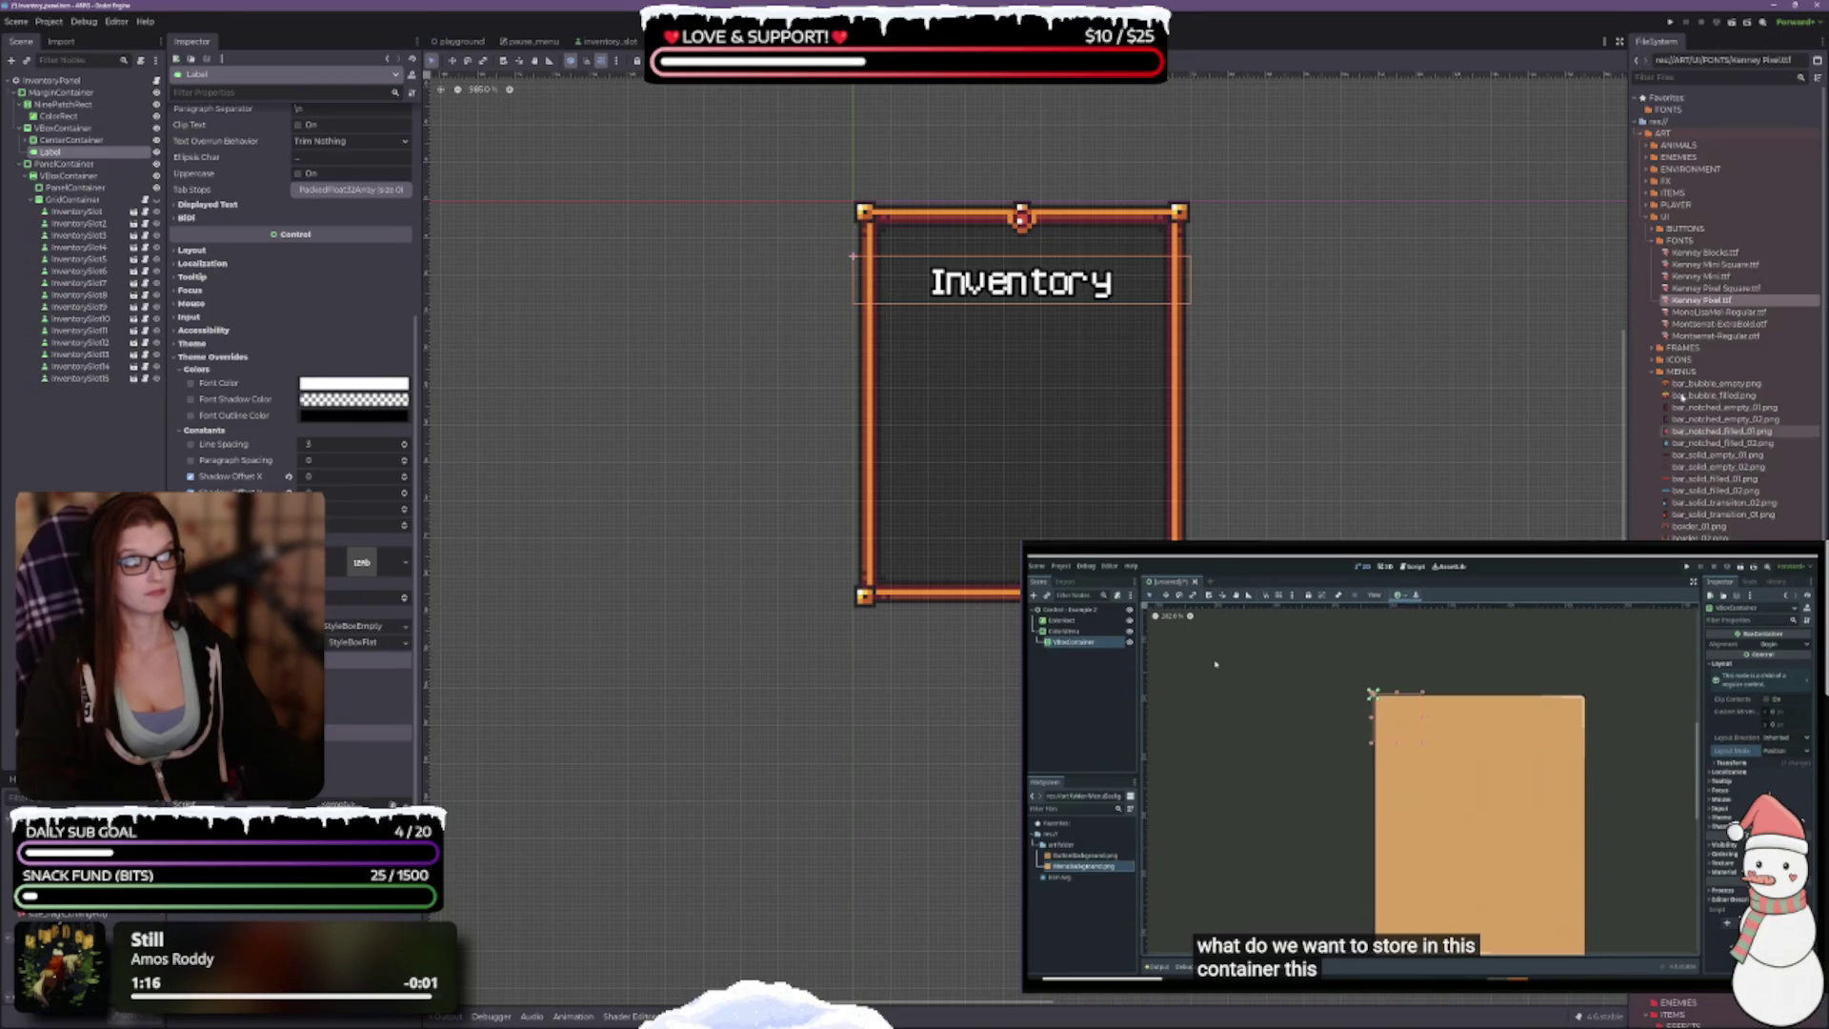
{"action": "left_click_drag", "start_coordinate": [1632, 298], "coordinate": [1213, 298]}
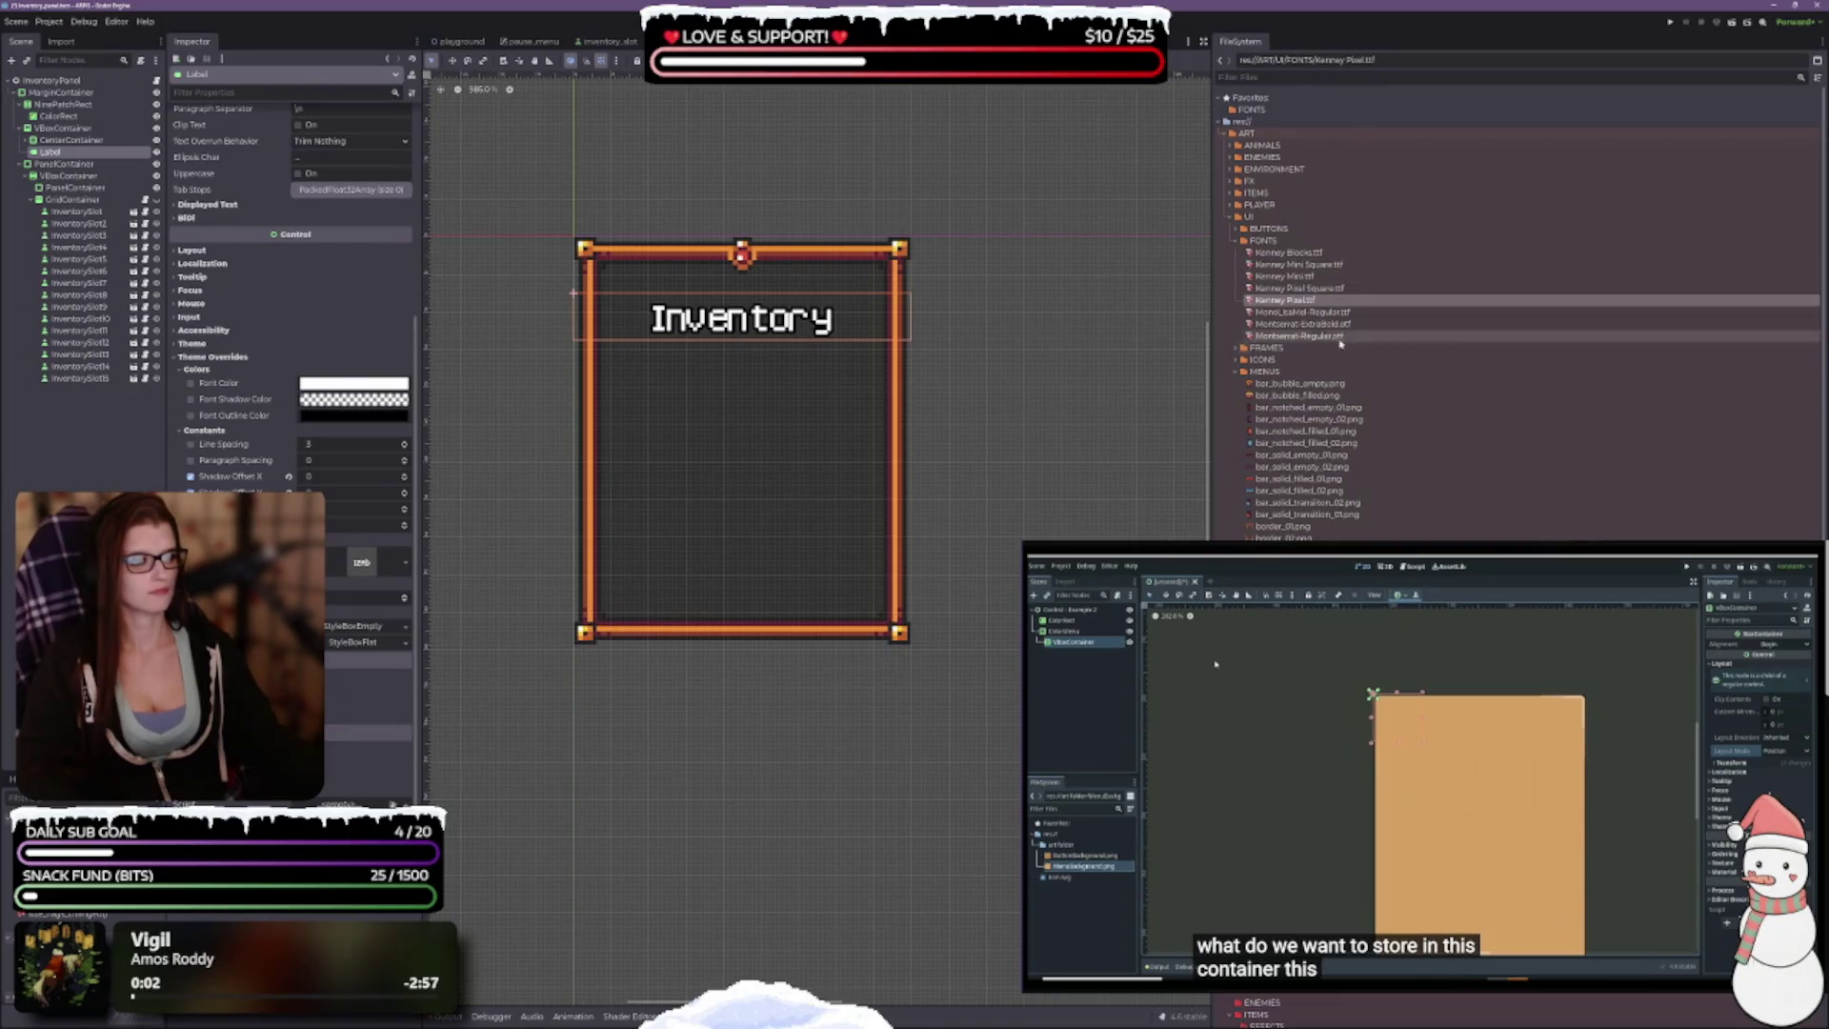
Step: Apply Kenney Pixel Square to the label and shrink its font size by three steps
{"action": "left_click", "coordinate": [1335, 288]}
{"action": "mouse_move", "coordinate": [1336, 288]}
{"action": "left_mouse_down"}
{"action": "mouse_move", "coordinate": [372, 650]}
{"action": "mouse_move", "coordinate": [381, 566]}
{"action": "mouse_move", "coordinate": [362, 563]}
{"action": "left_mouse_up"}
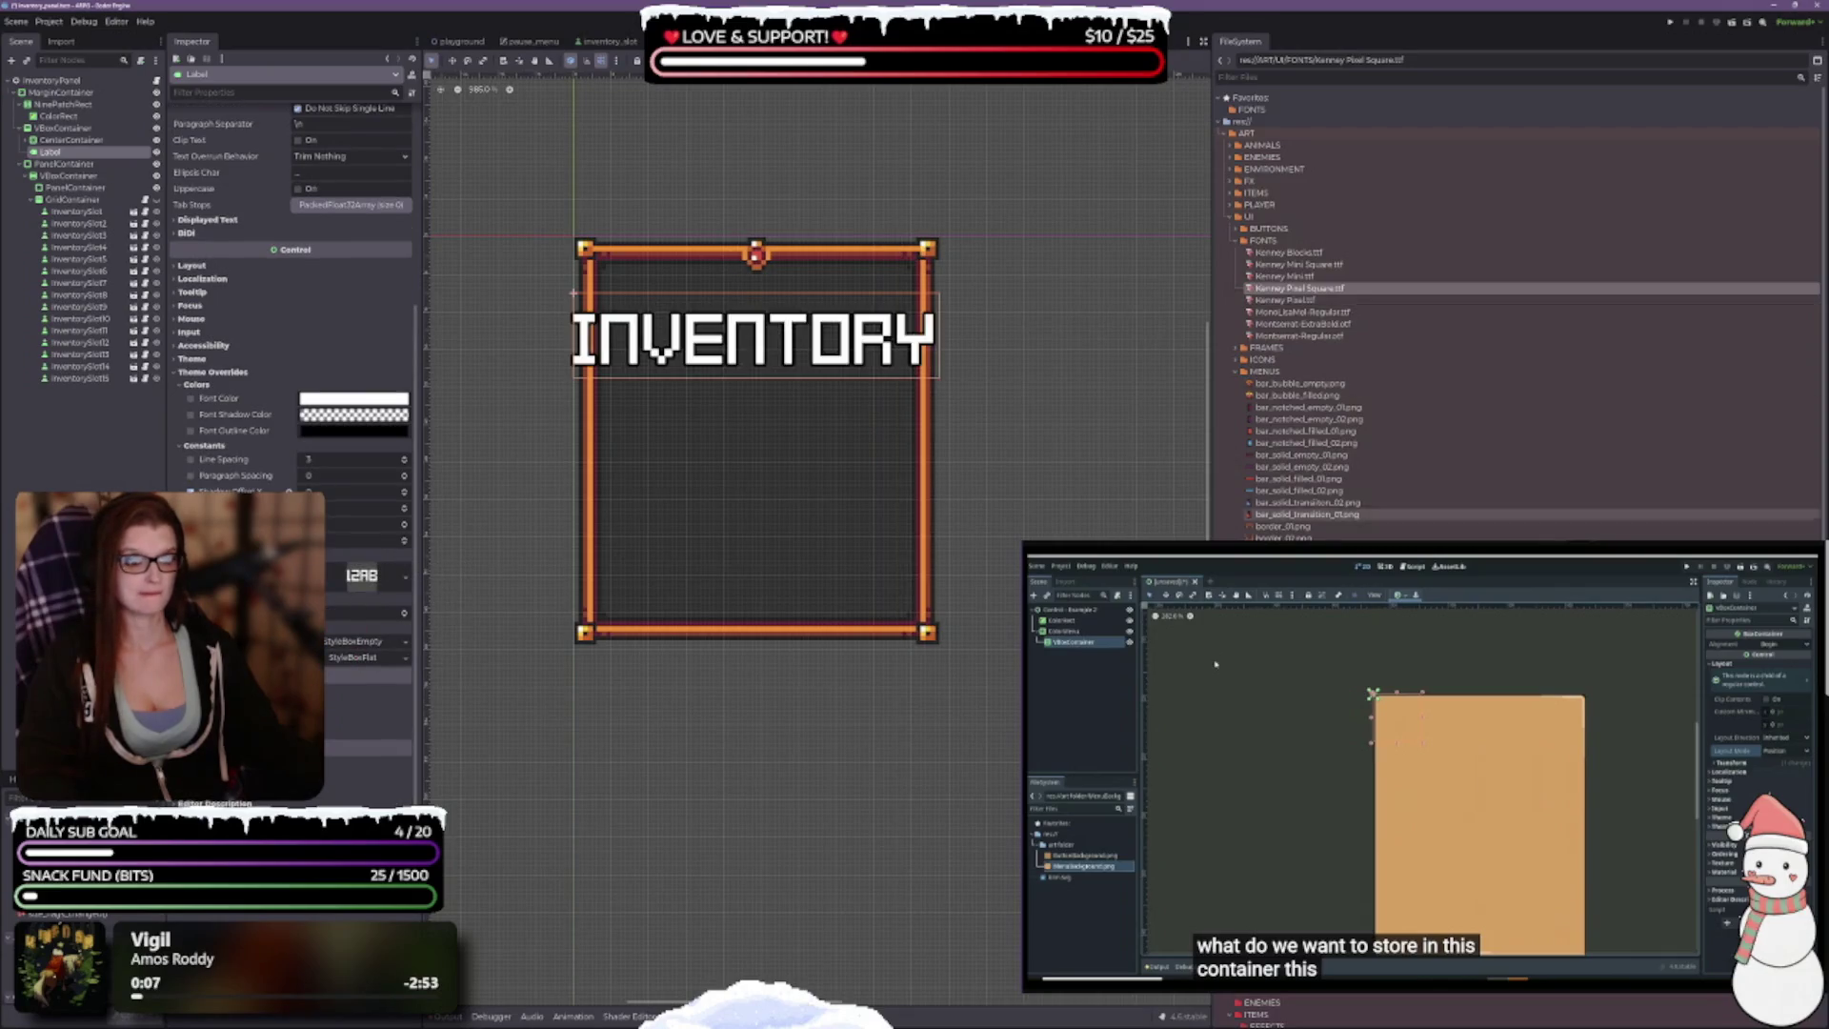
{"action": "left_click", "coordinate": [402, 620]}
{"action": "left_click", "coordinate": [402, 620]}
{"action": "left_click", "coordinate": [403, 621]}
{"action": "left_click", "coordinate": [404, 619]}
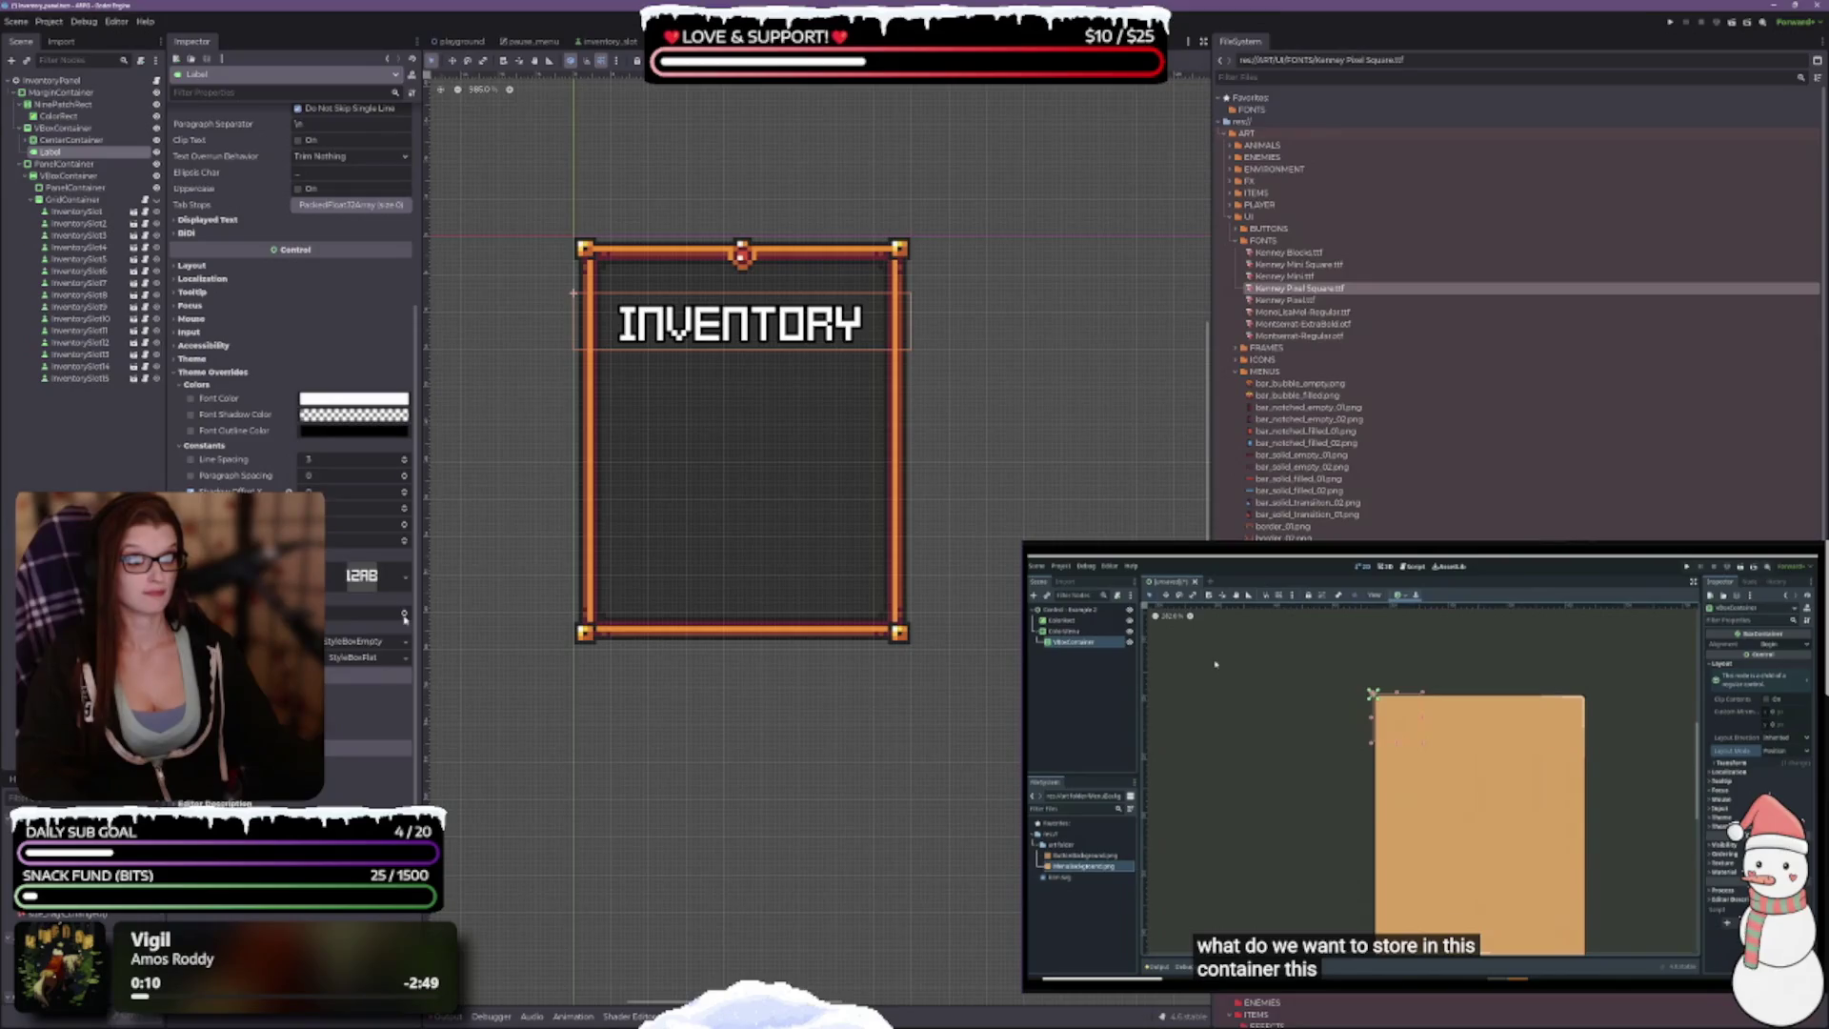
{"action": "left_click", "coordinate": [403, 619]}
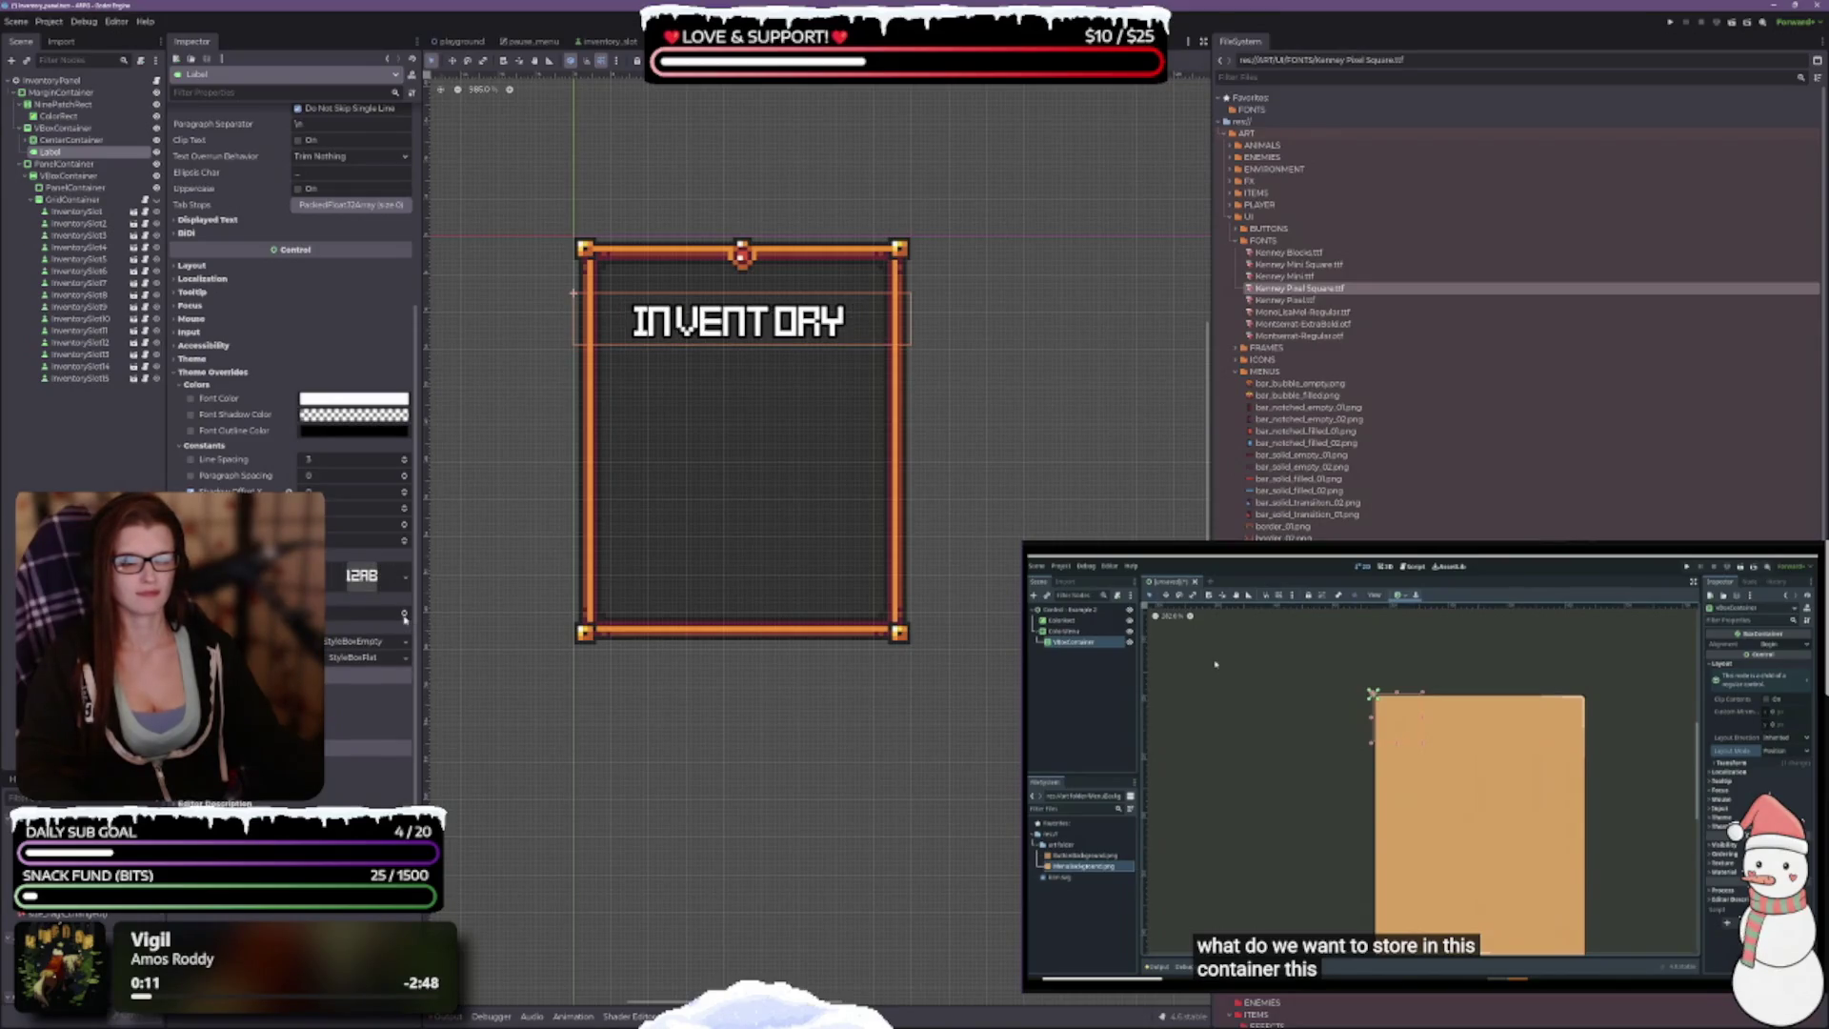
{"action": "key", "text": "ctrl+z"}
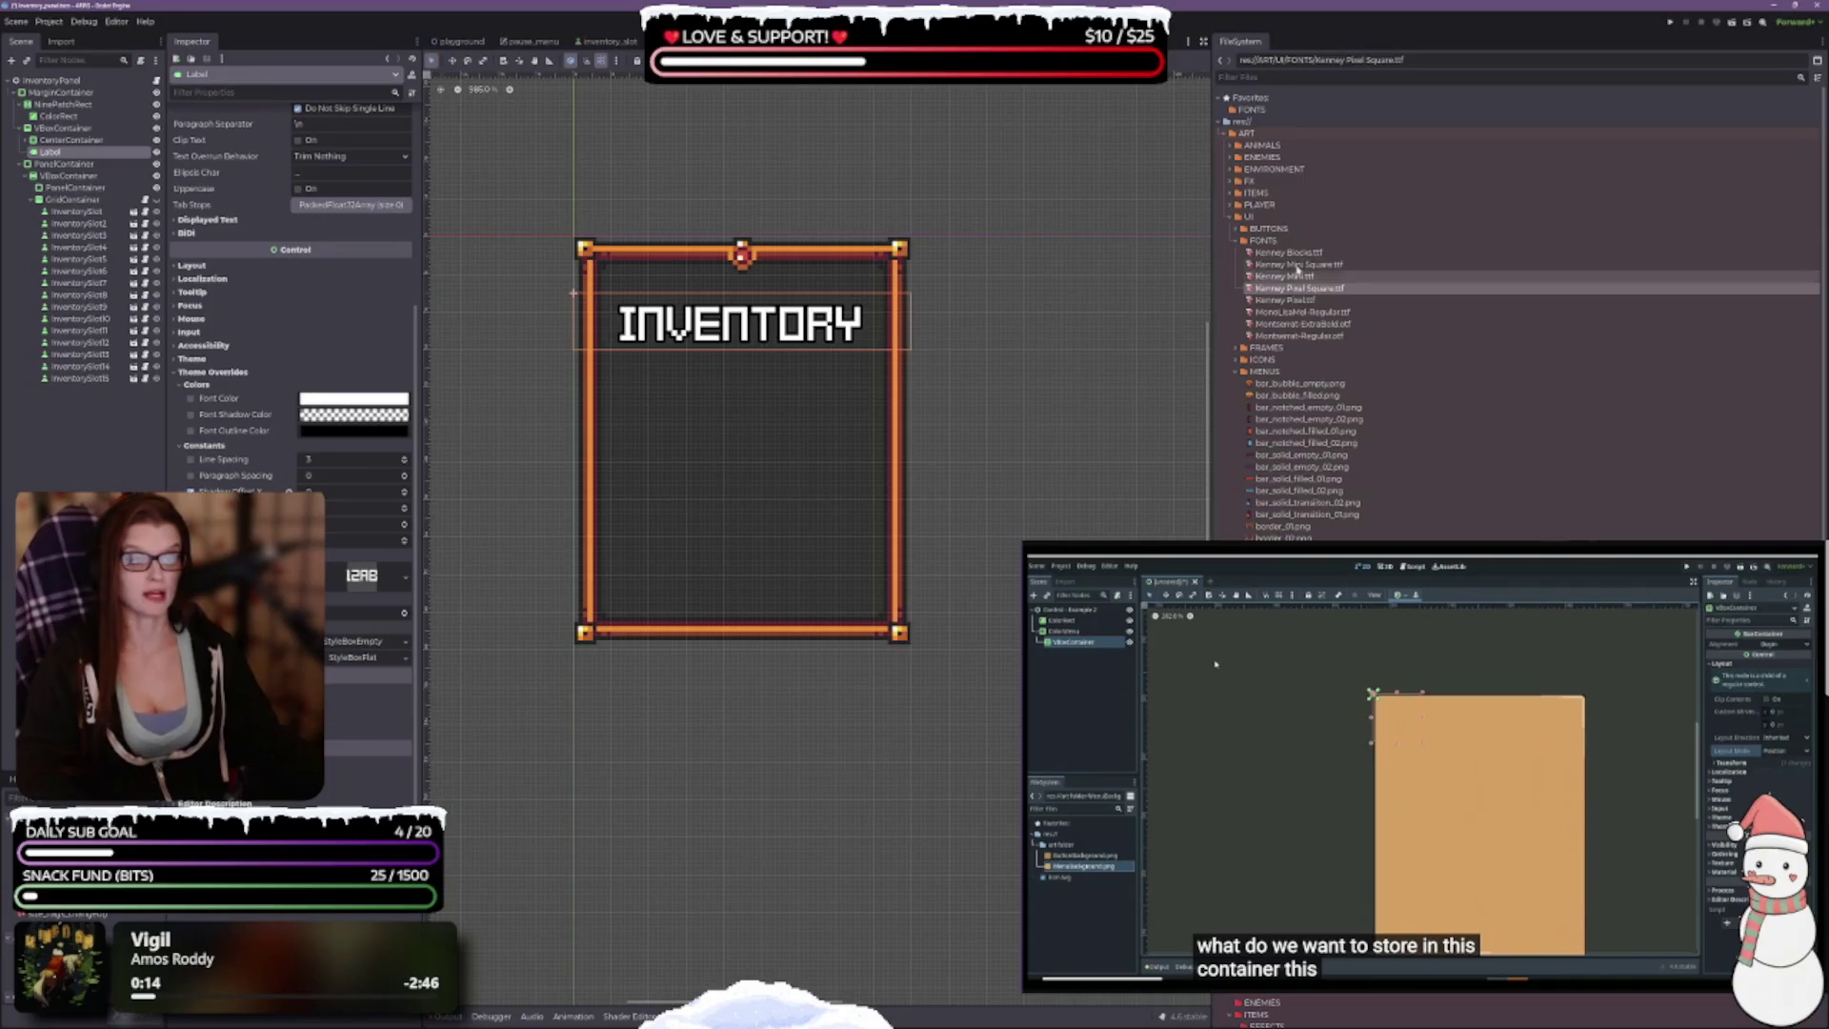
Step: Try the Kenney Mini font on the label, reverting a font size increase
{"action": "mouse_move", "coordinate": [1295, 274]}
{"action": "left_mouse_down"}
{"action": "mouse_move", "coordinate": [534, 548]}
{"action": "mouse_move", "coordinate": [364, 582]}
{"action": "left_mouse_up"}
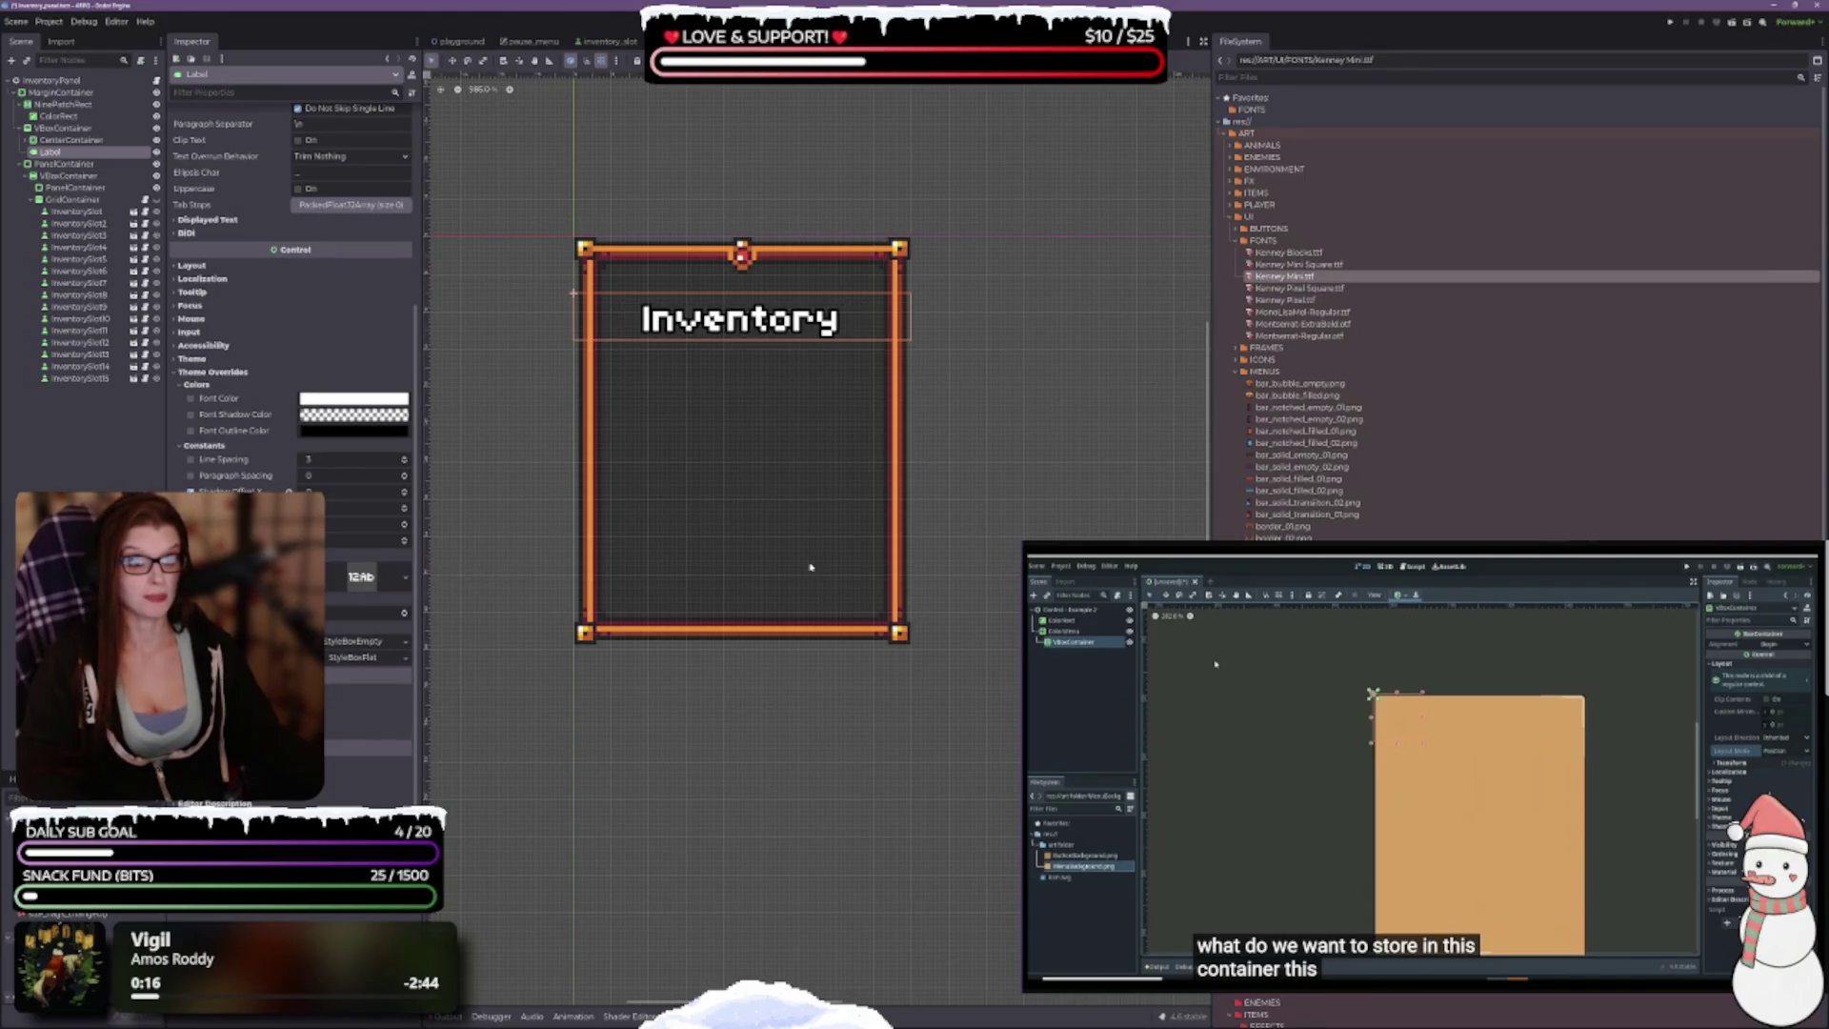
{"action": "left_click", "coordinate": [405, 614]}
{"action": "left_click", "coordinate": [405, 615]}
{"action": "key", "text": "ctrl+z"}
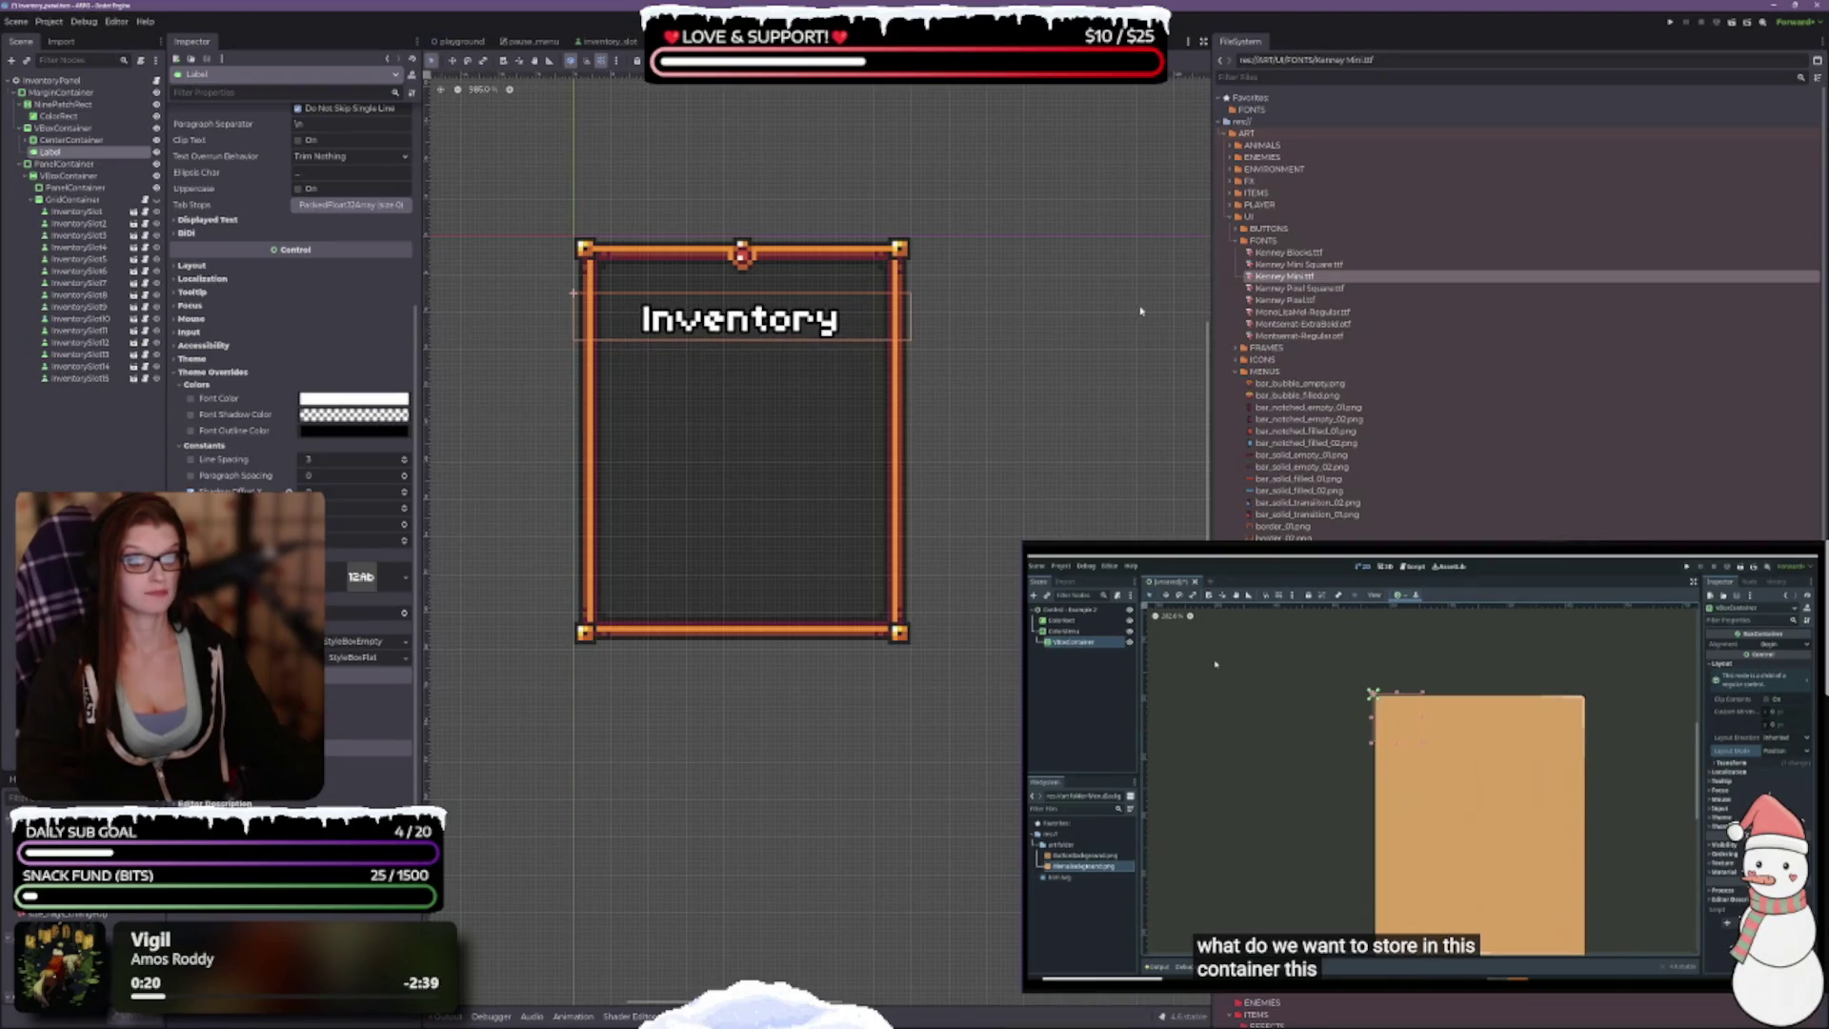
Step: Switch the label to Kenney Mini Square.ttf and fine-tune its font size to a compact value
{"action": "left_click", "coordinate": [1322, 265]}
{"action": "left_click_drag", "start_coordinate": [1322, 266], "coordinate": [364, 579]}
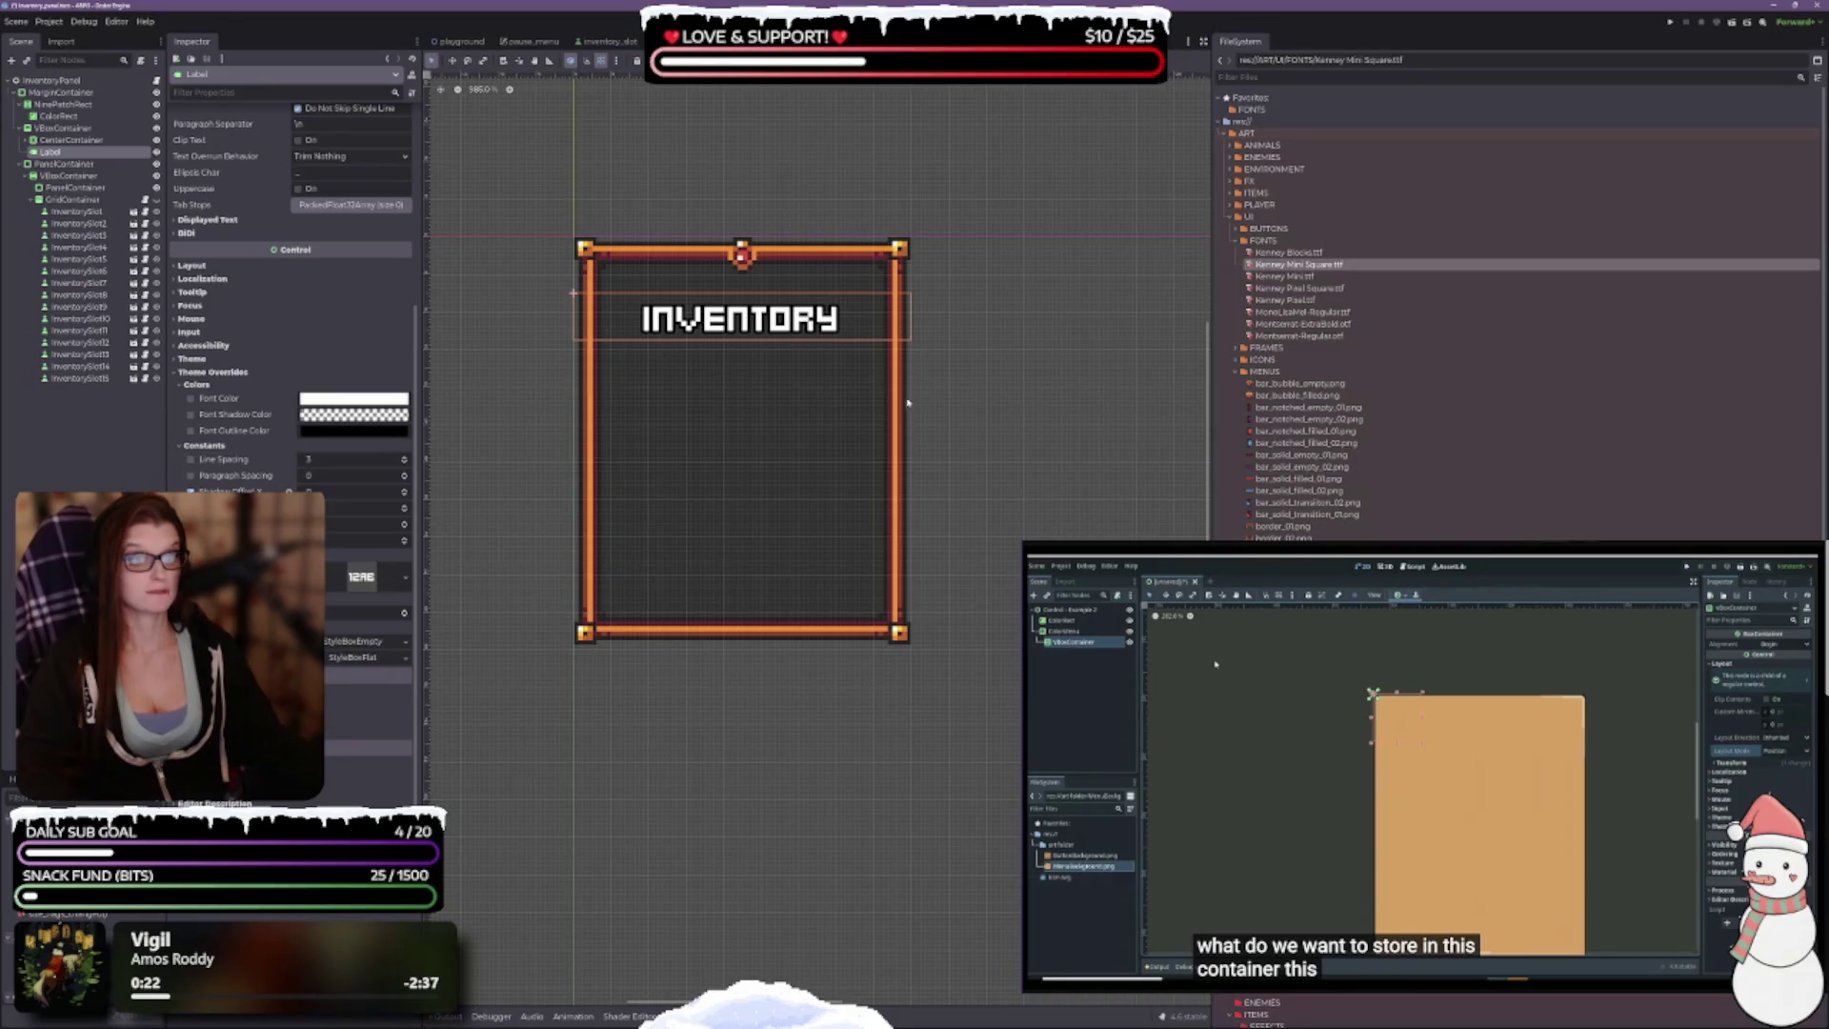
{"action": "left_click", "coordinate": [403, 614]}
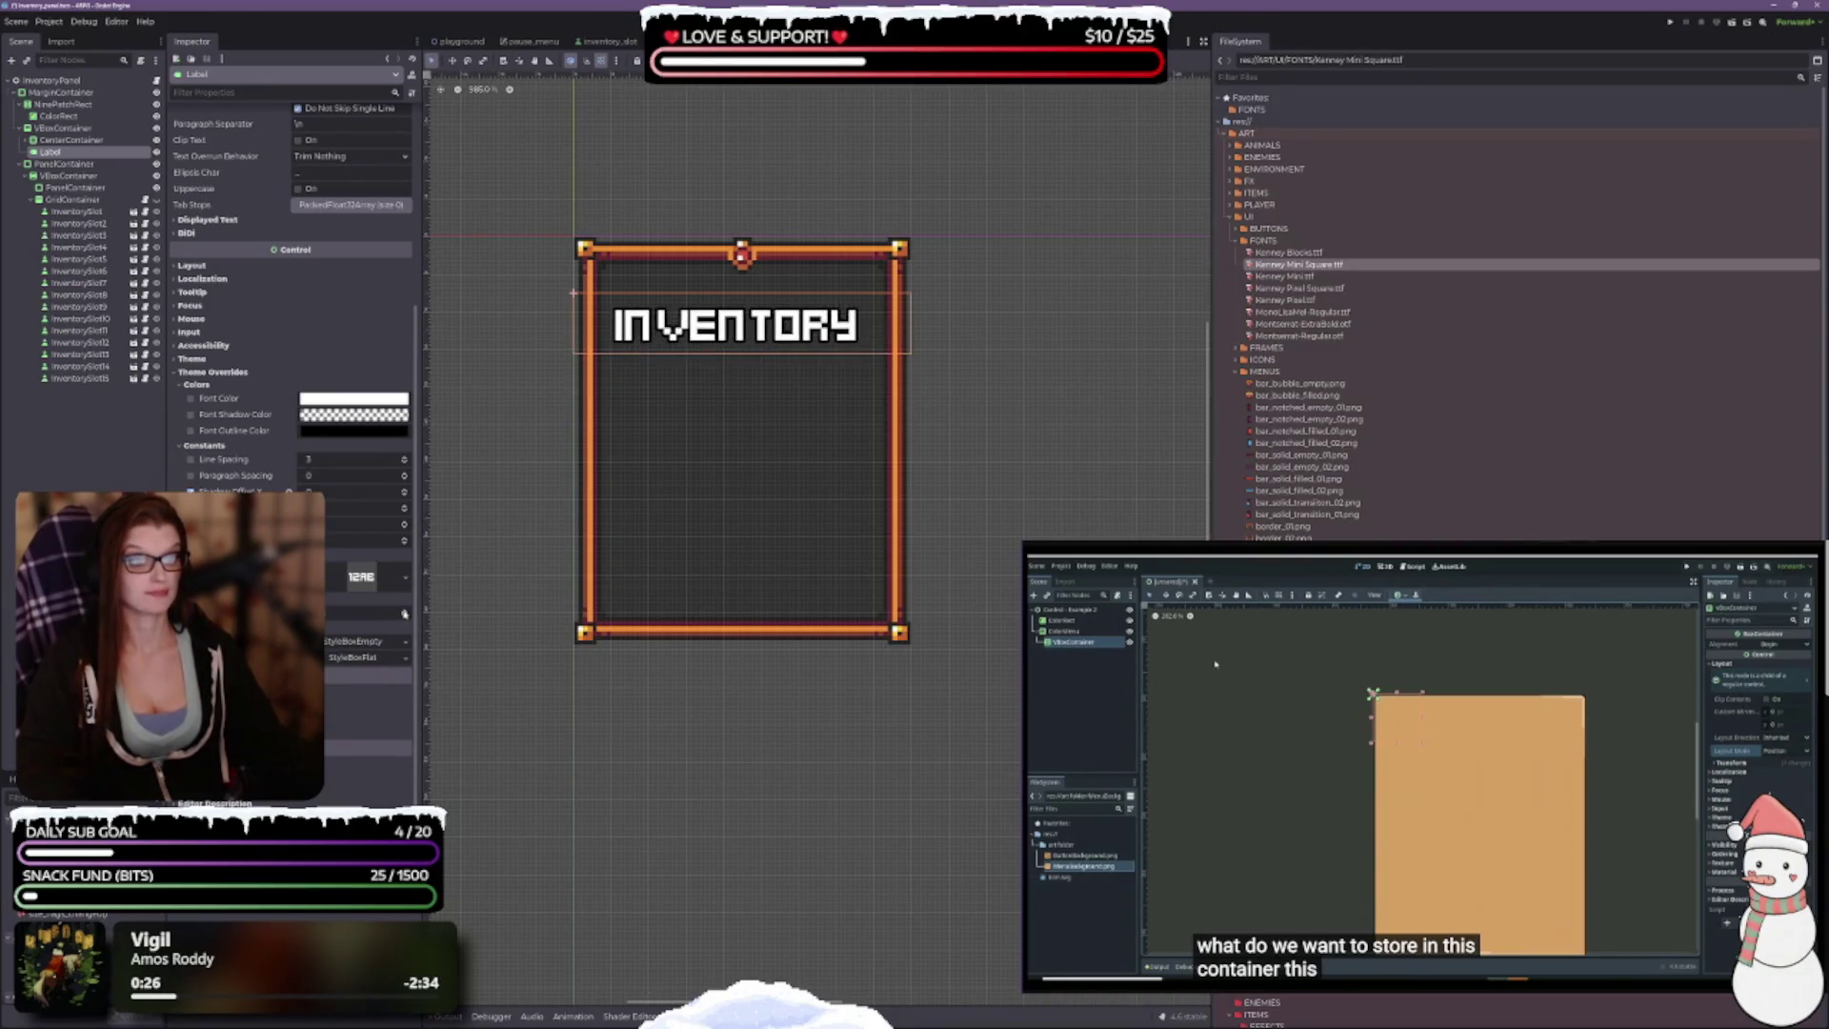
{"action": "left_click", "coordinate": [404, 617]}
{"action": "left_click", "coordinate": [404, 618]}
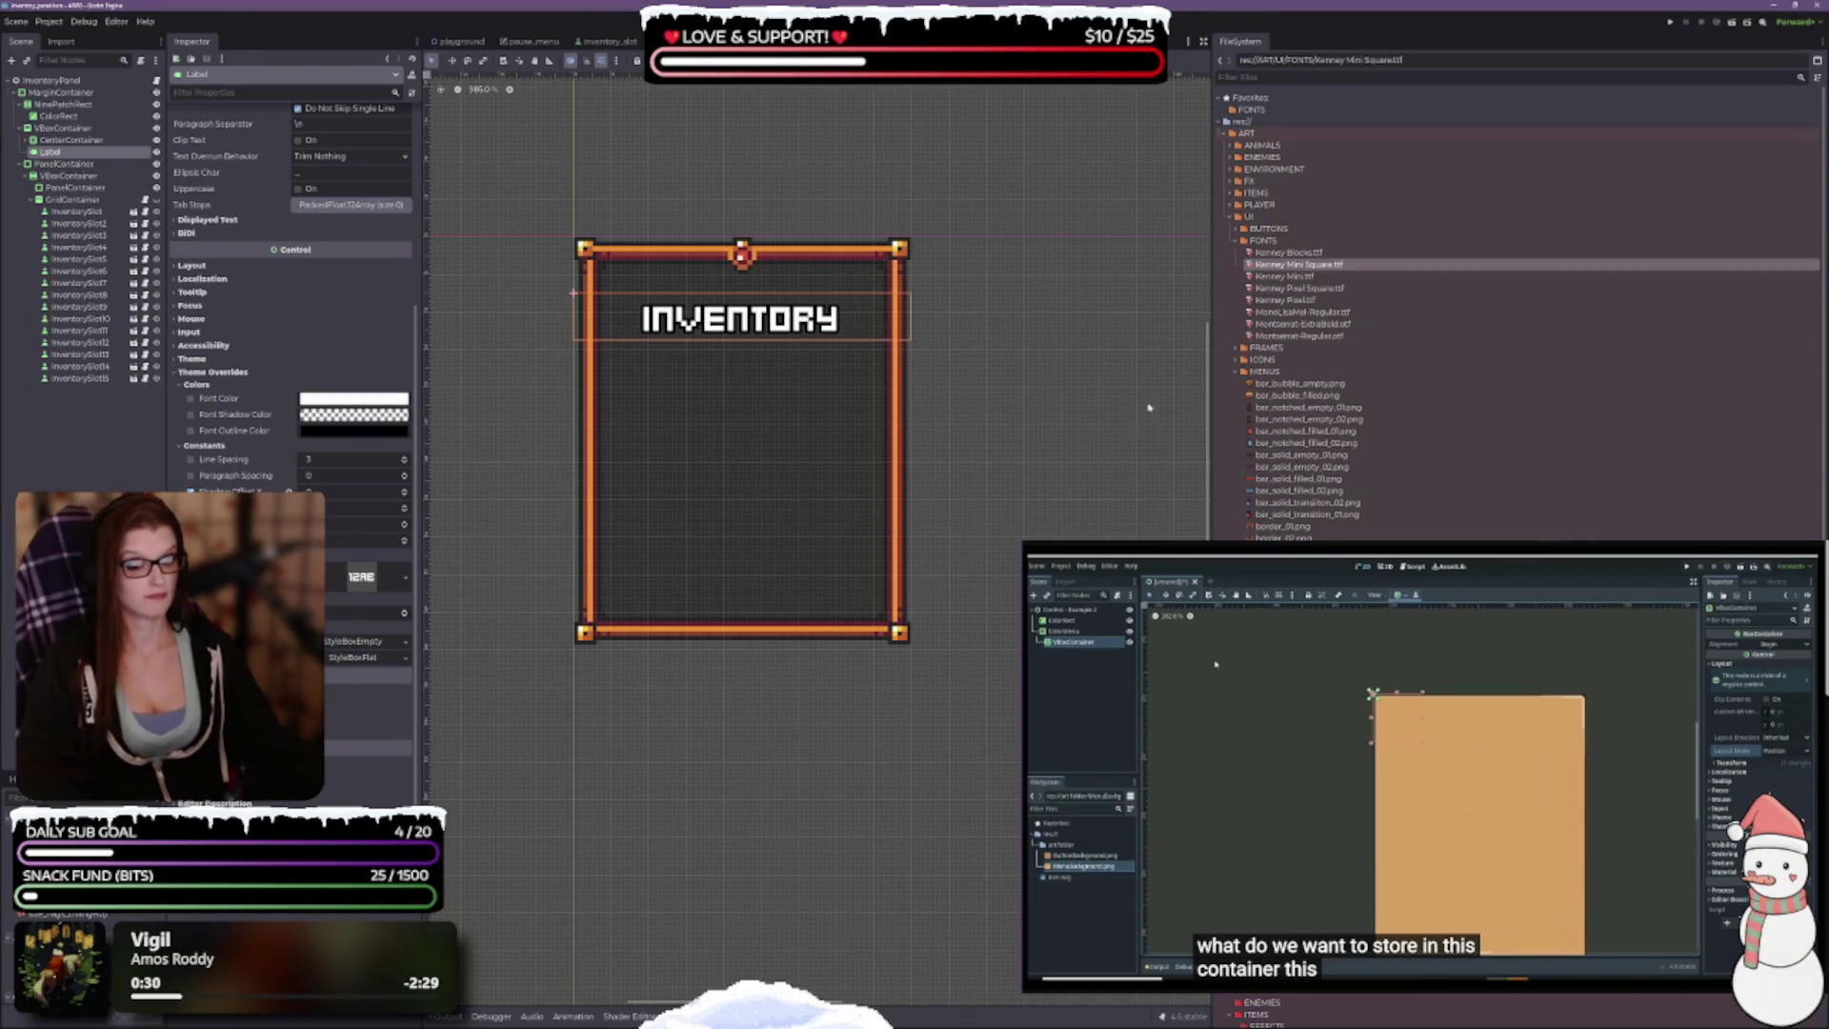
{"action": "left_click", "coordinate": [1288, 253]}
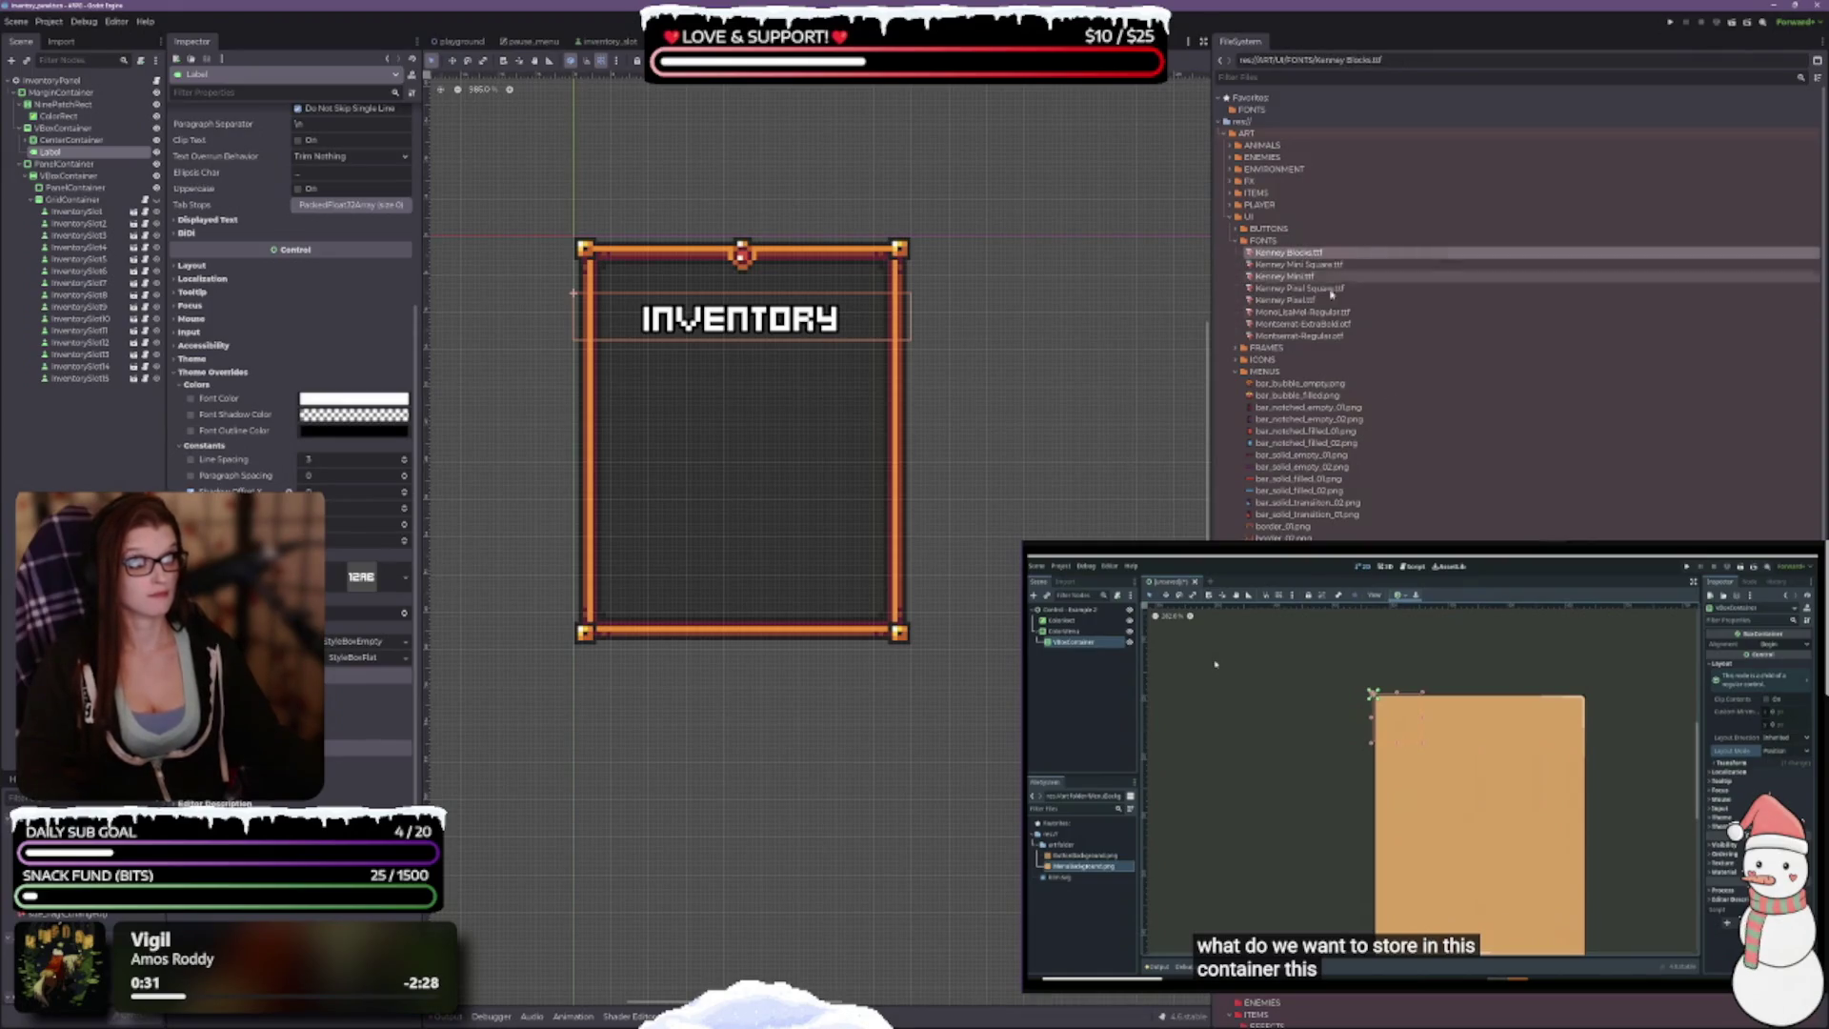
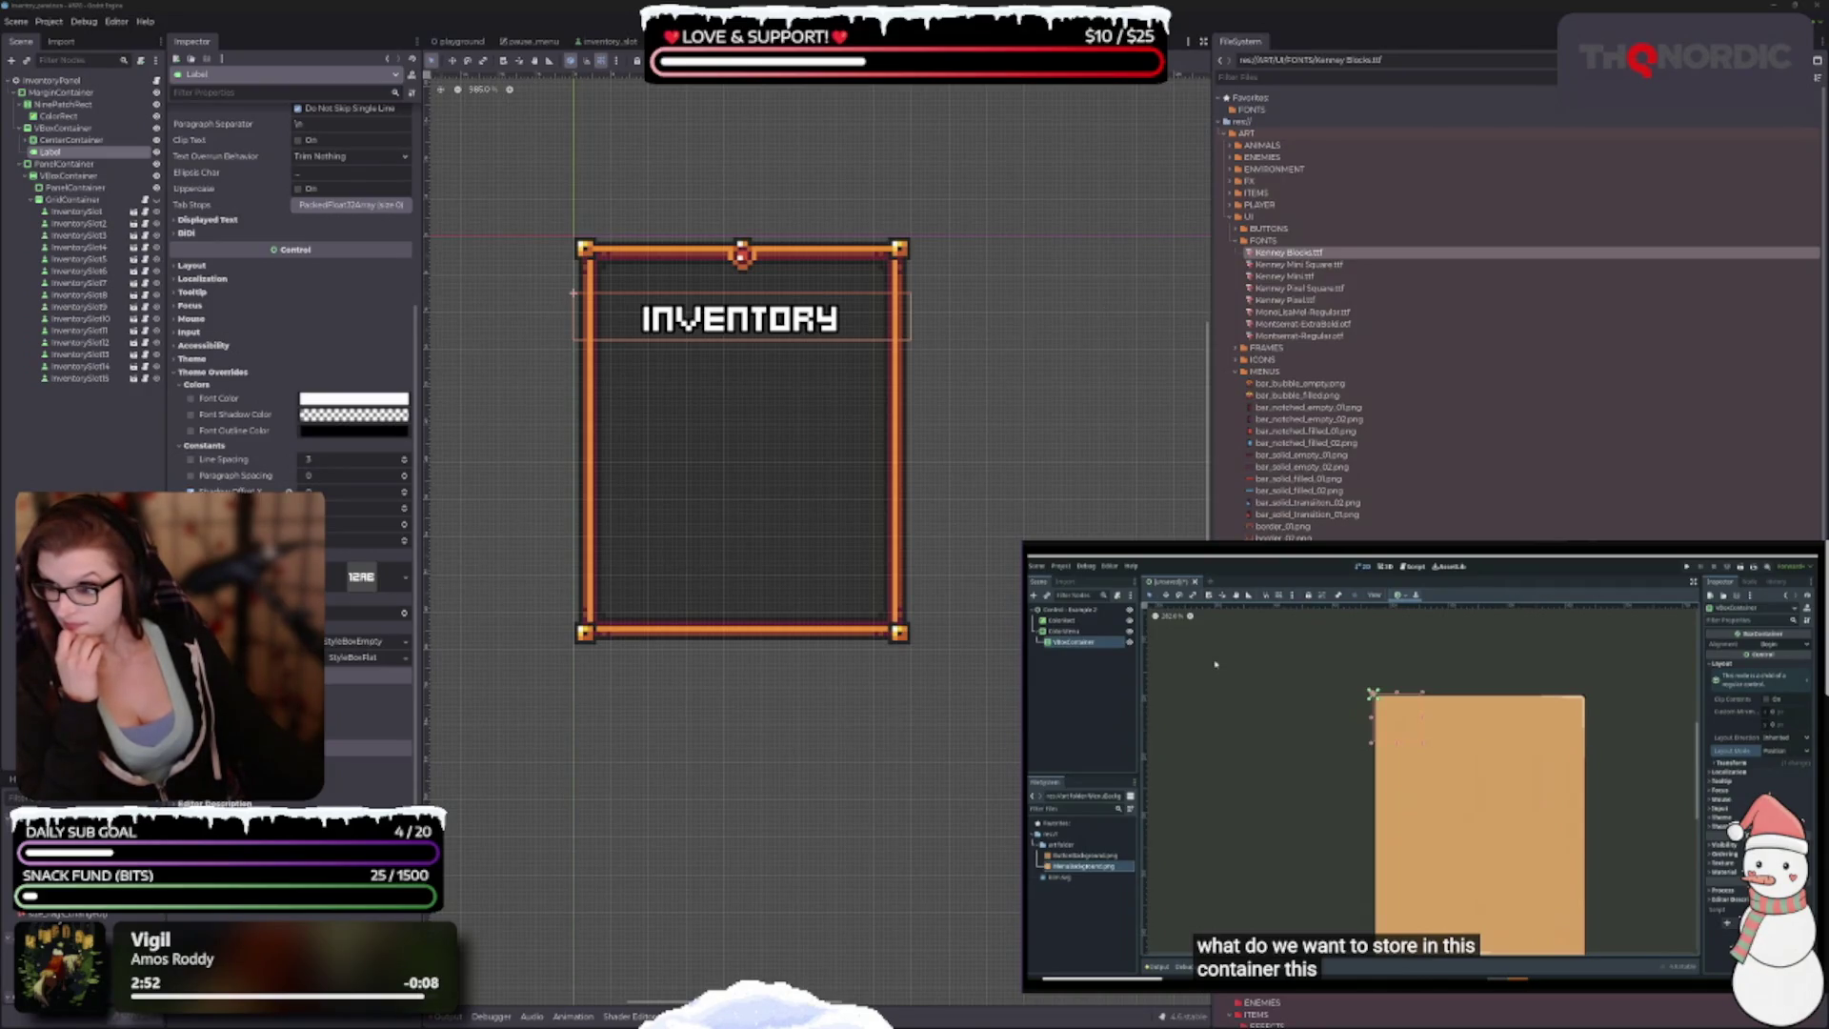
Step: Bring the Godot editor window back into focus
{"action": "left_click", "coordinate": [872, 437]}
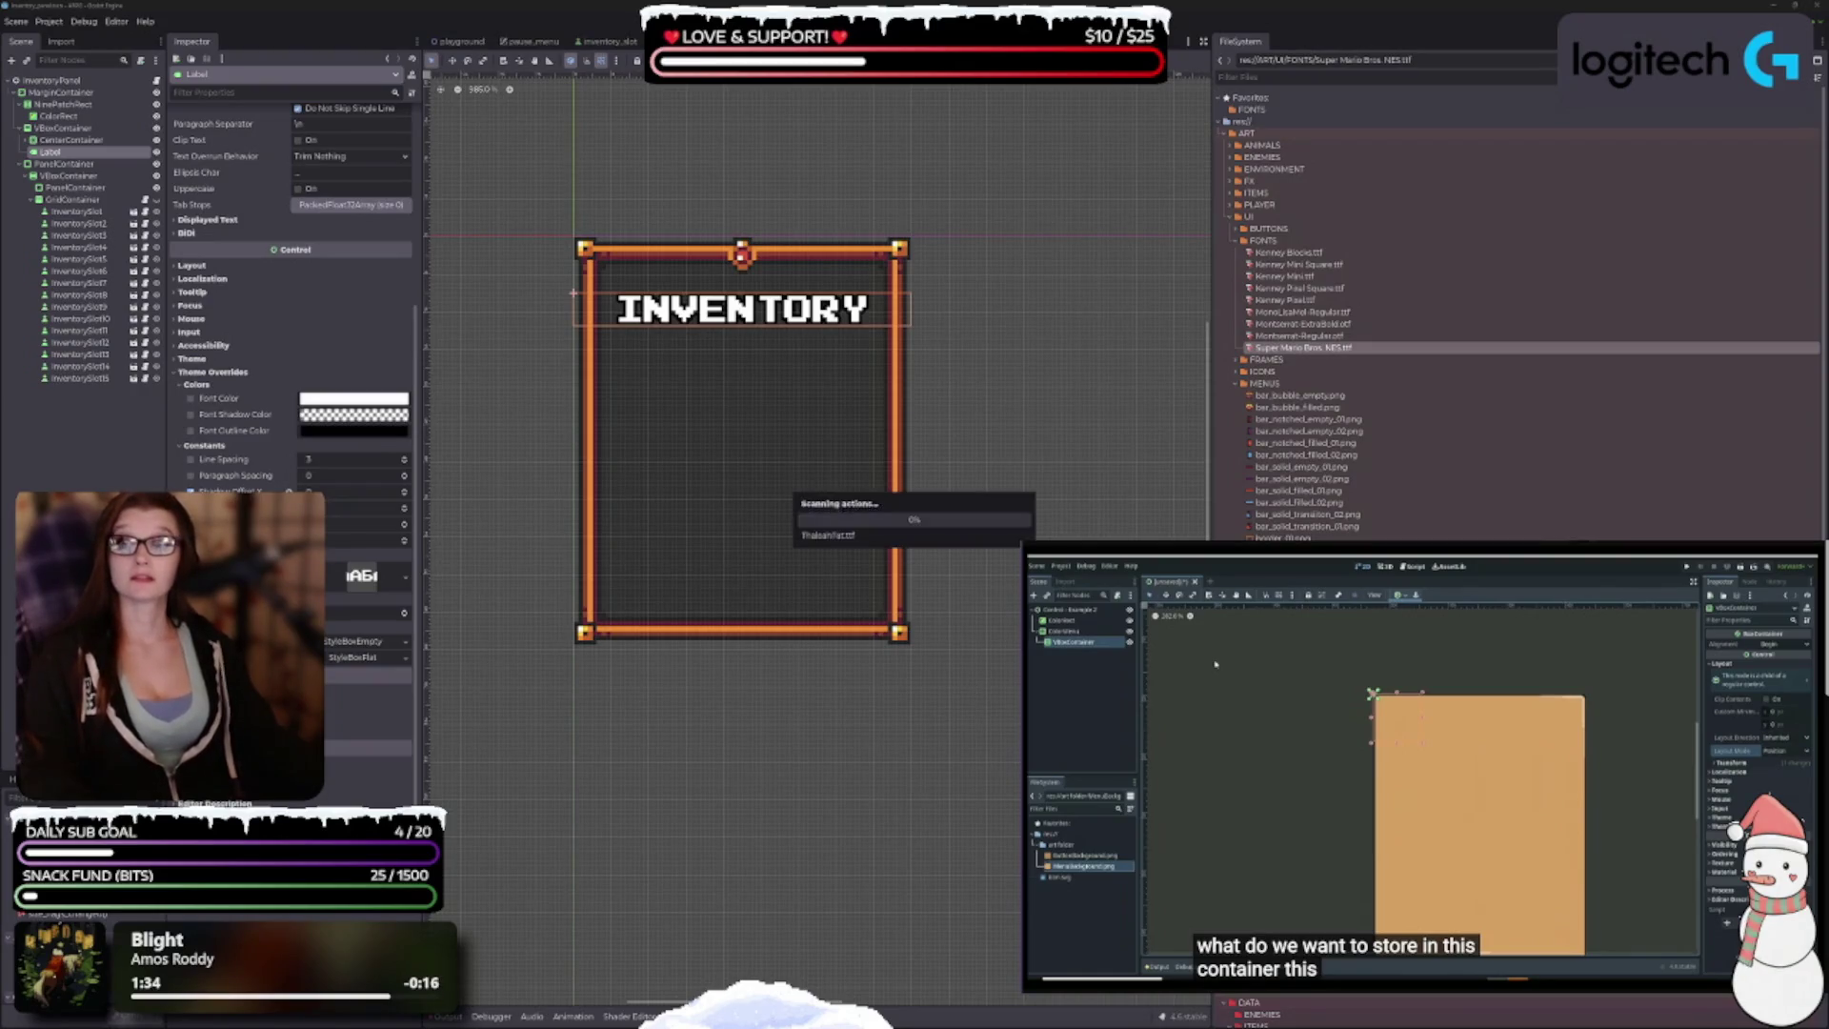
Step: Add ThaleahFat.ttf to the FONTS folder and select it
{"action": "mouse_move", "coordinate": [796, 495]}
{"action": "left_mouse_down"}
{"action": "mouse_move", "coordinate": [1295, 300]}
{"action": "mouse_move", "coordinate": [1305, 326]}
{"action": "mouse_move", "coordinate": [534, 551]}
{"action": "mouse_move", "coordinate": [333, 581]}
{"action": "mouse_move", "coordinate": [360, 577]}
{"action": "left_mouse_up"}
{"action": "left_click", "coordinate": [1281, 360]}
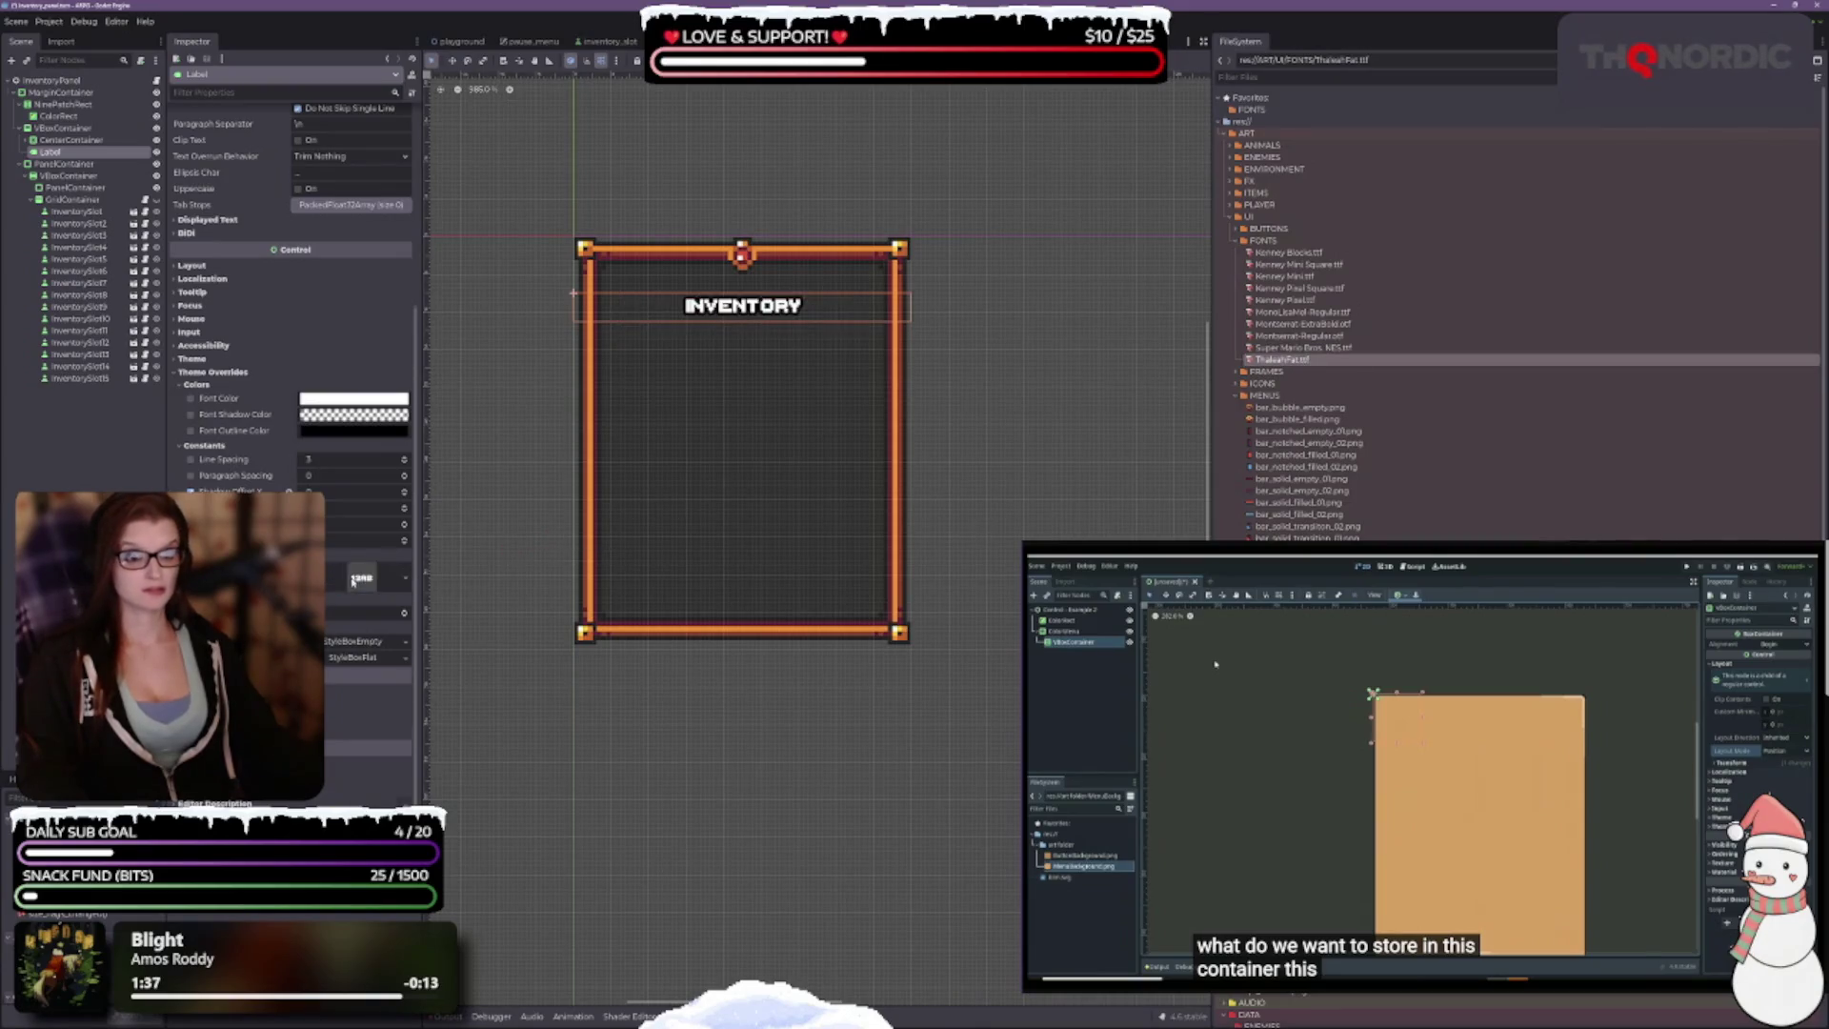
{"action": "scroll", "coordinate": [404, 615], "scroll_direction": "up", "scroll_amount": 10}
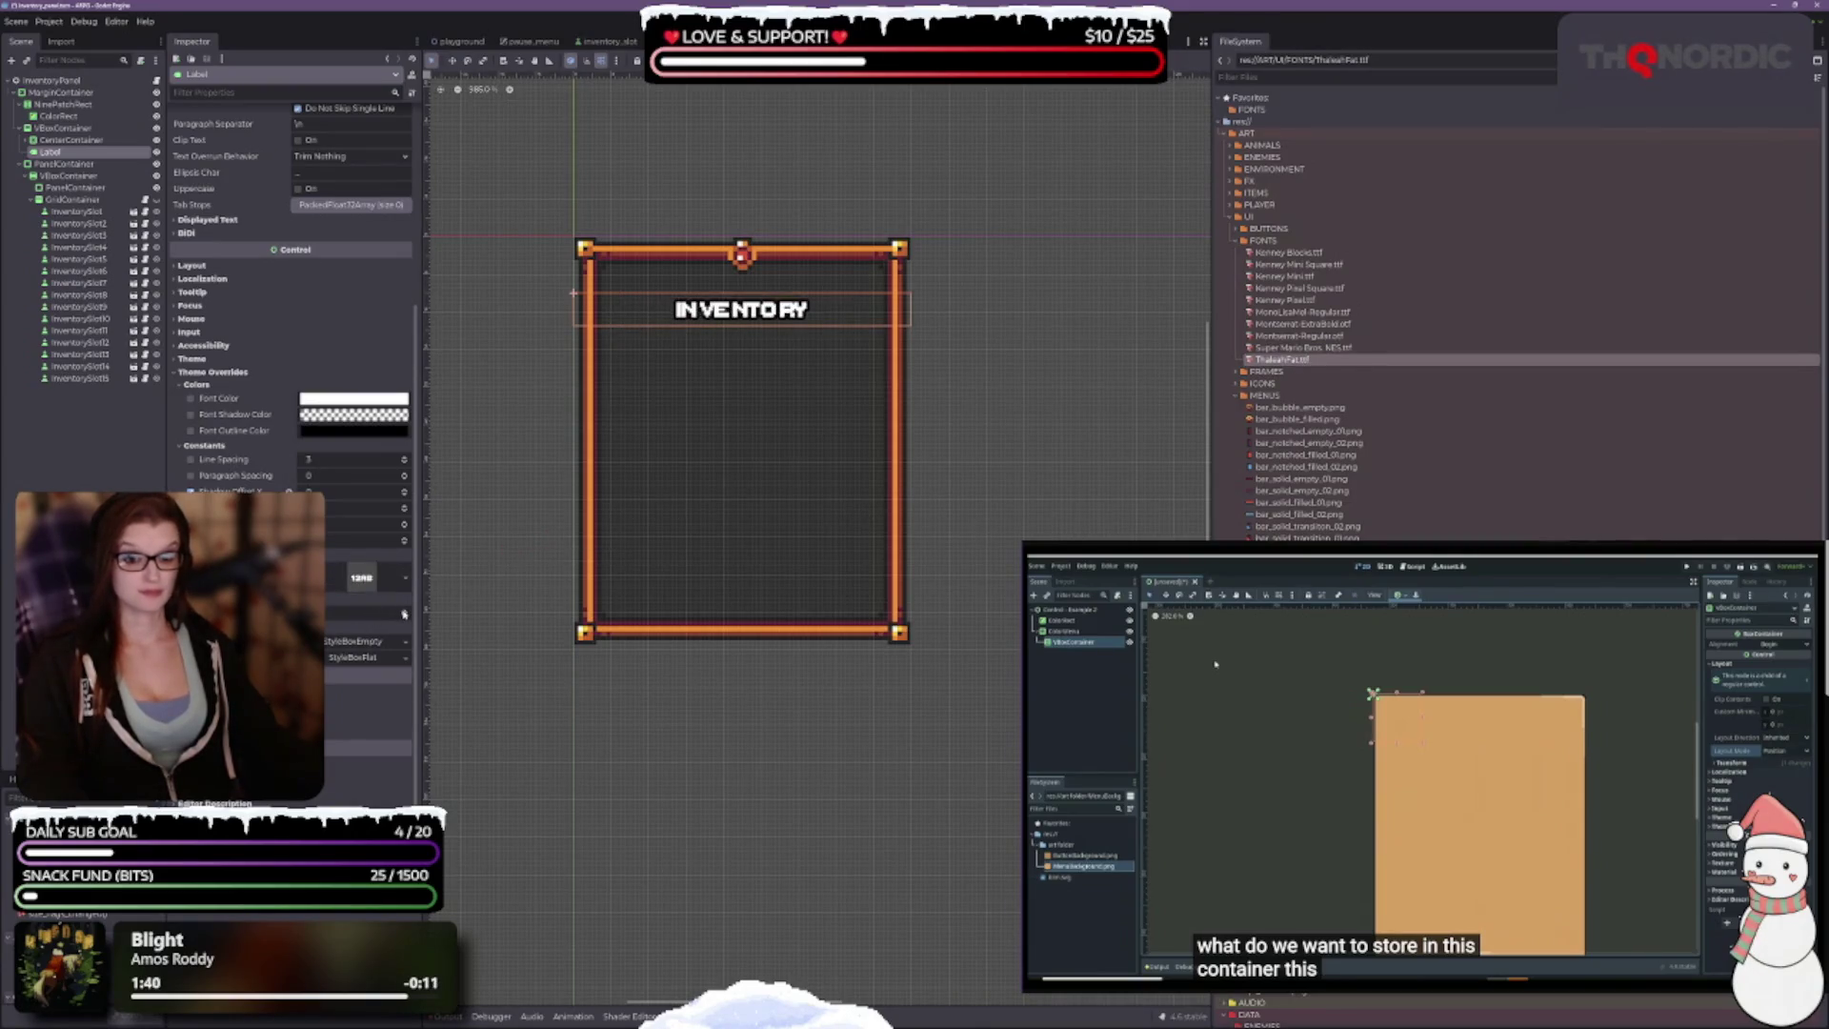
{"action": "scroll", "coordinate": [403, 614], "scroll_direction": "up", "scroll_amount": 1}
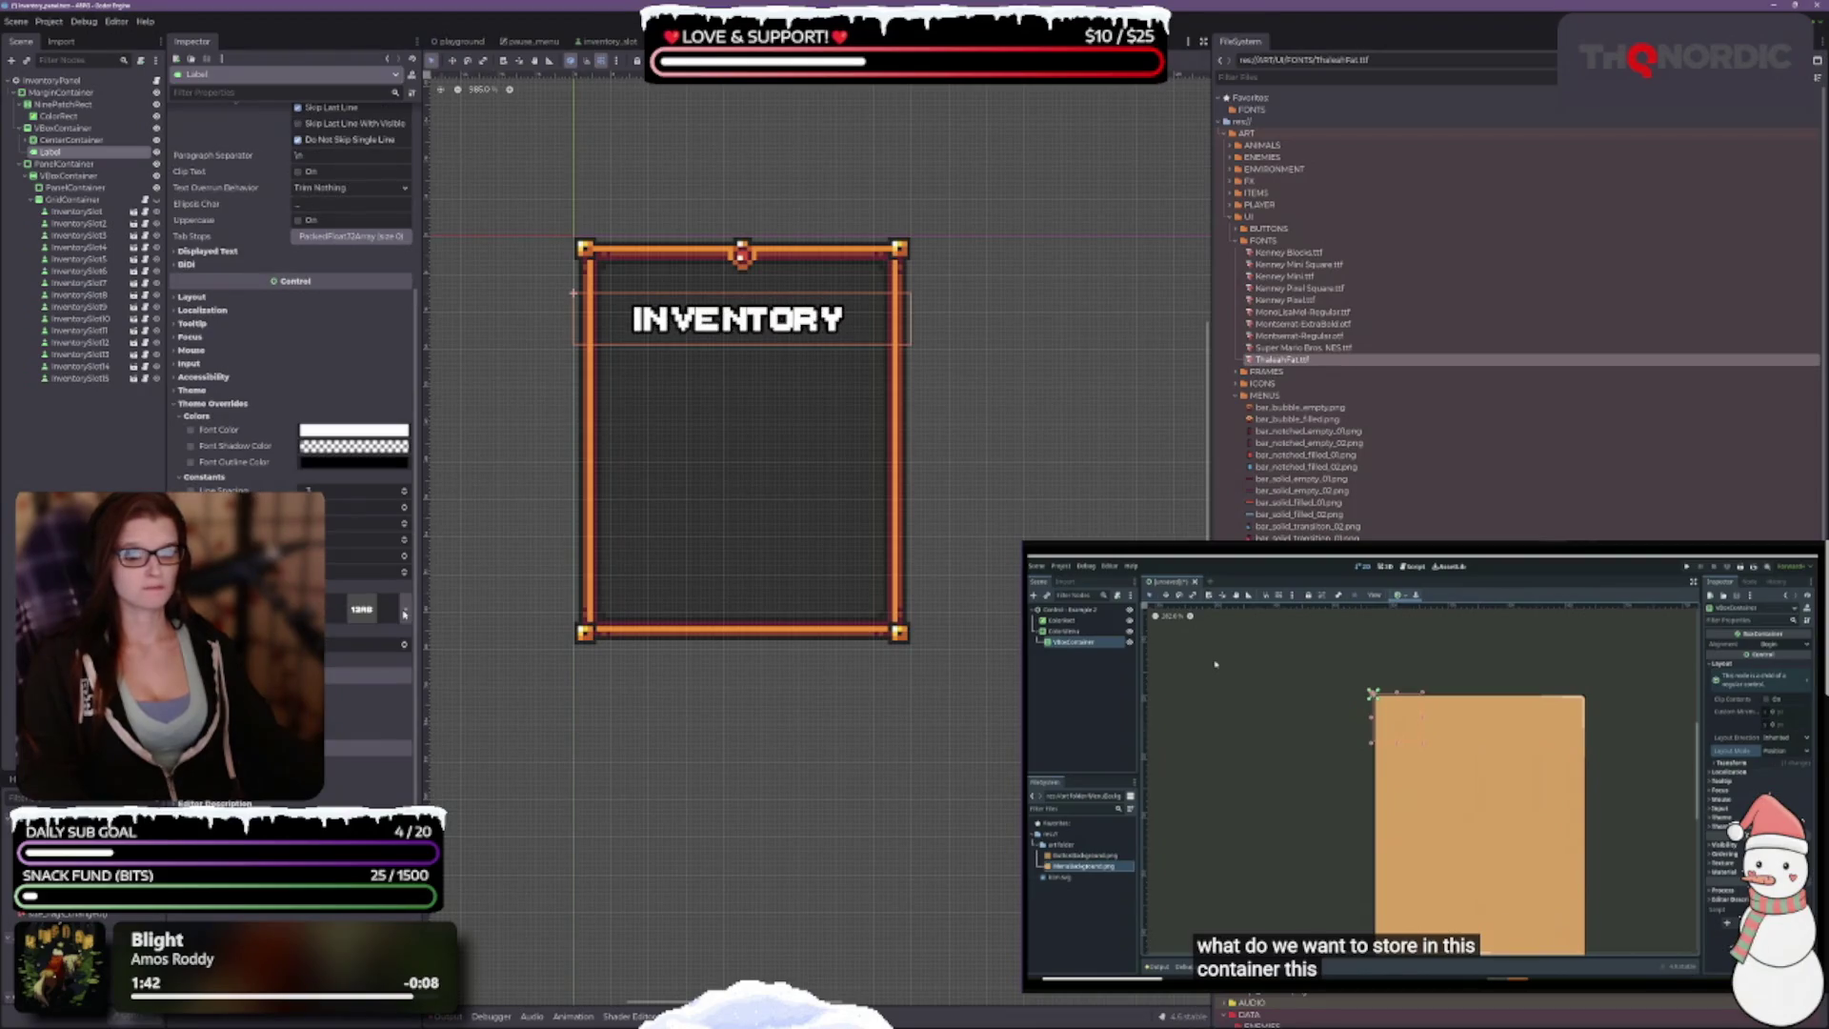
{"action": "scroll", "coordinate": [404, 647], "scroll_direction": "up", "scroll_amount": 1}
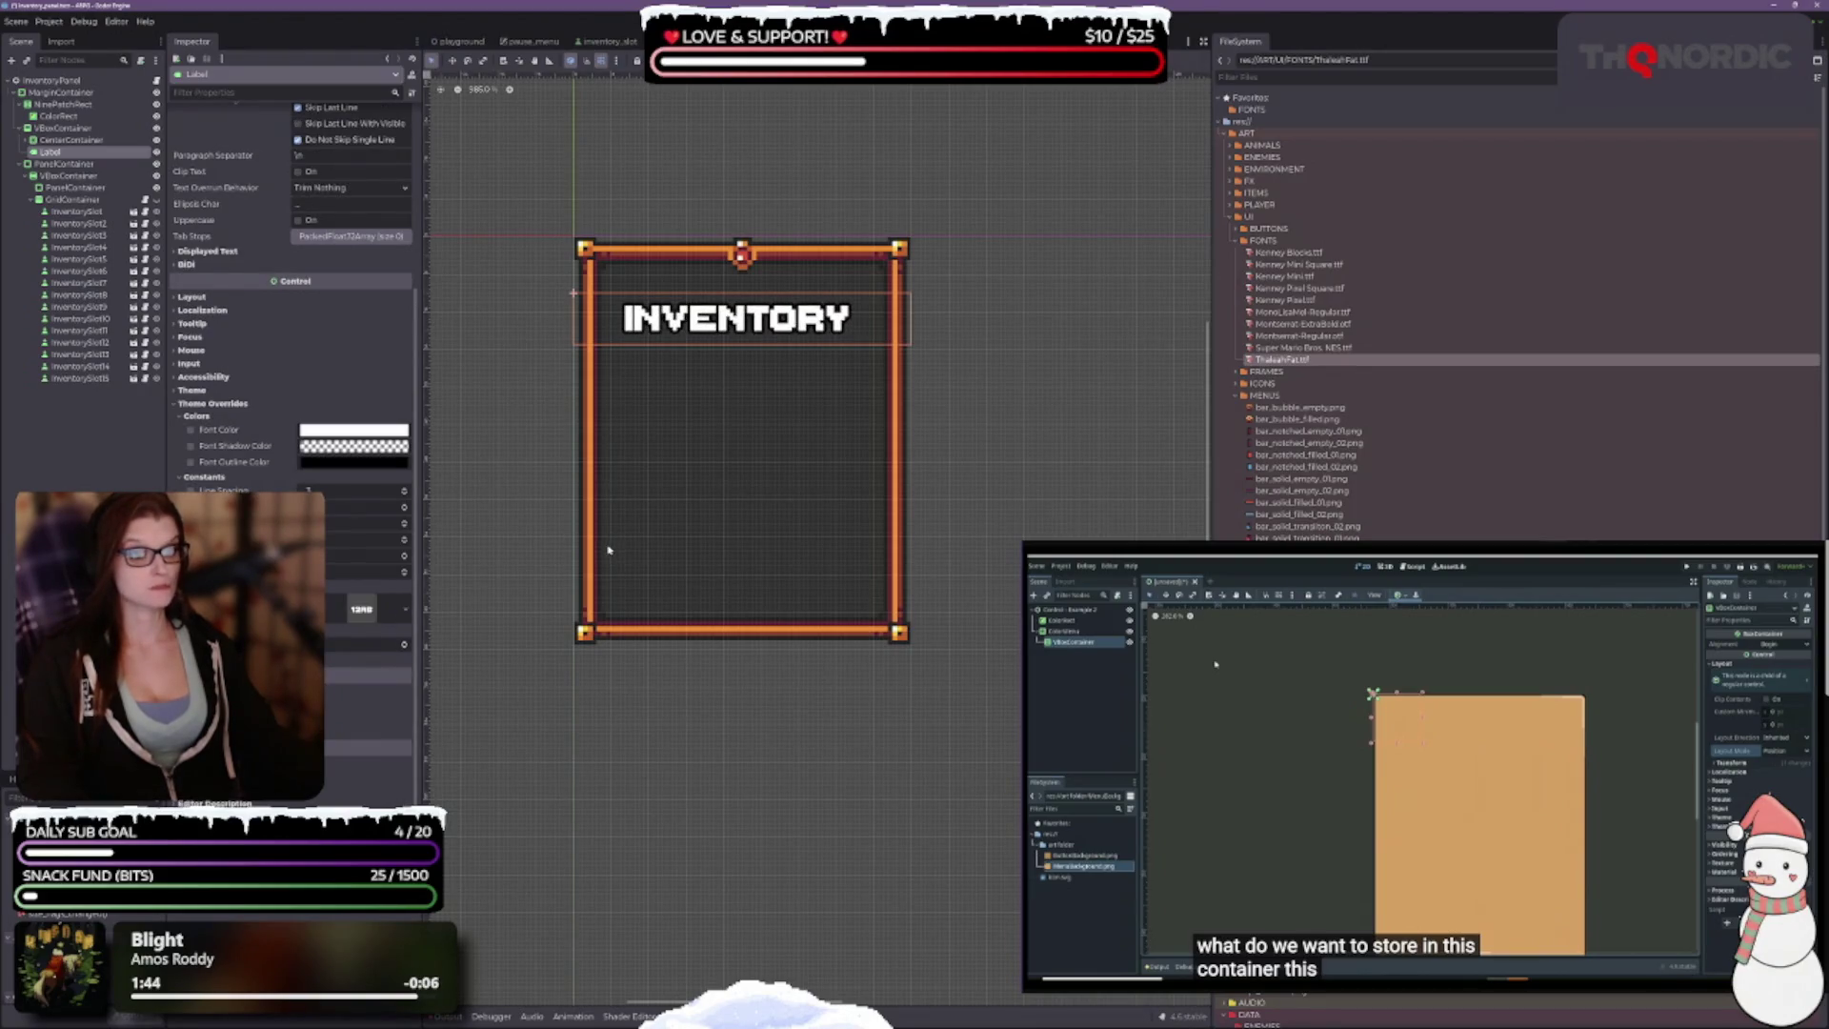
{"action": "scroll", "coordinate": [404, 647], "scroll_direction": "up", "scroll_amount": 2}
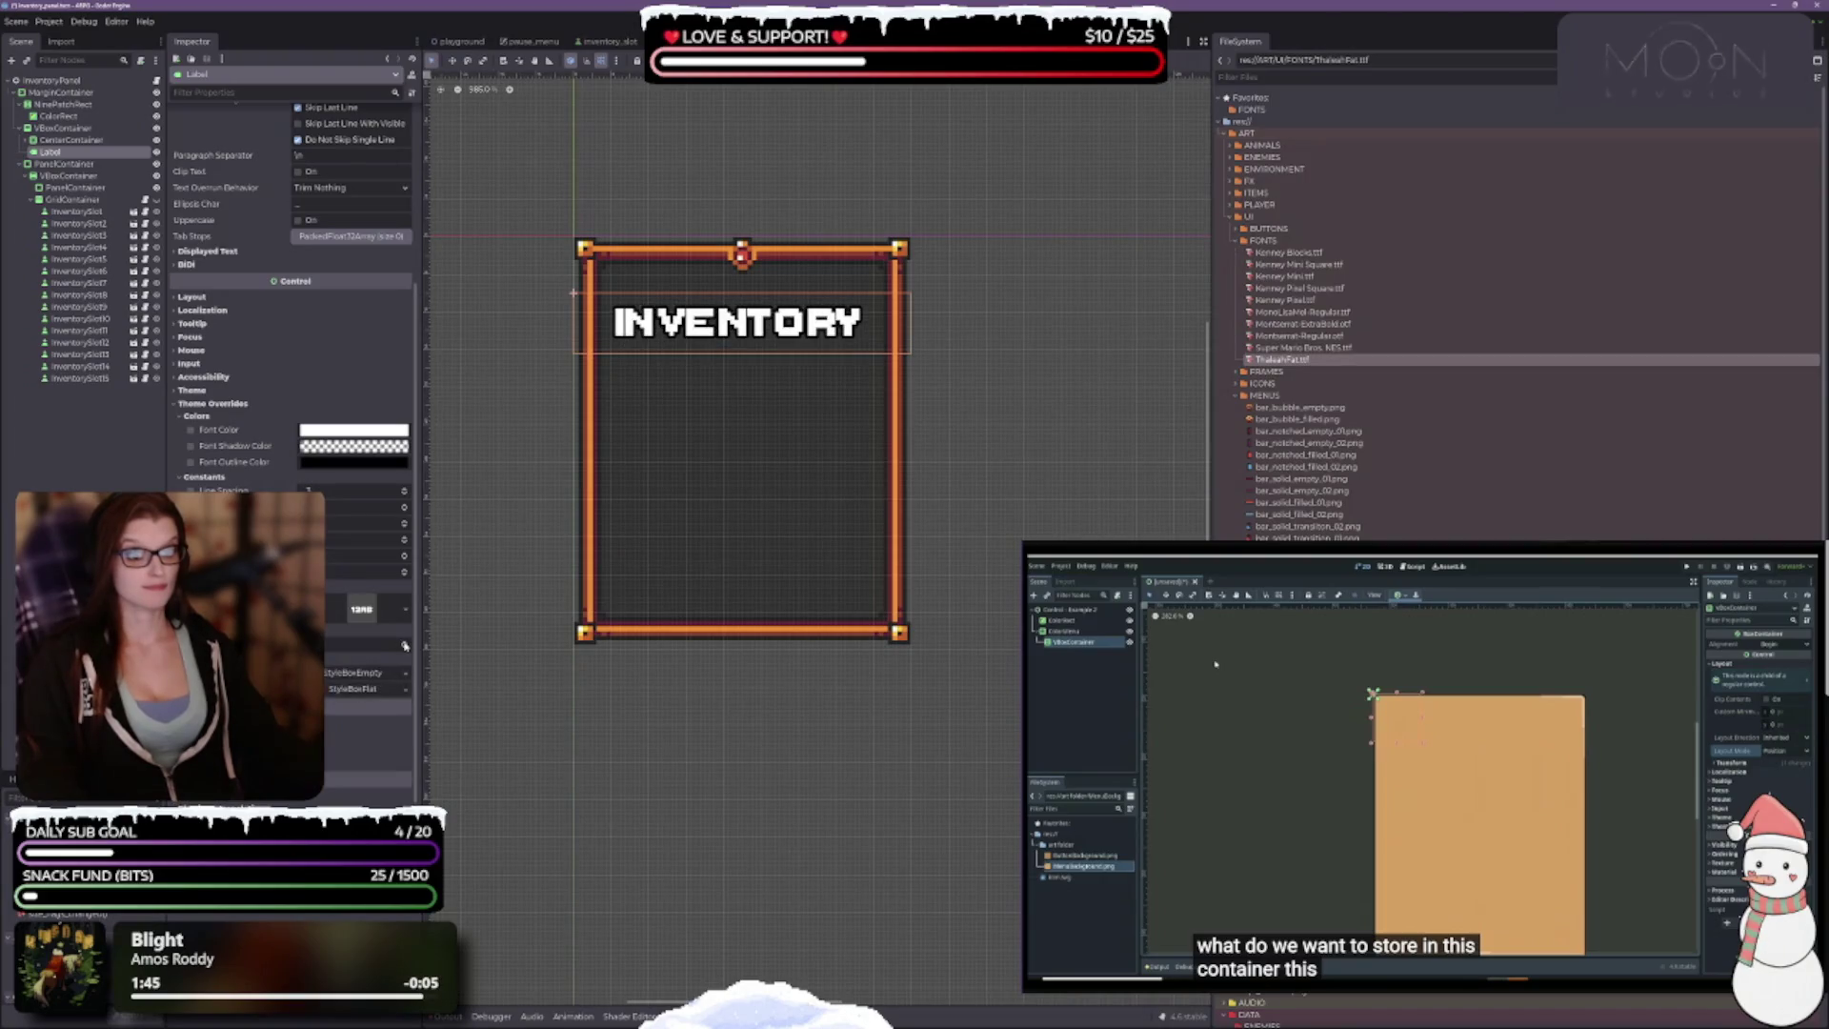
{"action": "scroll", "coordinate": [404, 647], "scroll_direction": "up", "scroll_amount": 2}
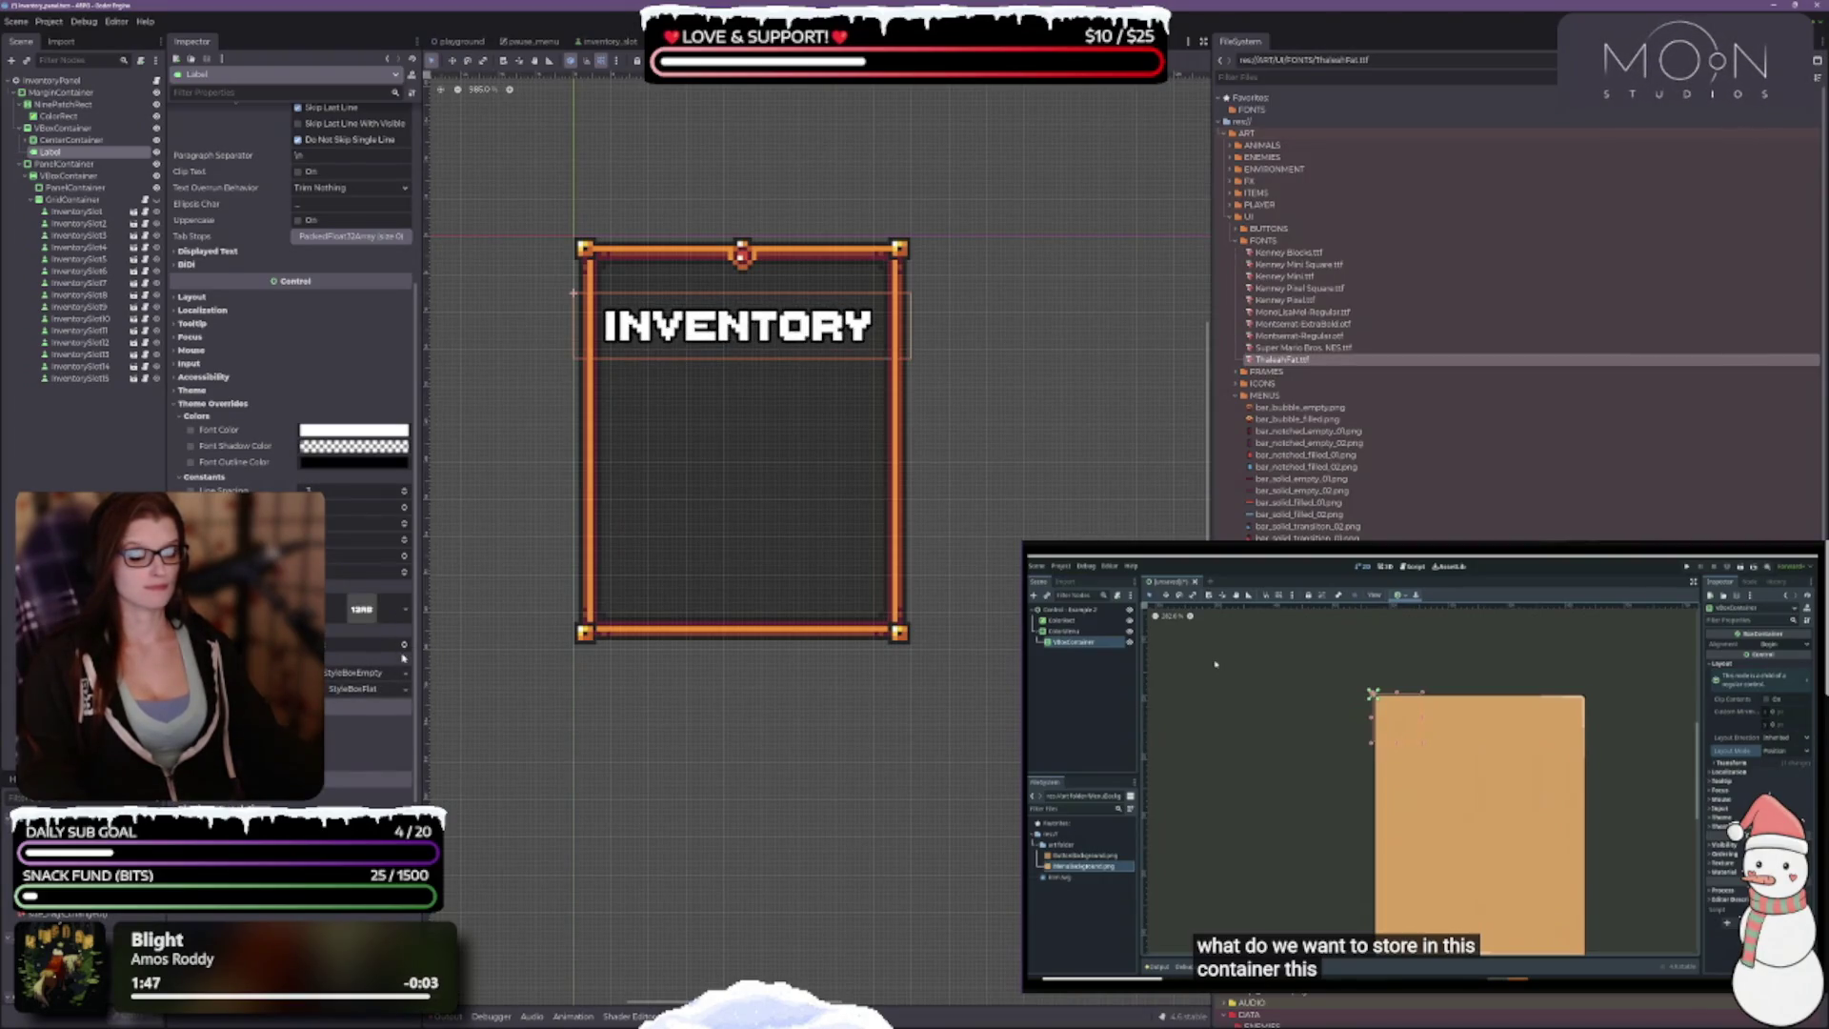
{"action": "scroll", "coordinate": [403, 647], "scroll_direction": "down", "scroll_amount": 2}
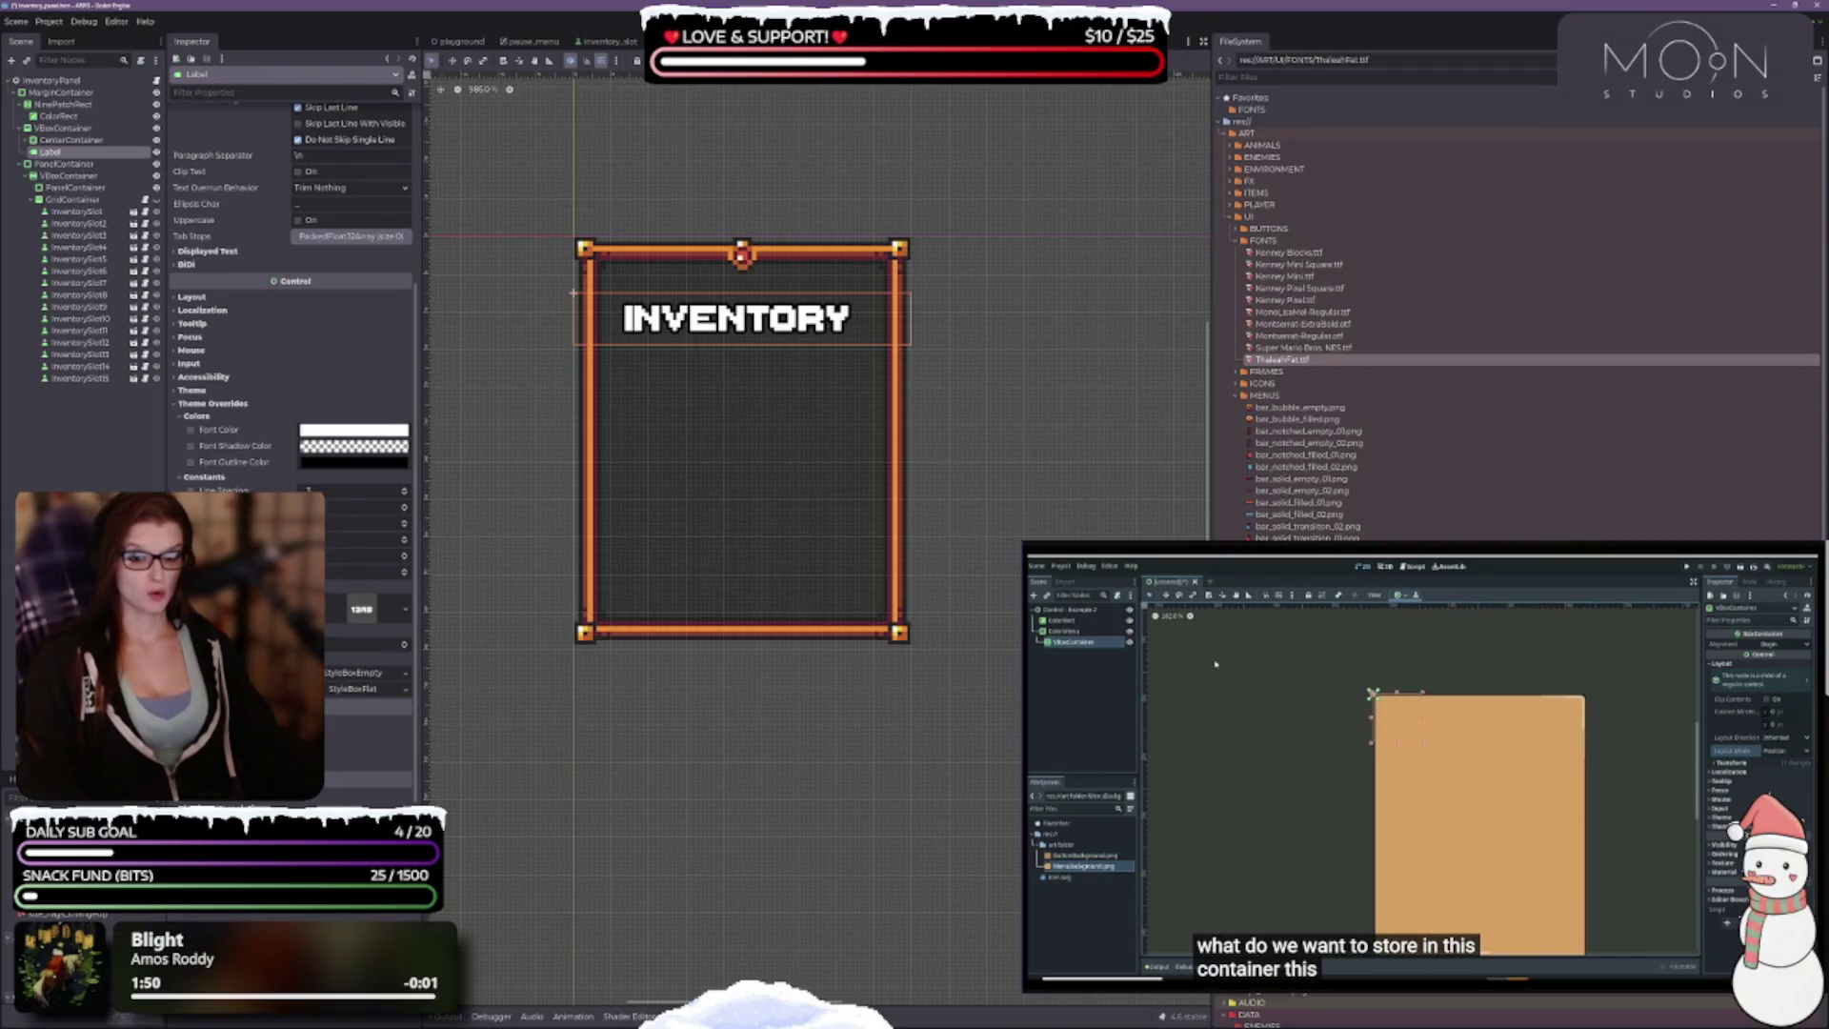
{"action": "scroll", "coordinate": [404, 647], "scroll_direction": "down", "scroll_amount": 1}
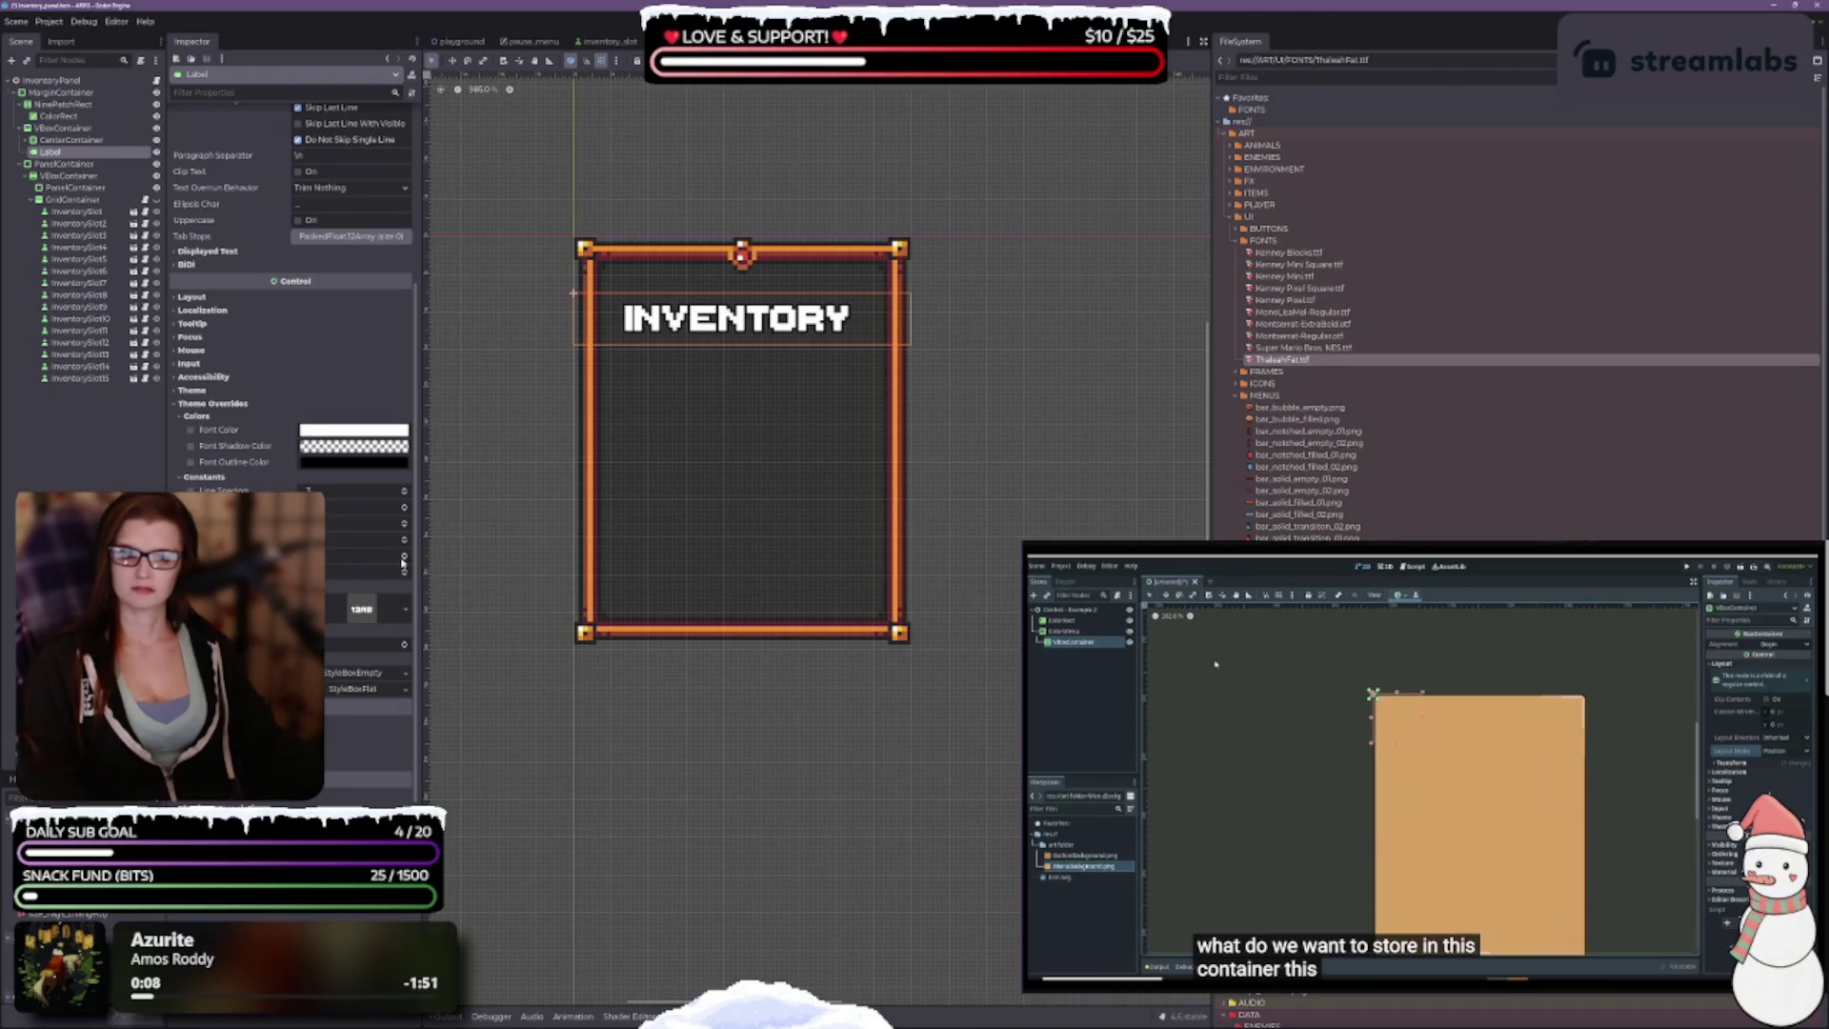
Step: Recentre the inventory panel in the viewport and save the scene with Ctrl+S
{"action": "scroll", "coordinate": [784, 498], "scroll_direction": "up", "scroll_amount": 2}
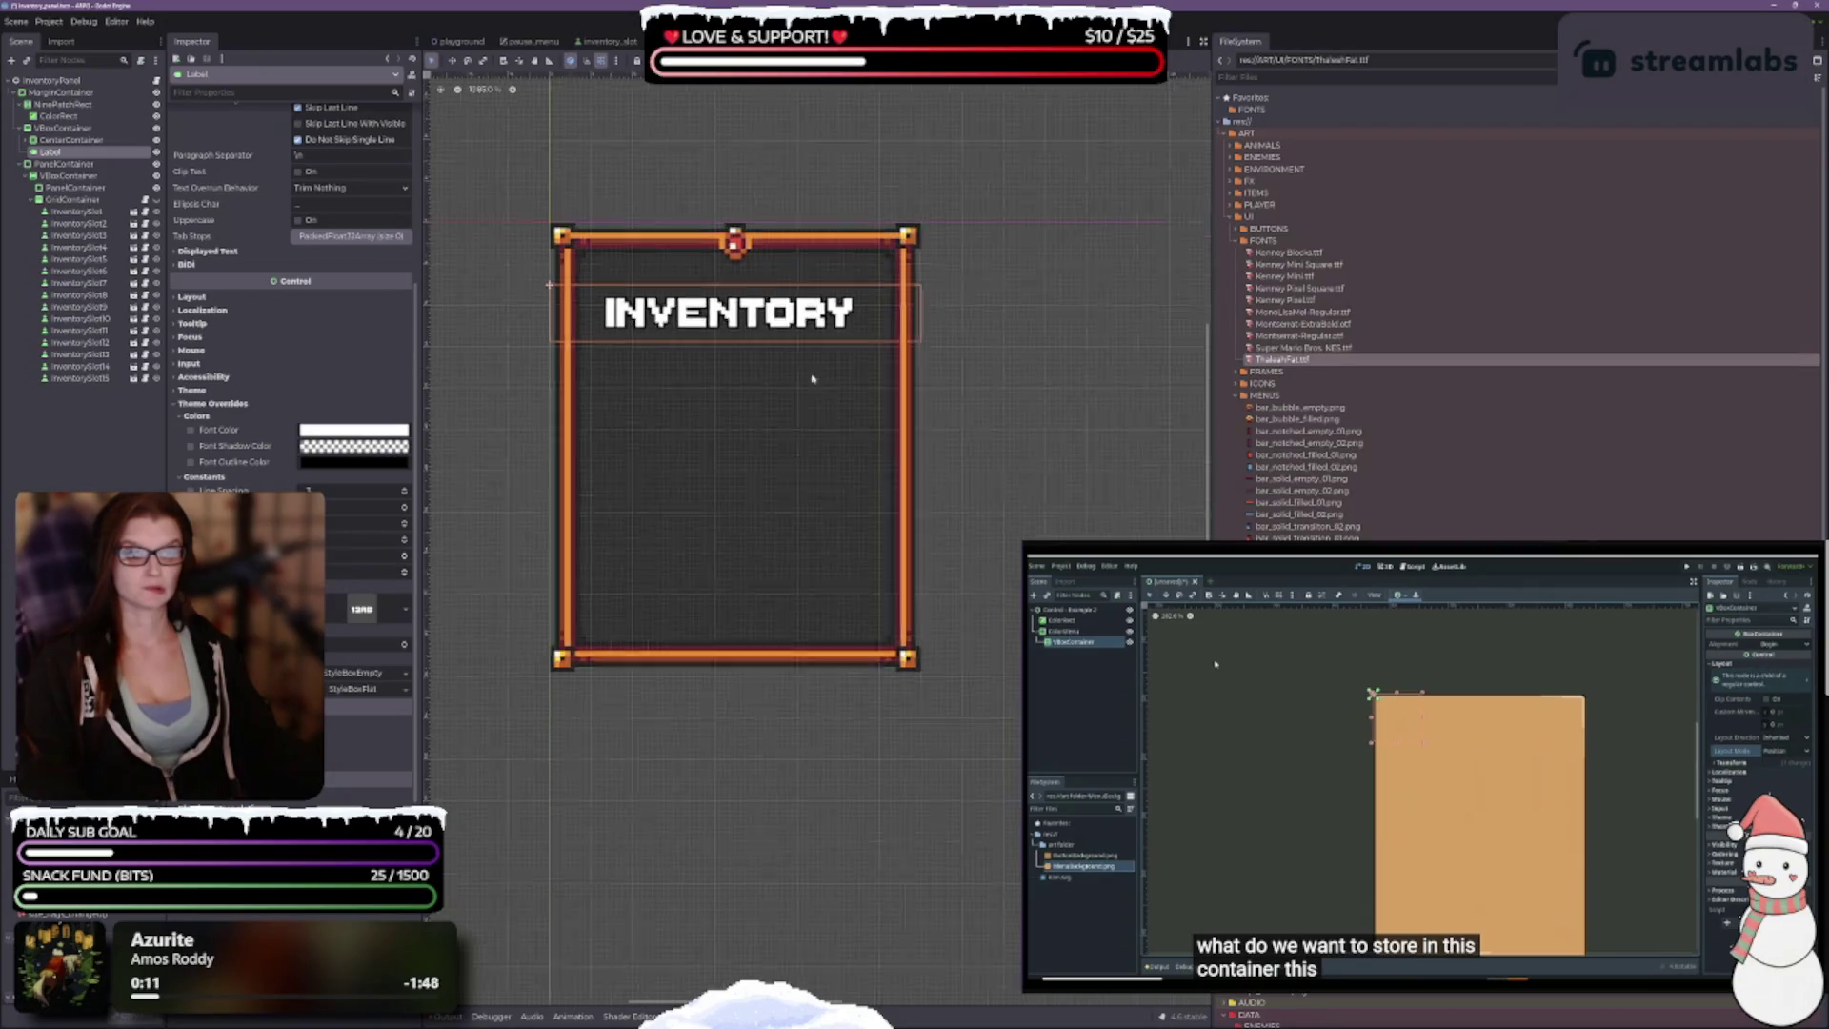
{"action": "scroll", "coordinate": [747, 408], "scroll_direction": "down", "scroll_amount": 2}
{"action": "scroll", "coordinate": [762, 443], "scroll_direction": "down", "scroll_amount": 3}
{"action": "scroll", "coordinate": [752, 455], "scroll_direction": "up", "scroll_amount": 2}
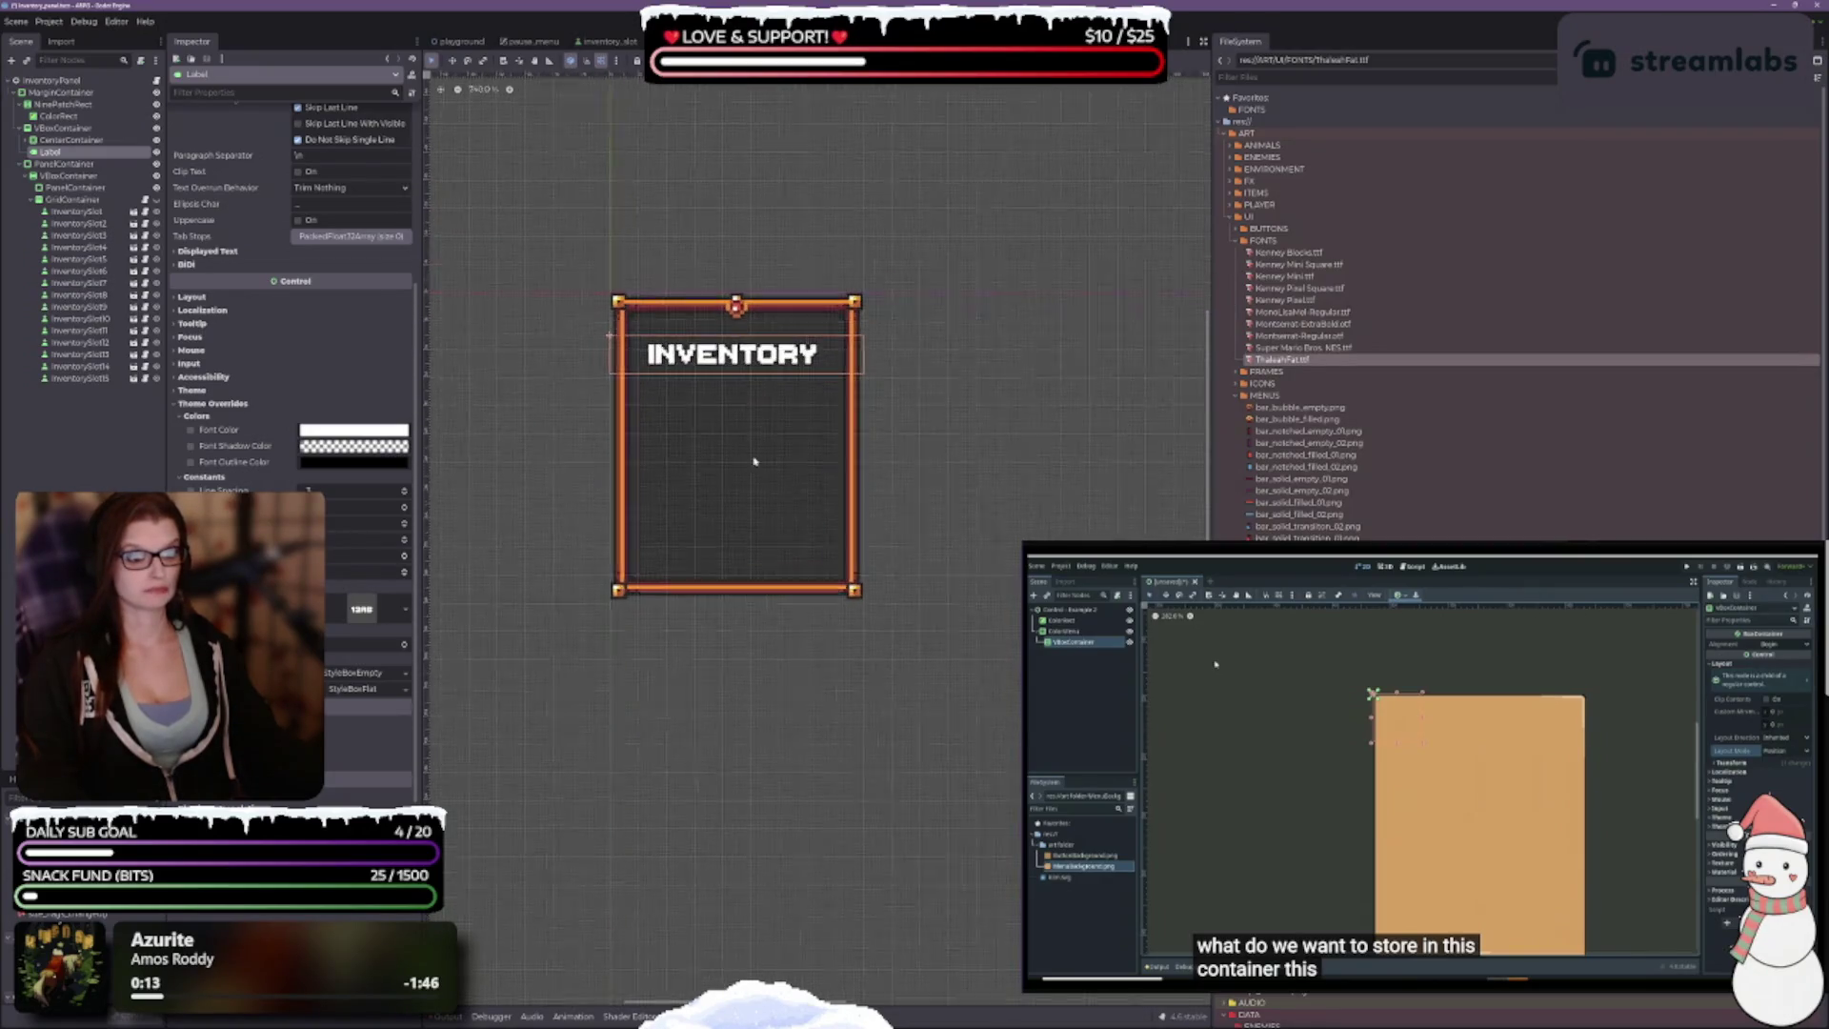
{"action": "left_click_drag", "start_coordinate": [759, 481], "coordinate": [859, 448]}
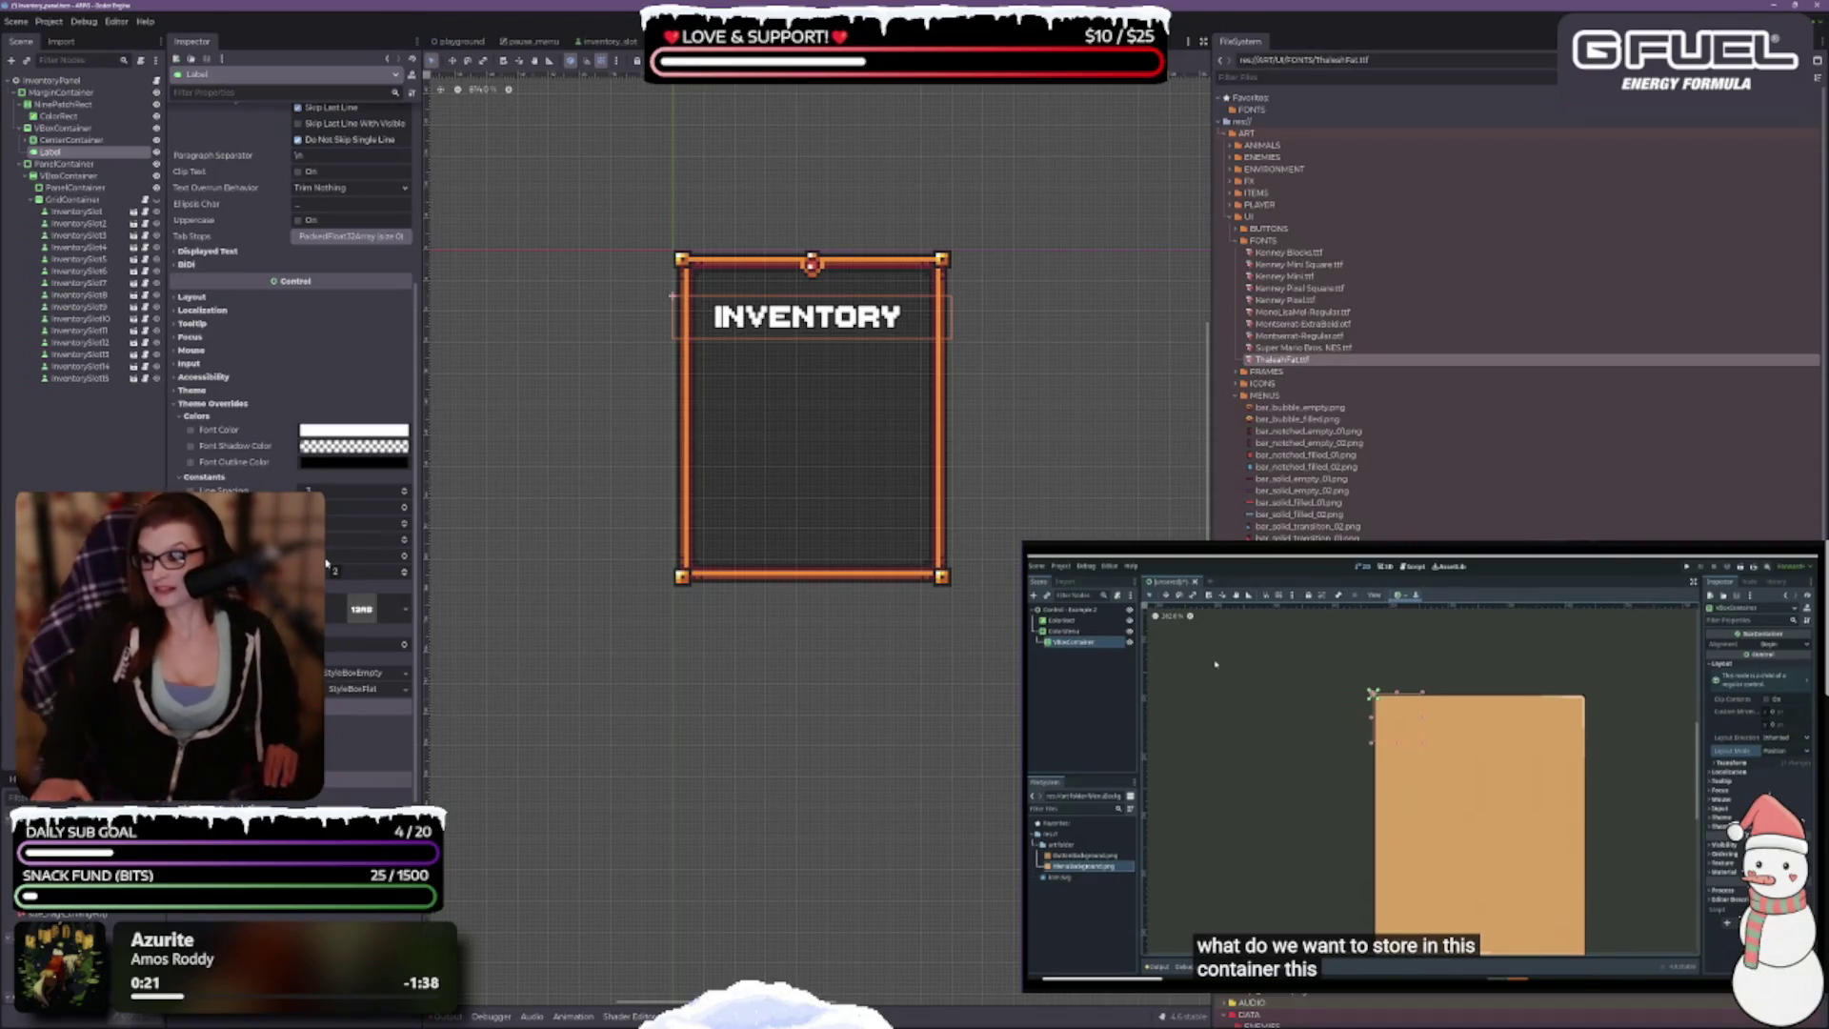
{"action": "key", "text": "ctrl+s"}
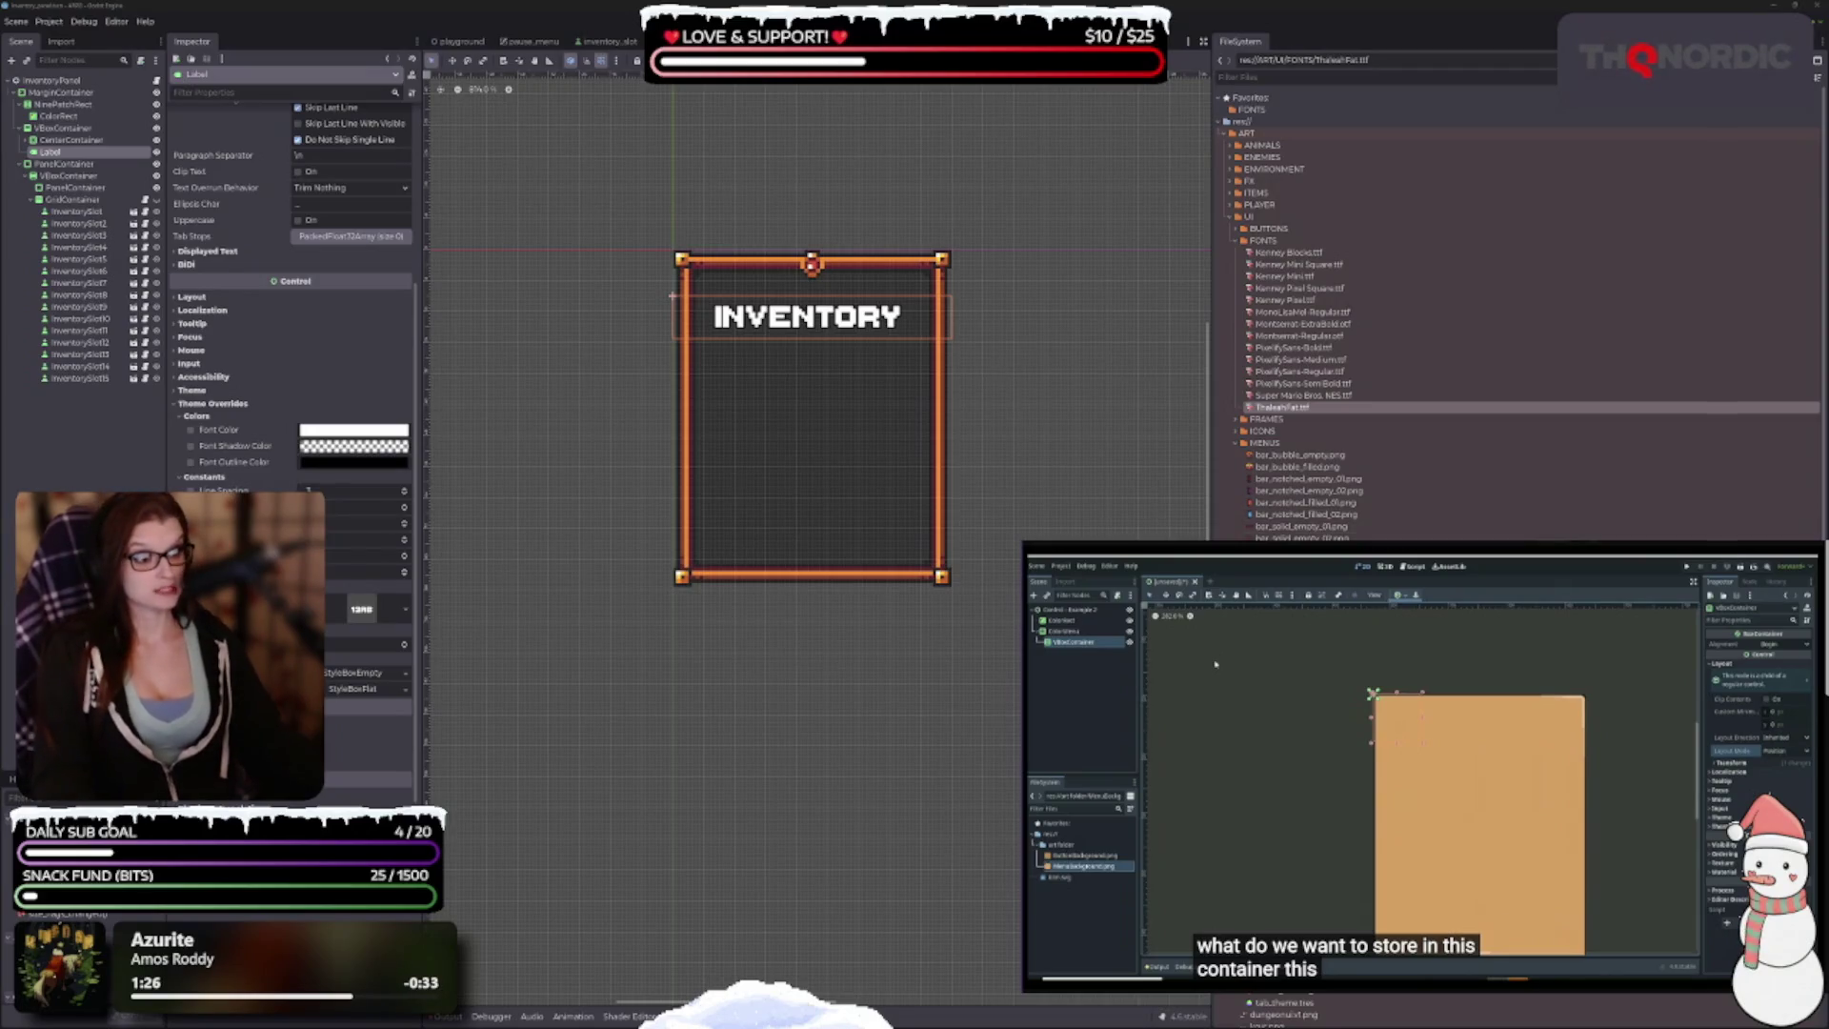
Step: Select the PixelifySans-Regular font file in the FONTS folder
{"action": "left_click", "coordinate": [1343, 372]}
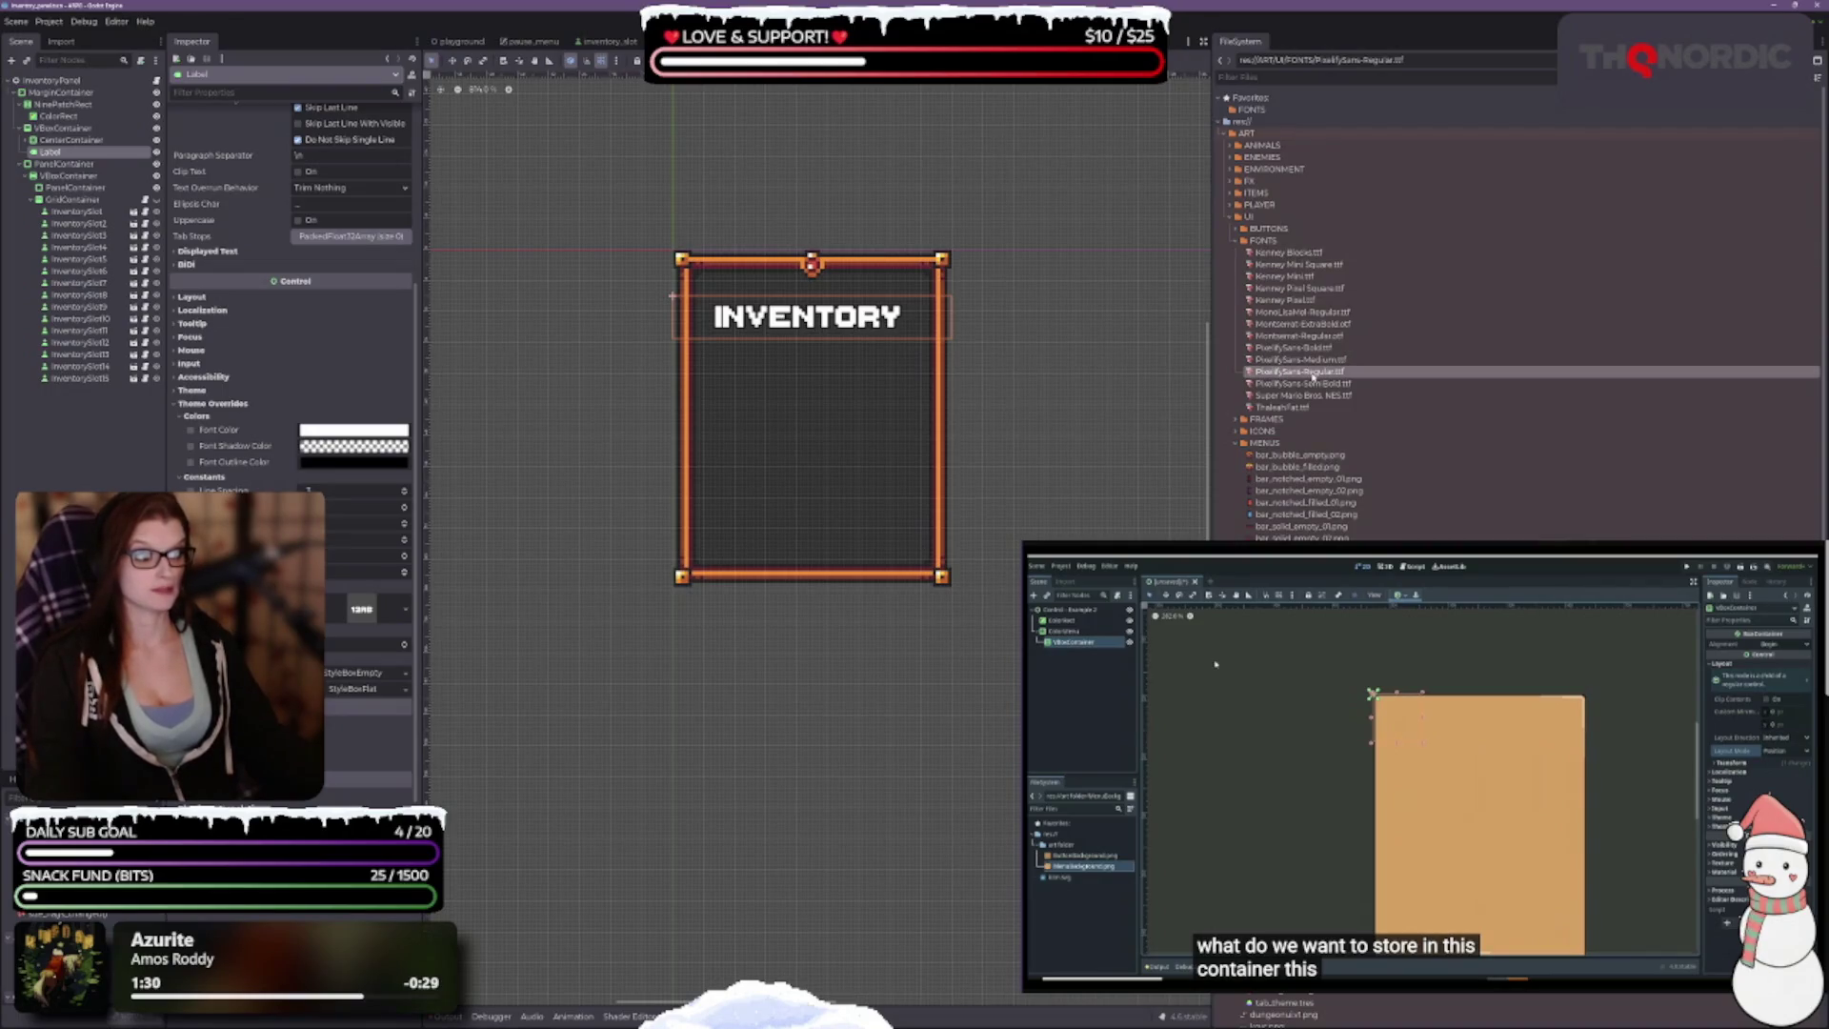
Step: Try PixelifySans-Regular, then PixelifySans-Bold on the title, toggling Uppercase on and off
{"action": "mouse_move", "coordinate": [1303, 373]}
{"action": "left_mouse_down"}
{"action": "mouse_move", "coordinate": [552, 720]}
{"action": "mouse_move", "coordinate": [367, 612]}
{"action": "left_mouse_up"}
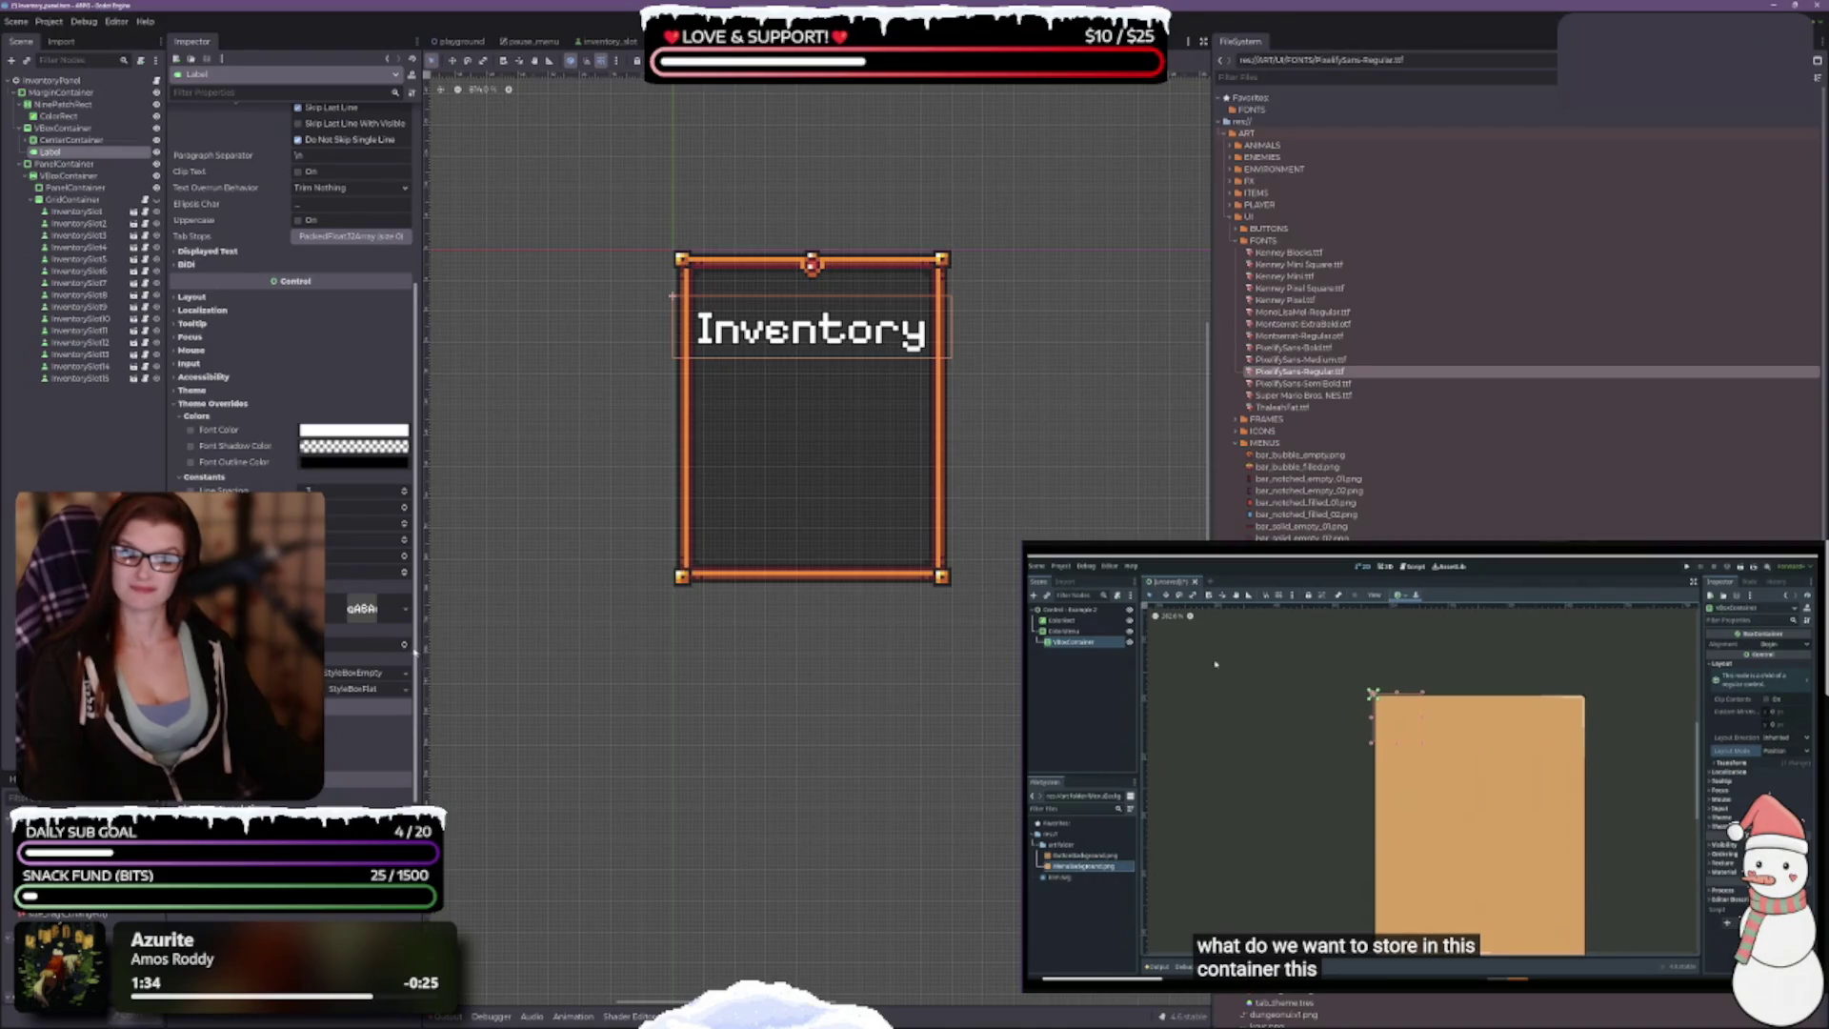
{"action": "scroll", "coordinate": [367, 648], "scroll_direction": "down", "scroll_amount": 2}
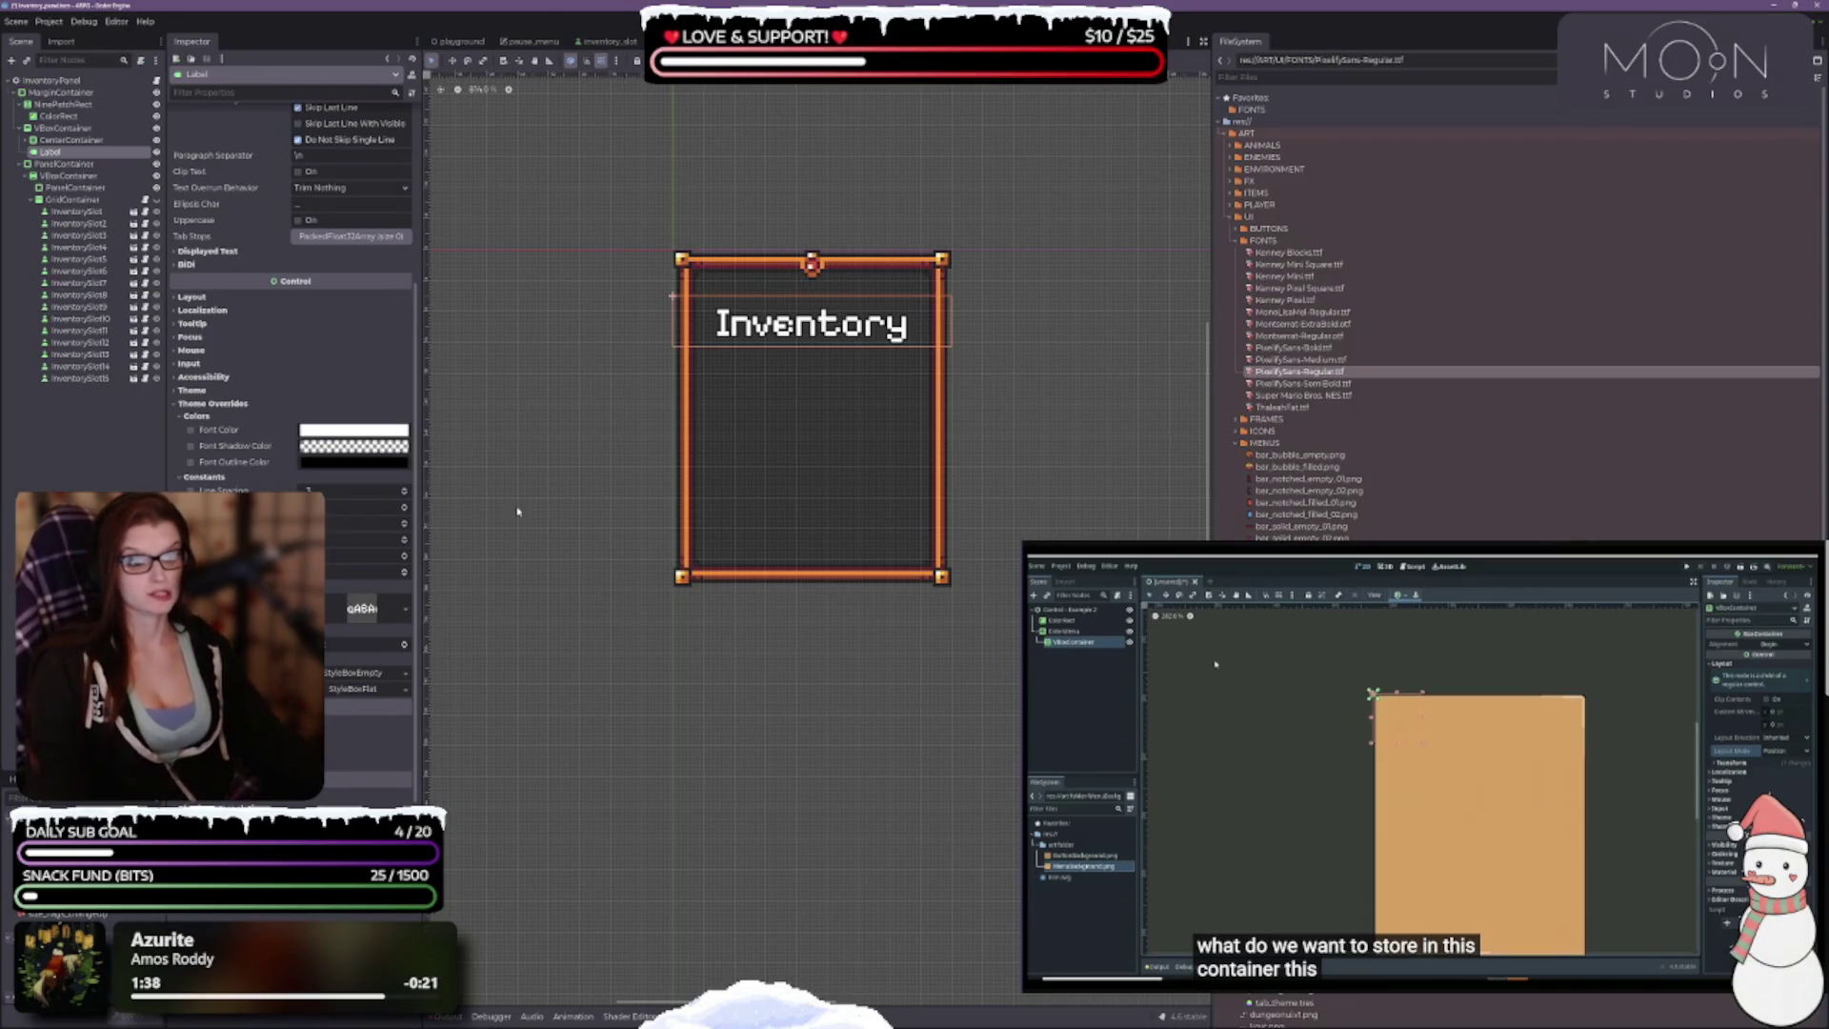
{"action": "left_click", "coordinate": [1318, 349]}
{"action": "mouse_move", "coordinate": [1318, 348]}
{"action": "left_mouse_down"}
{"action": "mouse_move", "coordinate": [352, 618]}
{"action": "mouse_move", "coordinate": [371, 607]}
{"action": "left_mouse_up"}
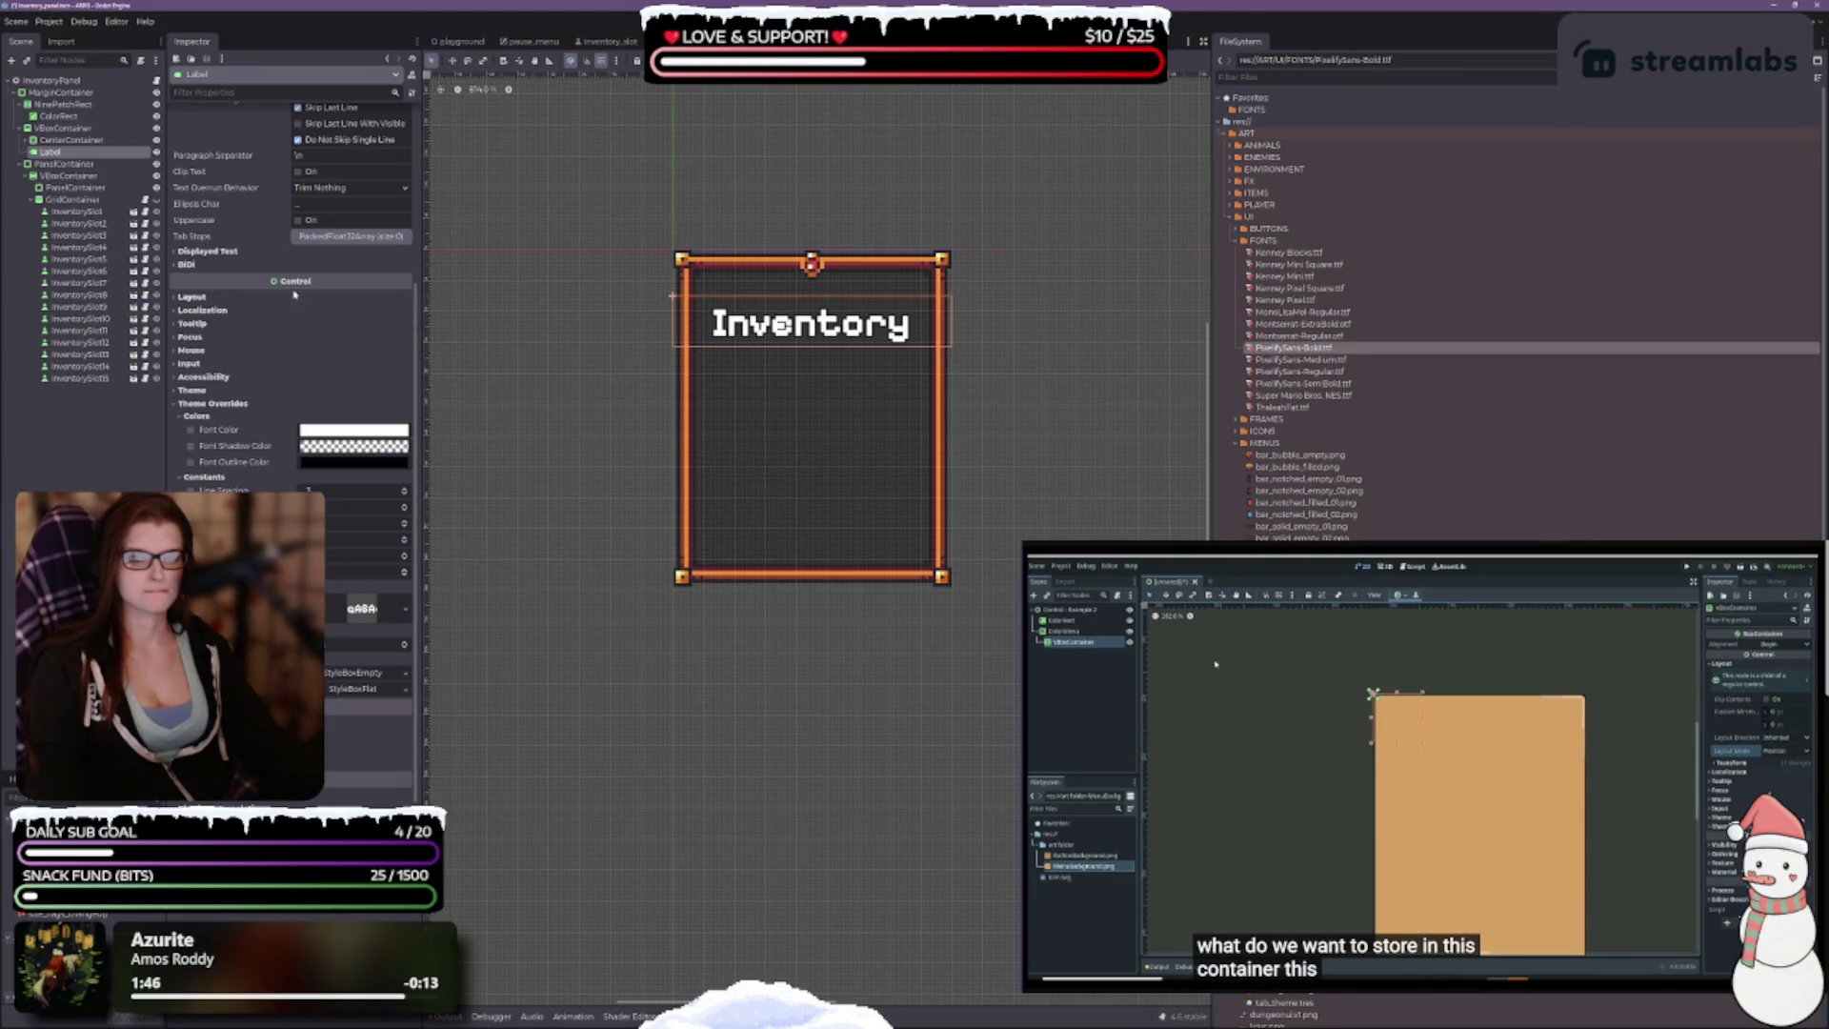
{"action": "left_click", "coordinate": [297, 220]}
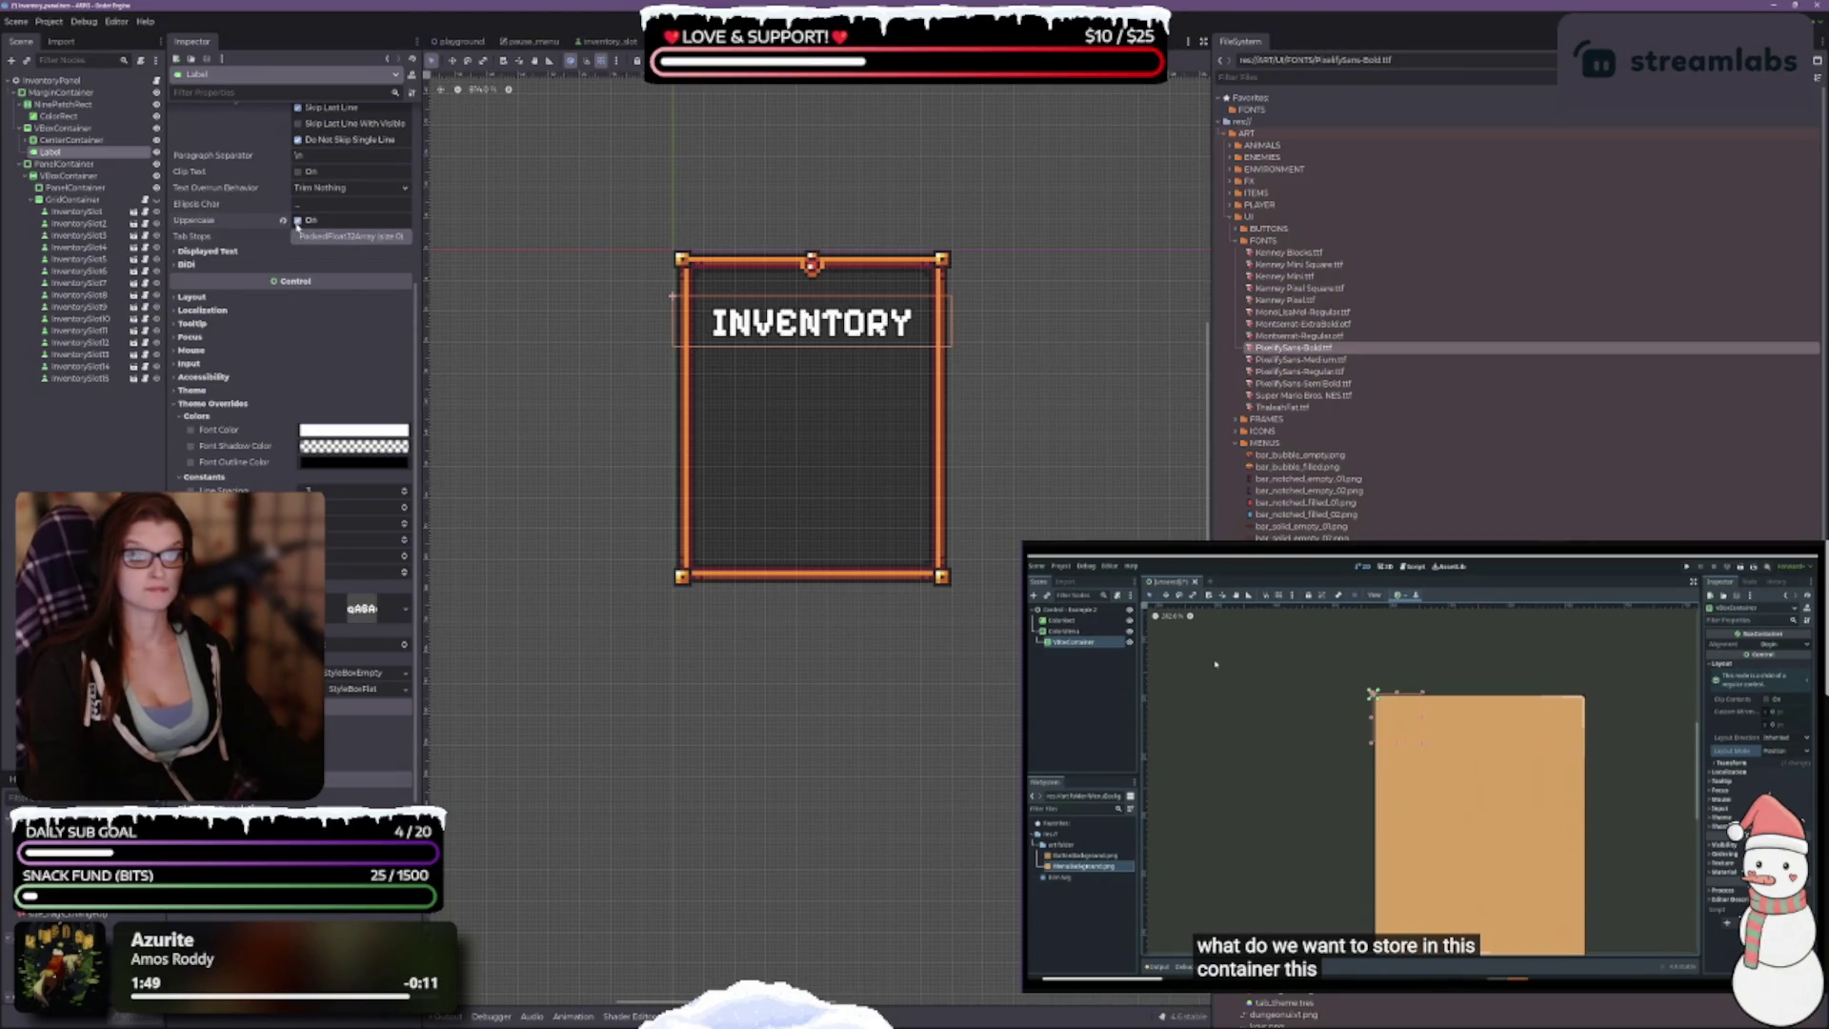
{"action": "left_click", "coordinate": [297, 220]}
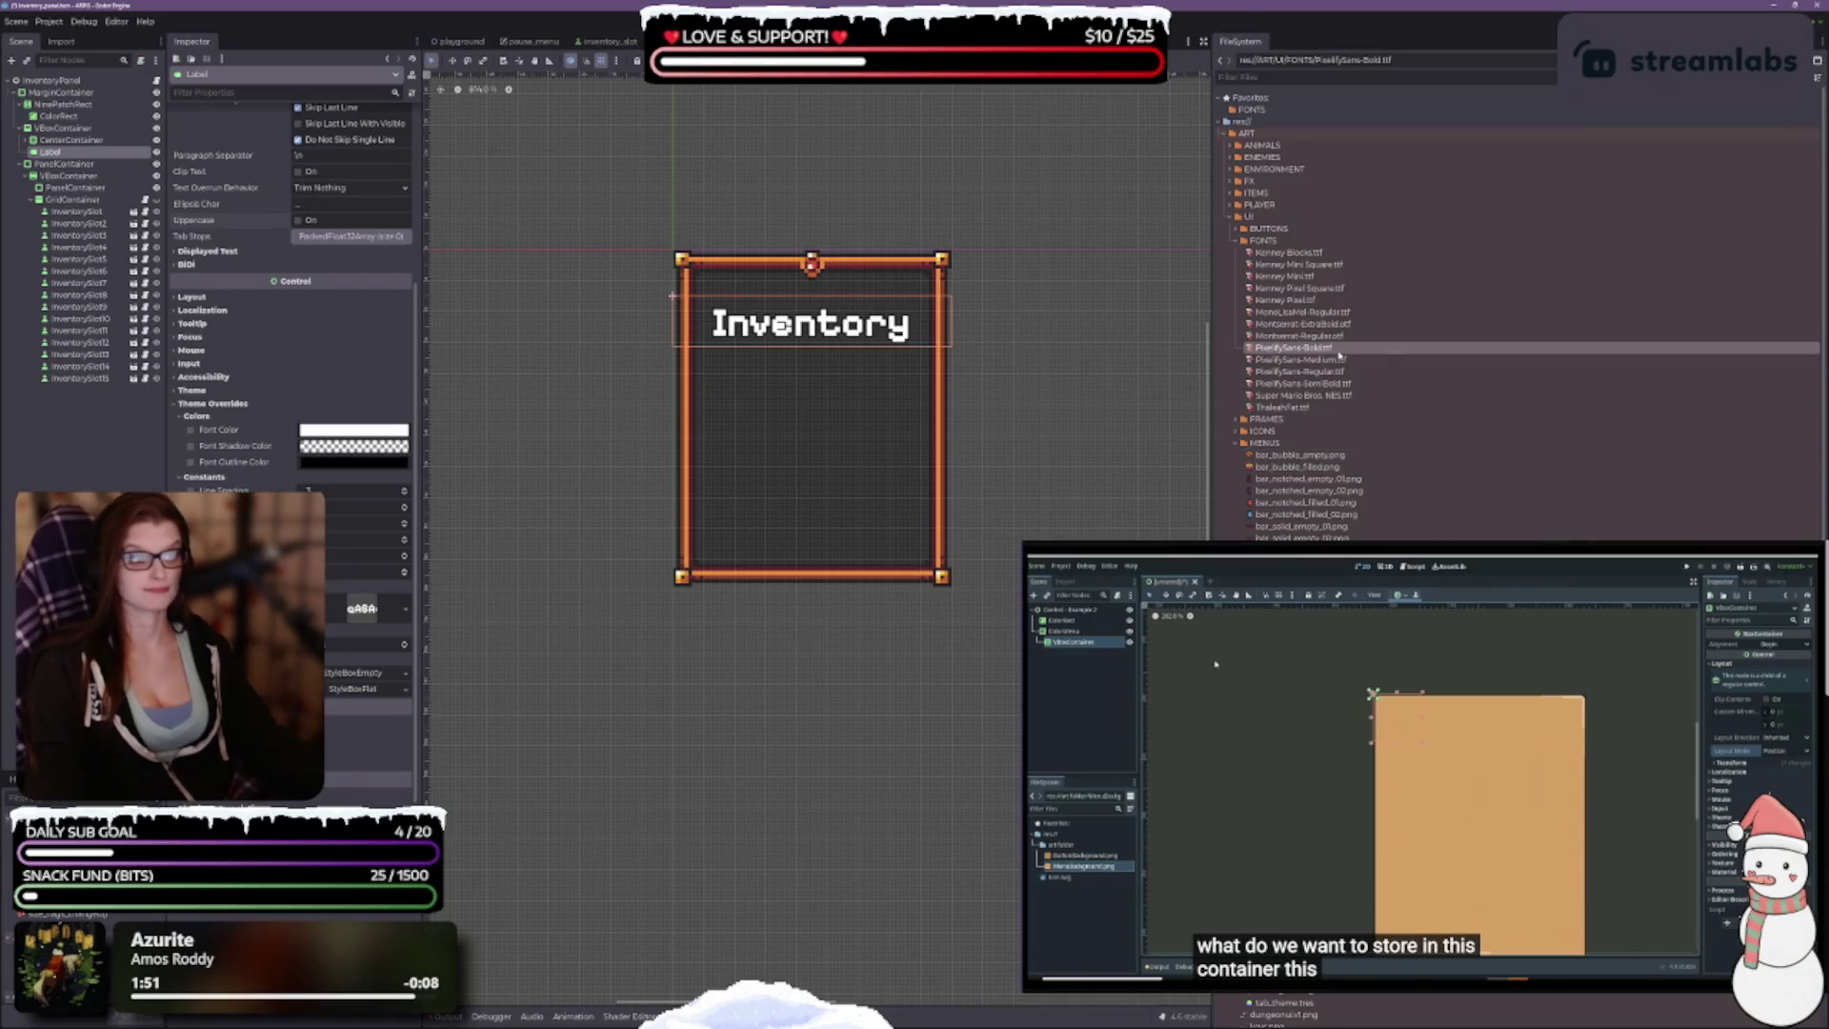
Step: Try the Super Mario Bros NES font, then settle on ThaleahFat and fine-tune its font size
{"action": "left_click_drag", "start_coordinate": [1314, 397], "coordinate": [361, 608]}
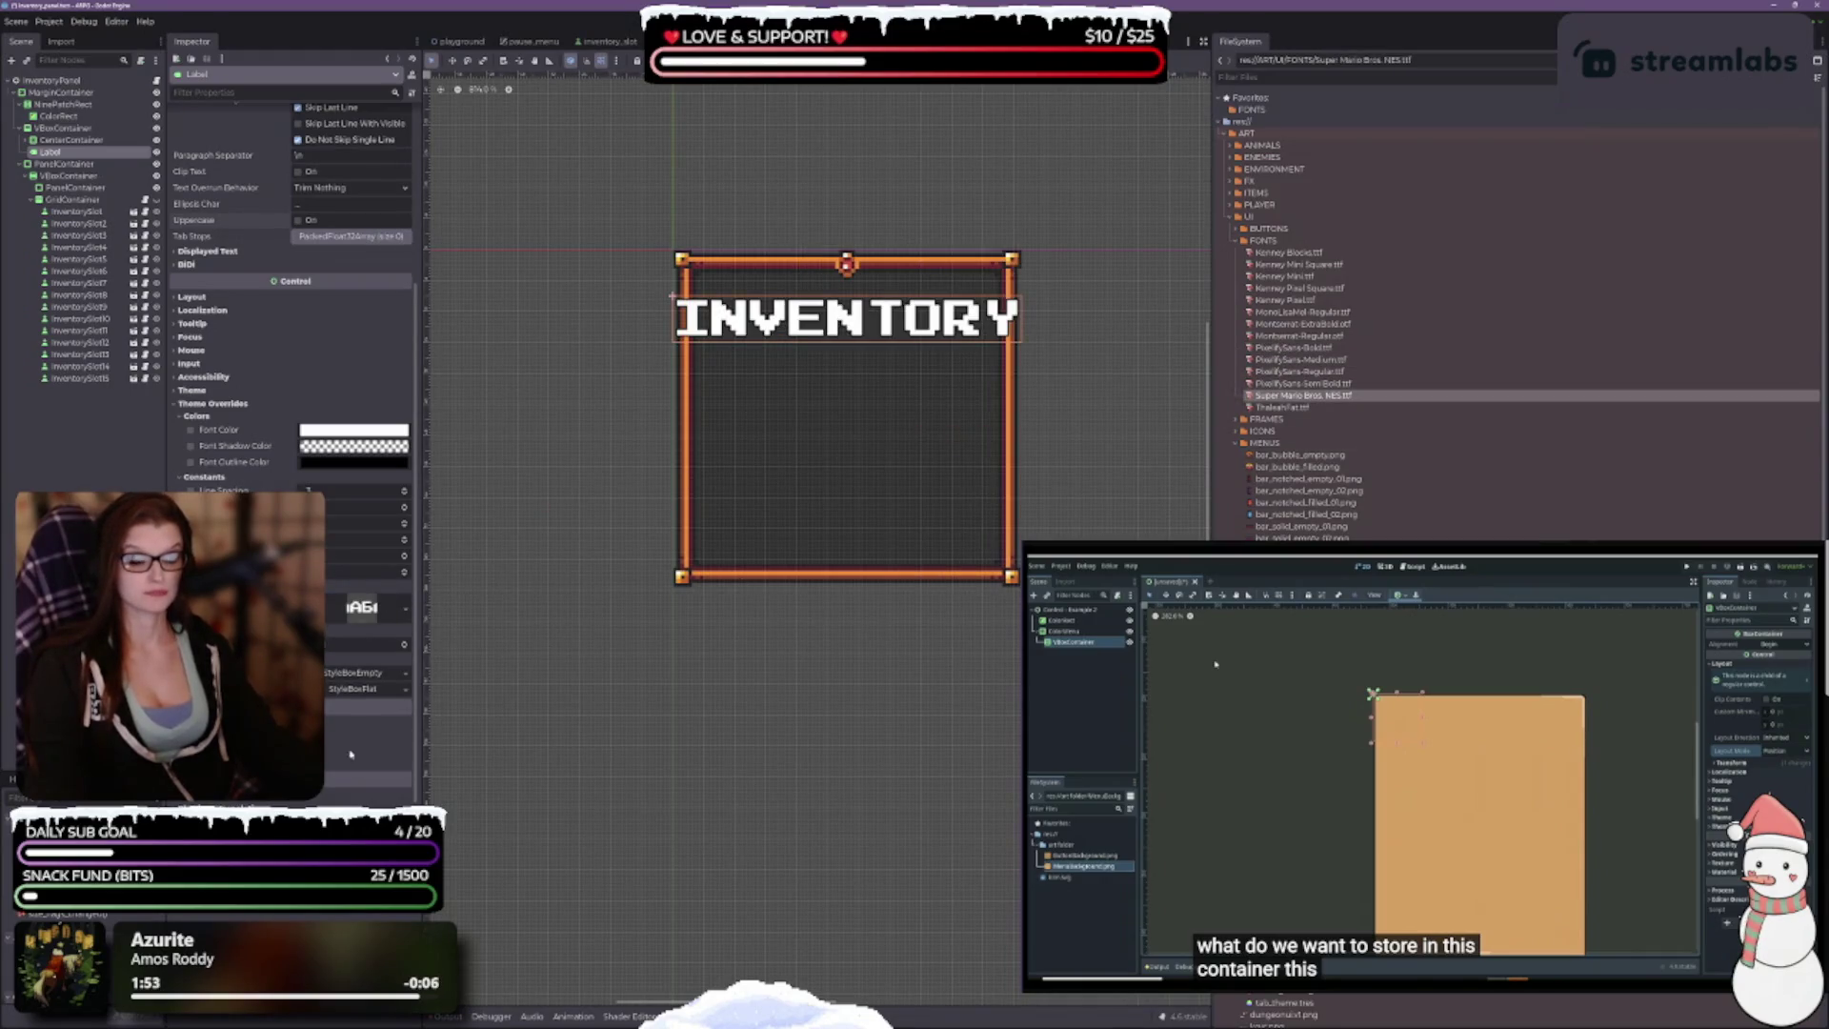
{"action": "left_click", "coordinate": [403, 650]}
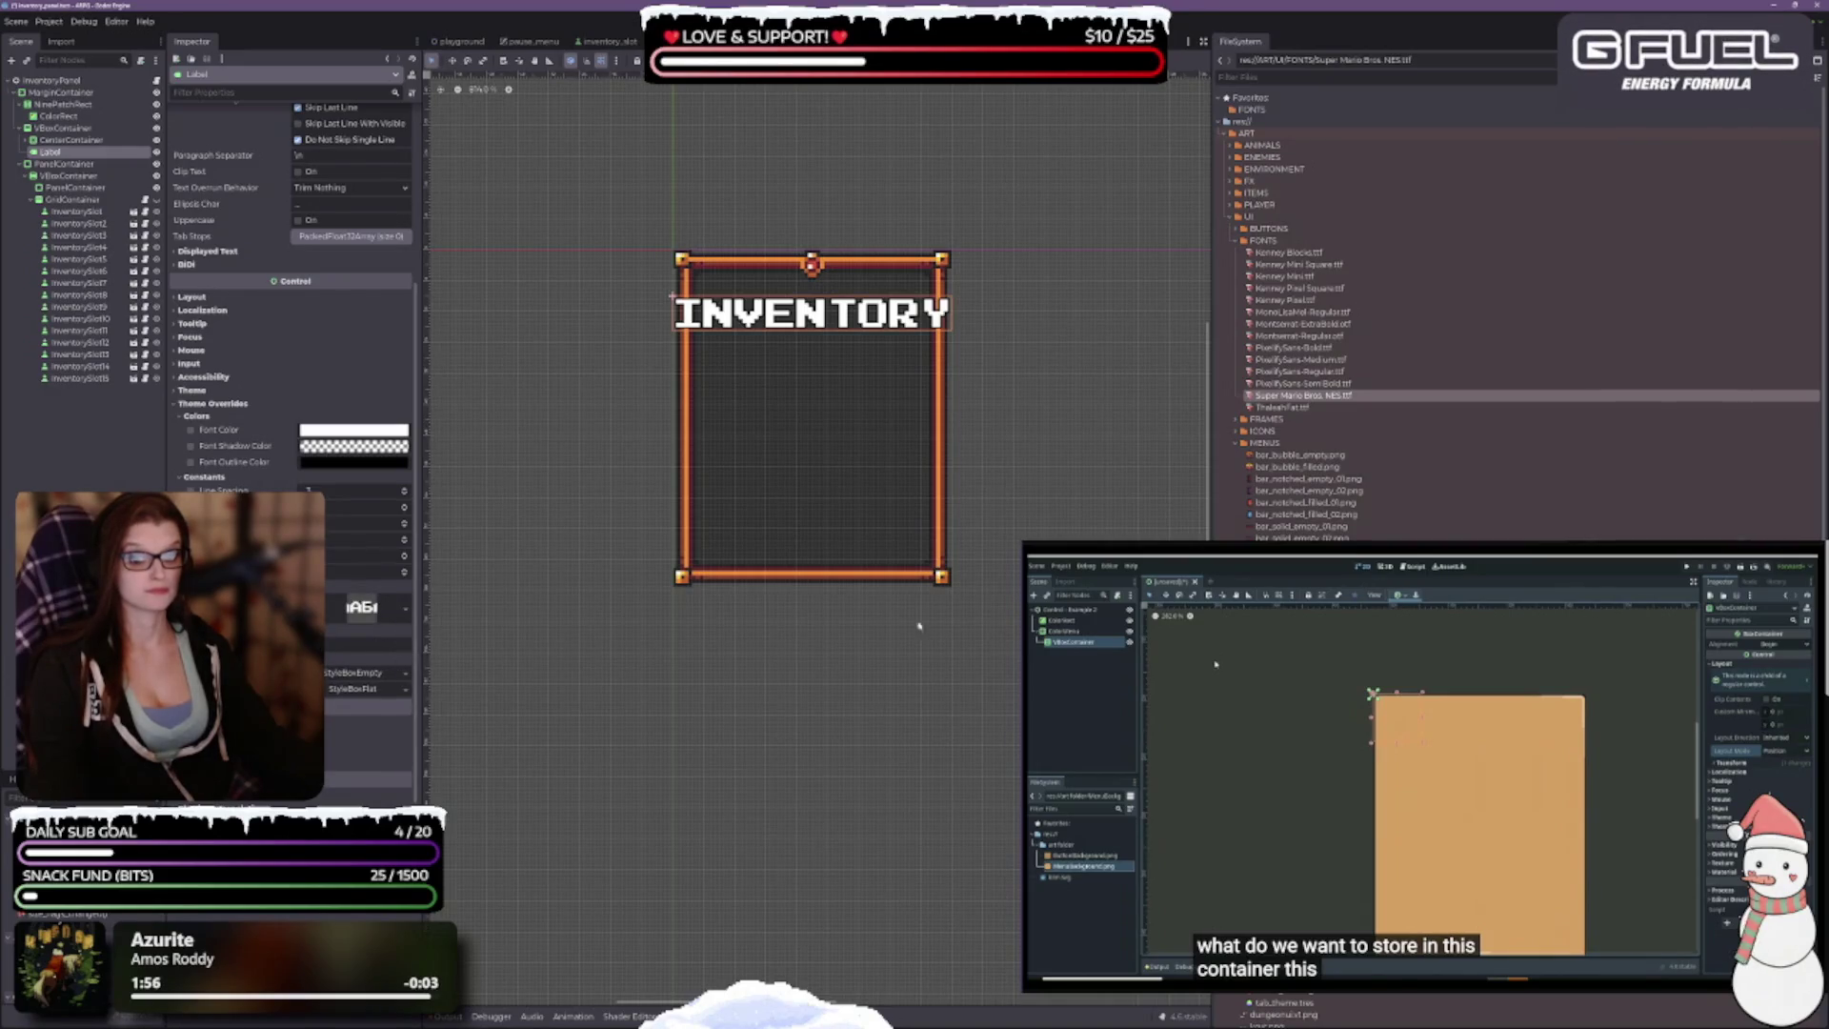
{"action": "mouse_move", "coordinate": [1281, 407]}
{"action": "left_mouse_down"}
{"action": "mouse_move", "coordinate": [362, 677]}
{"action": "mouse_move", "coordinate": [362, 607]}
{"action": "left_mouse_up"}
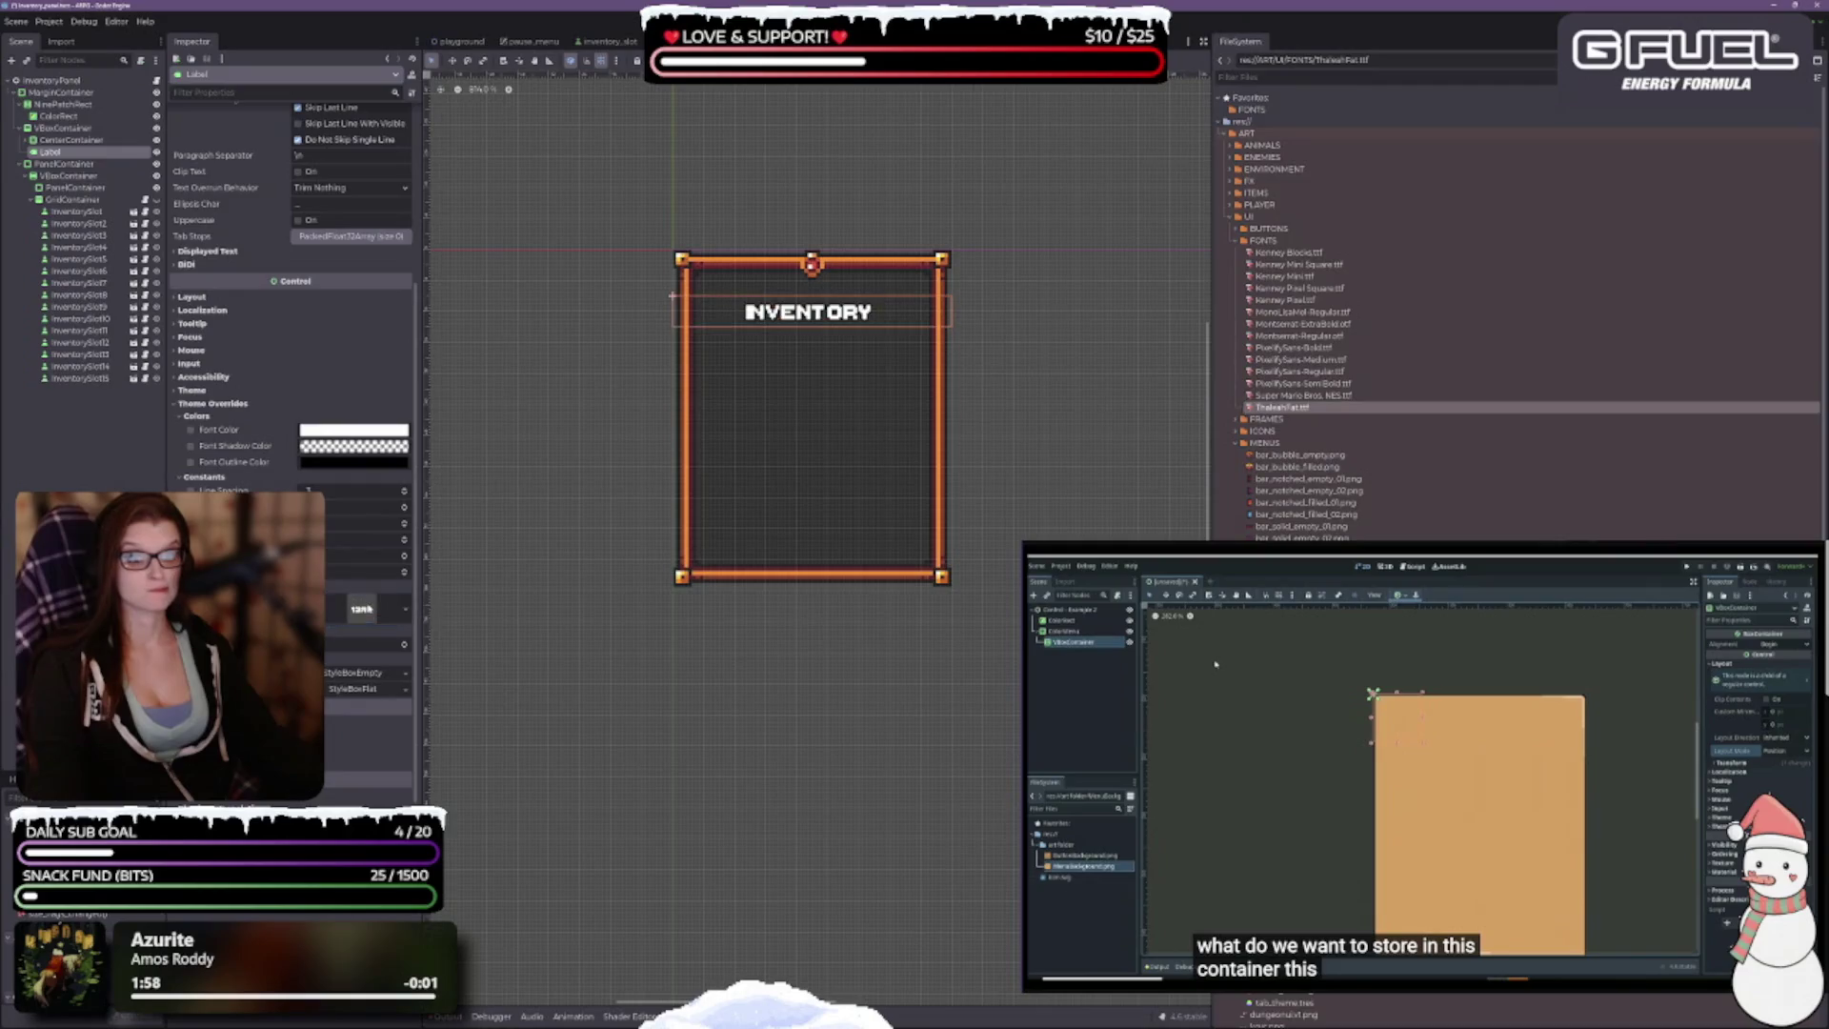
{"action": "left_click", "coordinate": [403, 645]}
{"action": "left_click", "coordinate": [404, 645]}
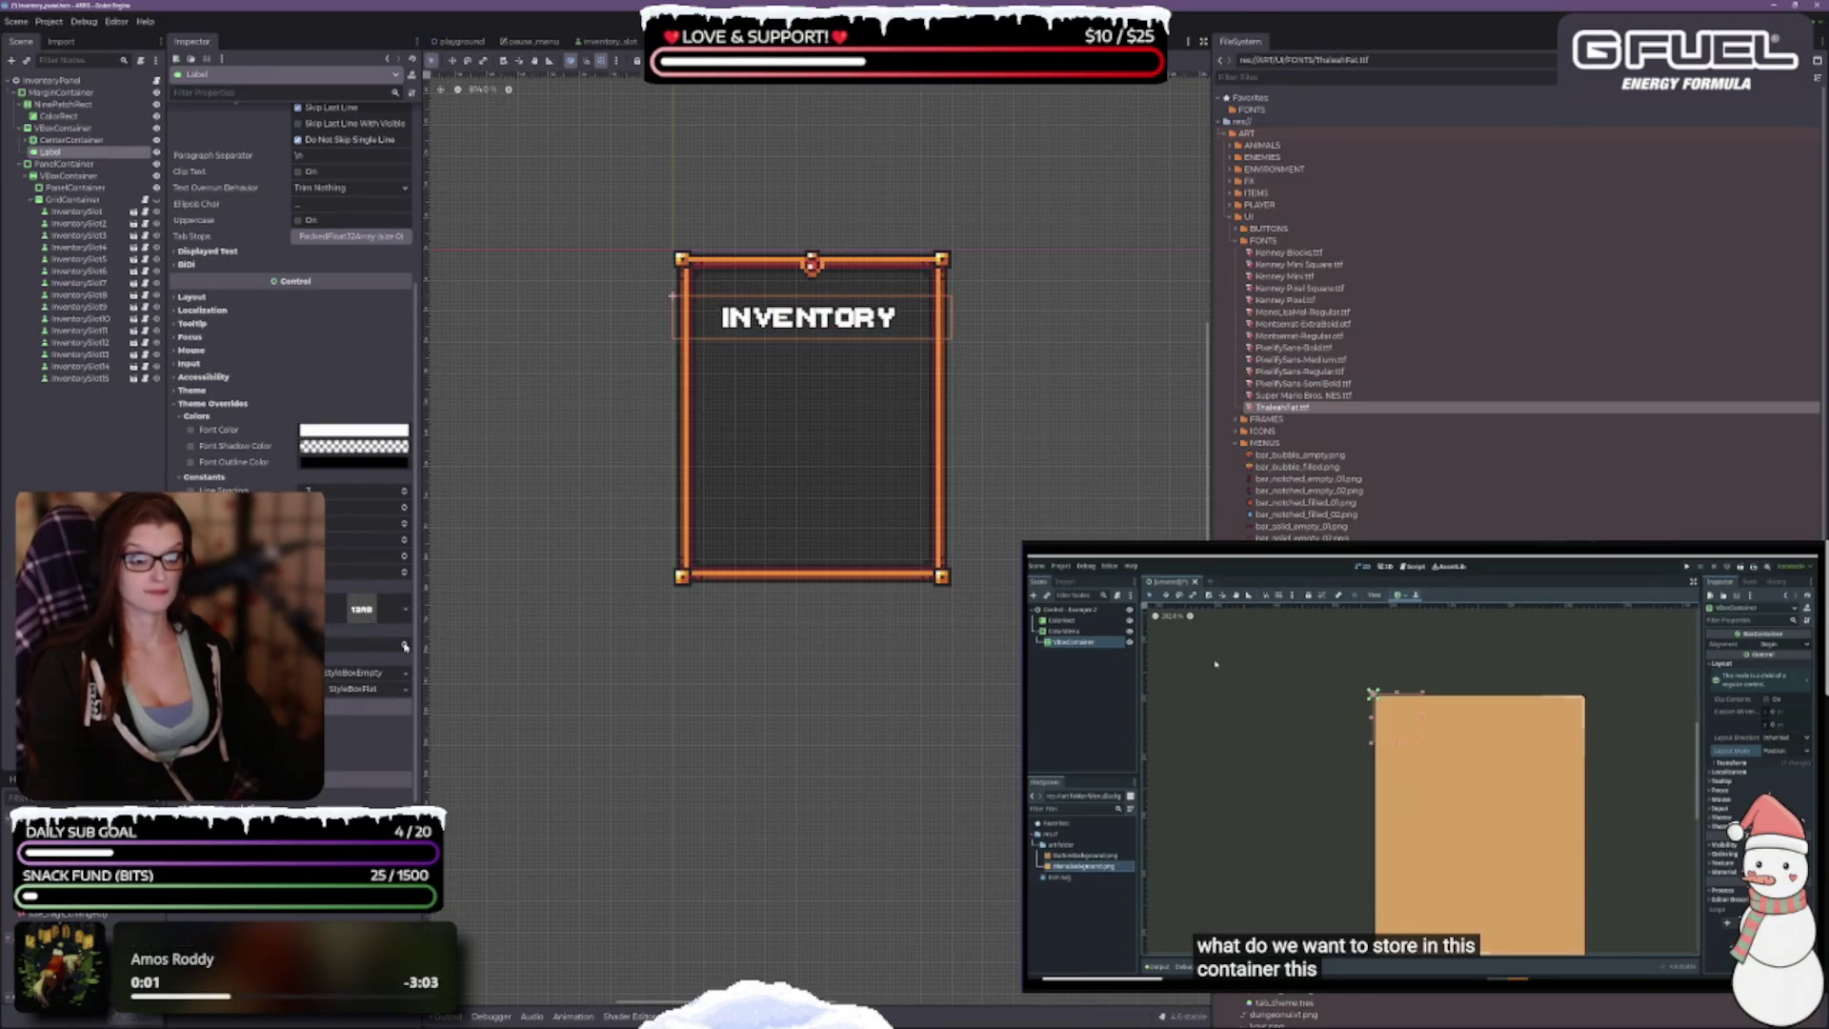
{"action": "left_click", "coordinate": [404, 645]}
{"action": "left_click", "coordinate": [404, 644]}
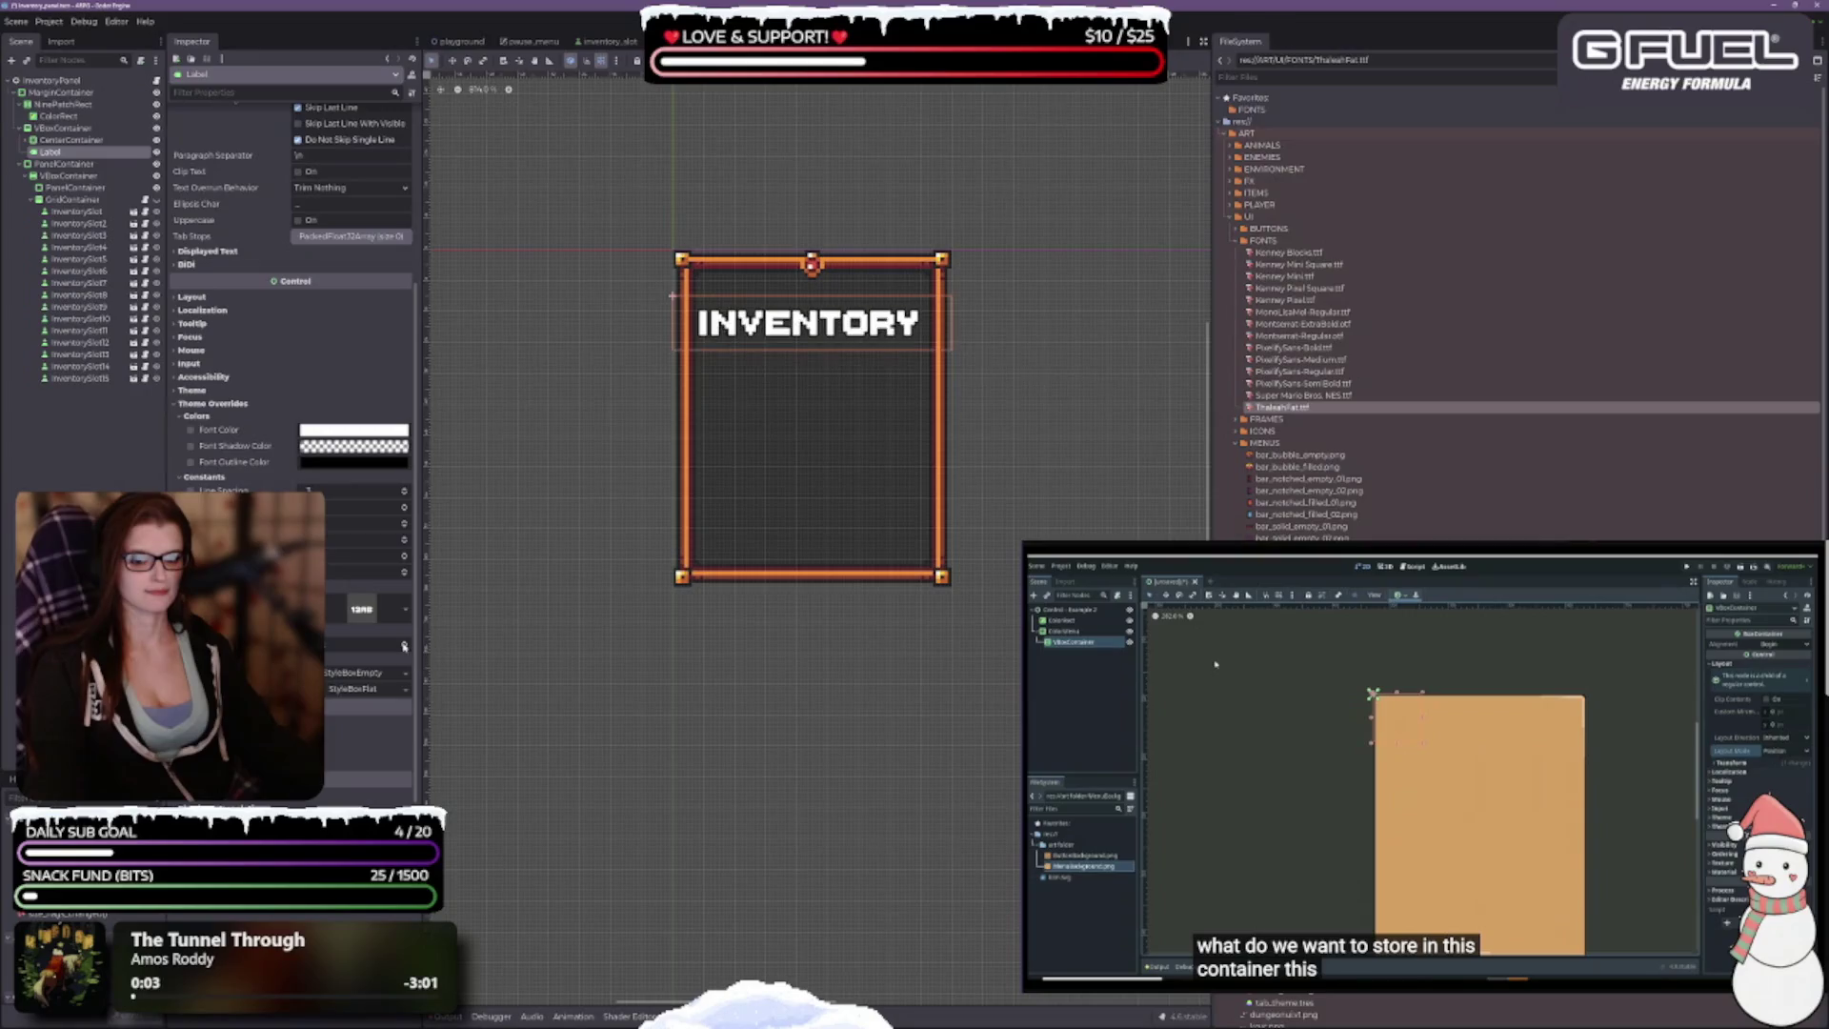
{"action": "left_click", "coordinate": [406, 650]}
{"action": "left_click", "coordinate": [406, 650]}
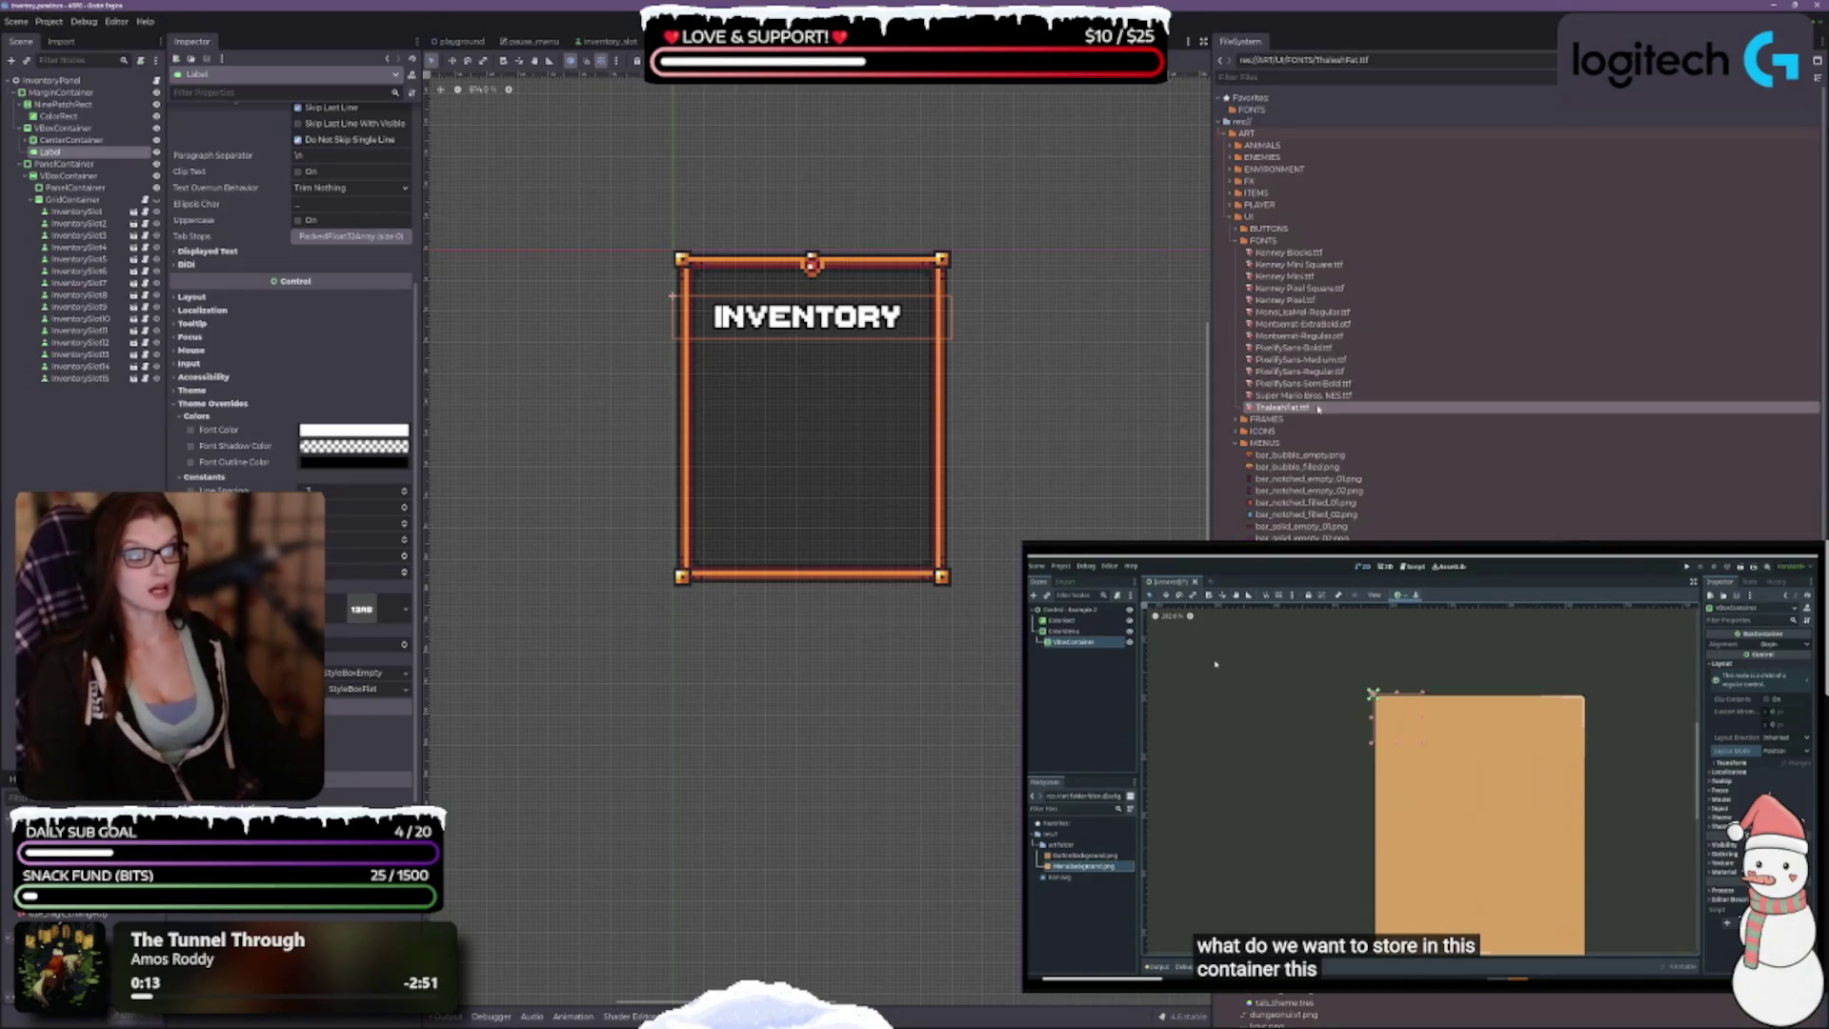
{"action": "double_click", "coordinate": [1283, 407]}
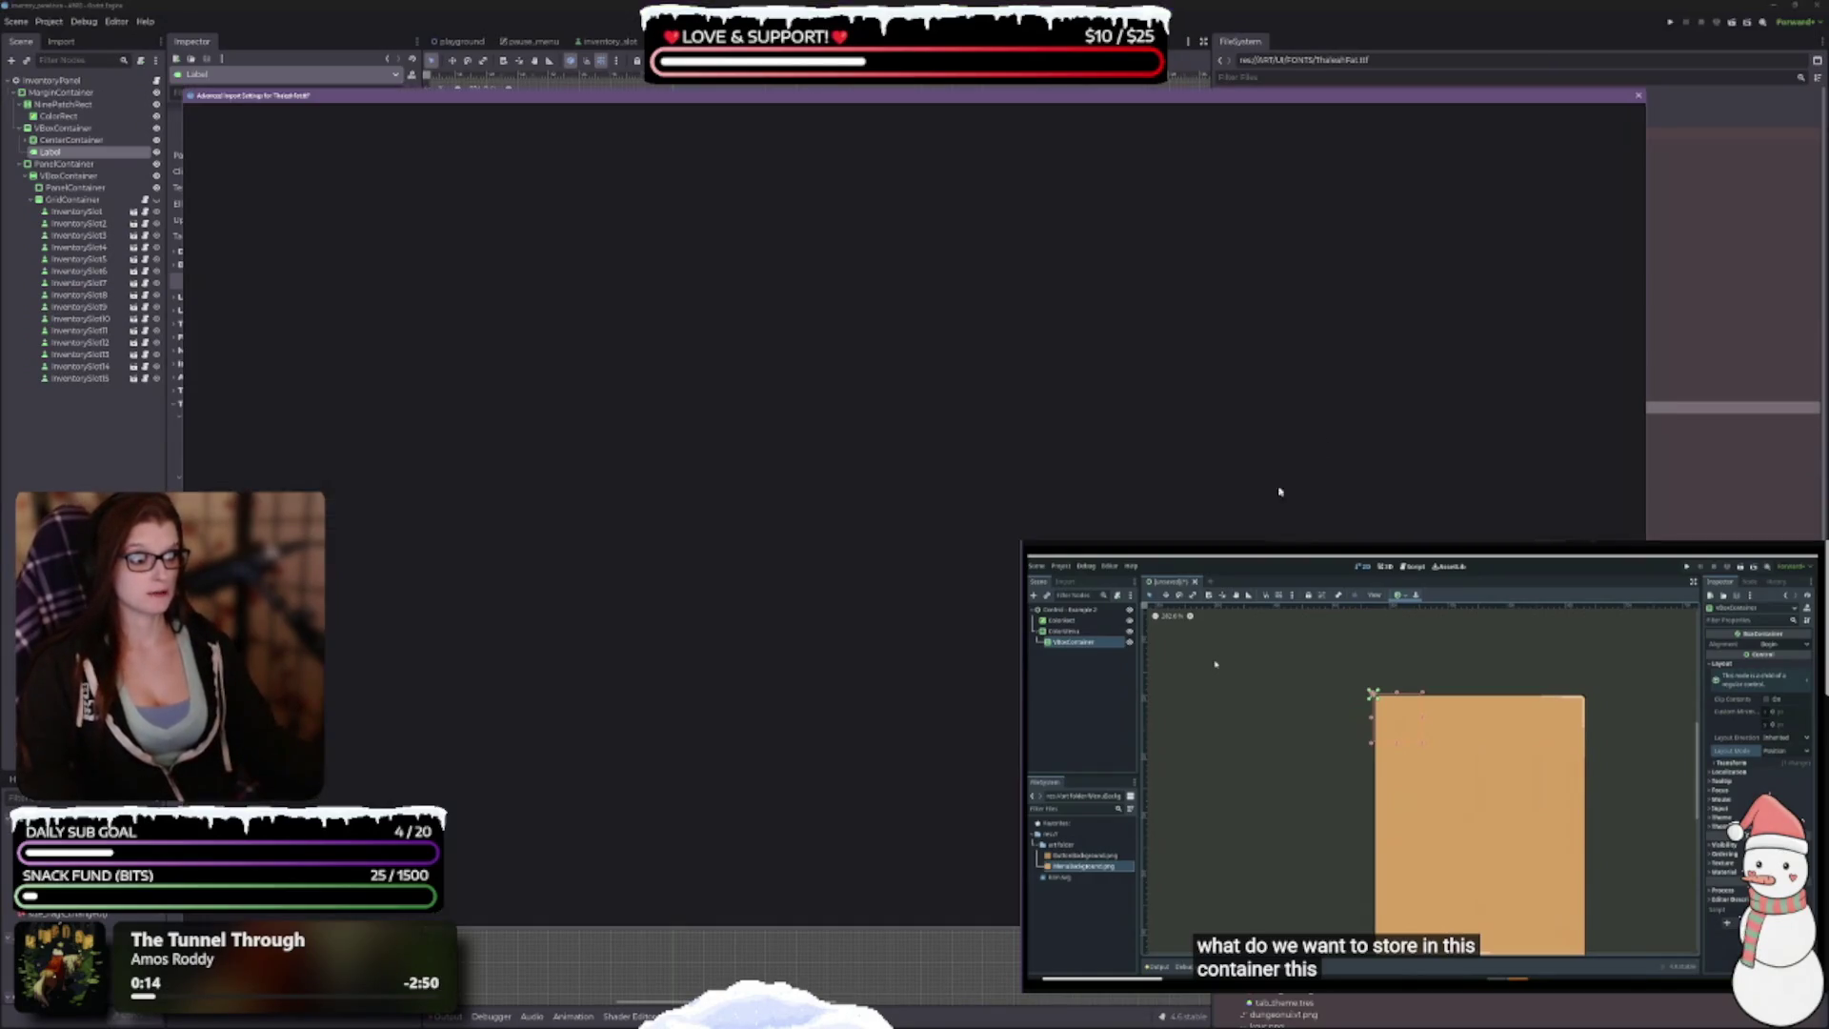
Step: Reimport ThaleahFat.ttf with antialiasing None and subpixel positioning Disabled
{"action": "left_click", "coordinate": [1554, 169]}
{"action": "left_click", "coordinate": [1538, 185]}
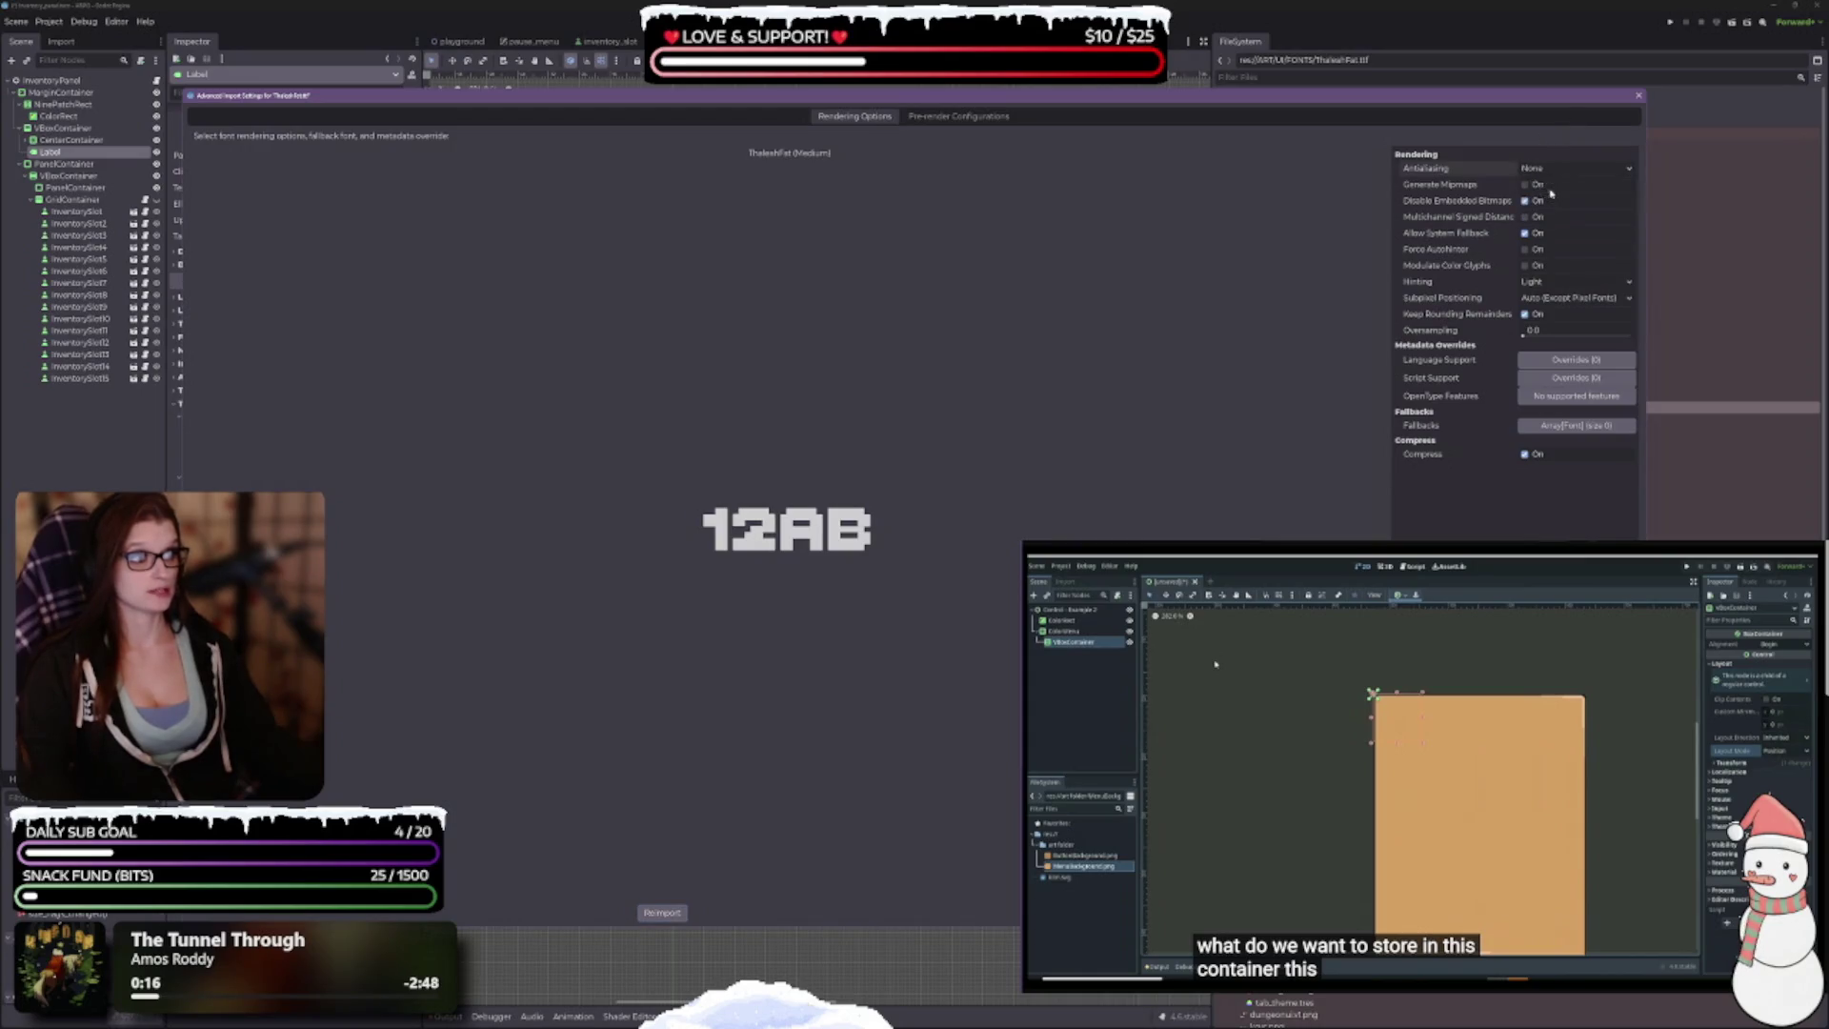
{"action": "left_click_drag", "start_coordinate": [1378, 286], "coordinate": [1199, 432]}
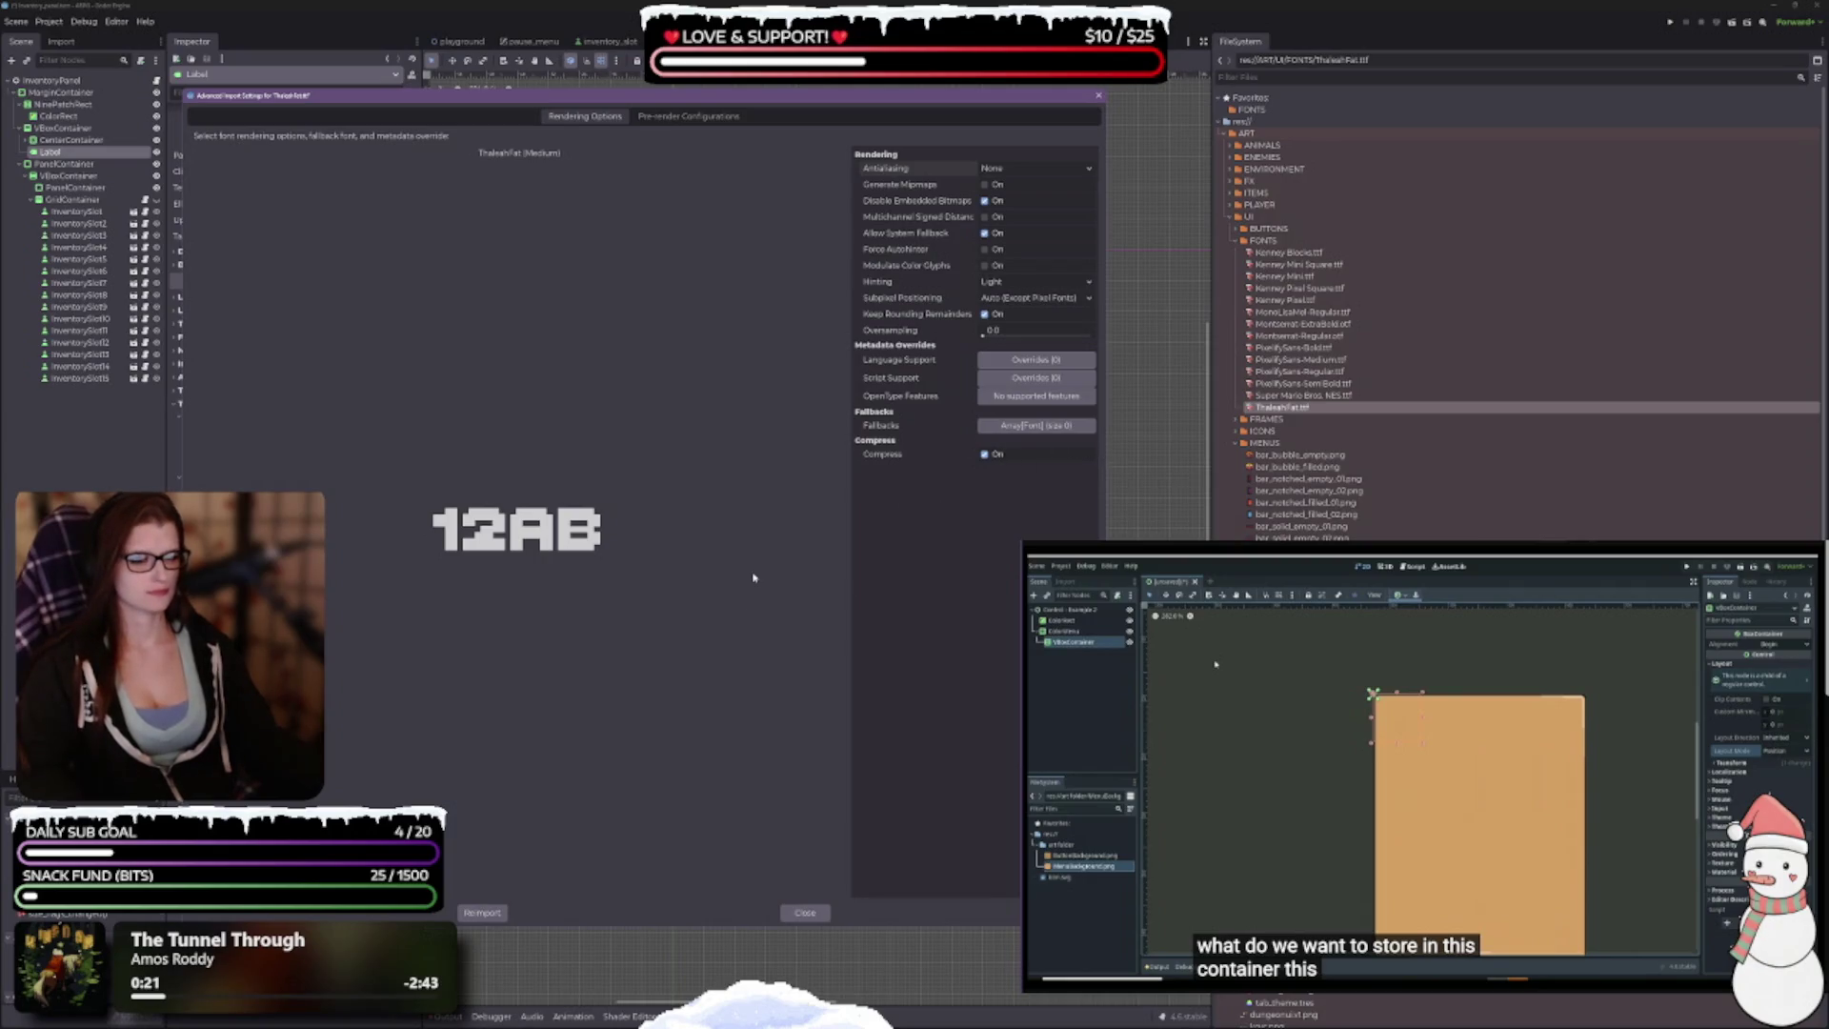
{"action": "left_click", "coordinate": [1019, 300]}
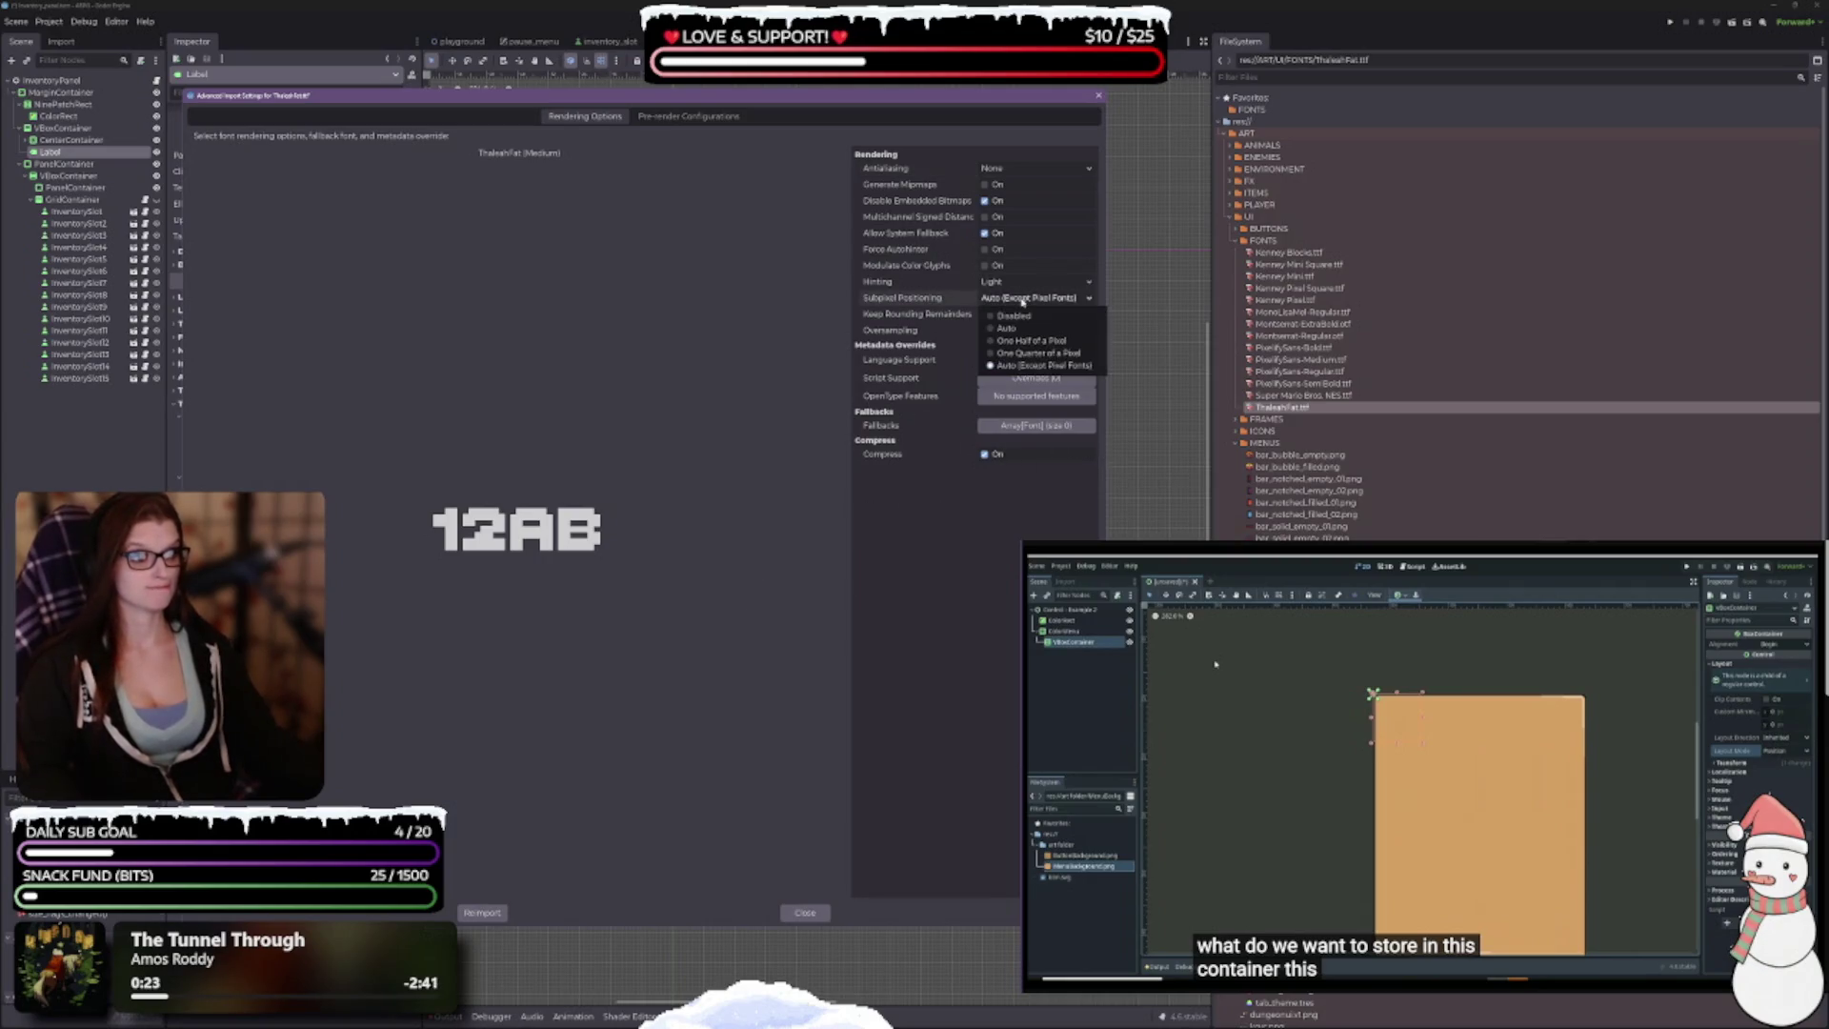
{"action": "left_click", "coordinate": [1012, 315]}
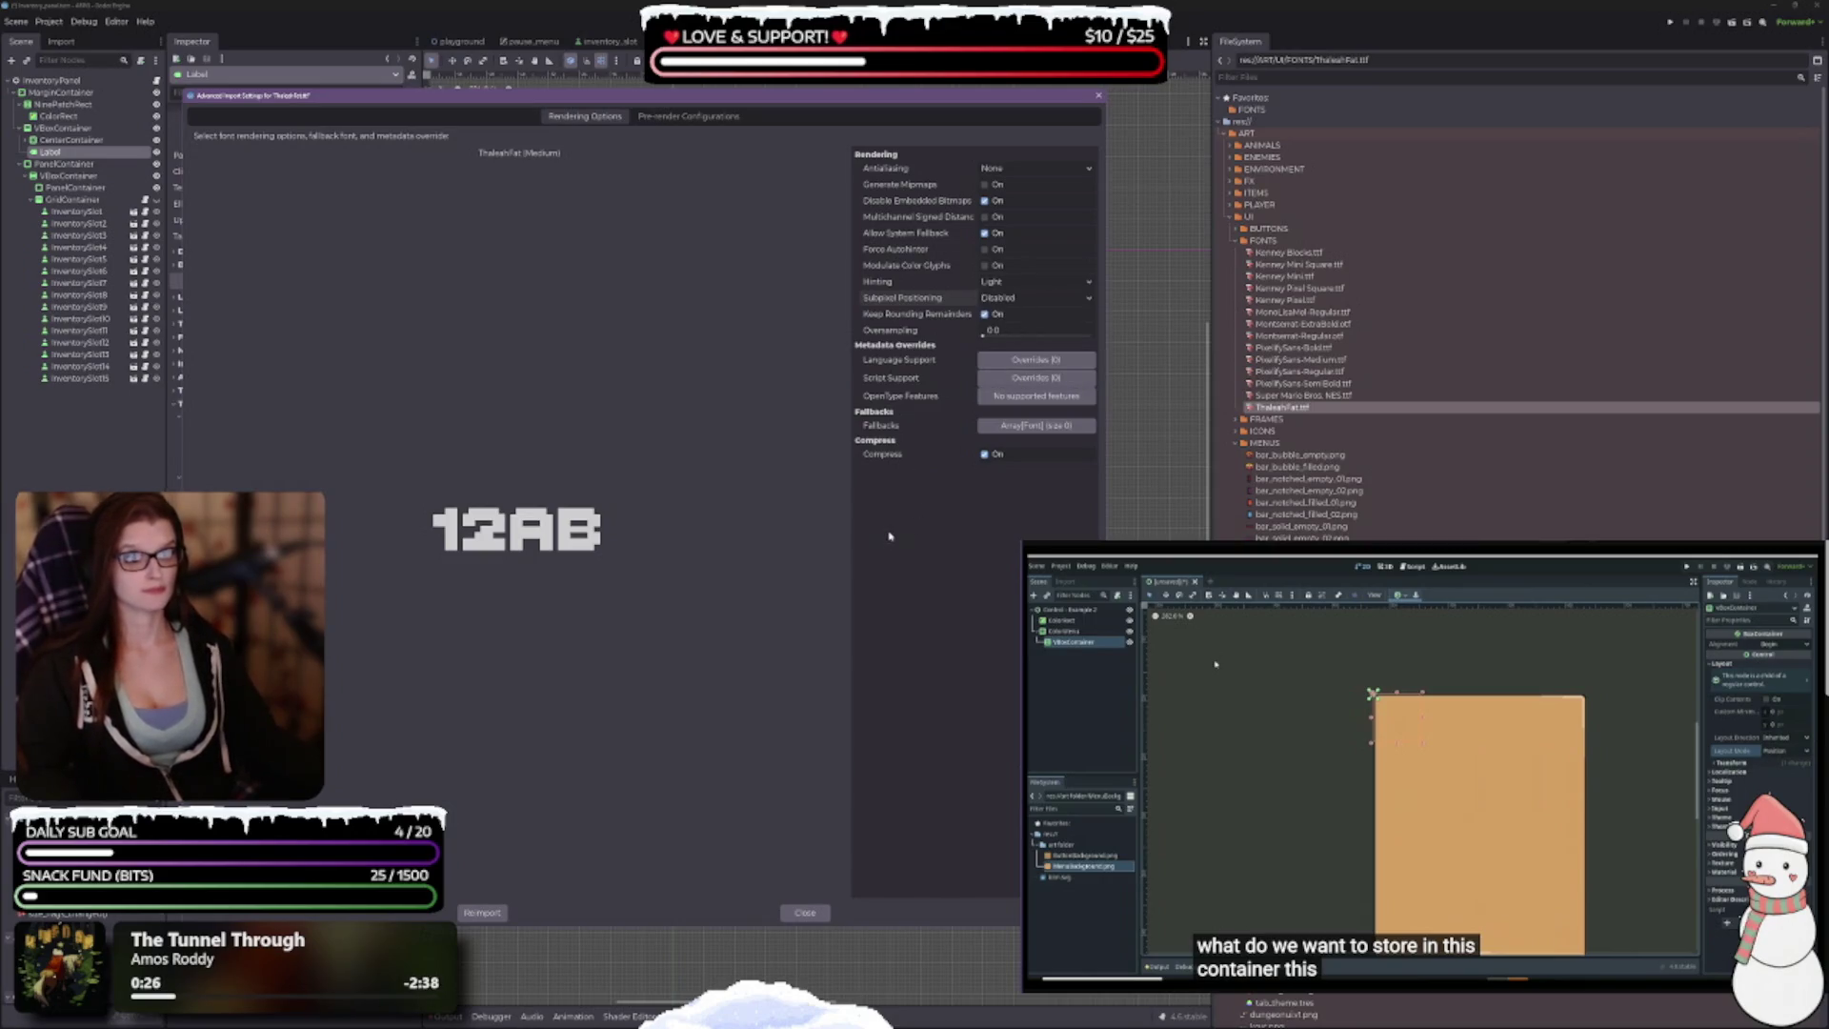
{"action": "left_click", "coordinate": [484, 912]}
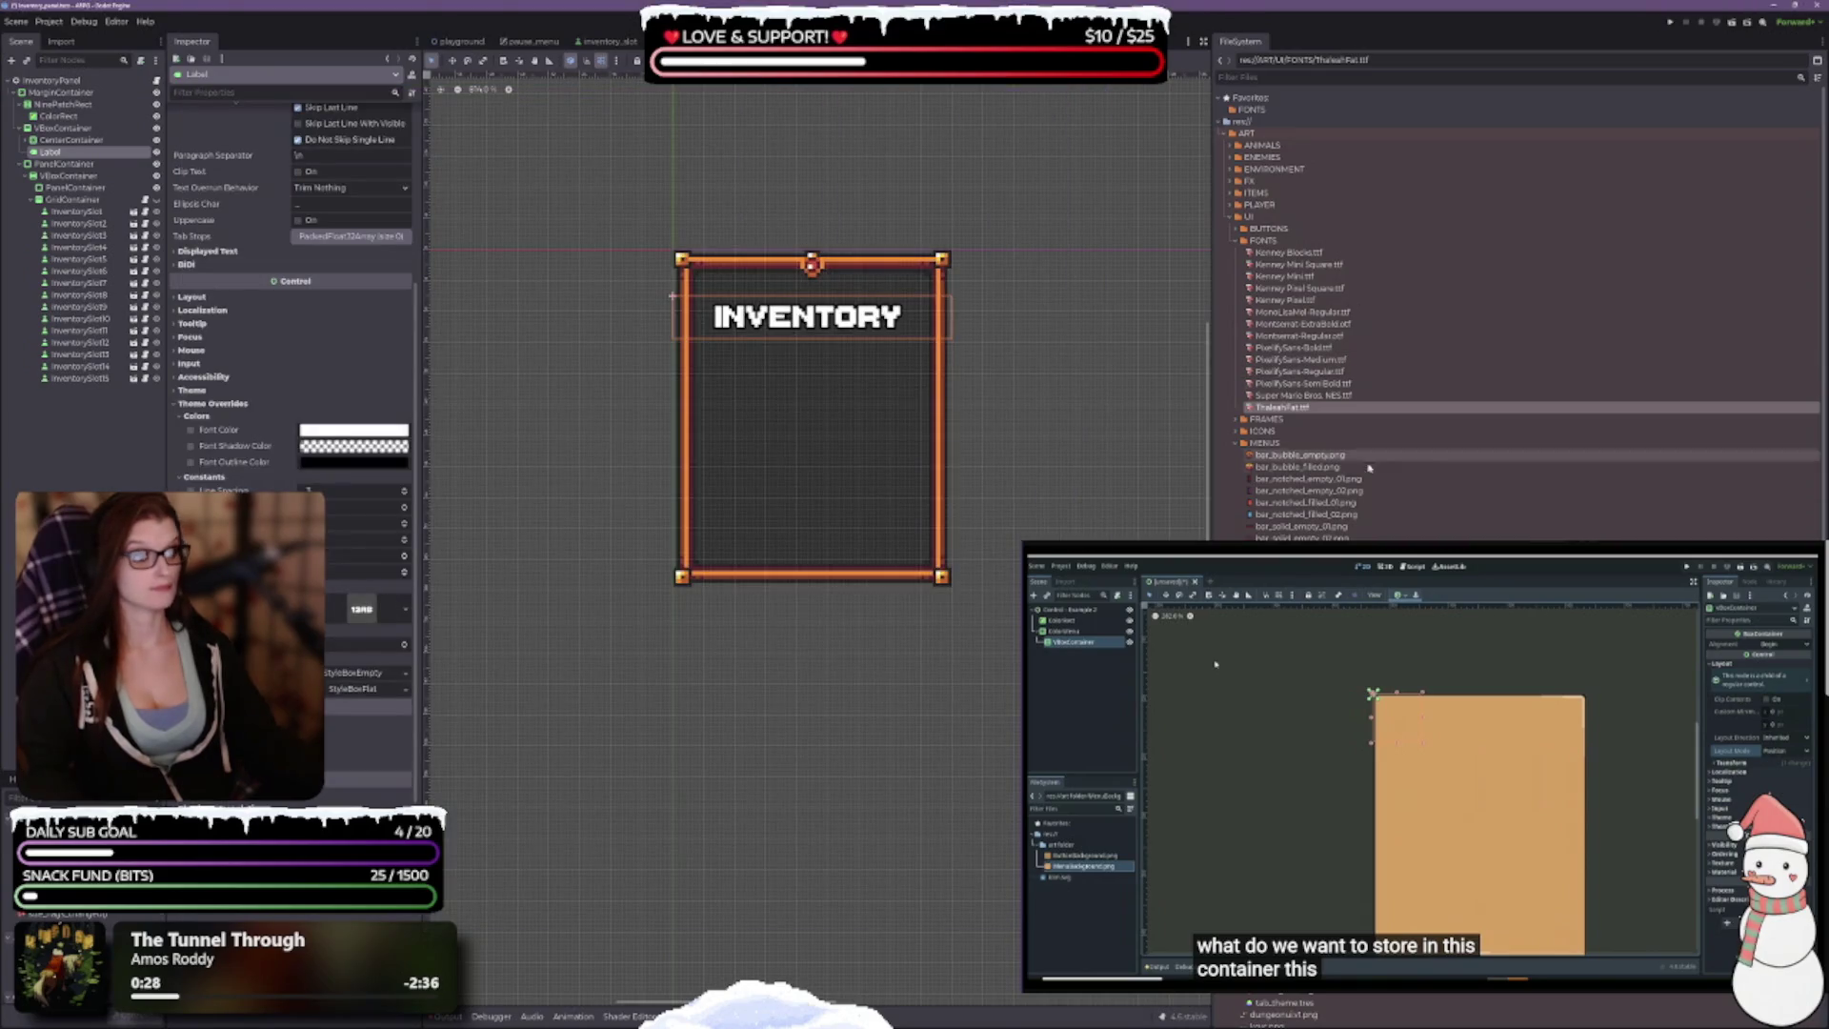
Step: Reimport PixelifySans-Bold.ttf with antialiasing None and subpixel positioning Disabled
{"action": "left_click", "coordinate": [1303, 394]}
{"action": "left_click", "coordinate": [1295, 347], "text": "shift"}
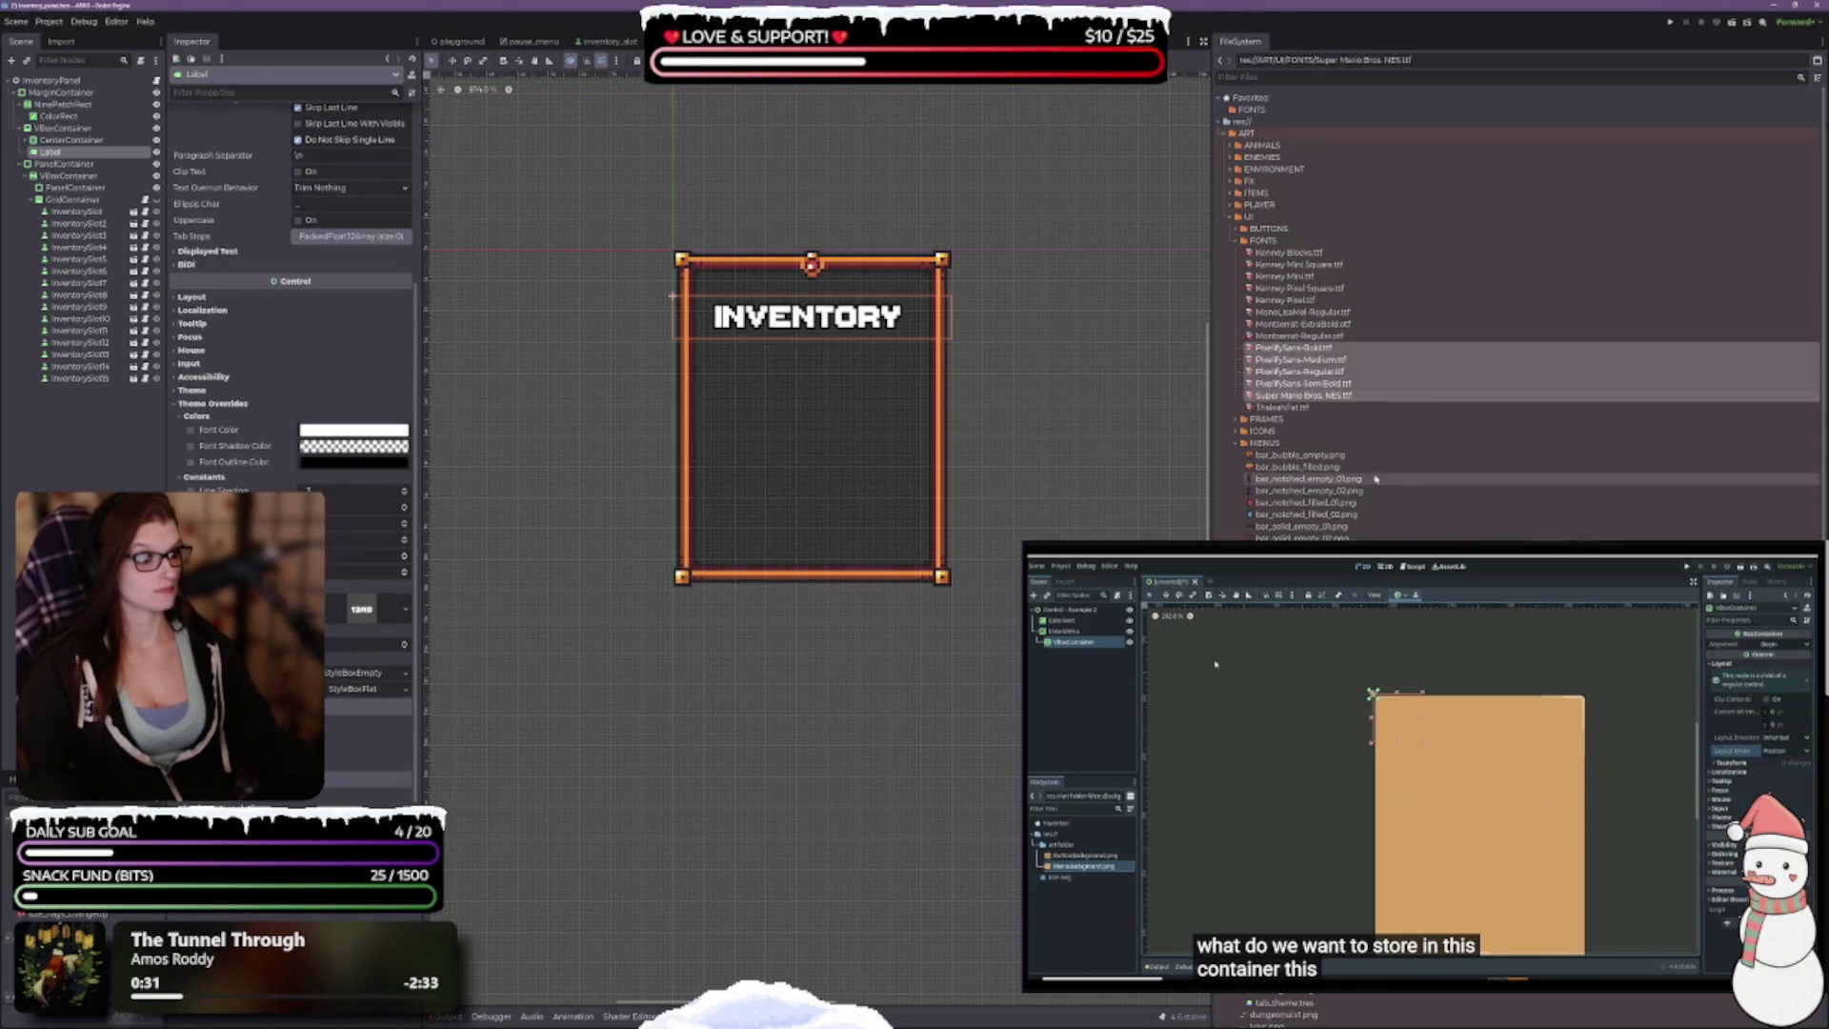
{"action": "right_click", "coordinate": [1283, 377]}
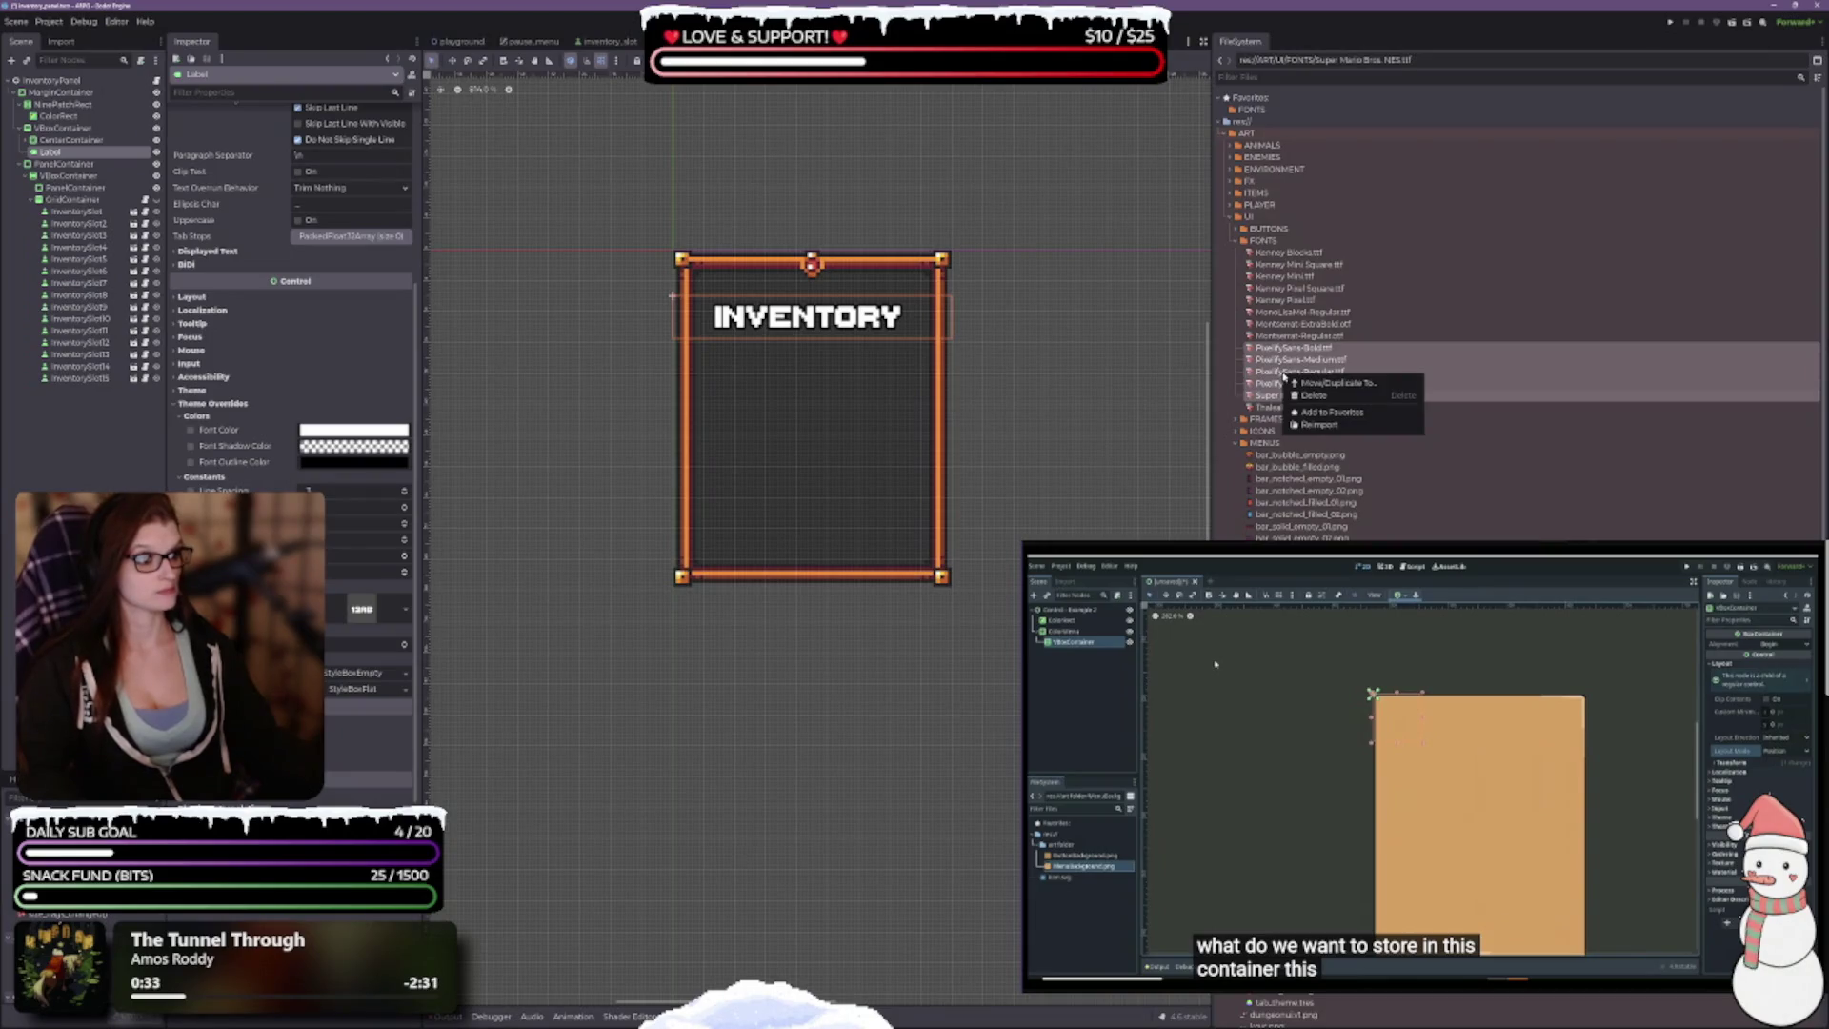
{"action": "left_click", "coordinate": [1299, 359]}
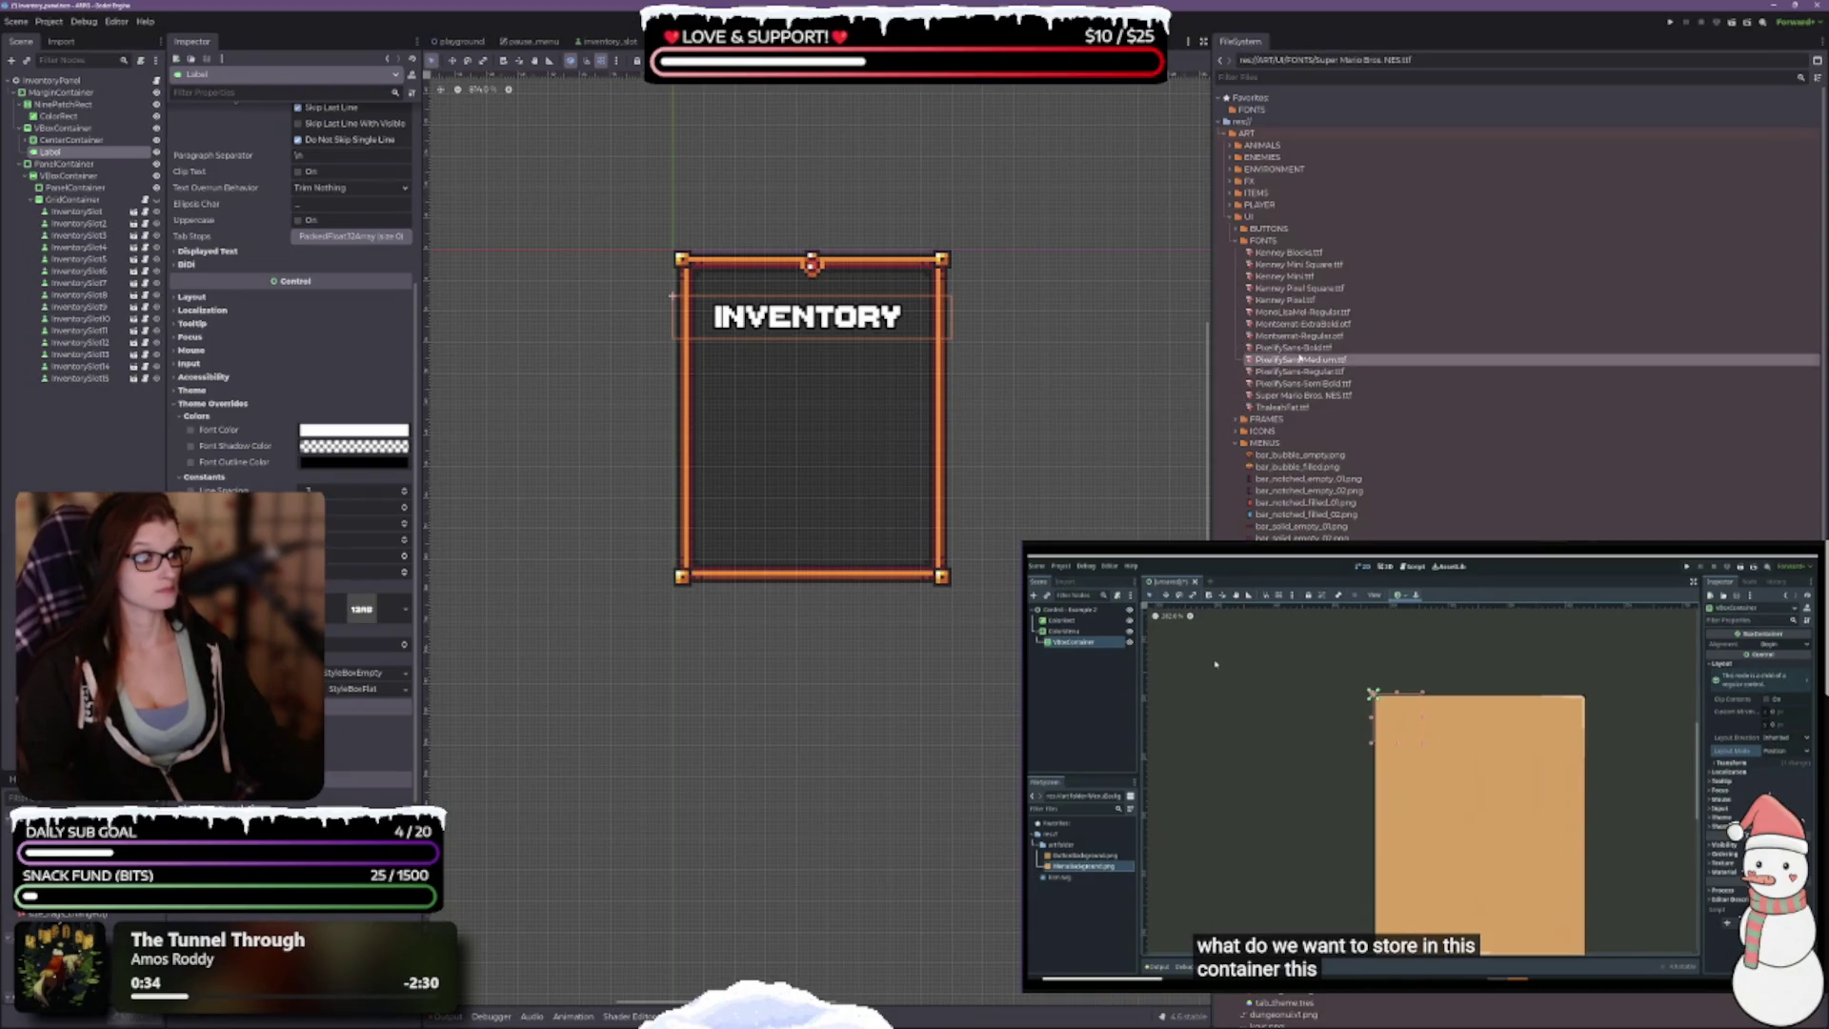
{"action": "double_click", "coordinate": [1295, 348]}
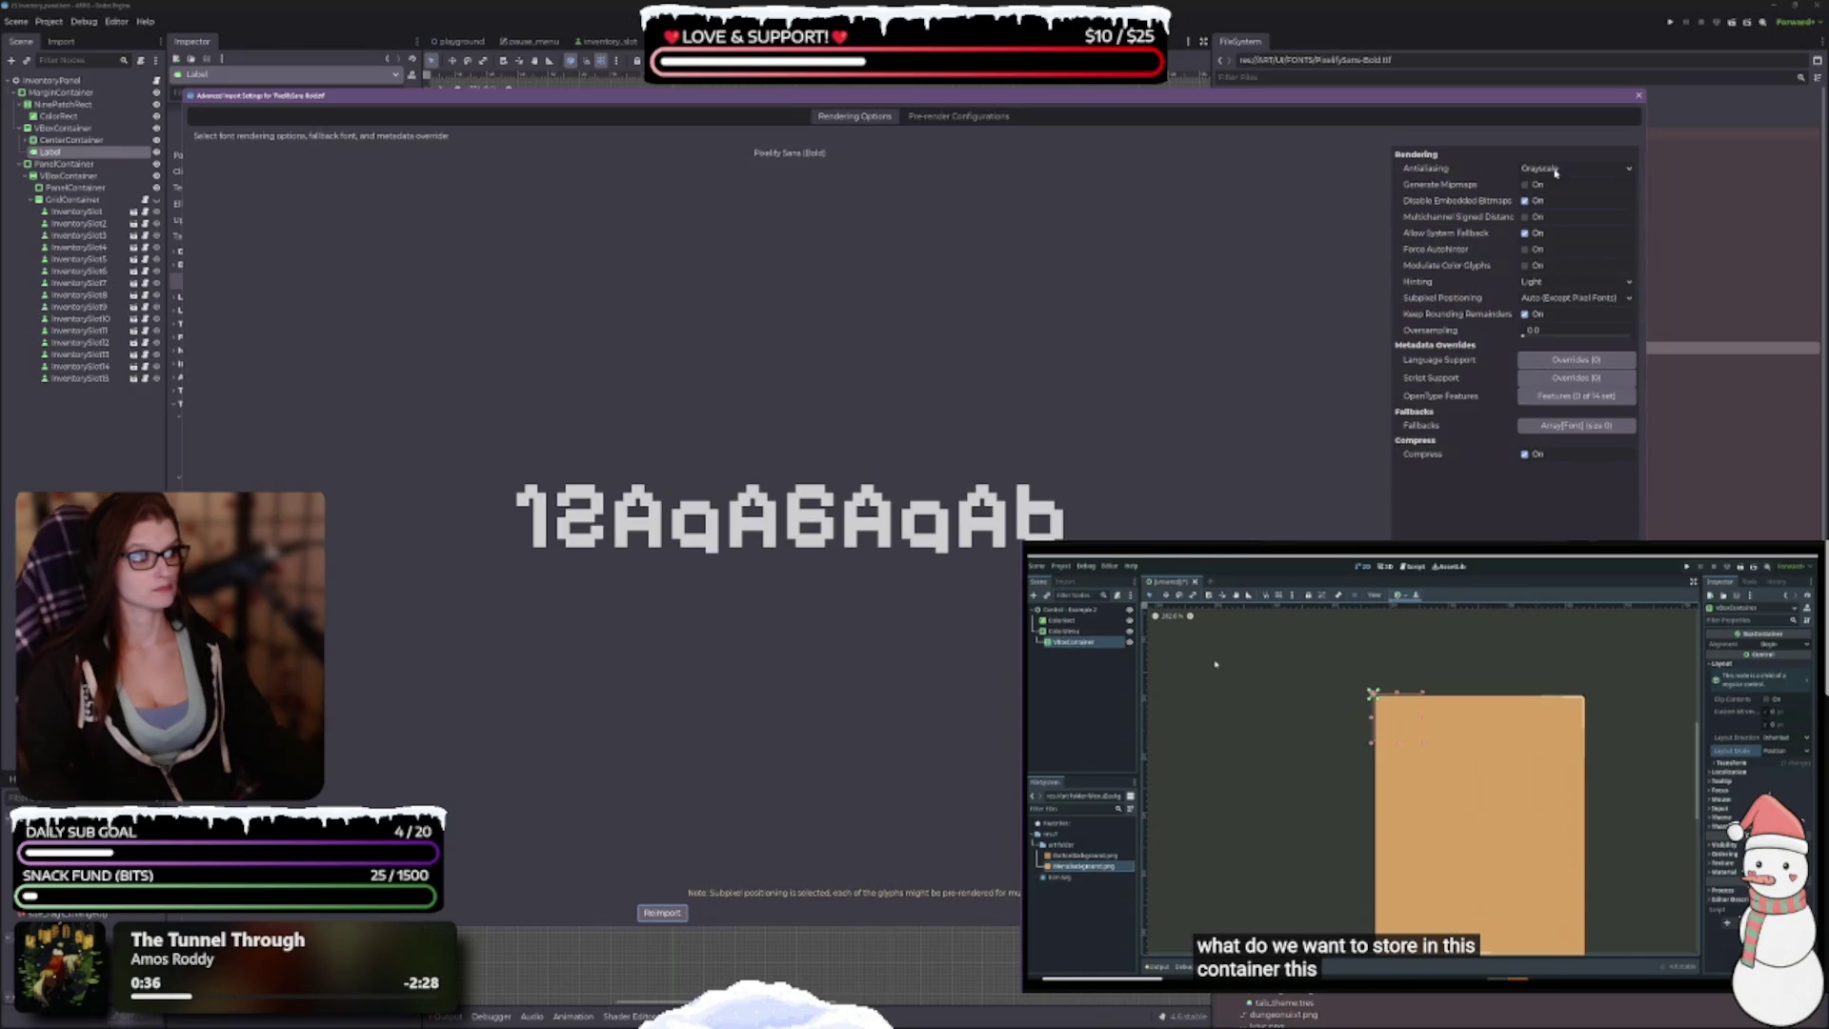
{"action": "left_click", "coordinate": [1555, 169]}
{"action": "left_click", "coordinate": [1543, 187]}
{"action": "left_click", "coordinate": [1552, 298]}
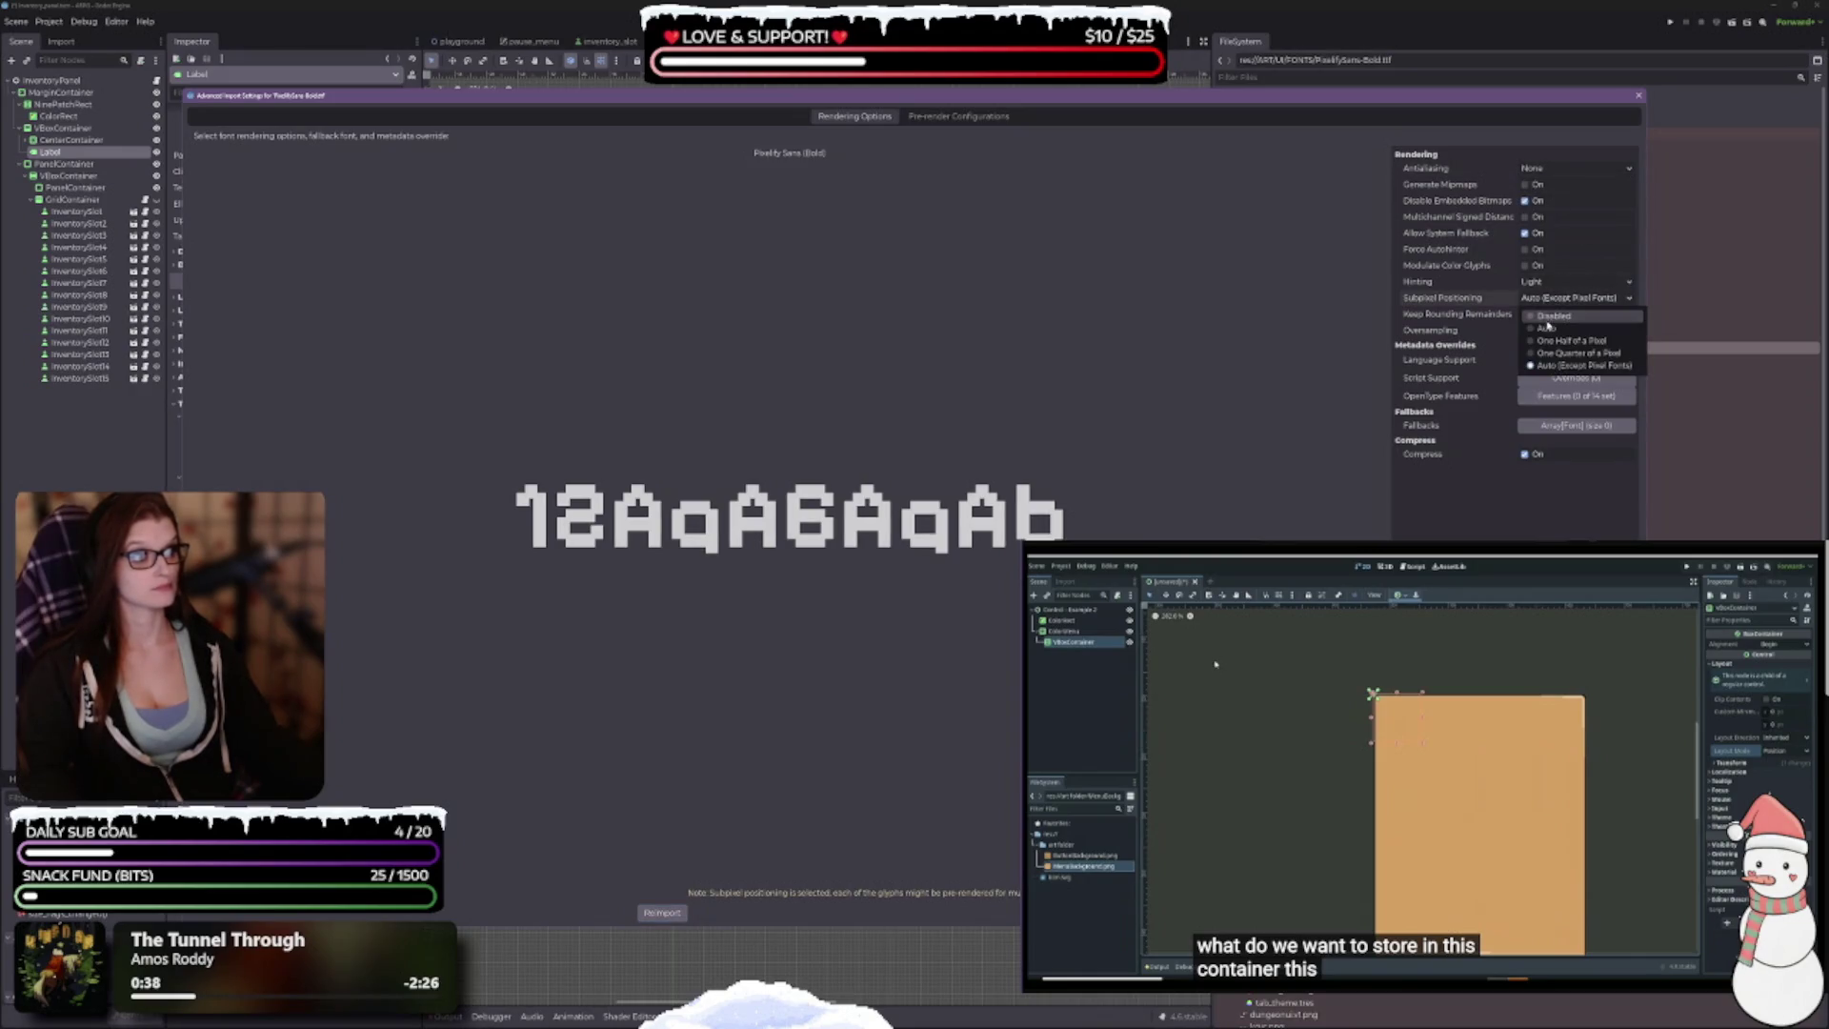
{"action": "left_click", "coordinate": [1546, 319]}
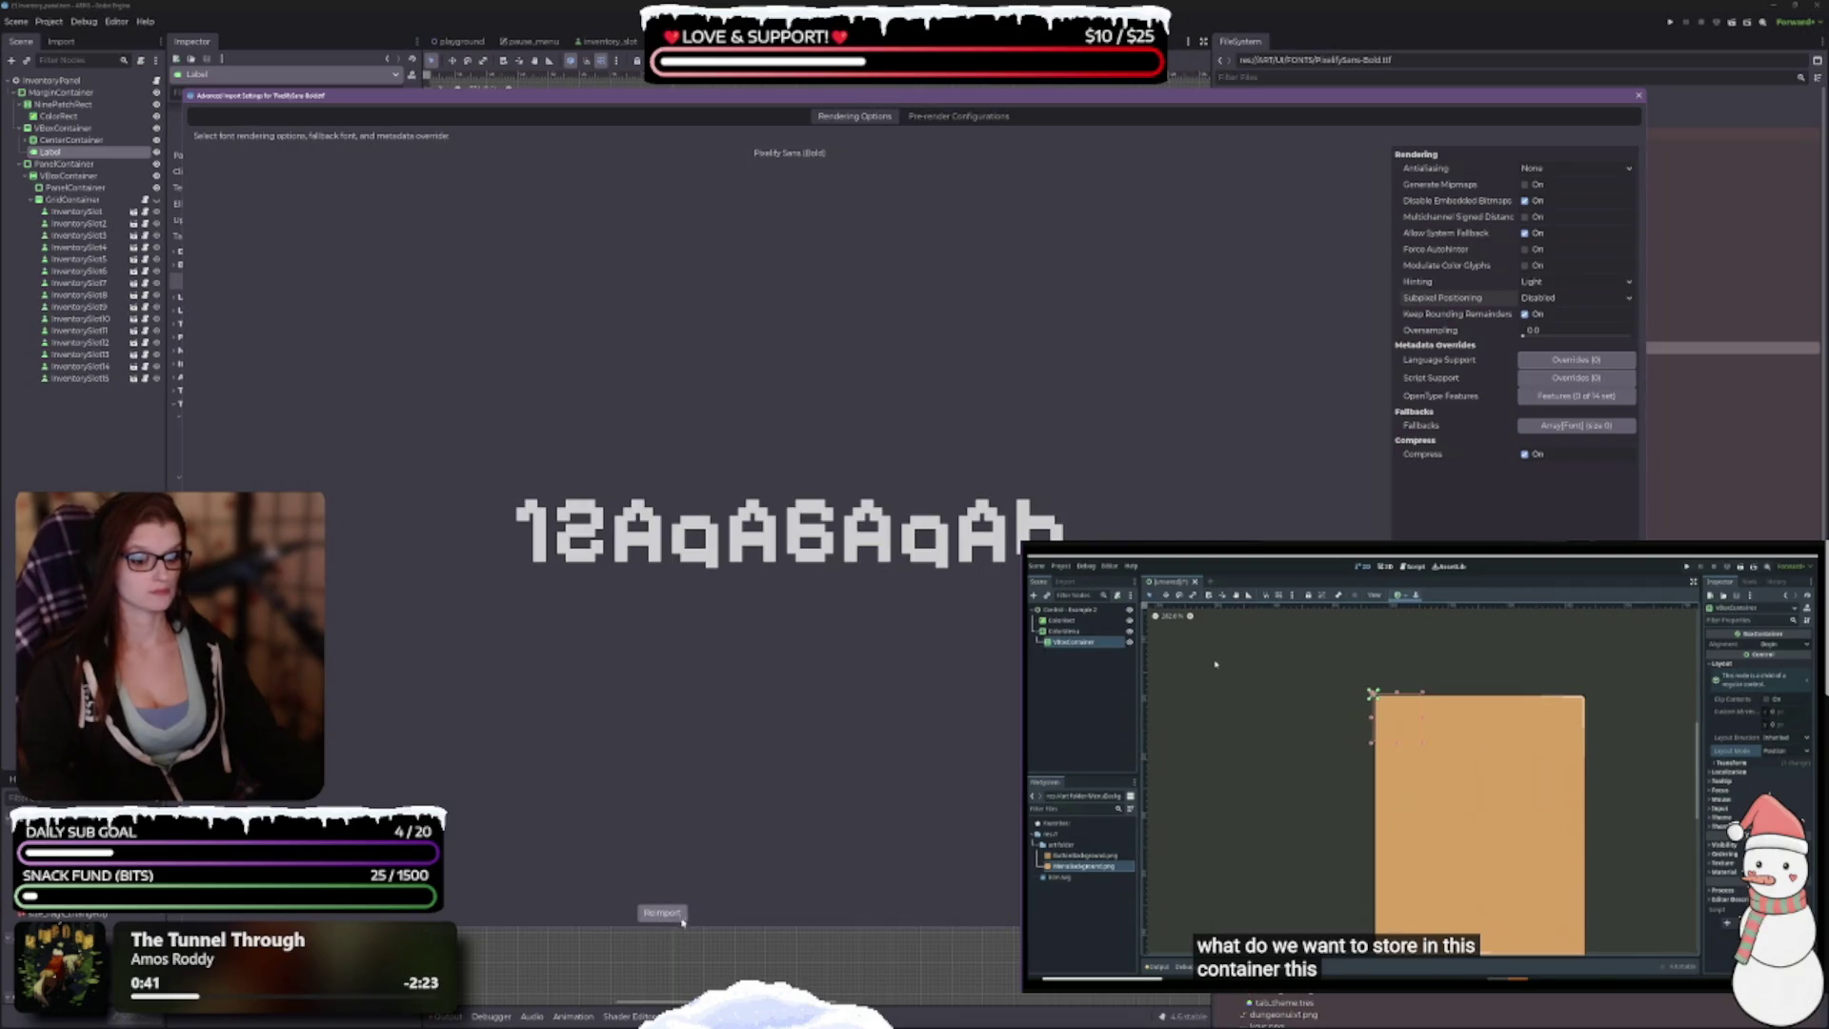
{"action": "left_click", "coordinate": [662, 913]}
Step: Reimport PixelifySans-Medium.ttf with subpixel positioning Disabled
{"action": "left_click", "coordinate": [1301, 362]}
{"action": "double_click", "coordinate": [1301, 362]}
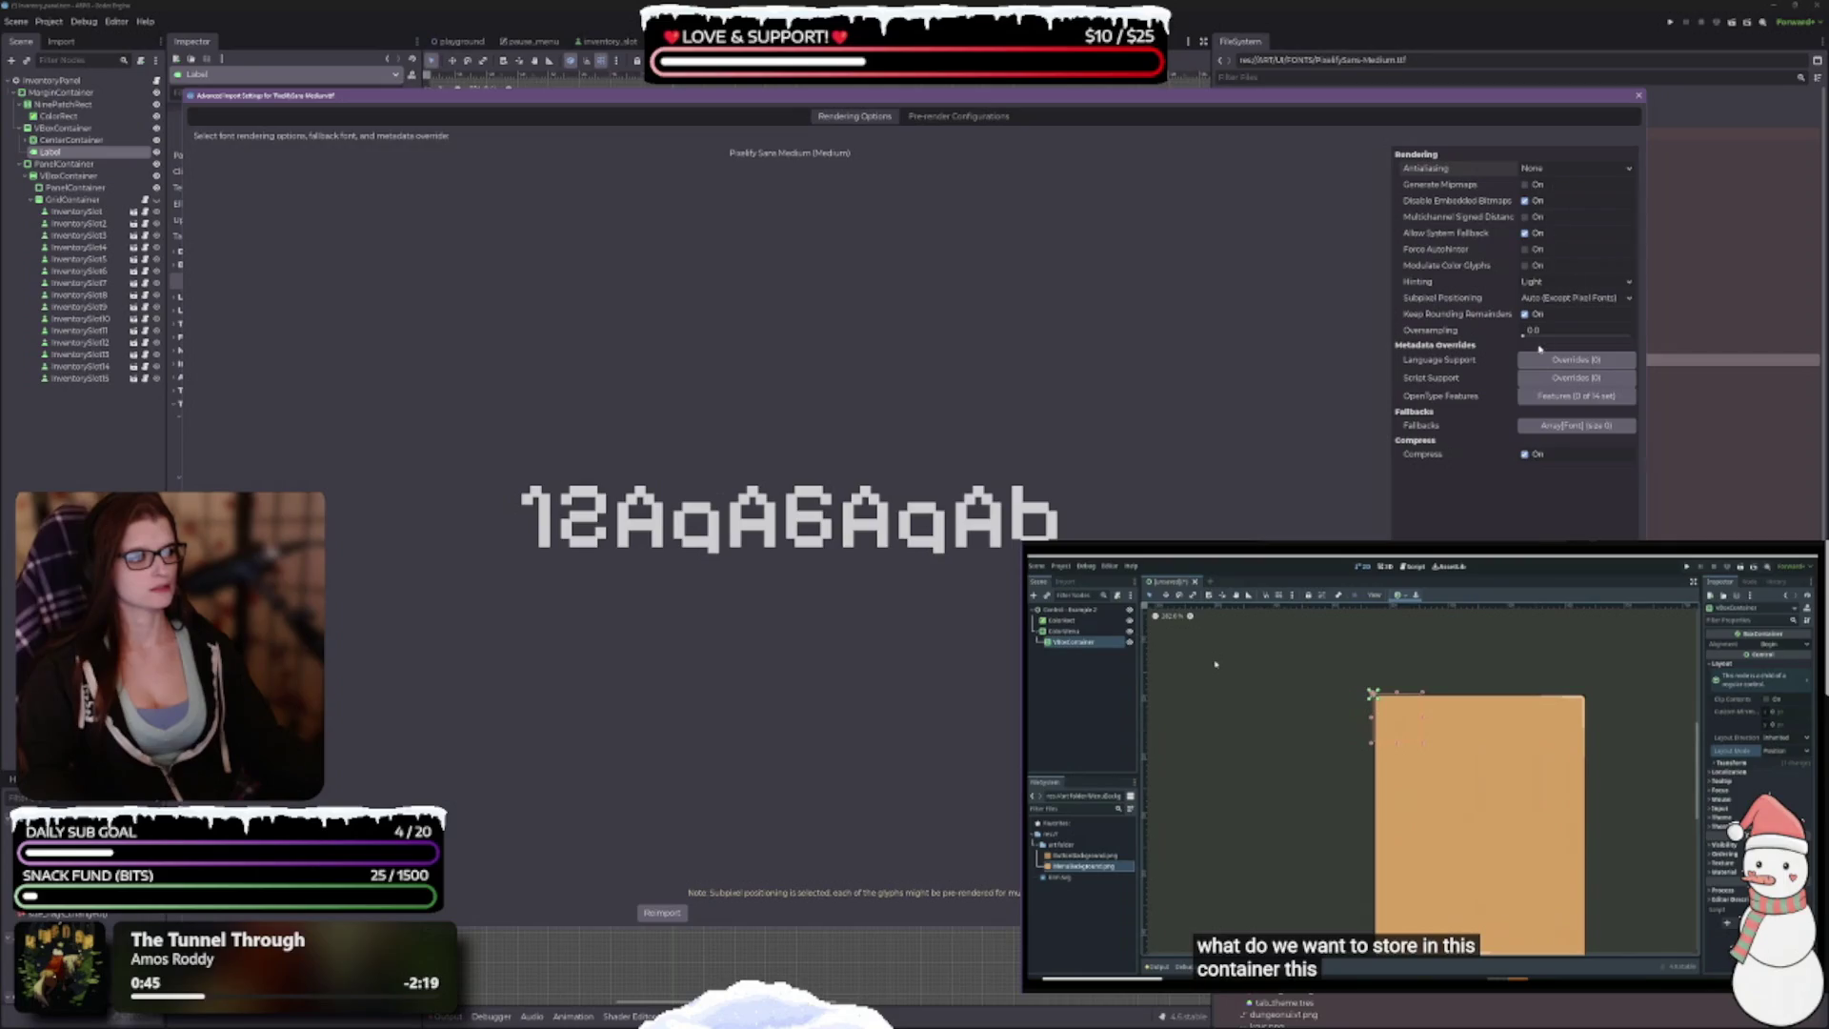
{"action": "left_click", "coordinate": [1571, 298]}
{"action": "left_click", "coordinate": [1548, 326]}
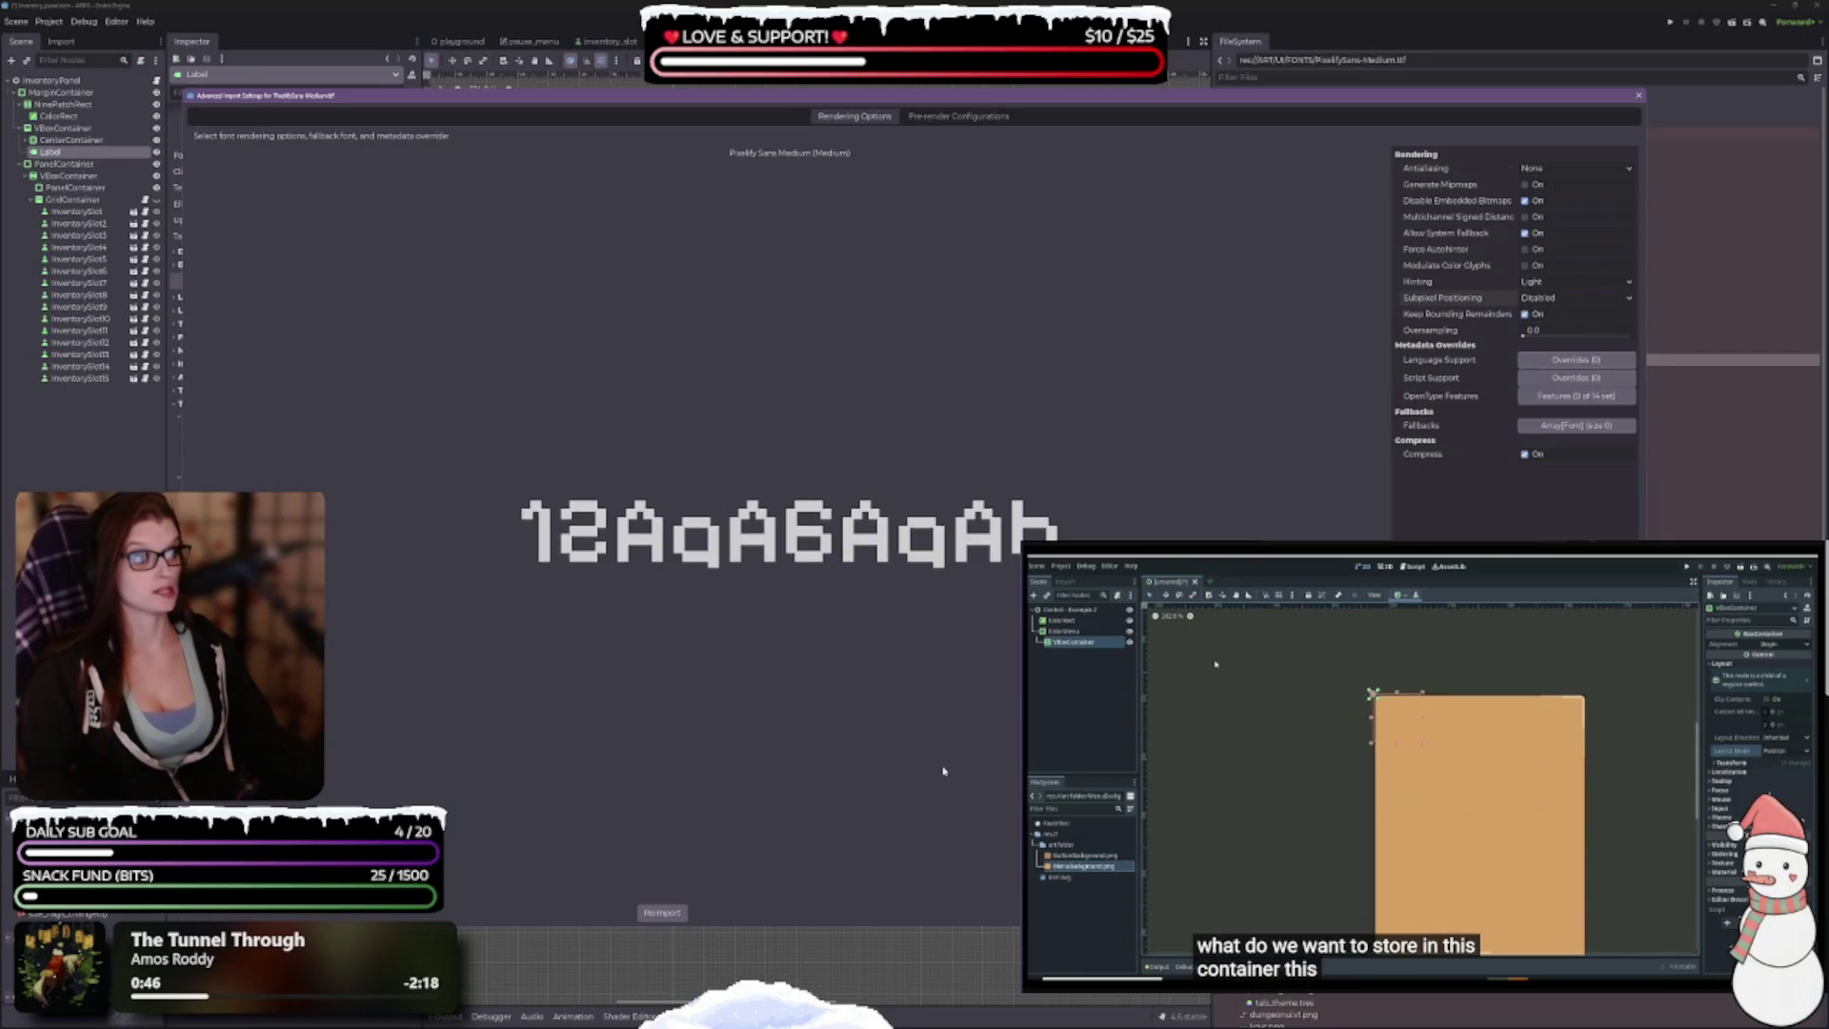
{"action": "left_click", "coordinate": [662, 913]}
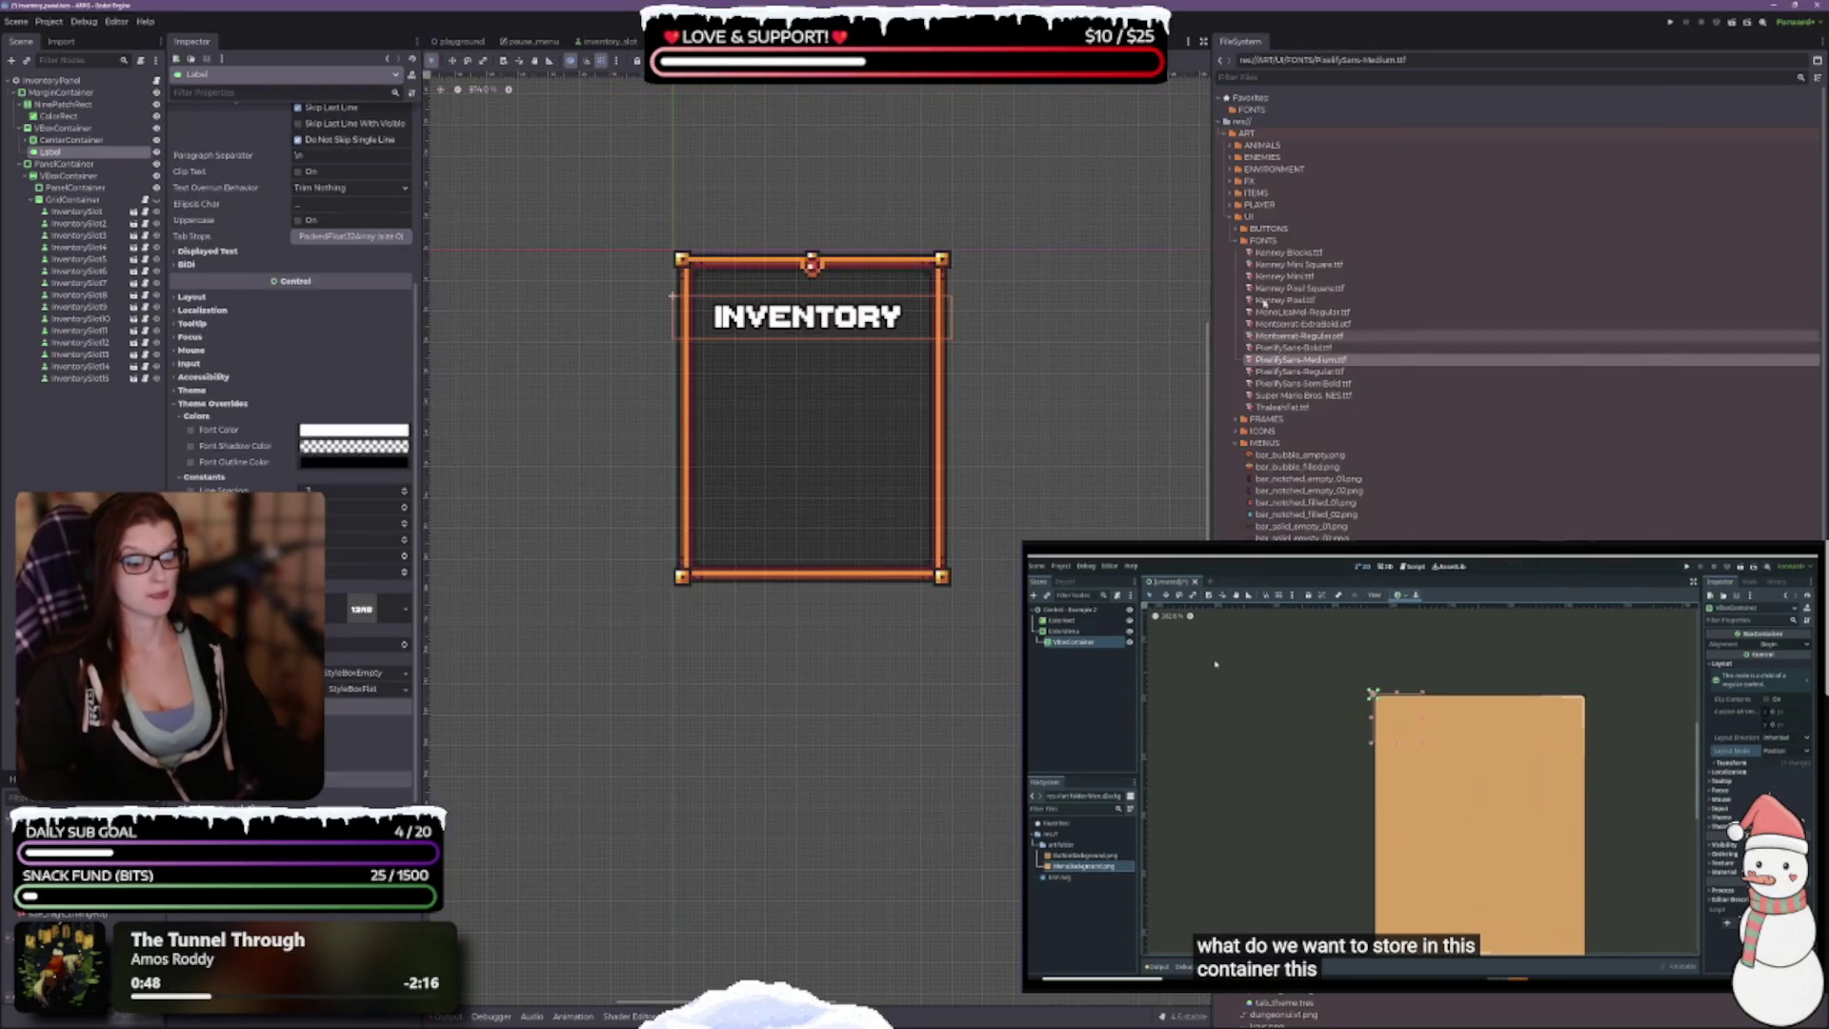
Step: Reimport PixelifySans-Regular.ttf with antialiasing None and subpixel positioning Disabled
{"action": "double_click", "coordinate": [1301, 372]}
{"action": "left_click", "coordinate": [1571, 168]}
{"action": "left_click", "coordinate": [1543, 184]}
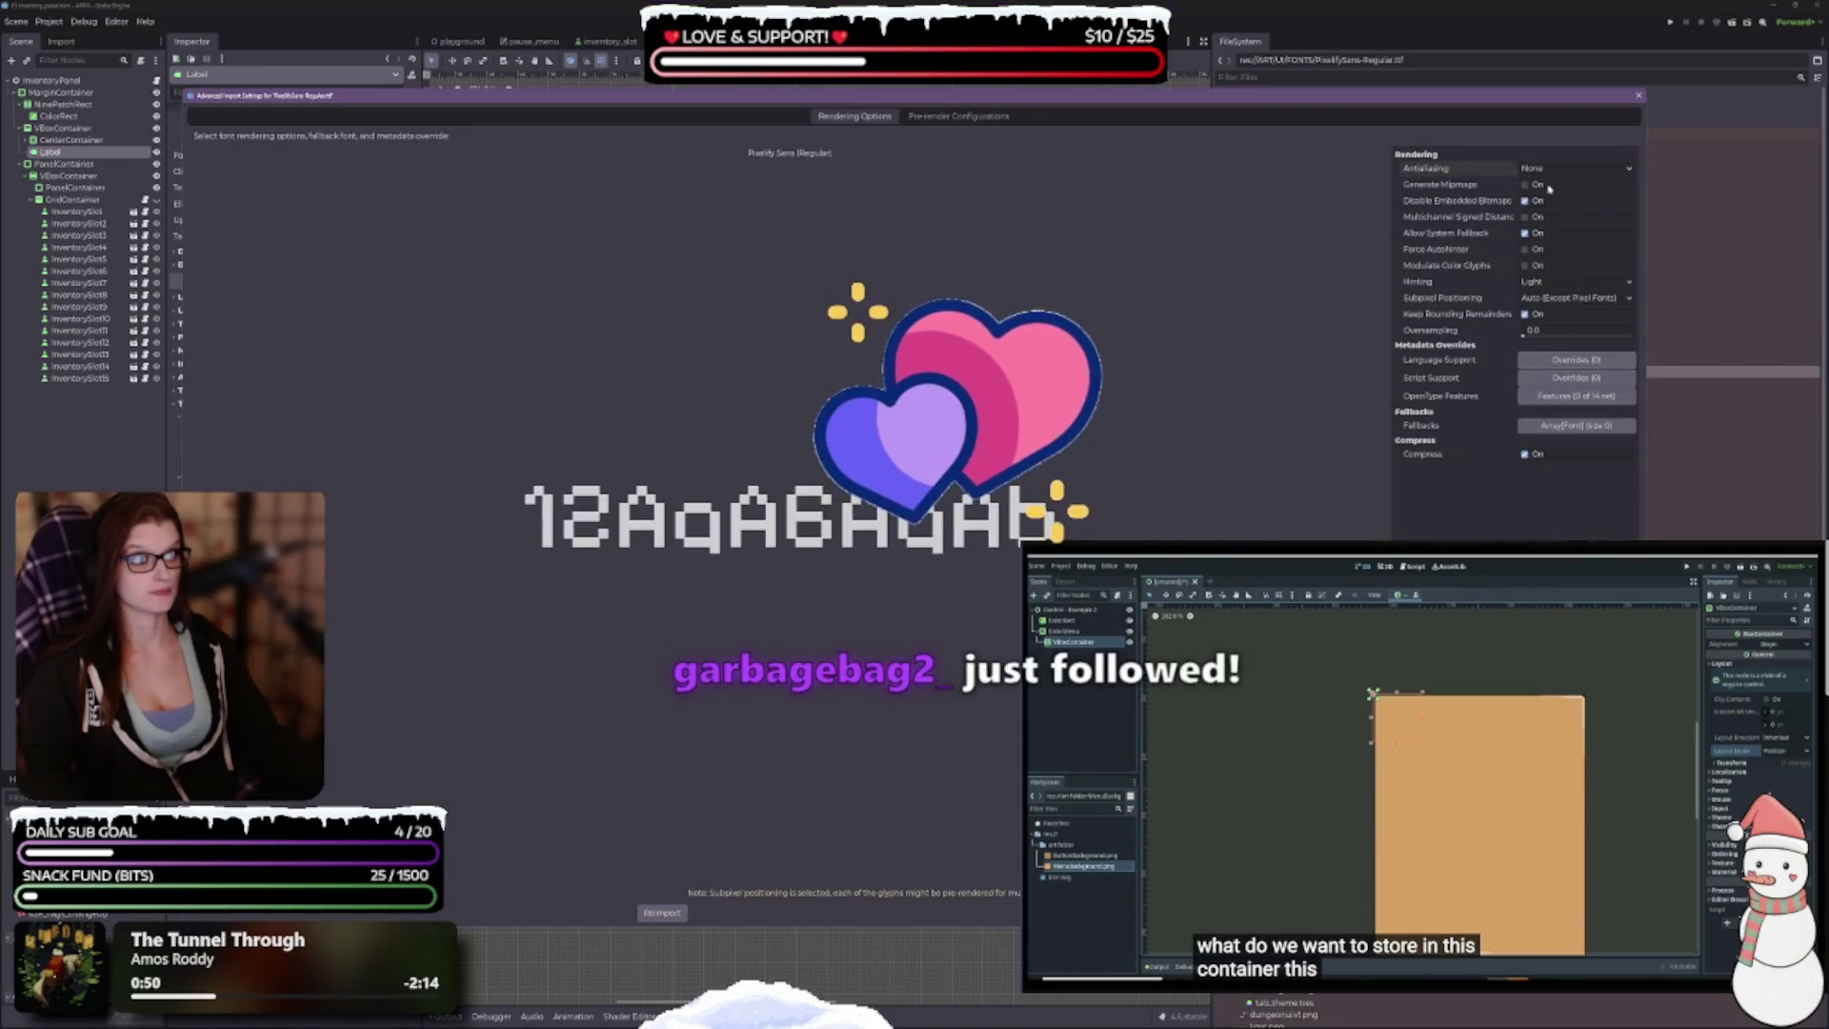
{"action": "left_click", "coordinate": [1572, 298]}
{"action": "left_click", "coordinate": [1548, 326]}
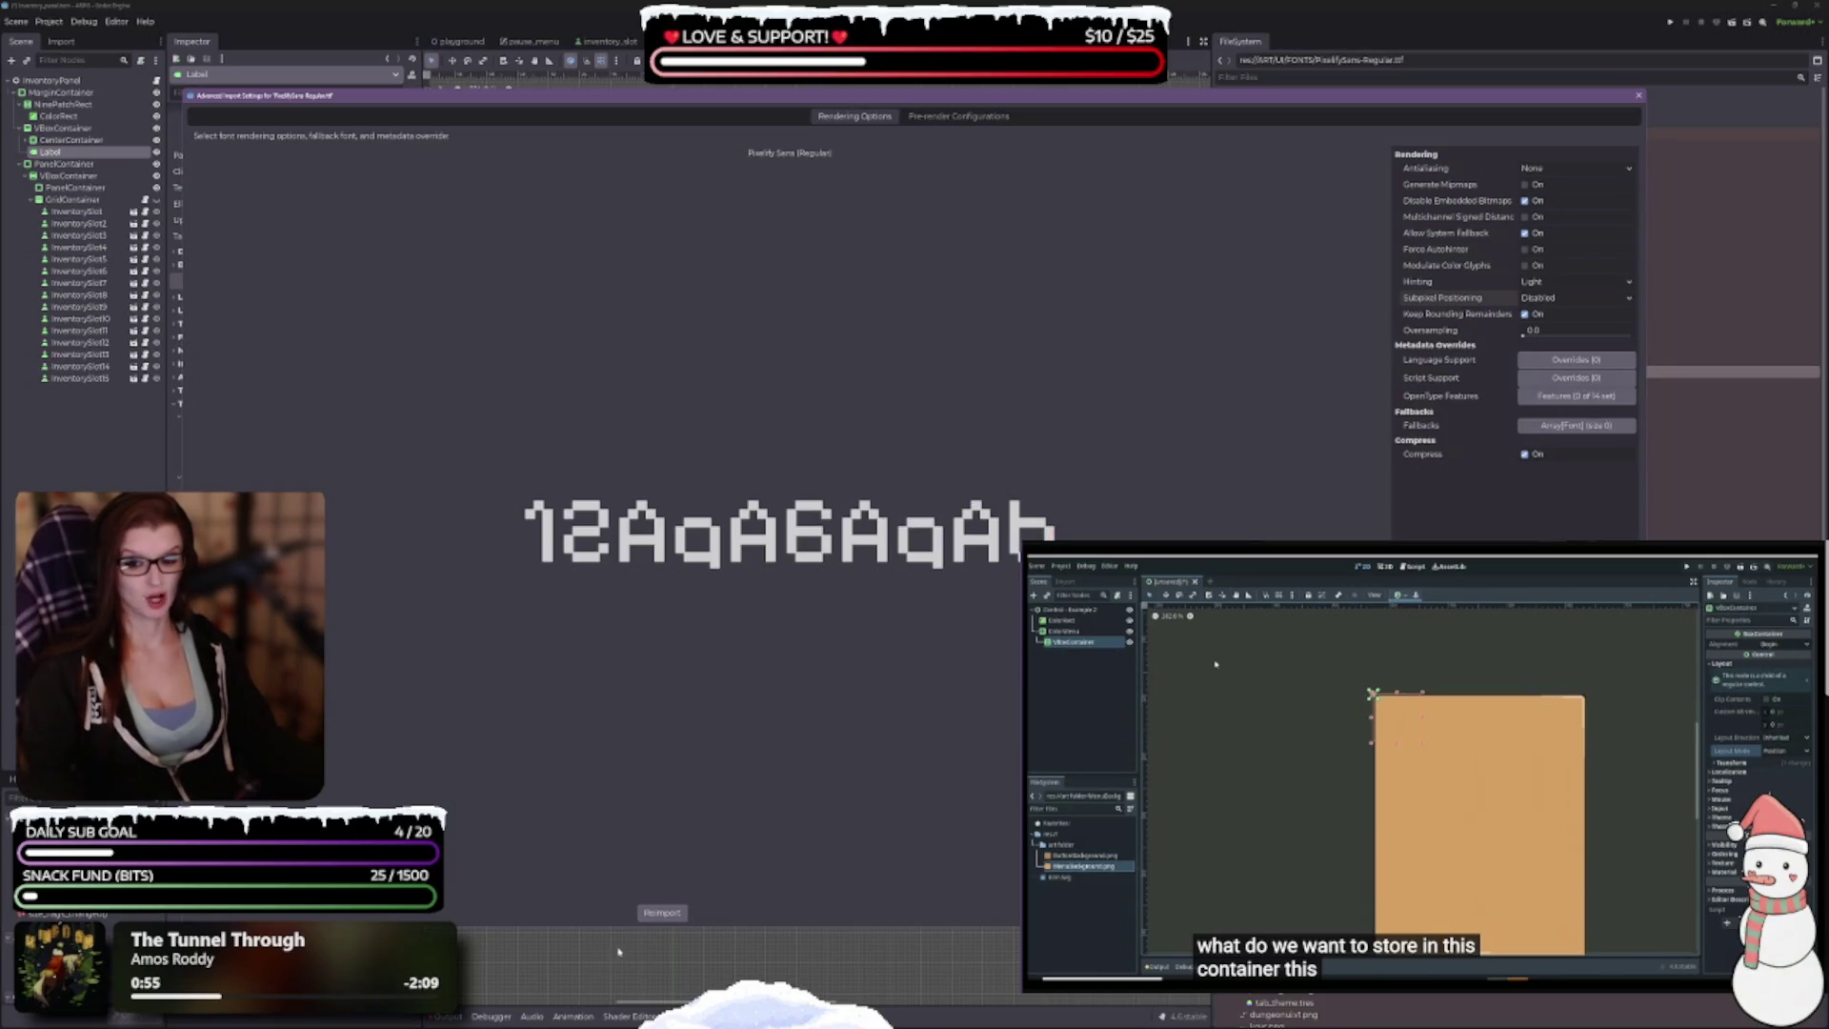
{"action": "left_click", "coordinate": [662, 911]}
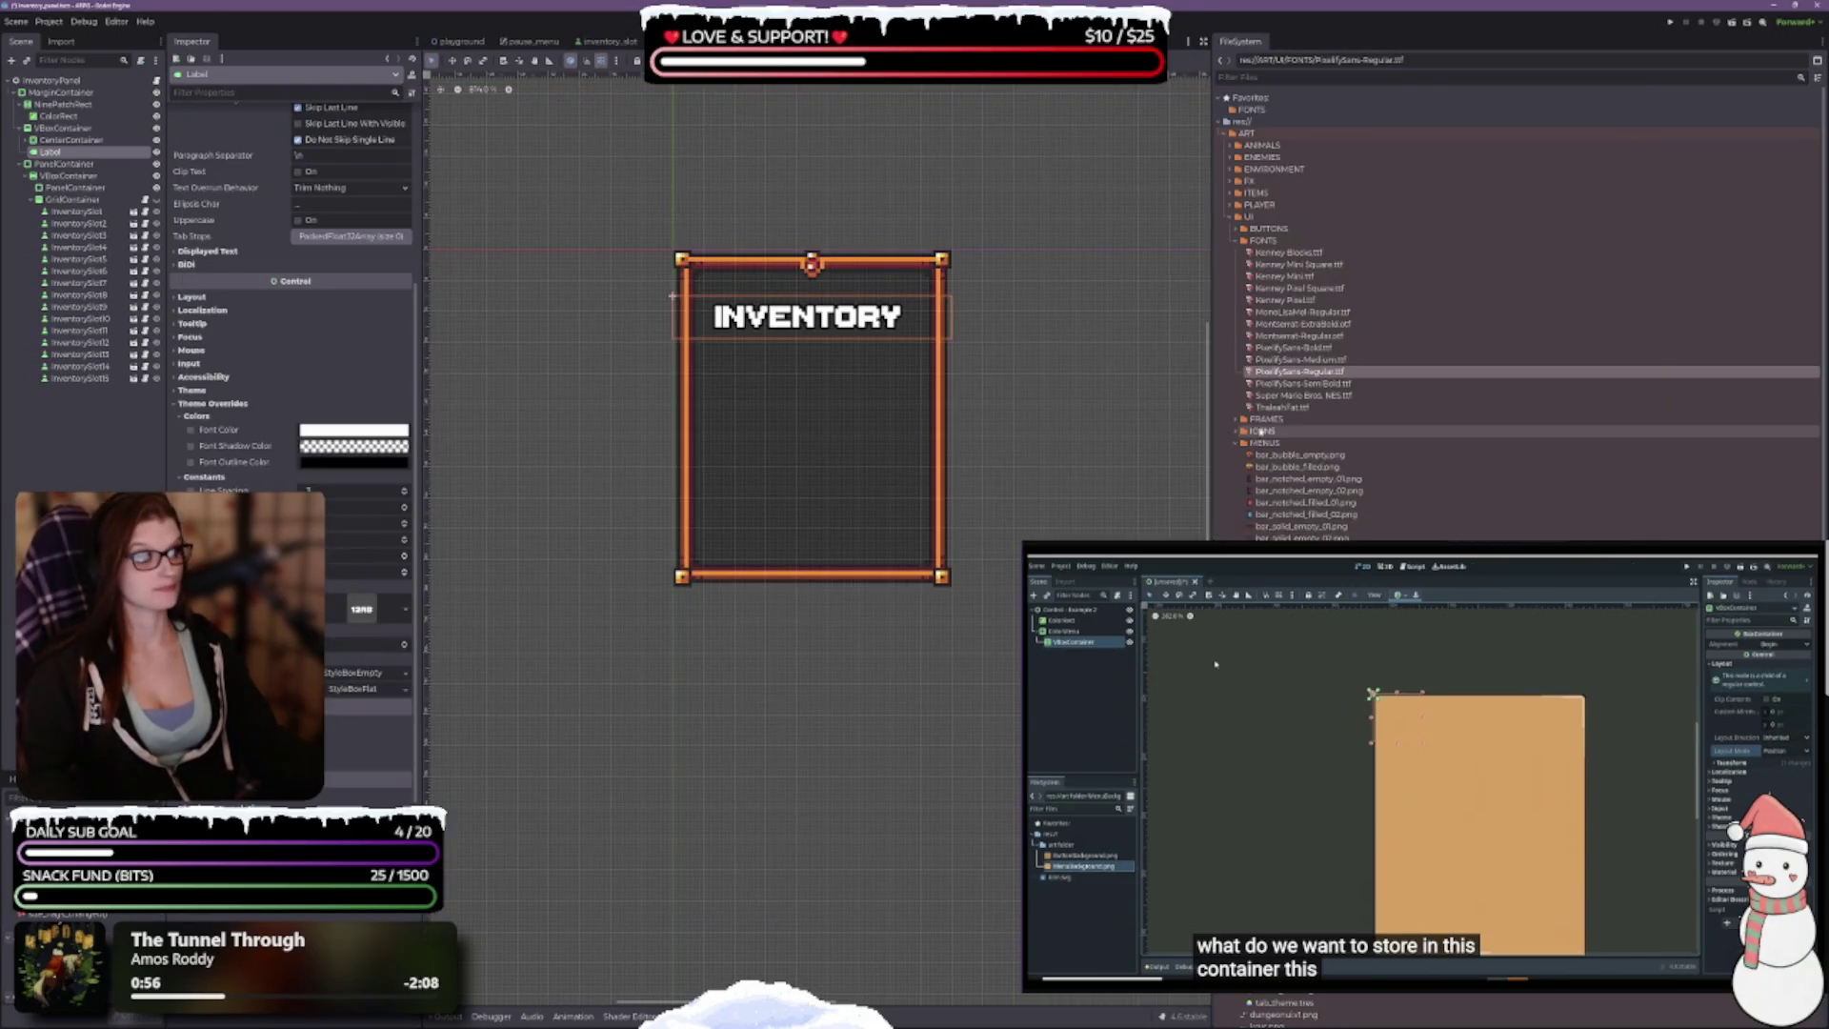
Step: Reimport PixelifySans-SemiBold.ttf with antialiasing None and subpixel positioning Disabled
{"action": "double_click", "coordinate": [1301, 383]}
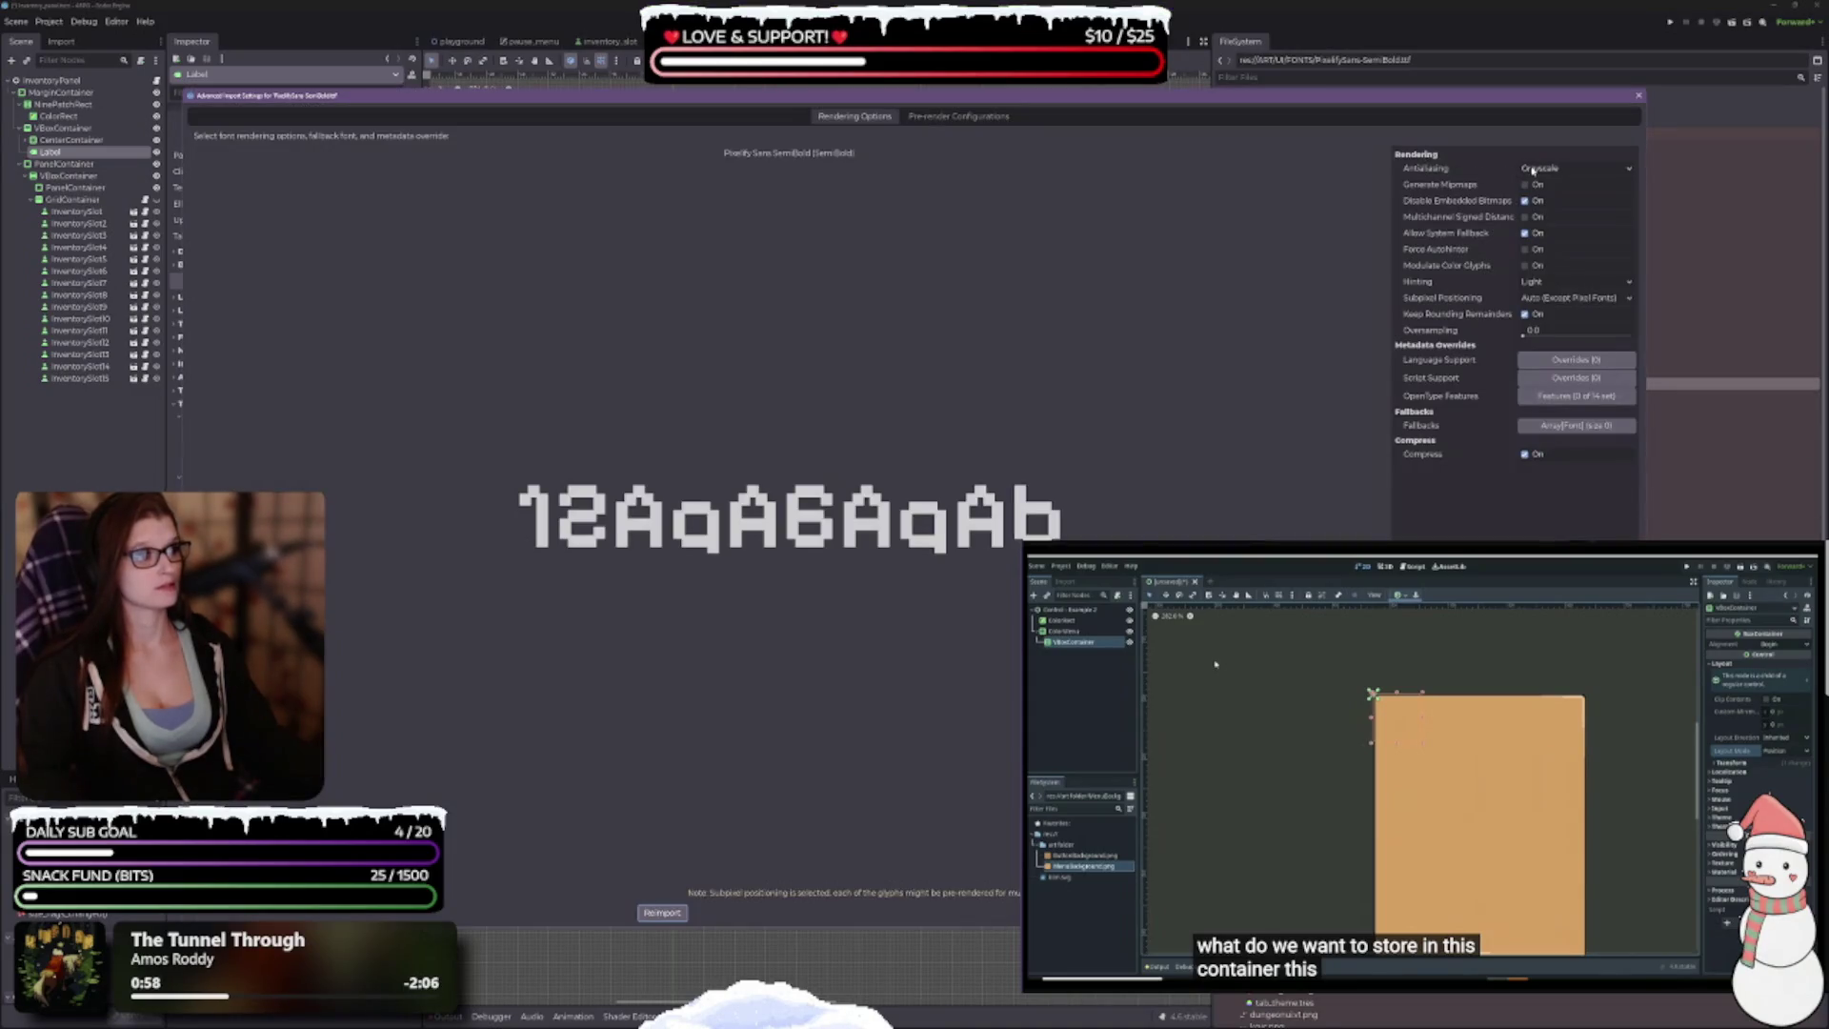
{"action": "left_click", "coordinate": [1532, 170]}
{"action": "left_click", "coordinate": [1533, 184]}
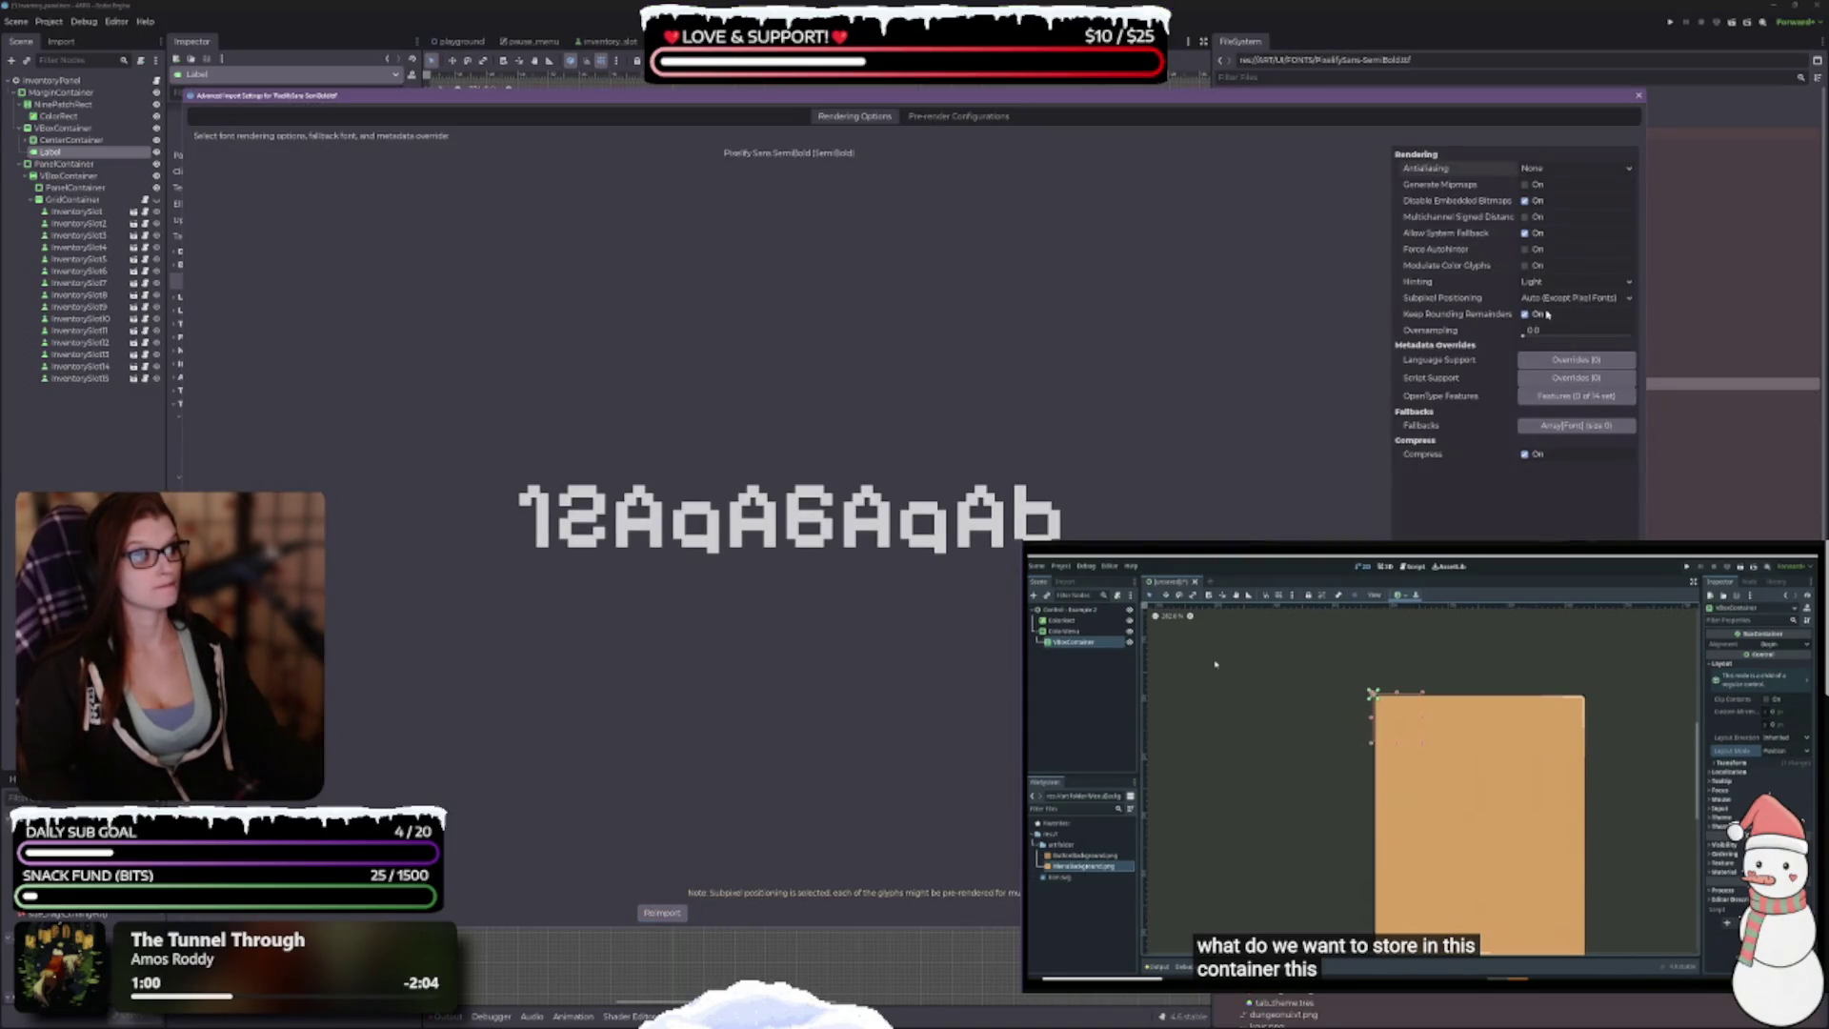
{"action": "left_click", "coordinate": [1572, 298]}
{"action": "left_click", "coordinate": [1543, 315]}
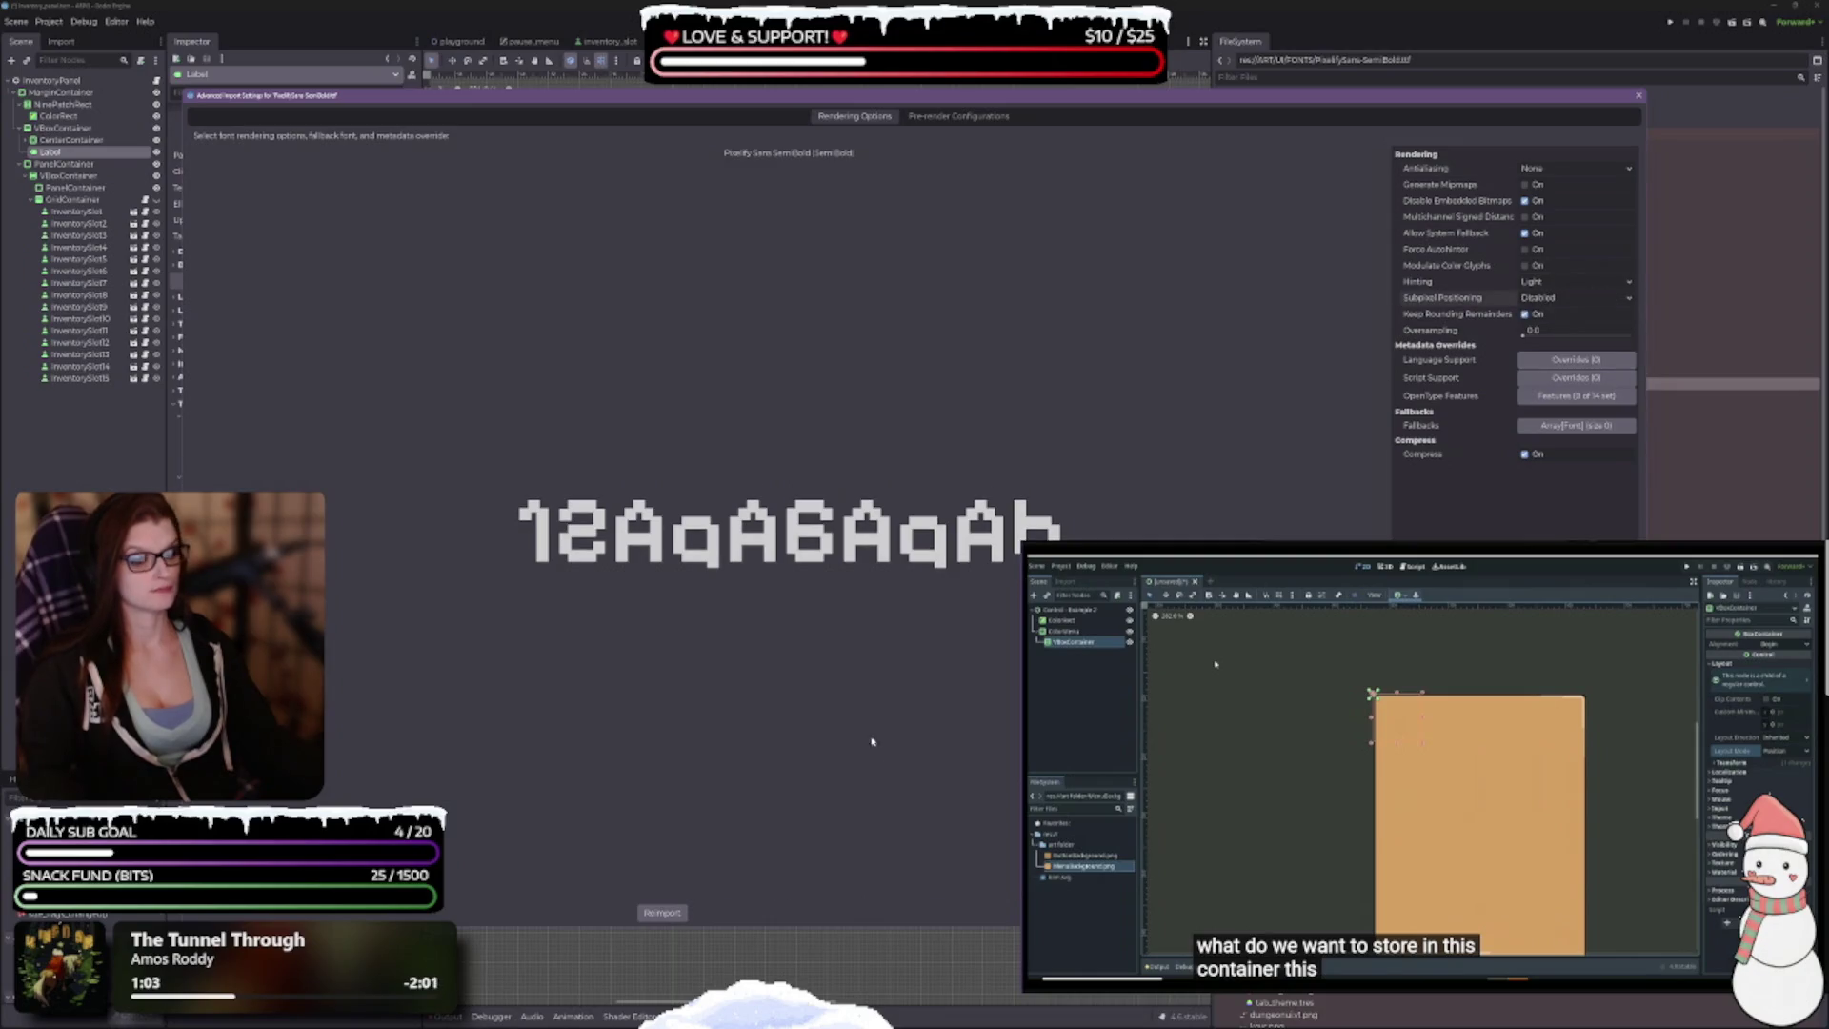
{"action": "left_click", "coordinate": [661, 913]}
Step: Reimport the Super Mario Bros NES font the same way, then recheck ThaleahFat's settings
{"action": "double_click", "coordinate": [1341, 397]}
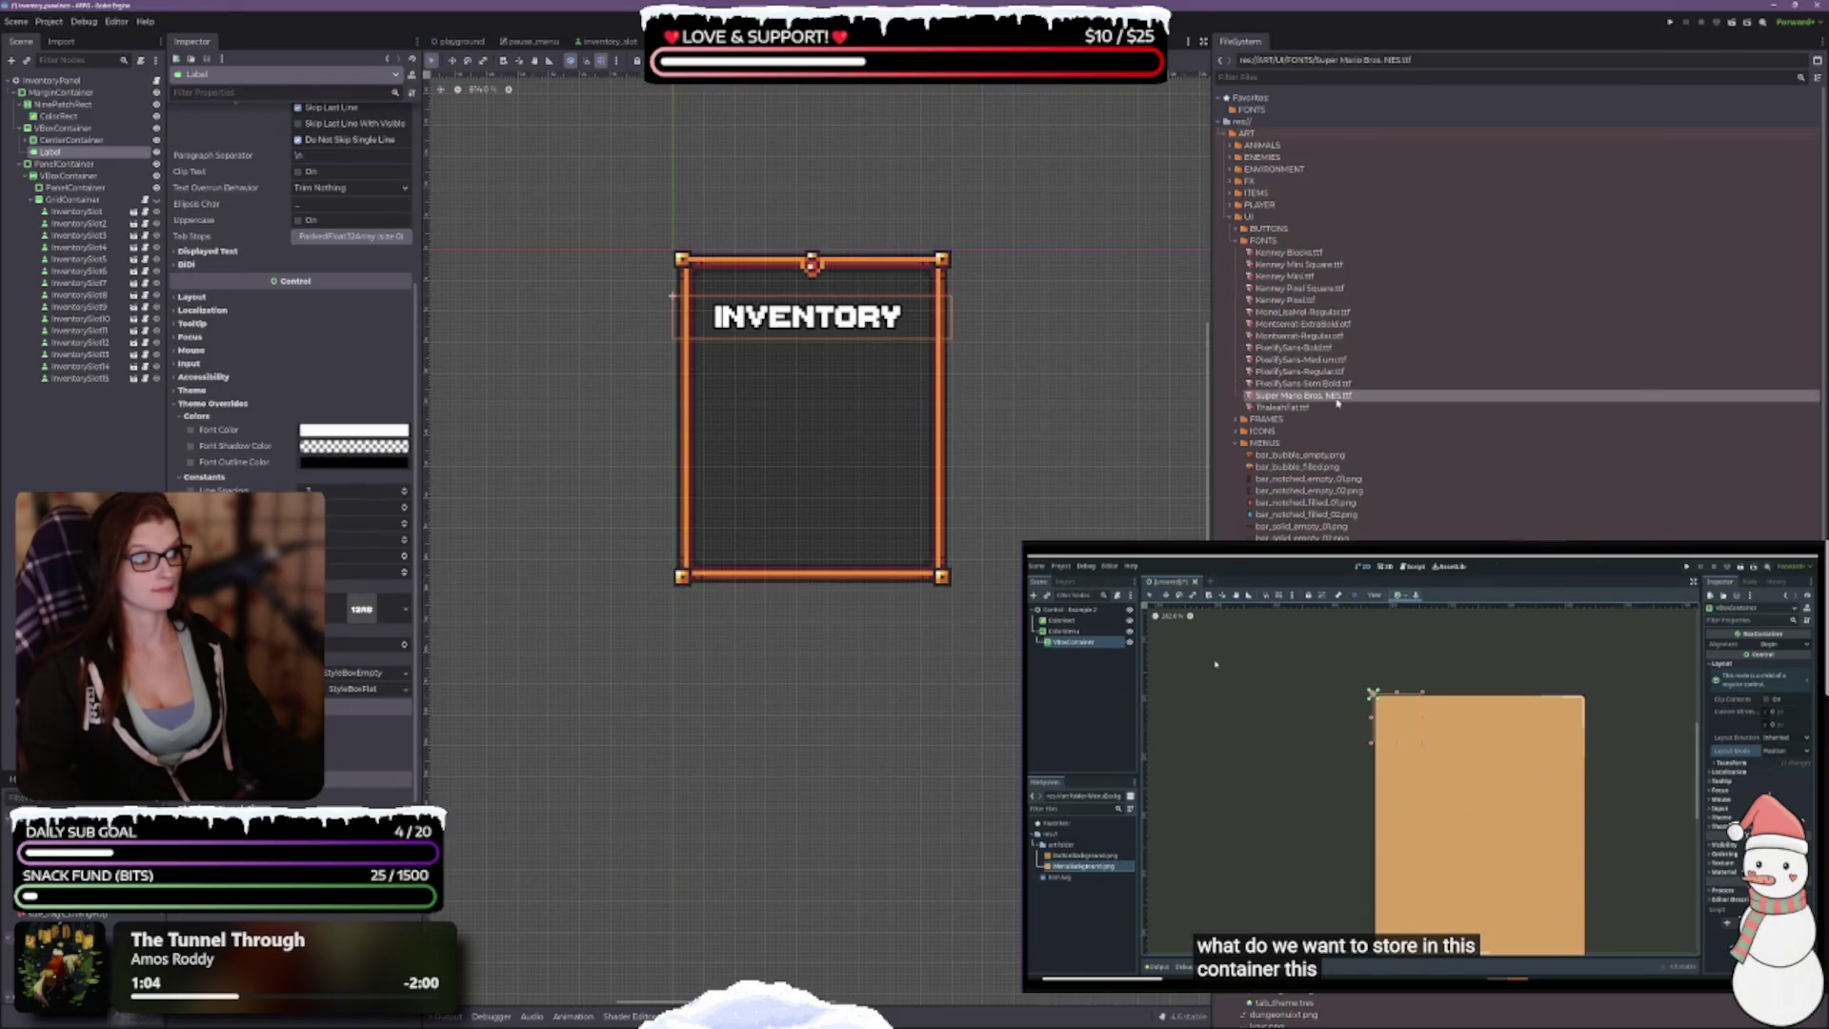
{"action": "left_click", "coordinate": [1576, 168]}
{"action": "left_click", "coordinate": [1543, 185]}
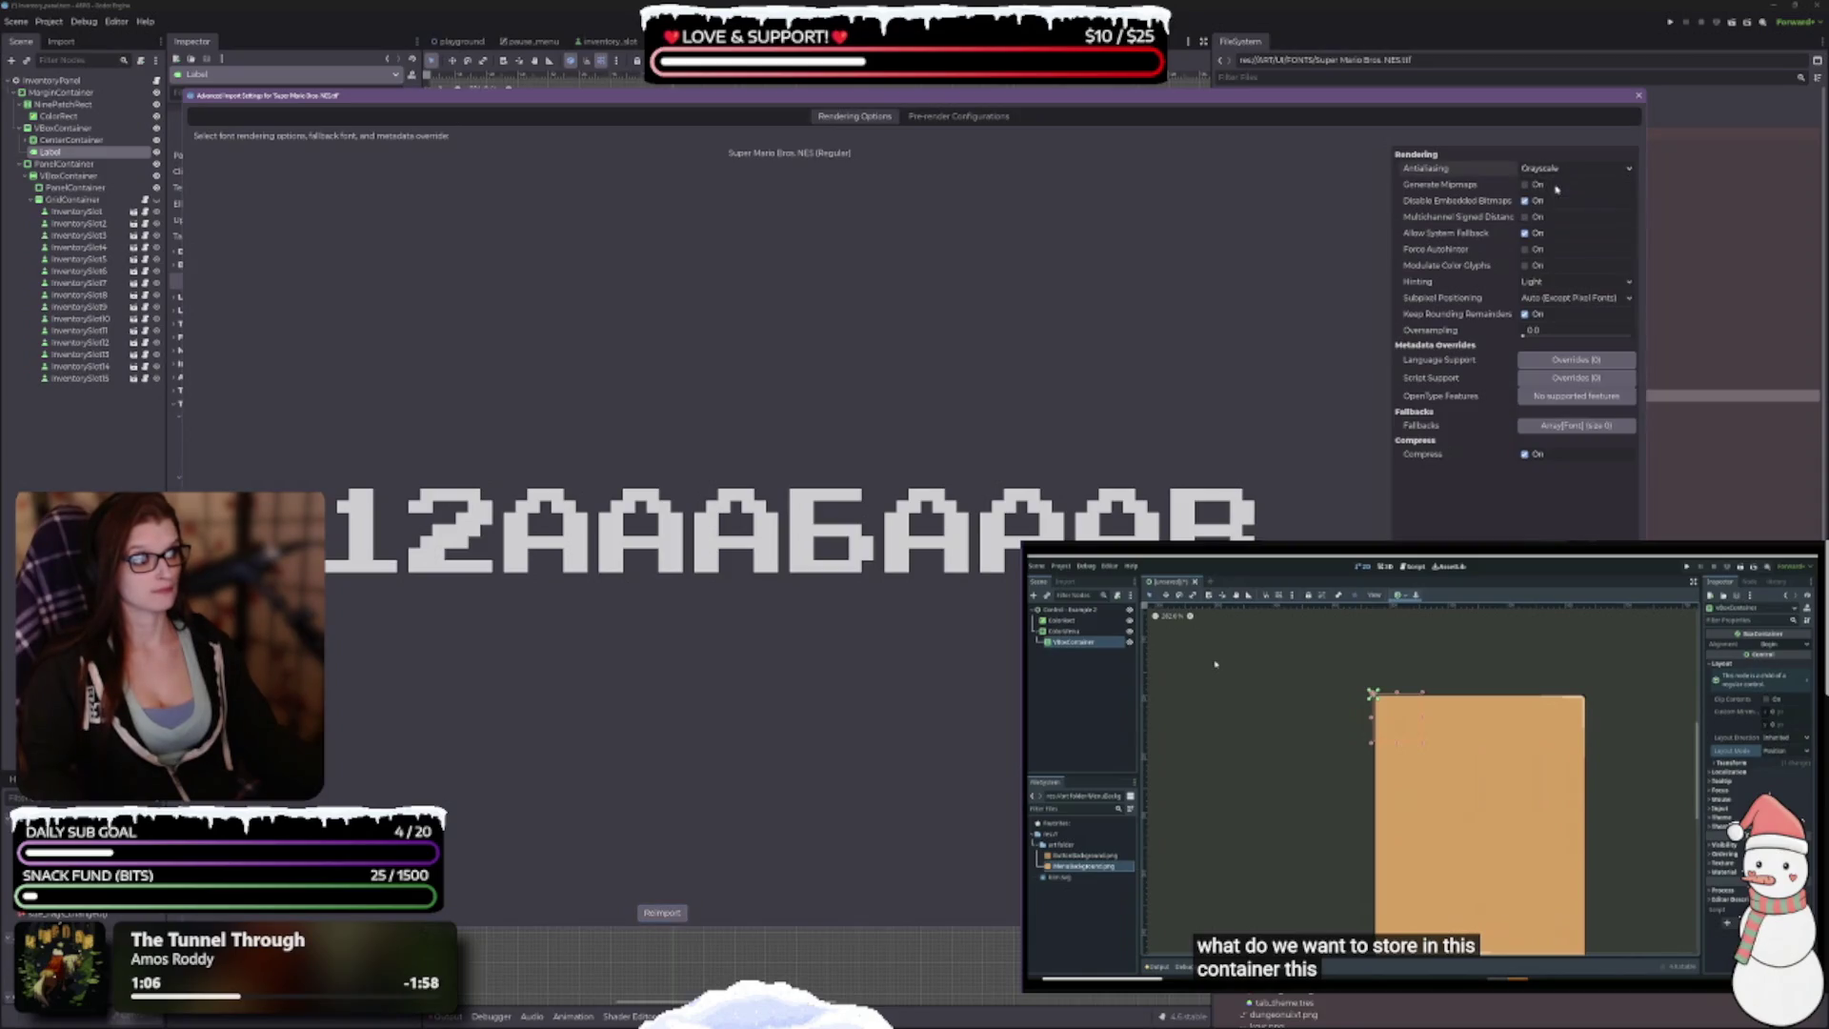
{"action": "left_click", "coordinate": [1571, 297]}
{"action": "left_click", "coordinate": [1543, 316]}
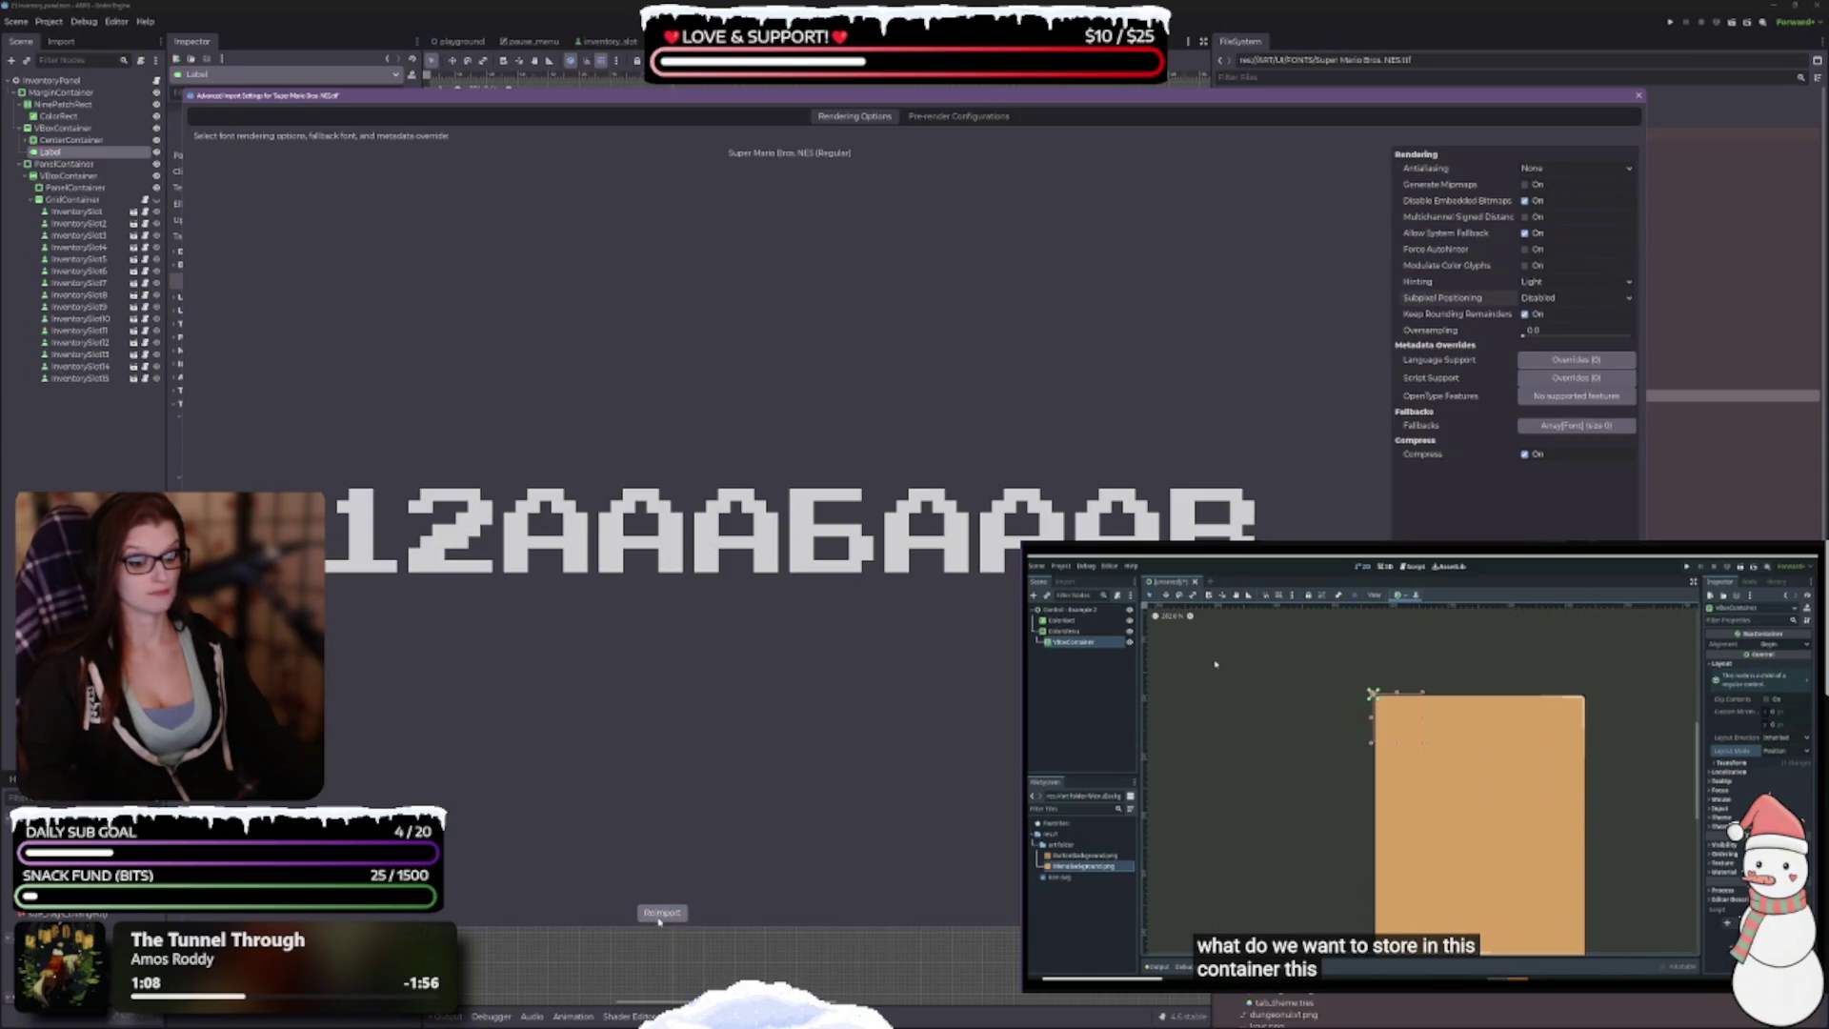
{"action": "left_click", "coordinate": [662, 912]}
{"action": "double_click", "coordinate": [1281, 407]}
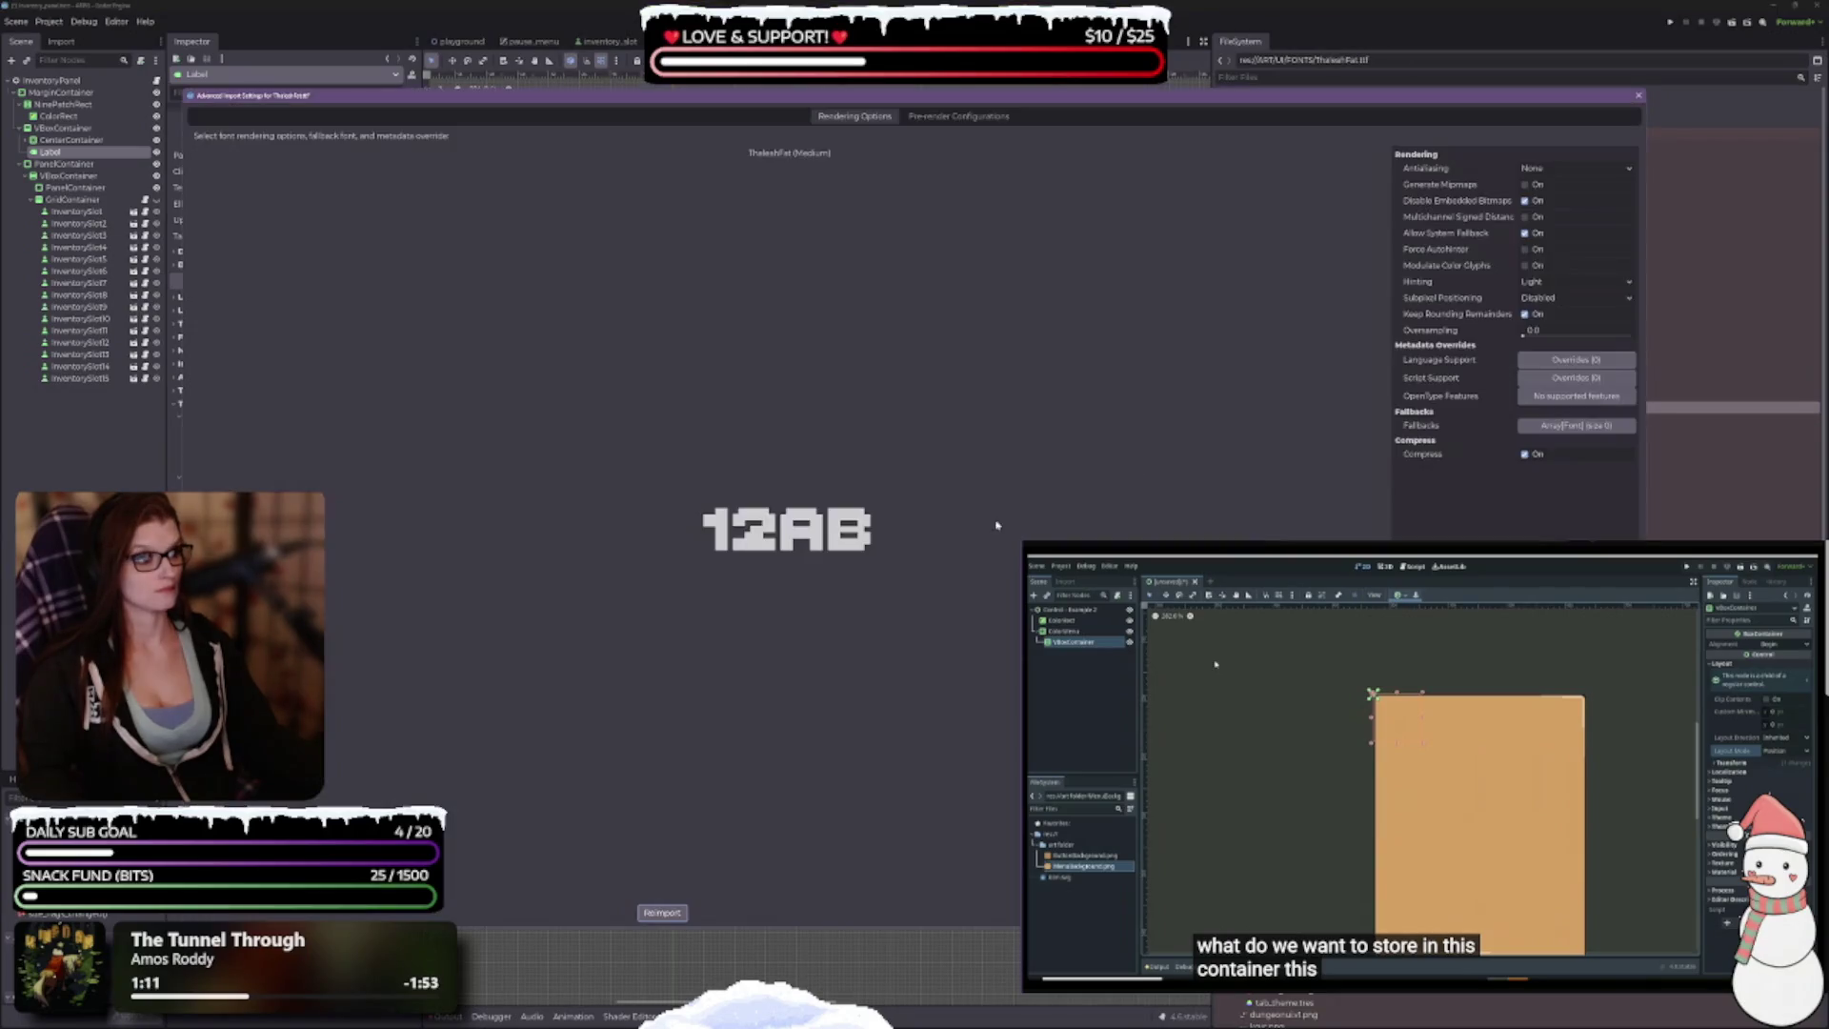
{"action": "left_click", "coordinate": [1638, 95]}
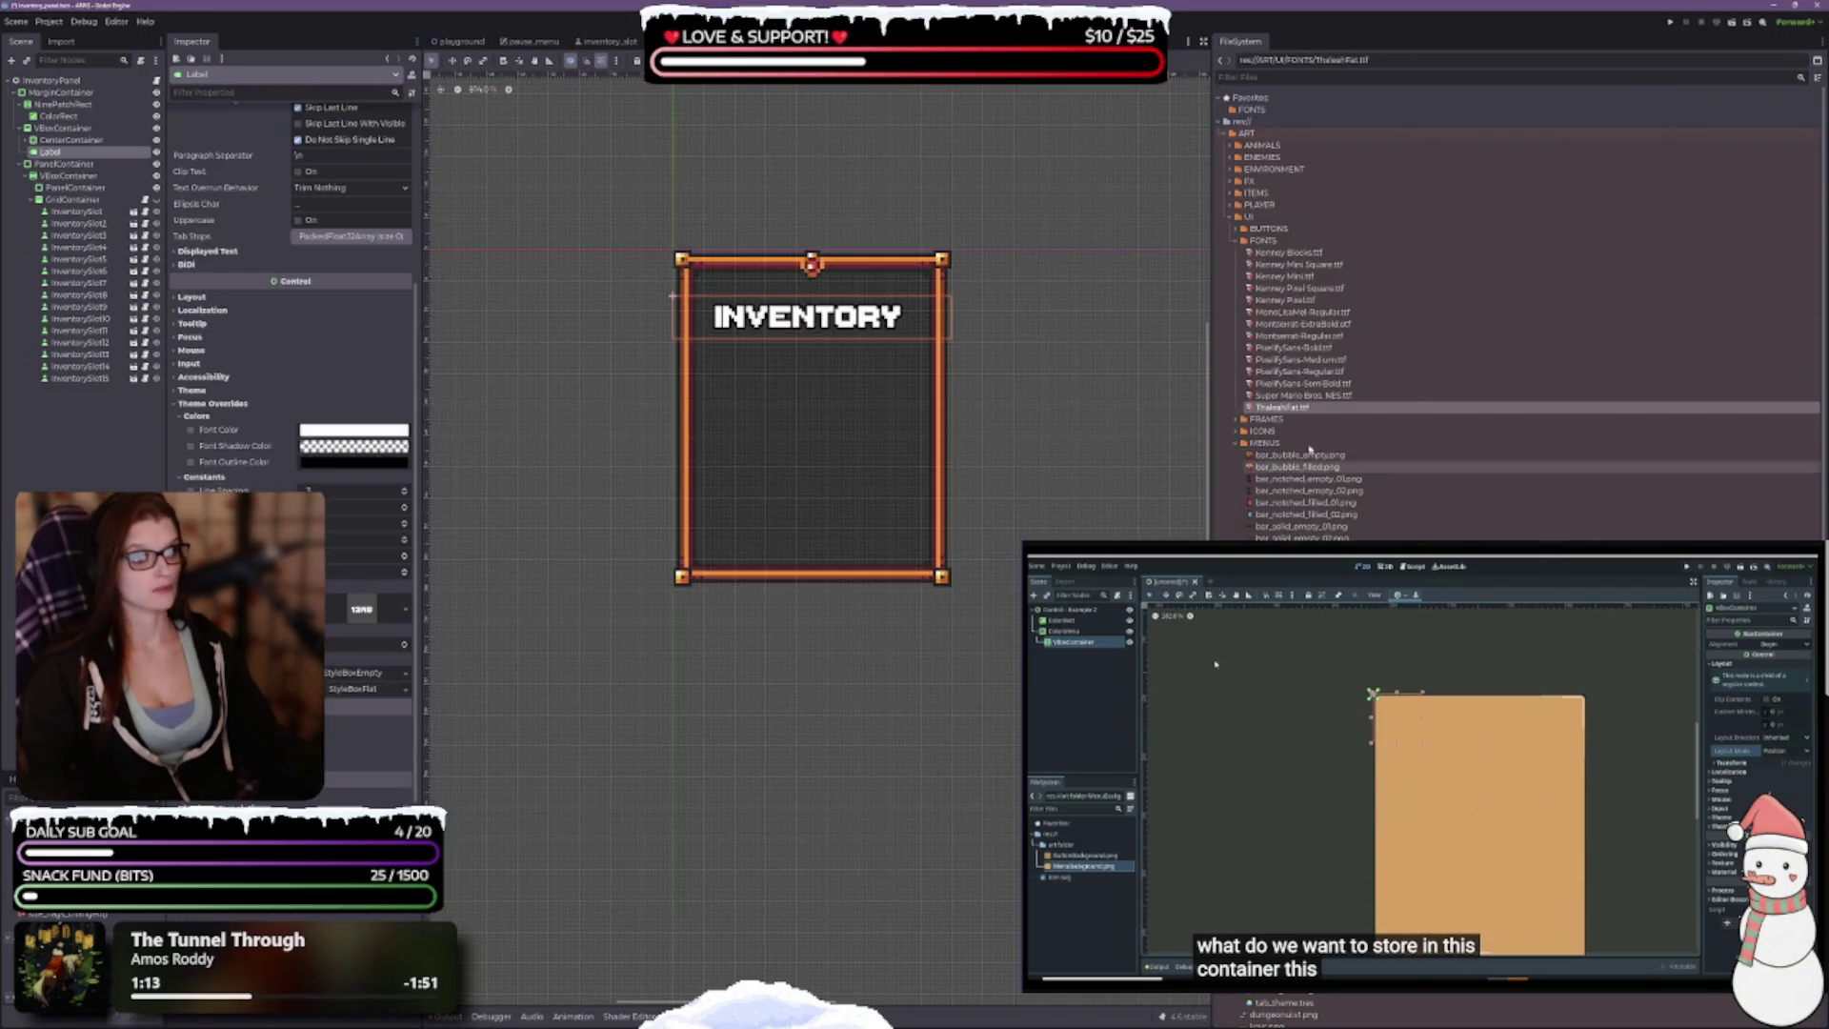
Step: Enlarge the INVENTORY title's Font Size override by two steps
{"action": "scroll", "coordinate": [806, 355], "scroll_direction": "down", "scroll_amount": 1}
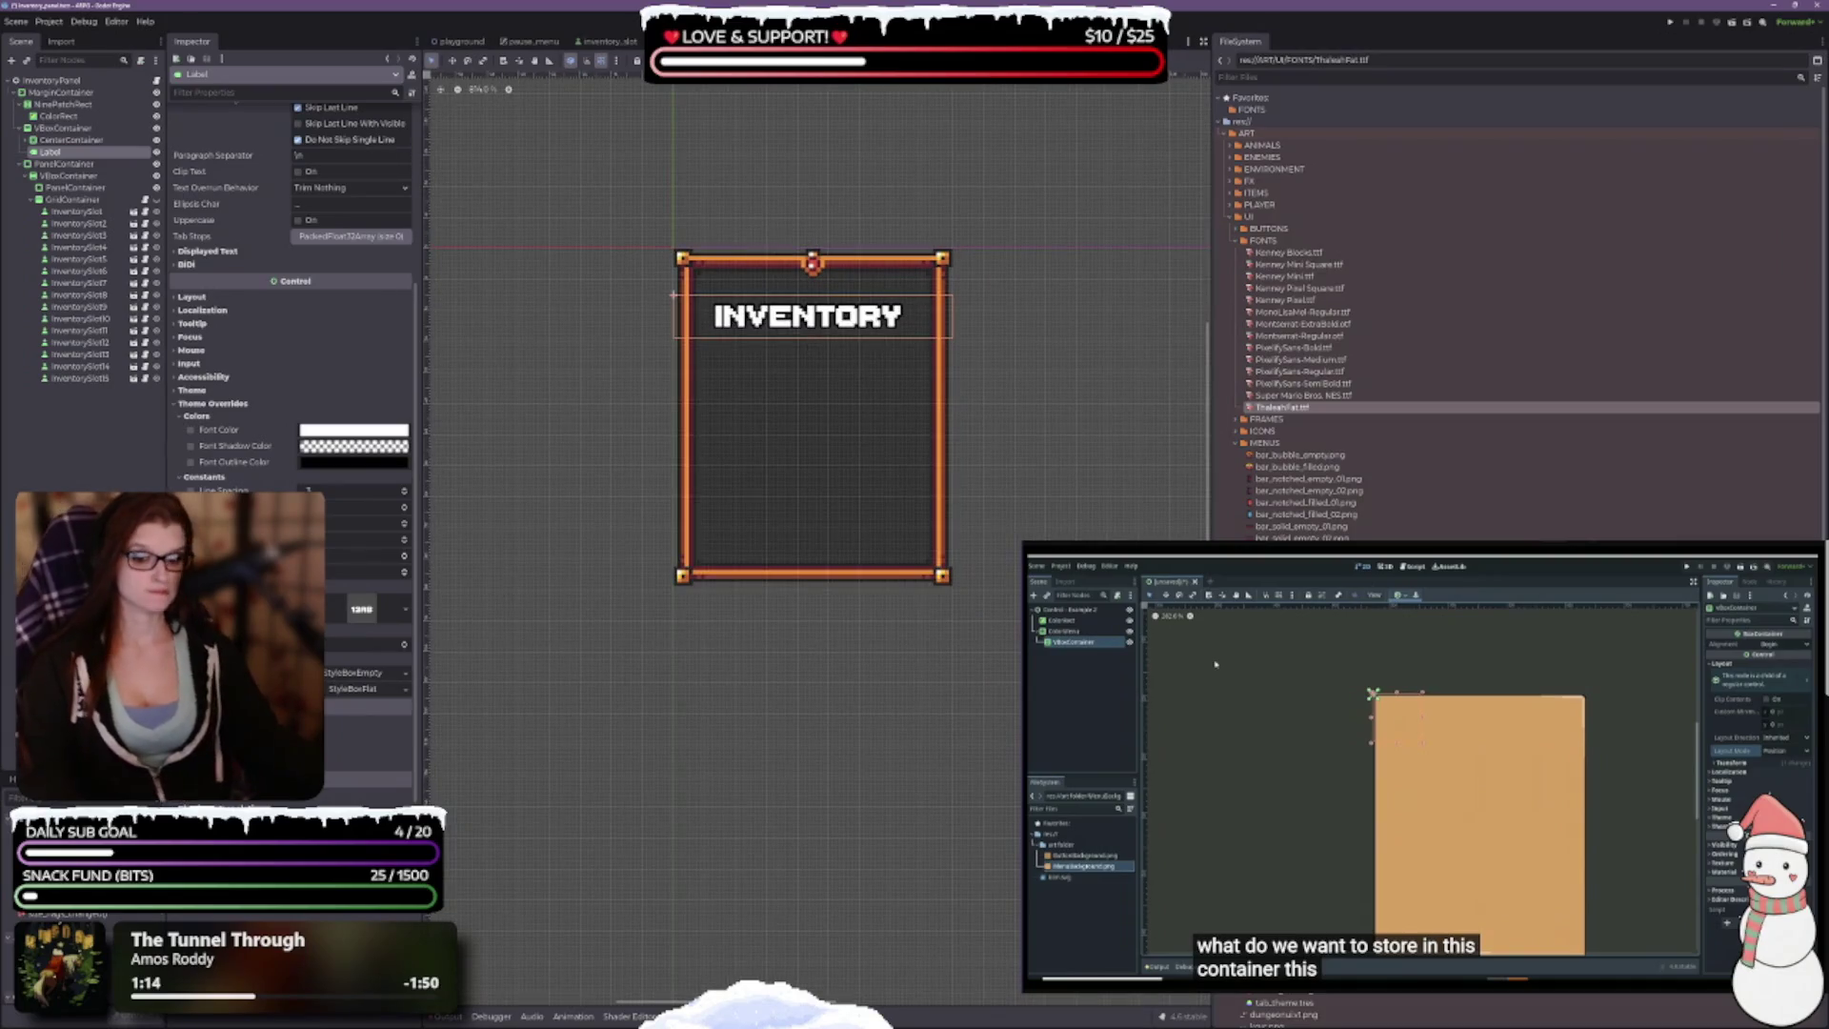
{"action": "left_click", "coordinate": [403, 645]}
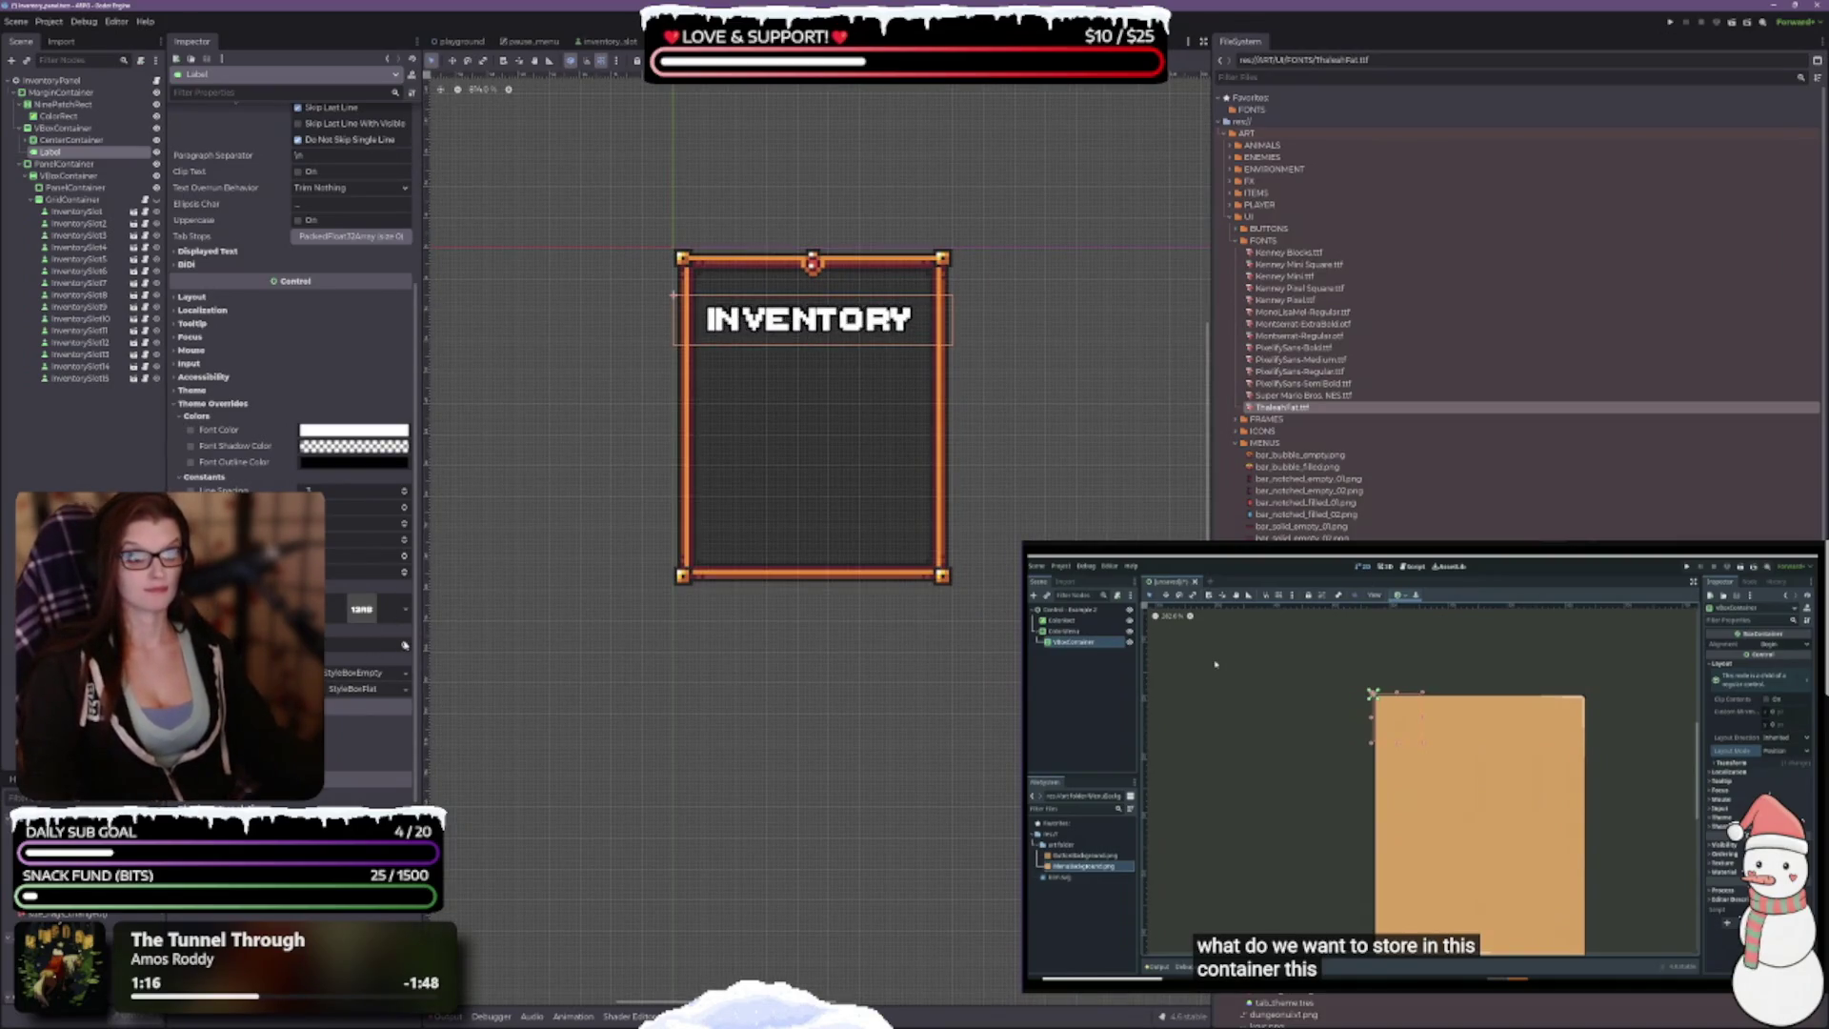
{"action": "left_click", "coordinate": [404, 645]}
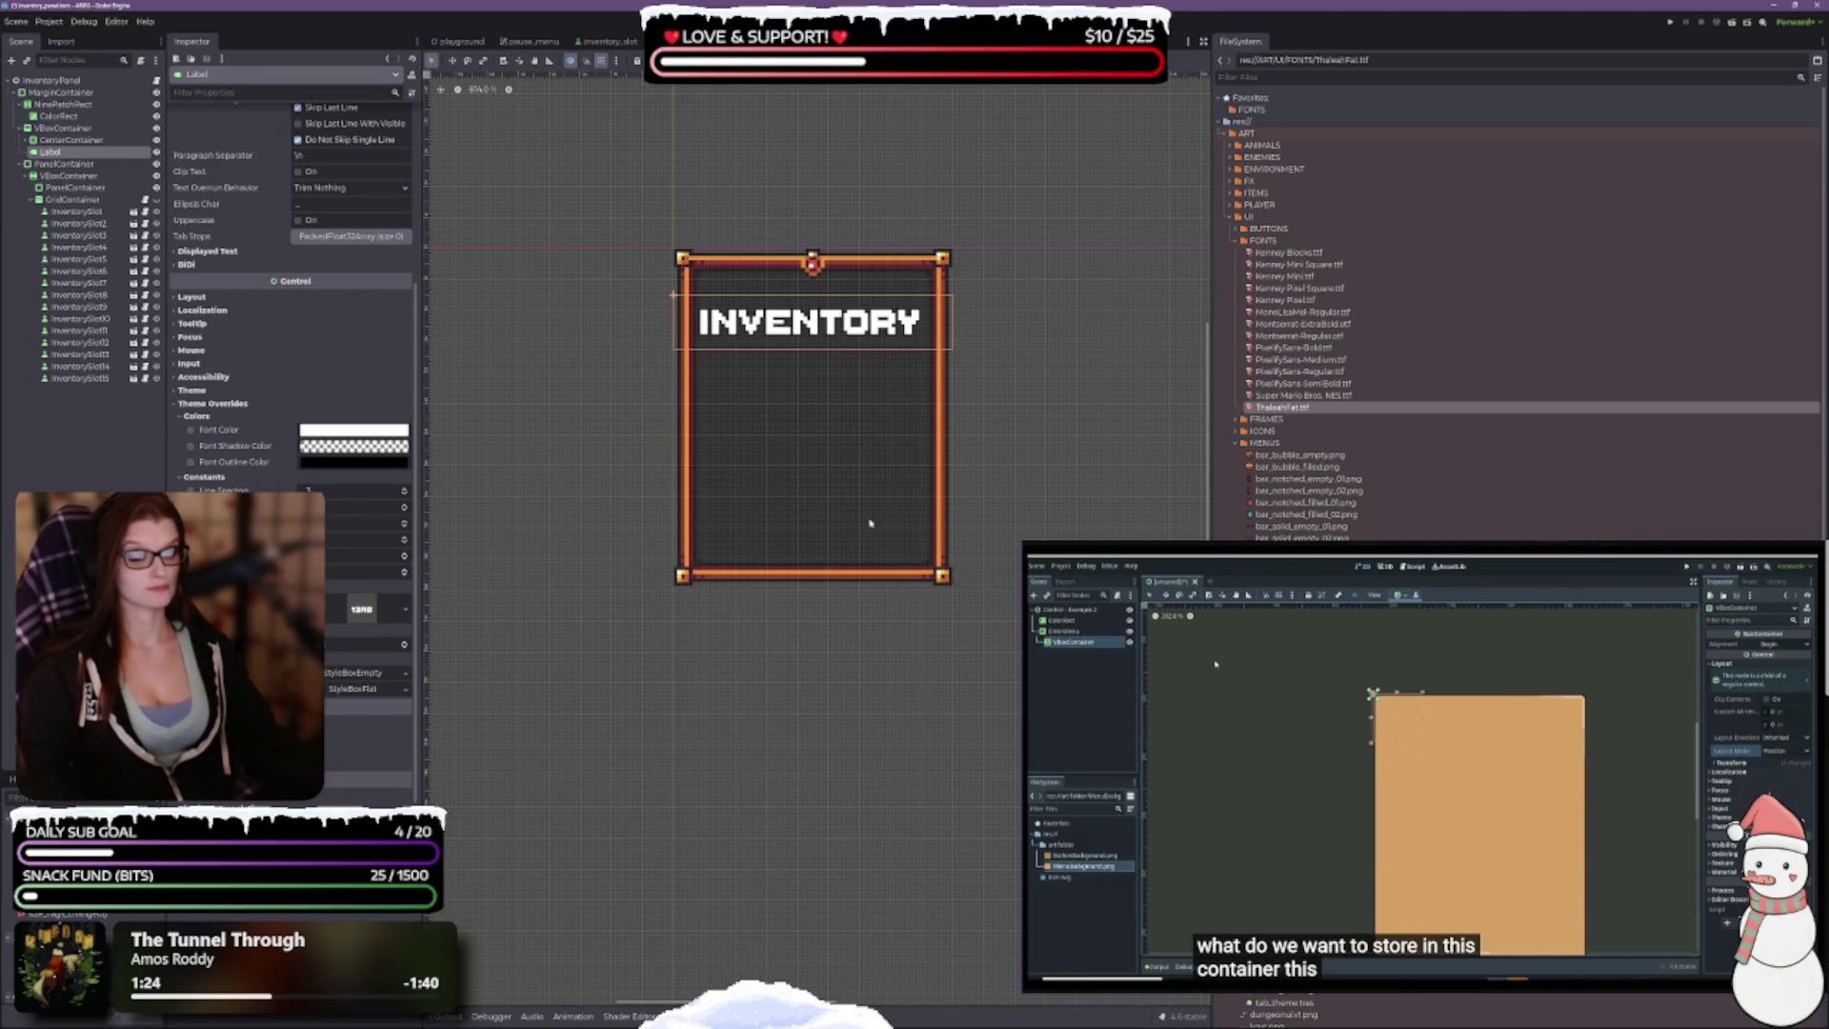
Step: Inspect the VBoxContainer, then reselect the INVENTORY title Label
{"action": "left_click", "coordinate": [1079, 528]}
{"action": "left_click", "coordinate": [814, 308]}
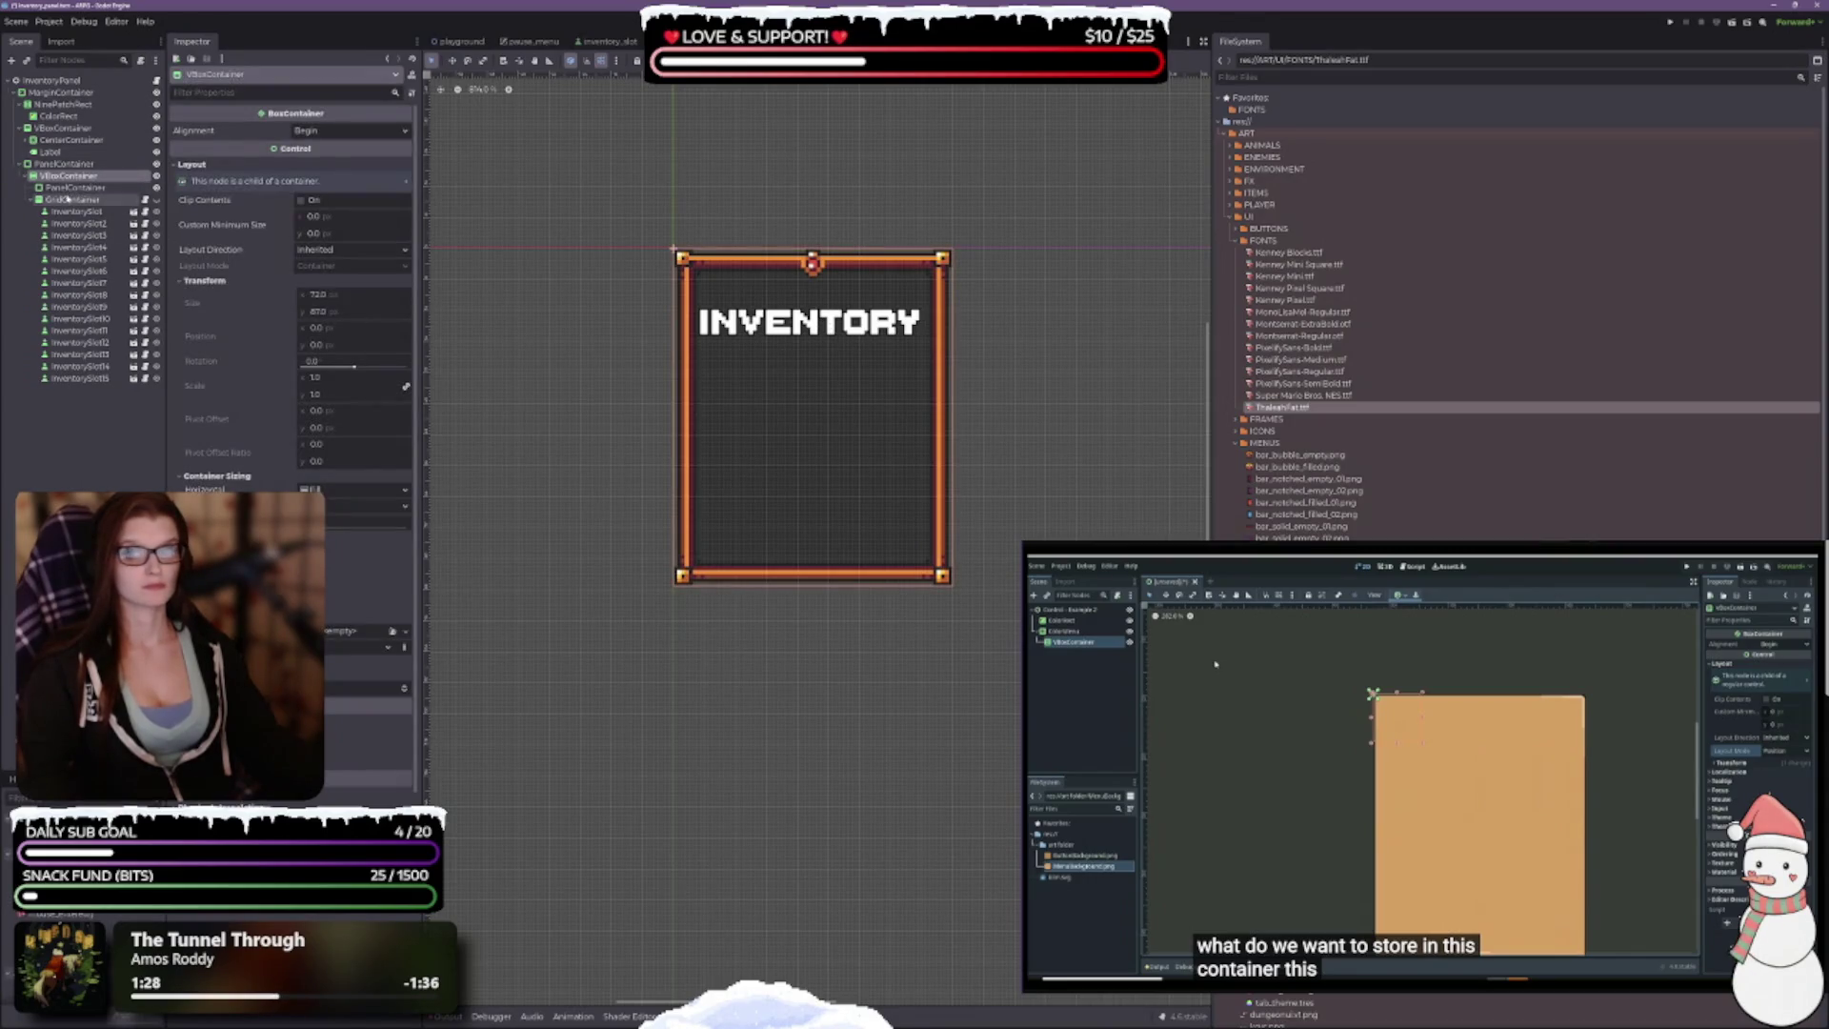
{"action": "left_click", "coordinate": [64, 152]}
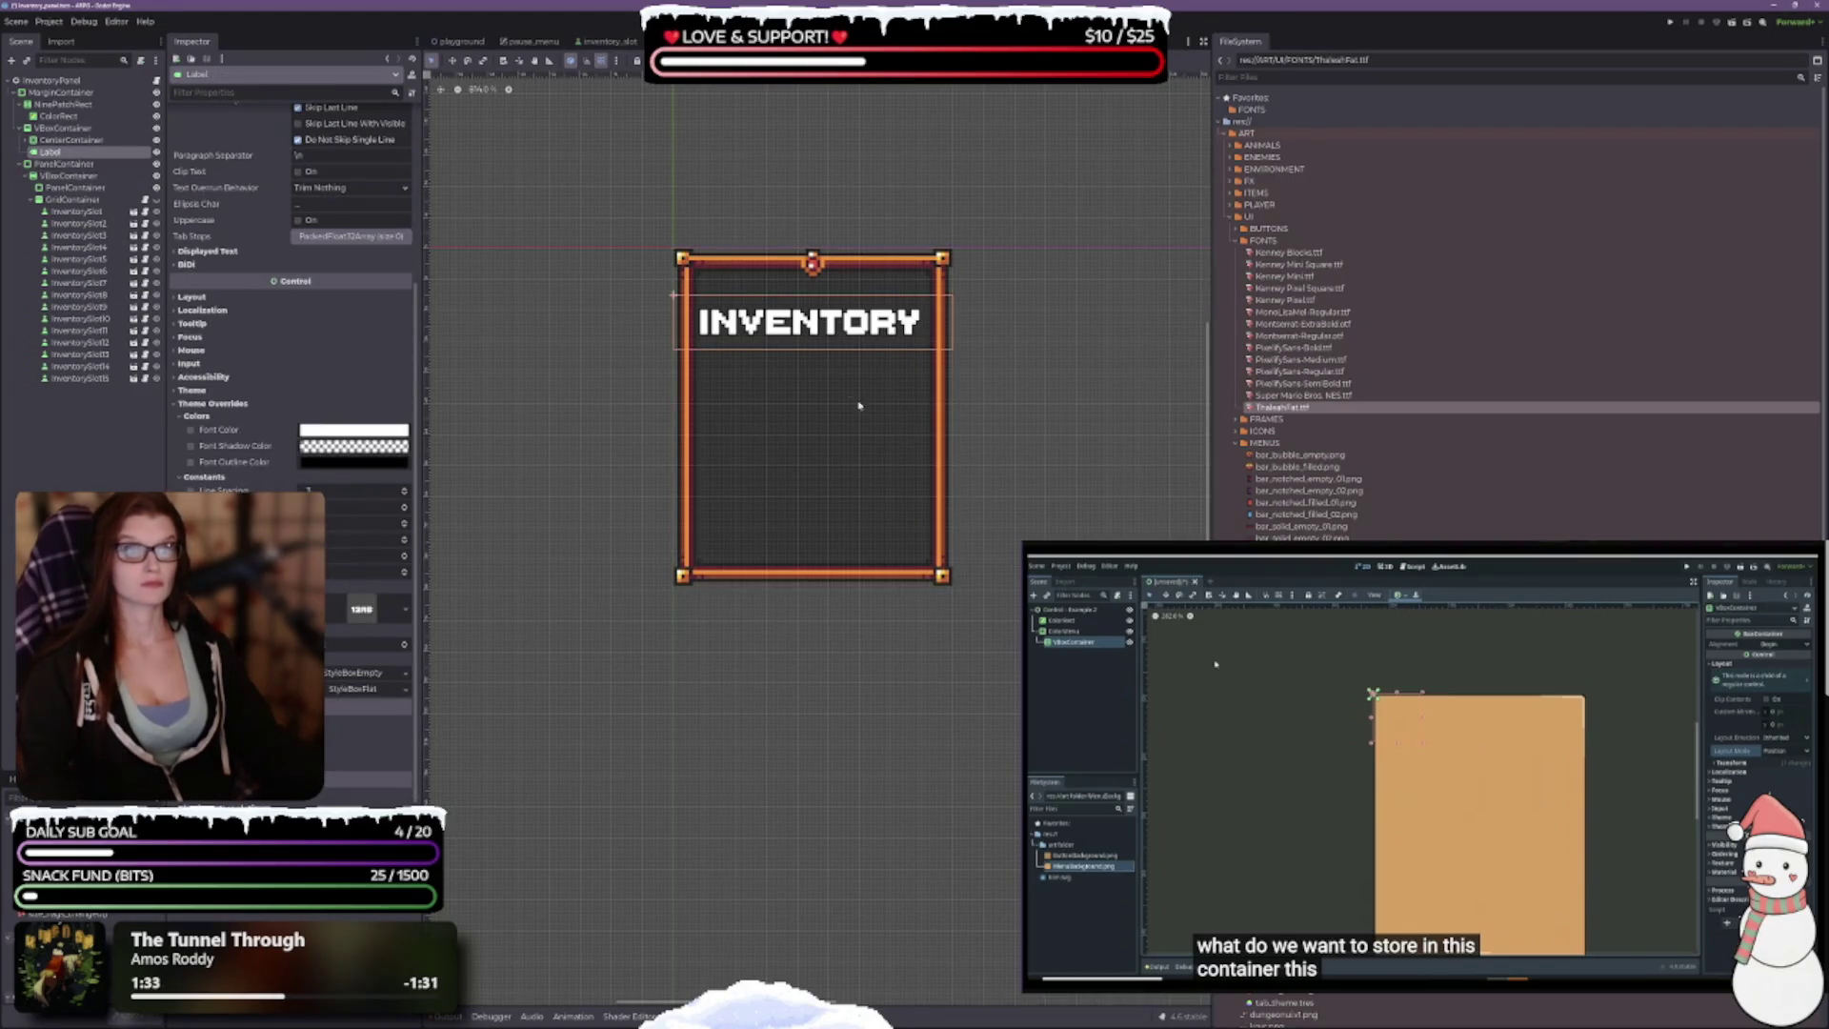
{"action": "scroll", "coordinate": [842, 366], "scroll_direction": "up", "scroll_amount": 2}
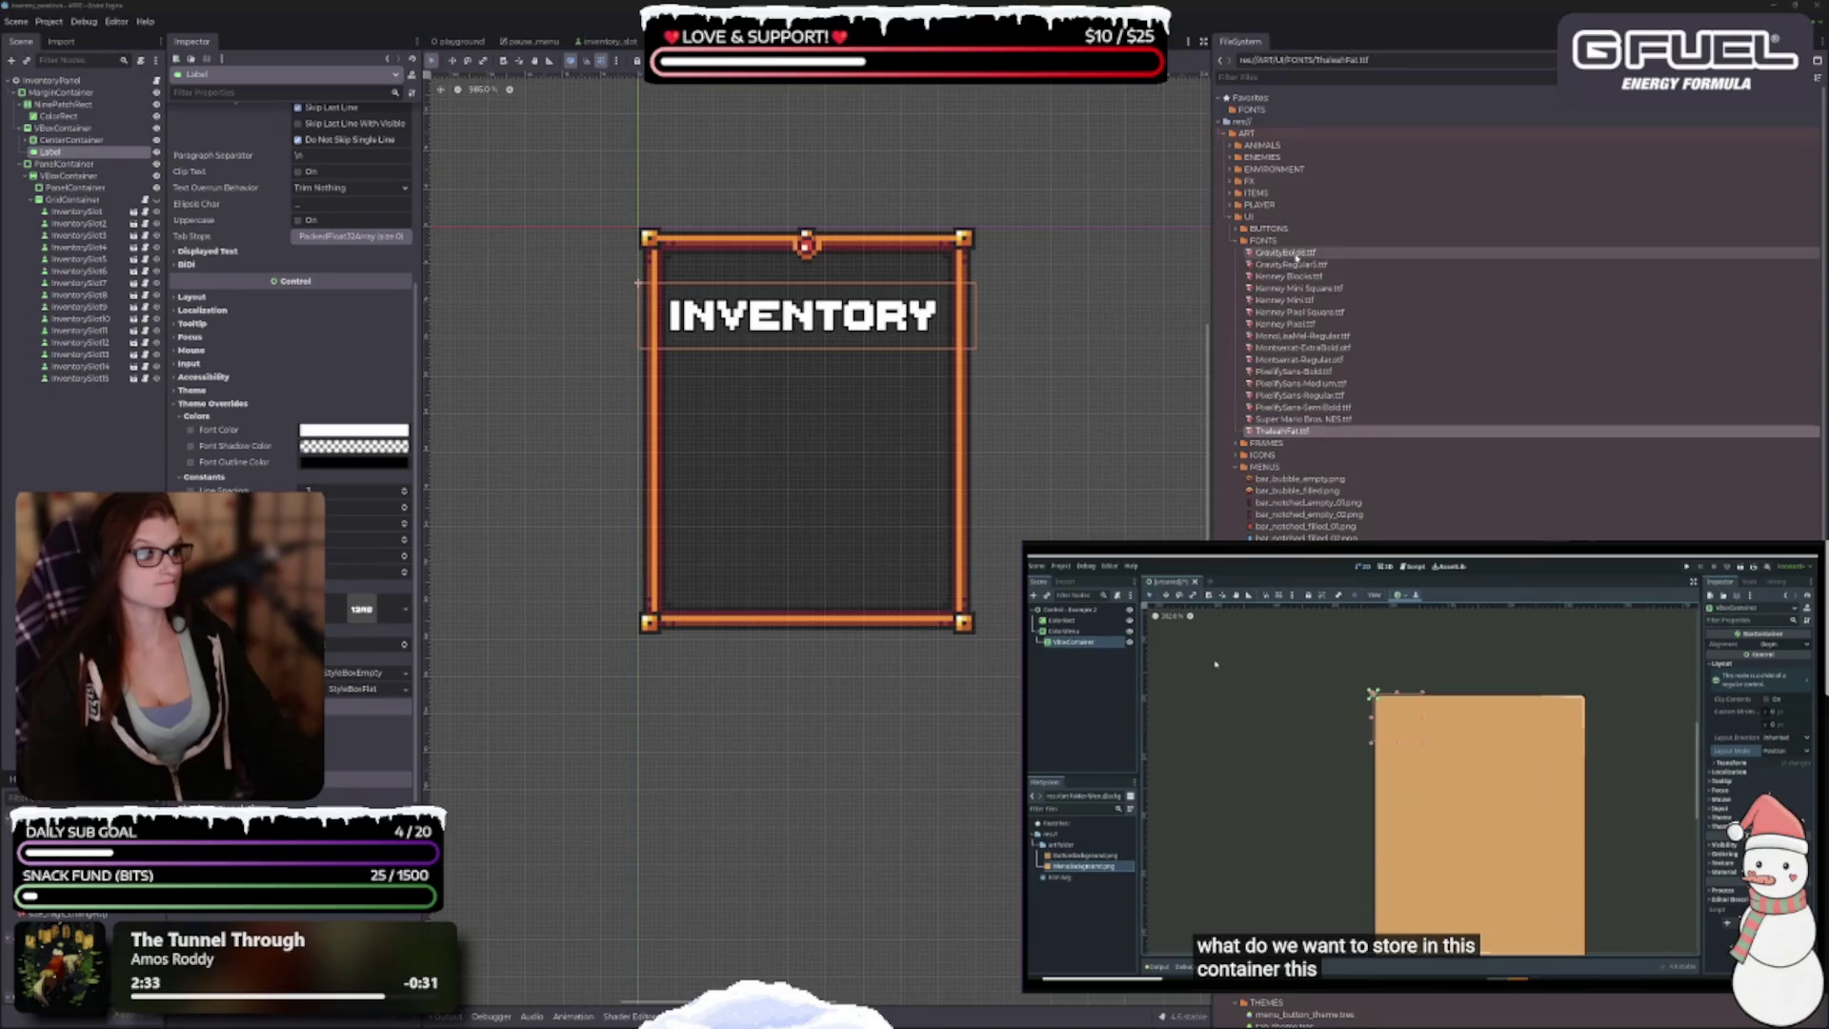
{"action": "double_click", "coordinate": [1285, 252]}
Step: Reimport CravityBold.ttf with antialiasing None and subpixel positioning Disabled
{"action": "left_click", "coordinate": [1571, 168]}
{"action": "left_click", "coordinate": [1547, 185]}
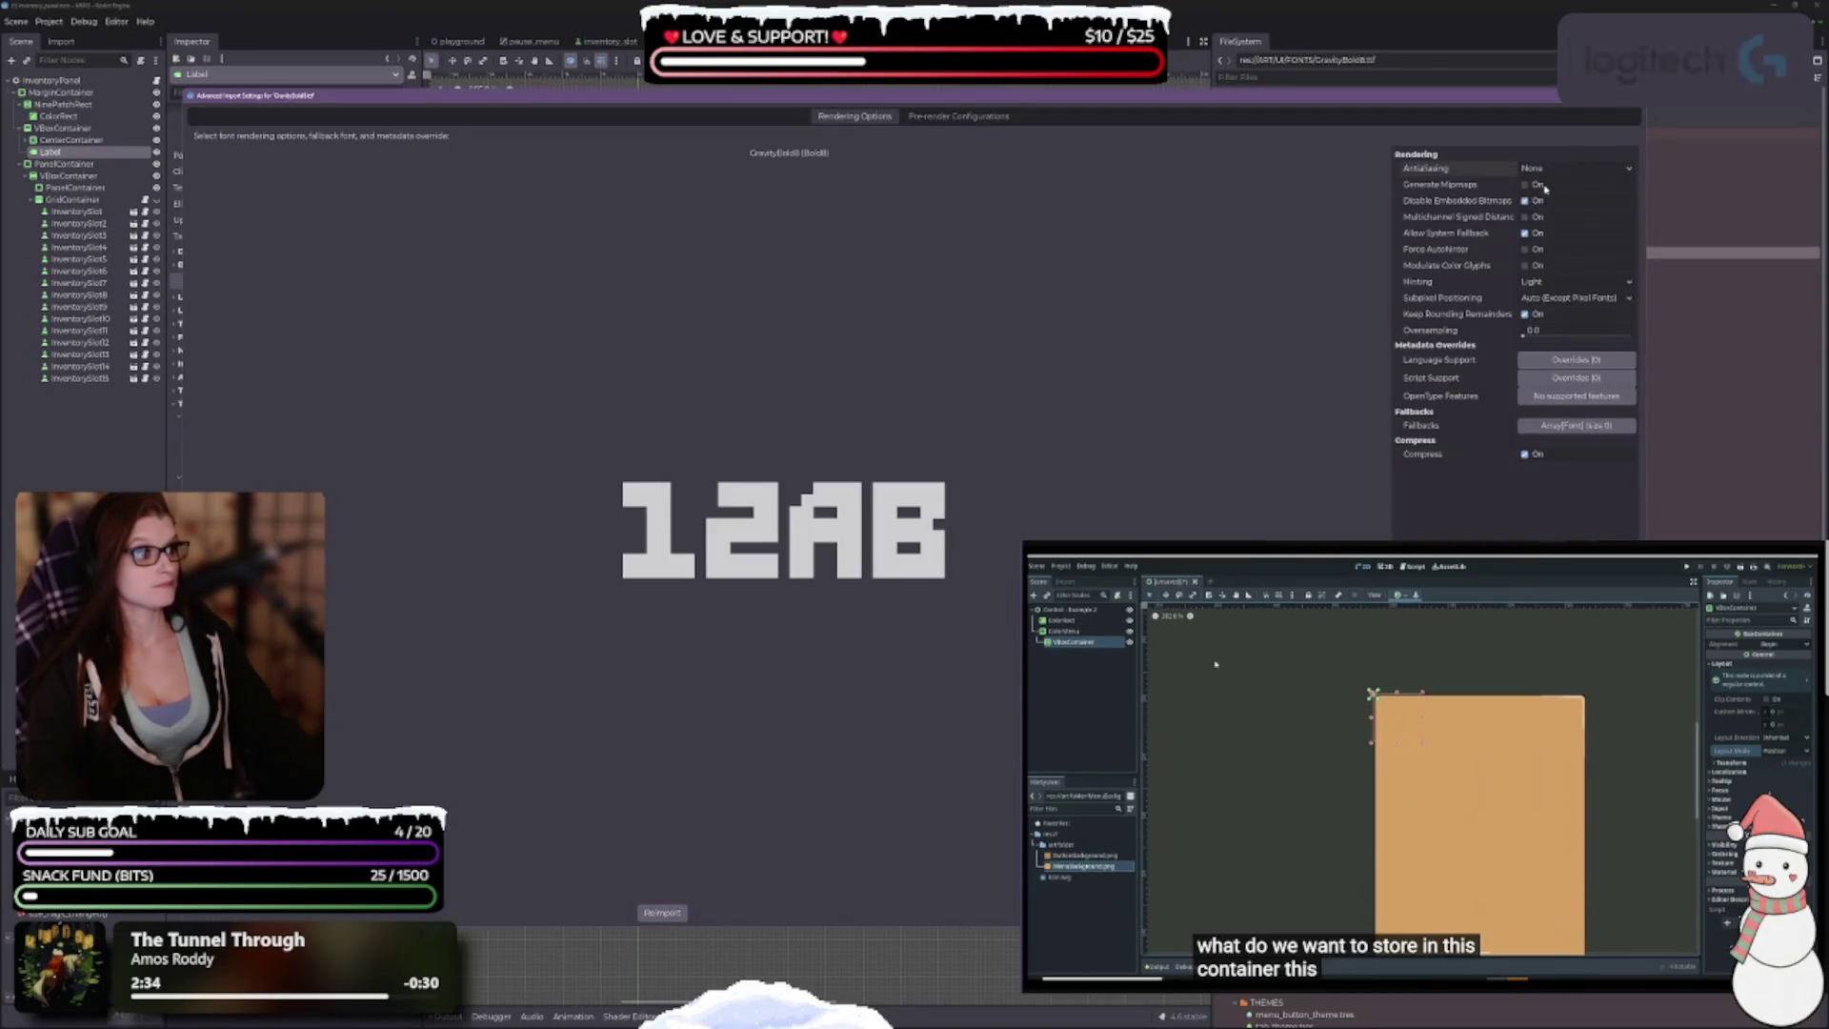
{"action": "left_click", "coordinate": [1576, 297]}
{"action": "left_click", "coordinate": [1548, 313]}
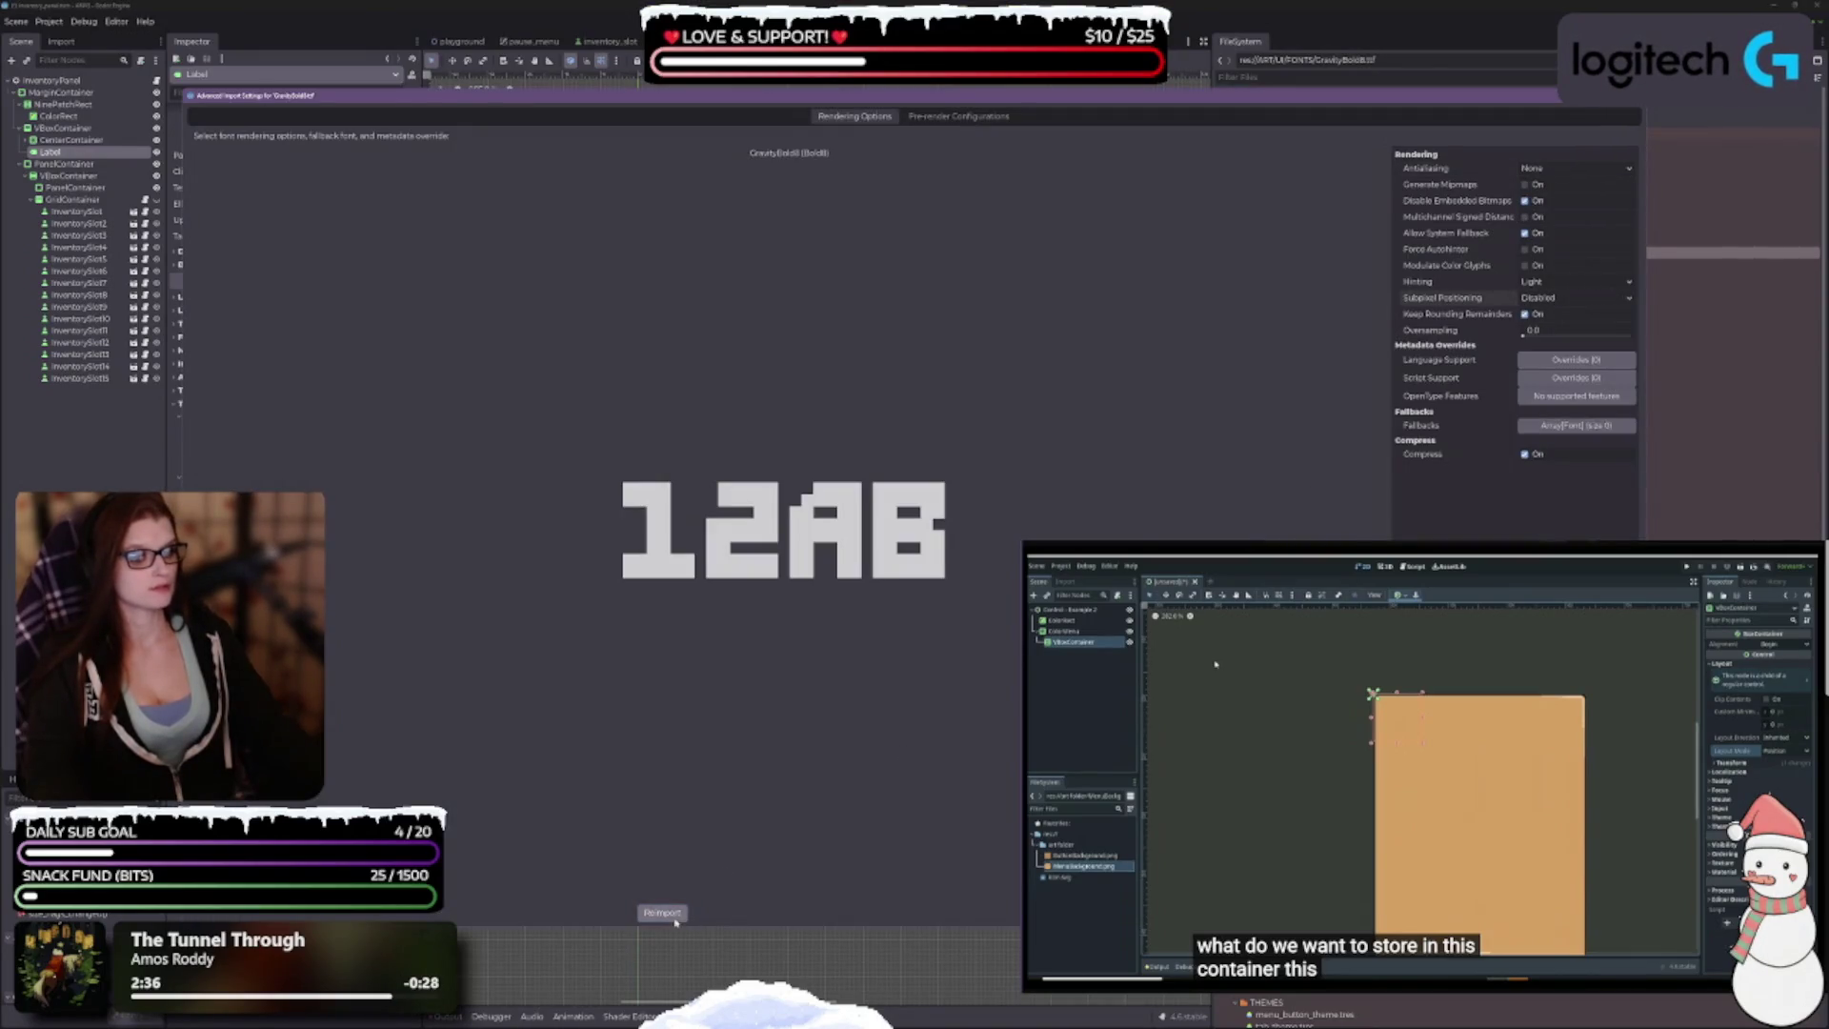
{"action": "left_click", "coordinate": [662, 911]}
Step: Reimport CravityRegular.ttf with antialiasing None and subpixel positioning Disabled
{"action": "left_click", "coordinate": [1524, 265]}
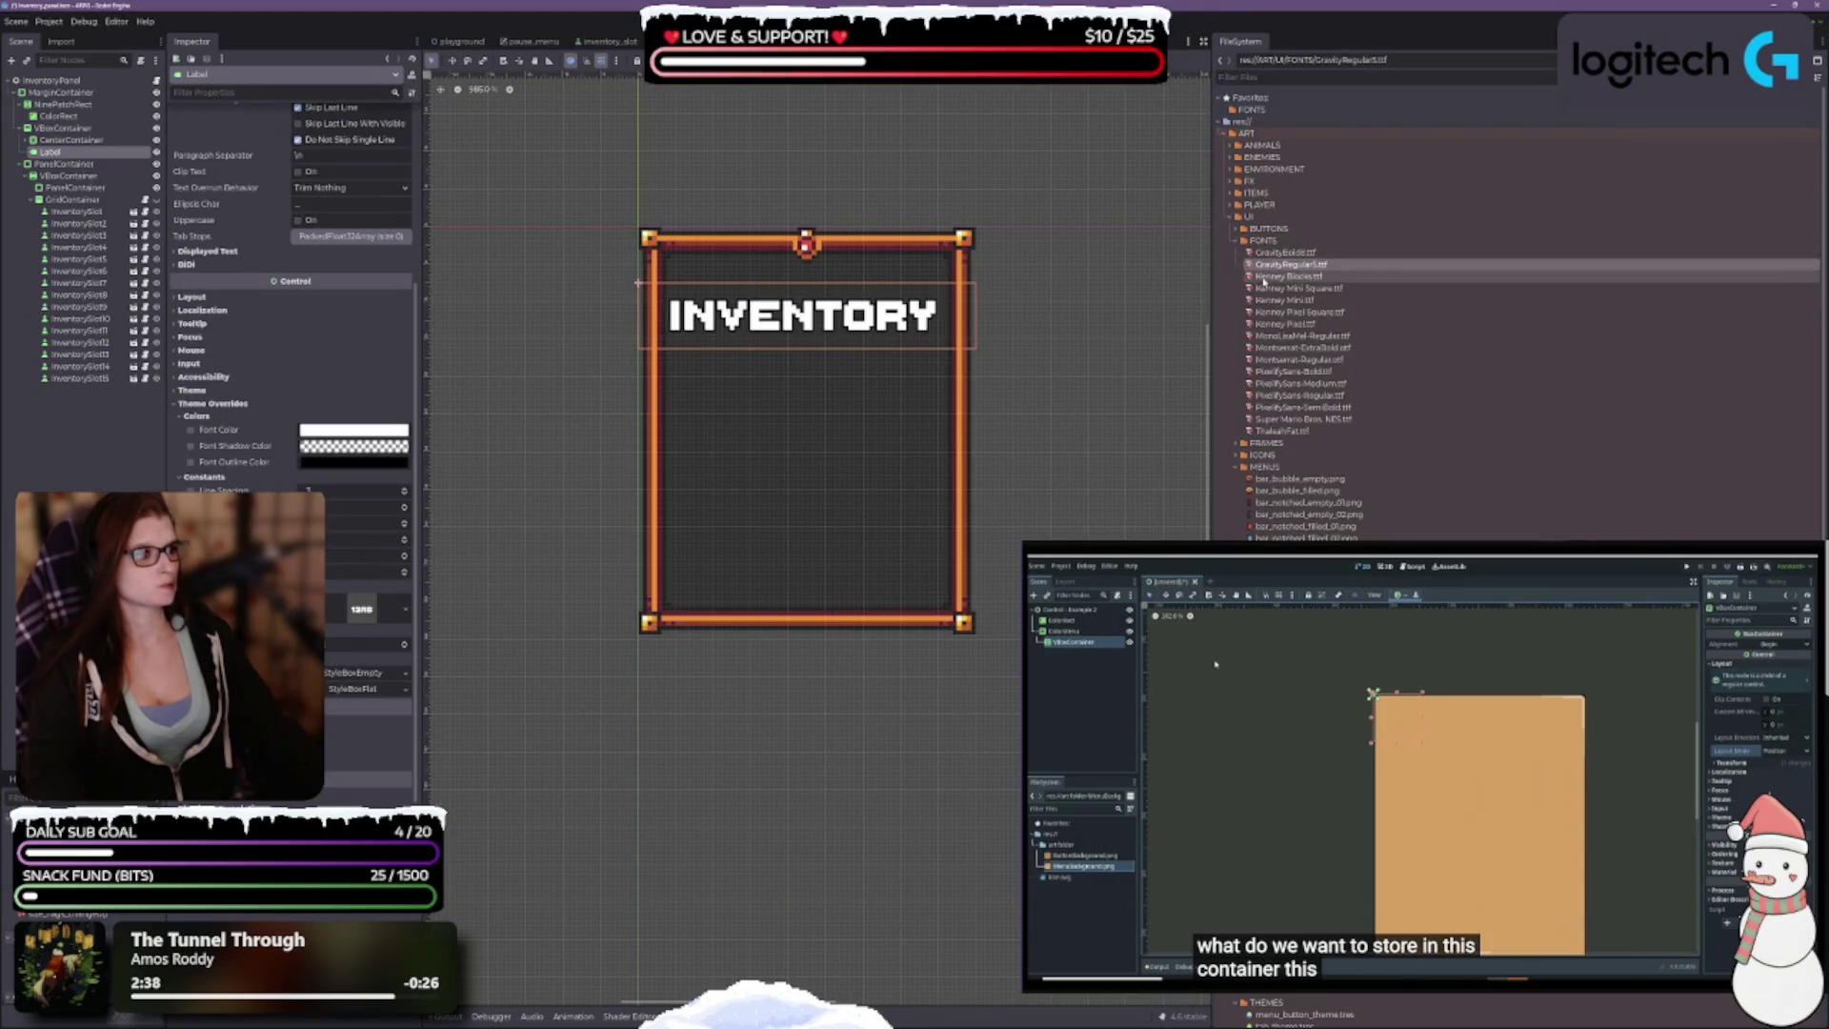
{"action": "double_click", "coordinate": [1524, 265]}
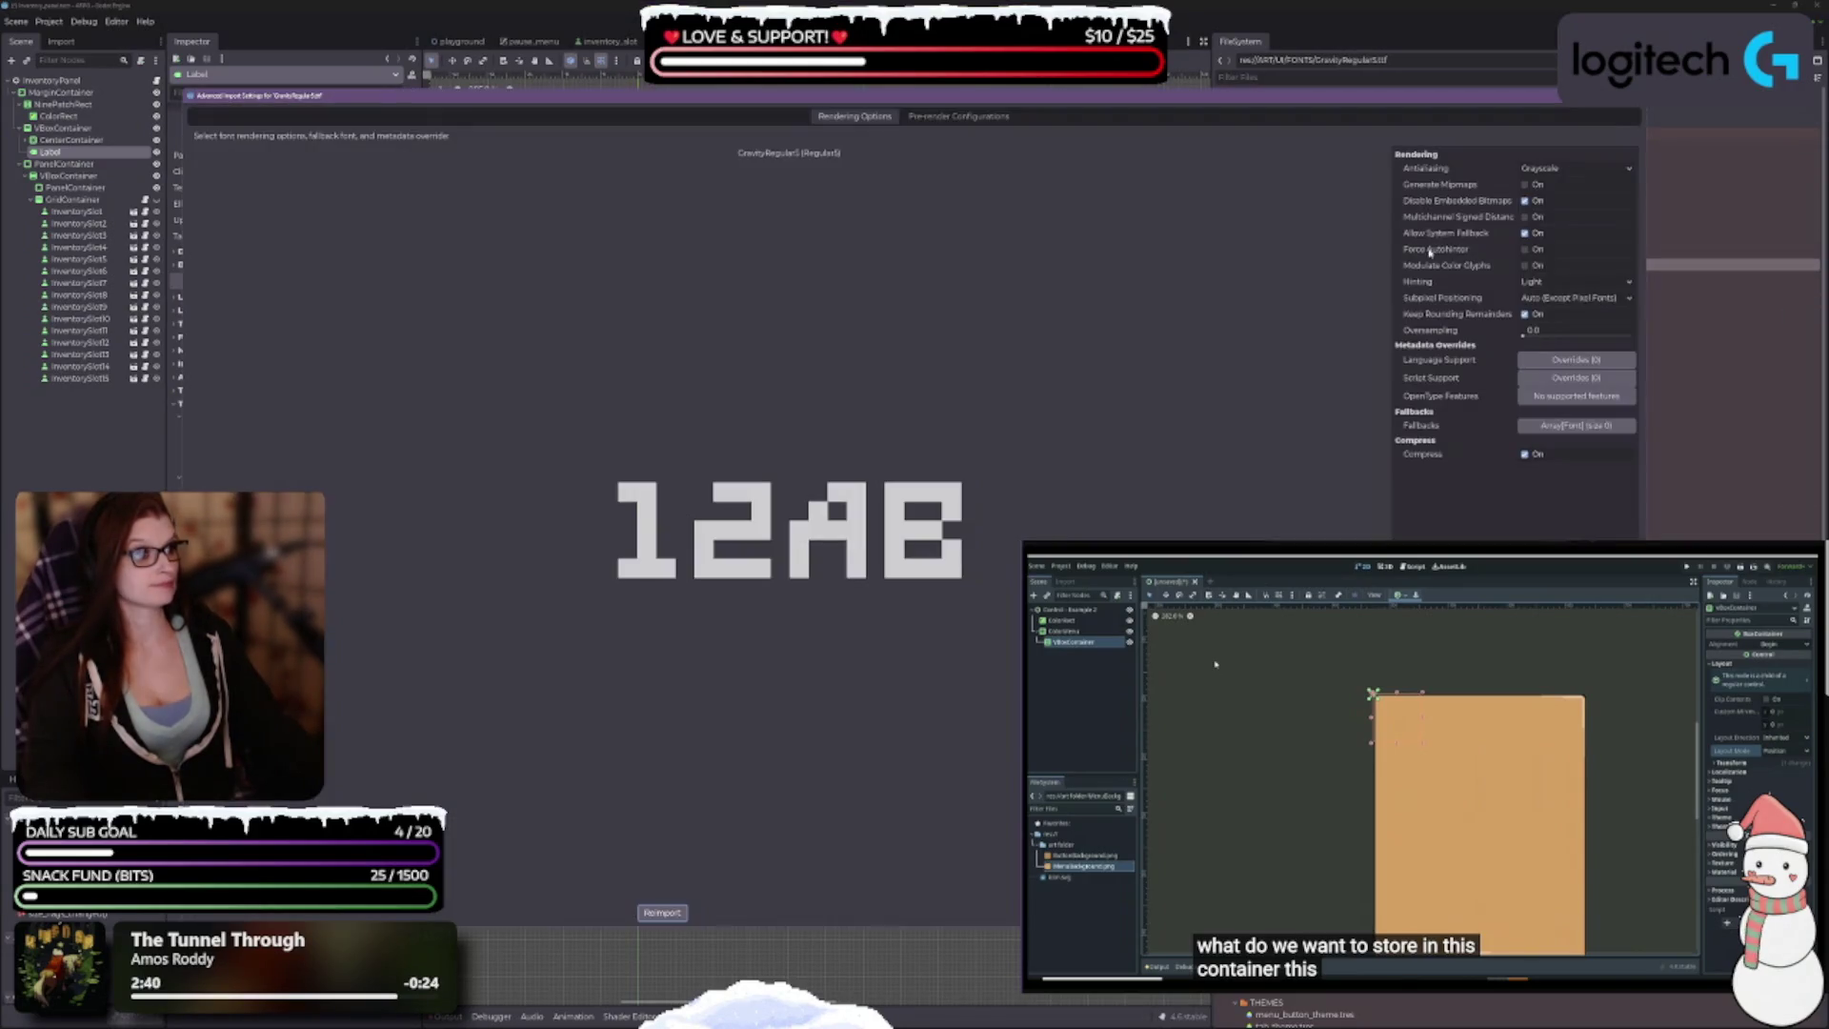
{"action": "left_click", "coordinate": [1557, 167]}
{"action": "left_click", "coordinate": [1547, 185]}
{"action": "left_click", "coordinate": [1543, 298]}
{"action": "left_click", "coordinate": [1552, 315]}
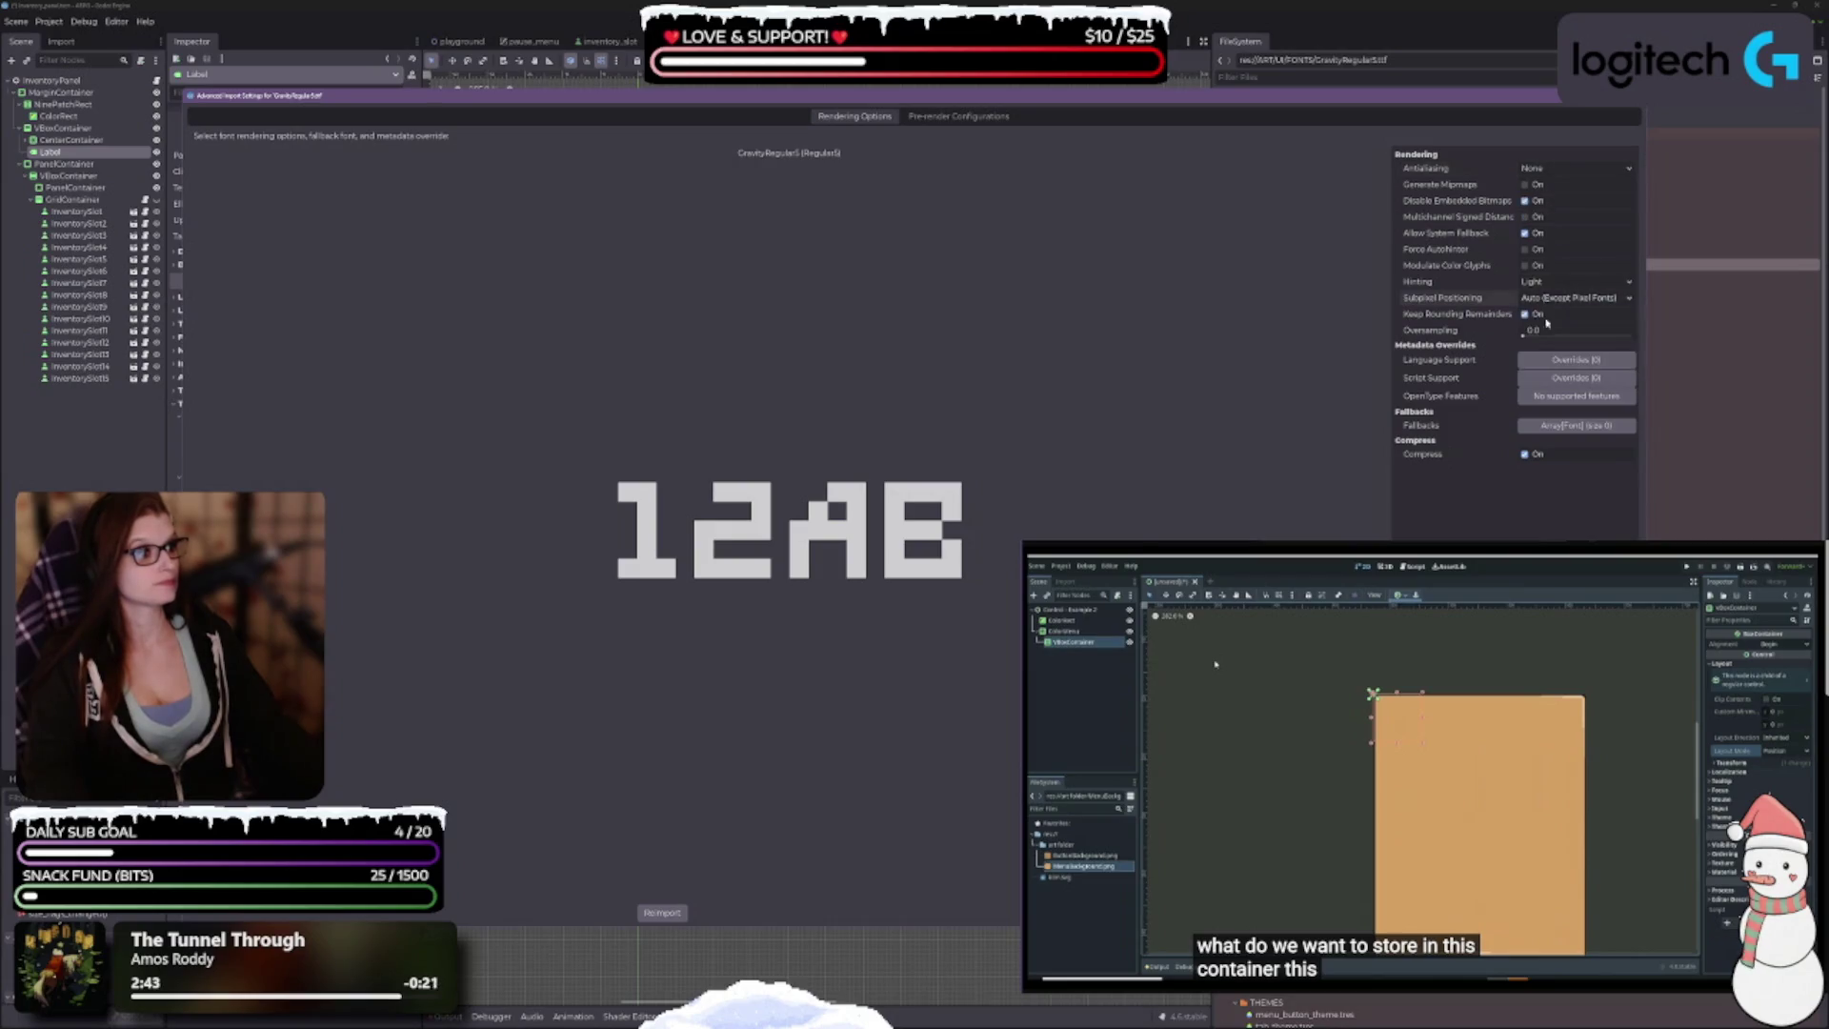
{"action": "left_click", "coordinate": [661, 912]}
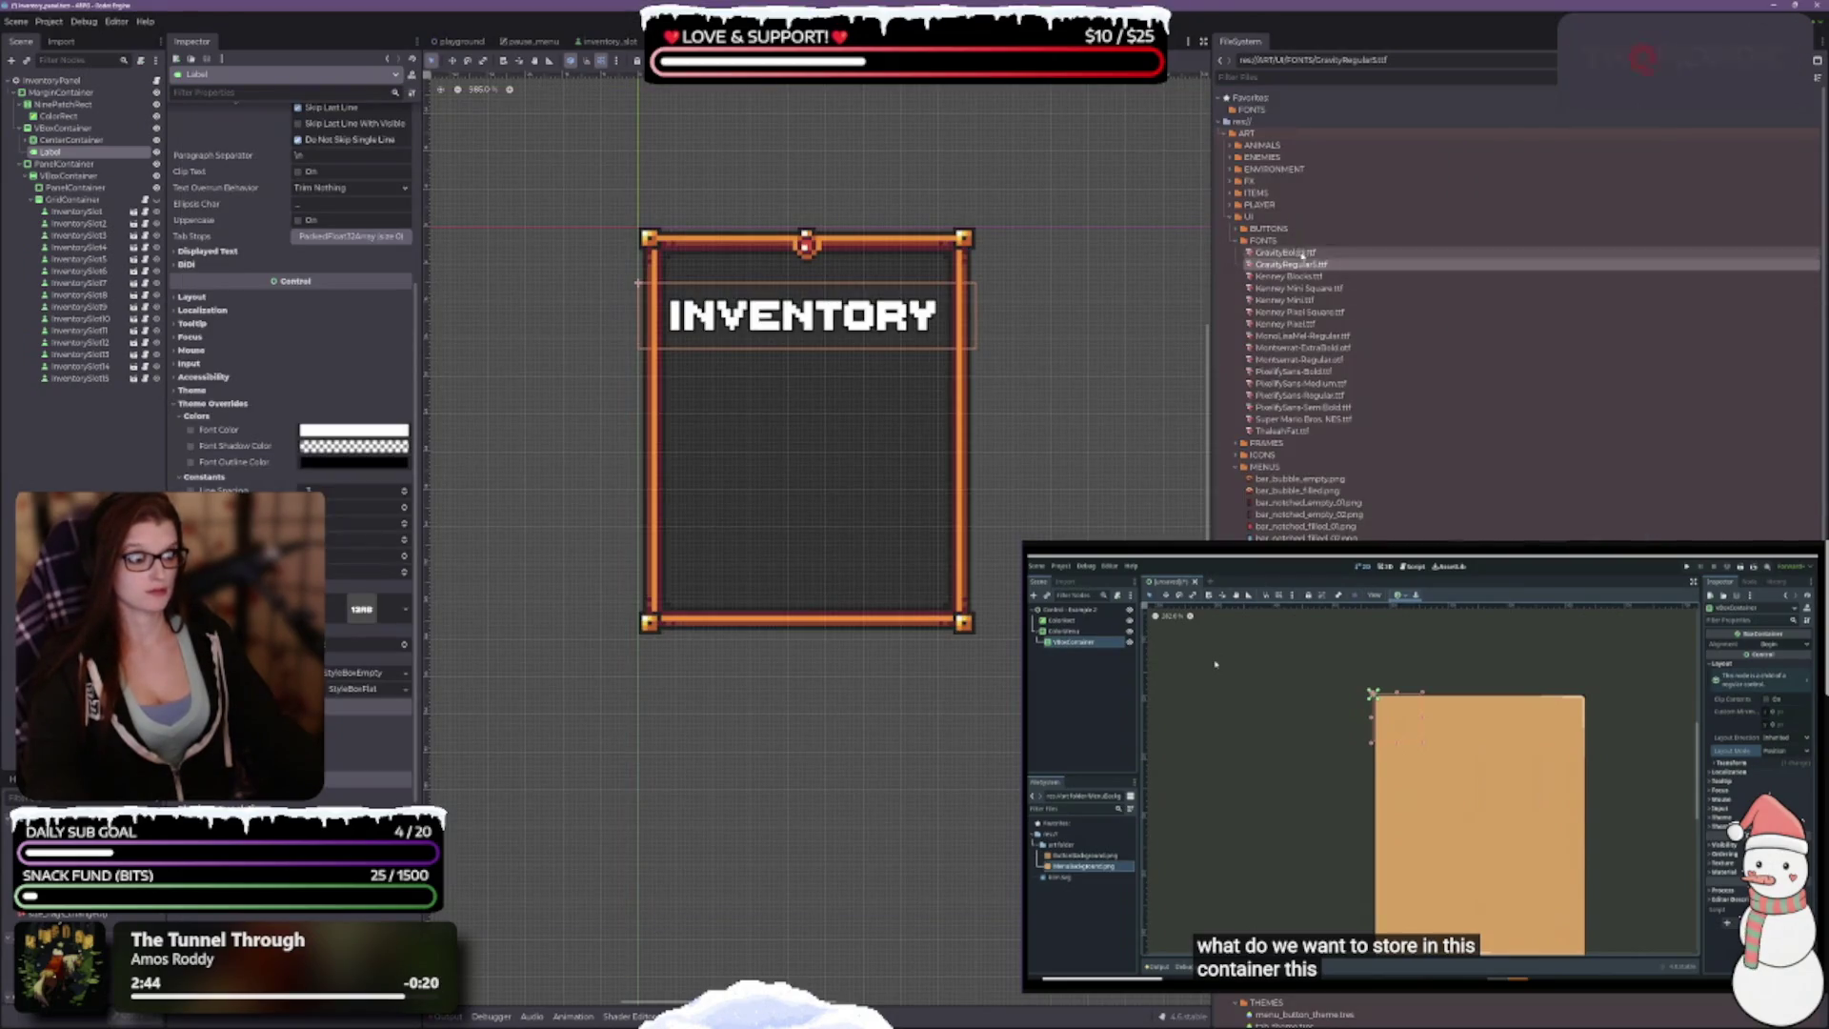
Step: Reopen CravityRegular's import settings to verify them and reimport again
{"action": "double_click", "coordinate": [1524, 265]}
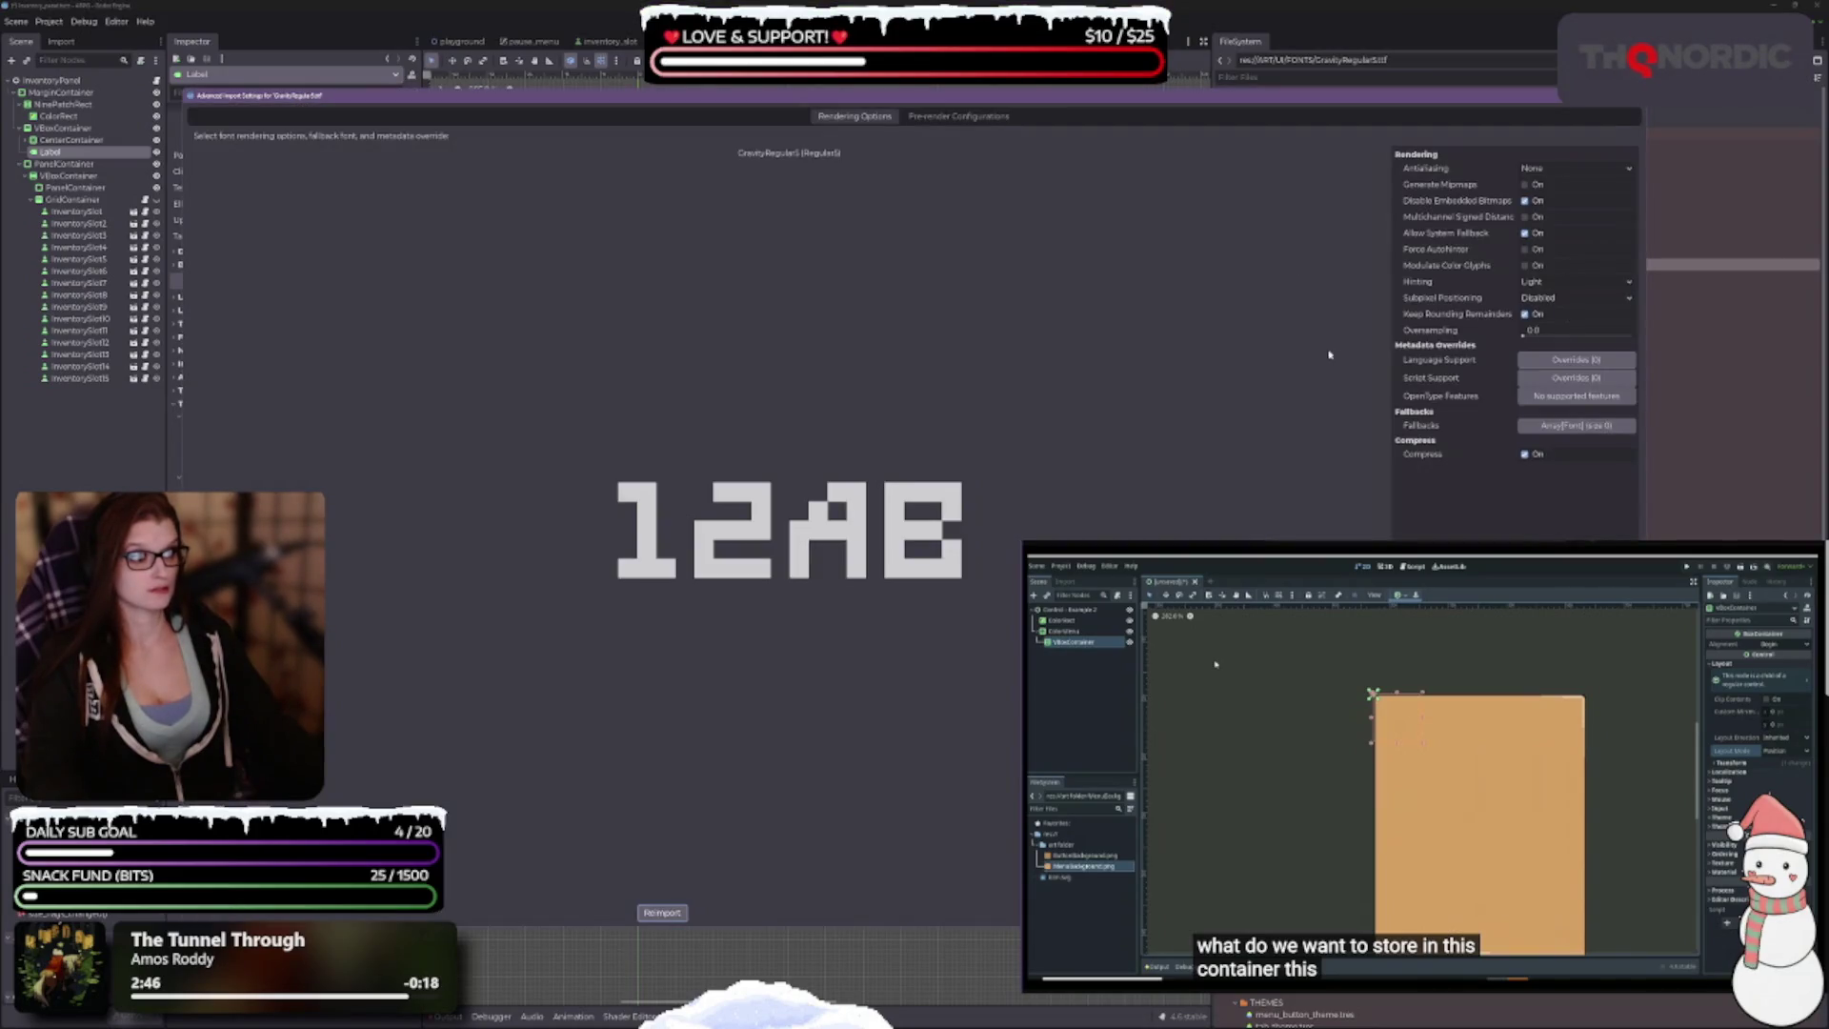
{"action": "left_click", "coordinate": [662, 911]}
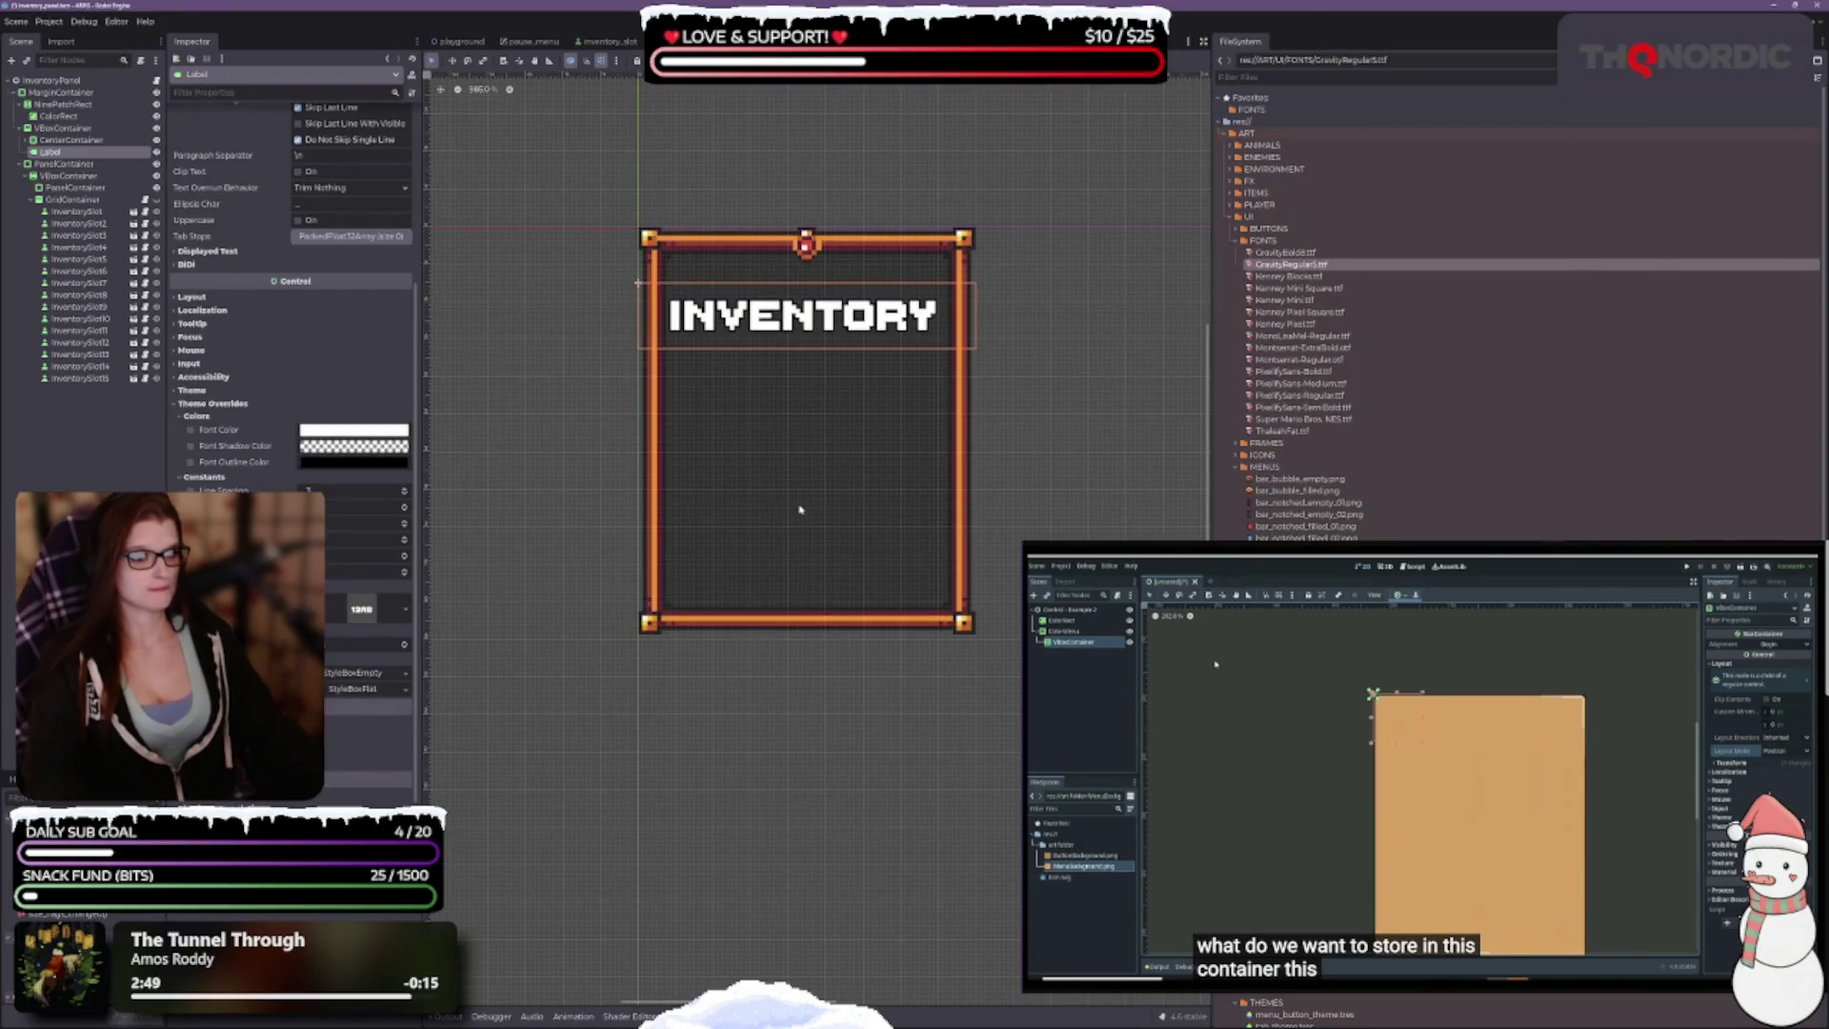
{"action": "left_click", "coordinate": [118, 23]}
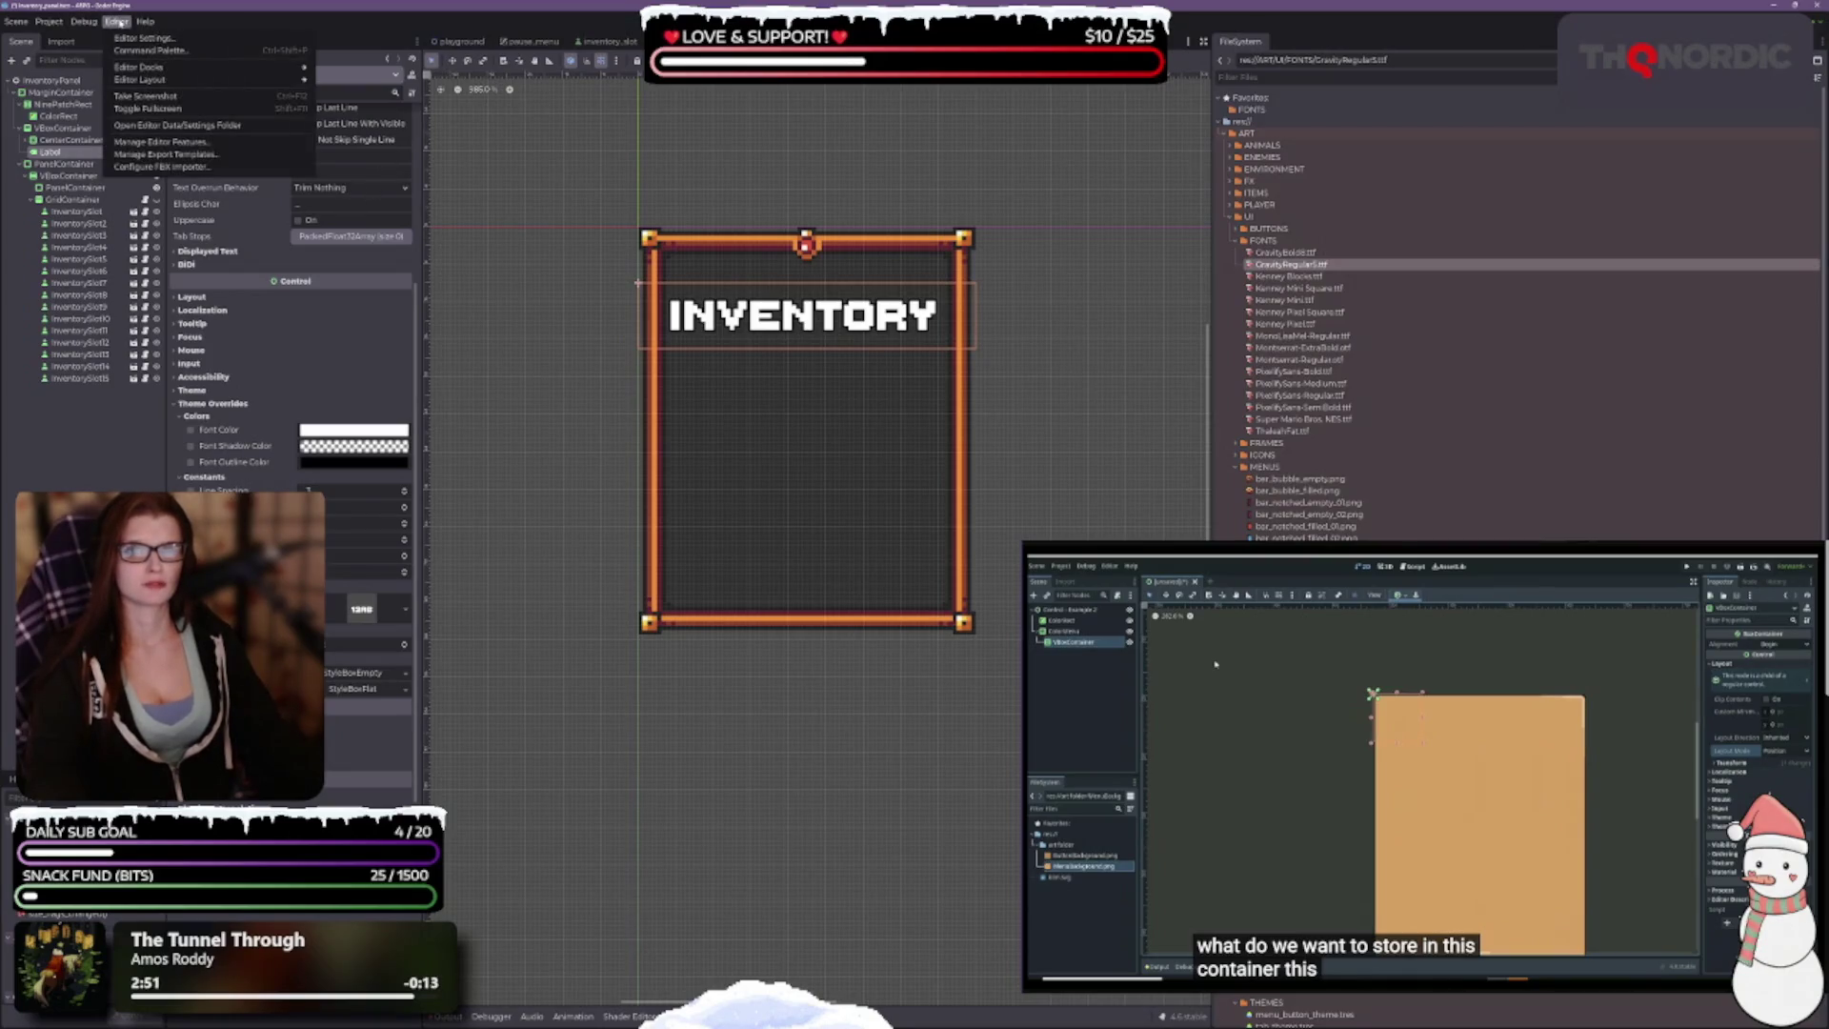
Step: Open Project Settings and look at the texture compression format settings
{"action": "mouse_move", "coordinate": [17, 22]}
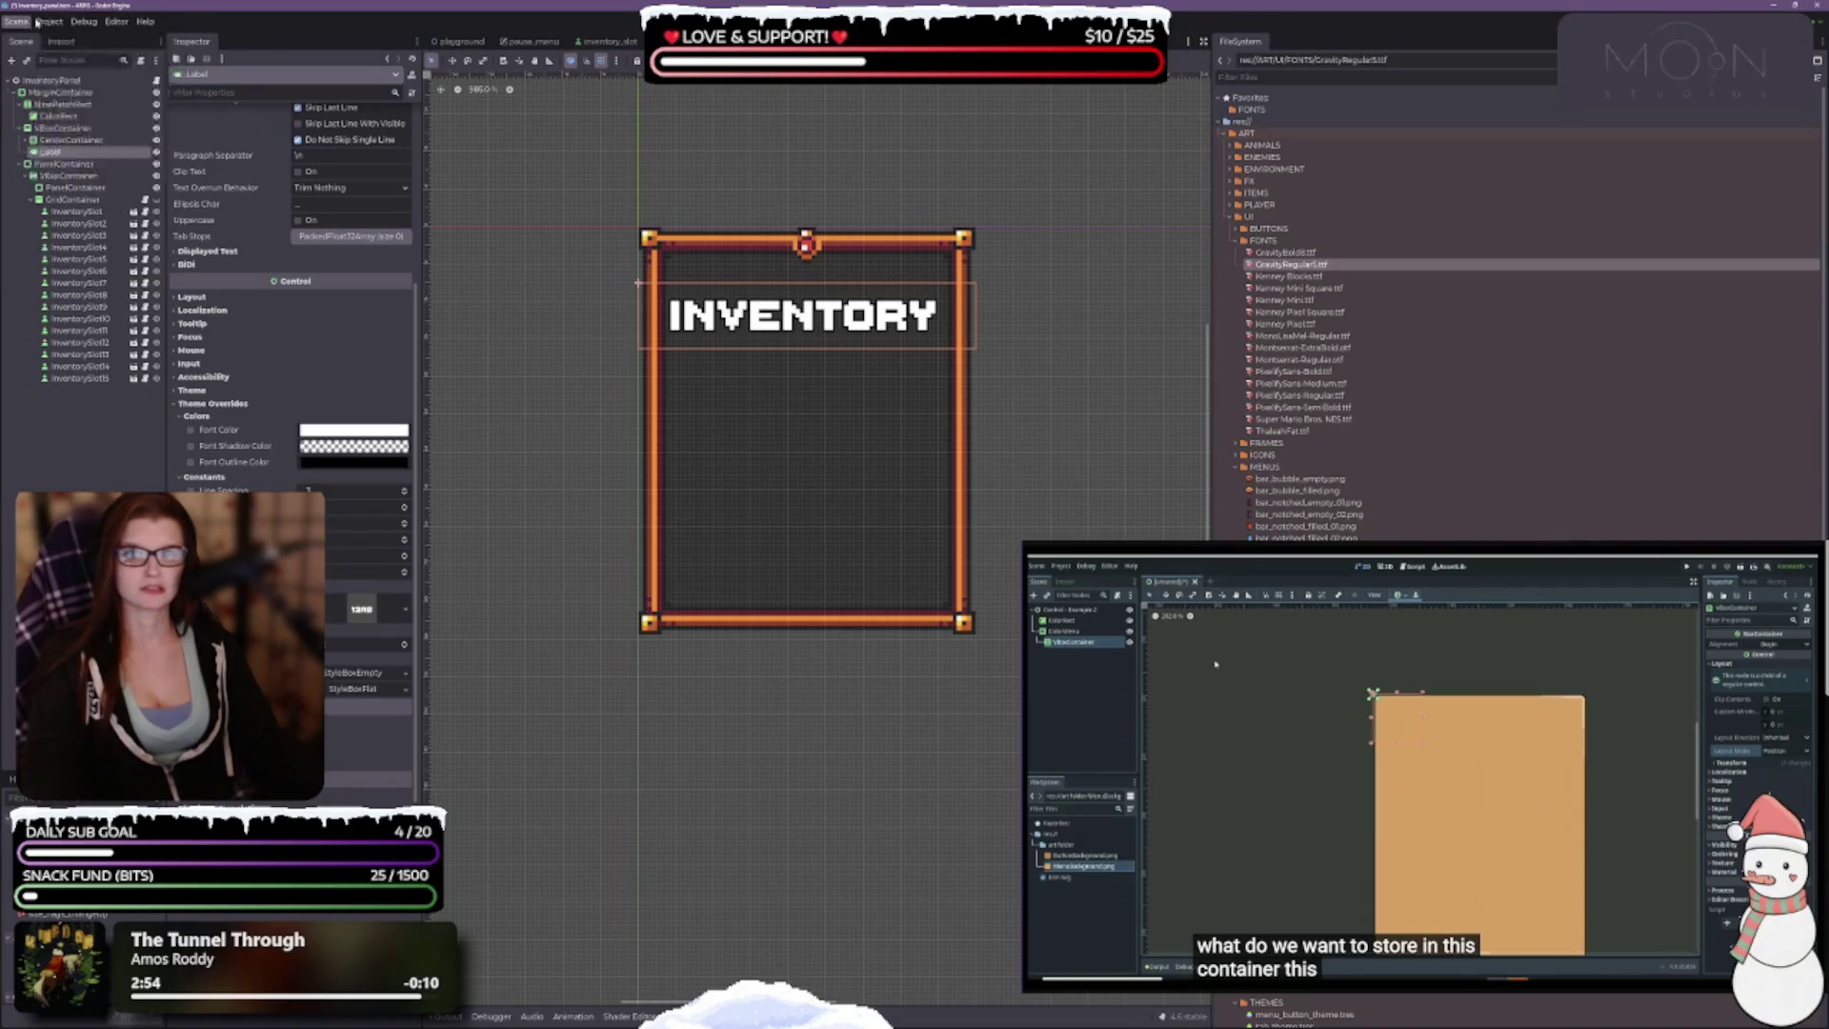
{"action": "left_click", "coordinate": [50, 22]}
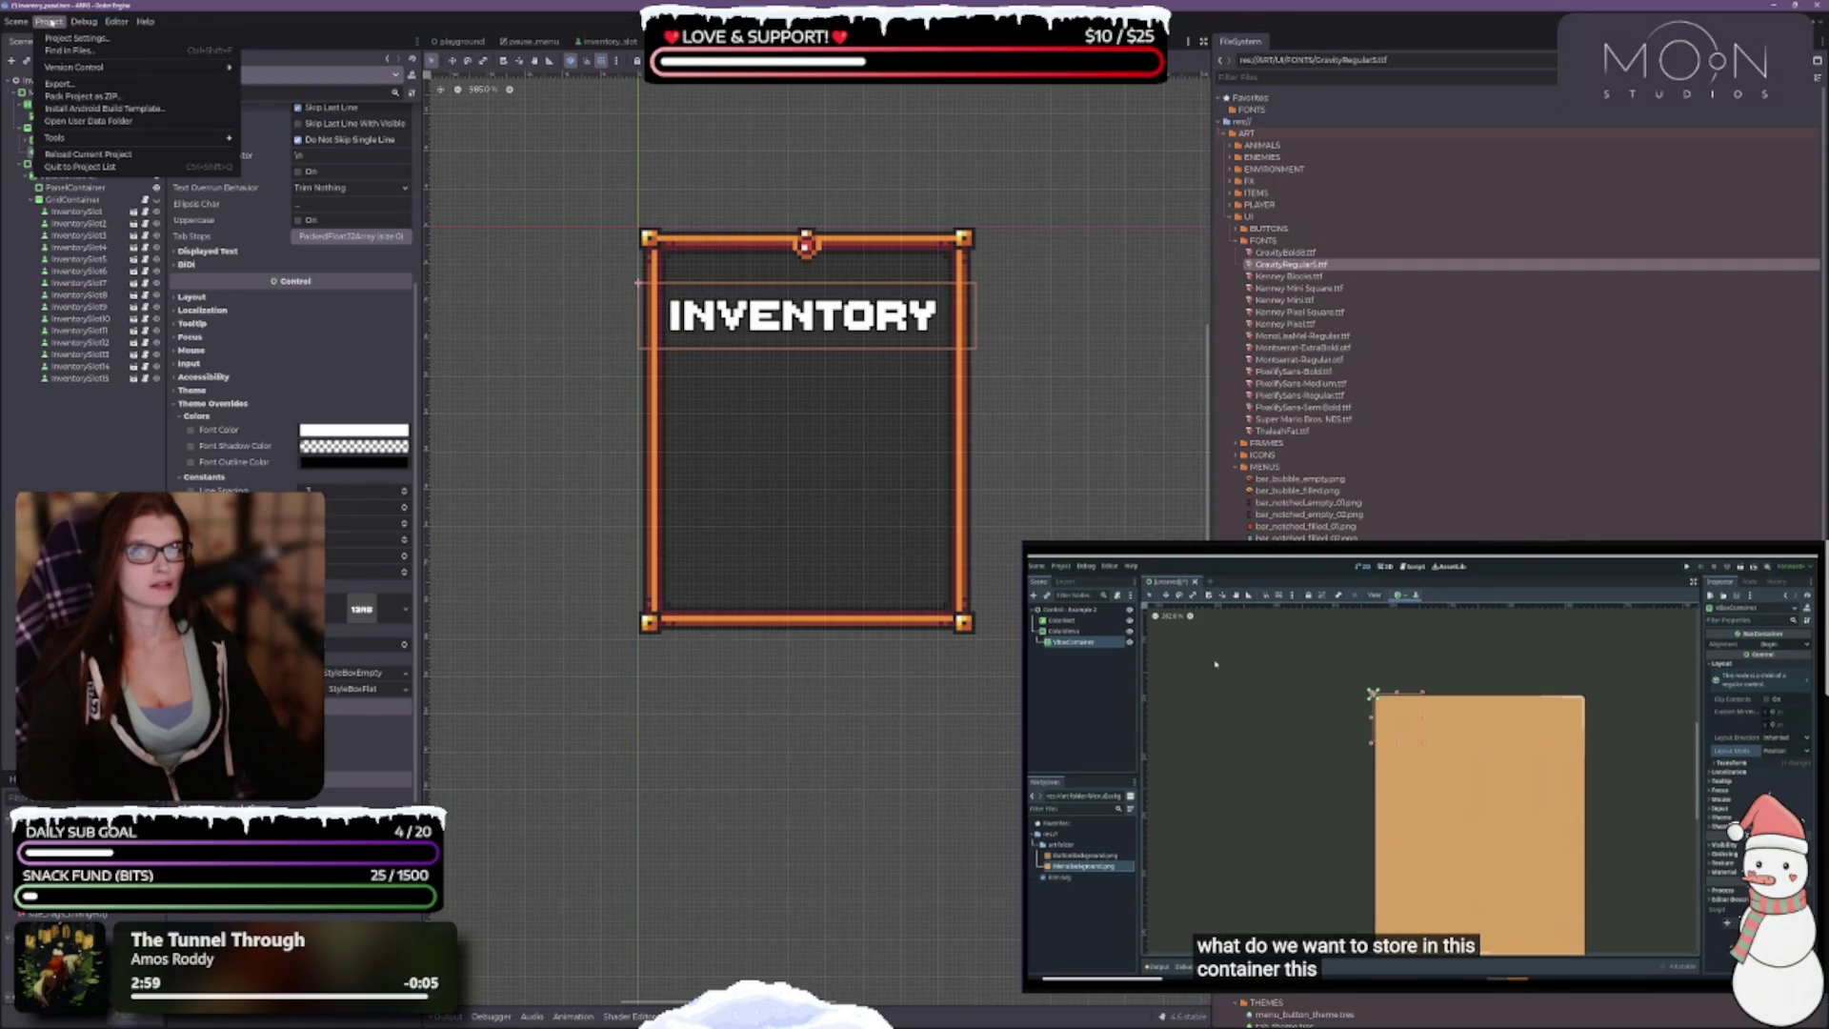
{"action": "mouse_move", "coordinate": [86, 145]}
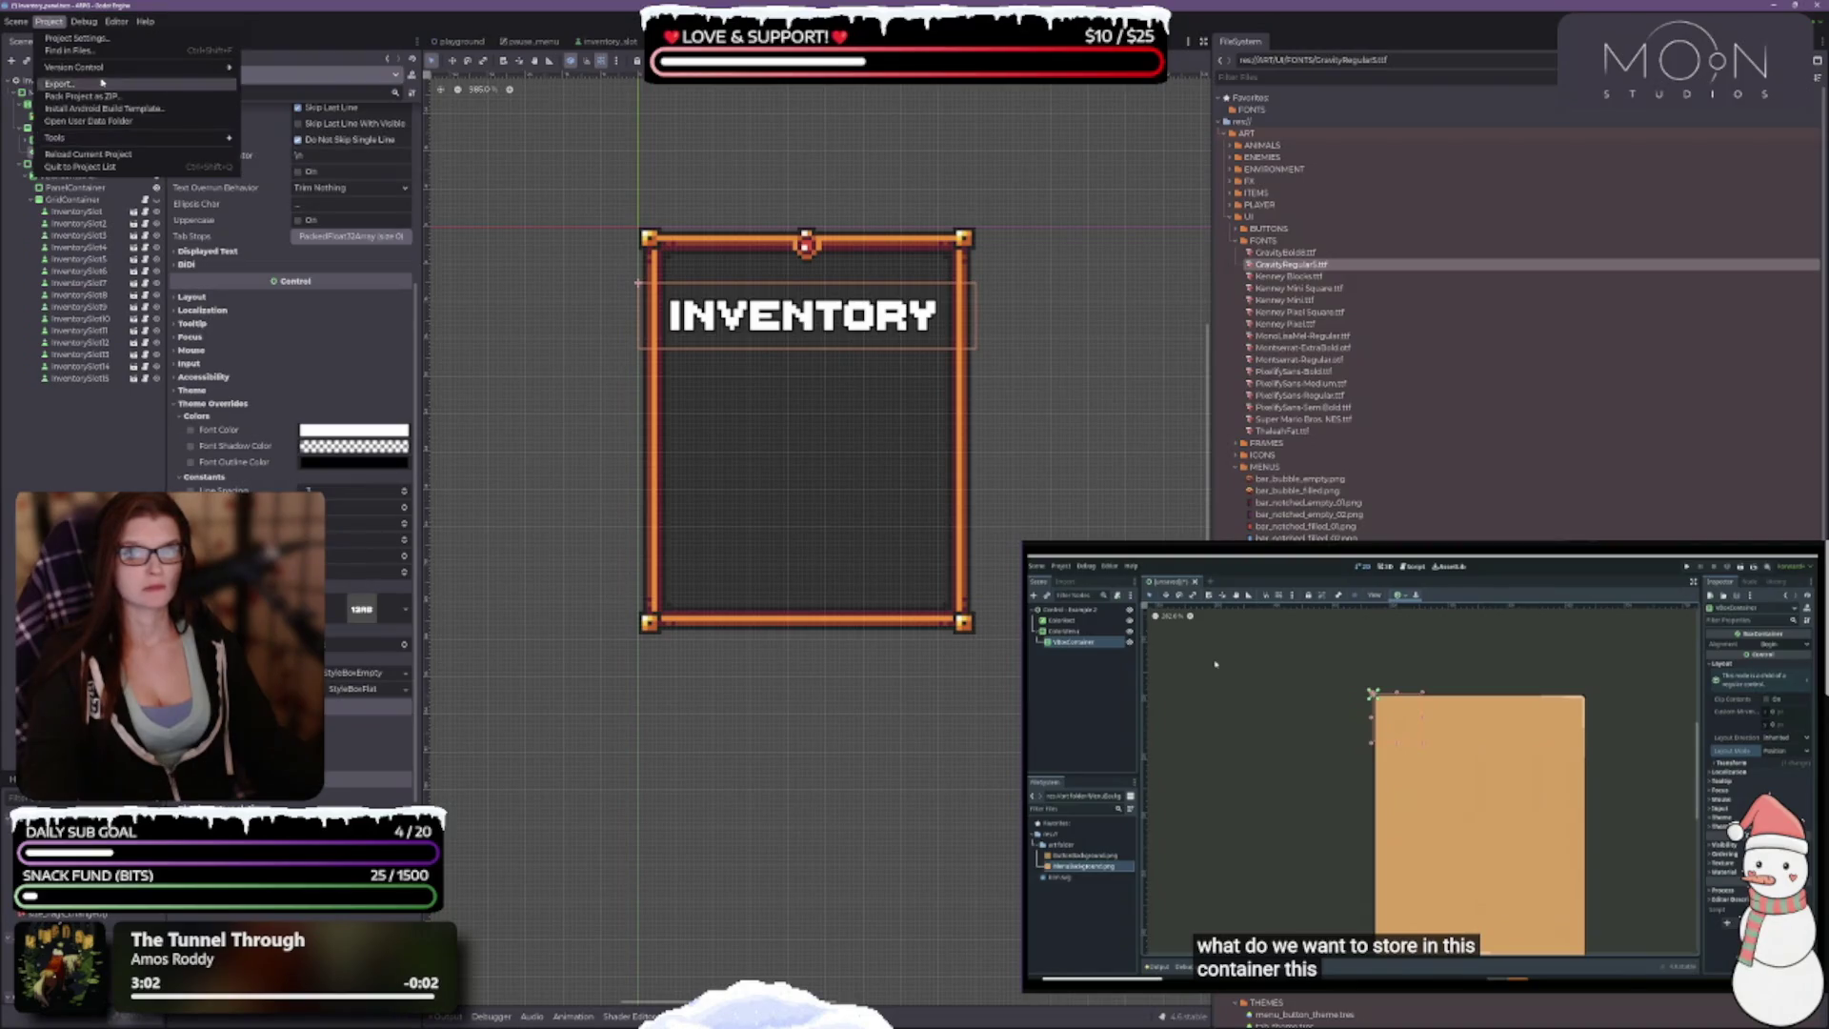
{"action": "left_click", "coordinate": [76, 38]}
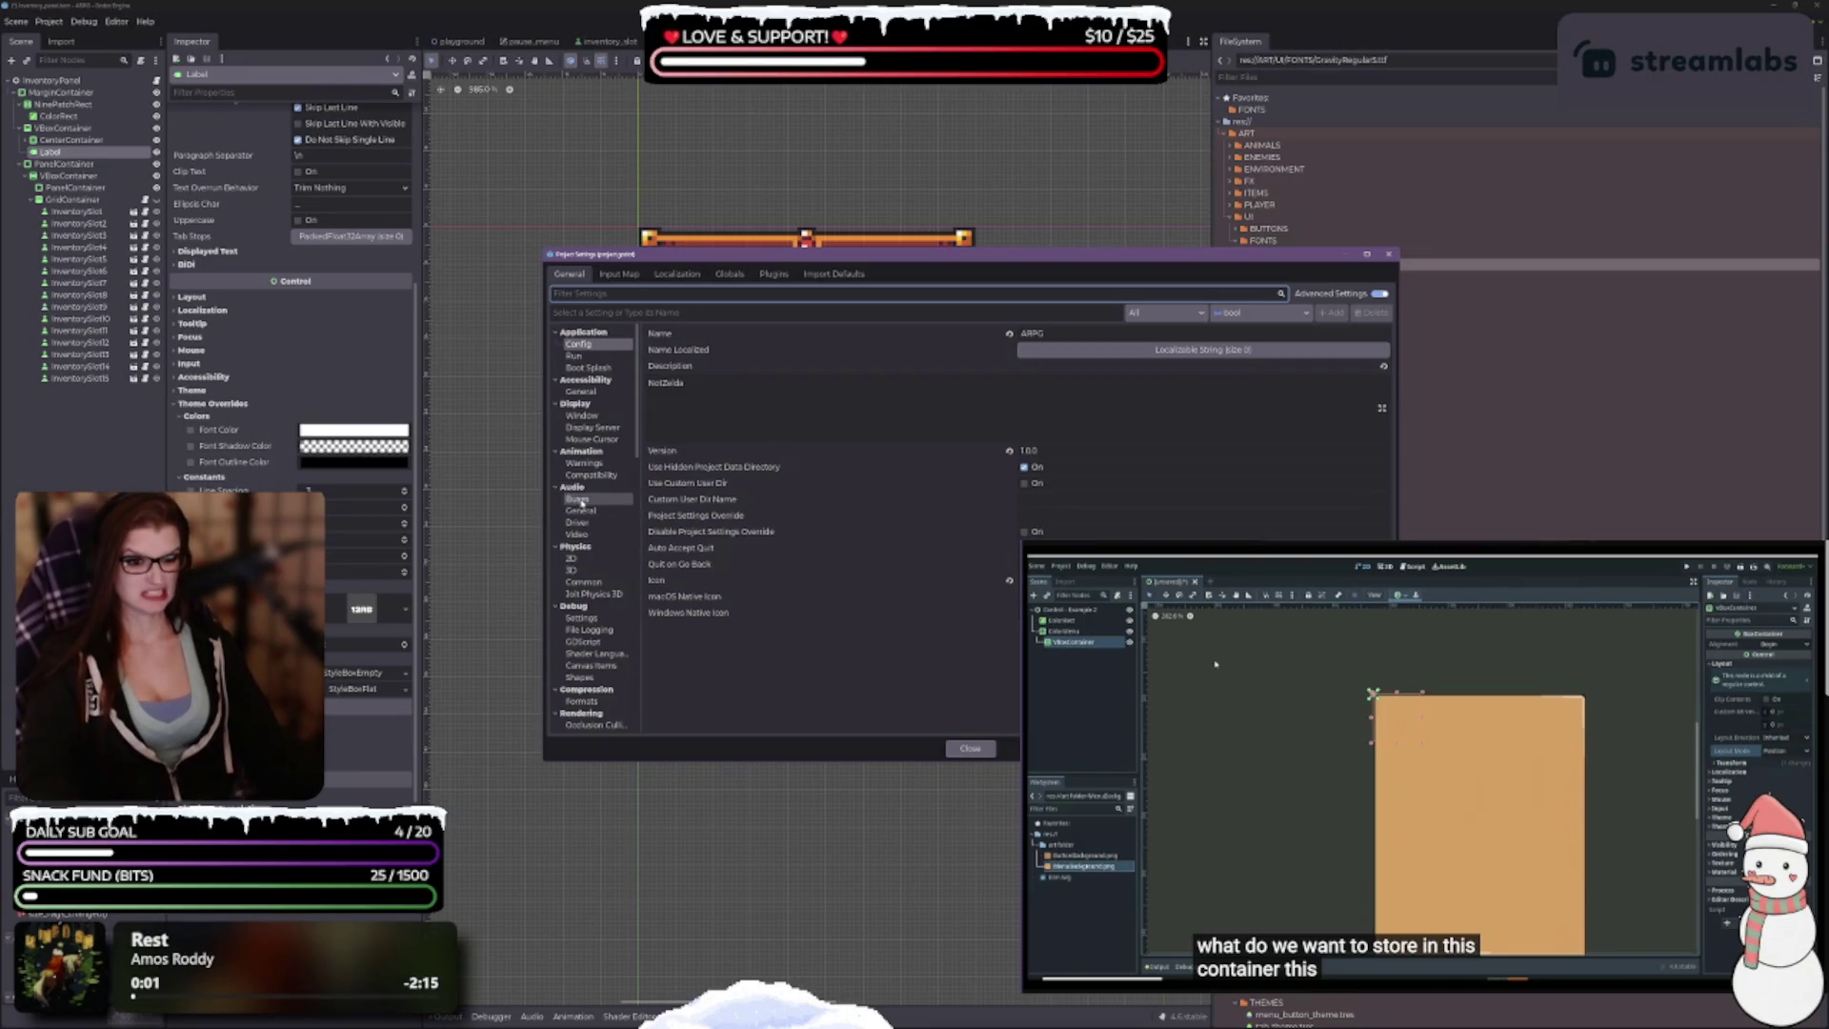
{"action": "scroll", "coordinate": [591, 497], "scroll_direction": "down", "scroll_amount": 5}
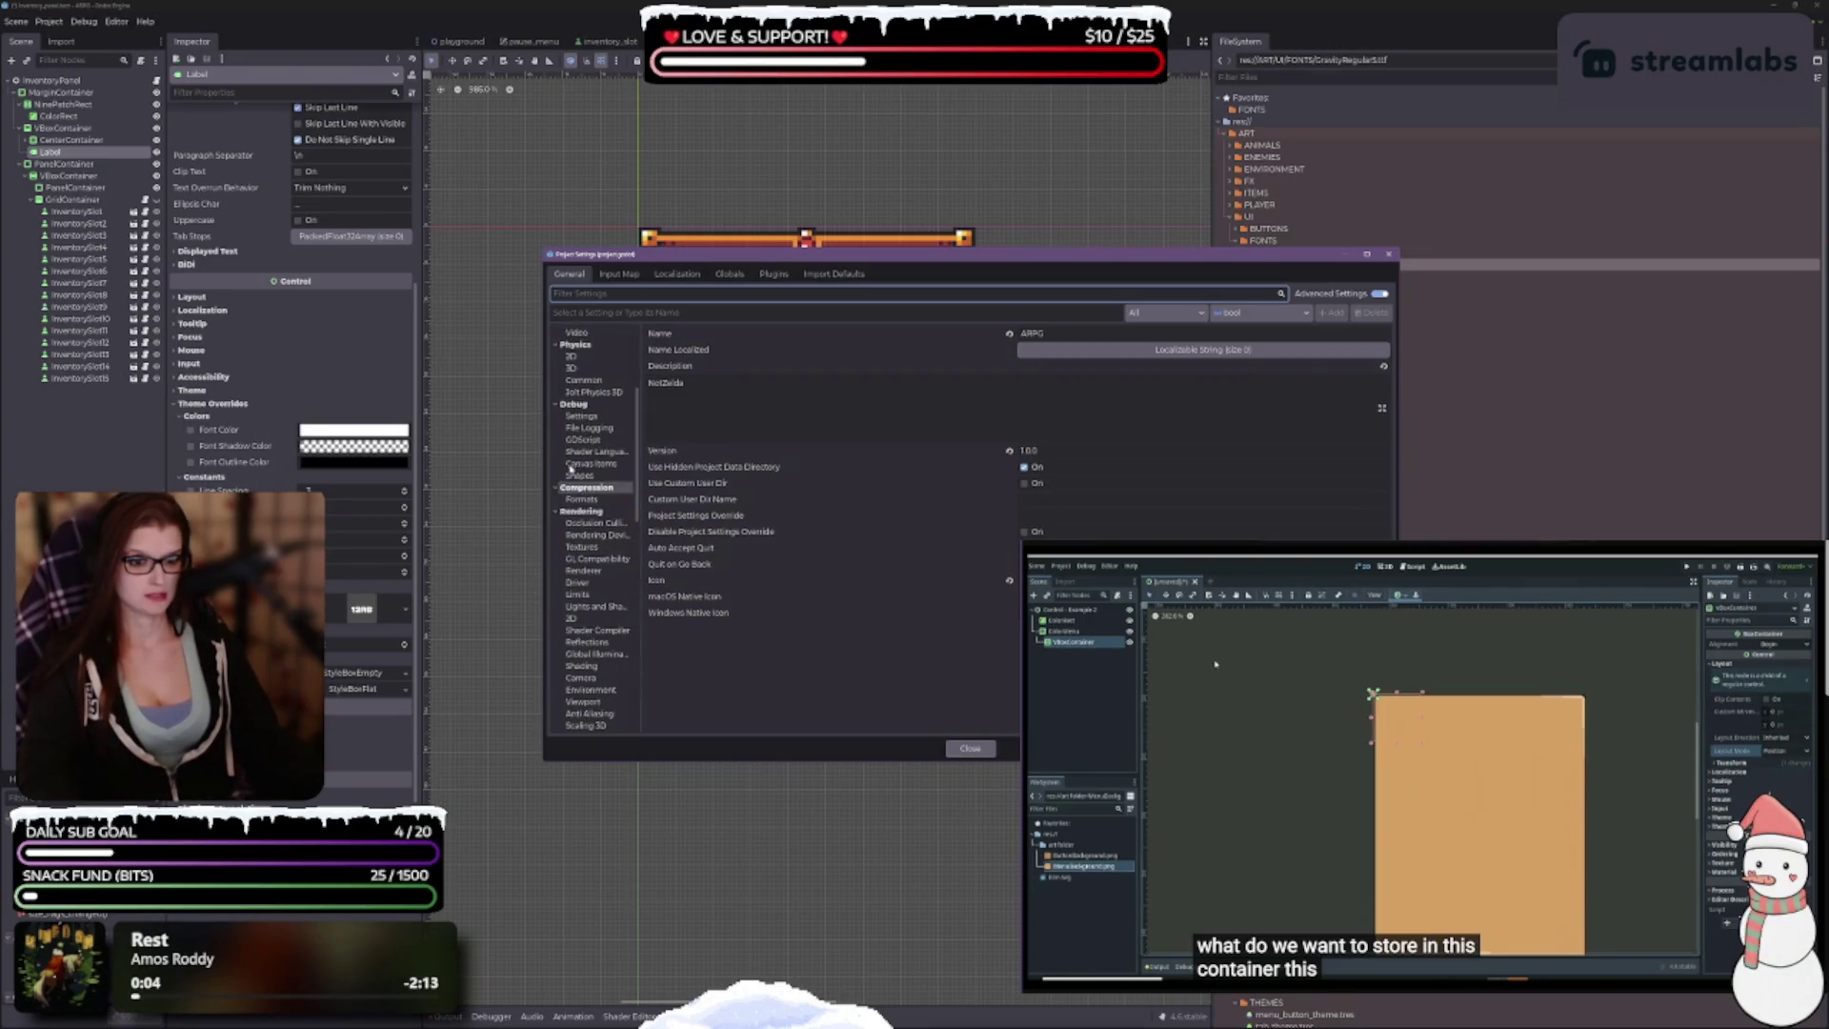
{"action": "scroll", "coordinate": [595, 490], "scroll_direction": "down", "scroll_amount": 5}
{"action": "scroll", "coordinate": [602, 483], "scroll_direction": "up", "scroll_amount": 2}
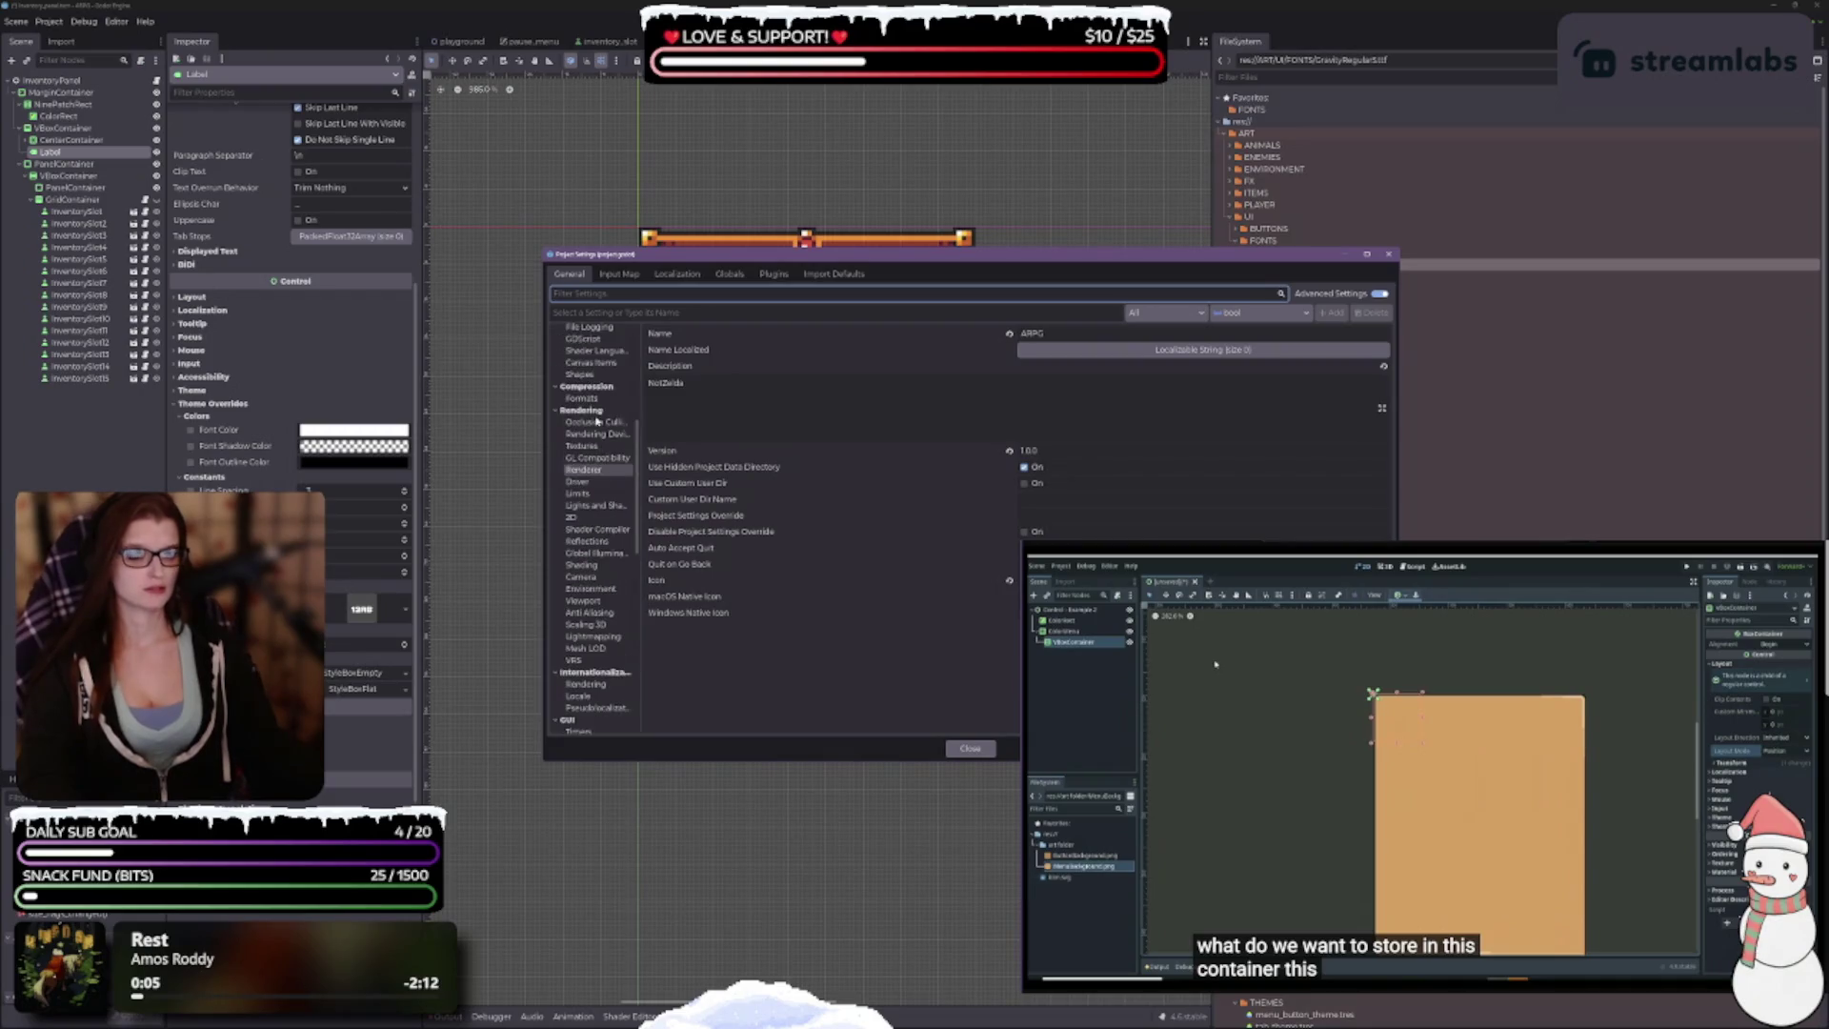
{"action": "left_click", "coordinate": [583, 398]}
{"action": "scroll", "coordinate": [602, 534], "scroll_direction": "up", "scroll_amount": 5}
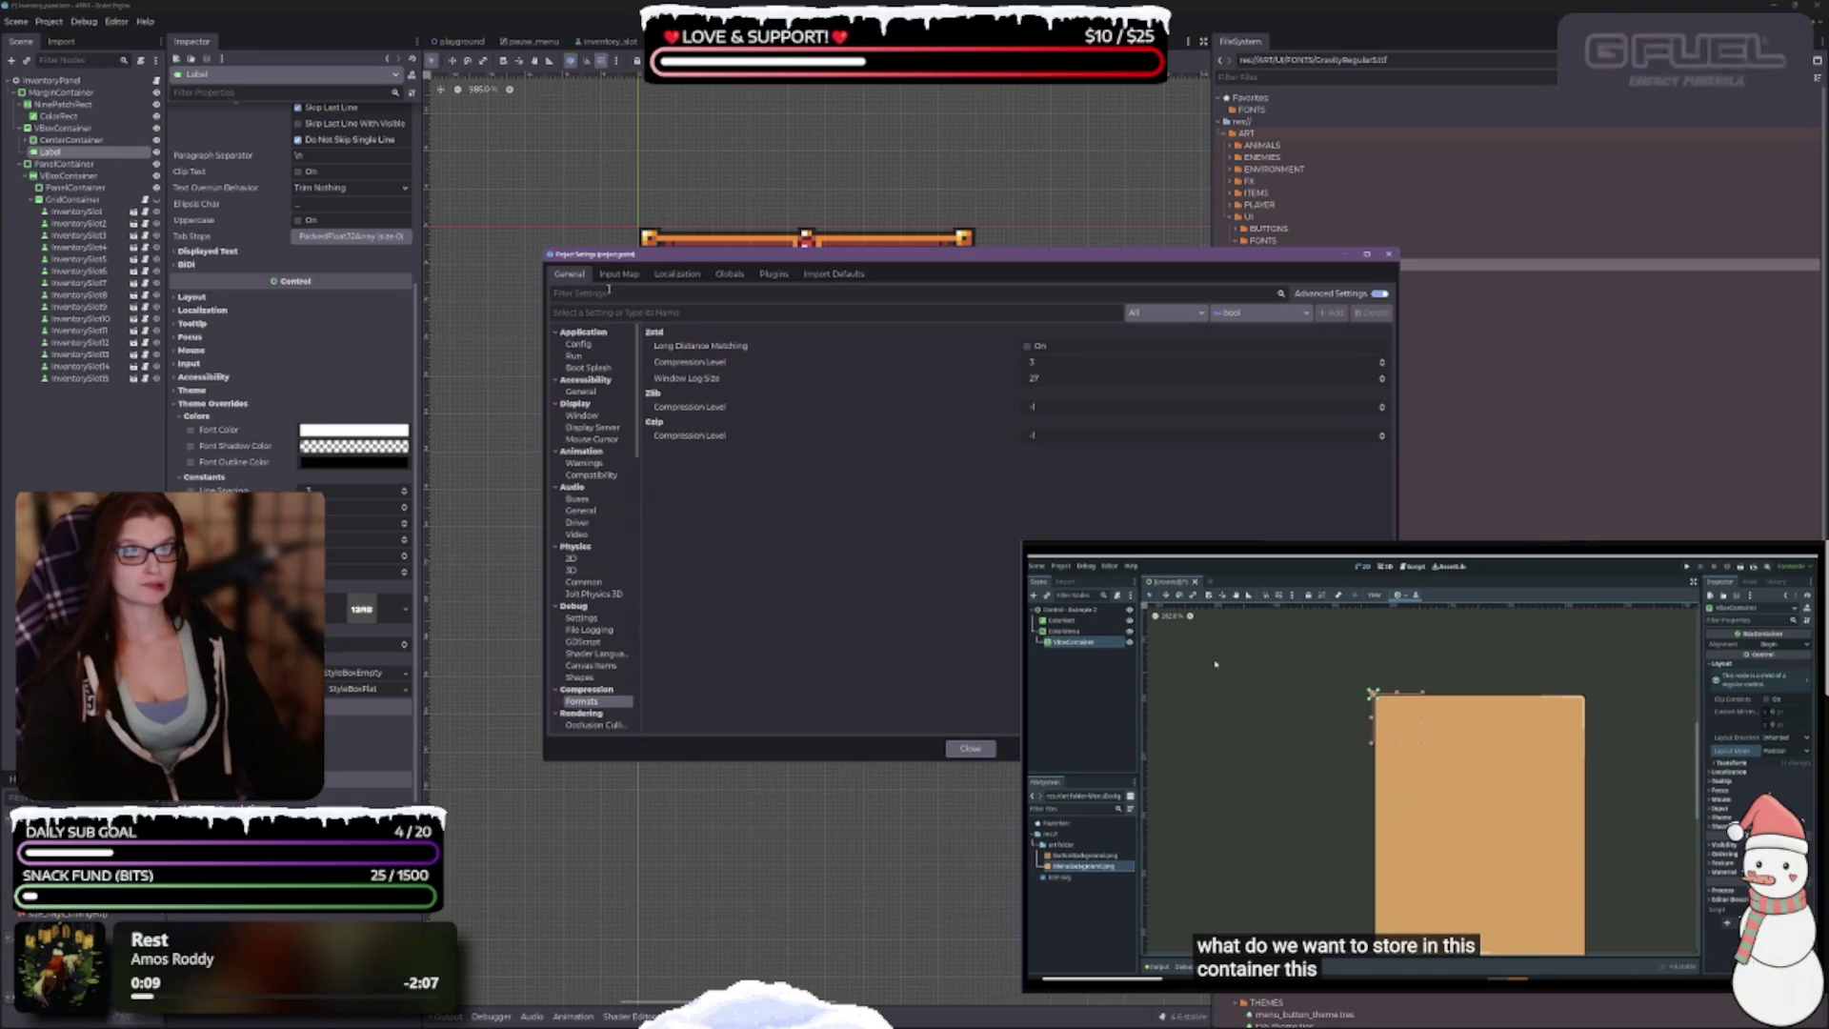
Step: Filter settings by 'impo' and browse Textures, Editor > Import and FileSystem > Import
{"action": "type", "text": "impo"}
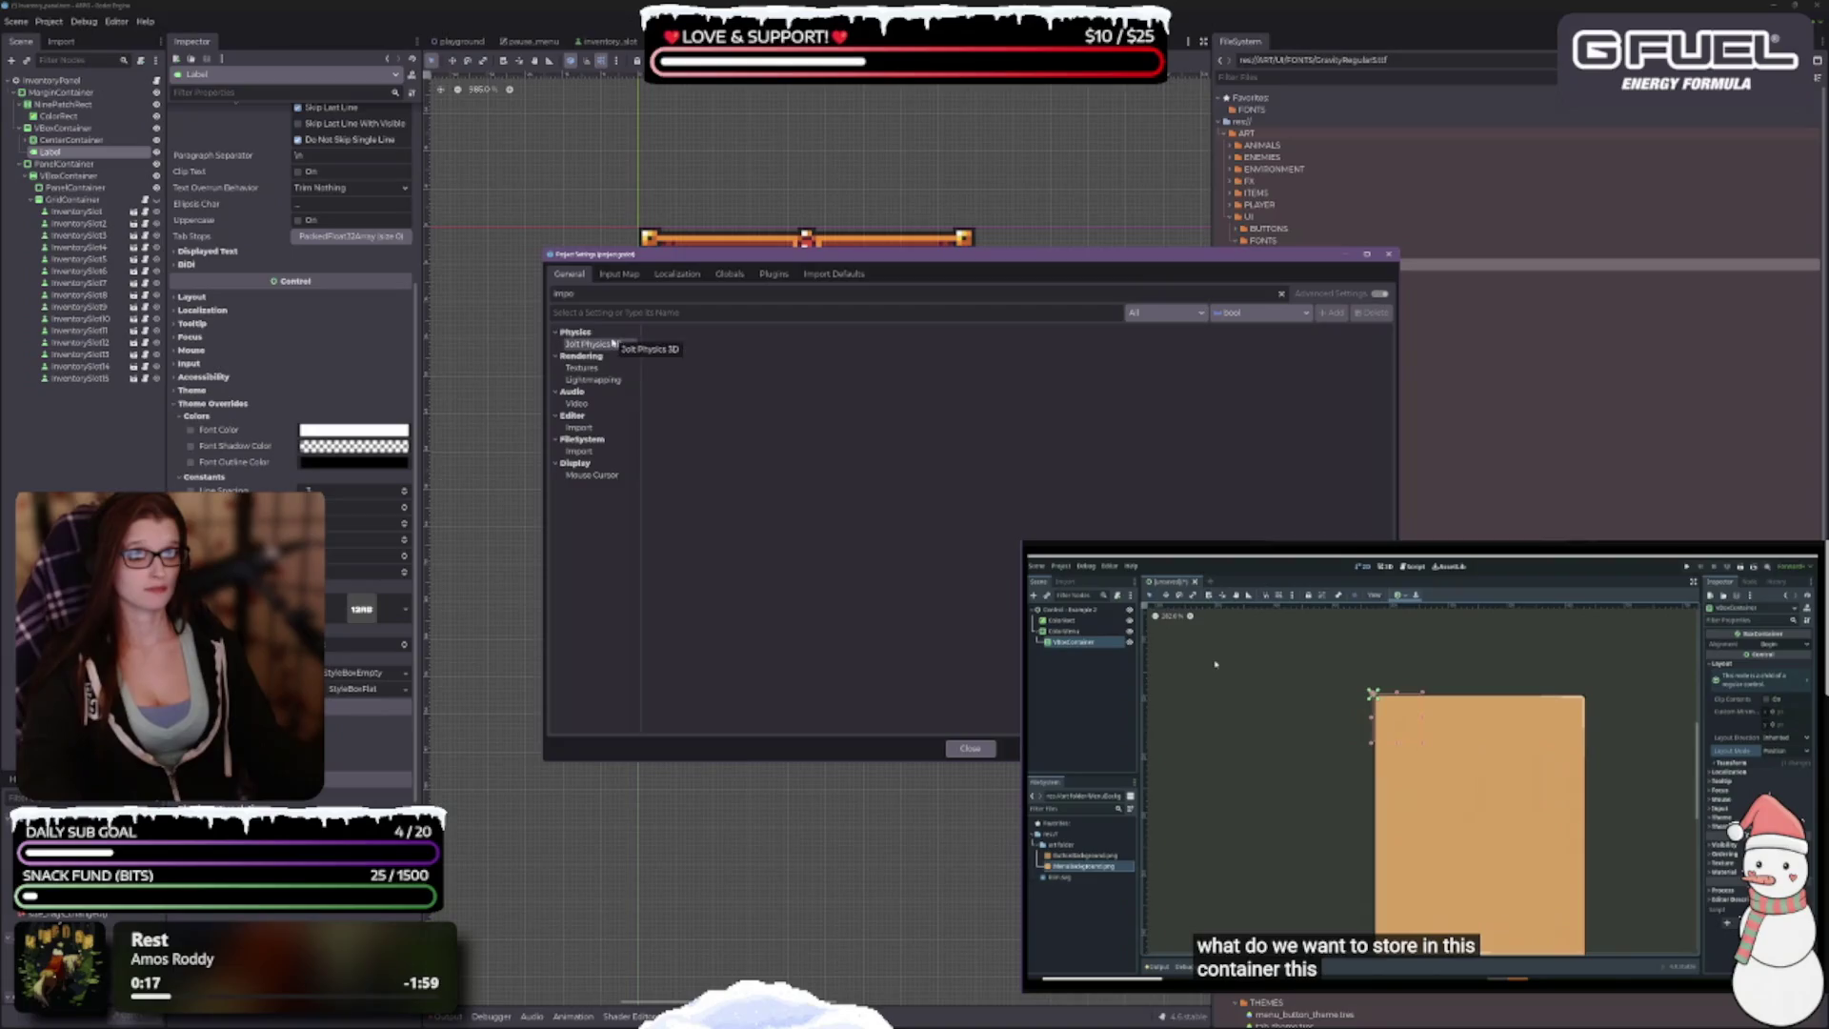
{"action": "left_click", "coordinate": [589, 369]}
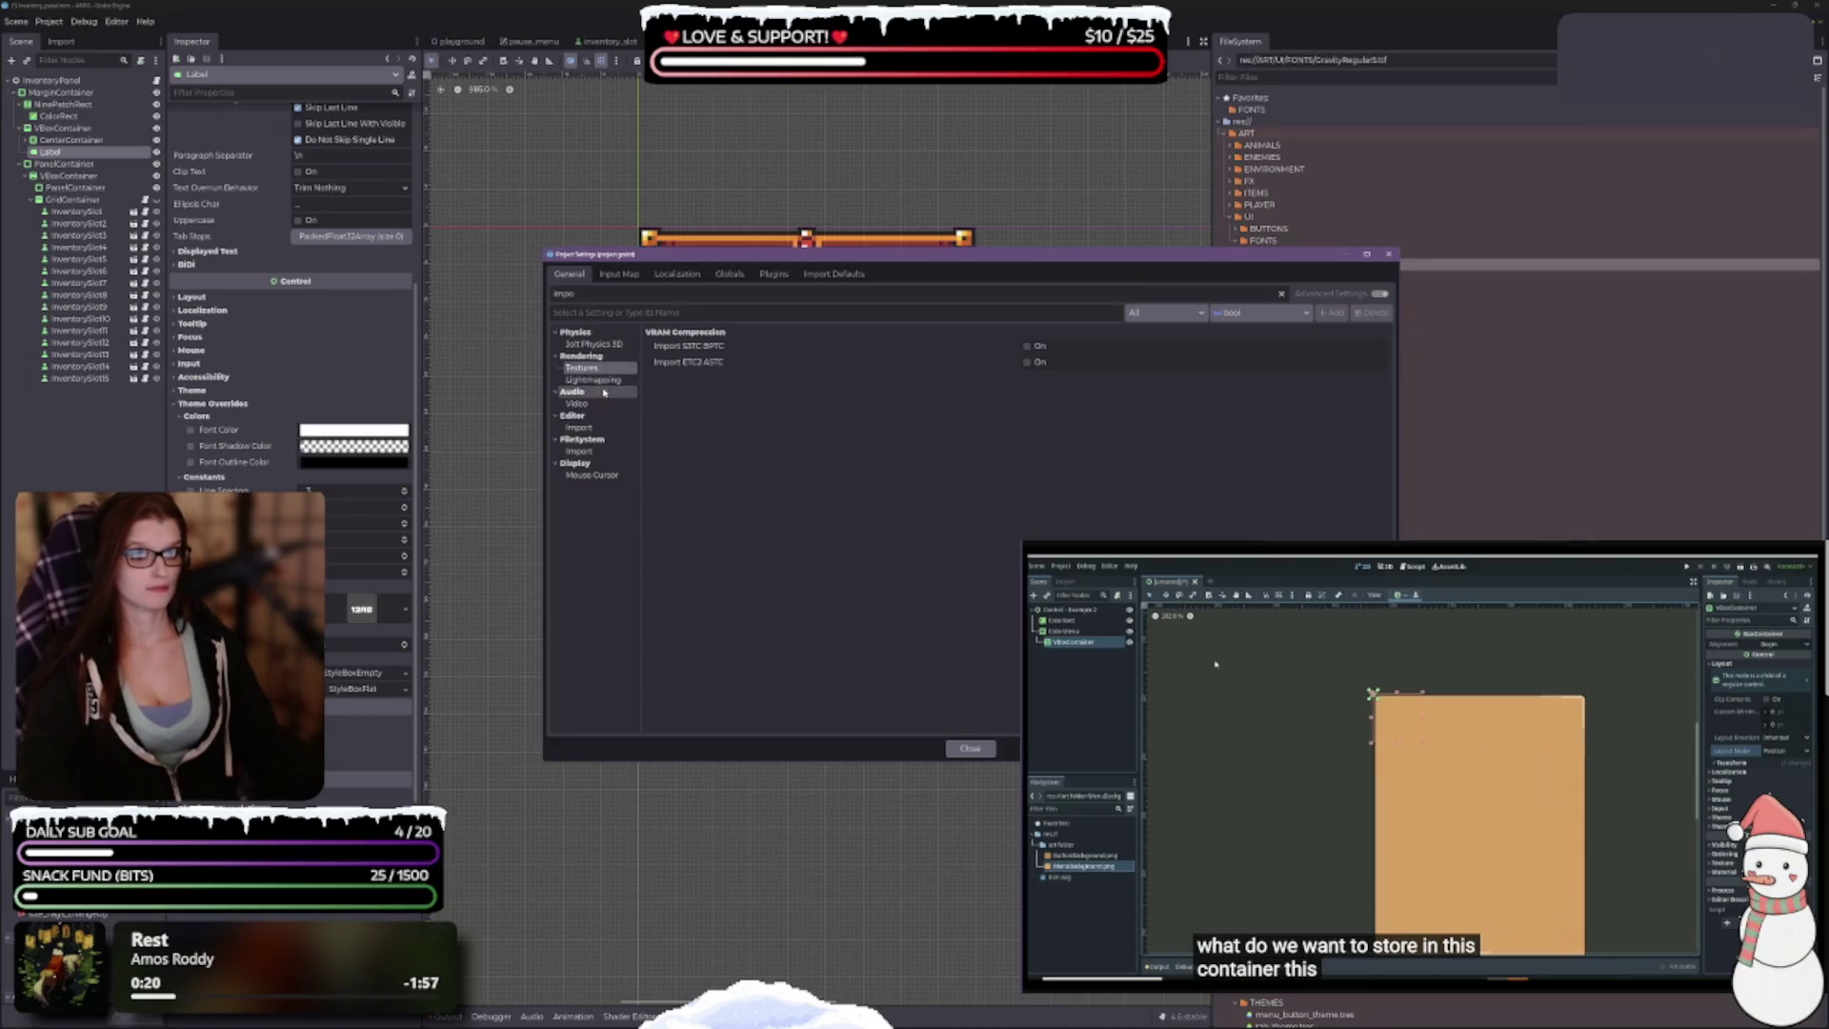
{"action": "left_click", "coordinate": [578, 428]}
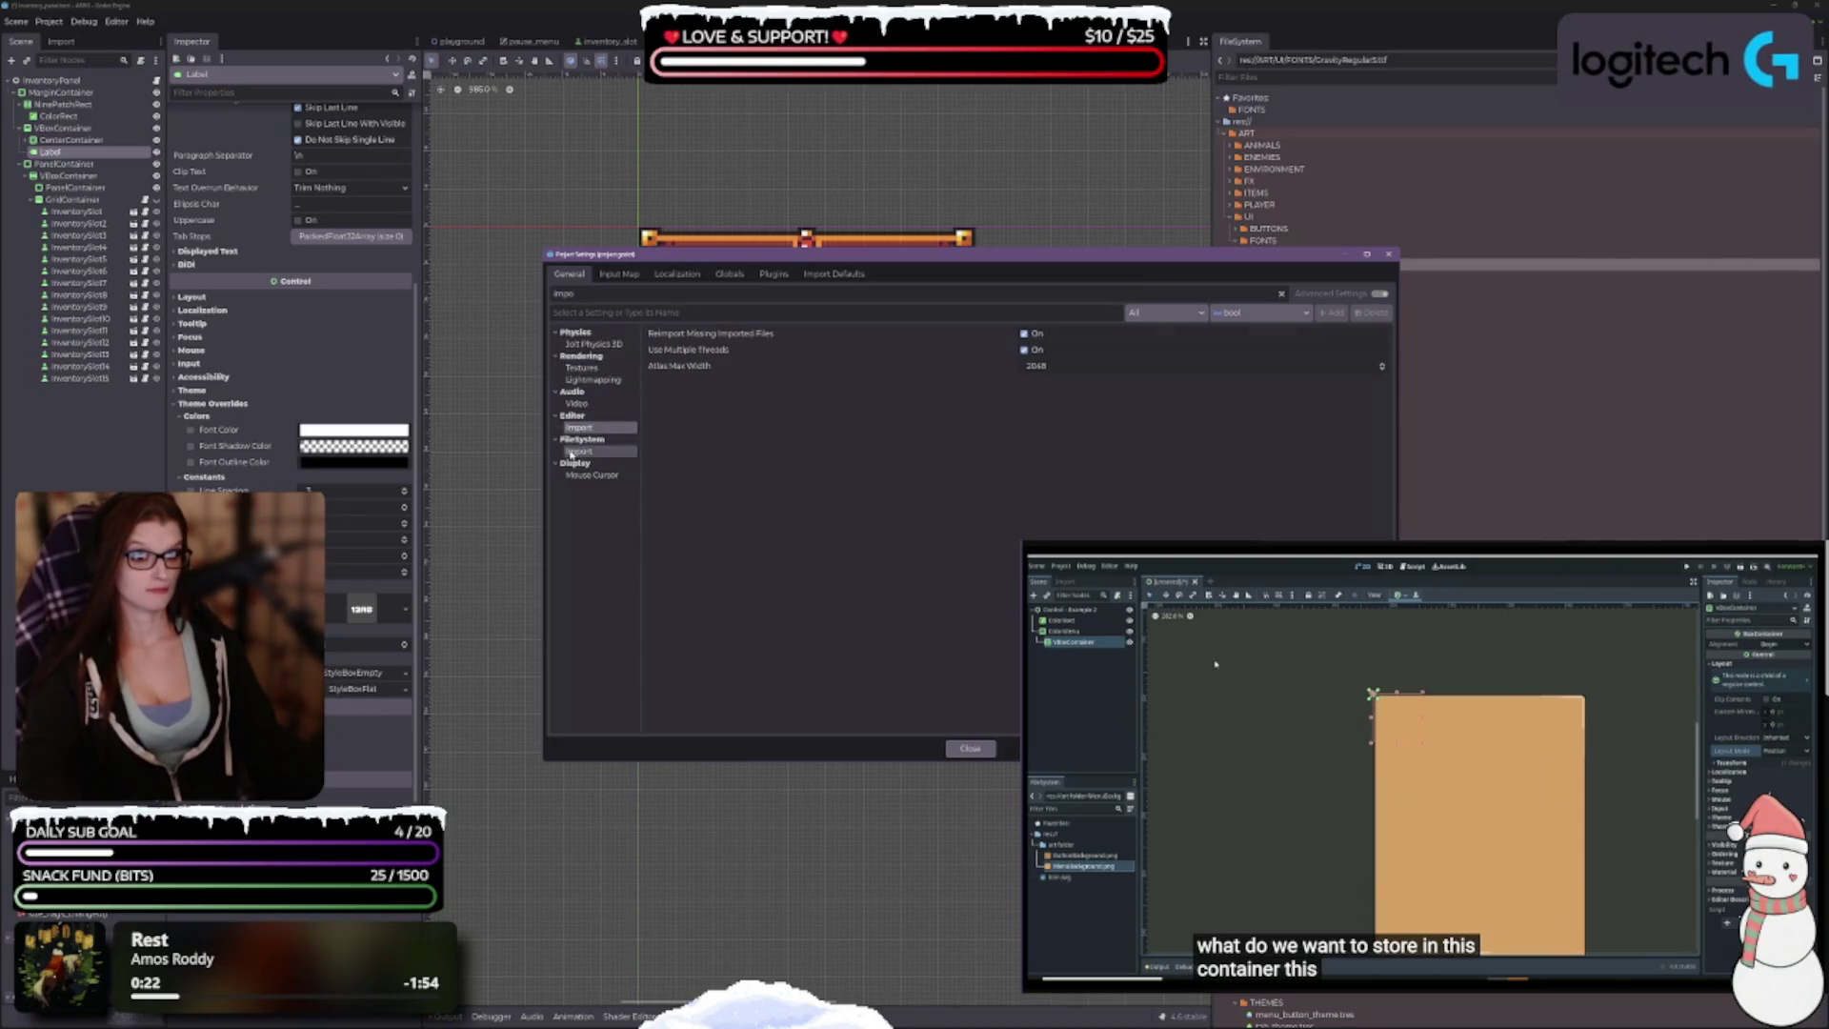
{"action": "left_click", "coordinate": [583, 452]}
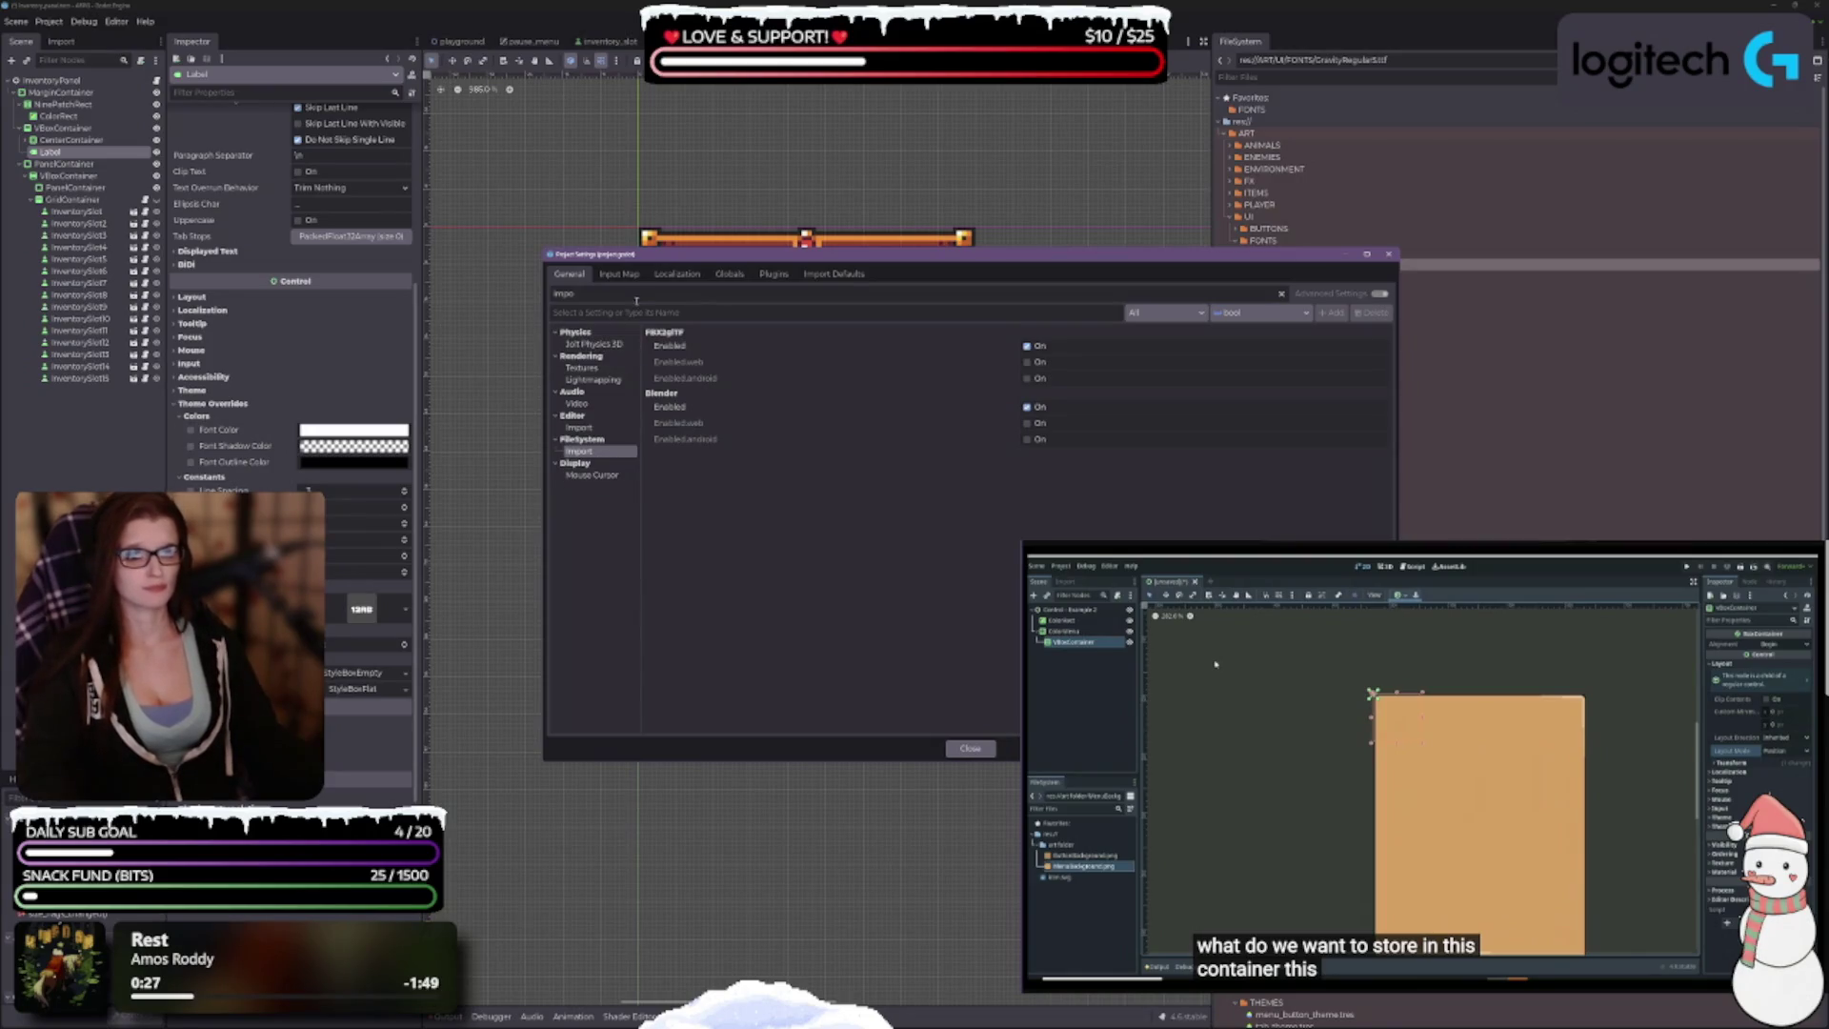
{"action": "key", "text": "ctrl+a"}
Step: Filter settings by 'font' and show the GUI > Theme default font options
{"action": "type", "text": "font"}
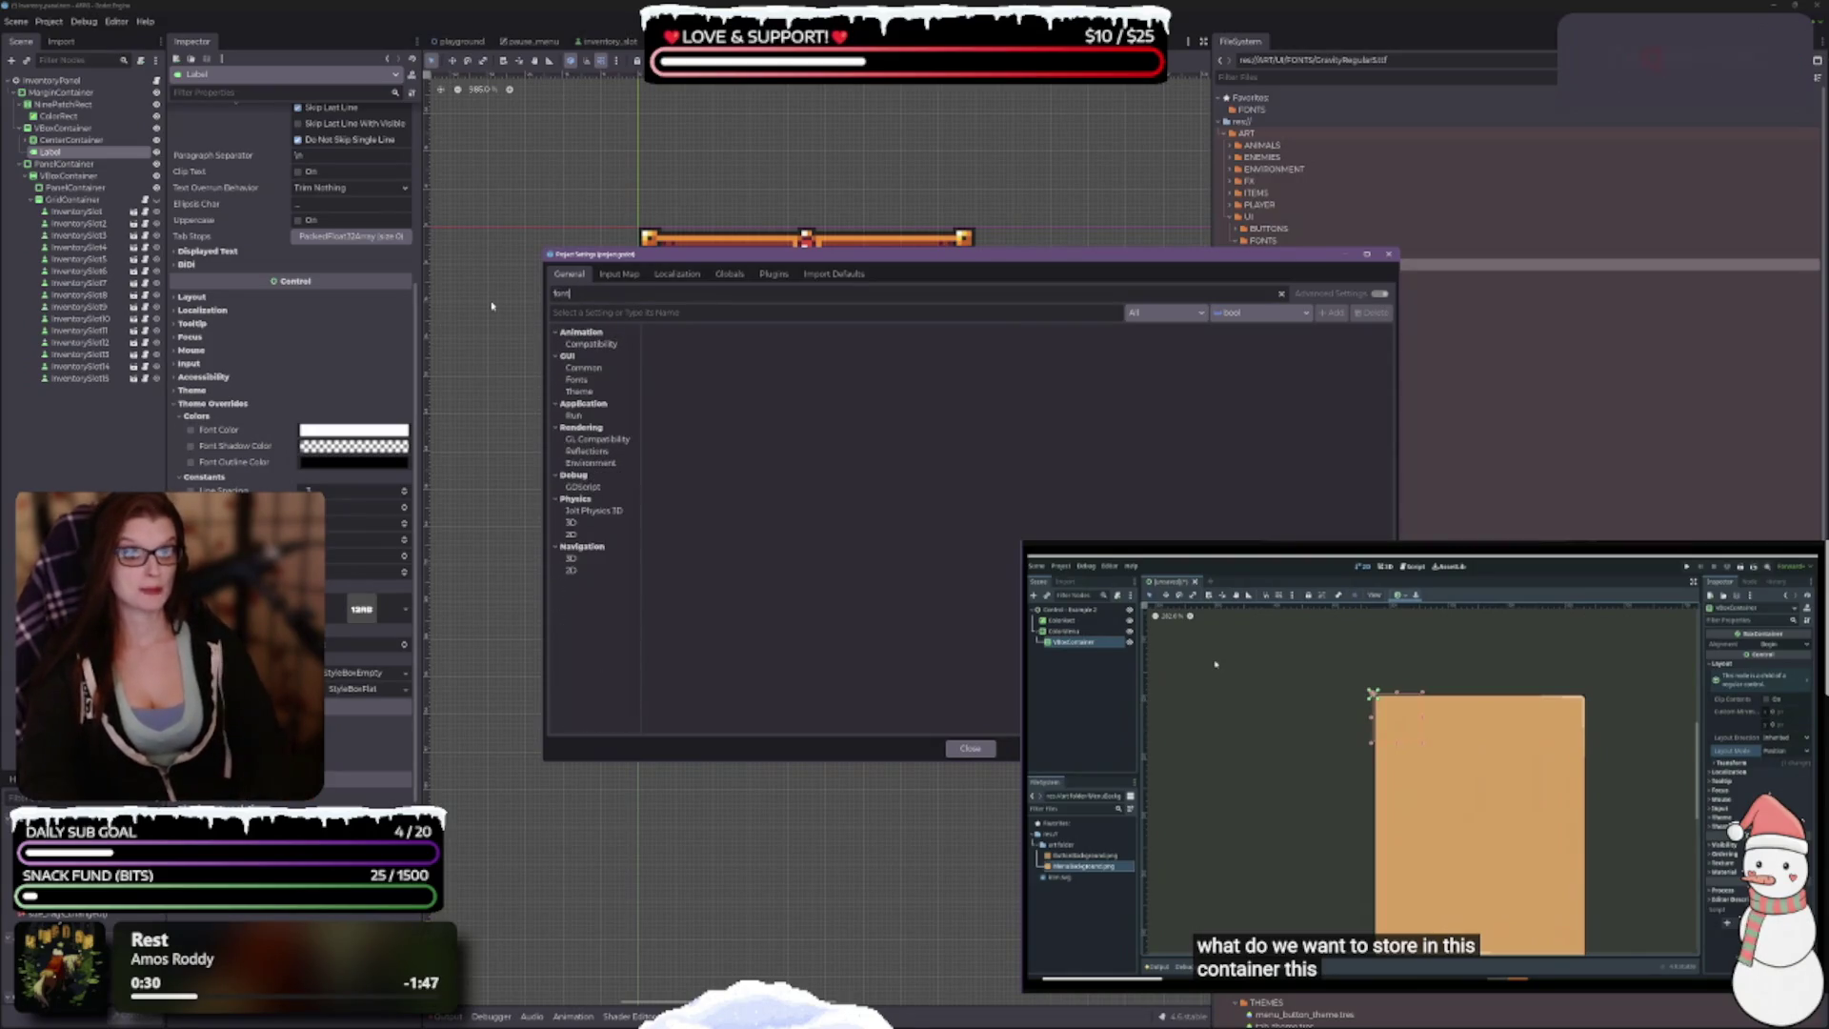
{"action": "left_click", "coordinate": [581, 368]}
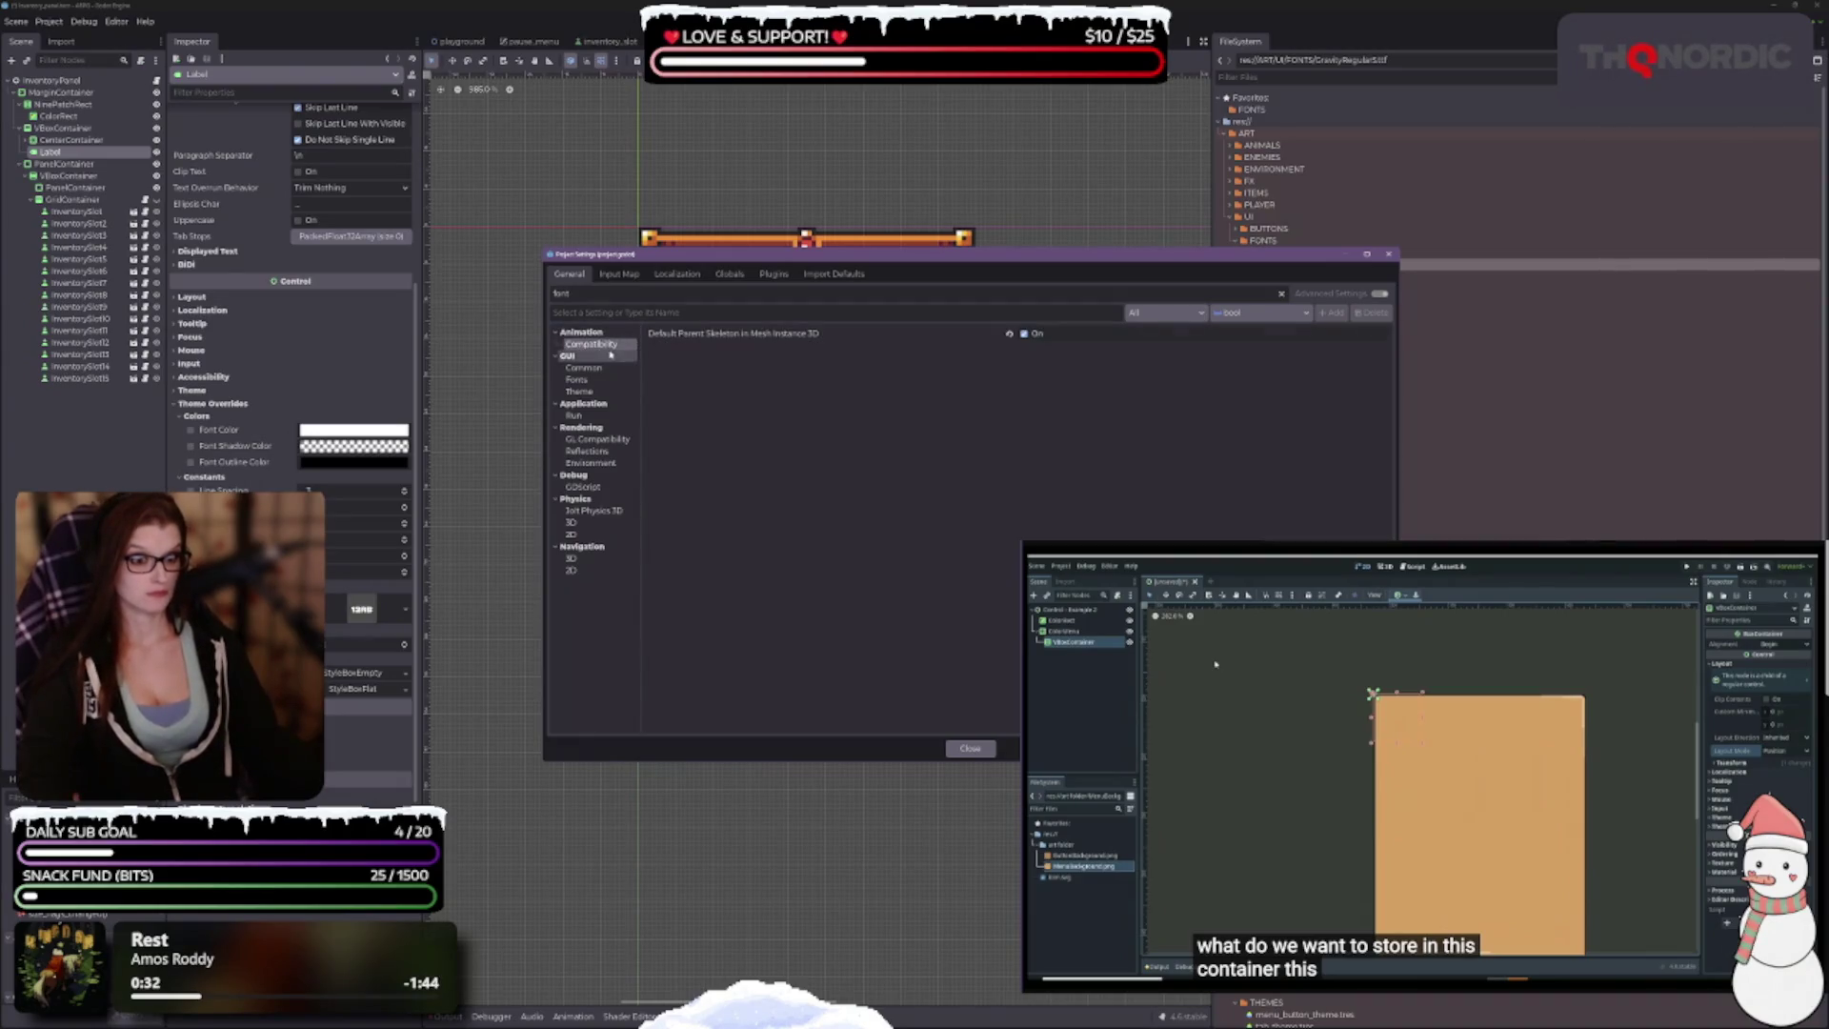
{"action": "left_click", "coordinate": [576, 379]}
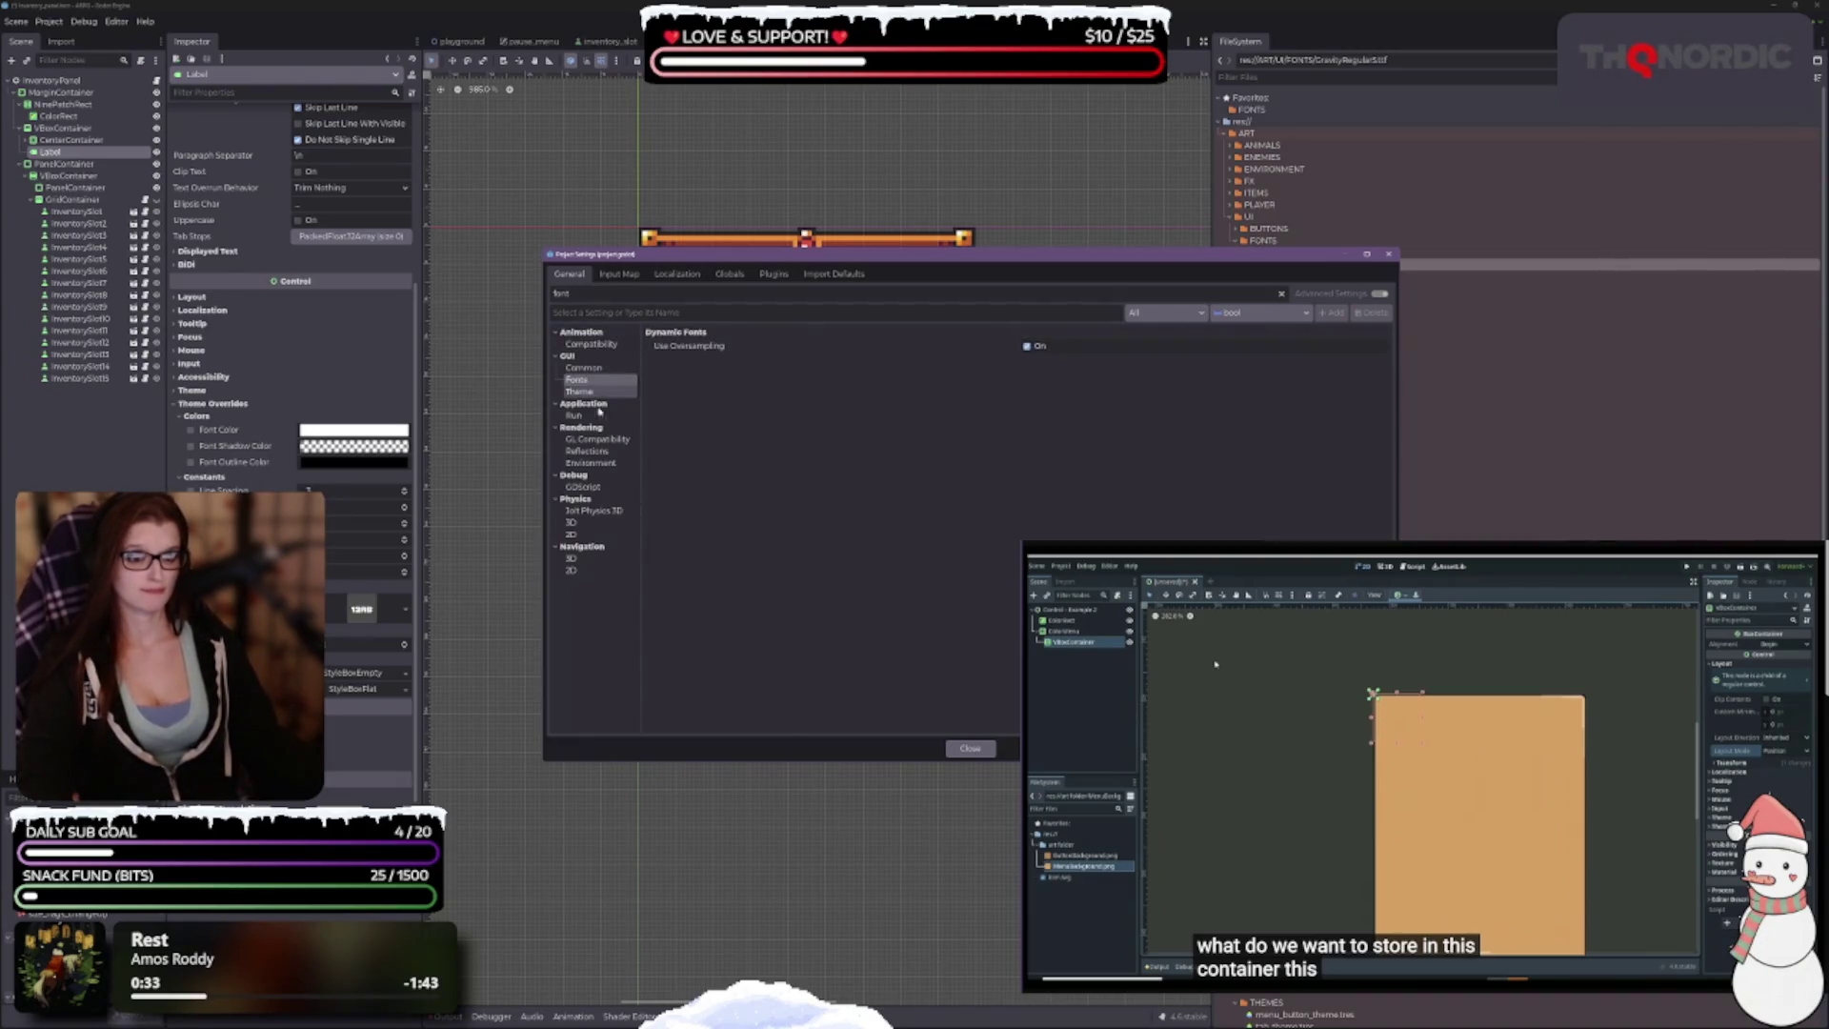
{"action": "left_click", "coordinate": [579, 392]}
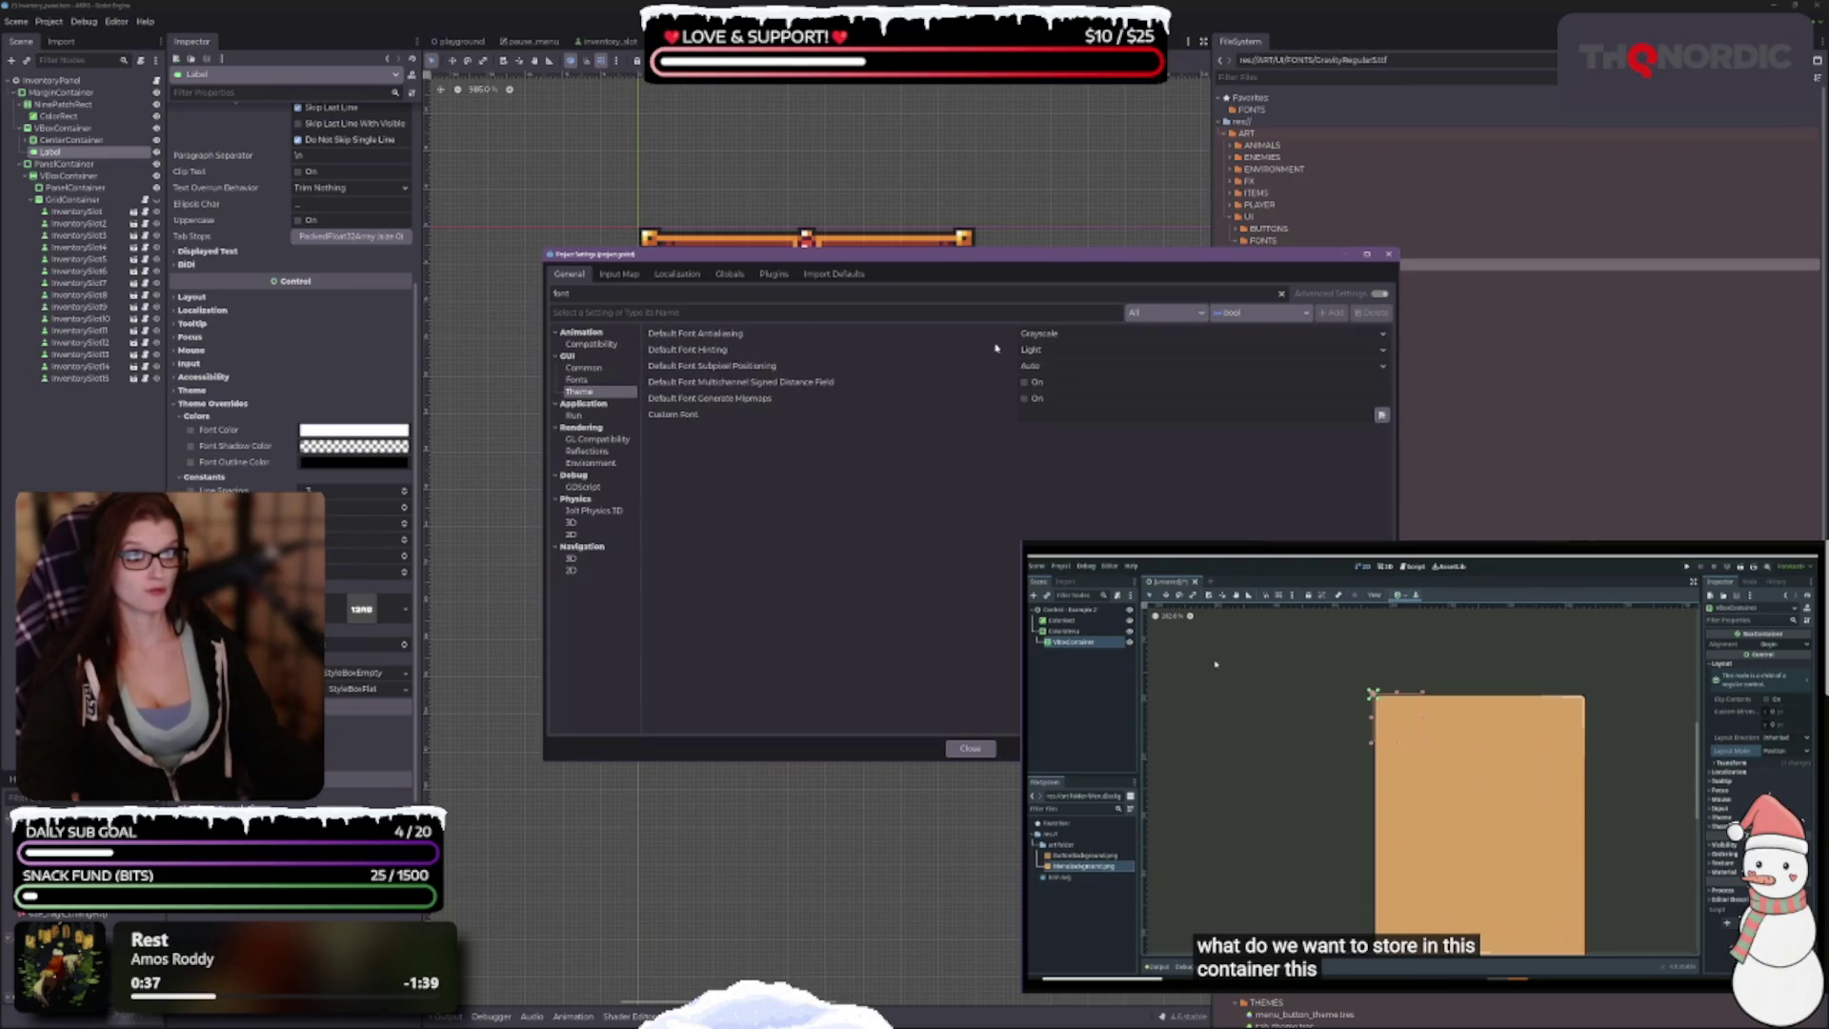
Step: Try Default Font Antialiasing set to None, then revert it to Grayscale
{"action": "left_click", "coordinate": [1036, 333]}
{"action": "left_click", "coordinate": [1044, 352]}
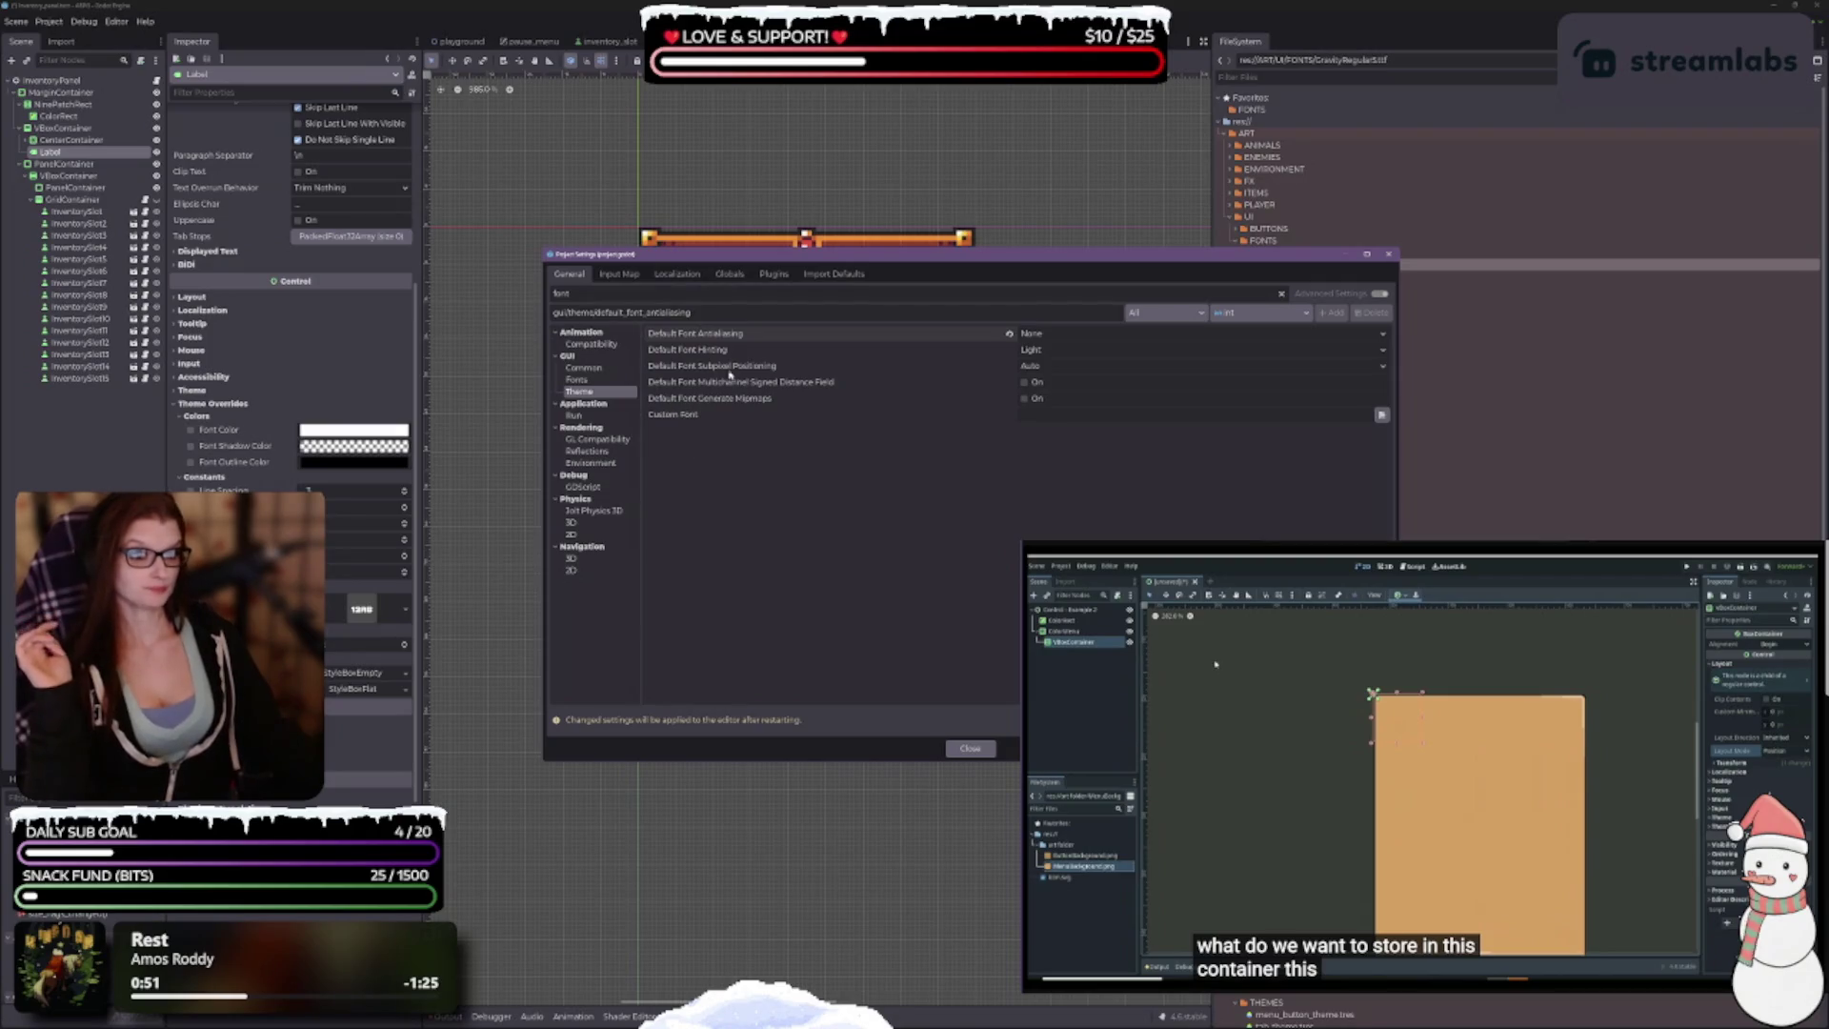
{"action": "mouse_move", "coordinate": [729, 367]}
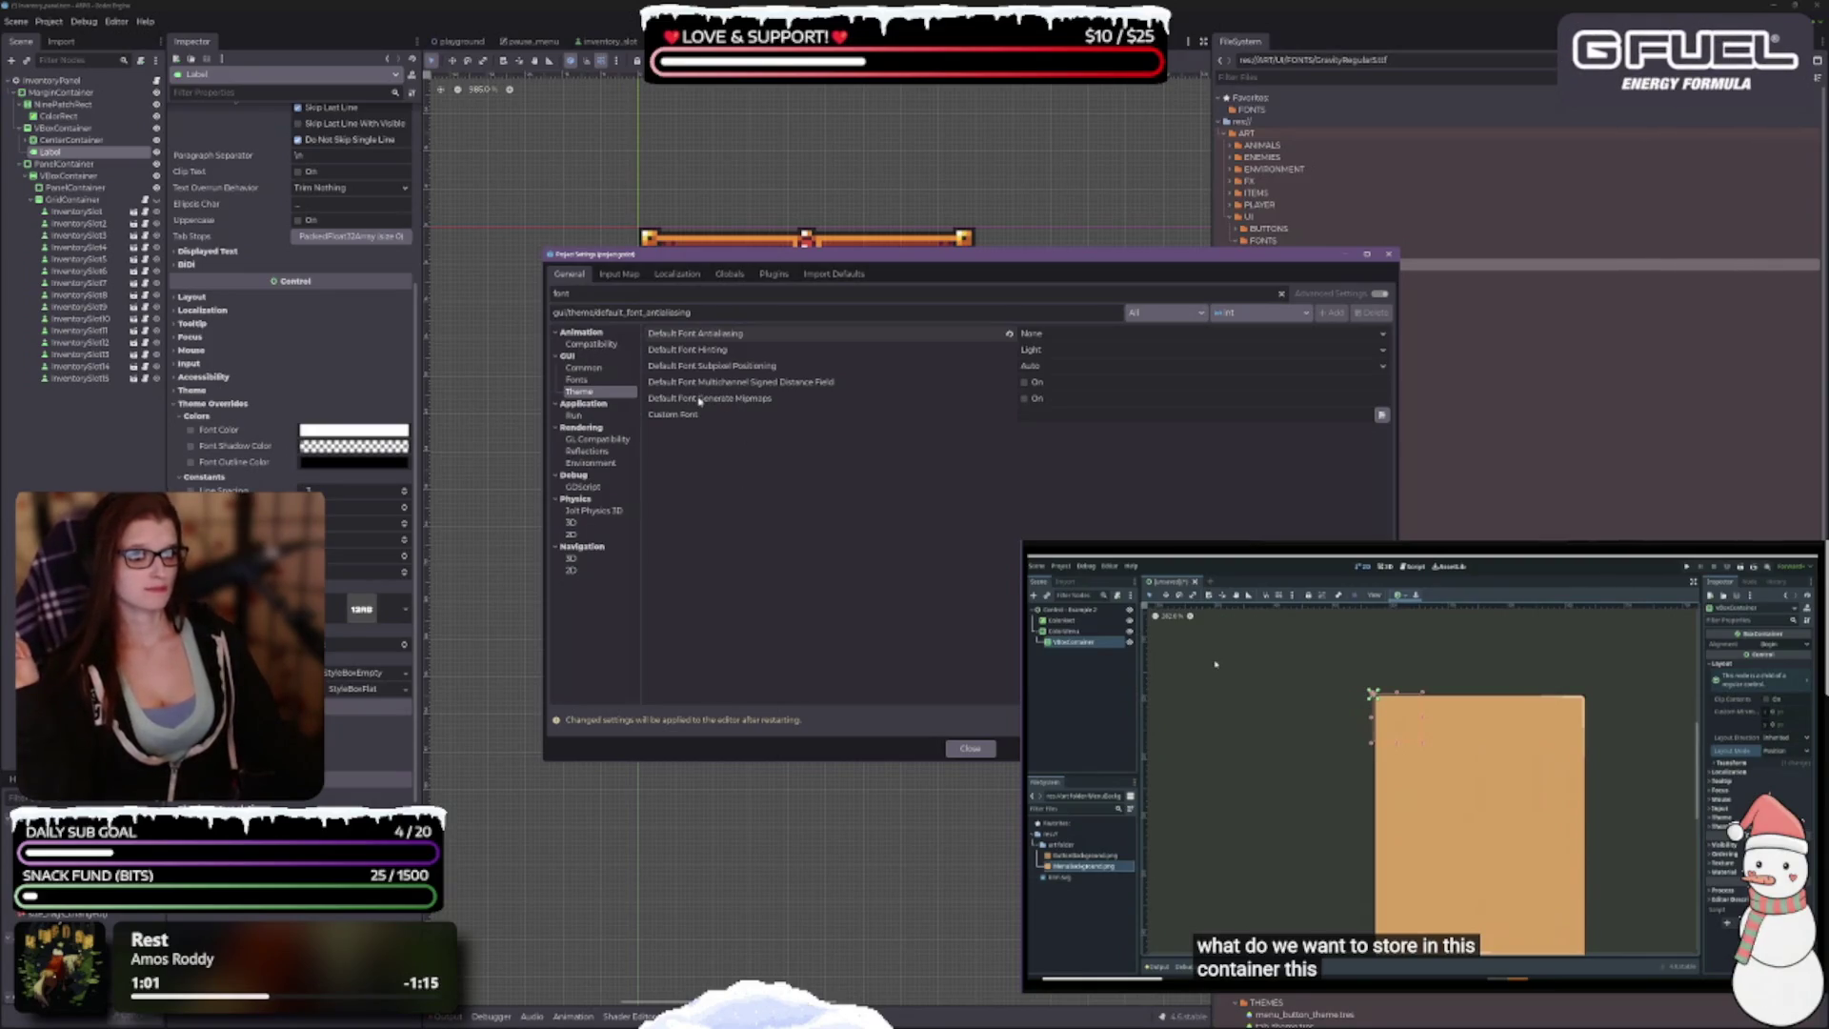
{"action": "mouse_move", "coordinate": [700, 401]}
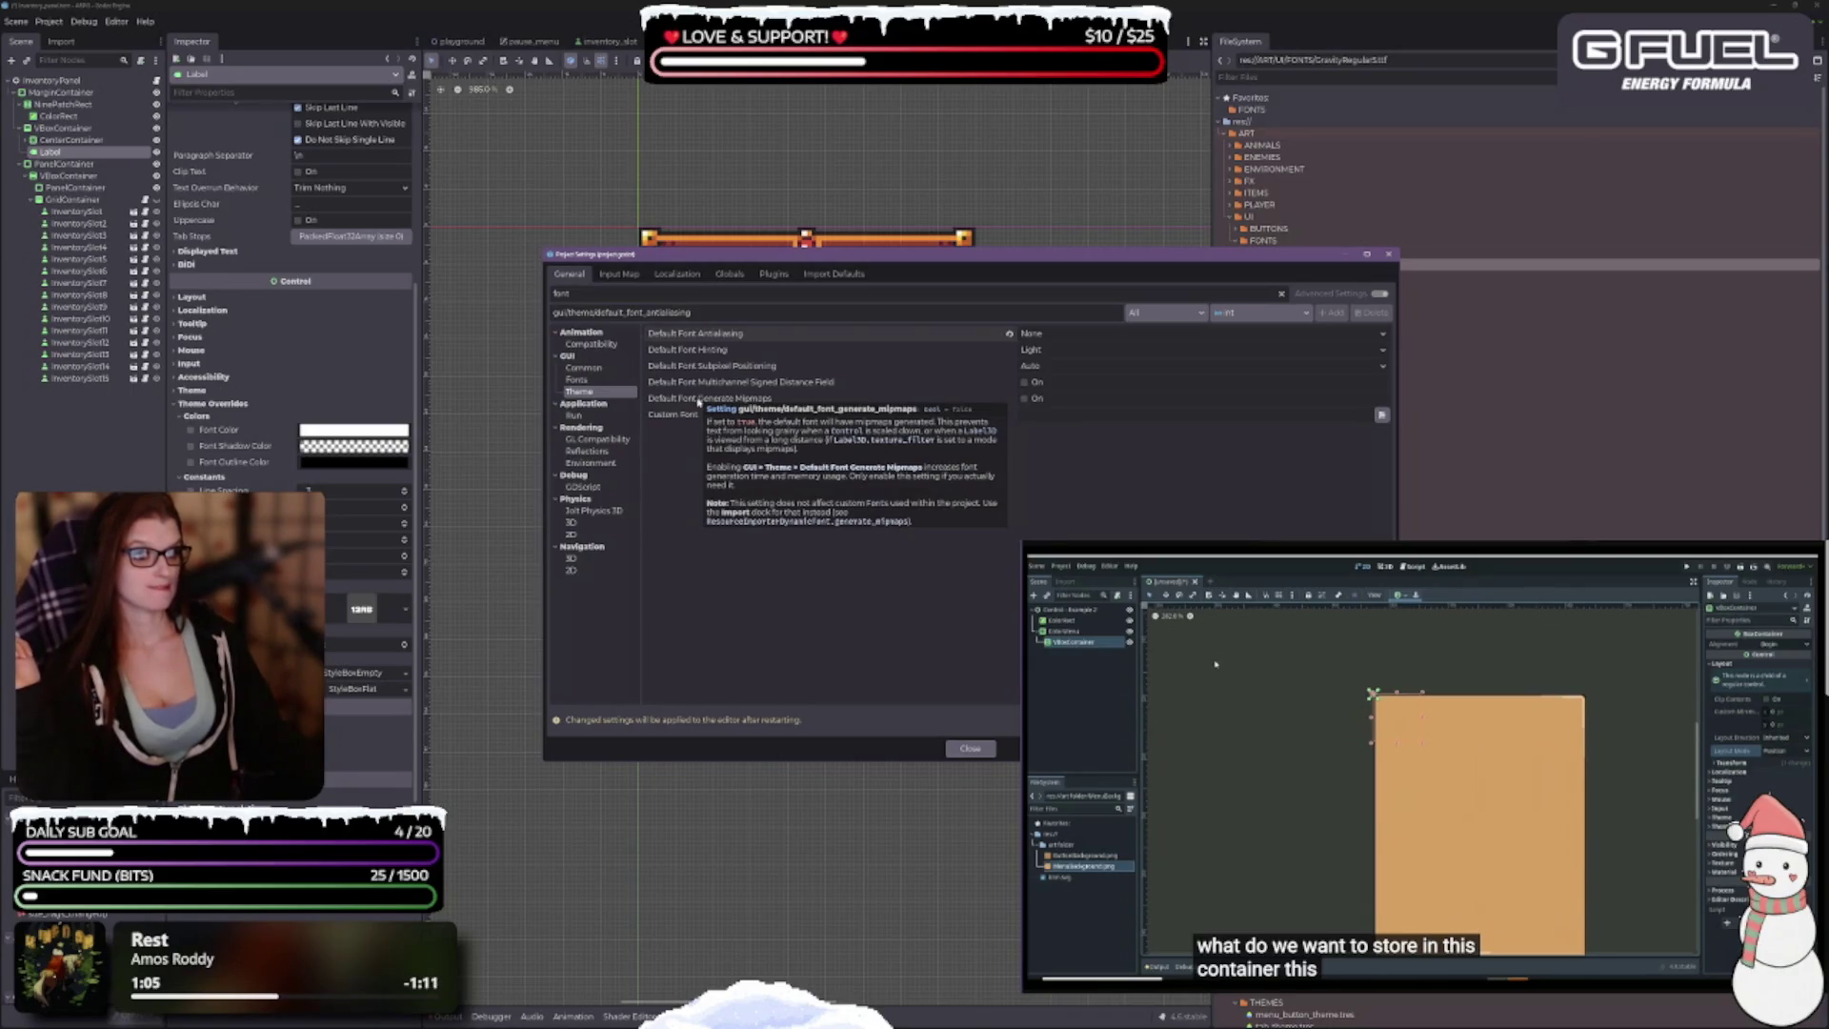
{"action": "mouse_move", "coordinate": [705, 336]}
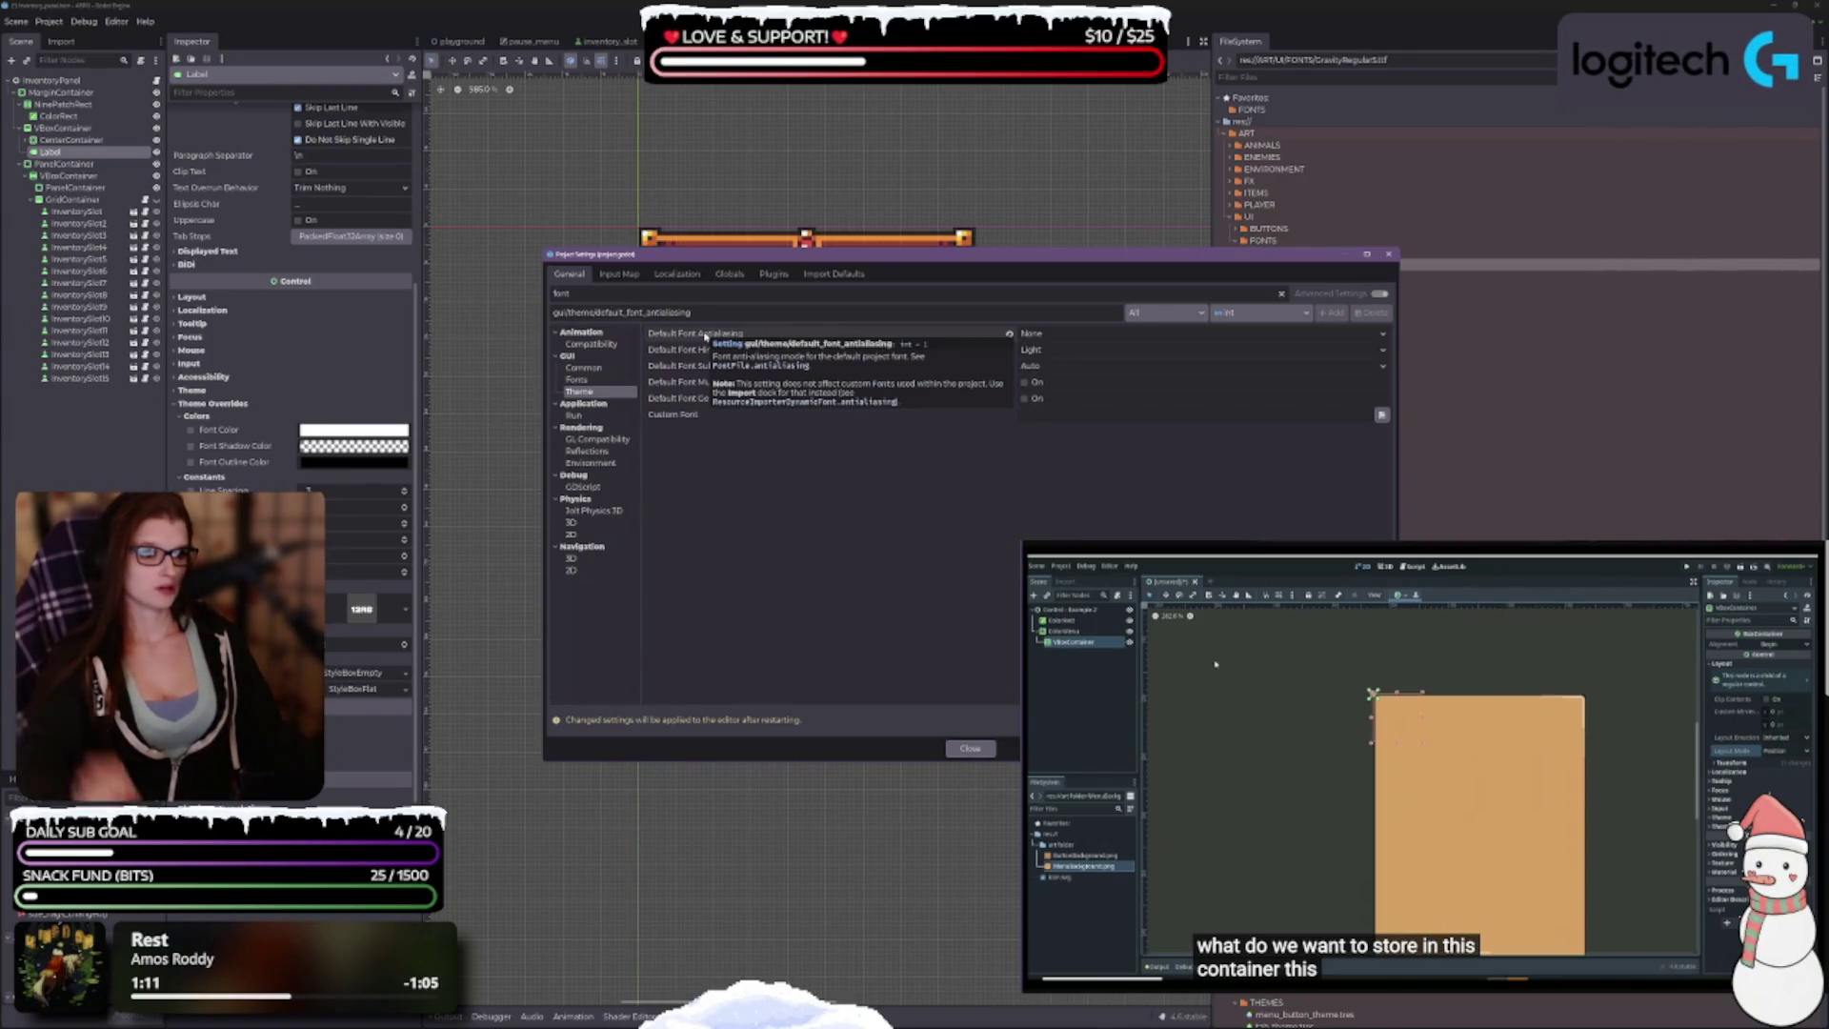
{"action": "left_click", "coordinate": [1008, 333]}
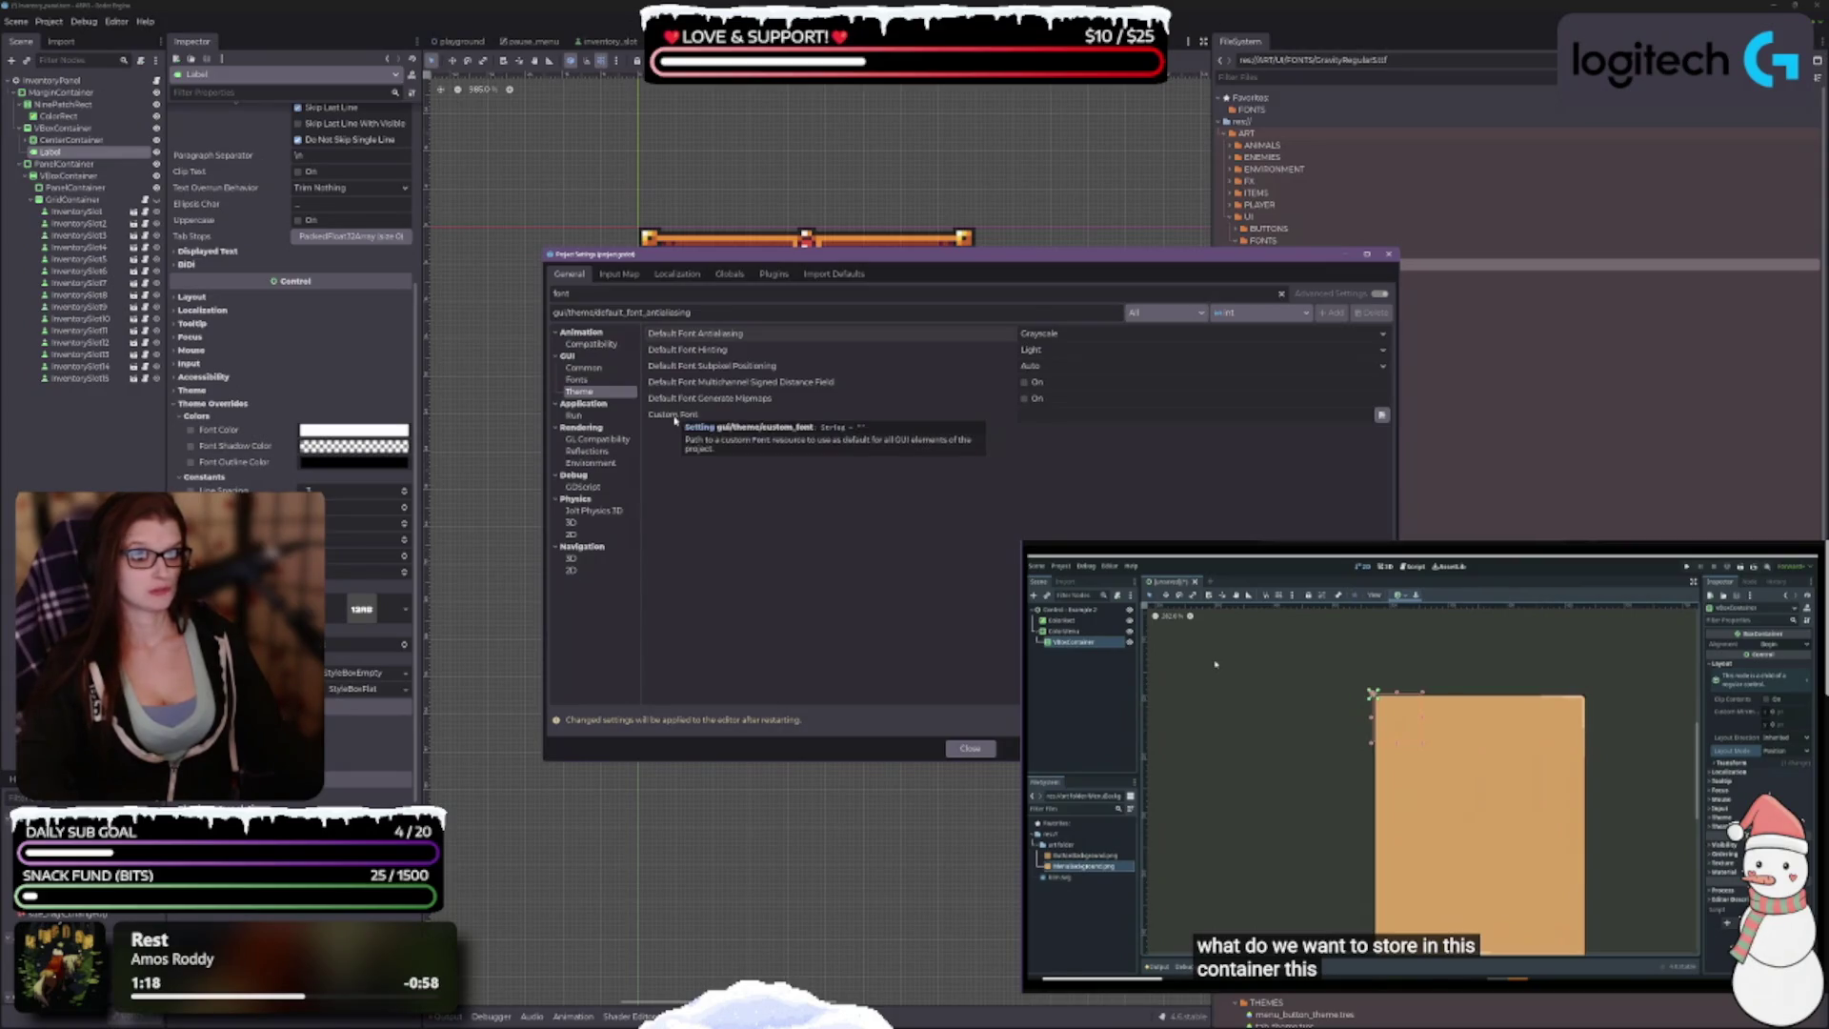
Step: Set Custom Font to res://ART/UI/FONTS/Montserrat-Regular.ttf via the file browser
{"action": "left_click", "coordinate": [1381, 414]}
{"action": "double_click", "coordinate": [919, 409]}
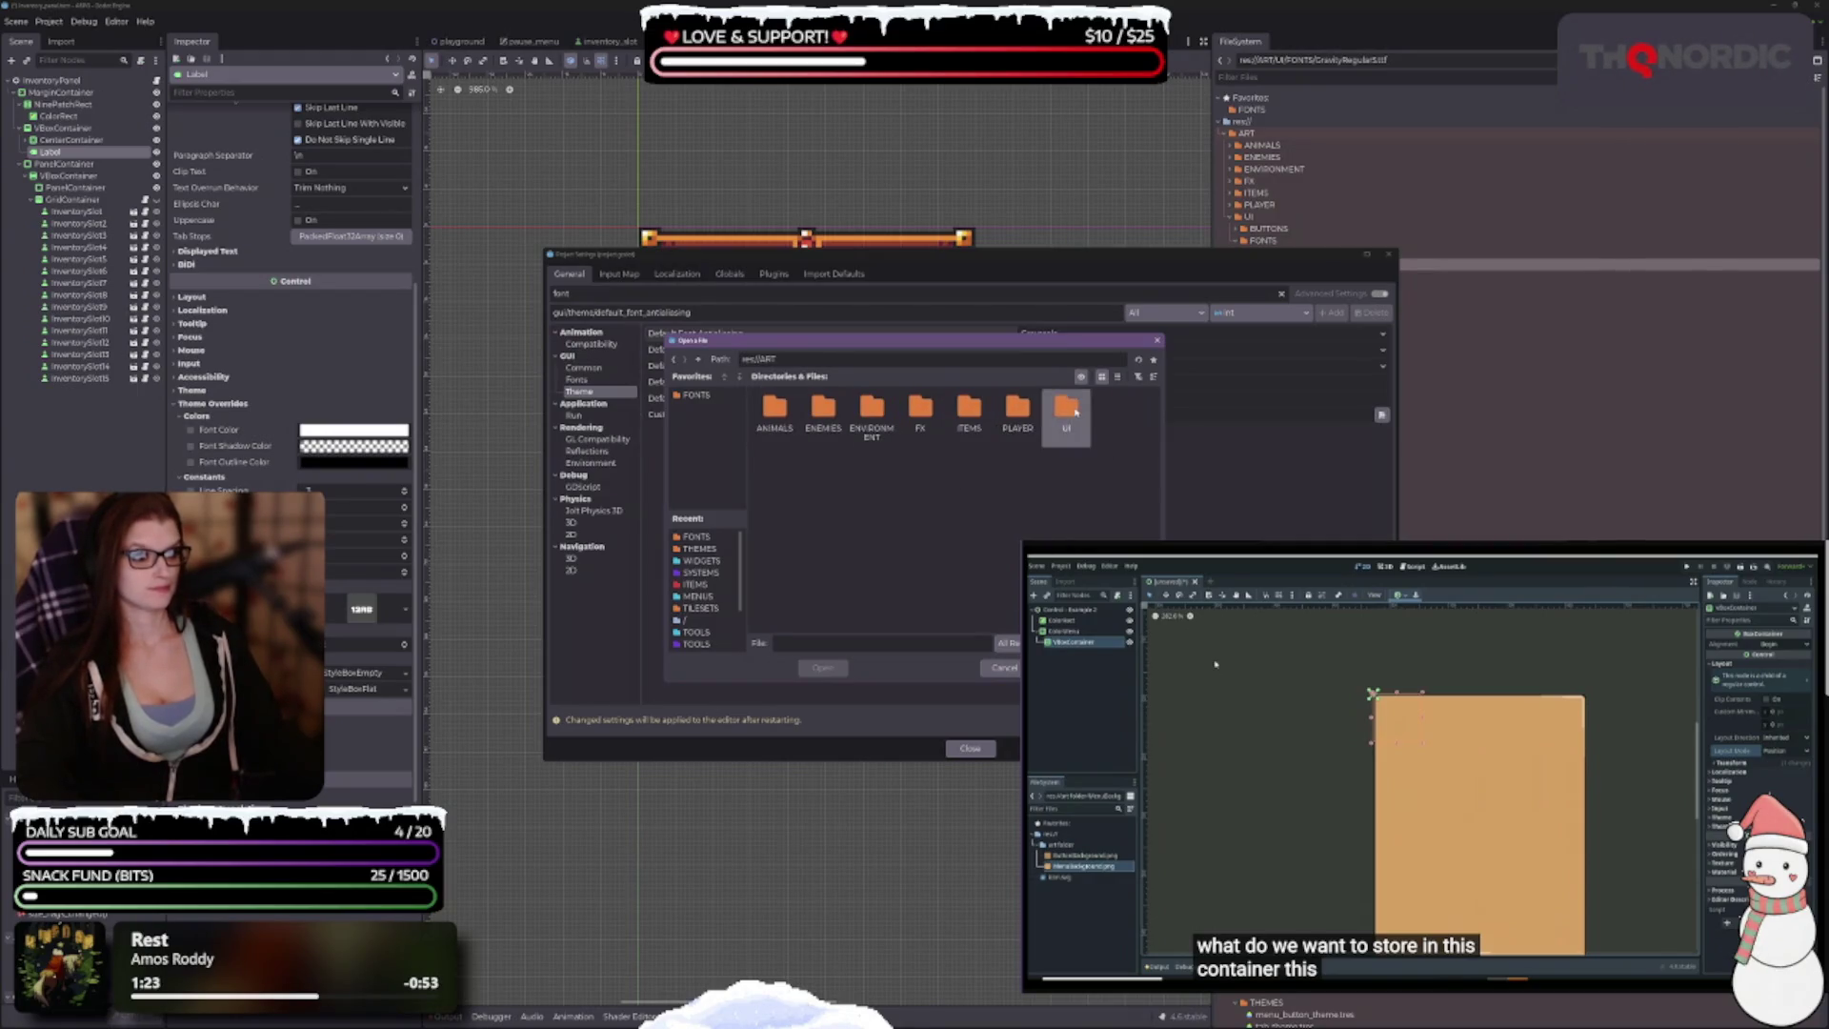
{"action": "double_click", "coordinate": [1065, 409]}
{"action": "double_click", "coordinate": [823, 409]}
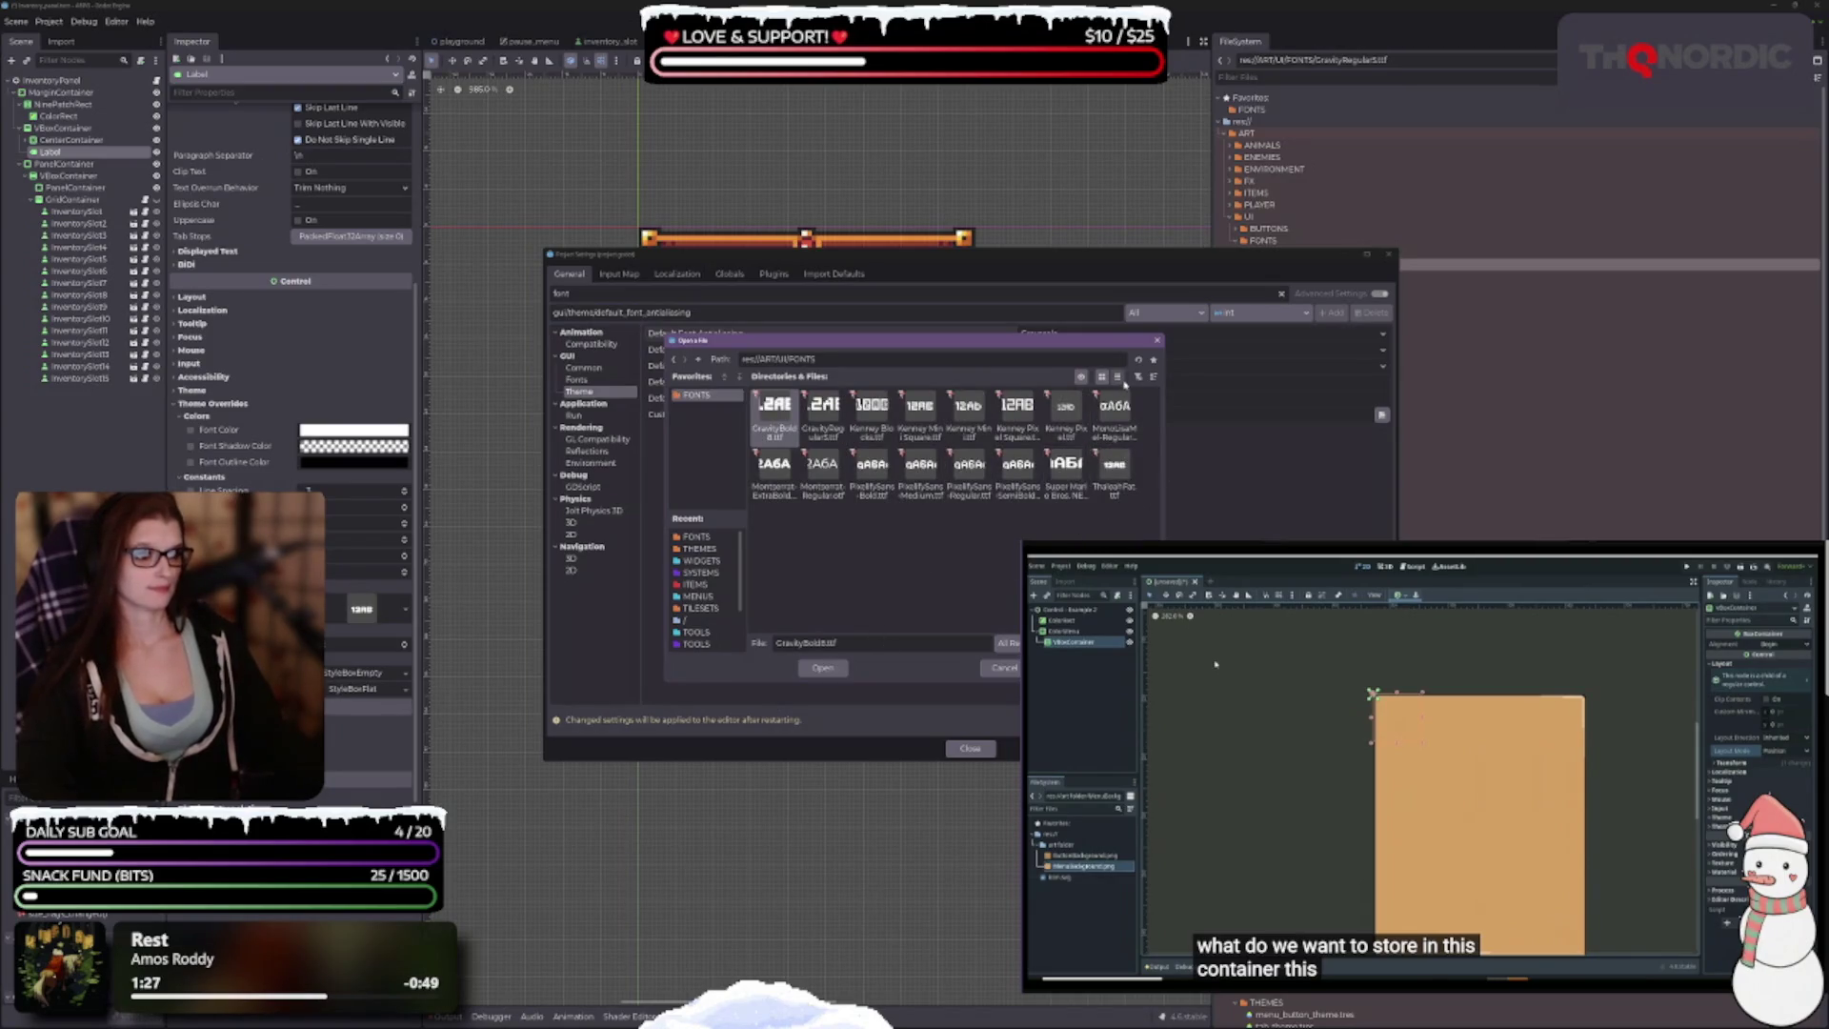
{"action": "left_click", "coordinate": [822, 466]}
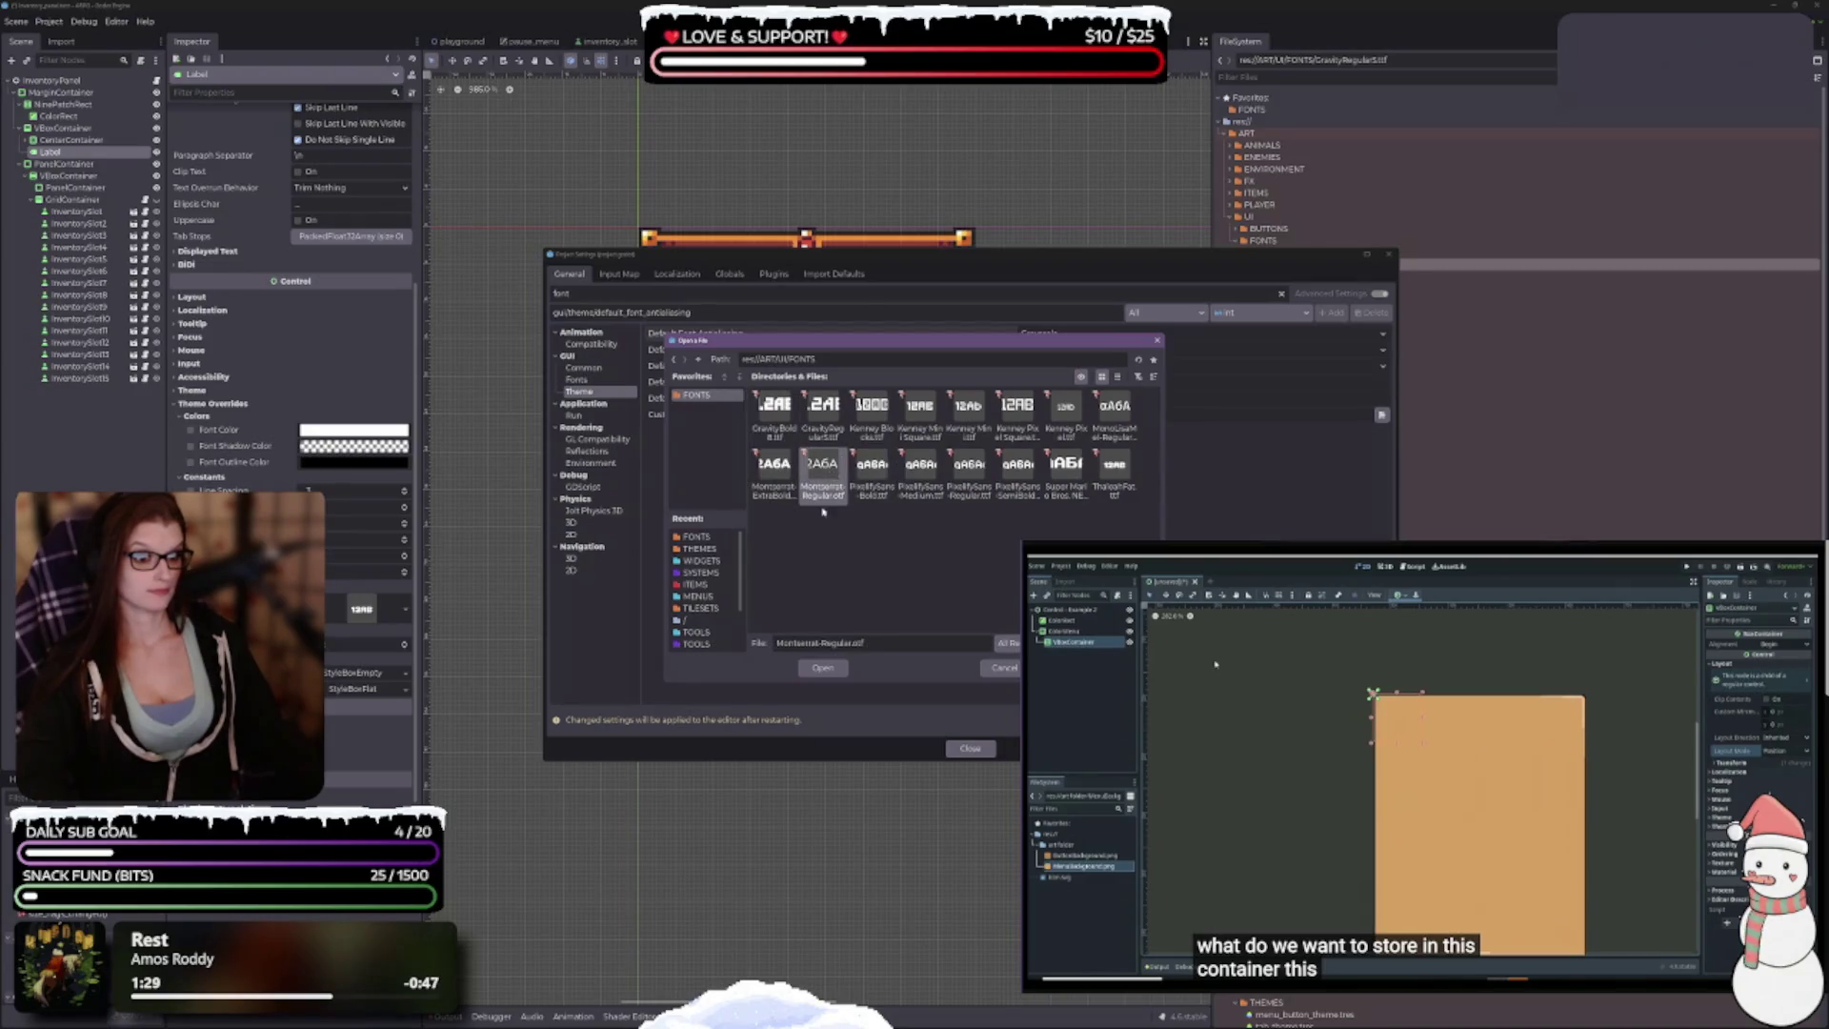
{"action": "left_click", "coordinate": [821, 668]}
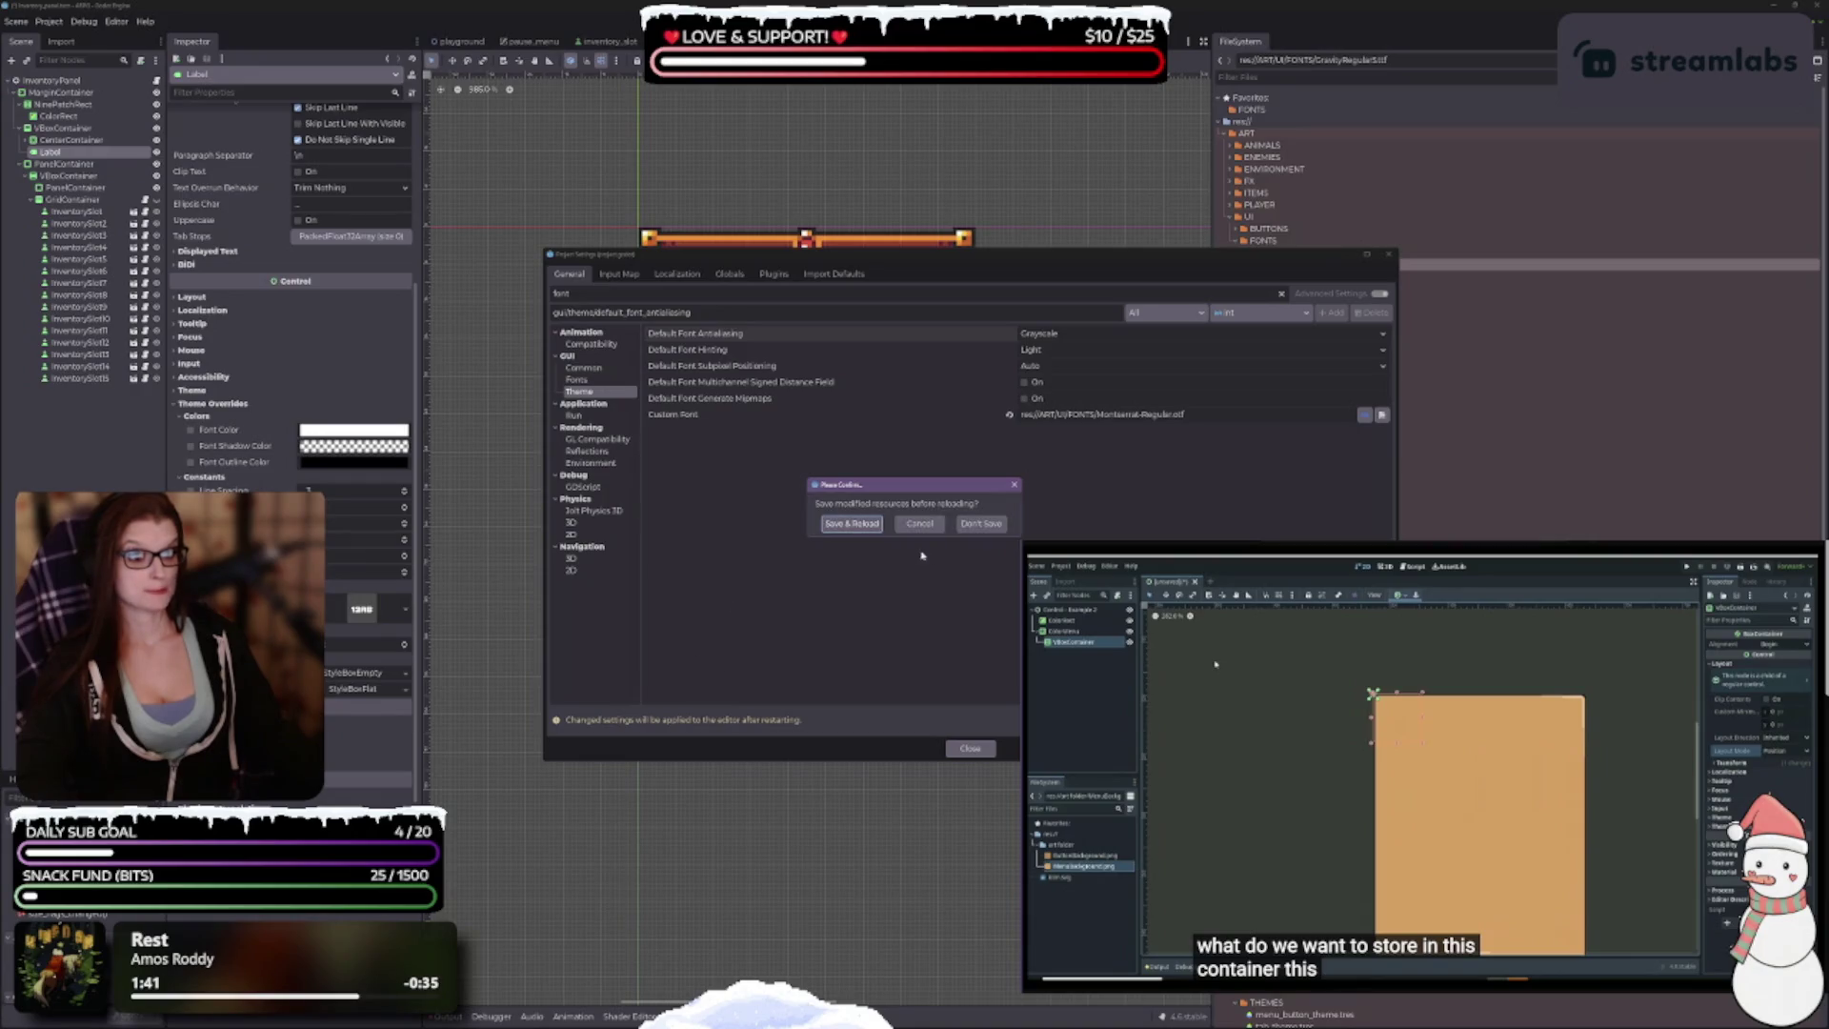
Step: Save and restart the editor, then reopen the ARPG project normally instead of in Recovery Mode
{"action": "left_click", "coordinate": [854, 525]}
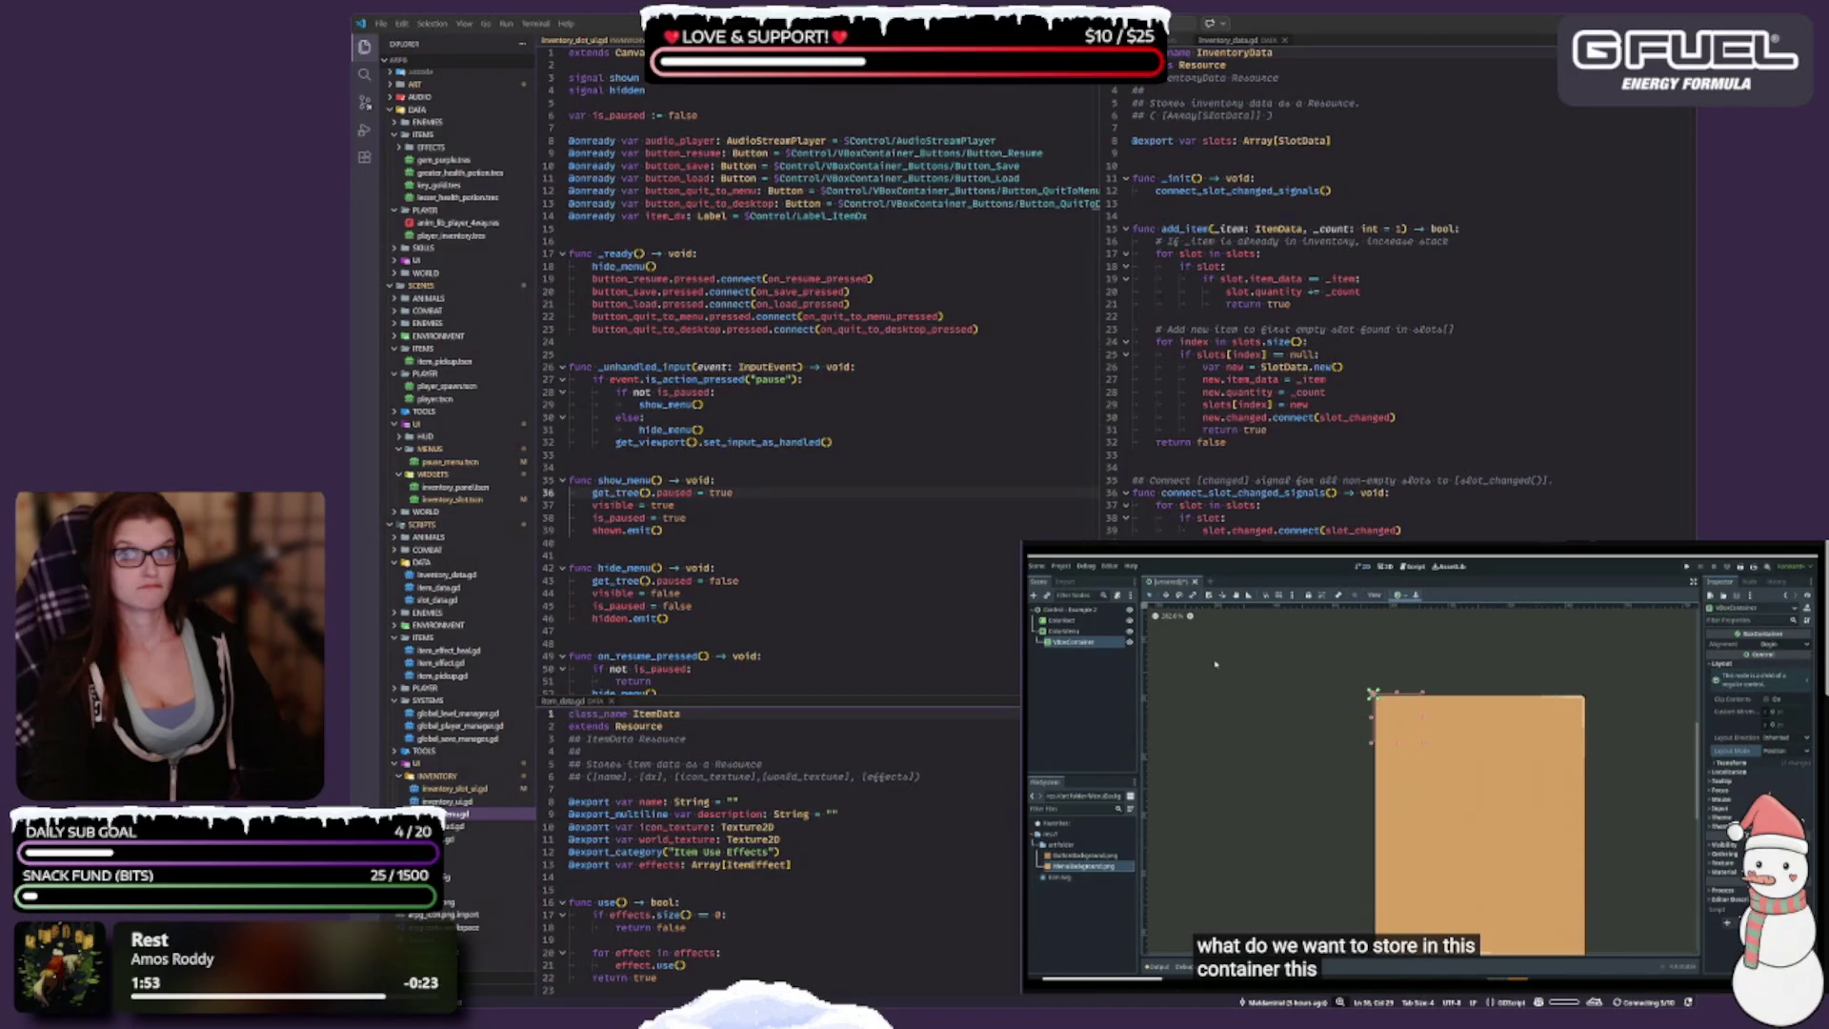
{"action": "left_click", "coordinate": [571, 543]}
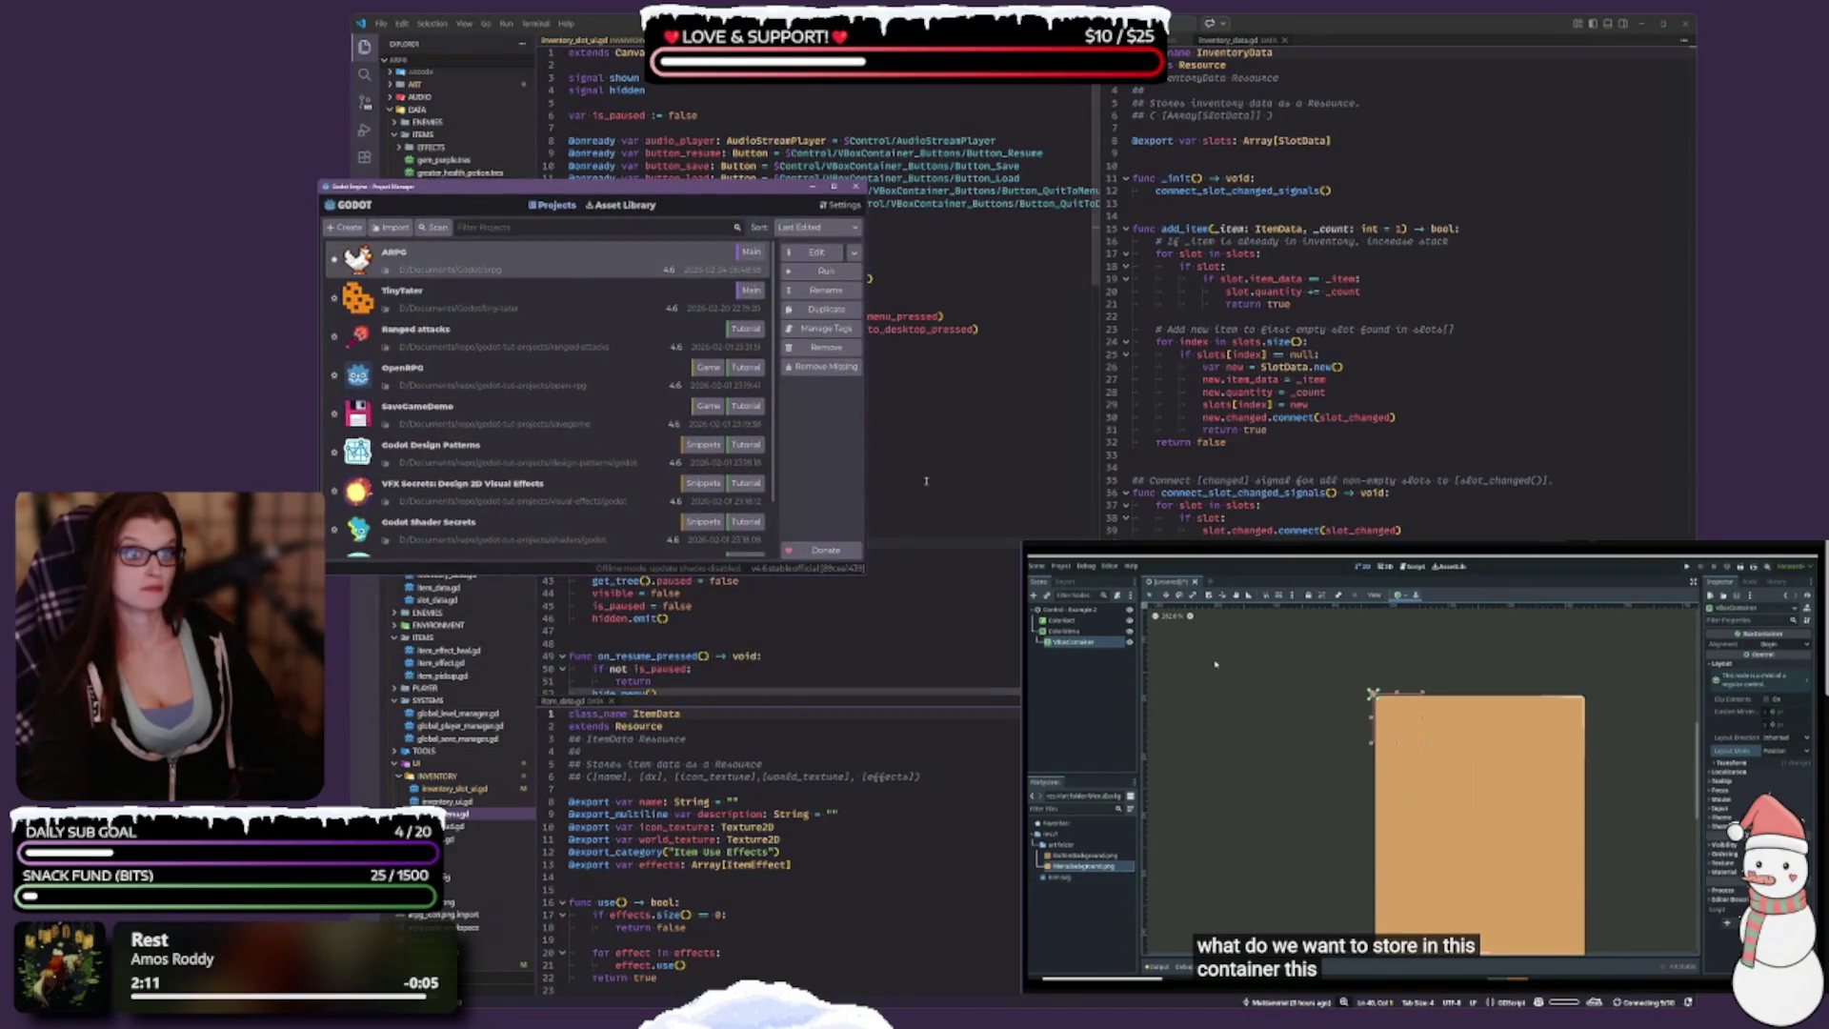
{"action": "double_click", "coordinate": [523, 269]}
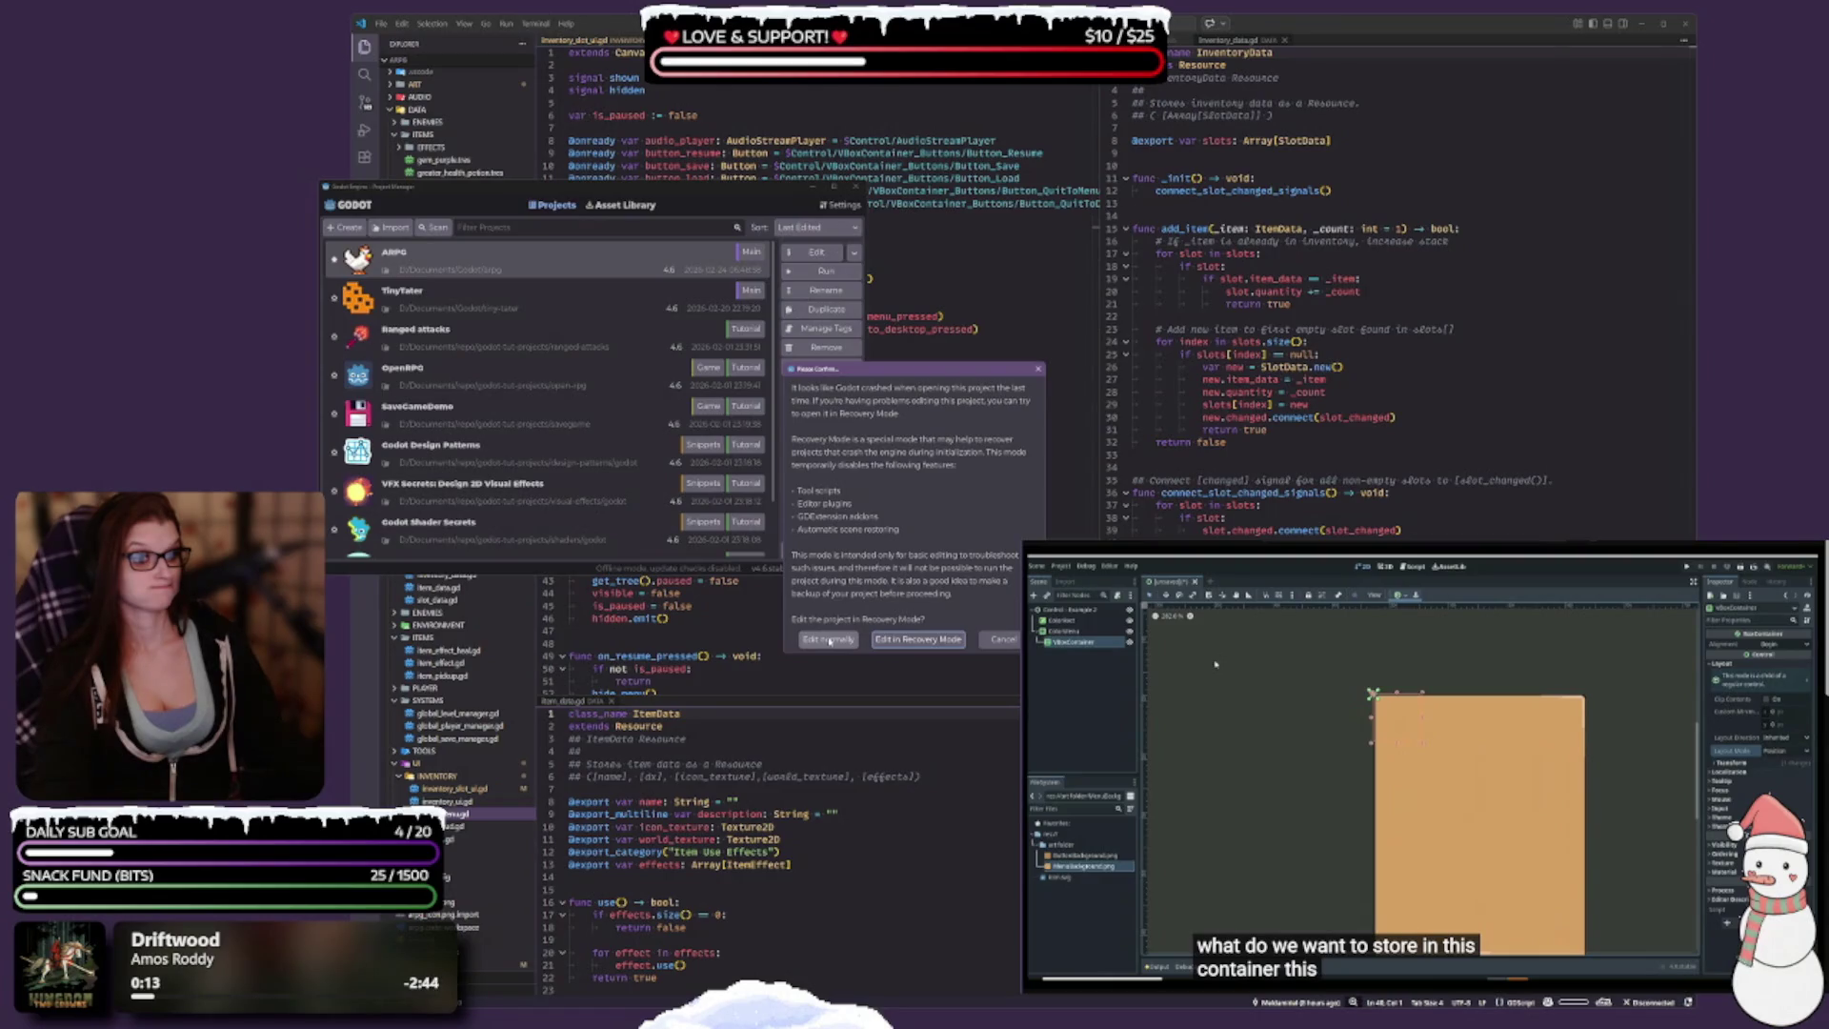
{"action": "left_click", "coordinate": [828, 640]}
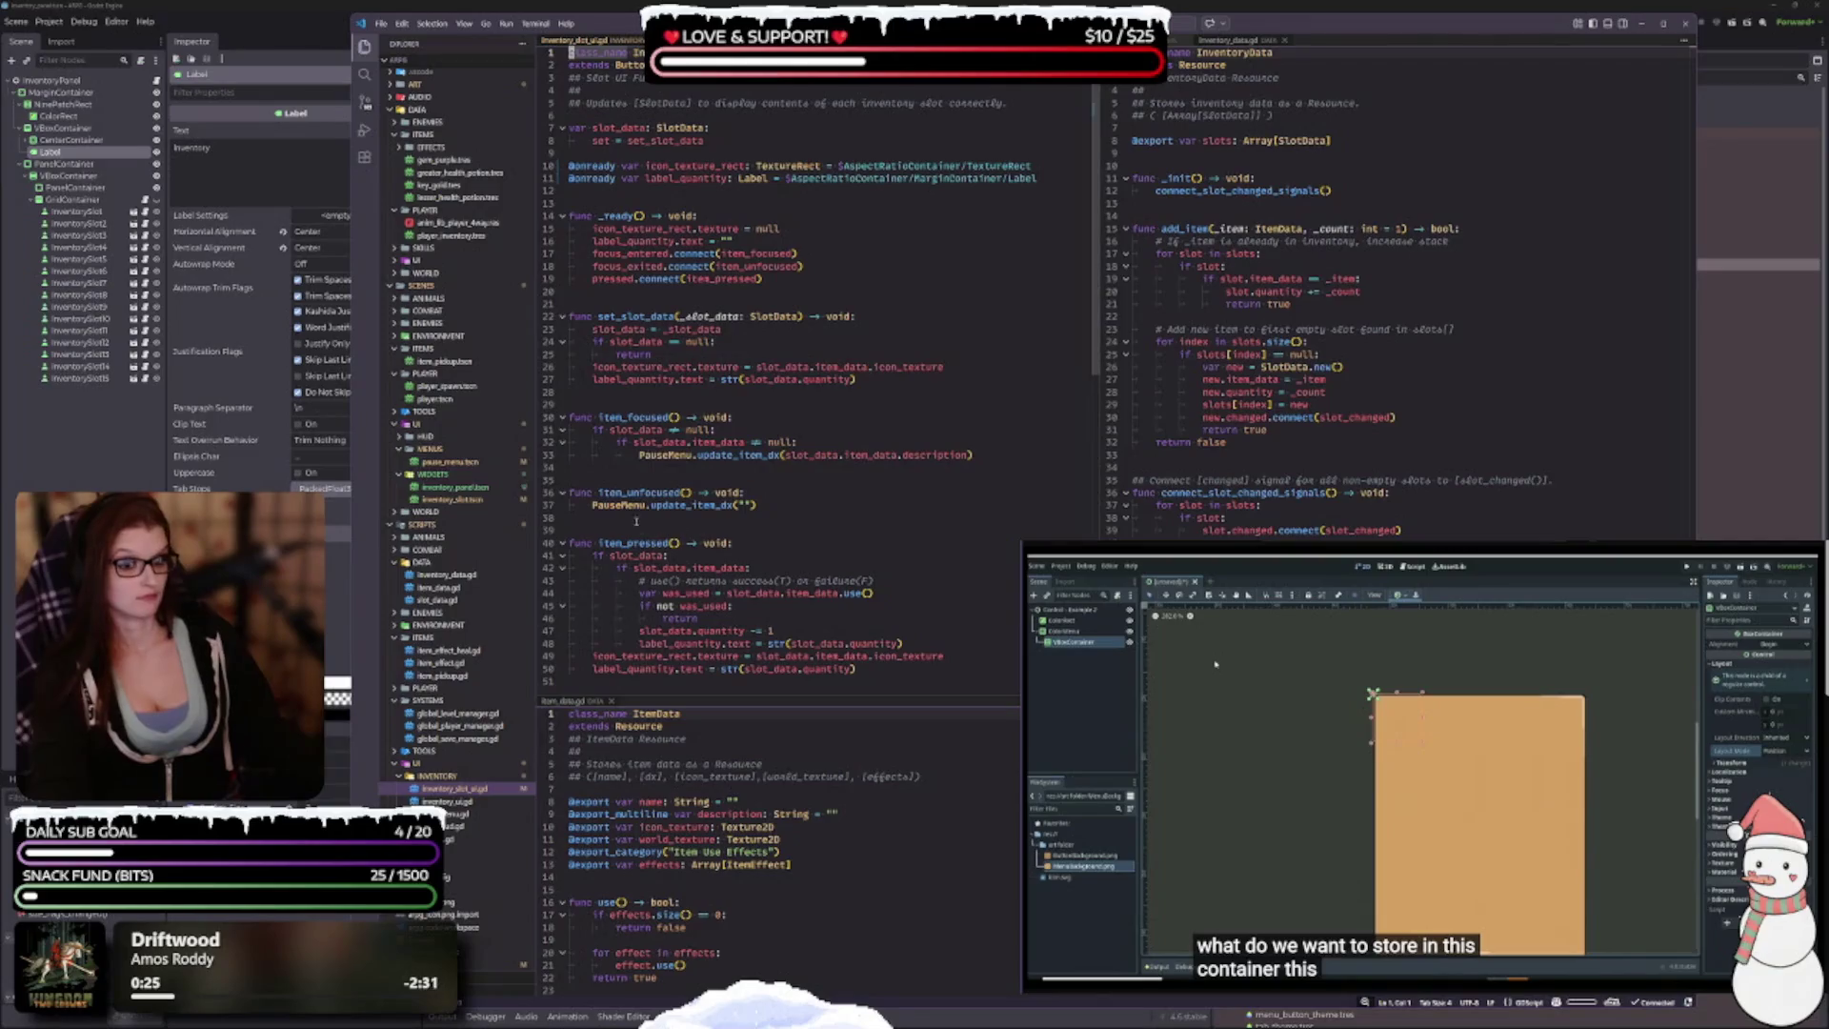
Step: Bring the Godot editor back to the front and open Editor > Editor Settings
{"action": "key", "text": "alt+Tab"}
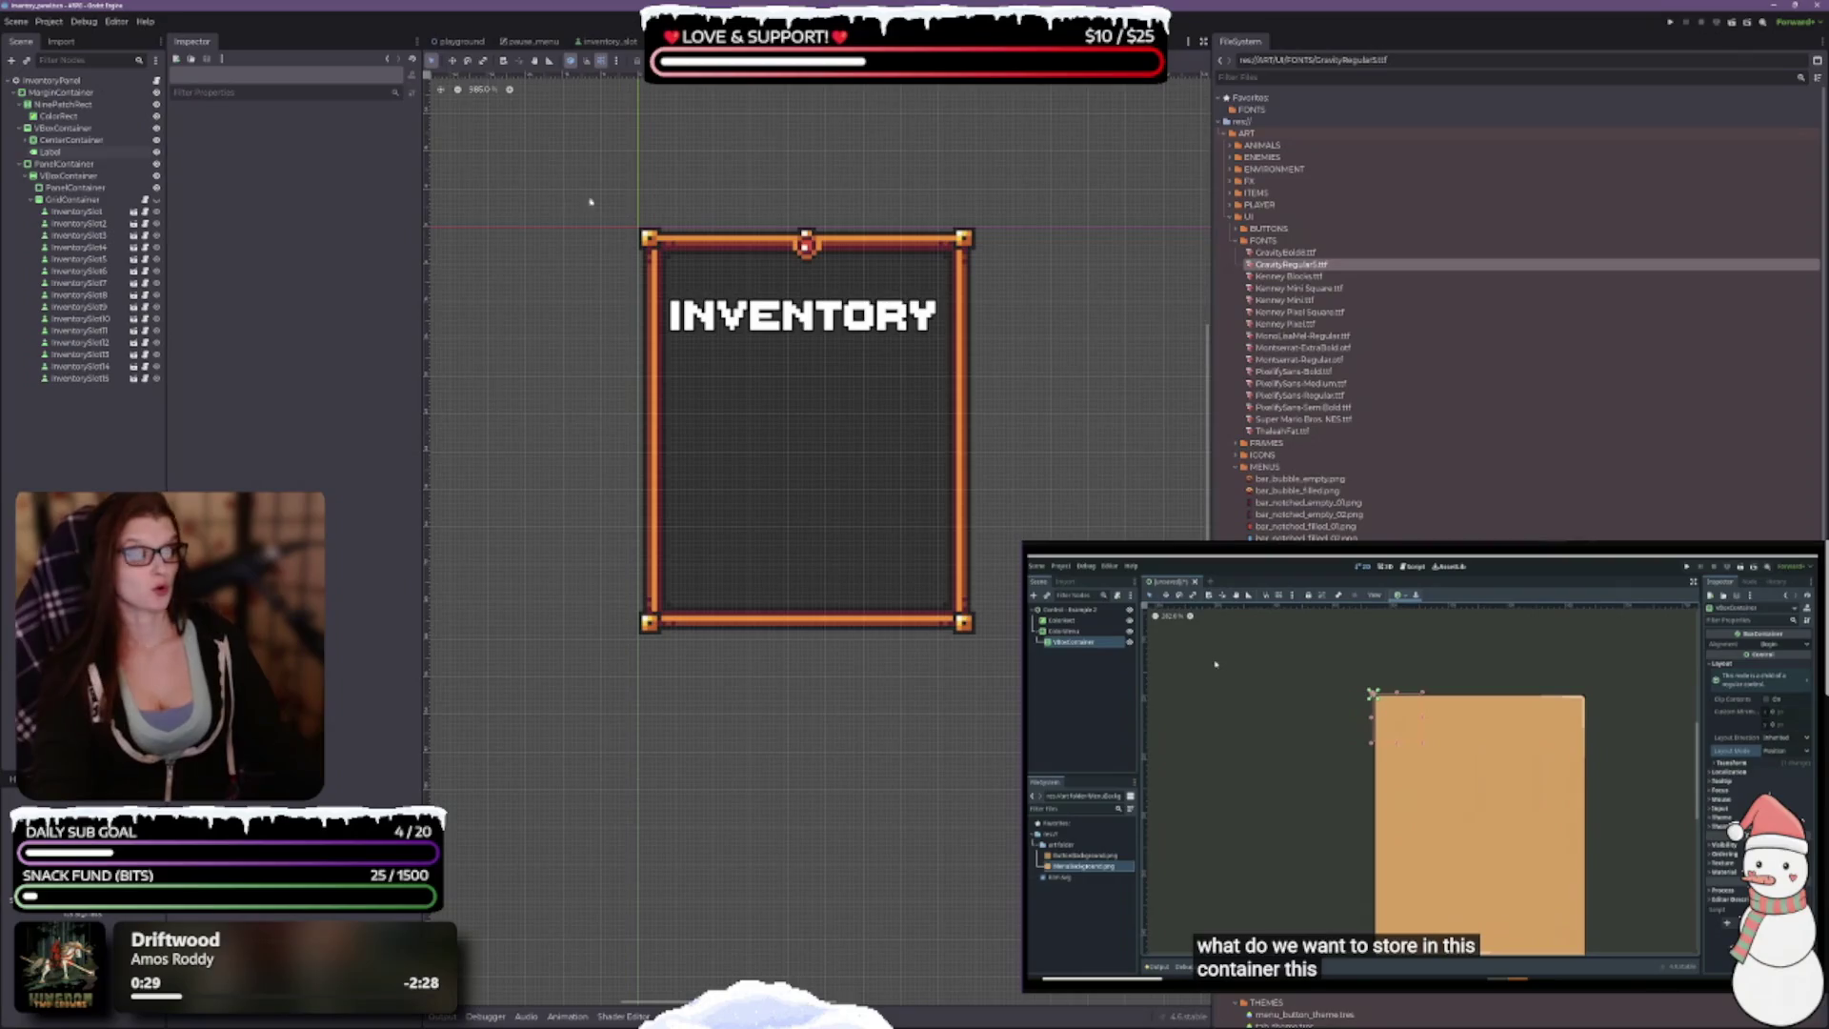
{"action": "left_click", "coordinate": [116, 21]}
{"action": "left_click", "coordinate": [140, 43]}
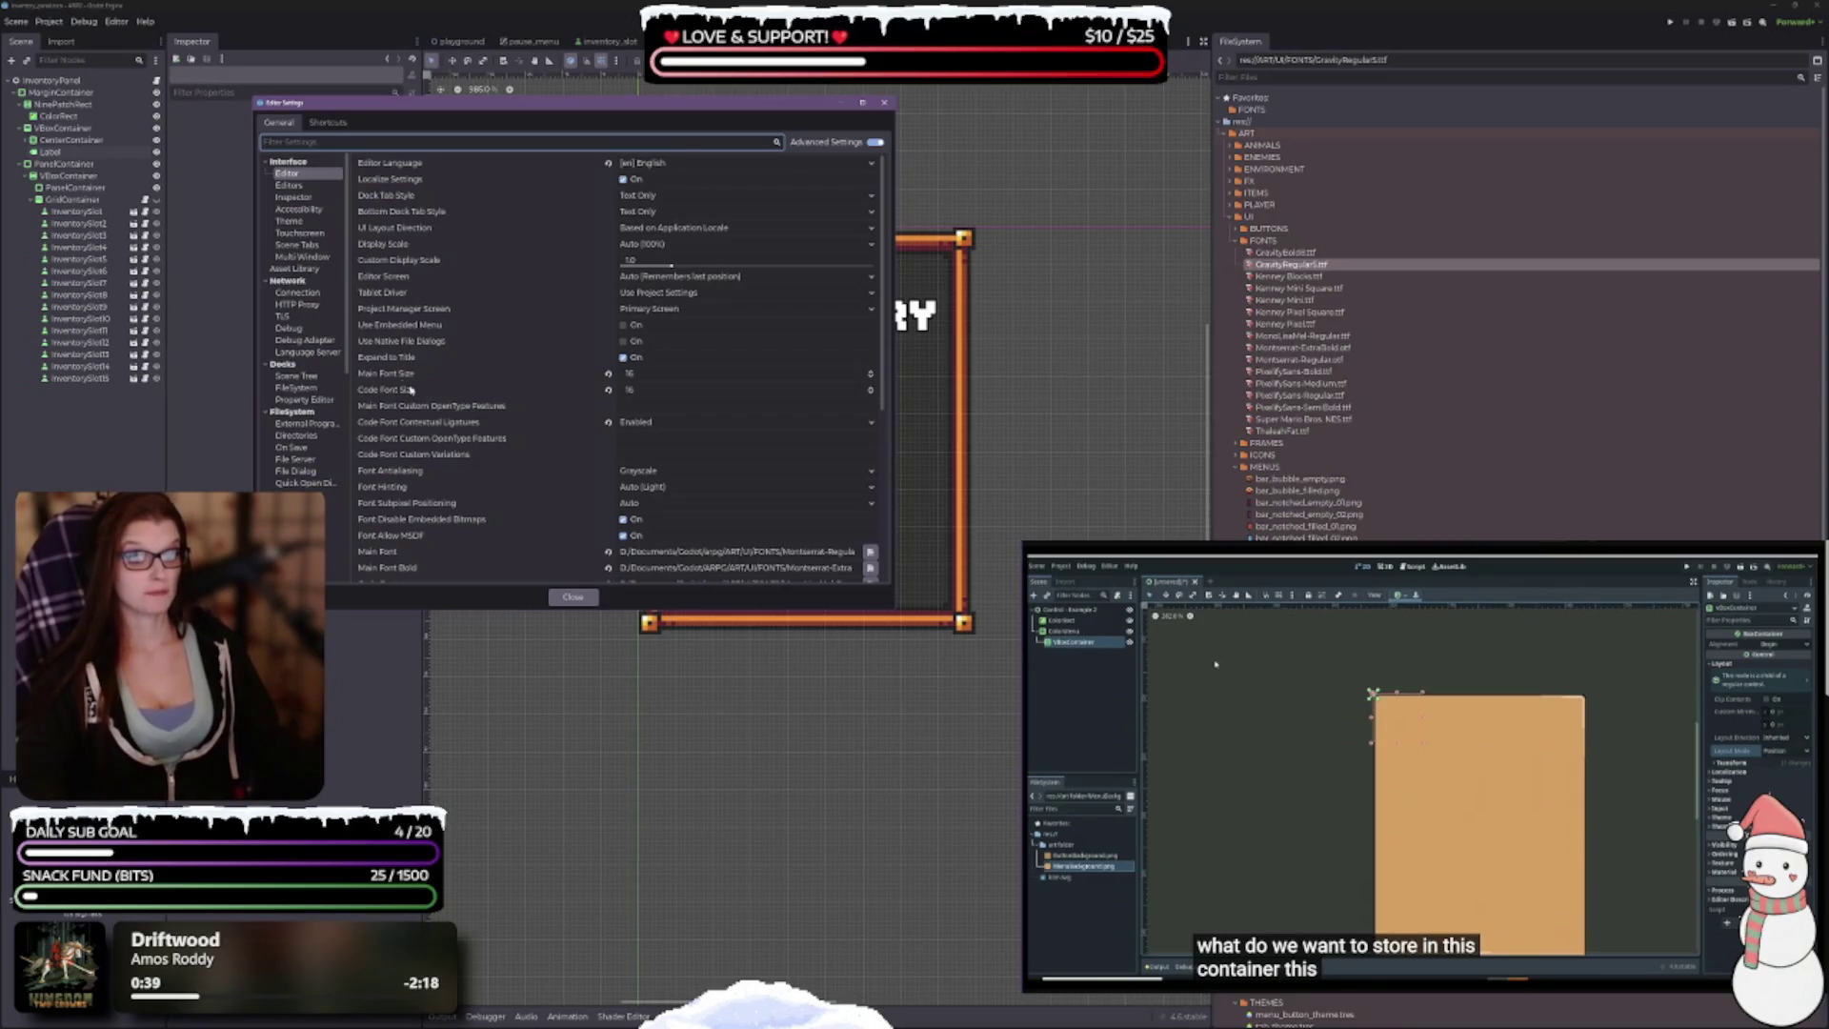
Step: Raise the editor's Main Font Size to 18 and move the settings window toward the centre
{"action": "left_click", "coordinate": [870, 371]}
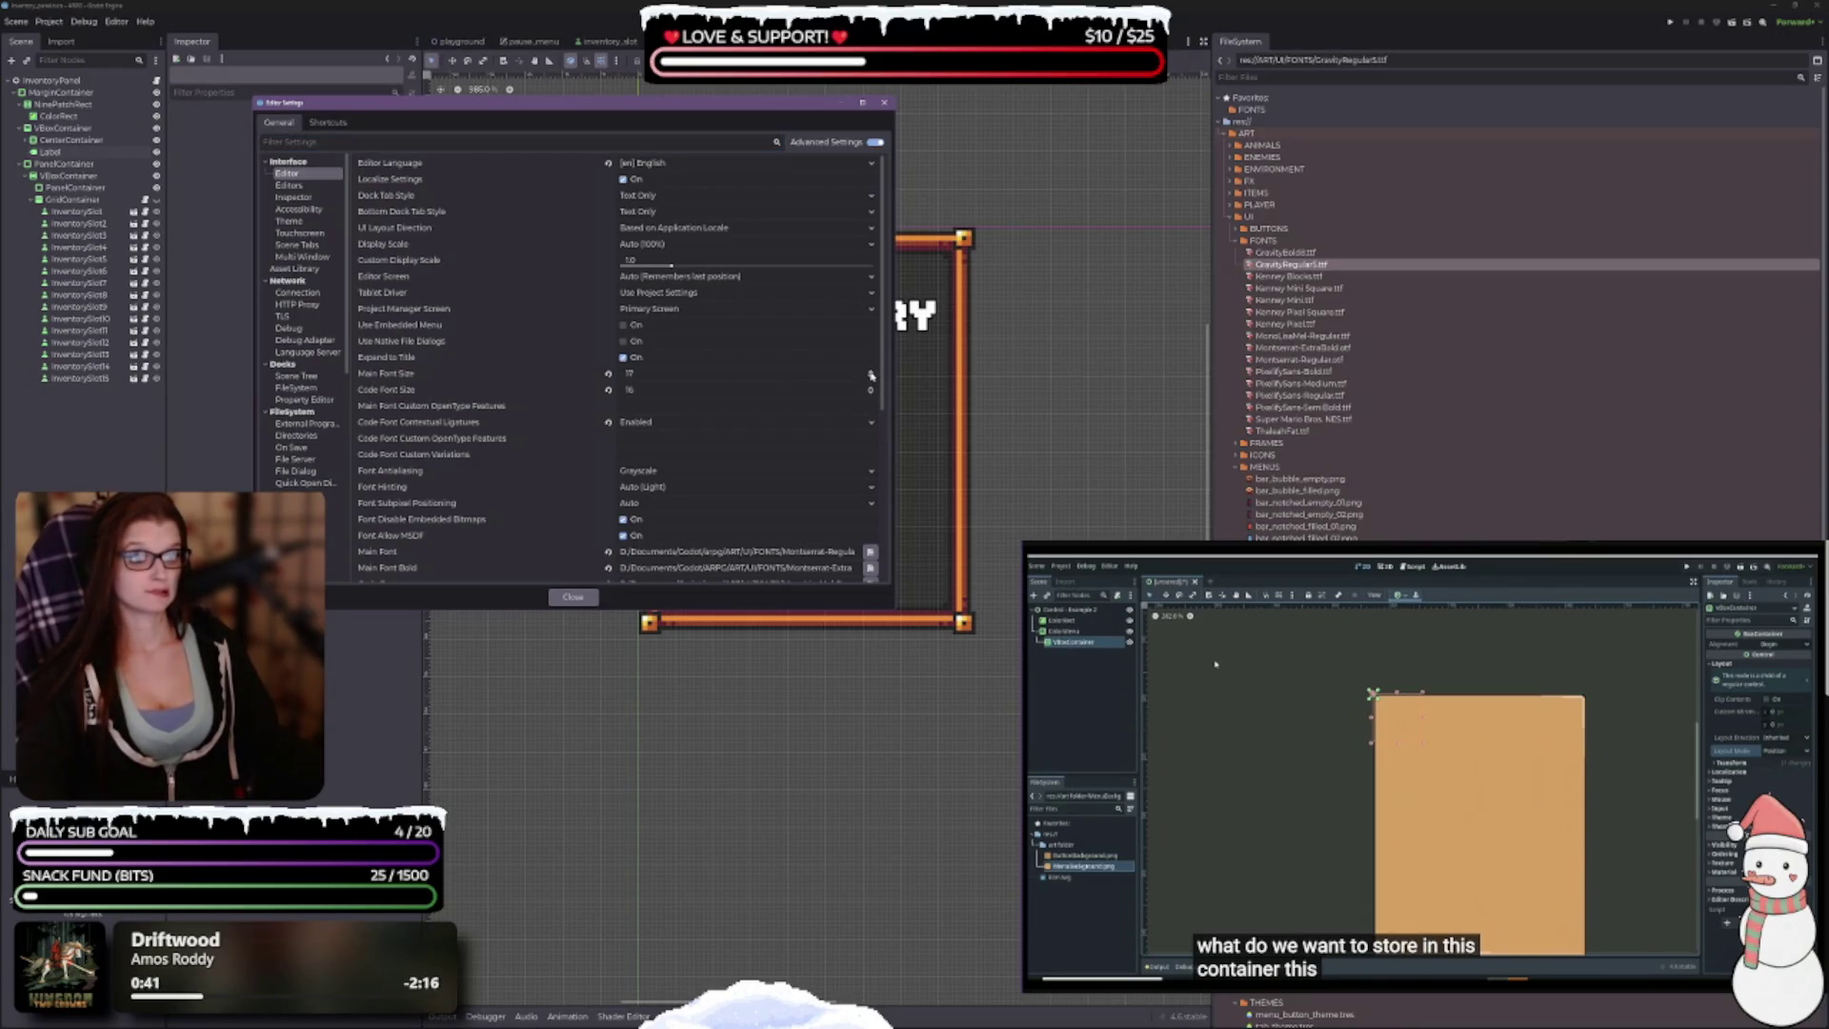
{"action": "left_click", "coordinate": [870, 372]}
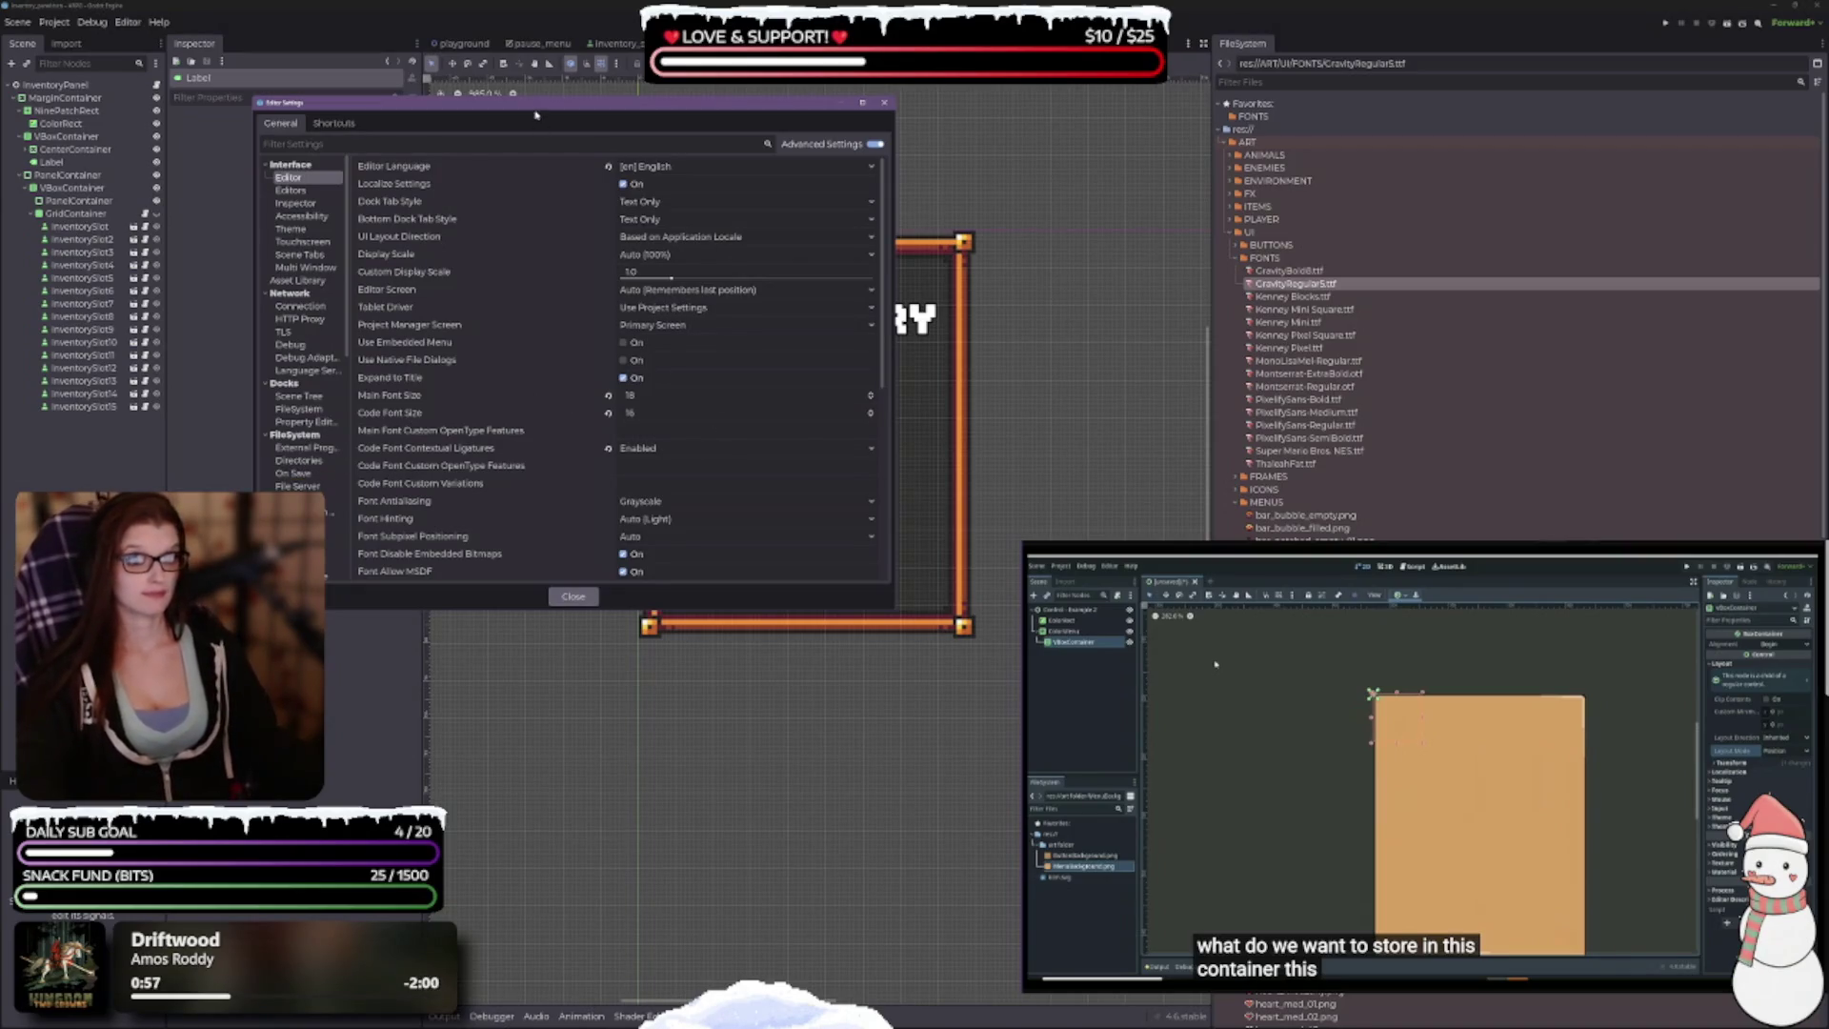
{"action": "mouse_move", "coordinate": [543, 112]}
{"action": "left_mouse_down"}
{"action": "mouse_move", "coordinate": [531, 196]}
{"action": "mouse_move", "coordinate": [597, 253]}
{"action": "mouse_move", "coordinate": [654, 257]}
{"action": "mouse_move", "coordinate": [628, 216]}
{"action": "left_mouse_up"}
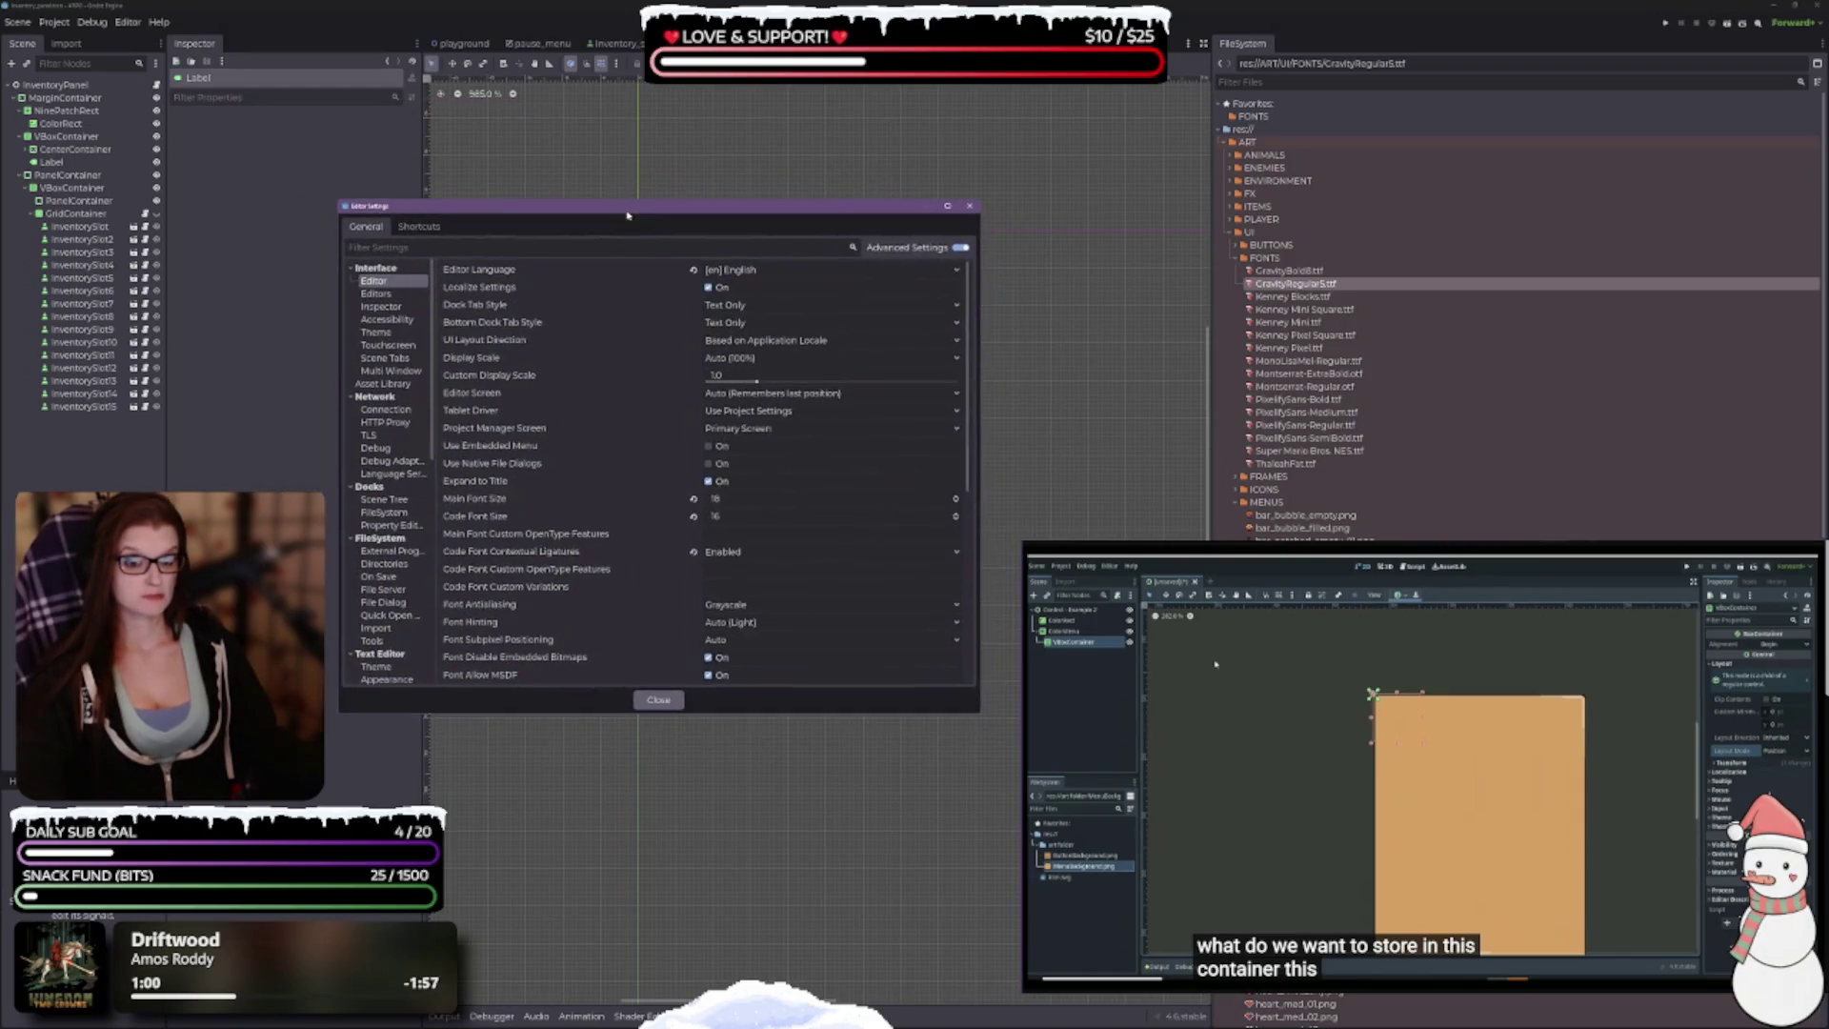
Step: Show the FileSystem > Import settings and scroll through the Blender and FBX2glTF fields
{"action": "left_click", "coordinate": [392, 629]}
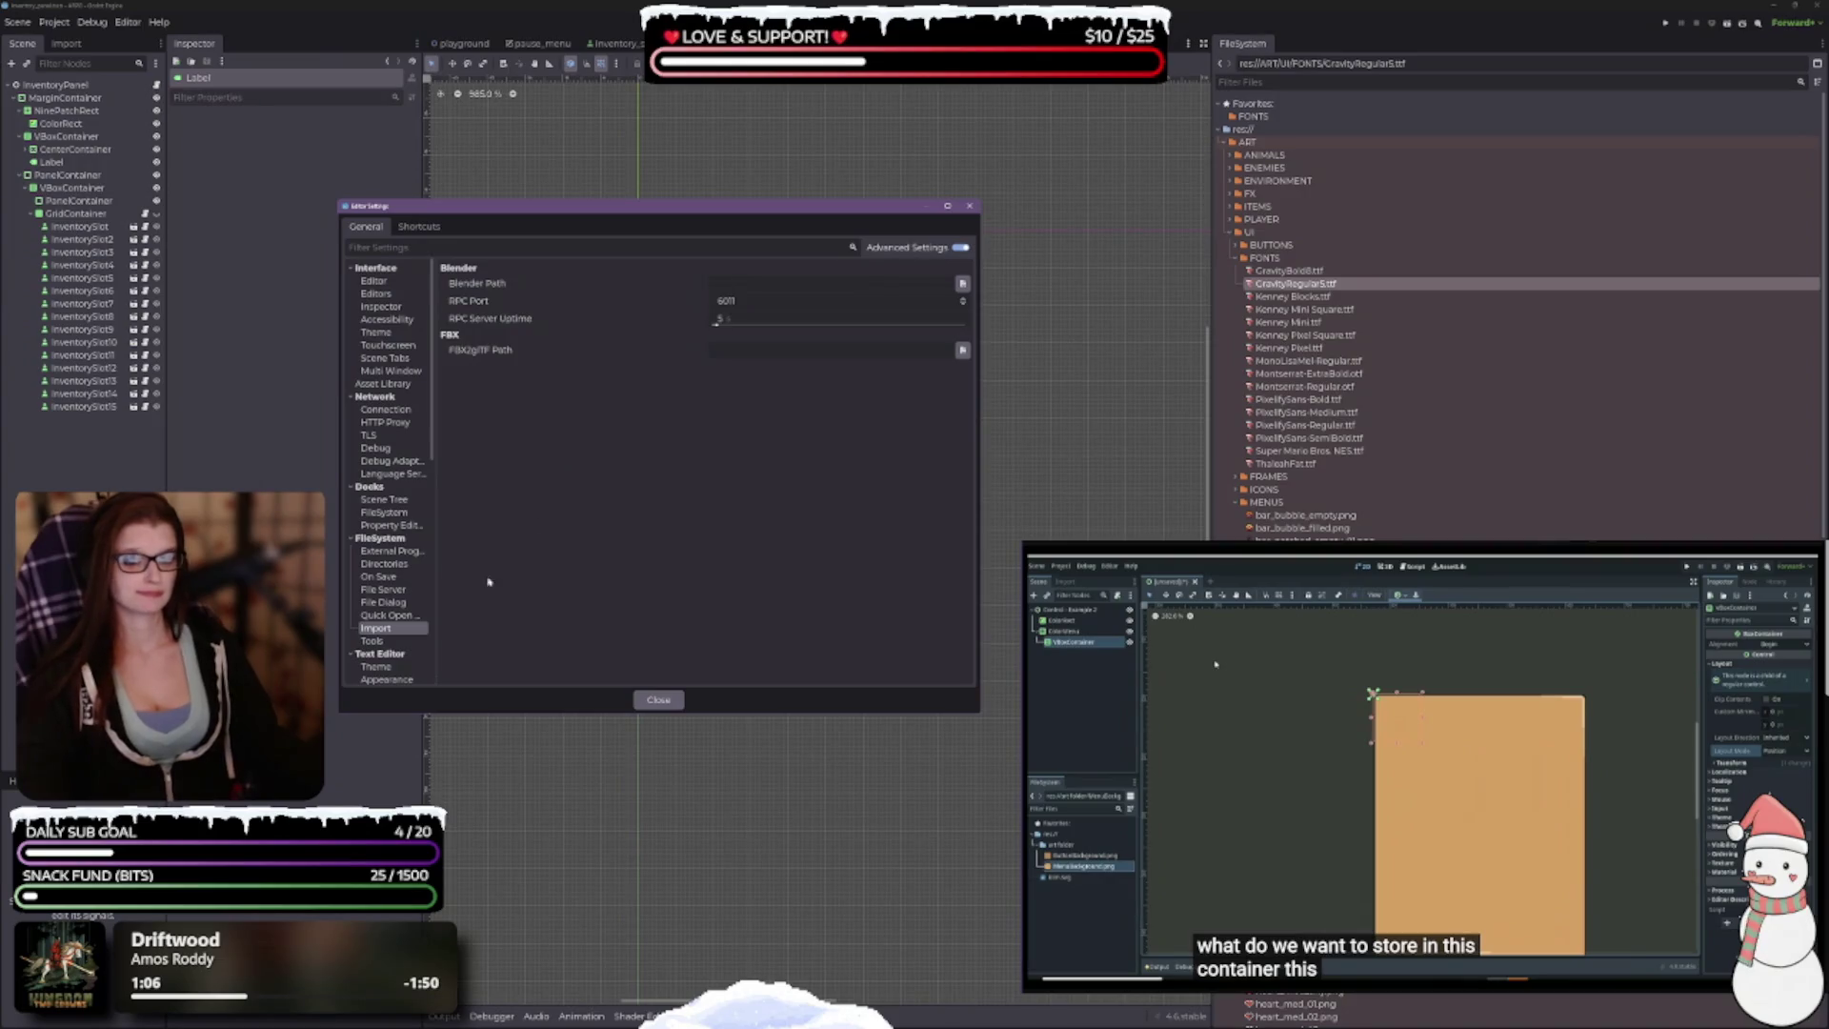
{"action": "scroll", "coordinate": [404, 400], "scroll_direction": "down", "scroll_amount": 5}
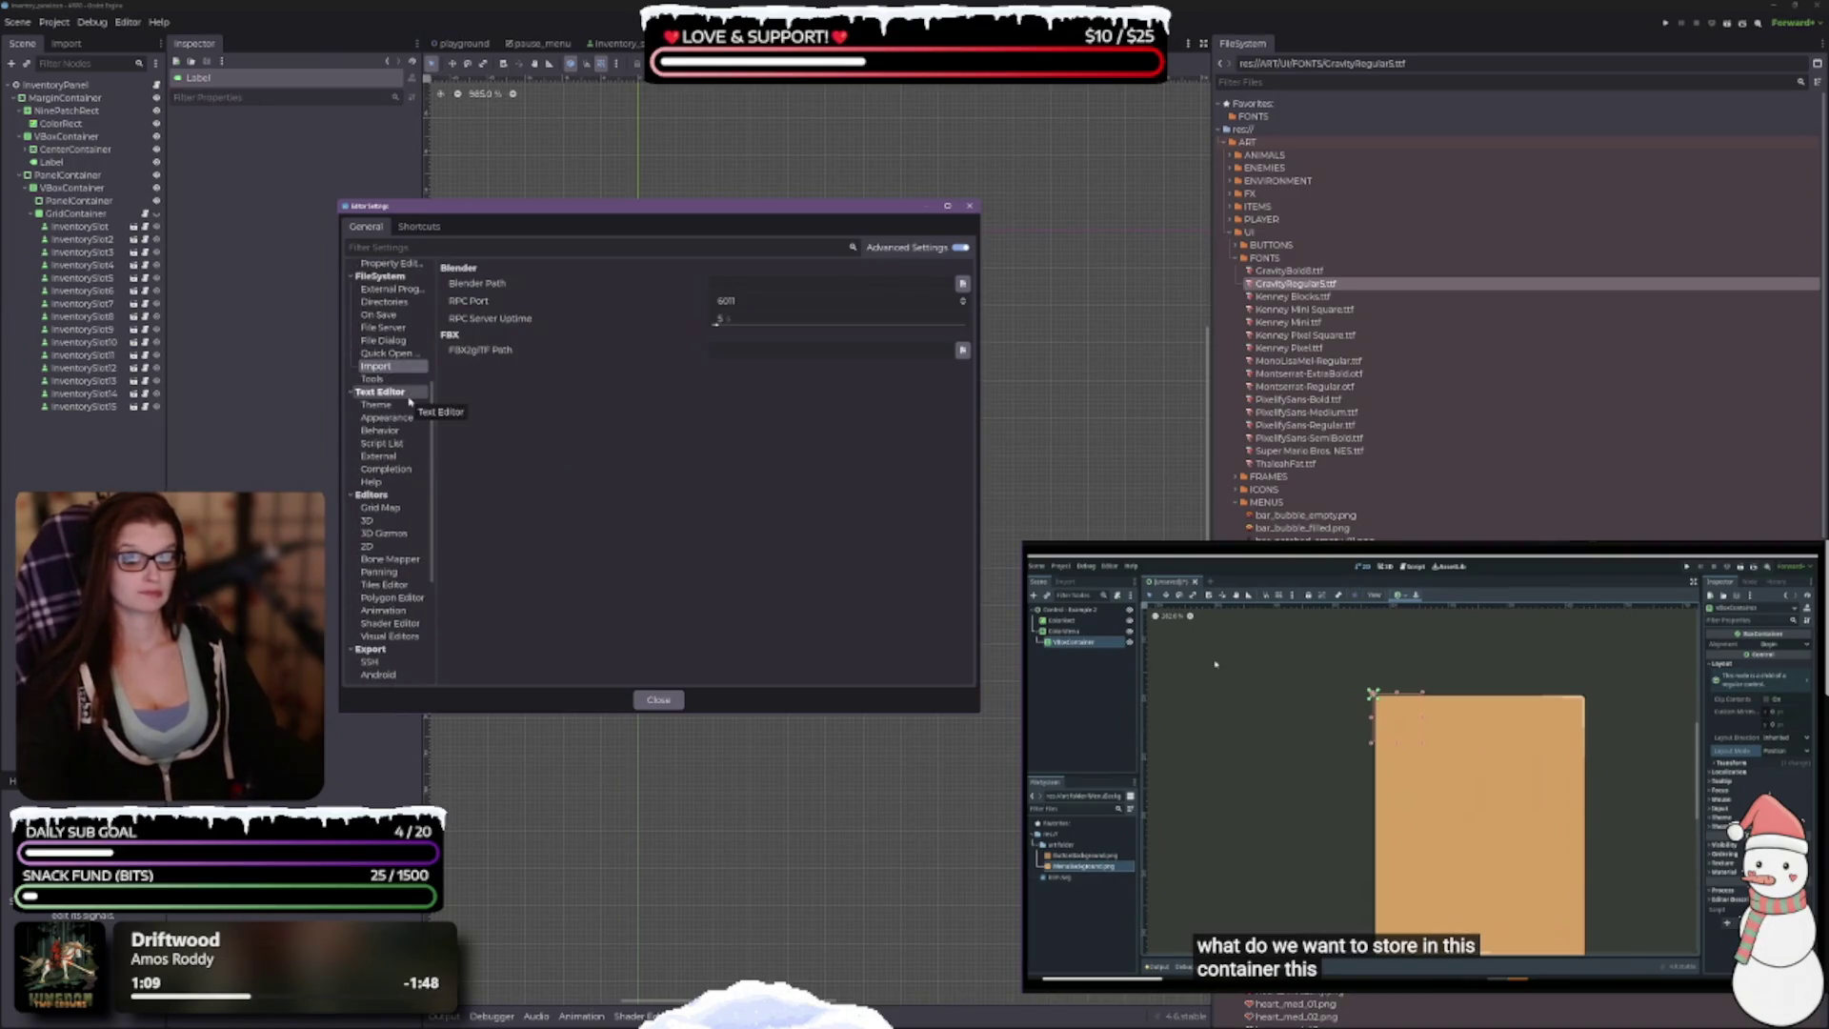
{"action": "scroll", "coordinate": [393, 410], "scroll_direction": "down", "scroll_amount": 5}
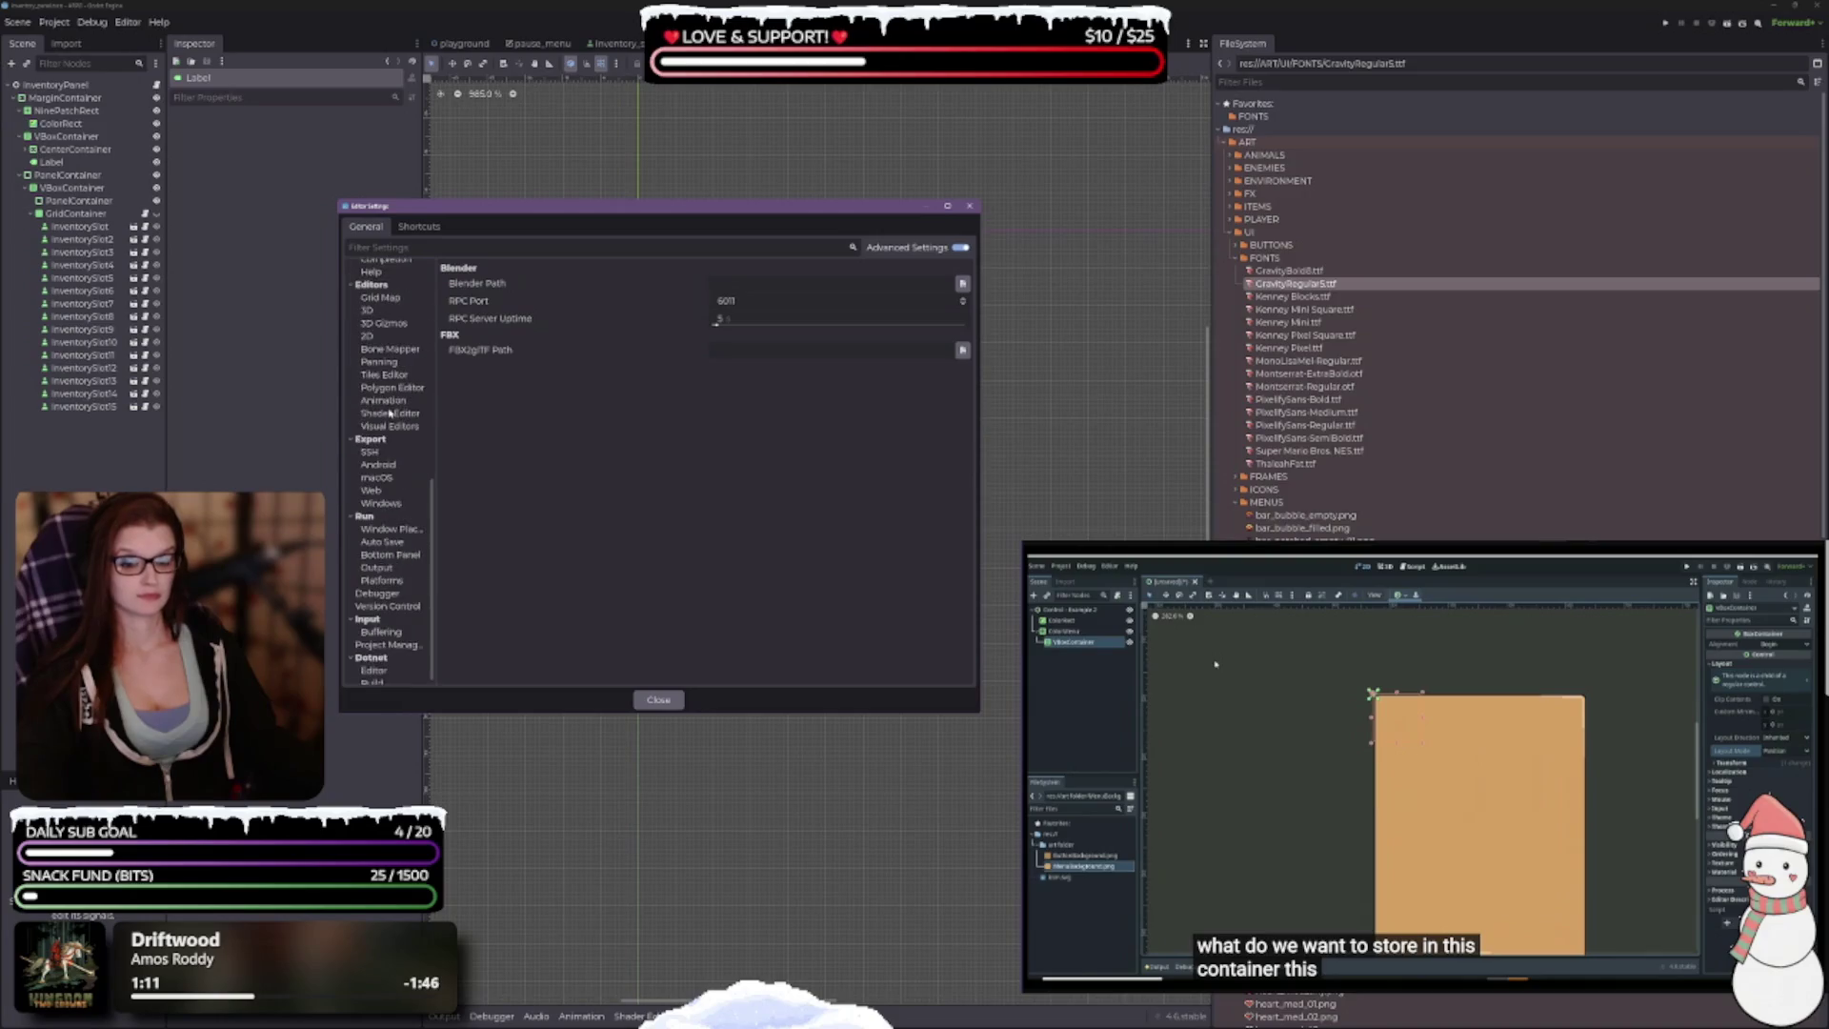
{"action": "scroll", "coordinate": [390, 414], "scroll_direction": "down", "scroll_amount": 1}
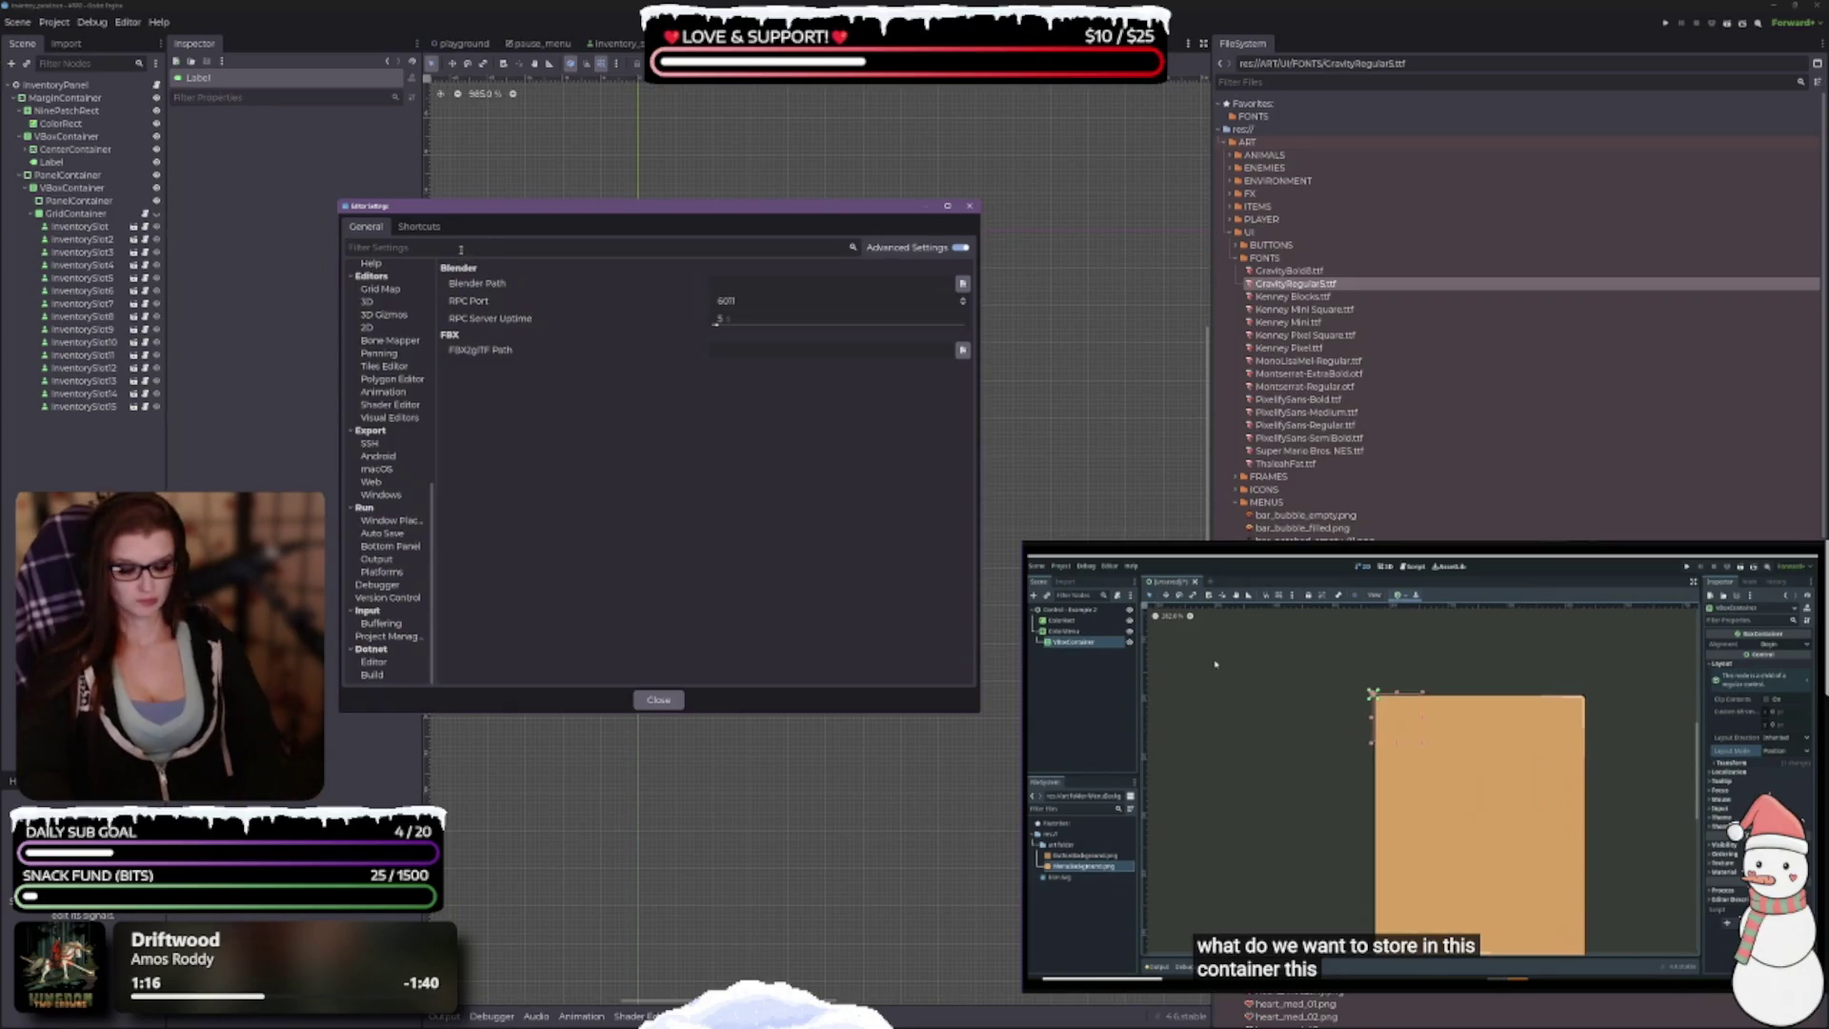
Step: Filter Editor Settings by 'import', browse the FileSystem group, then clear the filter
{"action": "type", "text": "import"}
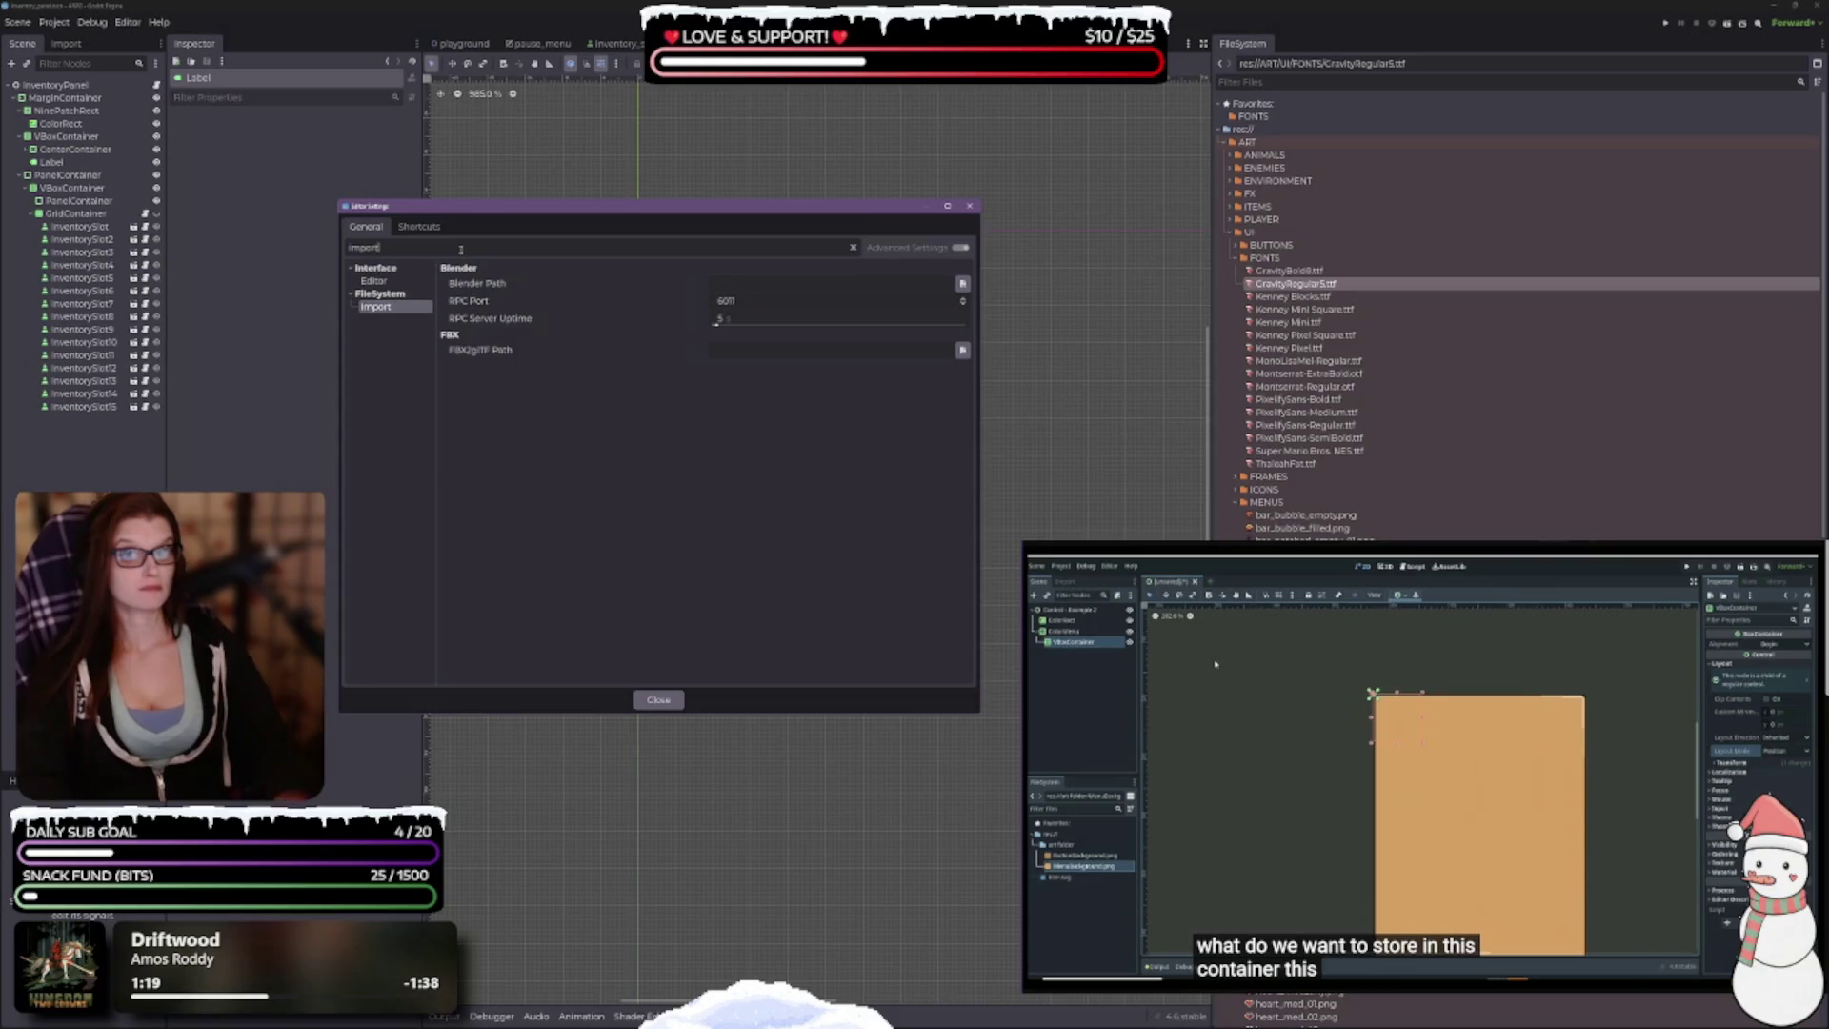
{"action": "left_click", "coordinate": [392, 282]}
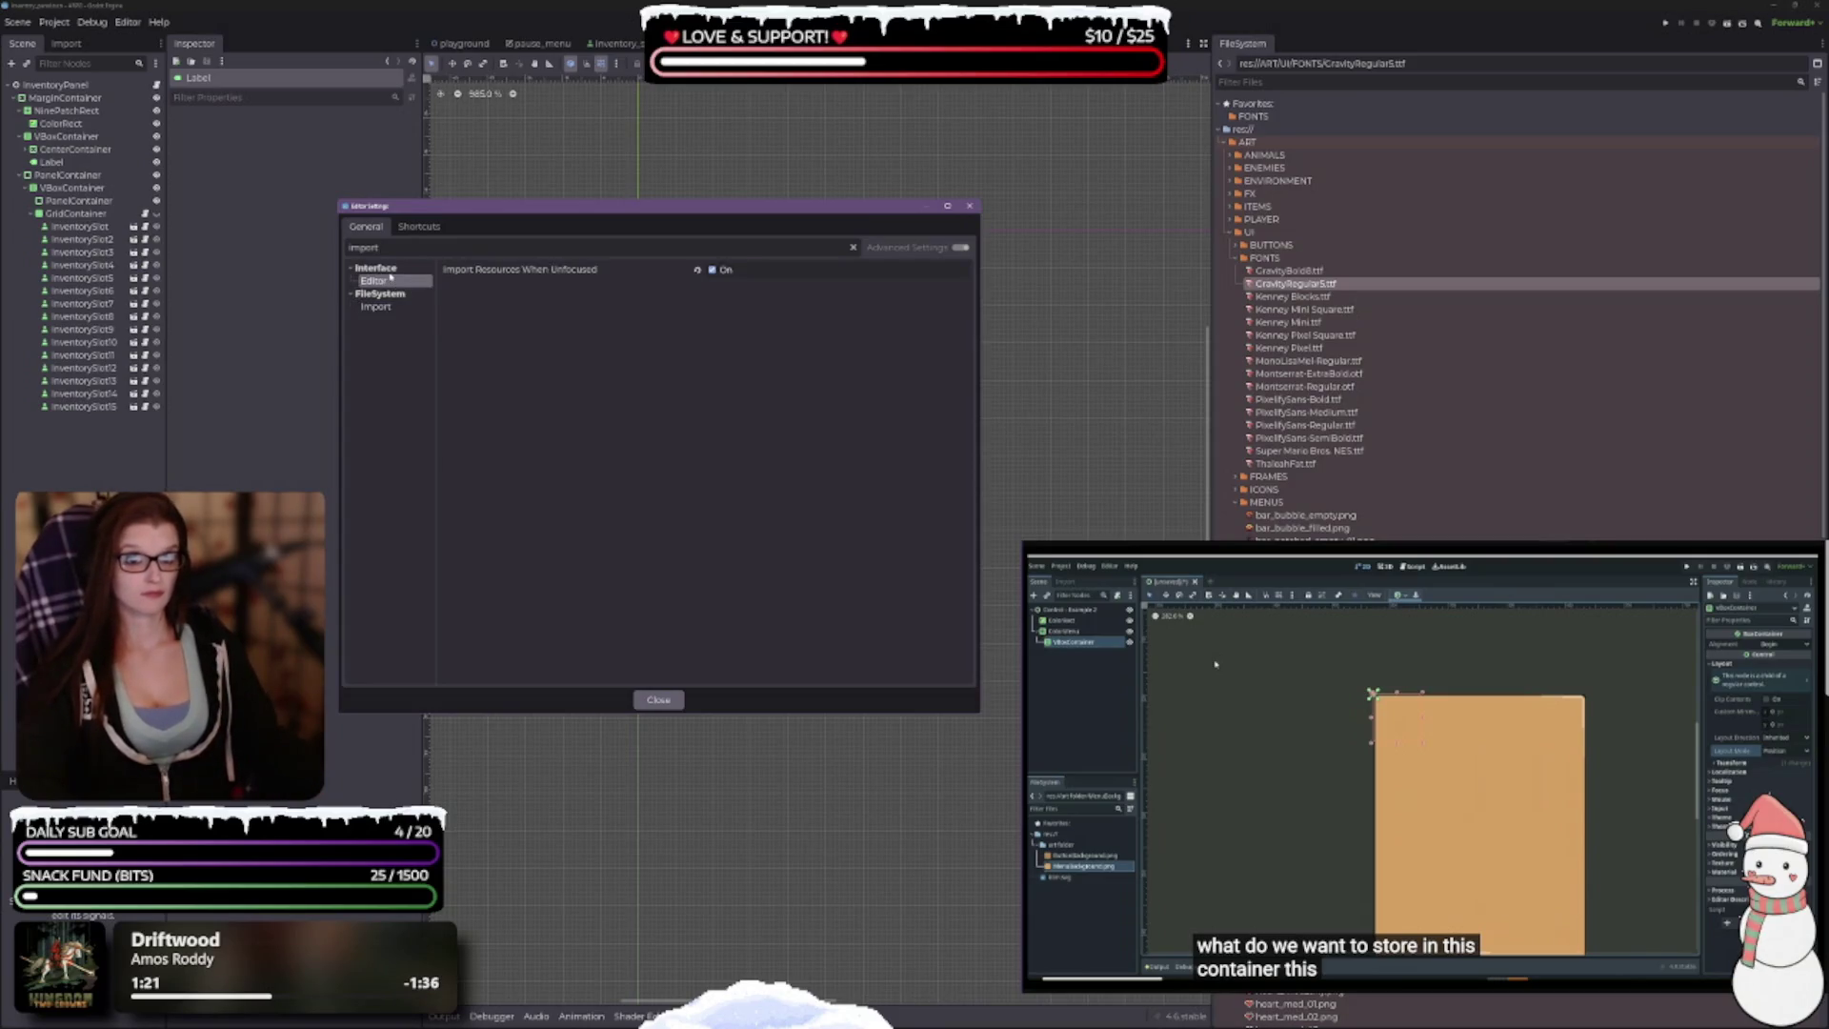
{"action": "left_click", "coordinate": [376, 269]}
{"action": "left_click", "coordinate": [381, 281]}
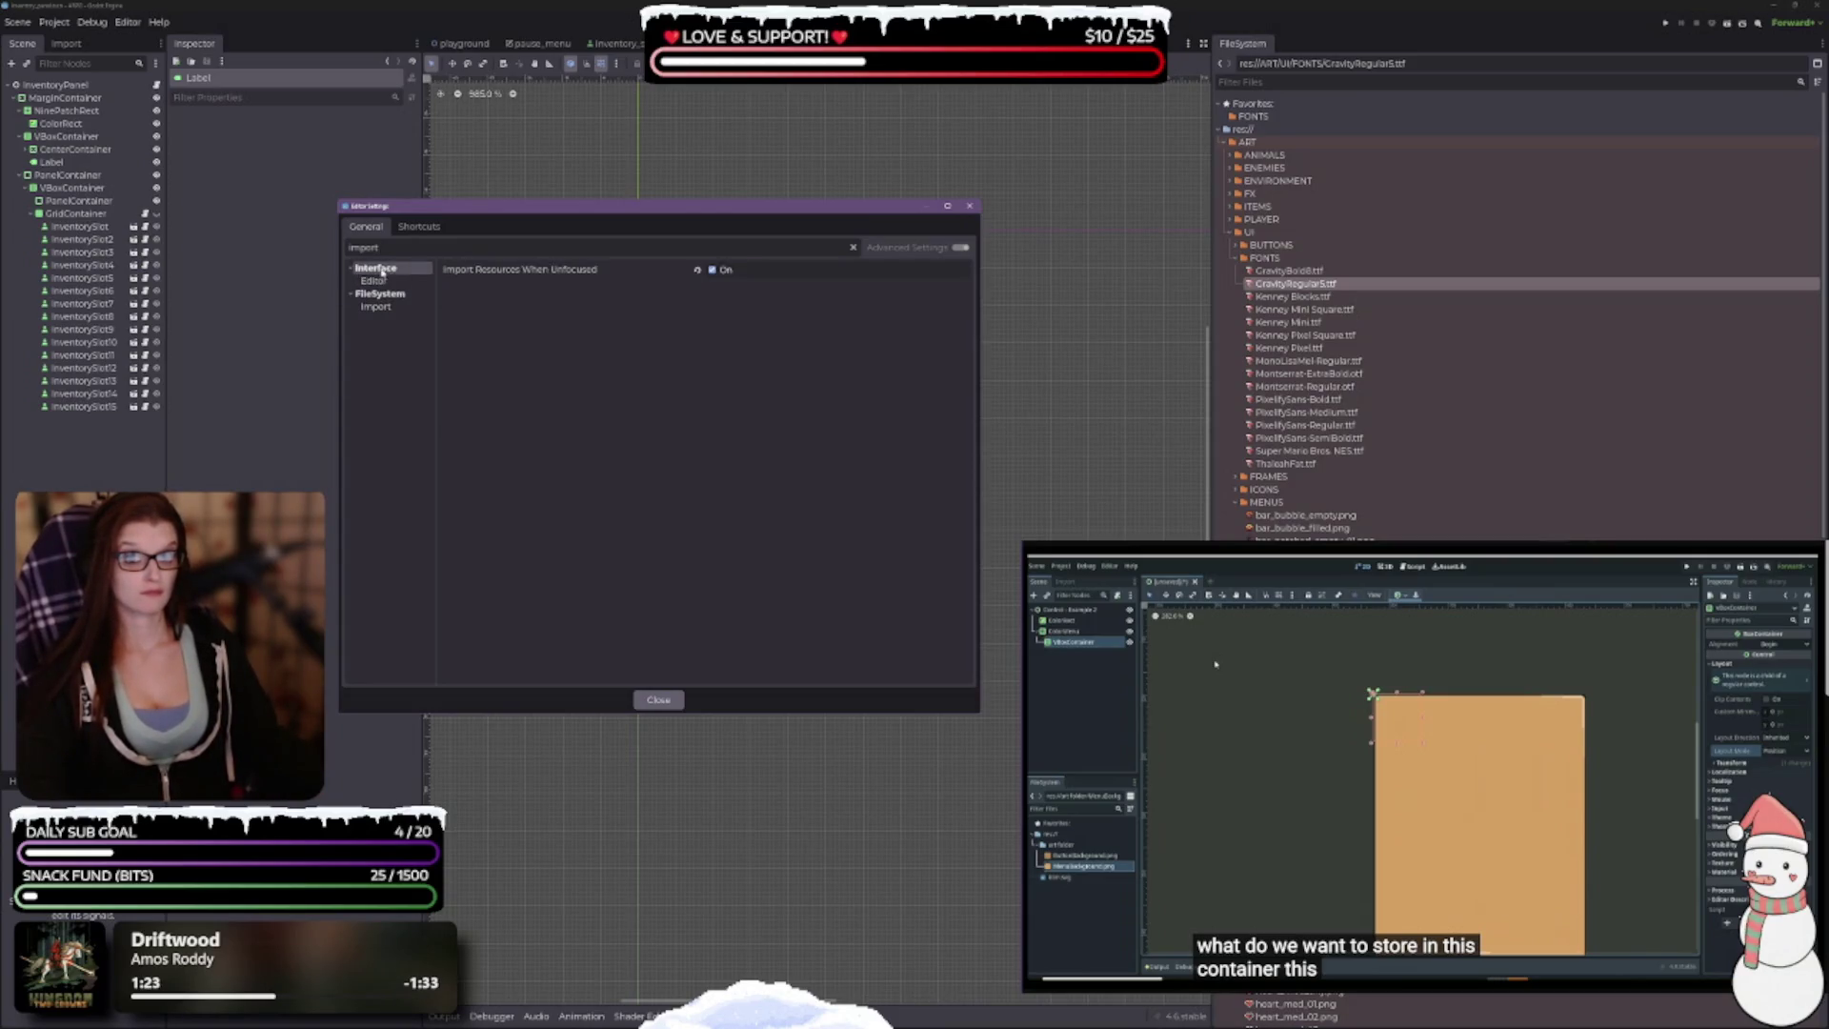
{"action": "left_click", "coordinate": [854, 247]}
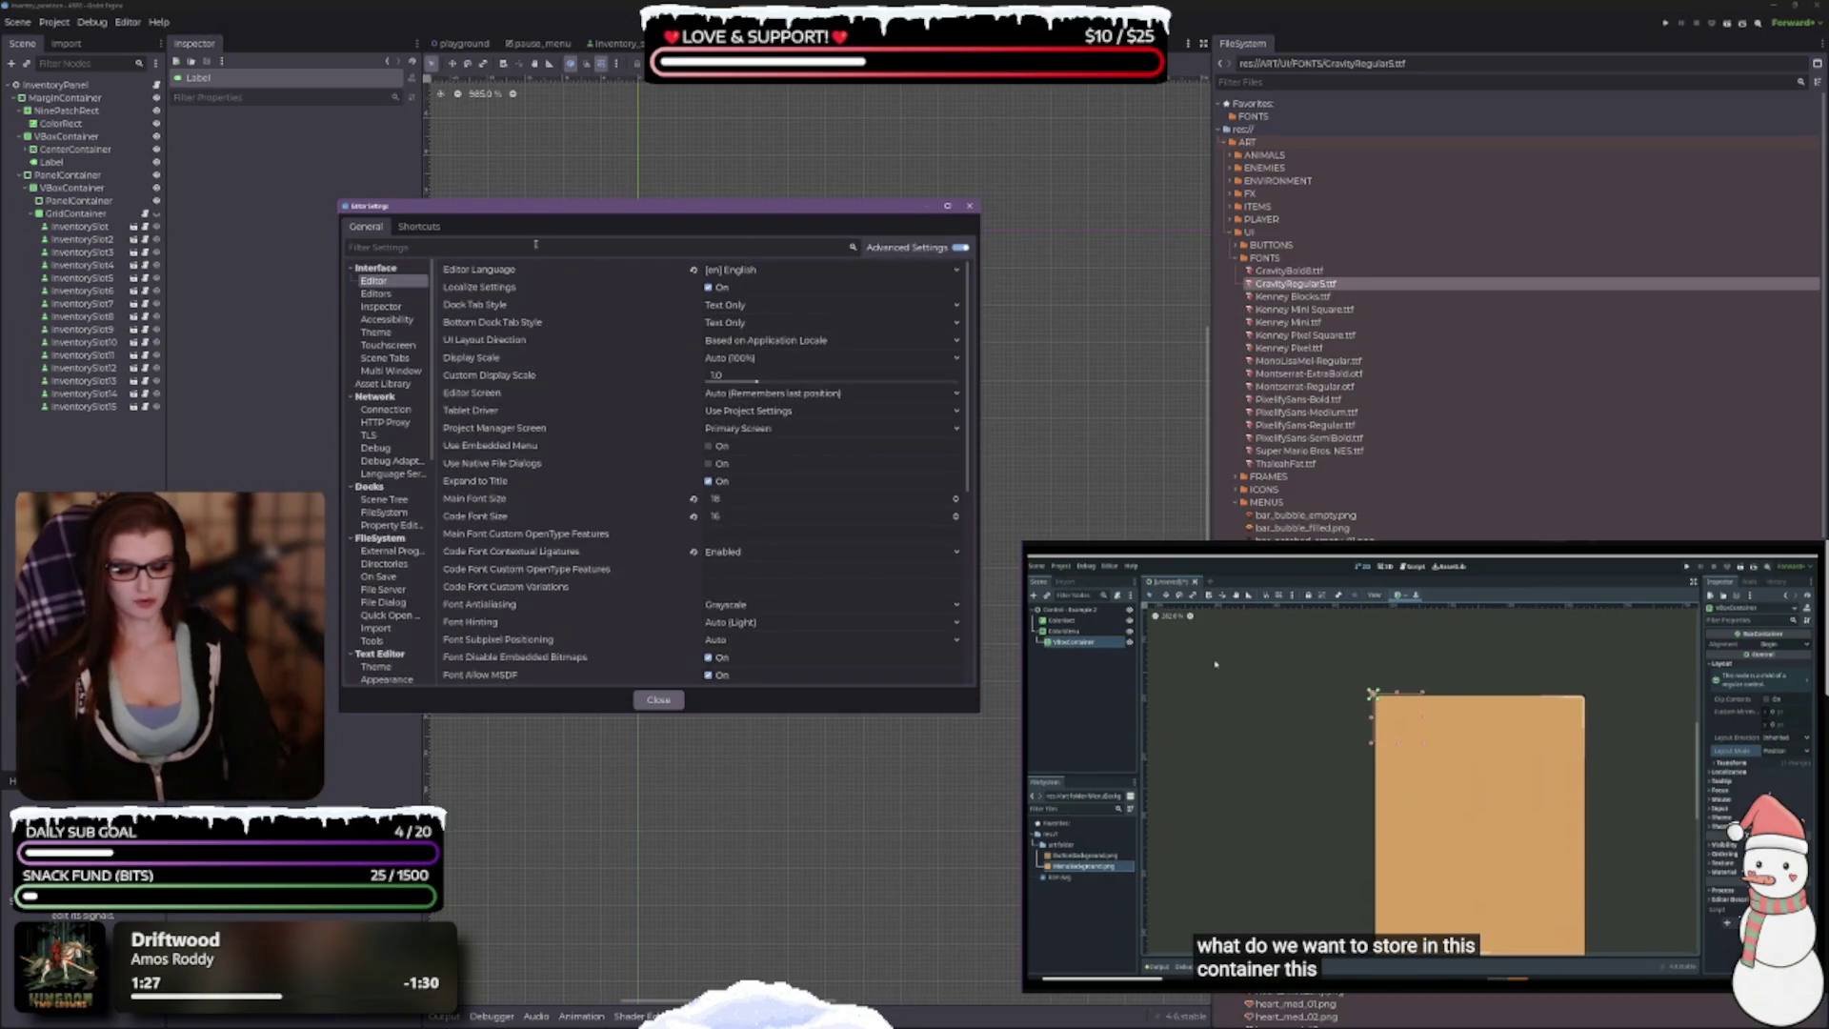
{"action": "type", "text": "import"}
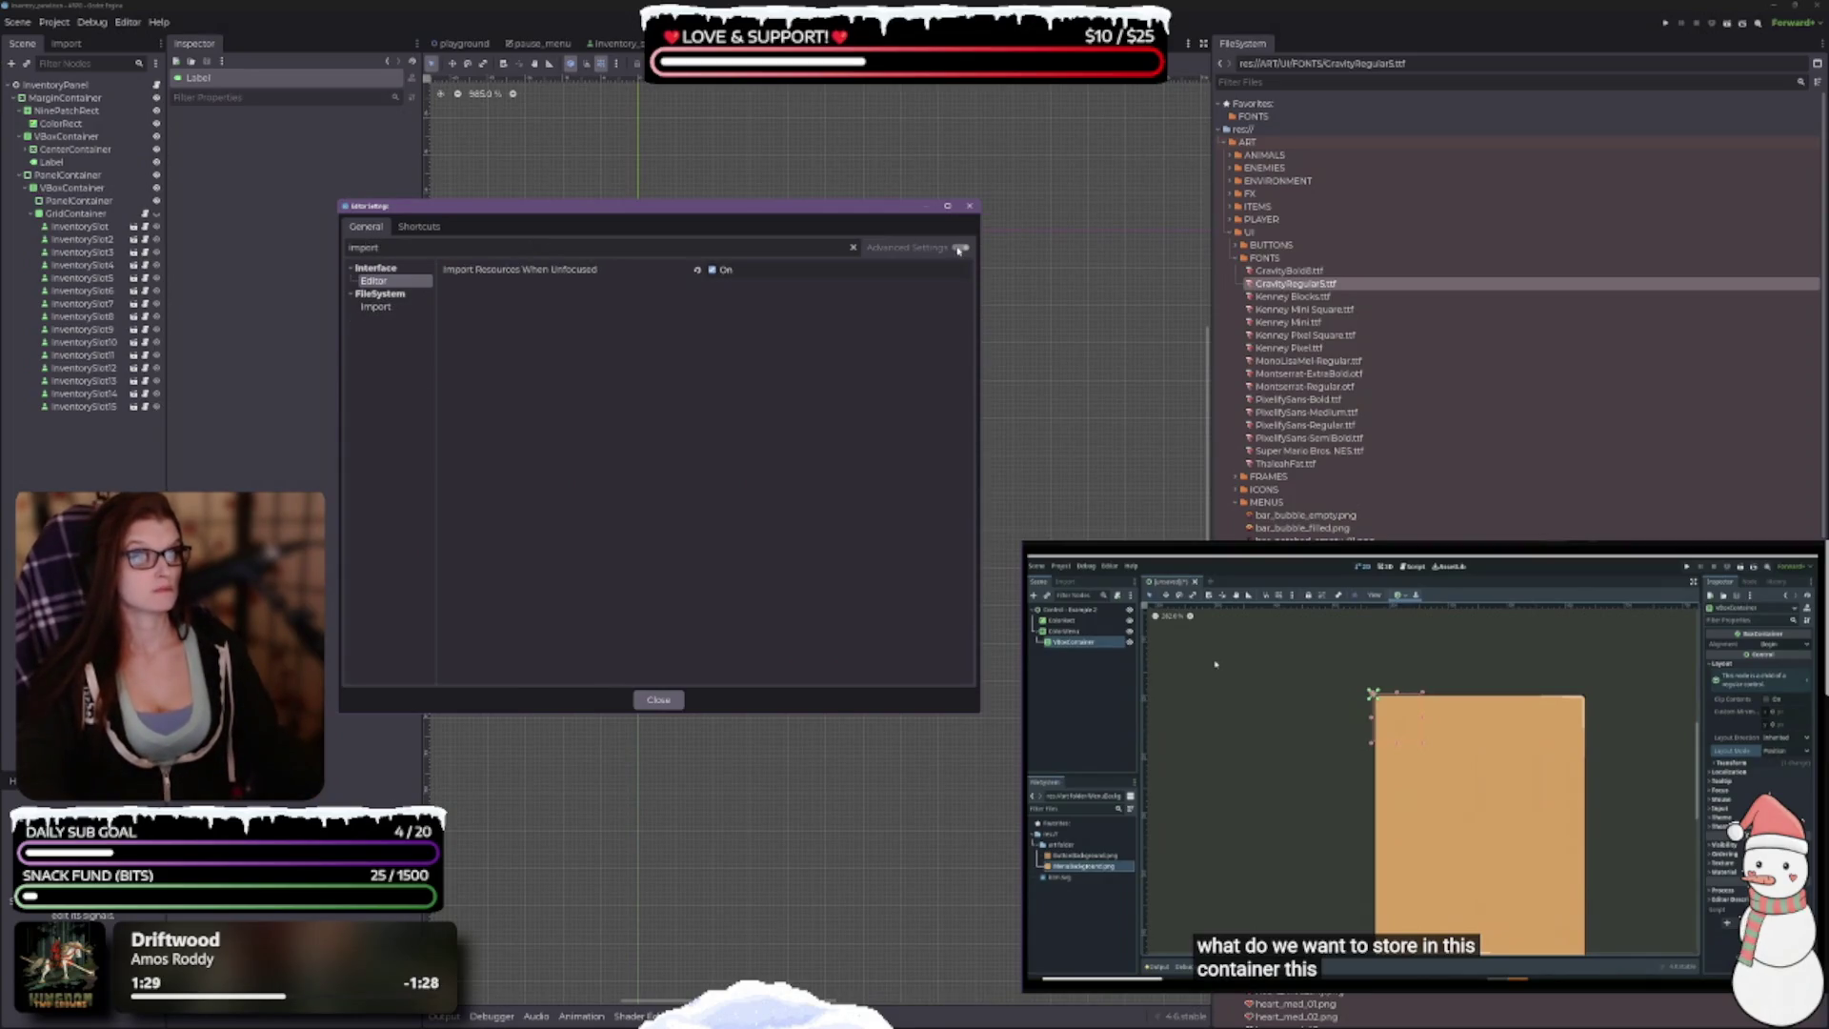
{"action": "left_click", "coordinate": [854, 247]}
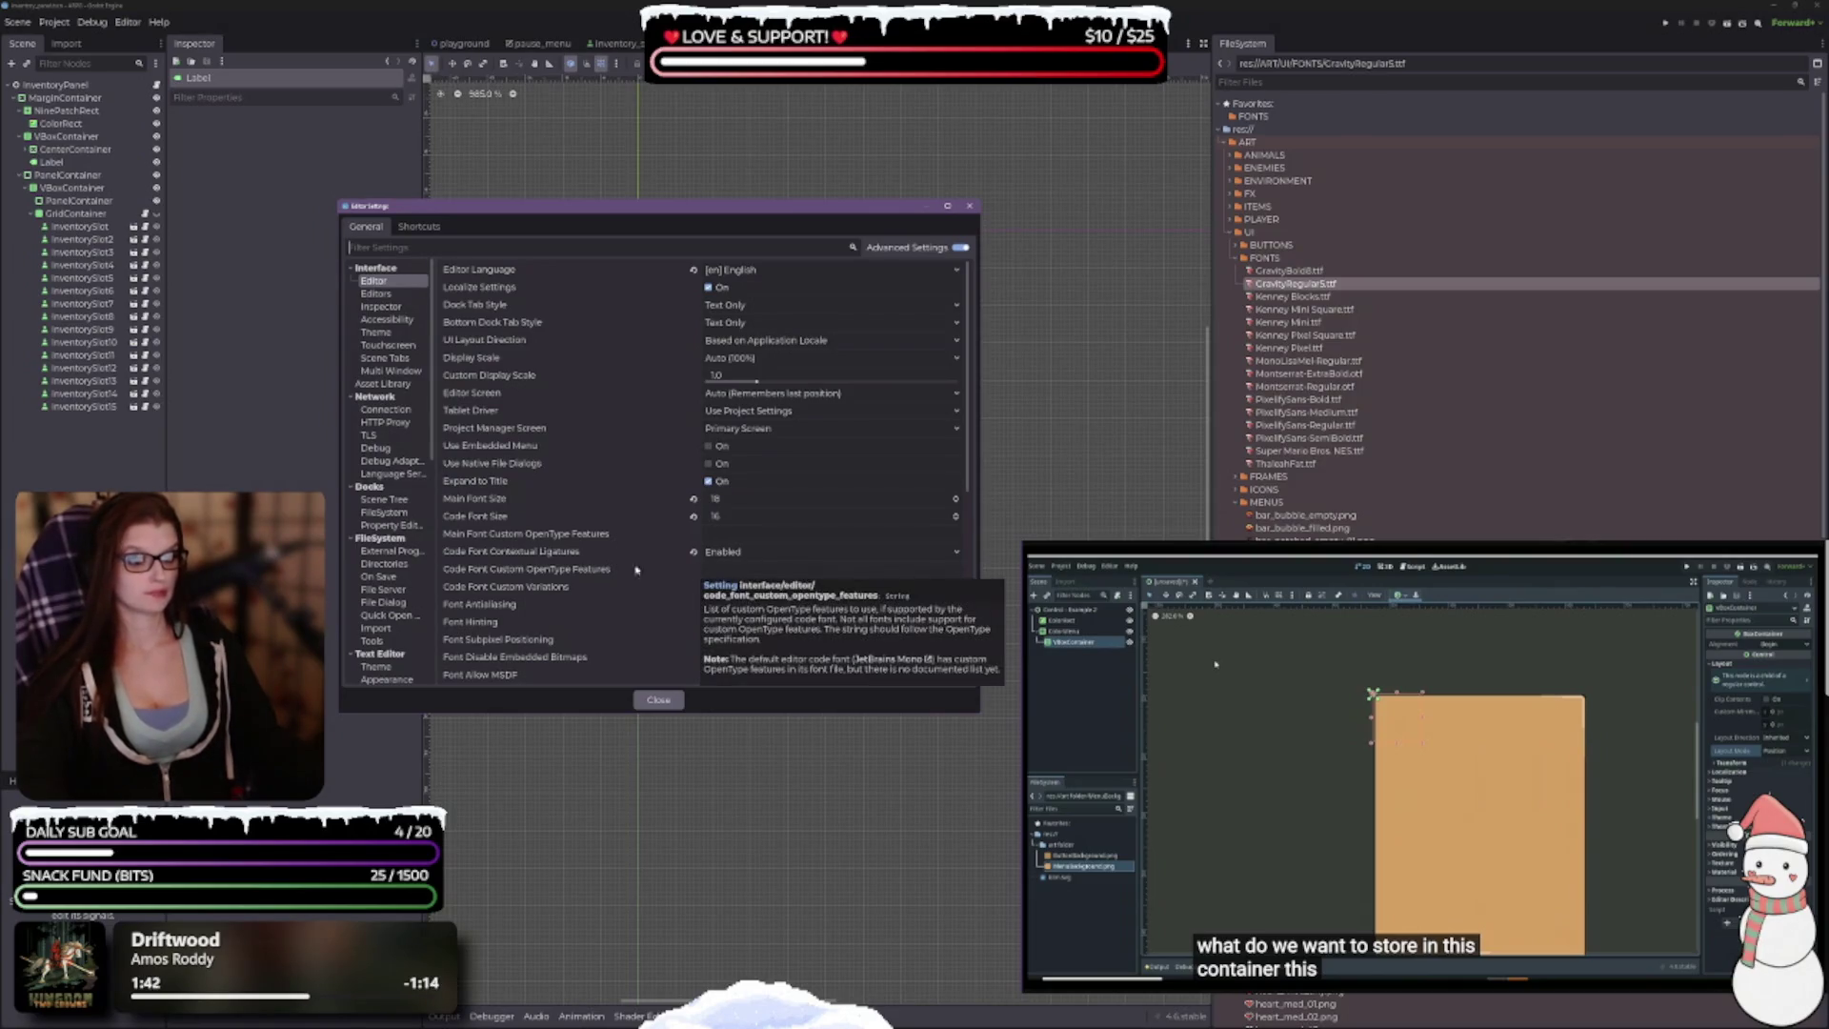
Step: Raise the Main Font Size to 19 in the Interface settings
{"action": "scroll", "coordinate": [636, 570], "scroll_direction": "down", "scroll_amount": 5}
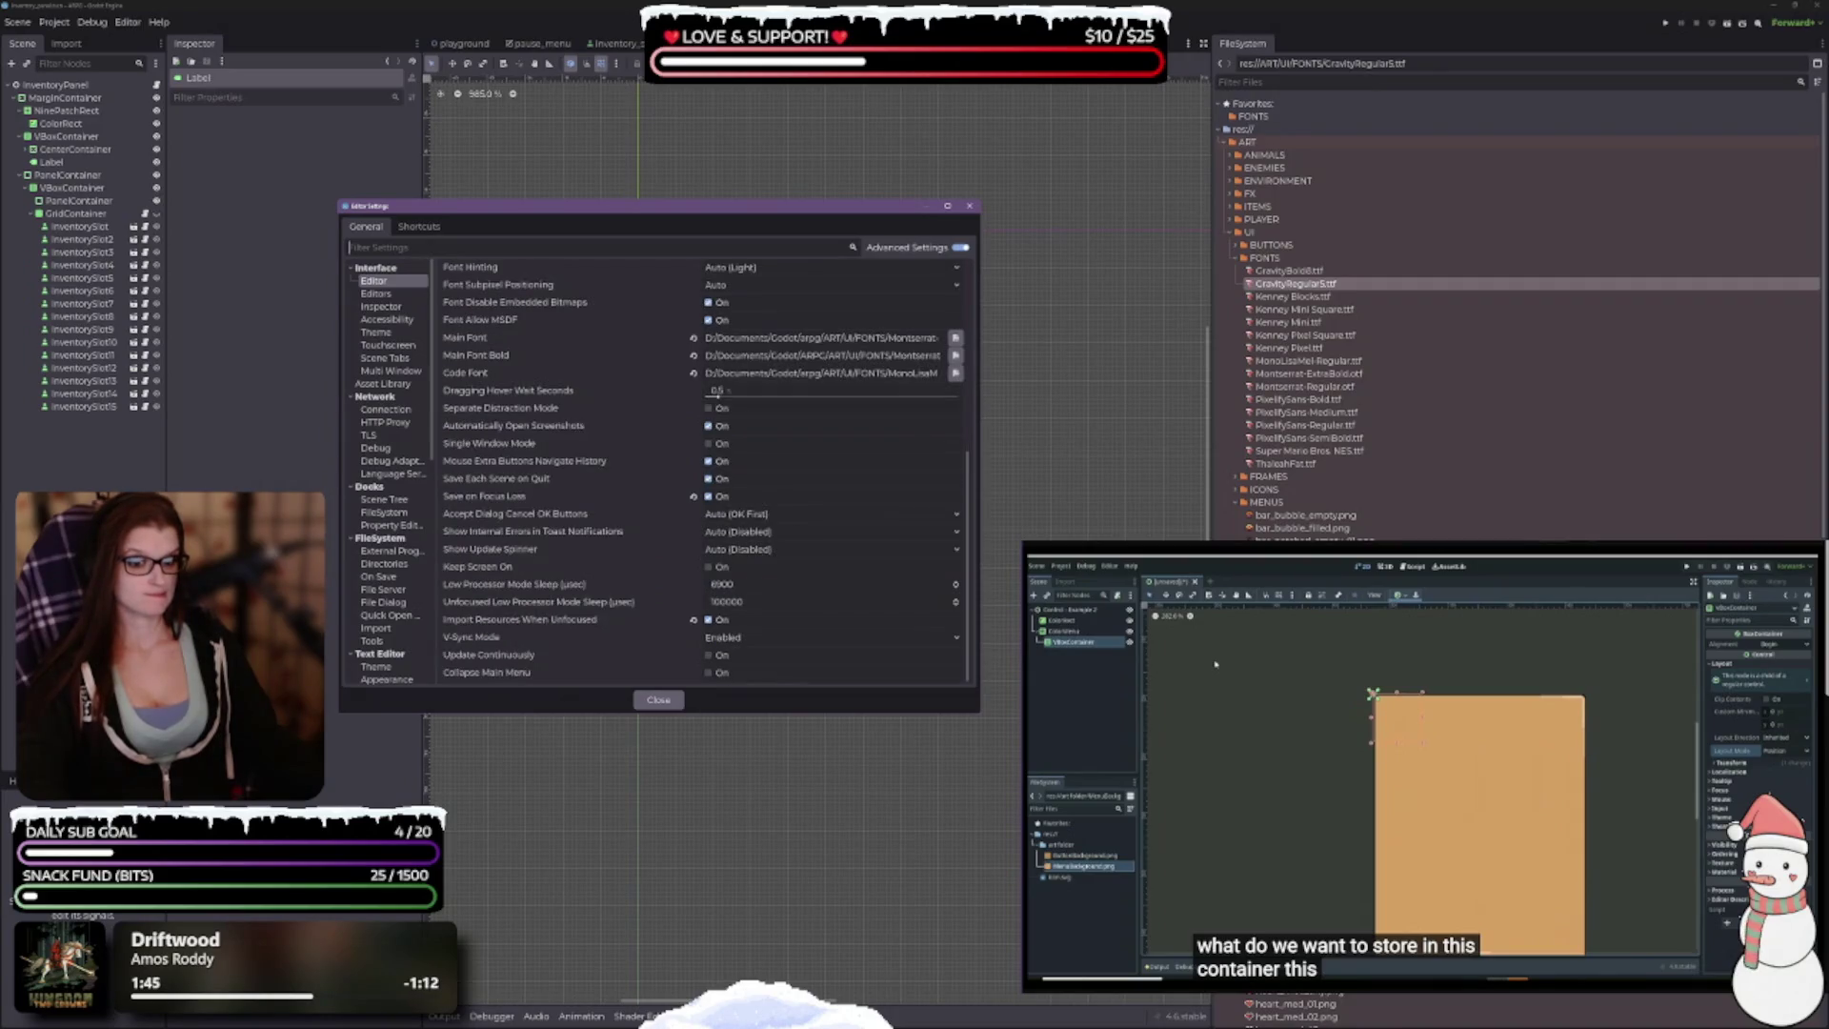
{"action": "scroll", "coordinate": [662, 575], "scroll_direction": "up", "scroll_amount": 5}
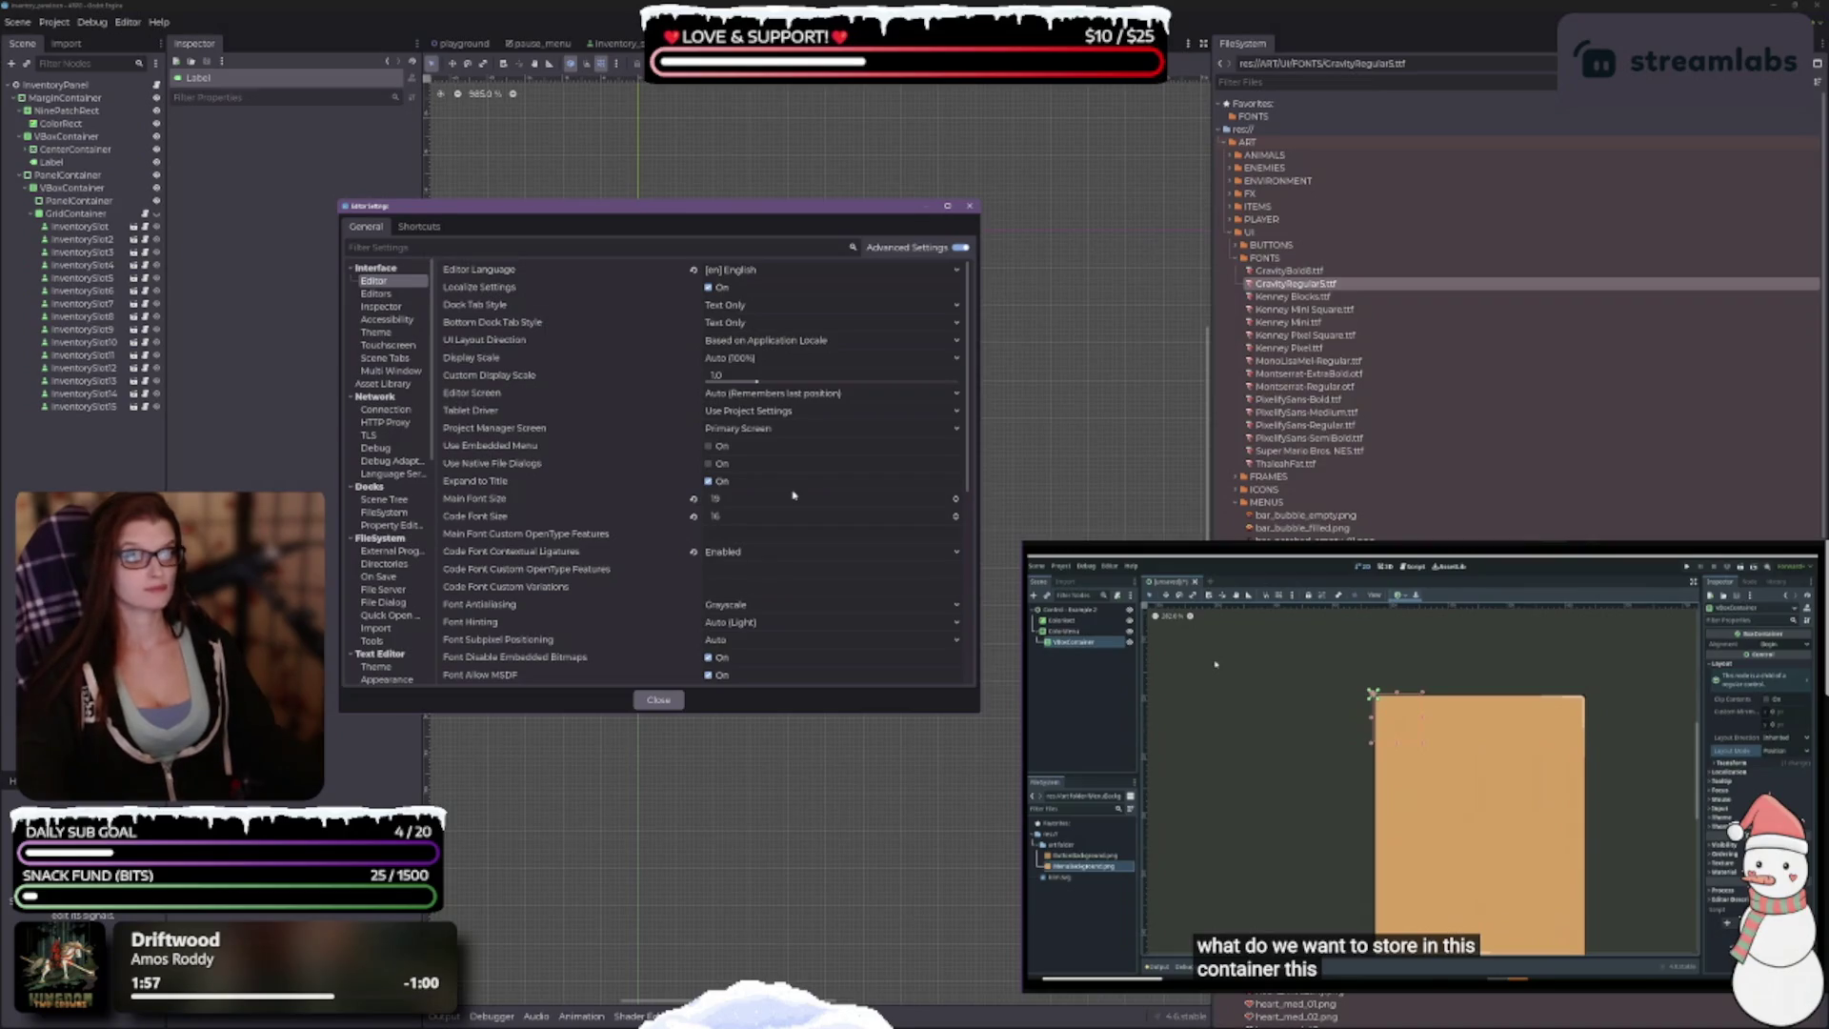
{"action": "scroll", "coordinate": [793, 495], "scroll_direction": "up", "scroll_amount": 1}
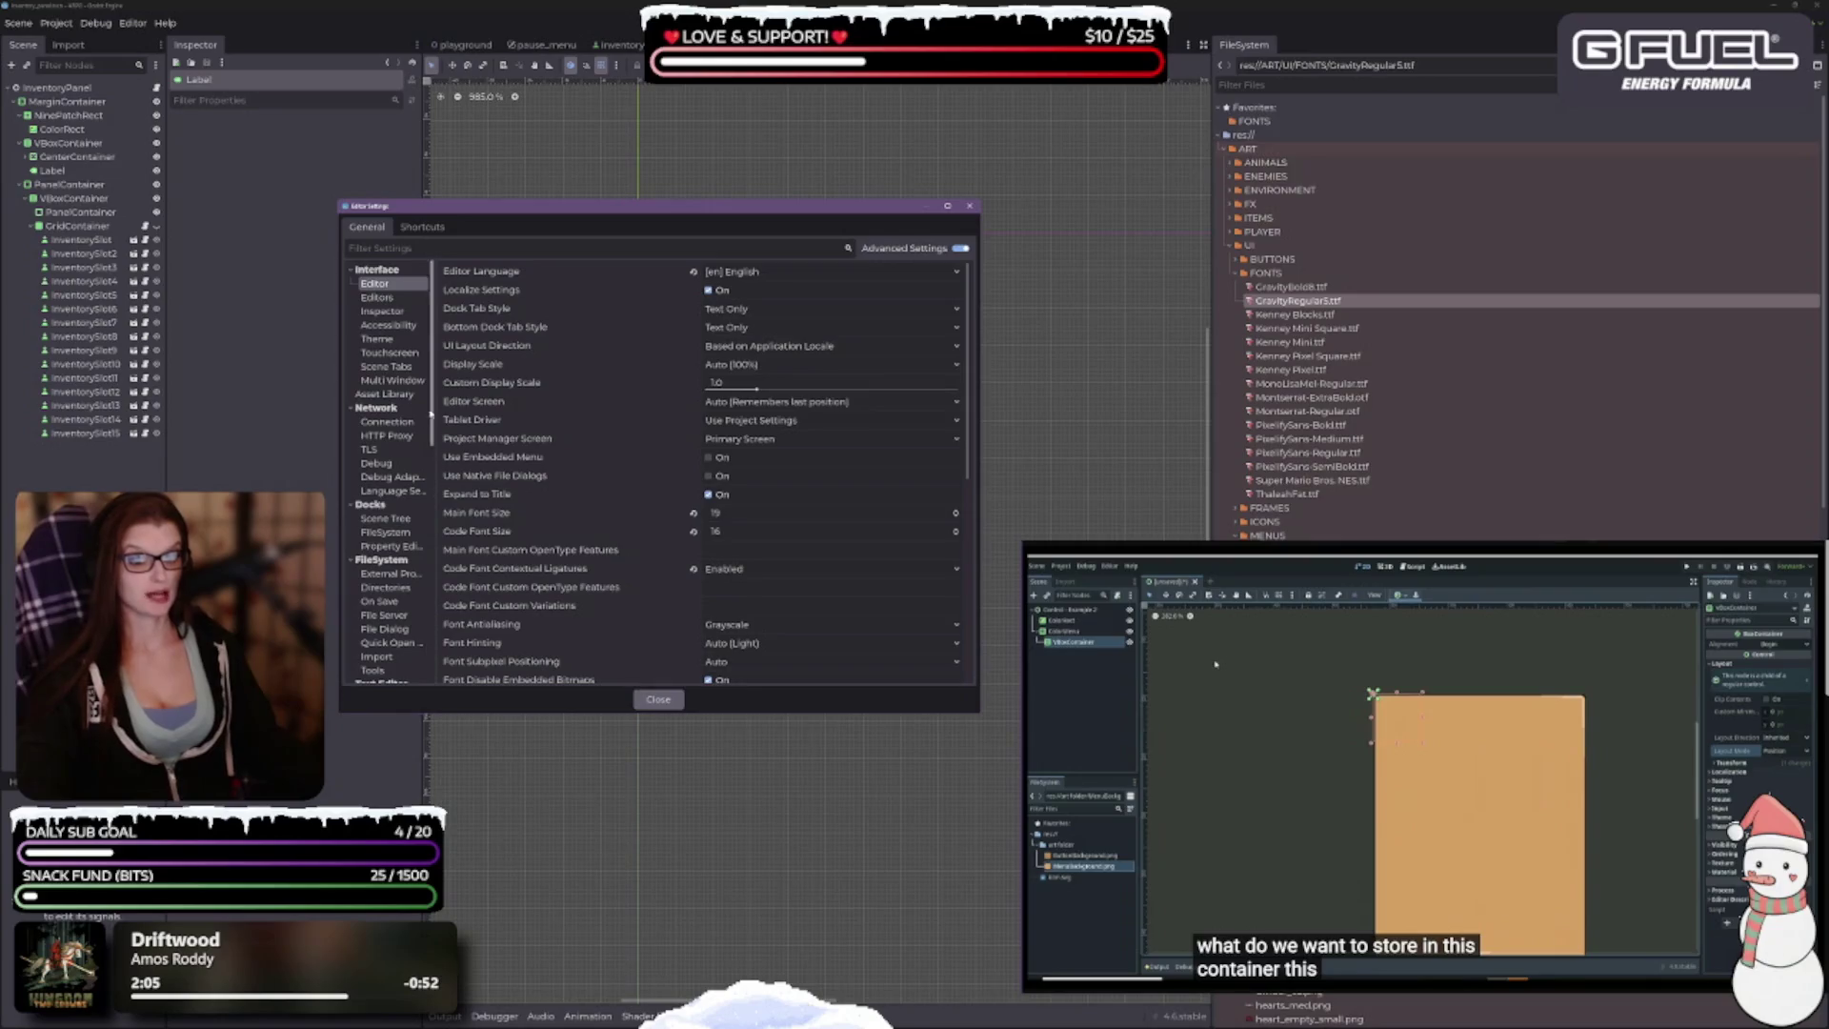
Step: Close Editor Settings and open the Importer list under Project Settings > Import Defaults
{"action": "mouse_move", "coordinate": [585, 648]}
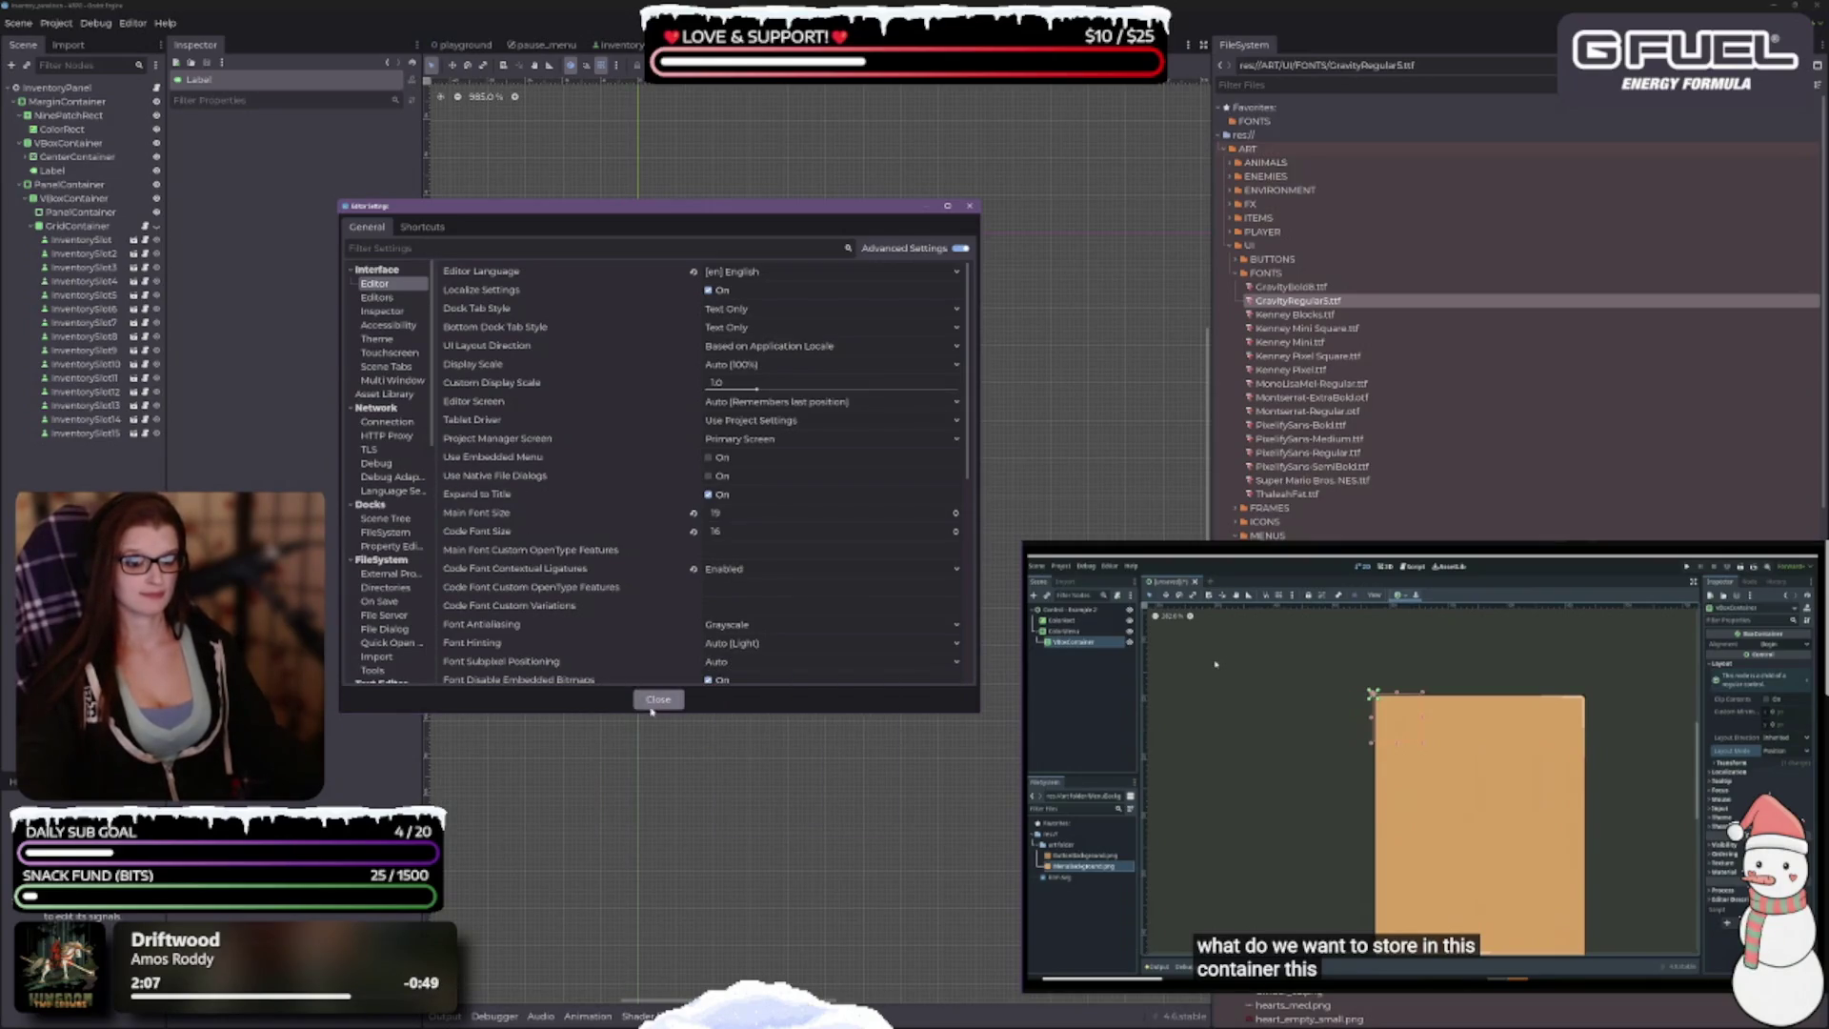
{"action": "left_click", "coordinate": [659, 703]}
{"action": "left_click", "coordinate": [58, 23]}
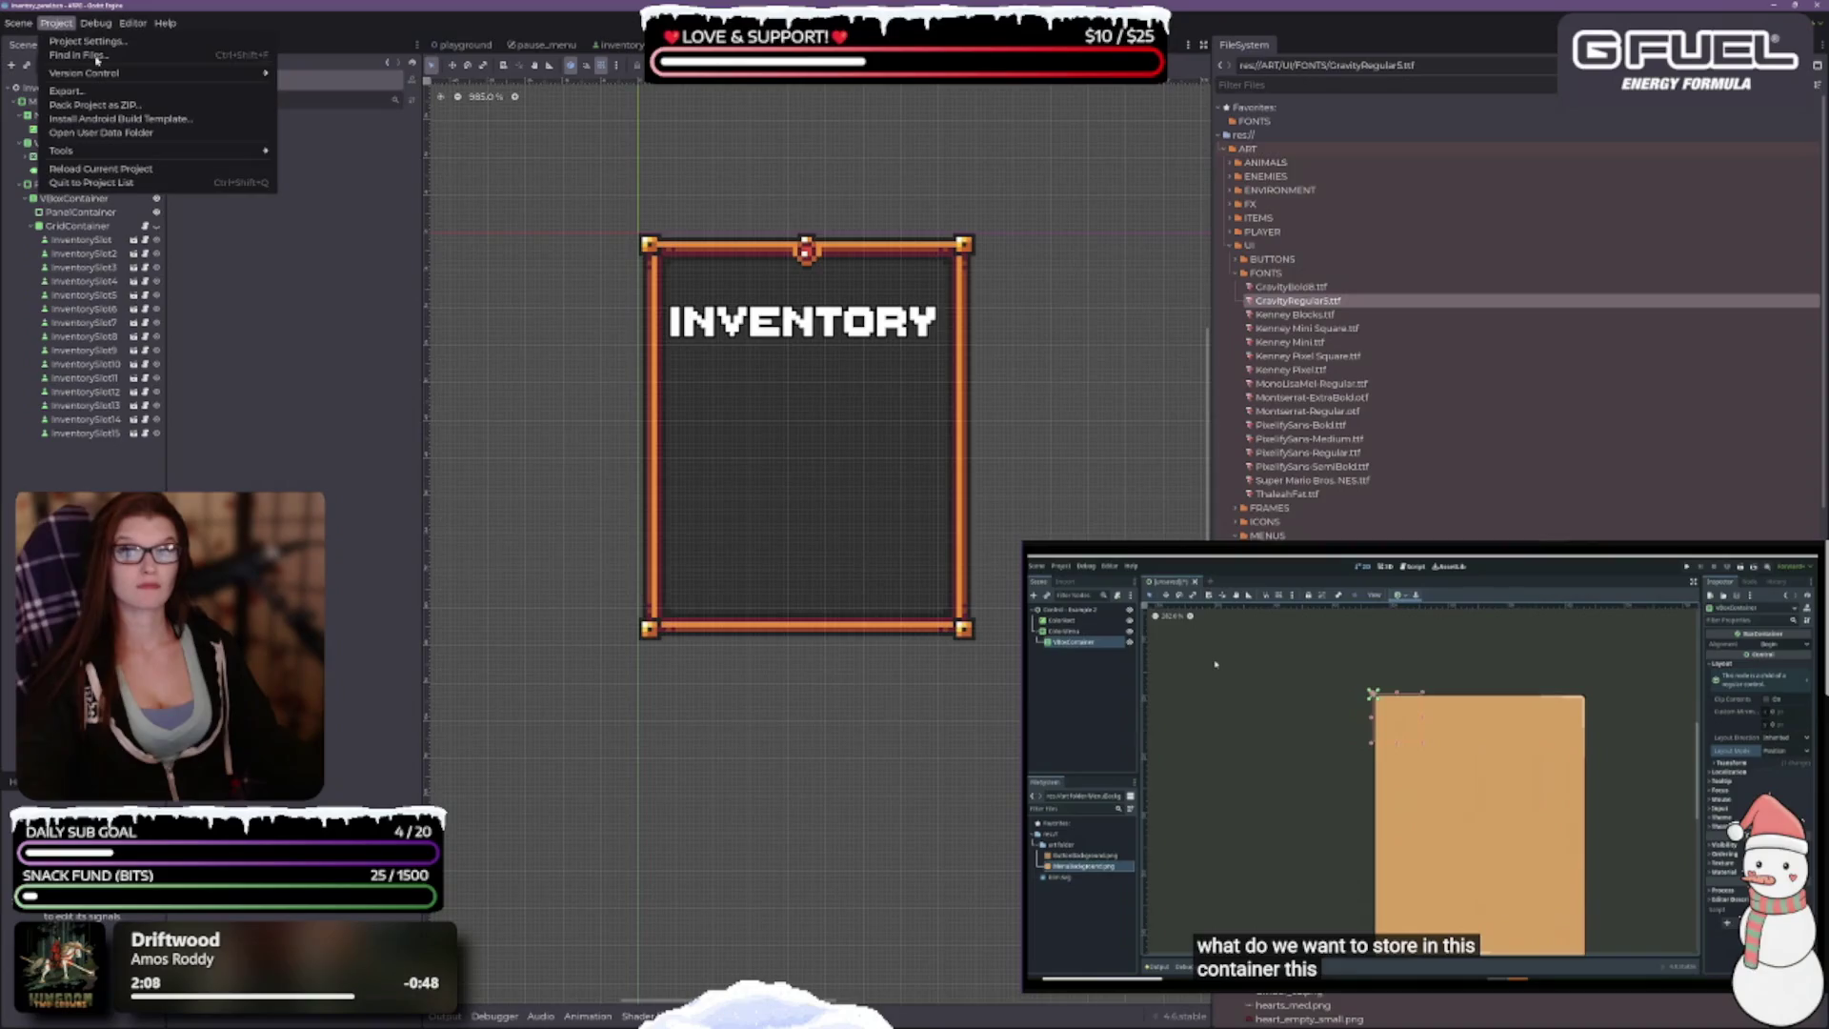
{"action": "left_click", "coordinate": [76, 44]}
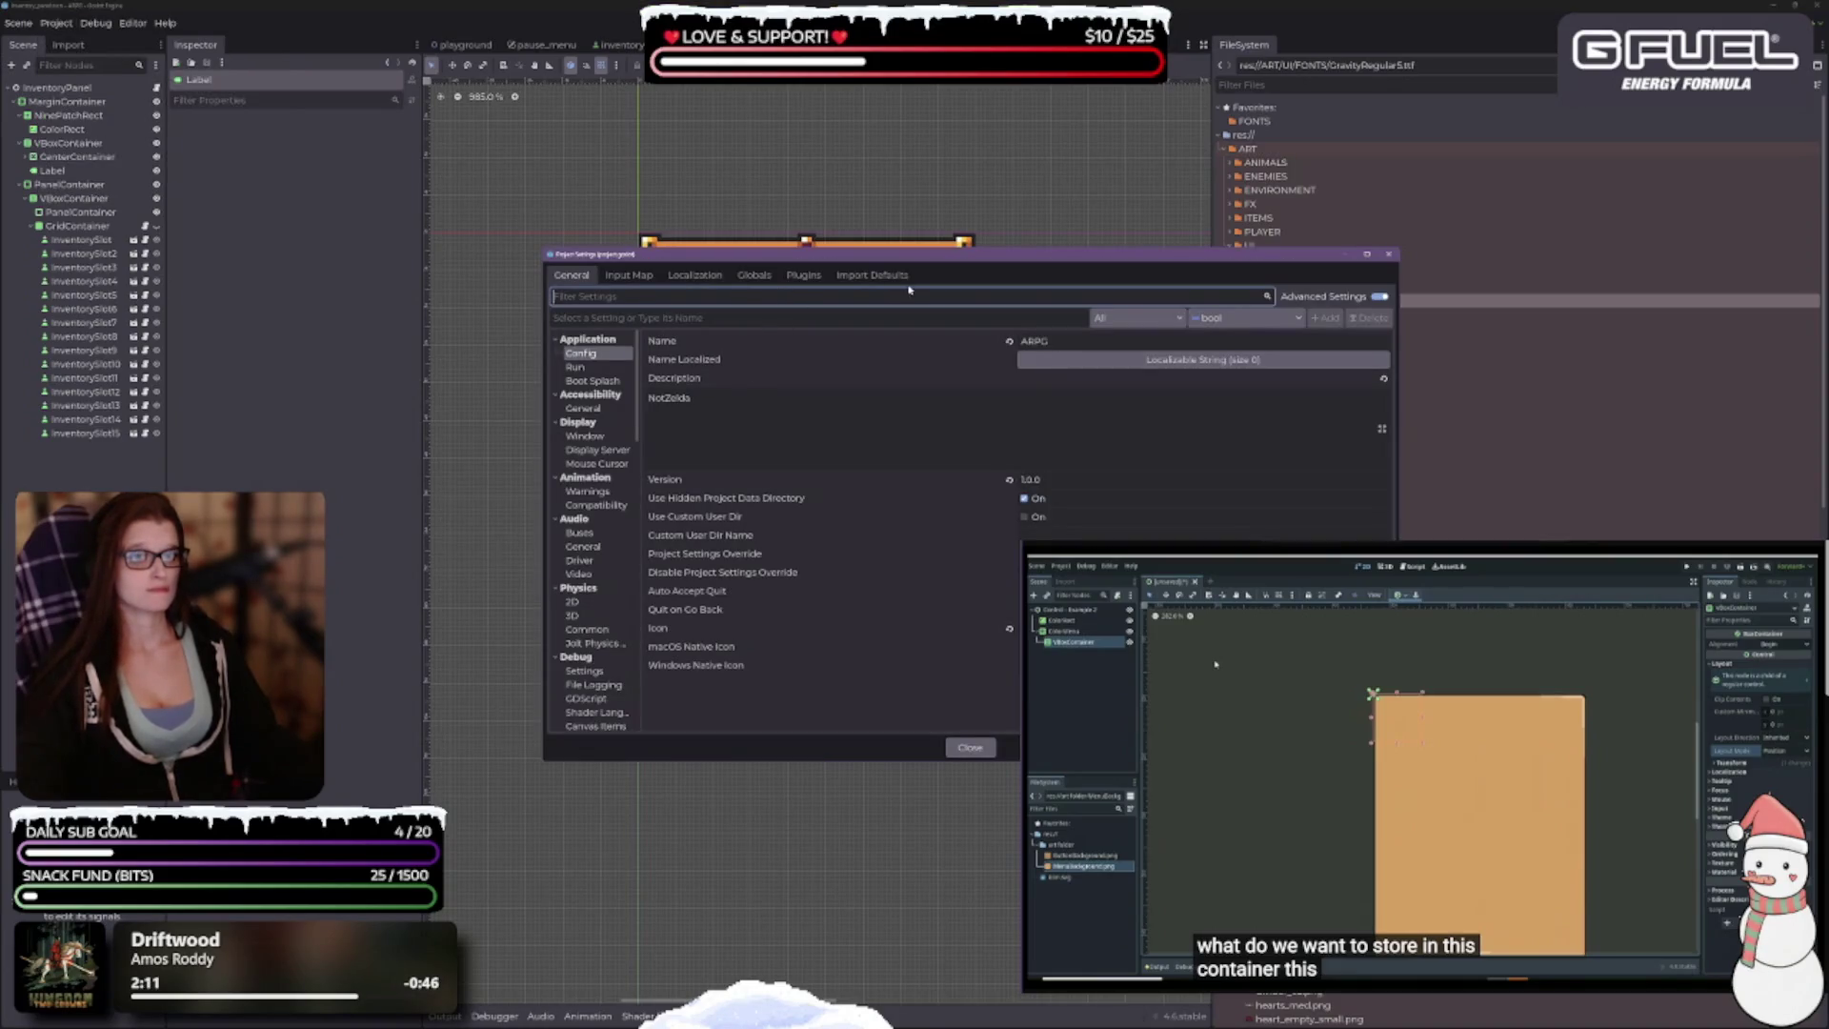
{"action": "left_click", "coordinate": [875, 275]}
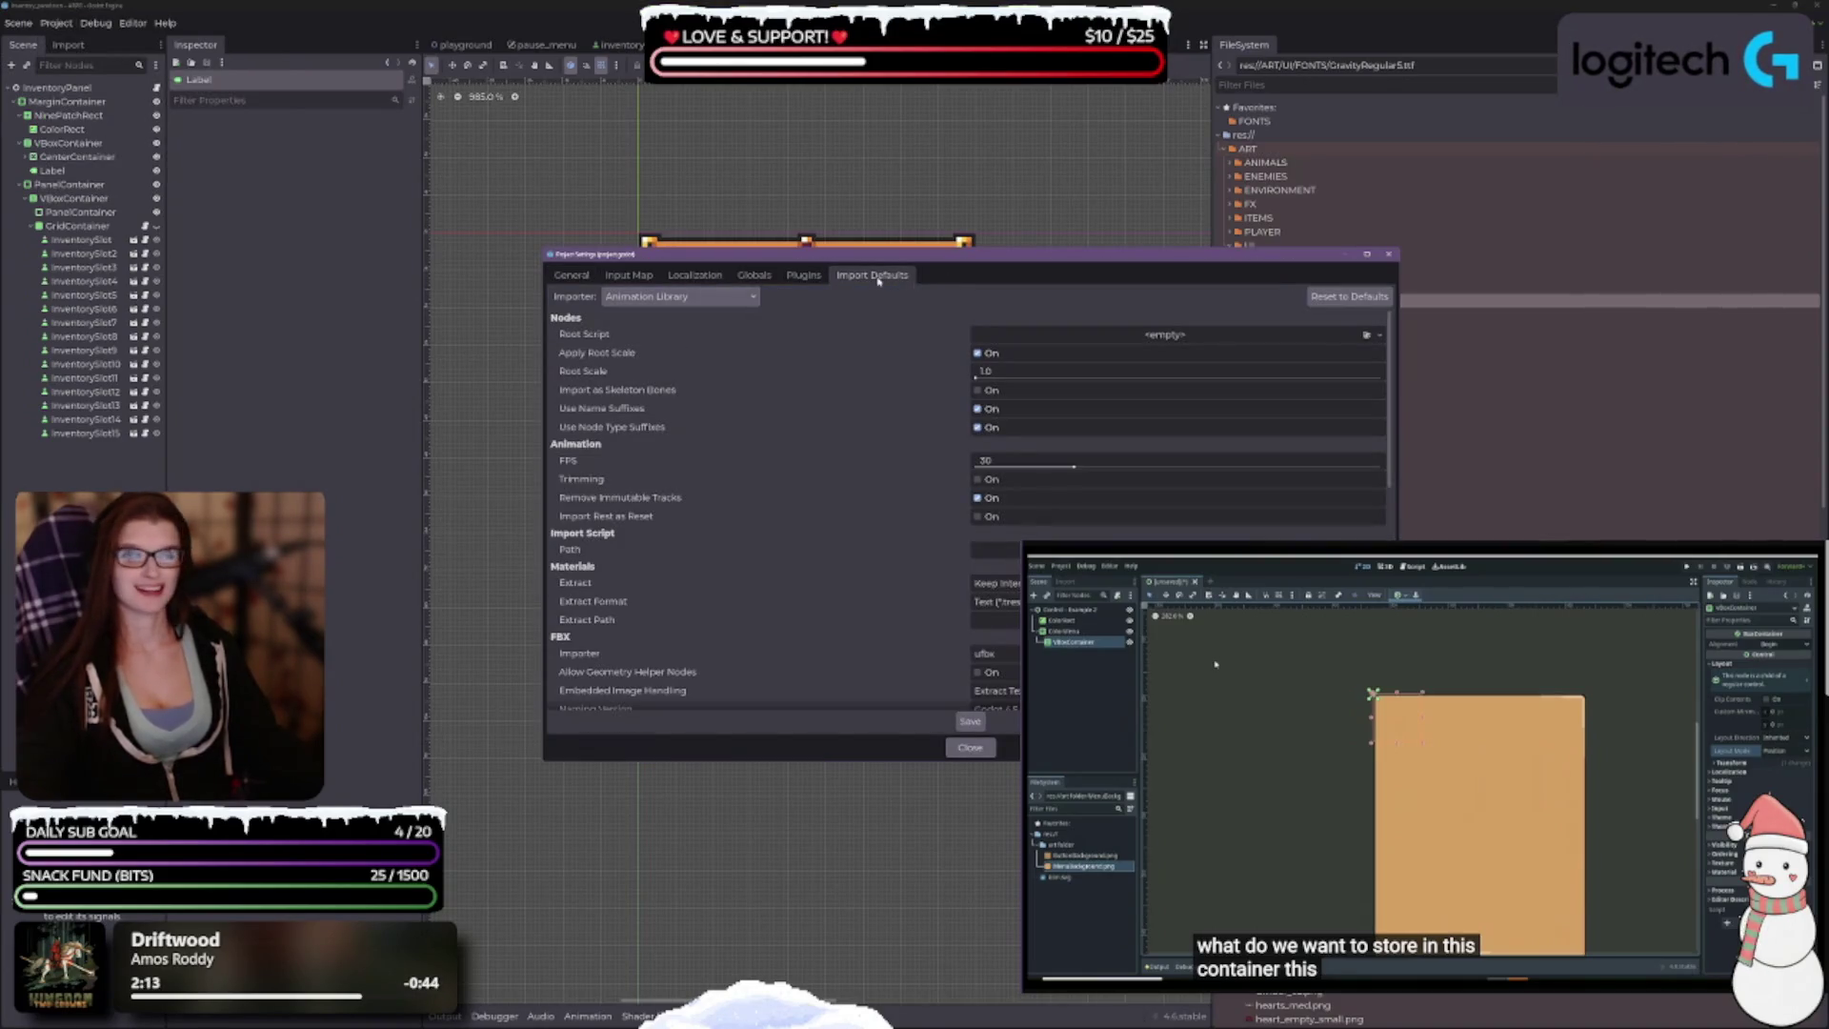
{"action": "left_click", "coordinate": [752, 299]}
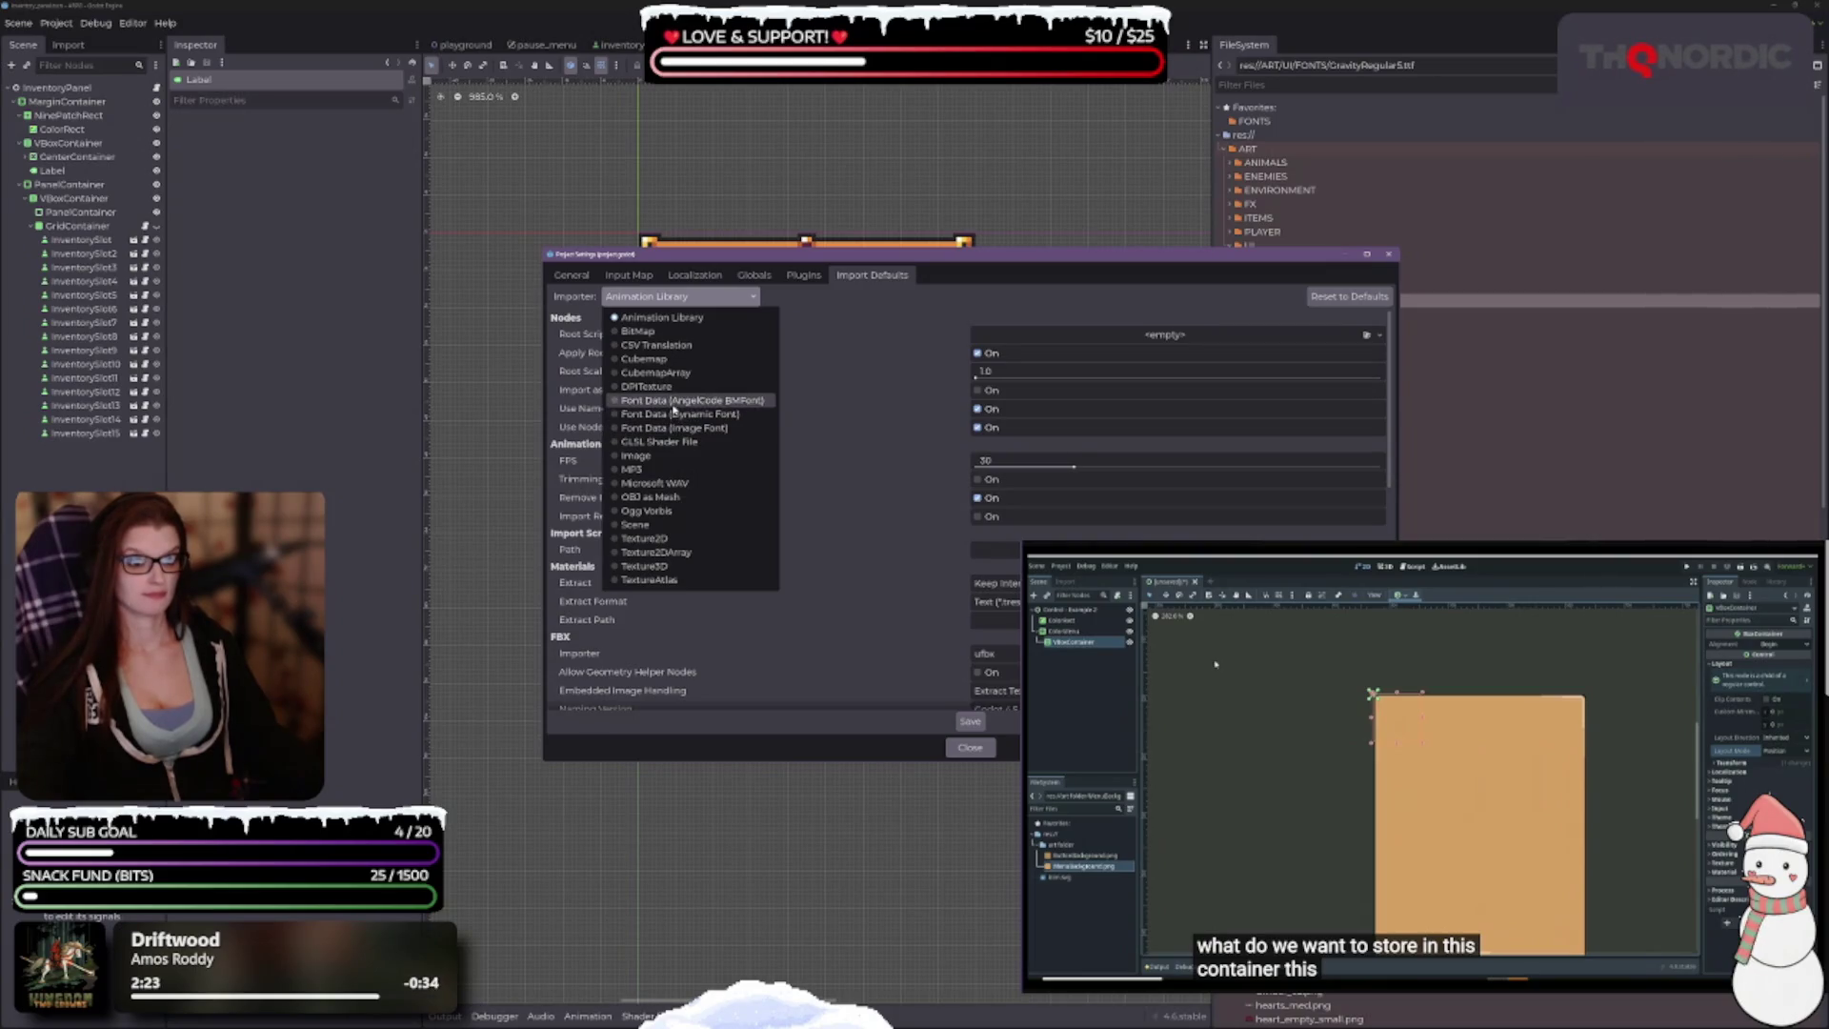
Step: Give the Font Data (Dynamic Font) import defaults Antialiasing None and Subpixel Positioning Disabled, and save
{"action": "left_click", "coordinate": [673, 400]}
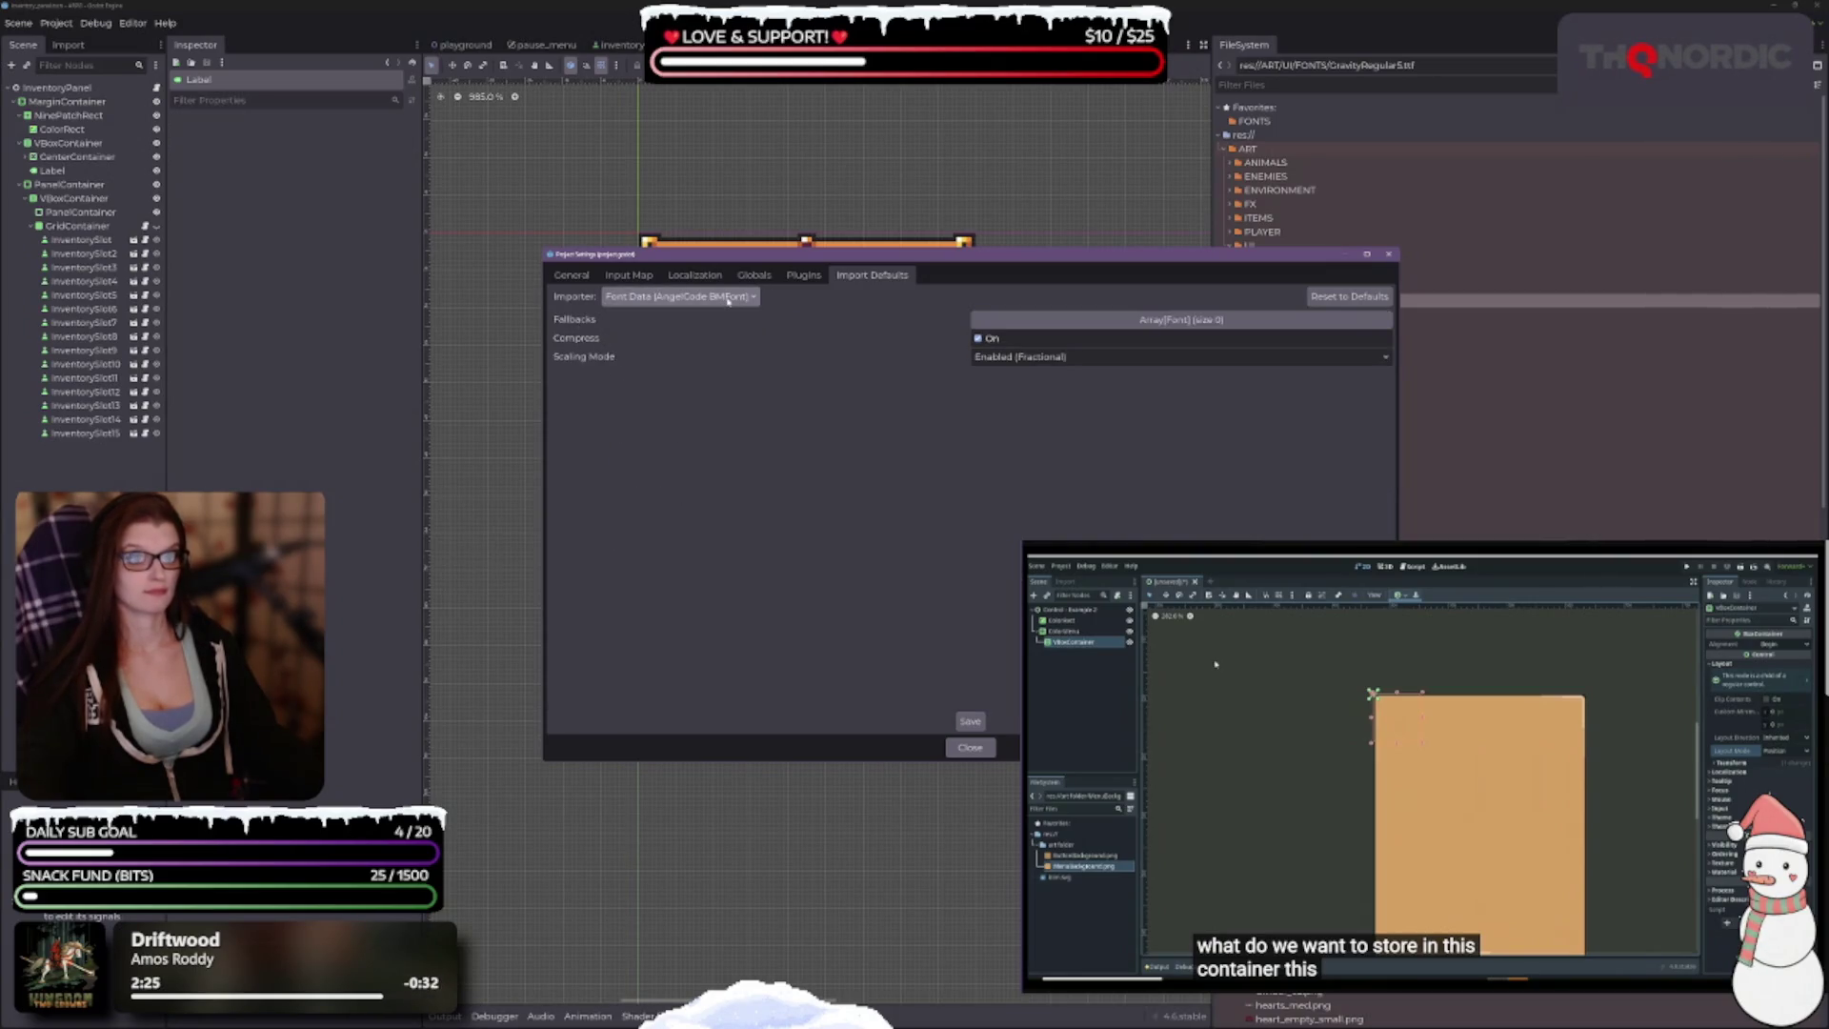
{"action": "left_click", "coordinate": [680, 297]}
{"action": "left_click", "coordinate": [695, 419]}
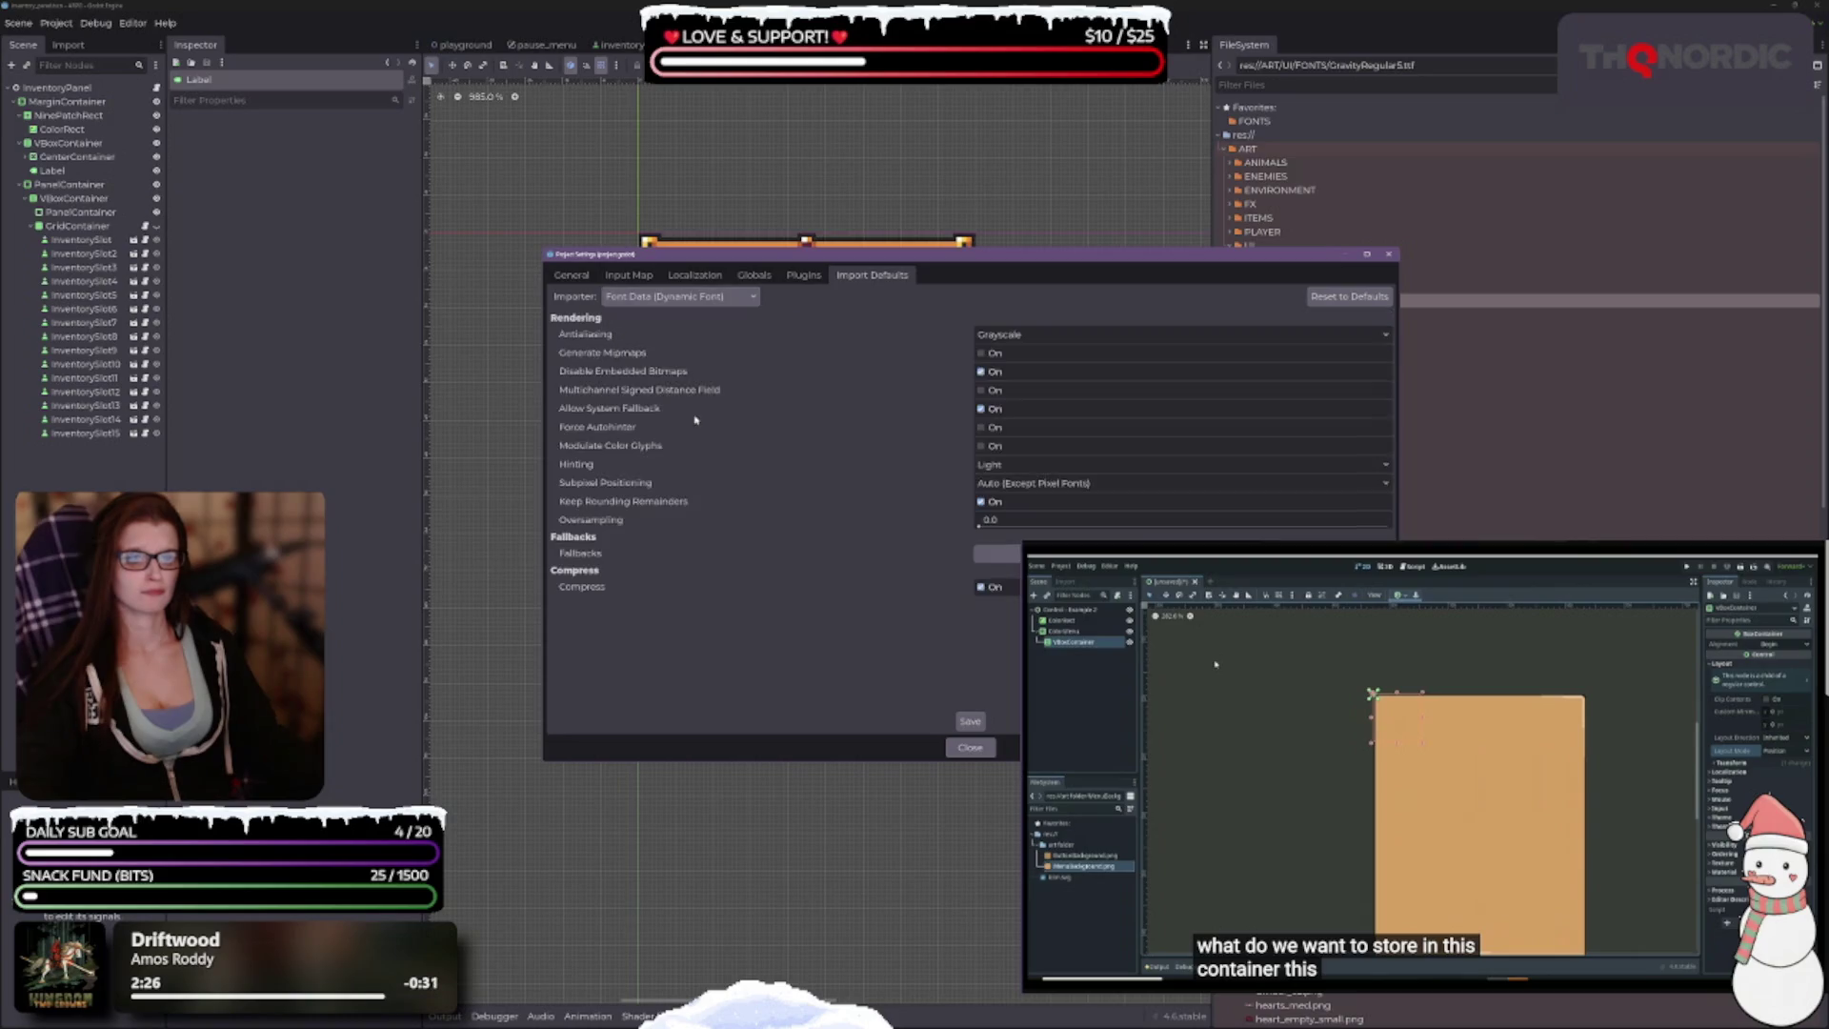
{"action": "left_click", "coordinate": [1118, 334]}
{"action": "left_click", "coordinate": [1000, 352]}
{"action": "left_click", "coordinate": [1000, 483]}
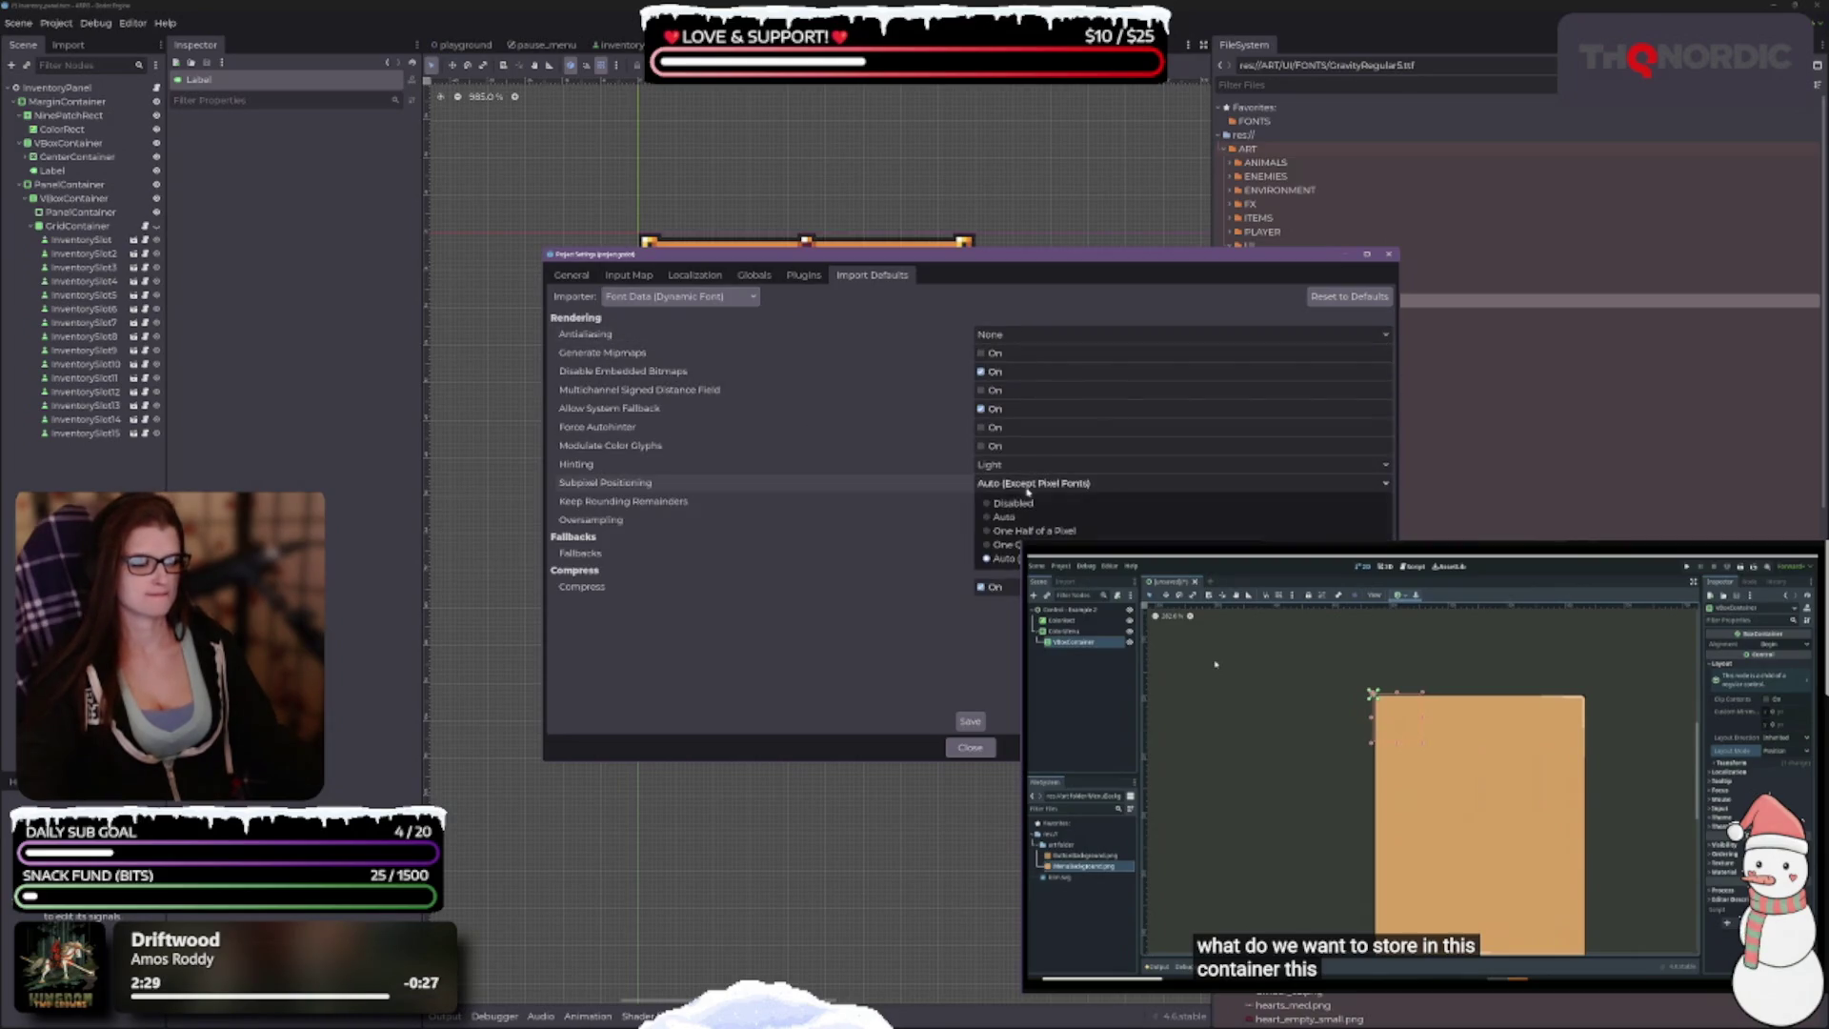
{"action": "left_click", "coordinate": [1000, 500]}
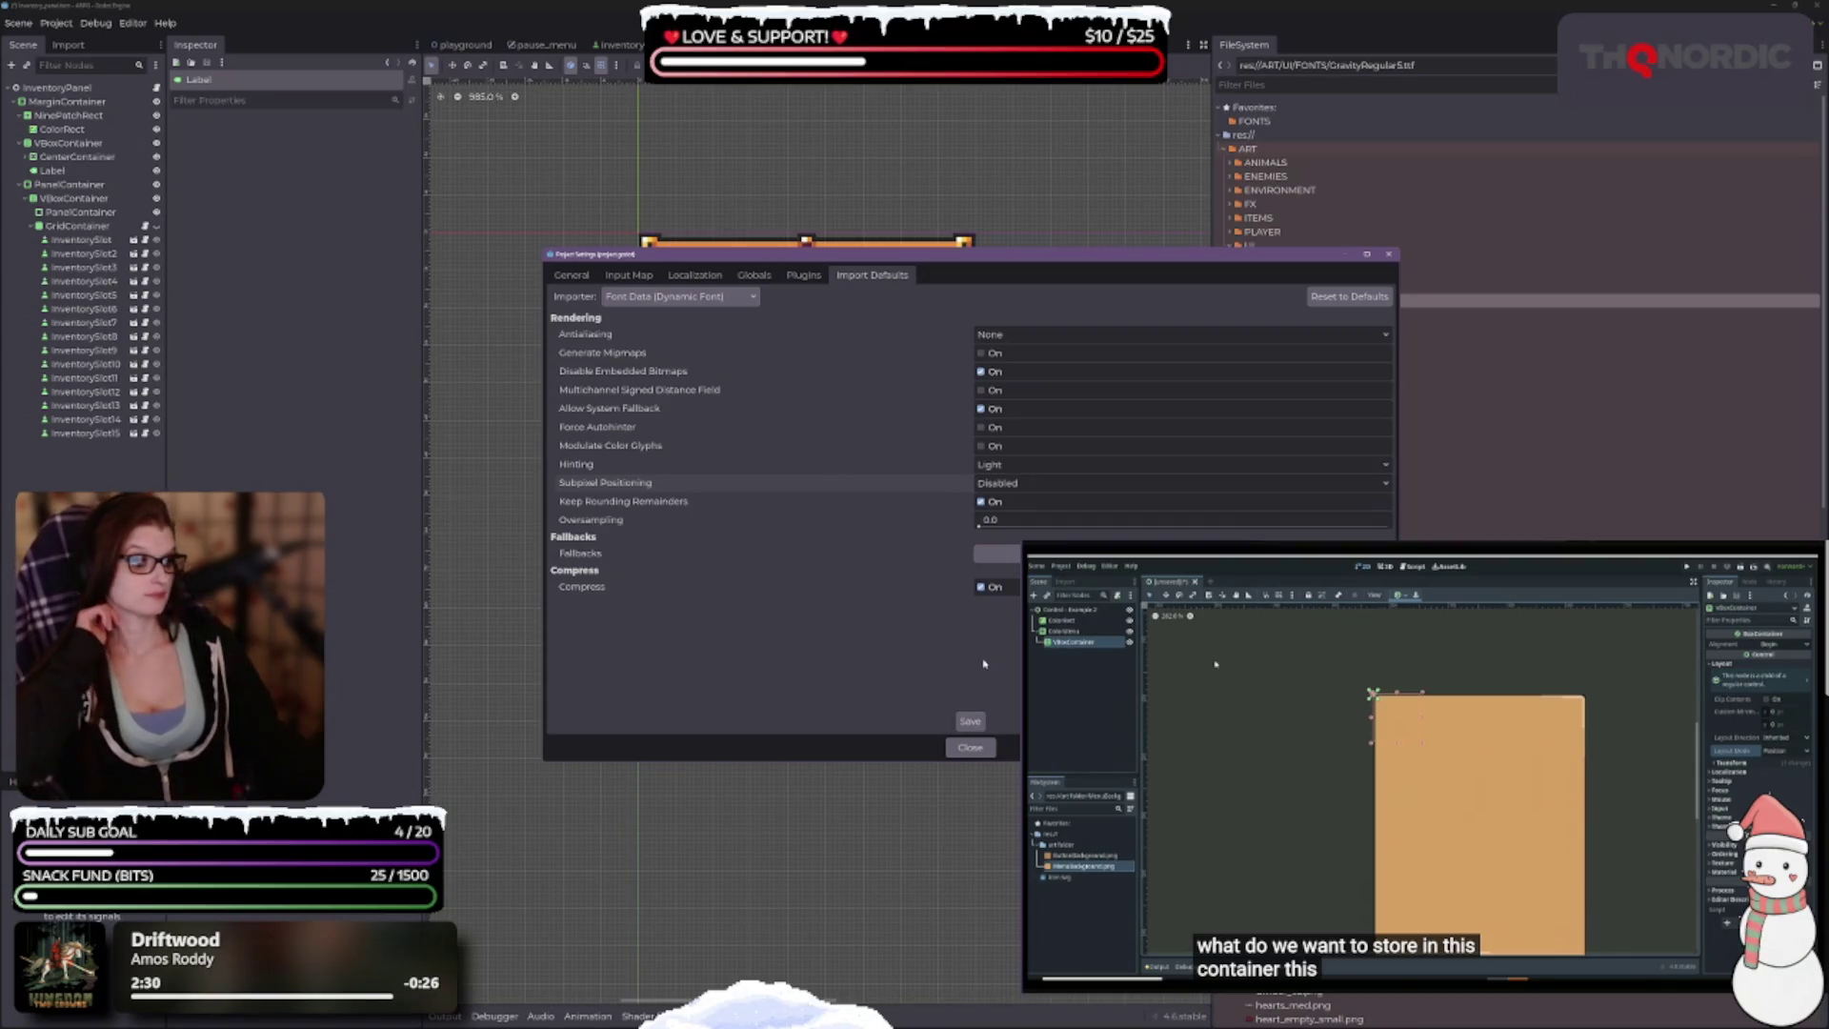
{"action": "left_click", "coordinate": [972, 722]}
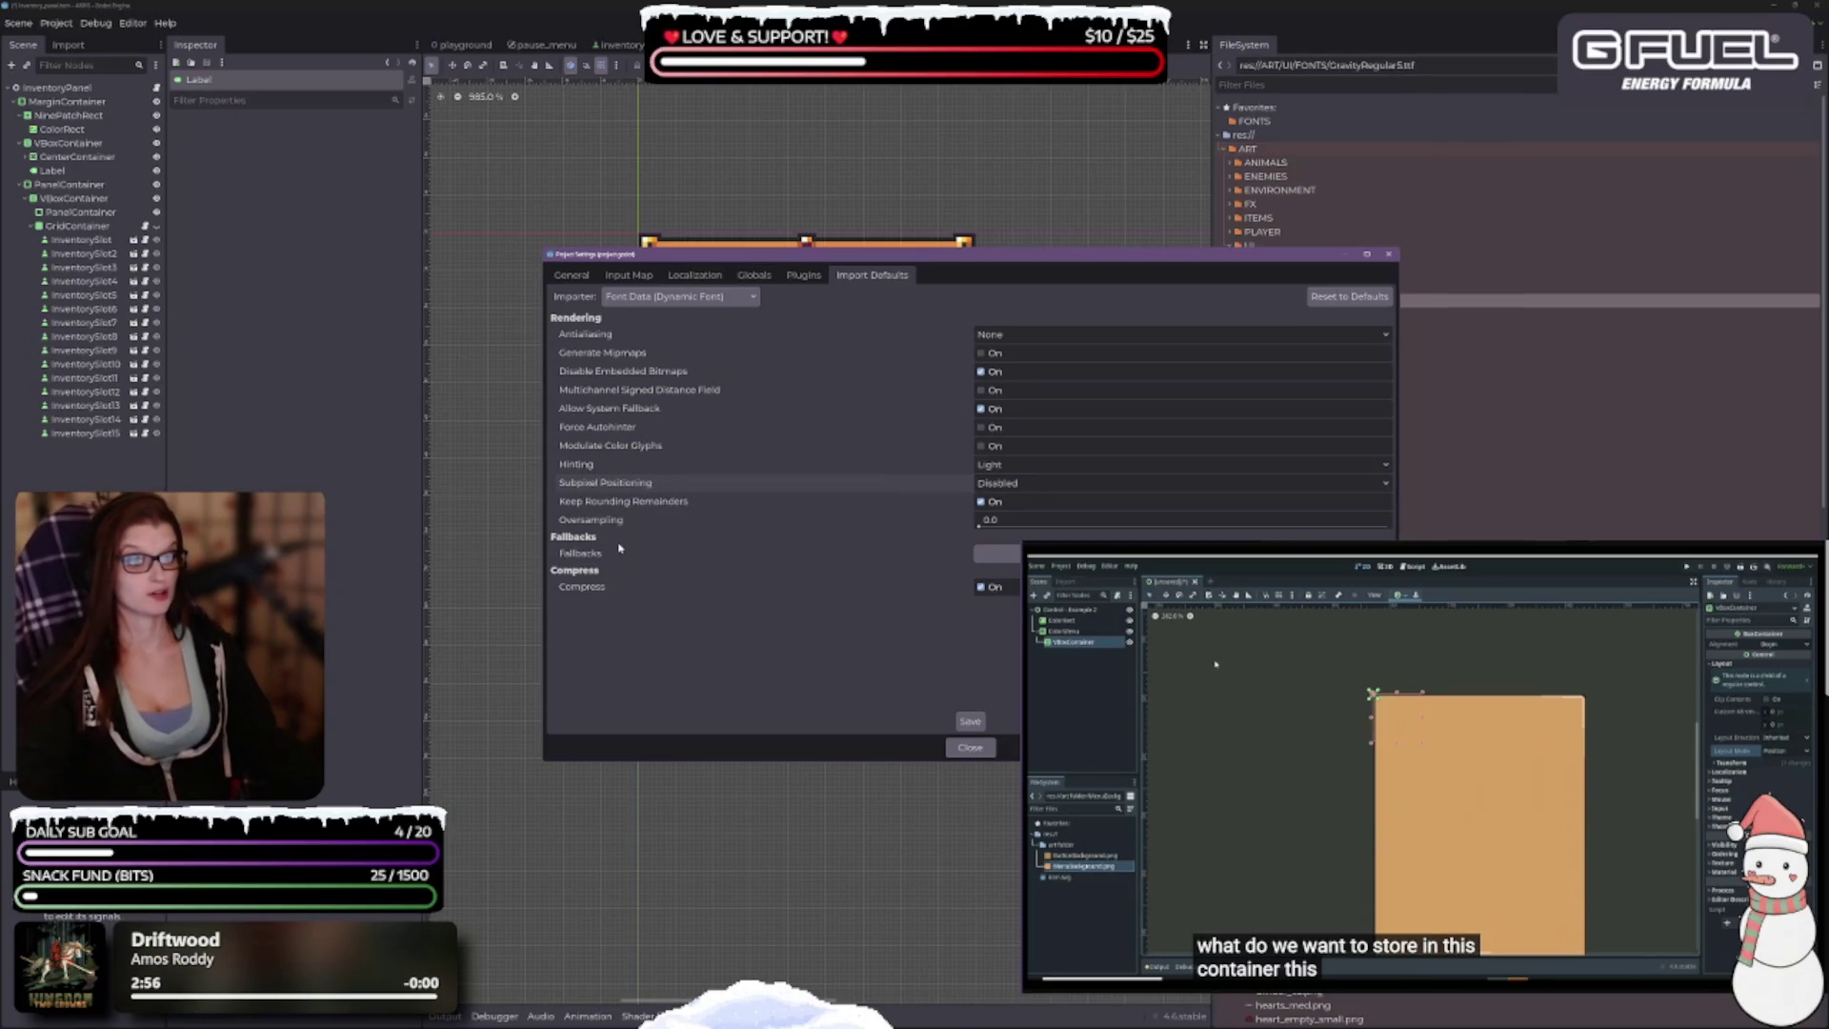
{"action": "left_click", "coordinate": [692, 303]}
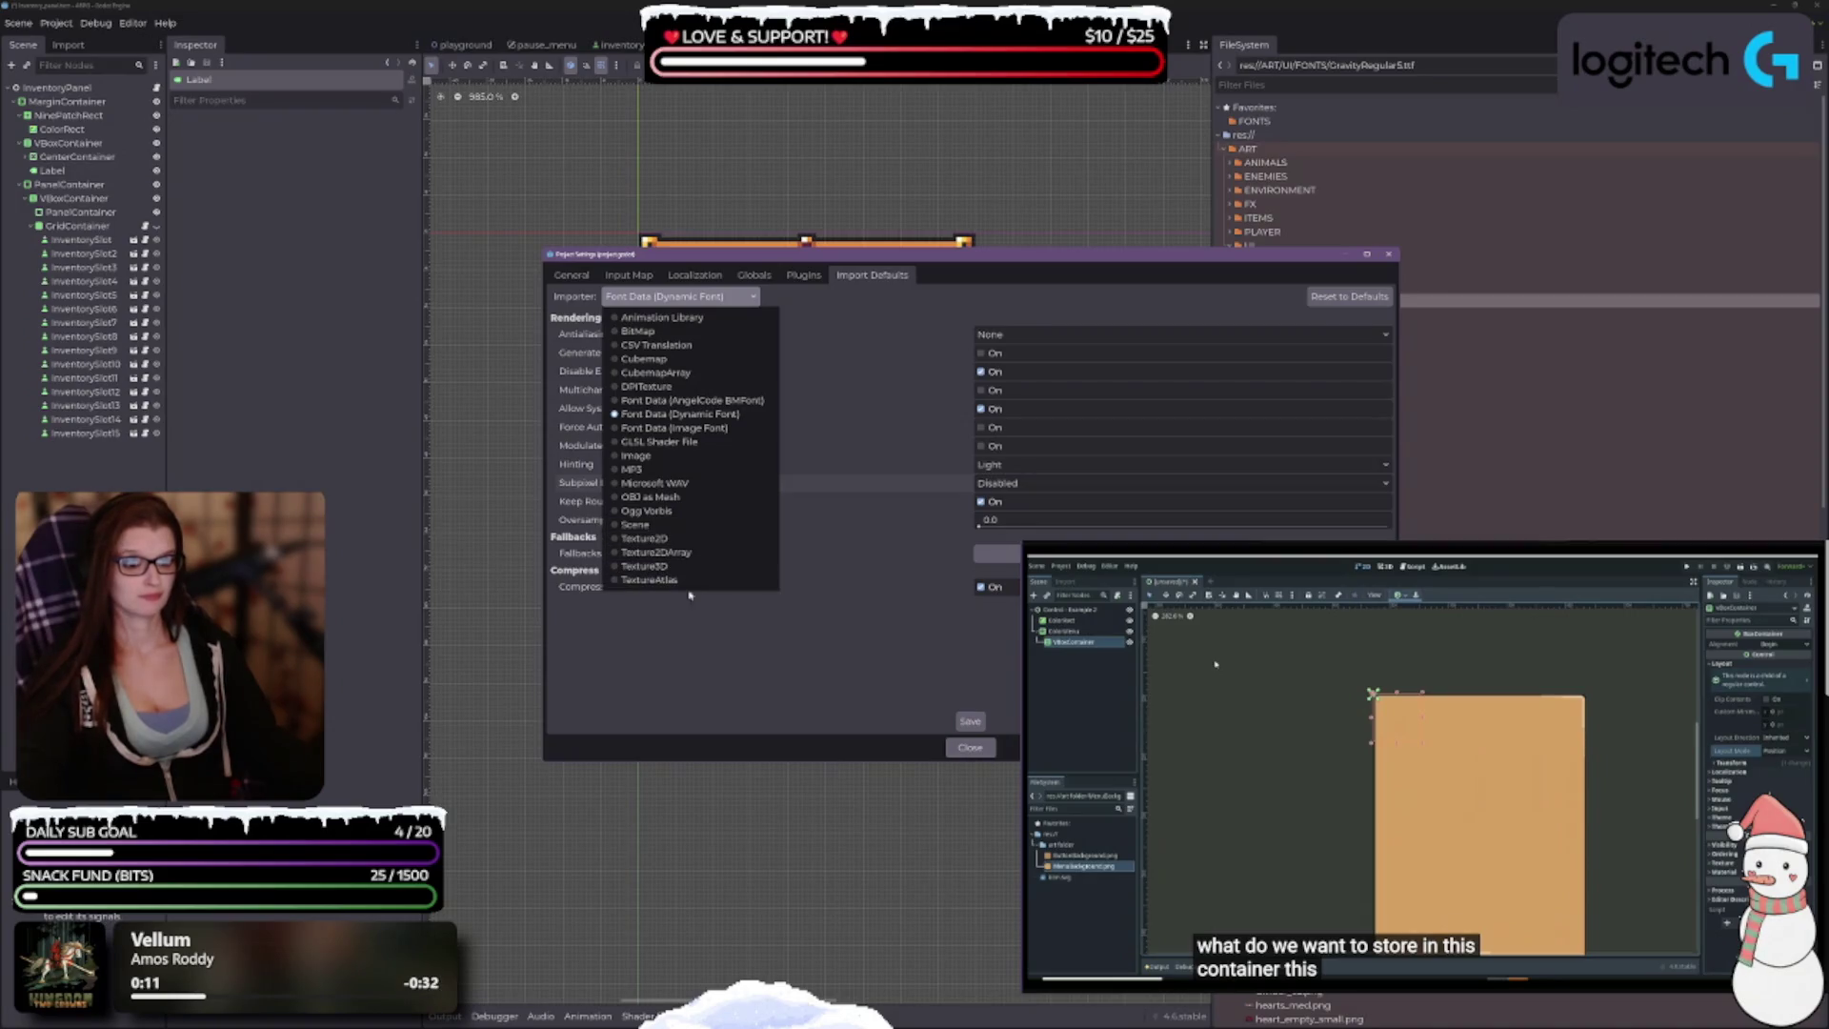
Step: Review Texture2D import defaults, leaving Lossless compression, Detect roughness and sRGB Friendly channel pack unchanged
{"action": "left_click", "coordinate": [682, 539]}
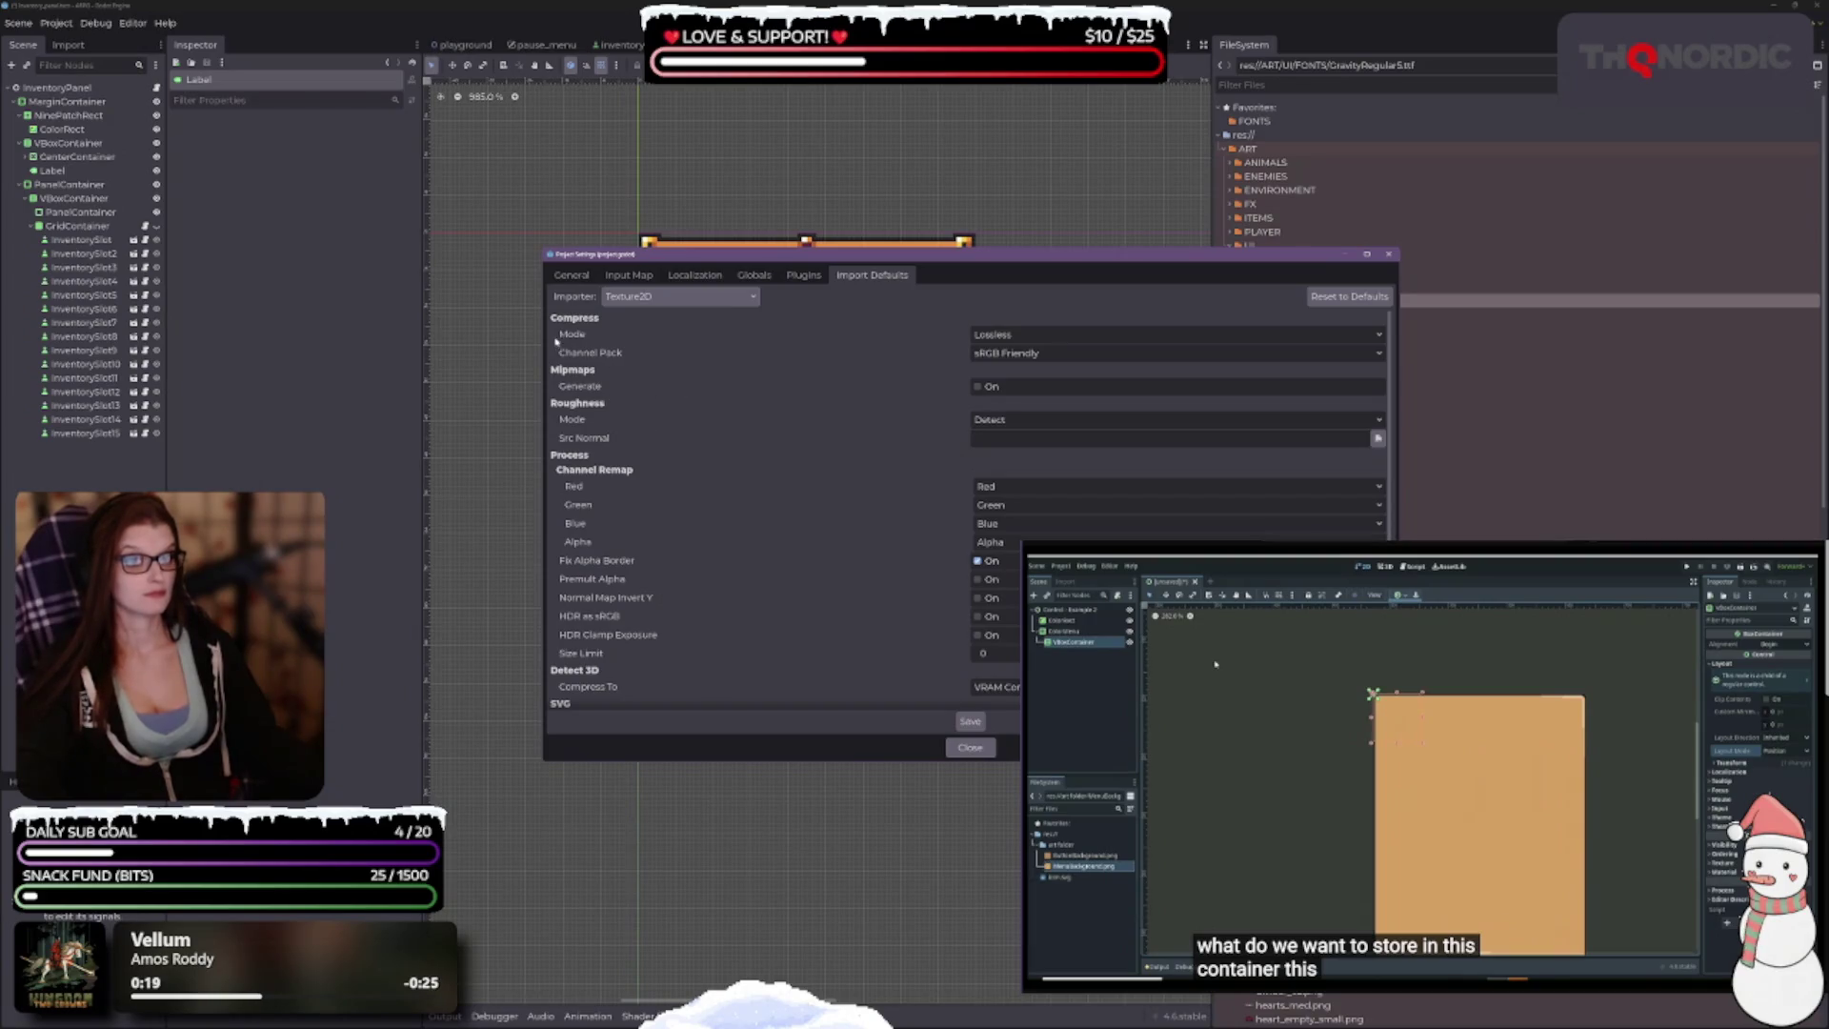
{"action": "left_click", "coordinate": [1014, 335]}
{"action": "left_click", "coordinate": [1016, 337]}
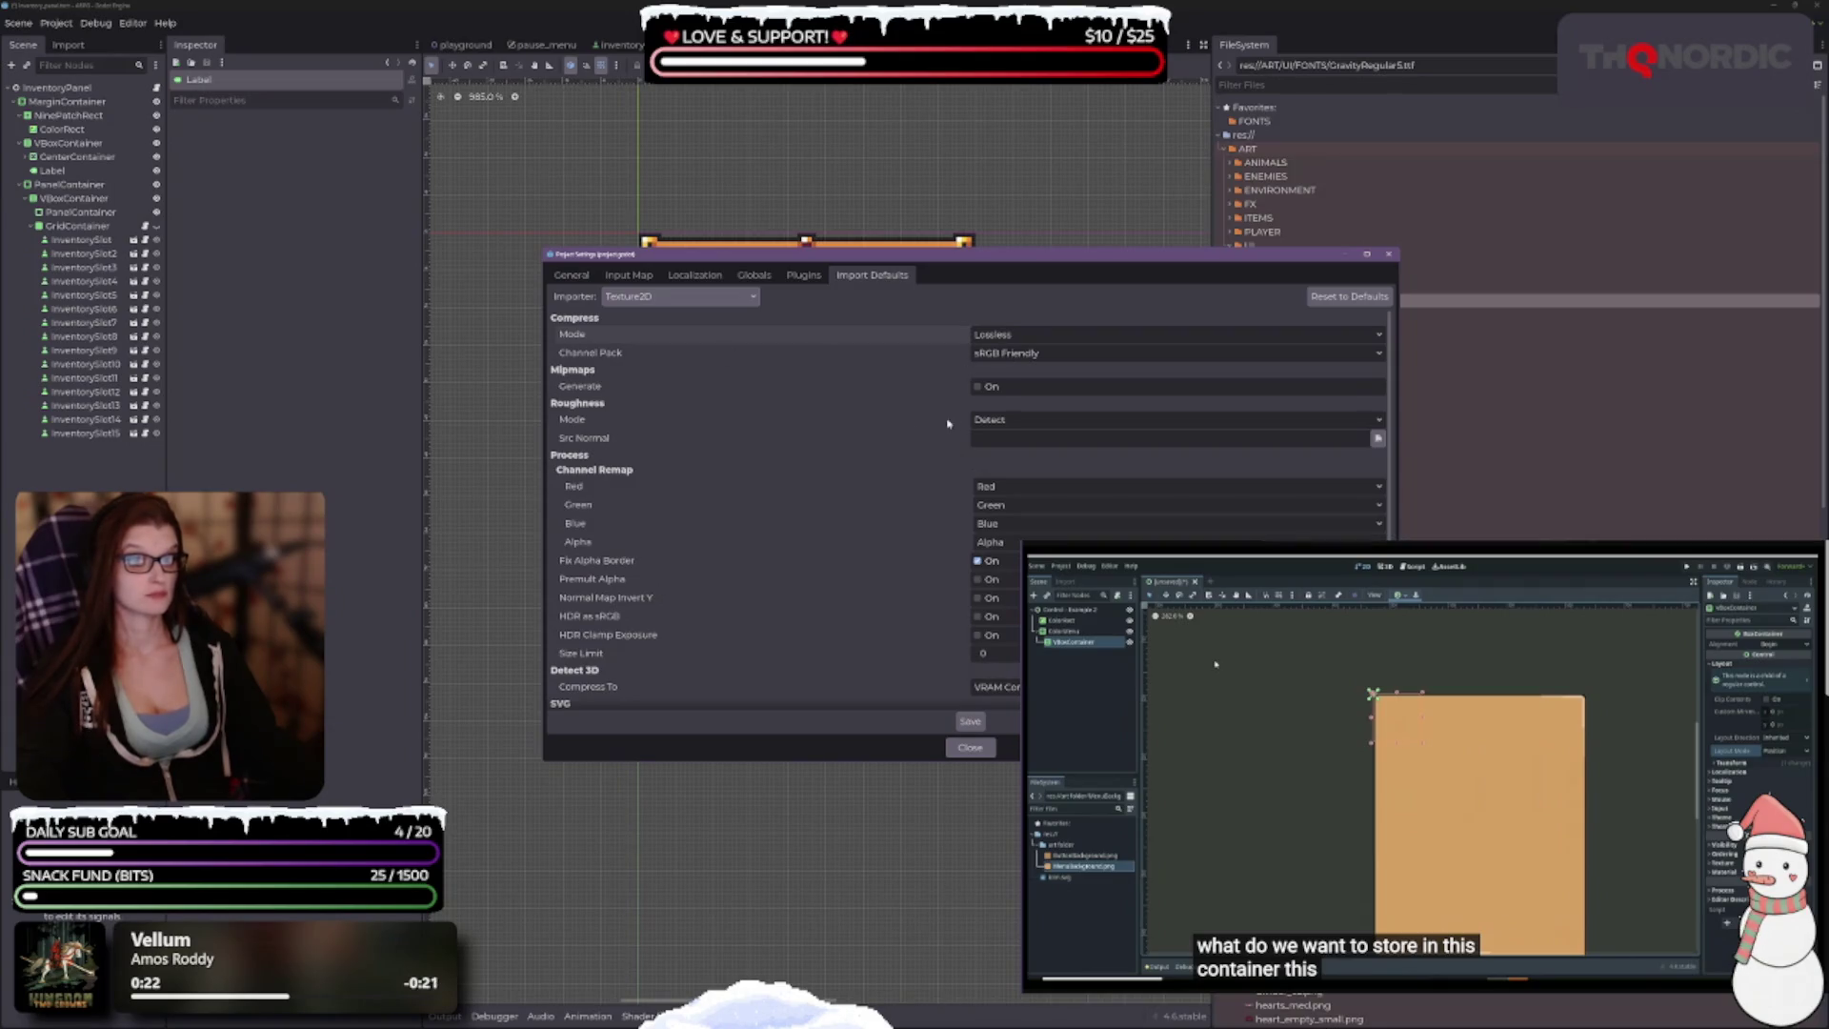
{"action": "left_click", "coordinate": [1005, 421]}
{"action": "left_click", "coordinate": [1007, 422]}
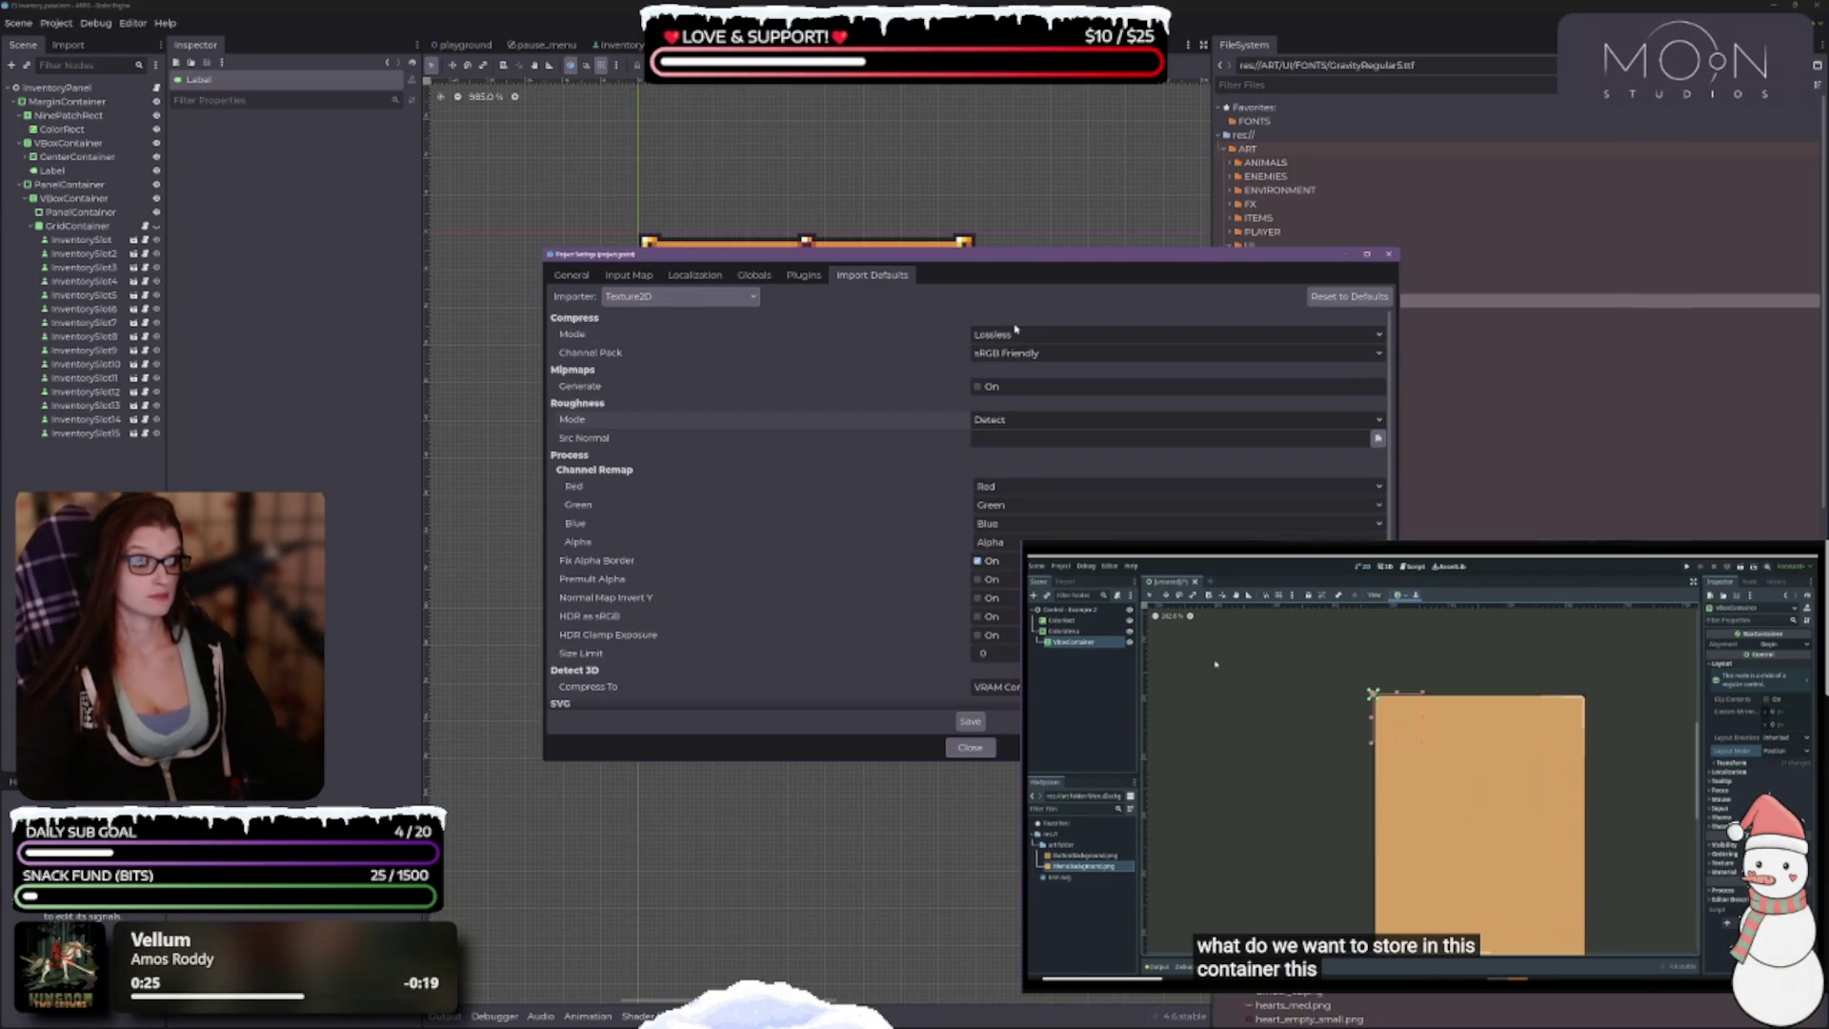
{"action": "left_click", "coordinate": [1016, 335]}
{"action": "left_click", "coordinate": [1016, 334]}
{"action": "left_click", "coordinate": [1017, 355]}
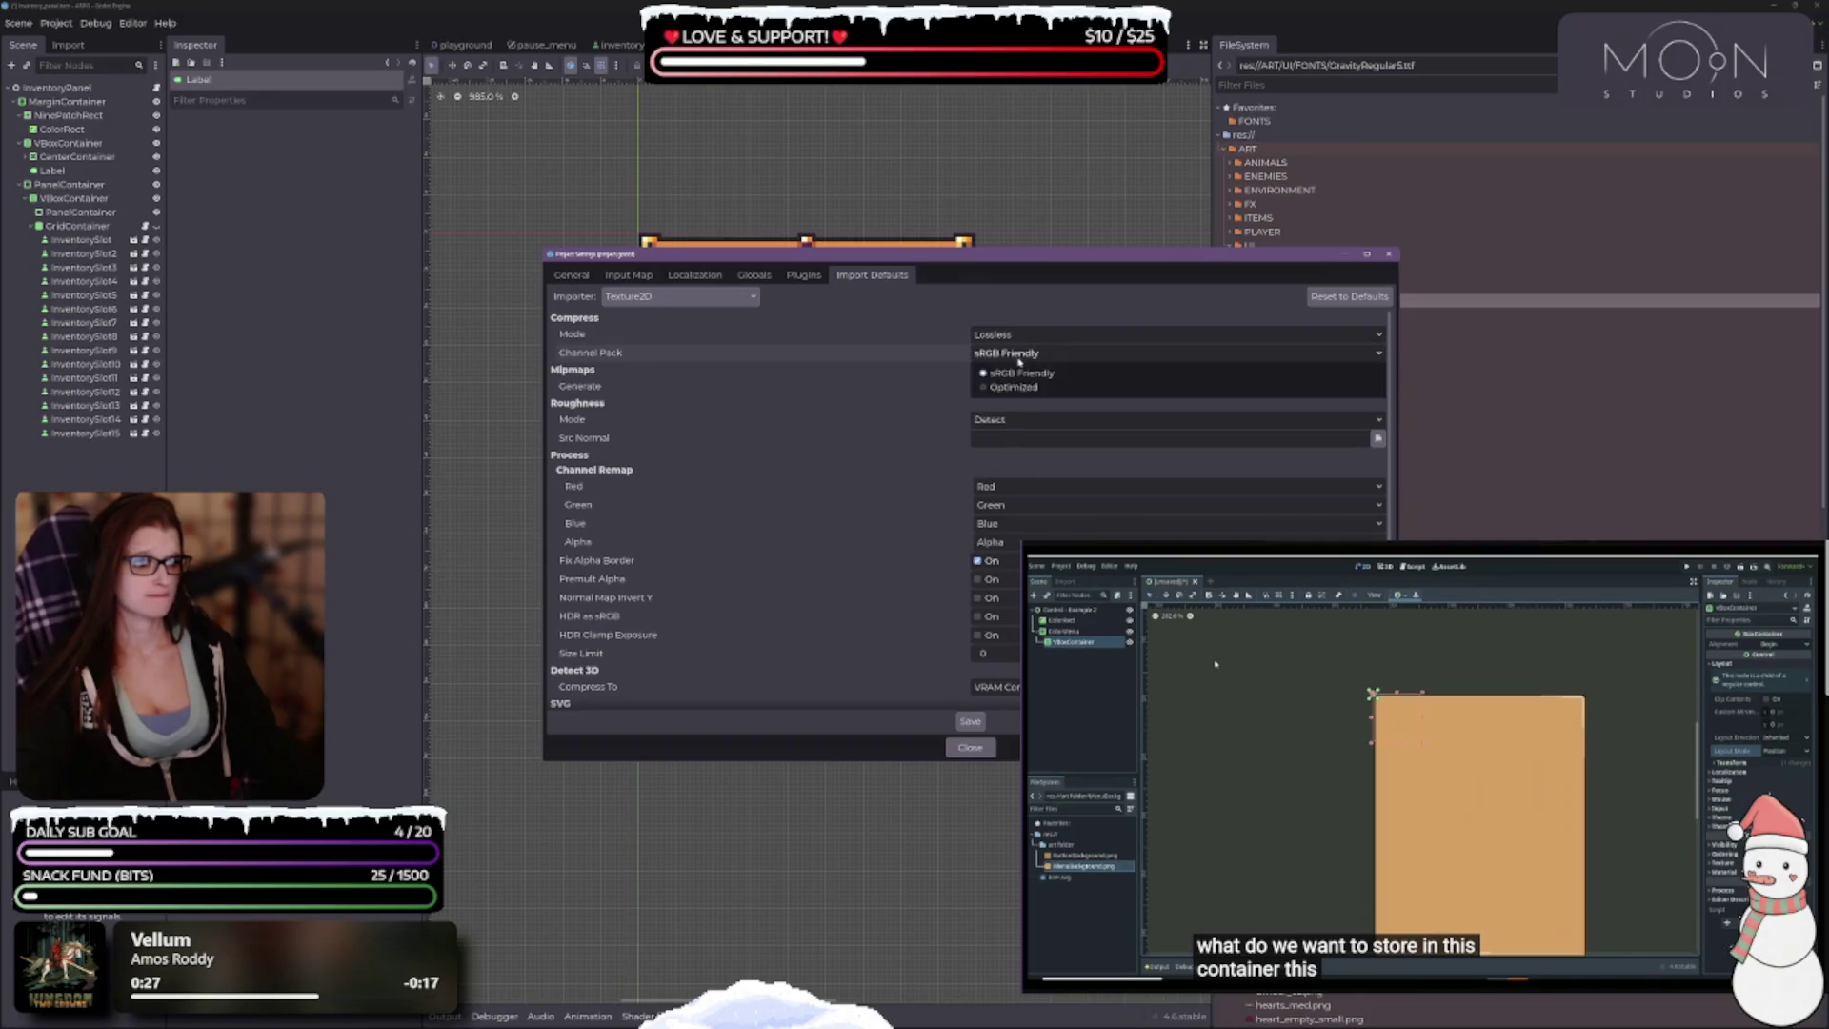
{"action": "left_click", "coordinate": [1017, 356]}
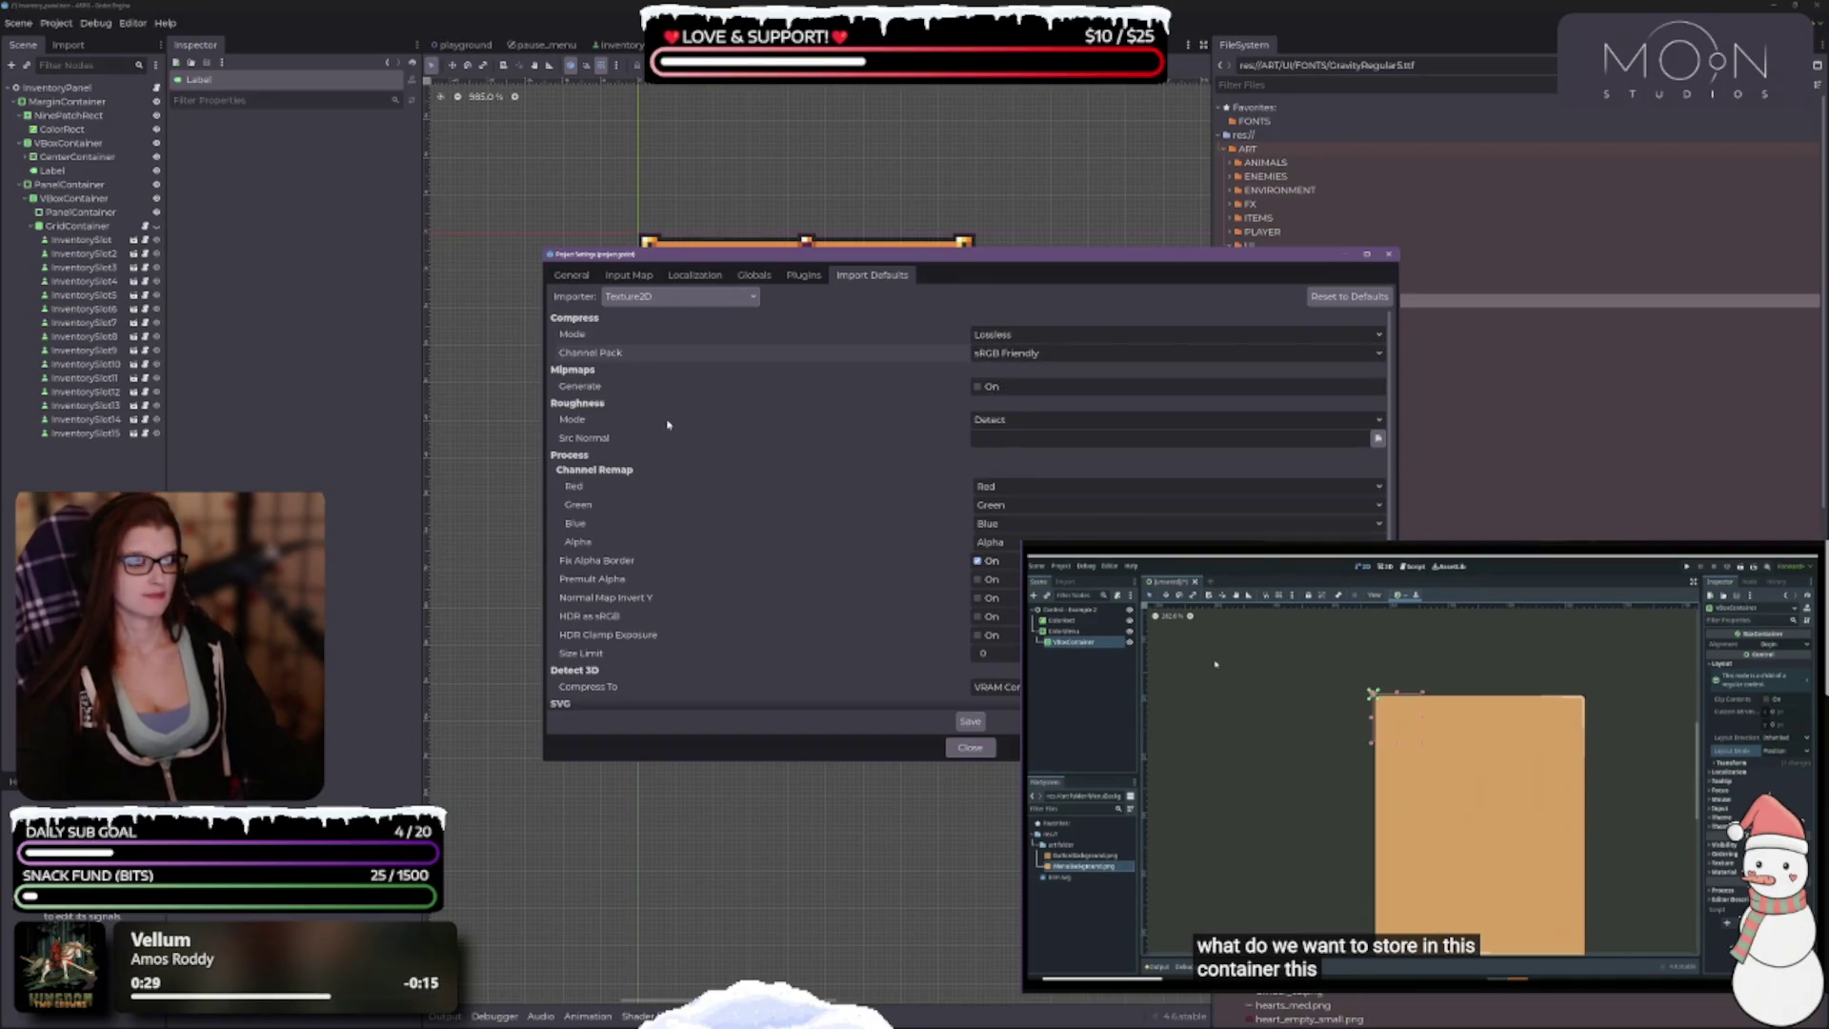
{"action": "scroll", "coordinate": [702, 494], "scroll_direction": "down", "scroll_amount": 1}
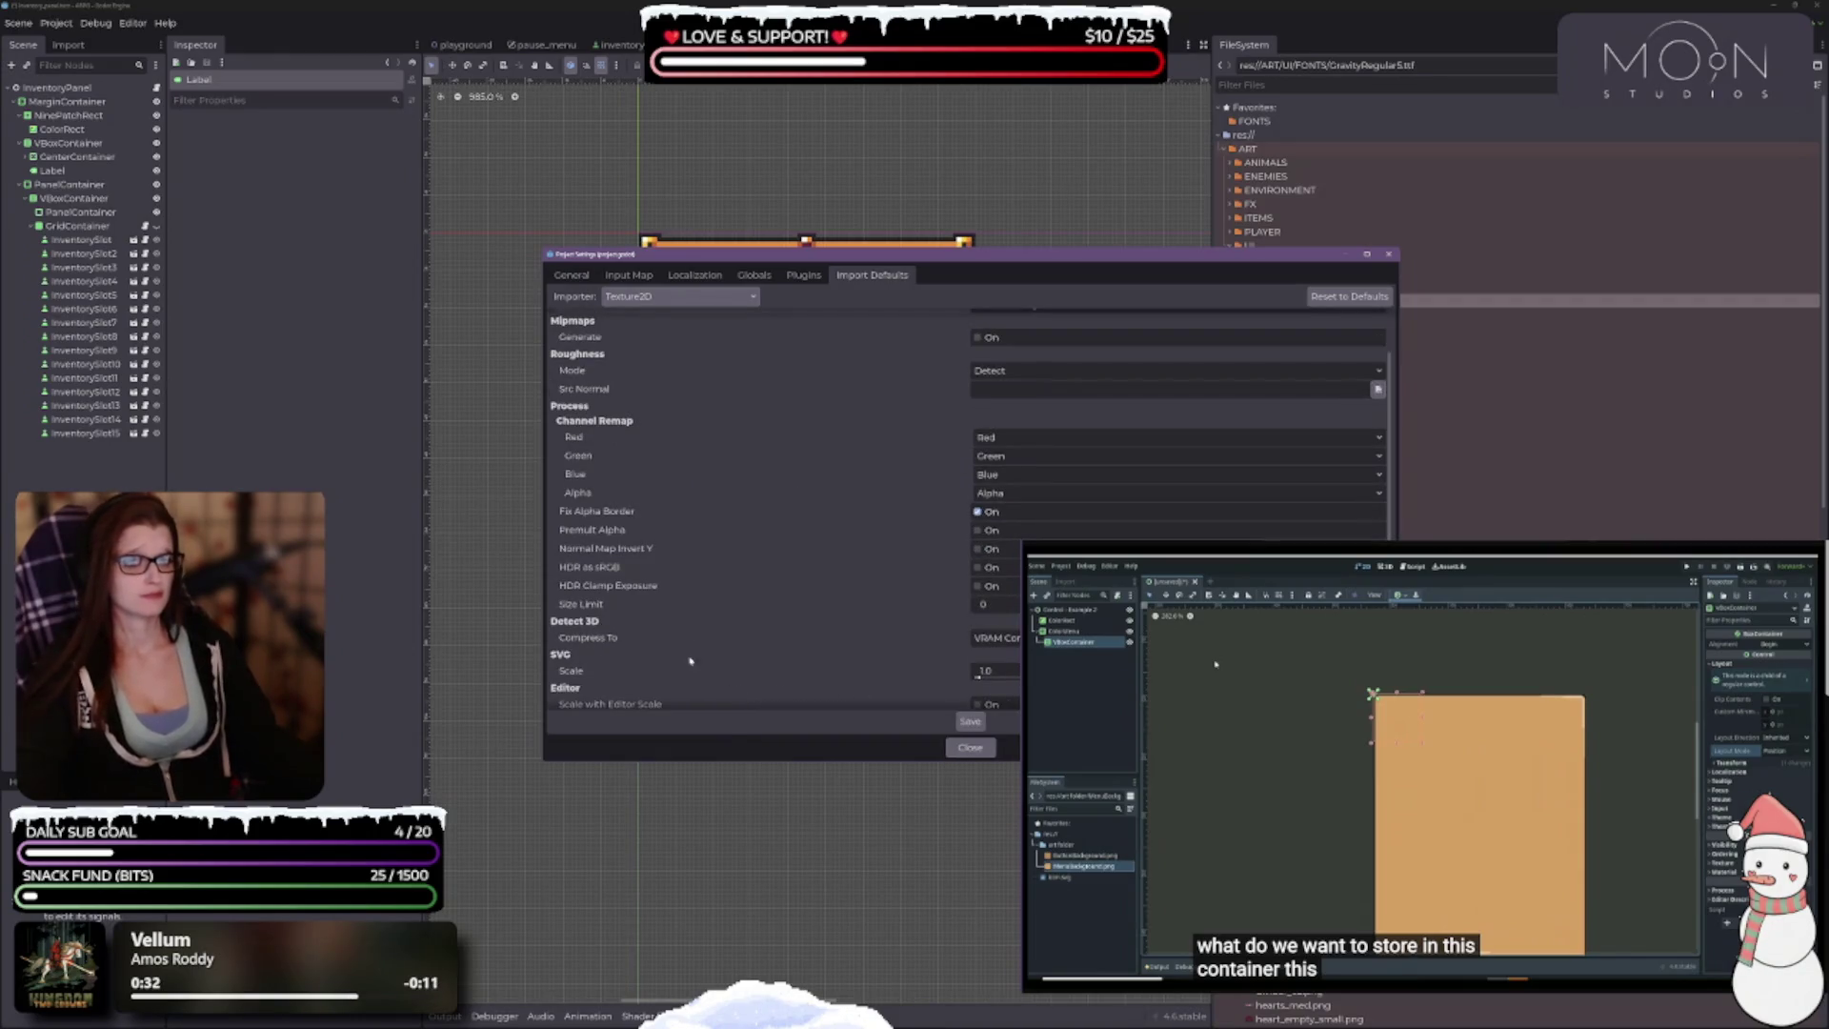
{"action": "left_click", "coordinate": [1011, 639]}
{"action": "scroll", "coordinate": [725, 627], "scroll_direction": "down", "scroll_amount": 2}
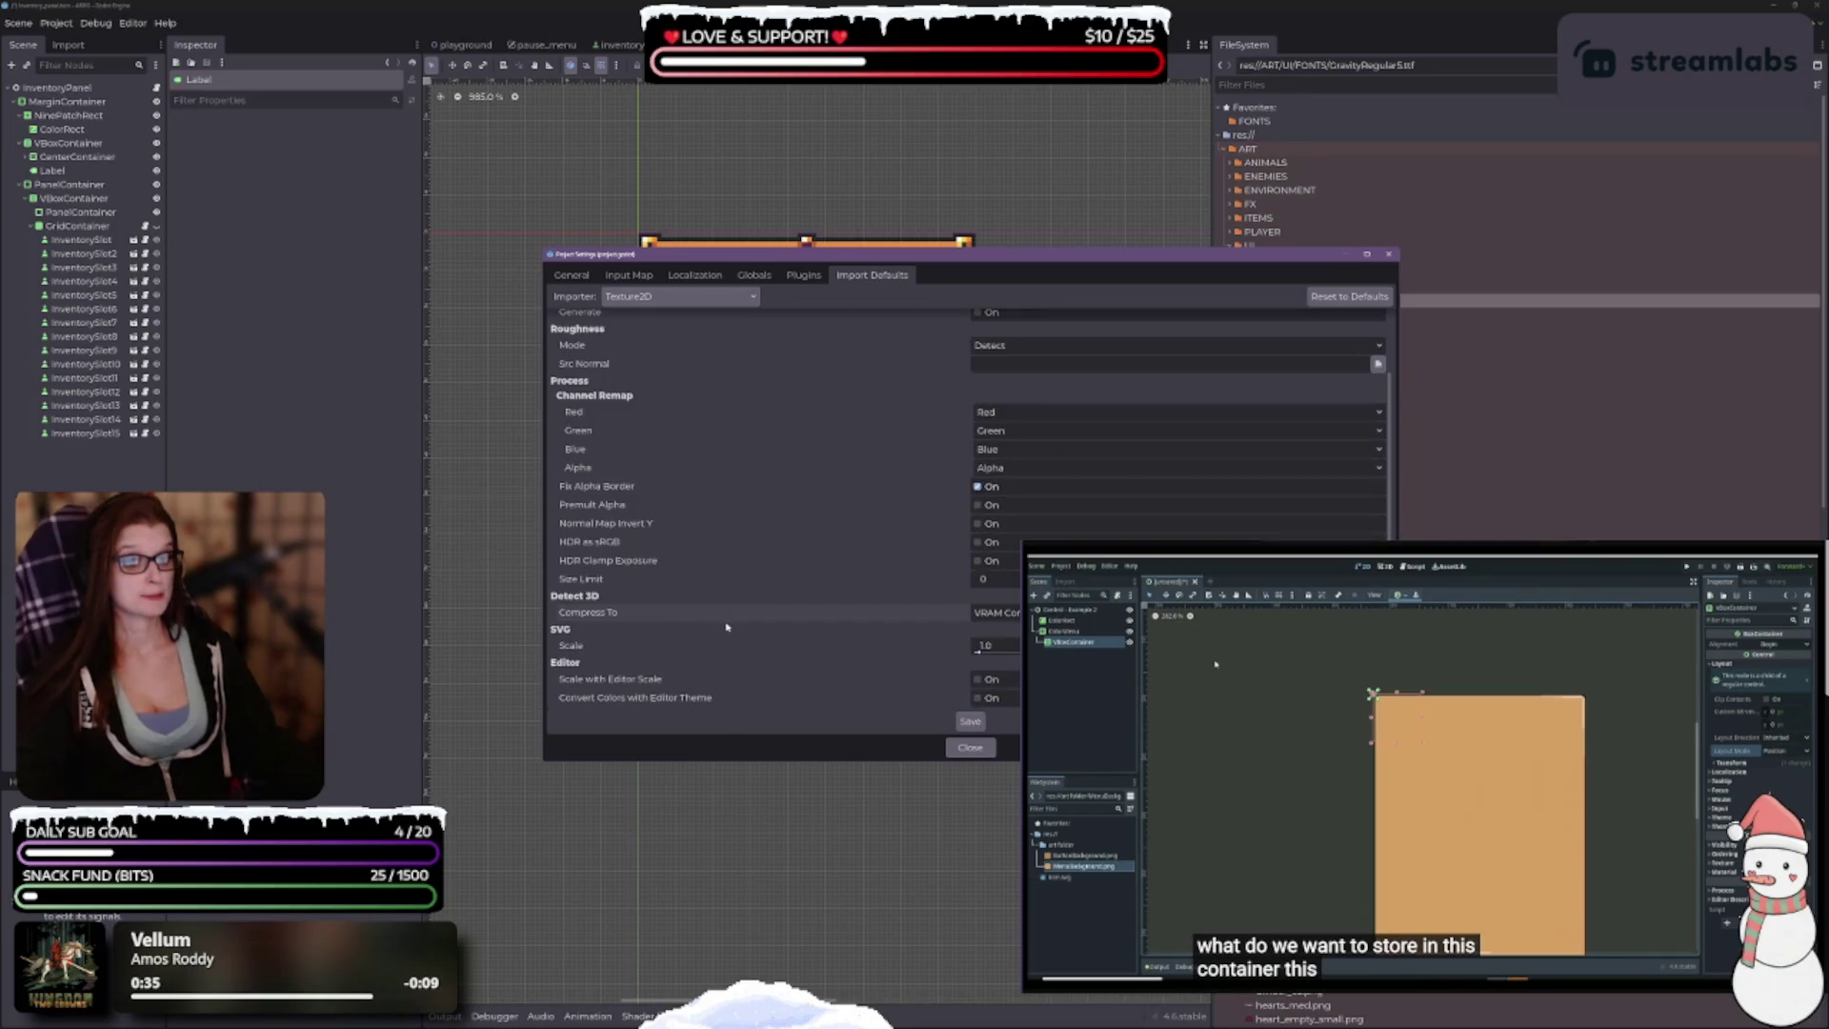
{"action": "scroll", "coordinate": [716, 666], "scroll_direction": "up", "scroll_amount": 2}
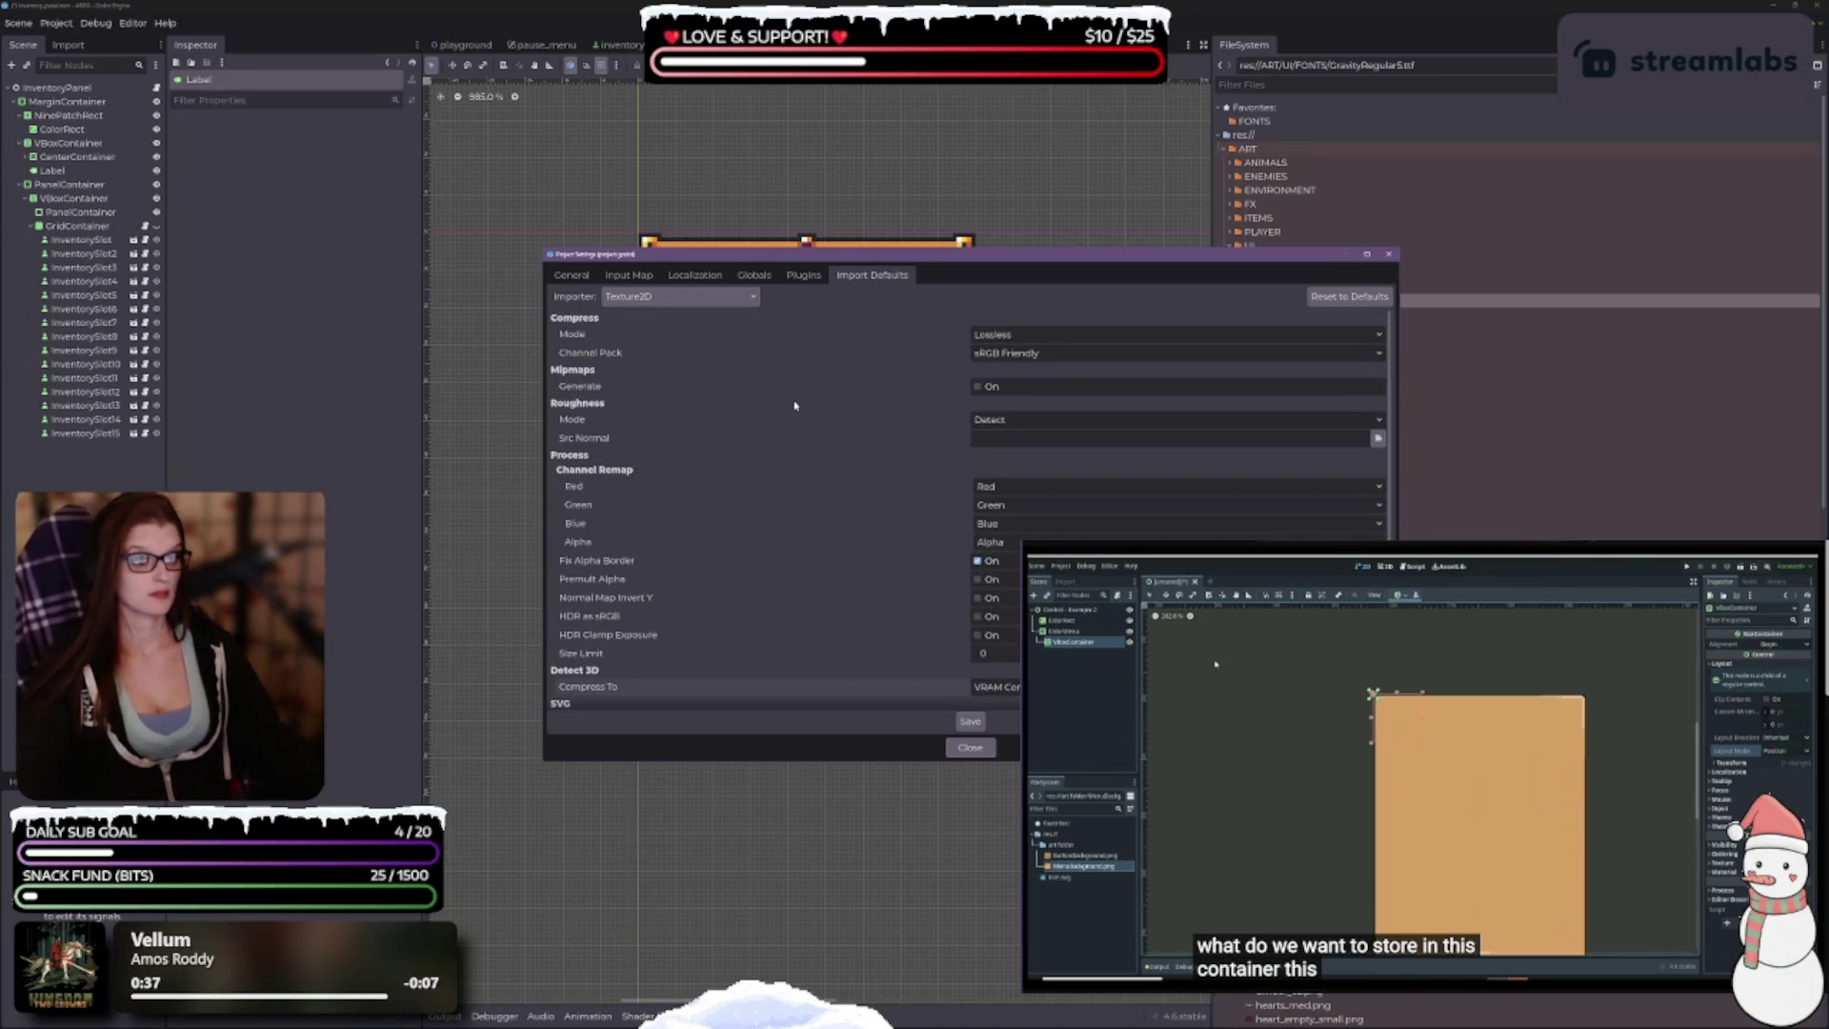
Step: Switch the importer to Image, then back to Animation Library, and close Project Settings
{"action": "left_click", "coordinate": [682, 294]}
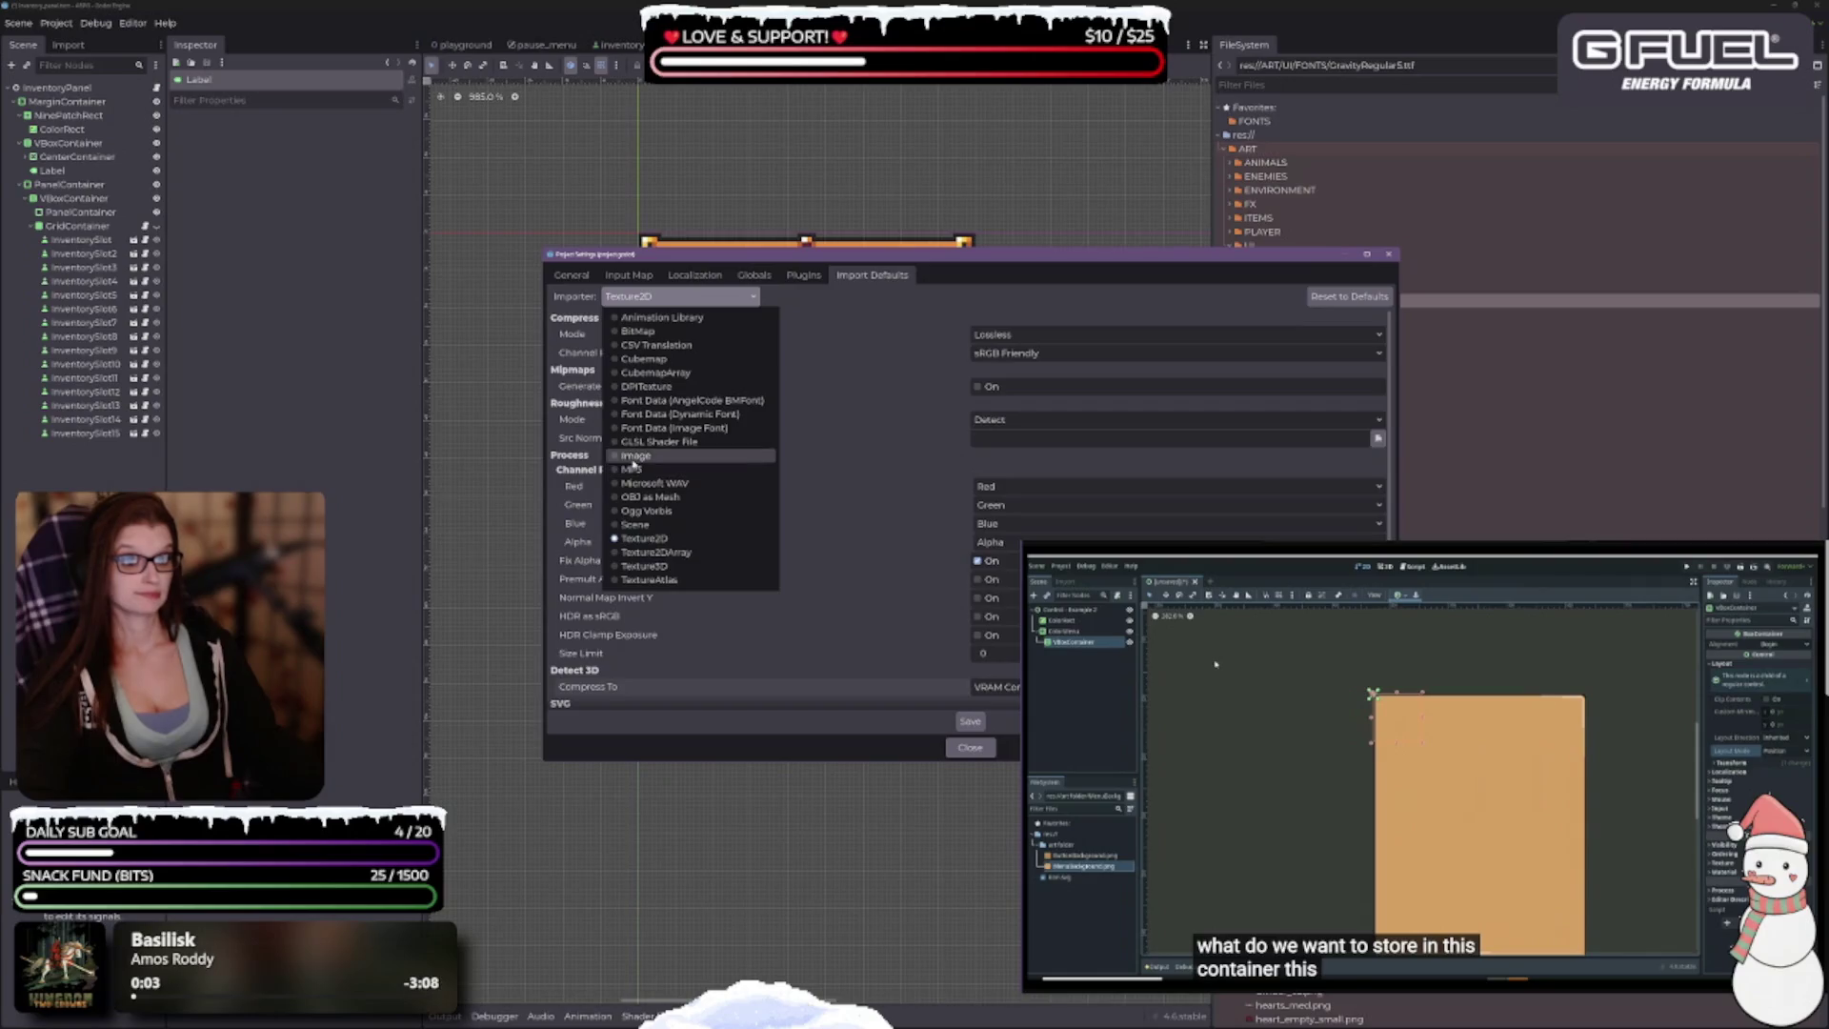
{"action": "left_click", "coordinate": [667, 455]}
{"action": "left_click", "coordinate": [741, 297]}
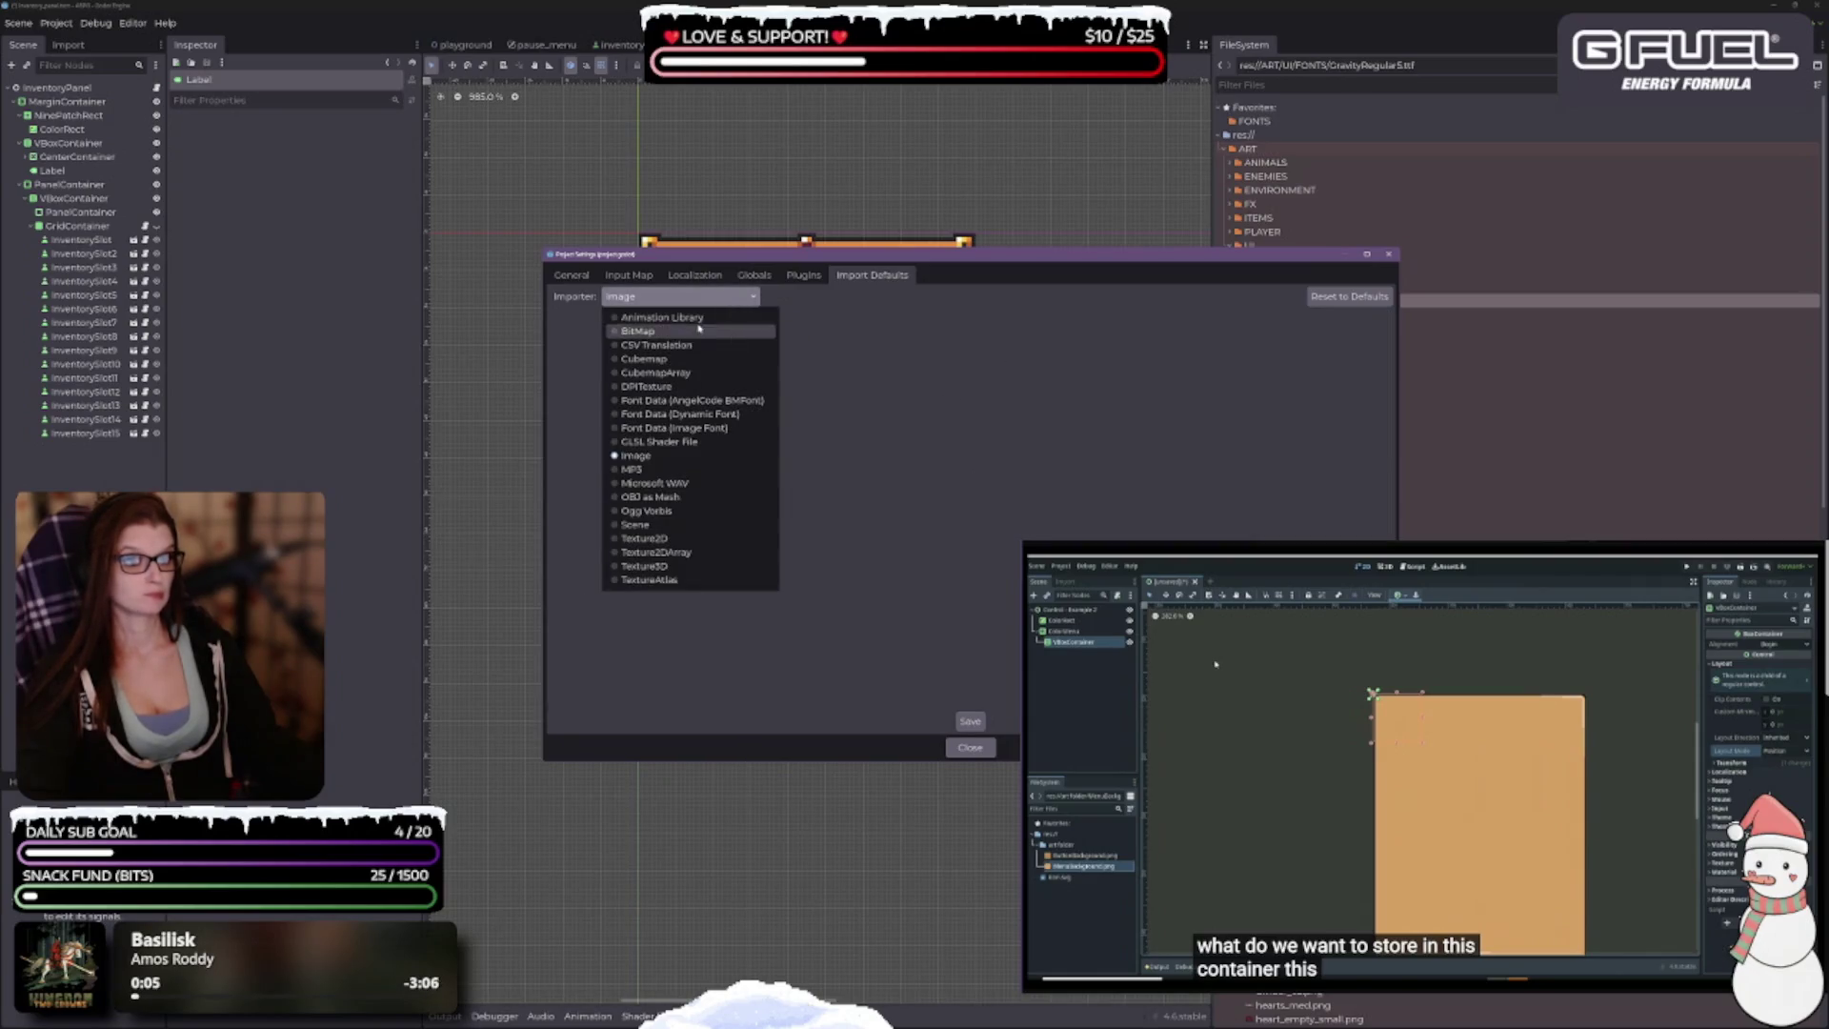
{"action": "left_click", "coordinate": [667, 318]}
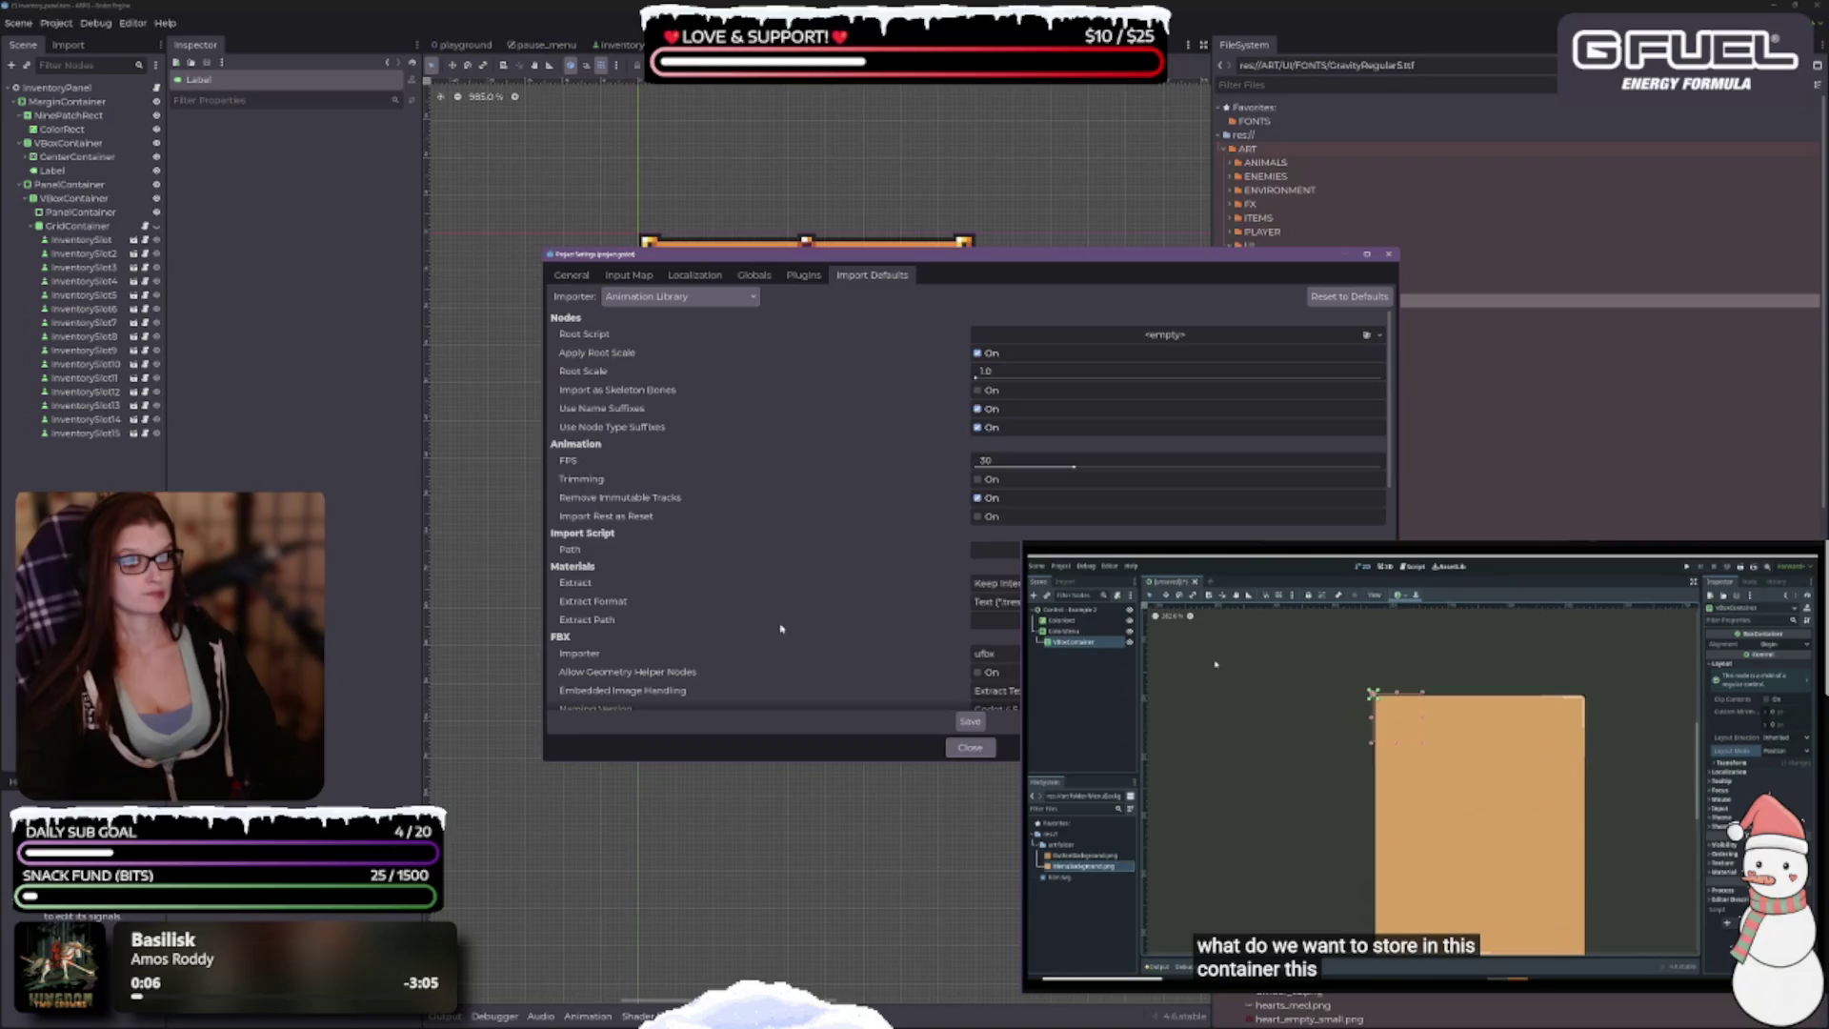
{"action": "left_click", "coordinate": [957, 747]}
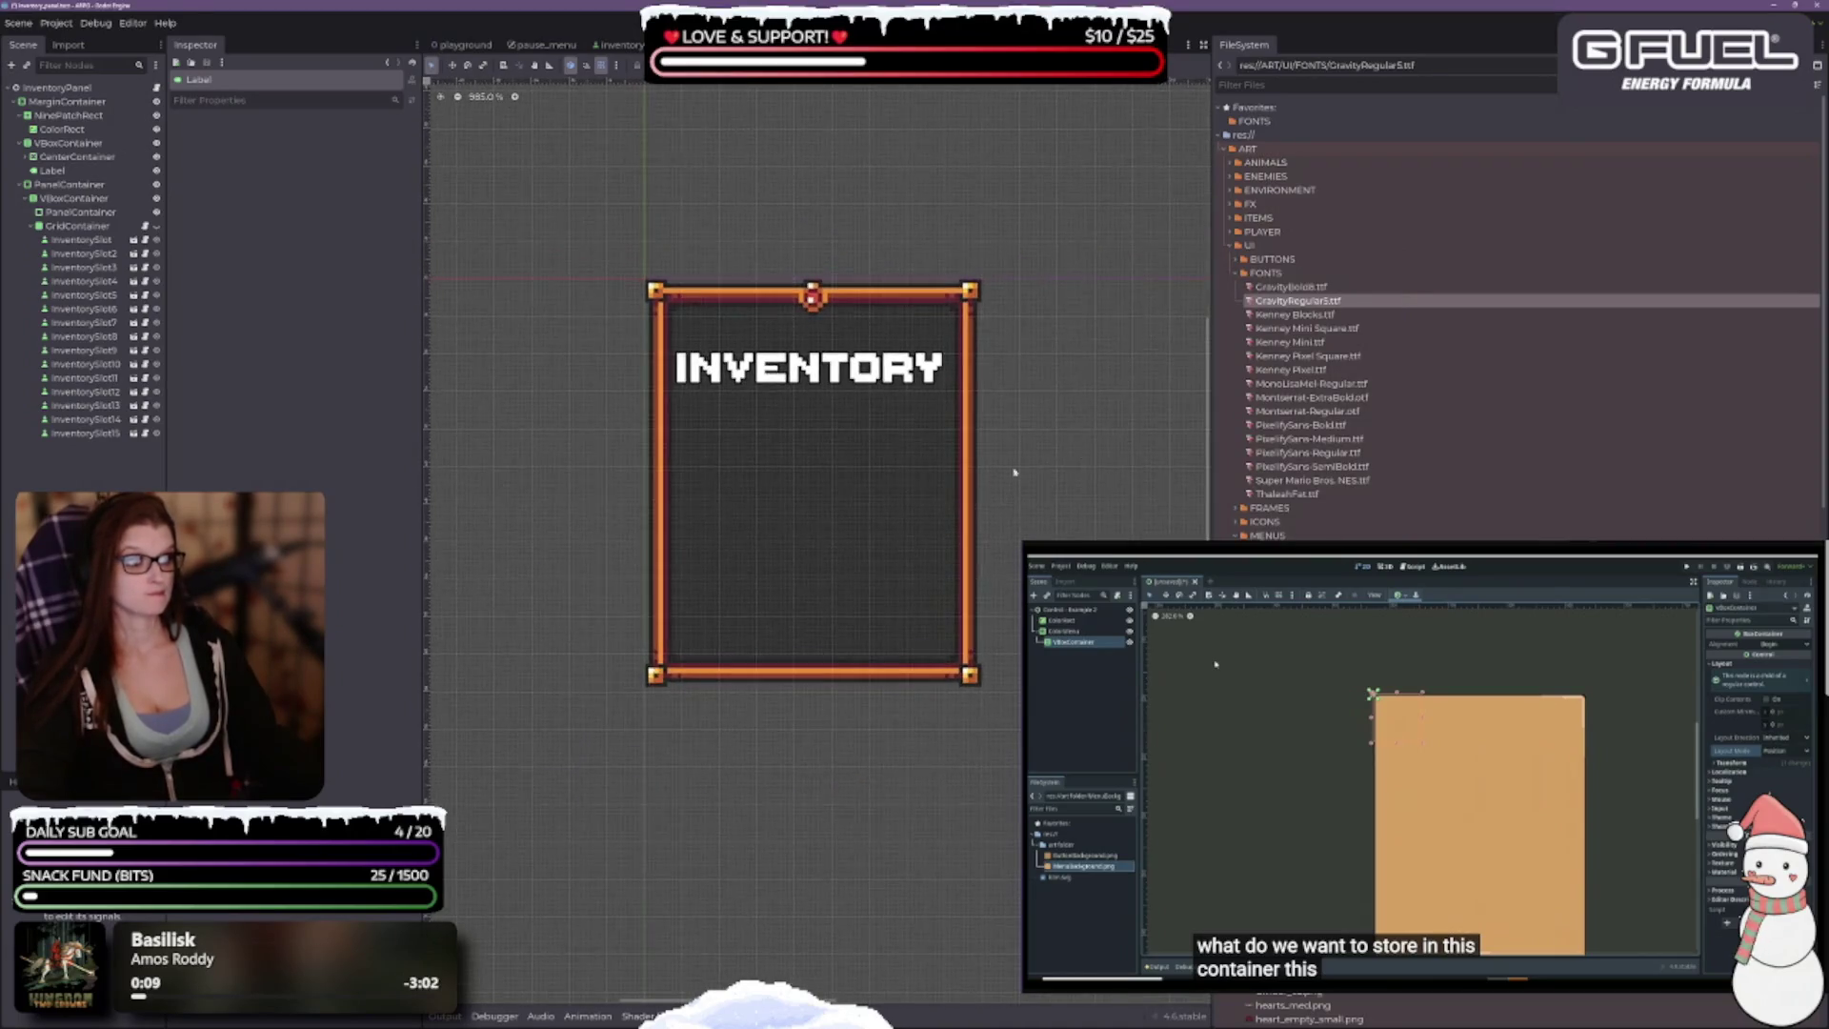
Step: Drag the dock splitters to widen the 2D canvas and scene tree
{"action": "left_click_drag", "start_coordinate": [1210, 431], "coordinate": [1594, 445]}
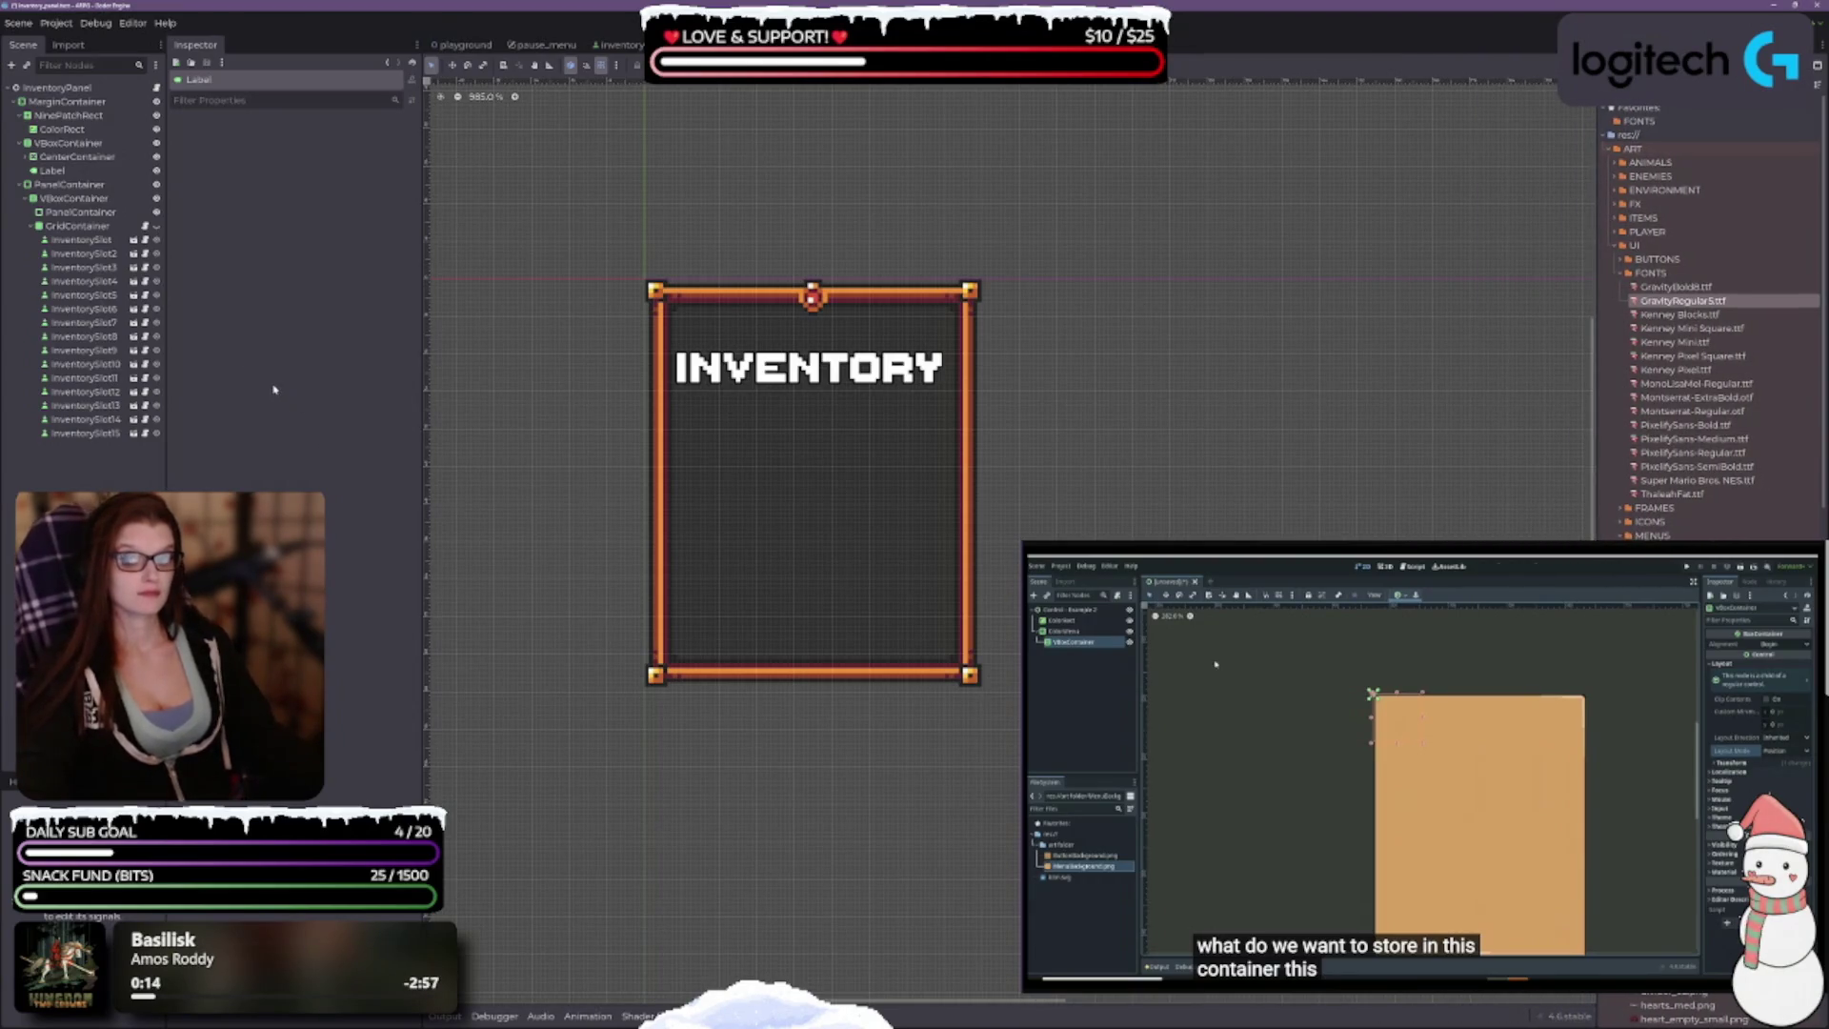
{"action": "left_click_drag", "start_coordinate": [166, 393], "coordinate": [186, 395]}
{"action": "left_click_drag", "start_coordinate": [422, 428], "coordinate": [432, 428]}
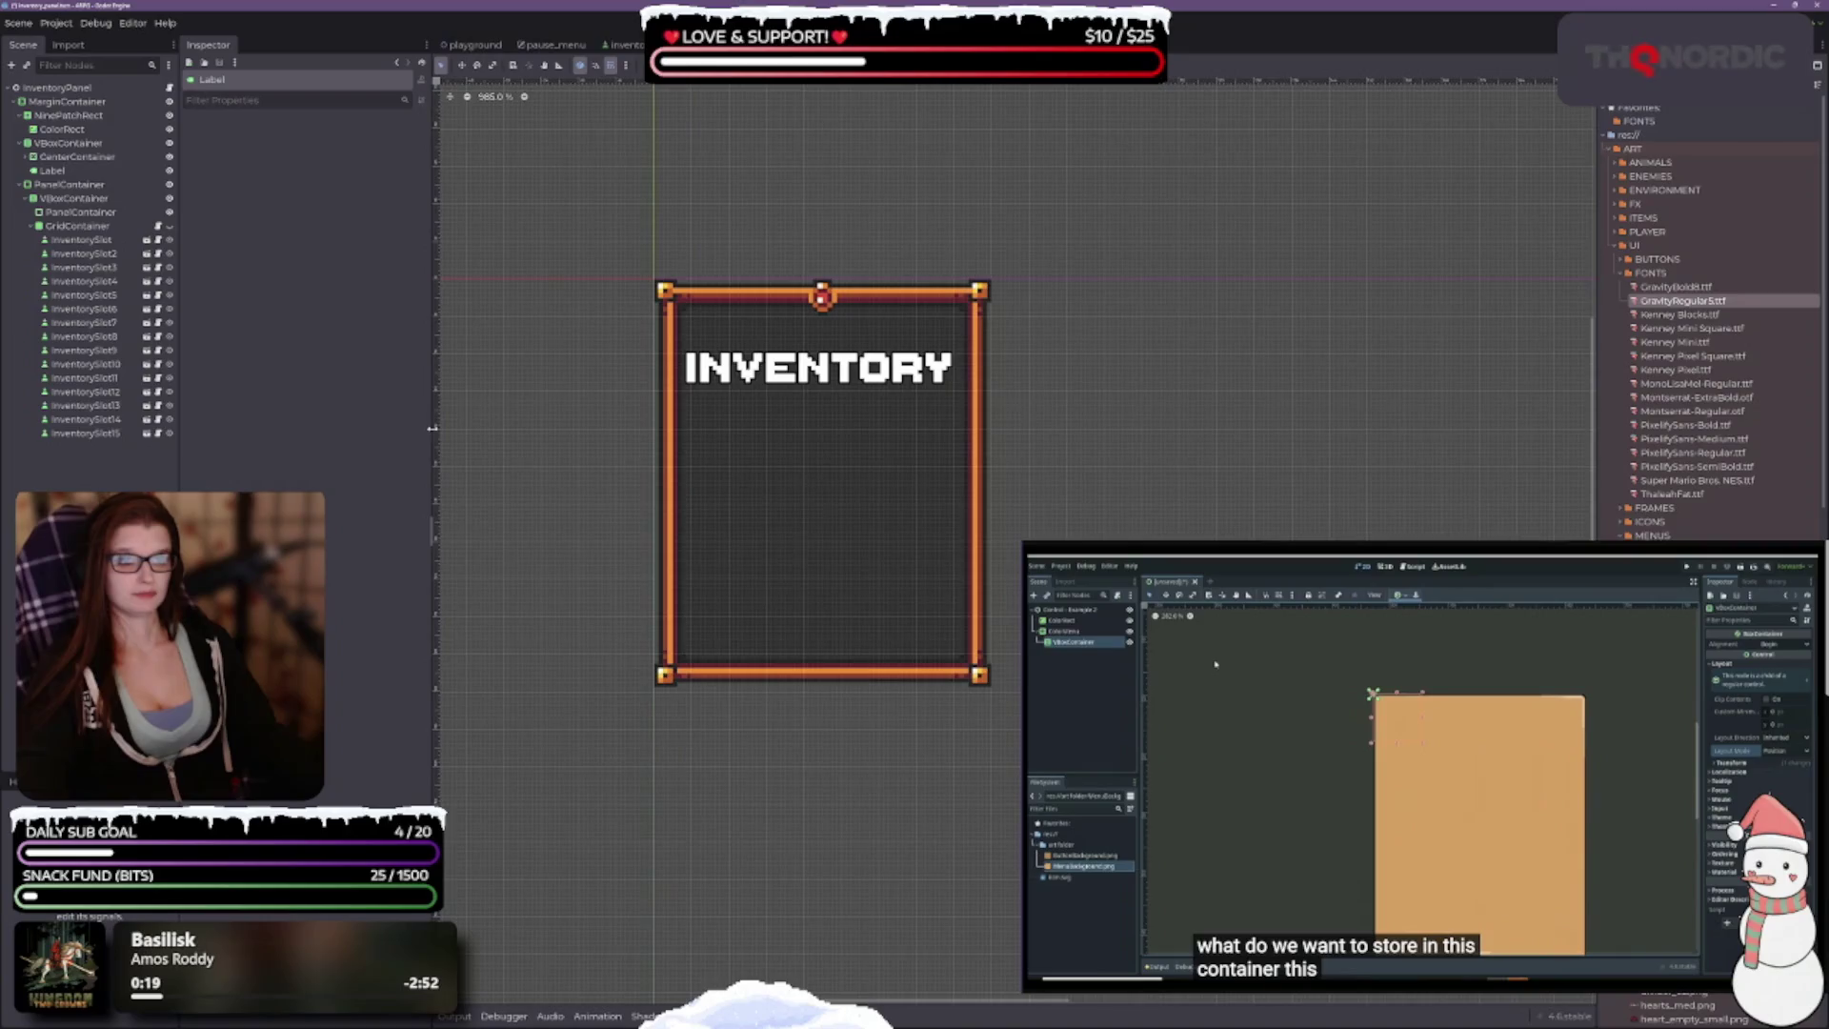
Step: Turn on Uppercase for the inventory title Label inside the CenterContainer
{"action": "left_click", "coordinate": [86, 142]}
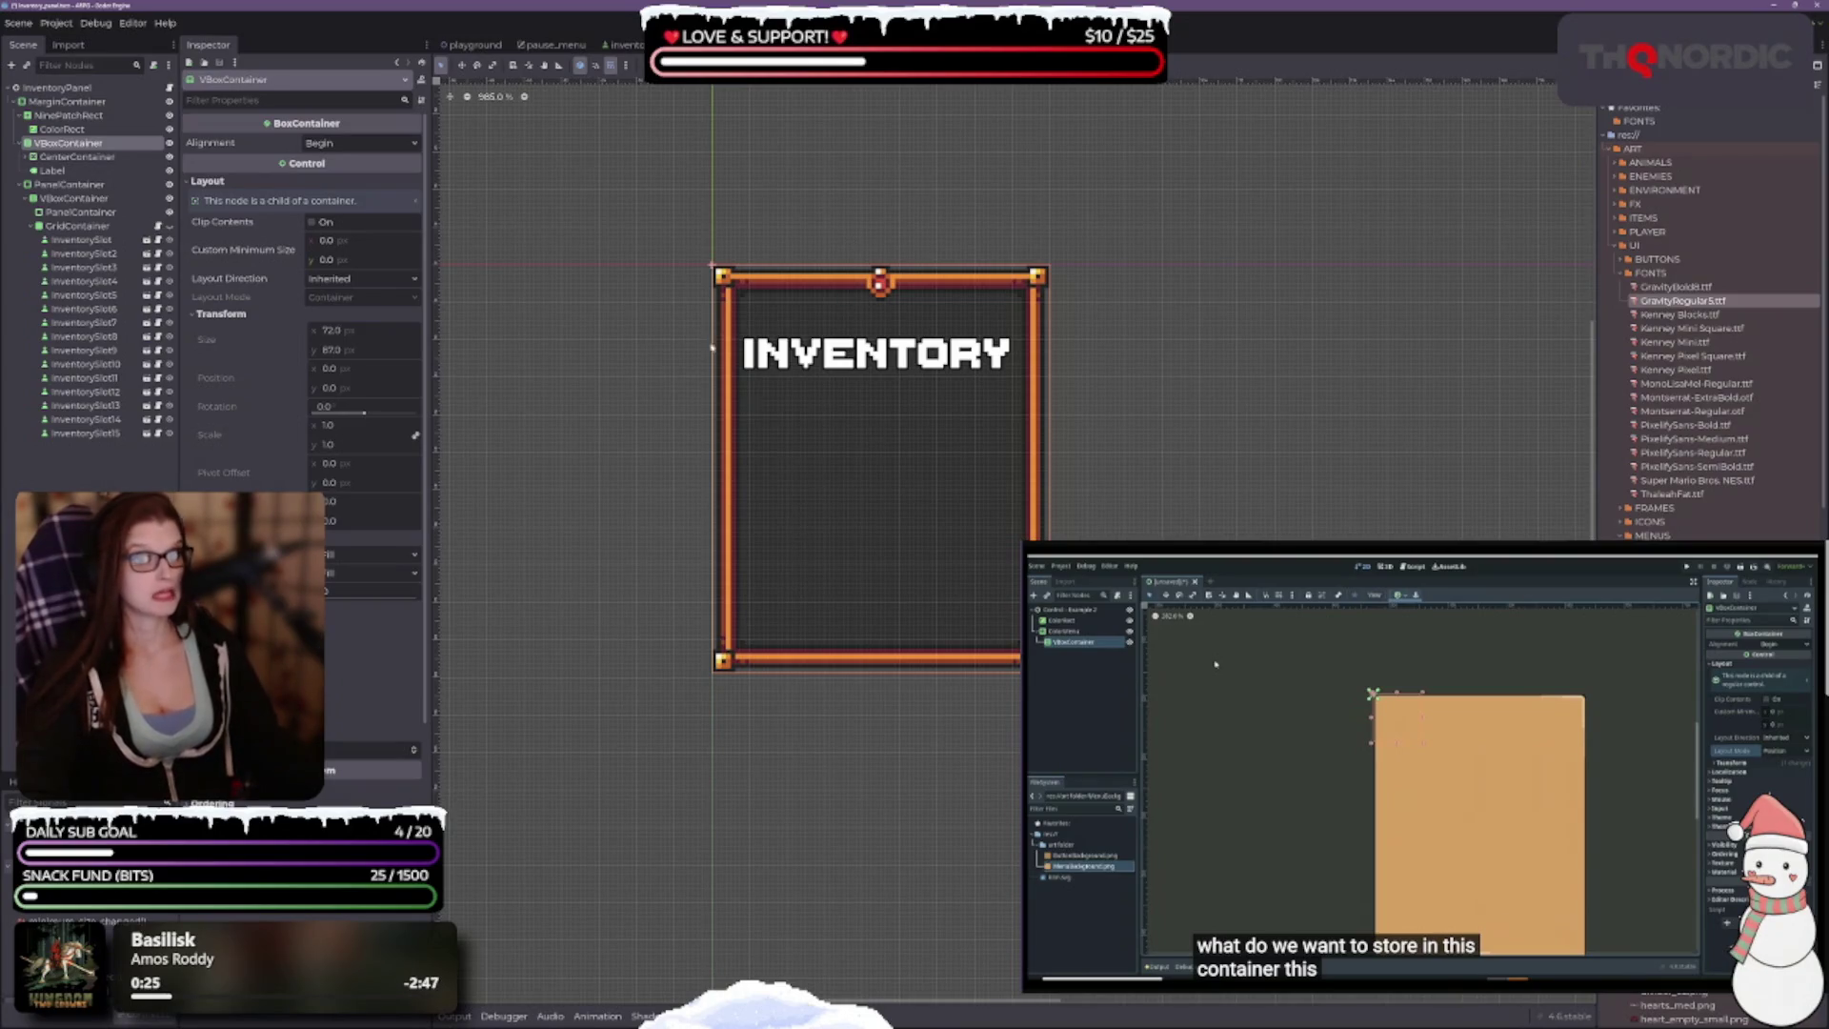
{"action": "left_click", "coordinate": [76, 157]}
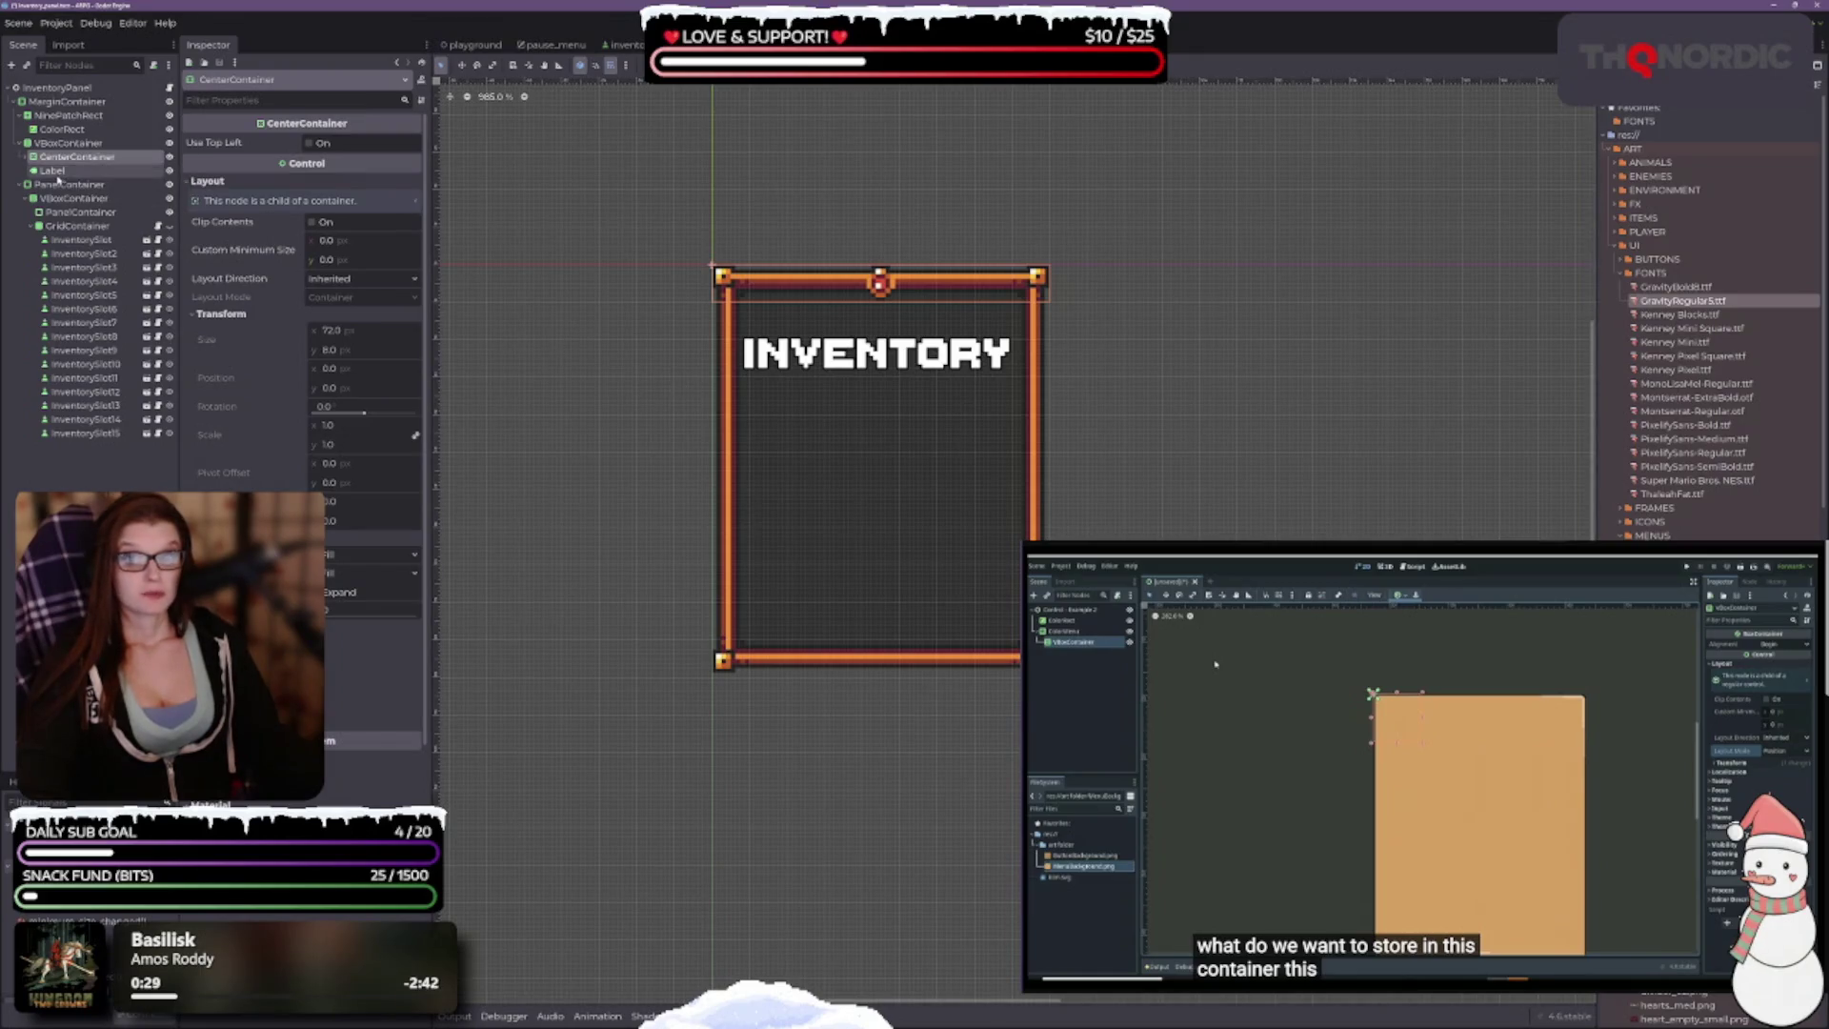
{"action": "left_click", "coordinate": [53, 171]}
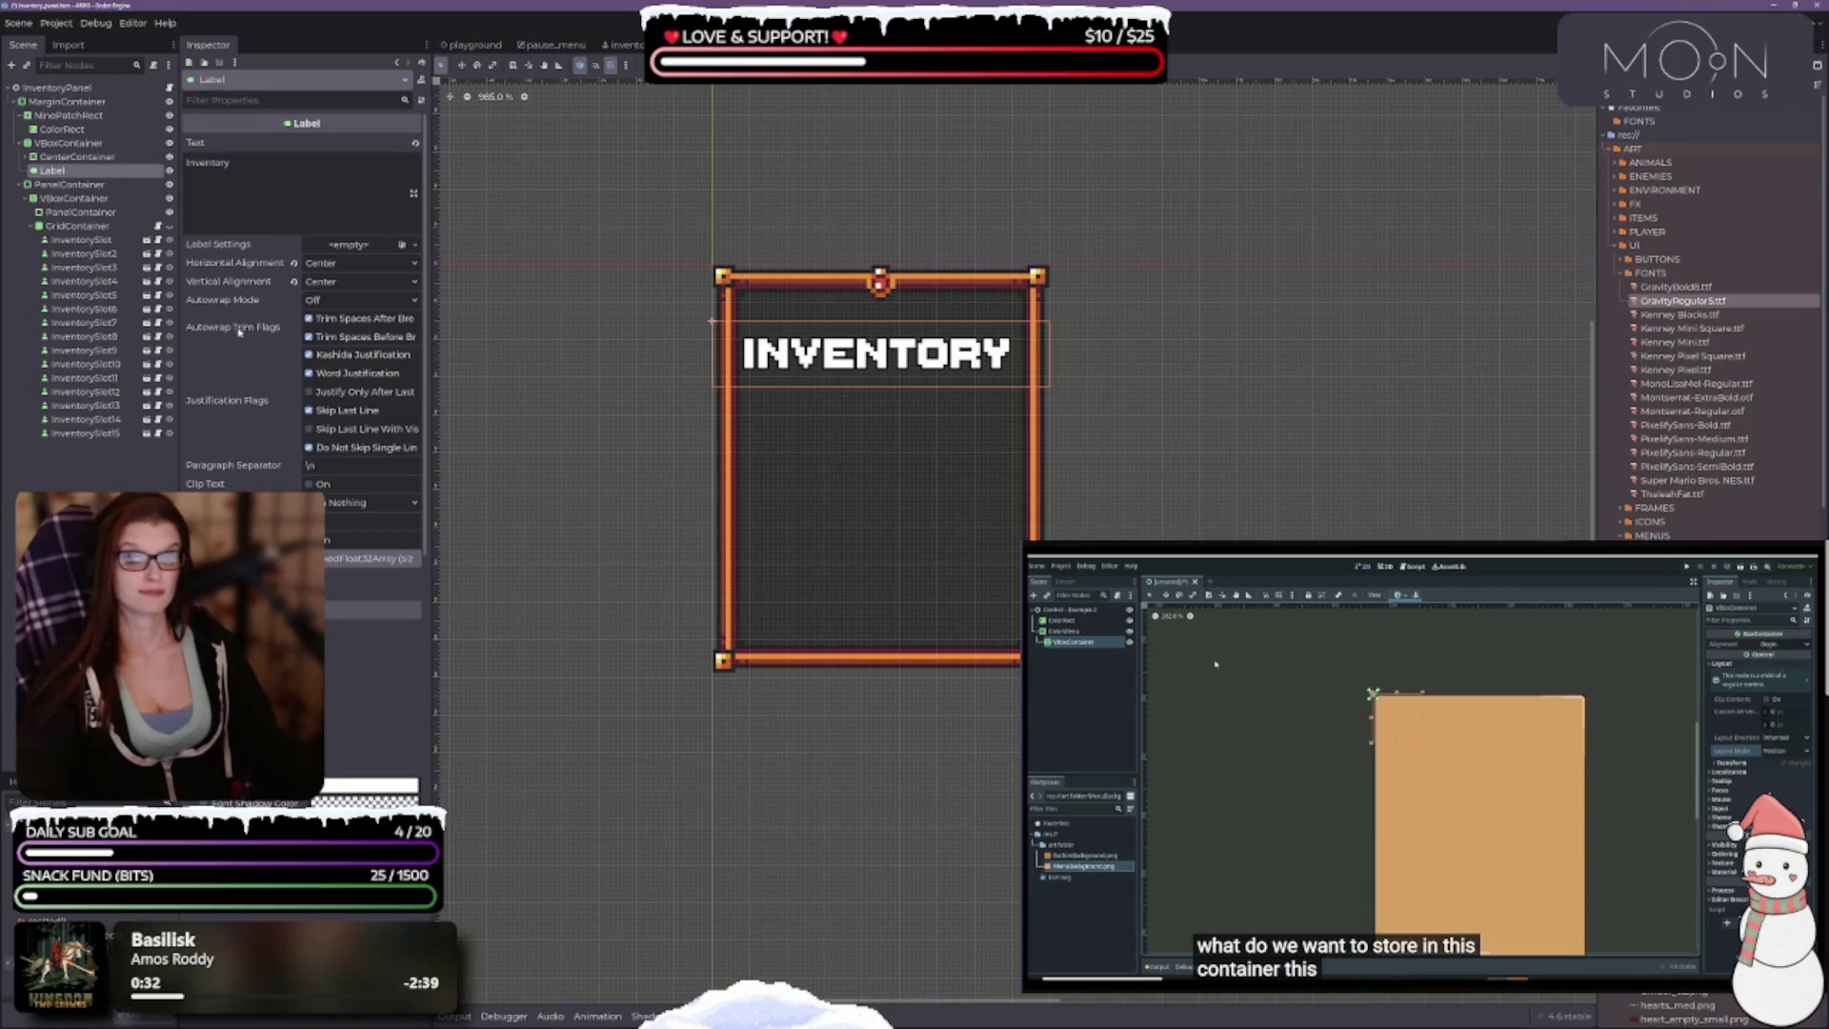
{"action": "scroll", "coordinate": [250, 487], "scroll_direction": "down", "scroll_amount": 5}
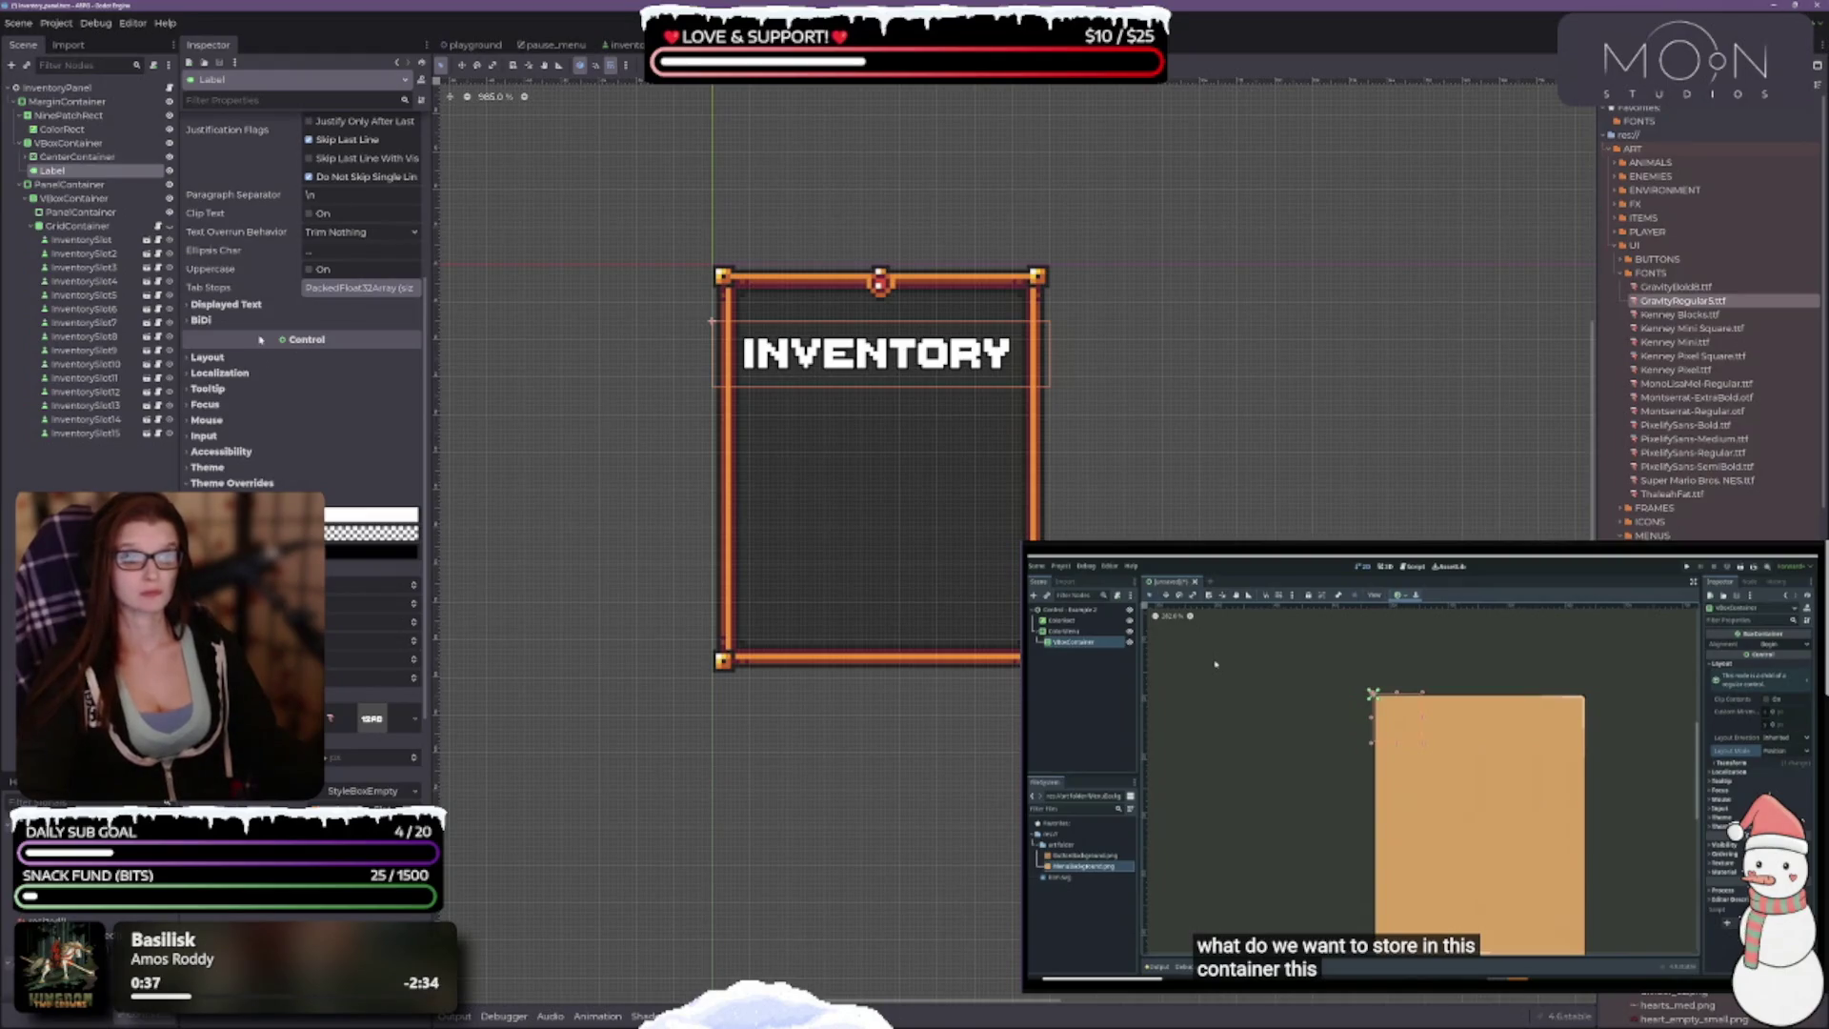
{"action": "left_click", "coordinate": [309, 269]}
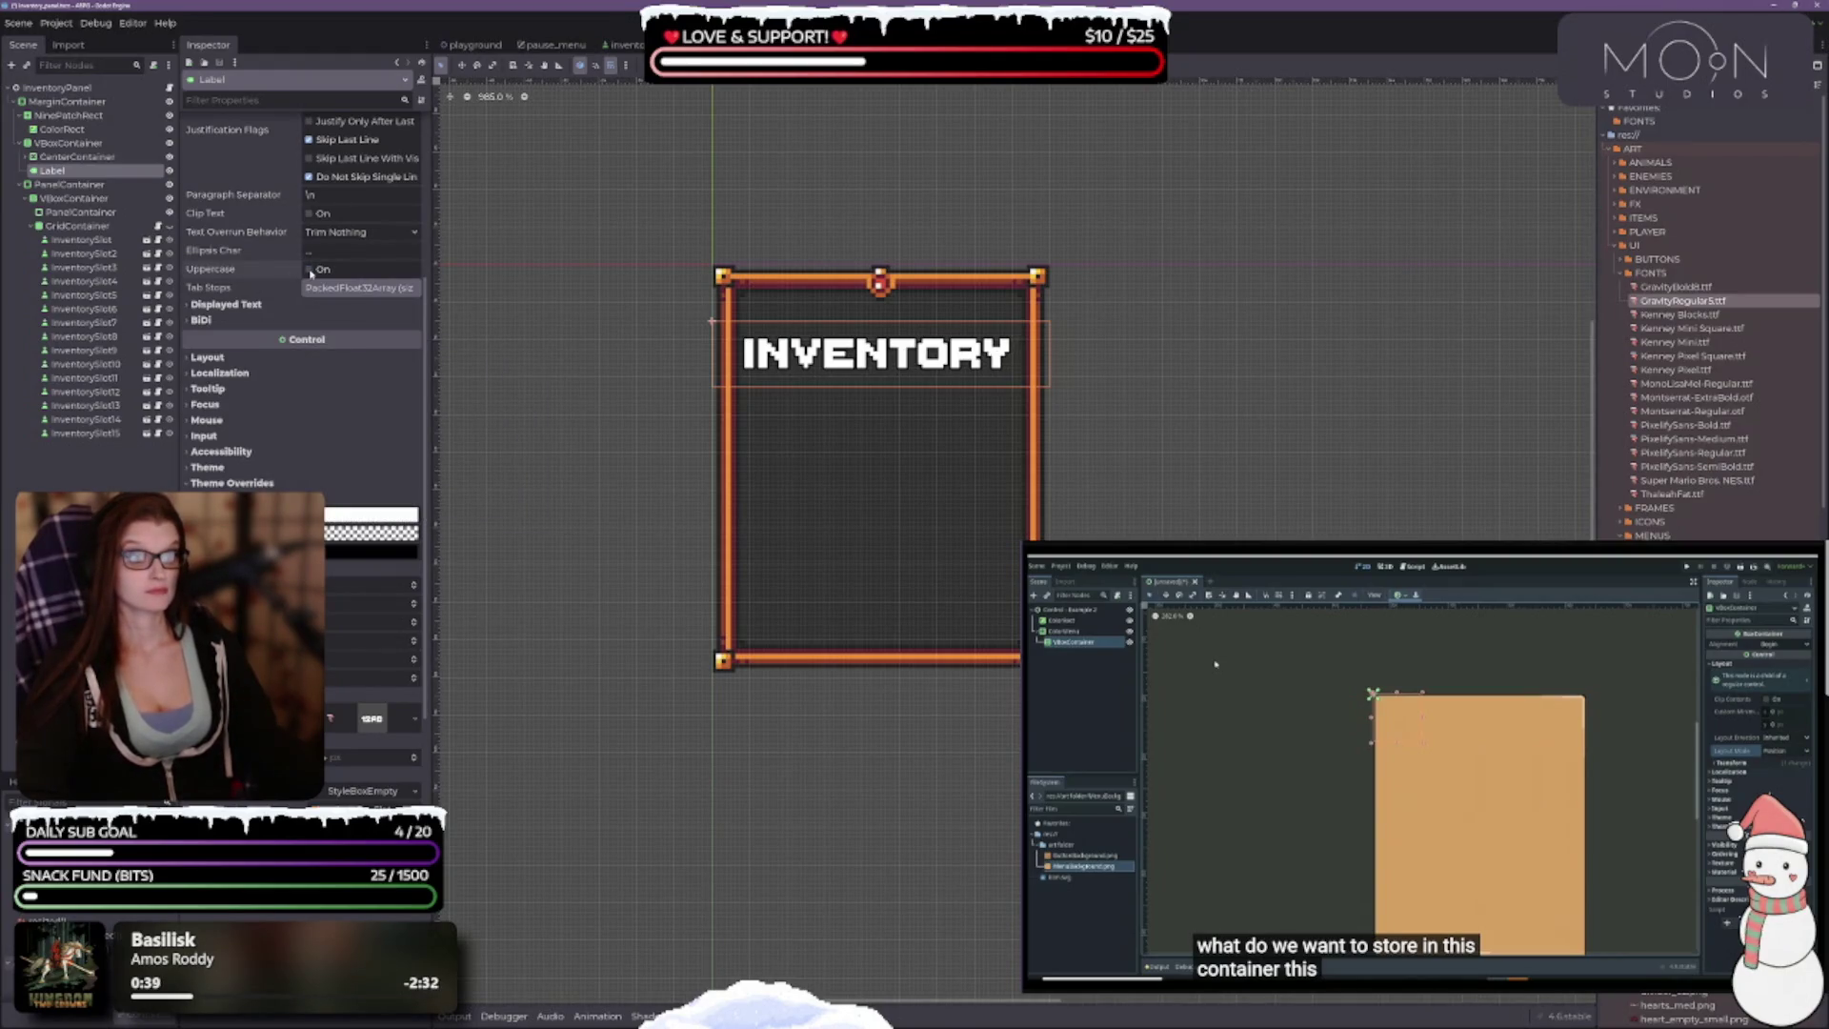